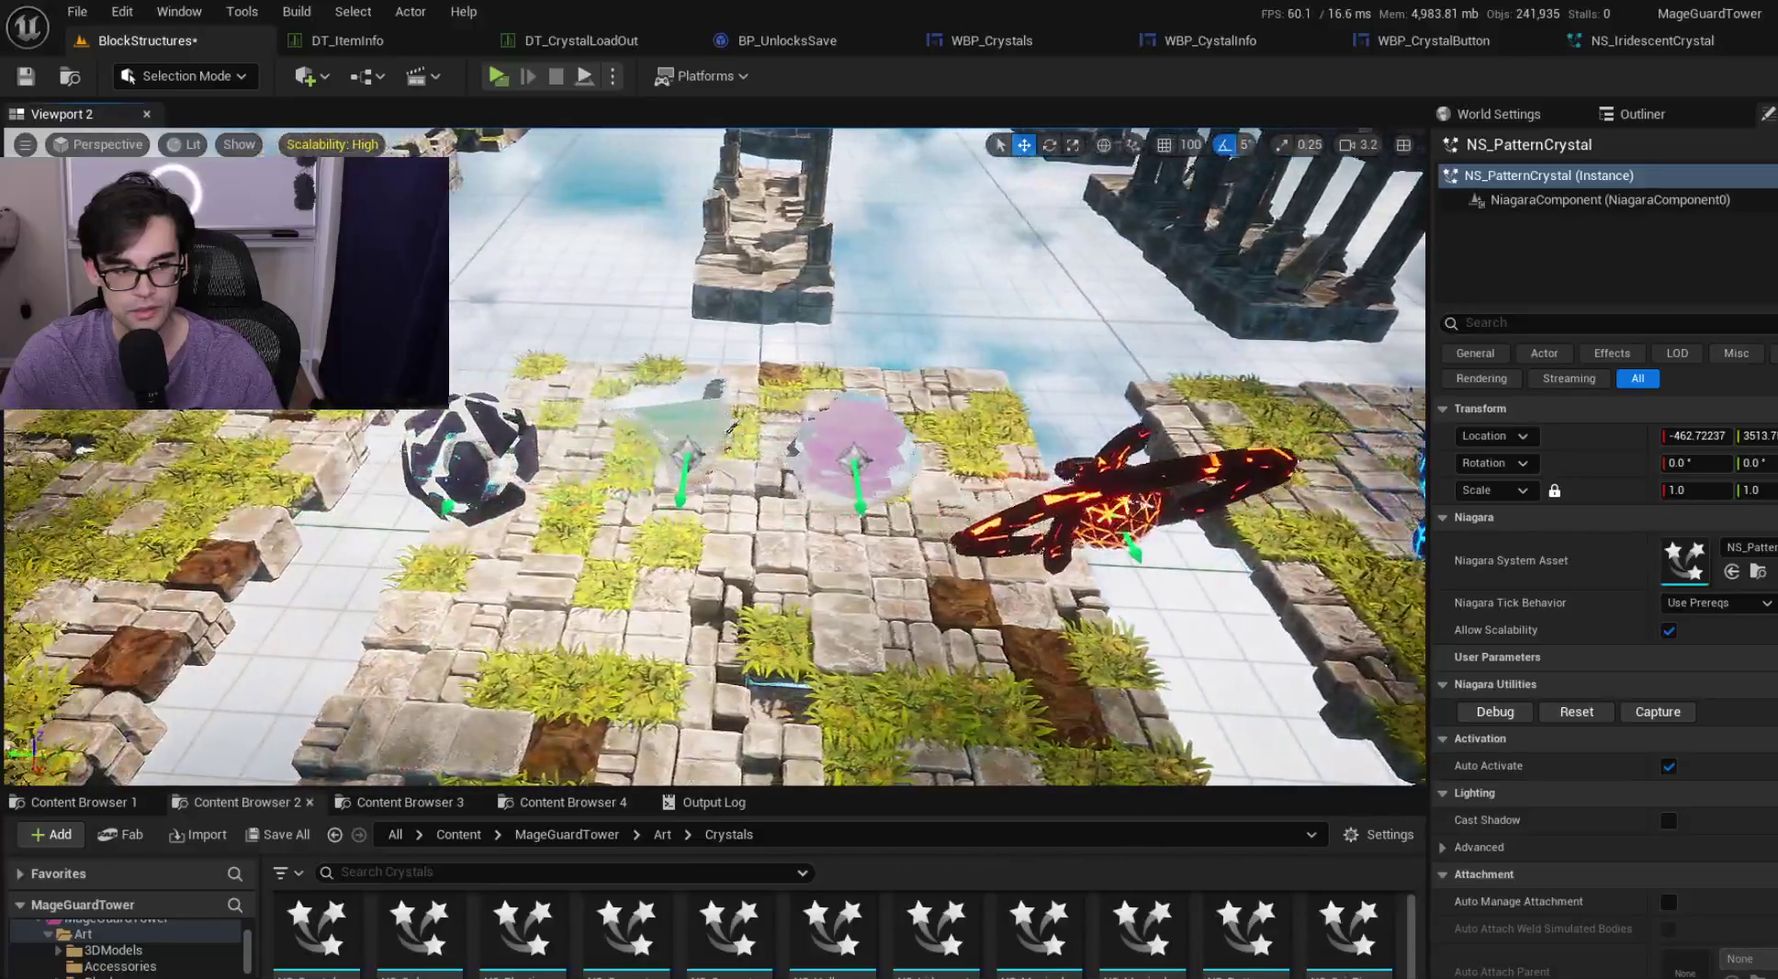
Fly the view to the slice crystals and select the NS_SliceCrystal effect
{"action": "key", "text": "w"}
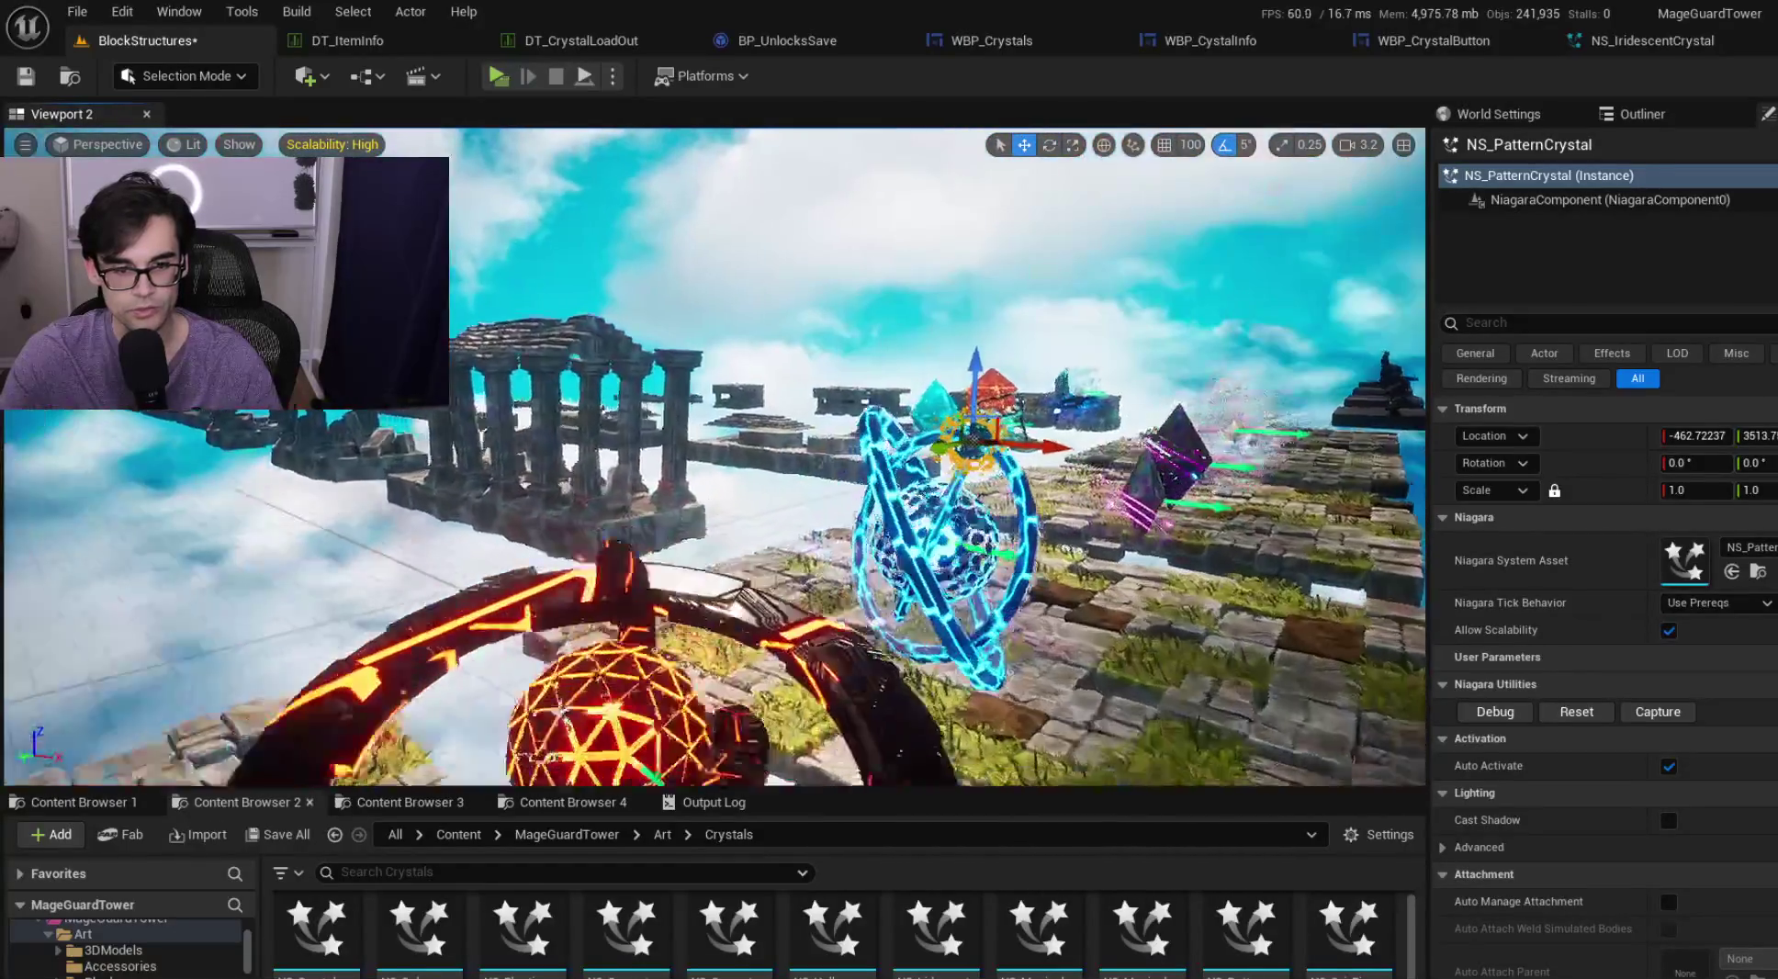
{"action": "key", "text": "s"}
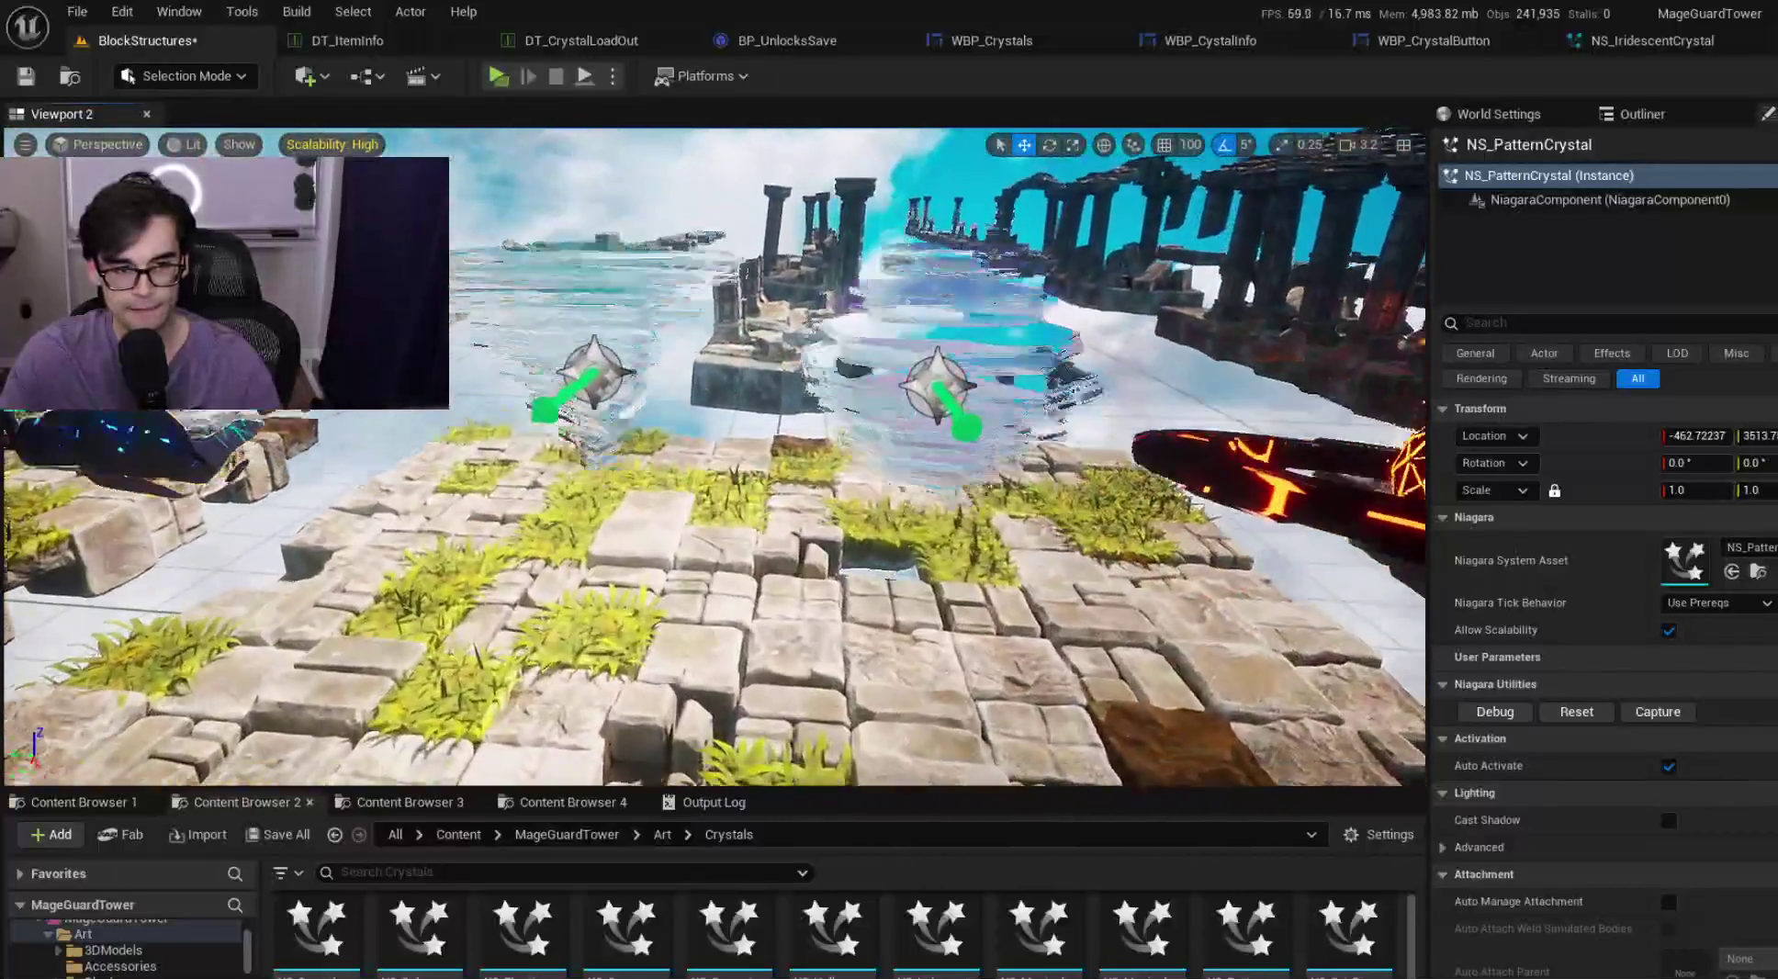
{"action": "key", "text": "w"}
{"action": "left_click", "coordinate": [606, 432]}
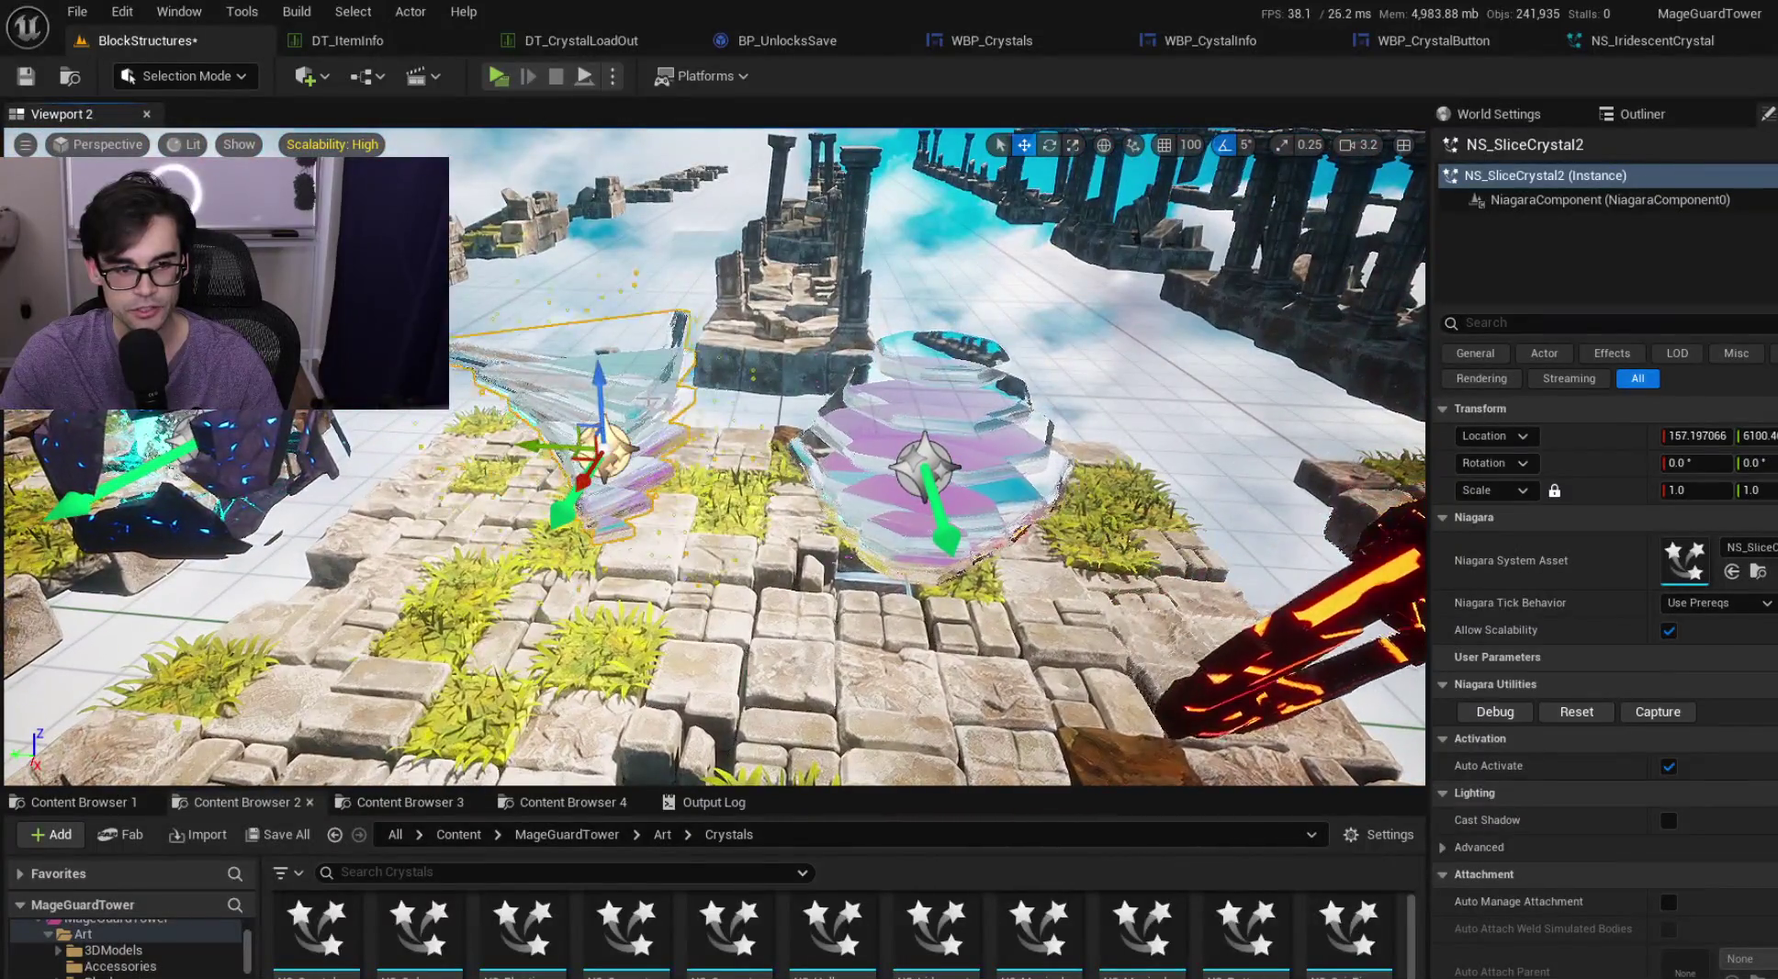
{"action": "left_click", "coordinate": [927, 468]}
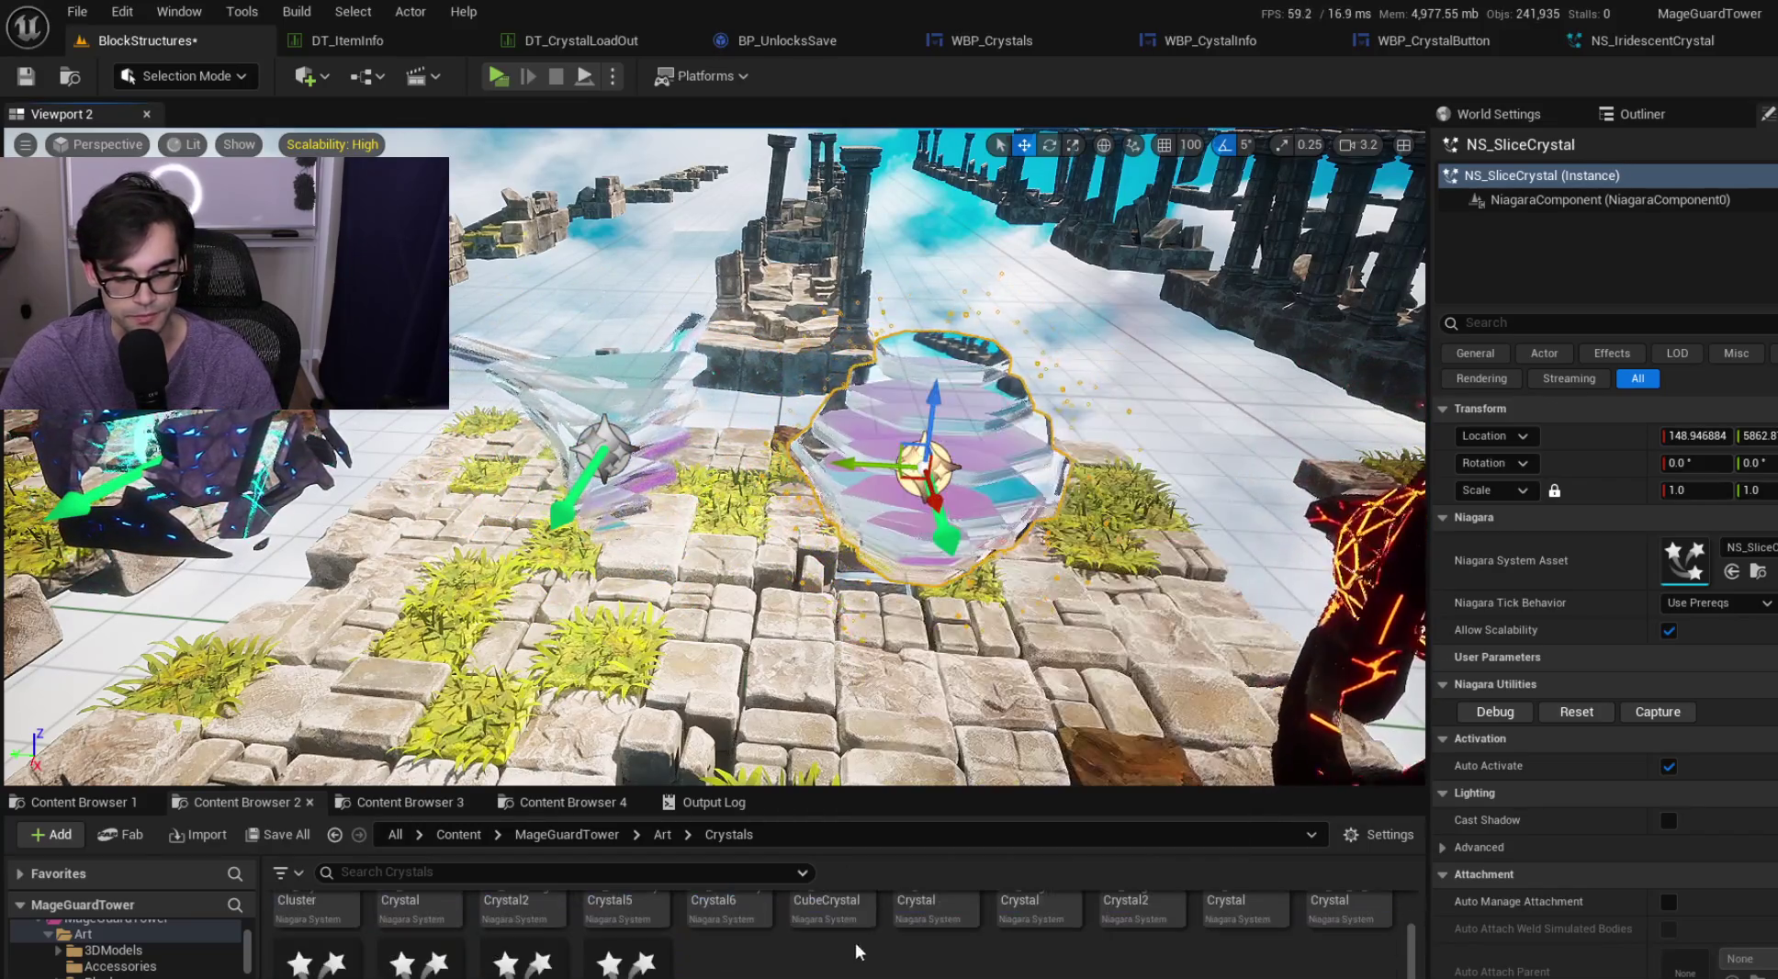
Select the NS_Slice asset in the Crystals folder and remove the slice crystal actor from the level
{"action": "mouse_move", "coordinate": [1011, 932]}
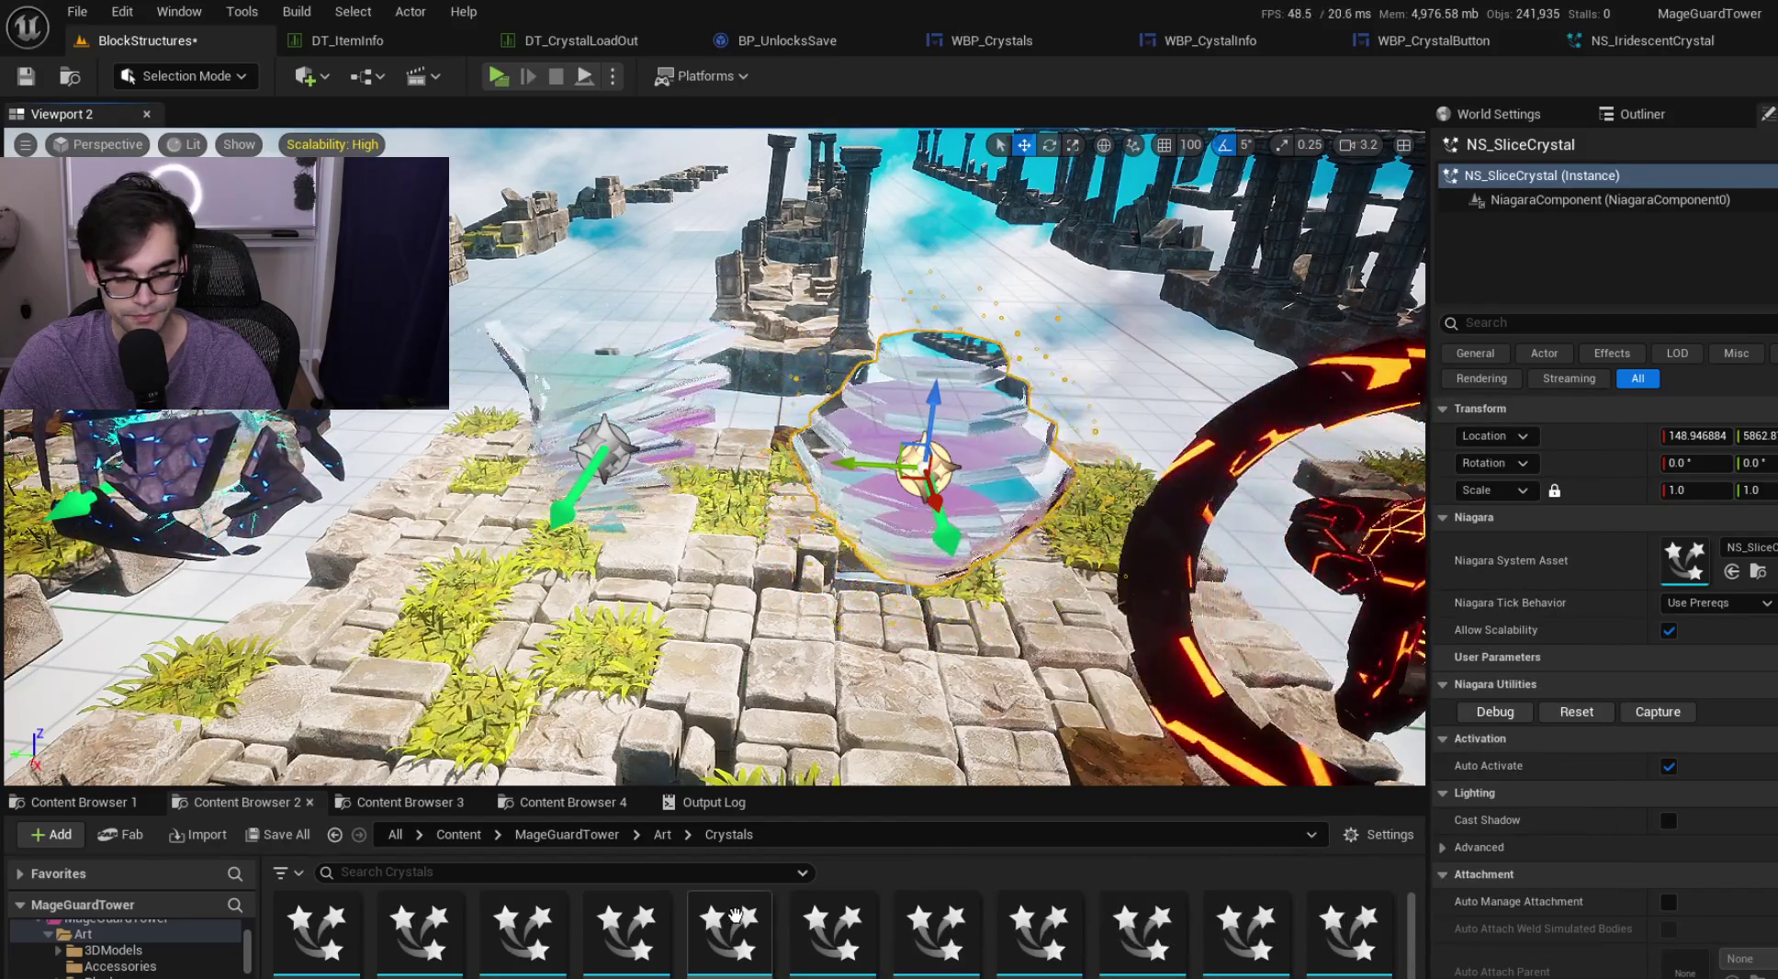
{"action": "scroll", "coordinate": [827, 946], "scroll_direction": "down", "scroll_amount": 5}
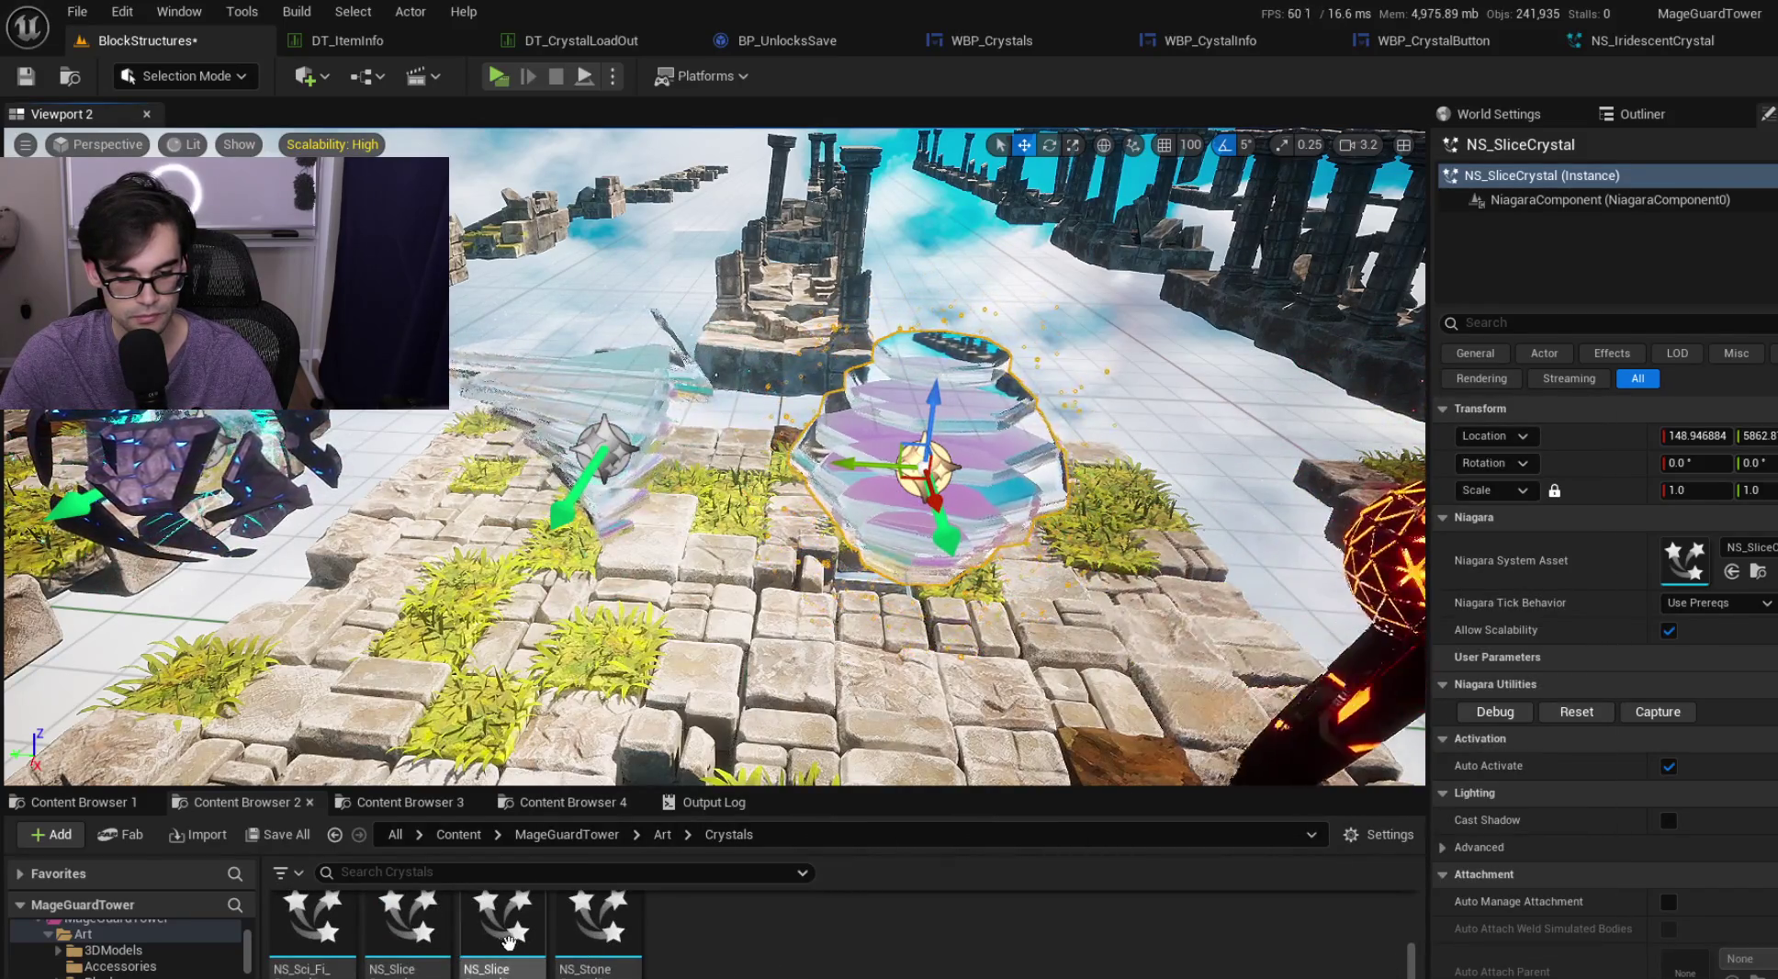
{"action": "left_click", "coordinate": [407, 923]}
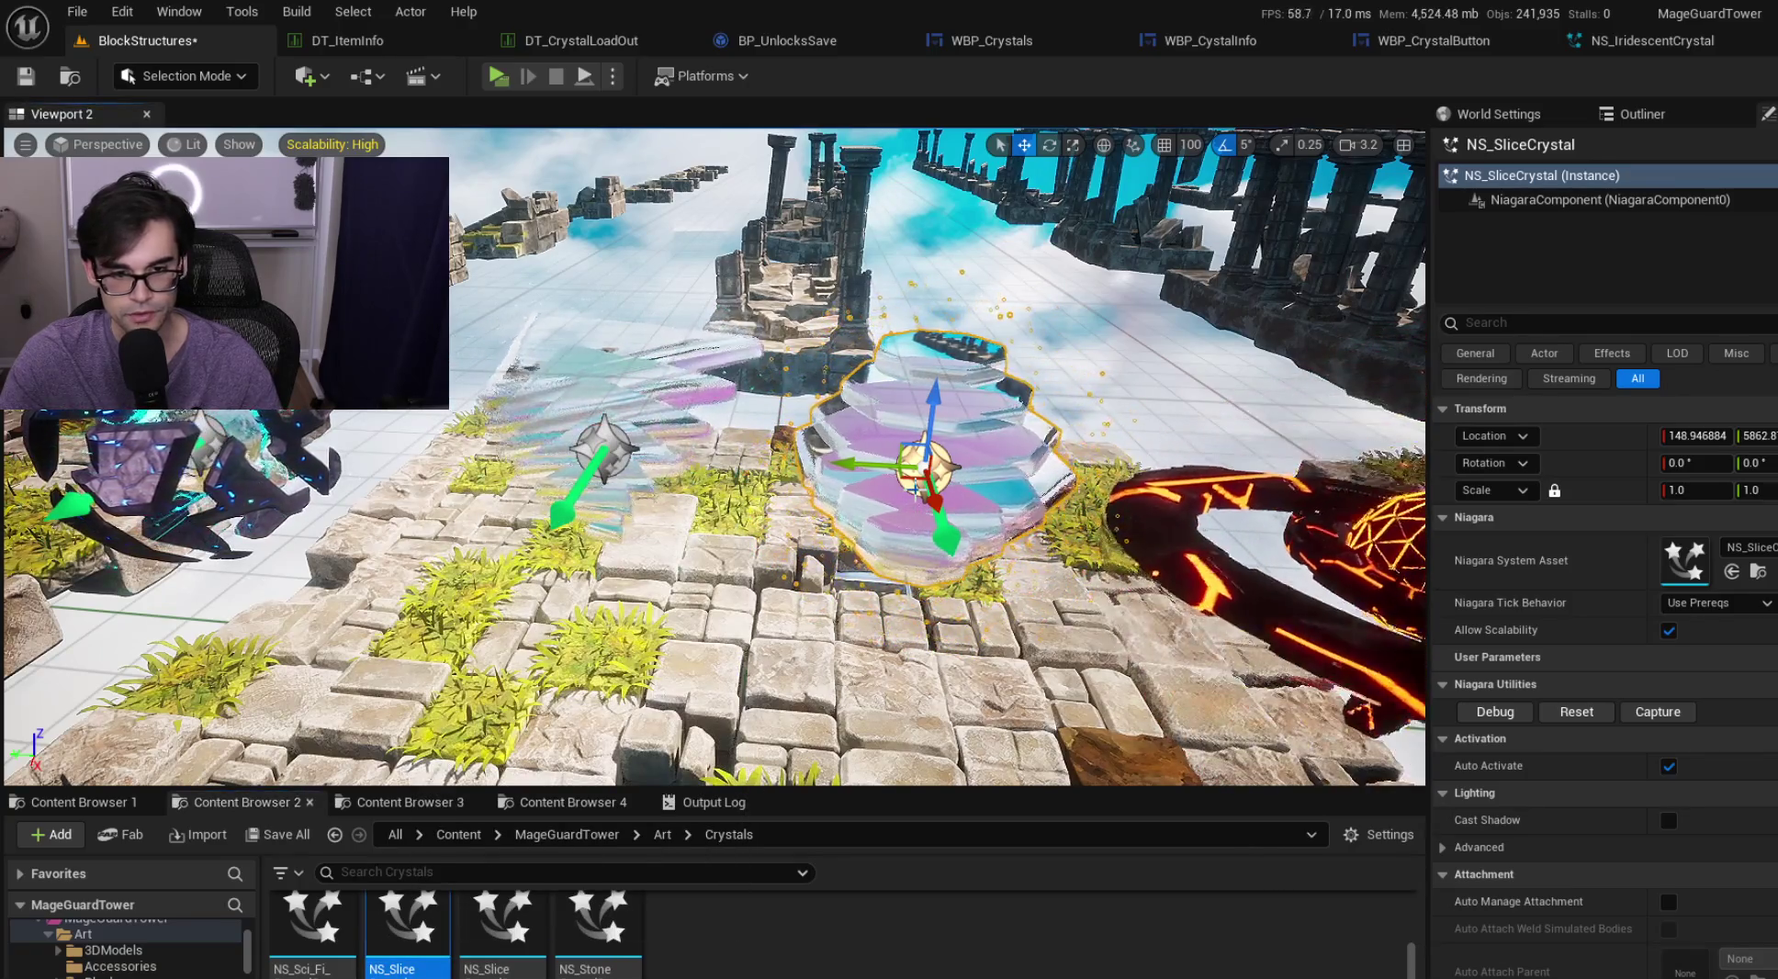
{"action": "key", "text": "ctrl+z"}
Force delete the NS_SliceCrystal asset from the Crystals folder
{"action": "right_click", "coordinate": [418, 946]}
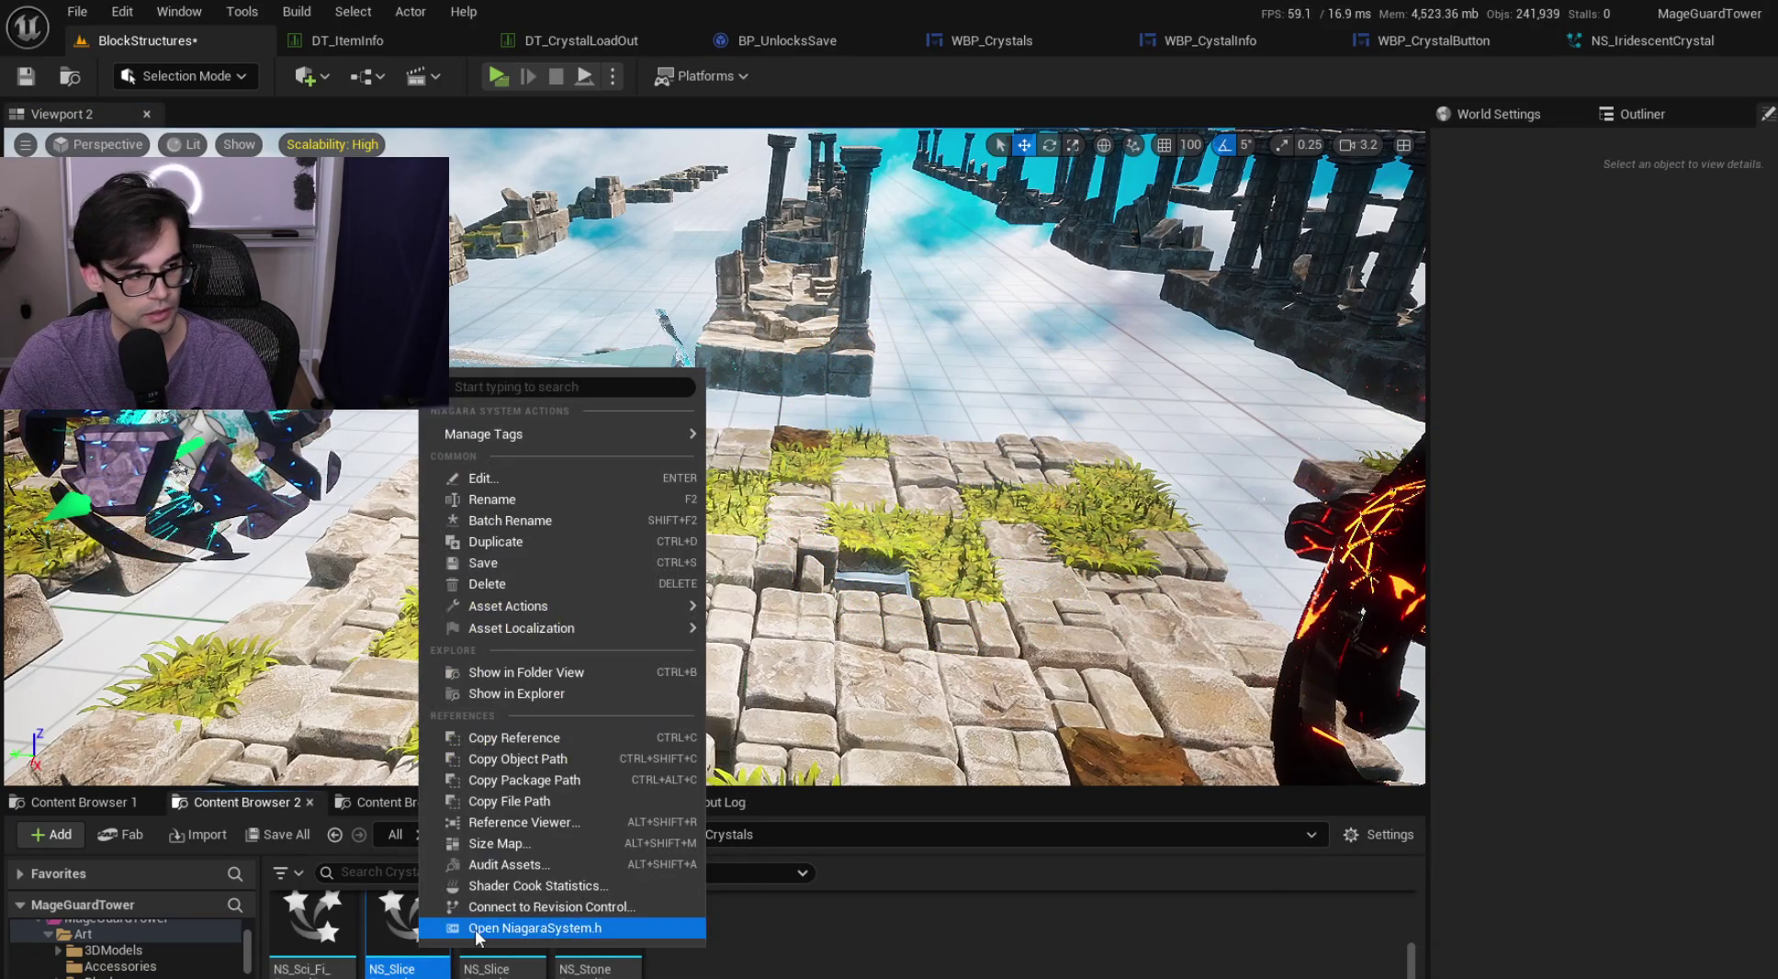
{"action": "left_click", "coordinate": [545, 586]}
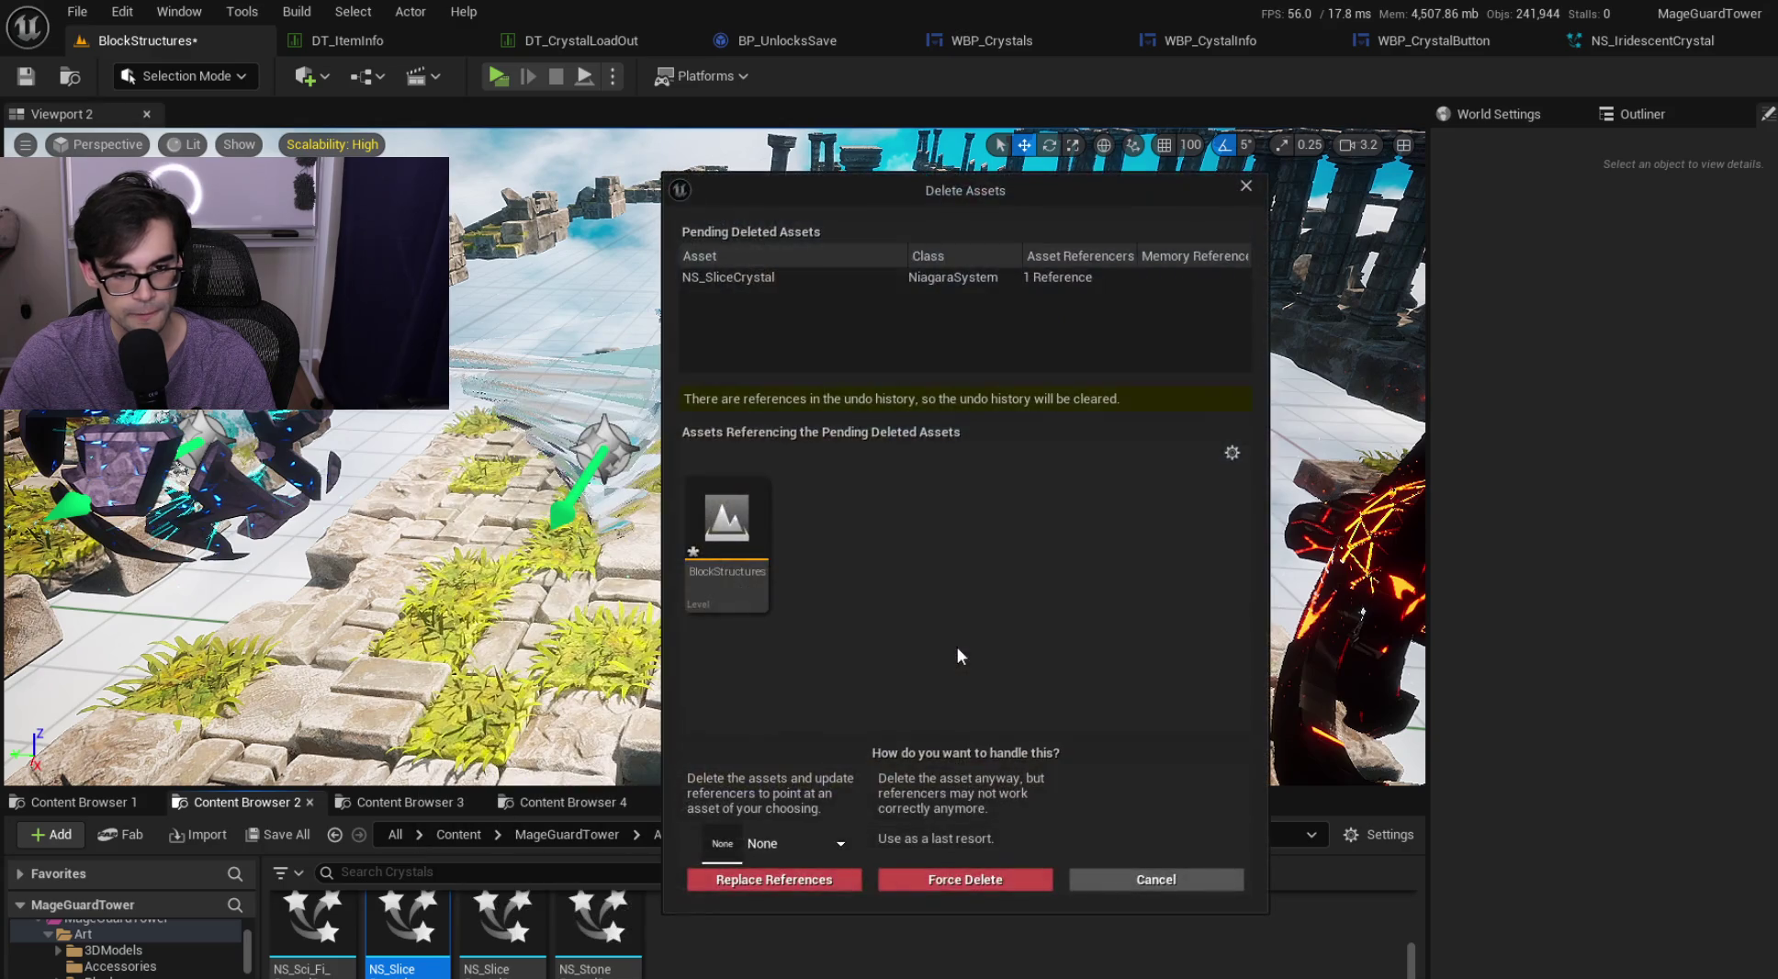
{"action": "left_click", "coordinate": [939, 879]}
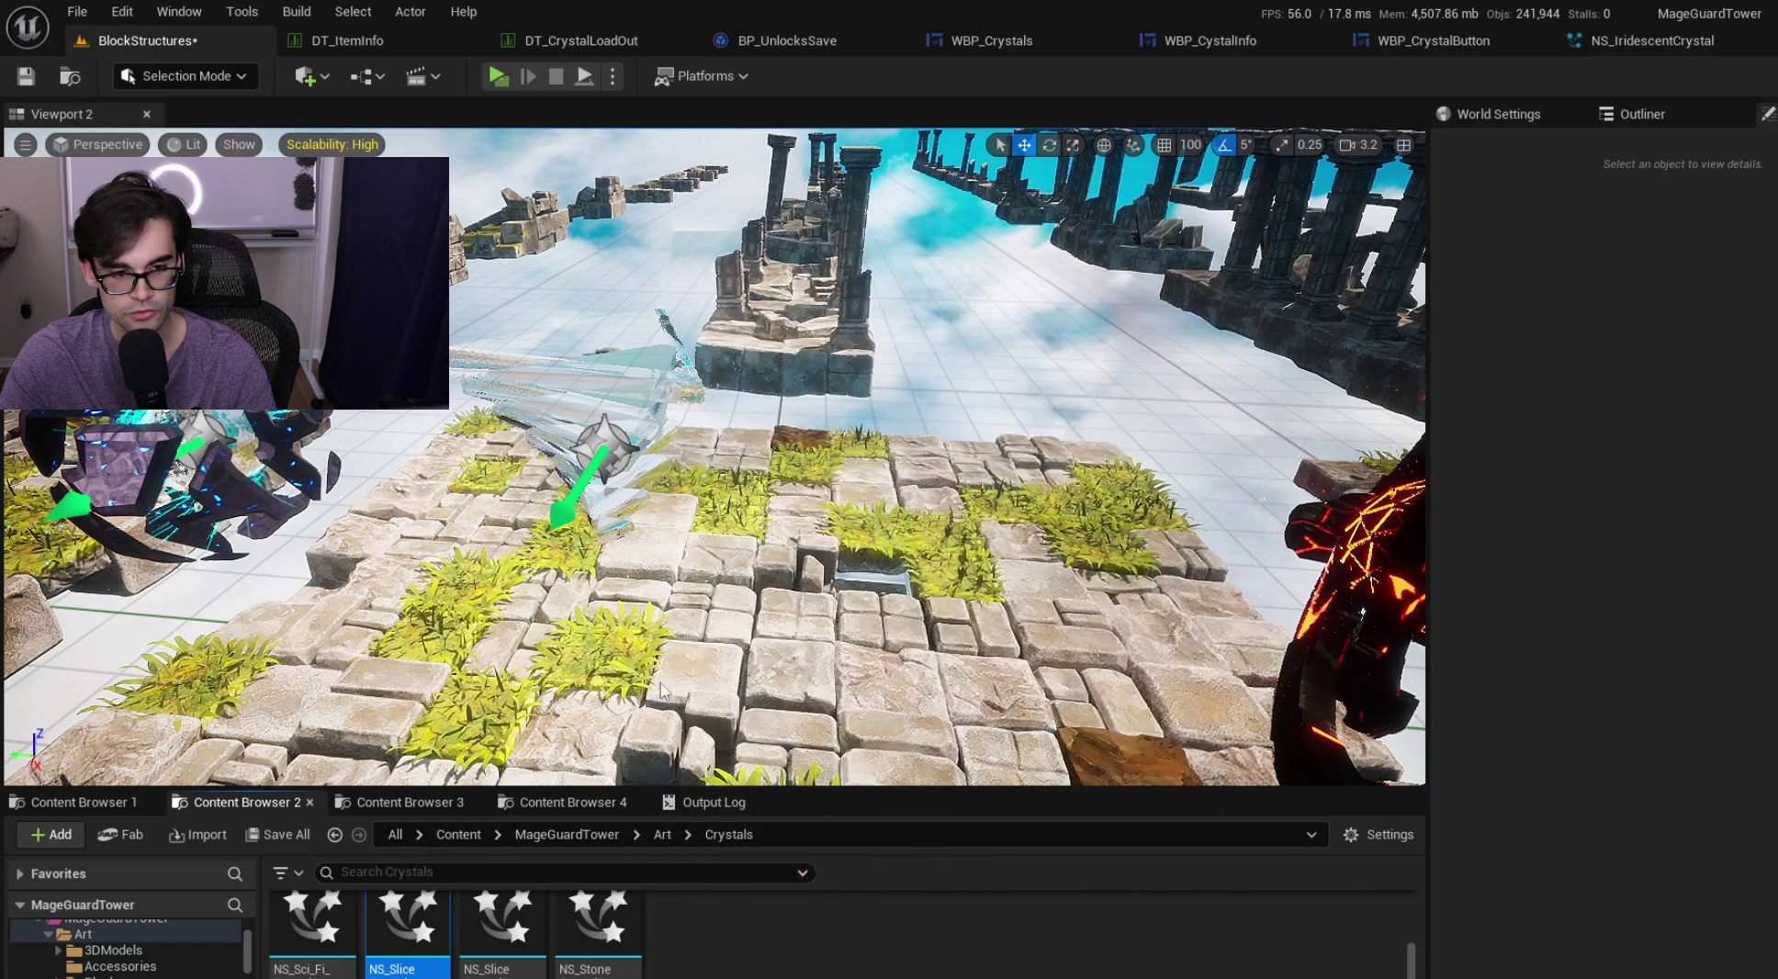
Select the NS_SliceCrystal2 effect and frame it in the viewport
{"action": "left_click", "coordinate": [608, 424]}
{"action": "key", "text": "f"}
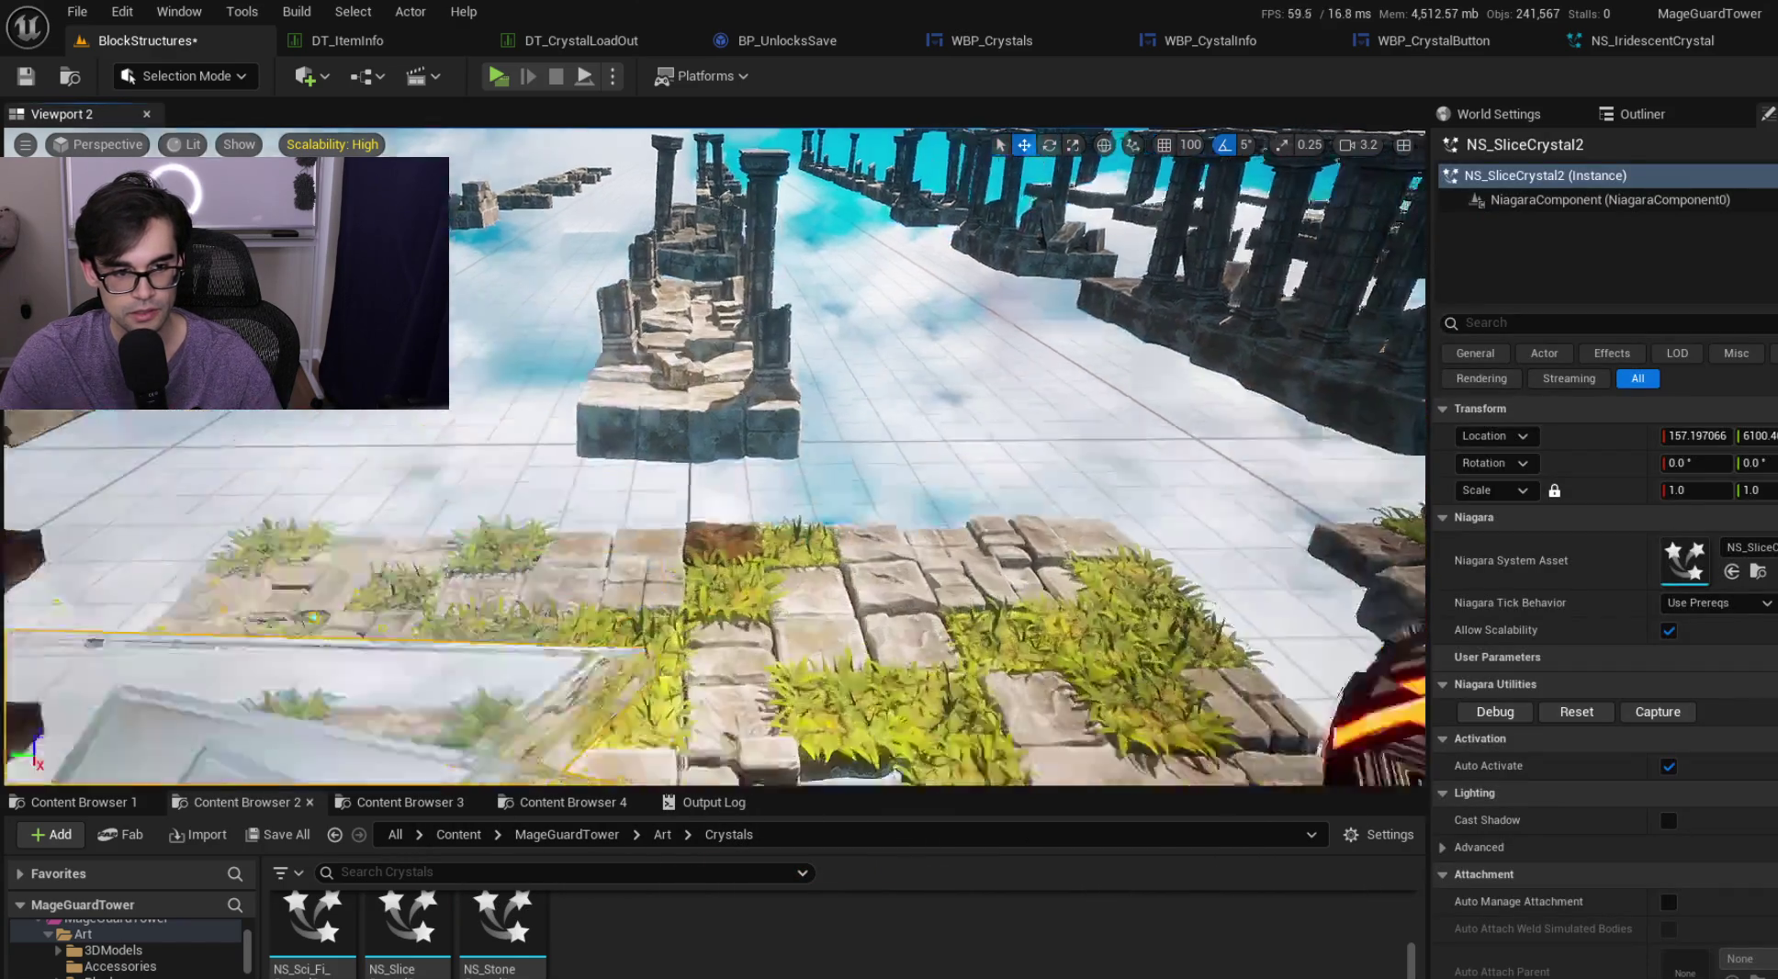
{"action": "scroll", "coordinate": [569, 509], "scroll_direction": "down", "scroll_amount": 10}
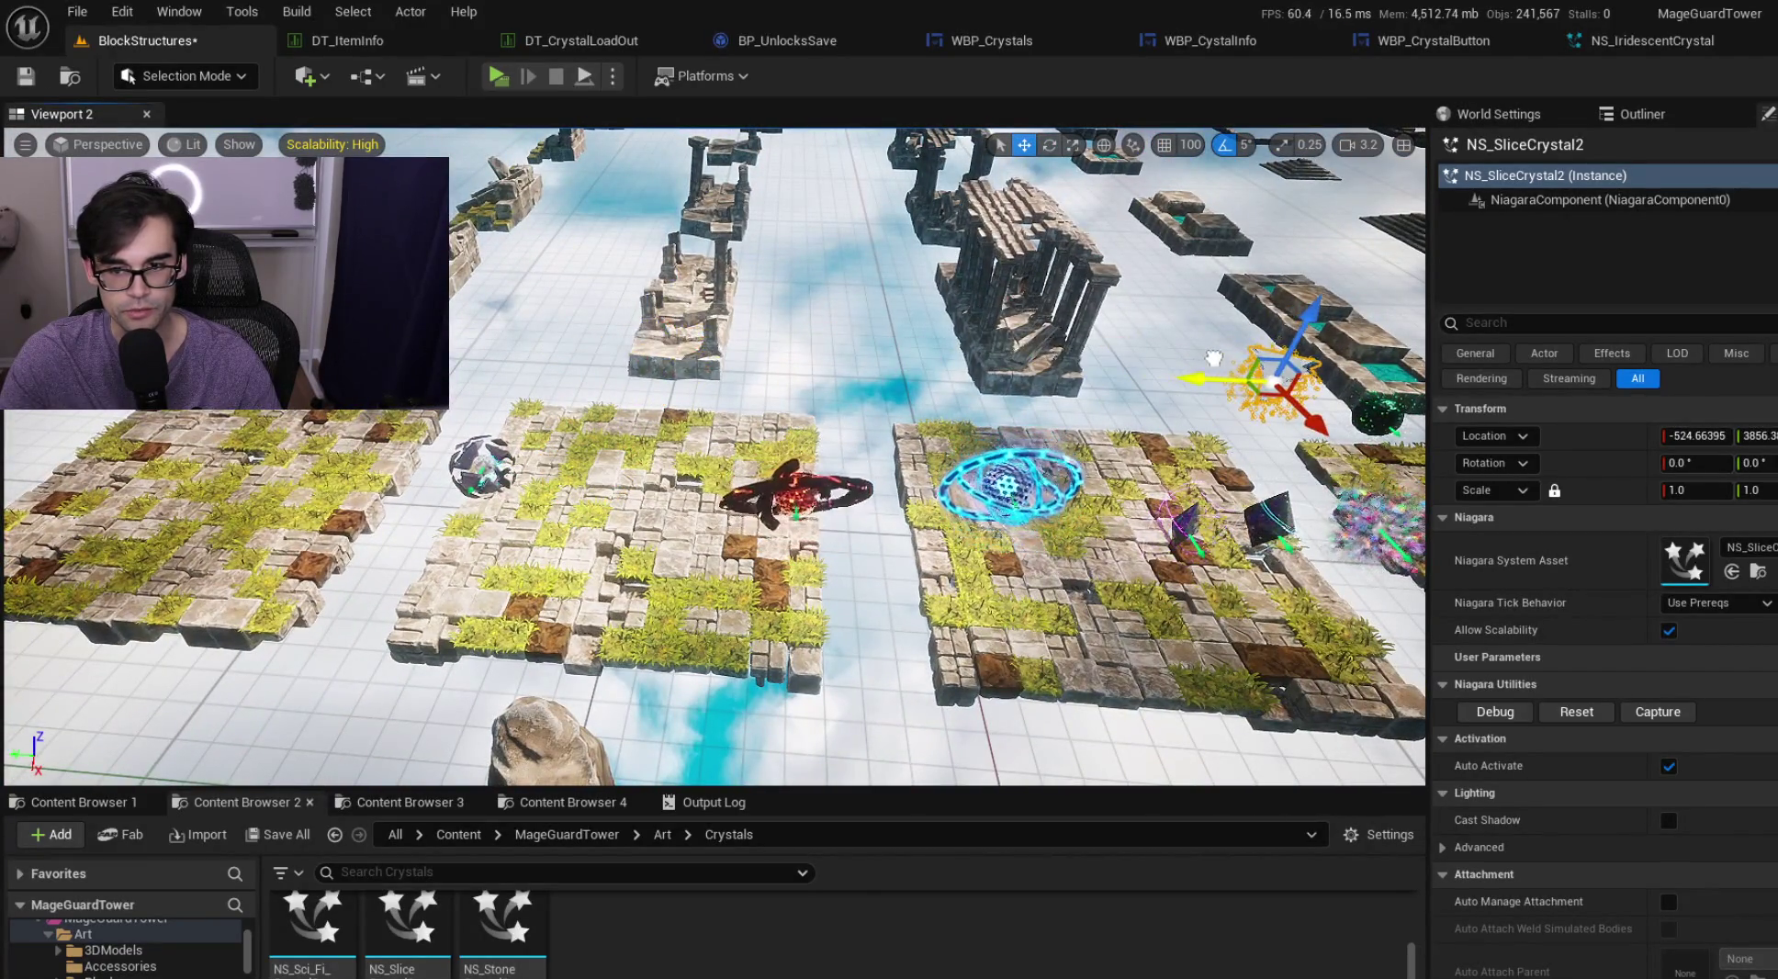
Drag NS_SliceCrystal2 onto the neighbouring platform at about X -390.07, Y 3805
{"action": "left_click_drag", "start_coordinate": [569, 510], "coordinate": [1148, 381]}
{"action": "key", "text": "f"}
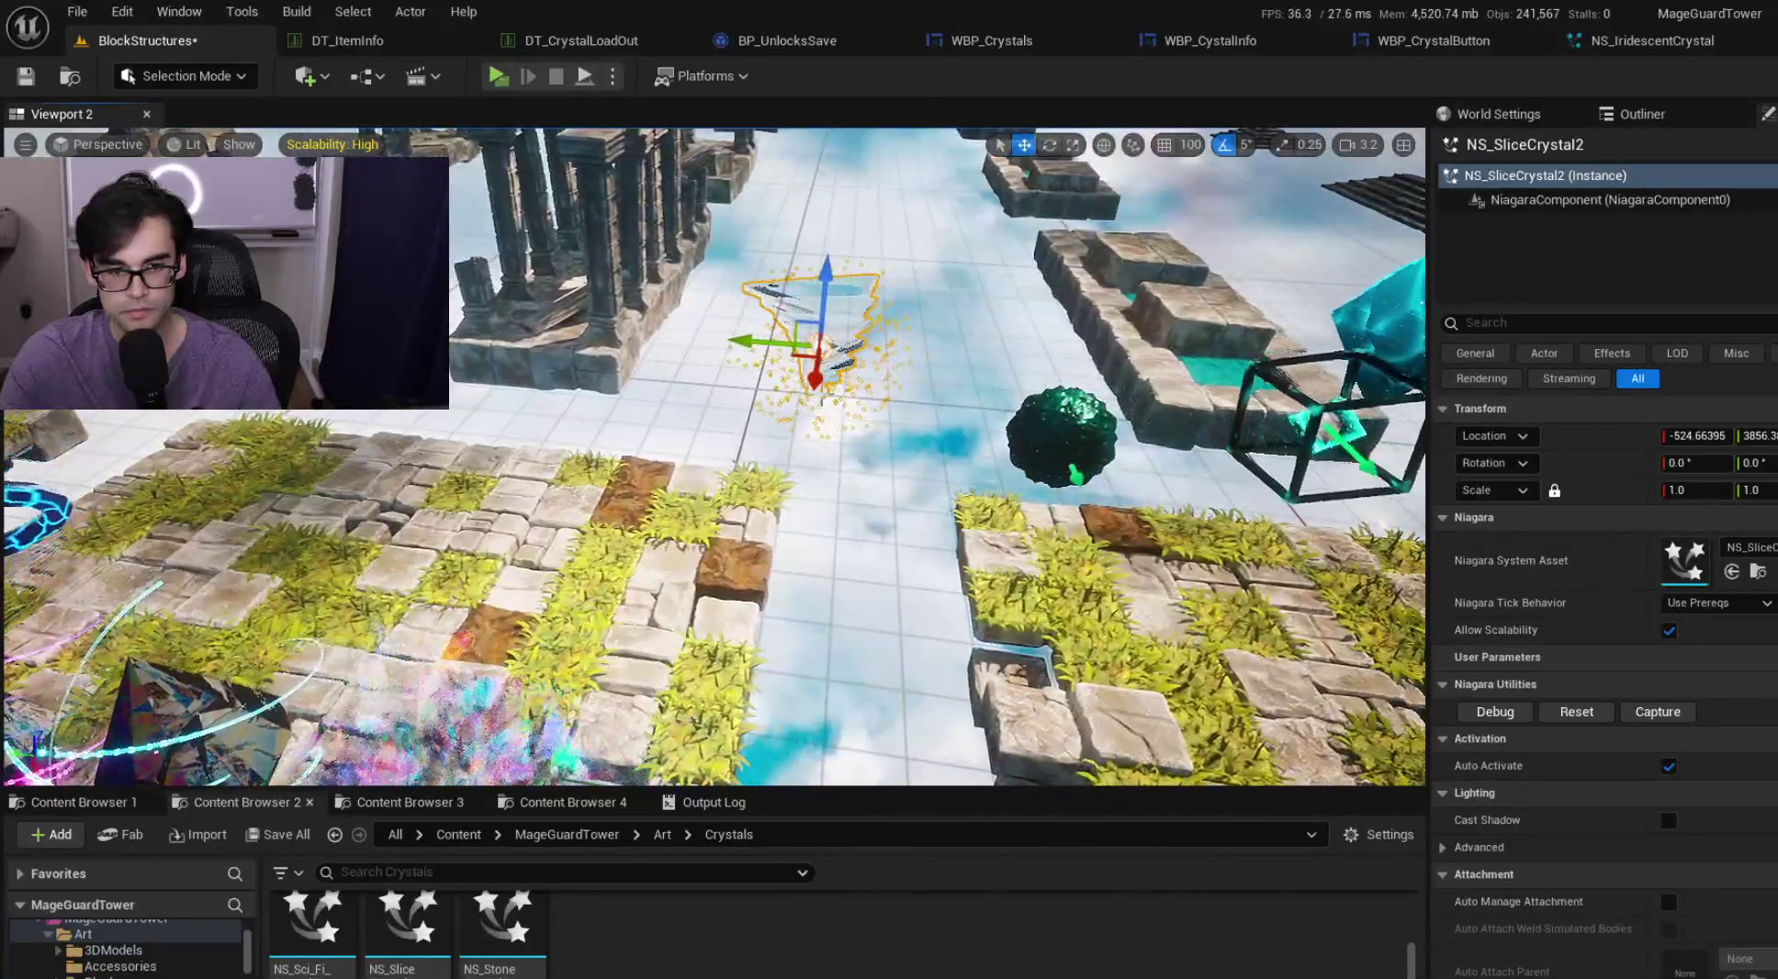
{"action": "mouse_move", "coordinate": [815, 363]}
{"action": "left_mouse_down"}
{"action": "mouse_move", "coordinate": [793, 396]}
{"action": "mouse_move", "coordinate": [833, 409]}
{"action": "mouse_move", "coordinate": [1015, 390]}
{"action": "left_mouse_up"}
{"action": "key", "text": "w"}
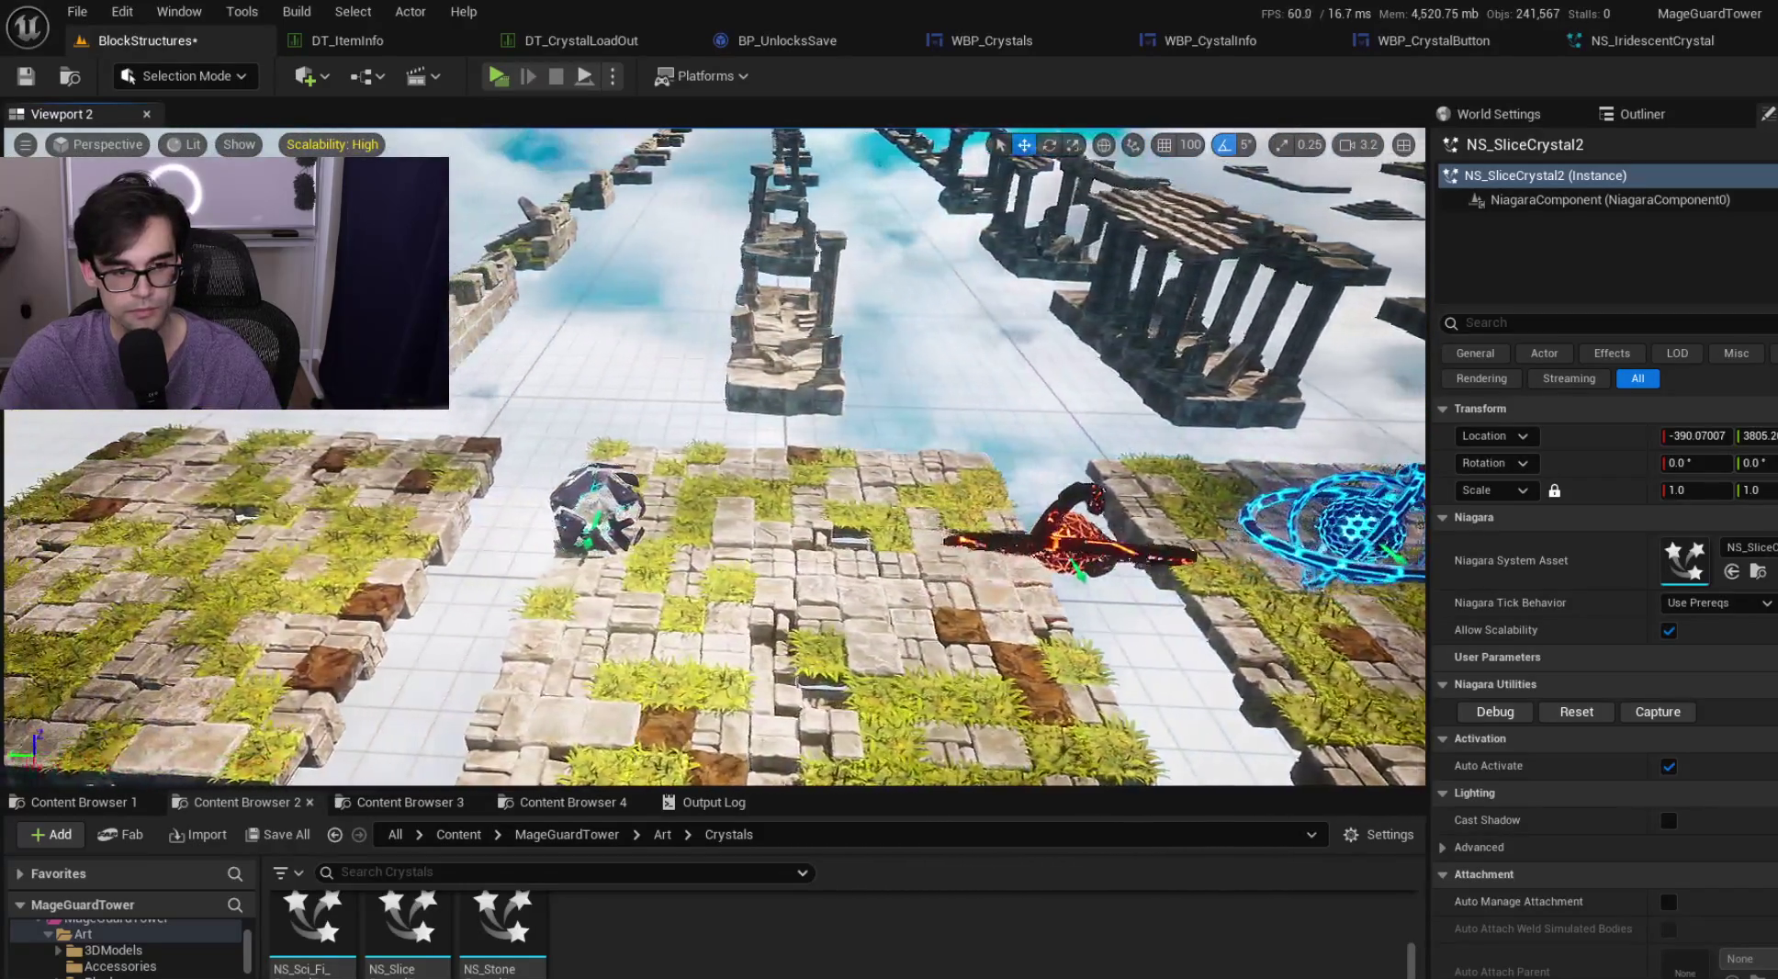
{"action": "key", "text": "w"}
{"action": "scroll", "coordinate": [715, 457], "scroll_direction": "down", "scroll_amount": 1}
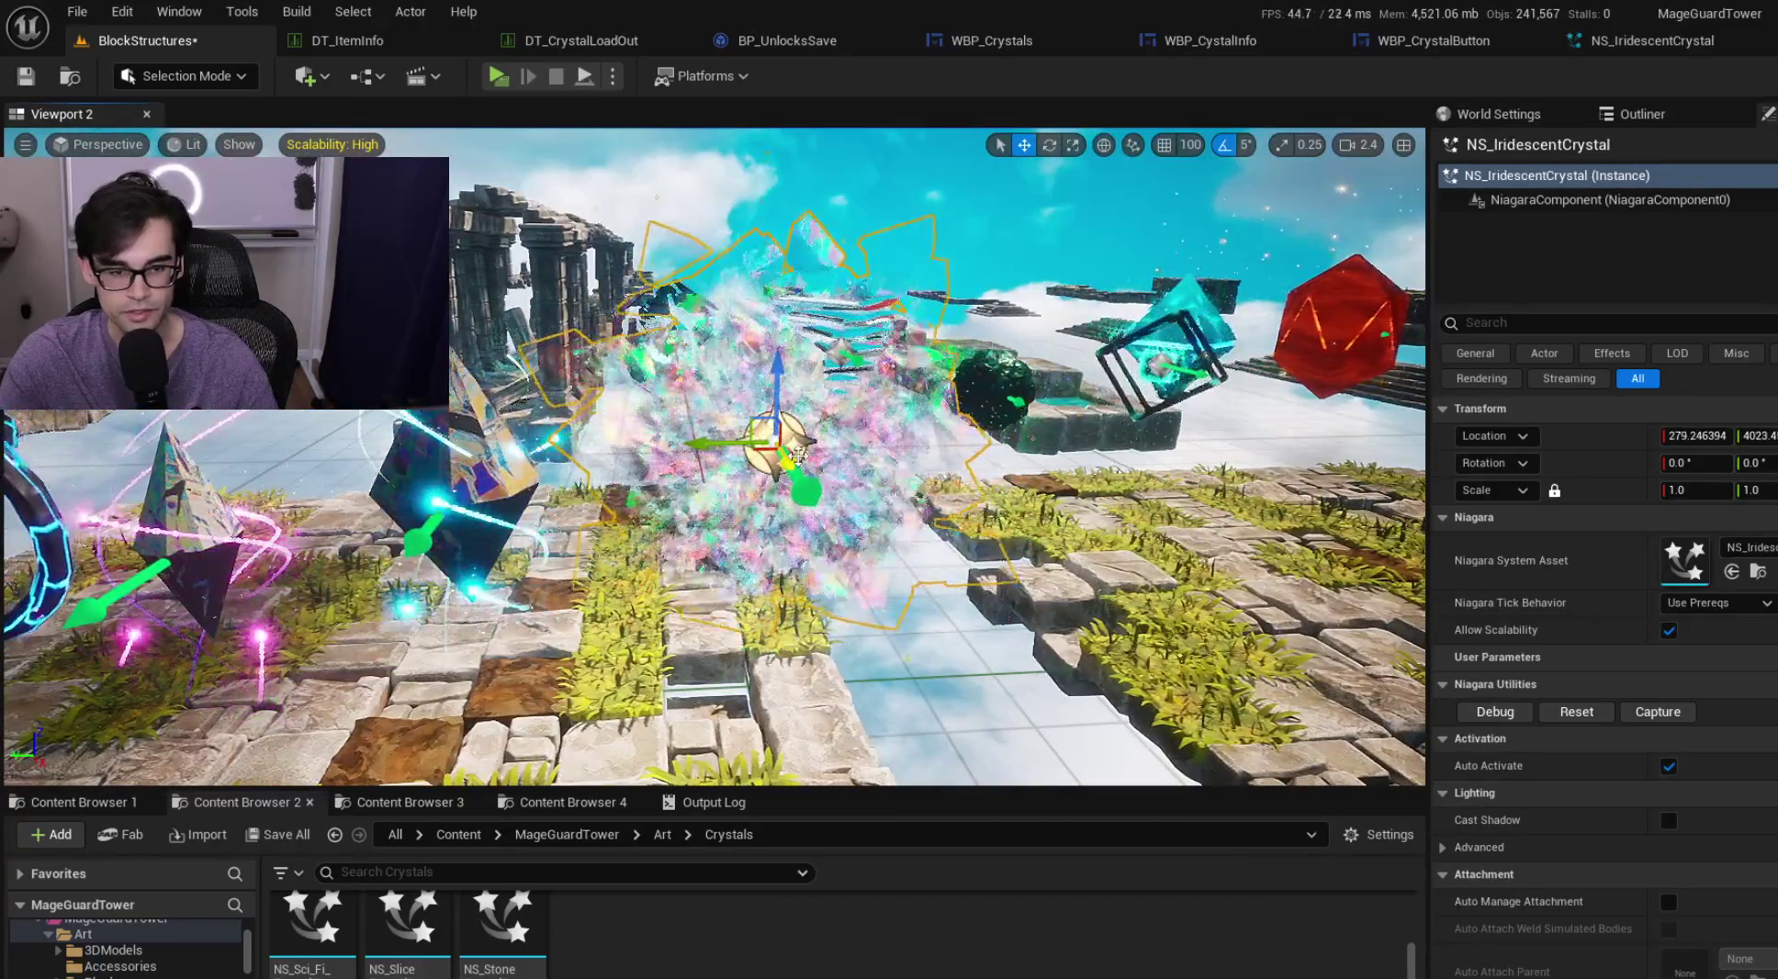
Fly to NS_IridescentCrystal, drag it to about X -444.7, Y 4387.9, and frame it
{"action": "key", "text": "w"}
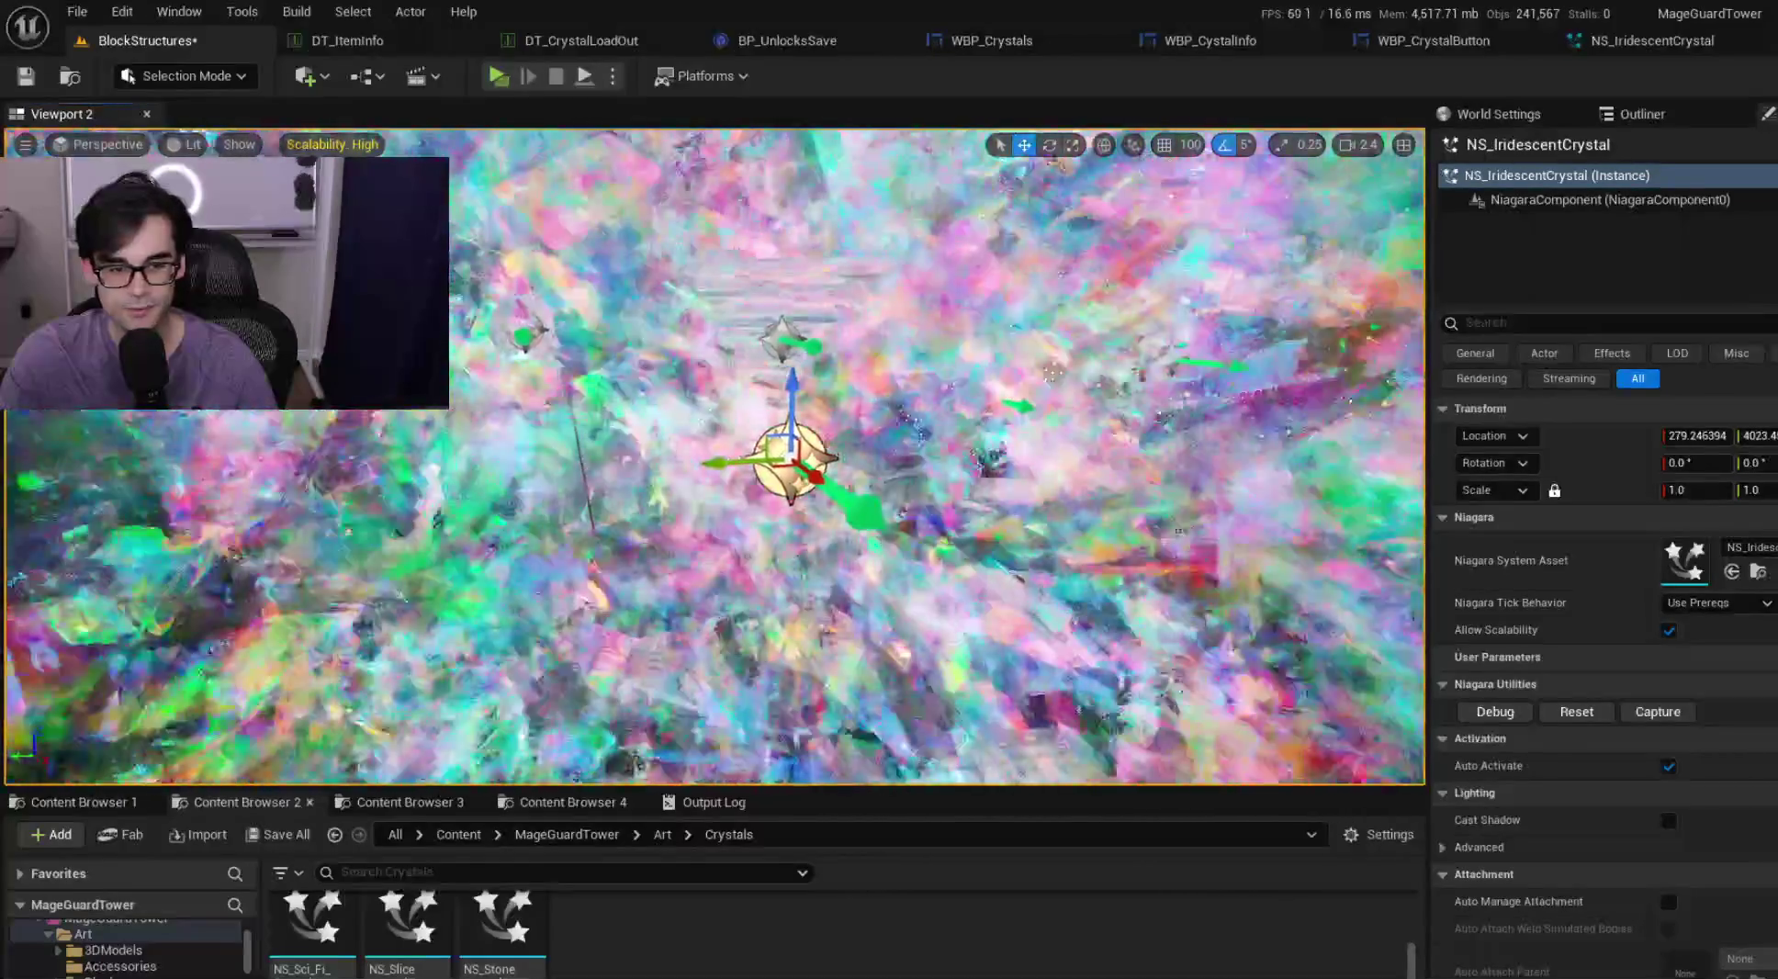
{"action": "key", "text": "s"}
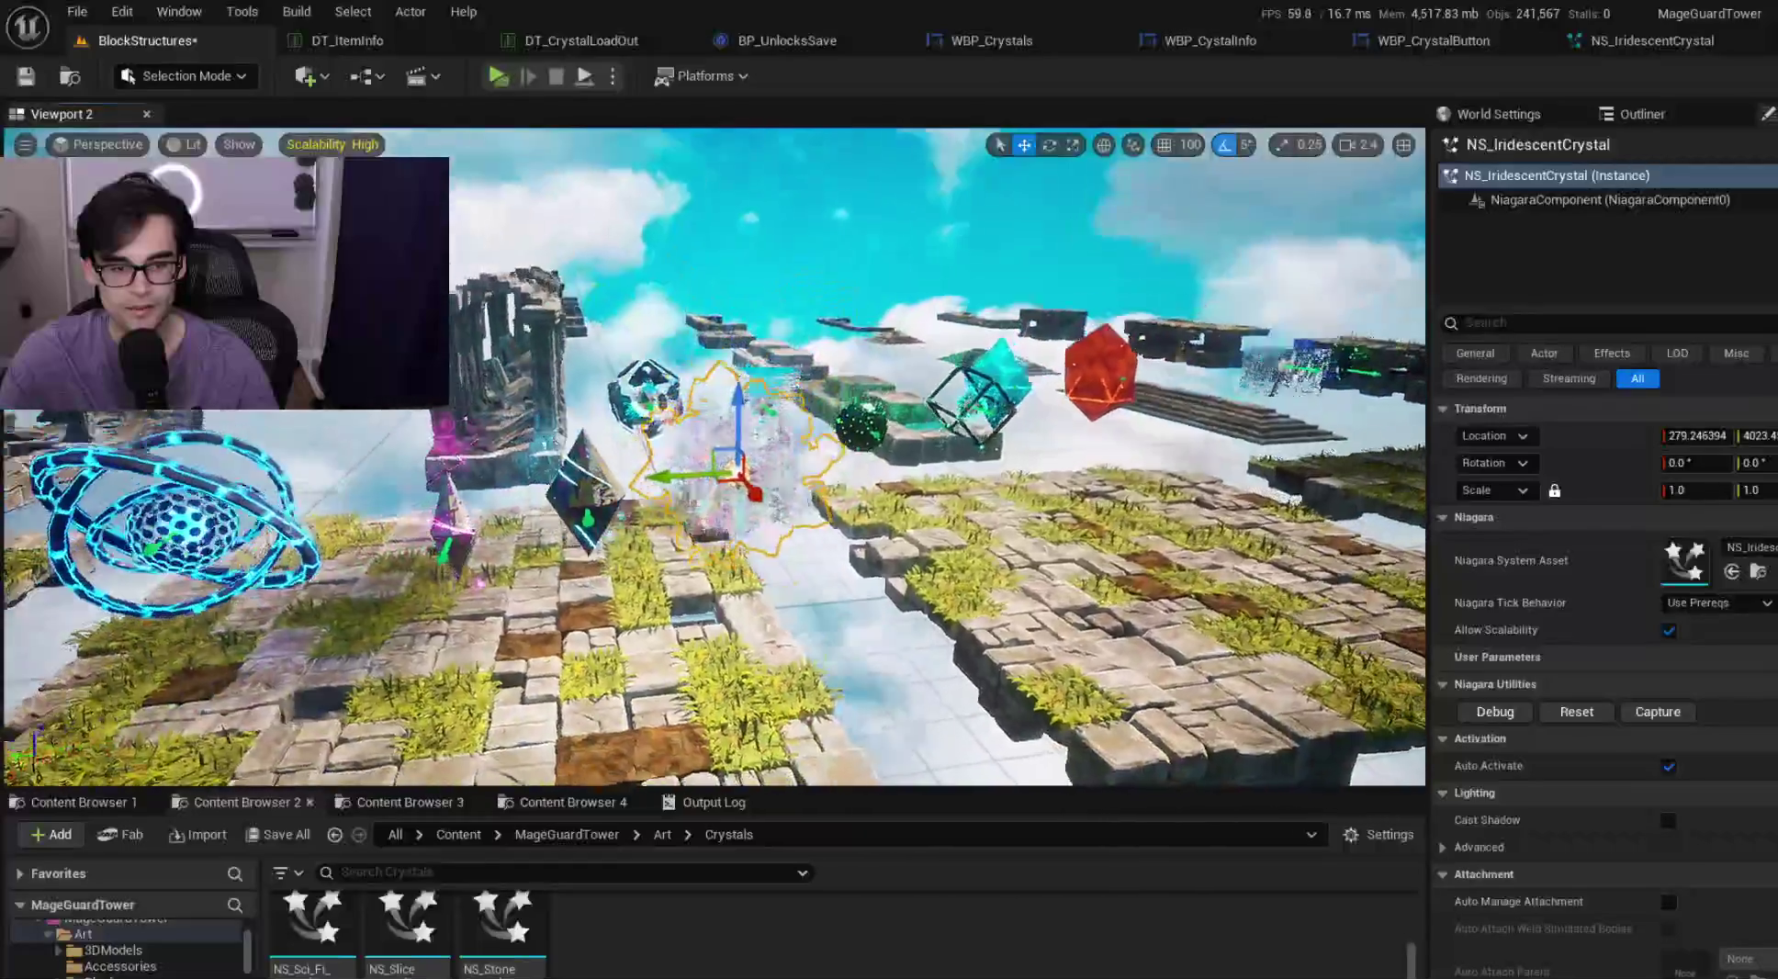
{"action": "key", "text": "w"}
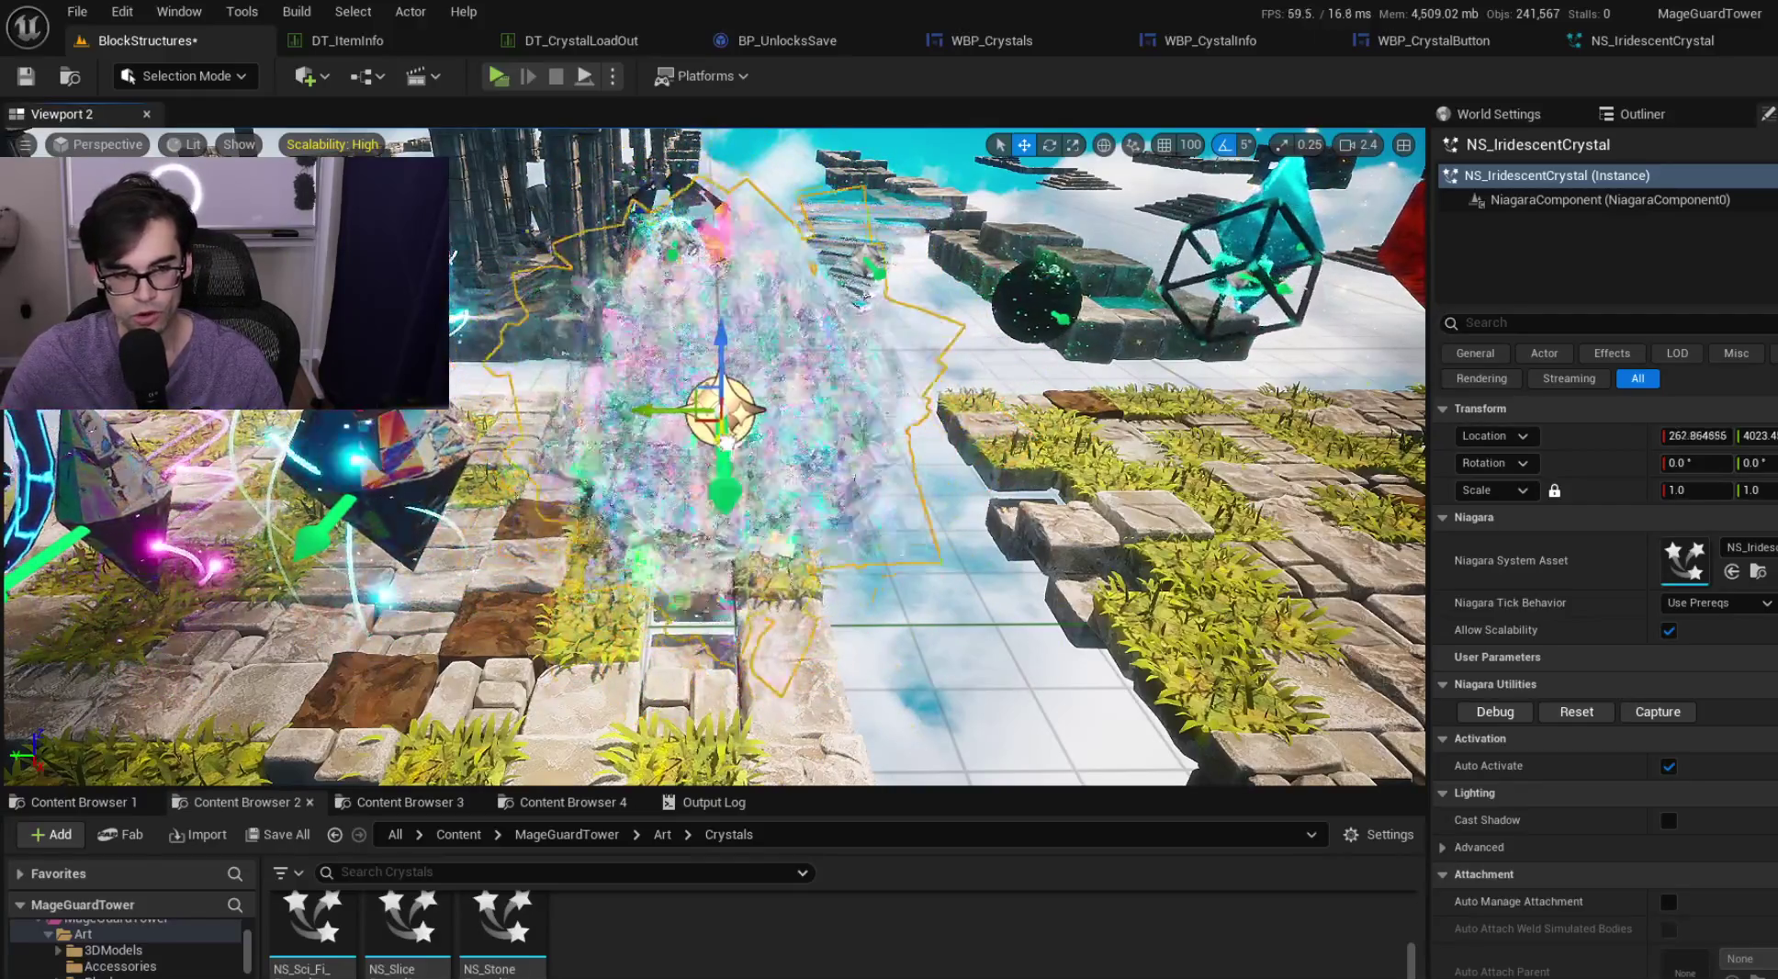
{"action": "scroll", "coordinate": [767, 187], "scroll_direction": "down", "scroll_amount": 5}
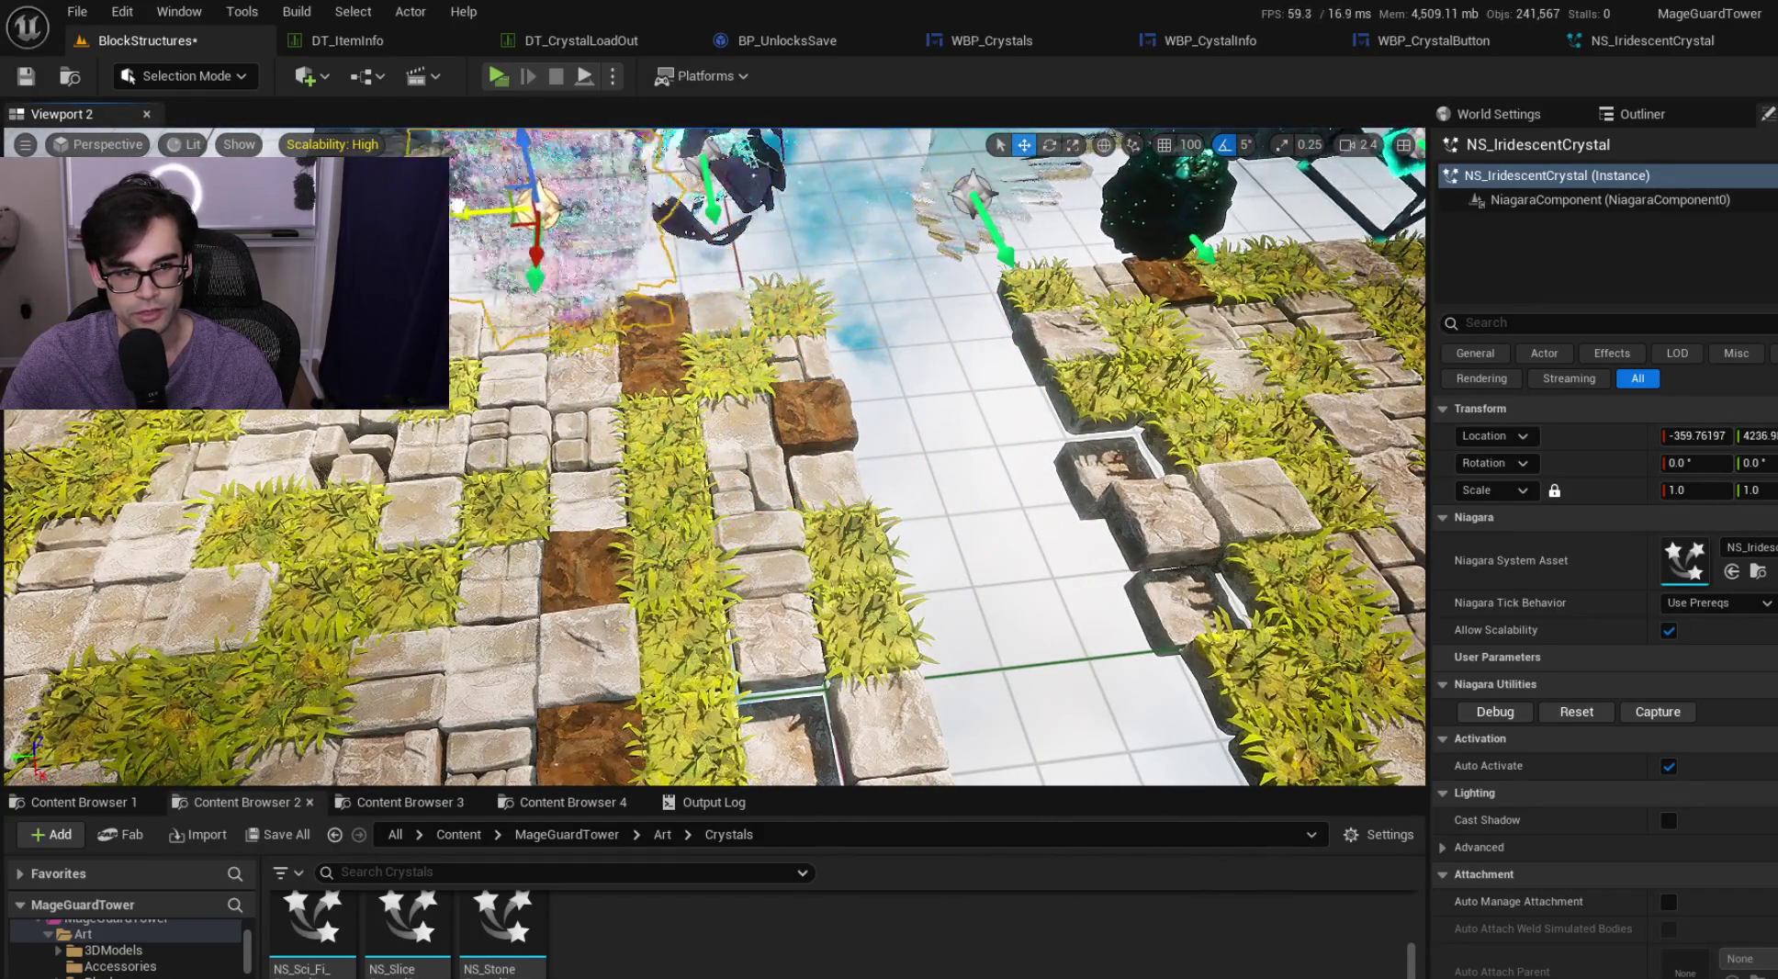
{"action": "left_click_drag", "start_coordinate": [468, 204], "coordinate": [668, 320]}
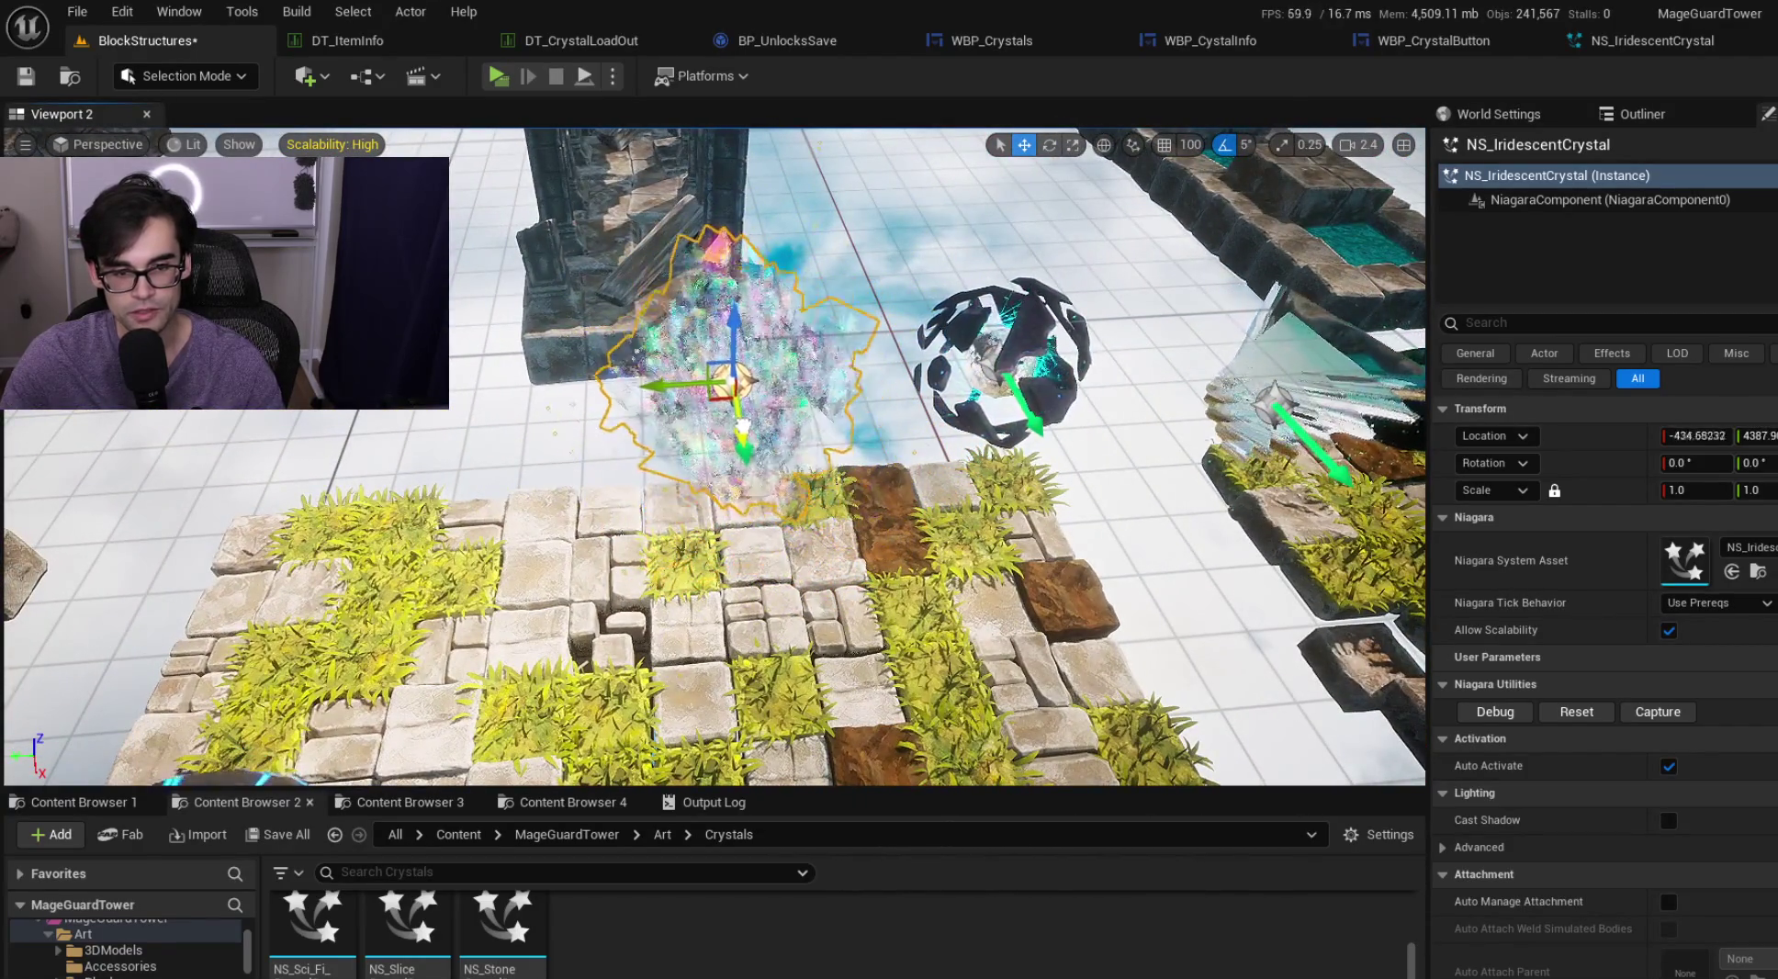
{"action": "scroll", "coordinate": [715, 456], "scroll_direction": "up", "scroll_amount": 3}
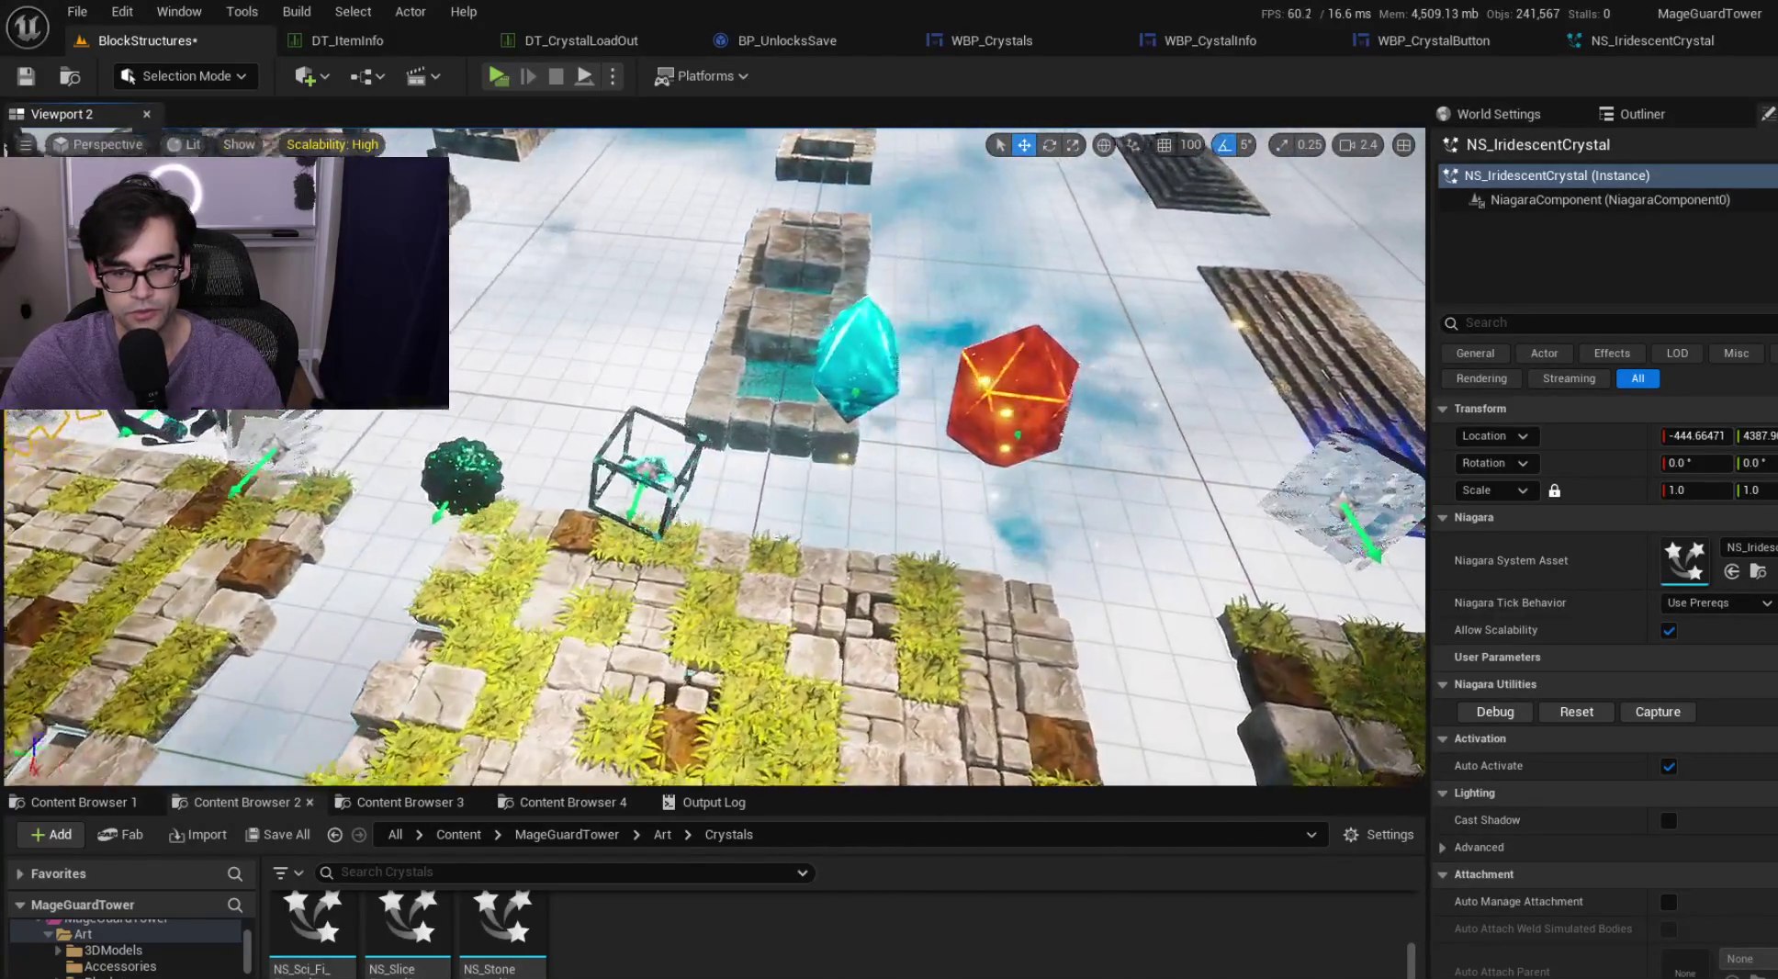
{"action": "key", "text": "f"}
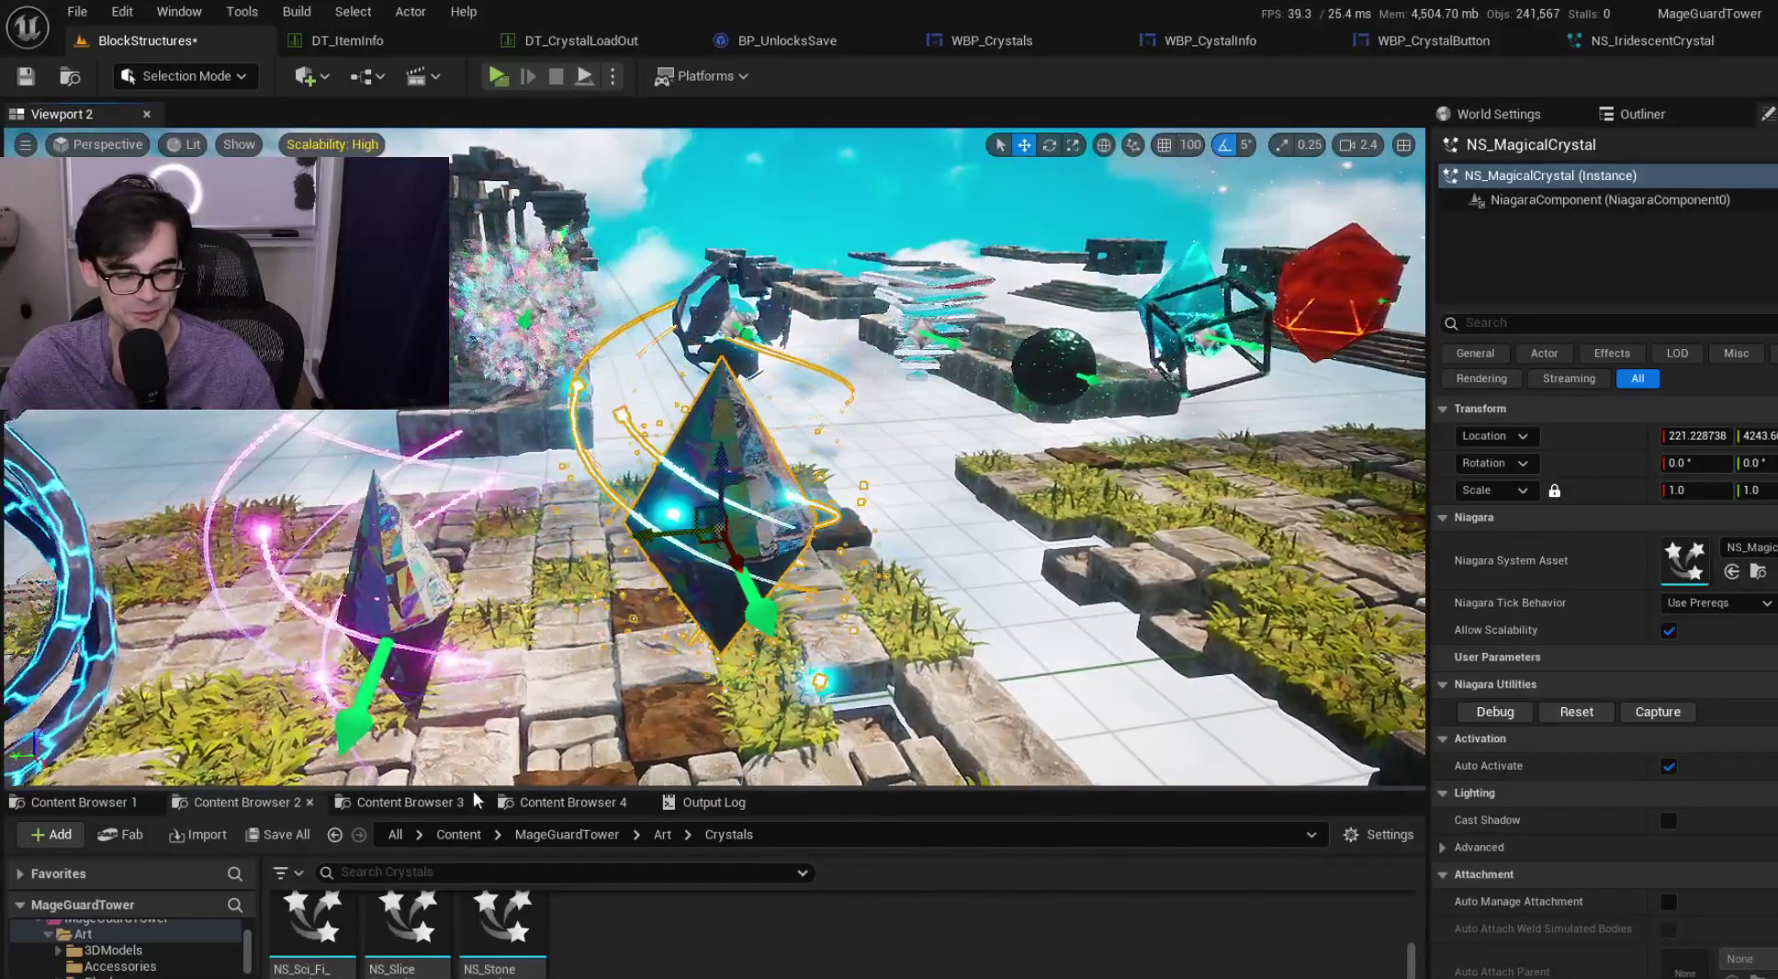
Frame the crystals and select the NS_MagicalCrystal pyramid in the viewport
{"action": "left_click", "coordinate": [463, 800]}
{"action": "left_click", "coordinate": [551, 797]}
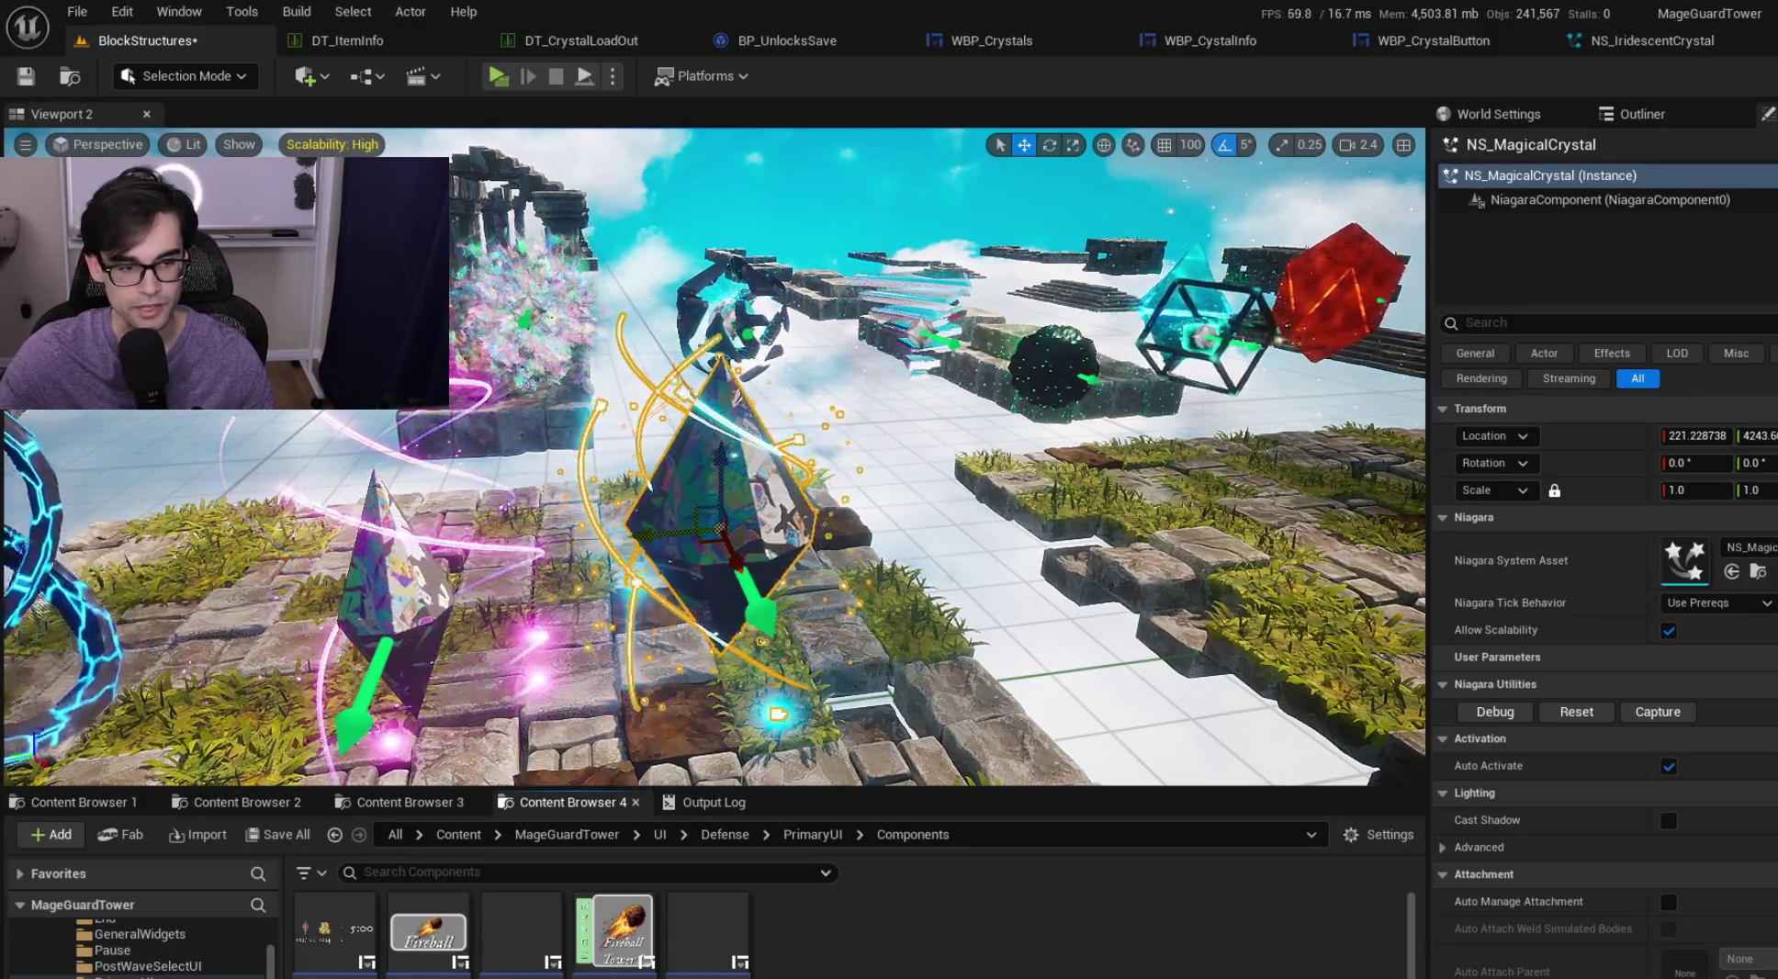
{"action": "key", "text": "f"}
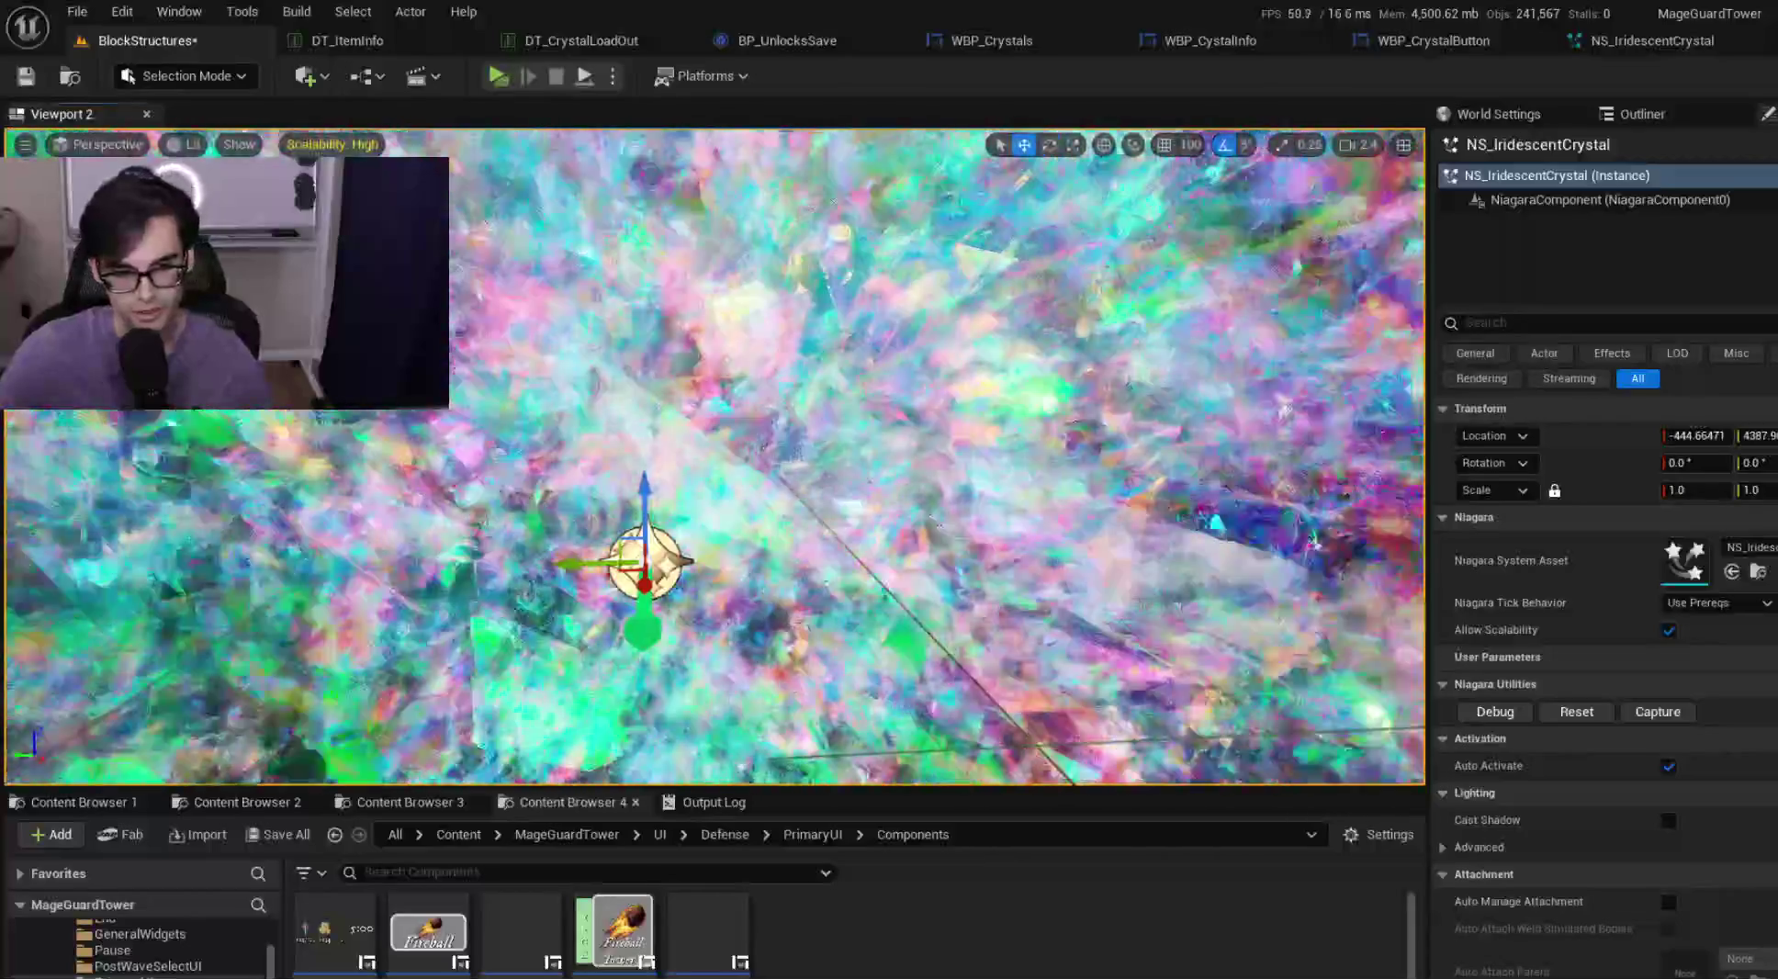
{"action": "scroll", "coordinate": [715, 456], "scroll_direction": "down", "scroll_amount": 5}
{"action": "scroll", "coordinate": [714, 456], "scroll_direction": "up", "scroll_amount": 3}
{"action": "left_click", "coordinate": [842, 569]}
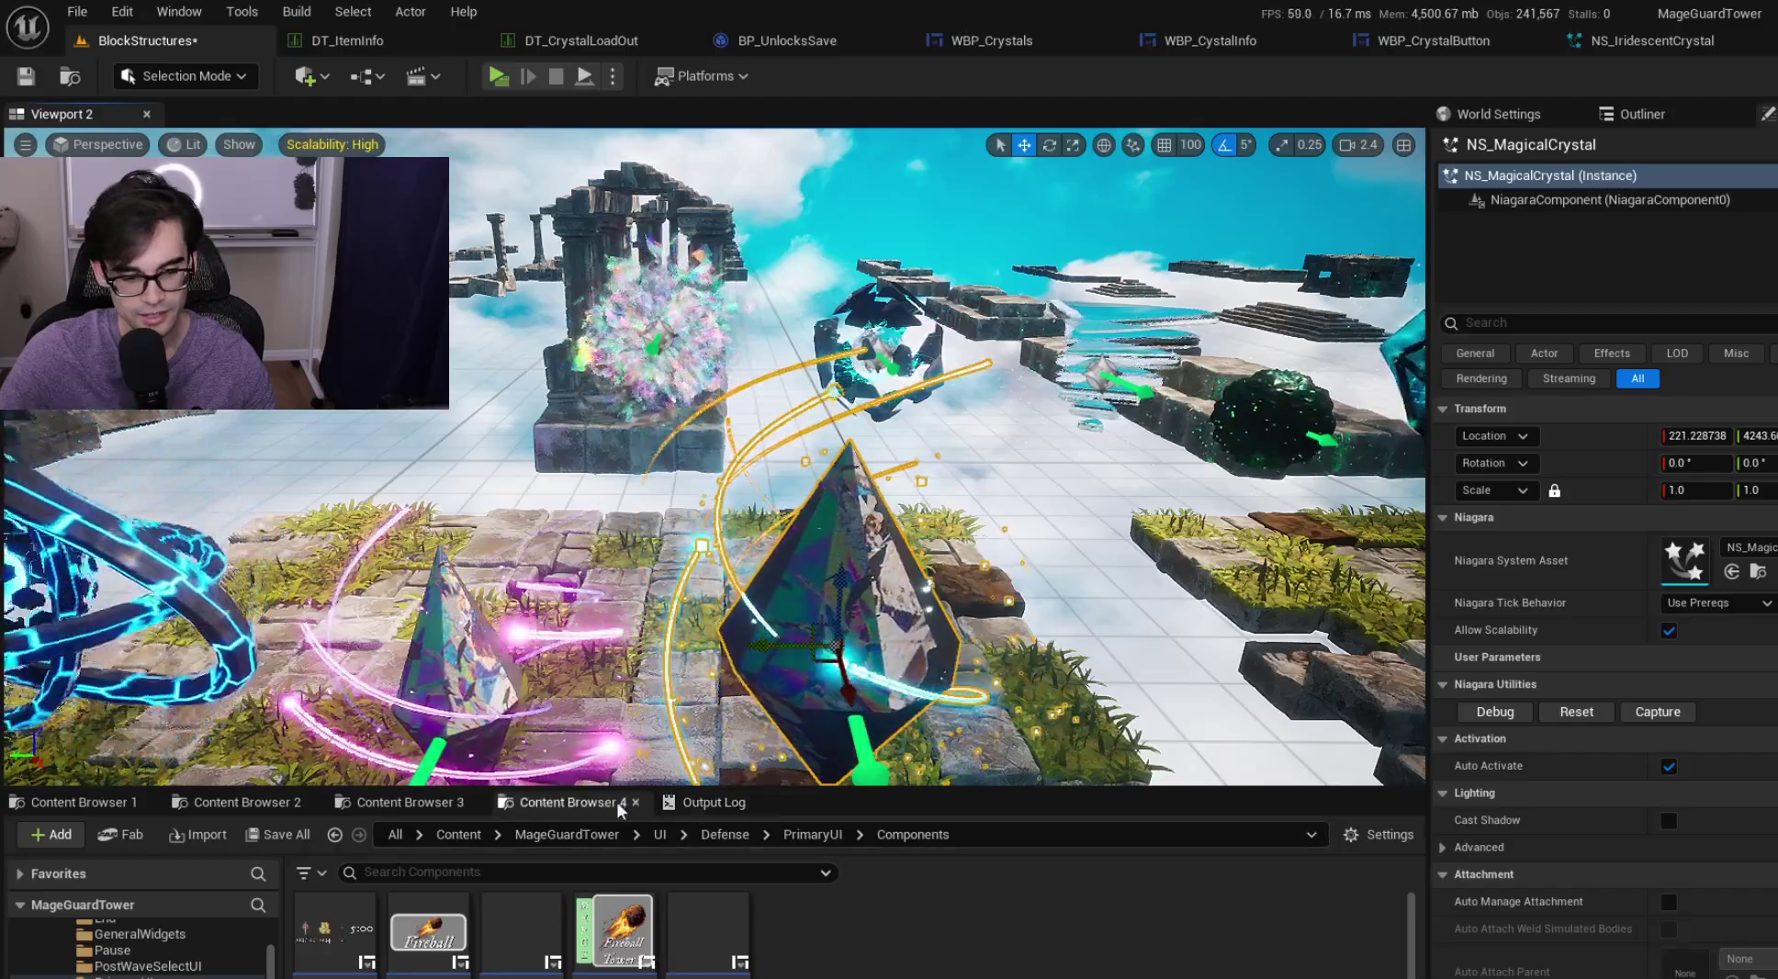
Reselect NS_MagicalCrystal, locate its asset in Crystals with Ctrl+B, and delete the actor
{"action": "left_click", "coordinate": [435, 802]}
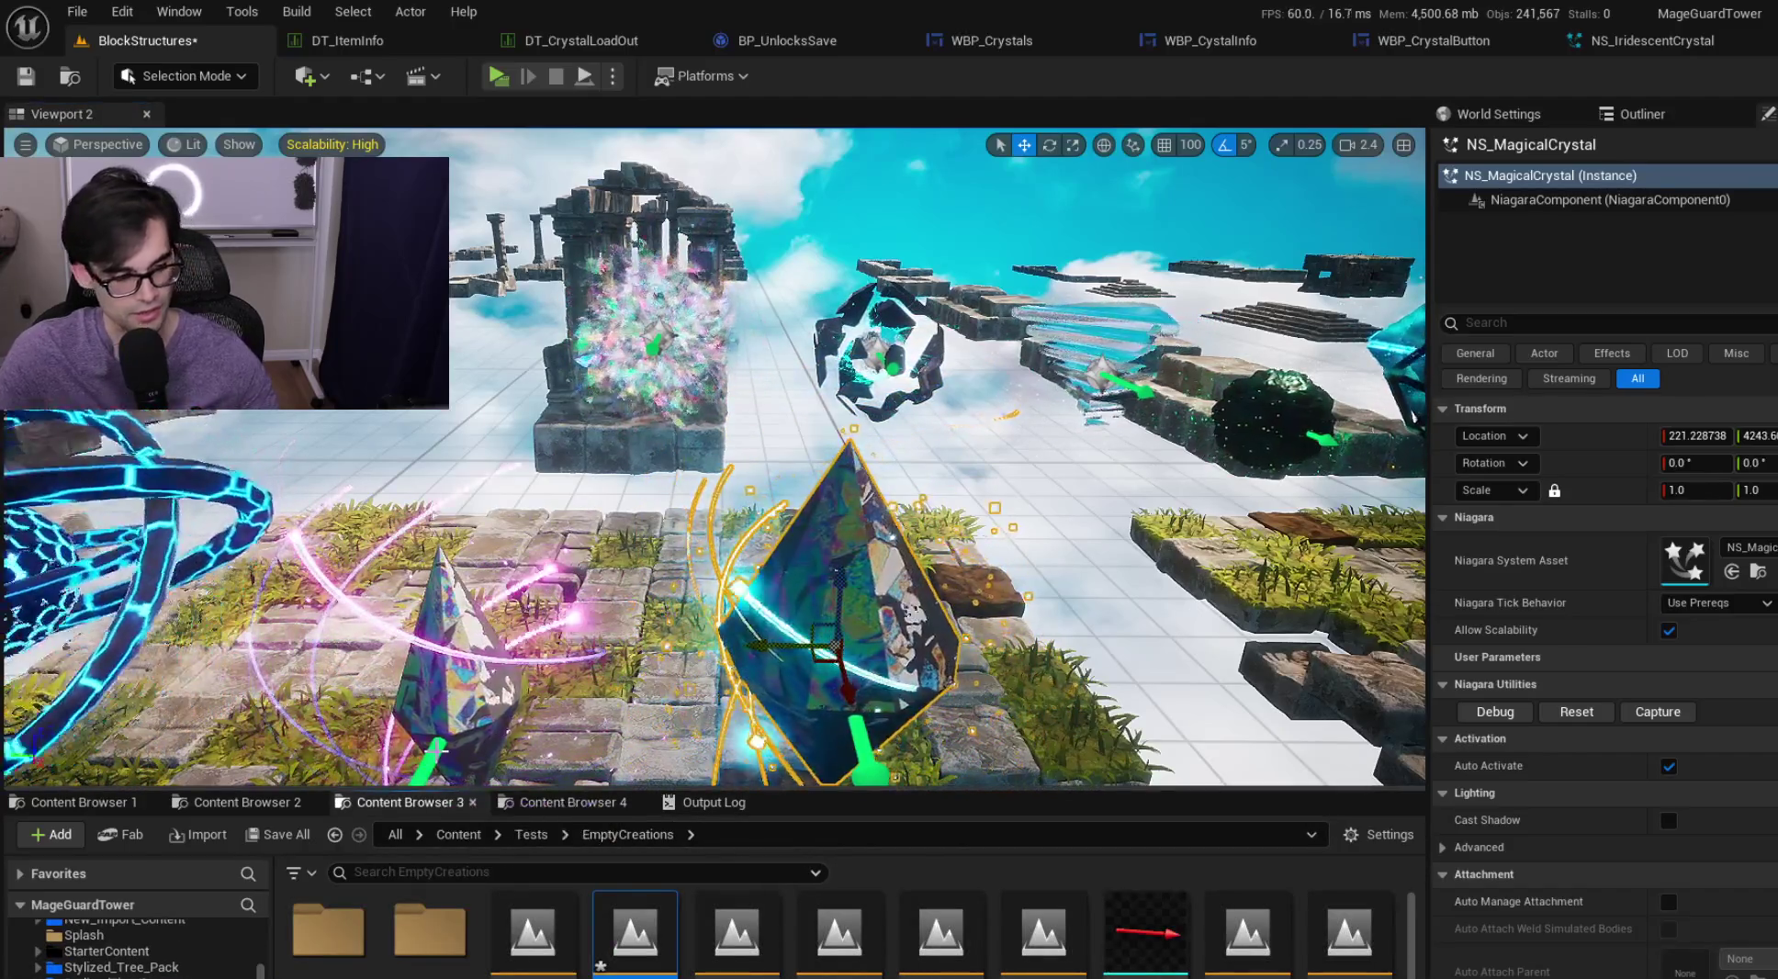
{"action": "left_click", "coordinate": [647, 321]}
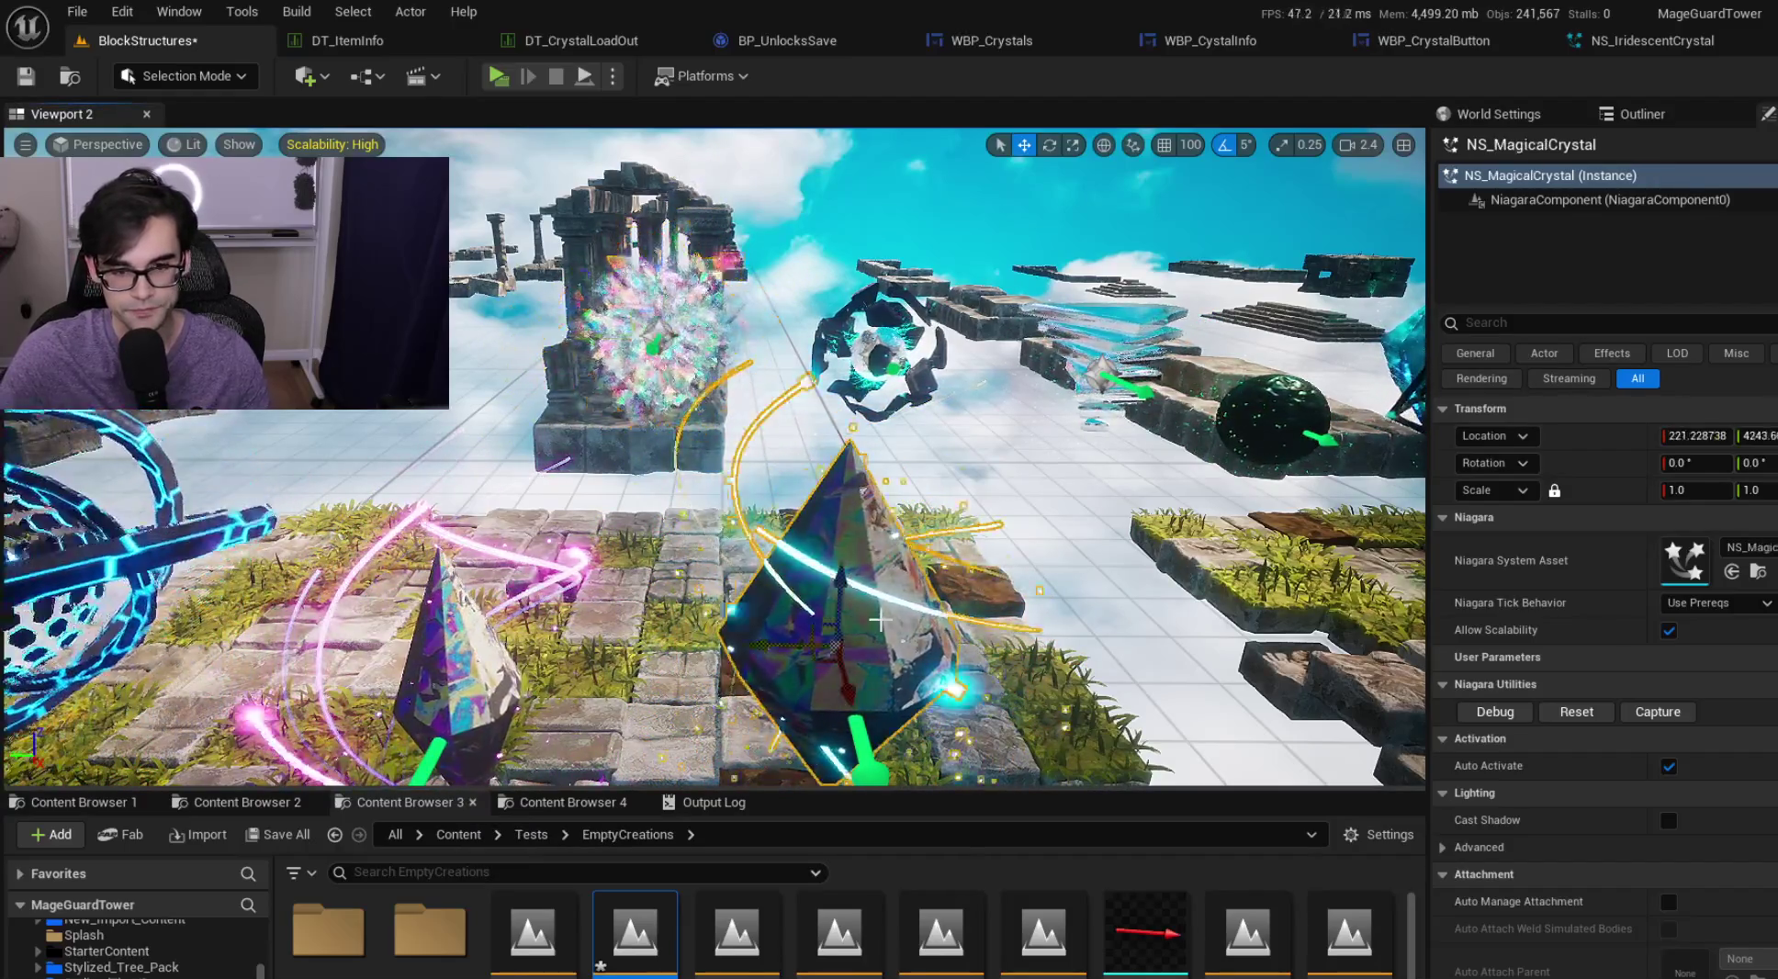
{"action": "left_click", "coordinate": [827, 569]}
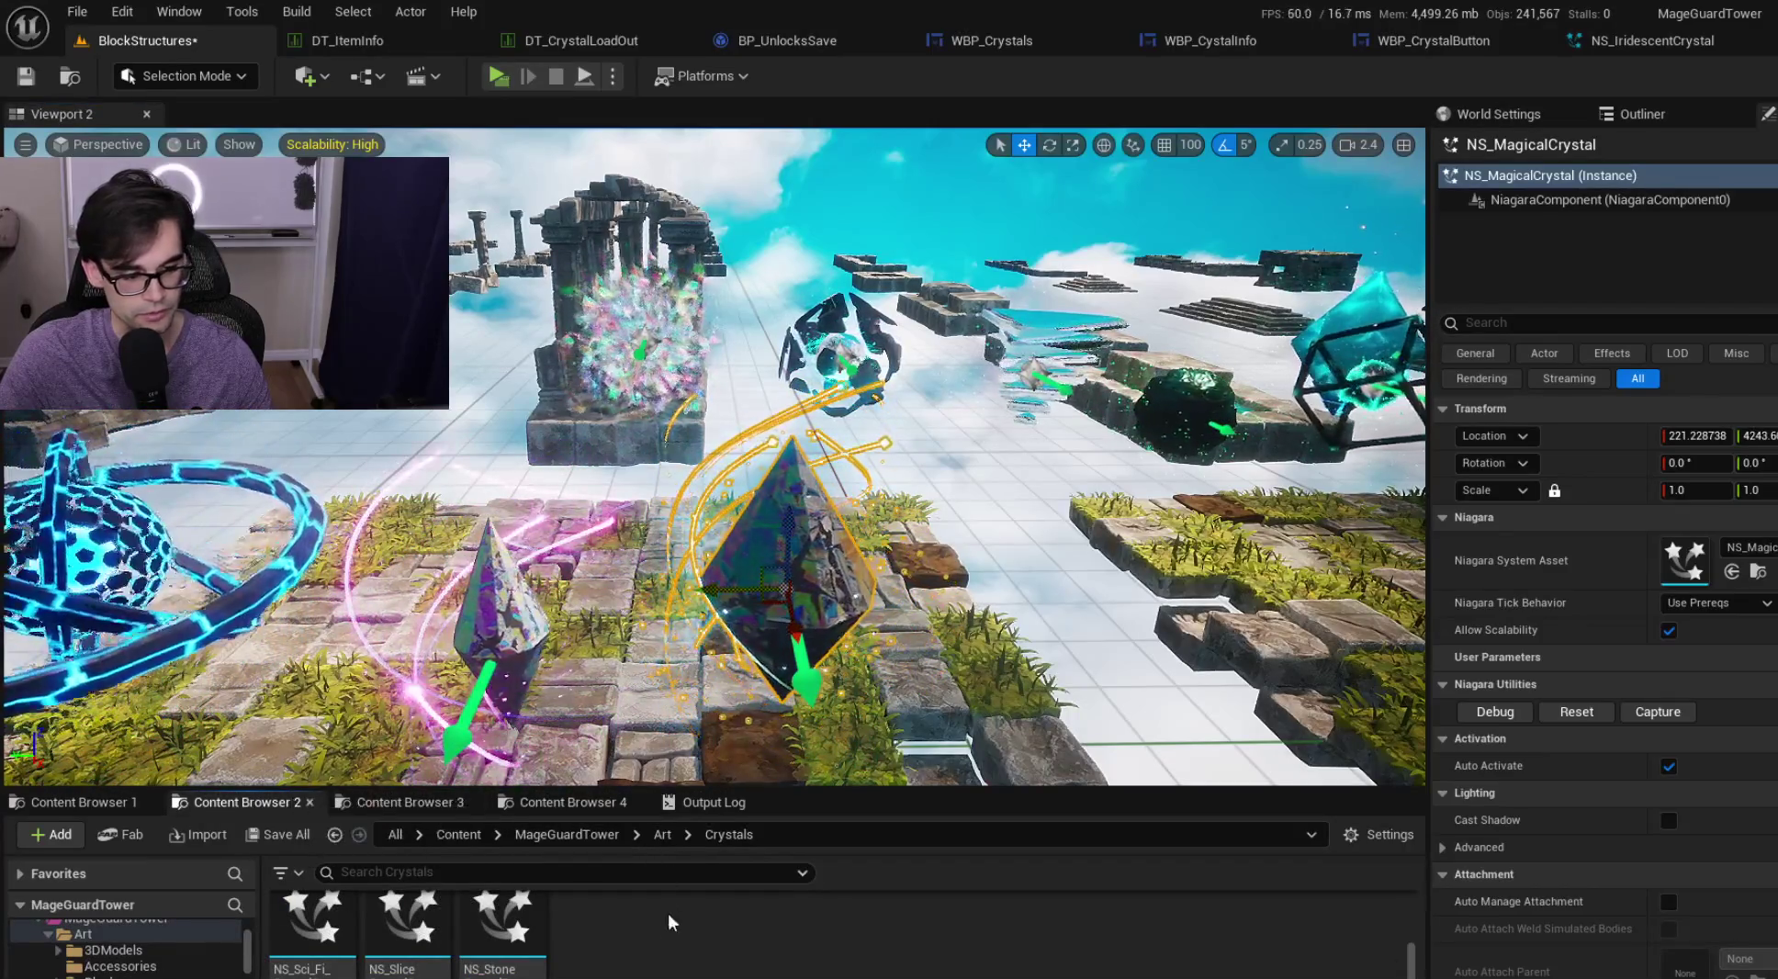
{"action": "key", "text": "ctrl+b"}
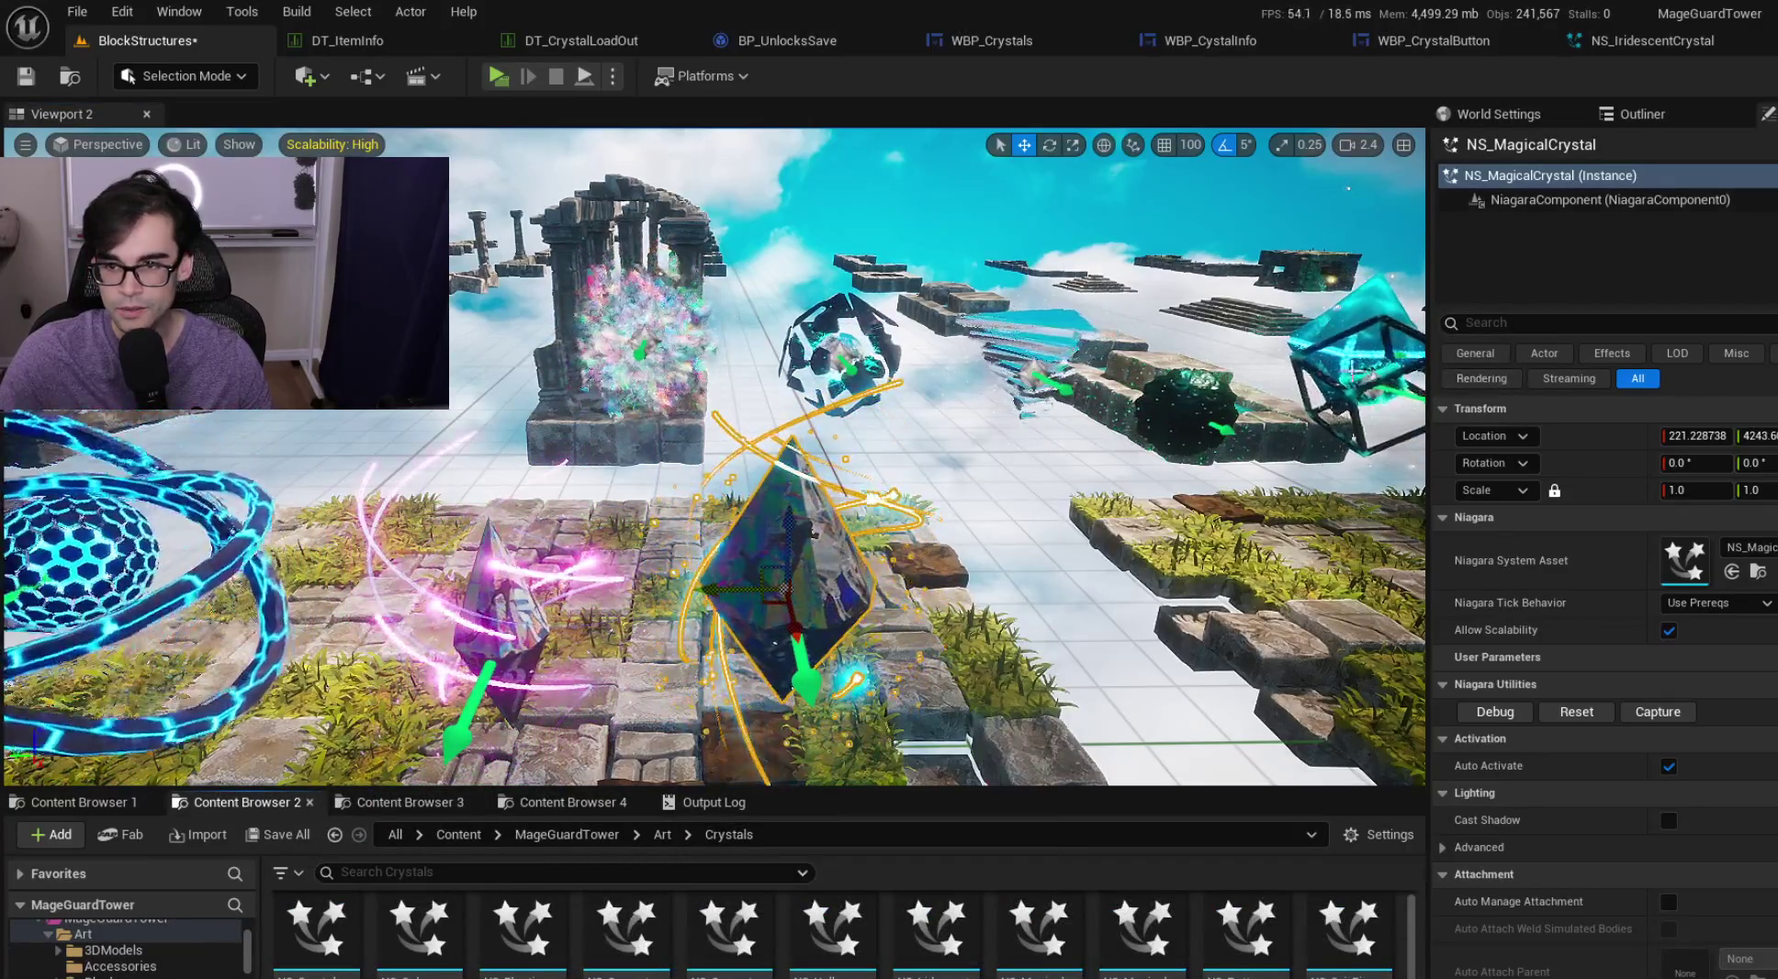
{"action": "mouse_move", "coordinate": [665, 955]}
{"action": "scroll", "coordinate": [811, 927], "scroll_direction": "down", "scroll_amount": 2}
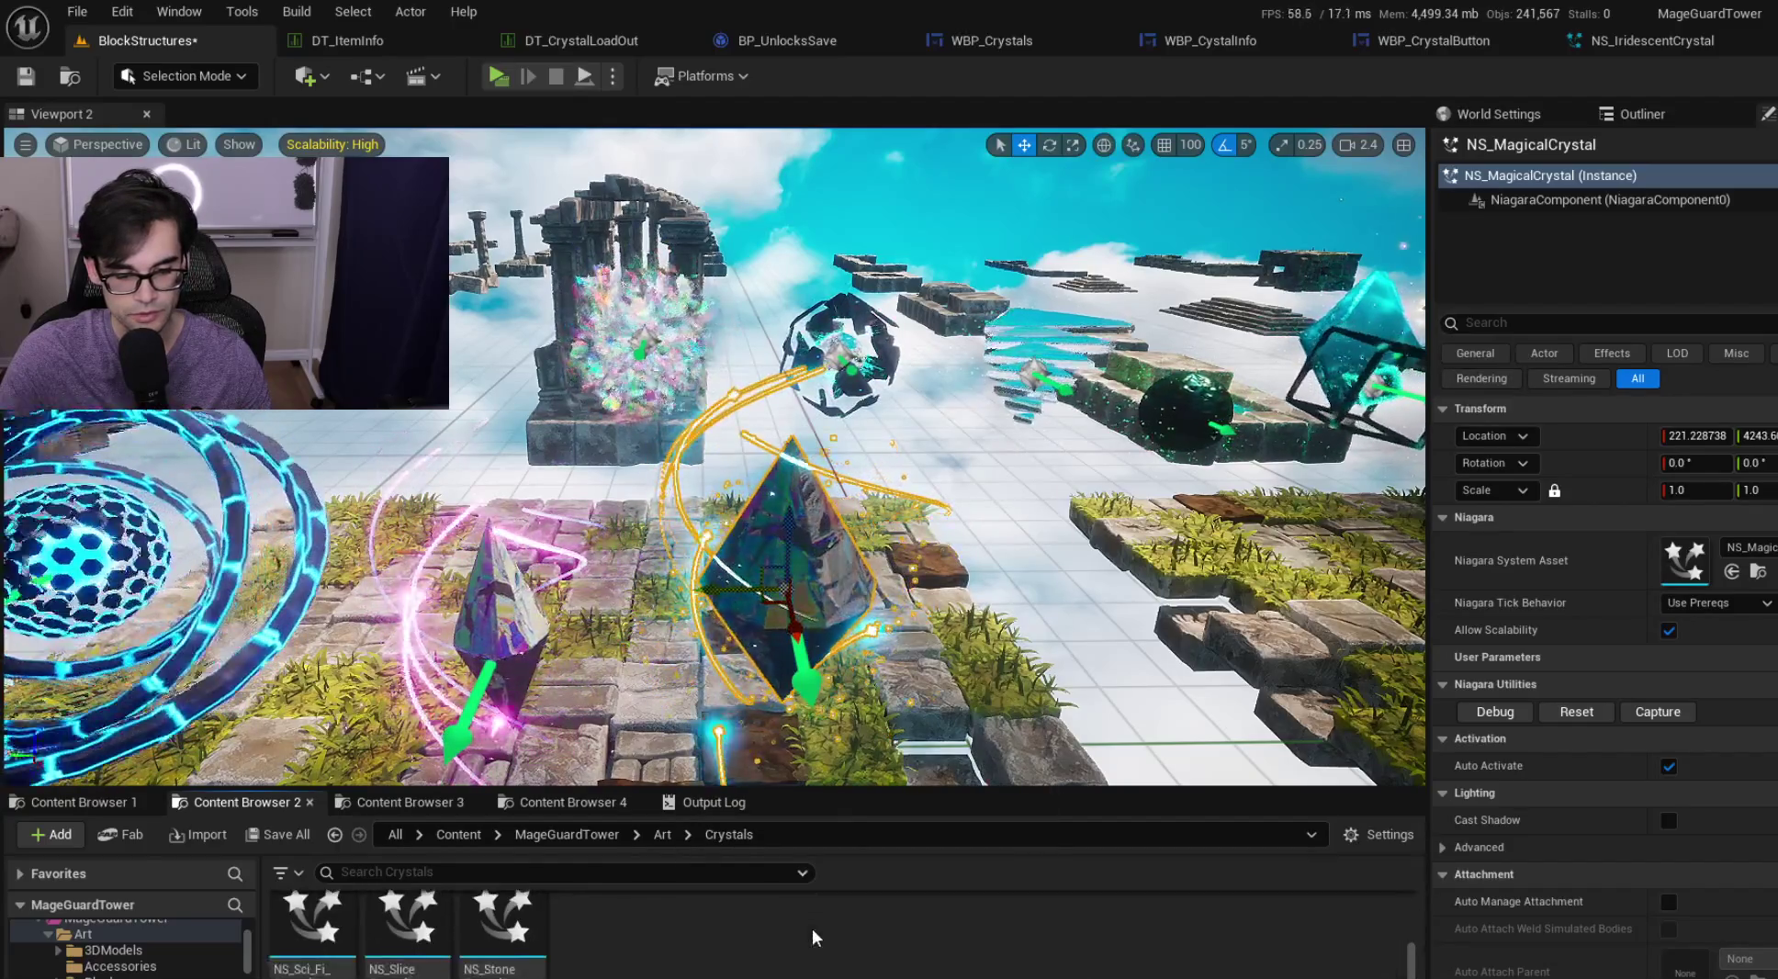
{"action": "scroll", "coordinate": [491, 934], "scroll_direction": "up", "scroll_amount": 2}
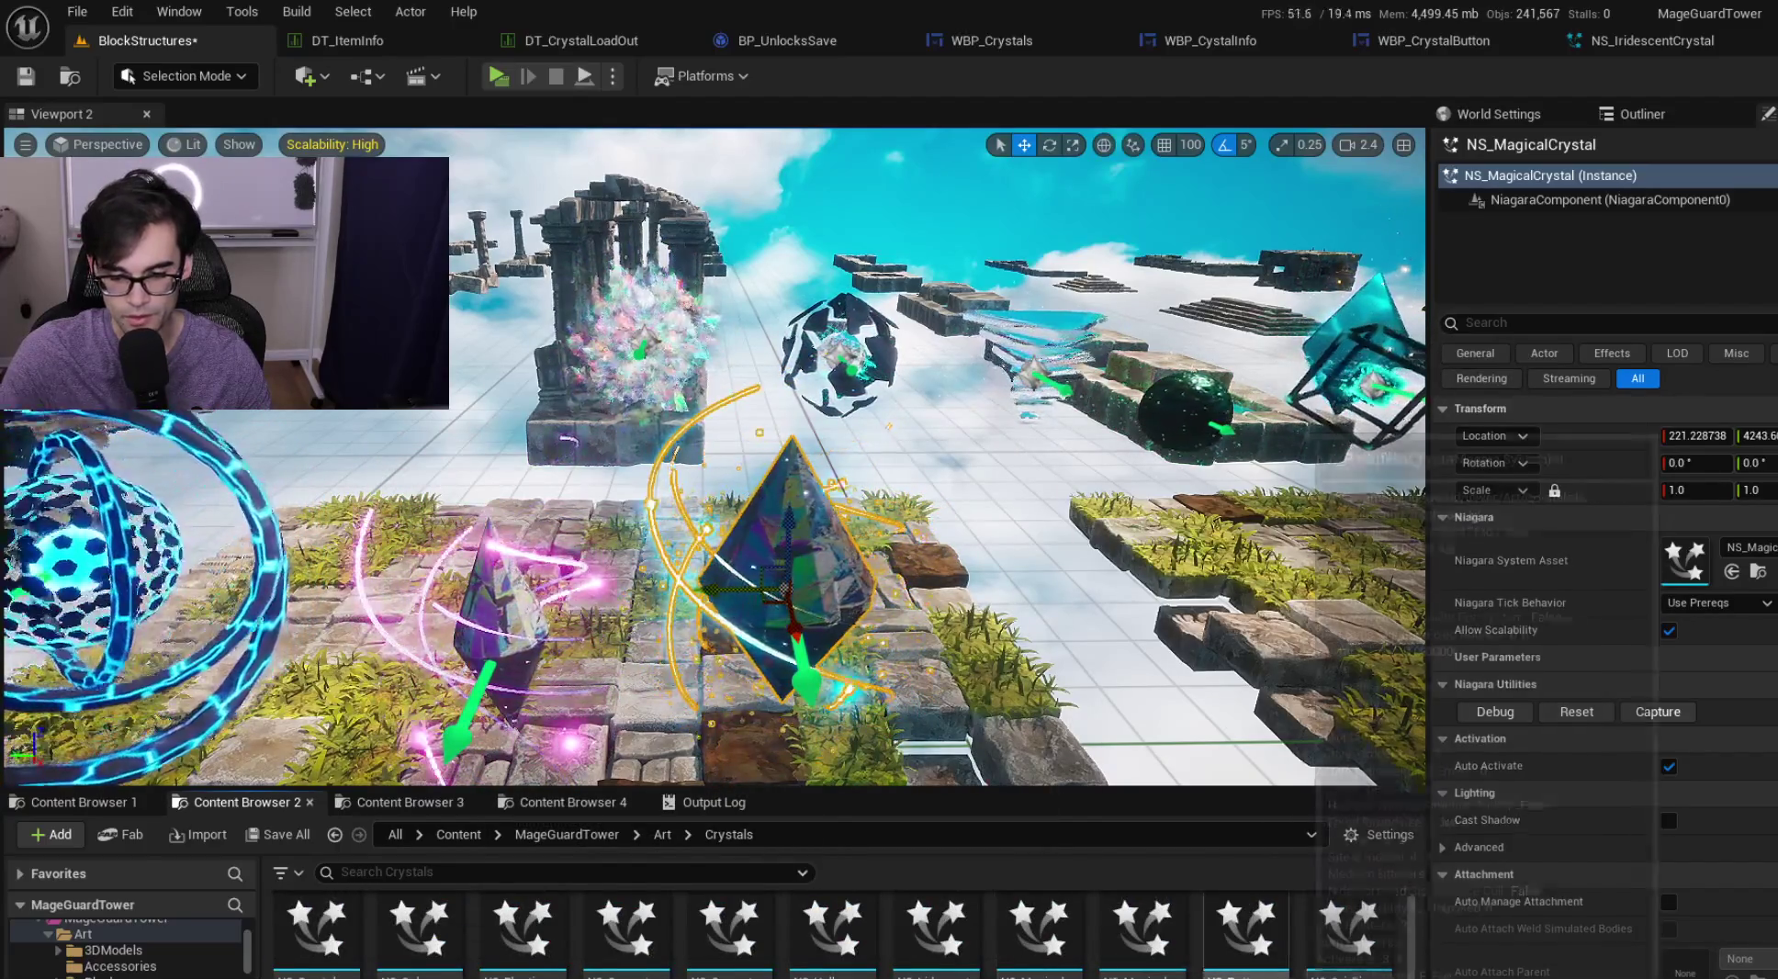
{"action": "mouse_move", "coordinate": [1024, 921]}
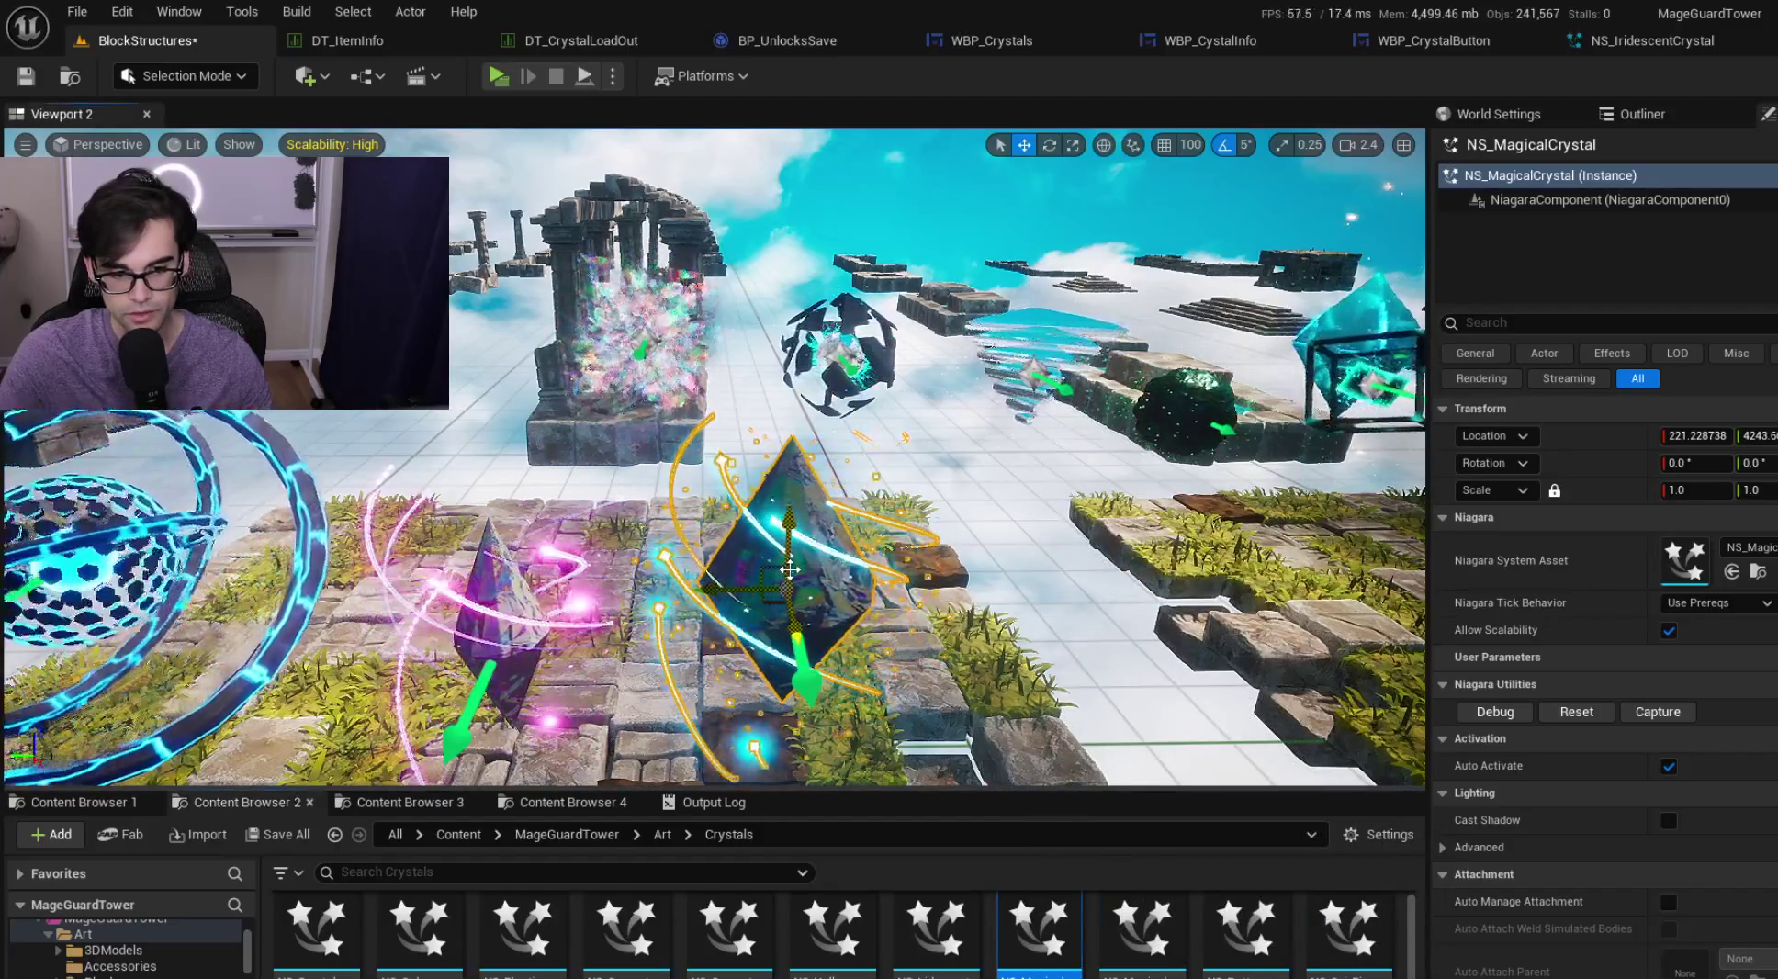
{"action": "key", "text": "Delete"}
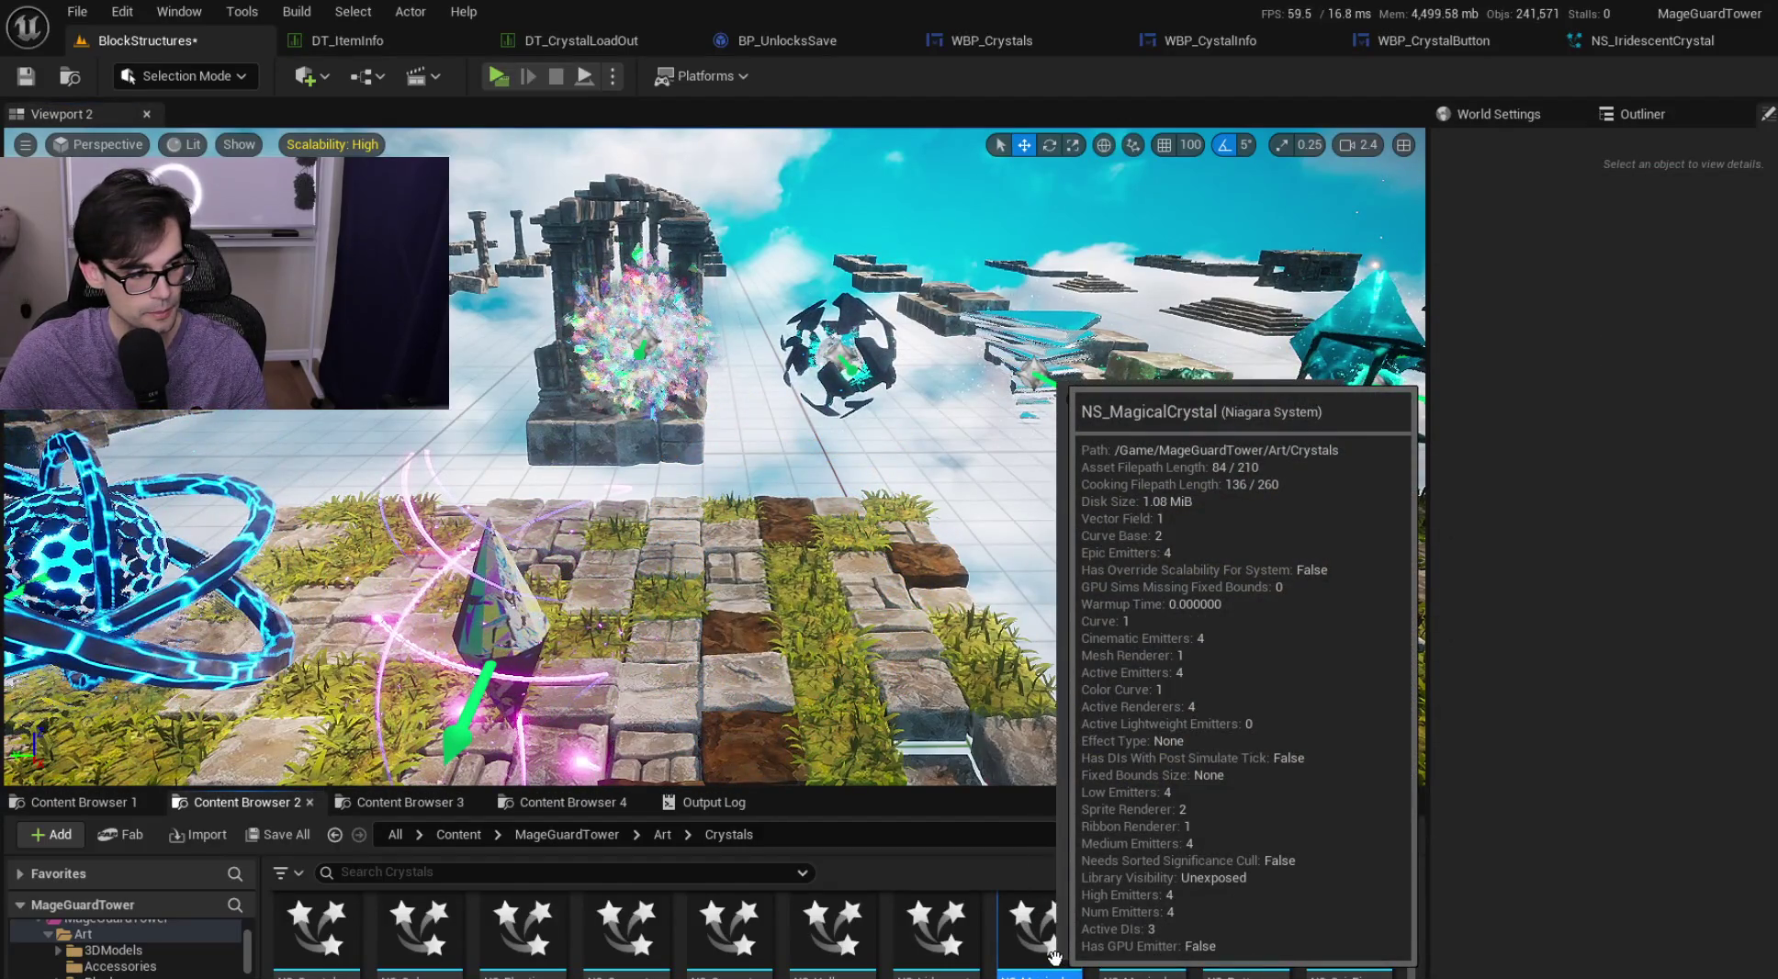
Force delete the NS_MagicalCrystal asset from the Content Browser
{"action": "right_click", "coordinate": [1054, 957]}
{"action": "left_click", "coordinate": [1139, 597]}
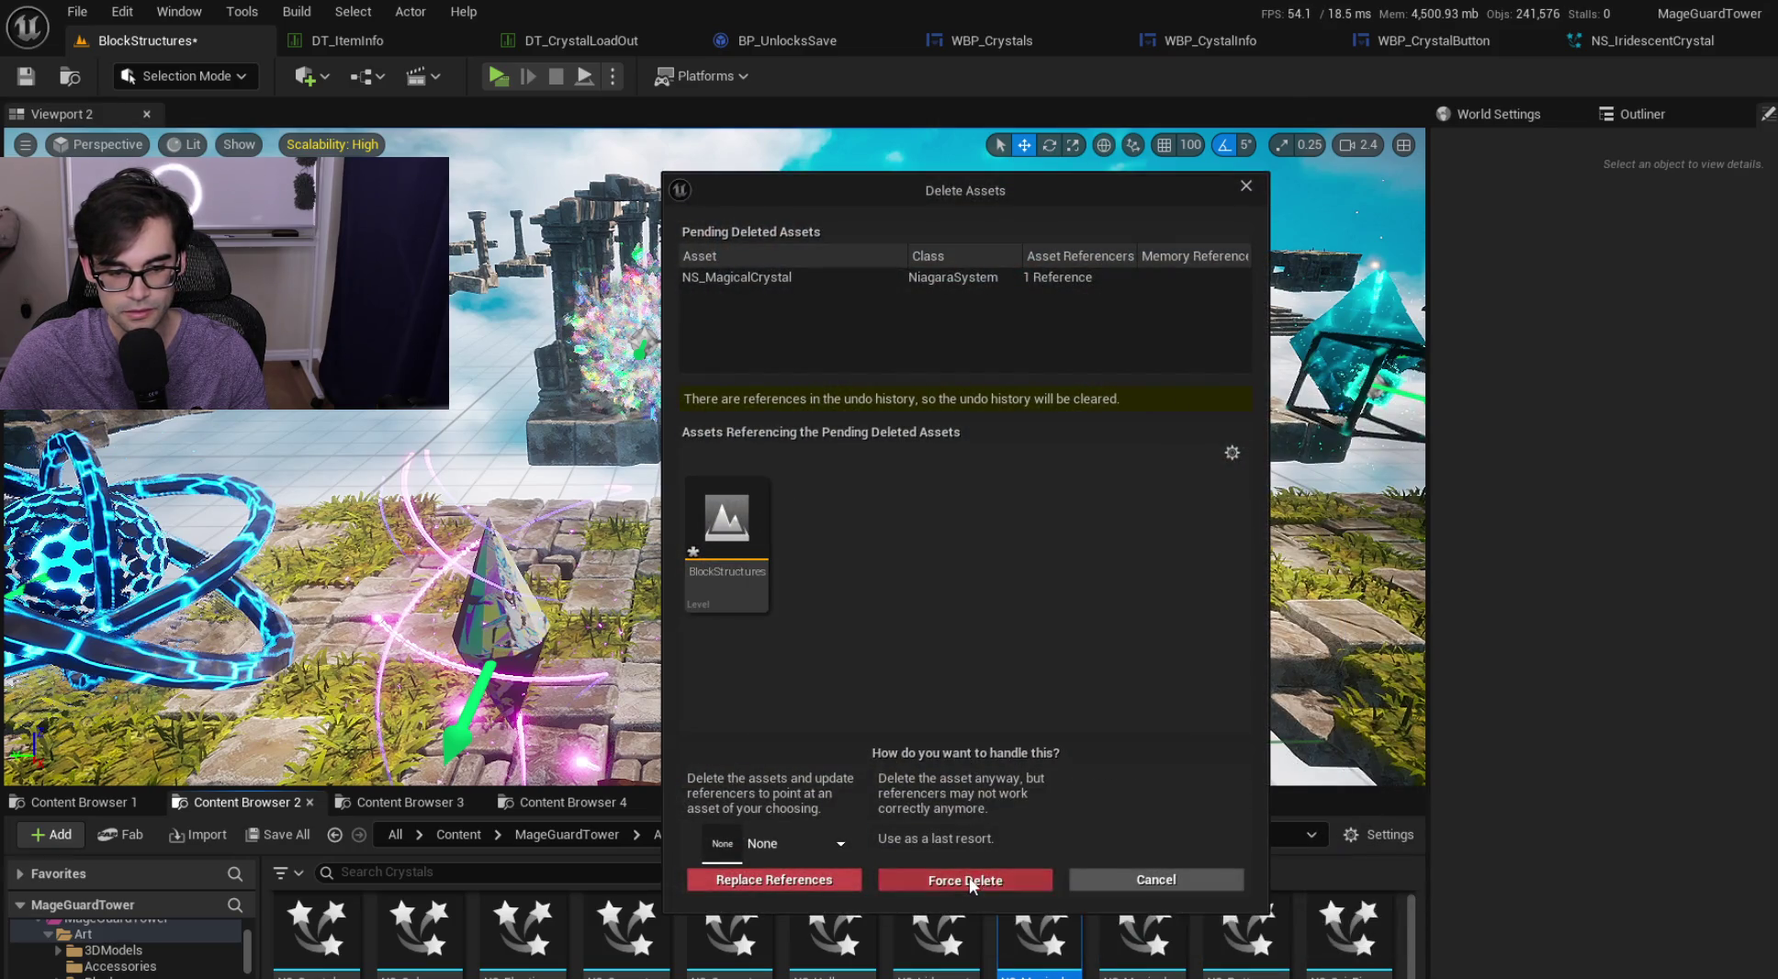
{"action": "left_click", "coordinate": [962, 880]}
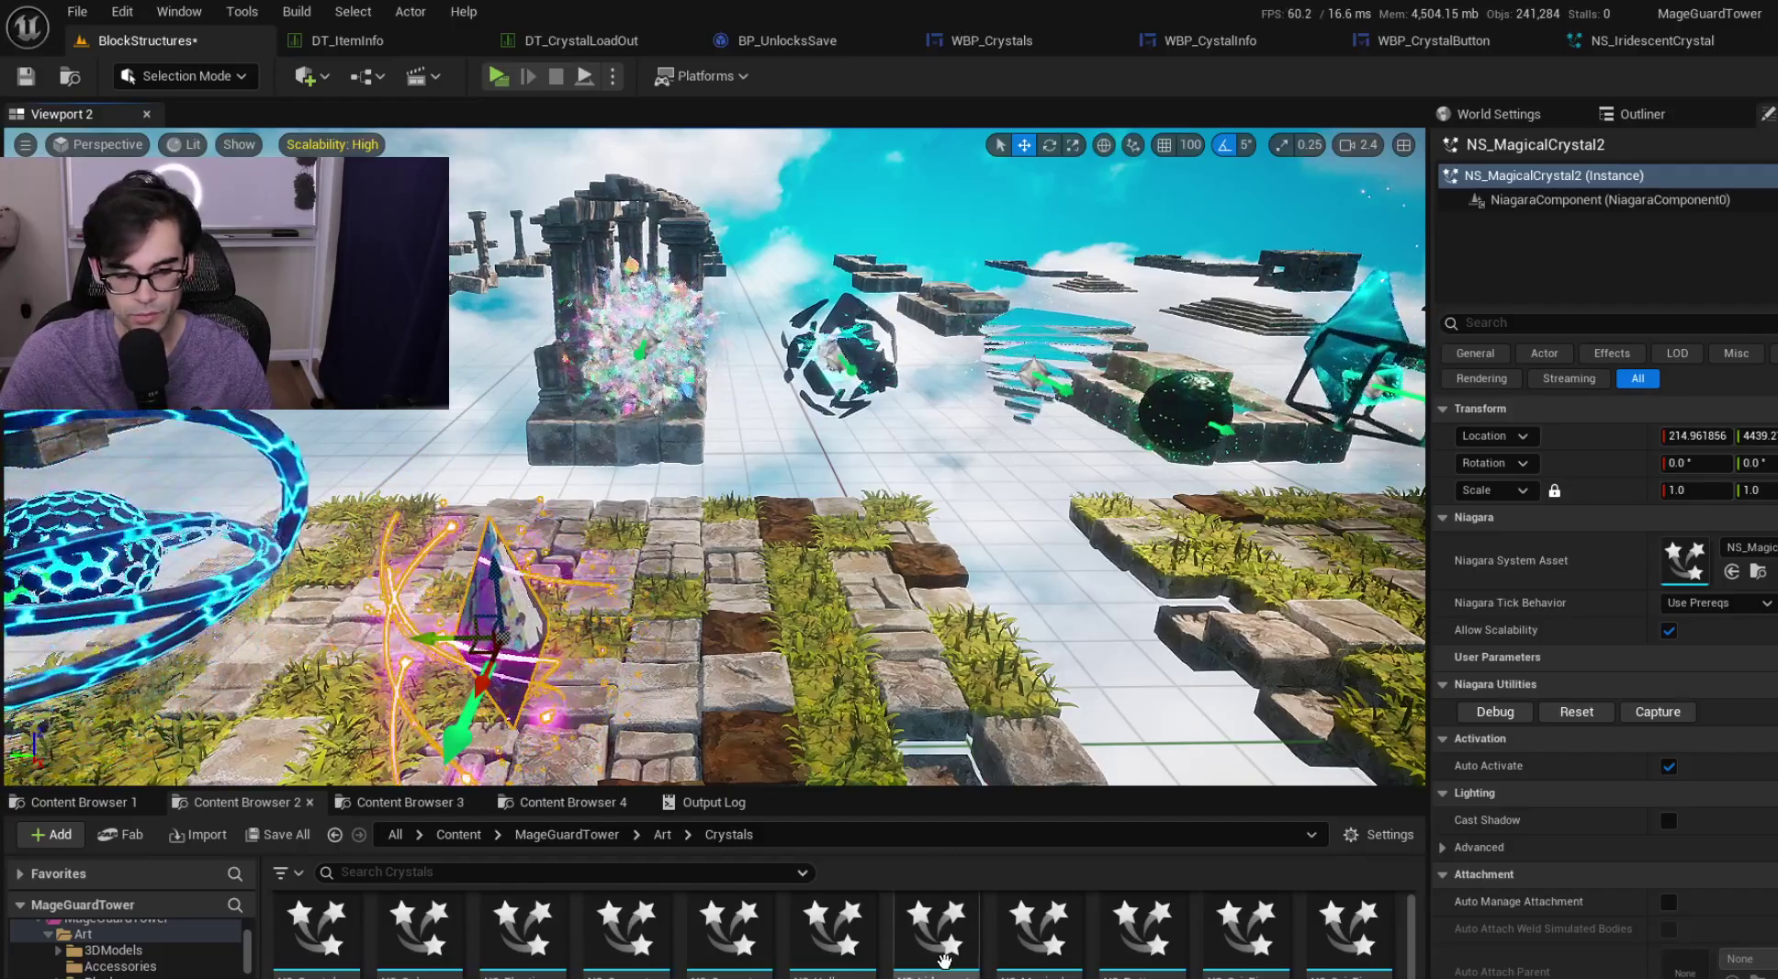
Delete the placed NS_MagicalCrystal2 actor, then force delete the NS_MagicalCrystal2 asset
{"action": "left_click", "coordinate": [1040, 932]}
{"action": "right_click", "coordinate": [1056, 932]}
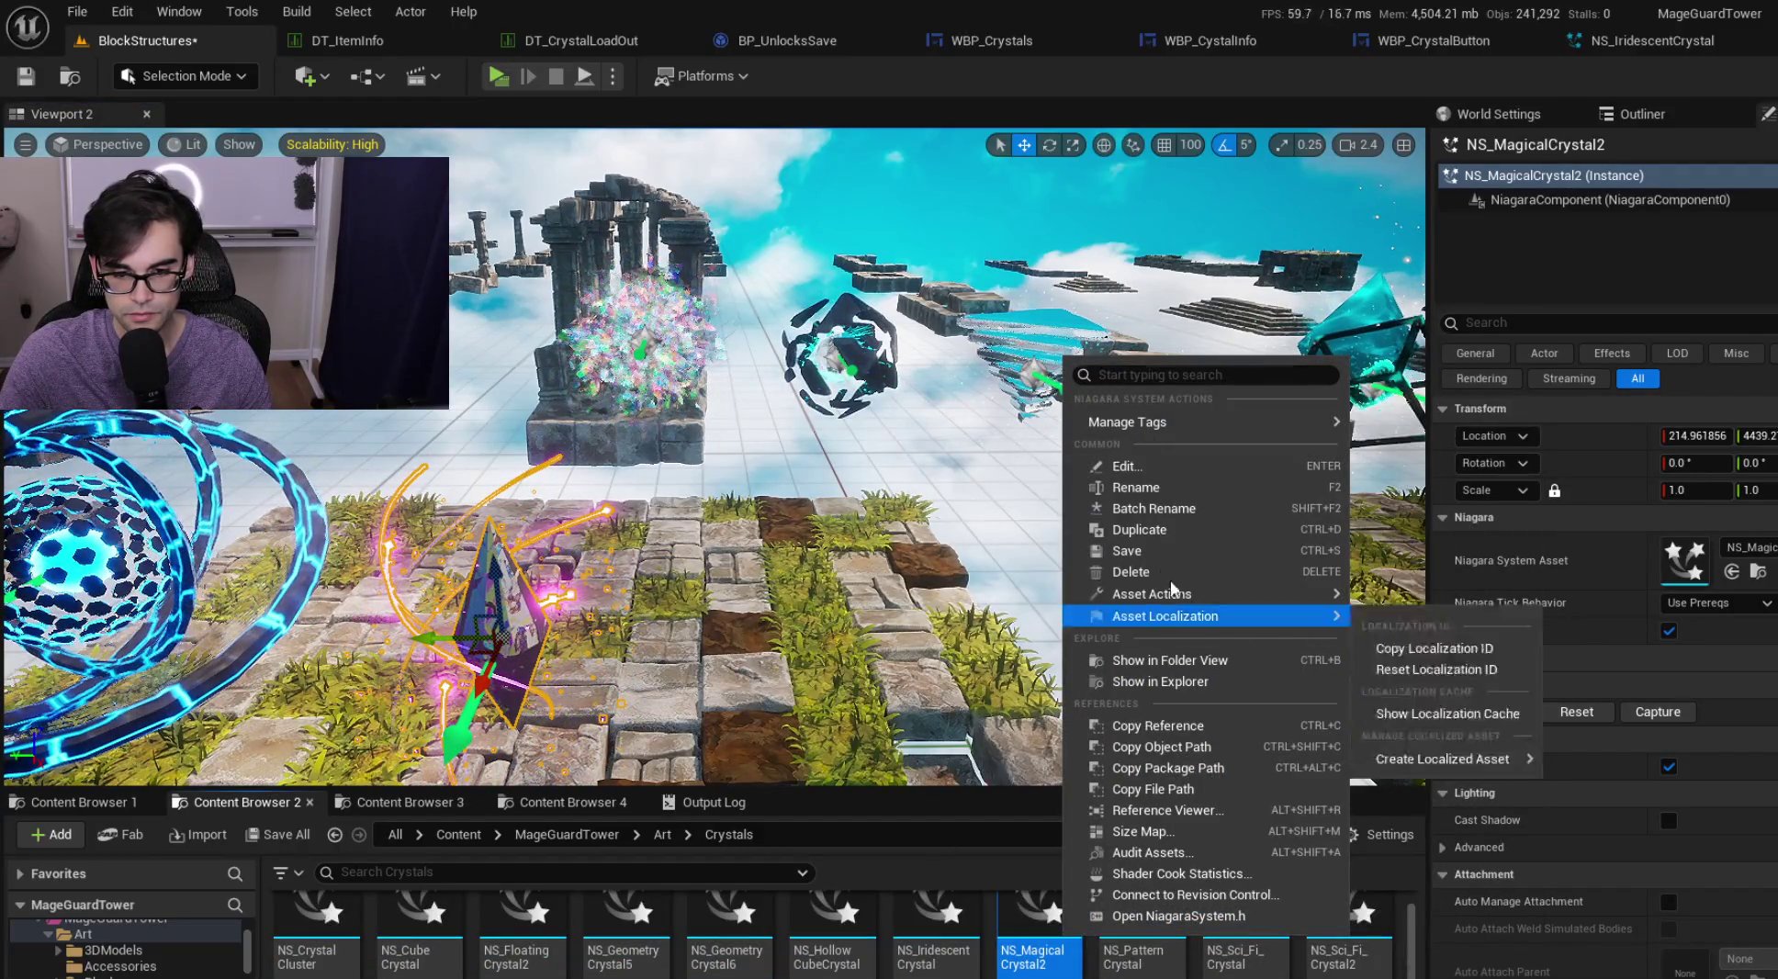
{"action": "left_click", "coordinate": [1129, 572]}
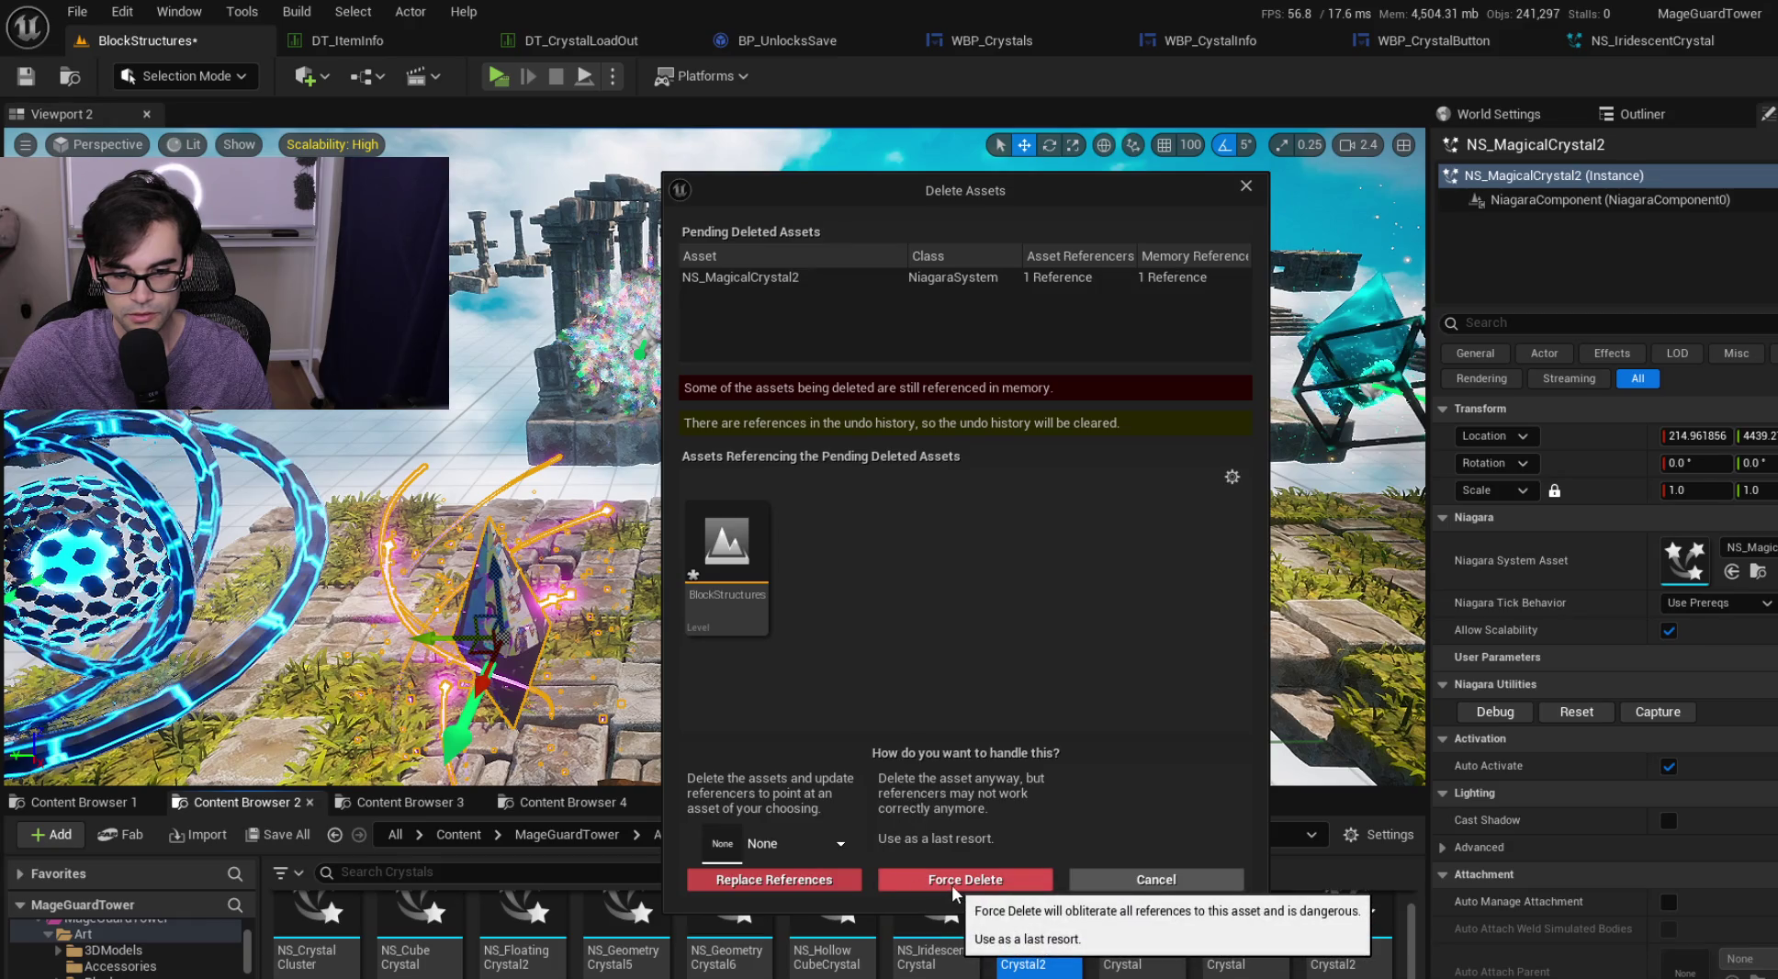
{"action": "left_click", "coordinate": [1156, 883]}
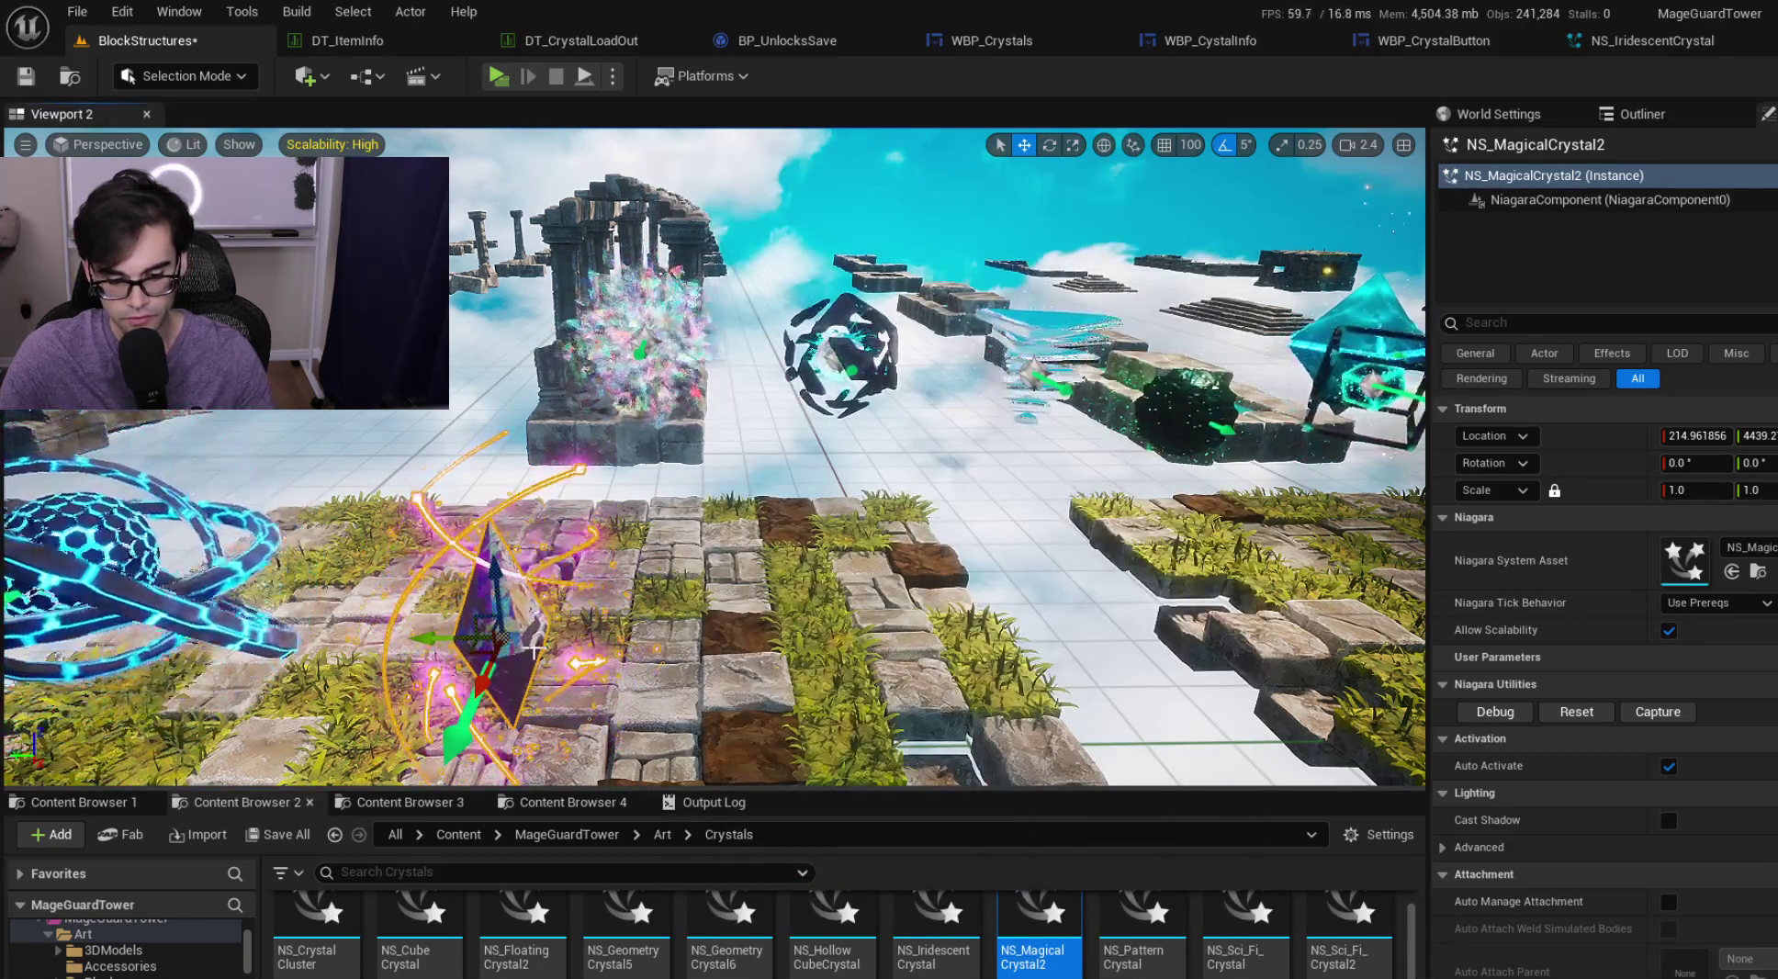
{"action": "key", "text": "Delete"}
{"action": "right_click", "coordinate": [1044, 929]}
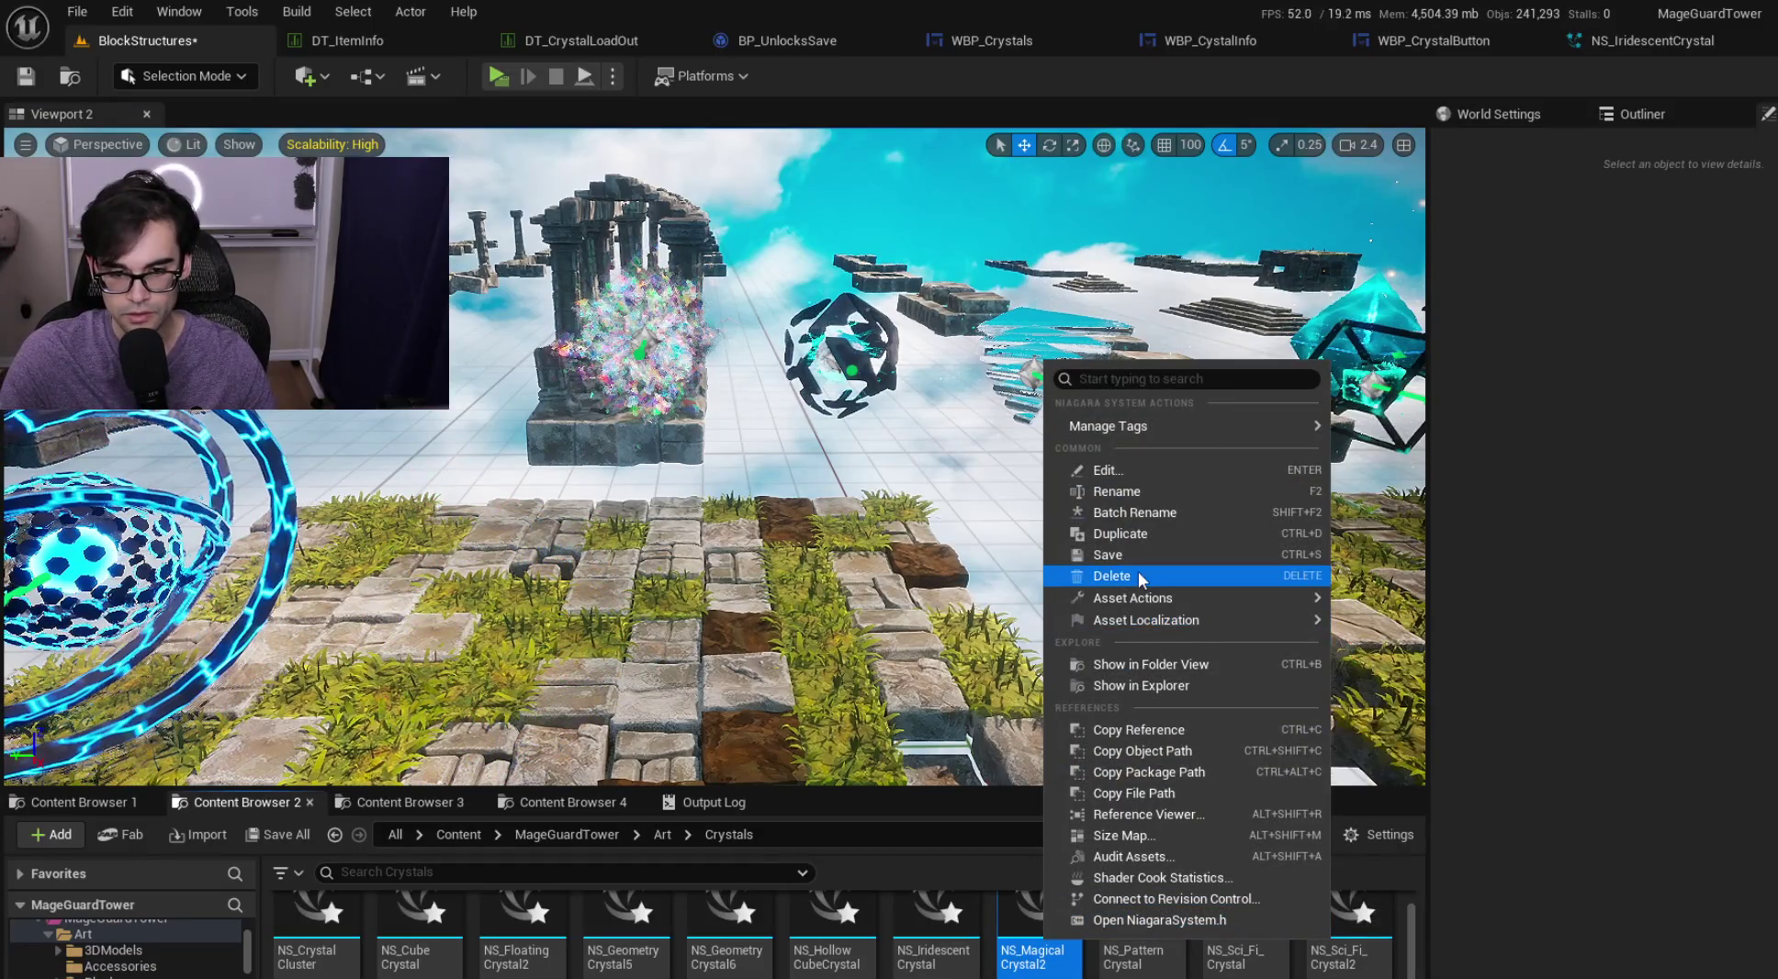
{"action": "left_click", "coordinate": [1142, 575]}
{"action": "left_click", "coordinate": [958, 880]}
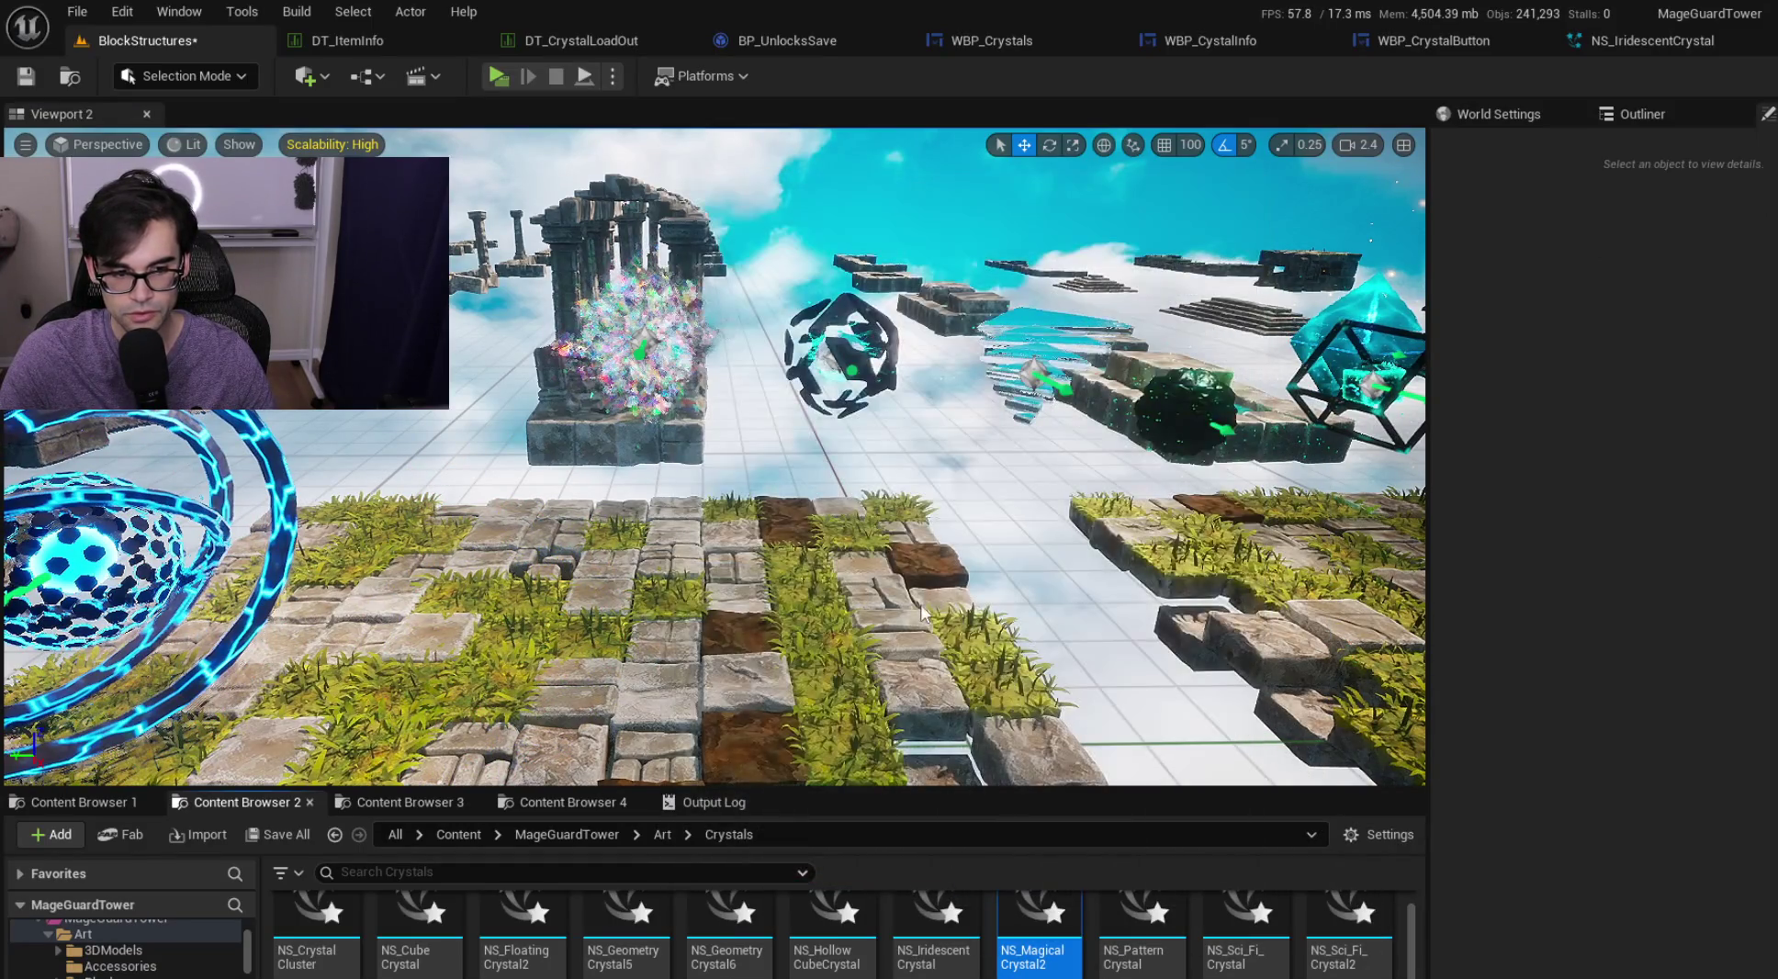
Save the MageGuardTower level and adjust the viewport
{"action": "left_click_drag", "start_coordinate": [846, 632], "coordinate": [822, 623]}
{"action": "key", "text": "ctrl+s"}
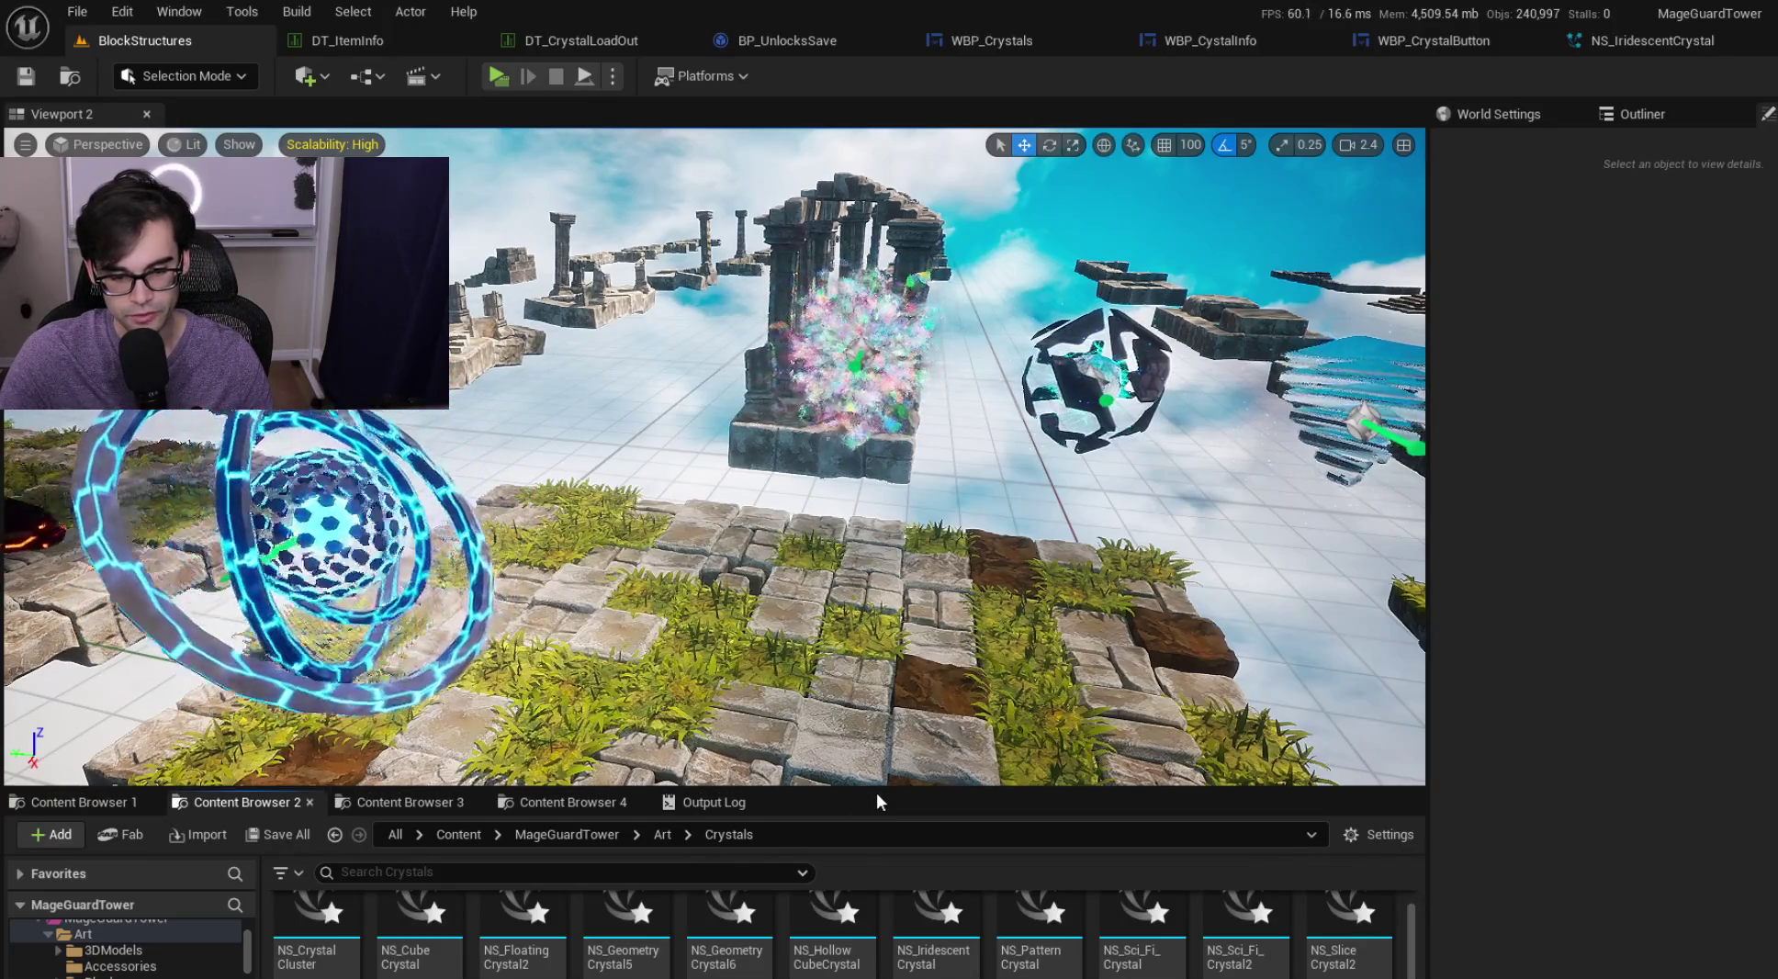
{"action": "left_click_drag", "start_coordinate": [882, 791], "coordinate": [883, 799]}
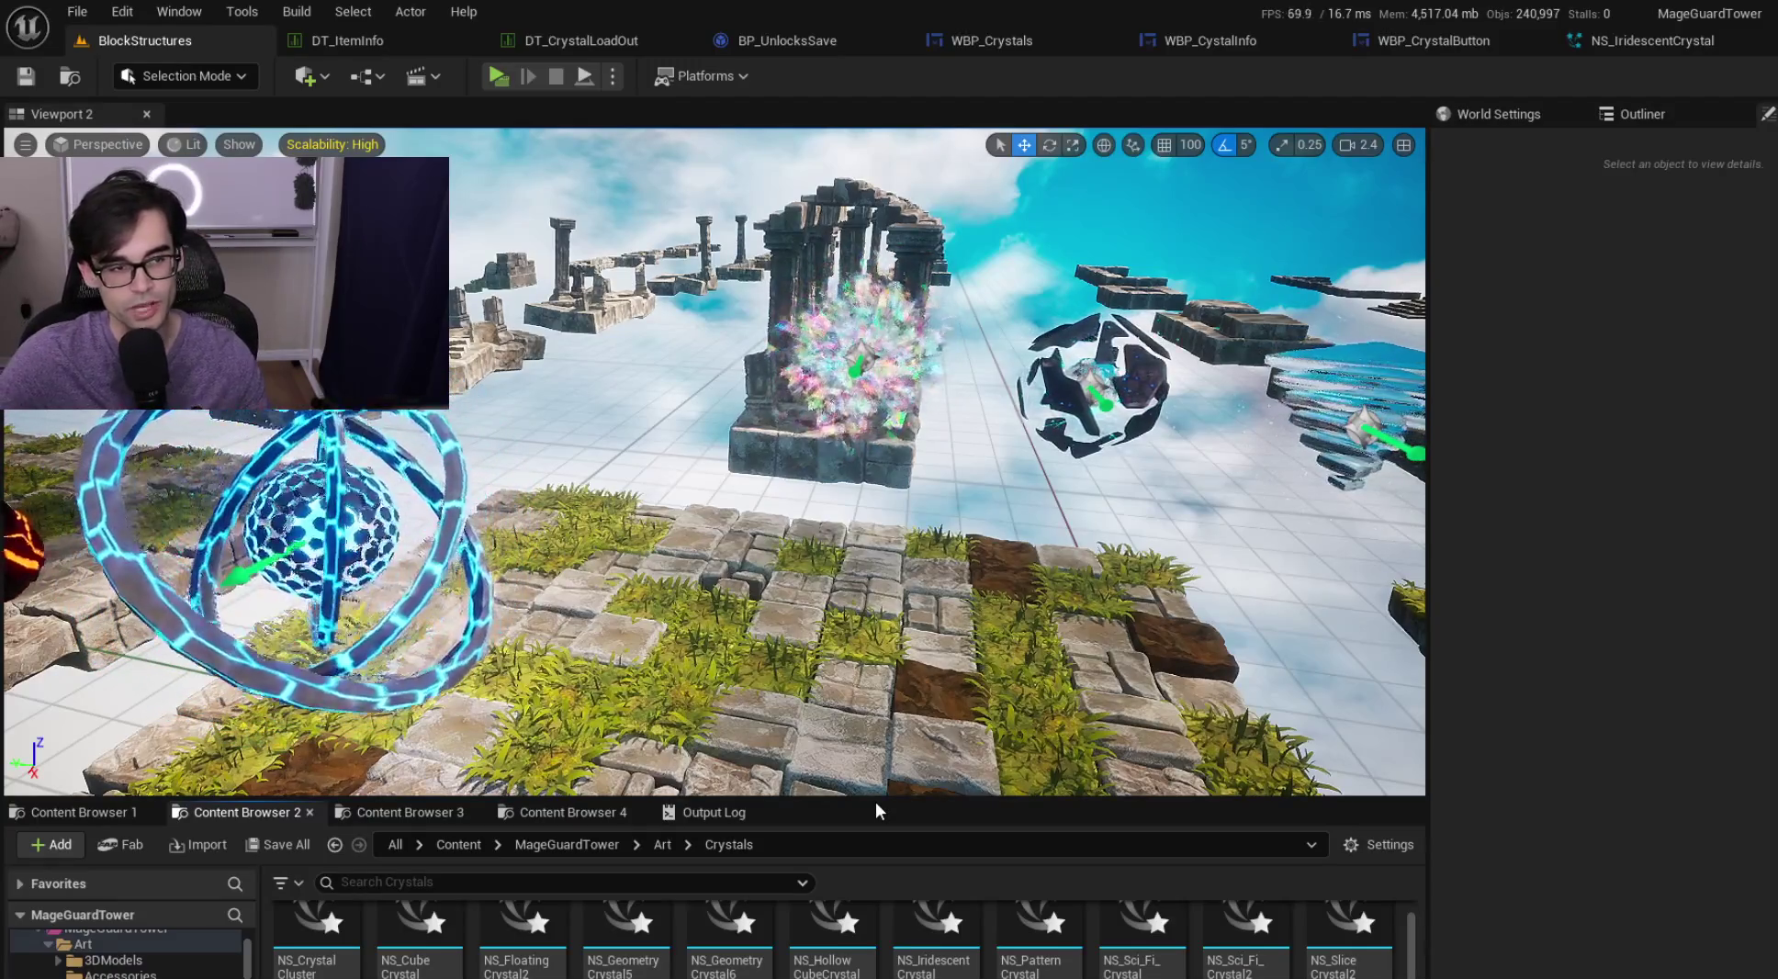
{"action": "key", "text": "1"}
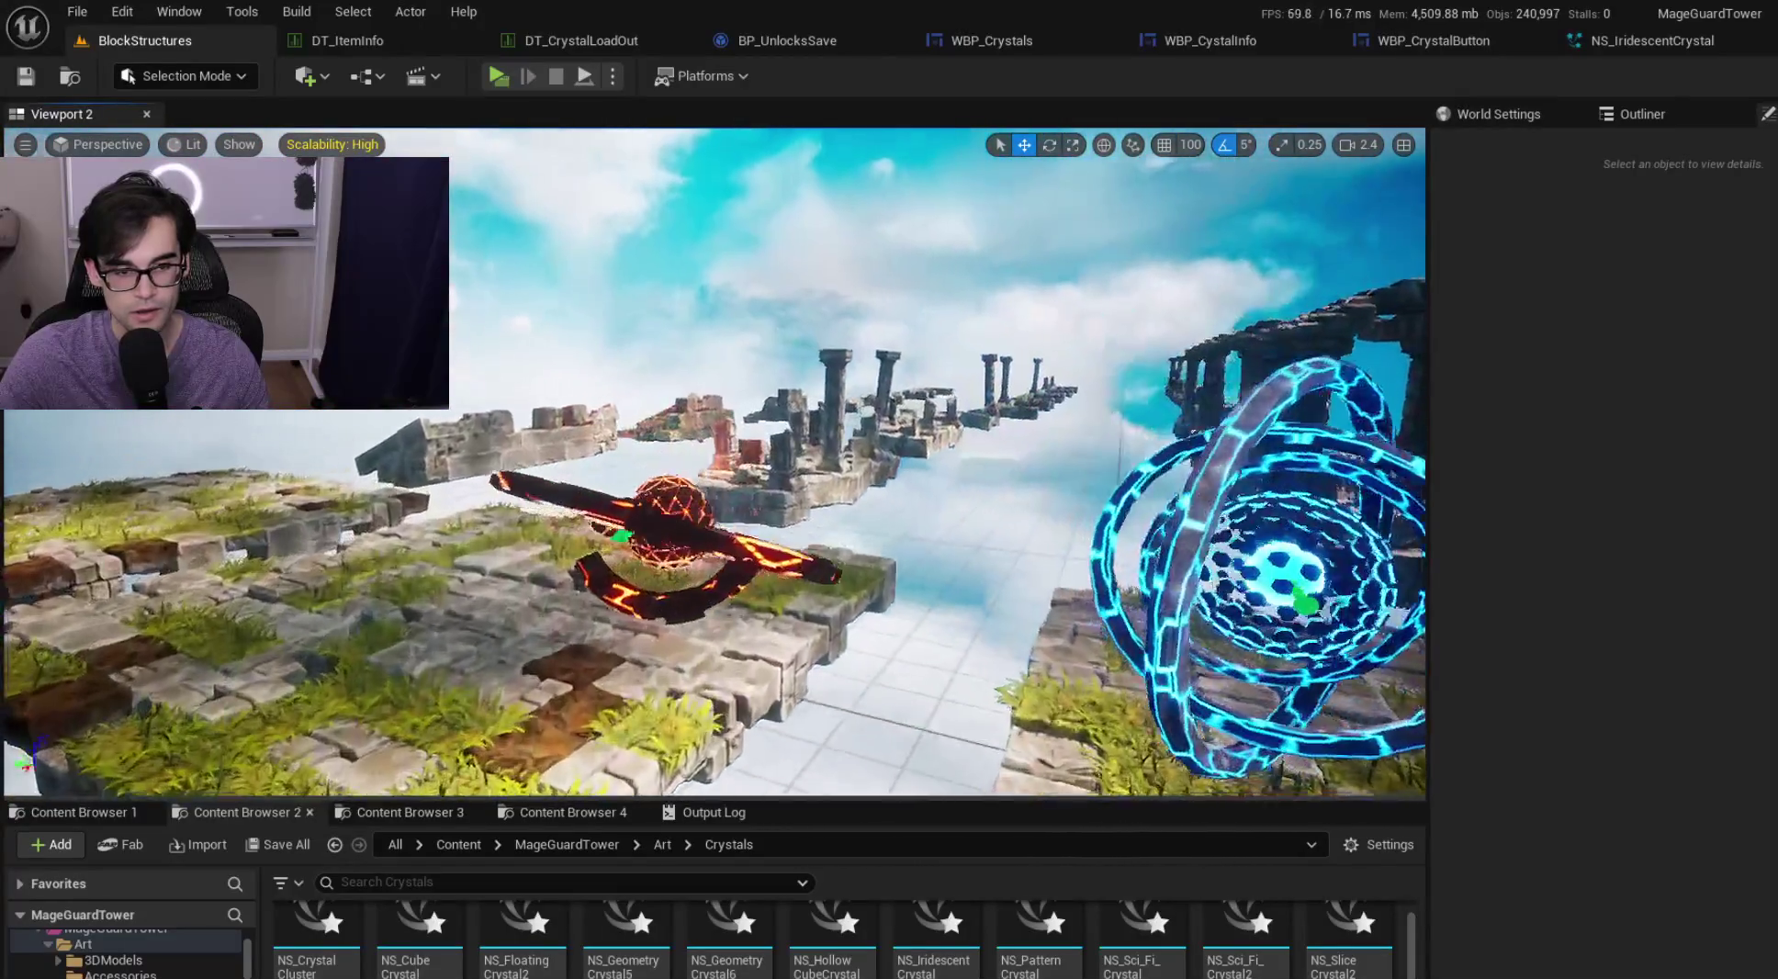
Select the NS_CrystalCluster effect in the viewport and delete it from the level
{"action": "scroll", "coordinate": [715, 462], "scroll_direction": "up", "scroll_amount": 2}
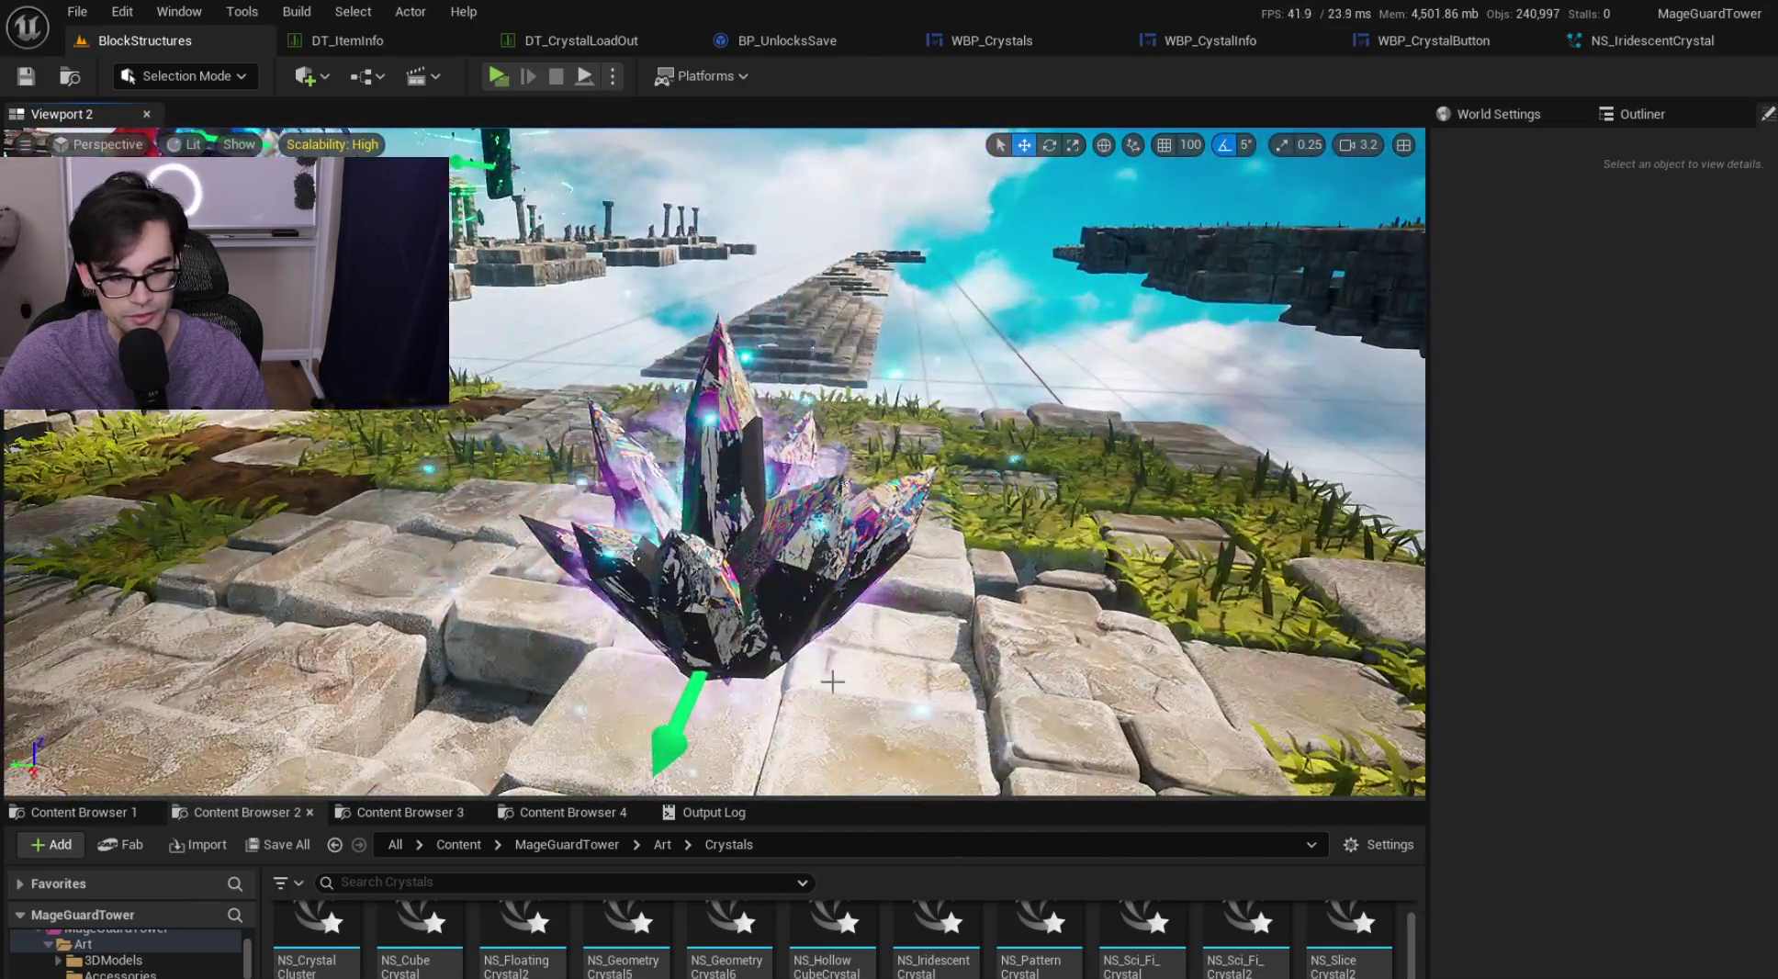
{"action": "left_click", "coordinate": [915, 608]}
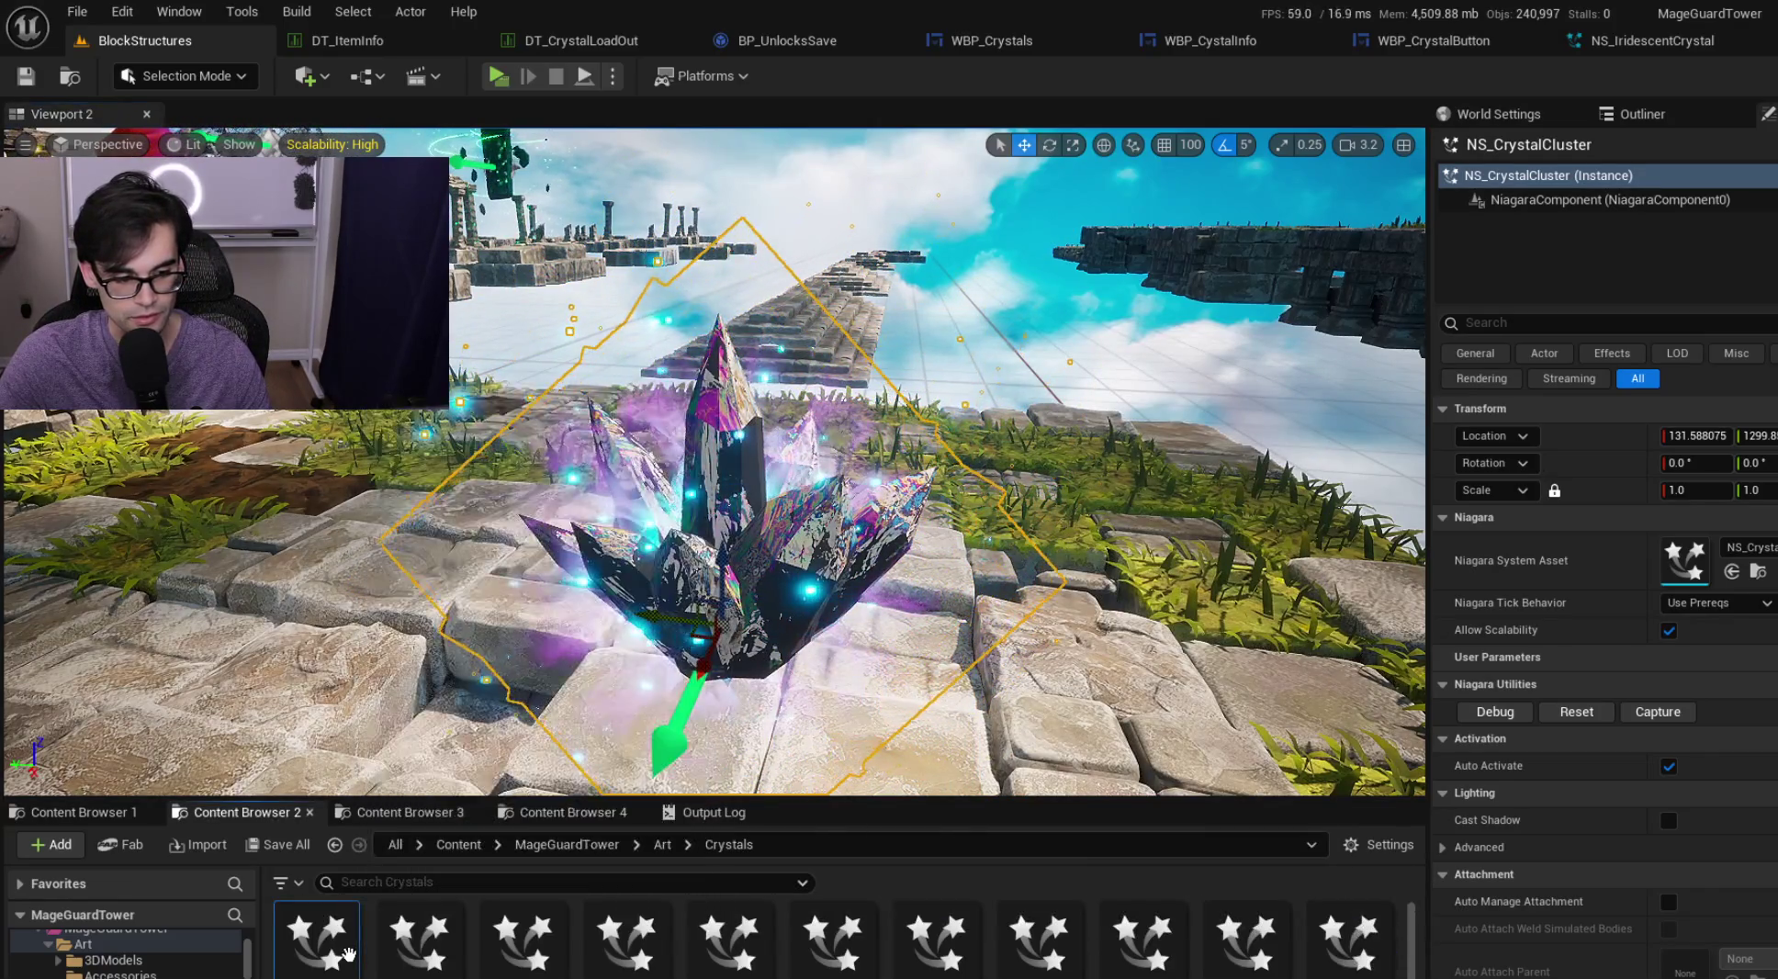
{"action": "right_click", "coordinate": [352, 946]}
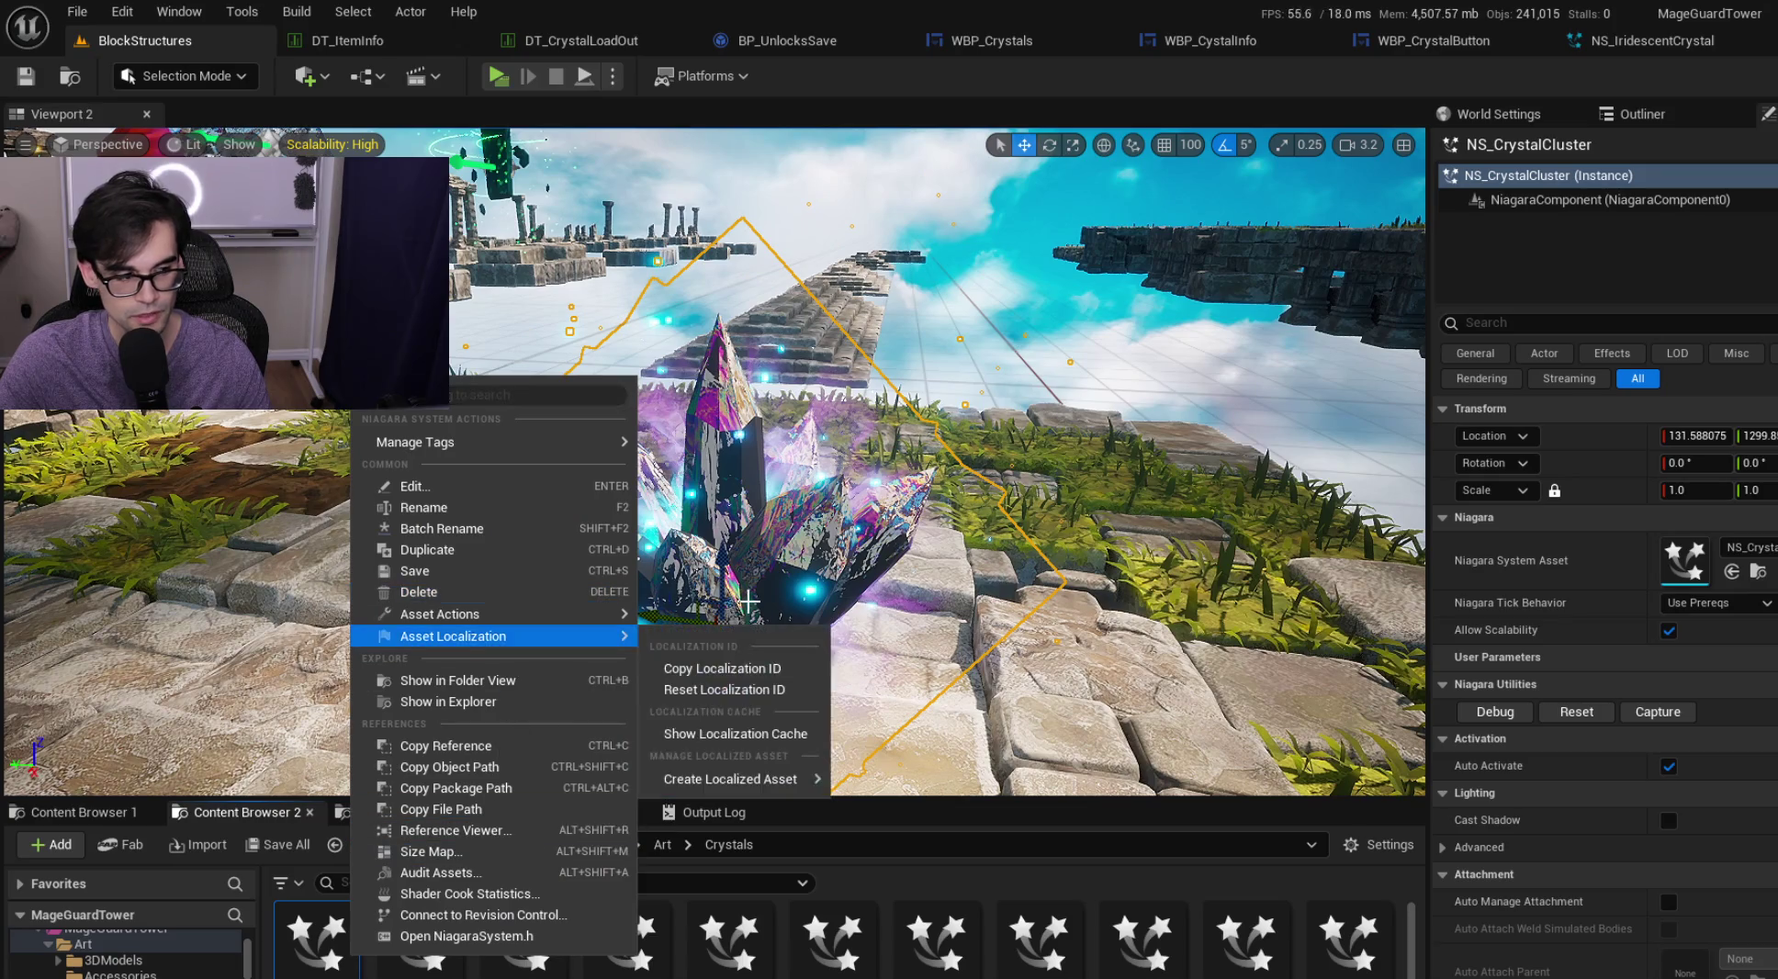
{"action": "key", "text": "Escape"}
{"action": "key", "text": "Delete"}
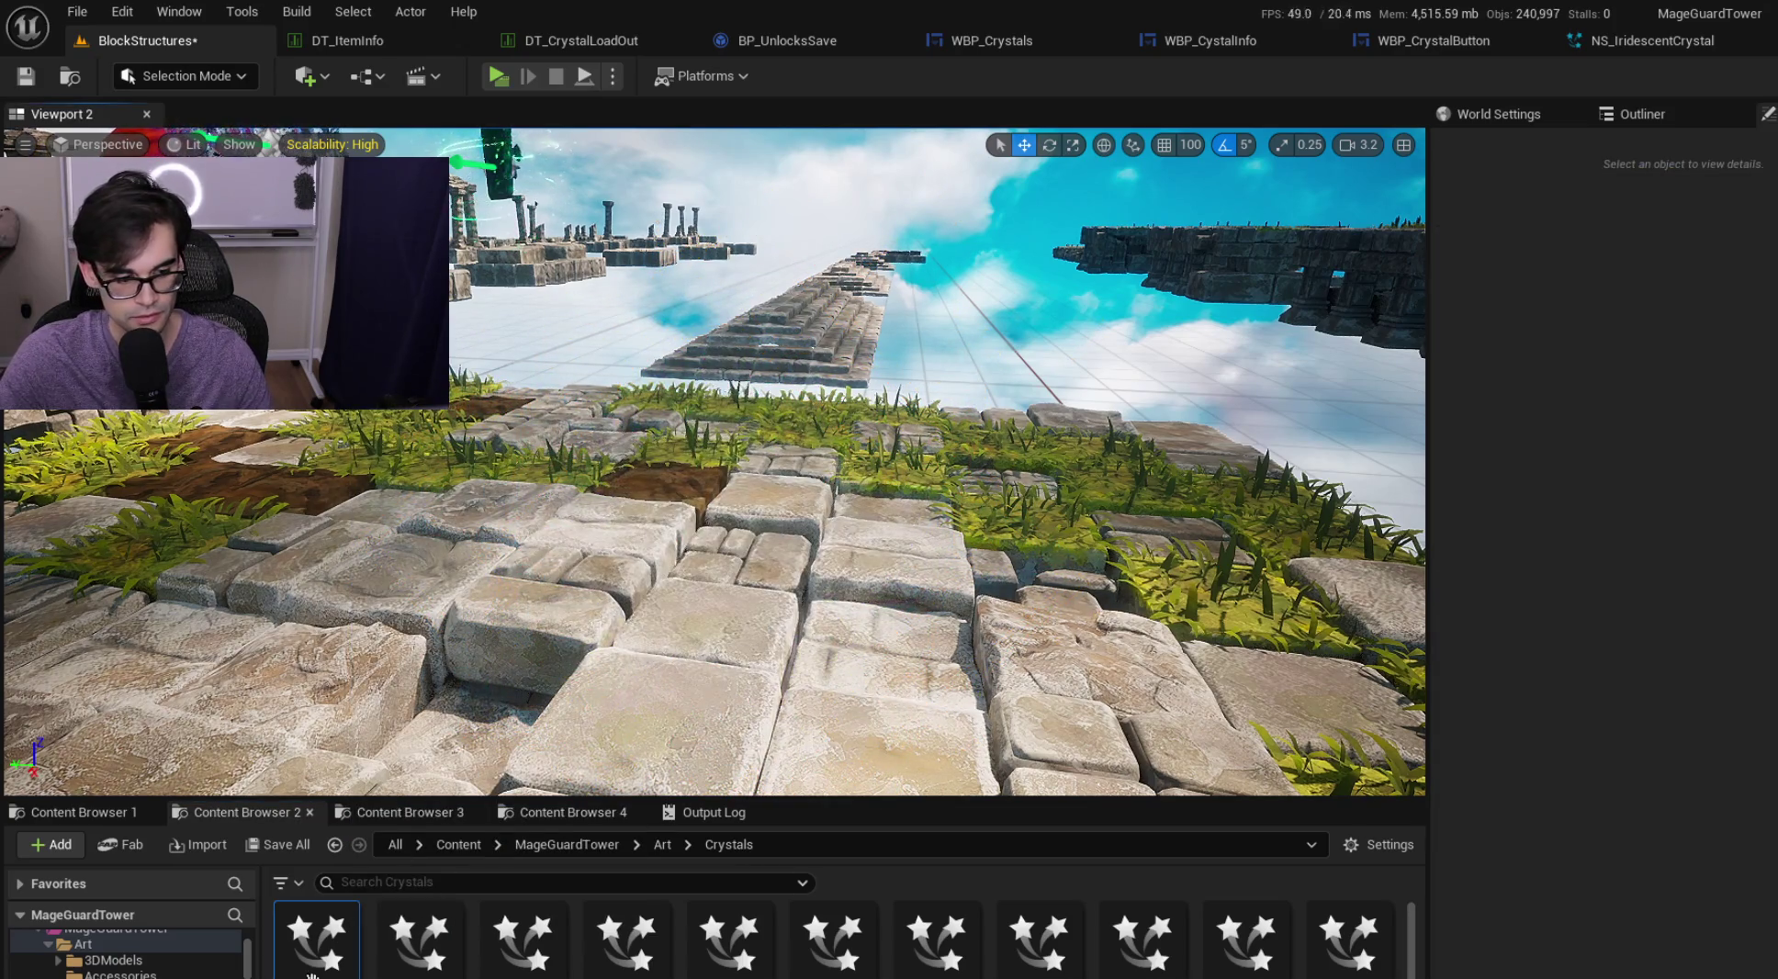
Force delete the NS_CrystalCluster asset and save the level and modified assets
{"action": "right_click", "coordinate": [310, 973]}
{"action": "left_click", "coordinate": [520, 599]}
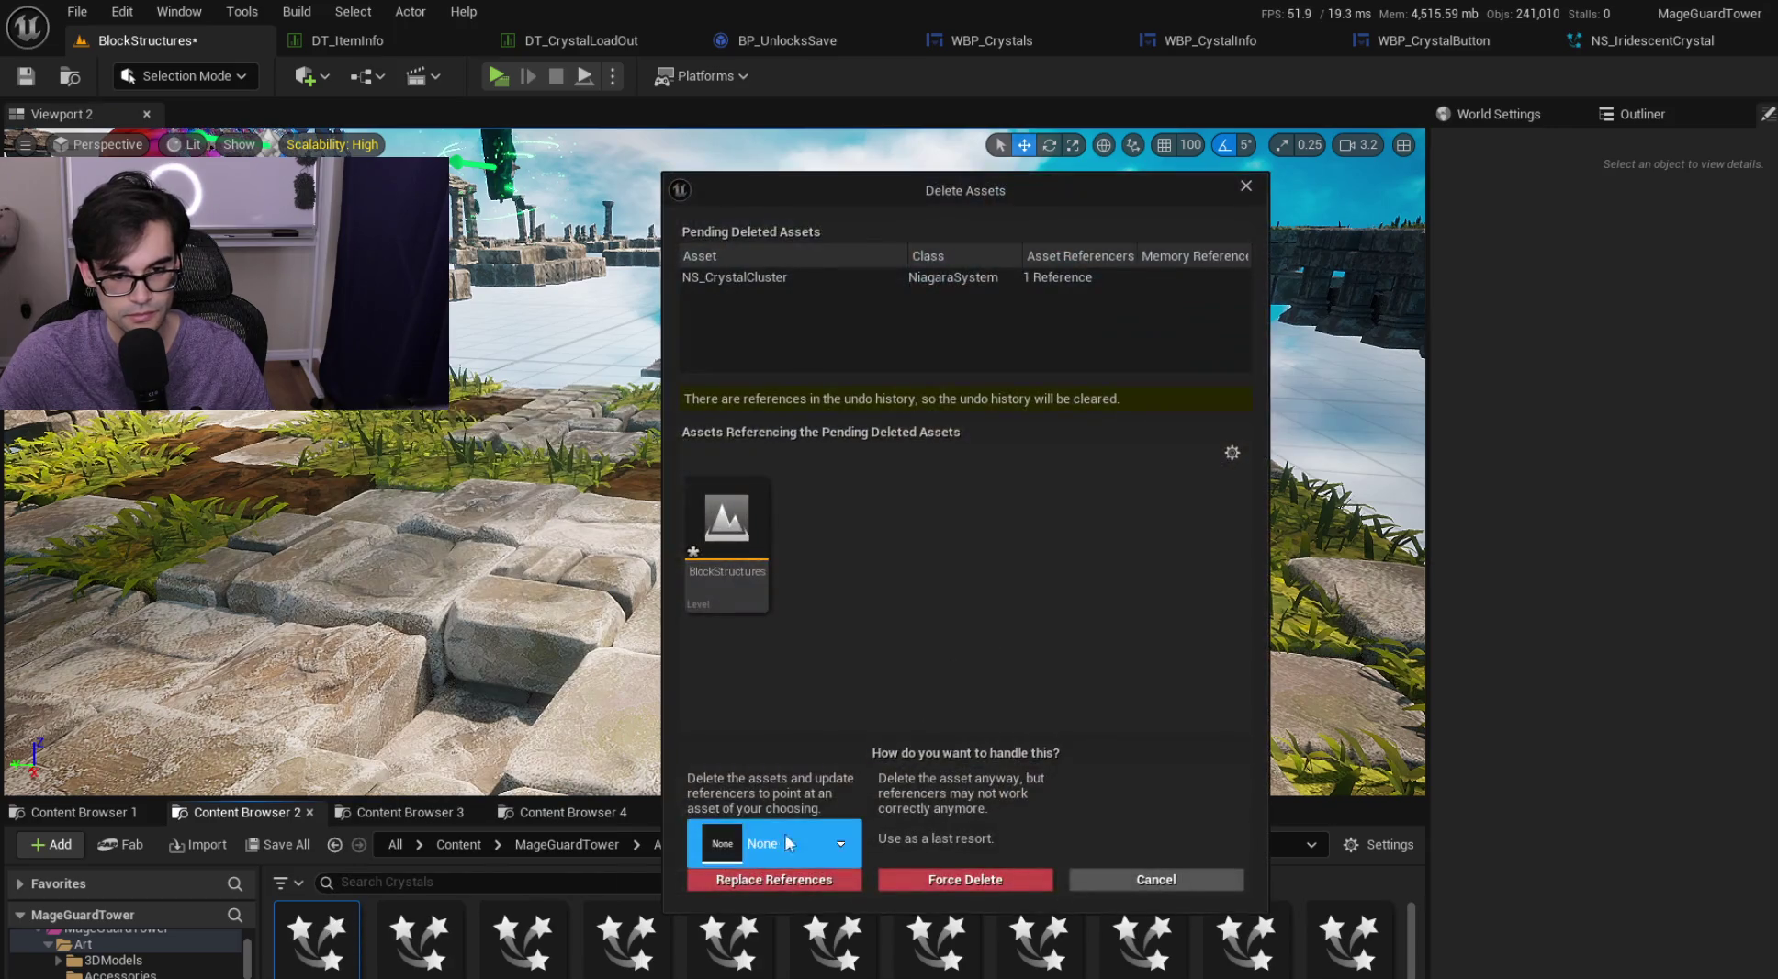
{"action": "left_click", "coordinate": [931, 879]}
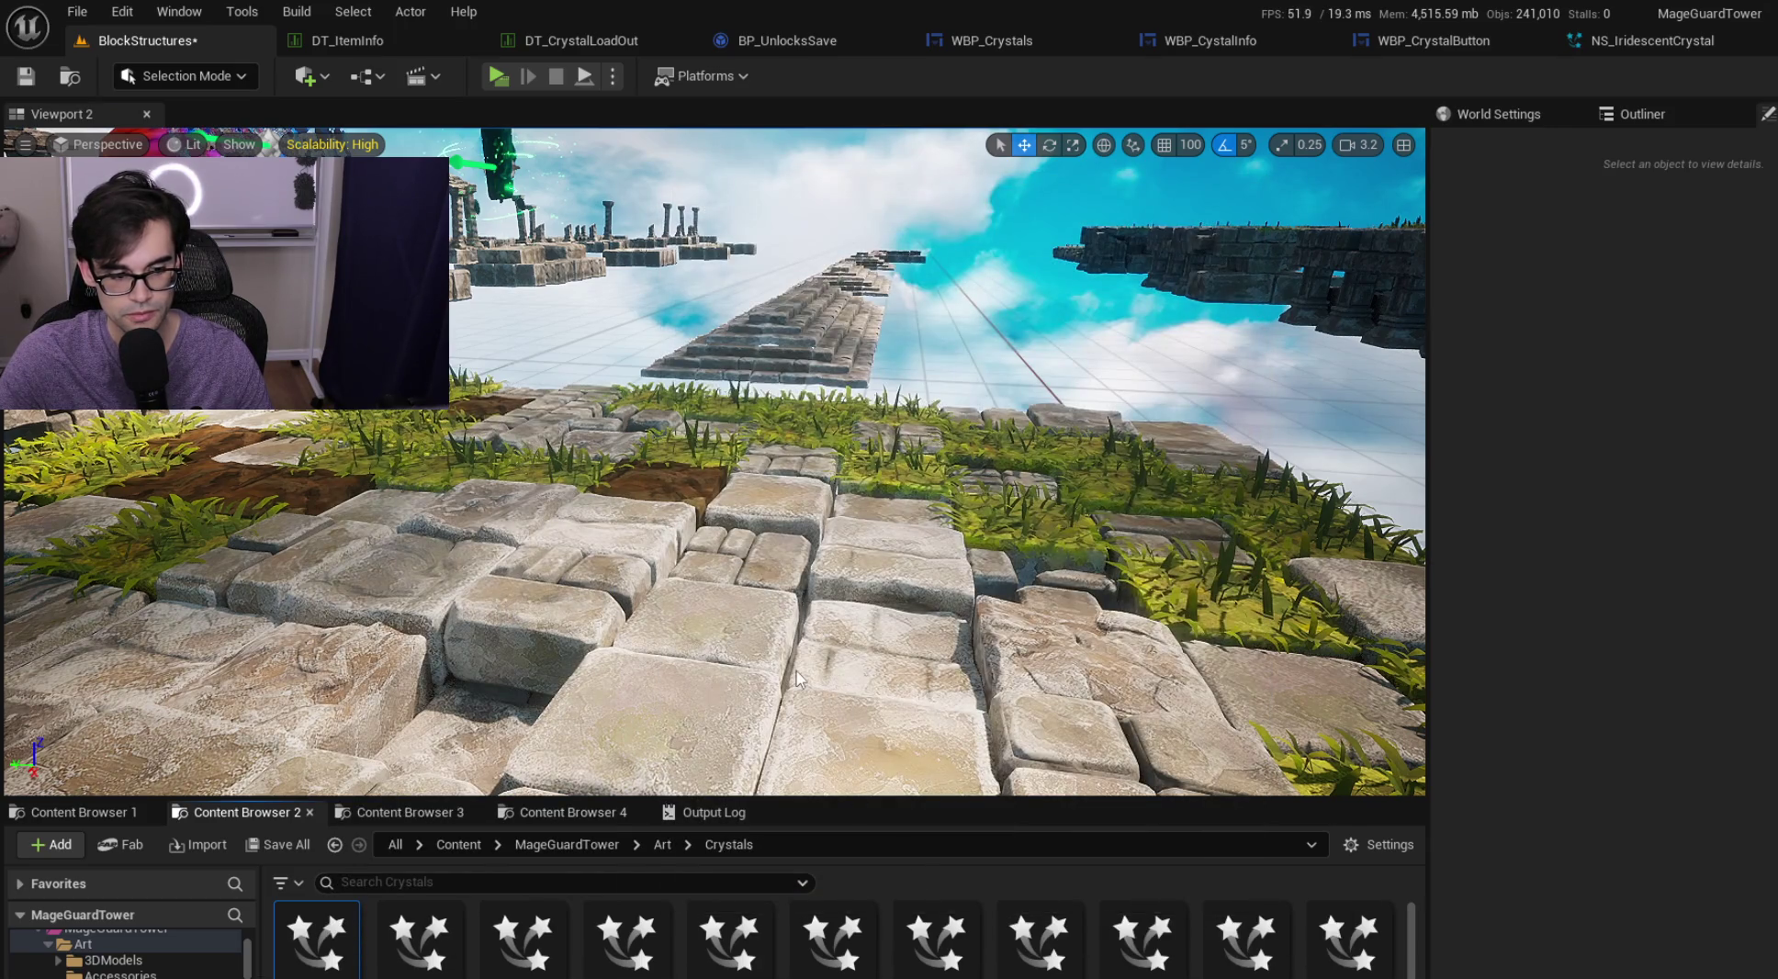
{"action": "key", "text": "ctrl+s"}
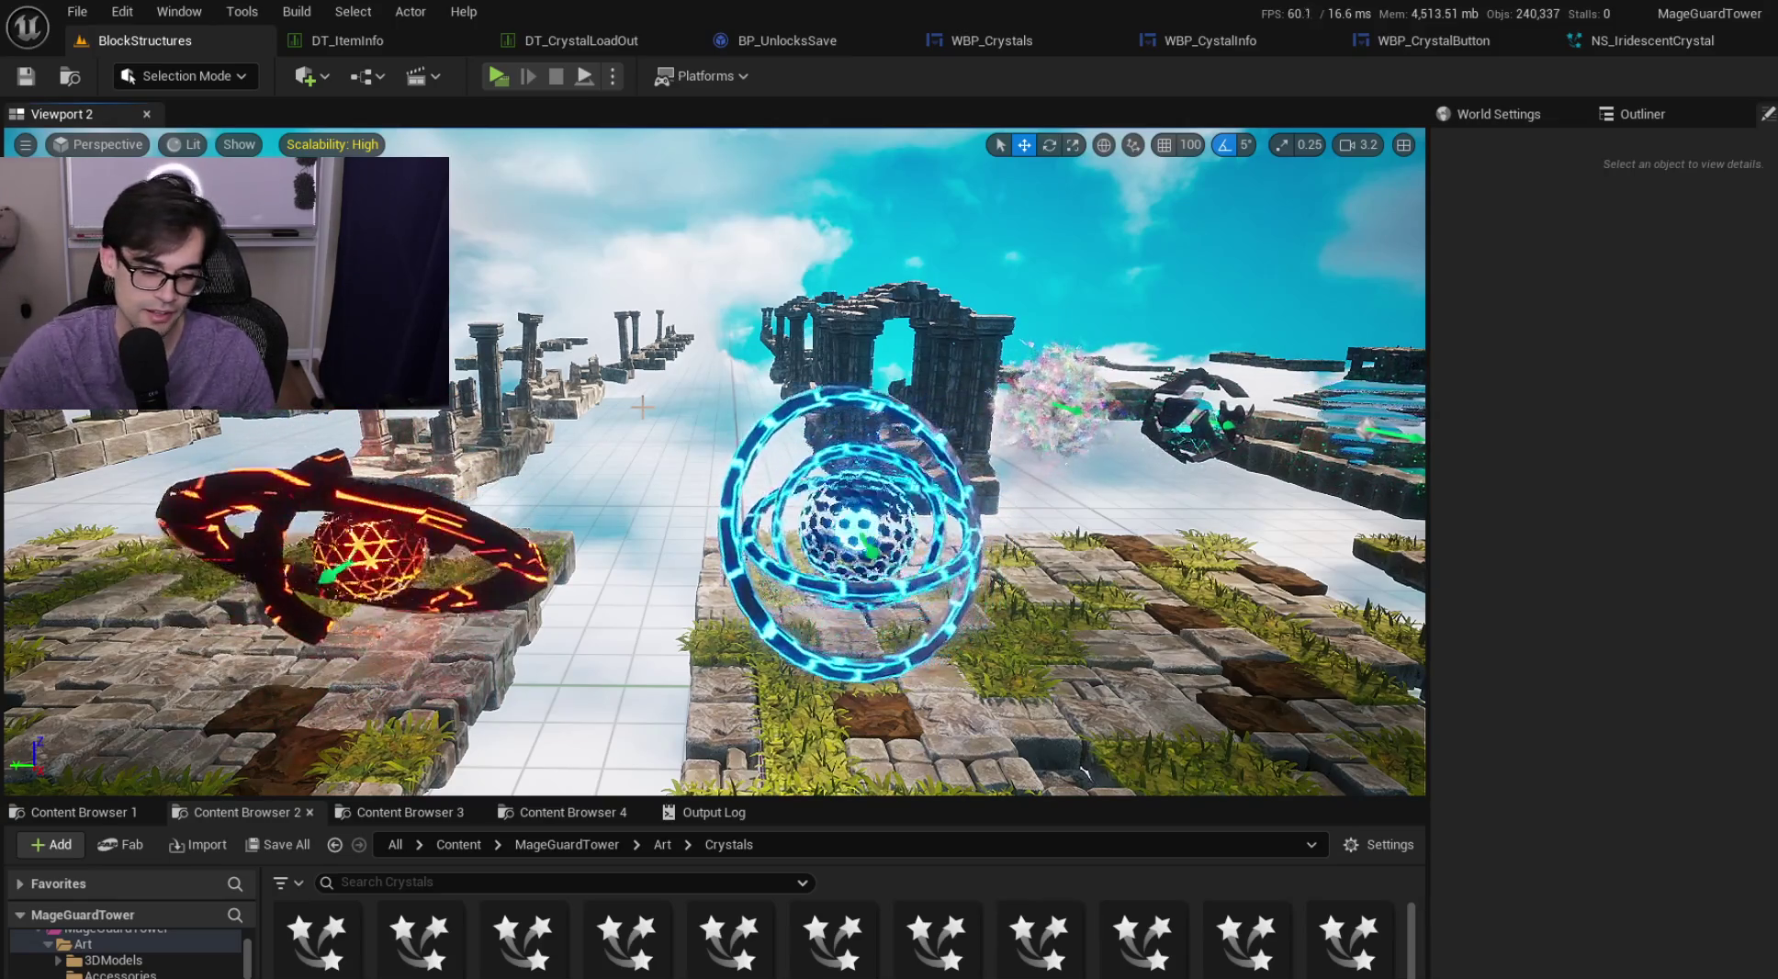
{"action": "left_click", "coordinate": [859, 532]}
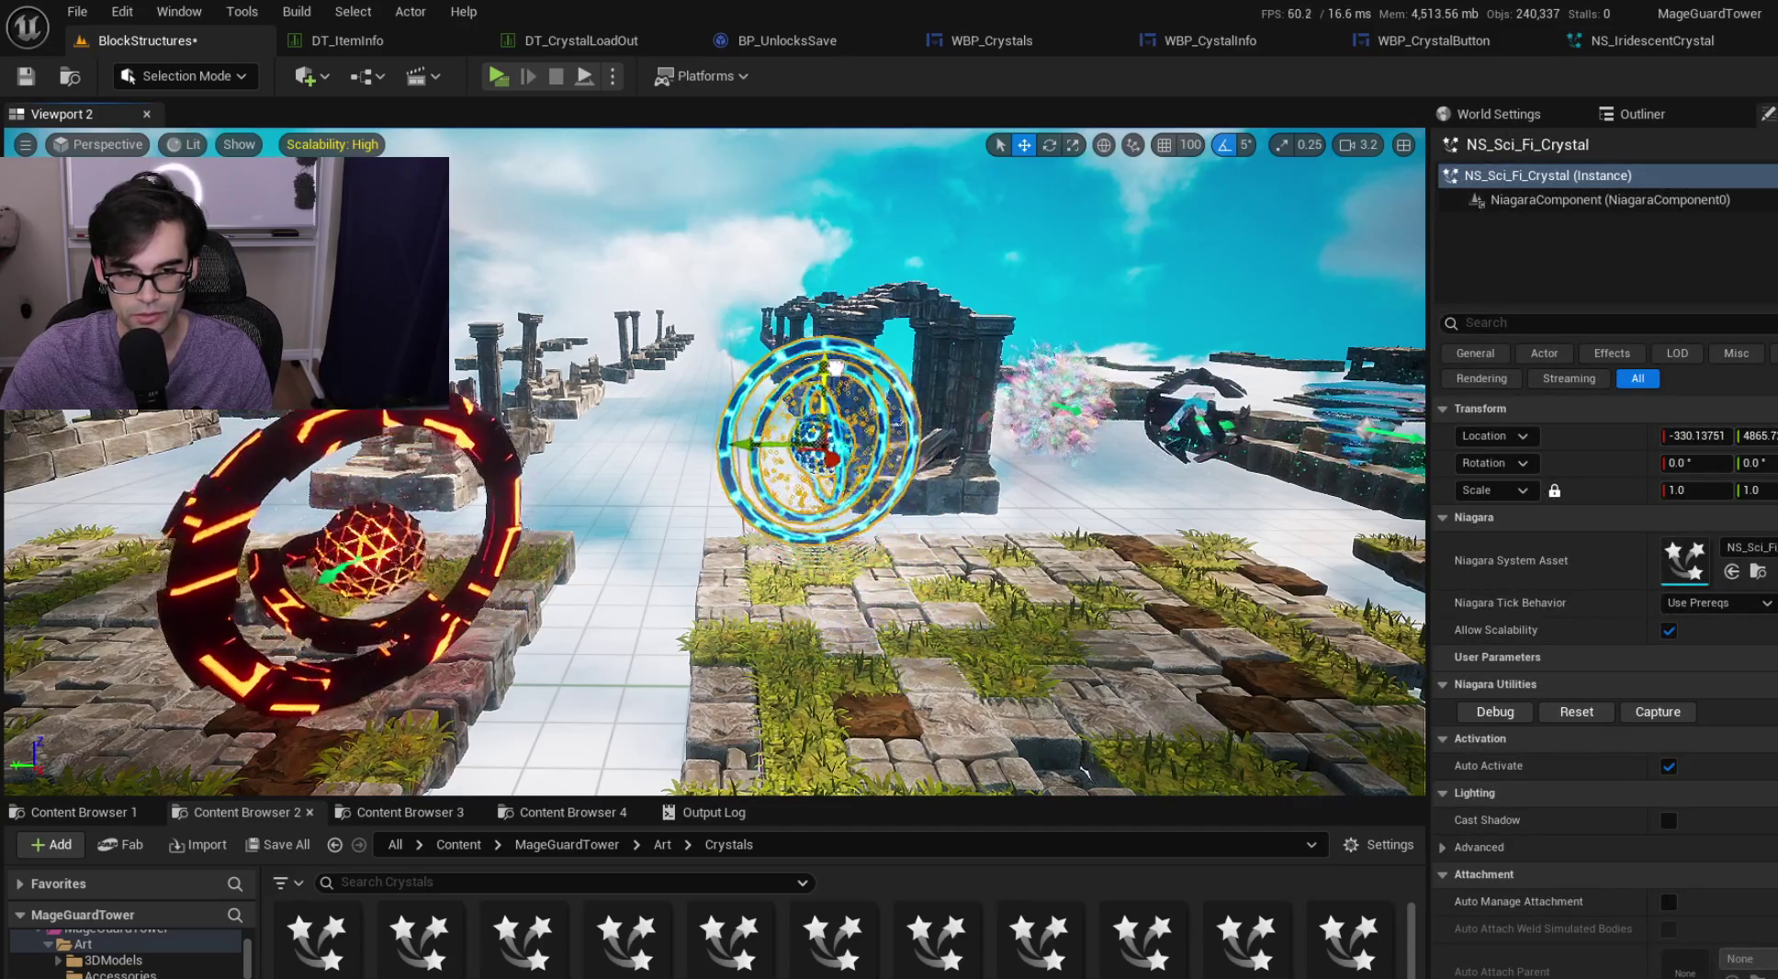
{"action": "left_click_drag", "start_coordinate": [742, 453], "coordinate": [767, 458]}
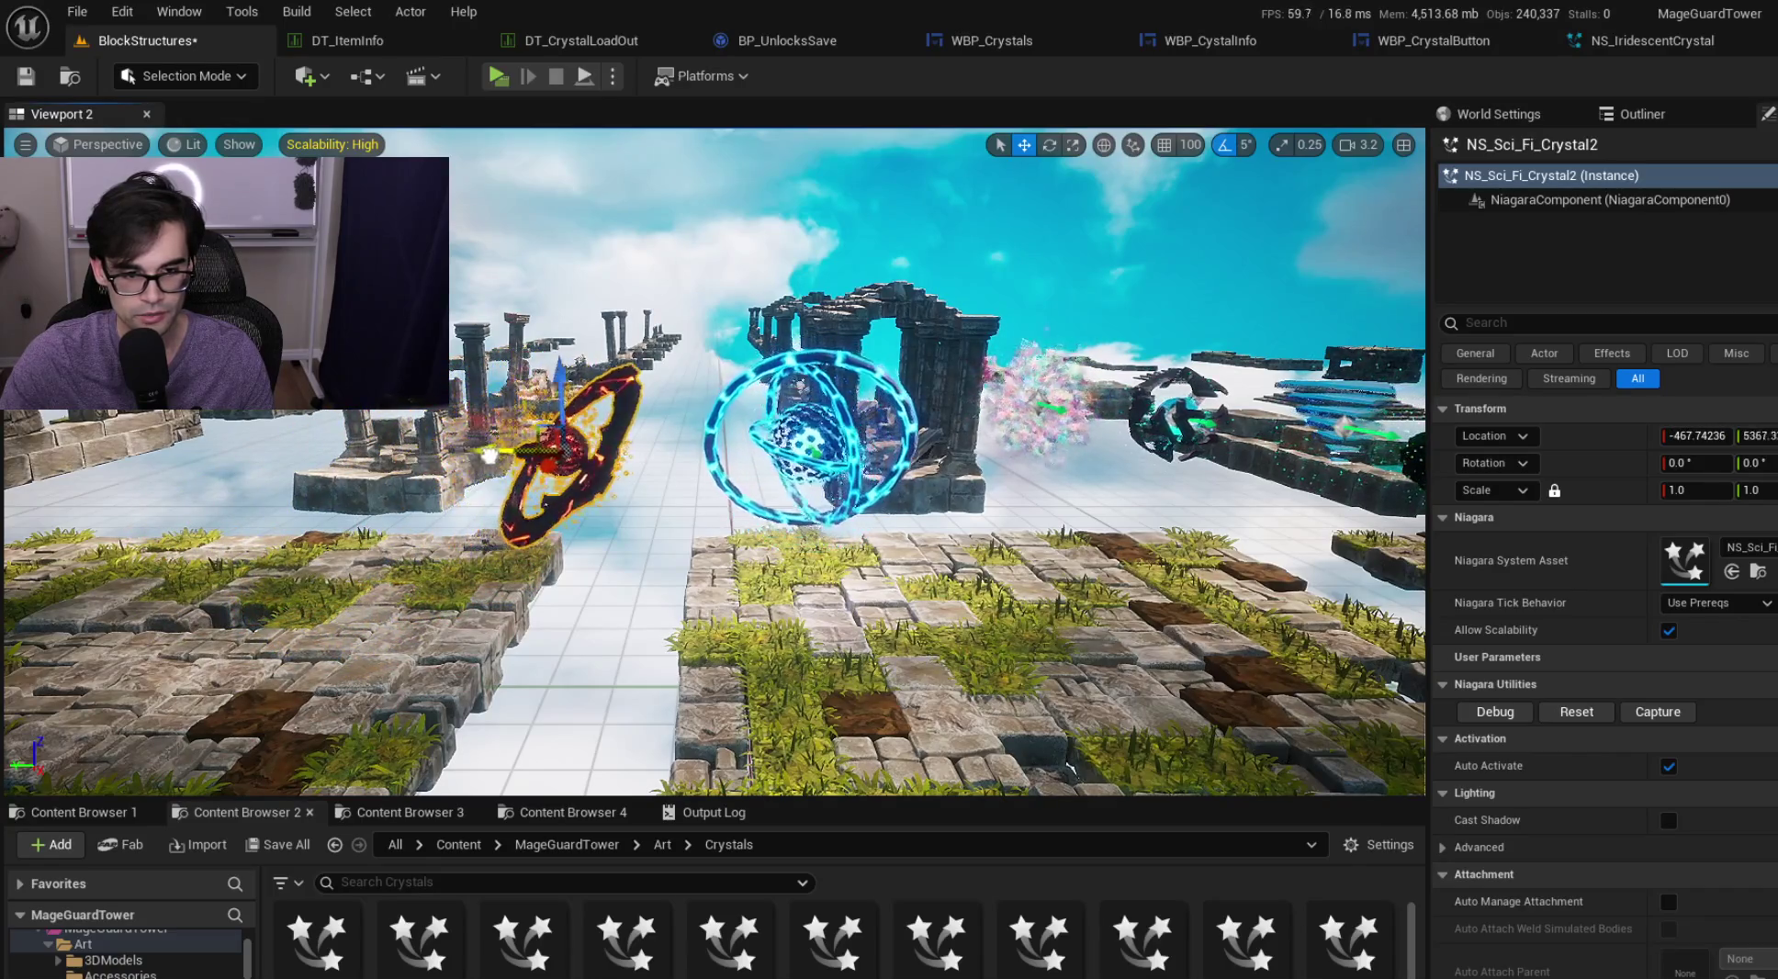
{"action": "scroll", "coordinate": [715, 459], "scroll_direction": "down", "scroll_amount": 10}
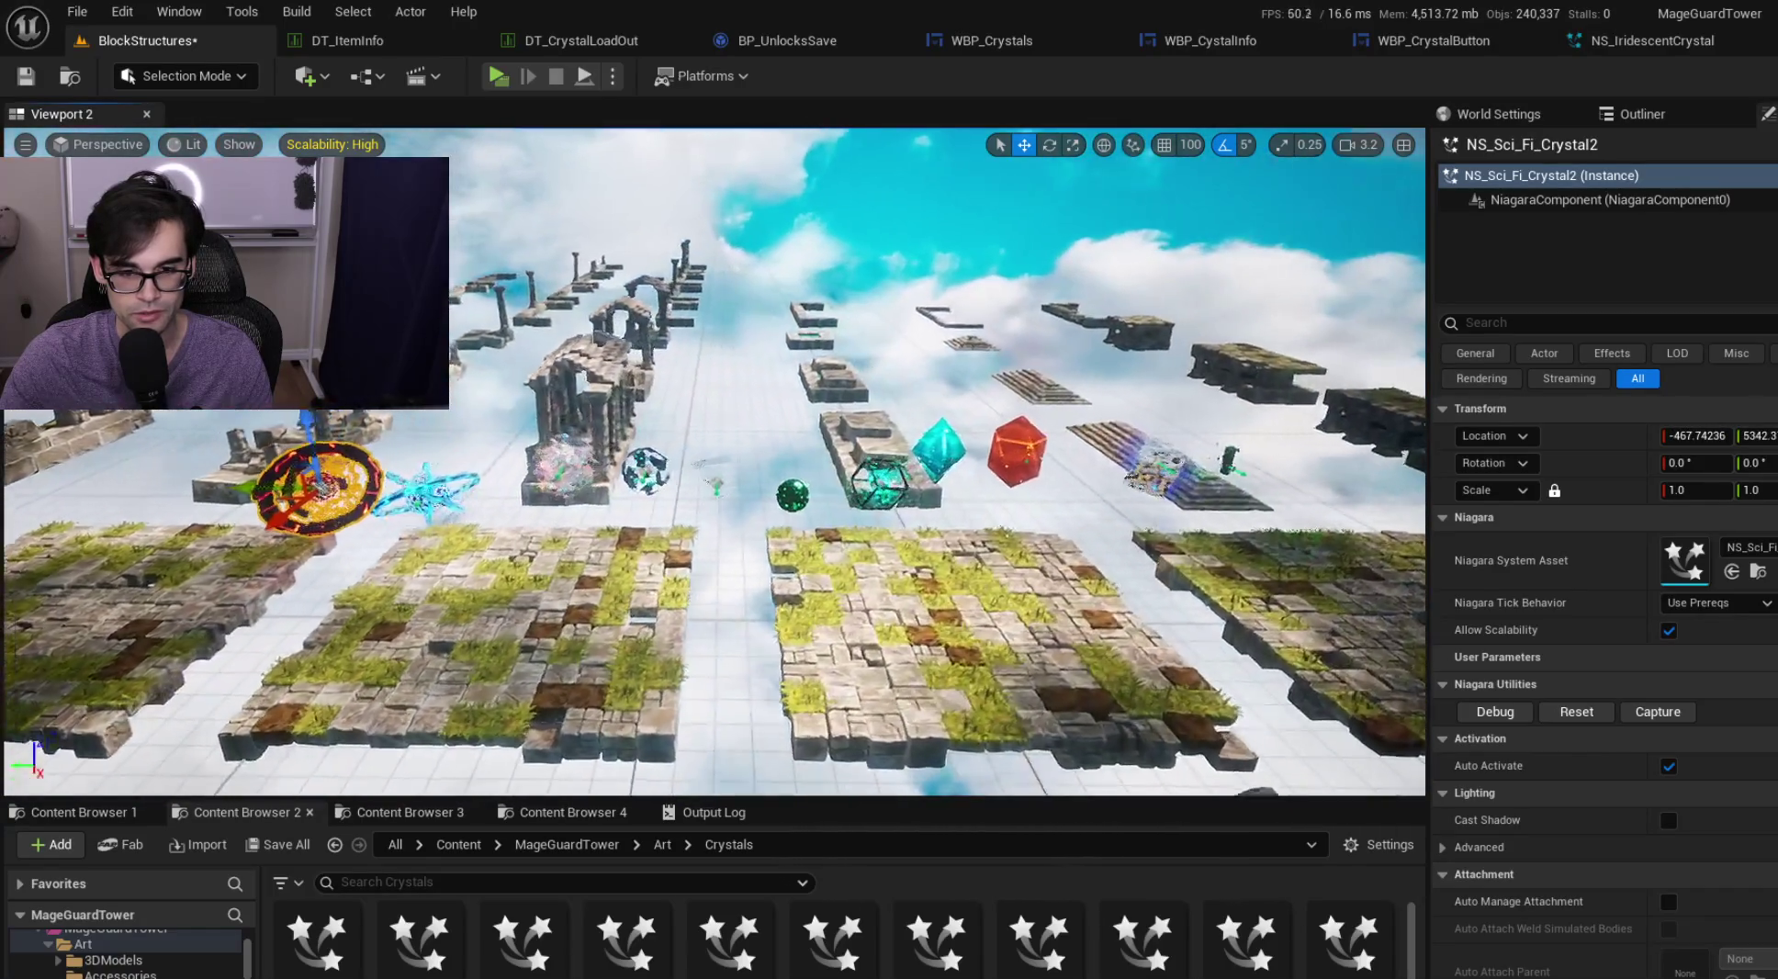
{"action": "scroll", "coordinate": [859, 452], "scroll_direction": "up", "scroll_amount": 8}
{"action": "left_click", "coordinate": [859, 452]}
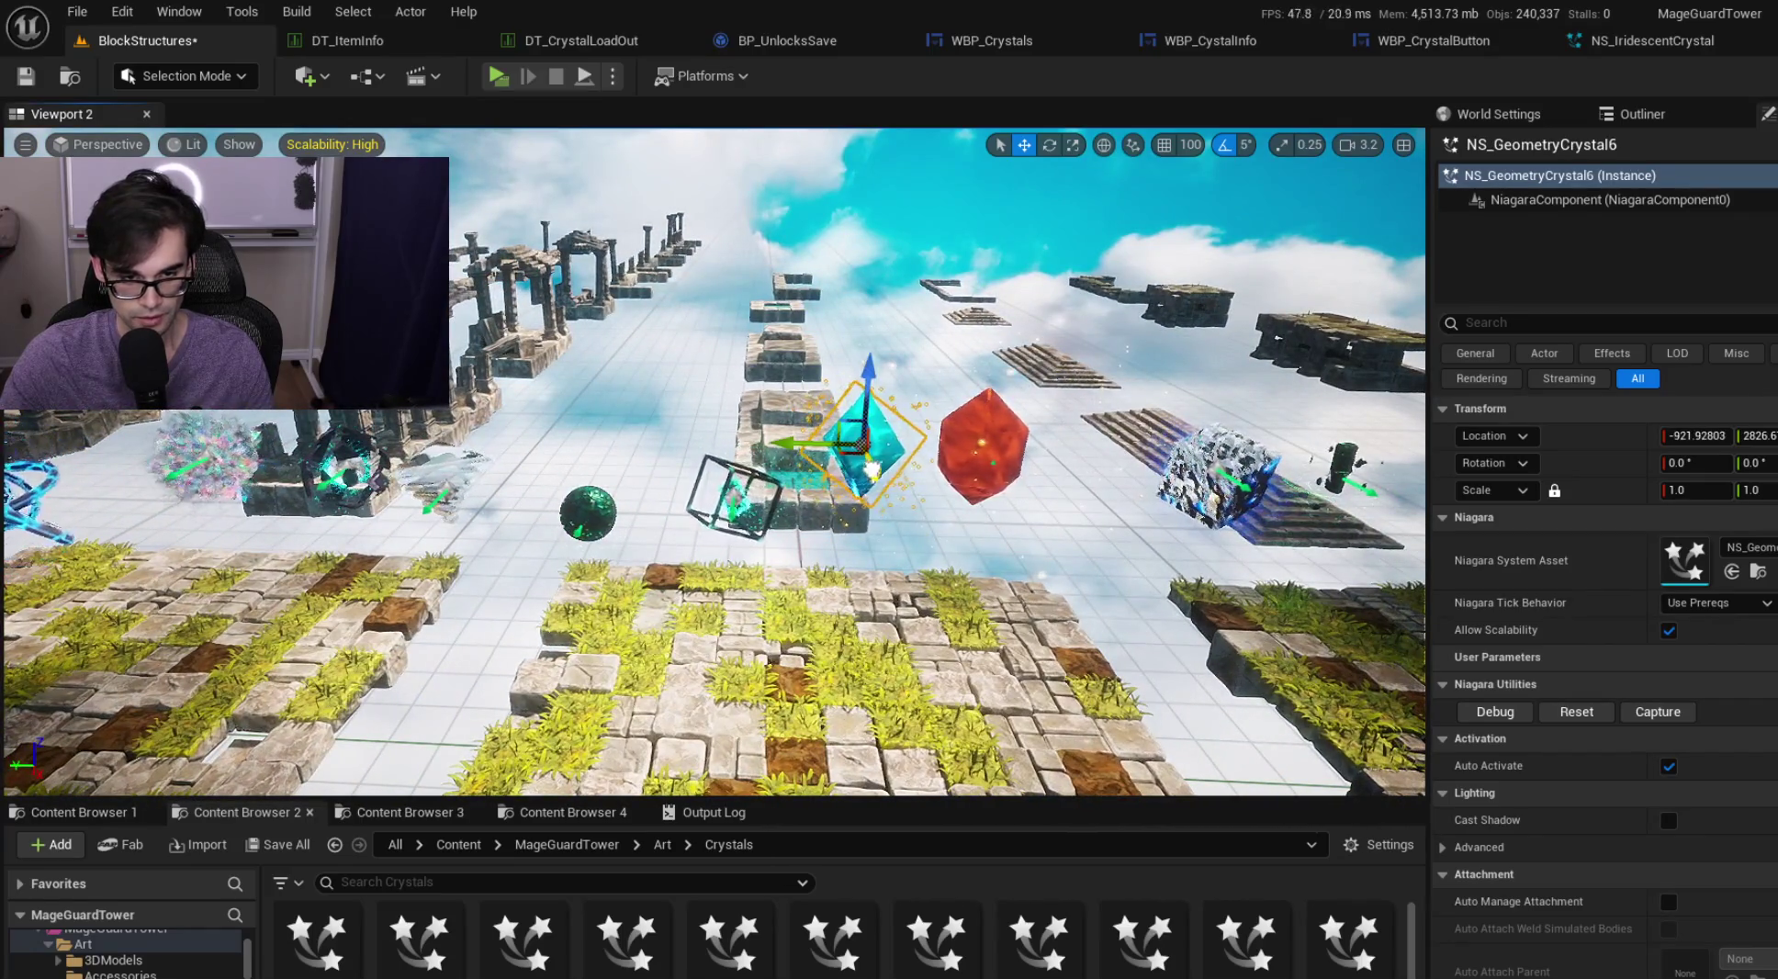
{"action": "left_click", "coordinate": [977, 464]}
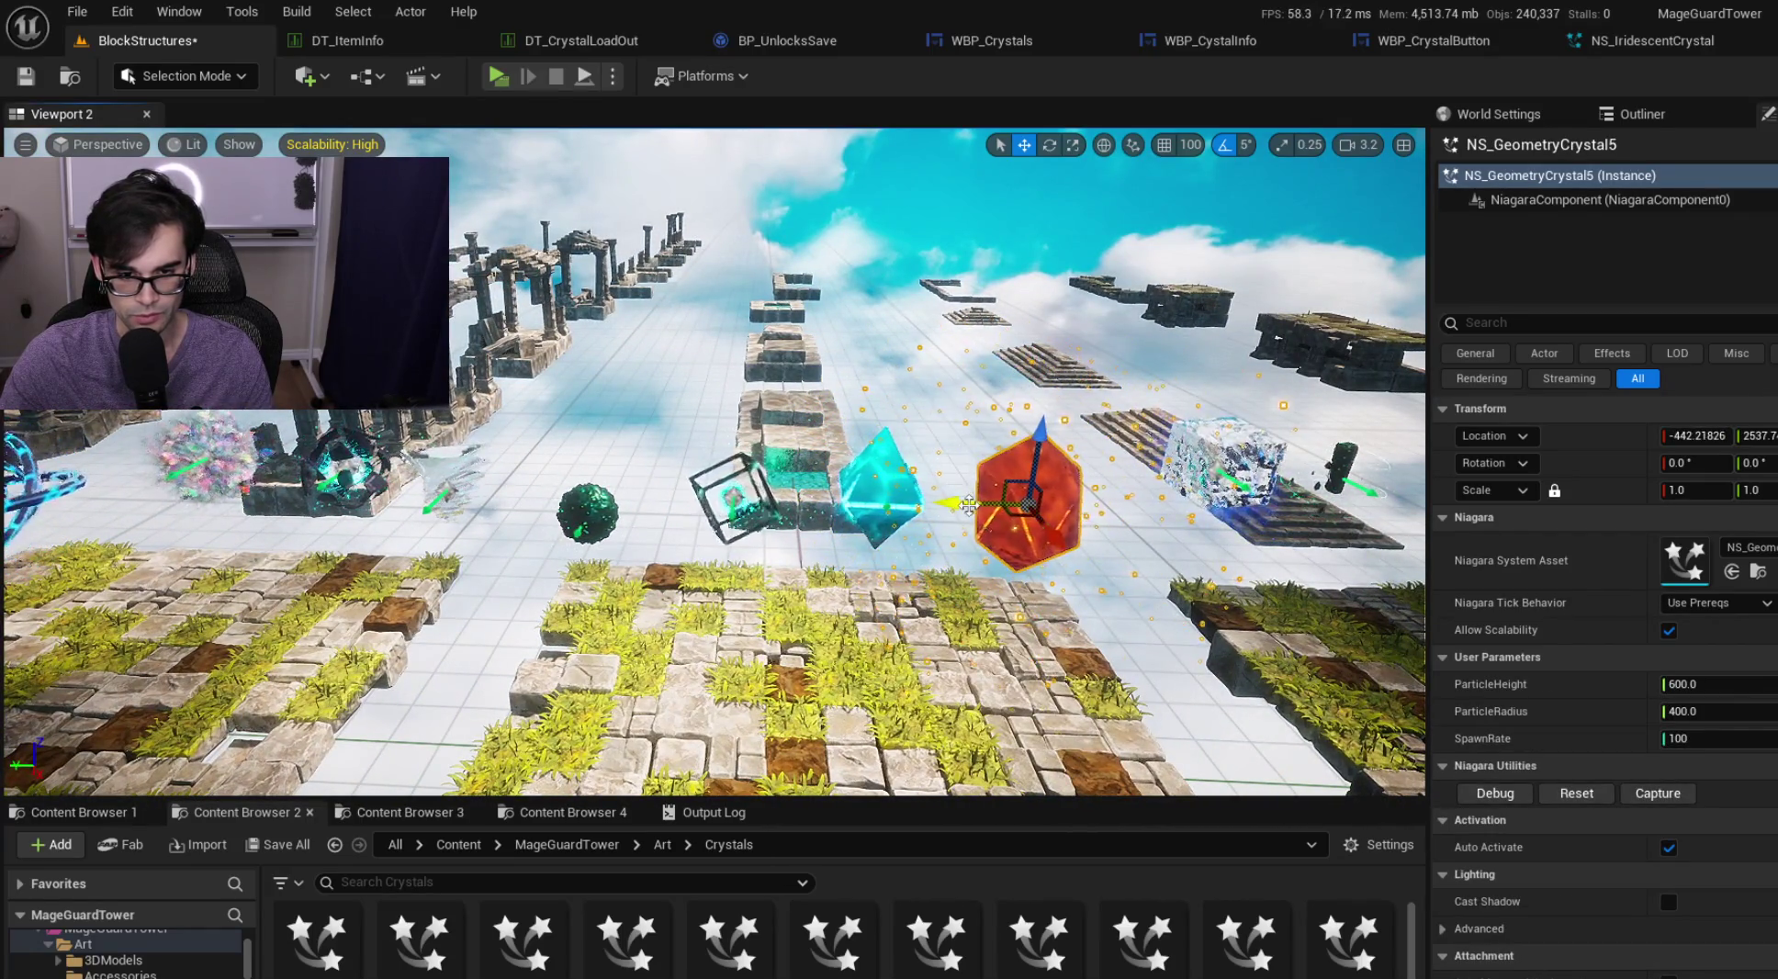
{"action": "left_click", "coordinate": [1243, 528]}
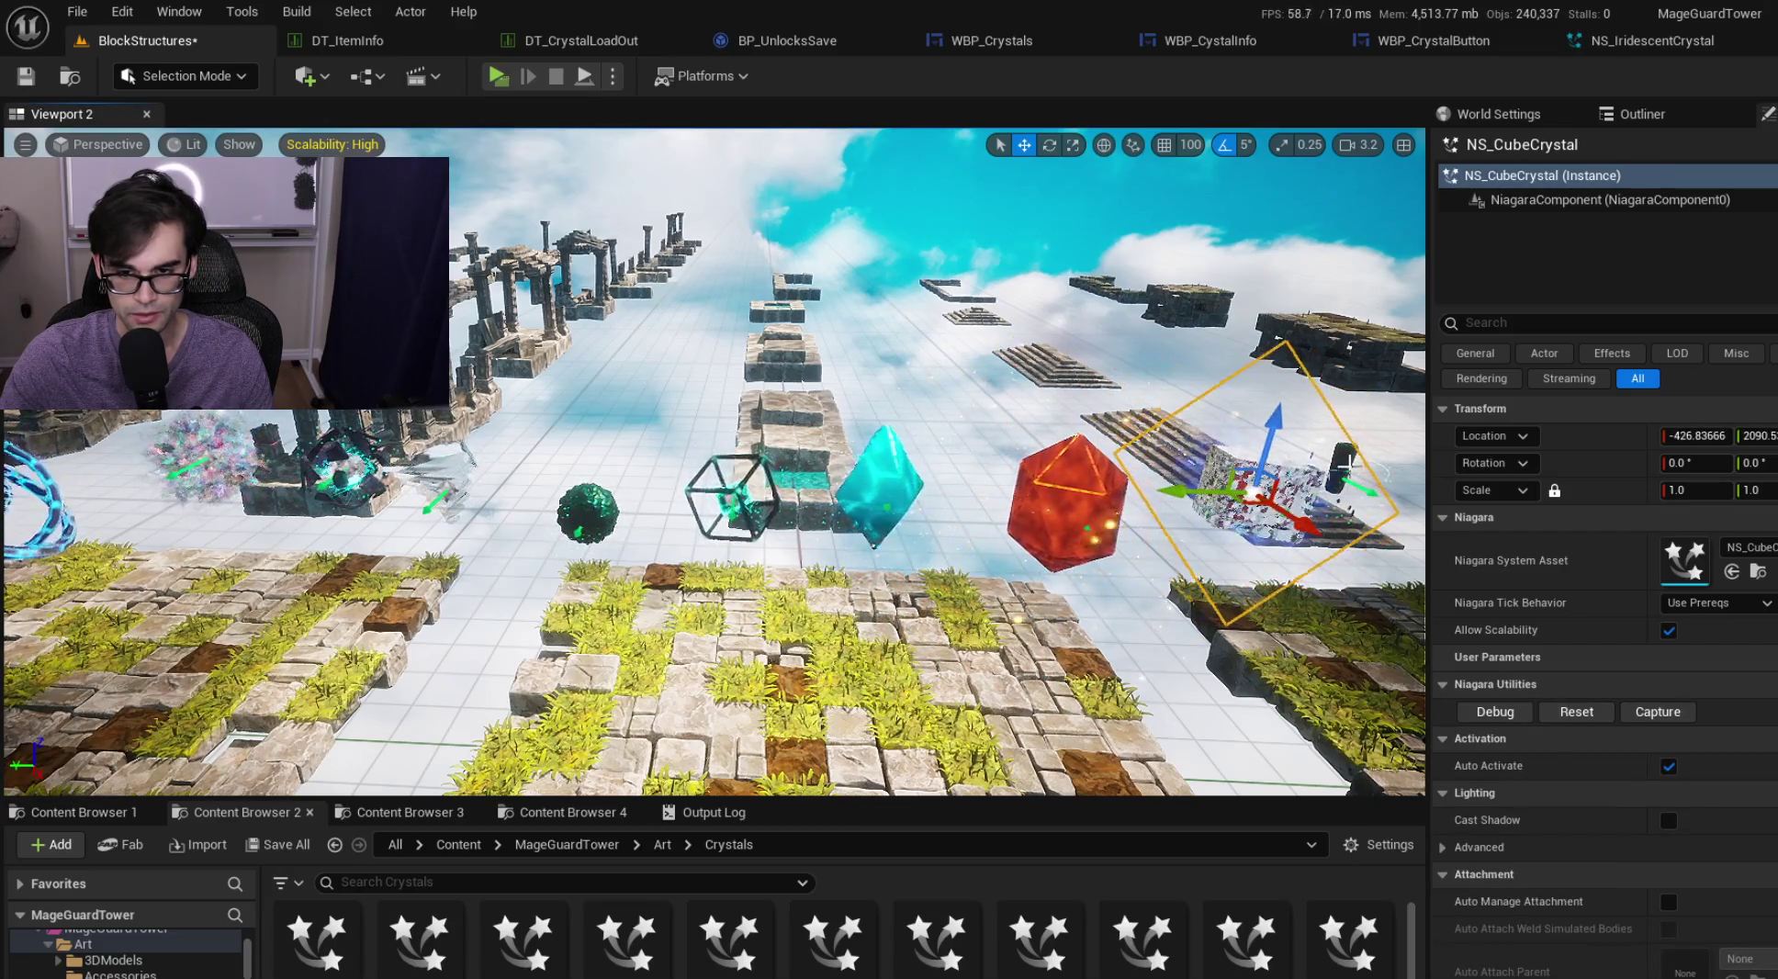
{"action": "left_click_drag", "start_coordinate": [1342, 469], "coordinate": [1026, 467]}
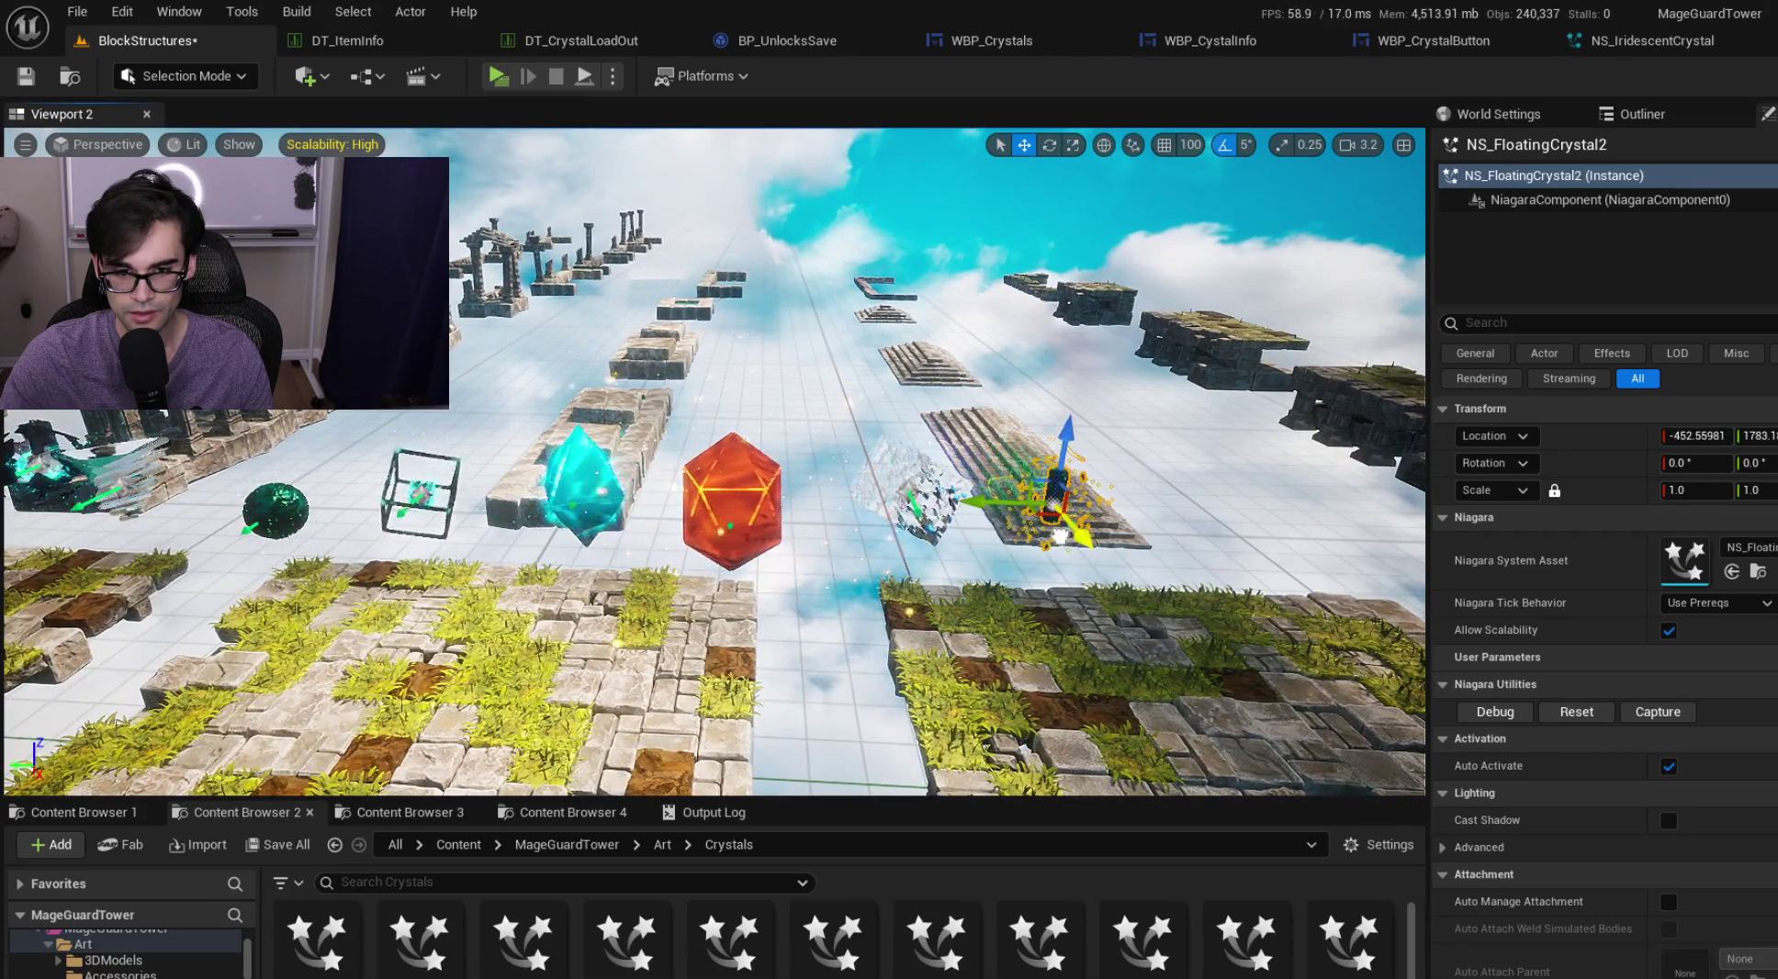
{"action": "left_click", "coordinate": [719, 483]}
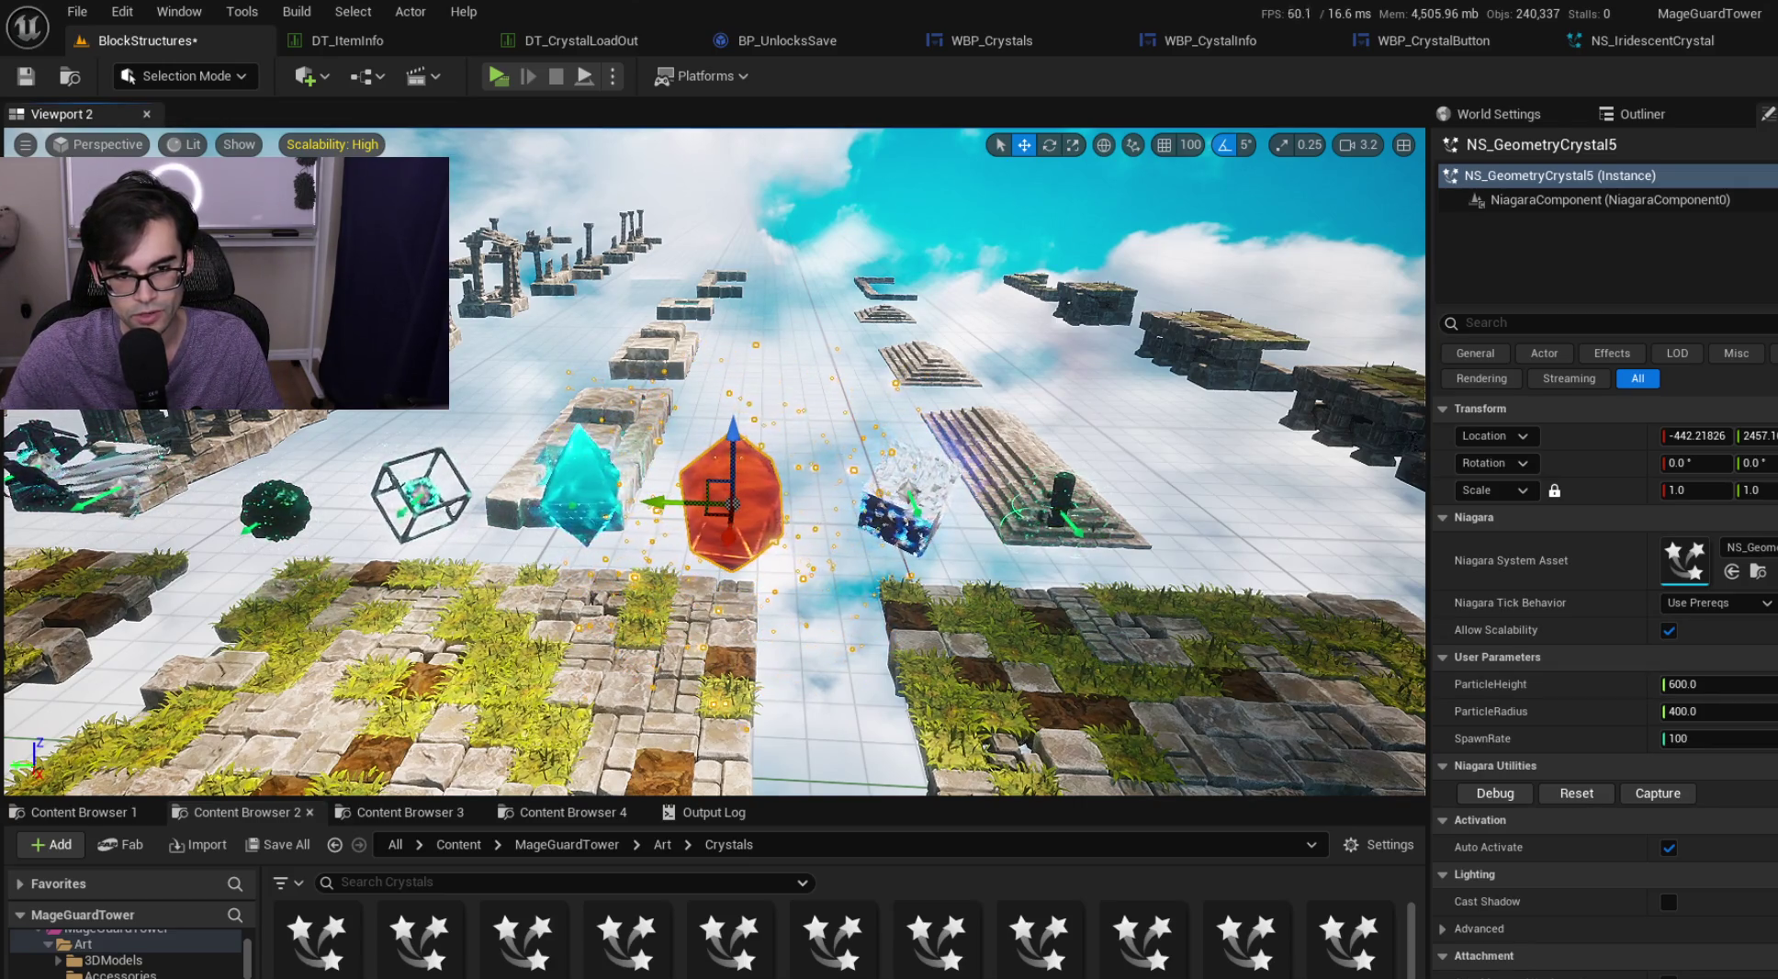
{"action": "key", "text": "Up"}
{"action": "key", "text": "Left"}
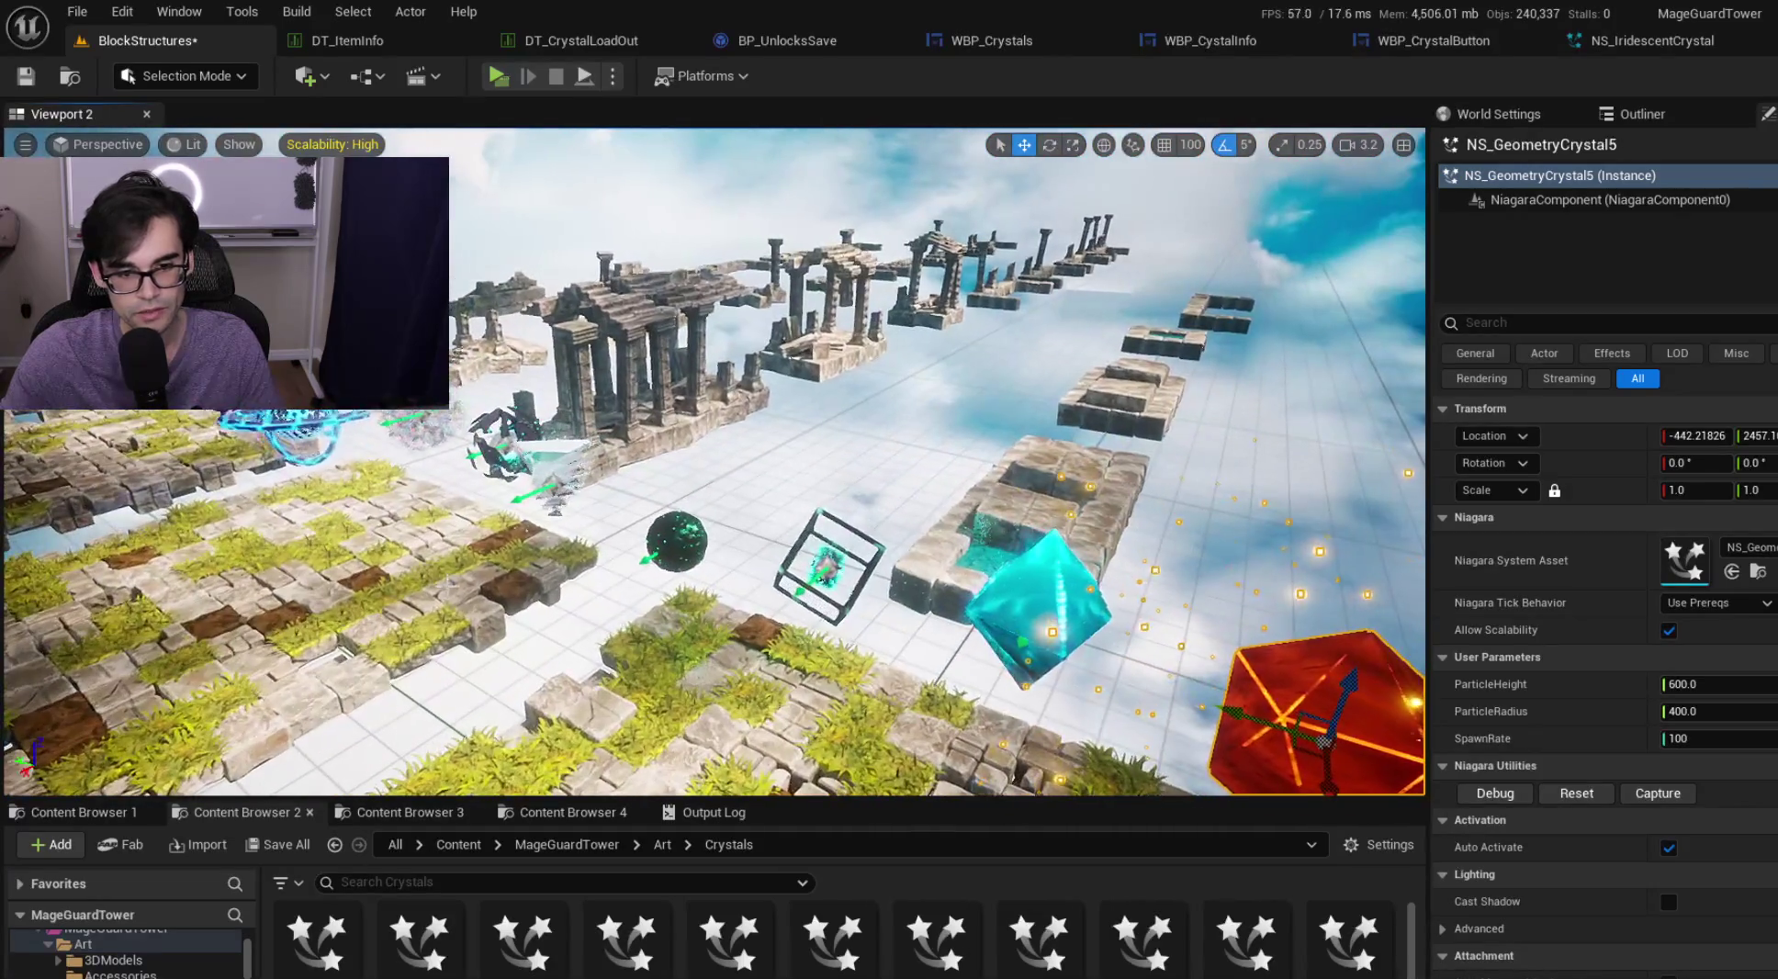
{"action": "key", "text": "Up"}
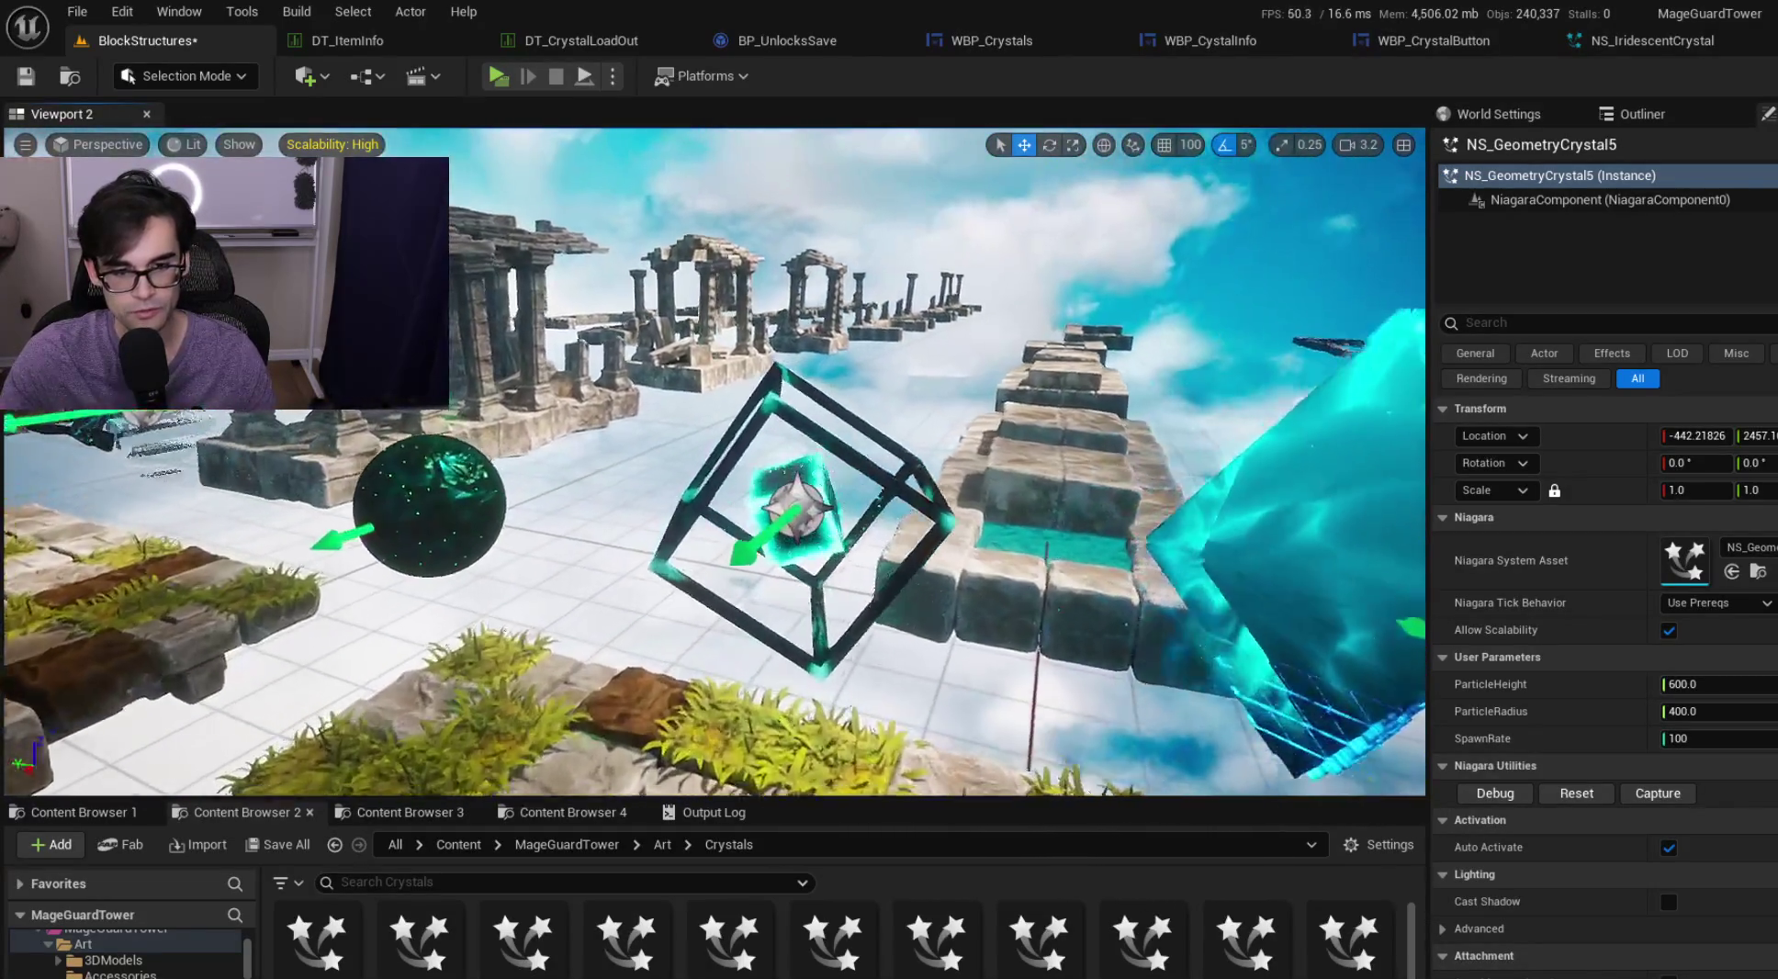
{"action": "key", "text": "Down"}
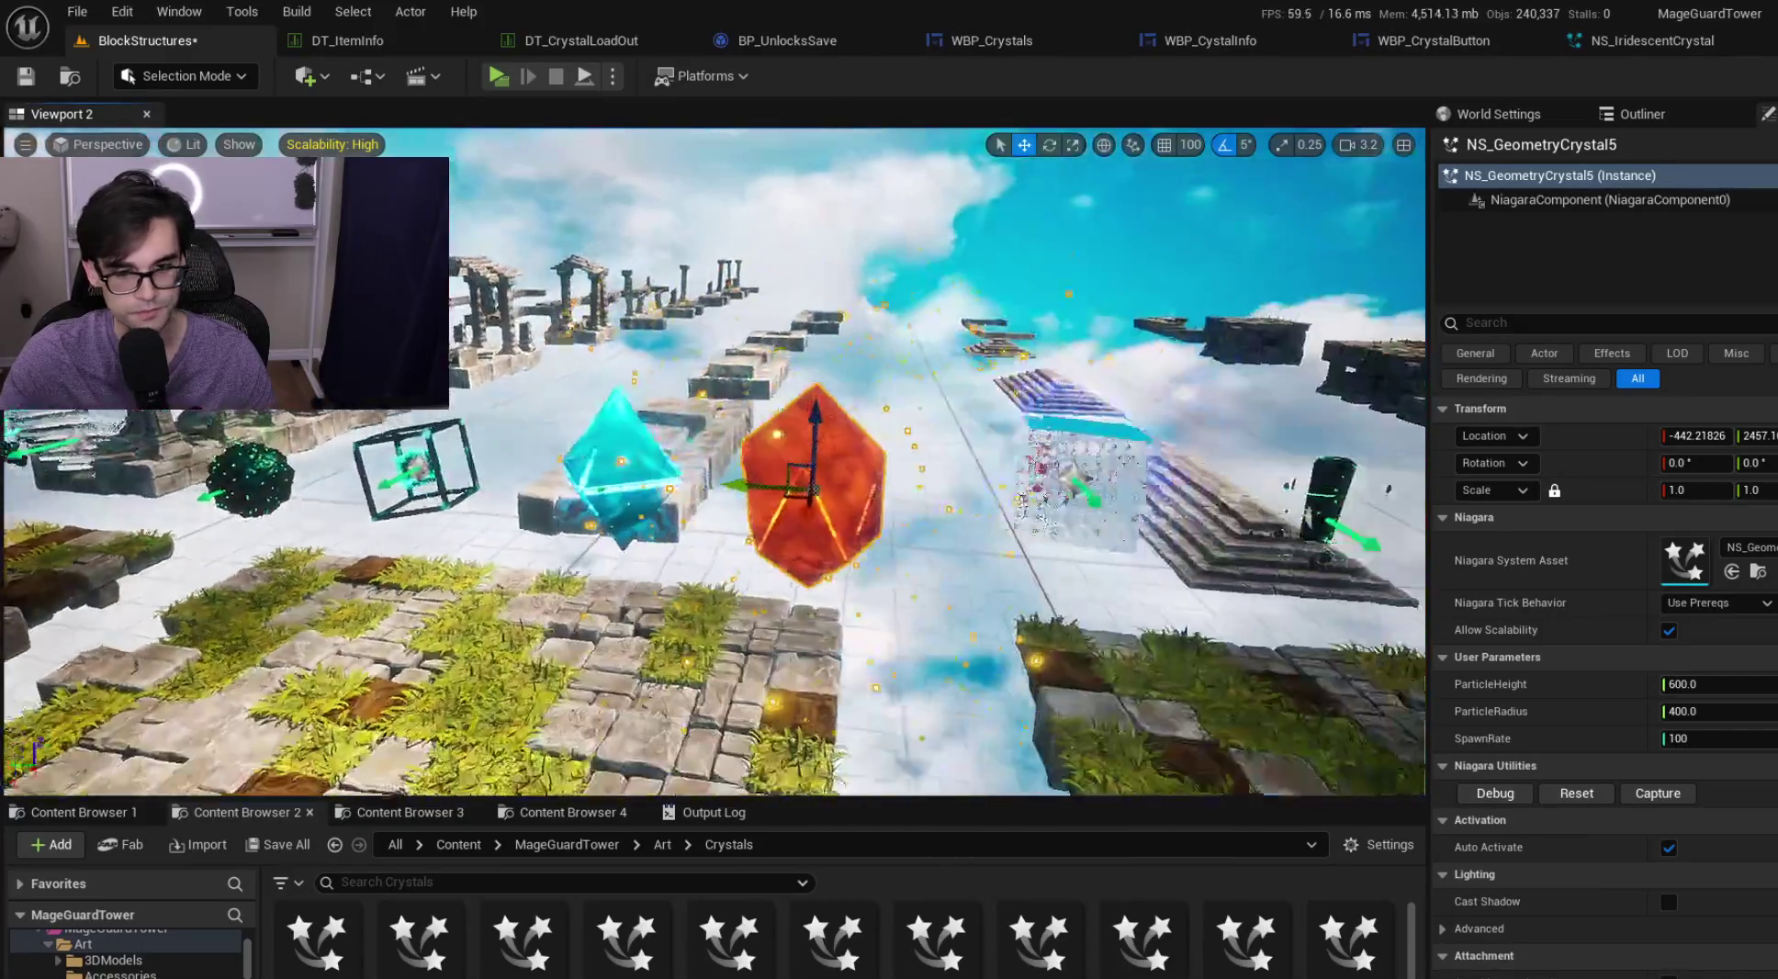
{"action": "left_click", "coordinate": [880, 327]}
{"action": "key", "text": "Up"}
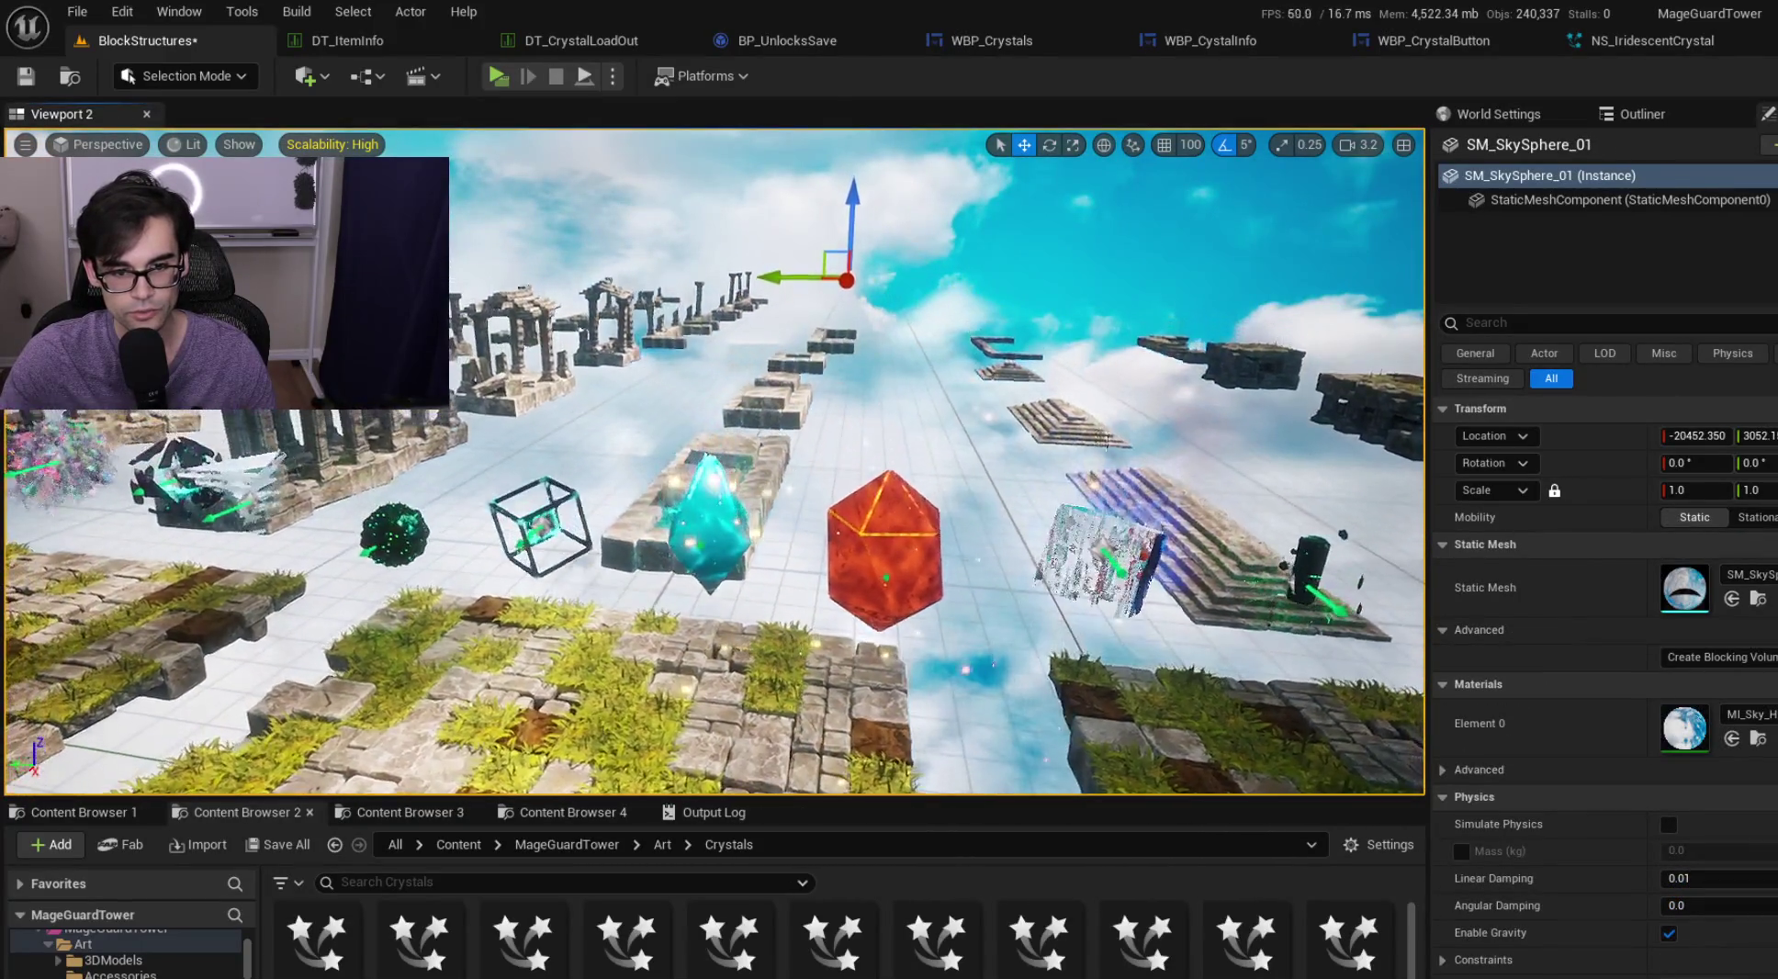
Select the red NS_GeometryCrystal5 to show its ParticleHeight, ParticleRadius and SpawnRate, and enlarge the asset list
{"action": "key", "text": "Left"}
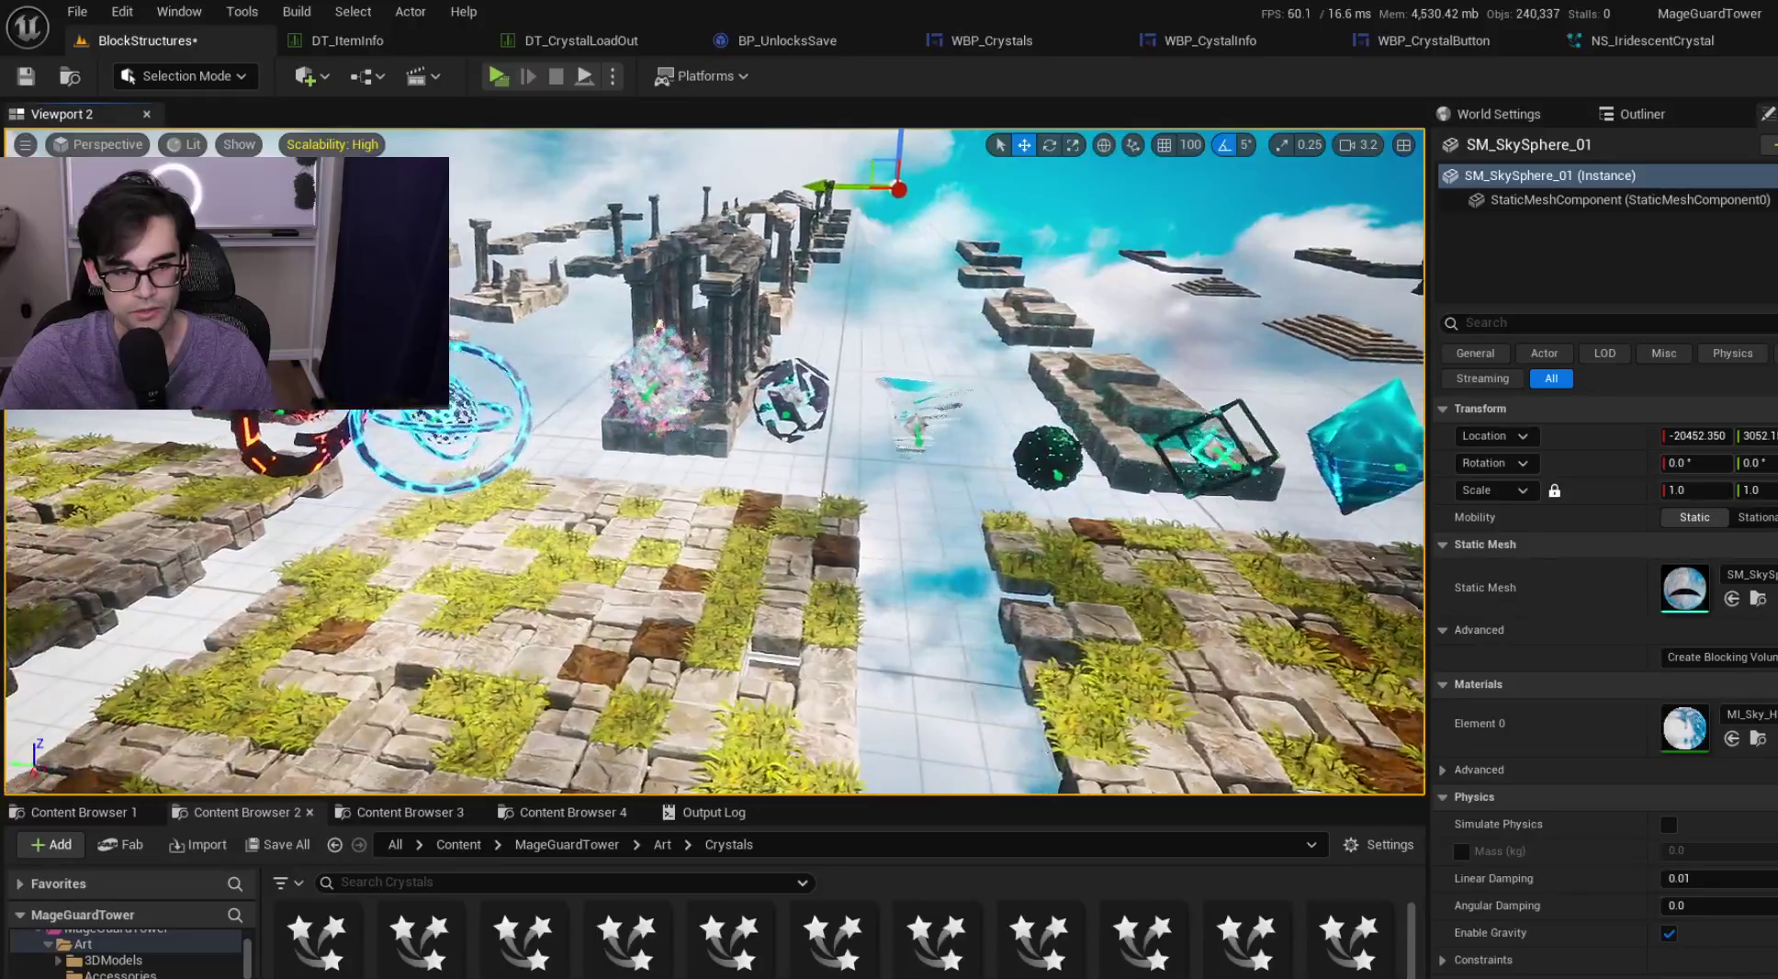
{"action": "key", "text": "Right"}
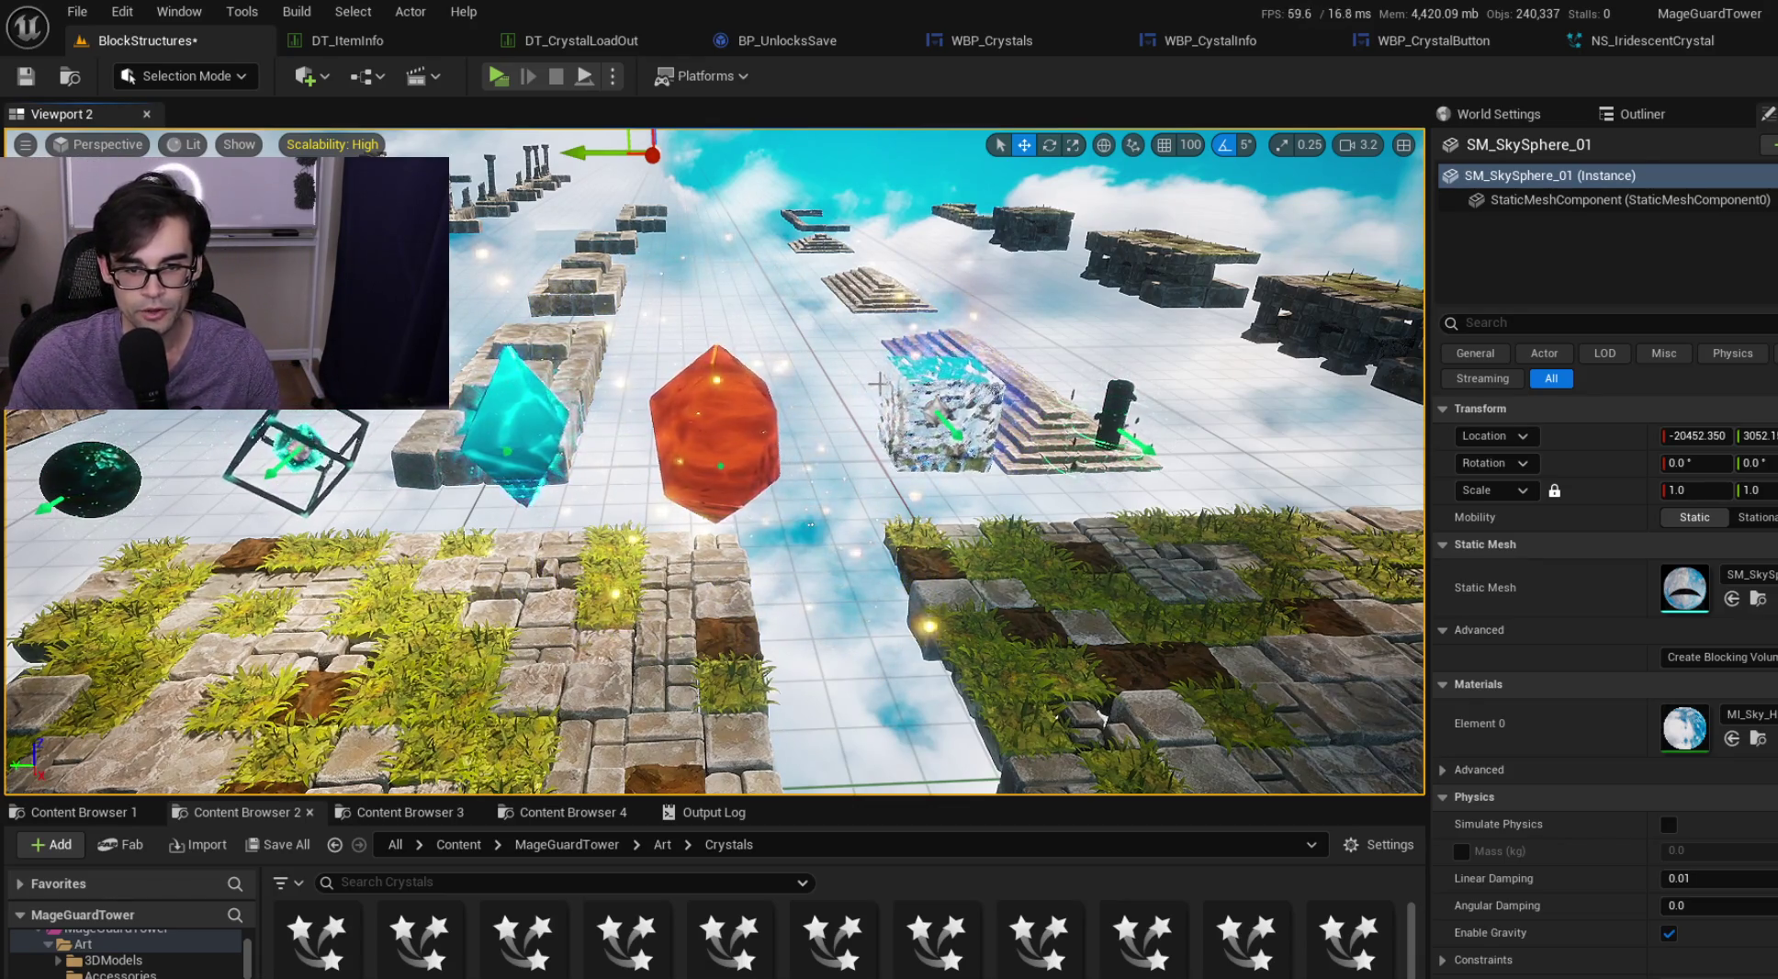
{"action": "left_click", "coordinate": [852, 569]}
{"action": "left_click", "coordinate": [858, 447]}
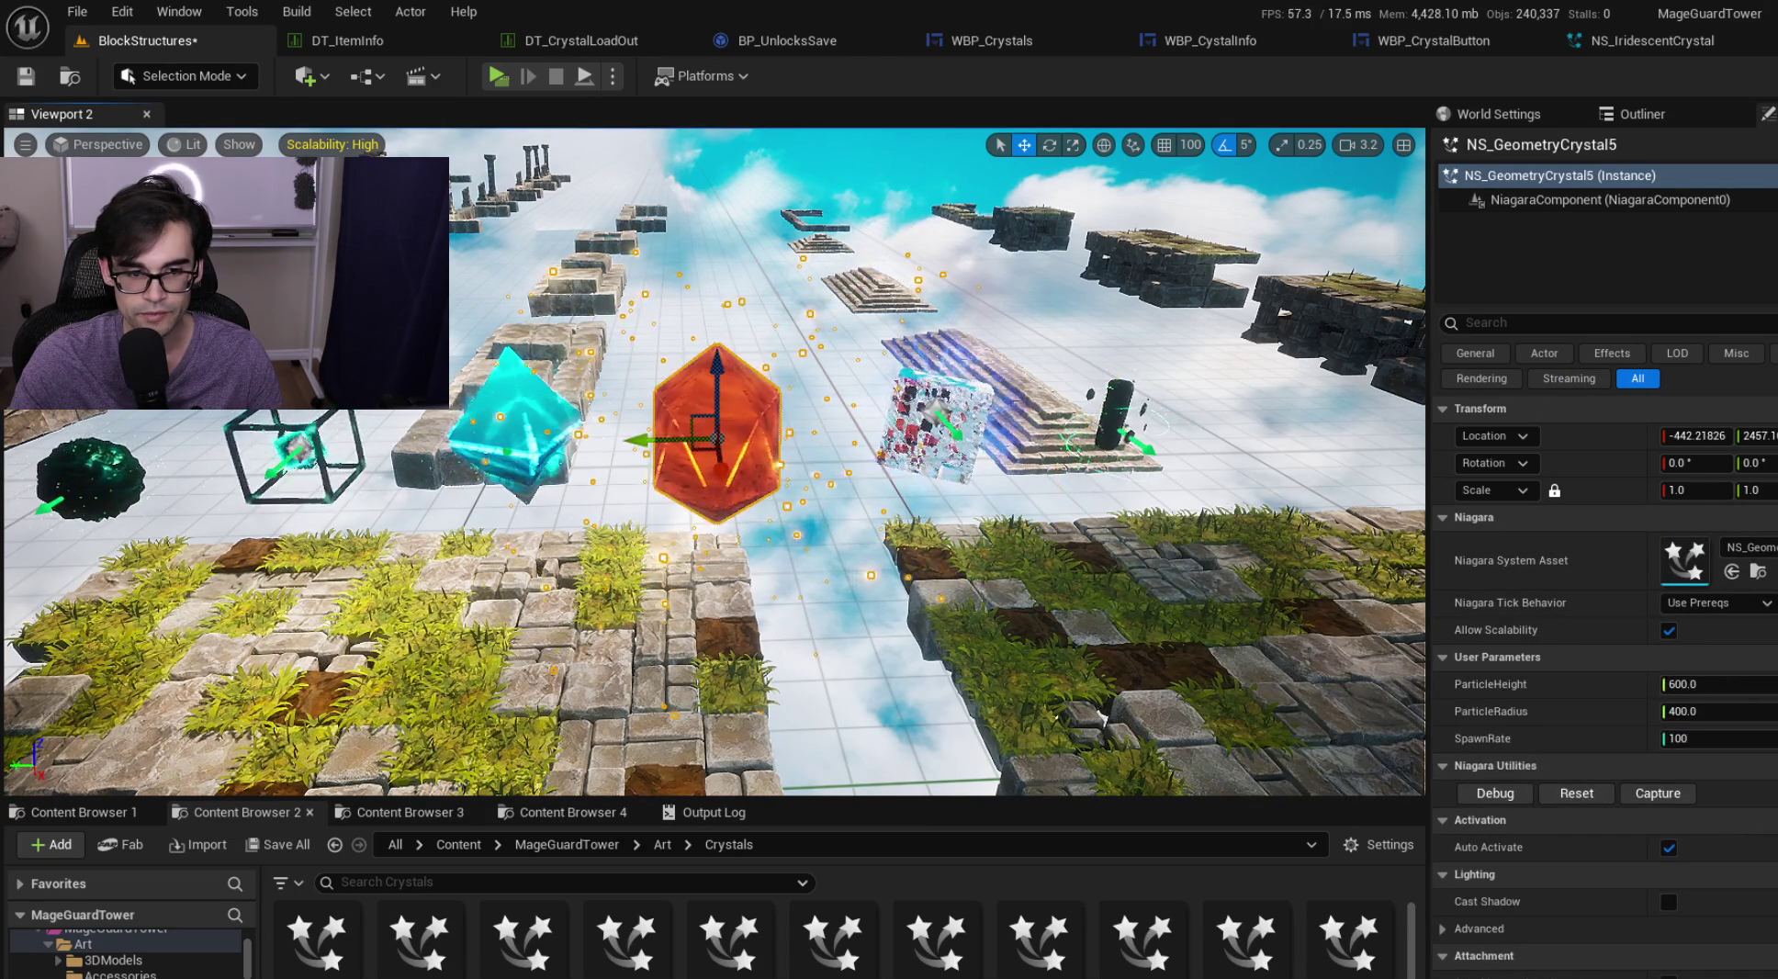
{"action": "left_click_drag", "start_coordinate": [996, 800], "coordinate": [995, 674]}
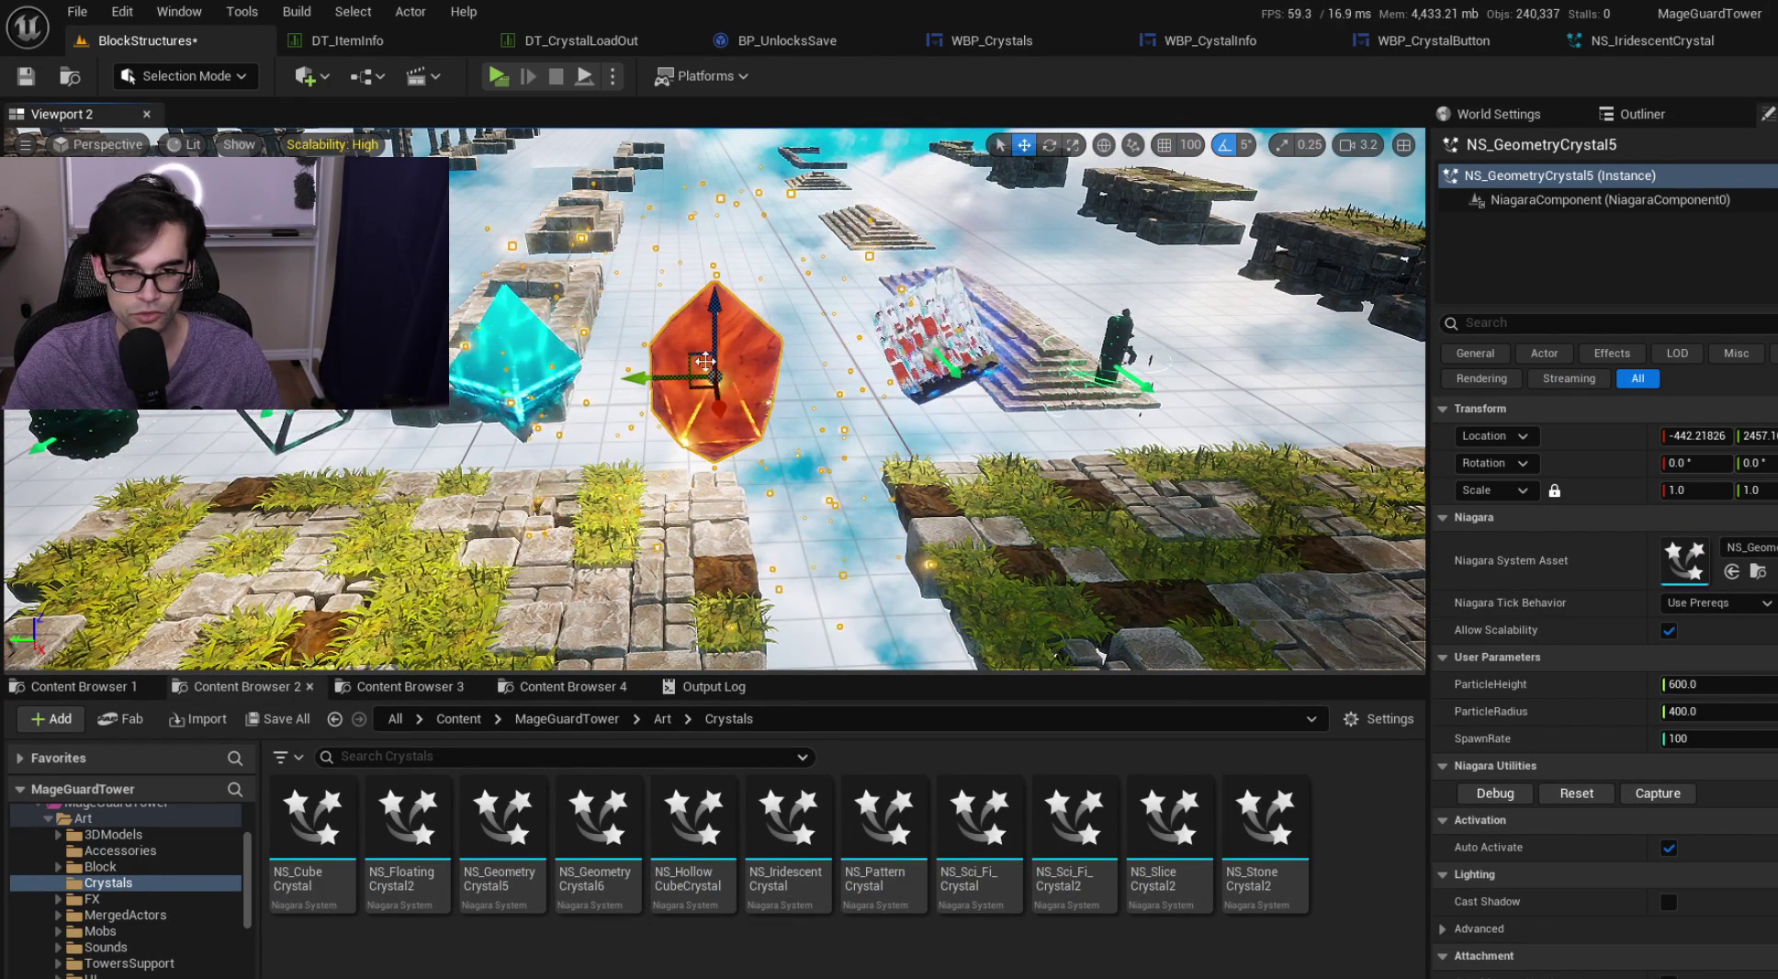
Save everything and close the data table, widget, save and Niagara tabs, leaving only BlockStructures
{"action": "key", "text": "ctrl+s"}
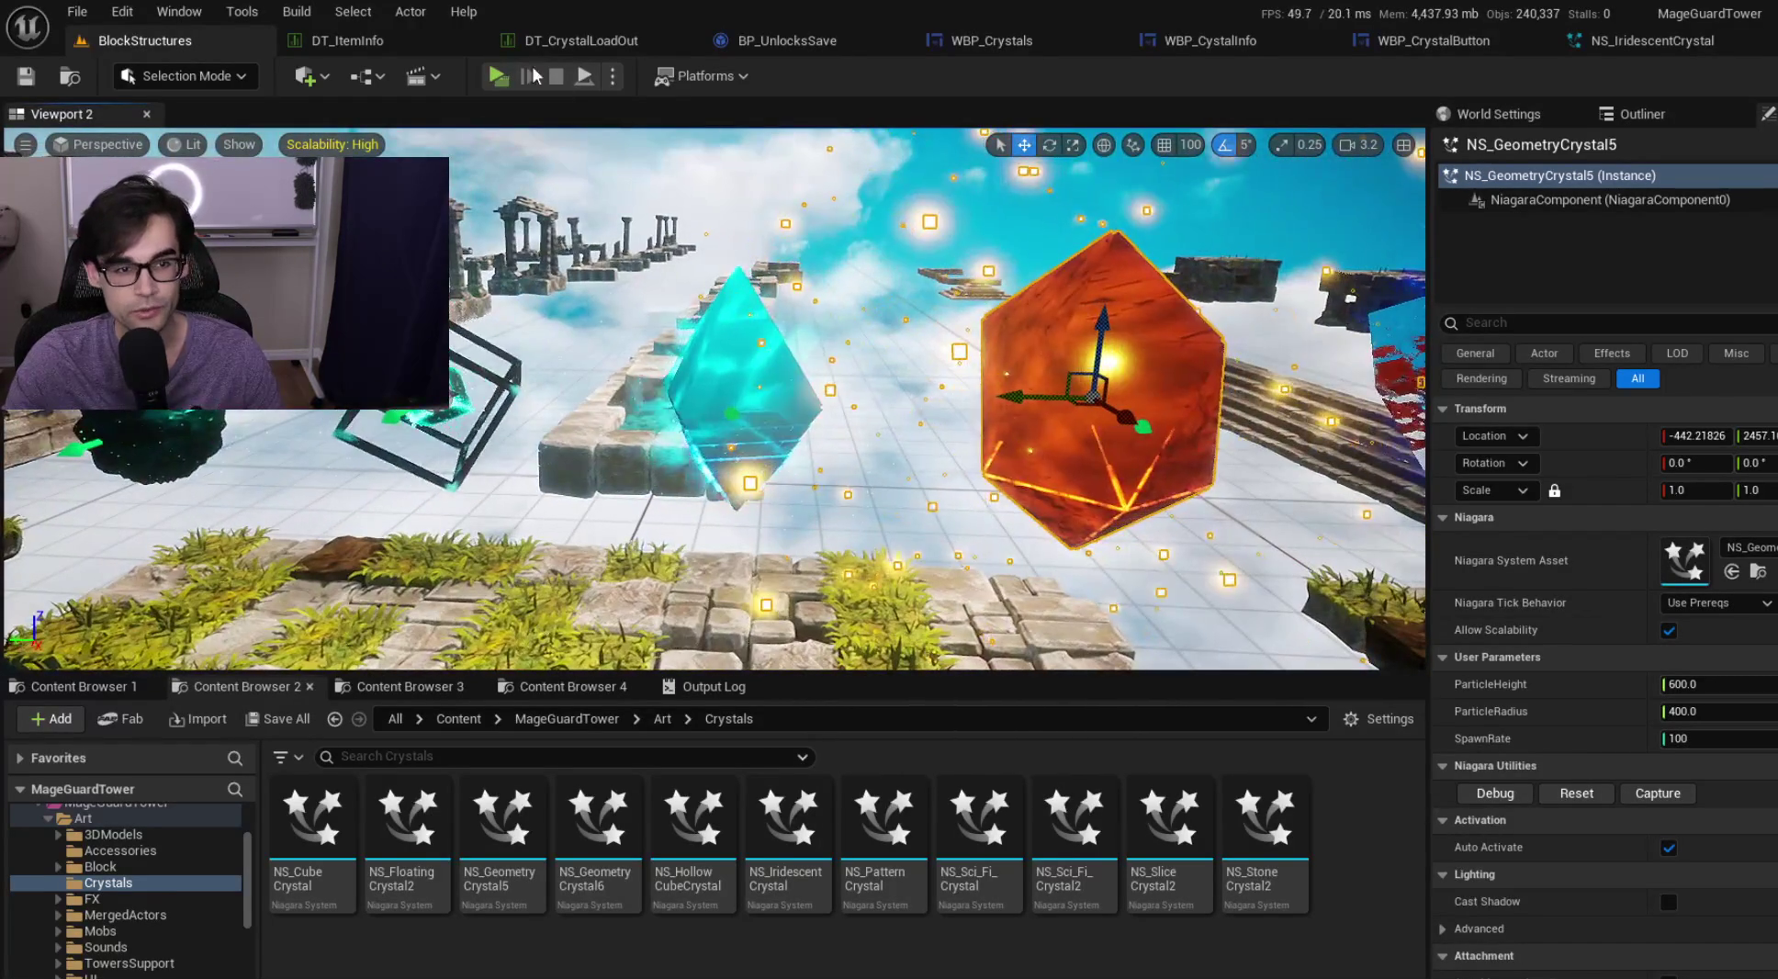
{"action": "left_click", "coordinate": [461, 43]}
{"action": "left_click", "coordinate": [469, 41]}
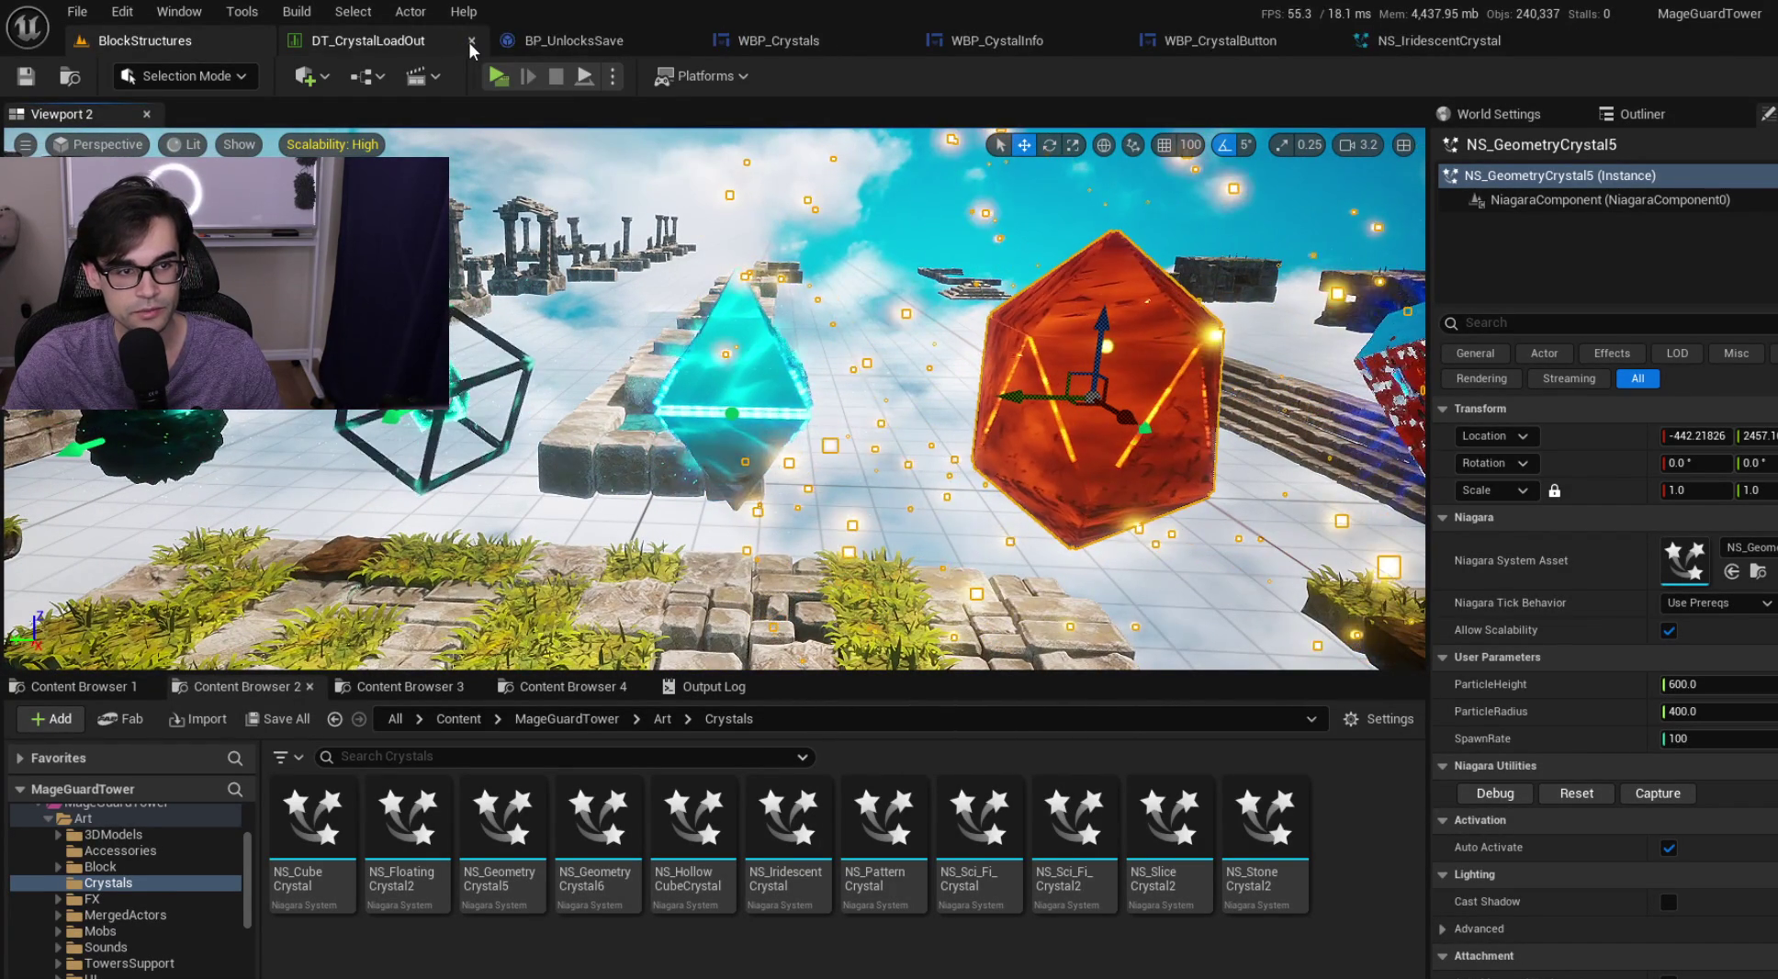
{"action": "left_click", "coordinate": [468, 41]}
{"action": "left_click", "coordinate": [469, 42]}
{"action": "left_click", "coordinate": [469, 42]}
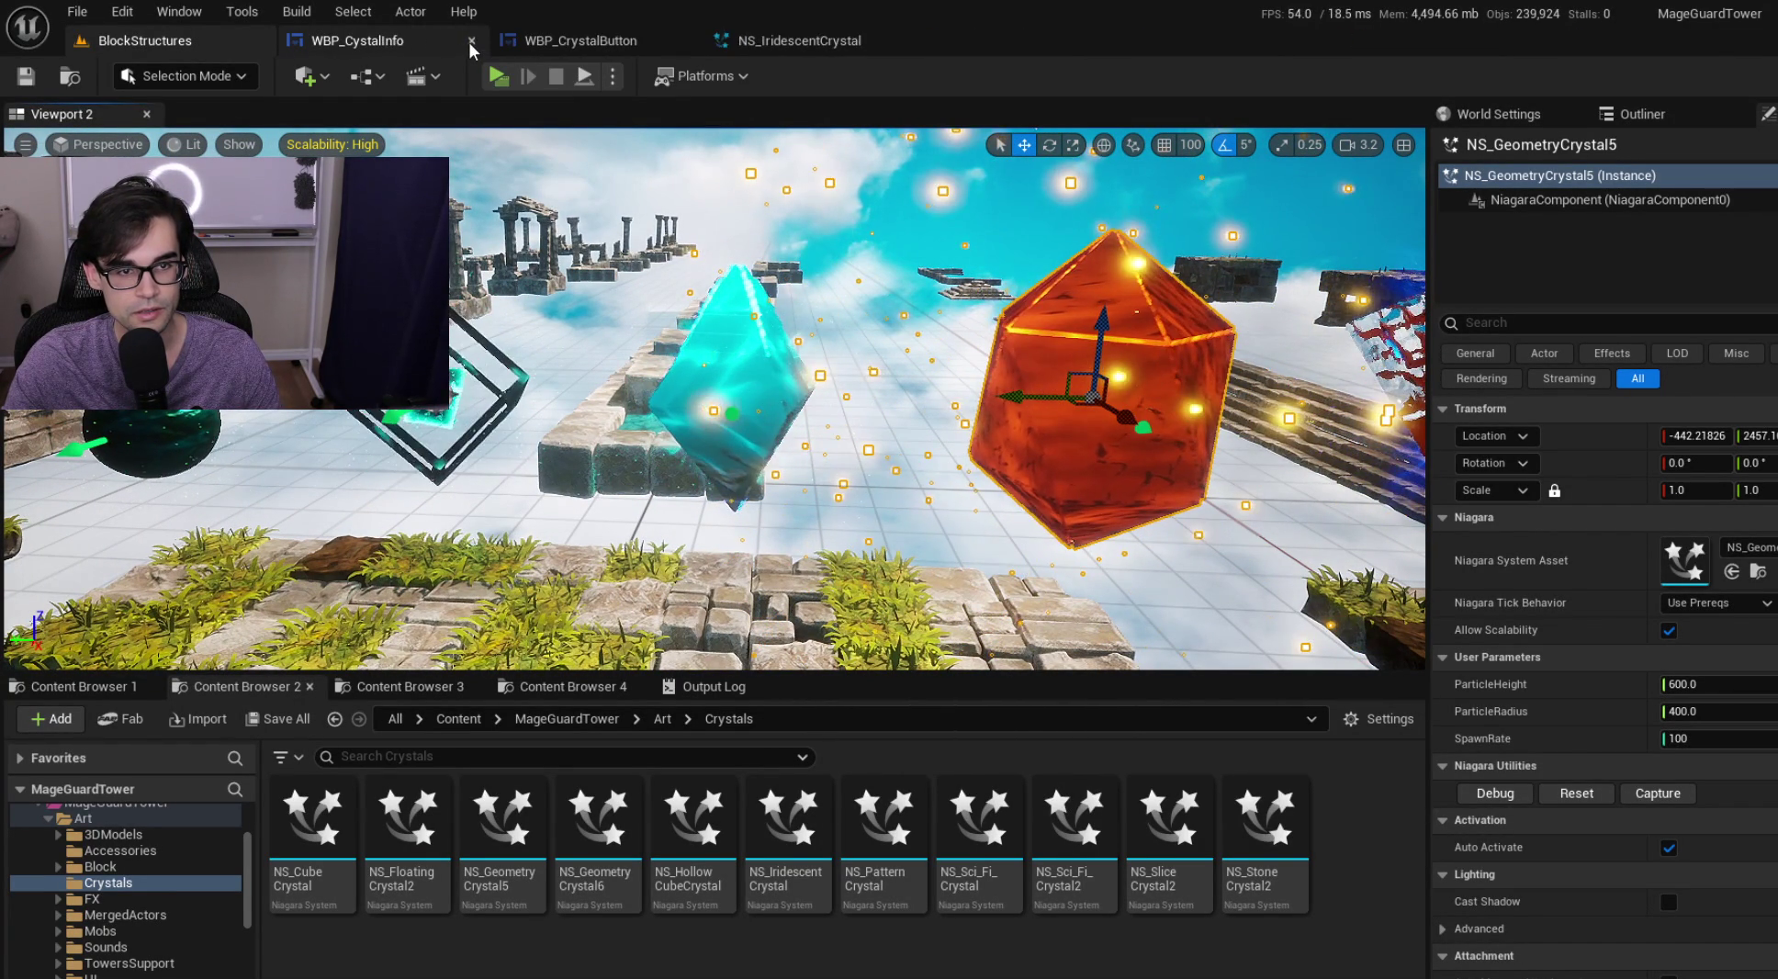
{"action": "left_click", "coordinate": [468, 41]}
{"action": "left_click", "coordinate": [468, 41]}
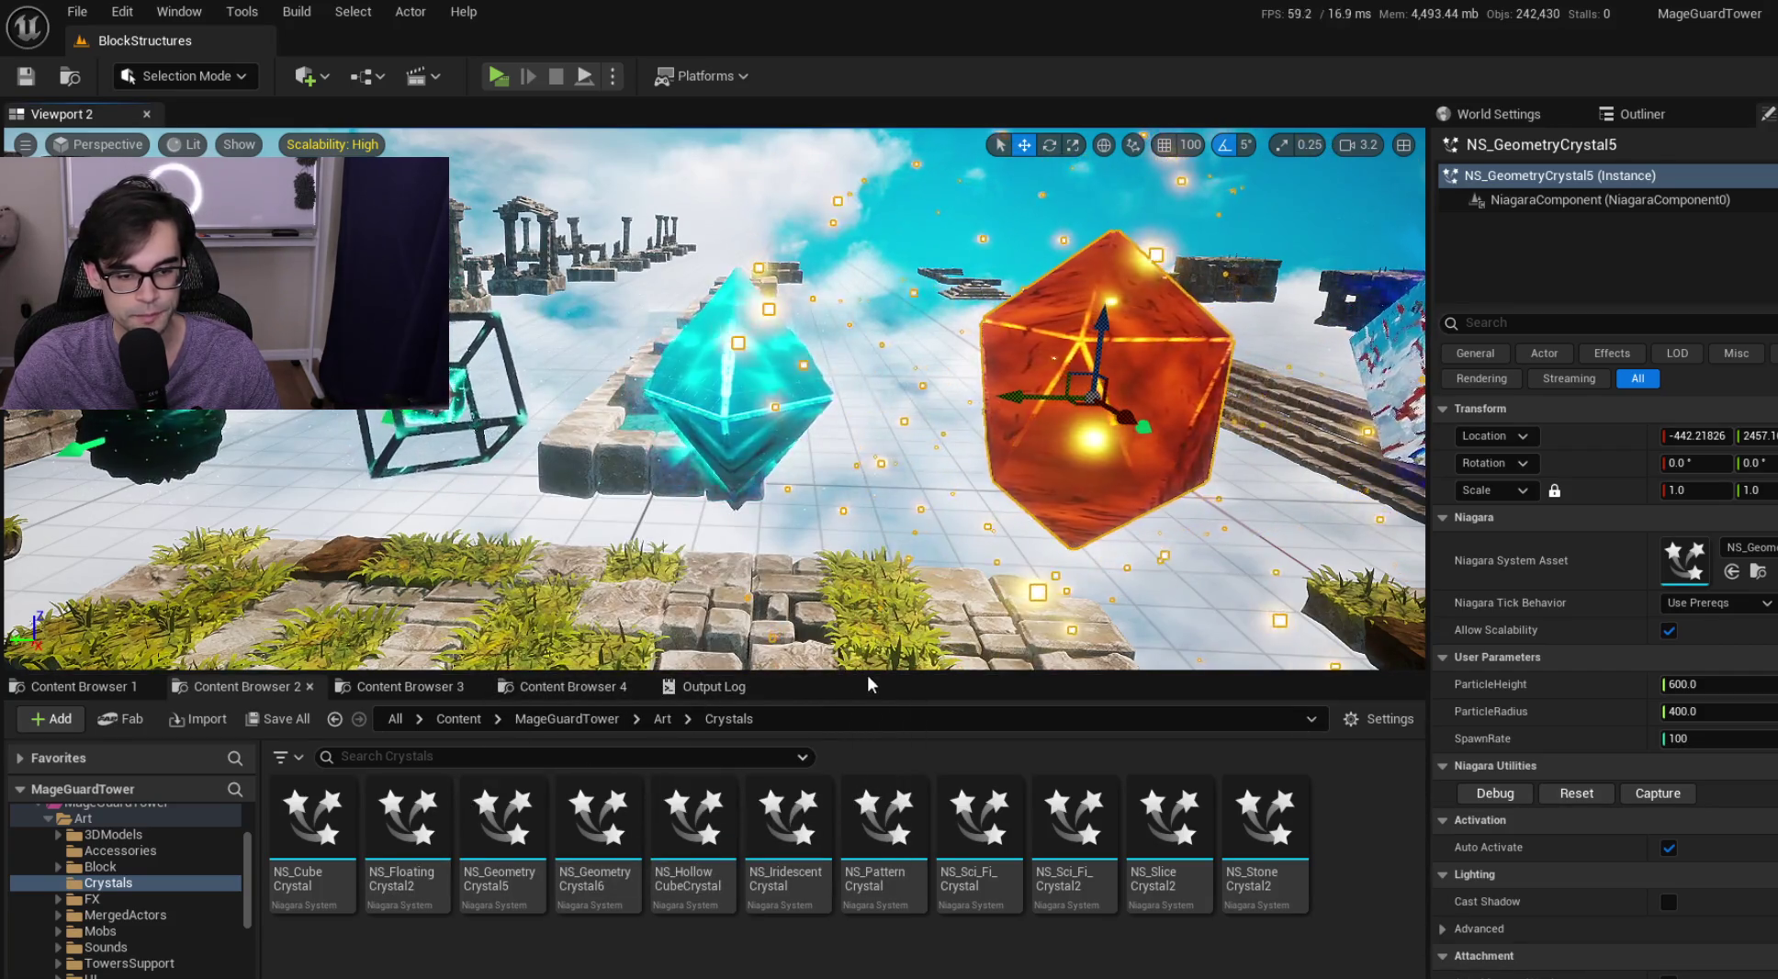
{"action": "left_click_drag", "start_coordinate": [874, 679], "coordinate": [875, 703]}
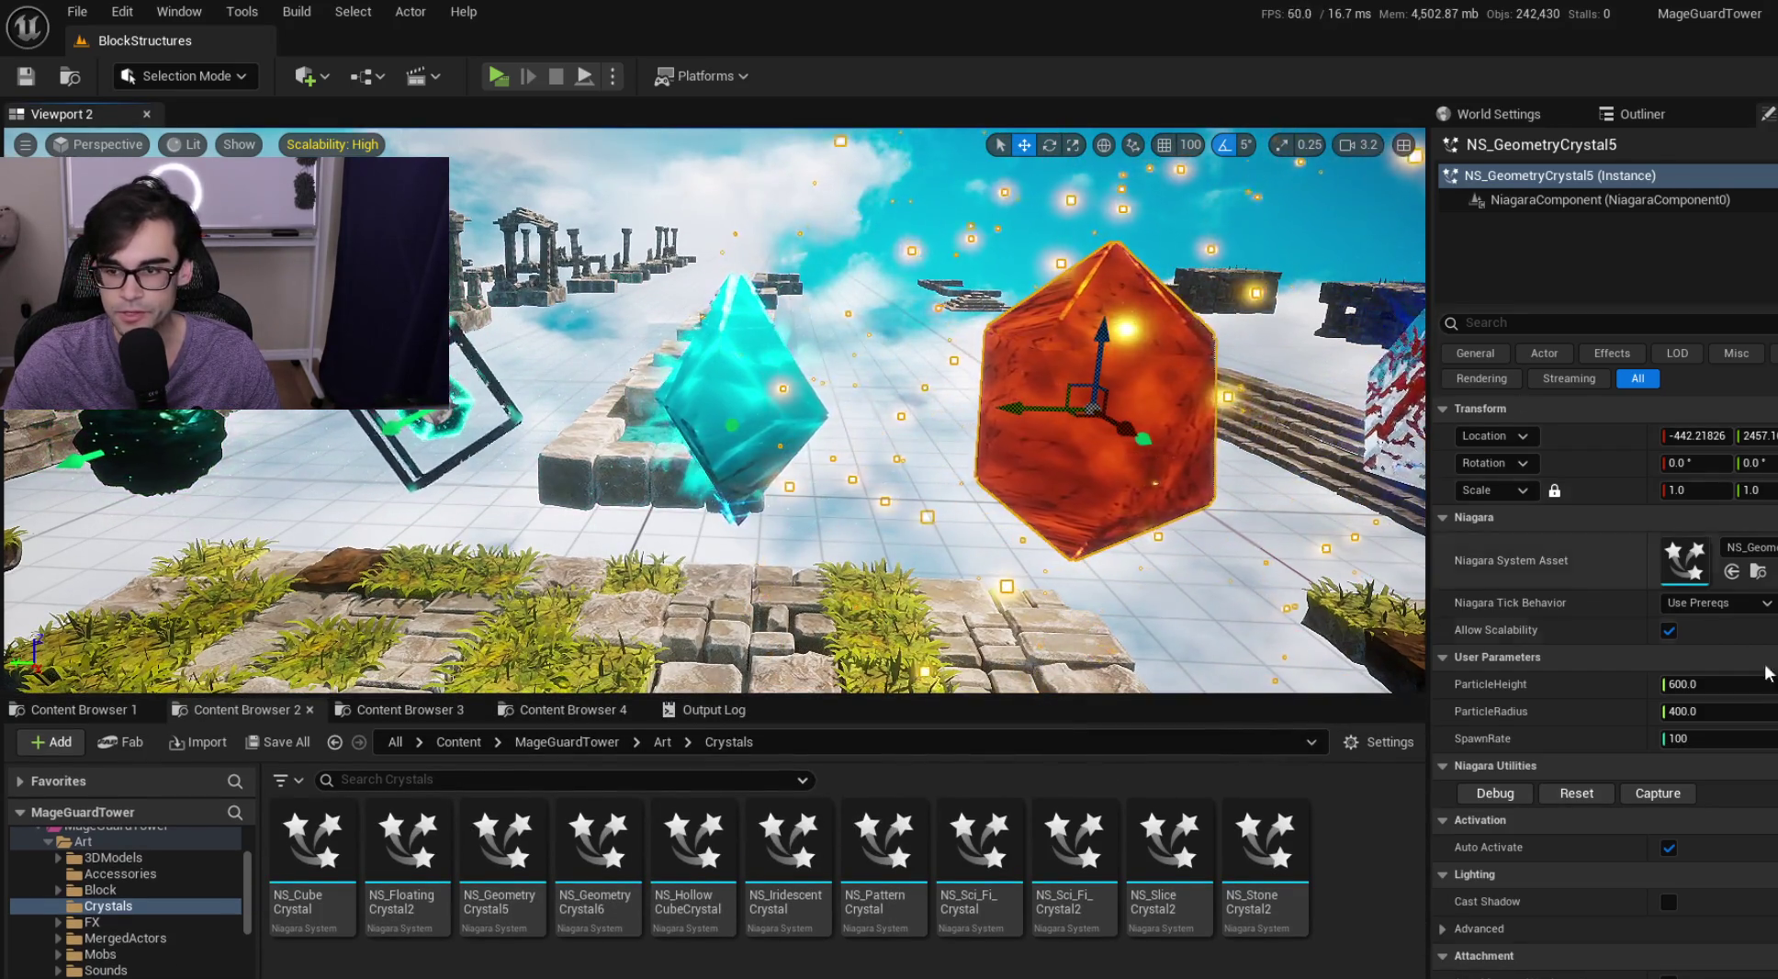
Open NS_GeometryCrystal5, recompile it, and check the warnings in the Niagara Log
{"action": "double_click", "coordinate": [1686, 568]}
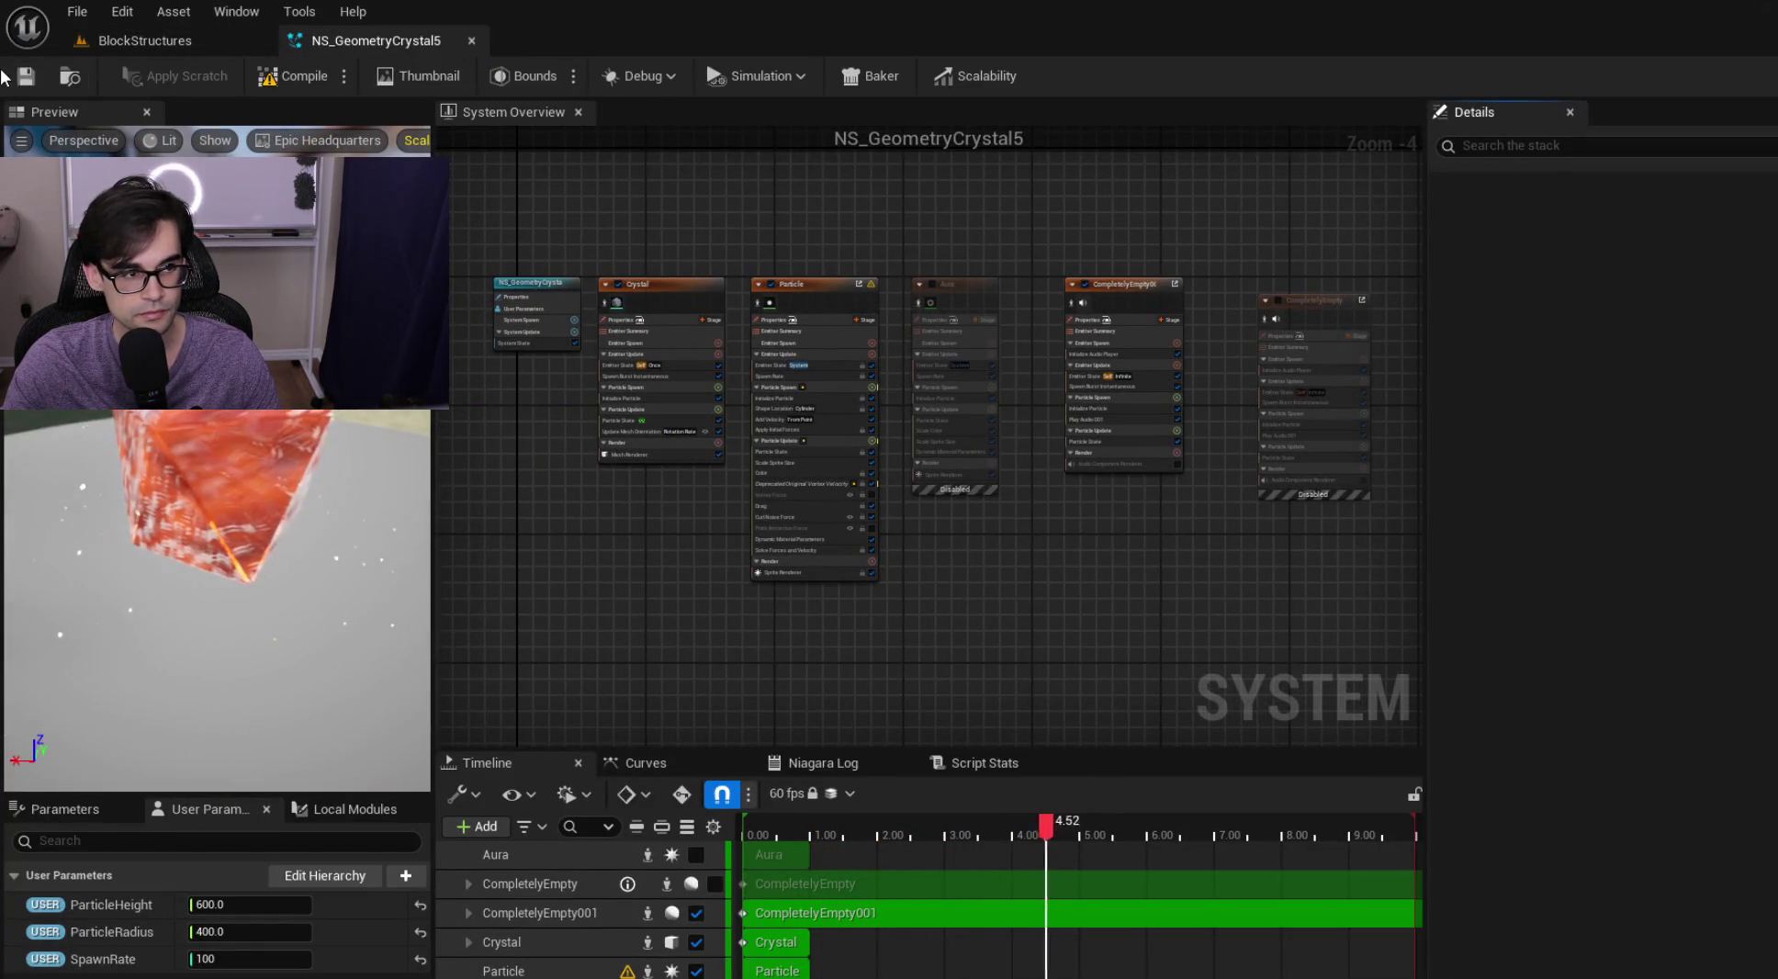
{"action": "left_click", "coordinate": [271, 78]}
{"action": "left_click", "coordinate": [272, 78]}
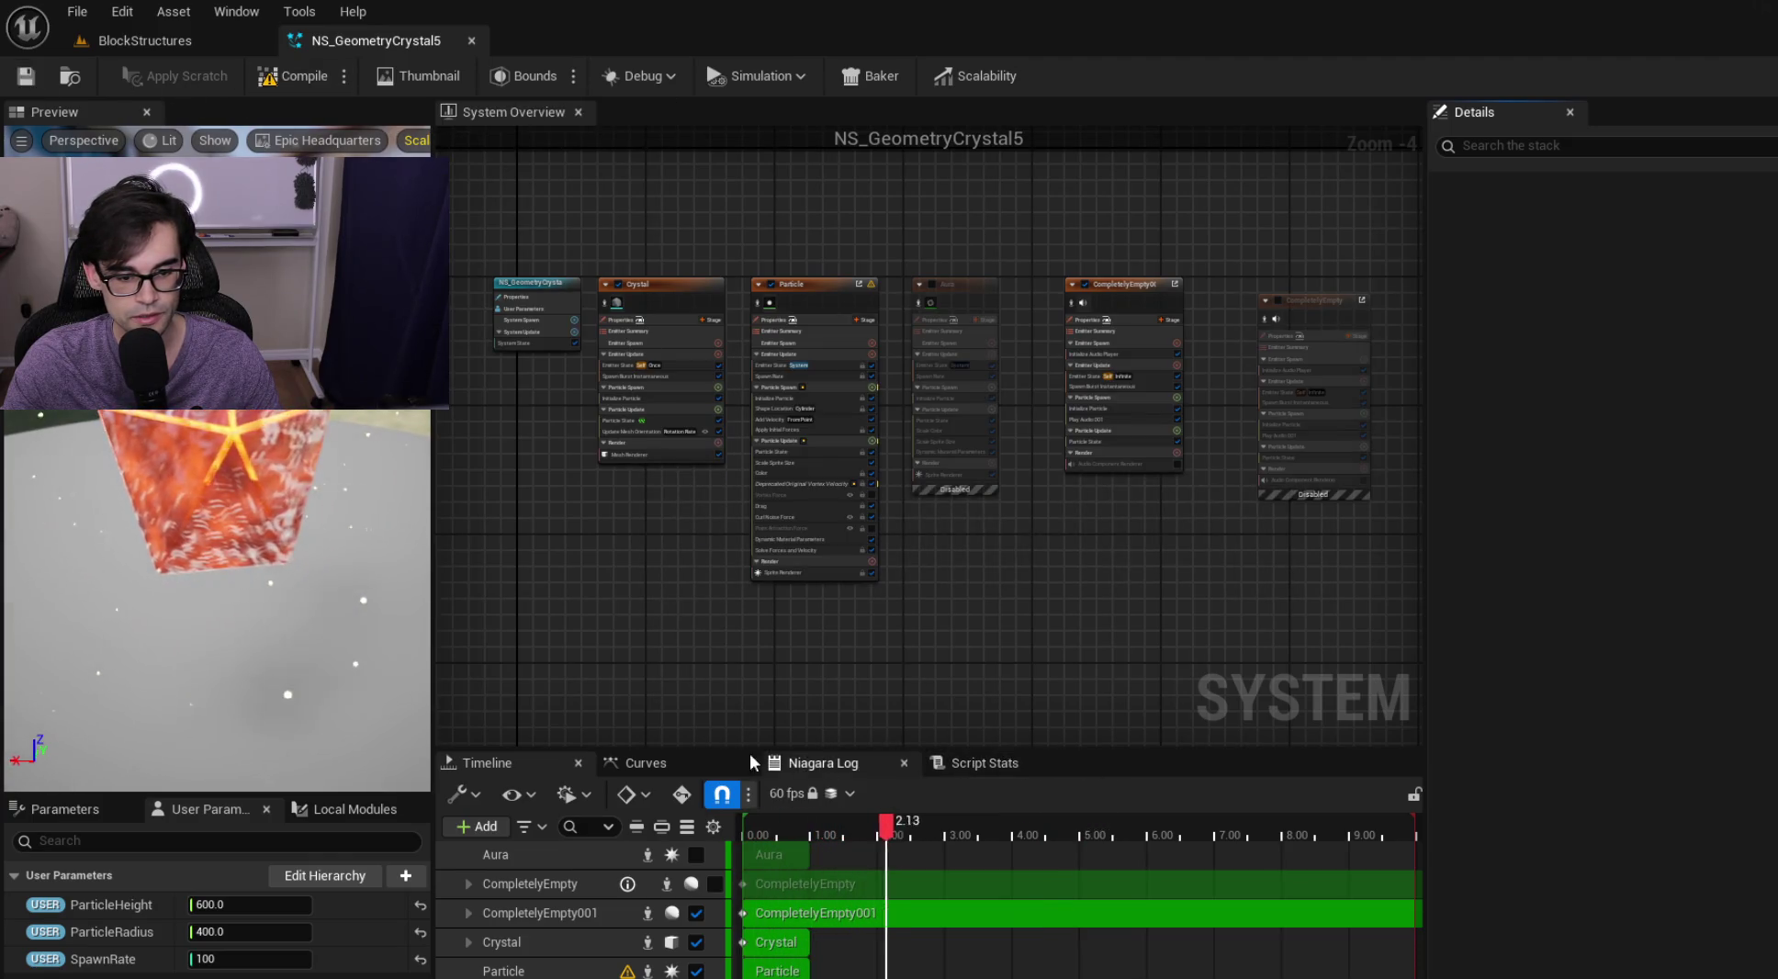
{"action": "left_click", "coordinate": [819, 767]}
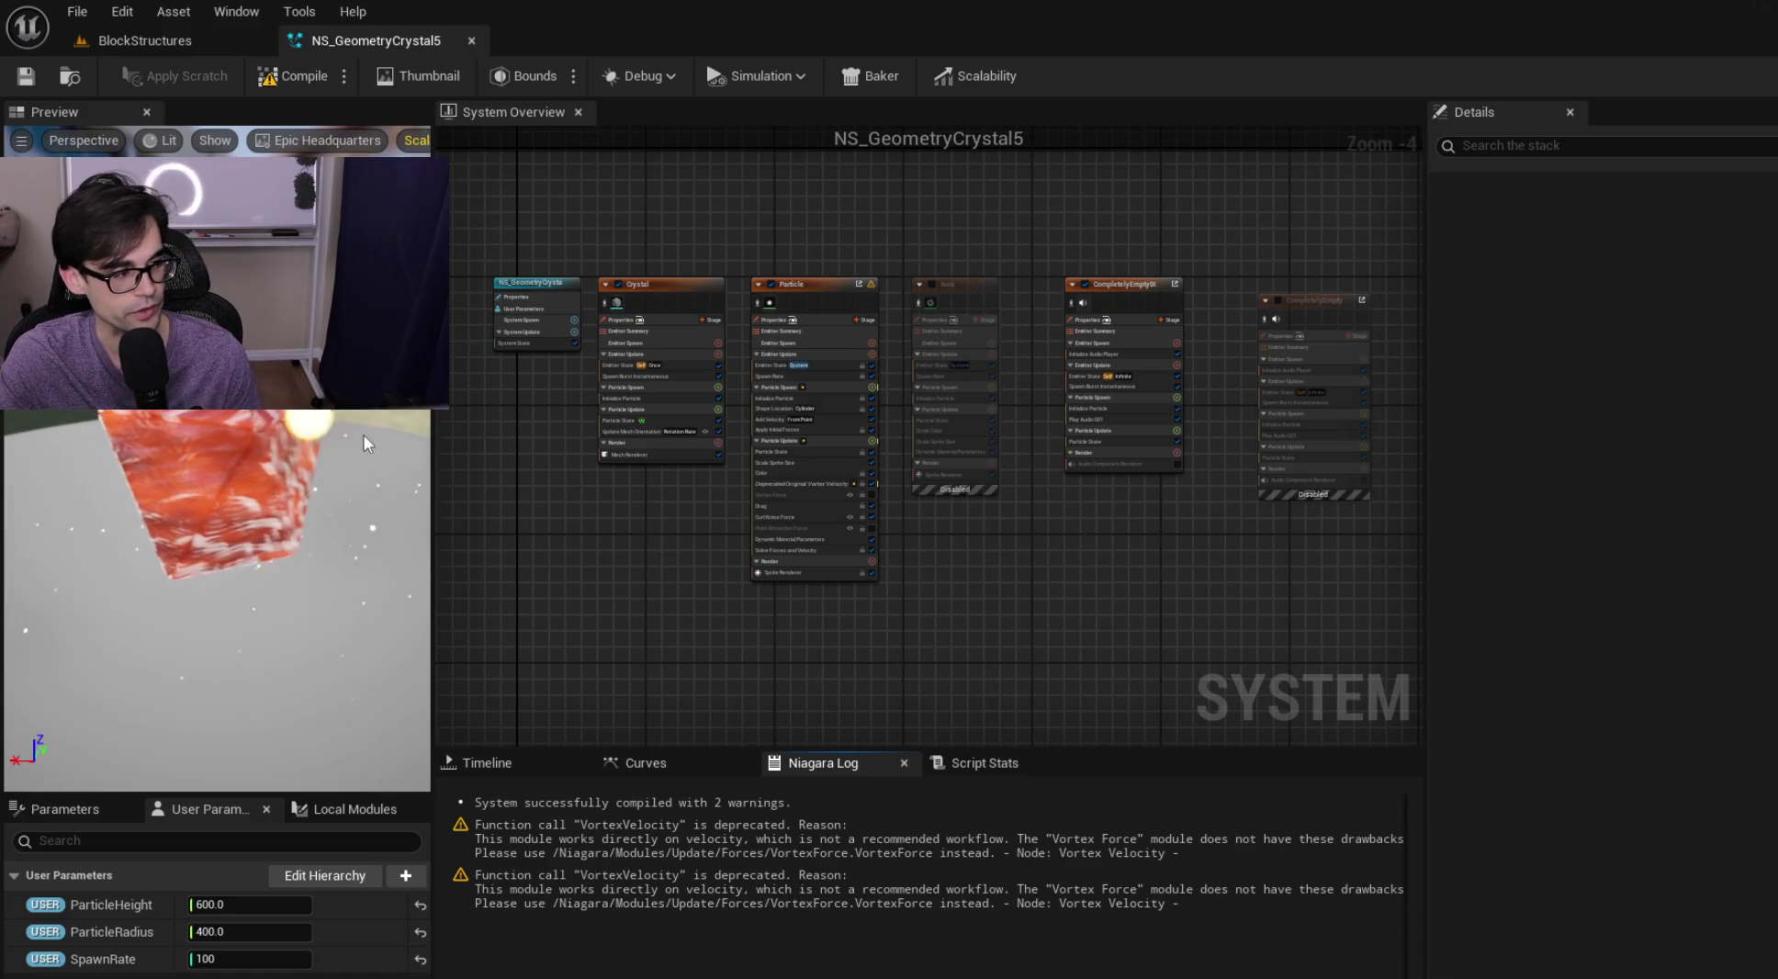
{"action": "left_click_drag", "start_coordinate": [227, 499], "coordinate": [241, 467]}
{"action": "left_click_drag", "start_coordinate": [254, 581], "coordinate": [254, 566]}
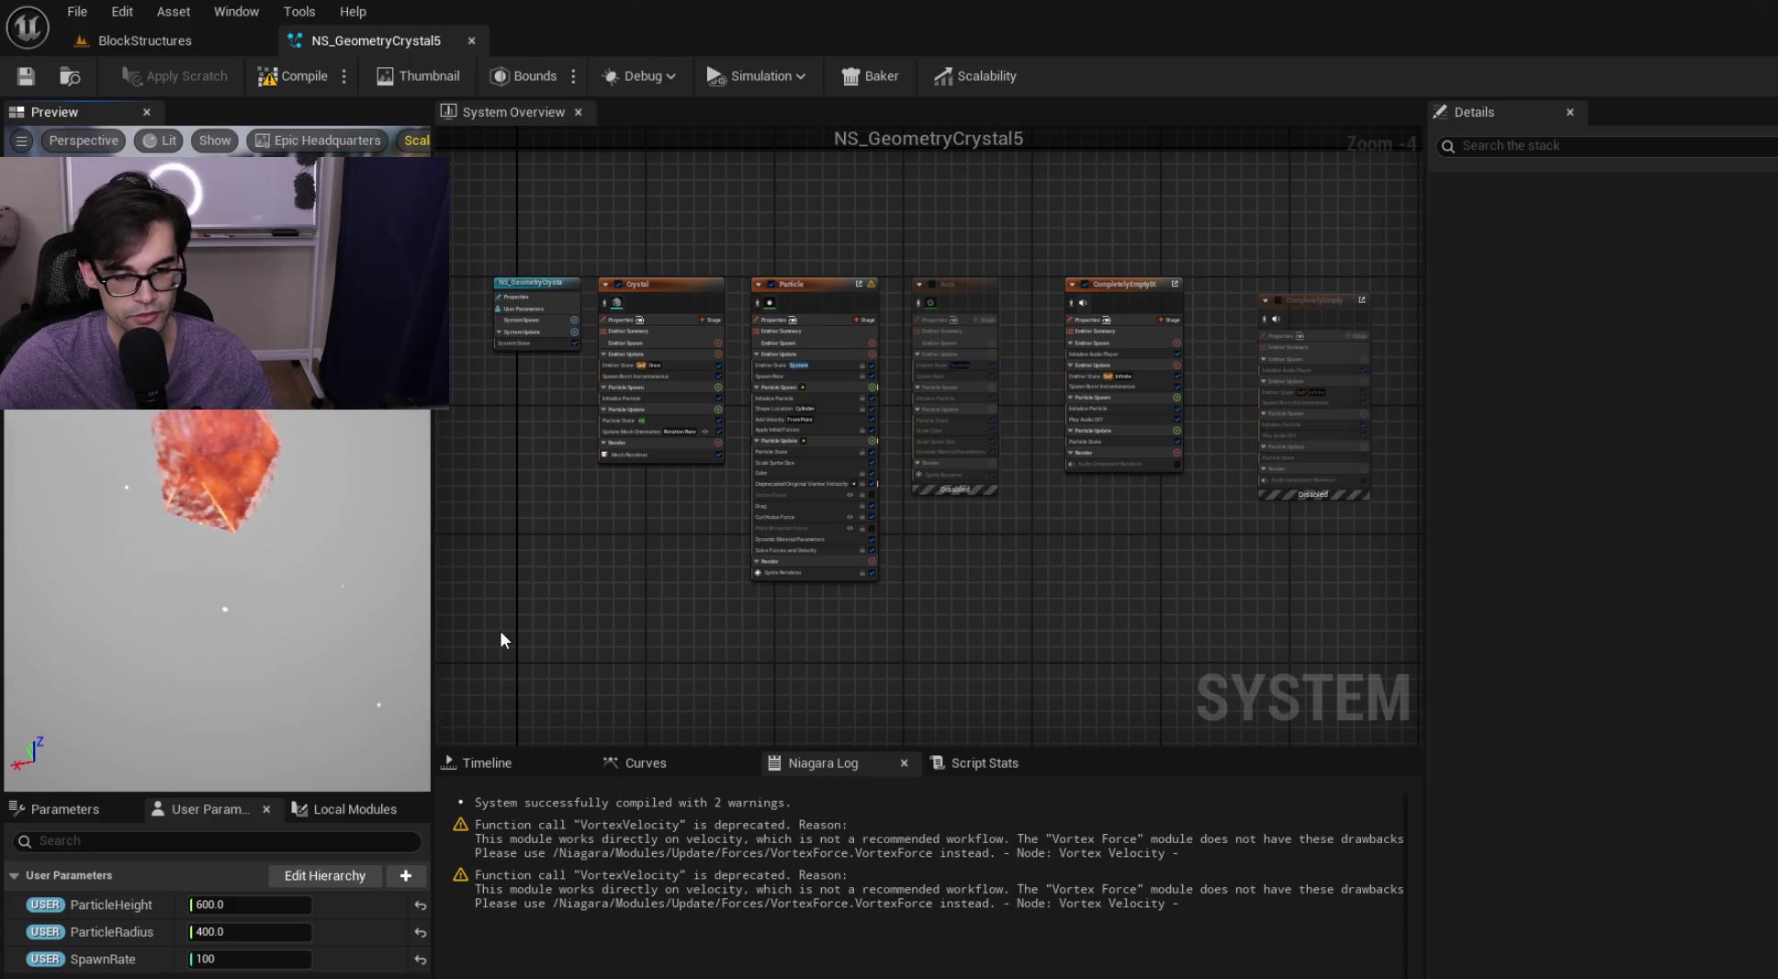
{"action": "scroll", "coordinate": [948, 264], "scroll_direction": "up", "scroll_amount": 3}
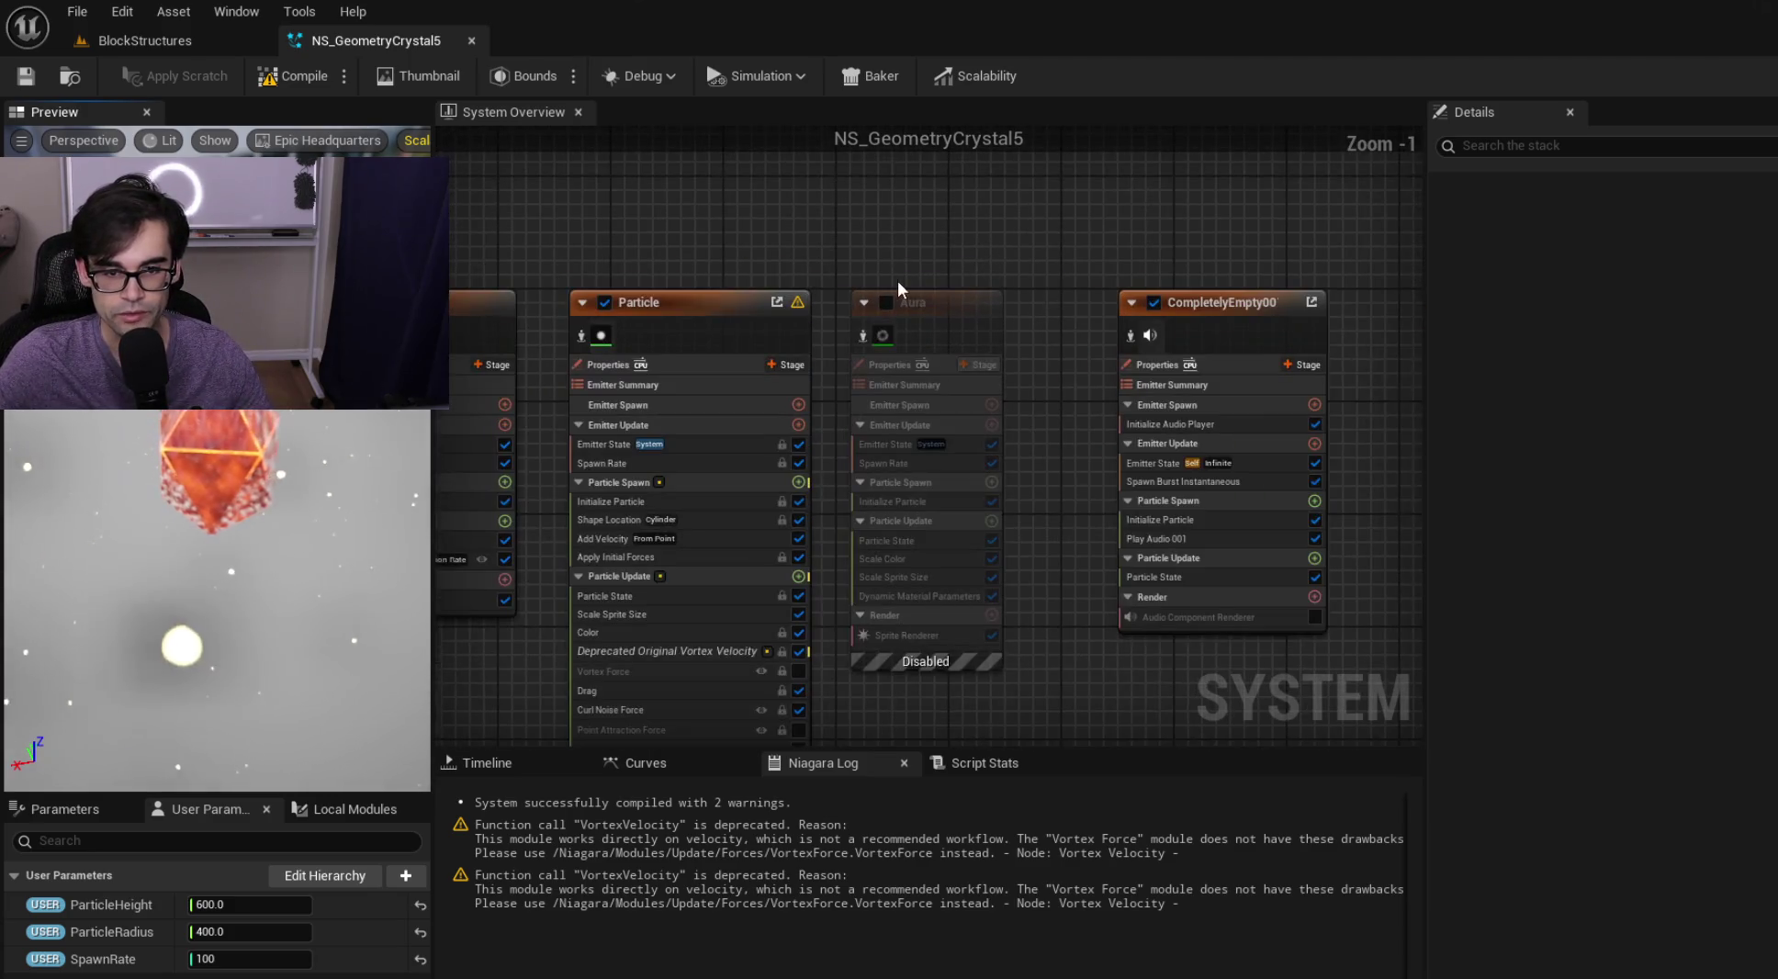
Toggle the Aura emitter on and back off, then select the CompletelyEmpty emitter
{"action": "left_click", "coordinate": [882, 306]}
{"action": "left_click", "coordinate": [881, 306]}
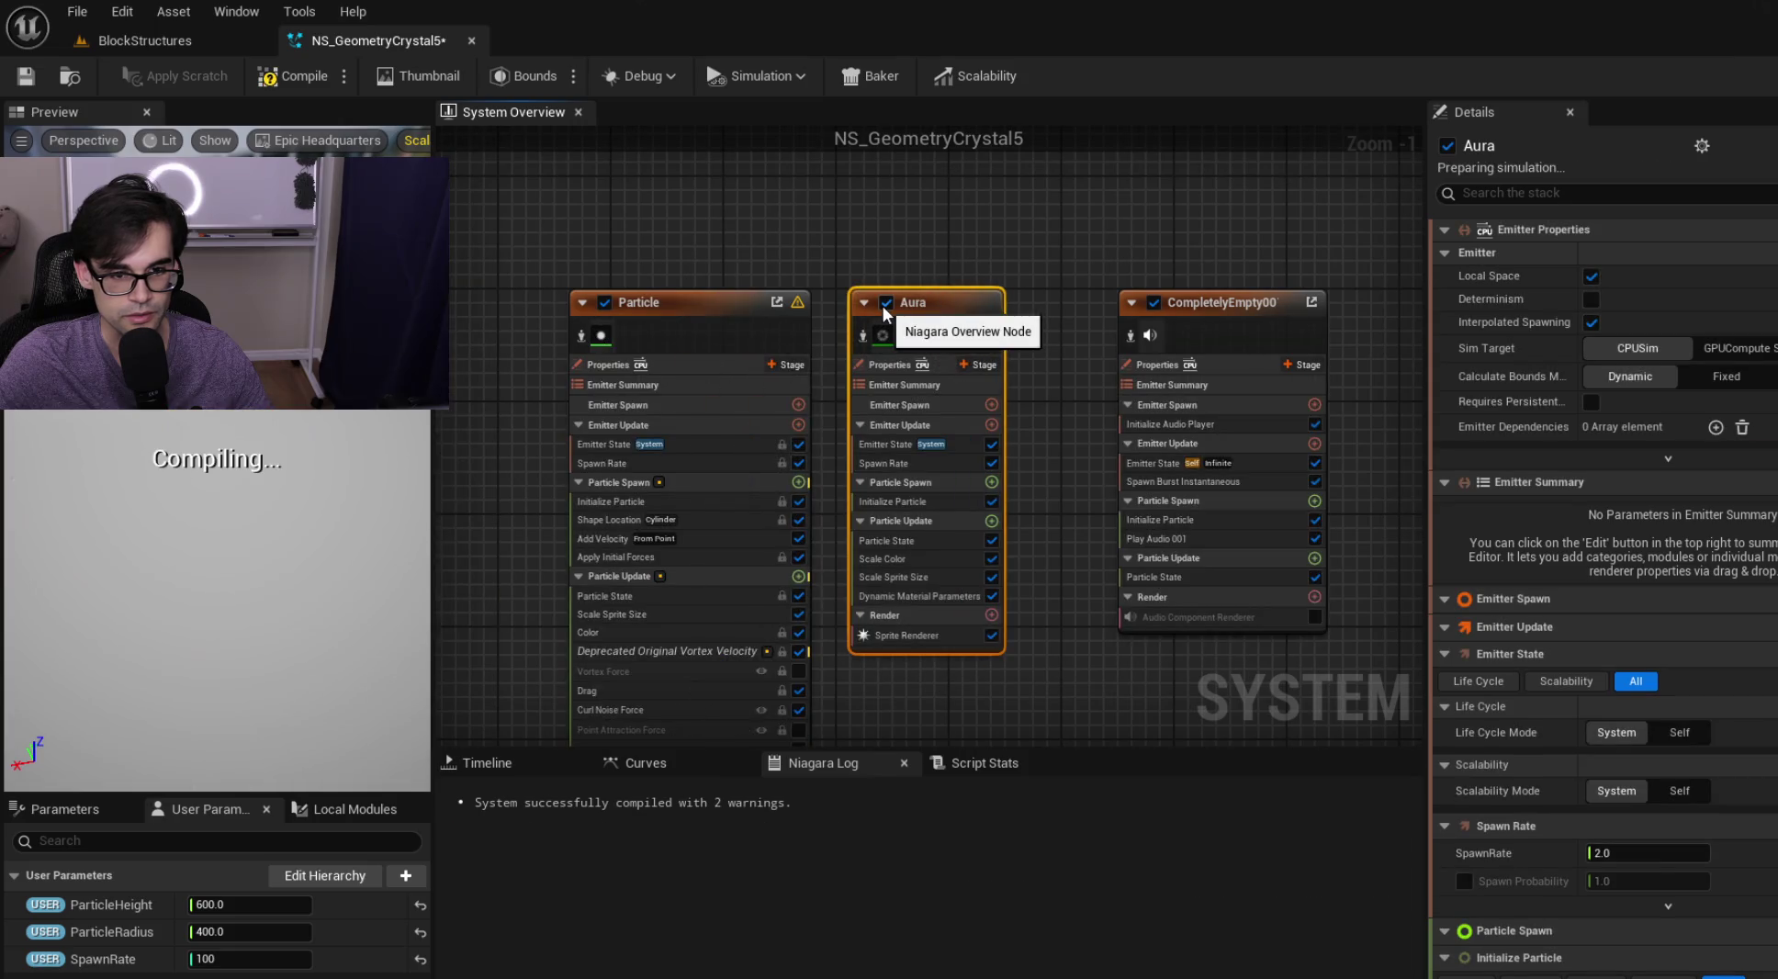
{"action": "left_click", "coordinate": [885, 304]}
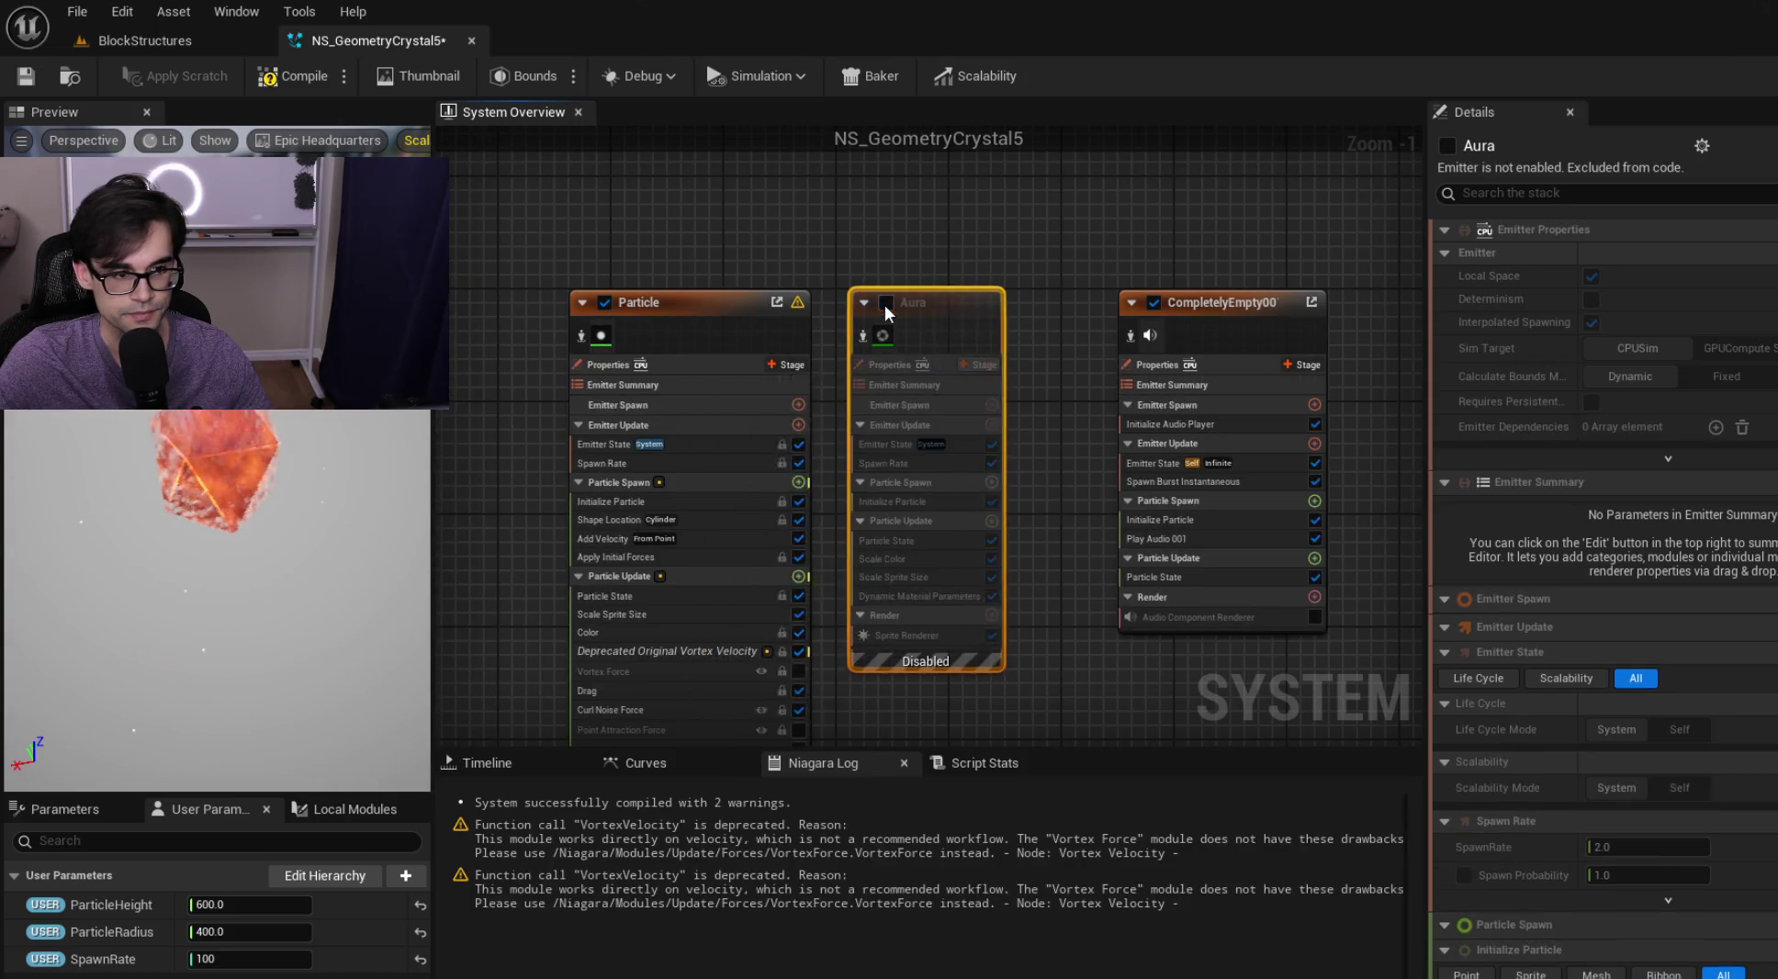
{"action": "scroll", "coordinate": [877, 258], "scroll_direction": "down", "scroll_amount": 3}
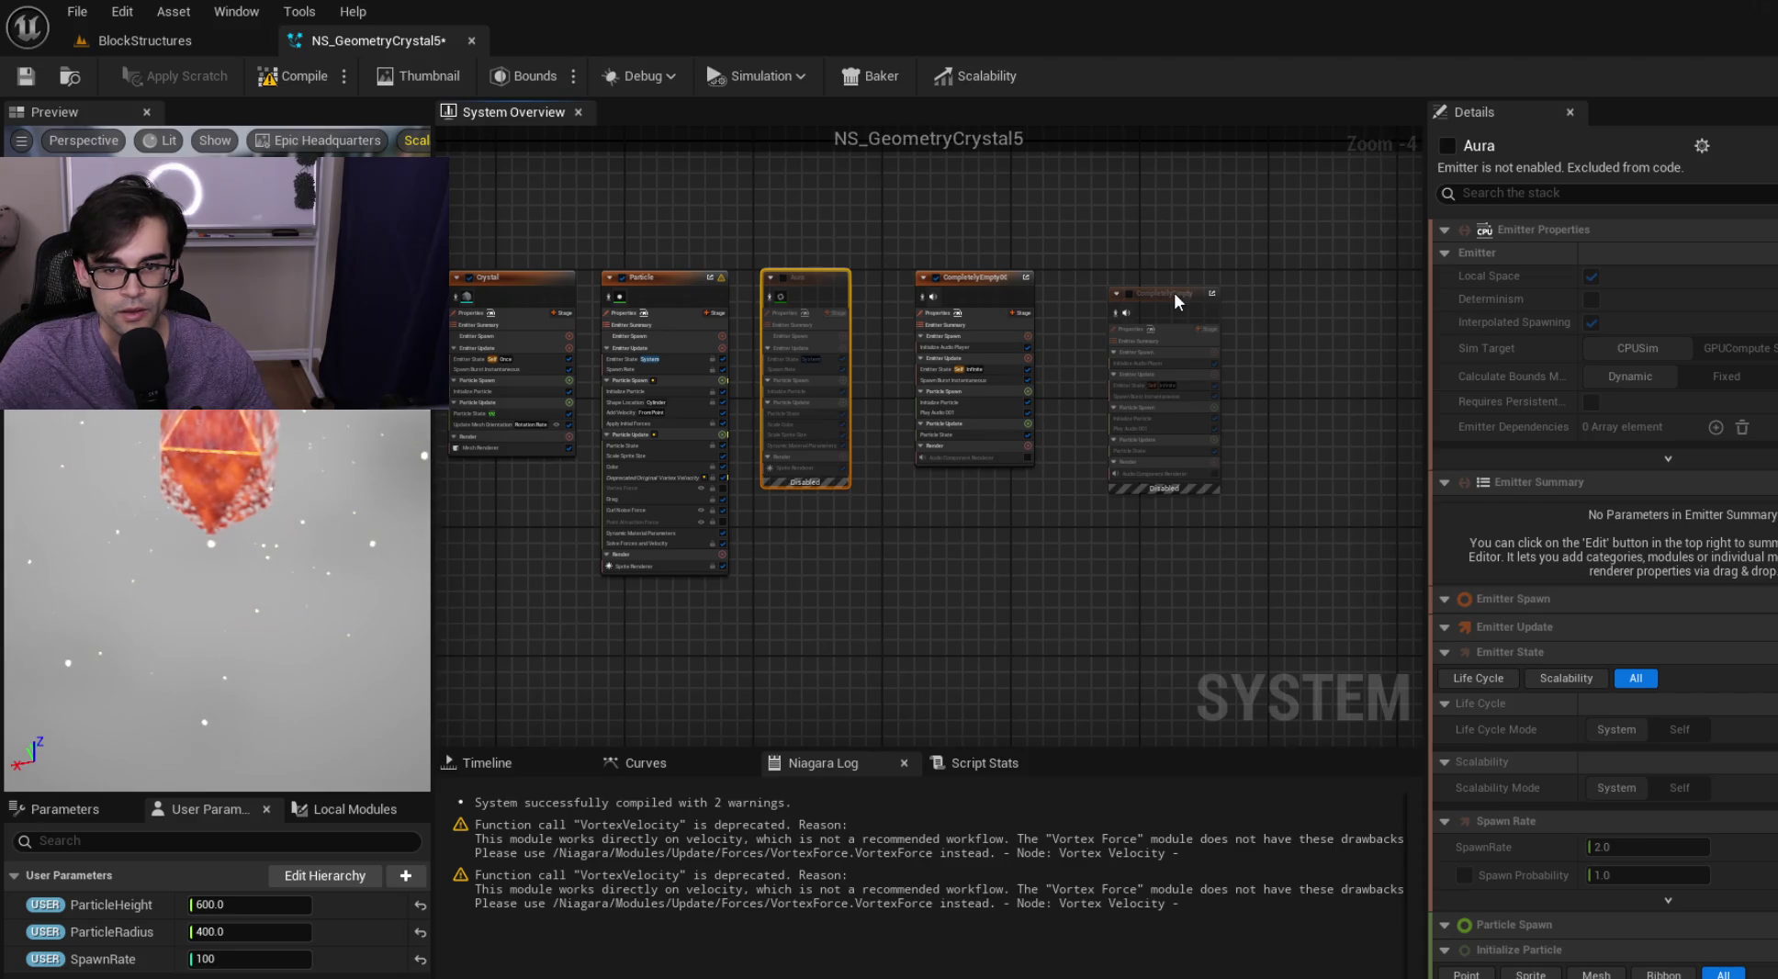
{"action": "left_click", "coordinate": [1174, 284]}
{"action": "scroll", "coordinate": [1118, 309], "scroll_direction": "up", "scroll_amount": 4}
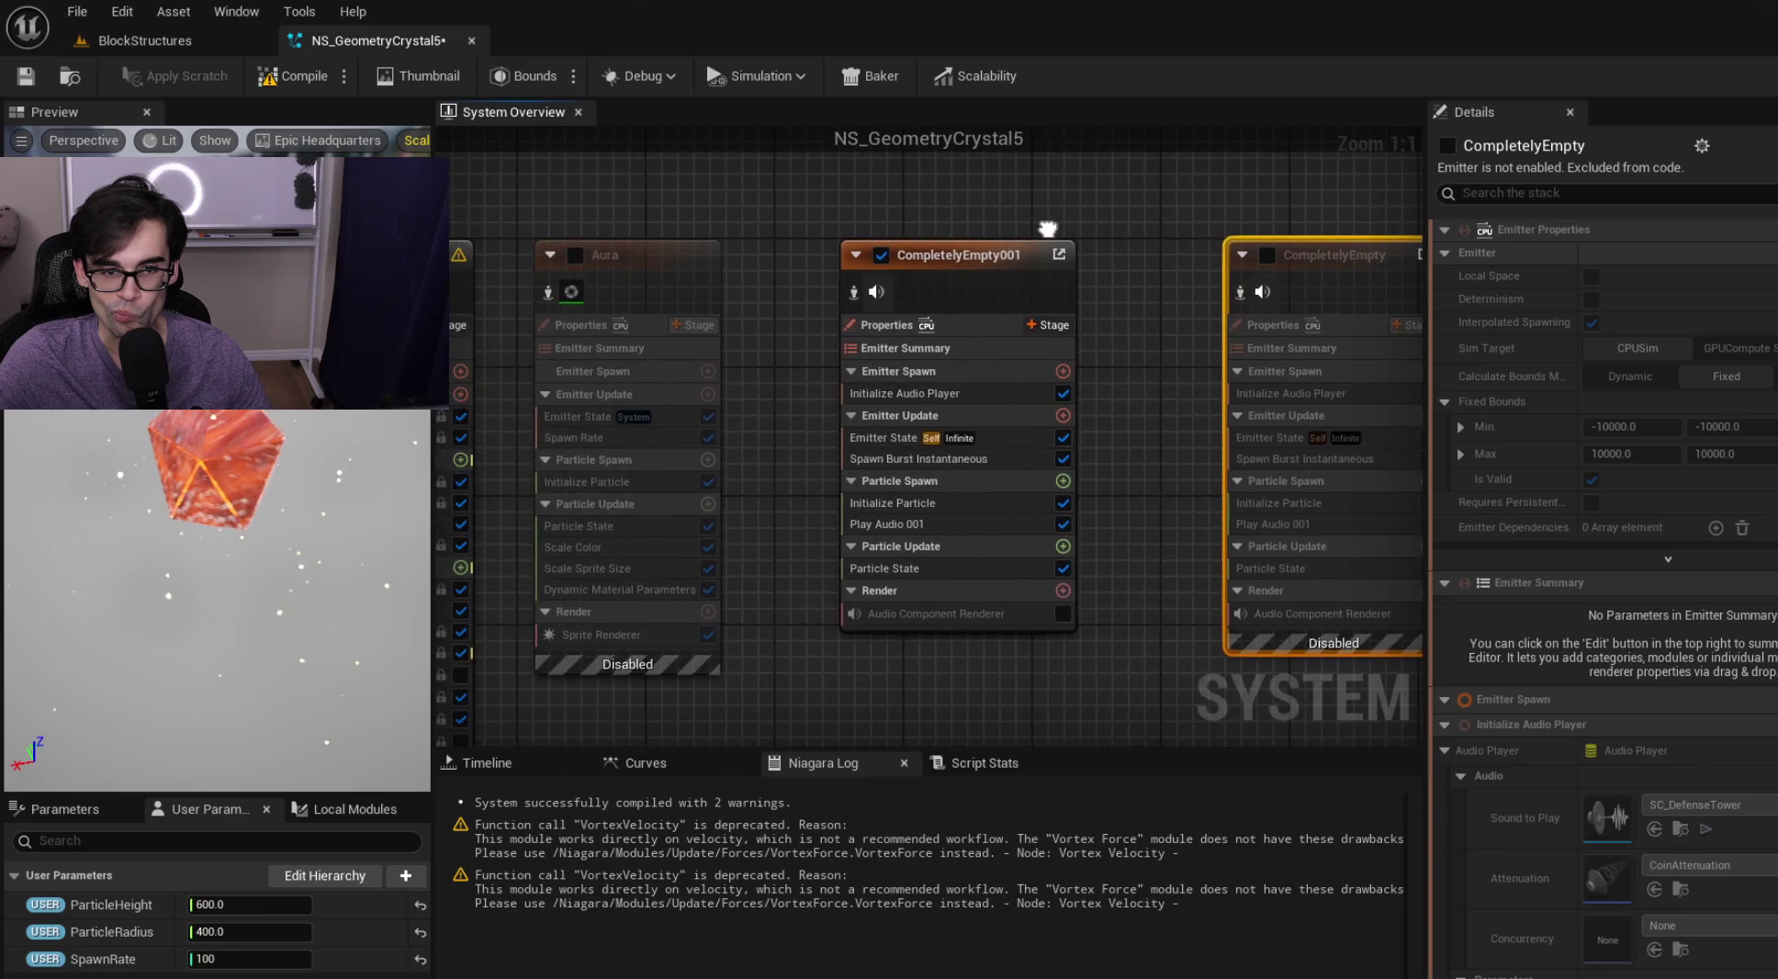
Review the CompletelyEmpty001, Particle and Crystal emitters, save NS_GeometryCrystal5, and return to BlockStructures
{"action": "left_click", "coordinate": [990, 266]}
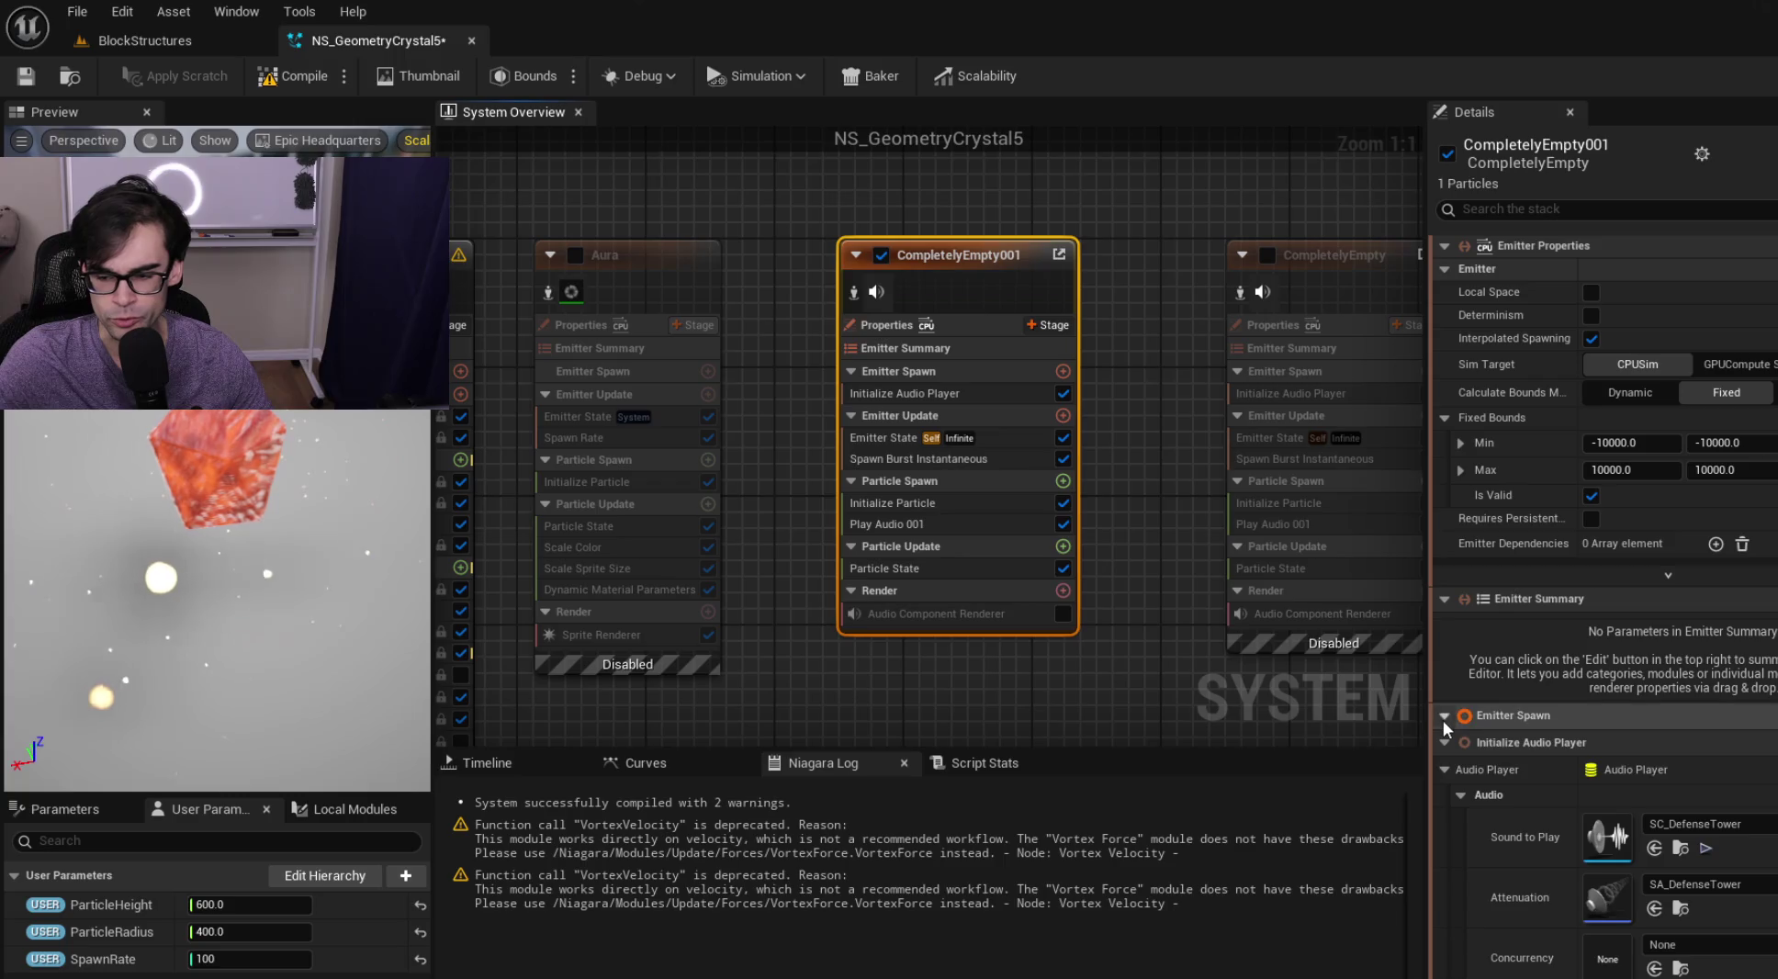
{"action": "mouse_move", "coordinate": [565, 240]}
{"action": "left_mouse_down"}
{"action": "mouse_move", "coordinate": [868, 241]}
{"action": "mouse_move", "coordinate": [813, 281]}
{"action": "left_mouse_up"}
{"action": "scroll", "coordinate": [868, 241], "scroll_direction": "down", "scroll_amount": 1}
{"action": "left_click_drag", "start_coordinate": [640, 222], "coordinate": [1090, 241]}
{"action": "left_click", "coordinate": [27, 79]}
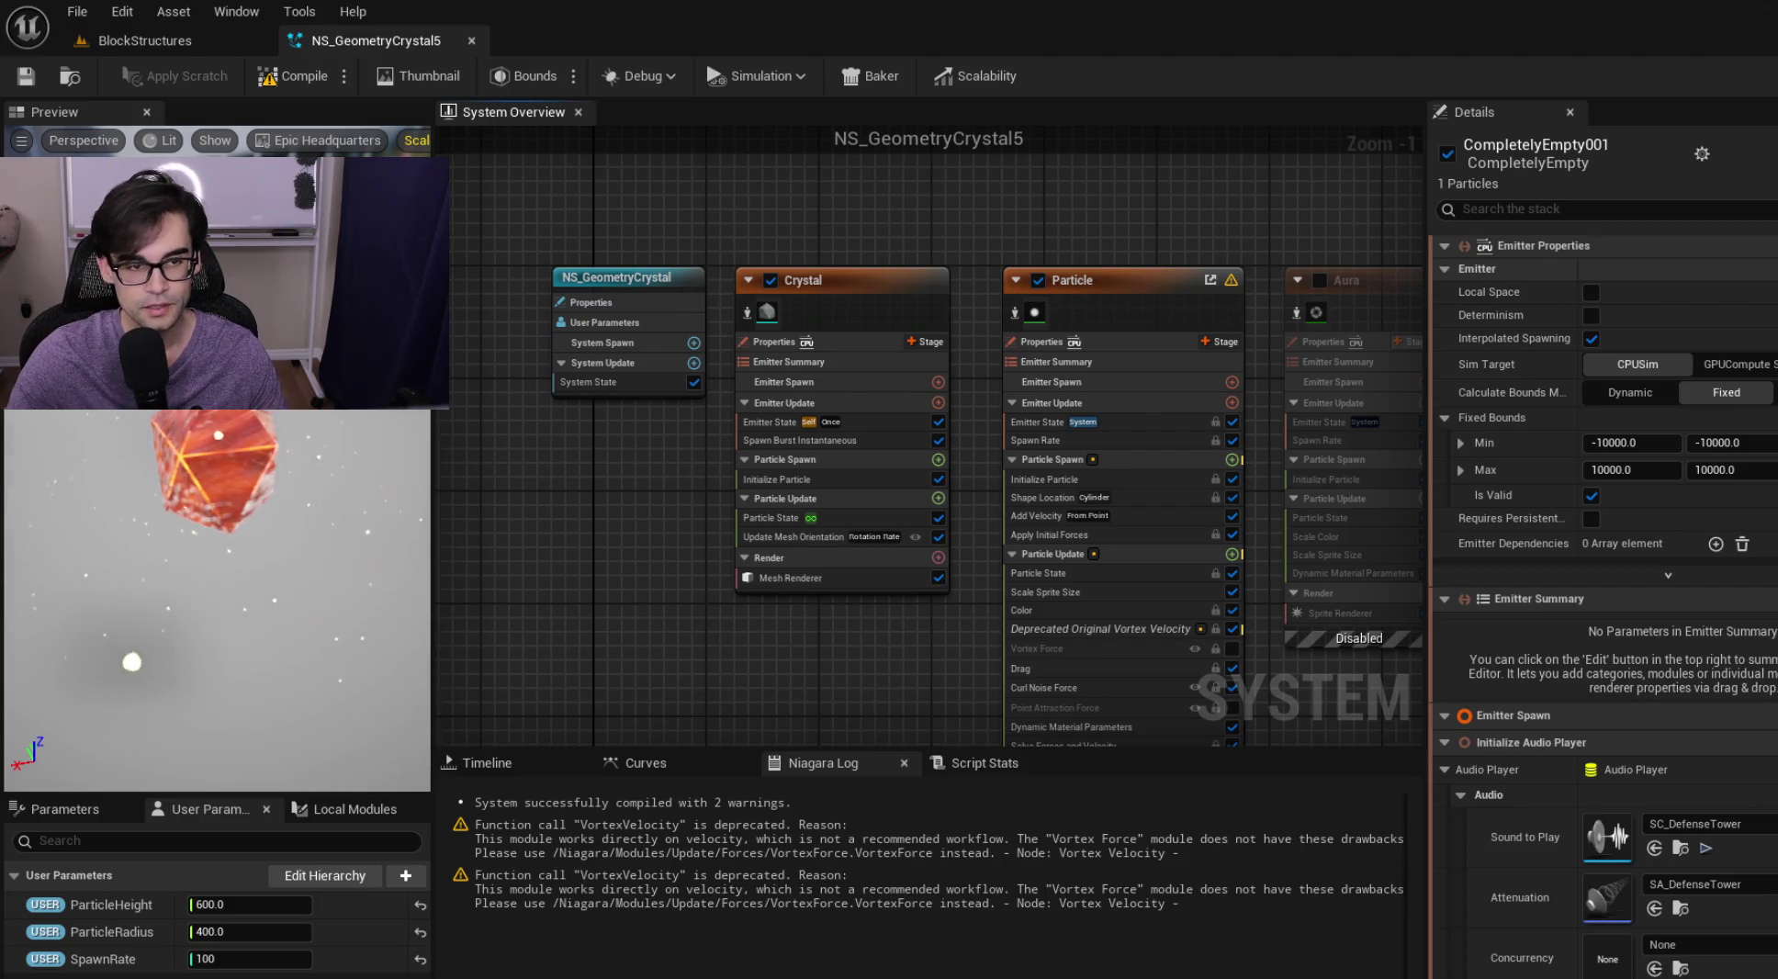
{"action": "left_click", "coordinate": [201, 39]}
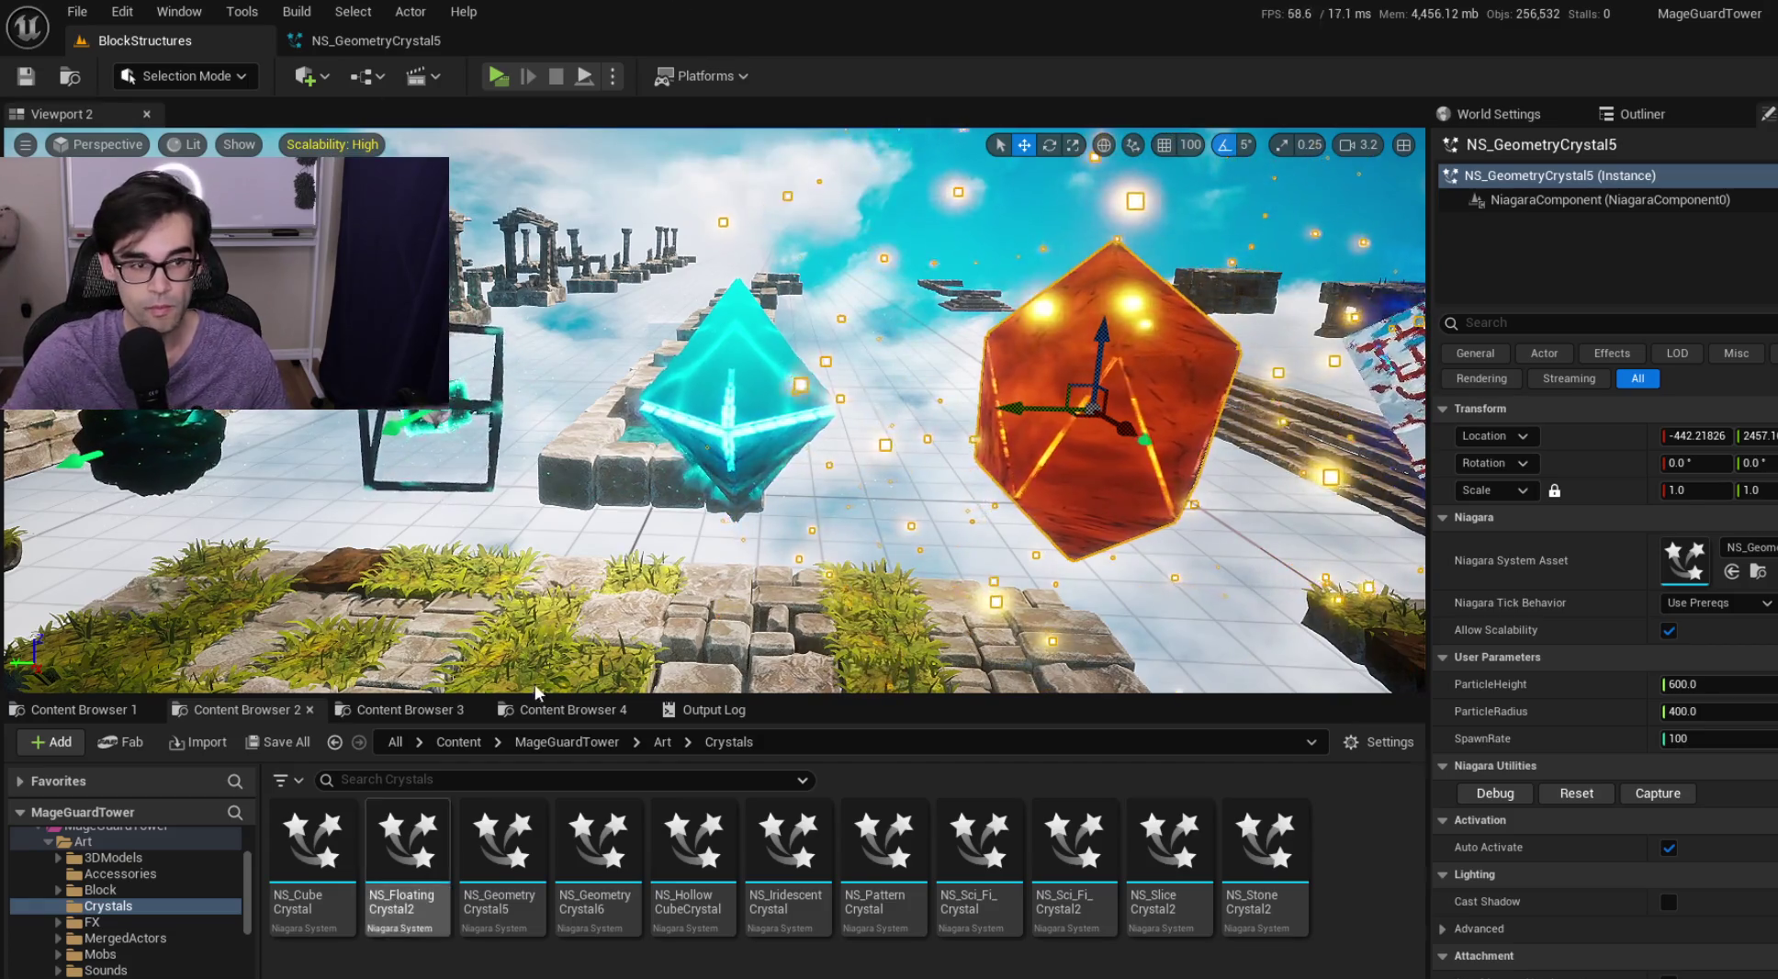
Open NS_CubeCrystal and nudge its Aura emitter into line with the other emitters
{"action": "left_click", "coordinate": [335, 847]}
{"action": "double_click", "coordinate": [335, 847]}
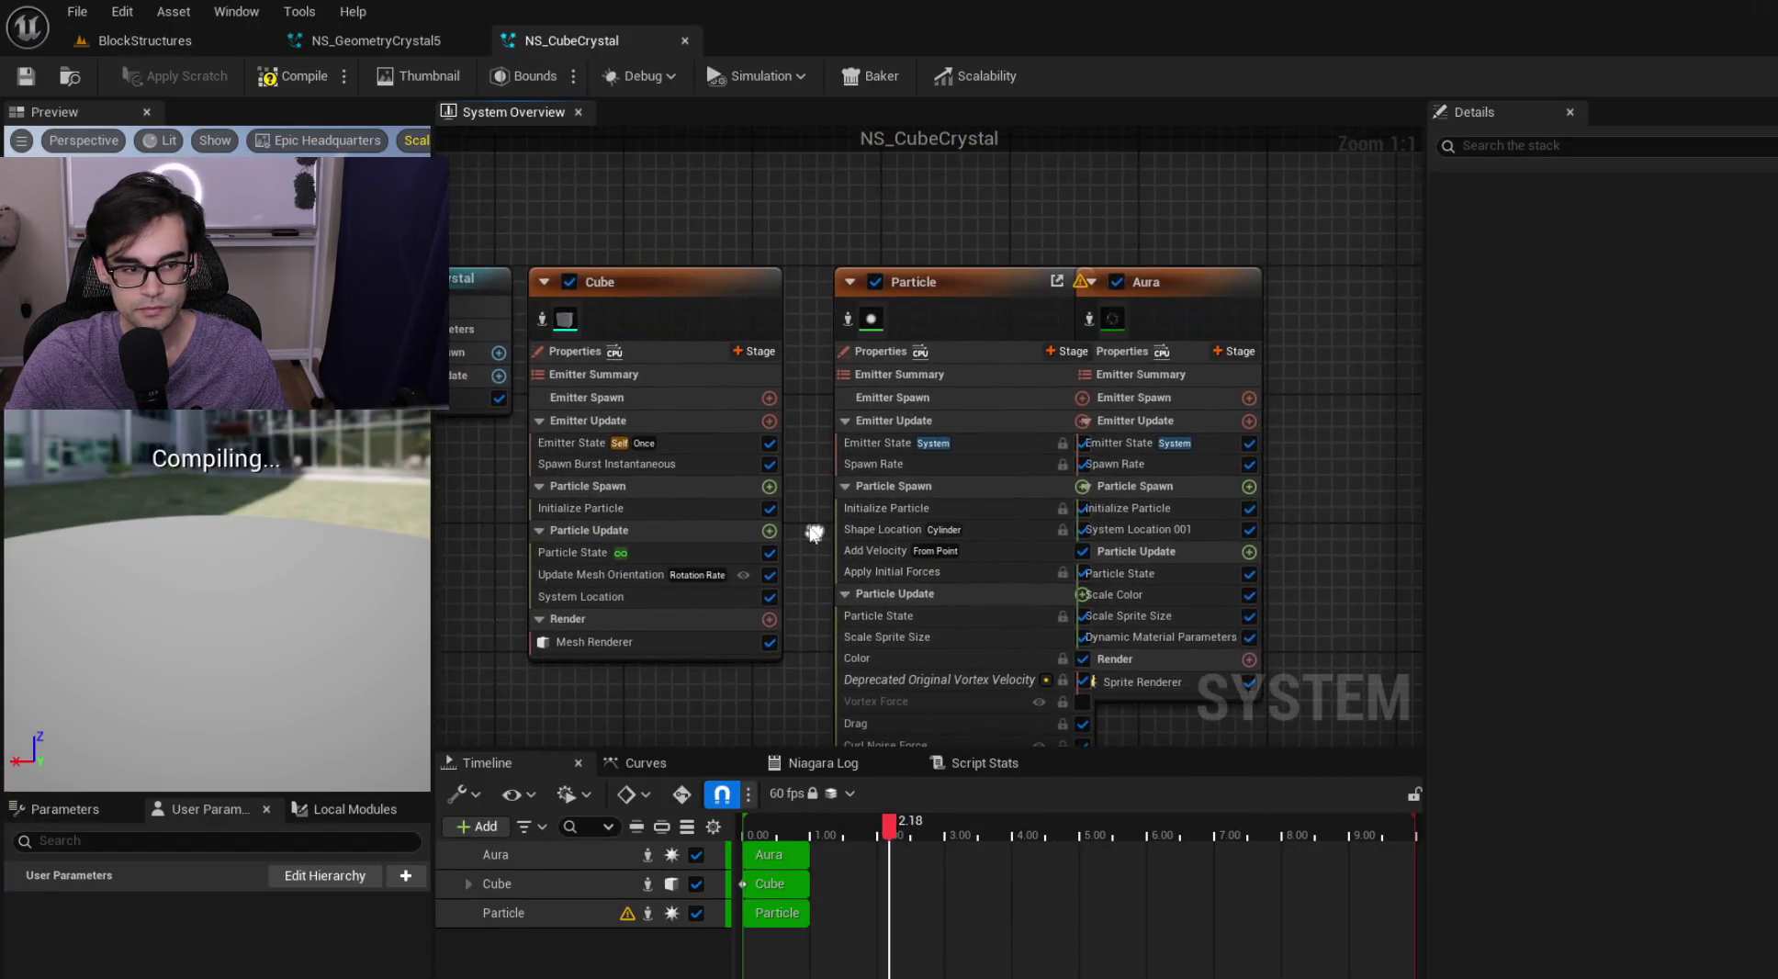
{"action": "left_click", "coordinate": [1161, 333]}
{"action": "left_click_drag", "start_coordinate": [1161, 333], "coordinate": [1164, 344]}
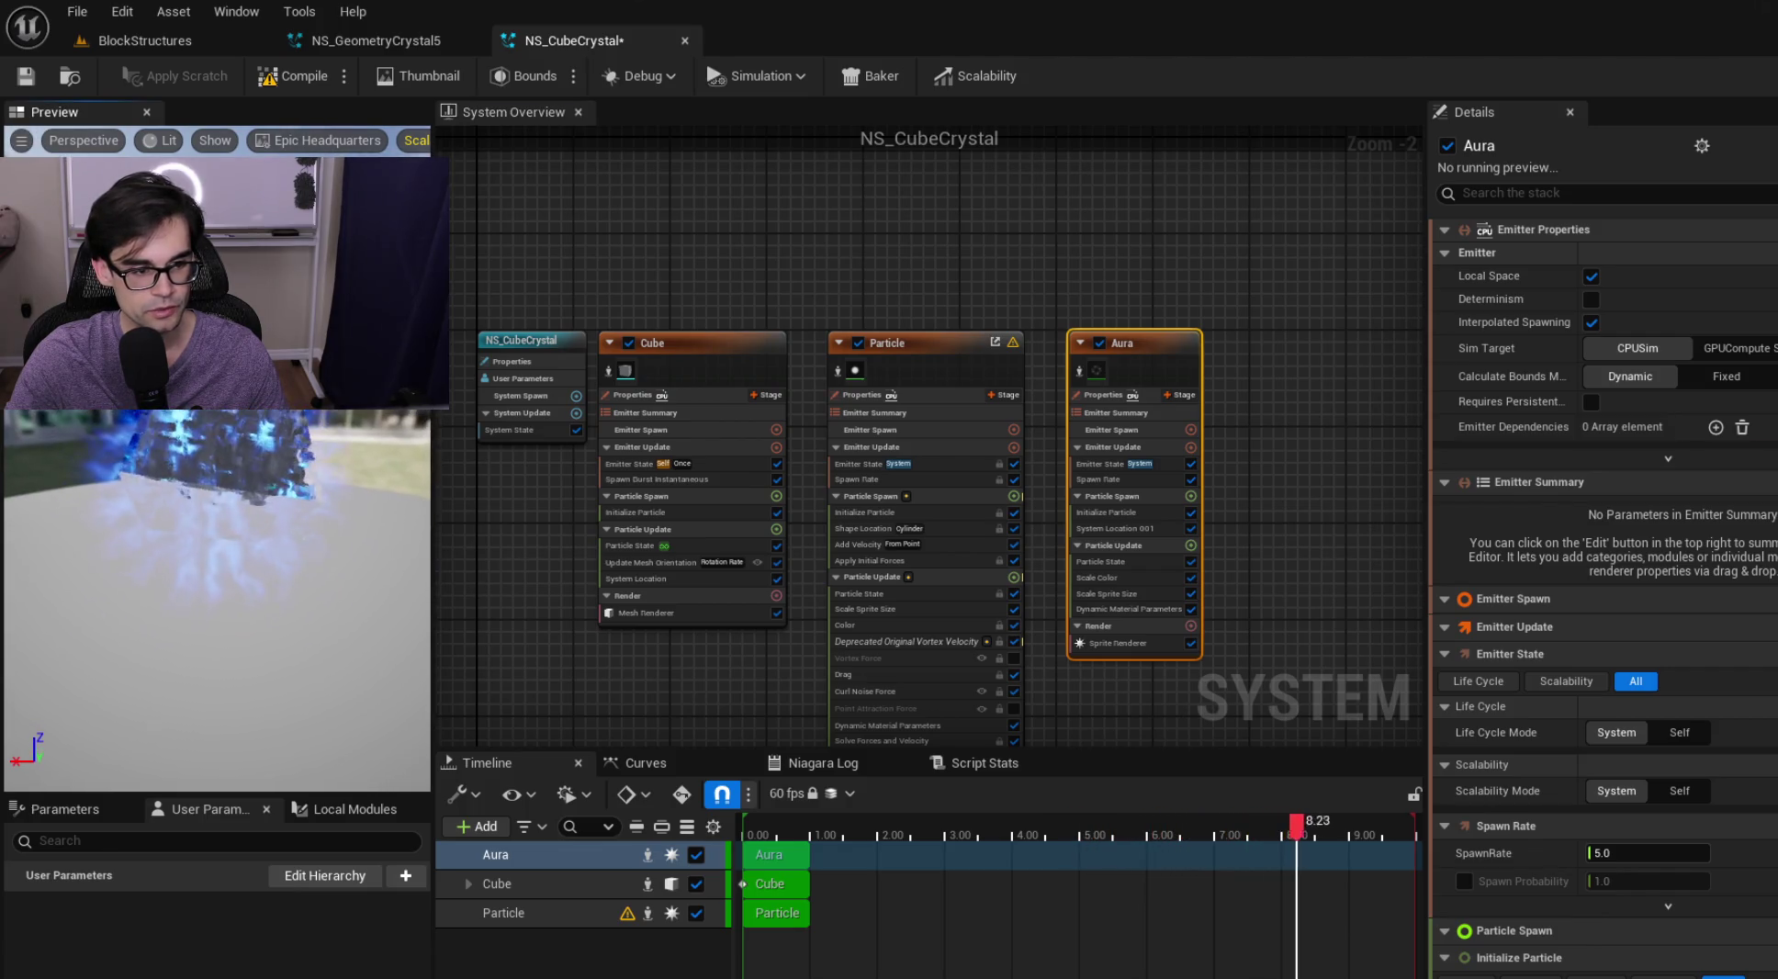
Compare NS_CubeCrystal against the level and NS_GeometryCrystal5's parameters, ending on NS_CubeCrystal
{"action": "left_click", "coordinate": [181, 37]}
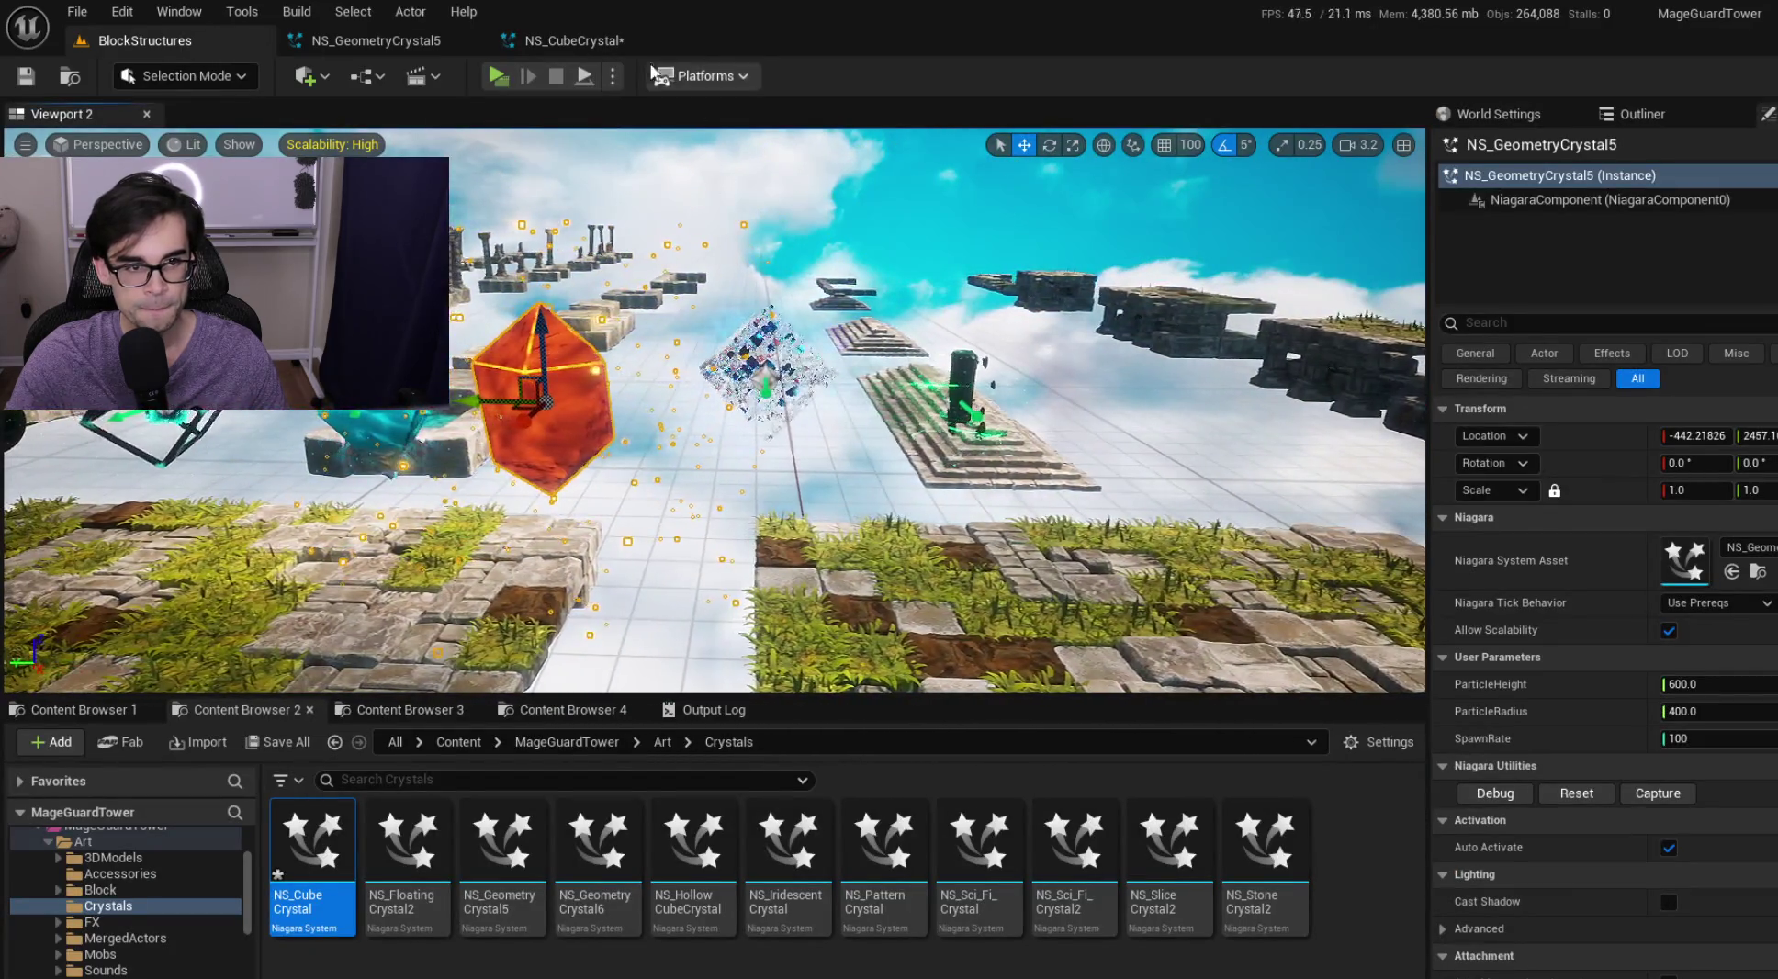
{"action": "left_click", "coordinate": [598, 43]}
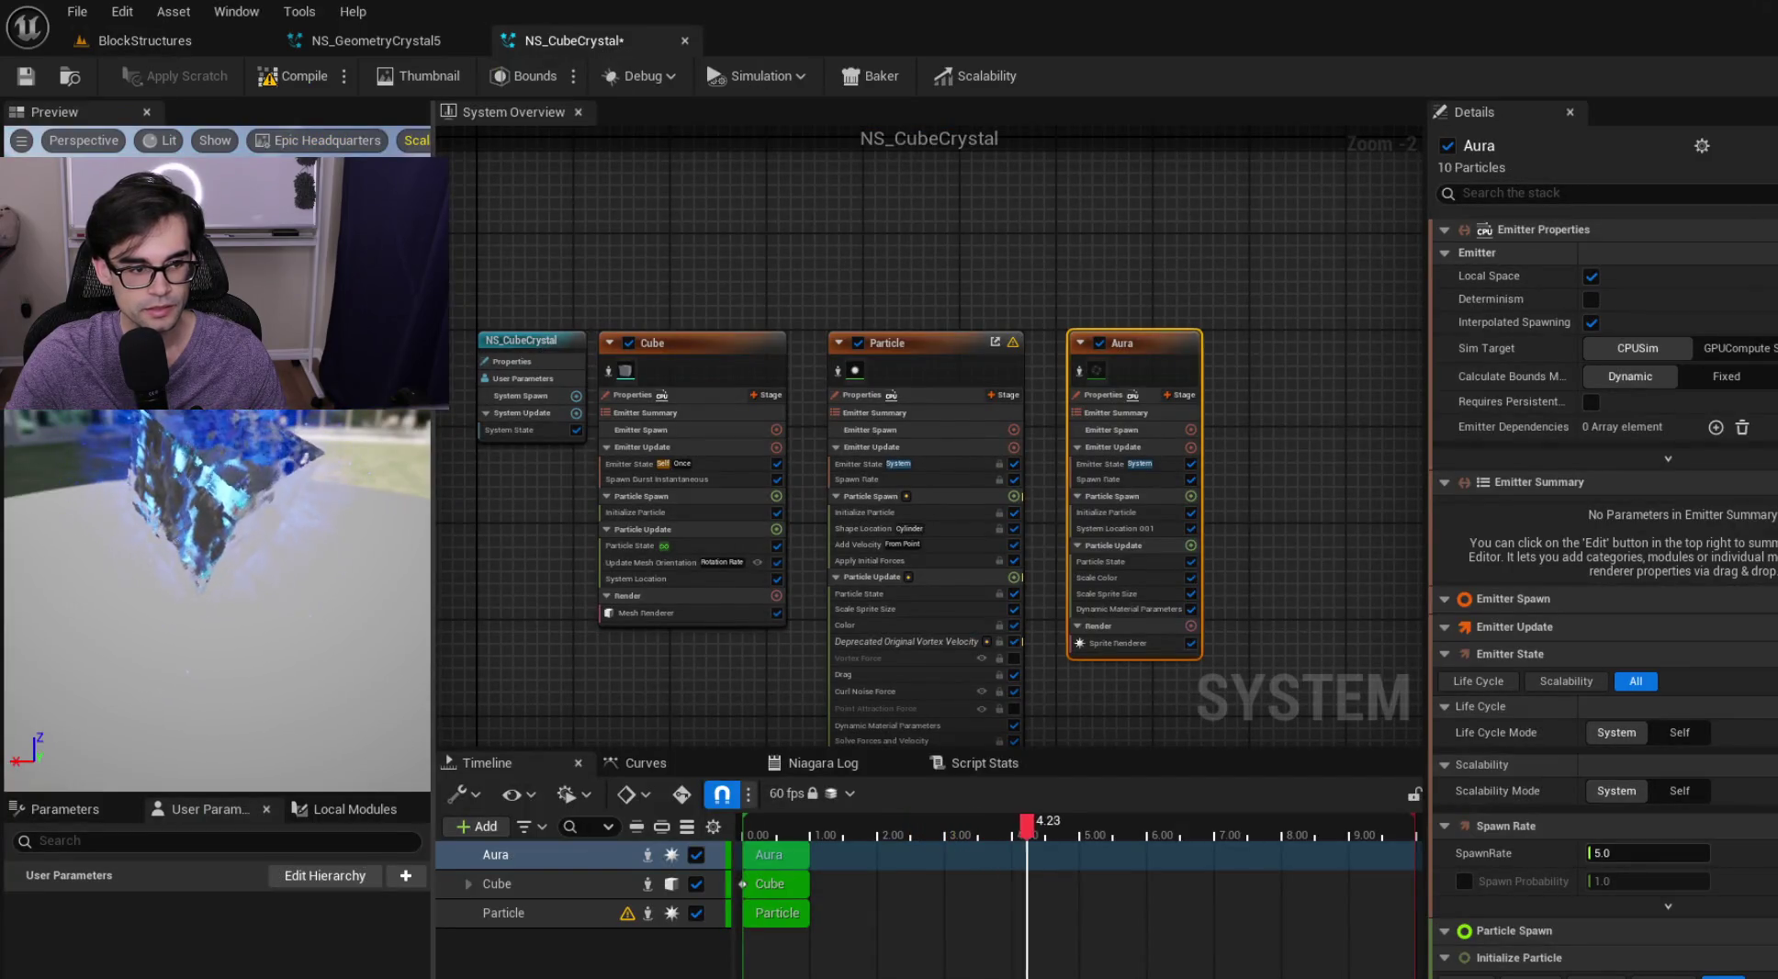
{"action": "left_click", "coordinate": [376, 40]}
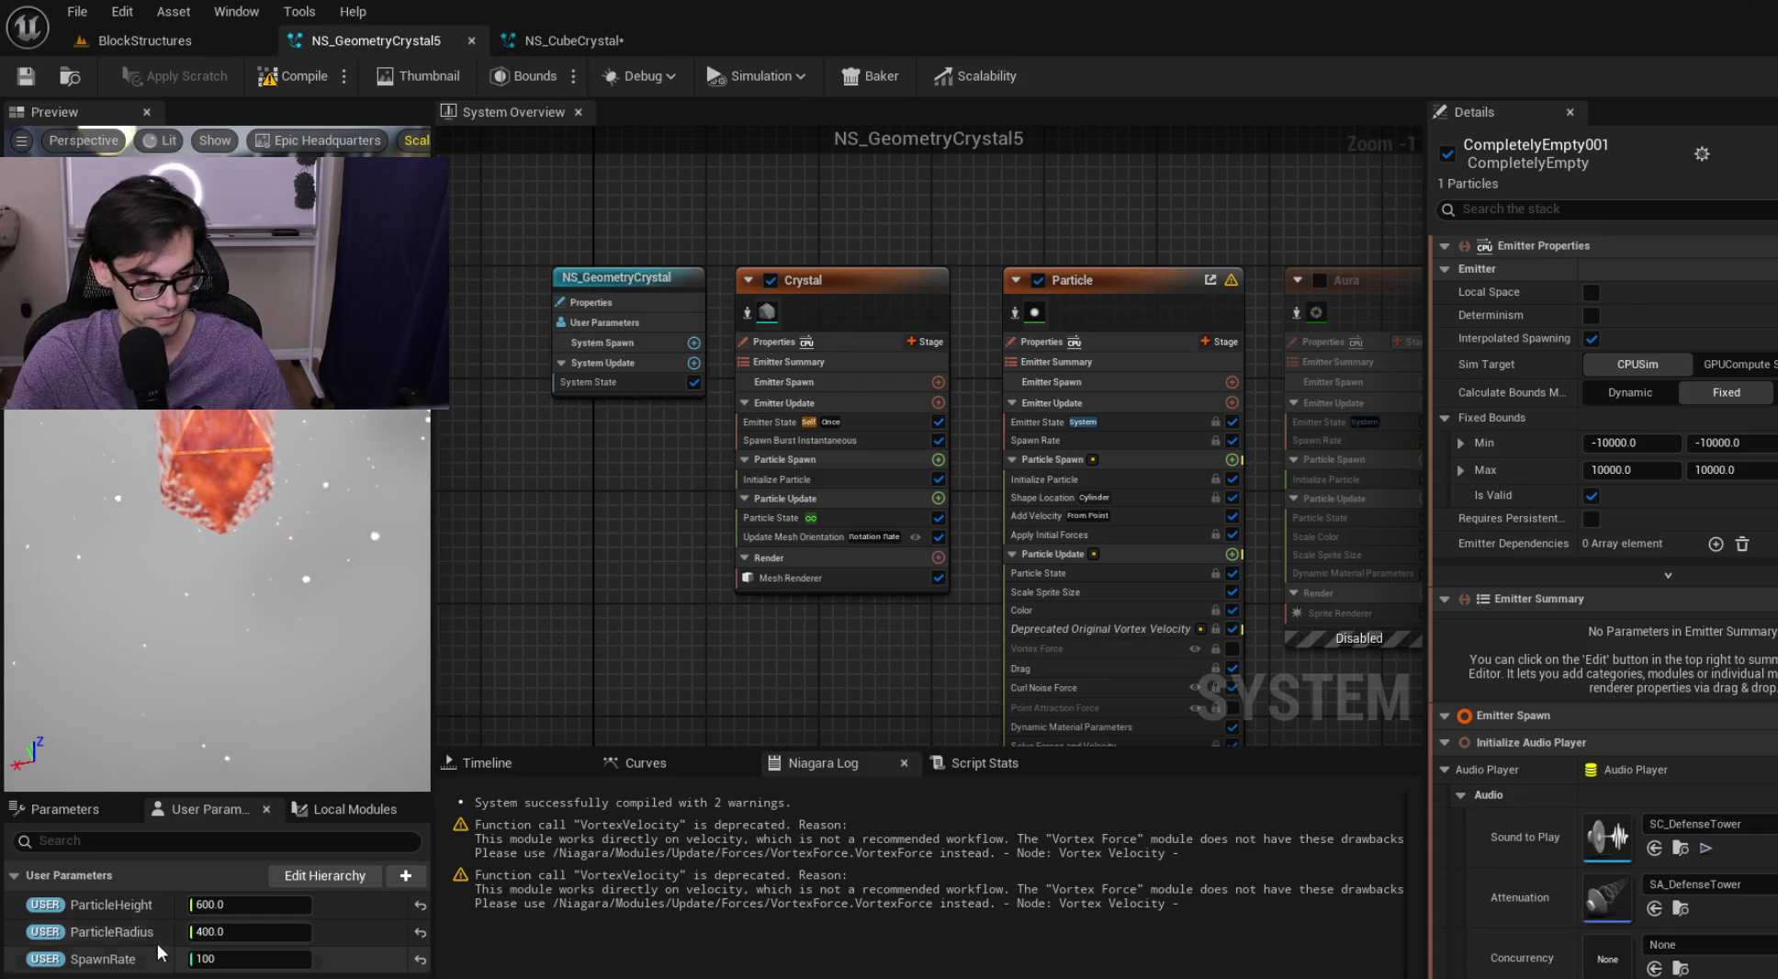
{"action": "left_click", "coordinate": [572, 42]}
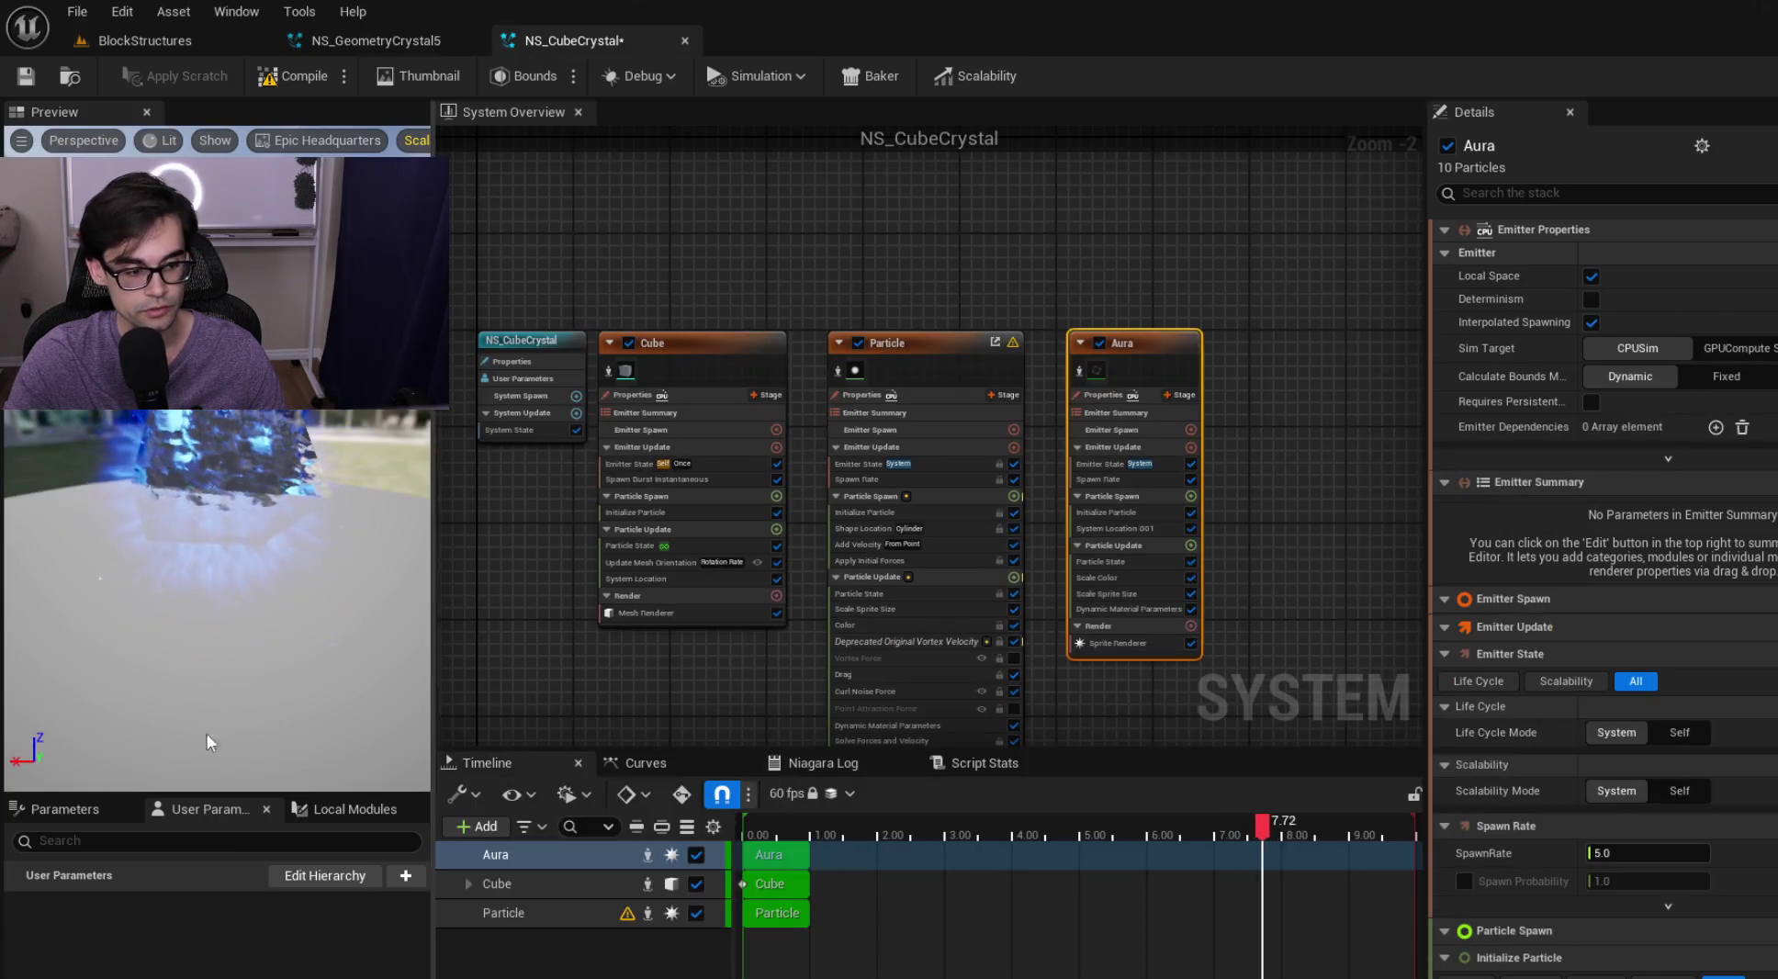
Add a float user parameter to NS_CubeCrystal and rename it ParticleHeight
{"action": "left_click", "coordinate": [409, 881]}
{"action": "type", "text": "float"}
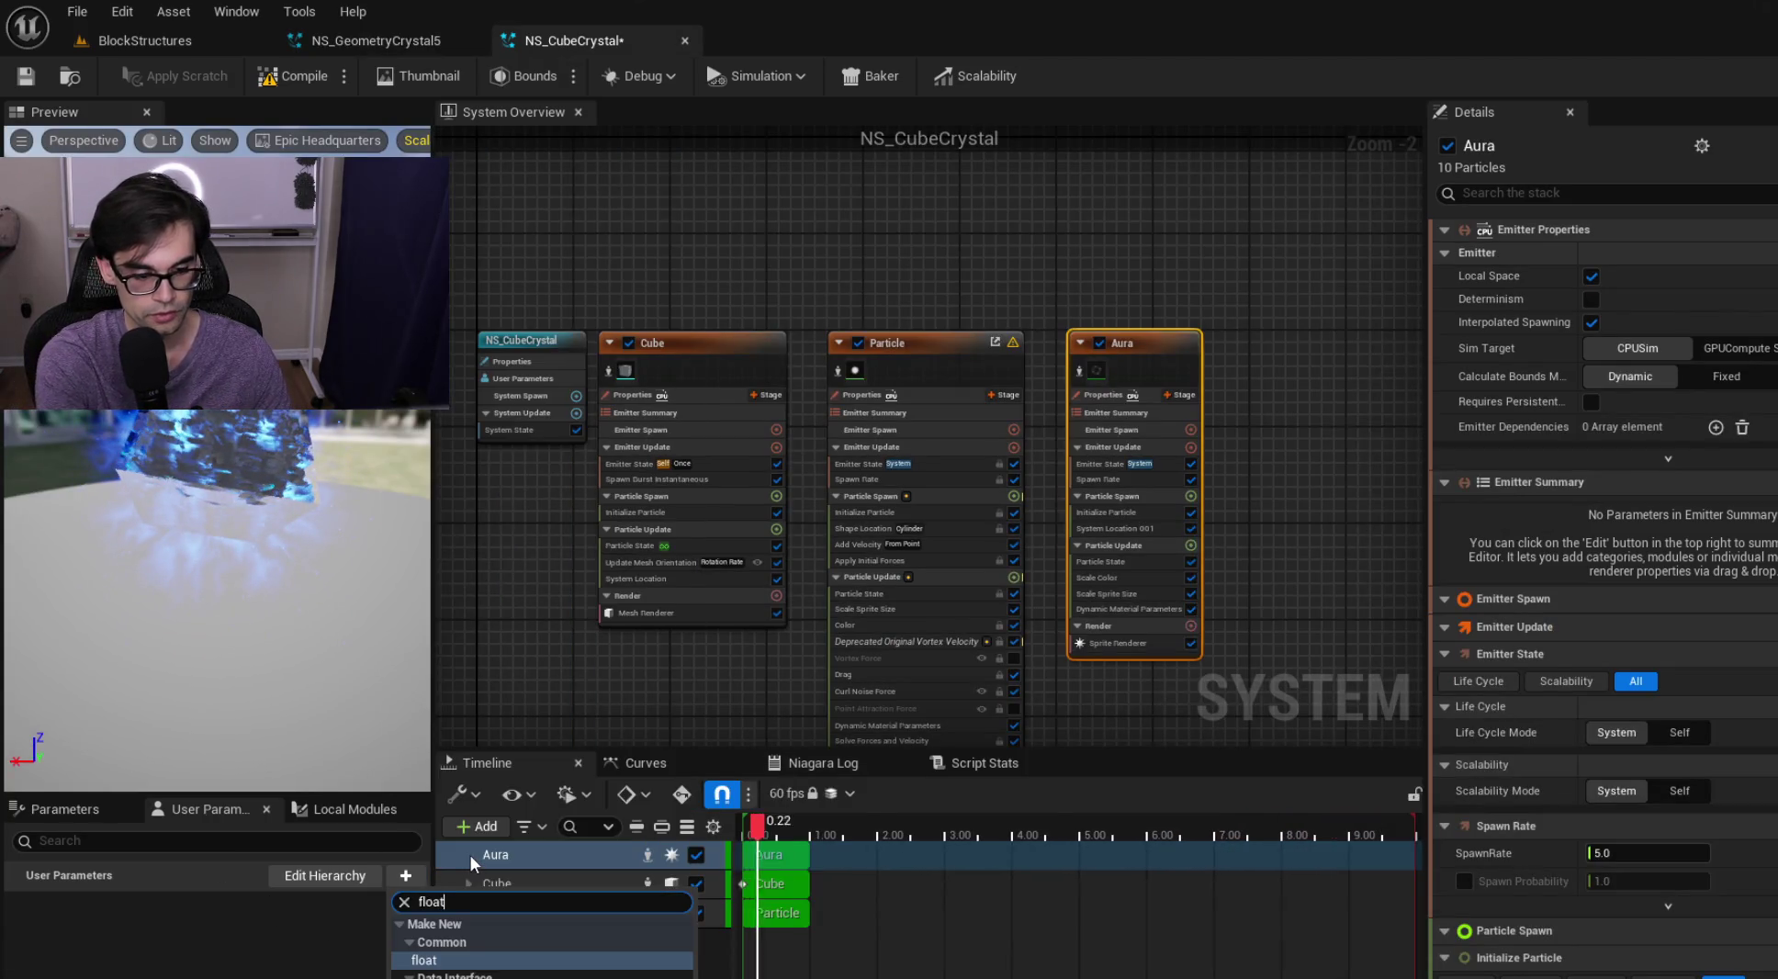
{"action": "key", "text": "Return"}
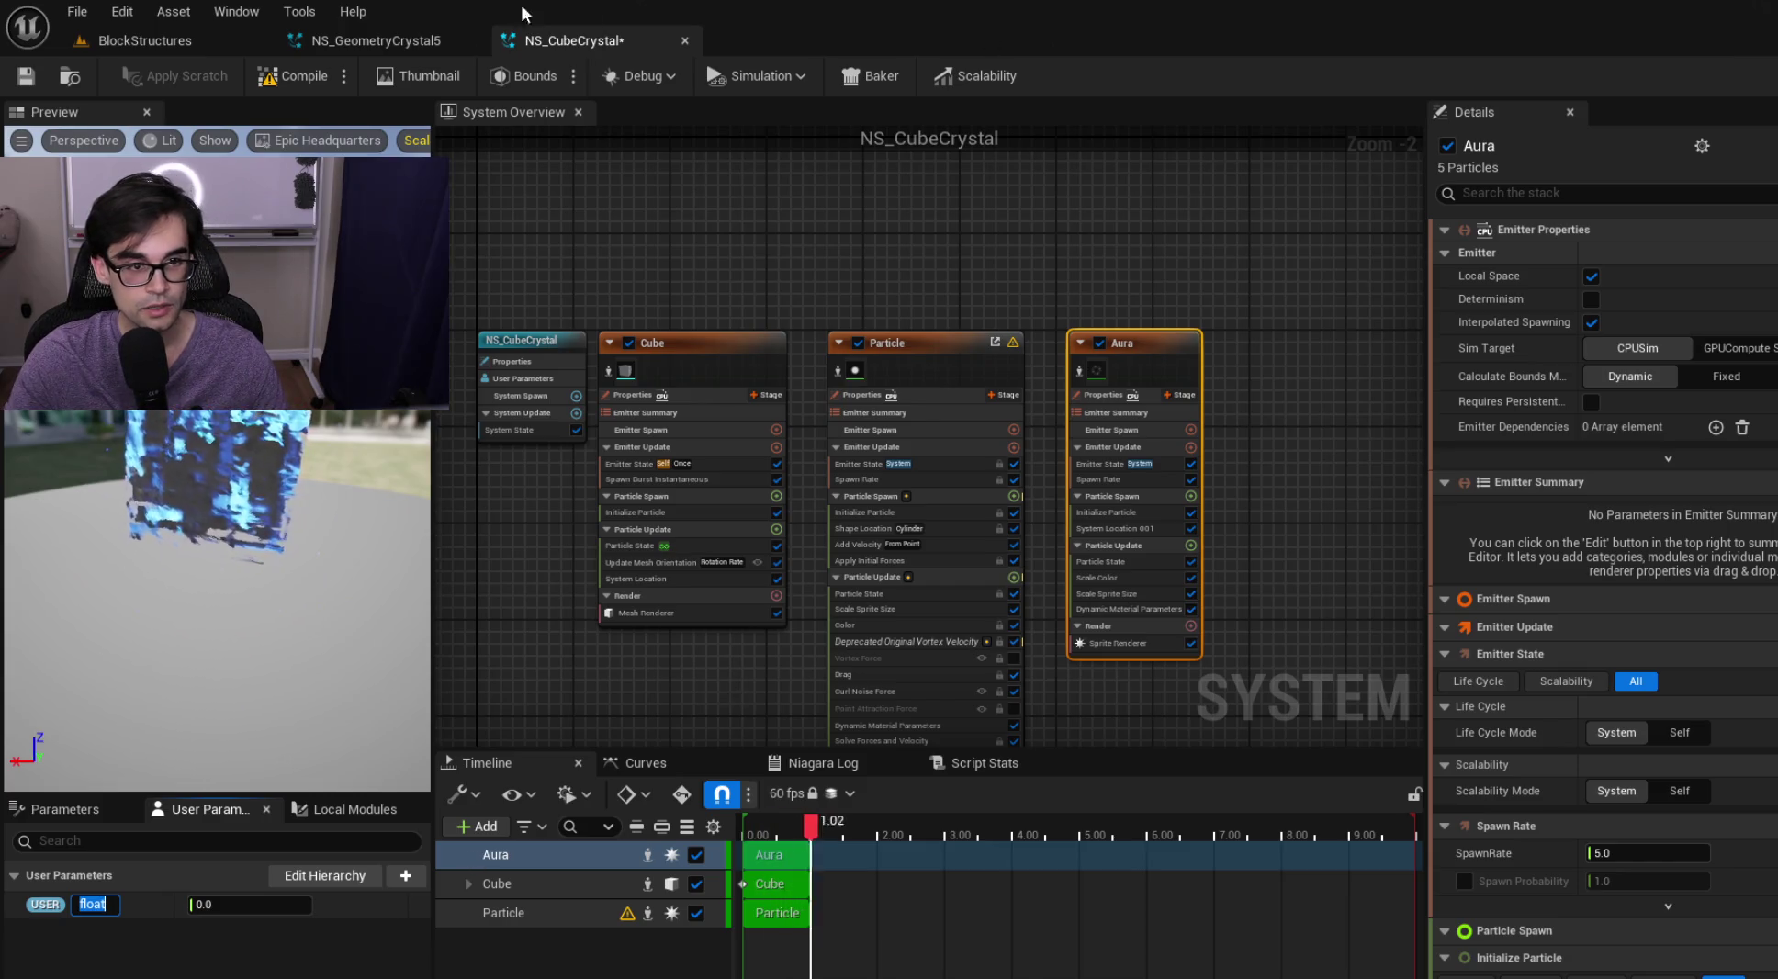
{"action": "left_click", "coordinate": [393, 40]}
{"action": "left_click", "coordinate": [568, 47]}
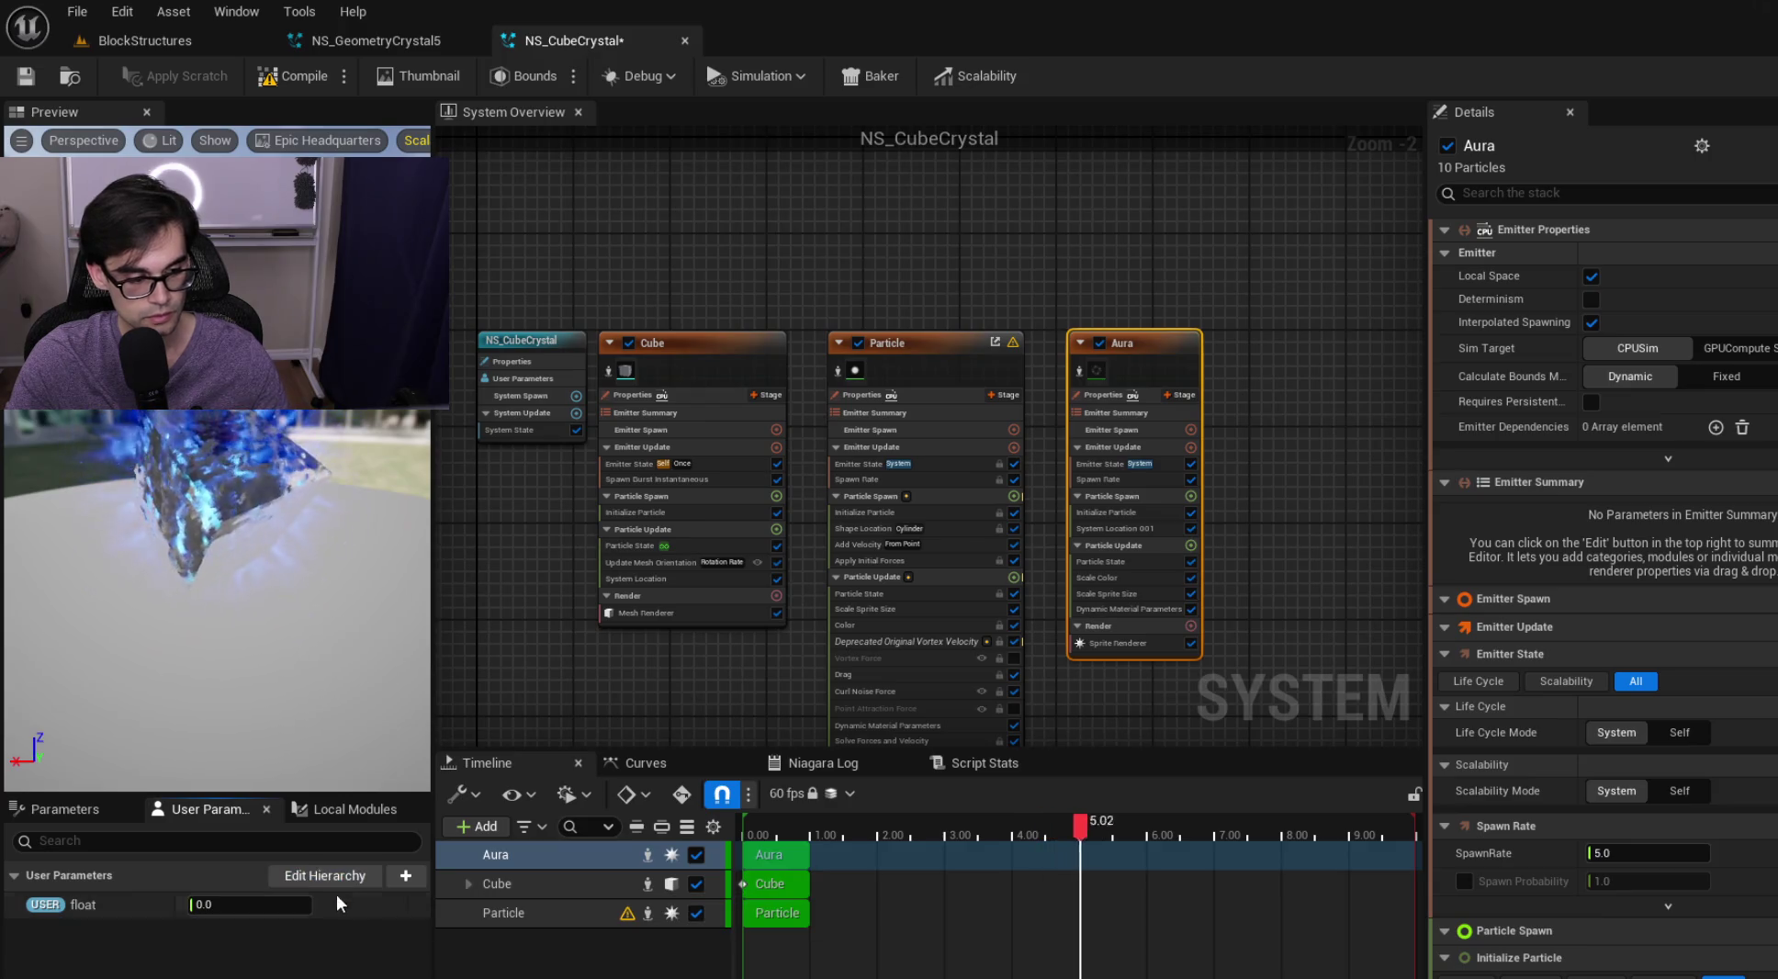
{"action": "right_click", "coordinate": [83, 905]}
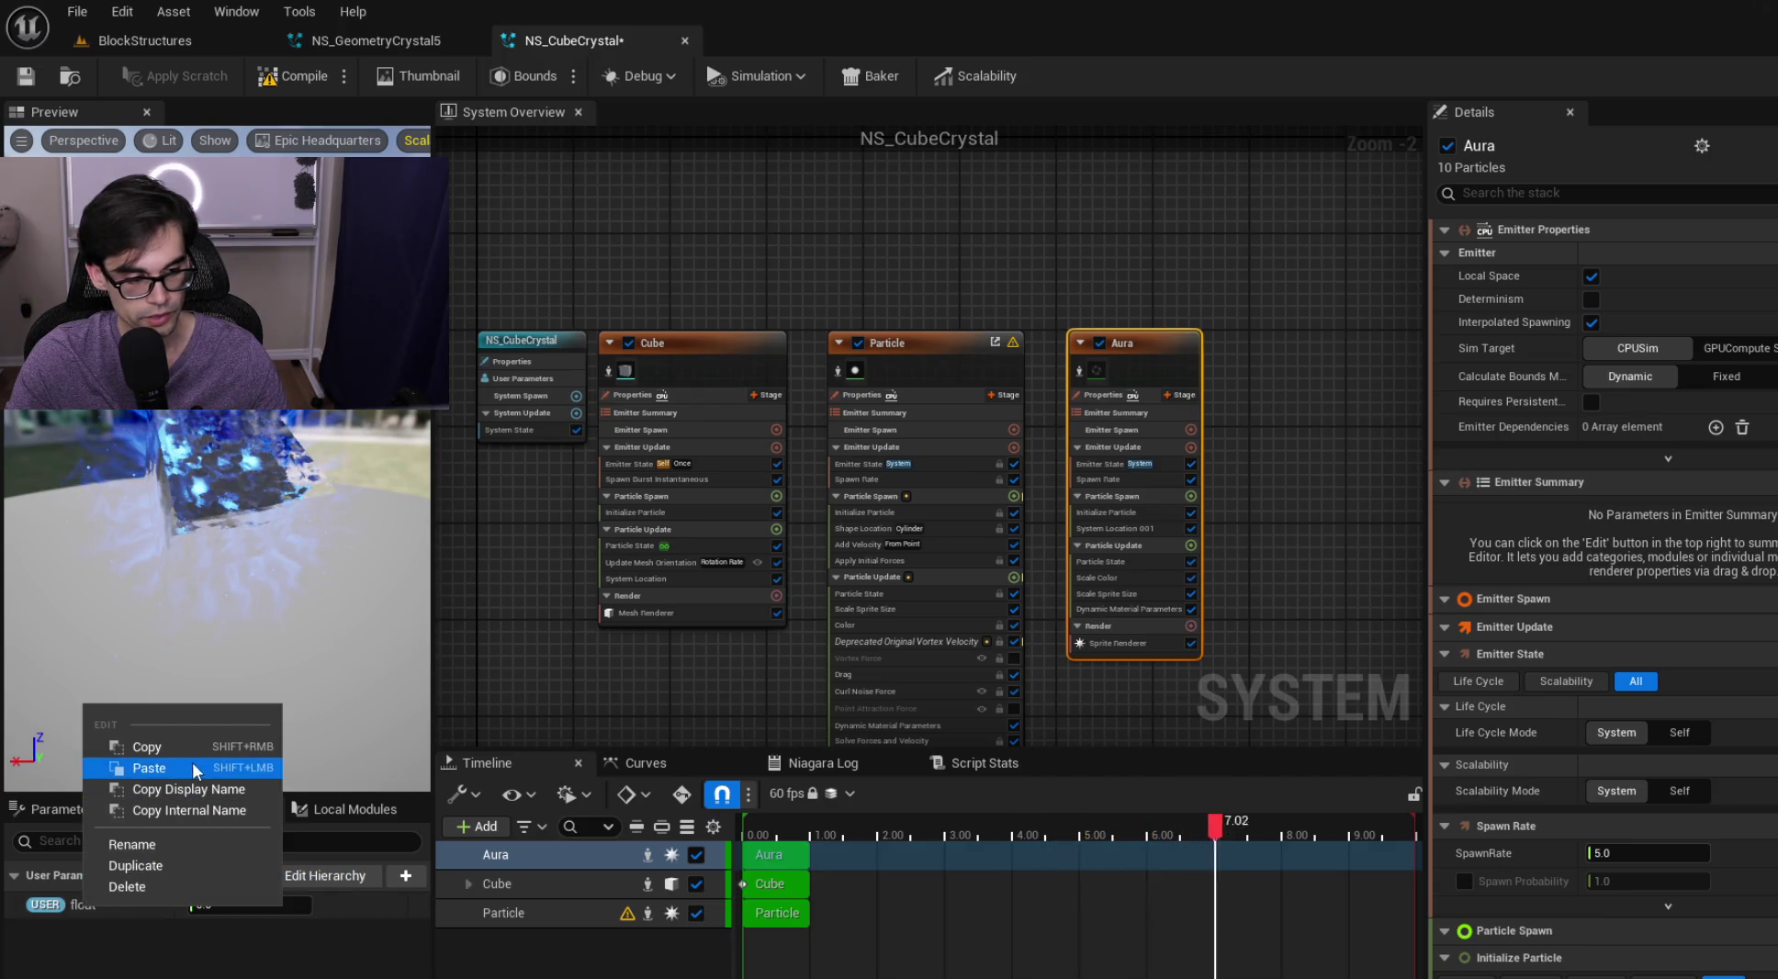
{"action": "left_click", "coordinate": [203, 845]}
{"action": "type", "text": "ParticleHeight"}
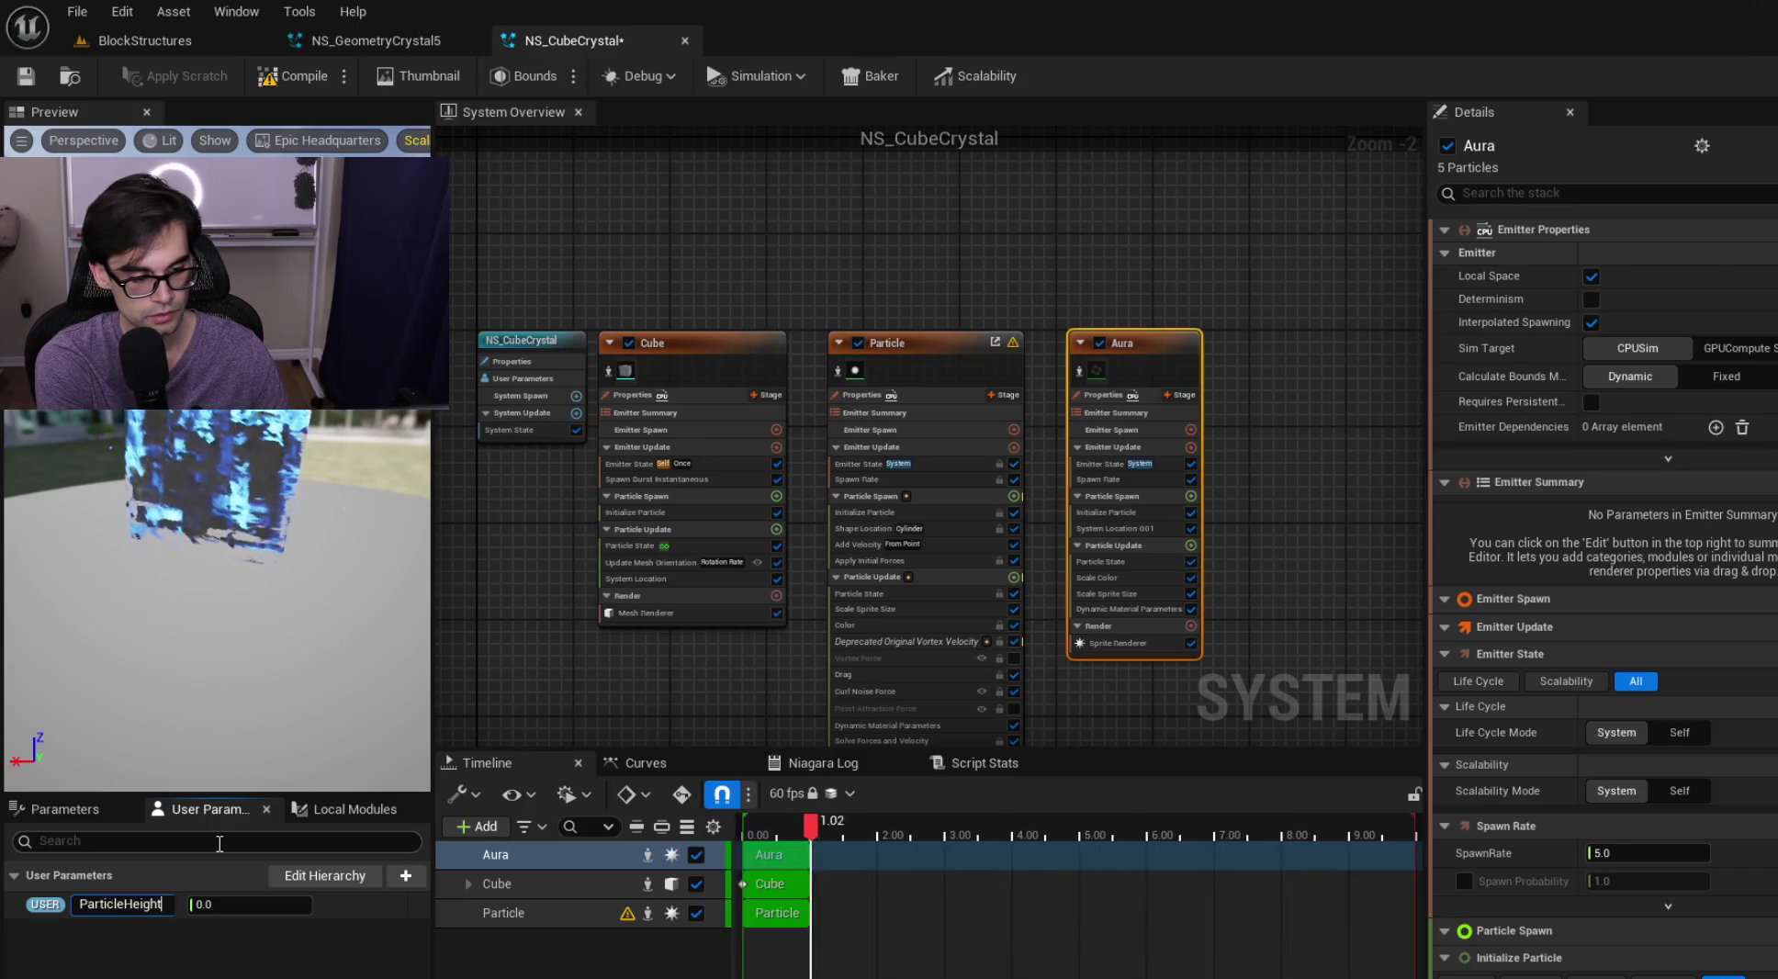
{"action": "key", "text": "Return"}
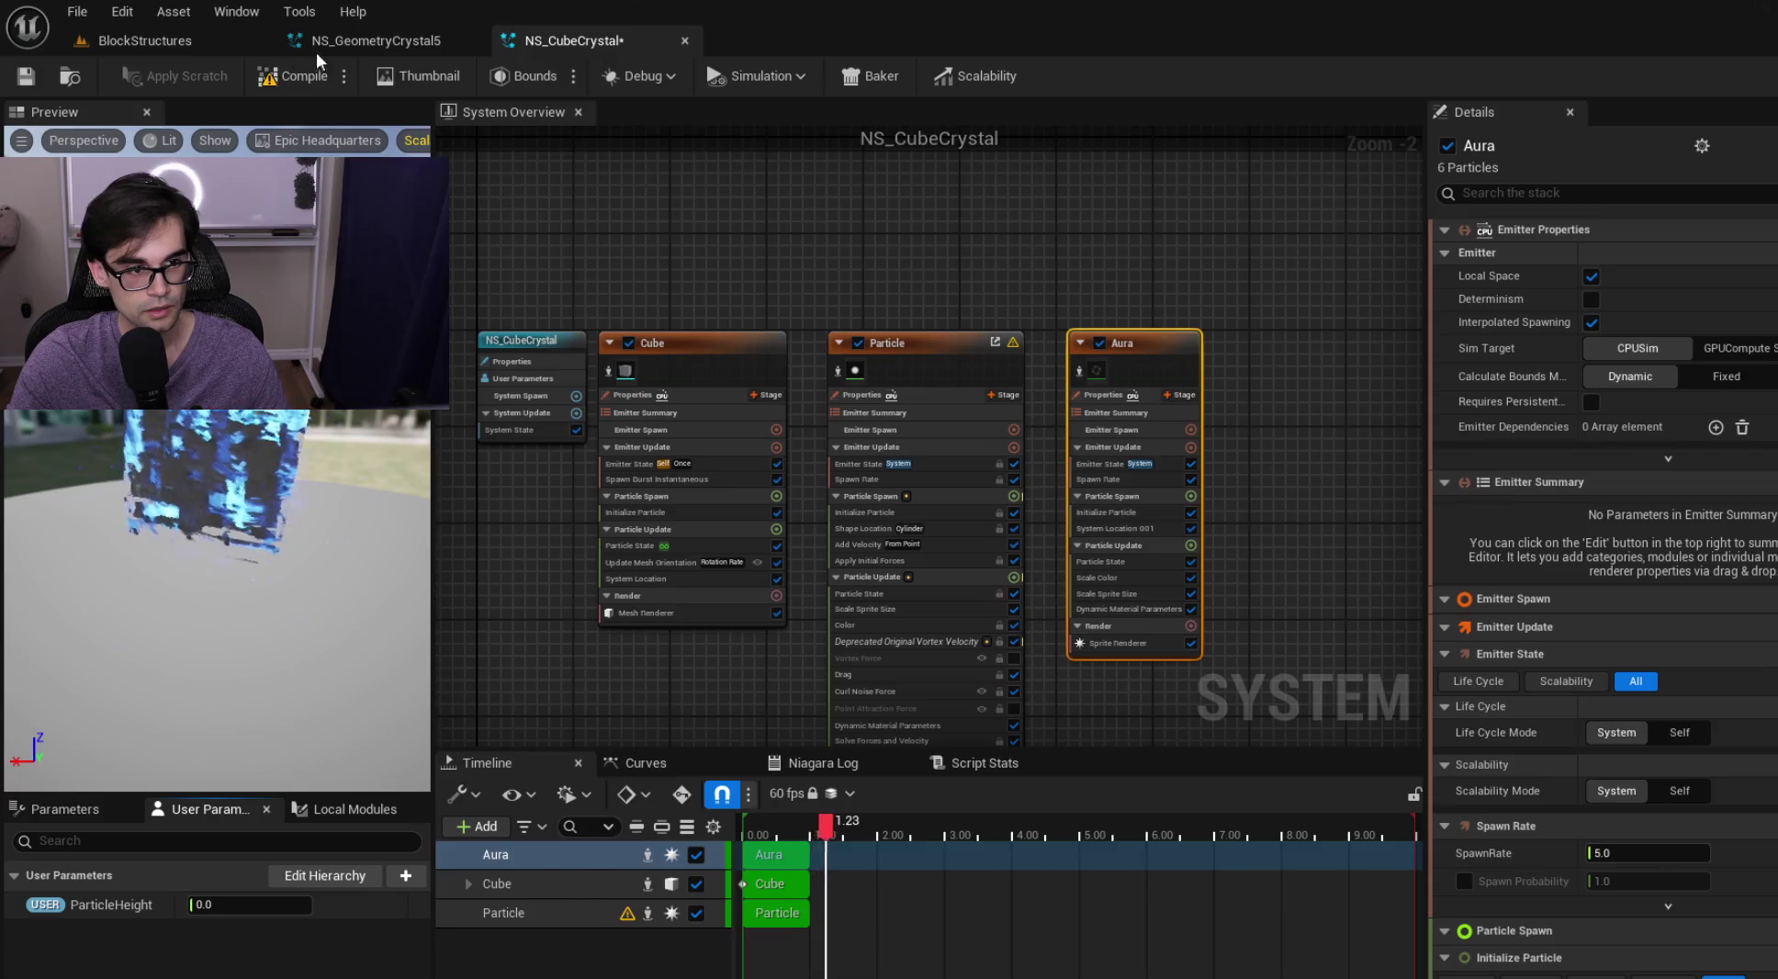
Add a second float user parameter named ParticleRadius
{"action": "left_click", "coordinate": [376, 41]}
{"action": "left_click", "coordinate": [585, 42]}
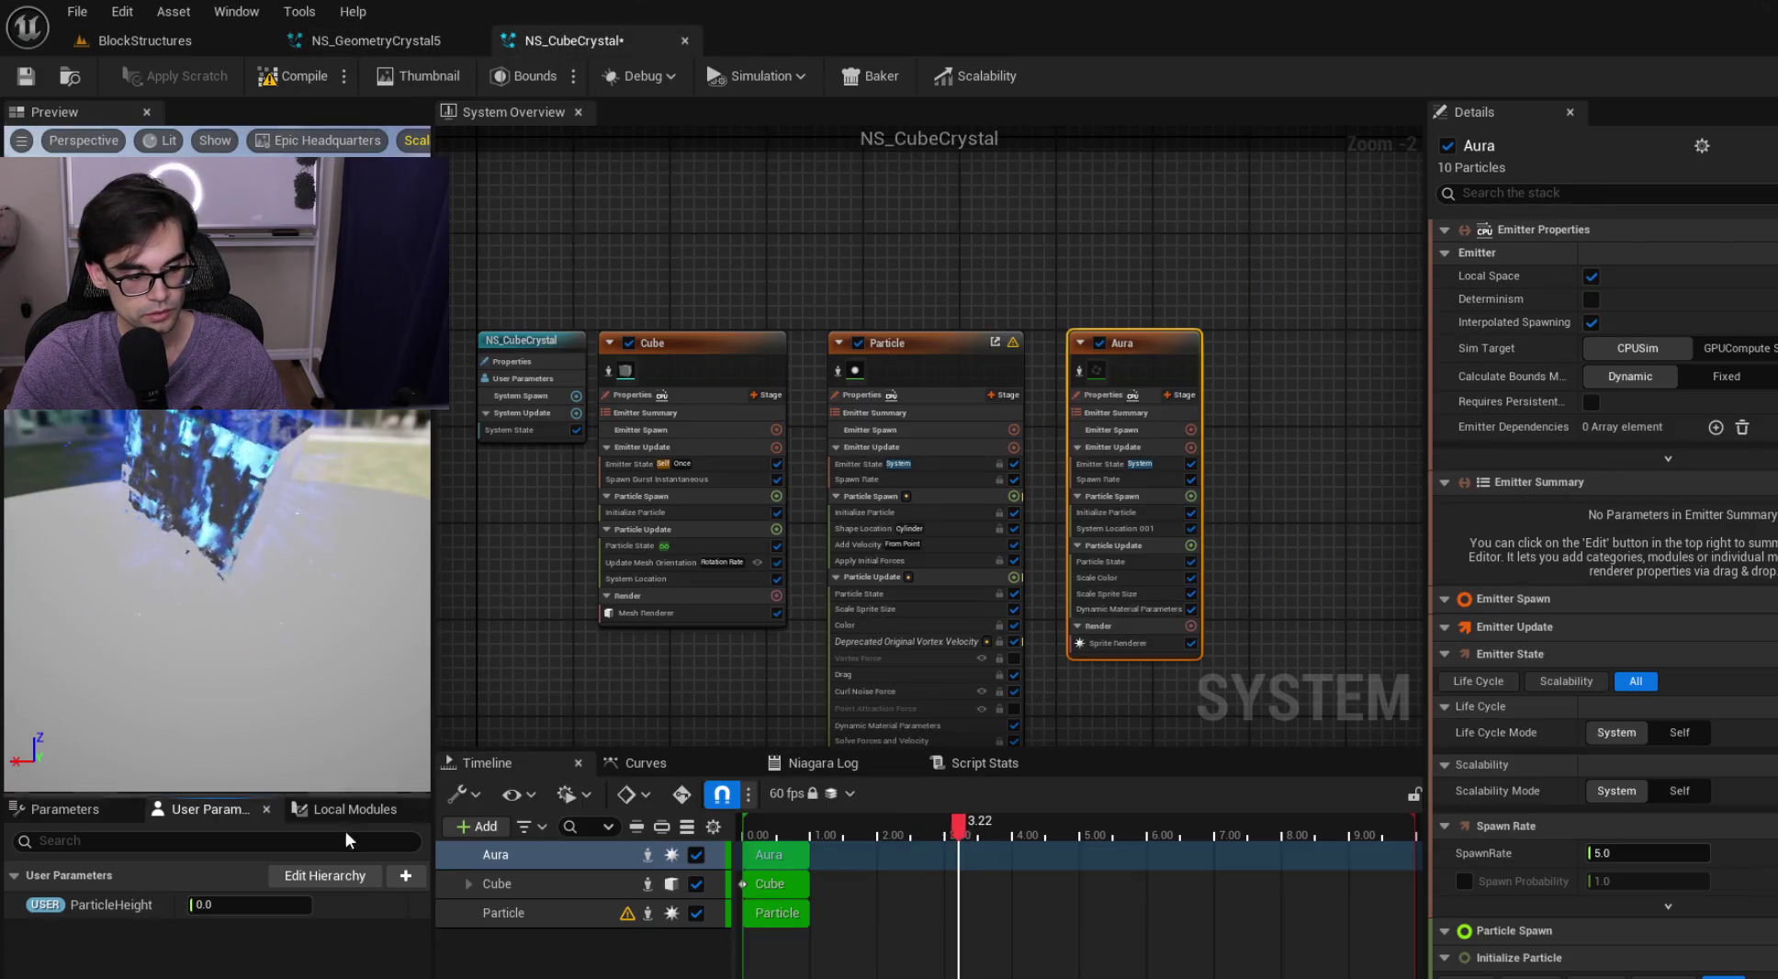
{"action": "left_click", "coordinate": [405, 875]}
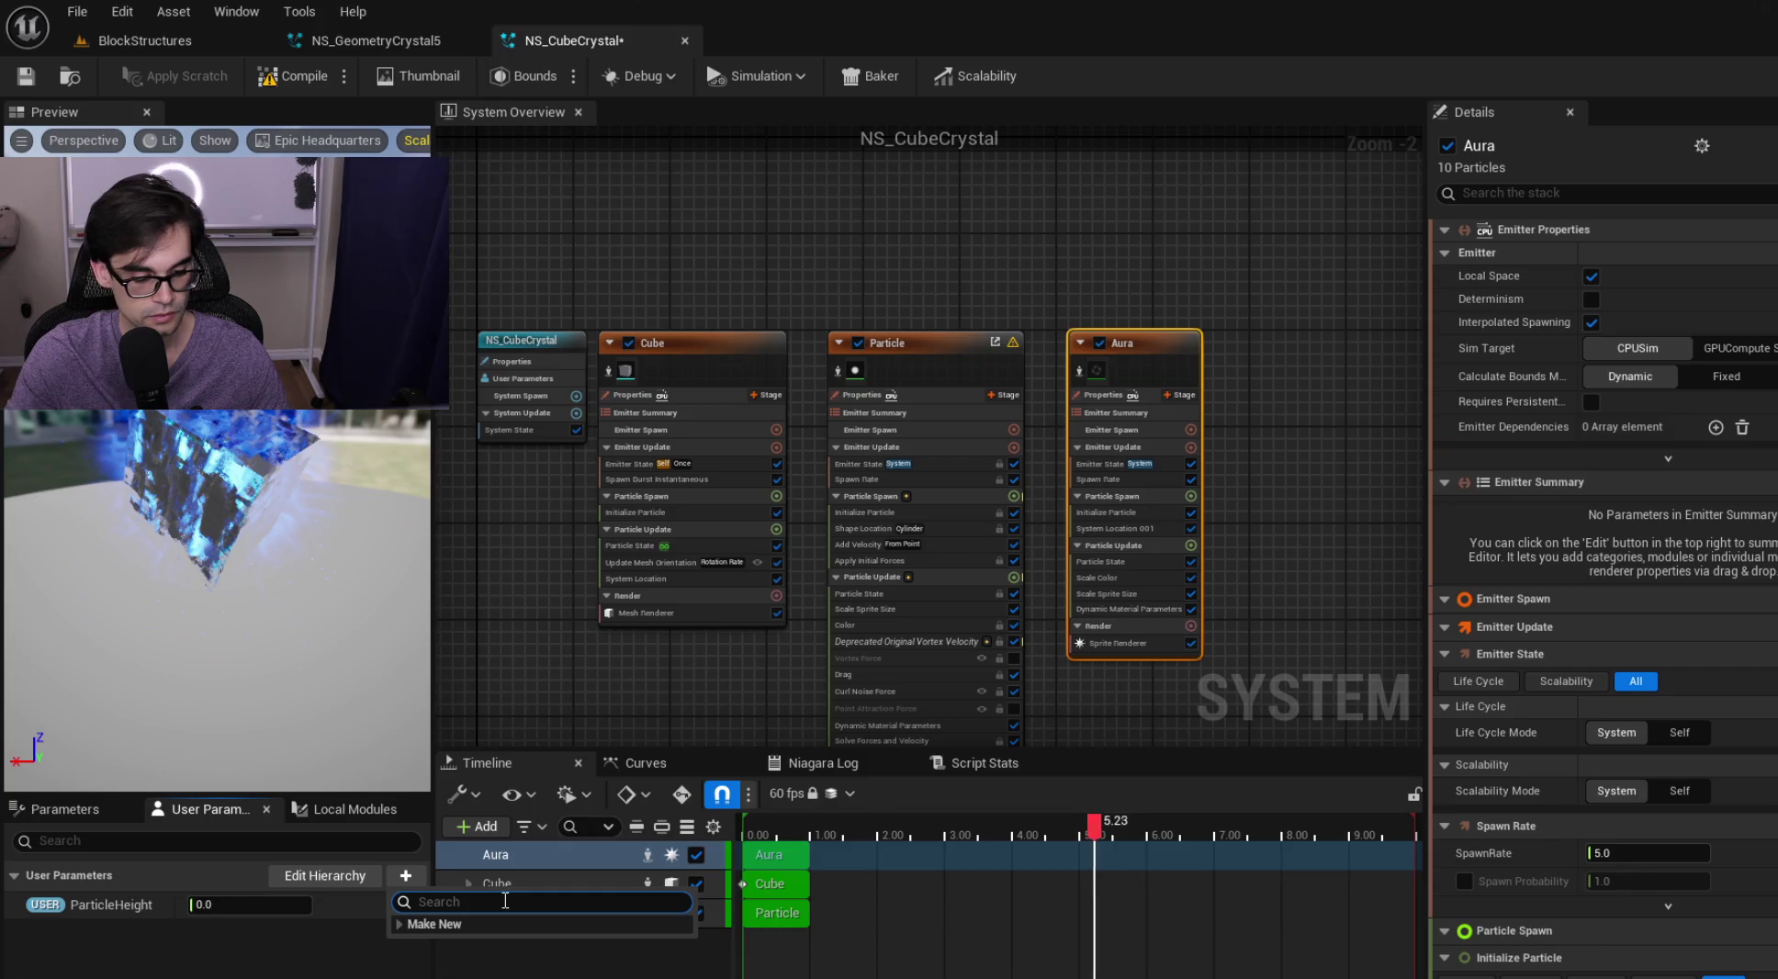
{"action": "type", "text": "float"}
{"action": "key", "text": "Return"}
{"action": "type", "text": "ParticleRadi"}
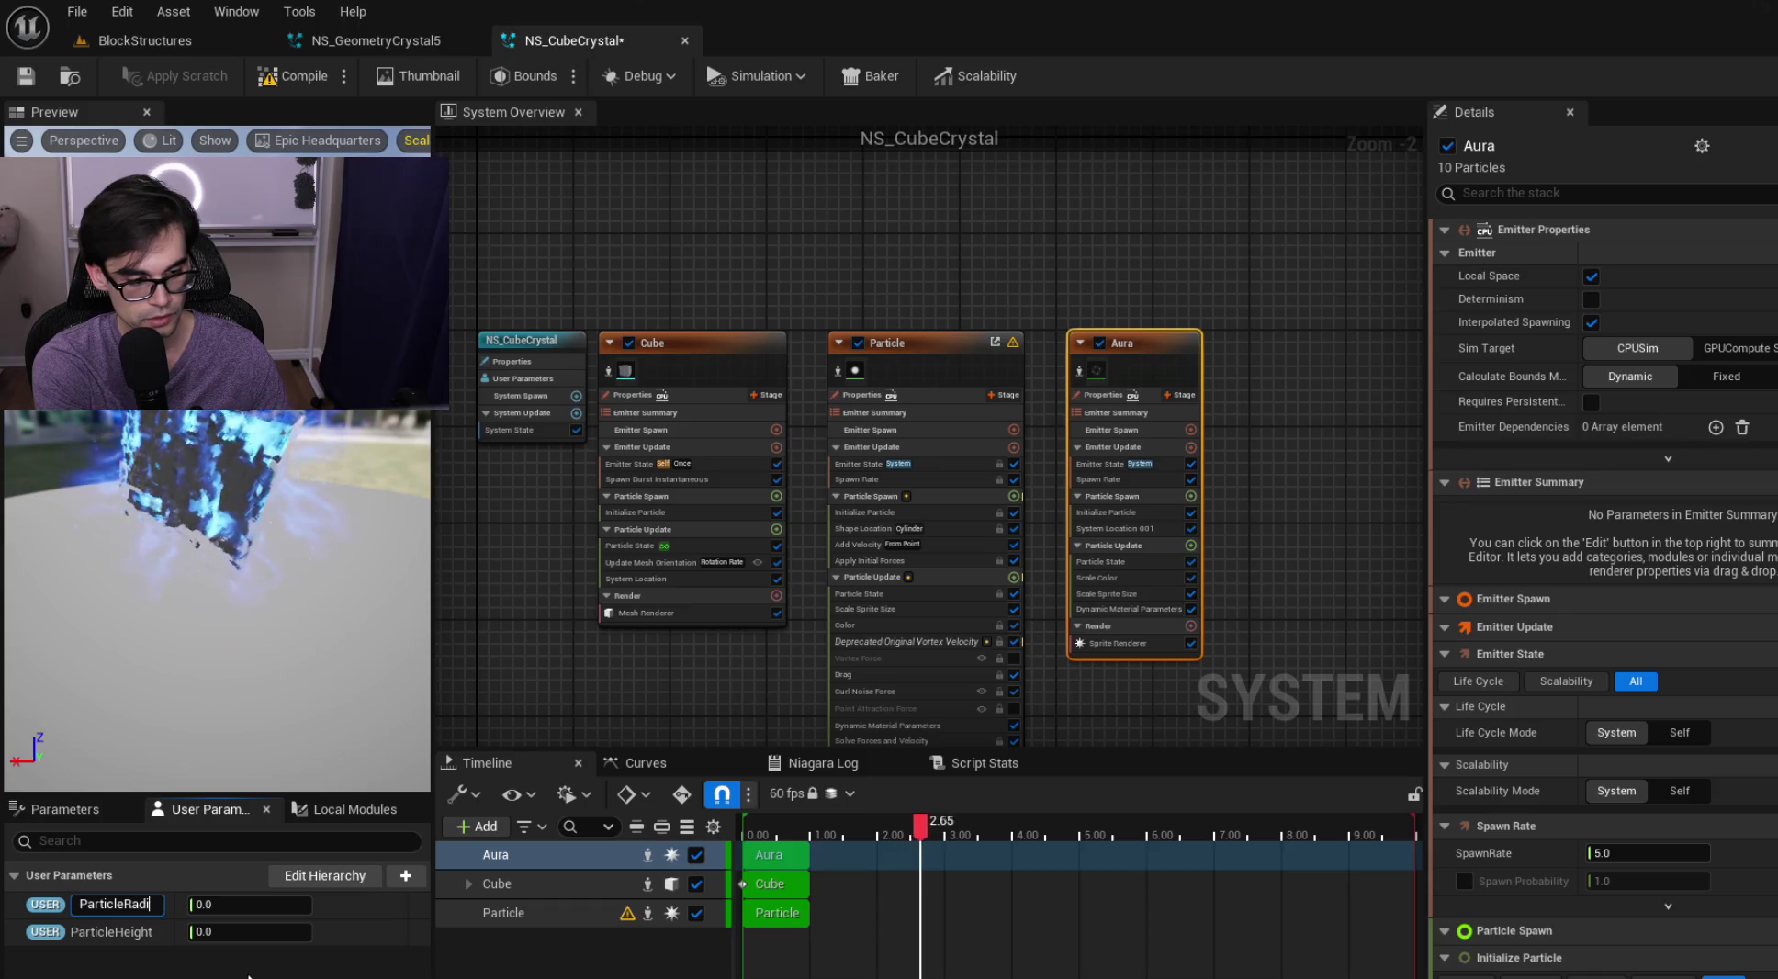
{"action": "type", "text": "us"}
{"action": "key", "text": "Return"}
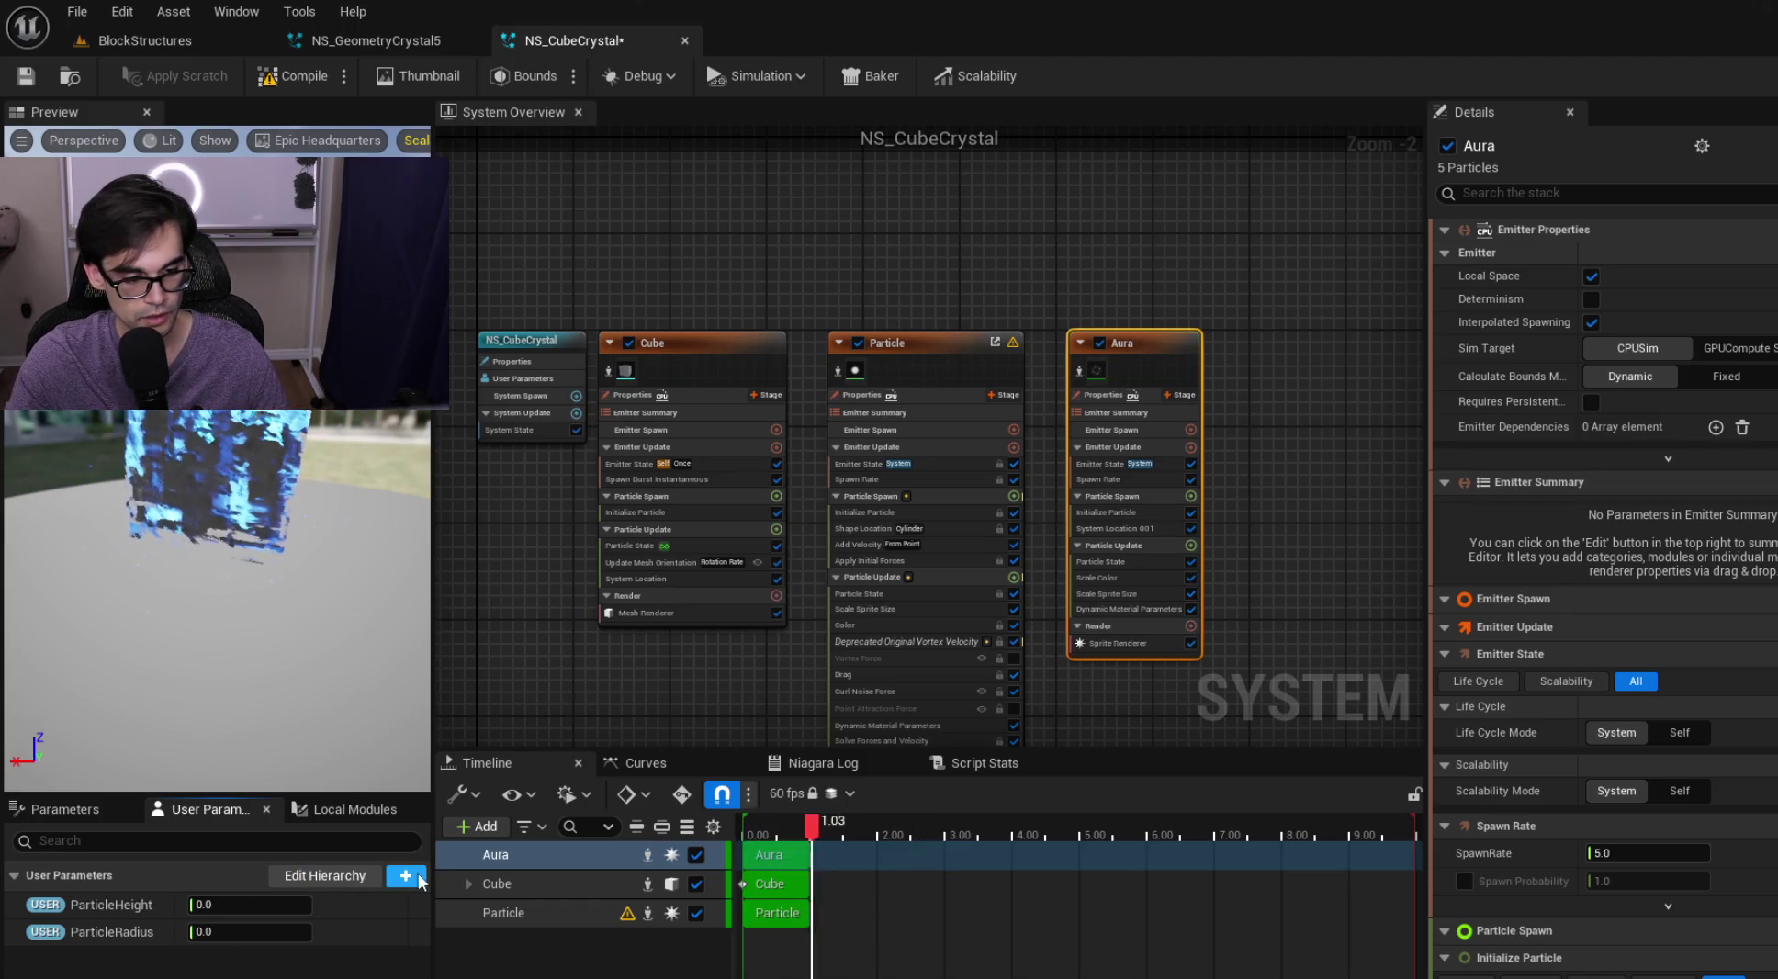
Add a third float user parameter named SpawnRate and save NS_CubeCrystal
{"action": "left_click", "coordinate": [418, 880]}
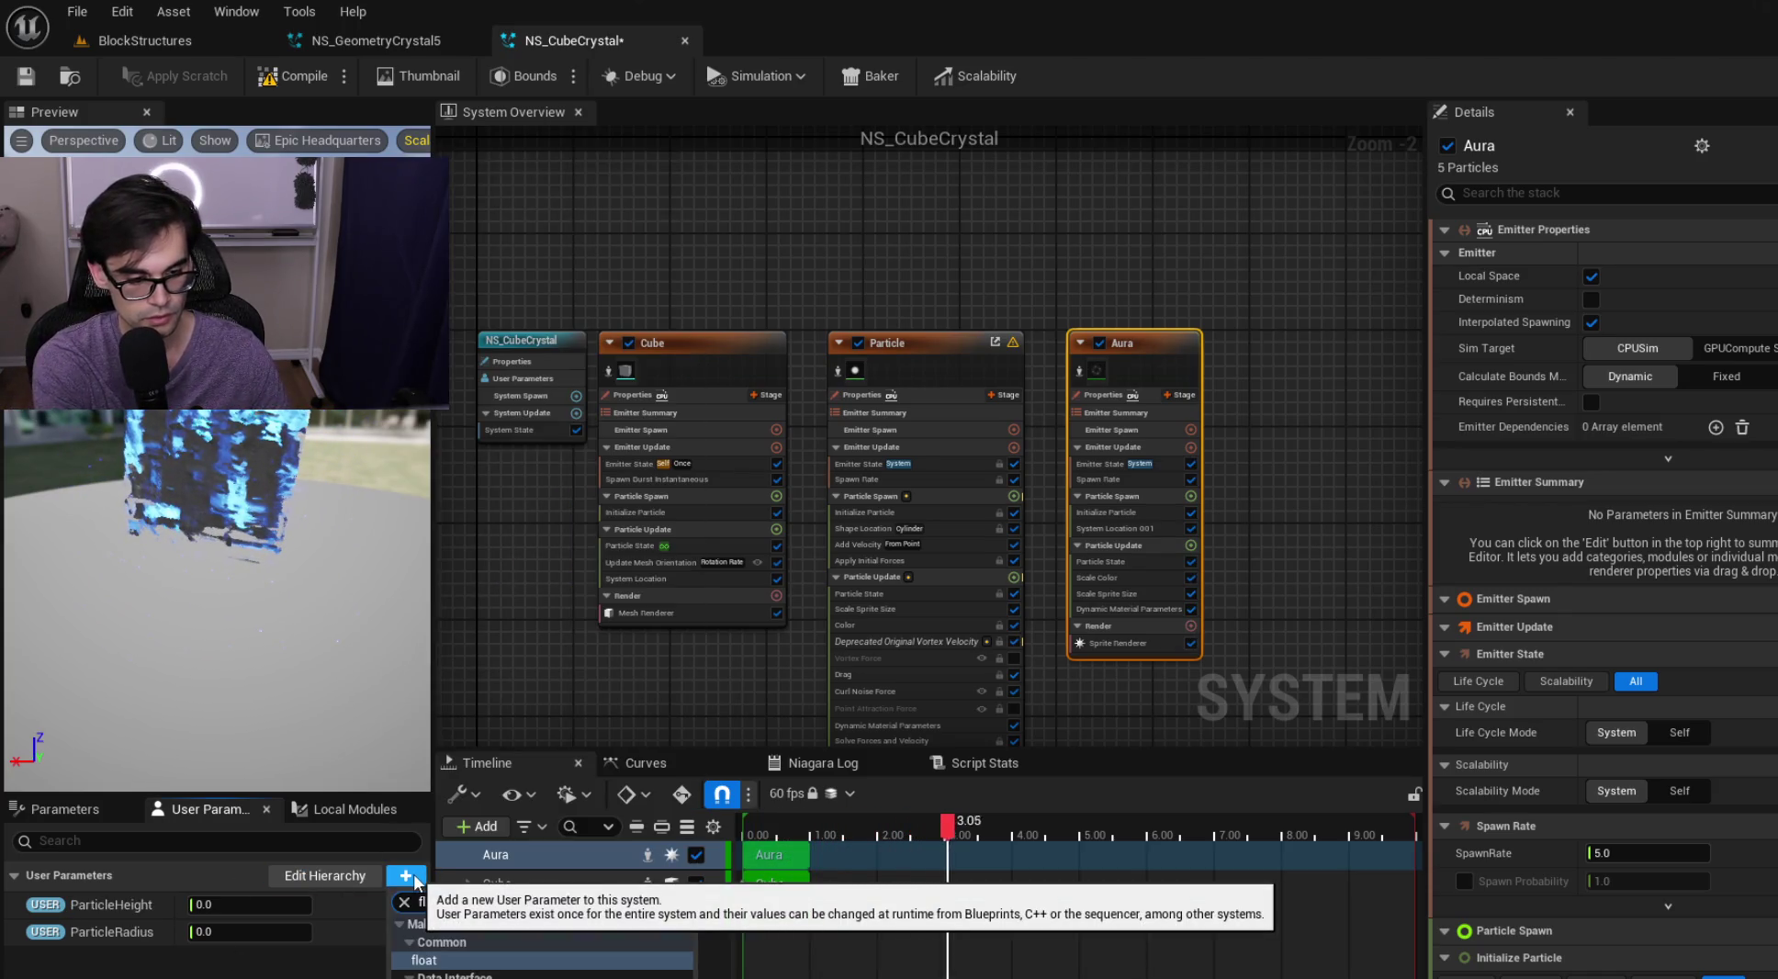
{"action": "key", "text": "Return"}
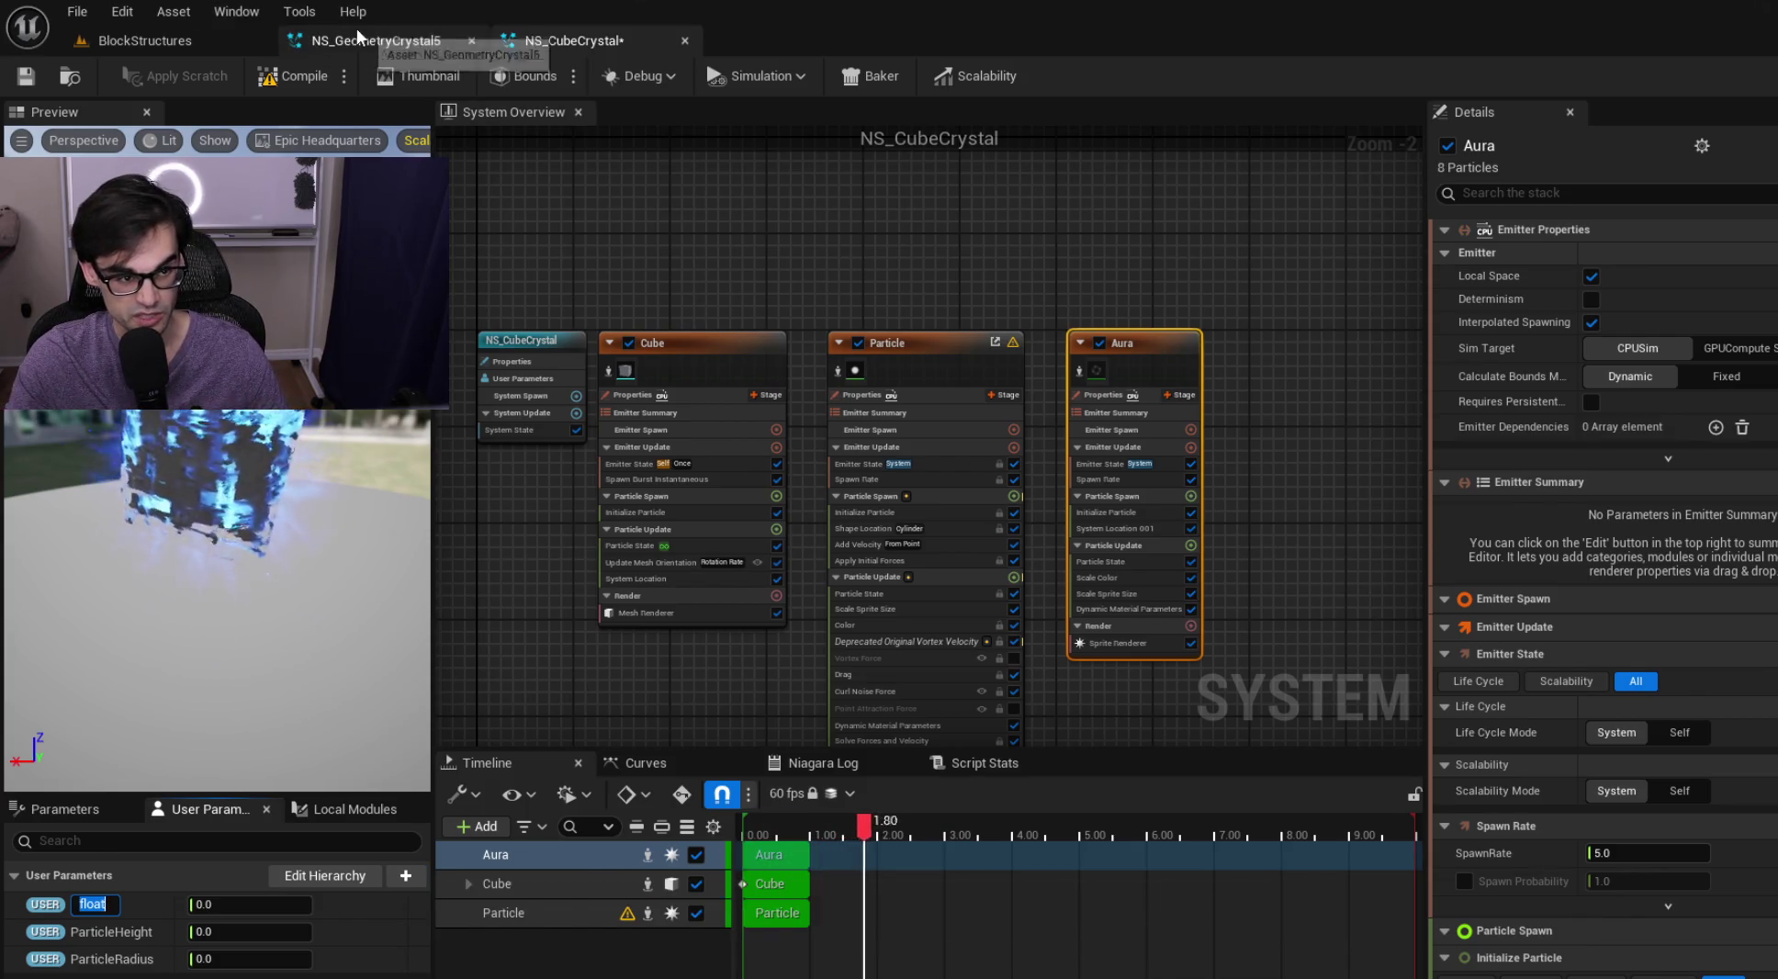
{"action": "left_click", "coordinate": [357, 29]}
{"action": "left_click", "coordinate": [543, 41]}
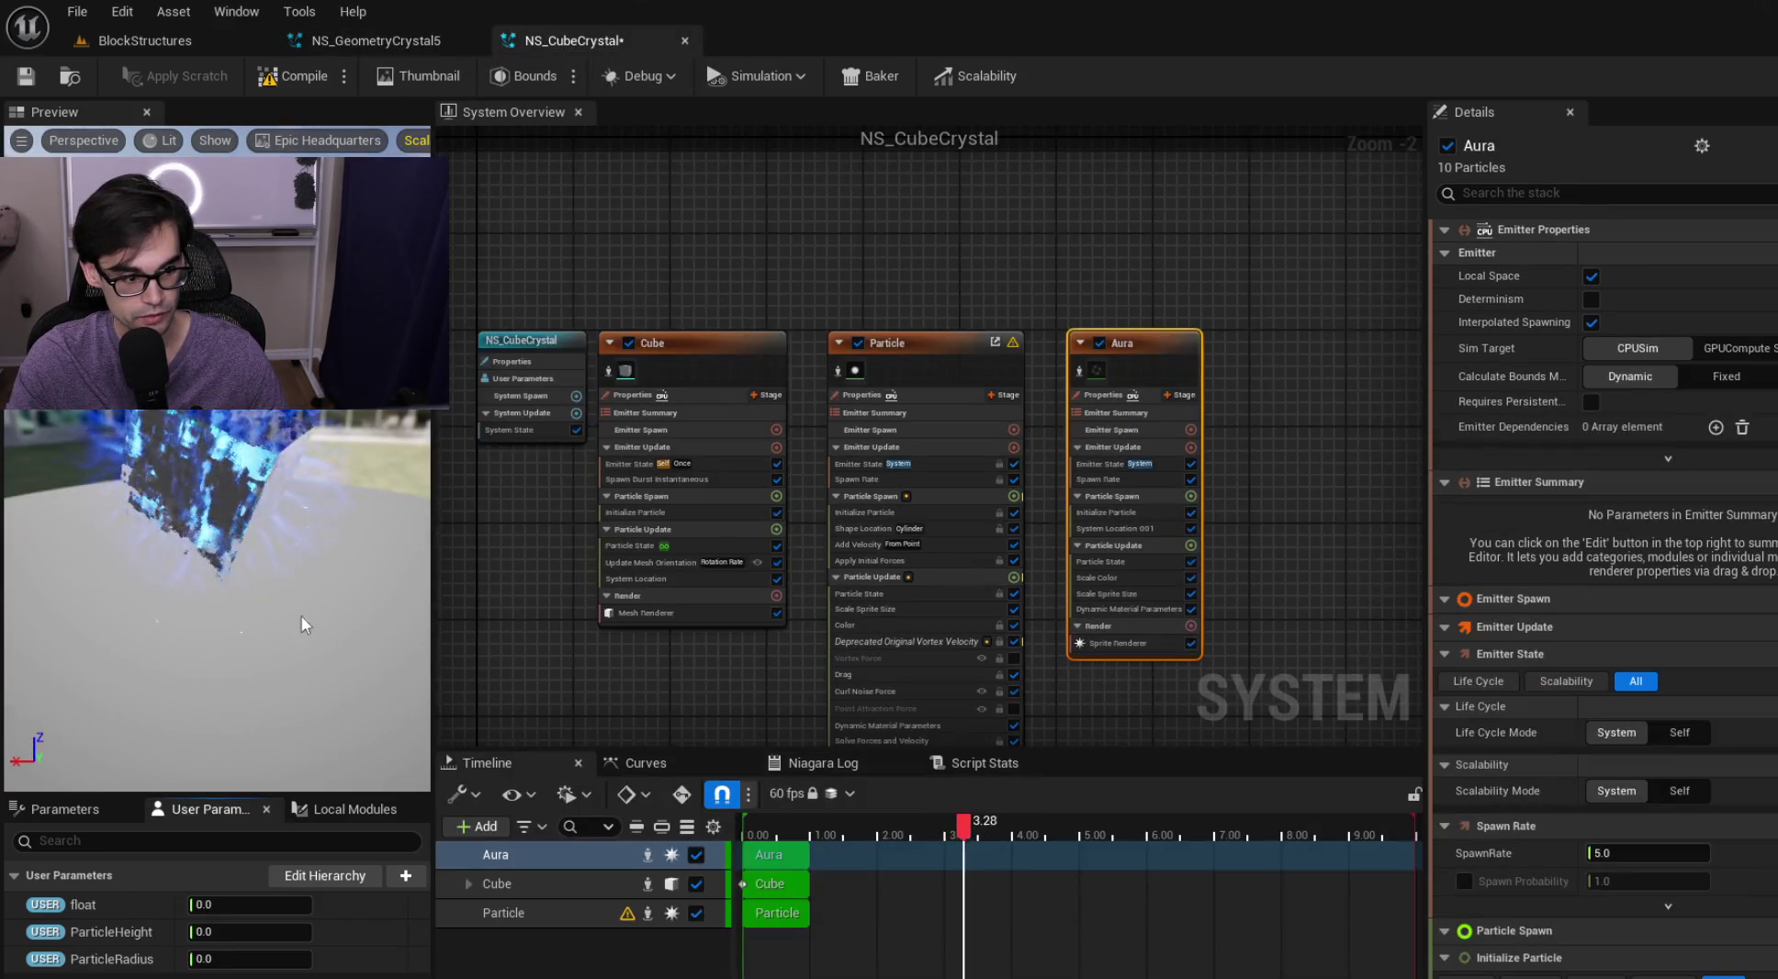
{"action": "right_click", "coordinate": [87, 905]}
{"action": "left_click", "coordinate": [187, 850]}
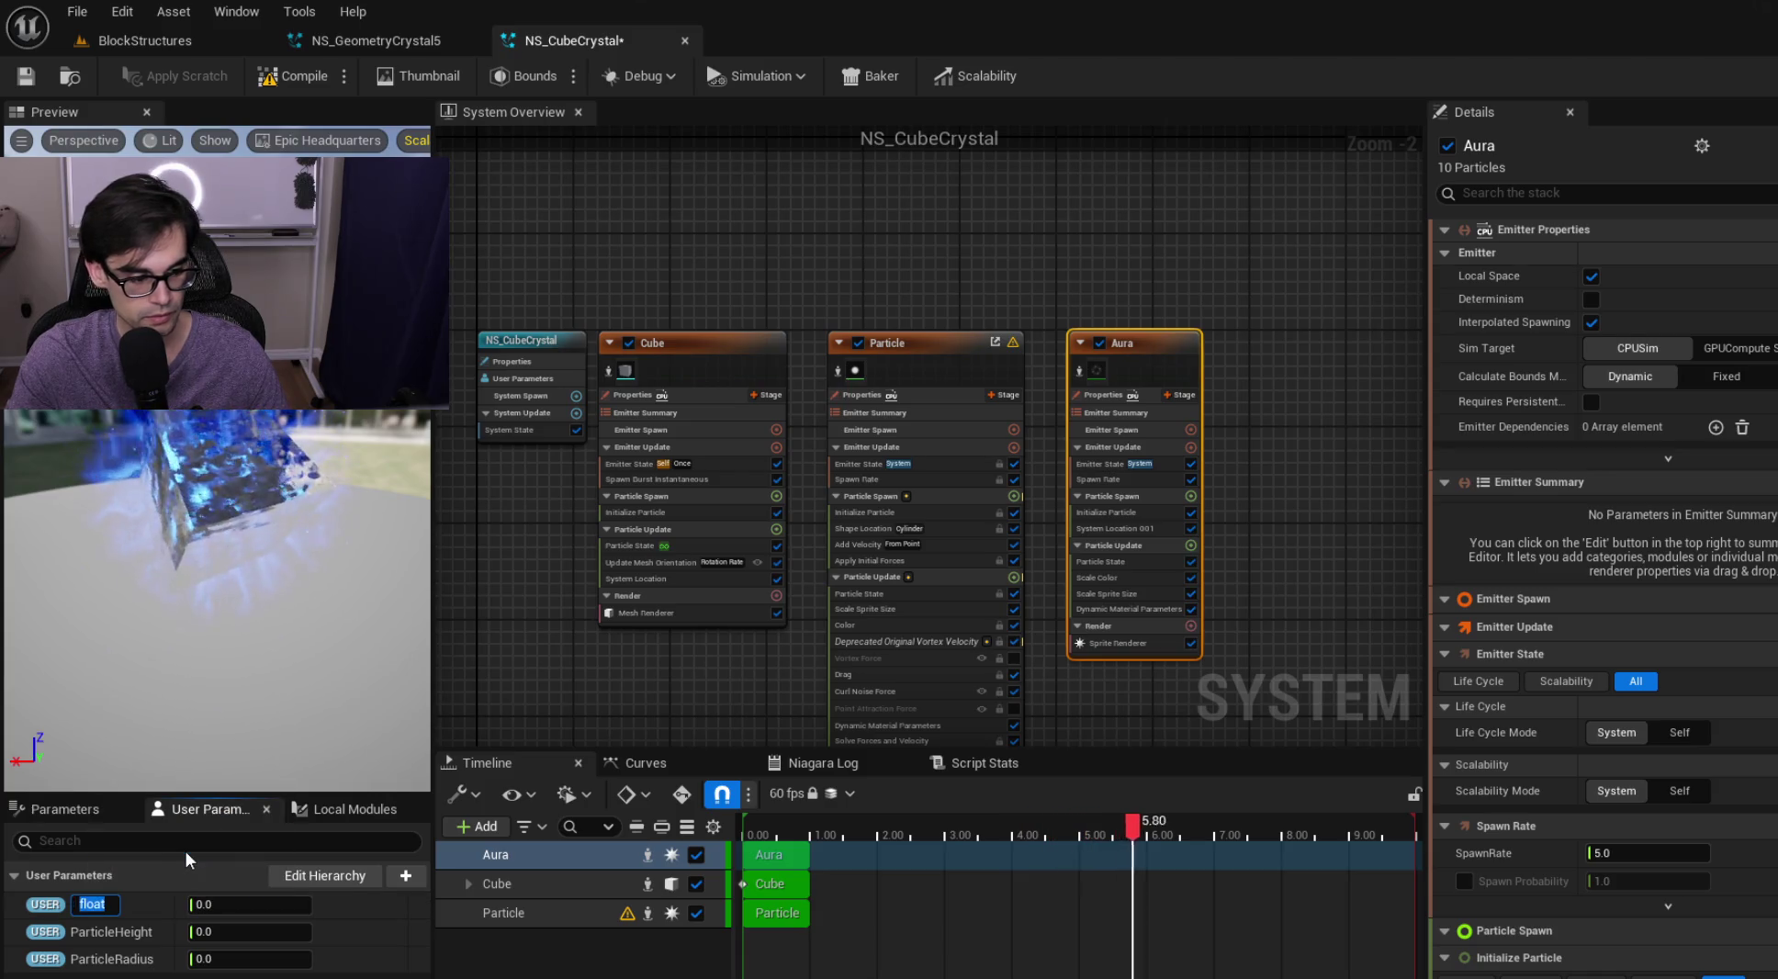
{"action": "type", "text": "Spw"}
{"action": "key", "text": "BackSpace"}
{"action": "type", "text": "awnRate"}
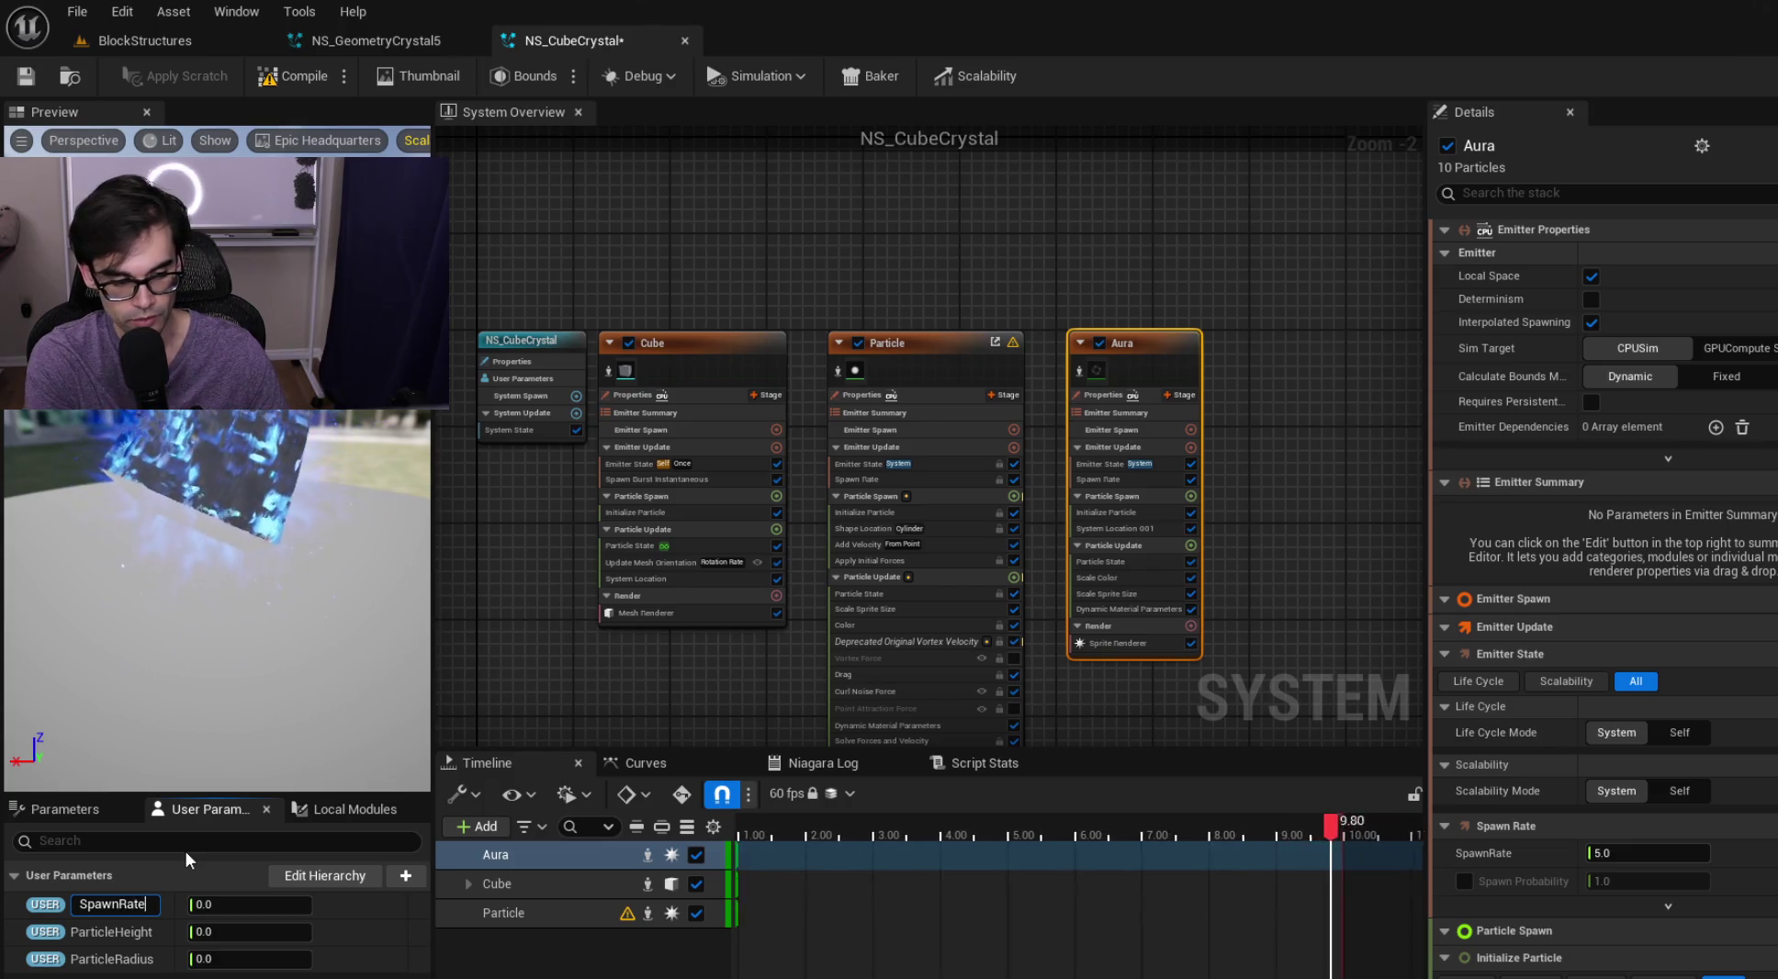
{"action": "key", "text": "Return"}
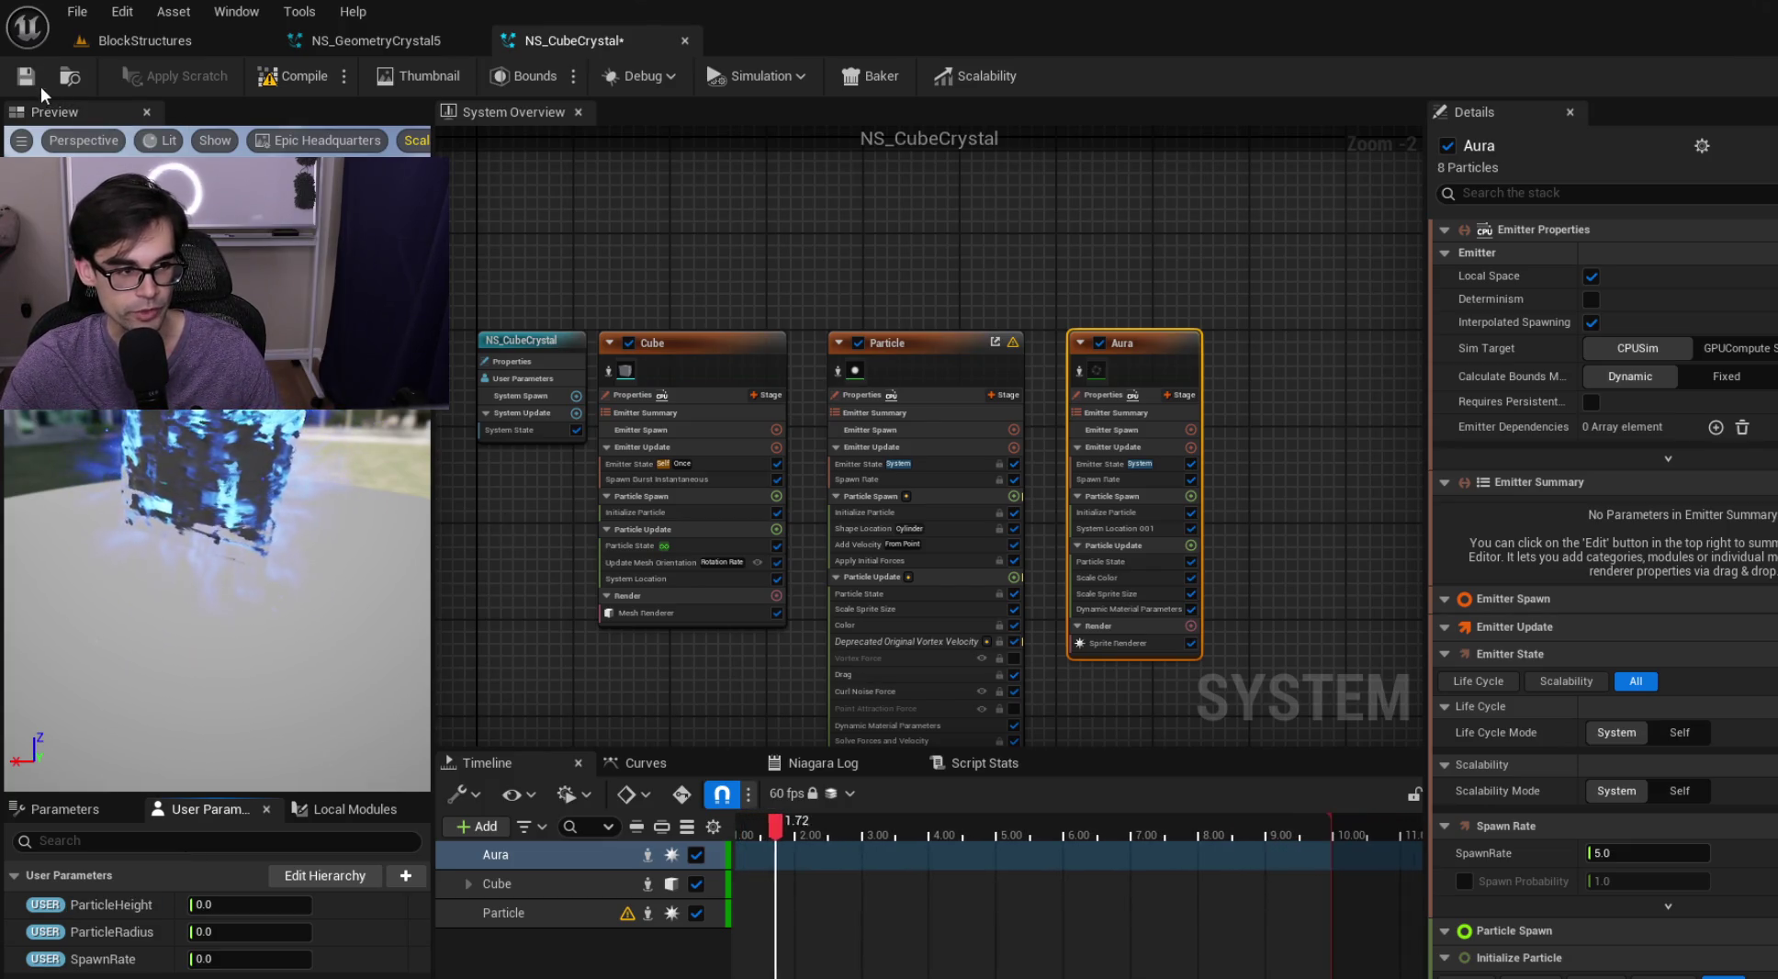
{"action": "left_click", "coordinate": [33, 84]}
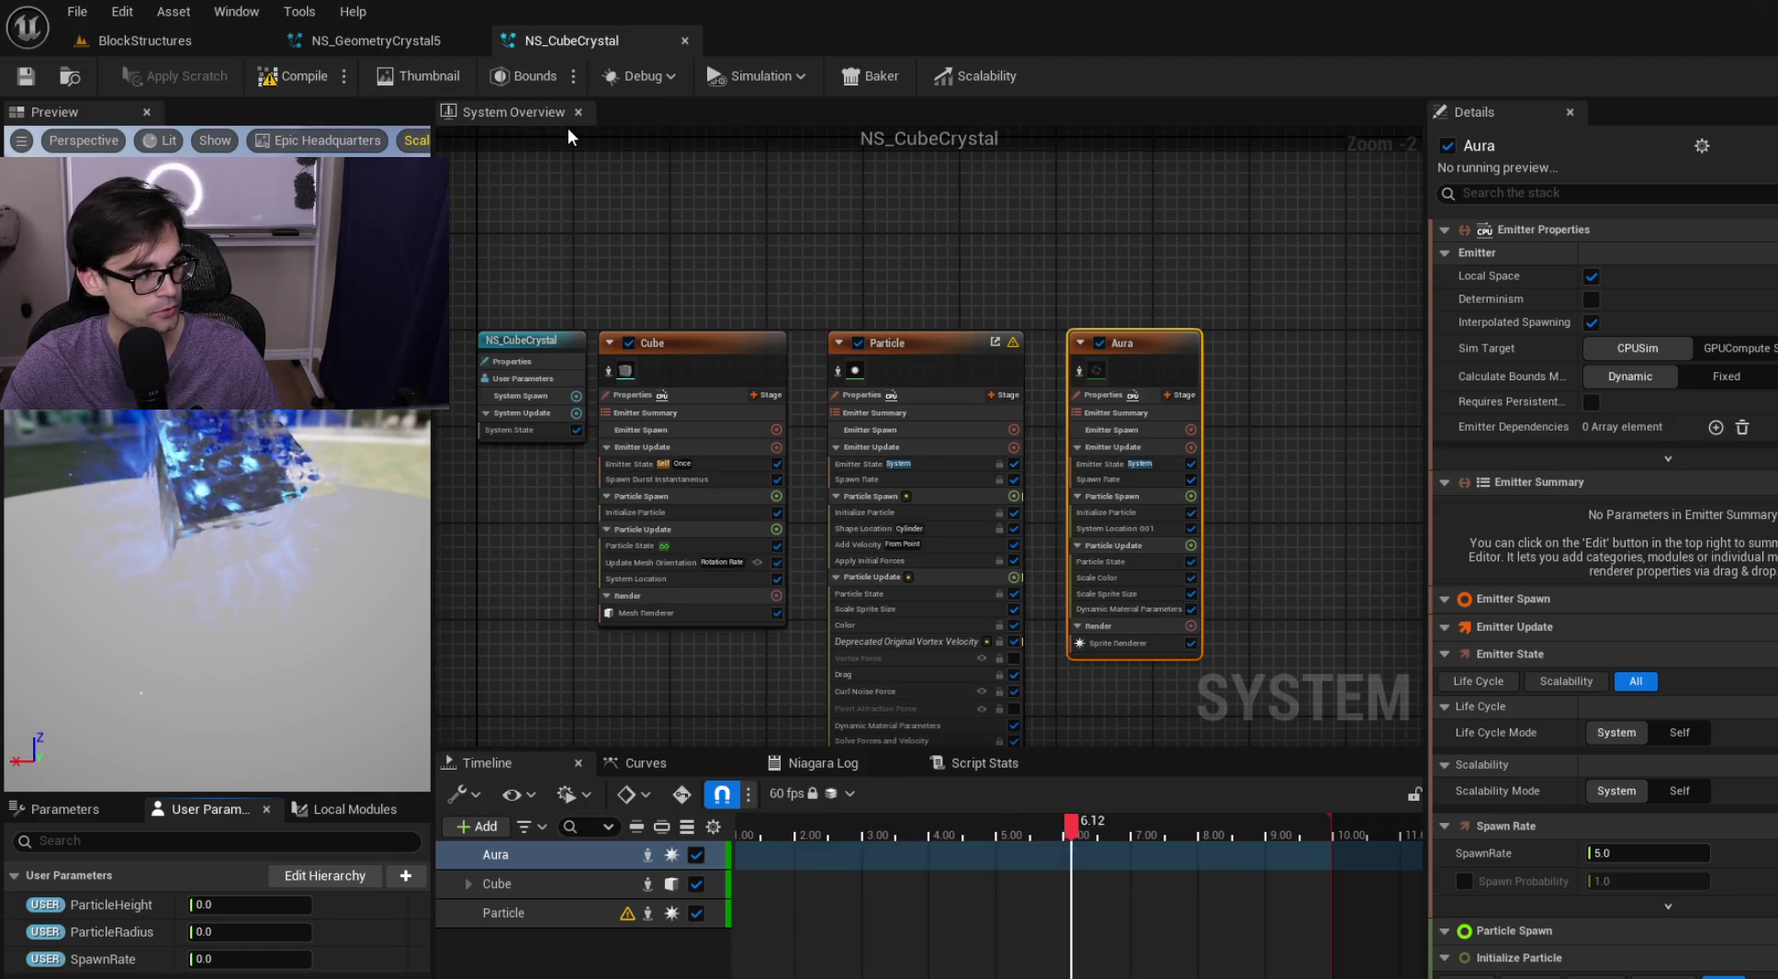
Close NS_CubeCrystal and open NS_FloatingCrystal2 from the Content Browser
{"action": "left_click", "coordinate": [681, 42]}
{"action": "left_click", "coordinate": [224, 37]}
{"action": "double_click", "coordinate": [404, 872]}
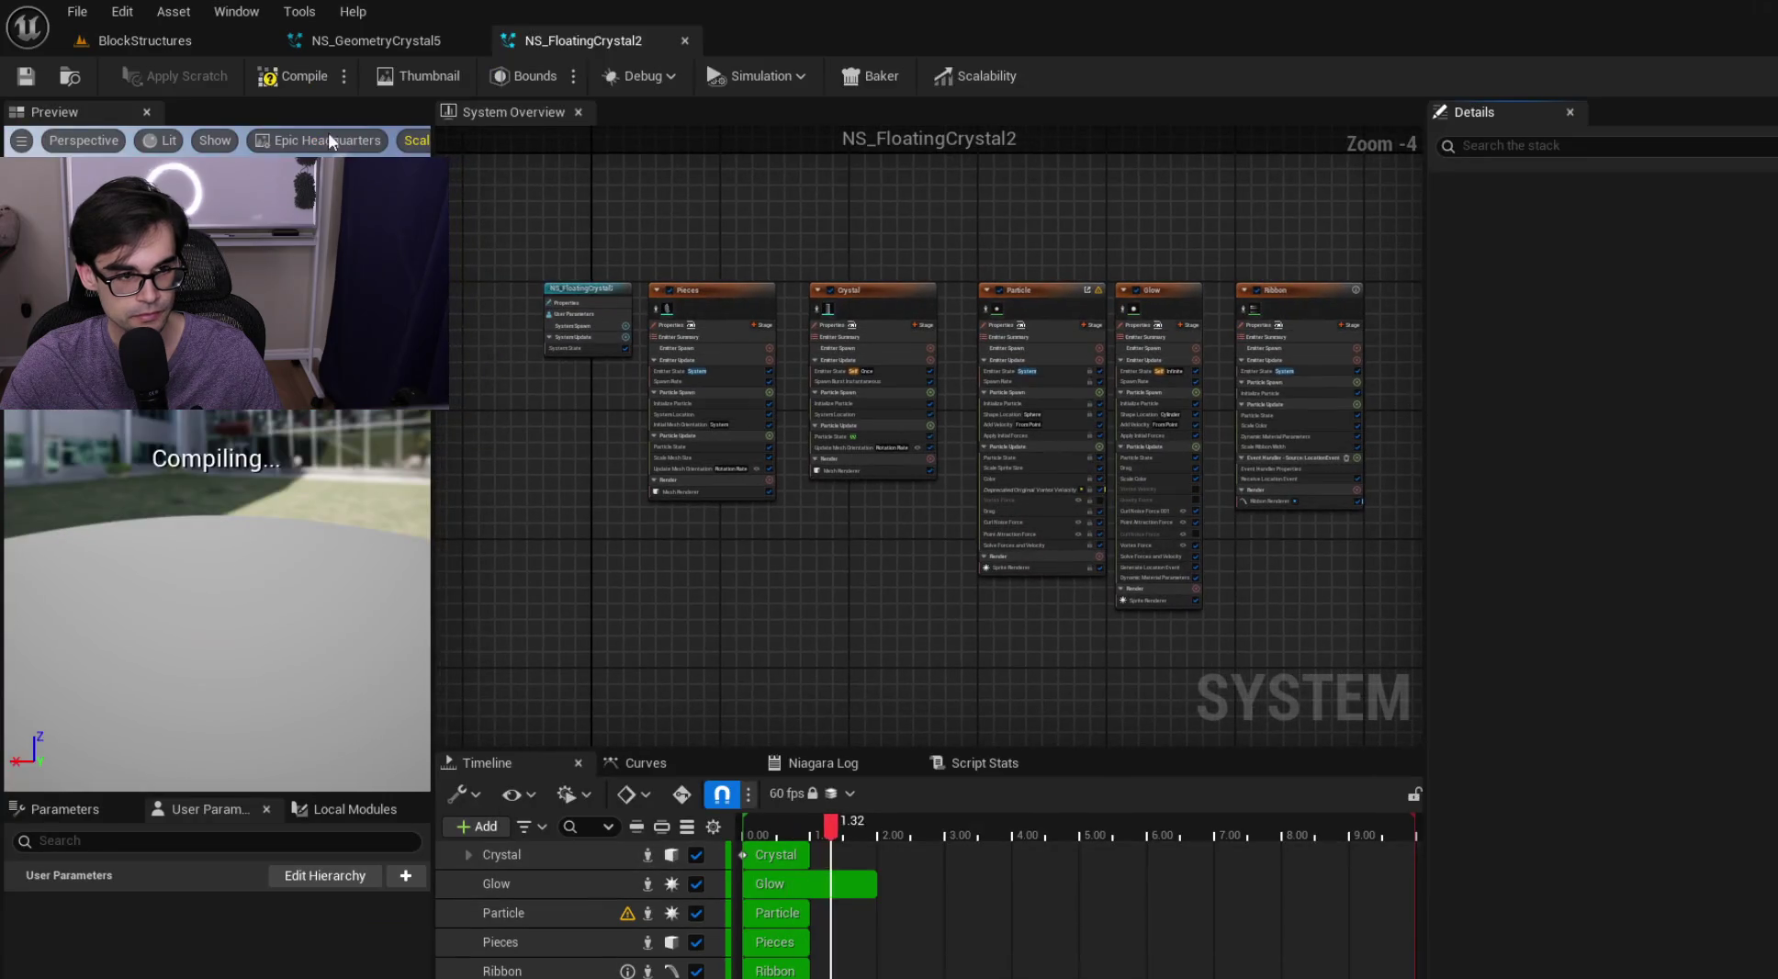
{"action": "left_click", "coordinate": [360, 35]}
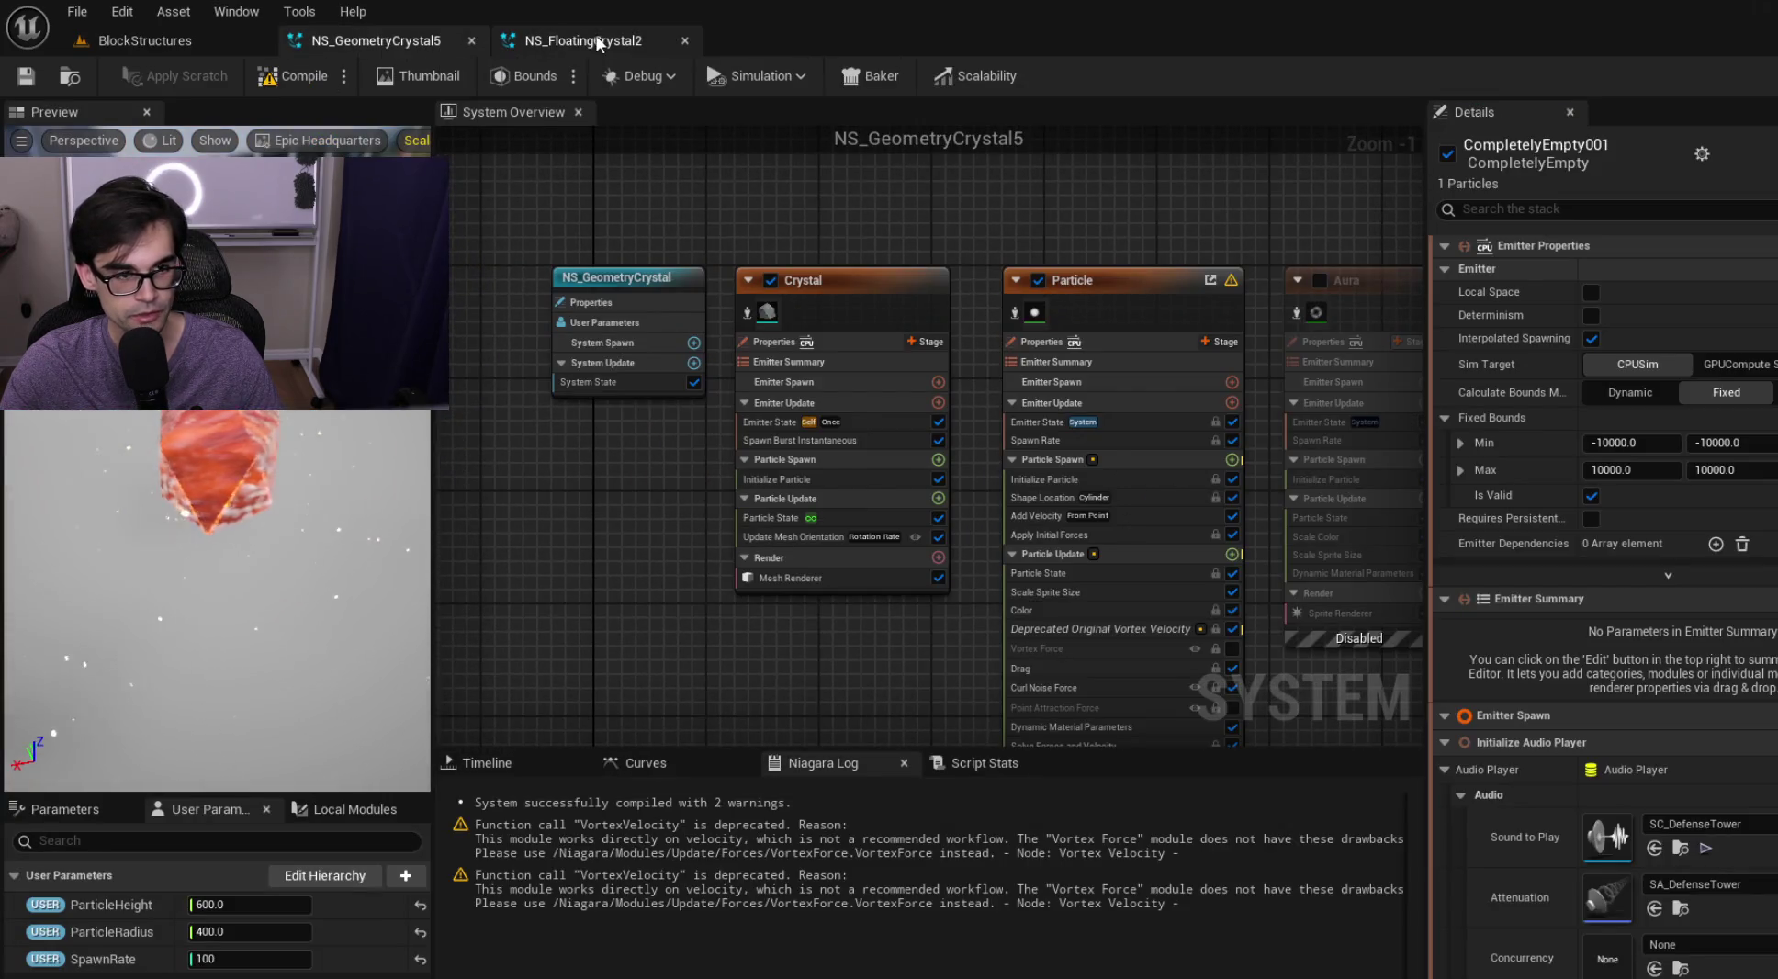
{"action": "left_click", "coordinate": [597, 43]}
Add ParticleHeight and ParticleRadius float user parameters to NS_FloatingCrystal2
{"action": "left_click", "coordinate": [406, 877]}
{"action": "type", "text": "float"}
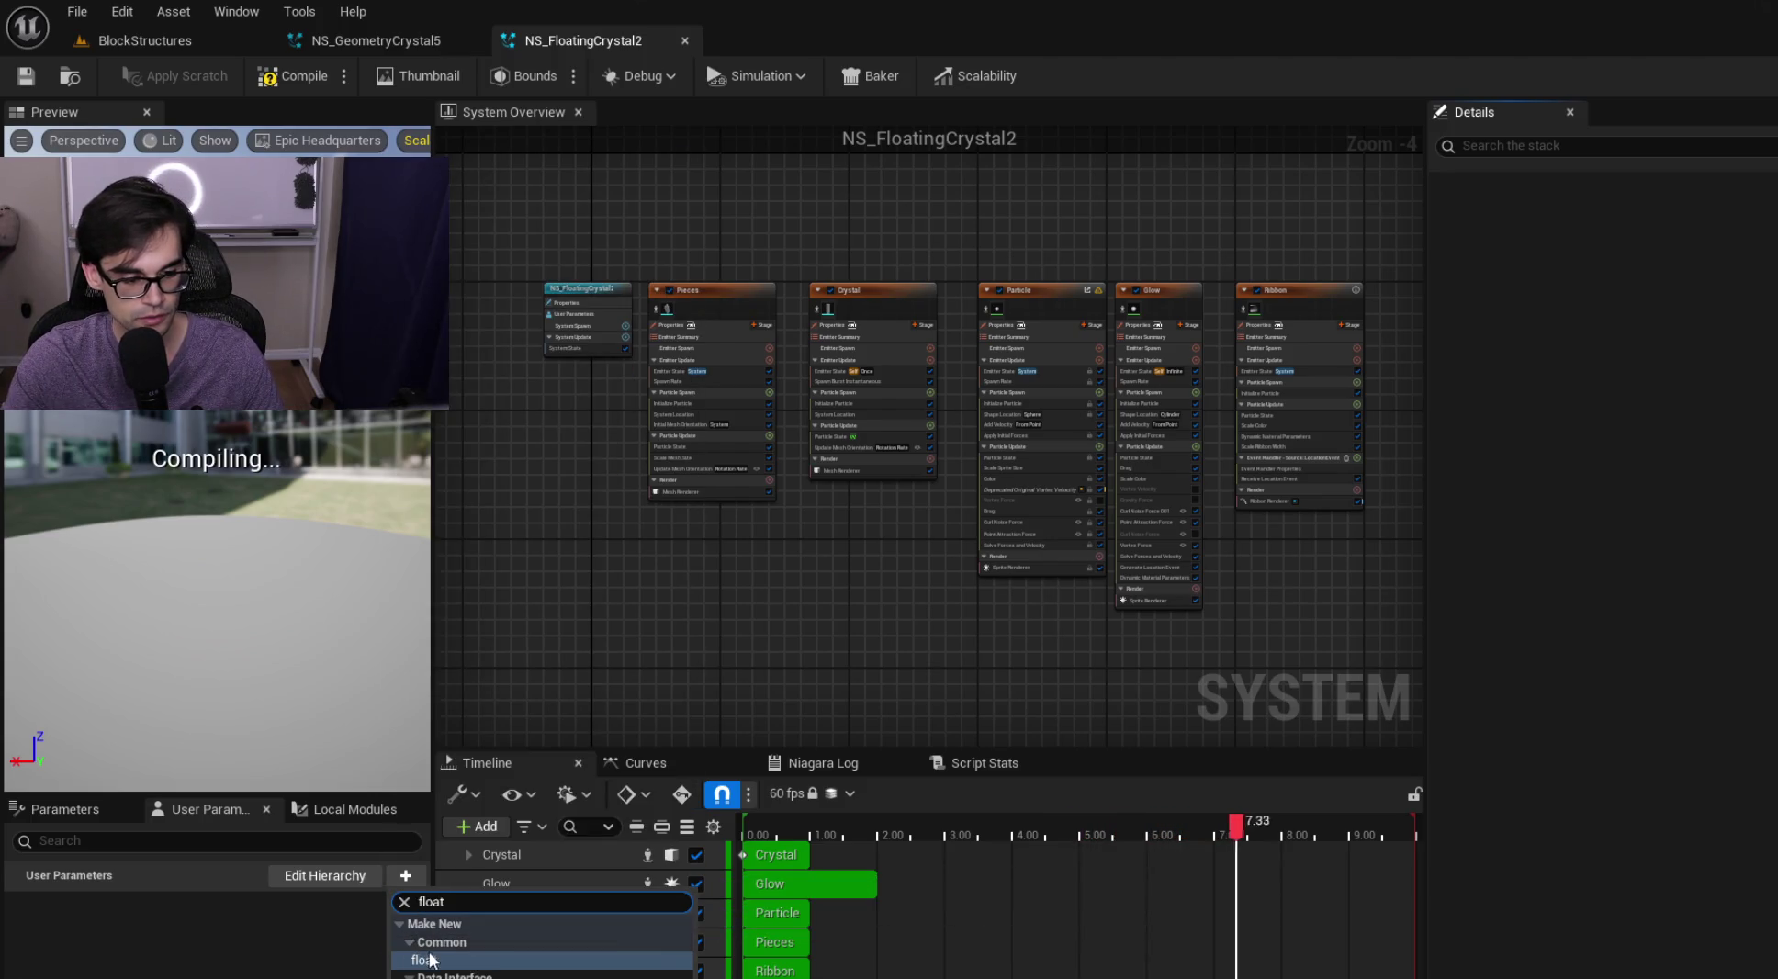
{"action": "key", "text": "Return"}
{"action": "type", "text": "Parti"}
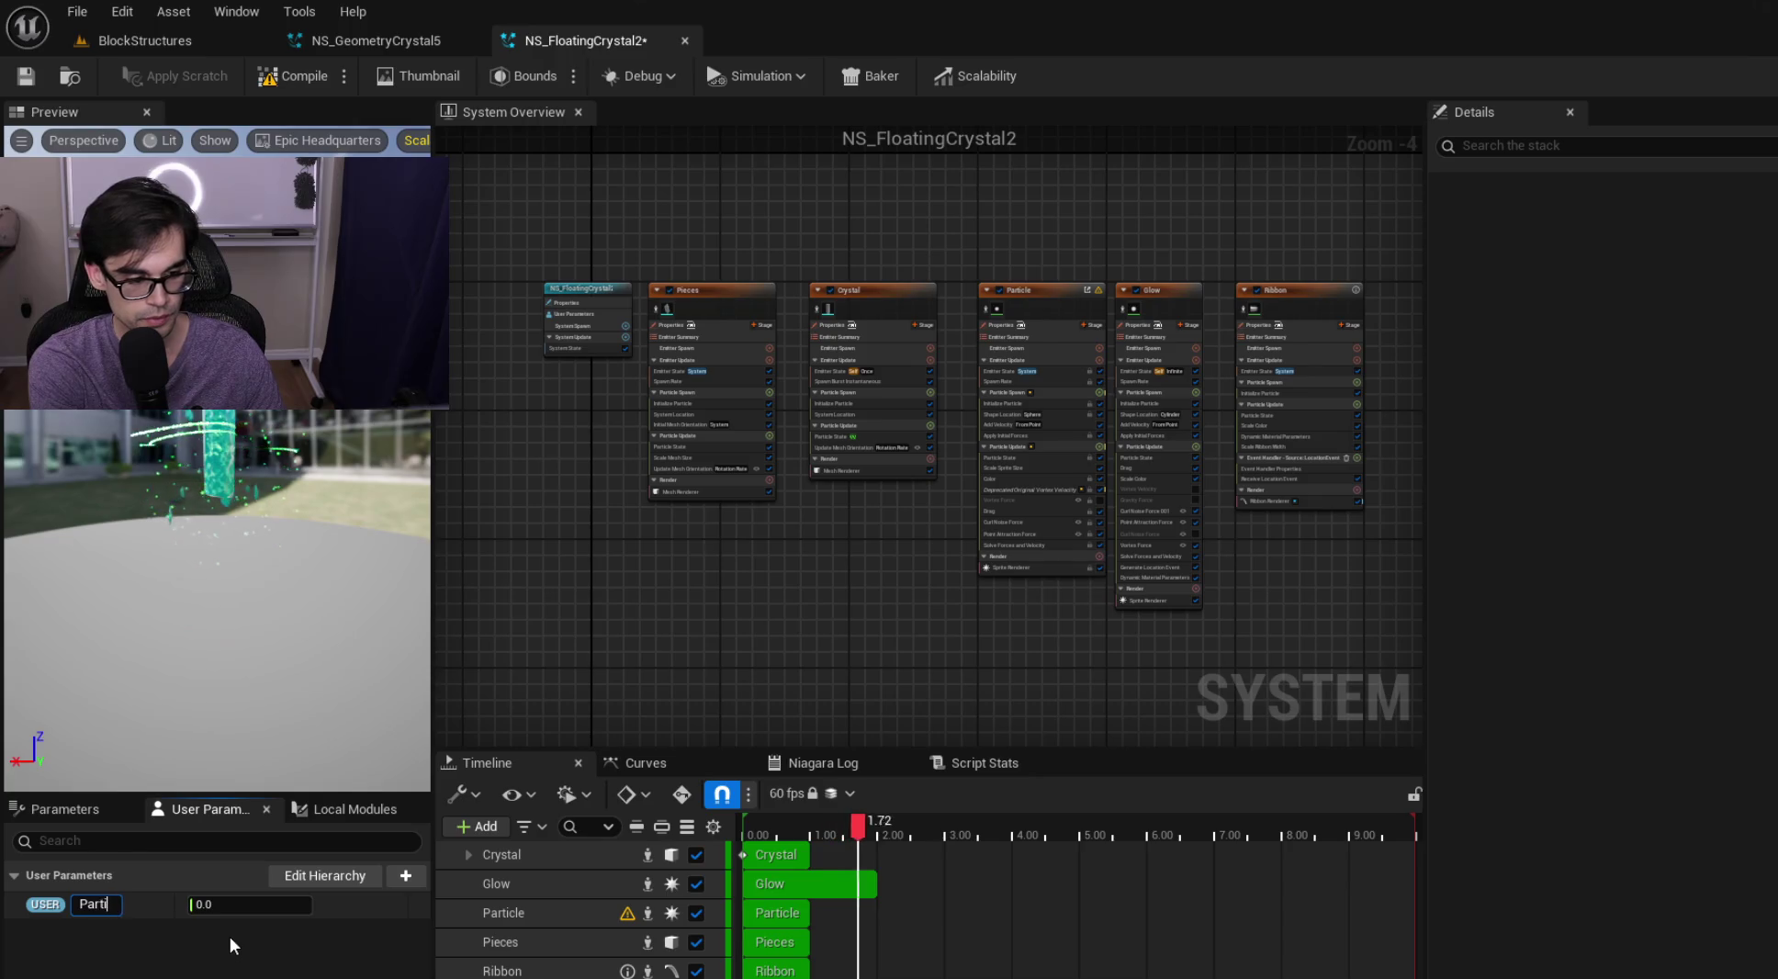
{"action": "type", "text": "cleHeight"}
{"action": "key", "text": "Return"}
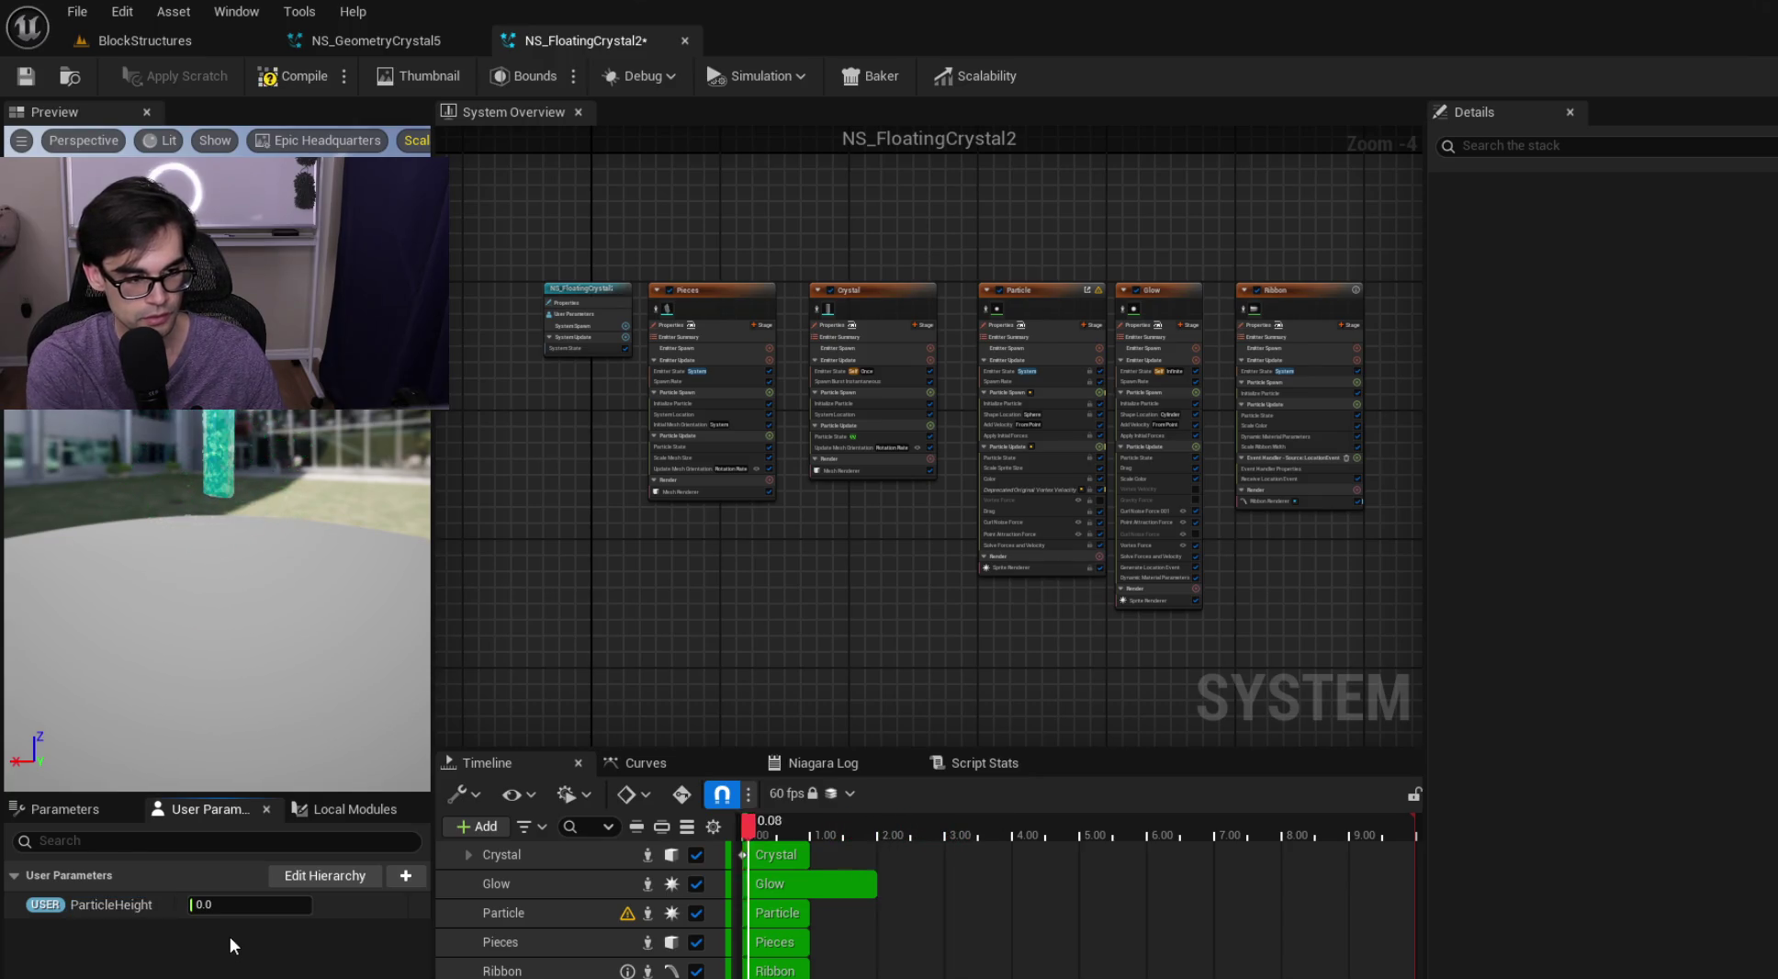
{"action": "left_click", "coordinate": [408, 880]}
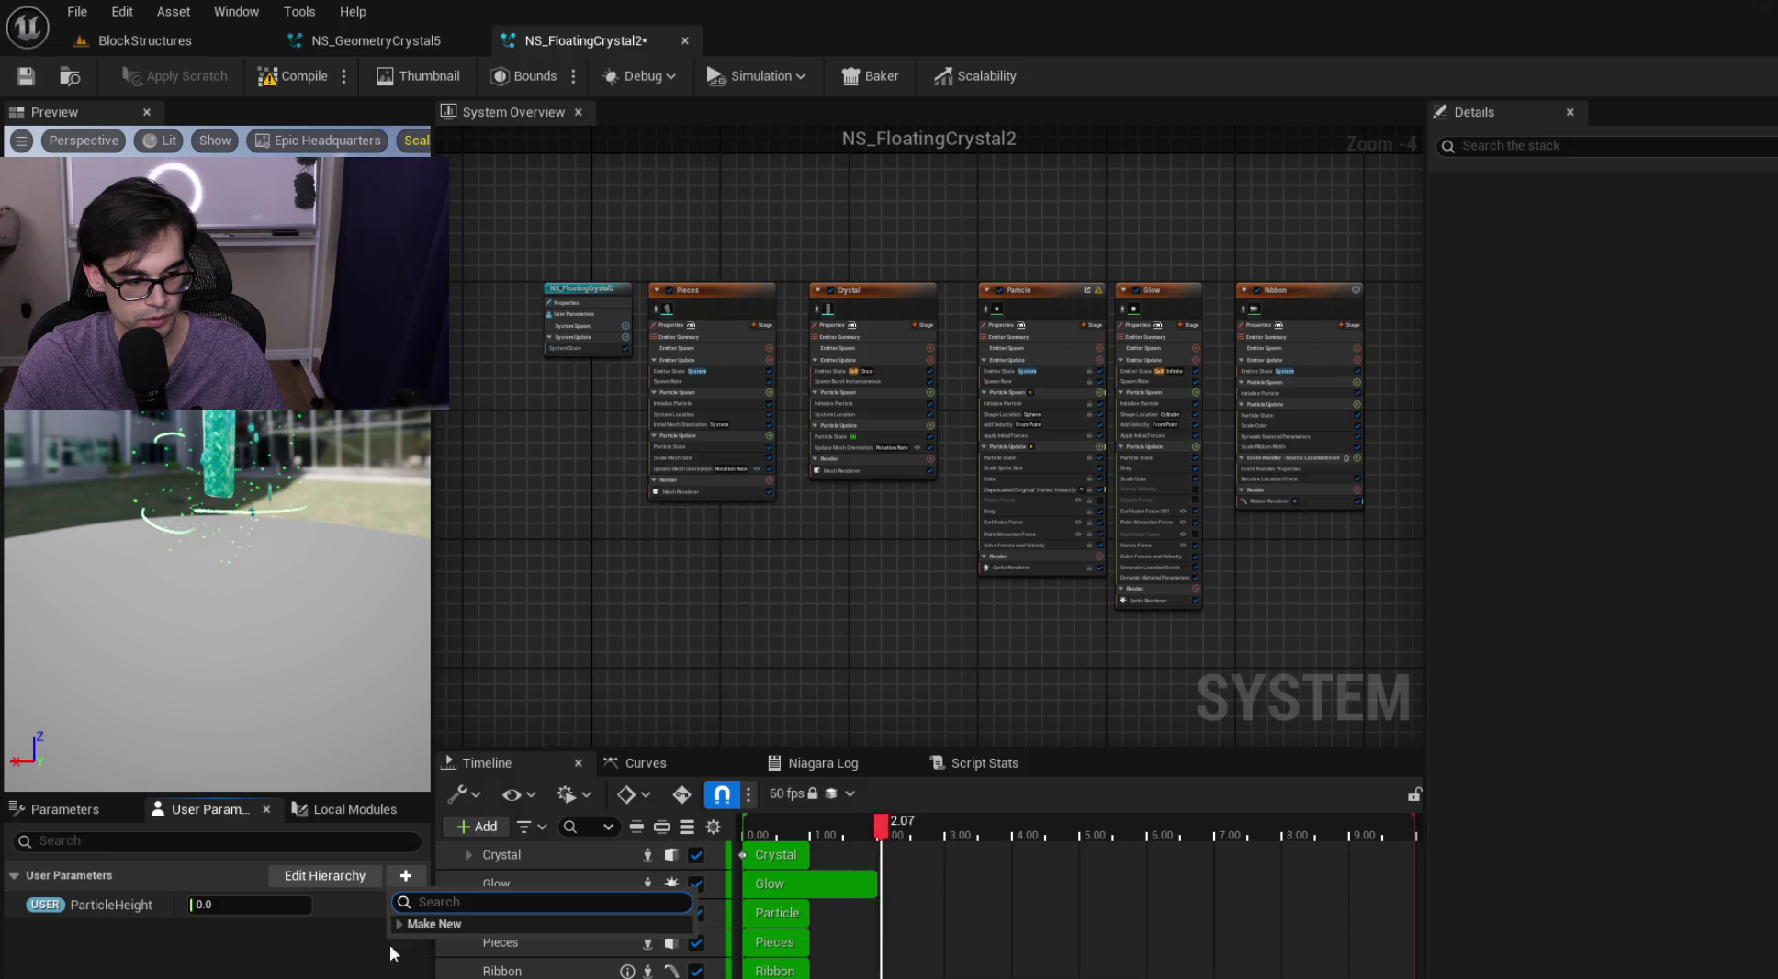
{"action": "left_click", "coordinate": [463, 919]}
{"action": "left_click", "coordinate": [463, 919]}
{"action": "type", "text": "ParticleRadius"}
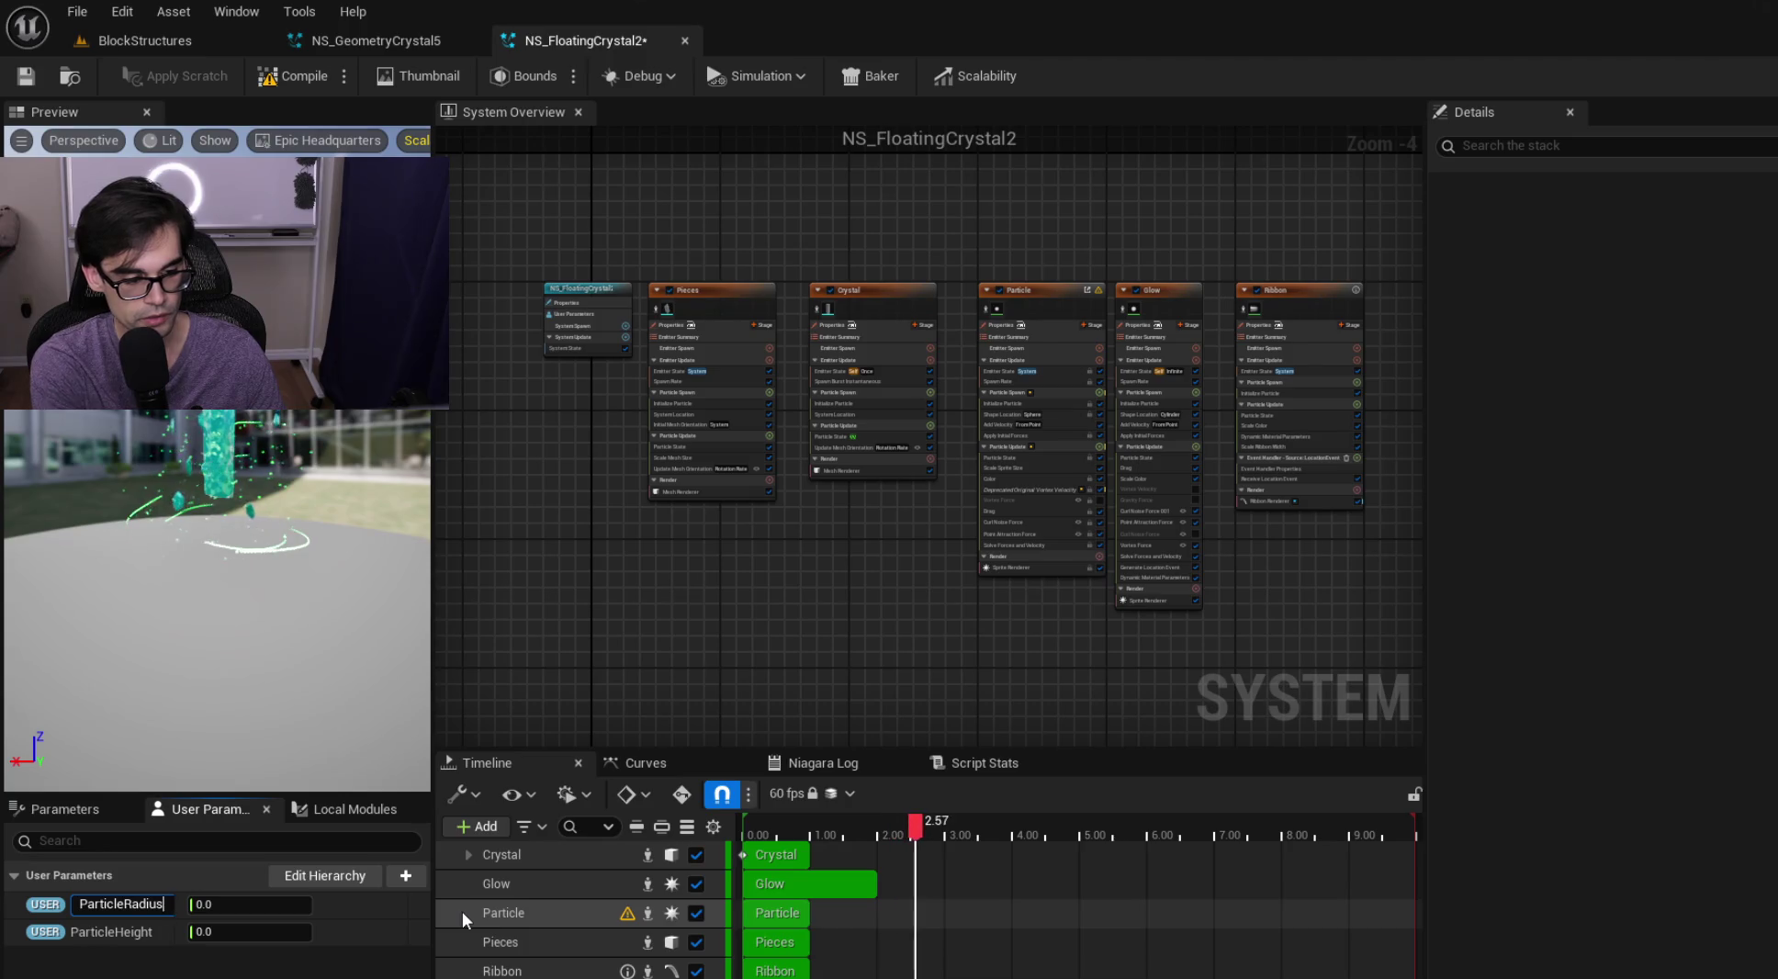
{"action": "key", "text": "Return"}
Add a SpawnRate float user parameter, save NS_FloatingCrystal2, and return to the level
{"action": "left_click", "coordinate": [405, 876]}
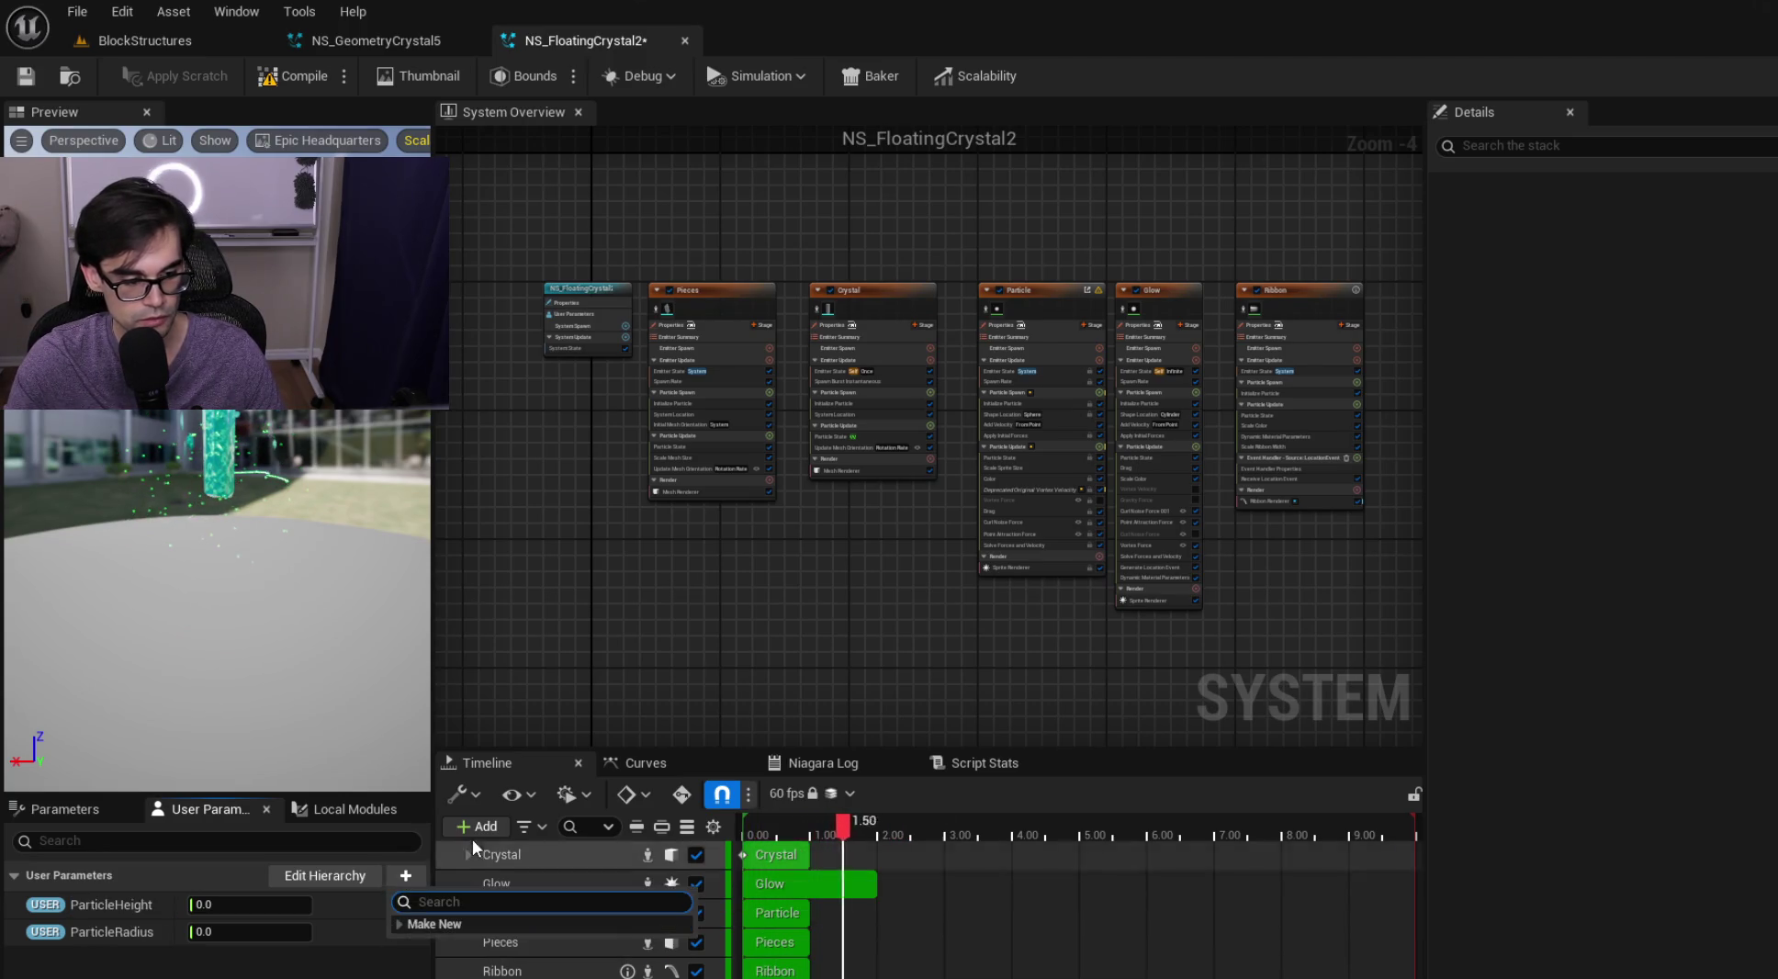
{"action": "type", "text": "float"}
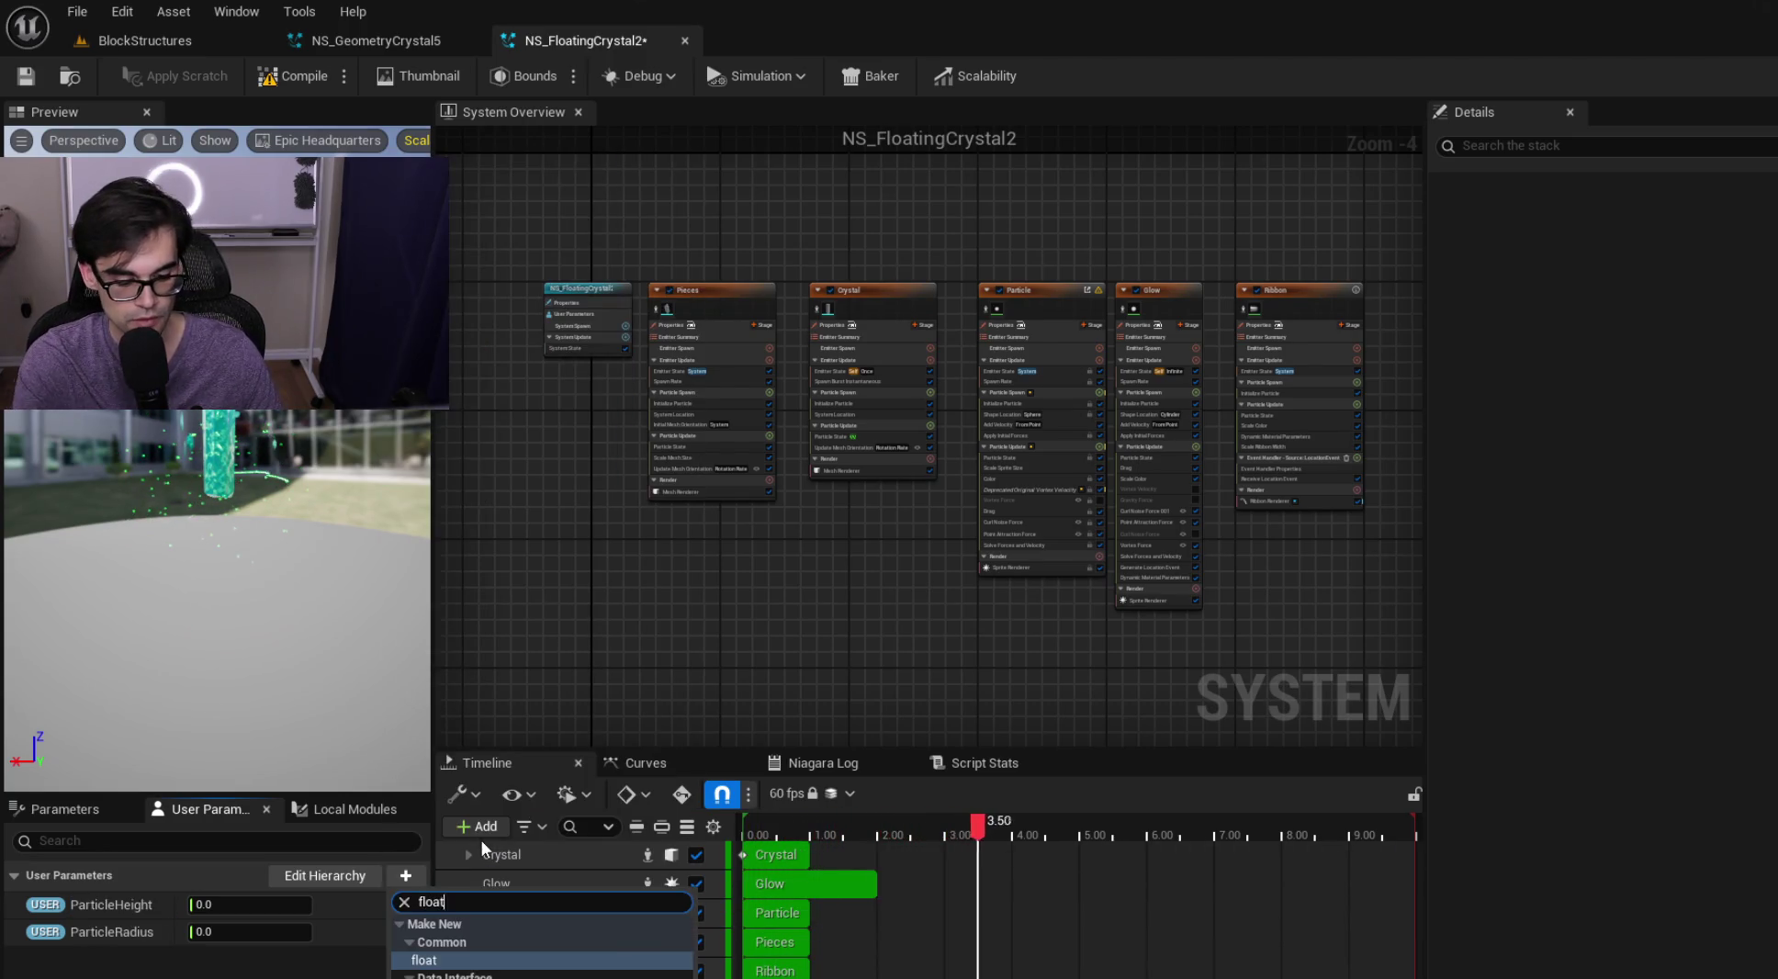
{"action": "key", "text": "Return"}
{"action": "type", "text": "te"}
{"action": "key", "text": "Return"}
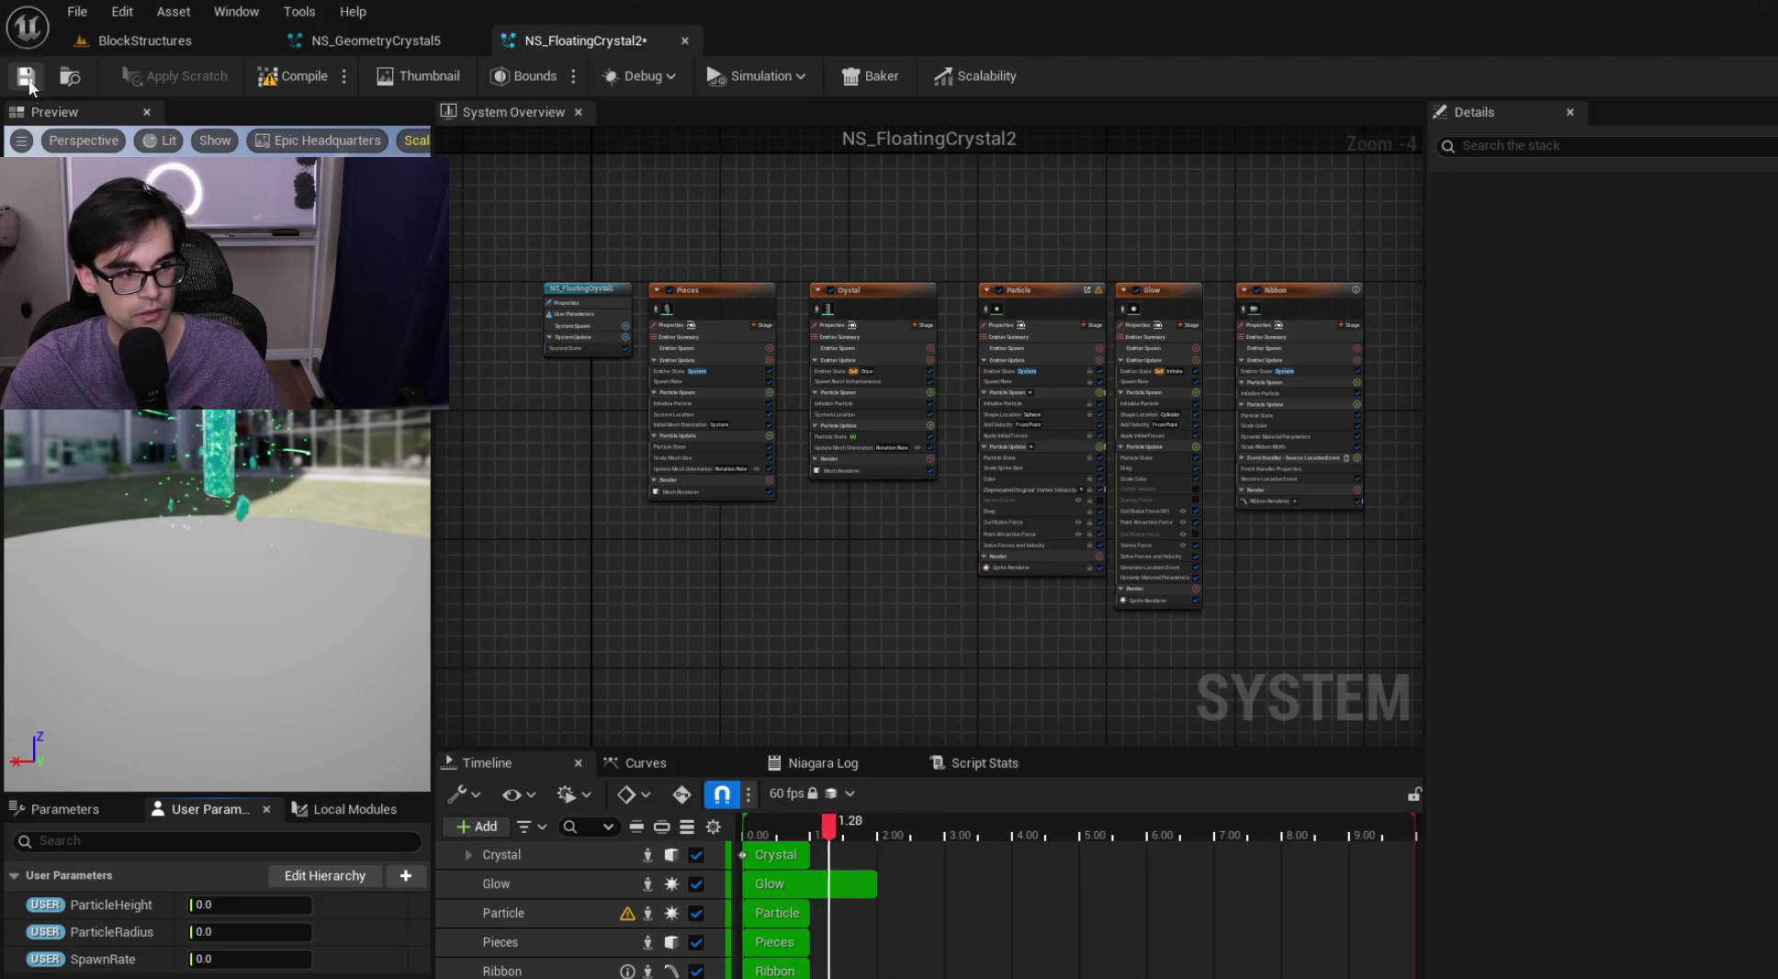
{"action": "left_click", "coordinate": [27, 79]}
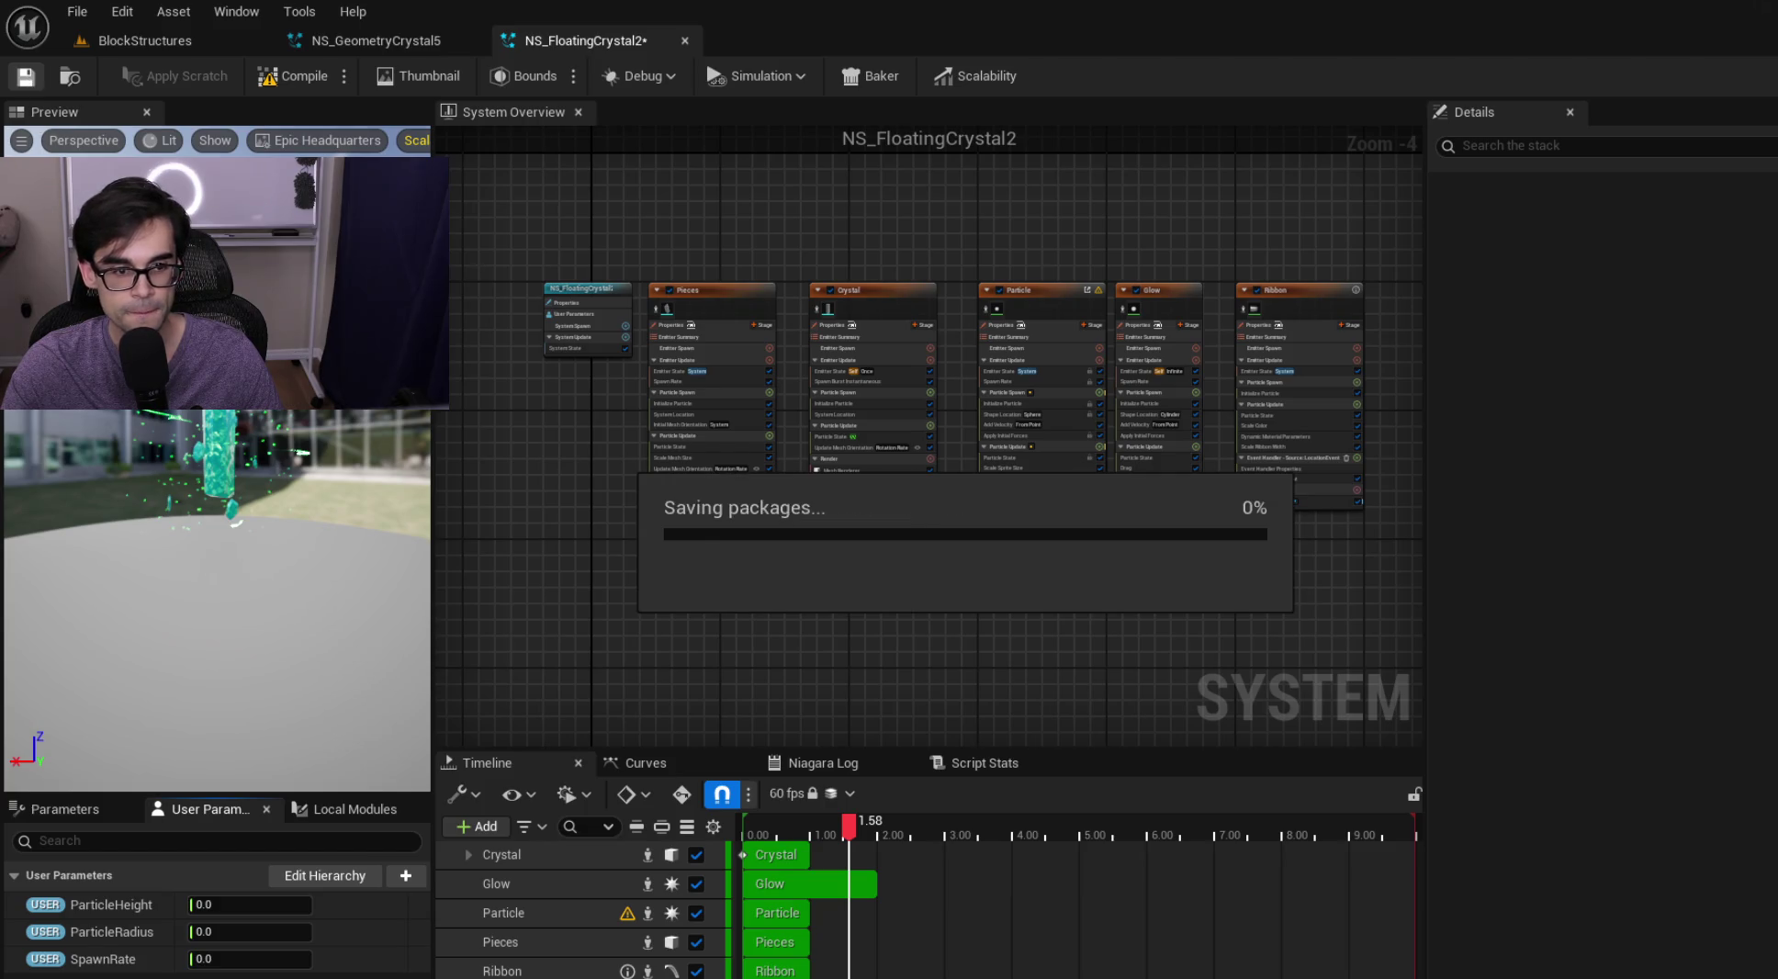
{"action": "left_click", "coordinate": [179, 37]}
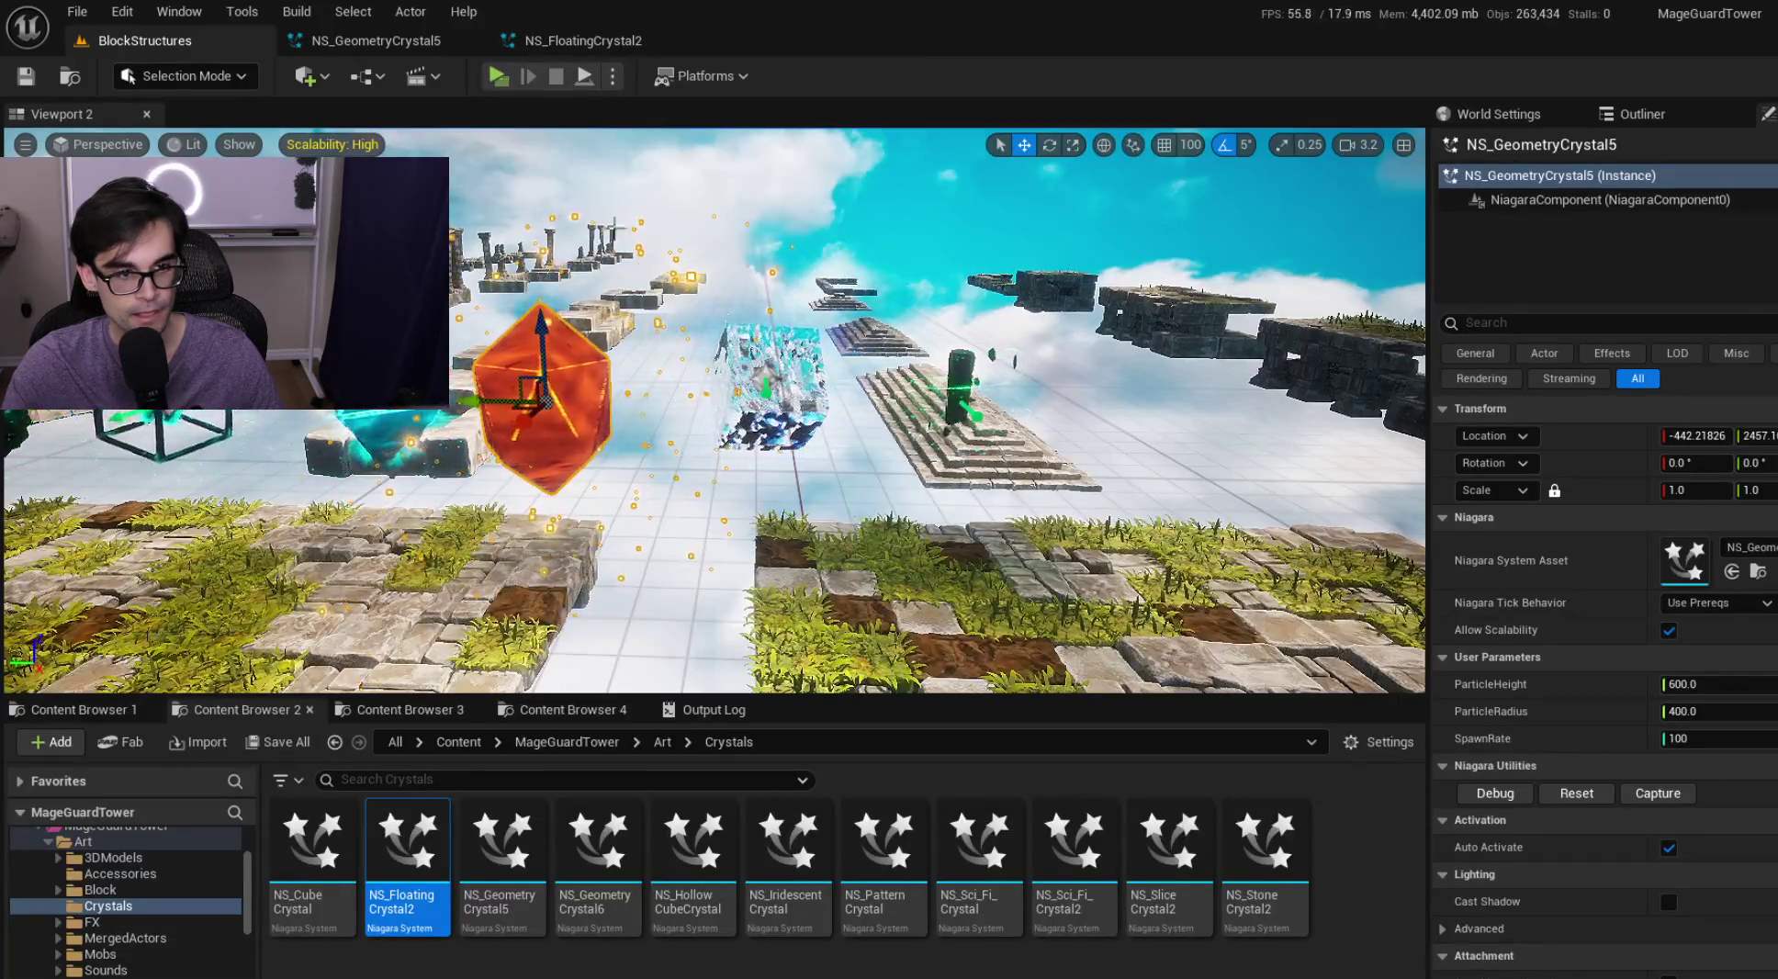
Close NS_FloatingCrystal2, open NS_GeometryCrystal5 for reference, then open NS_GeometryCrystal6
{"action": "left_click", "coordinate": [687, 40]}
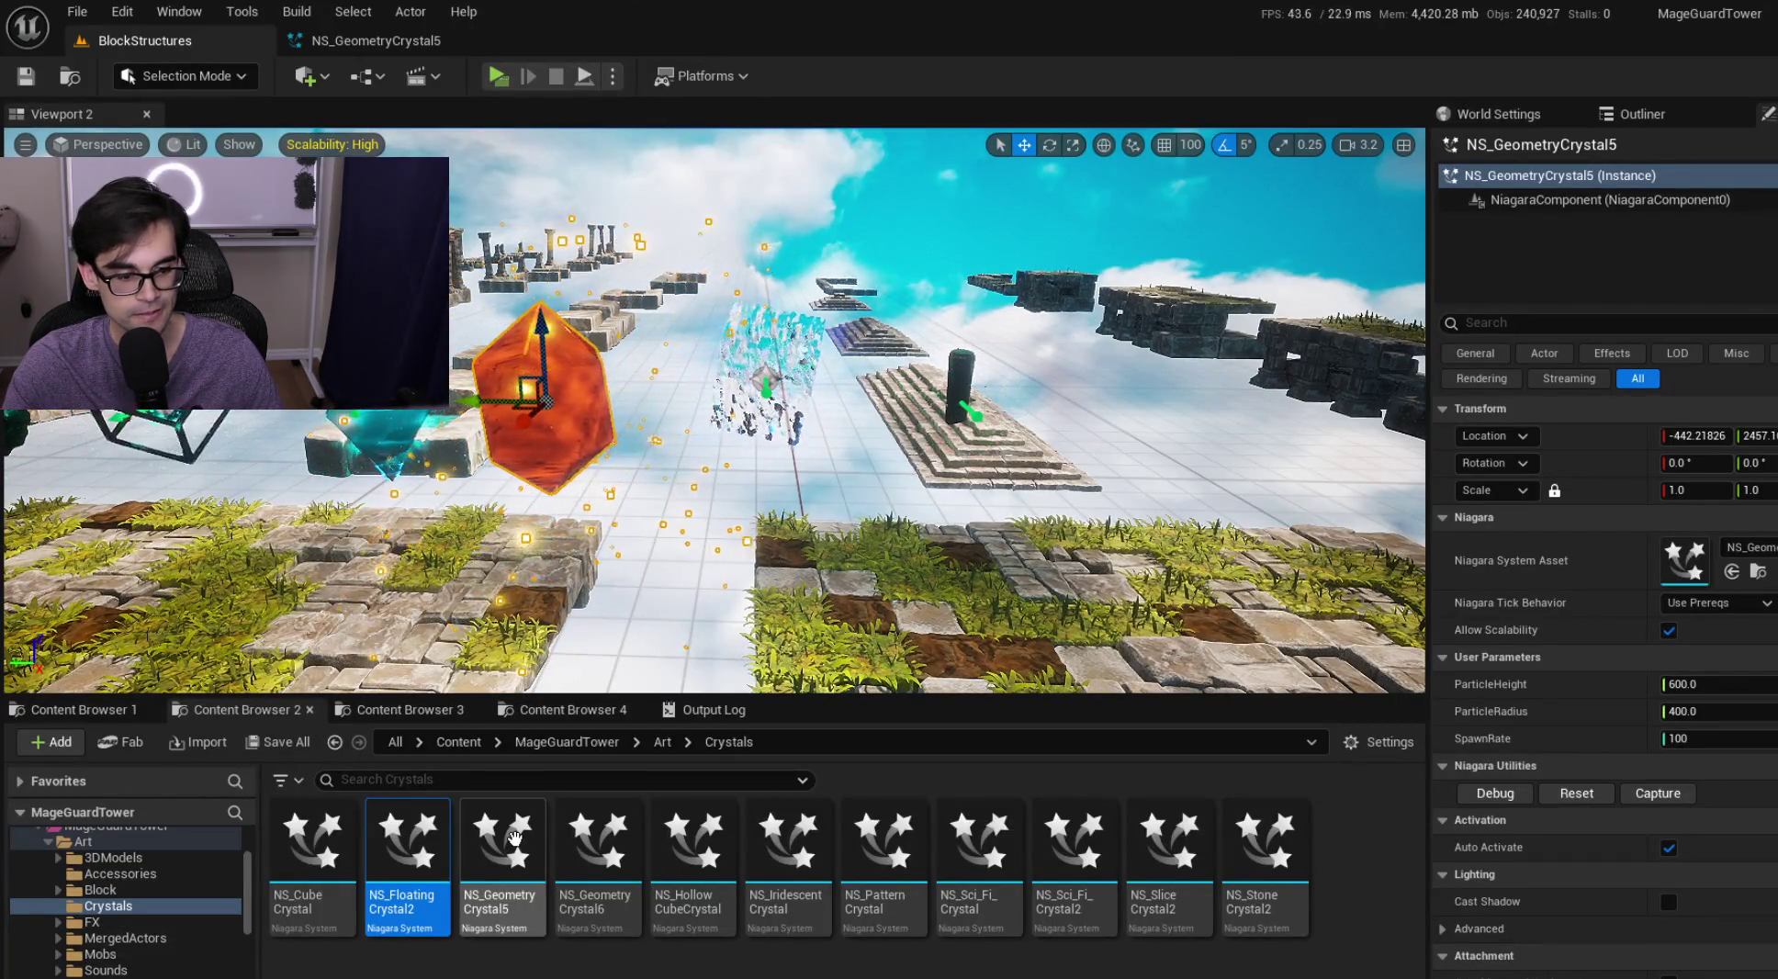
{"action": "double_click", "coordinate": [514, 838]}
{"action": "left_click", "coordinate": [179, 40]}
{"action": "double_click", "coordinate": [612, 831]}
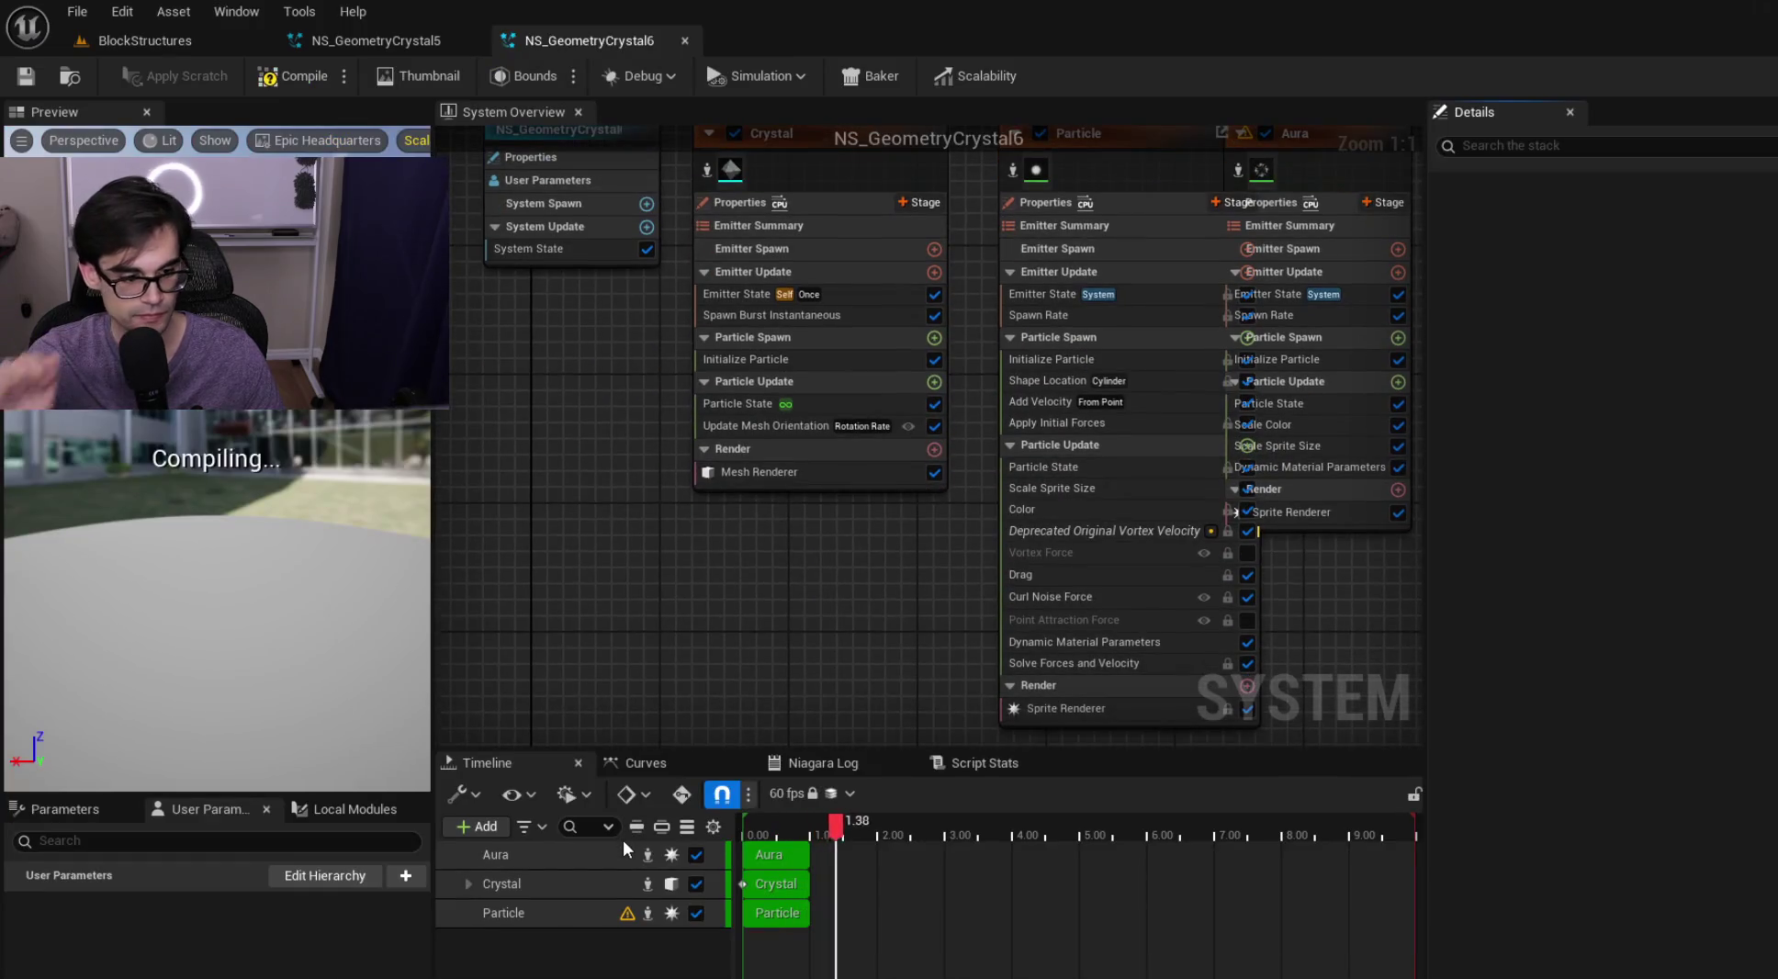
Add ParticleHeight and ParticleRadius float user parameters to NS_GeometryCrystal6
{"action": "left_click", "coordinate": [405, 875]}
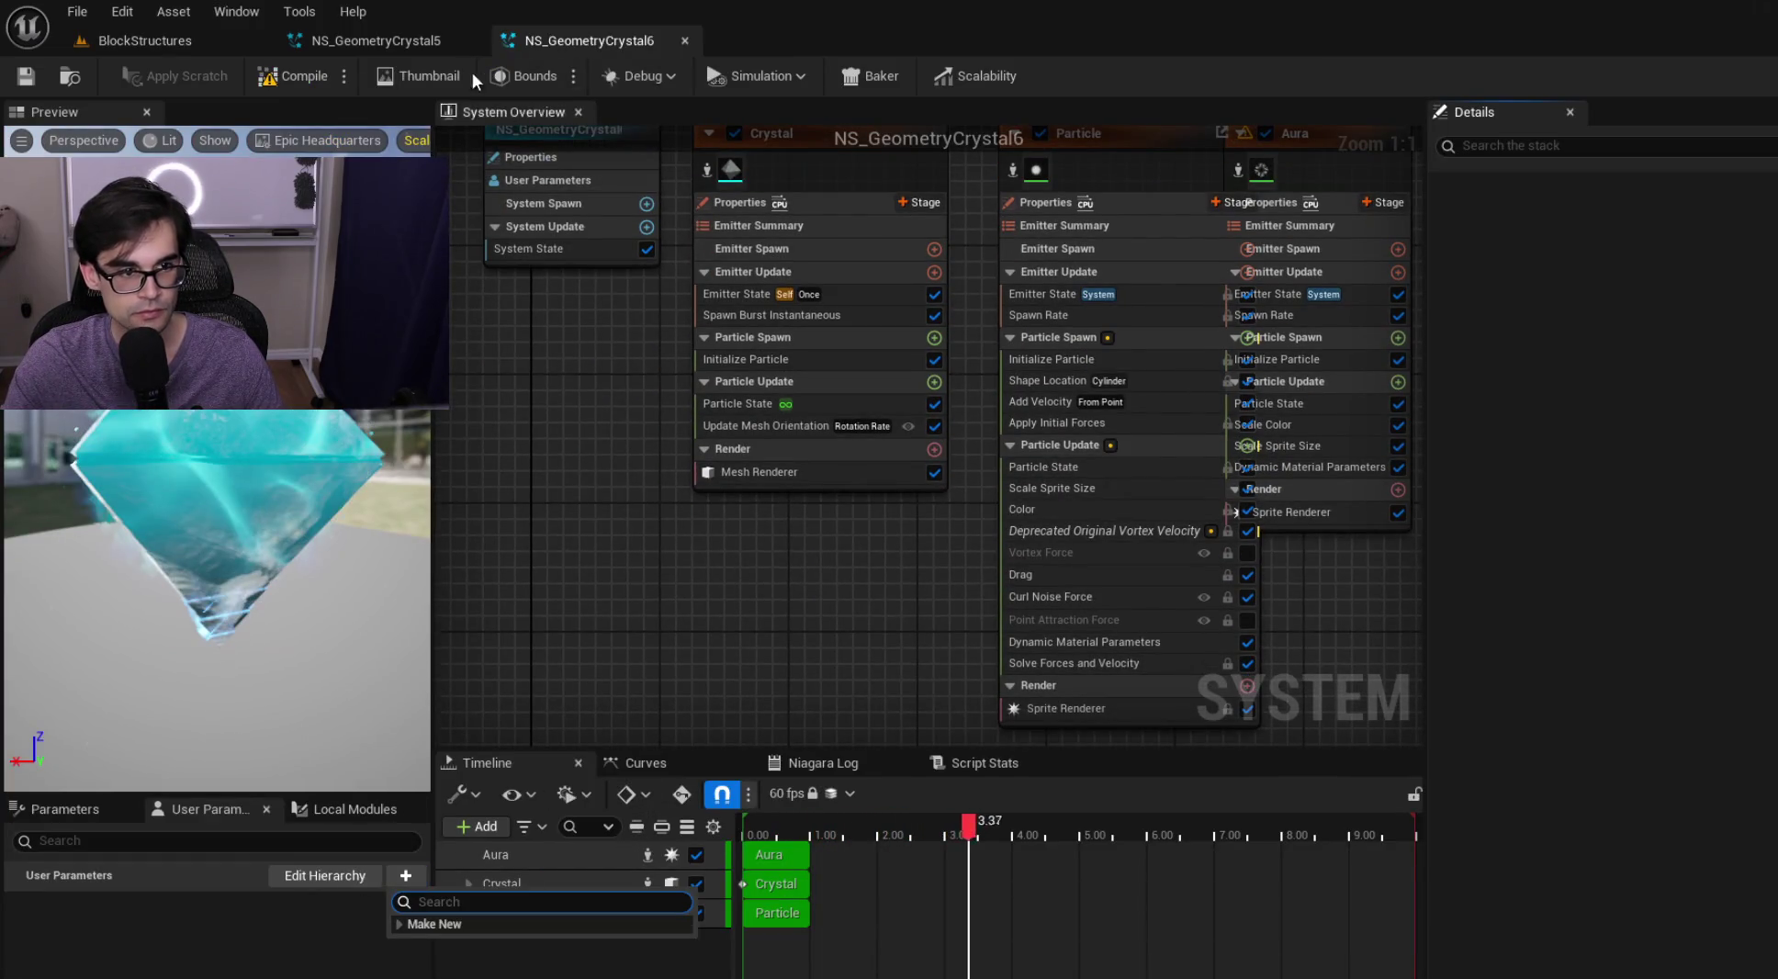
{"action": "left_click", "coordinate": [411, 33]}
{"action": "left_click", "coordinate": [580, 39]}
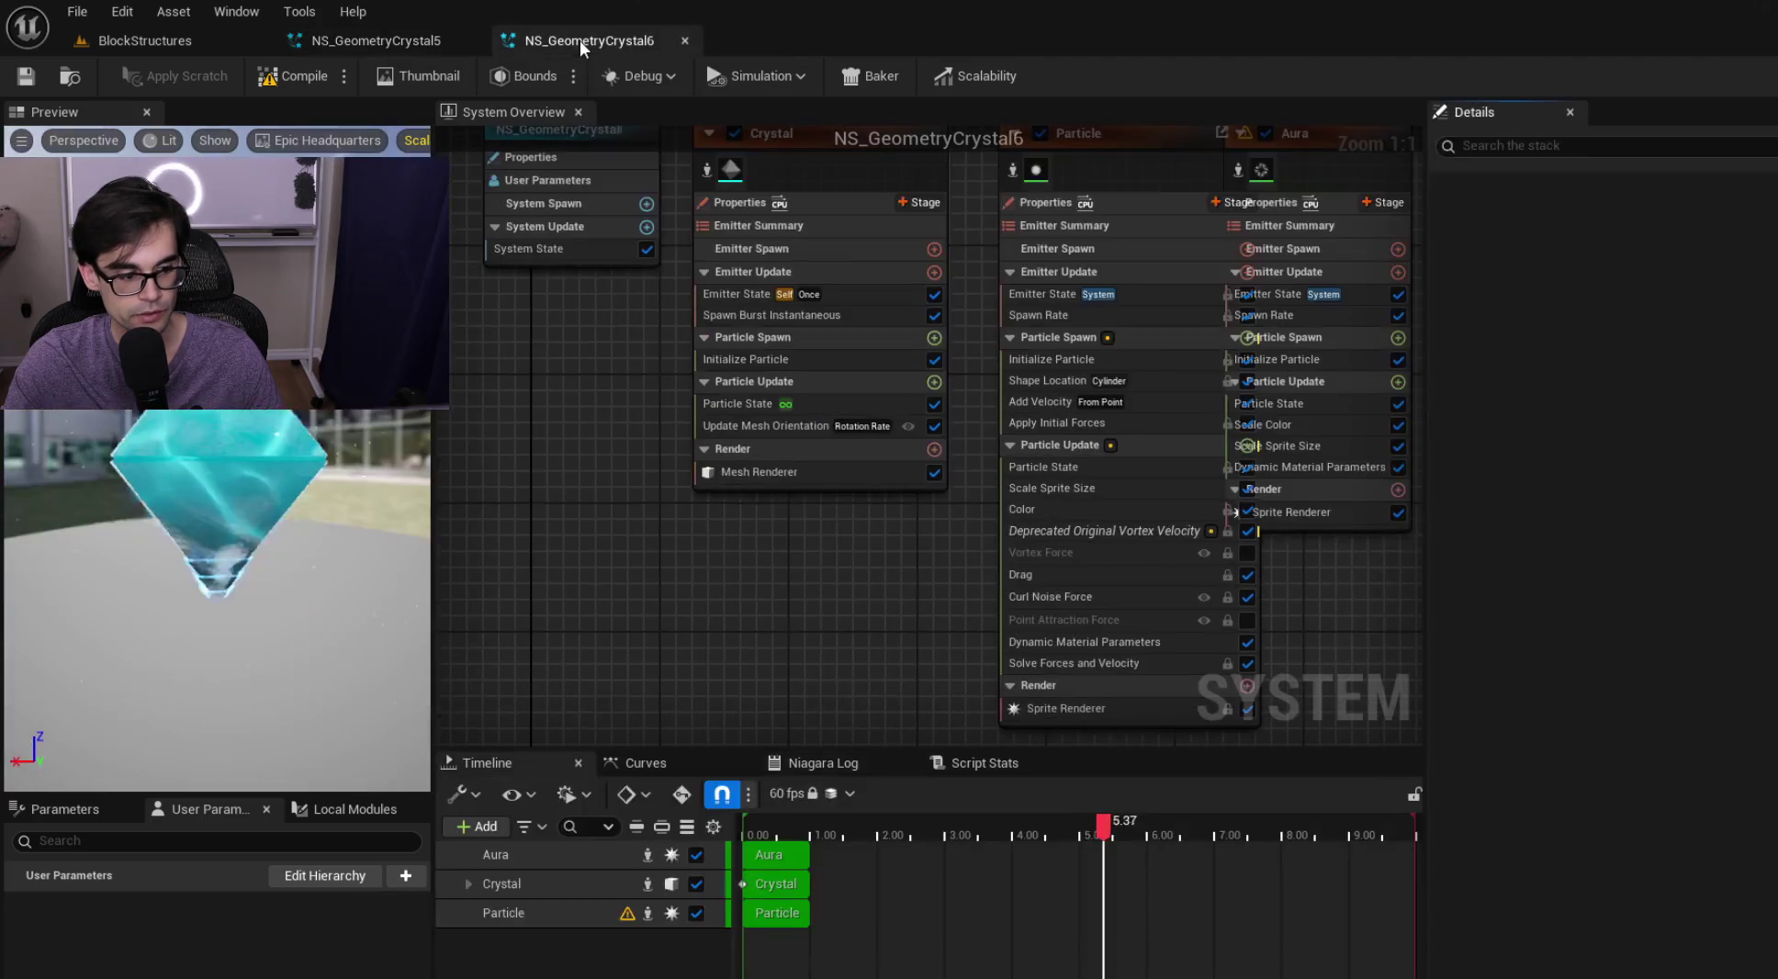
{"action": "left_click", "coordinate": [412, 877]}
{"action": "type", "text": "ParticleHeigh"}
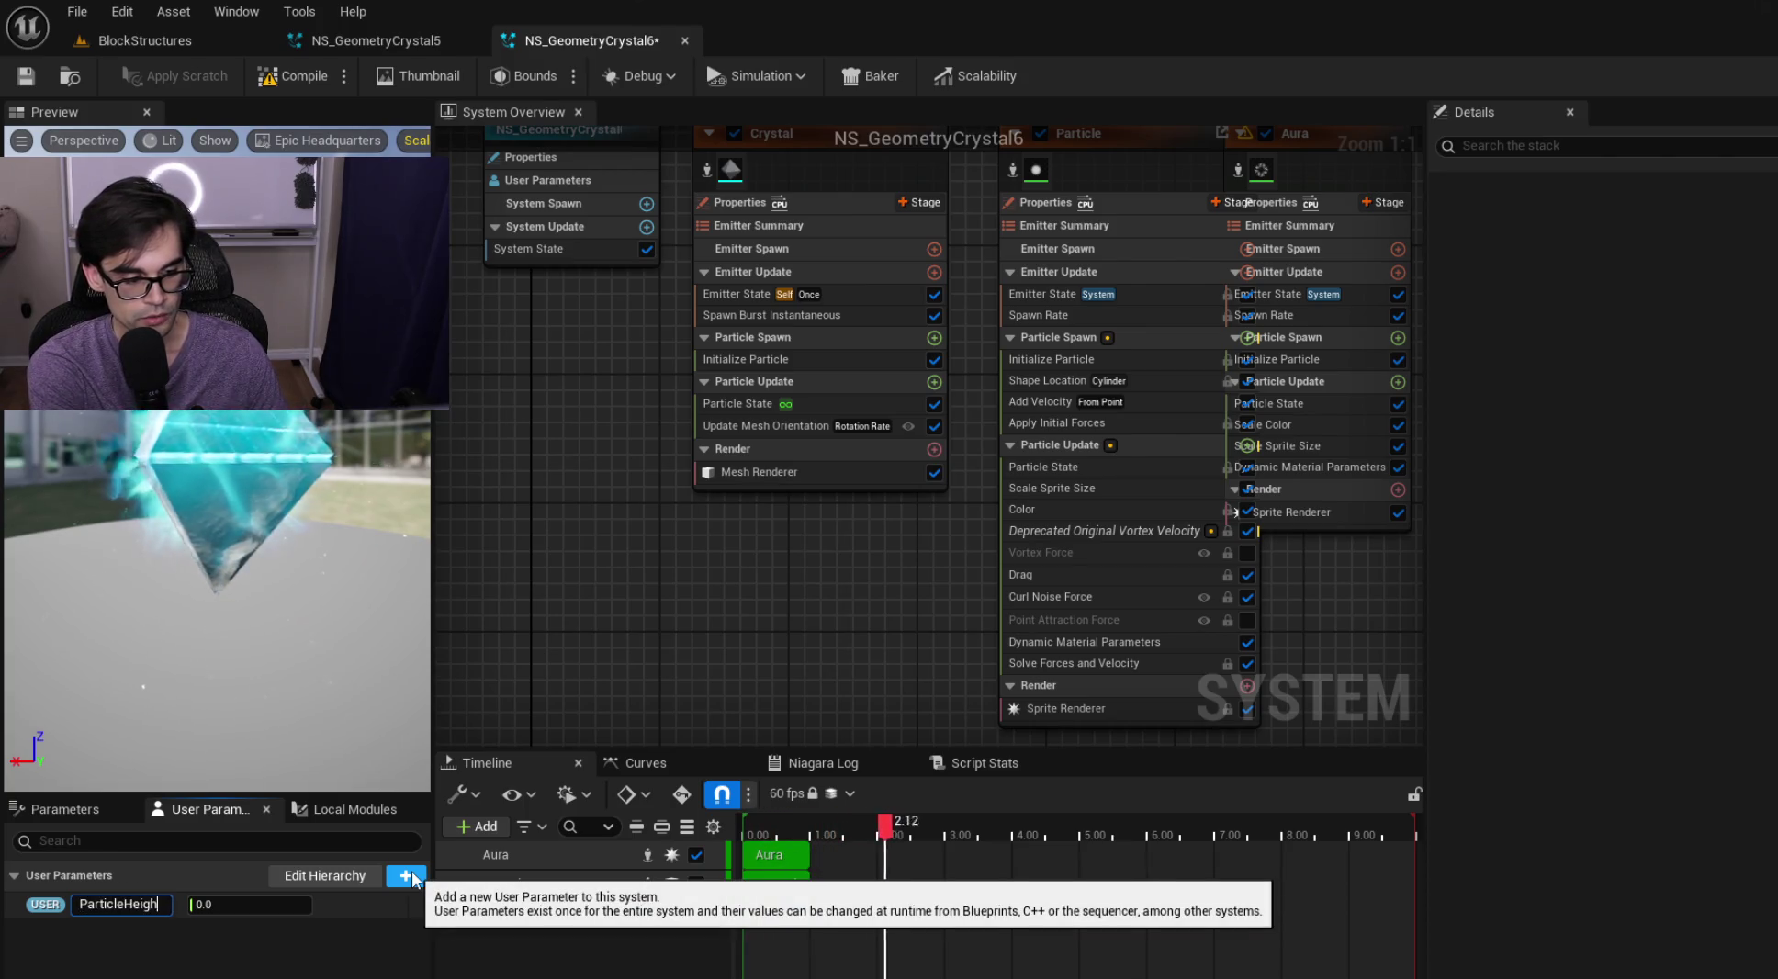
{"action": "type", "text": "t"}
{"action": "key", "text": "Return"}
{"action": "left_click", "coordinate": [413, 877]}
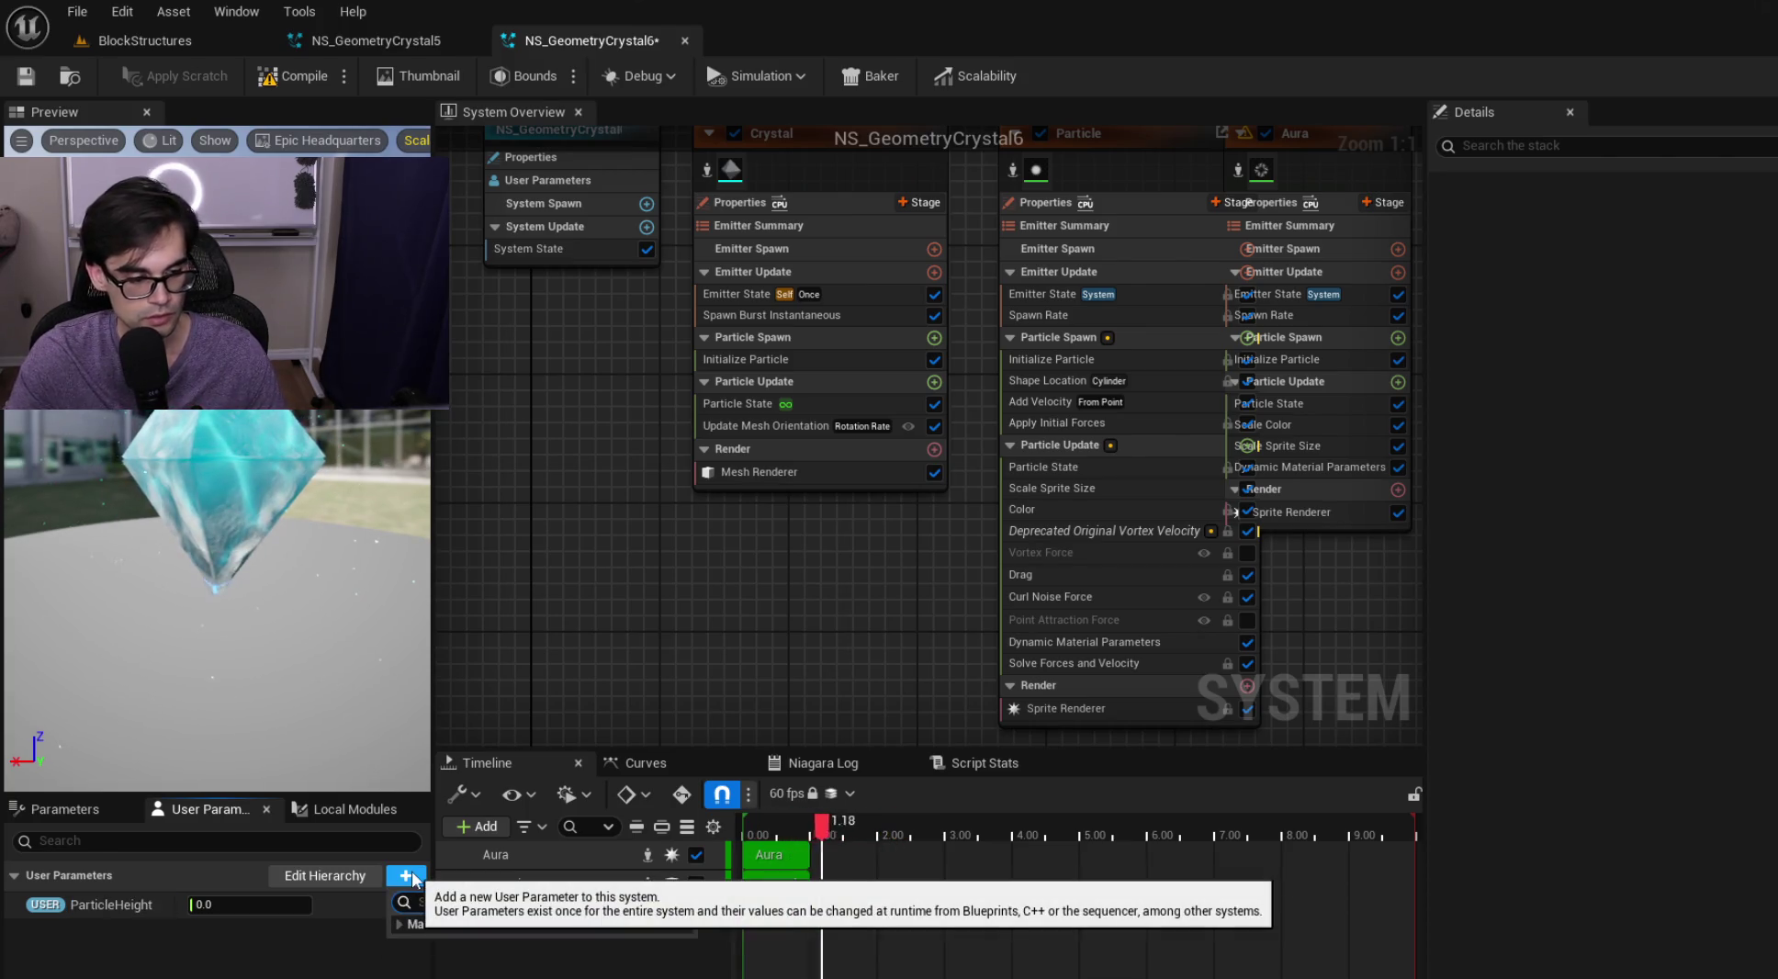
{"action": "type", "text": "float"}
{"action": "key", "text": "Return"}
{"action": "type", "text": "ParticleRadius"}
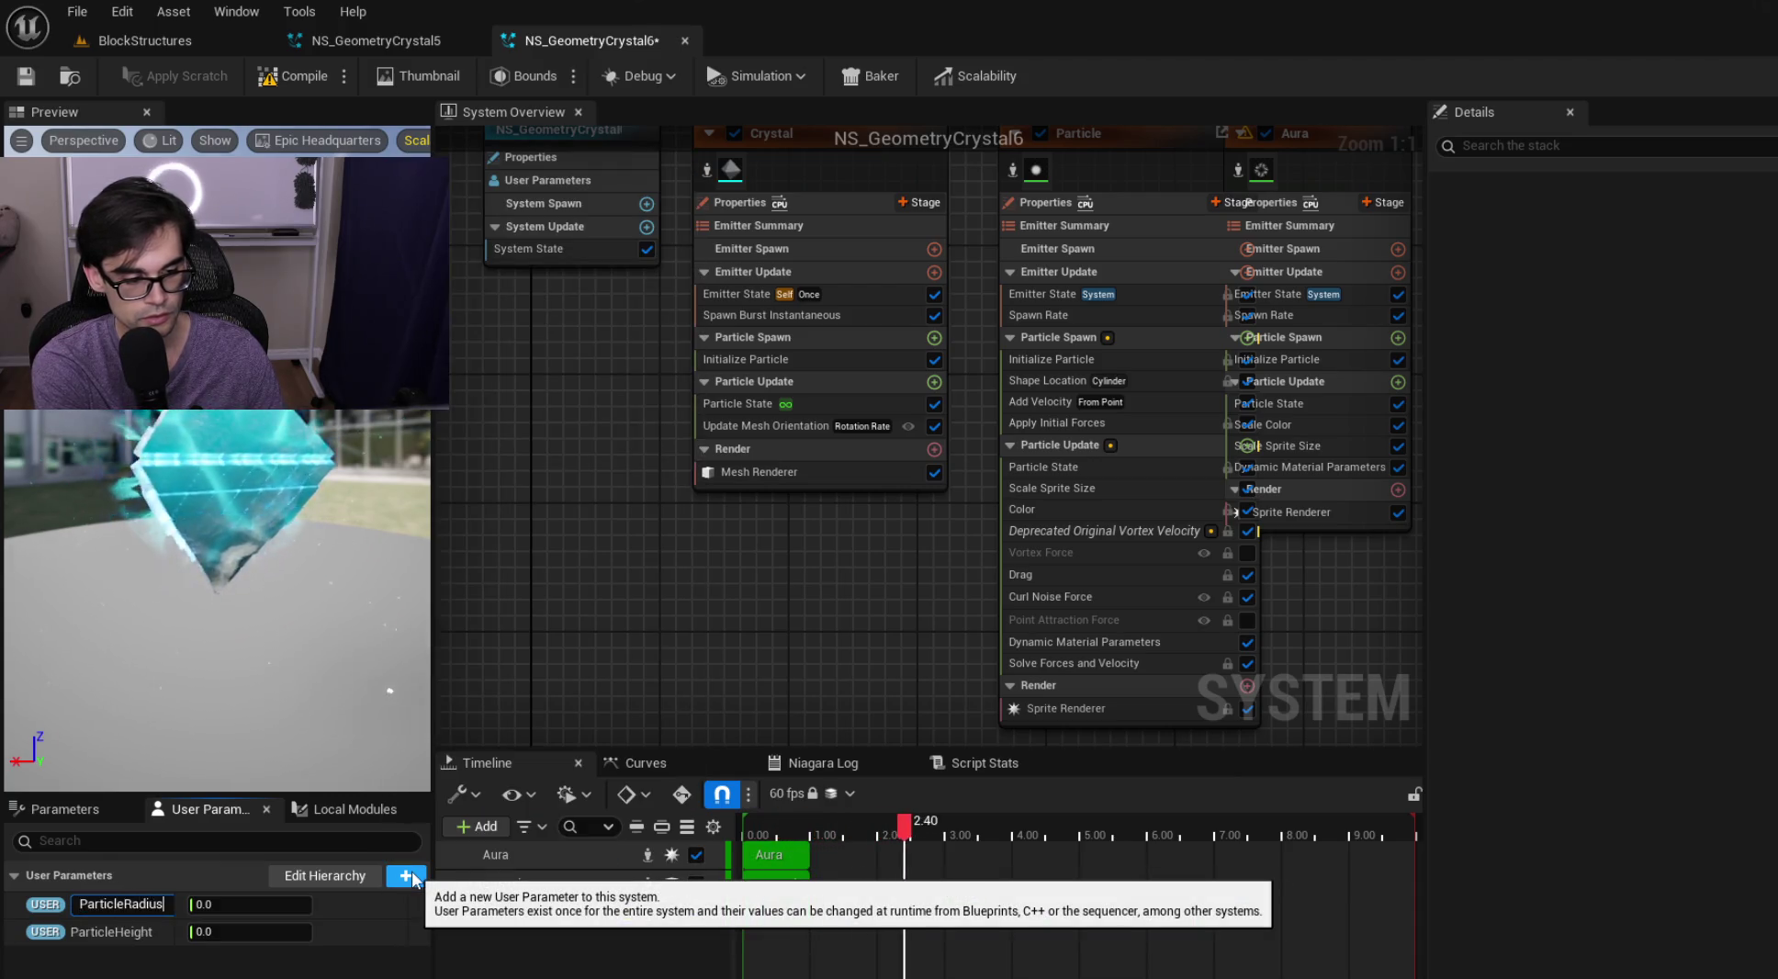
{"action": "key", "text": "Return"}
Add a SpawnRate float user parameter and save NS_GeometryCrystal6
{"action": "left_click", "coordinate": [407, 879]}
{"action": "key", "text": "Return"}
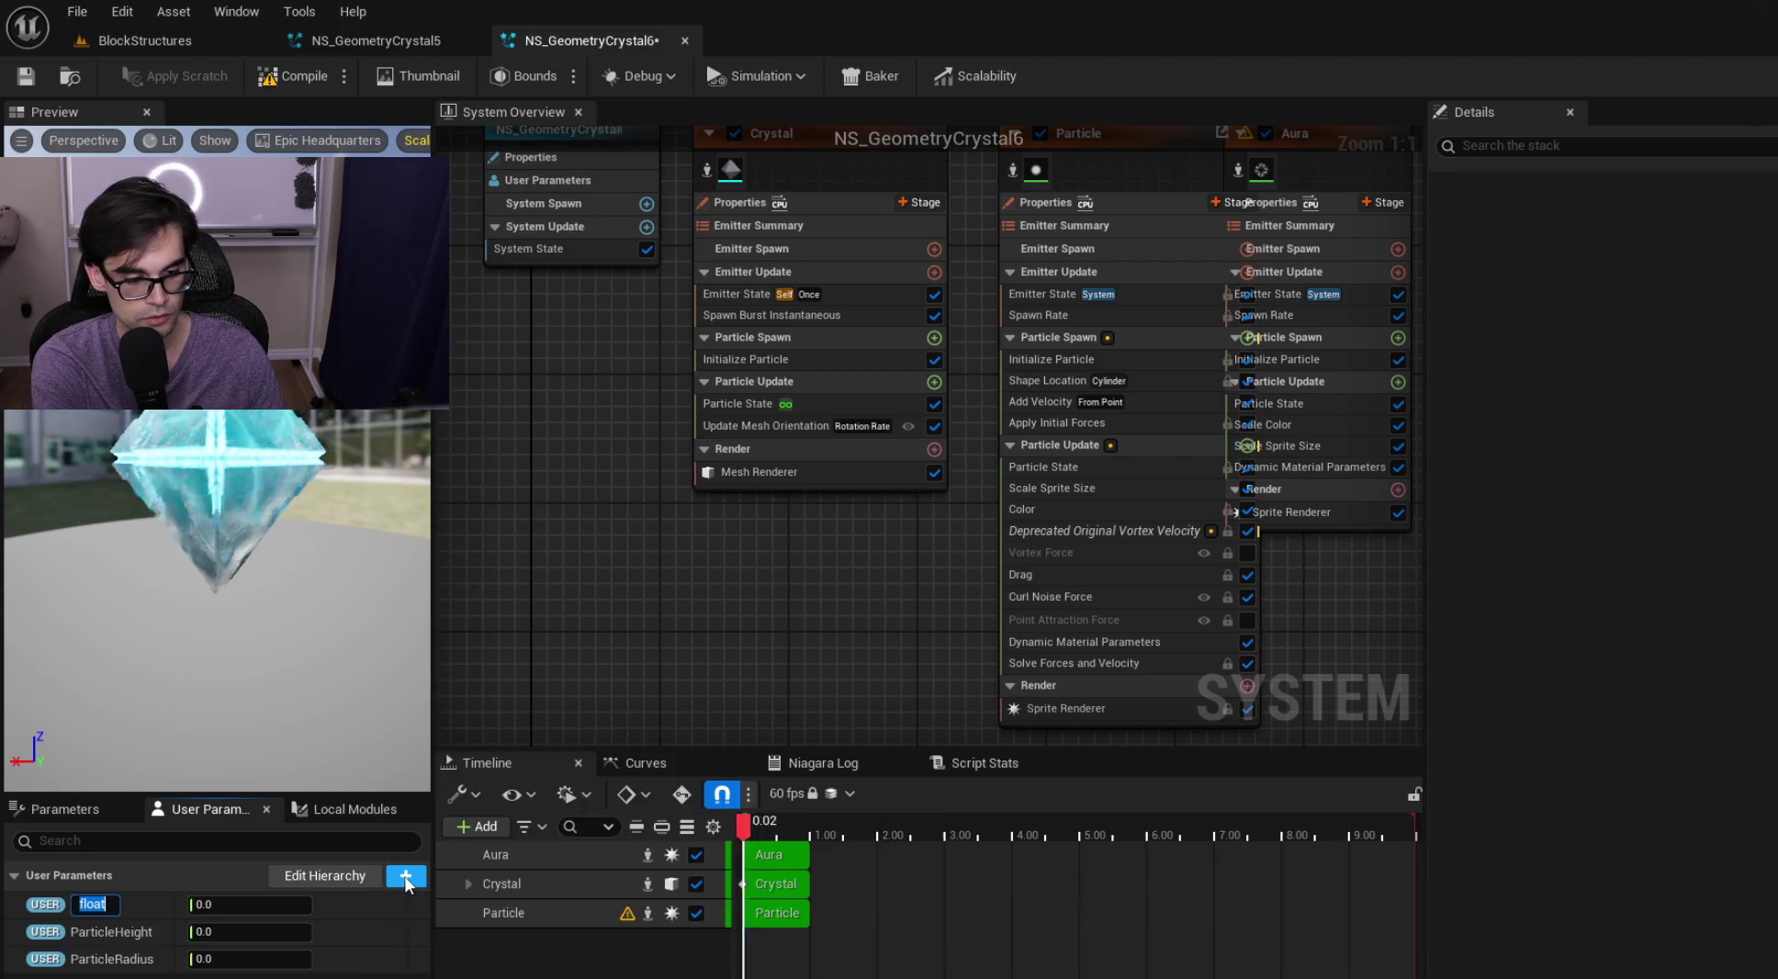
{"action": "type", "text": "SpawnRate"}
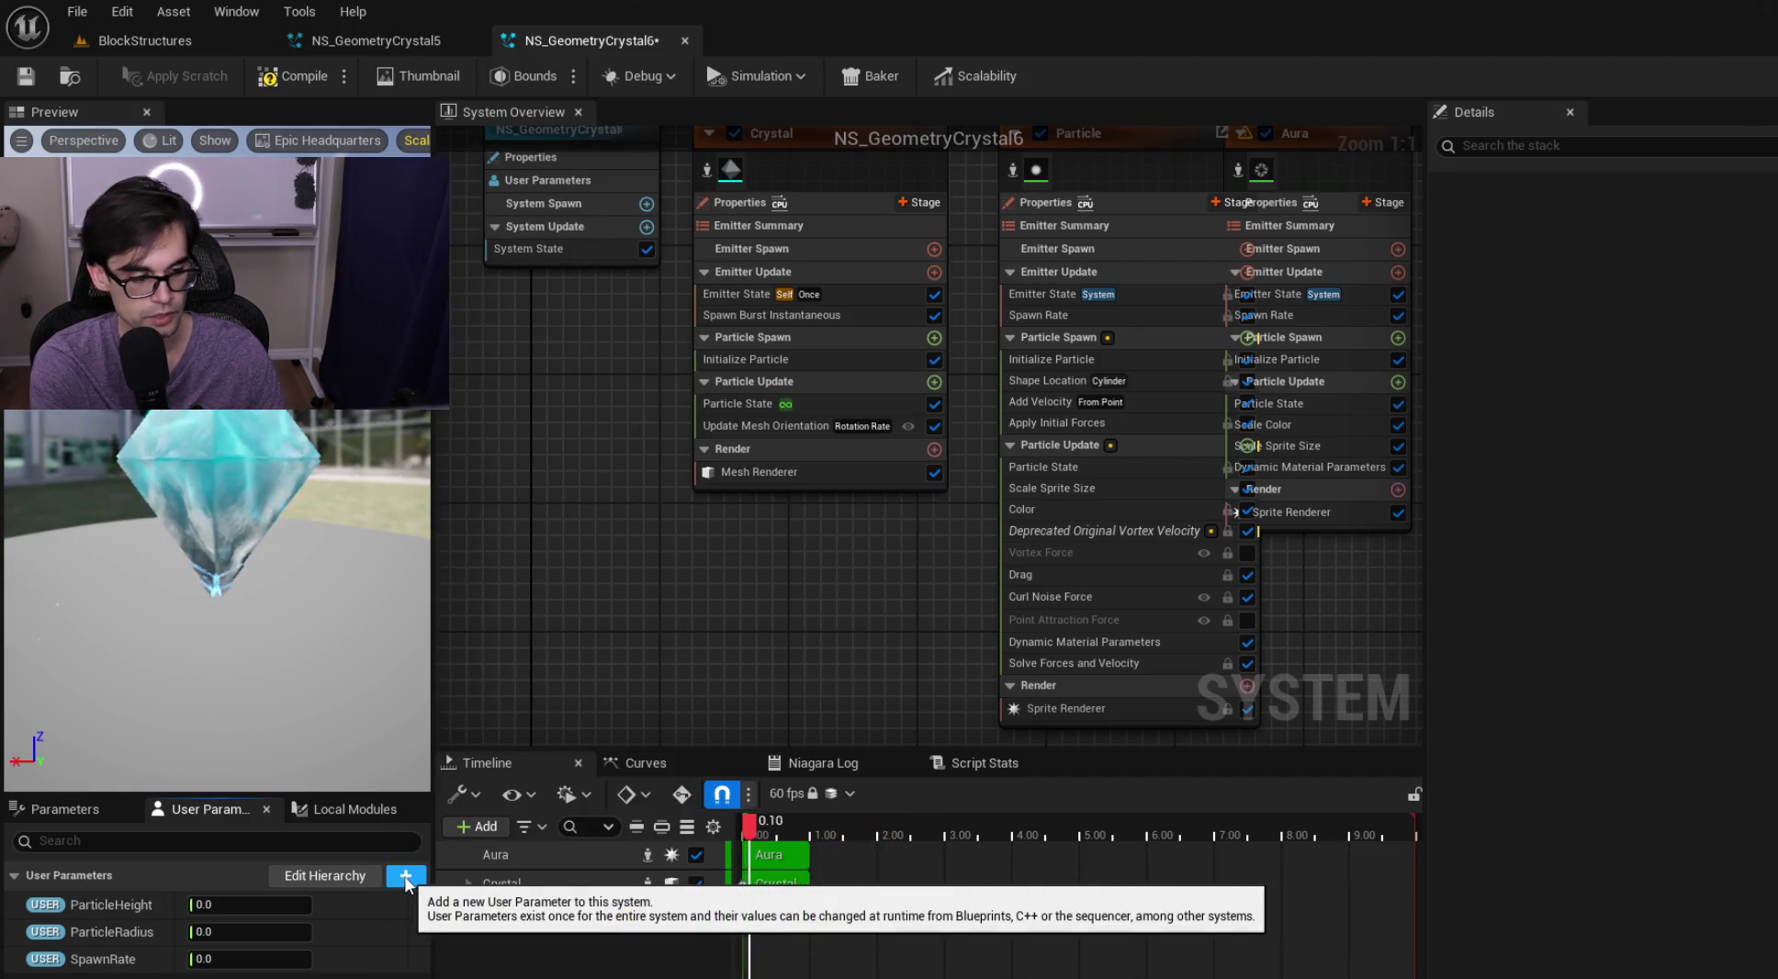
{"action": "key", "text": "Return"}
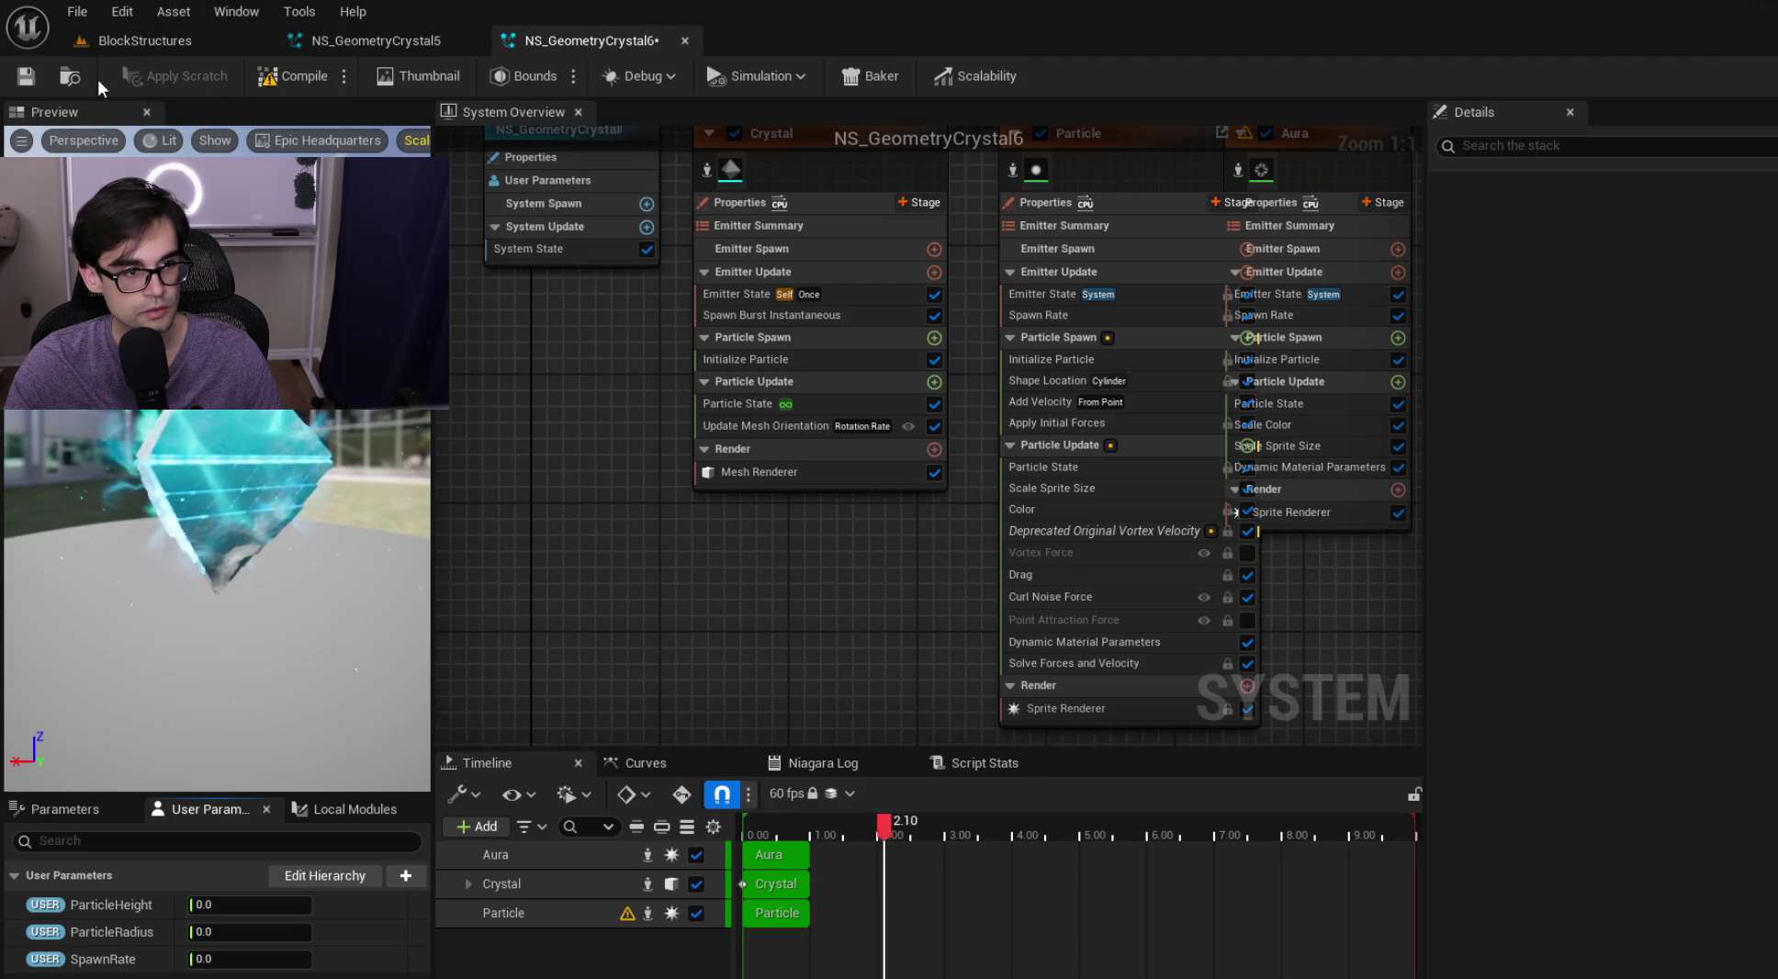
{"action": "left_click", "coordinate": [25, 76]}
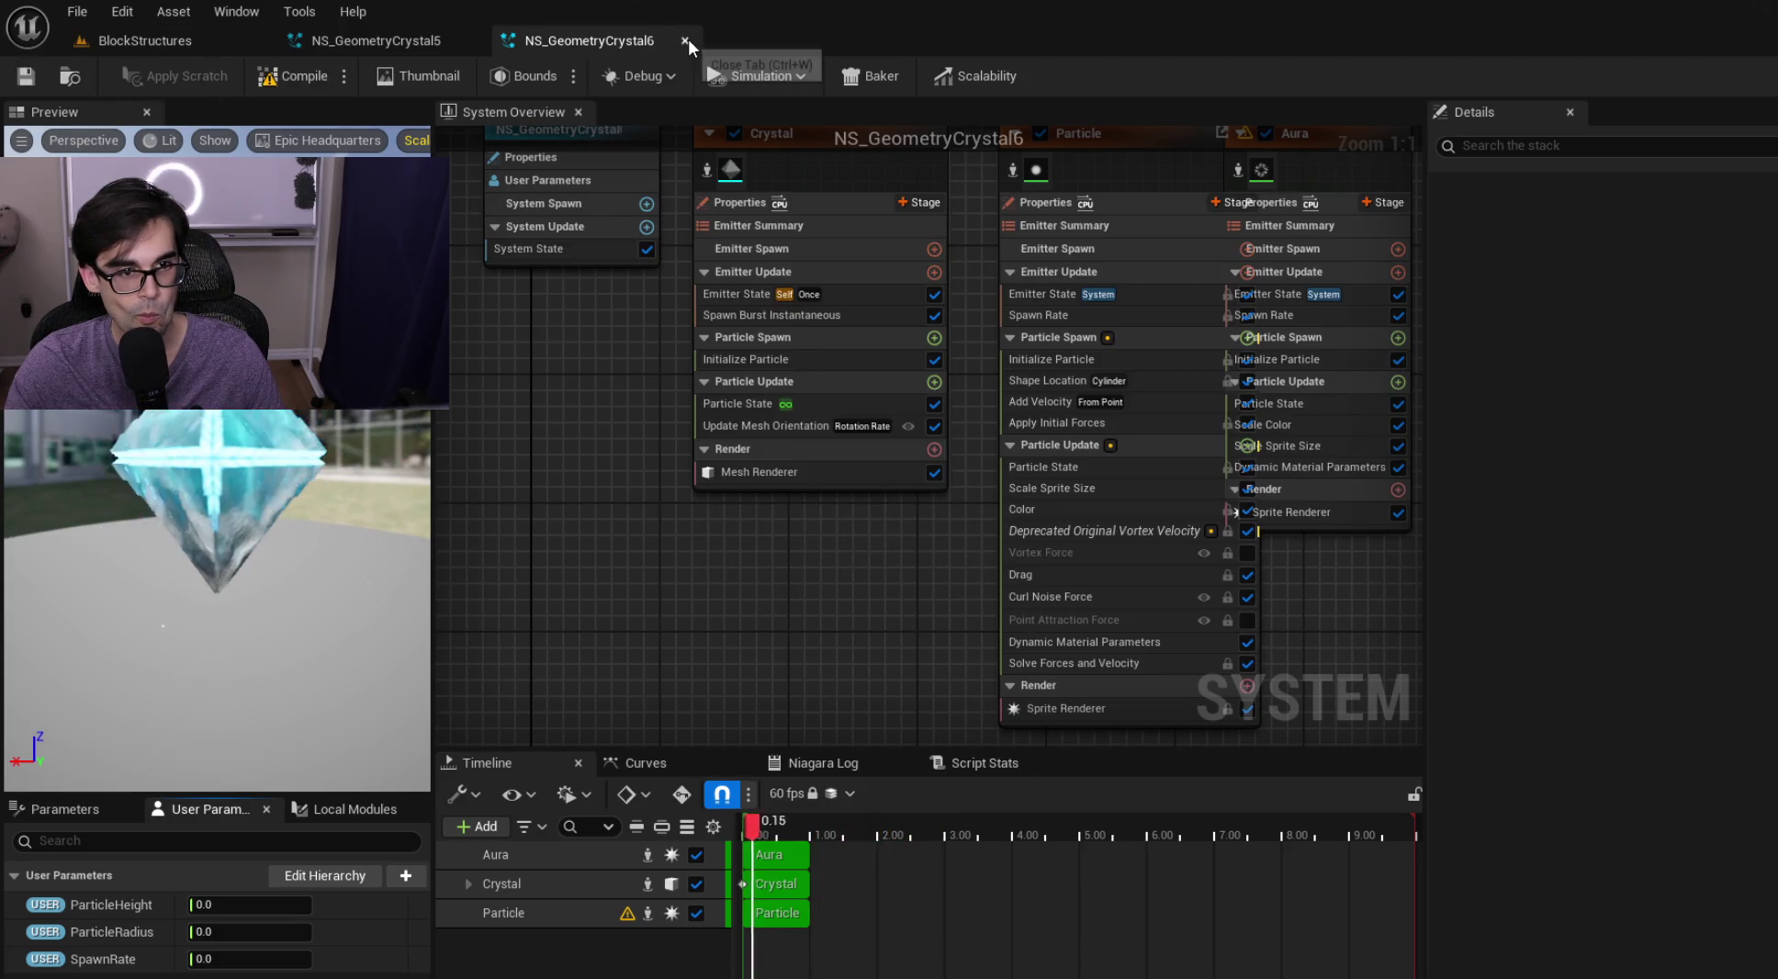
Close NS_GeometryCrystal6 and open NS_HollowCubeCrystal from the Content Browser
{"action": "left_click", "coordinate": [684, 40]}
{"action": "left_click", "coordinate": [145, 41]}
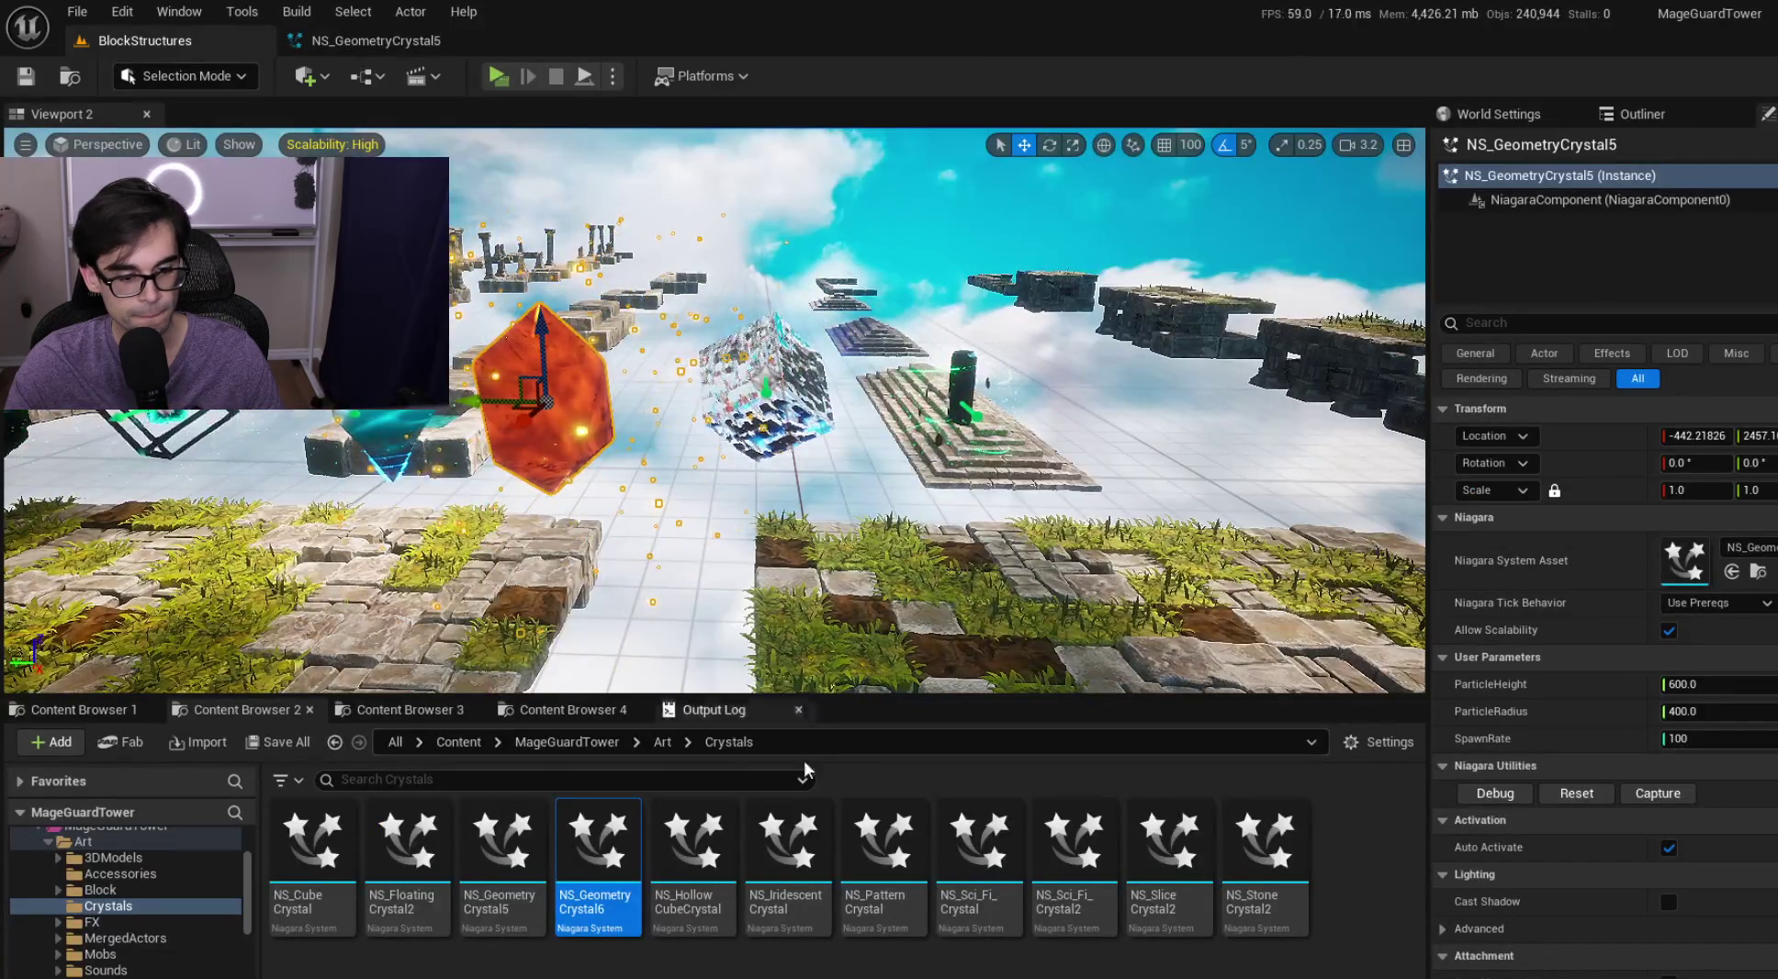
{"action": "left_click", "coordinate": [707, 823]}
{"action": "double_click", "coordinate": [707, 823]}
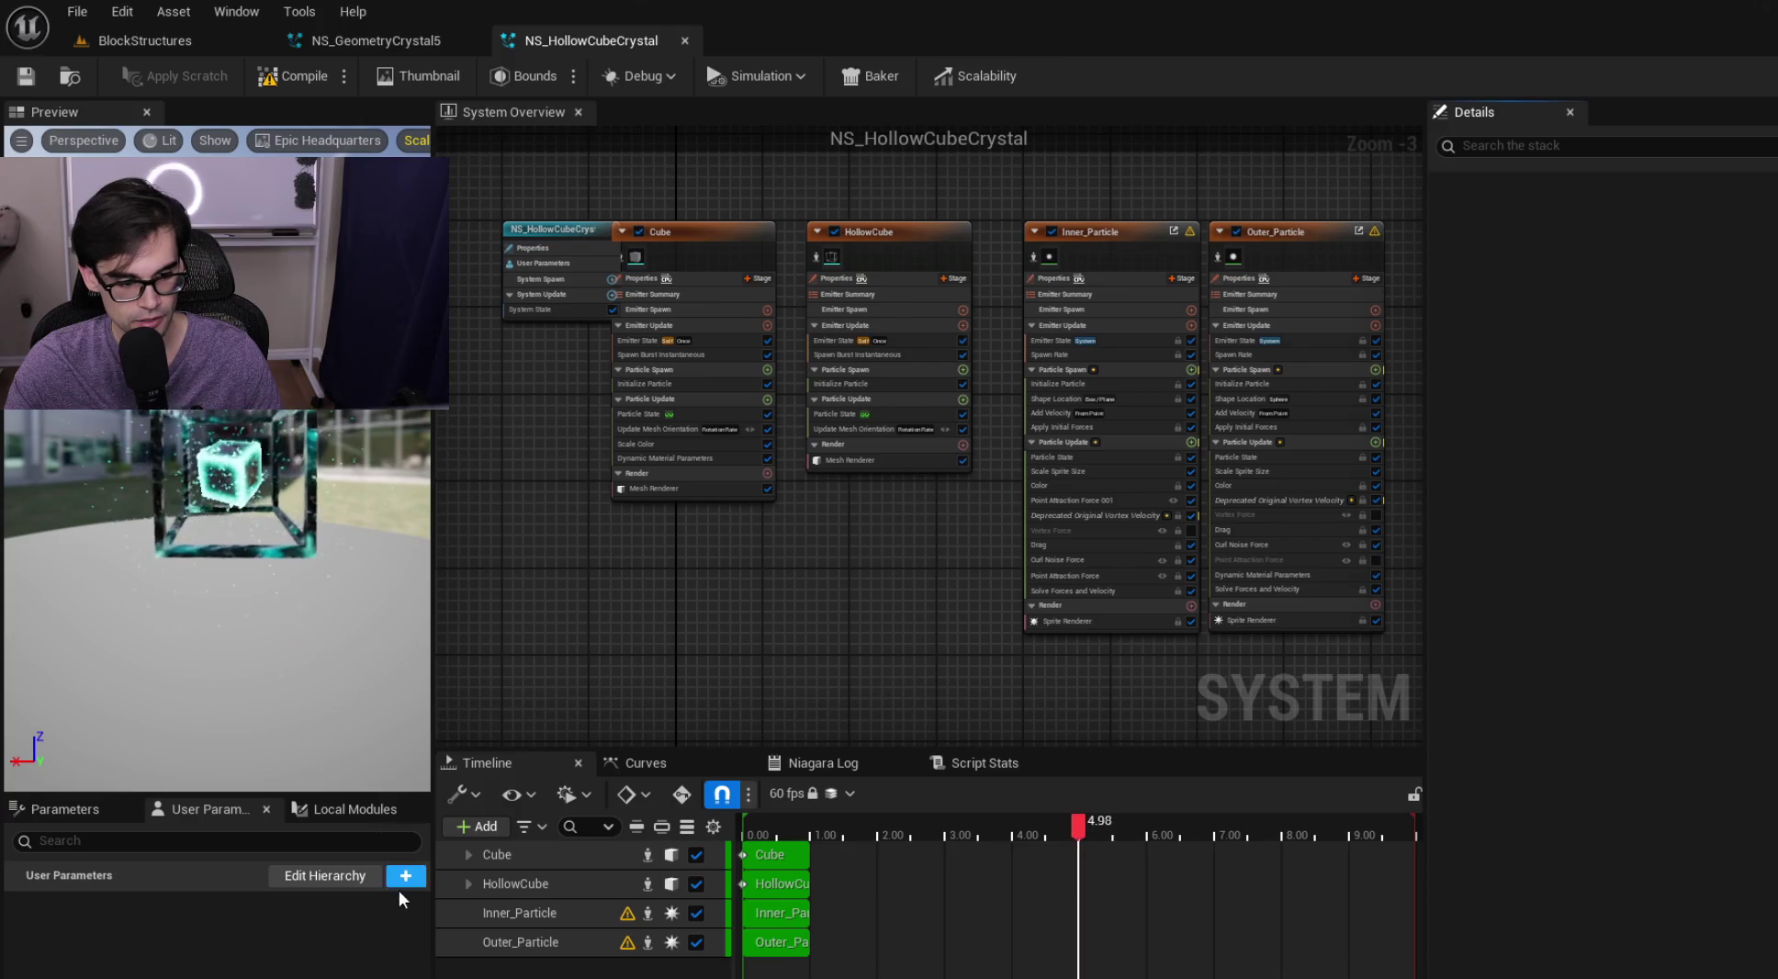
Add a float user parameter to NS_HollowCubeCrystal named ParticleHeight
{"action": "left_click", "coordinate": [405, 875]}
{"action": "type", "text": "float"}
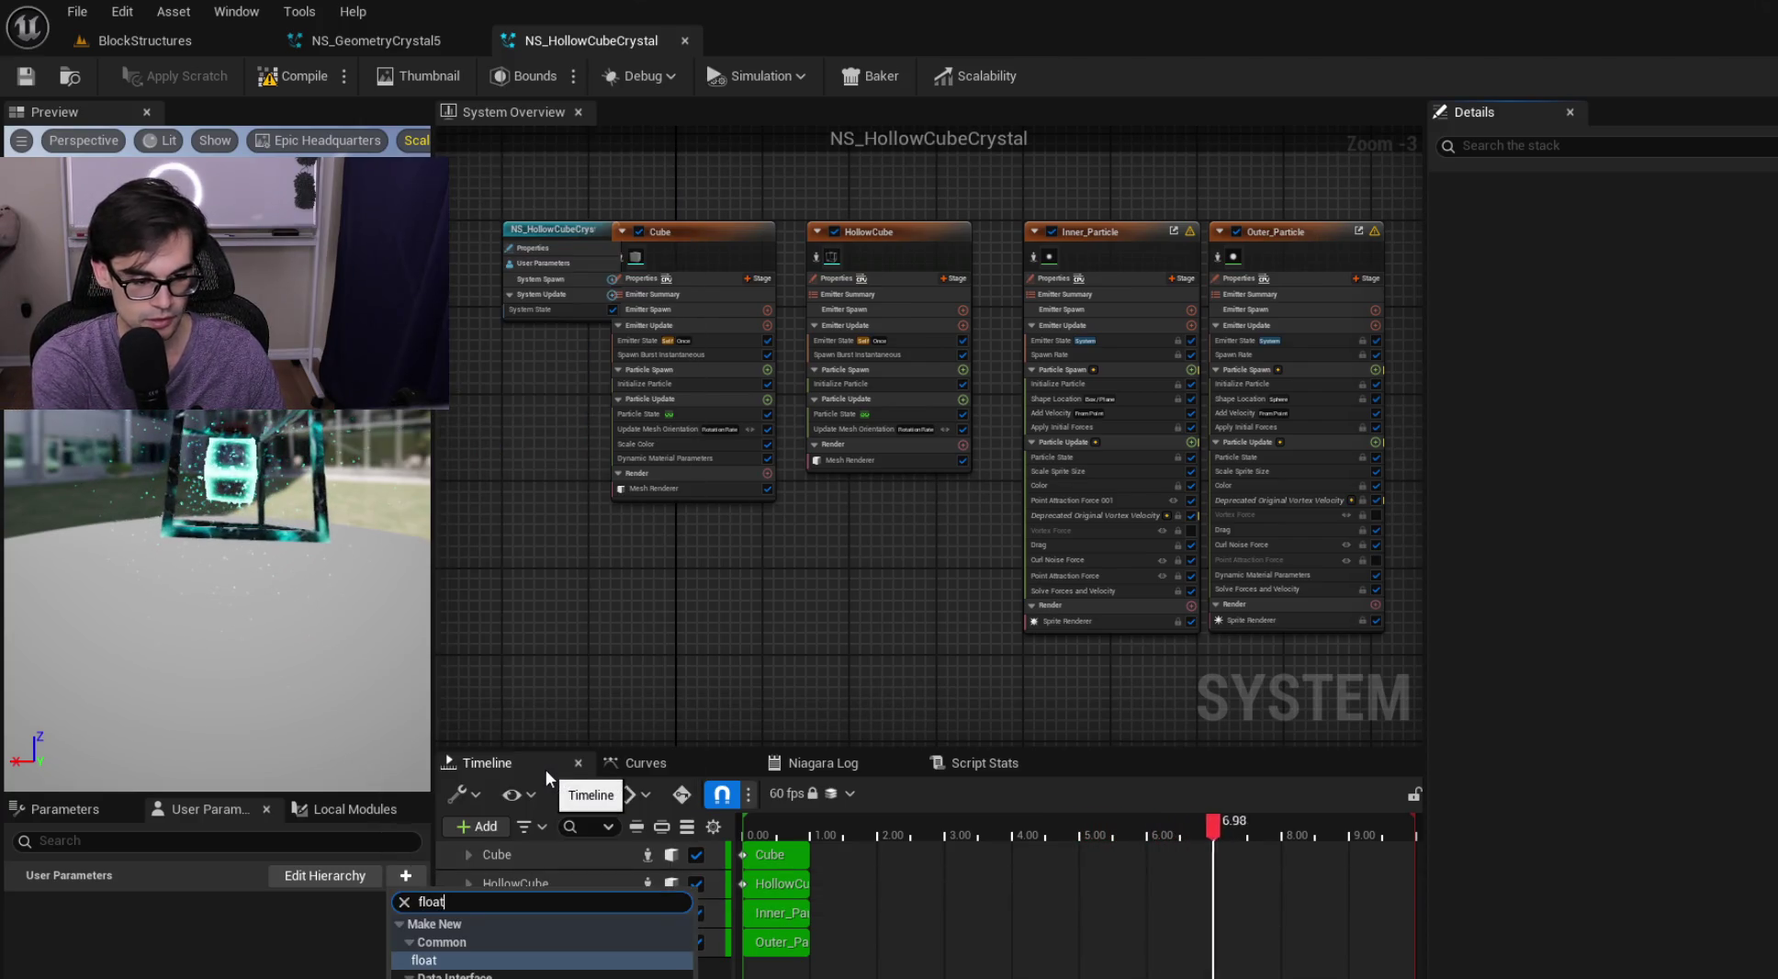
{"action": "key", "text": "Return"}
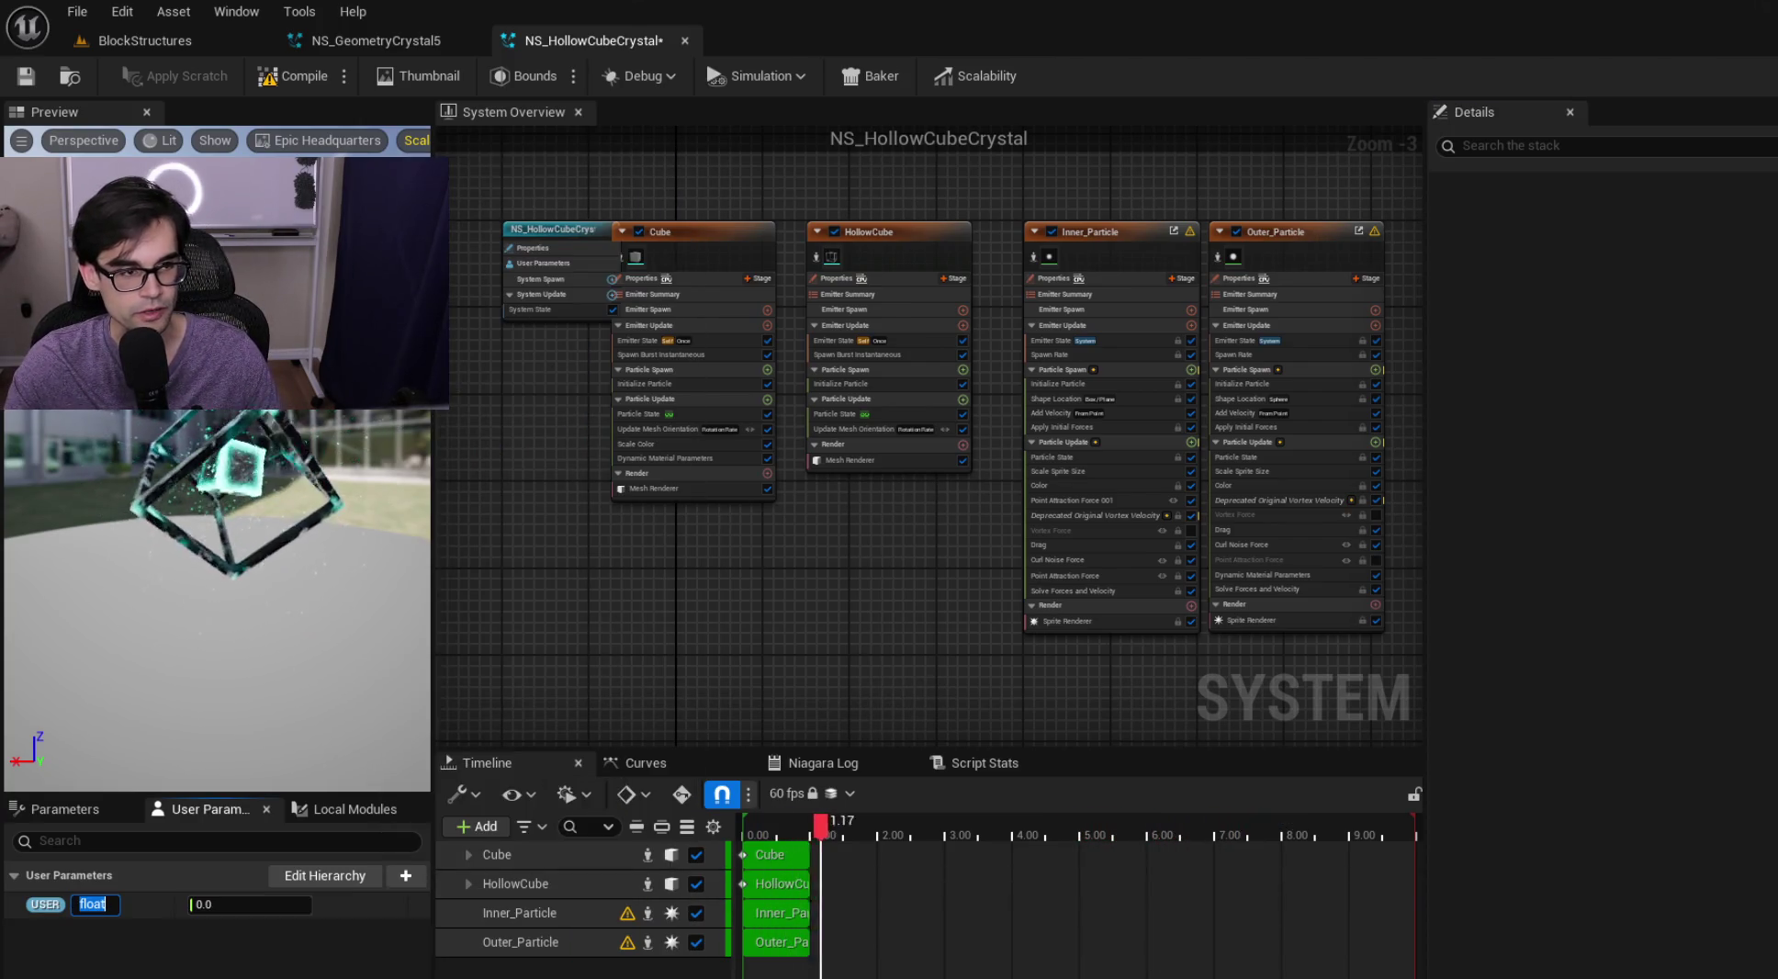
{"action": "left_click", "coordinate": [387, 44]}
{"action": "left_click", "coordinate": [577, 37]}
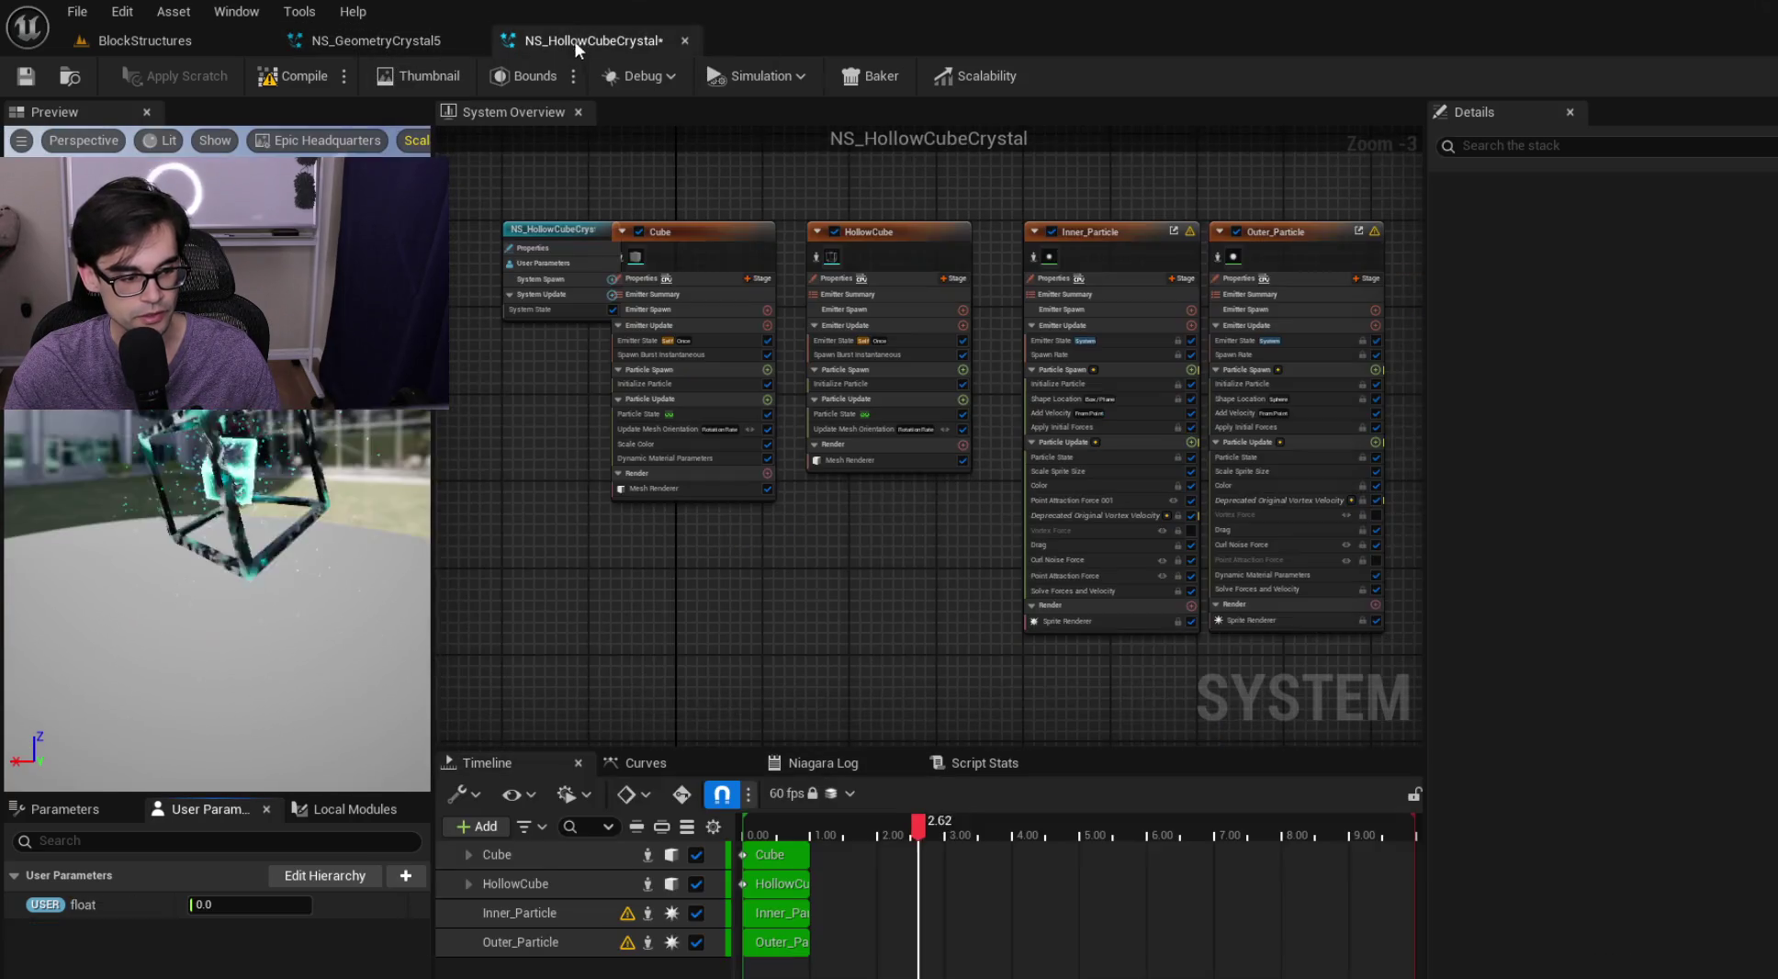
{"action": "right_click", "coordinate": [95, 905]}
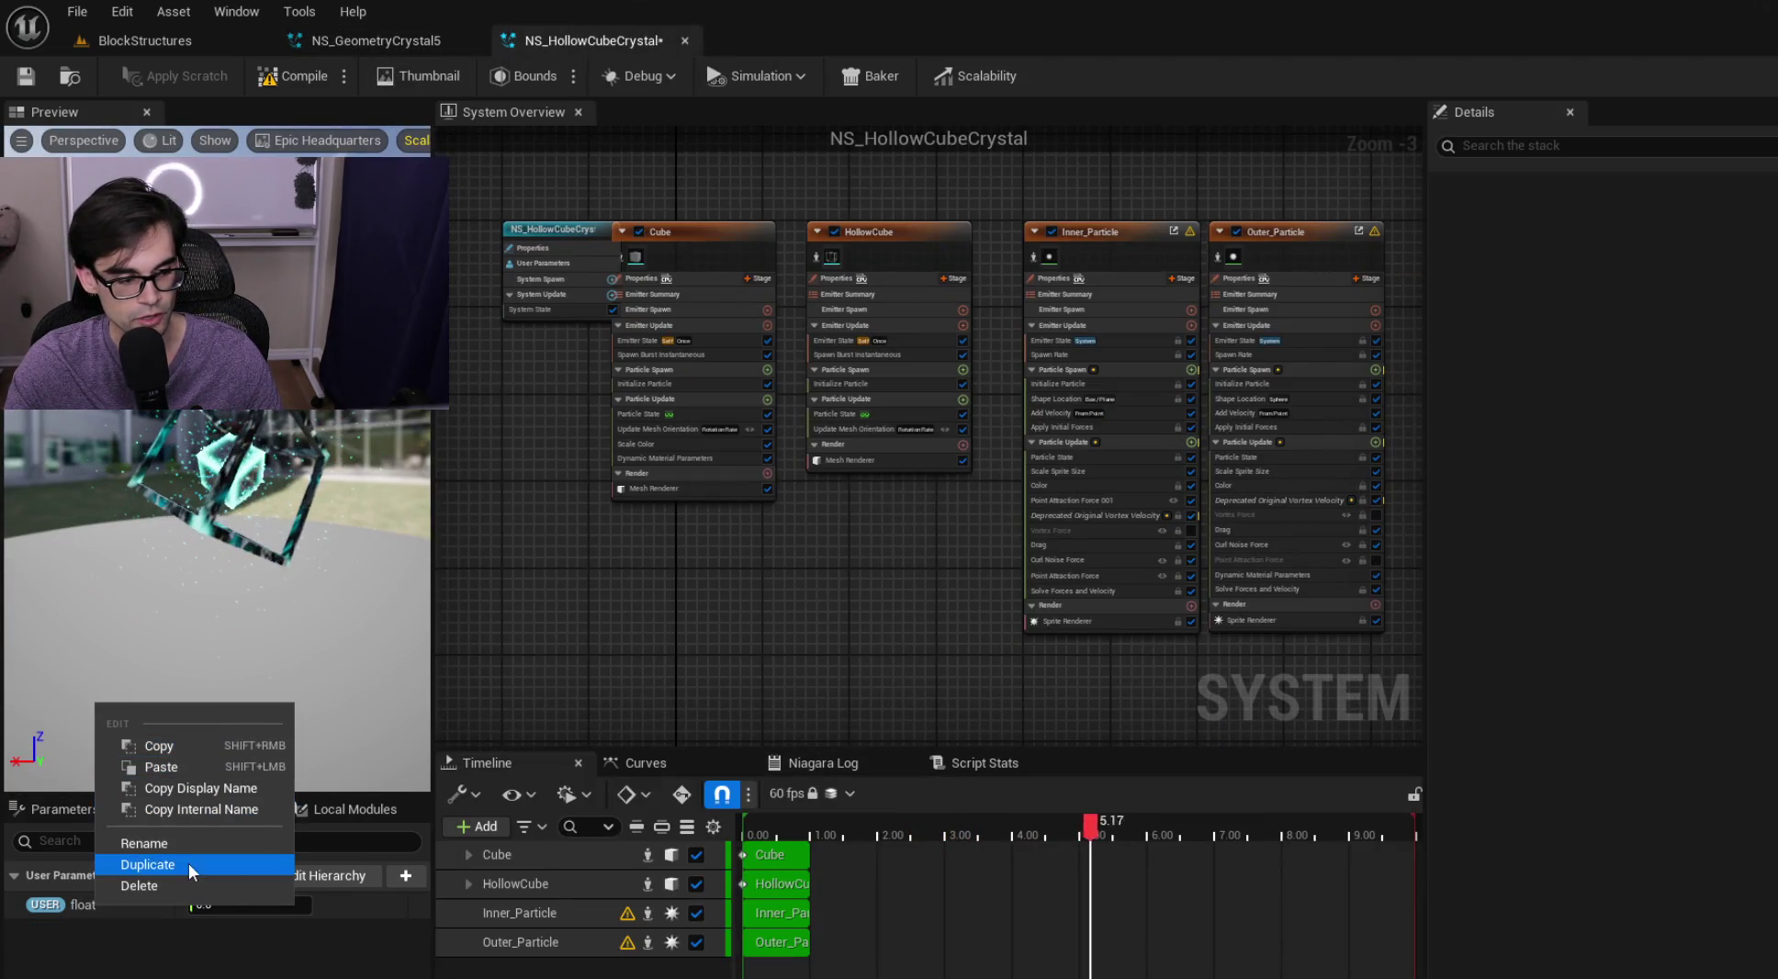
{"action": "left_click", "coordinate": [195, 839]}
{"action": "type", "text": "ParticleHeight"}
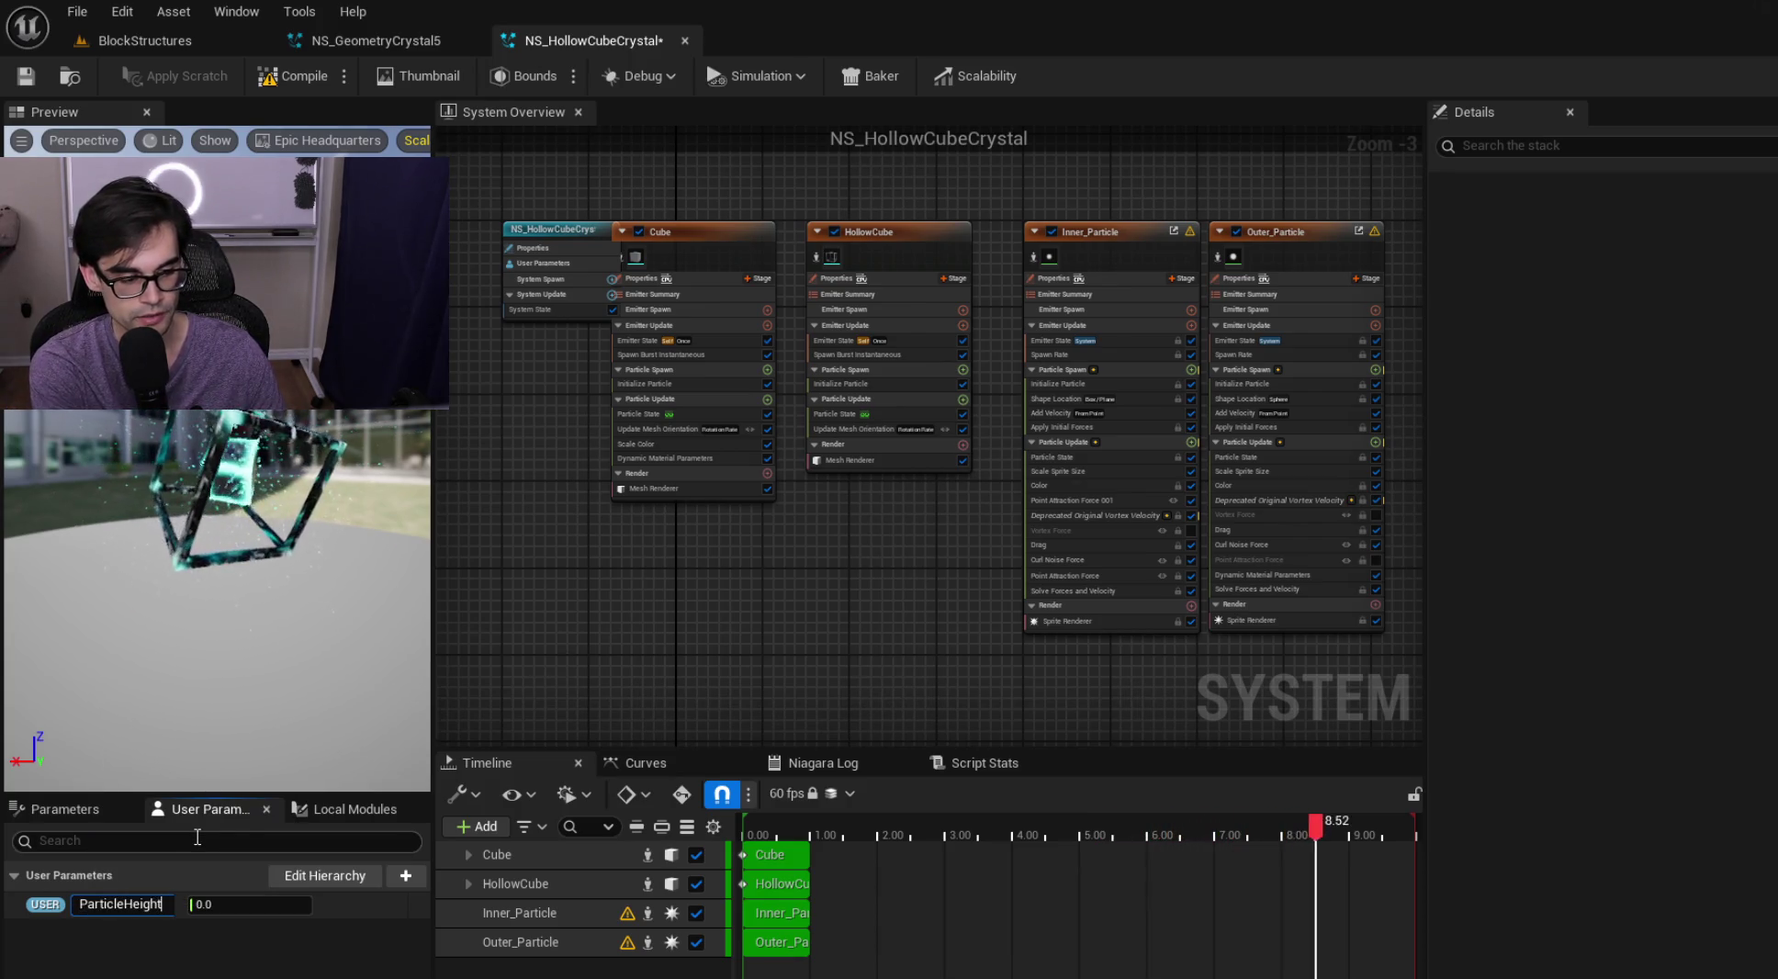
{"action": "key", "text": "Return"}
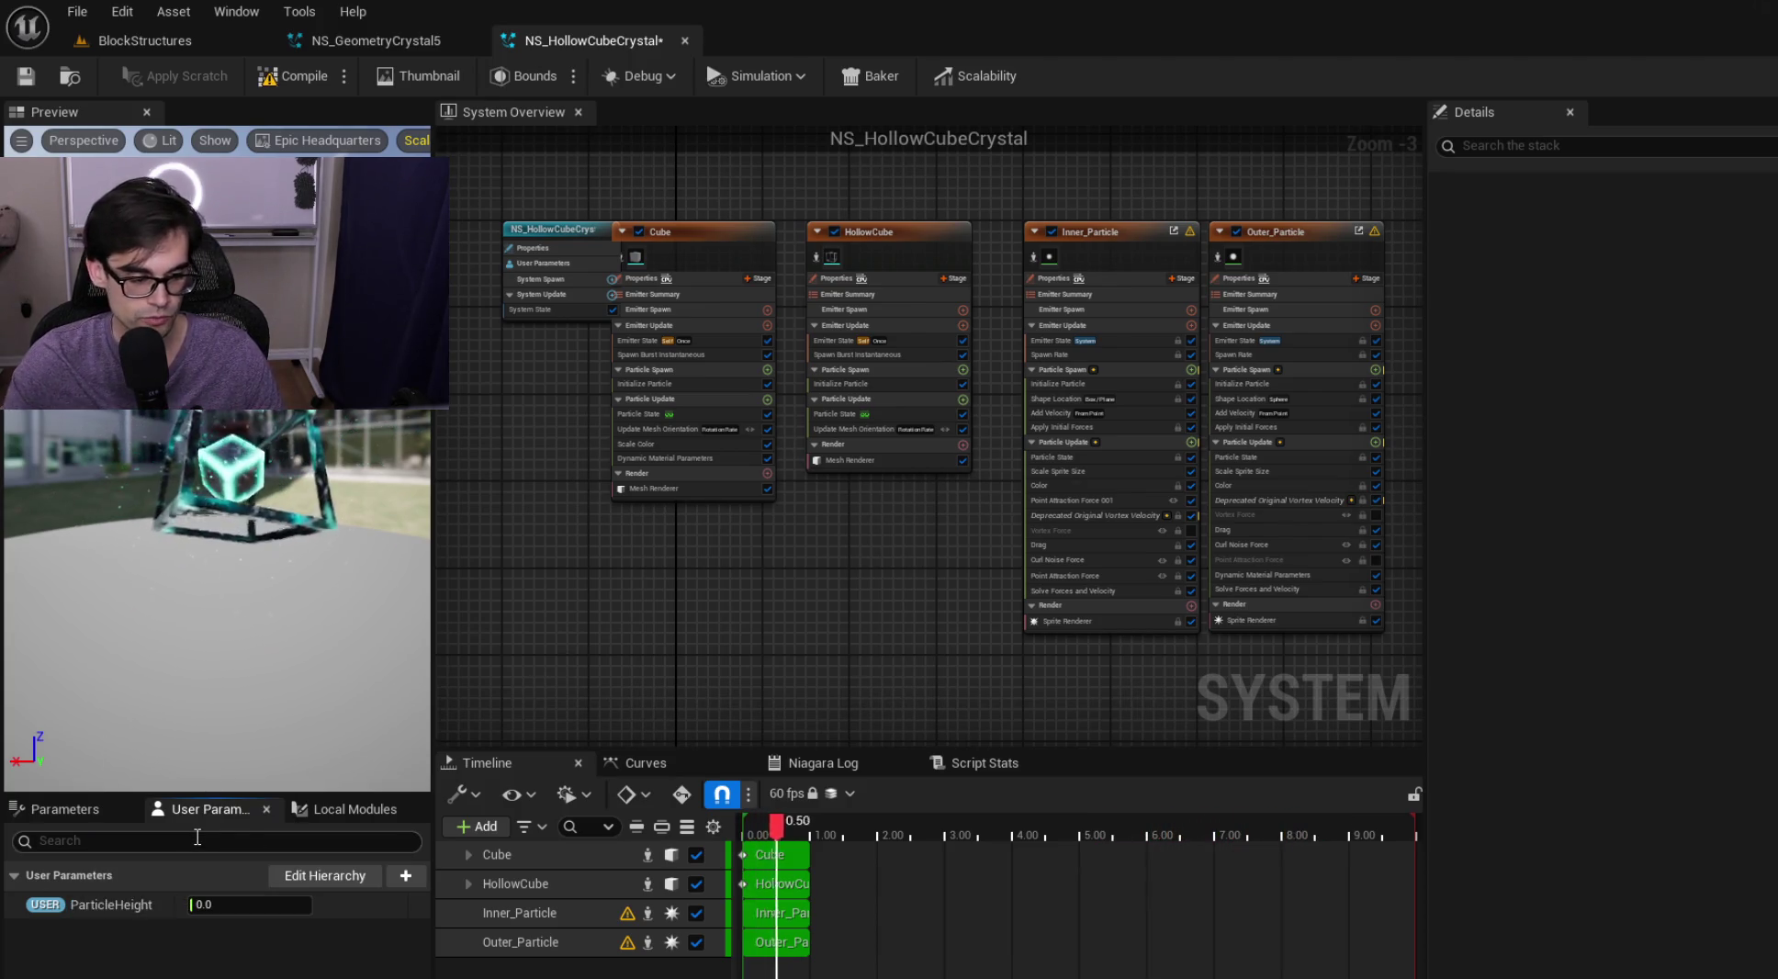
Add a second float user parameter named ParticleRadius
{"action": "left_click", "coordinate": [407, 876]}
{"action": "type", "text": "float"}
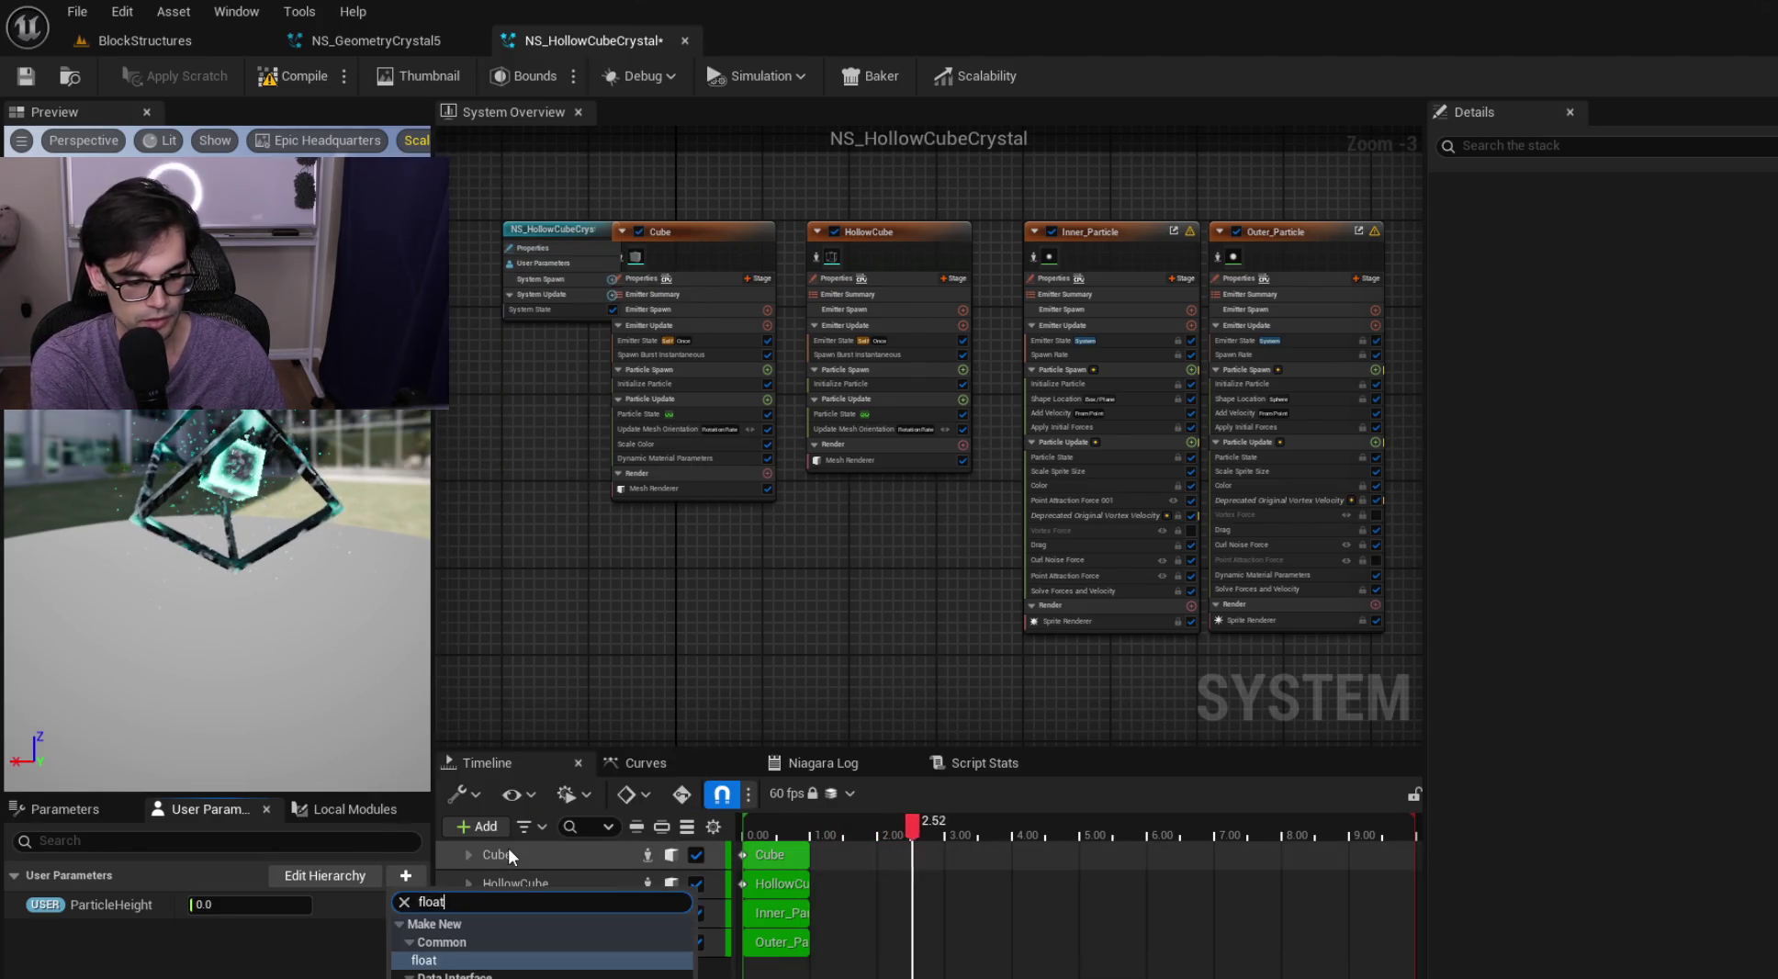
{"action": "left_click", "coordinate": [450, 962]}
{"action": "type", "text": "ParticleRadius"}
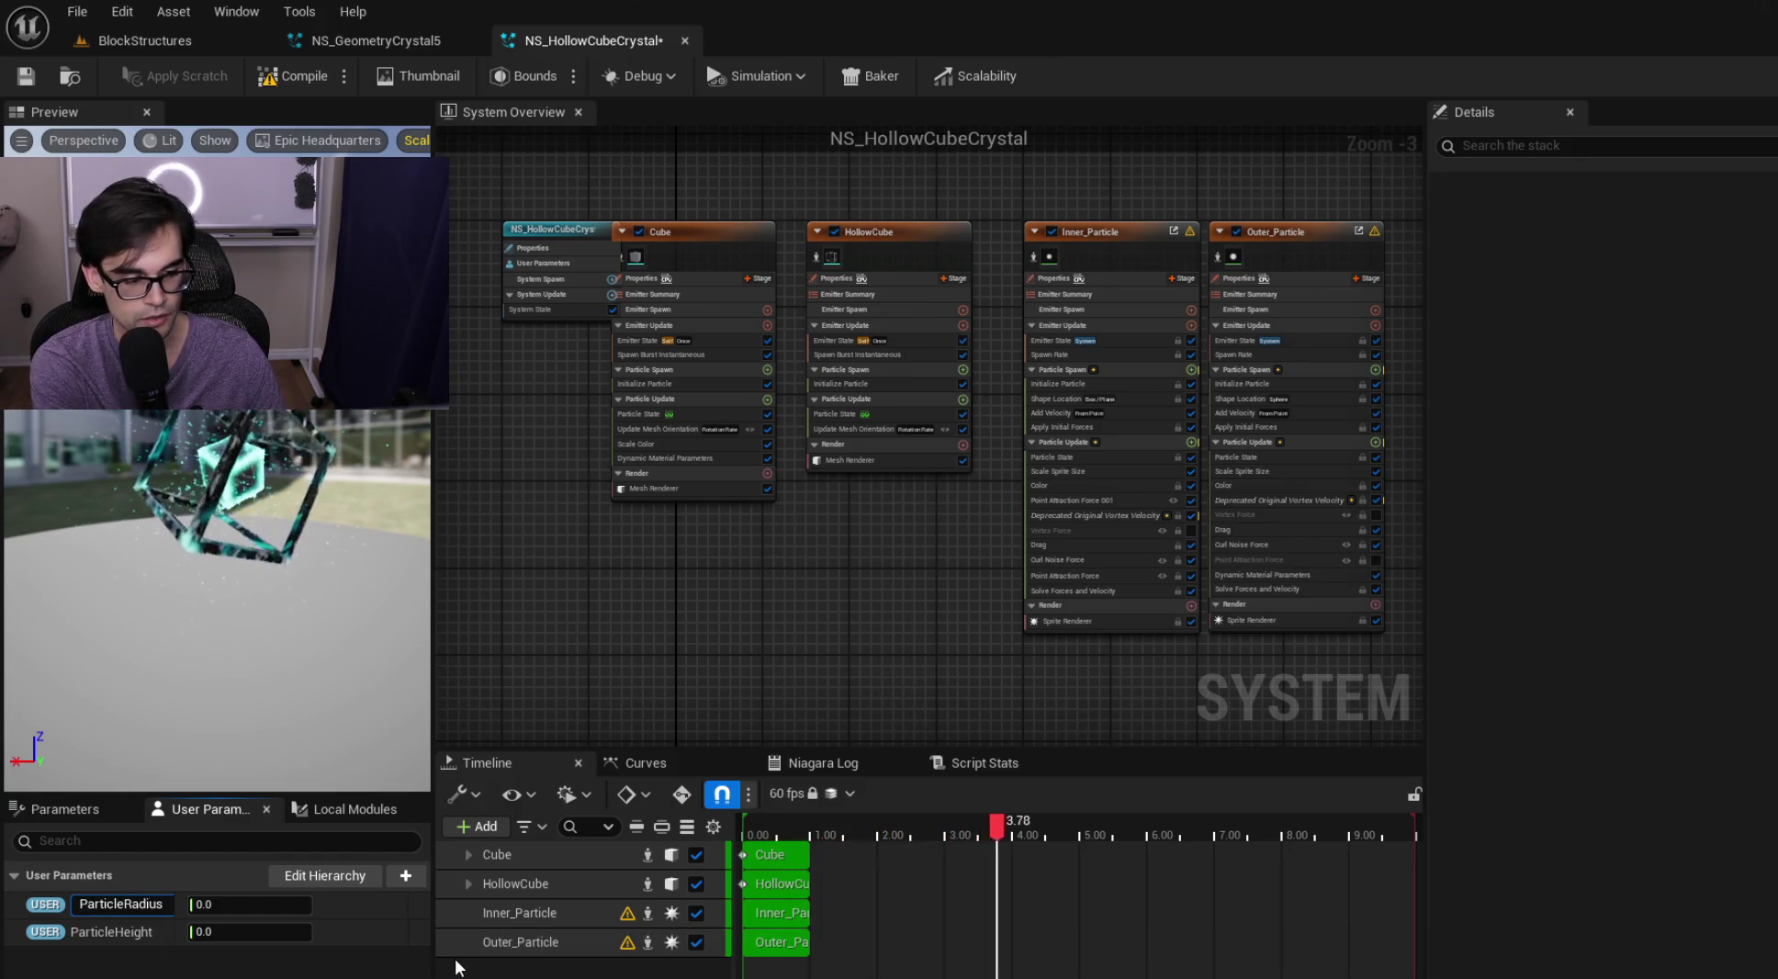
{"action": "key", "text": "Return"}
Add a SpawnRate float, save NS_HollowCubeCrystal, and select NS_IridescentCrystal in the level
{"action": "left_click", "coordinate": [401, 877]}
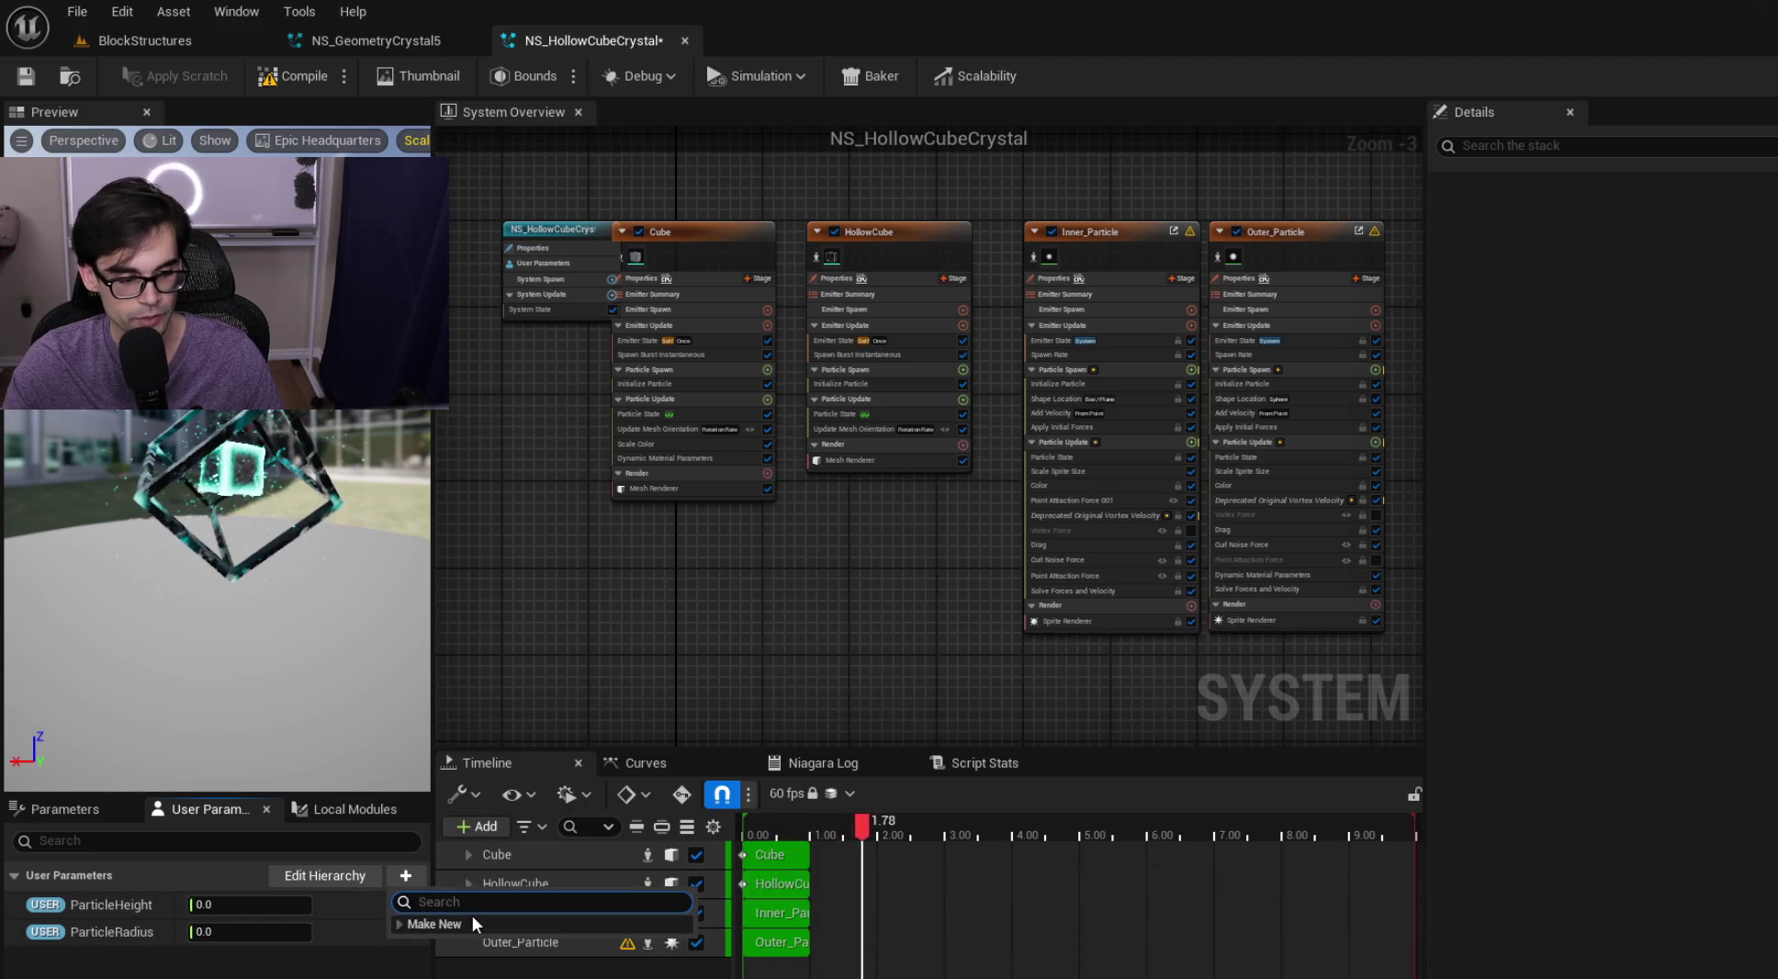
{"action": "type", "text": "float"}
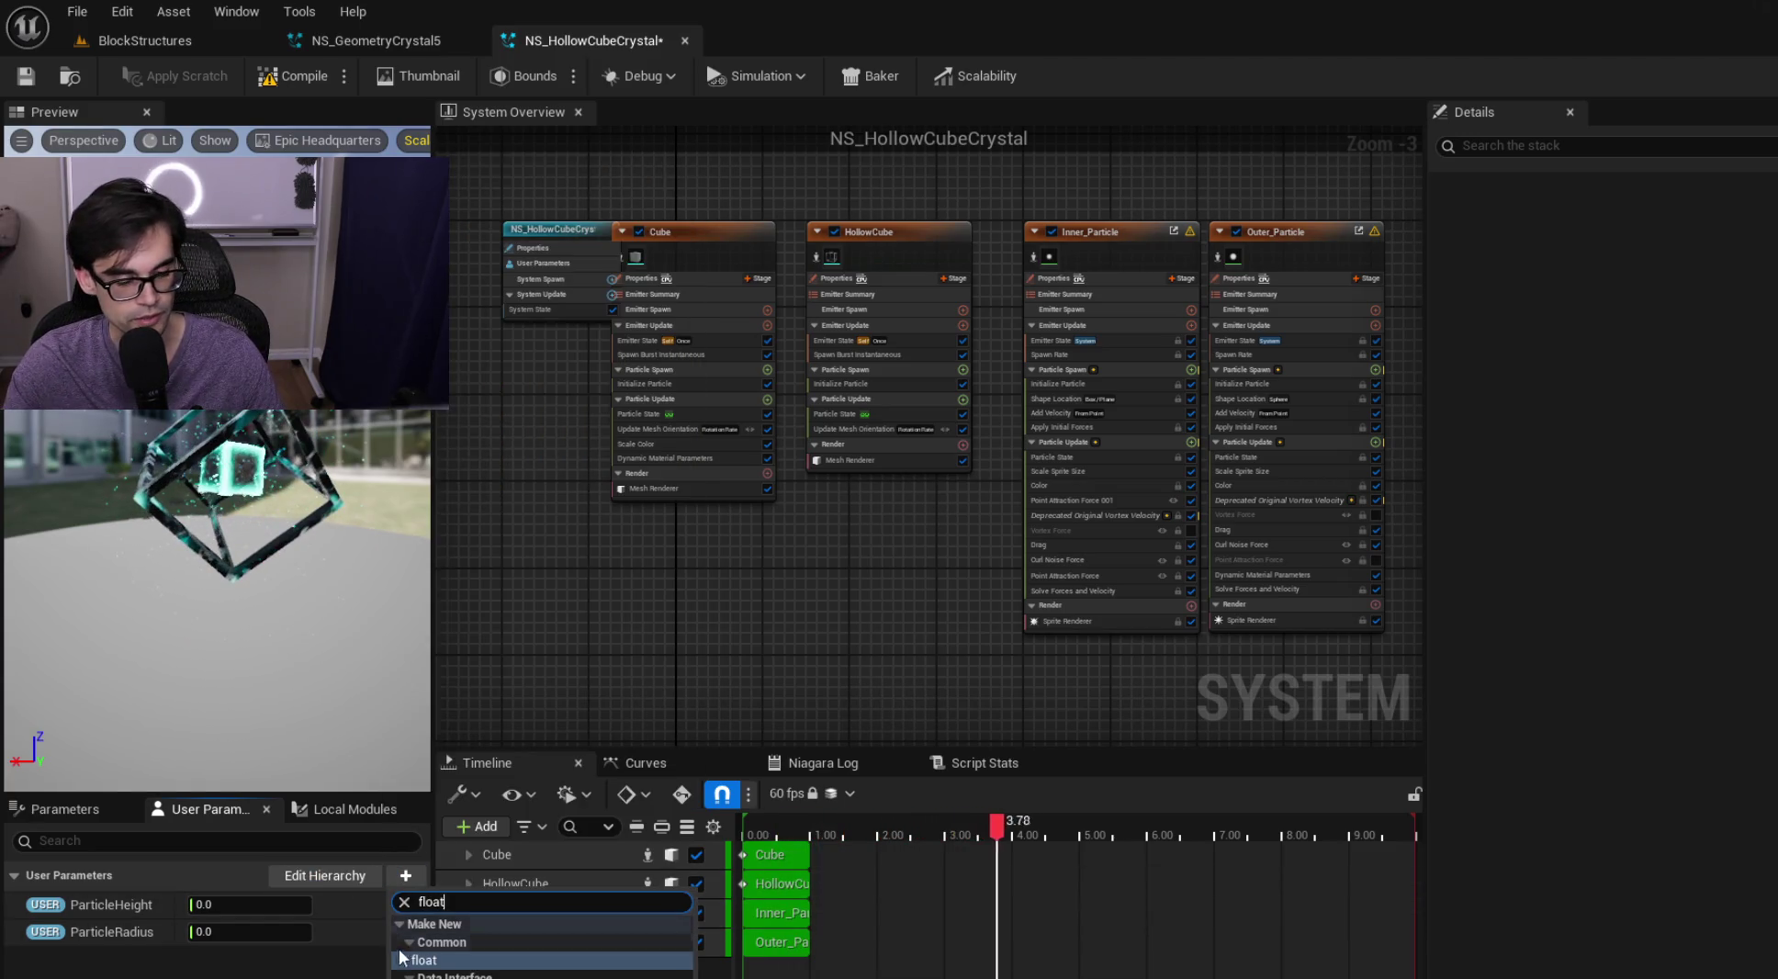
{"action": "left_click", "coordinate": [422, 960]}
{"action": "type", "text": "pawnr"}
{"action": "key", "text": "Return"}
{"action": "left_click", "coordinate": [26, 76]}
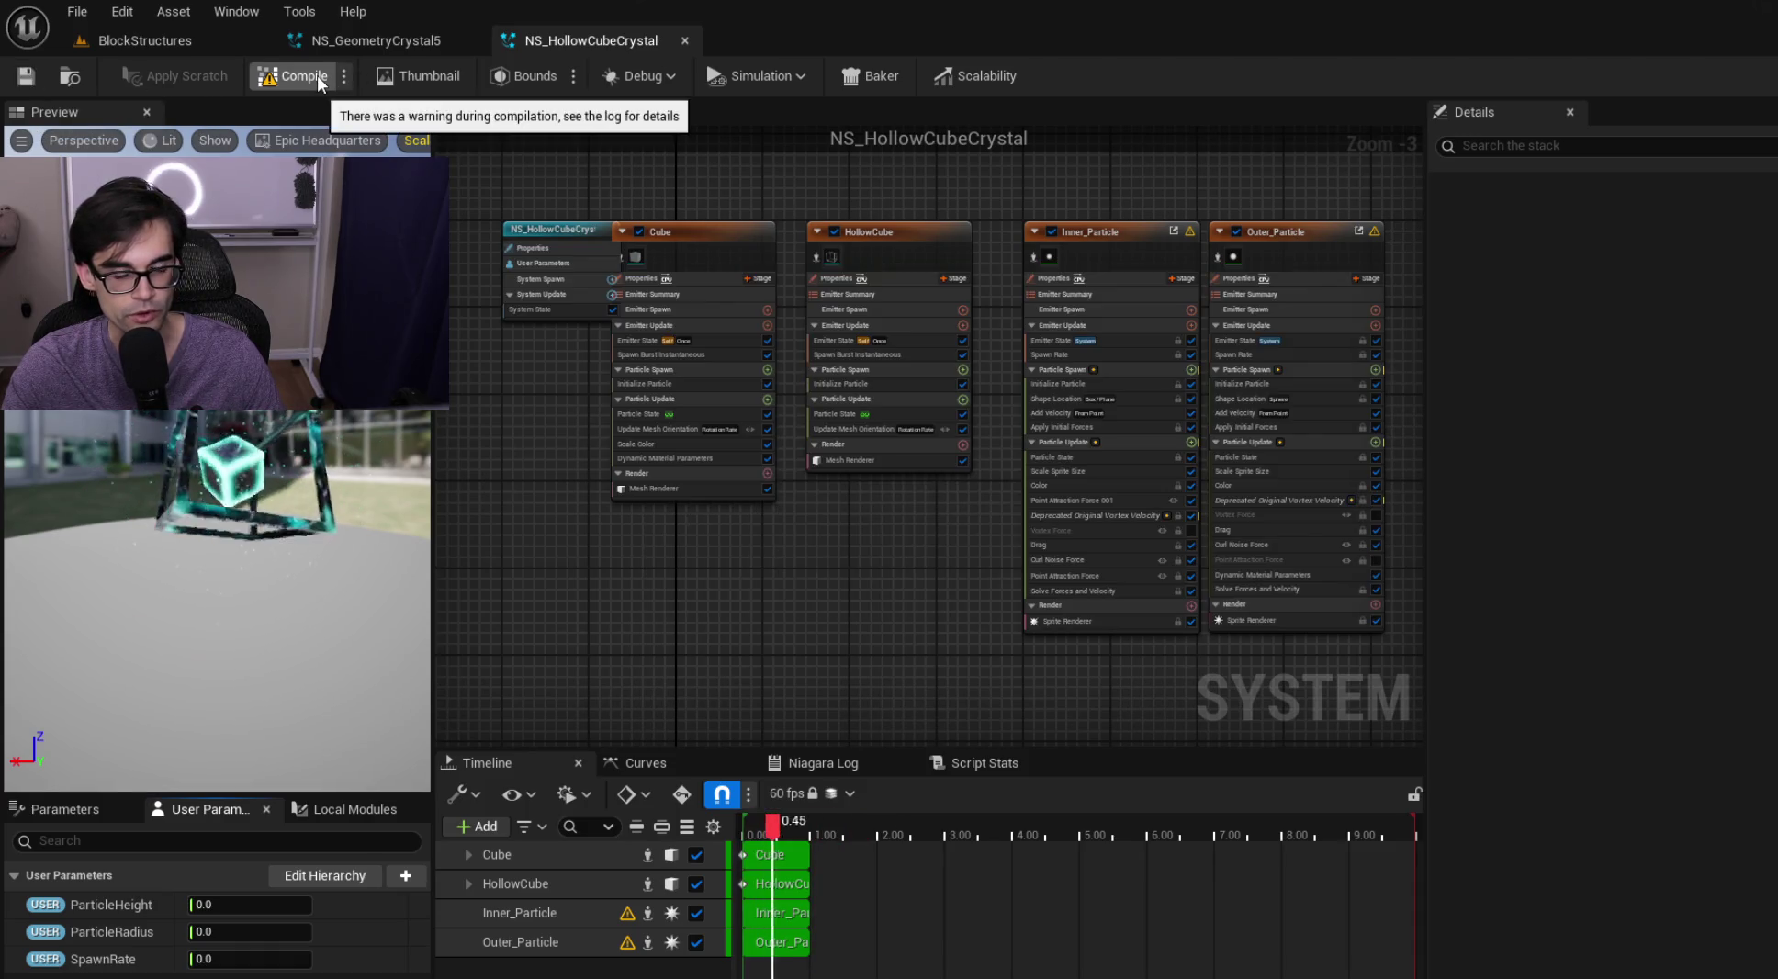
{"action": "left_click", "coordinate": [145, 40]}
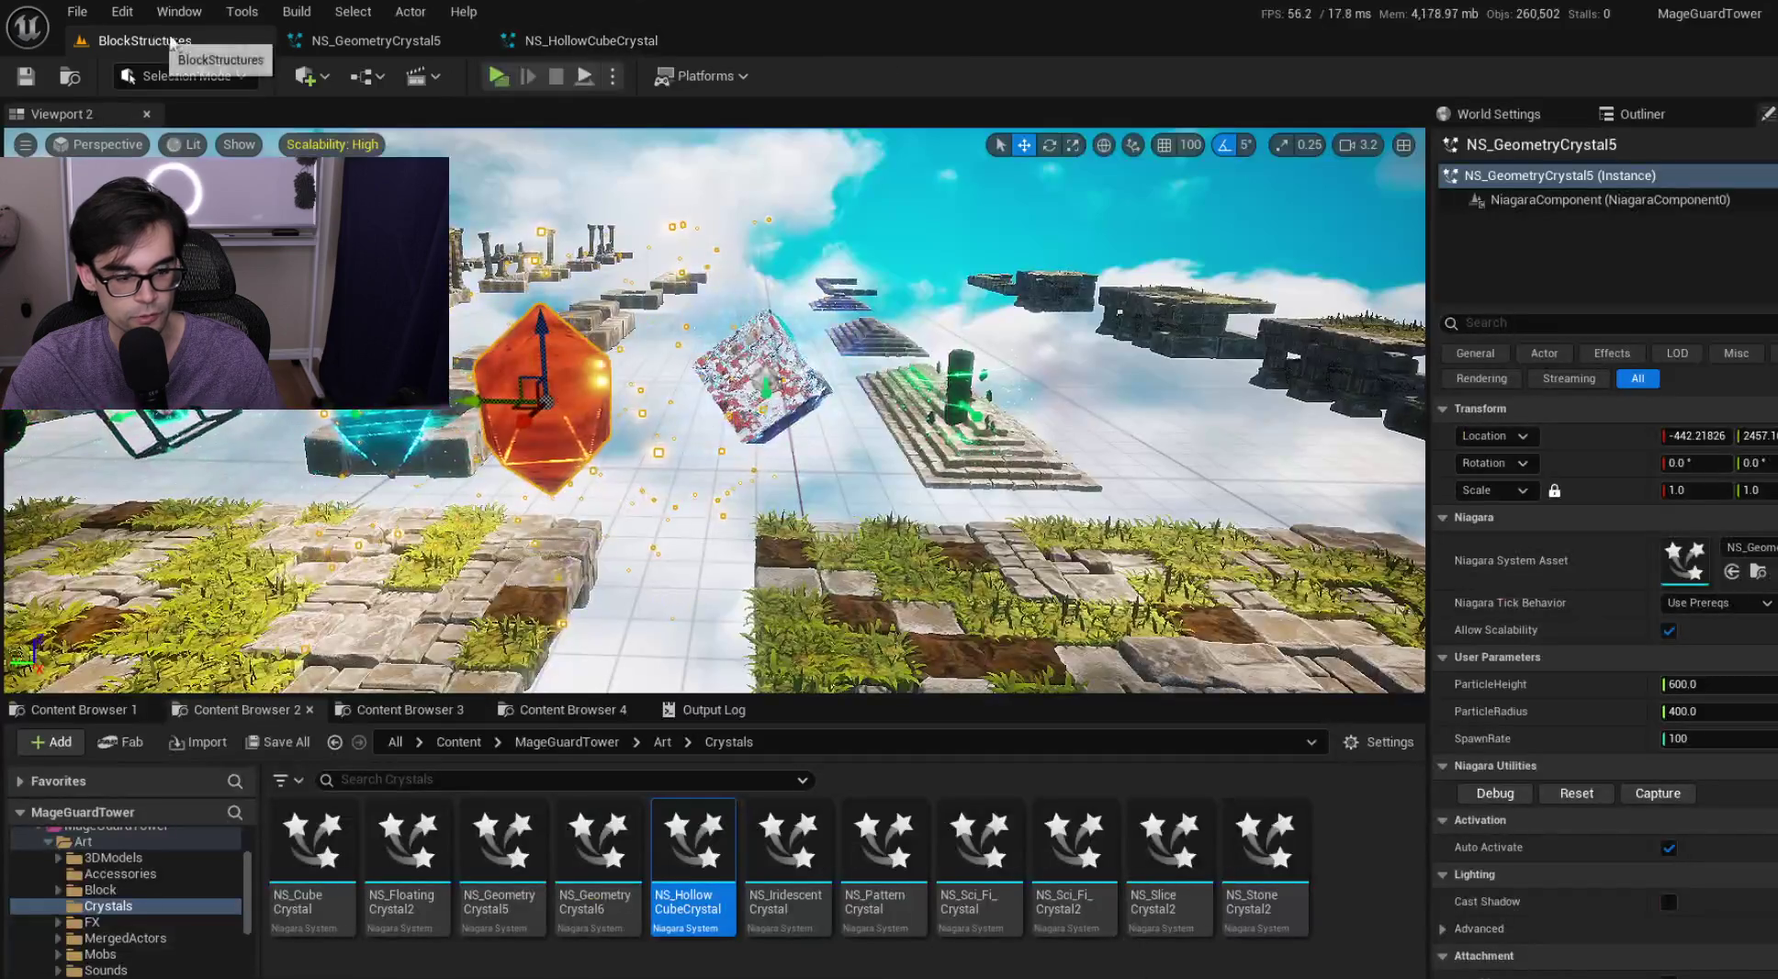
{"action": "left_click", "coordinate": [776, 845]}
Open NS_IridescentCrystal and add a float user parameter named ParticleHeight
{"action": "double_click", "coordinate": [776, 845]}
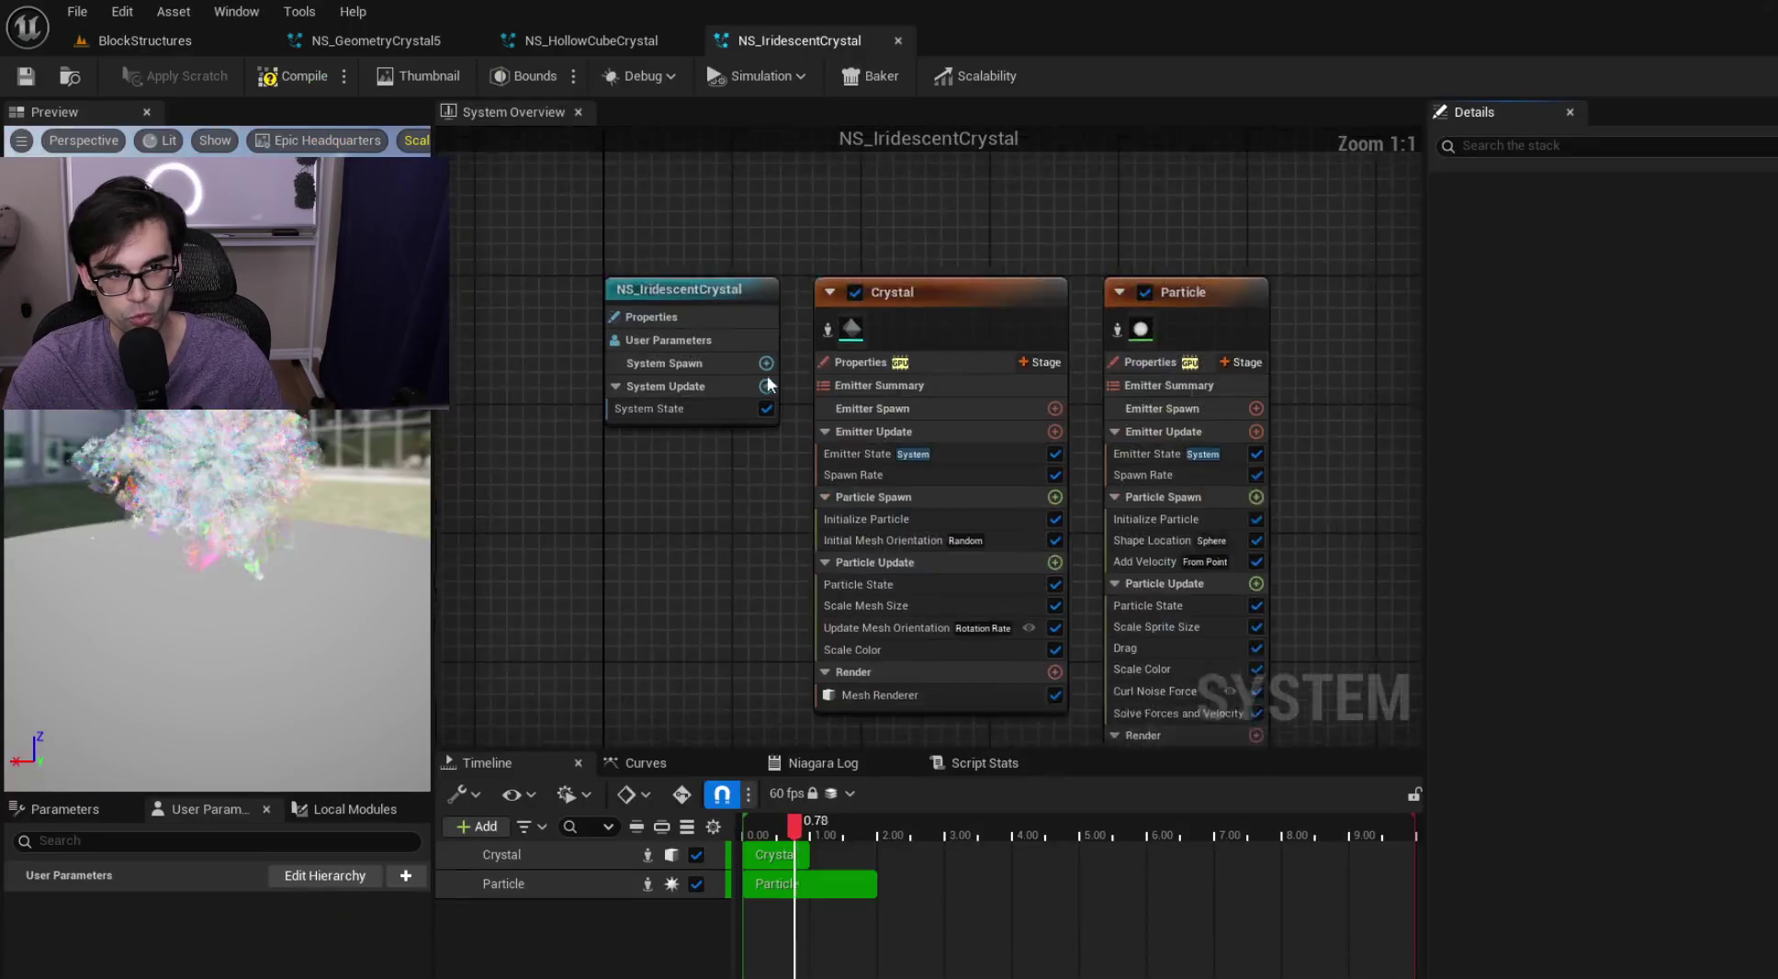
{"action": "left_click", "coordinate": [404, 875]}
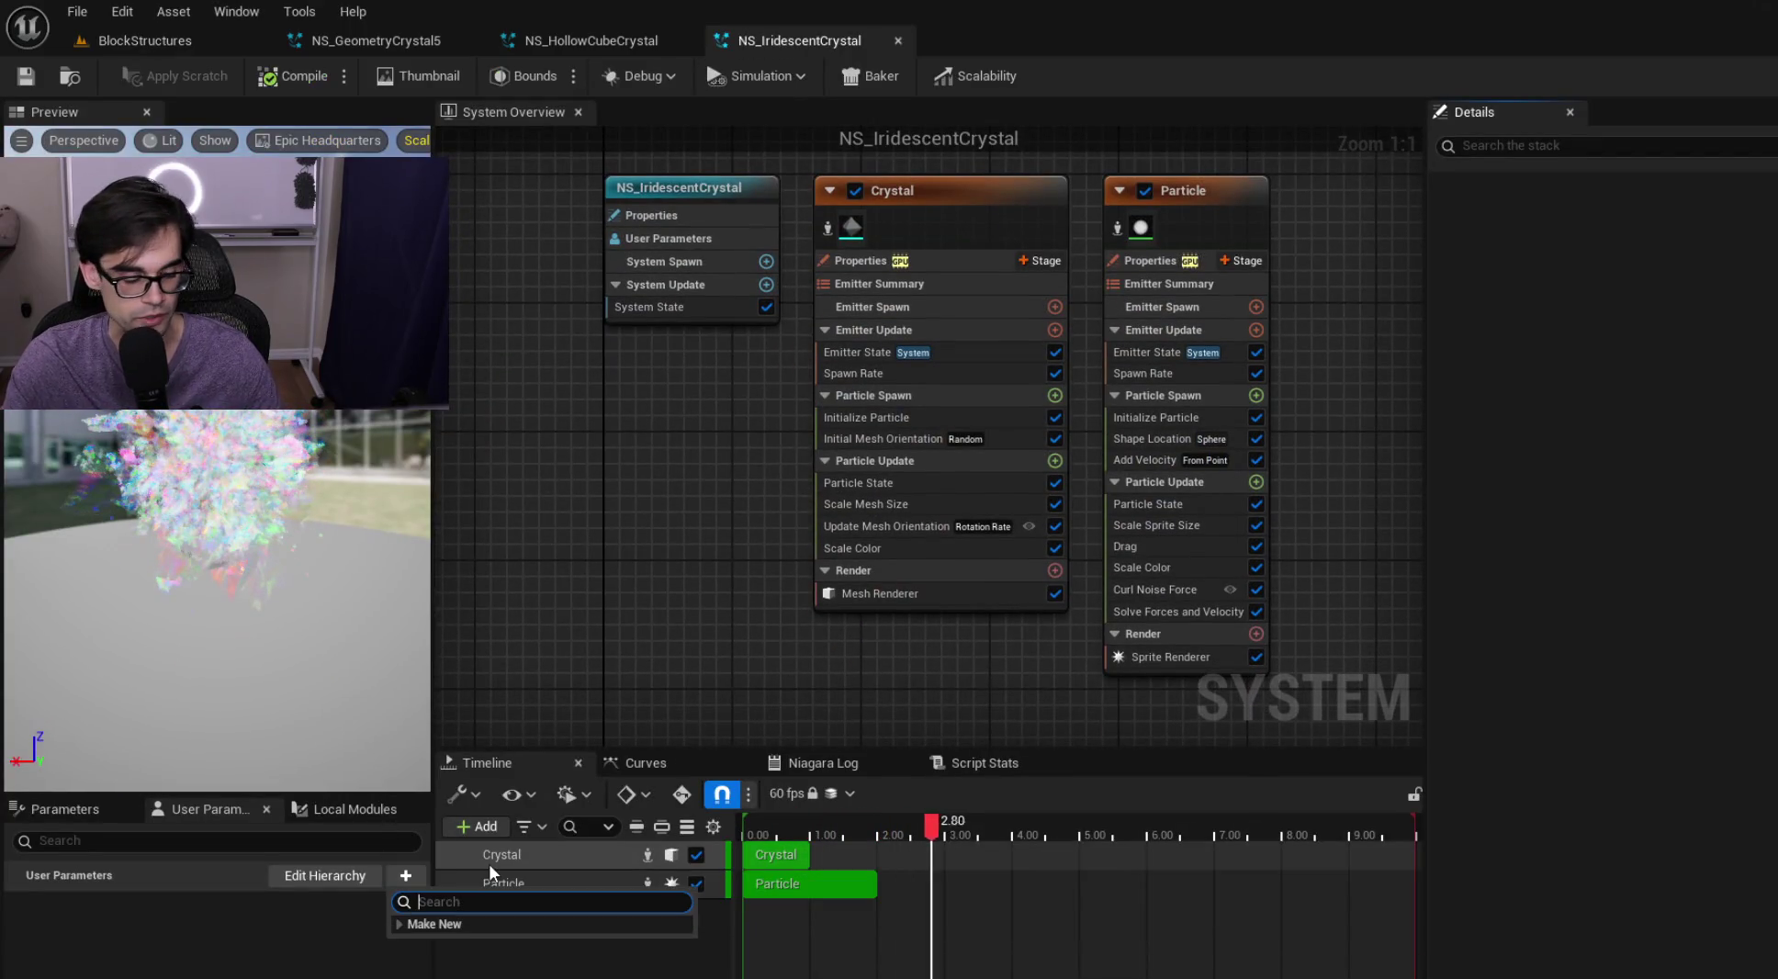
{"action": "type", "text": "fl"}
{"action": "key", "text": "Return"}
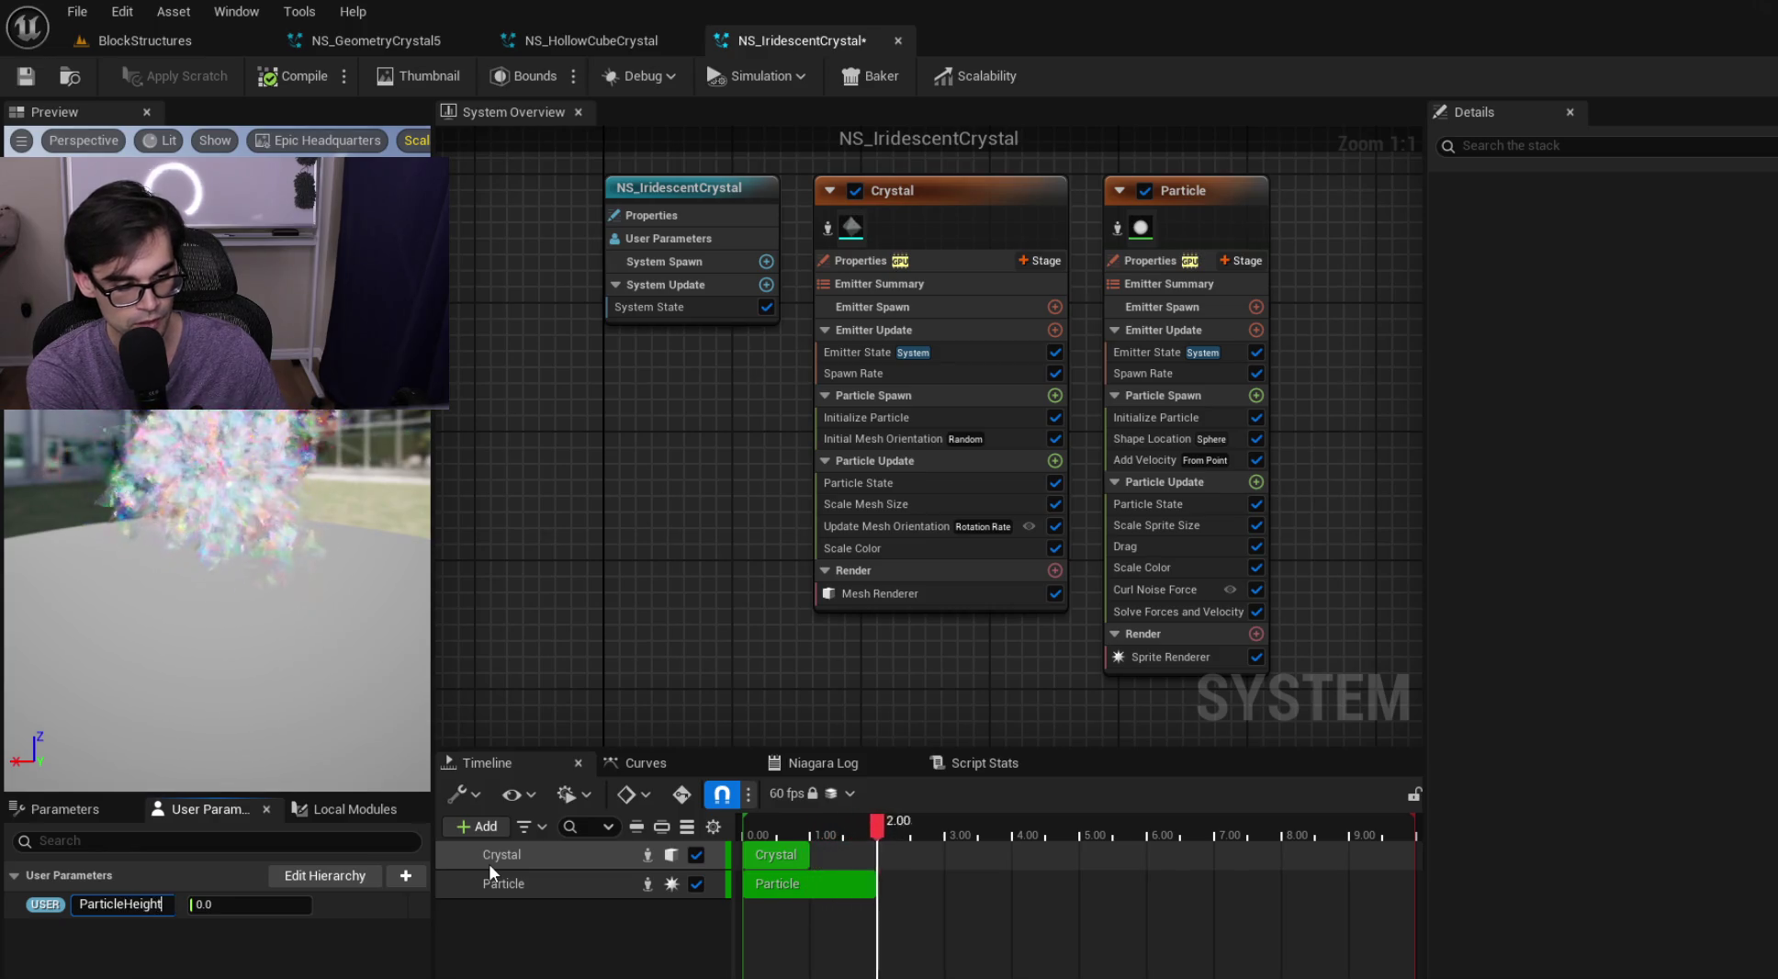
{"action": "key", "text": "Return"}
Add a second float user parameter and rename it ParticleRadius
{"action": "left_click", "coordinate": [405, 875]}
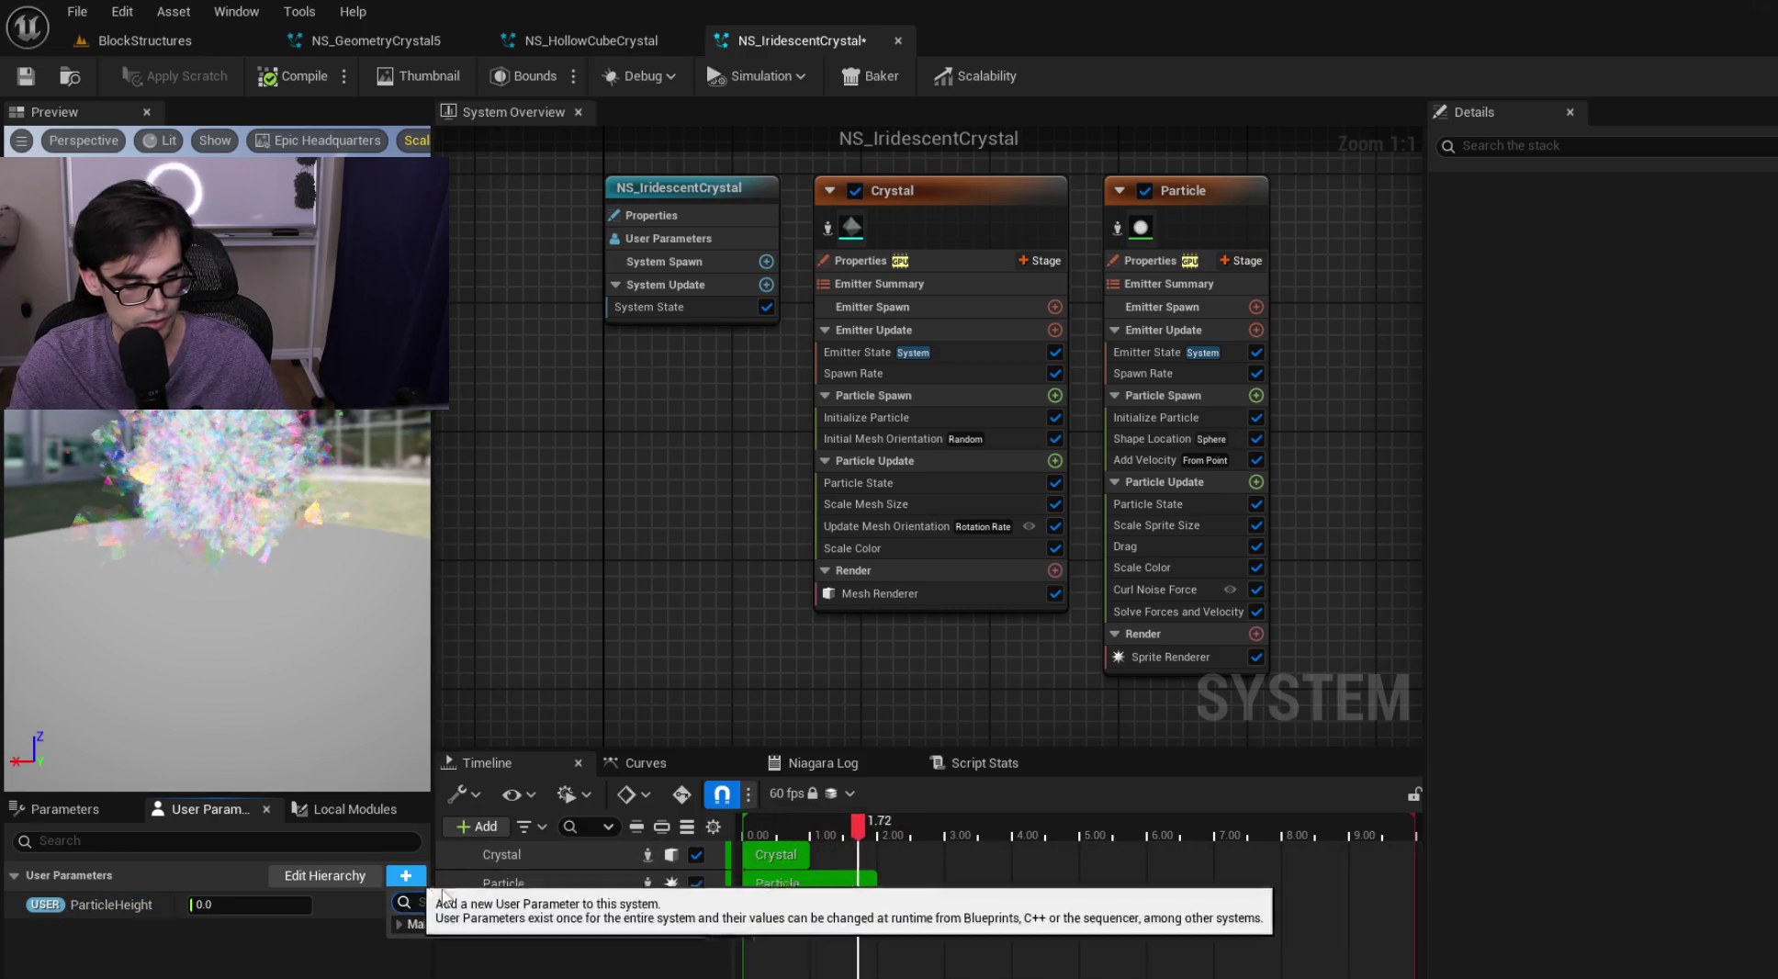
{"action": "left_click", "coordinate": [494, 902]}
{"action": "type", "text": "Particle"}
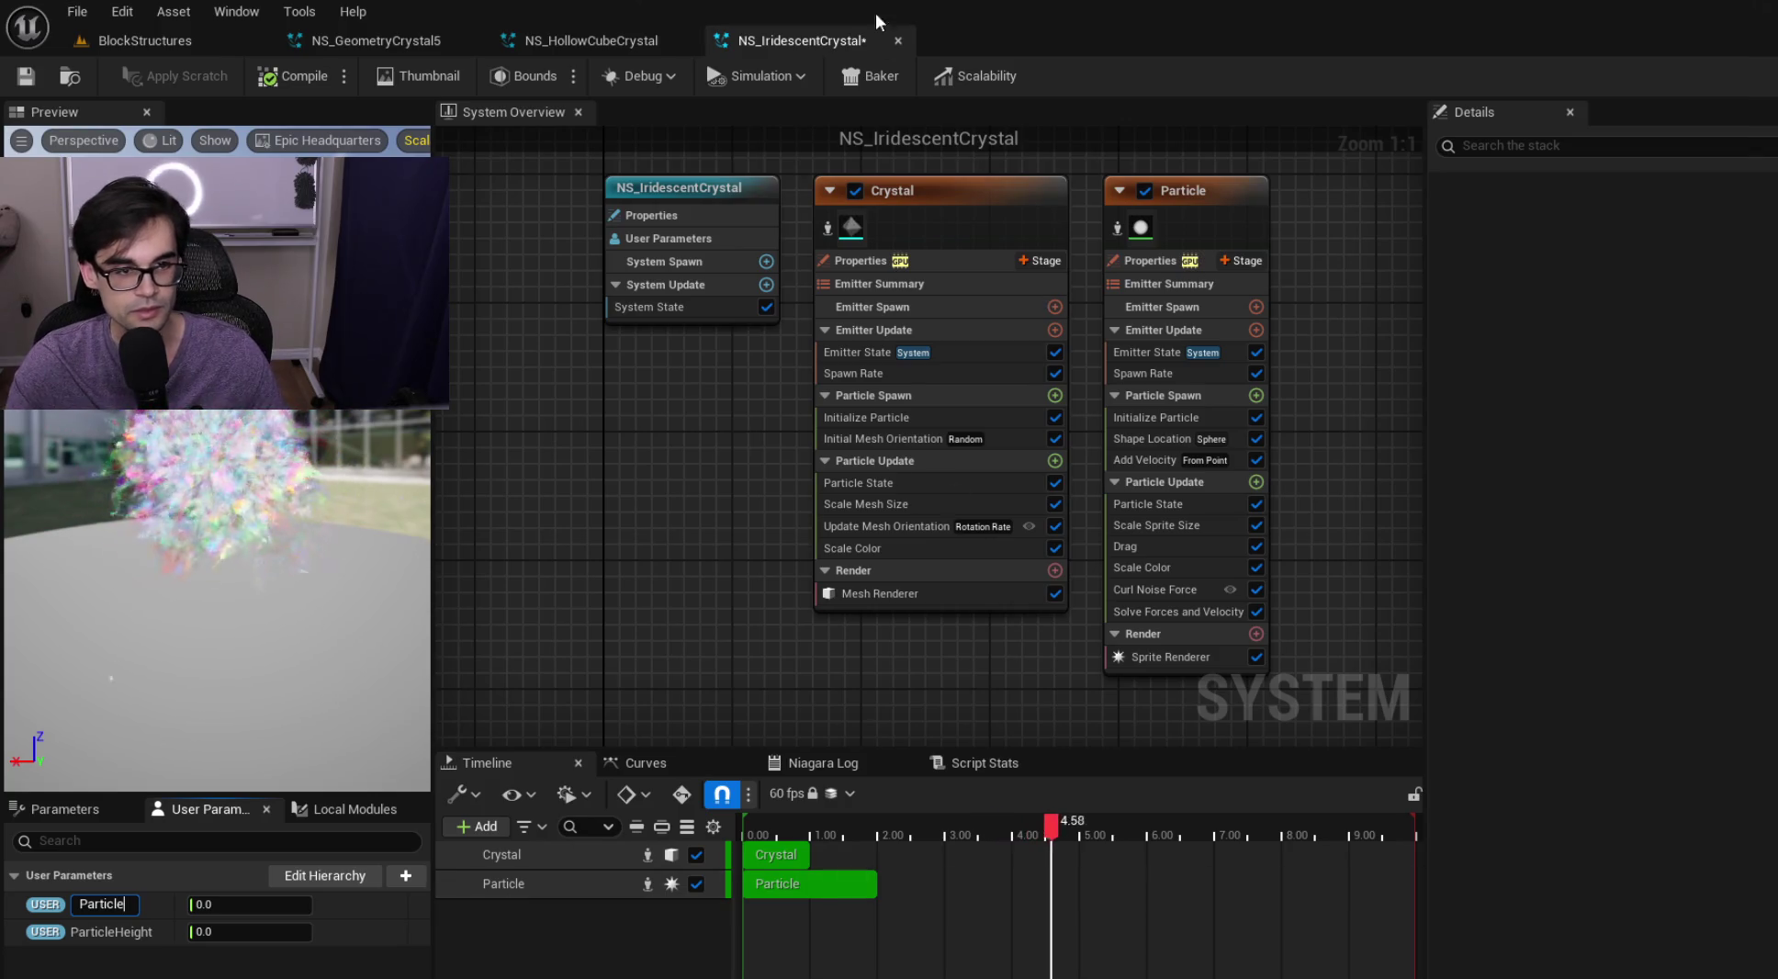
{"action": "left_click", "coordinate": [612, 38]}
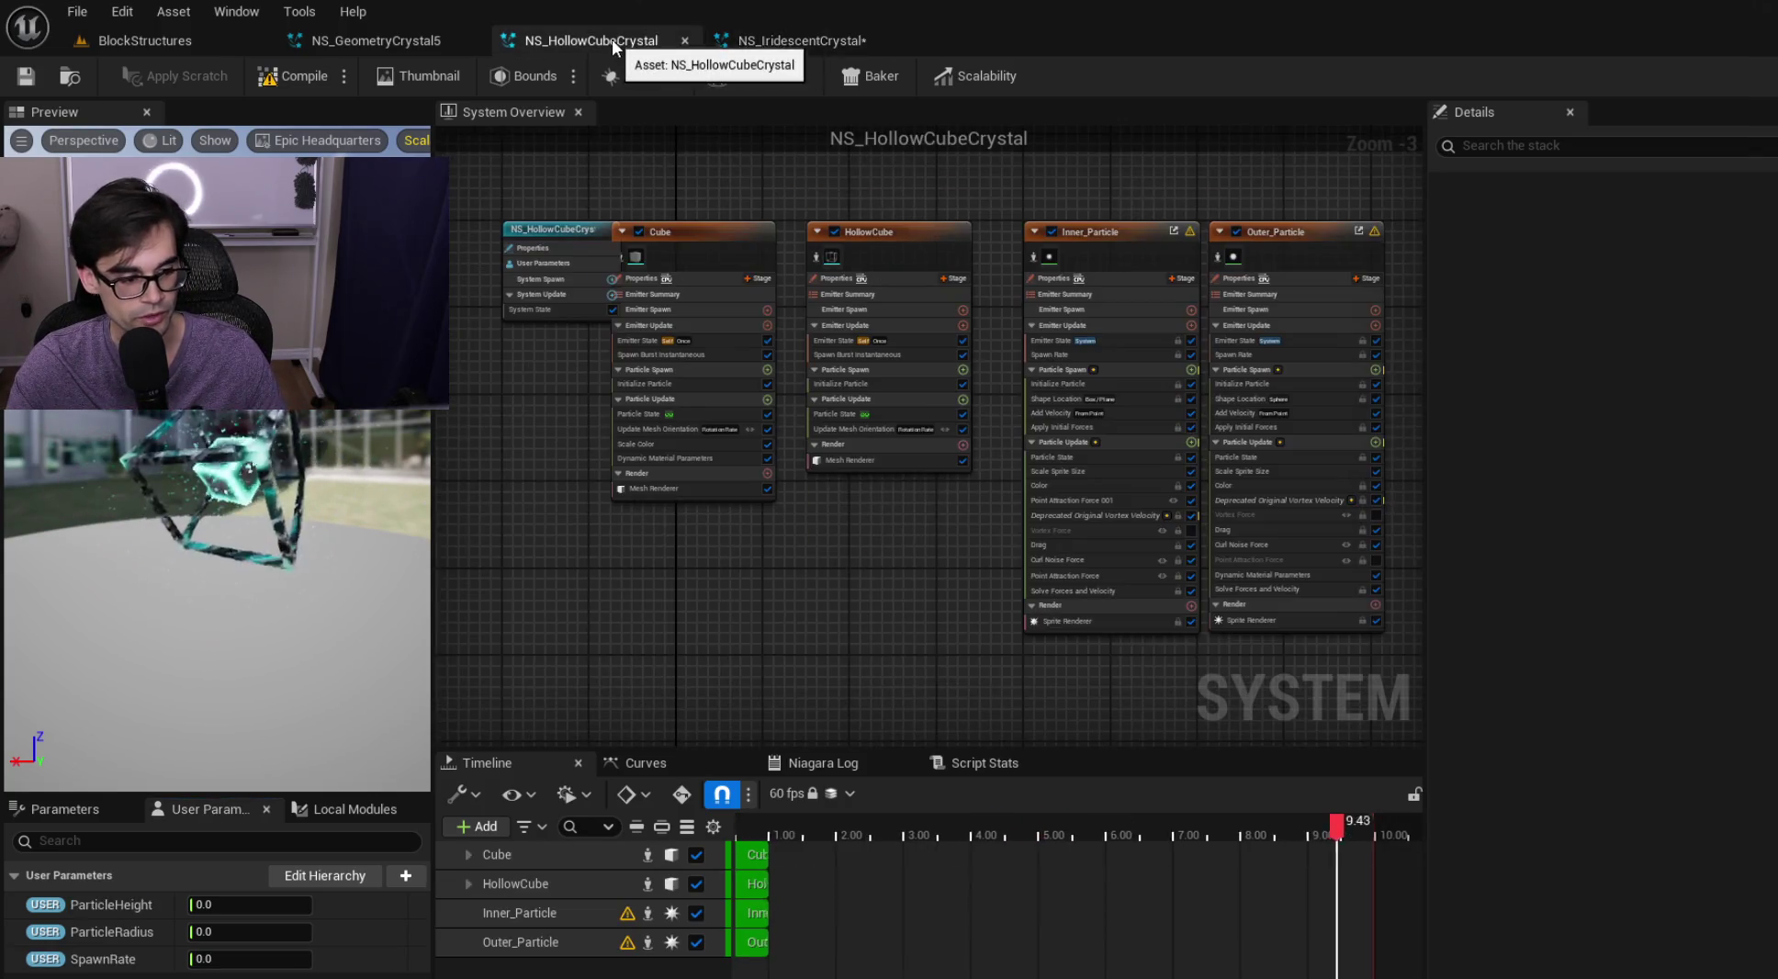
{"action": "left_click", "coordinate": [761, 43]}
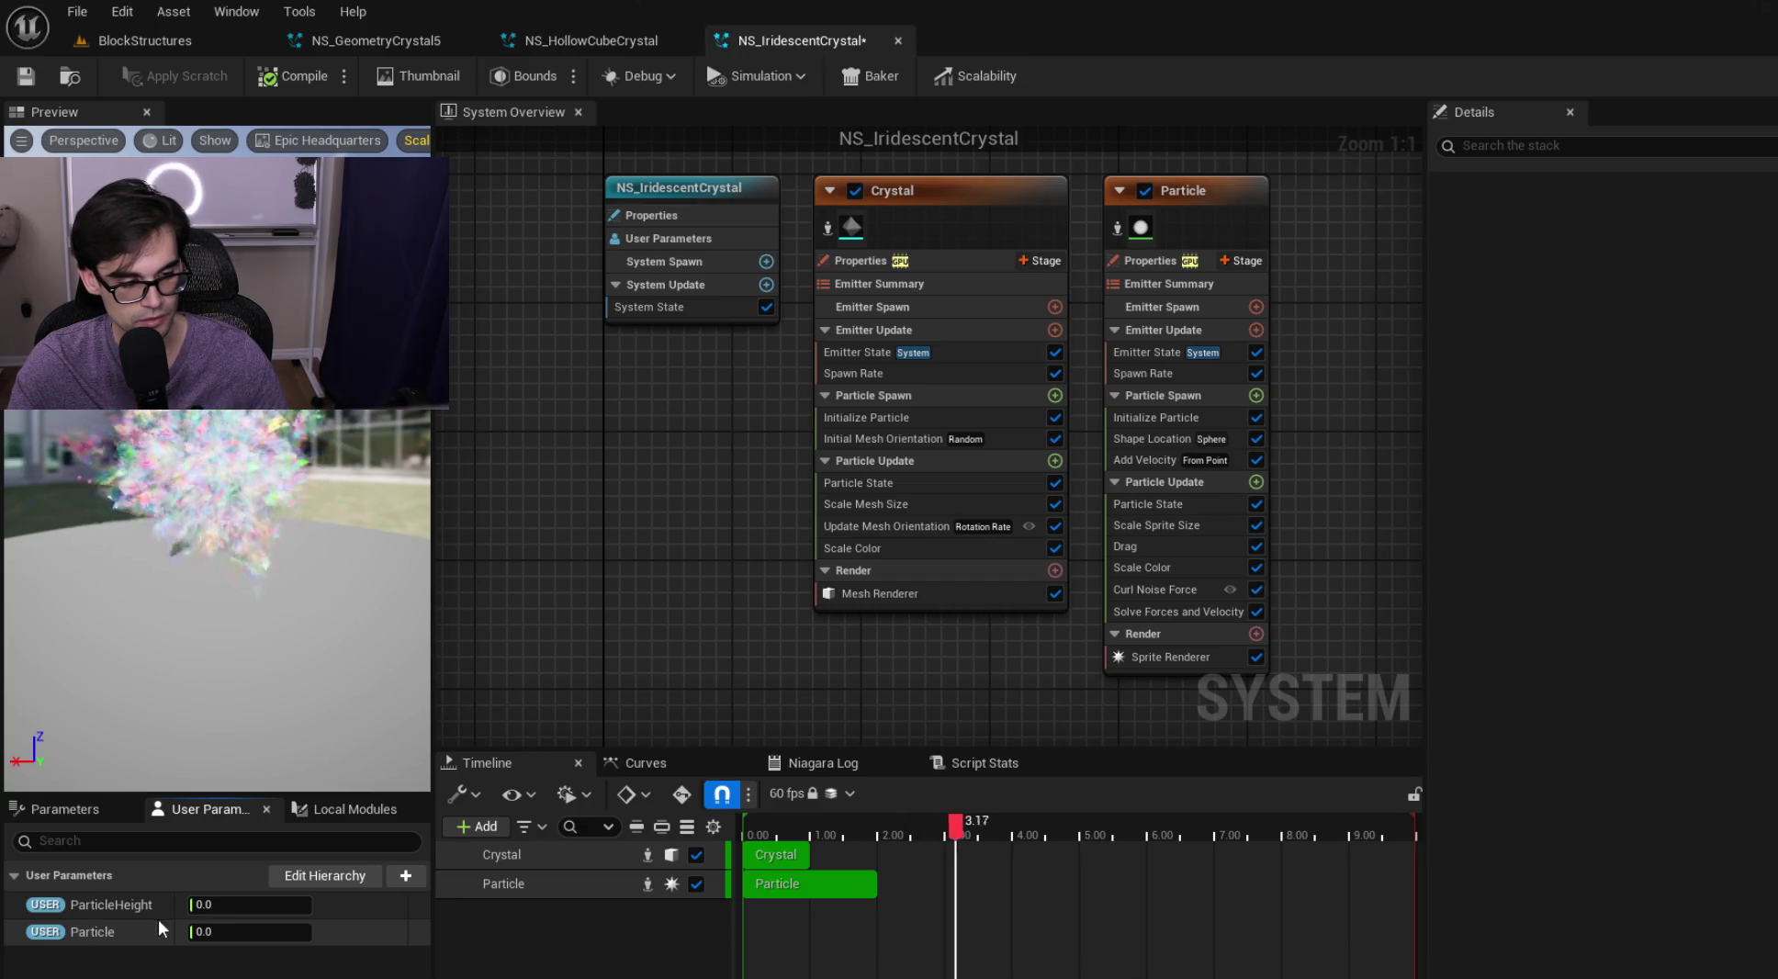
{"action": "right_click", "coordinate": [101, 933]}
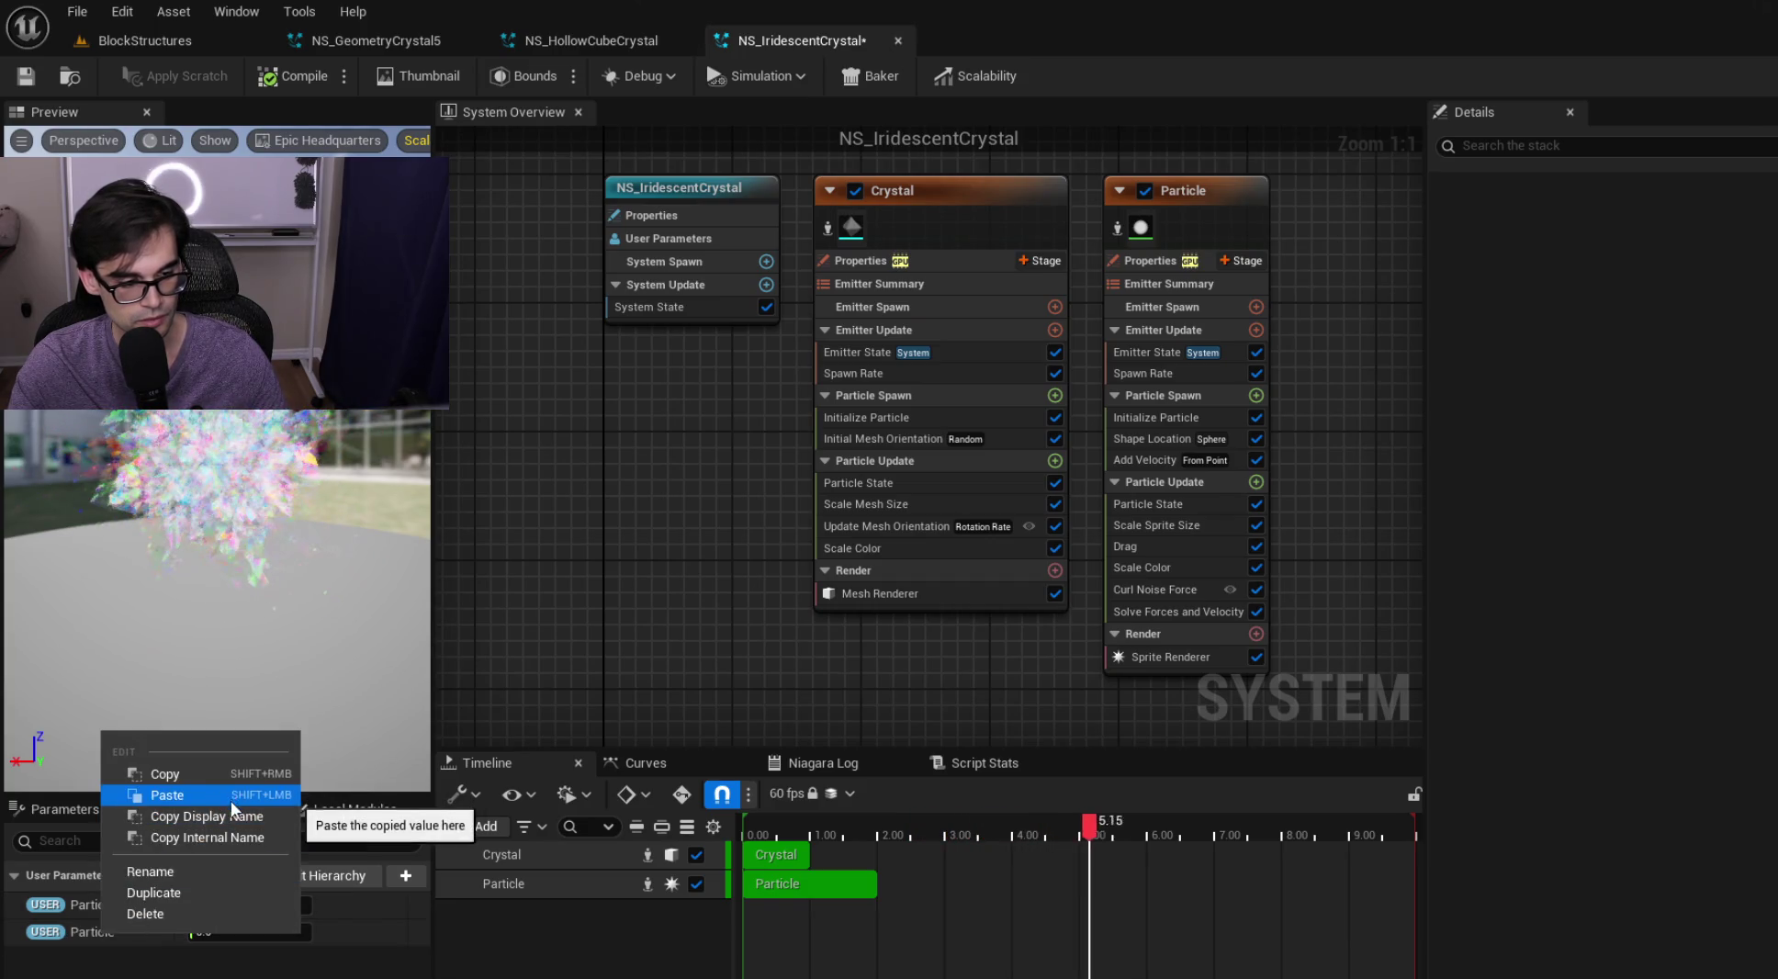
{"action": "left_click", "coordinate": [201, 863]}
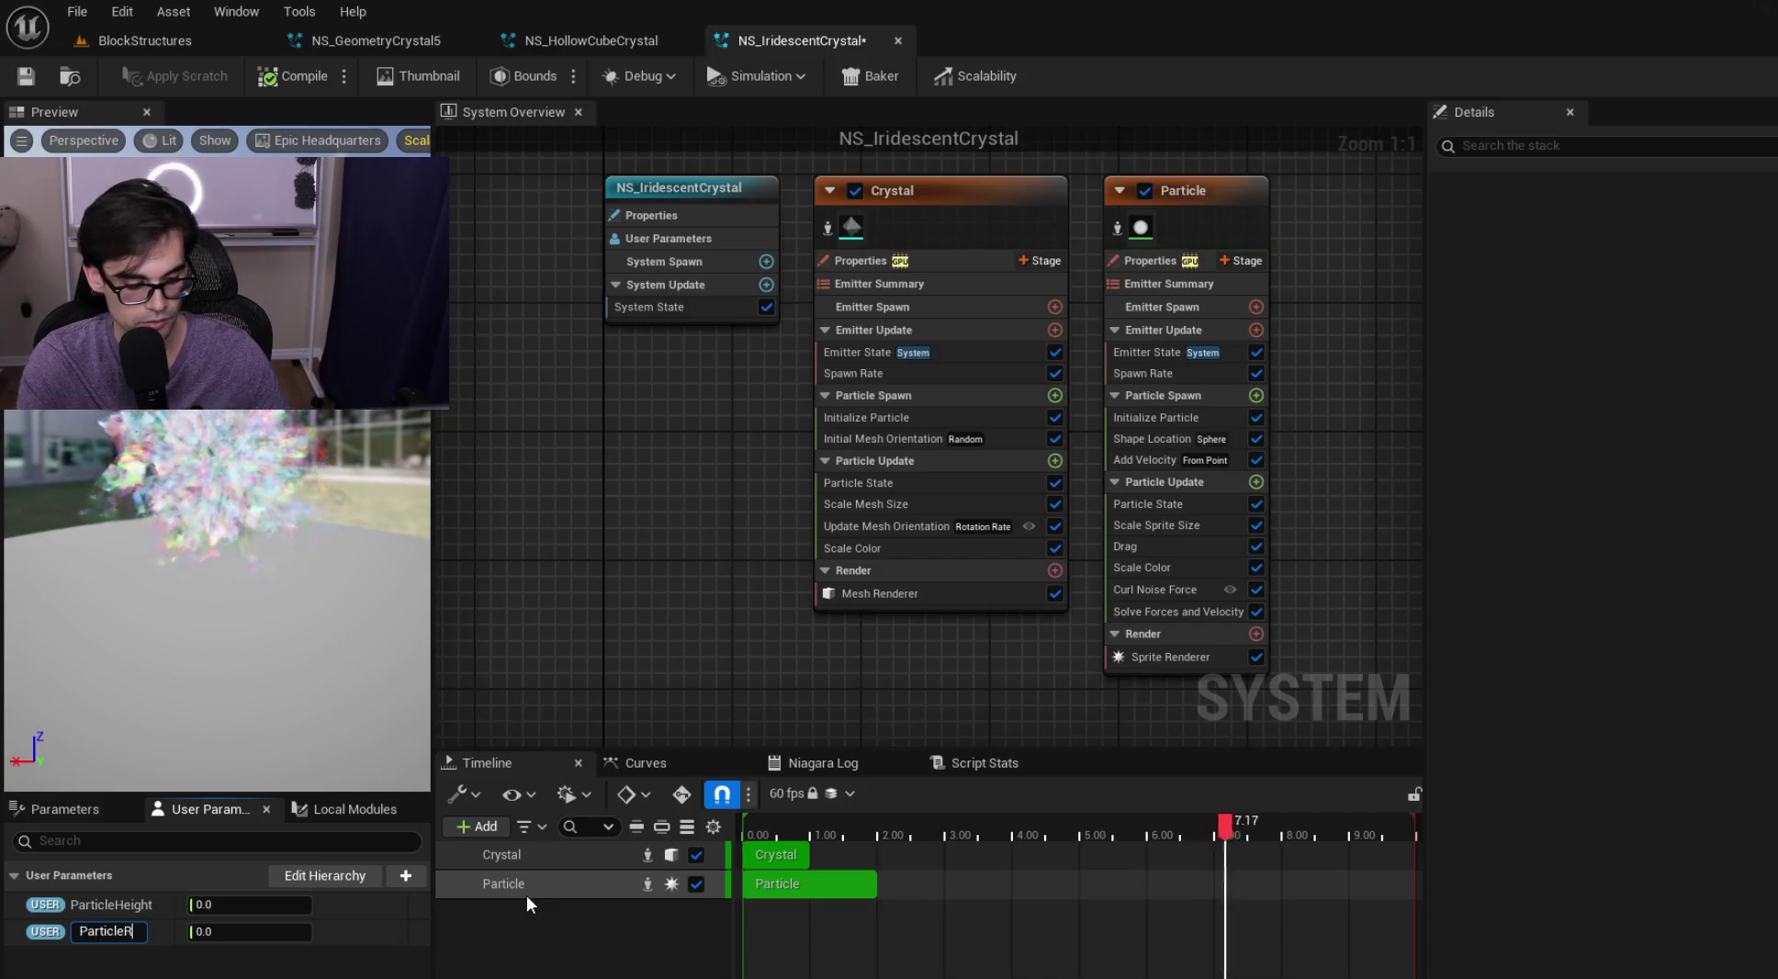
{"action": "type", "text": "adius"}
{"action": "key", "text": "Return"}
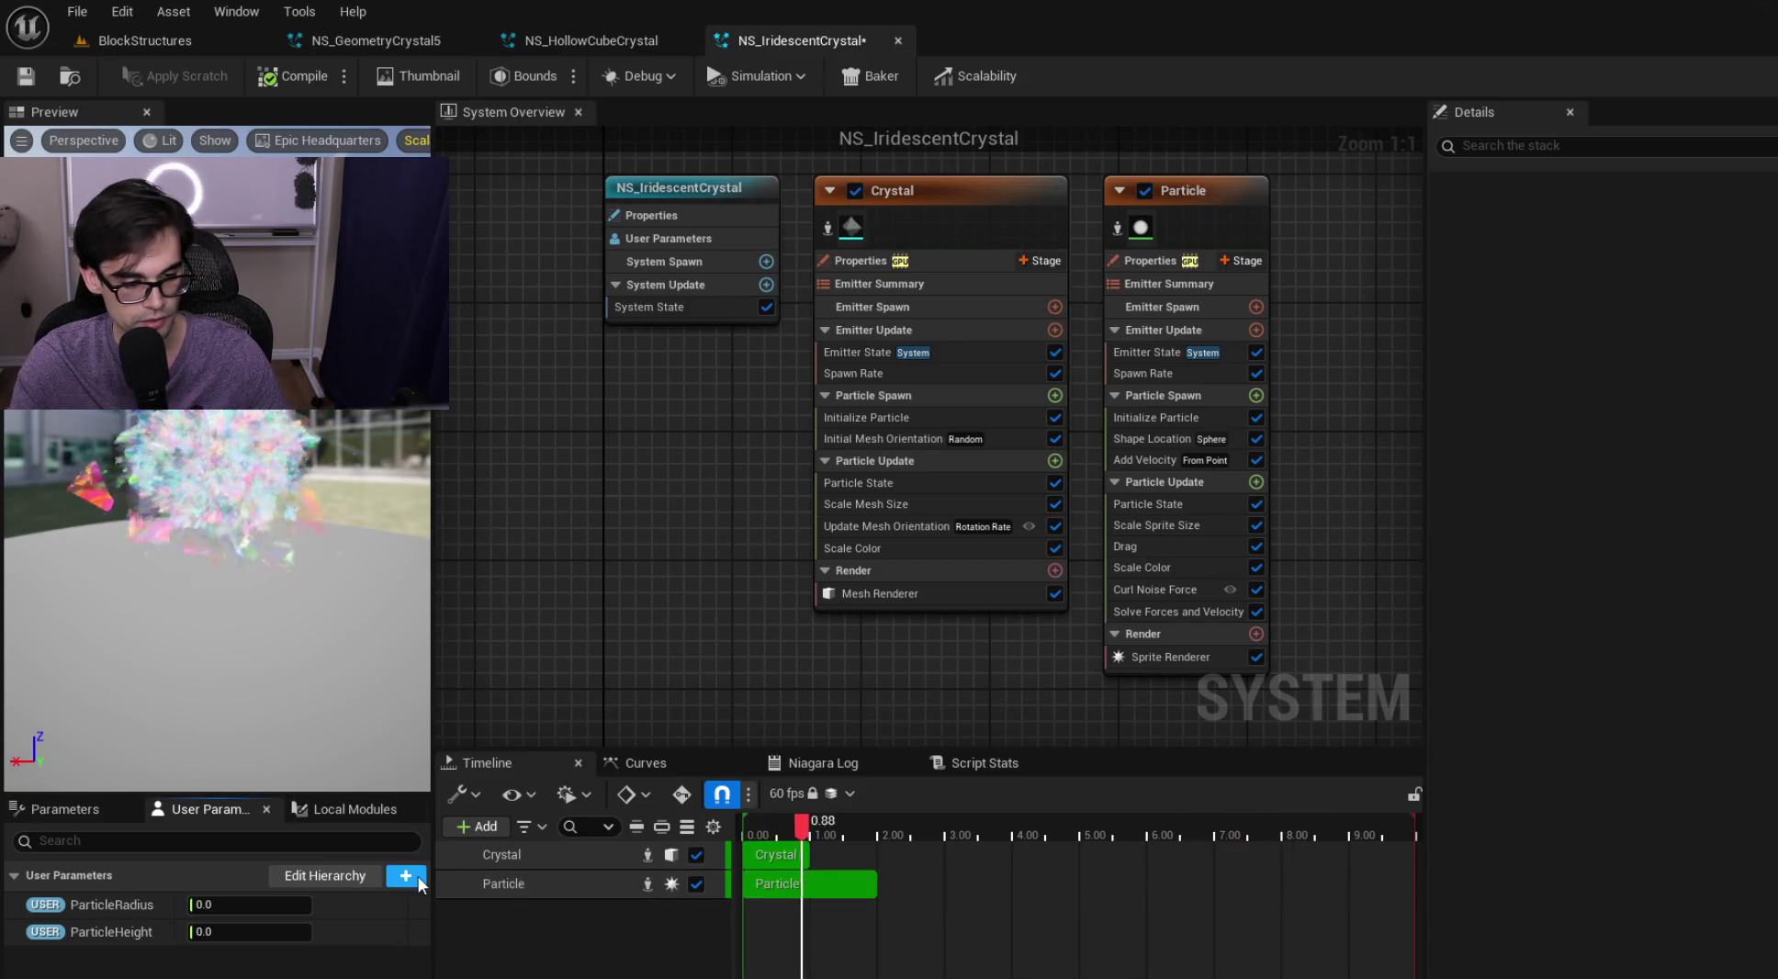
Add a SpawnRate float user parameter and compare it against NS_HollowCubeCrystal
{"action": "left_click", "coordinate": [405, 875]}
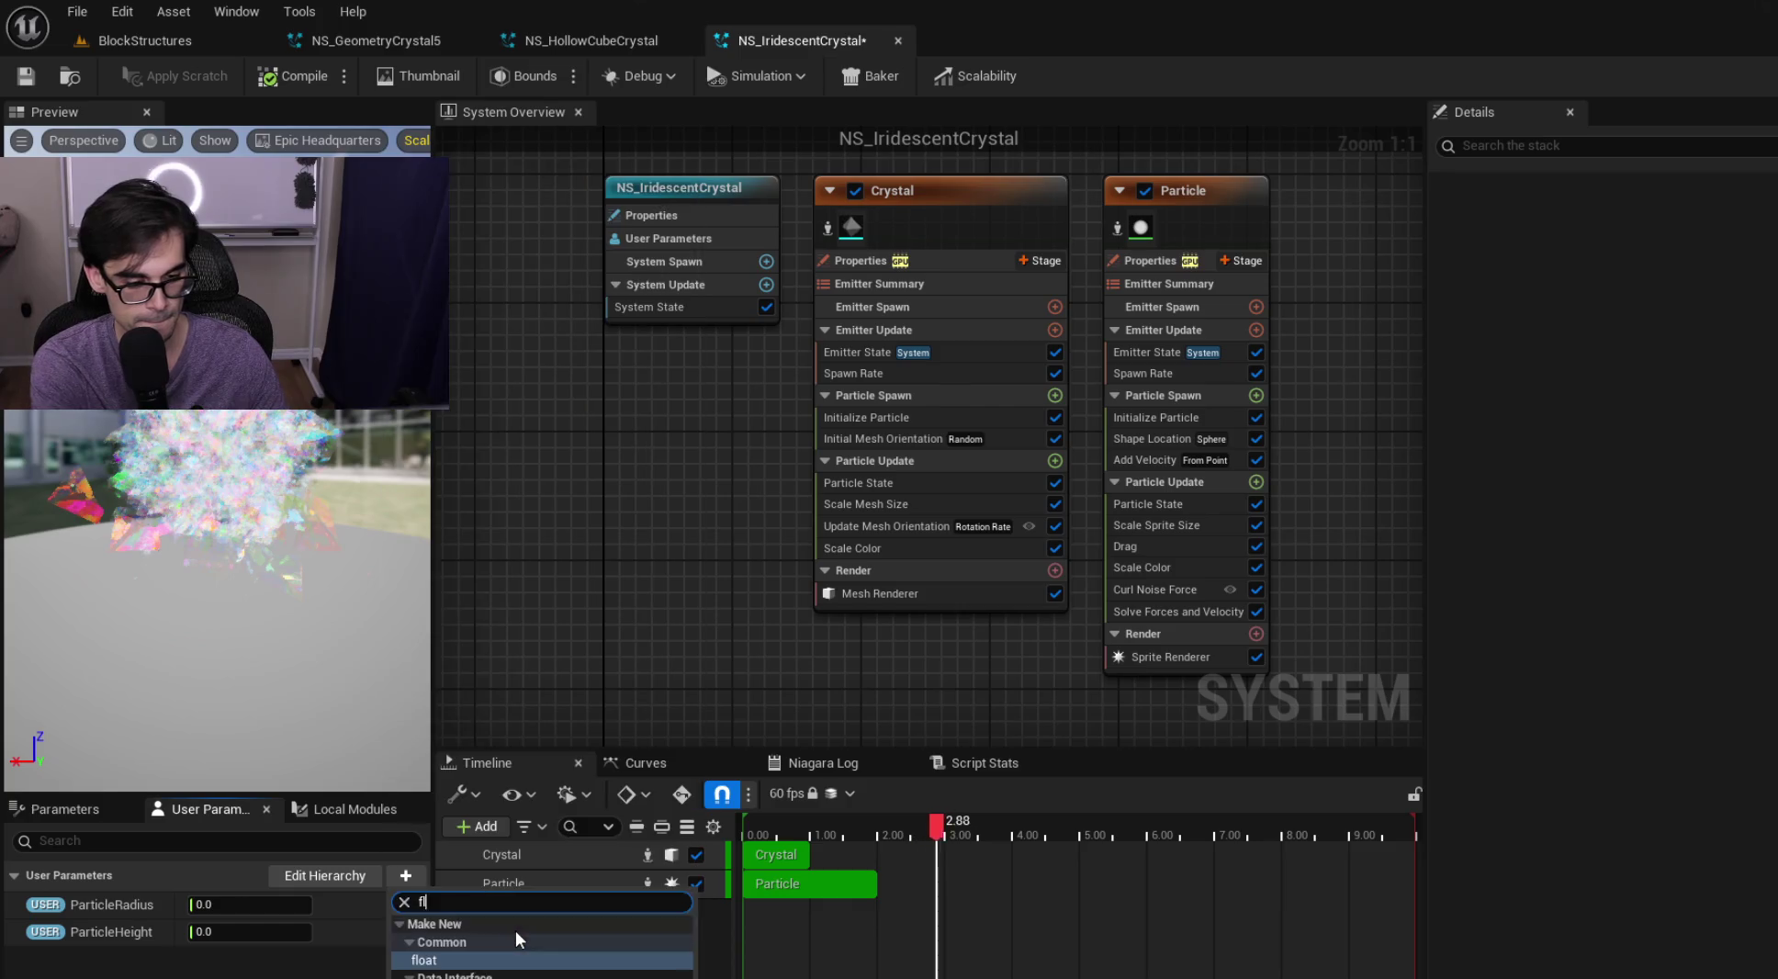
{"action": "left_click", "coordinate": [515, 930]}
{"action": "type", "text": "SpawnRate"}
{"action": "key", "text": "Return"}
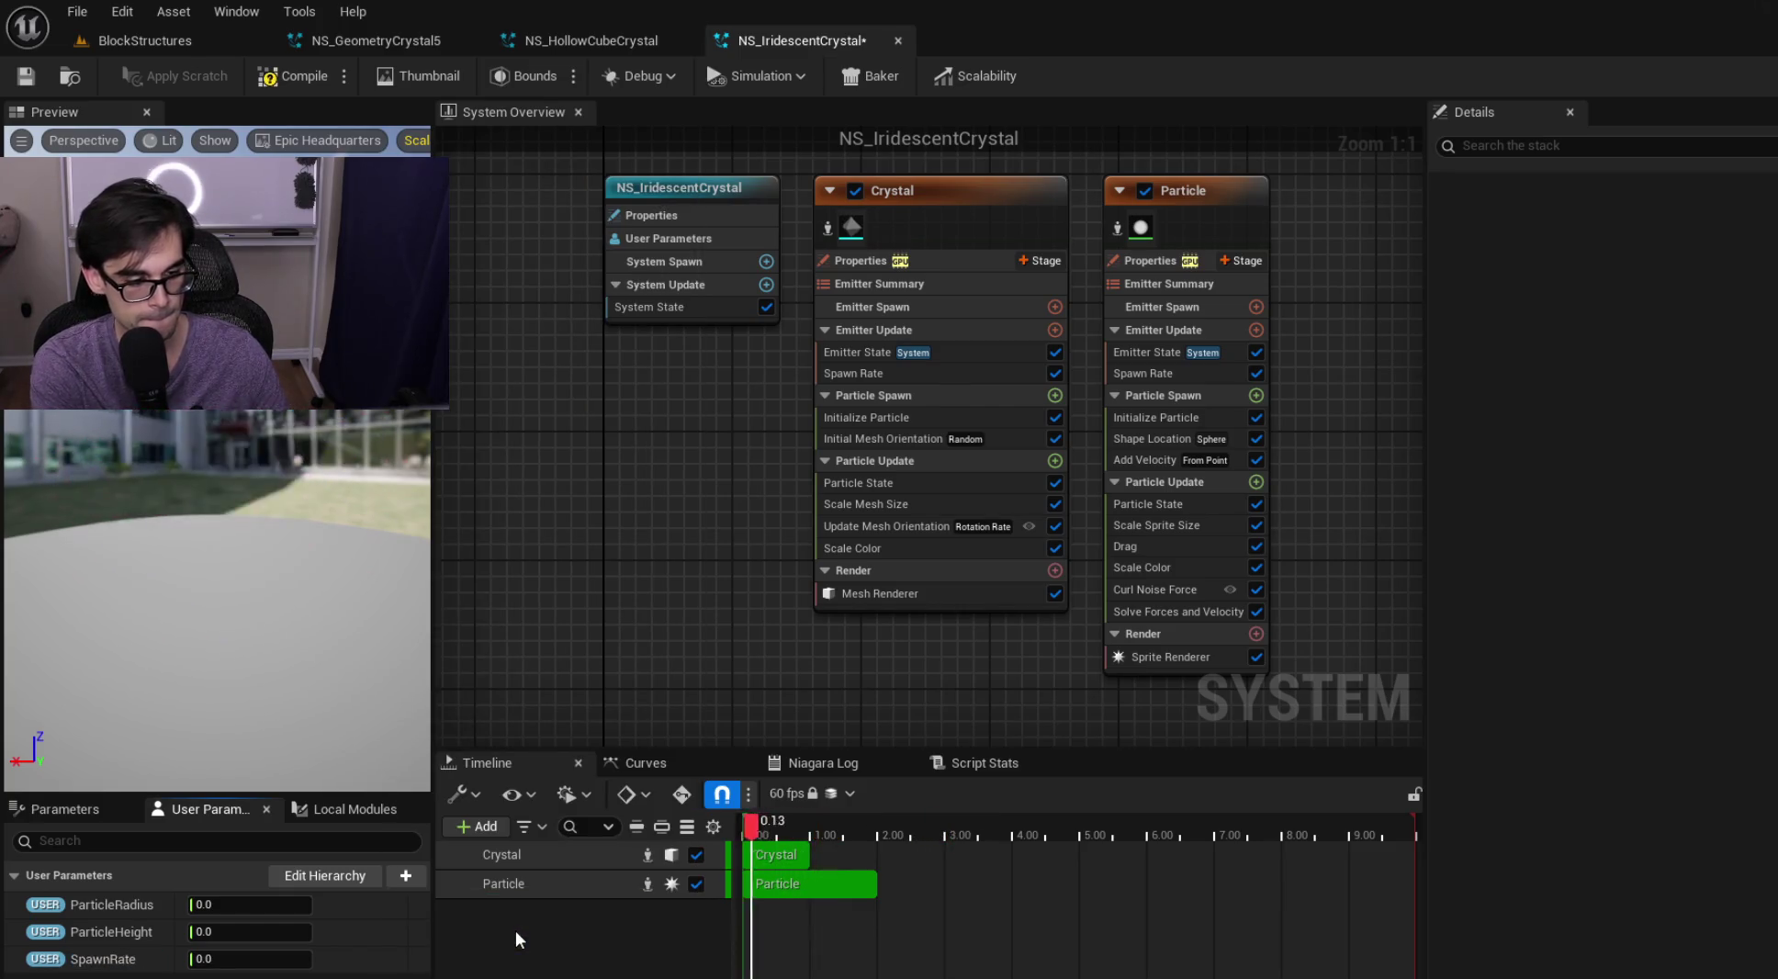
{"action": "left_click", "coordinate": [642, 35]}
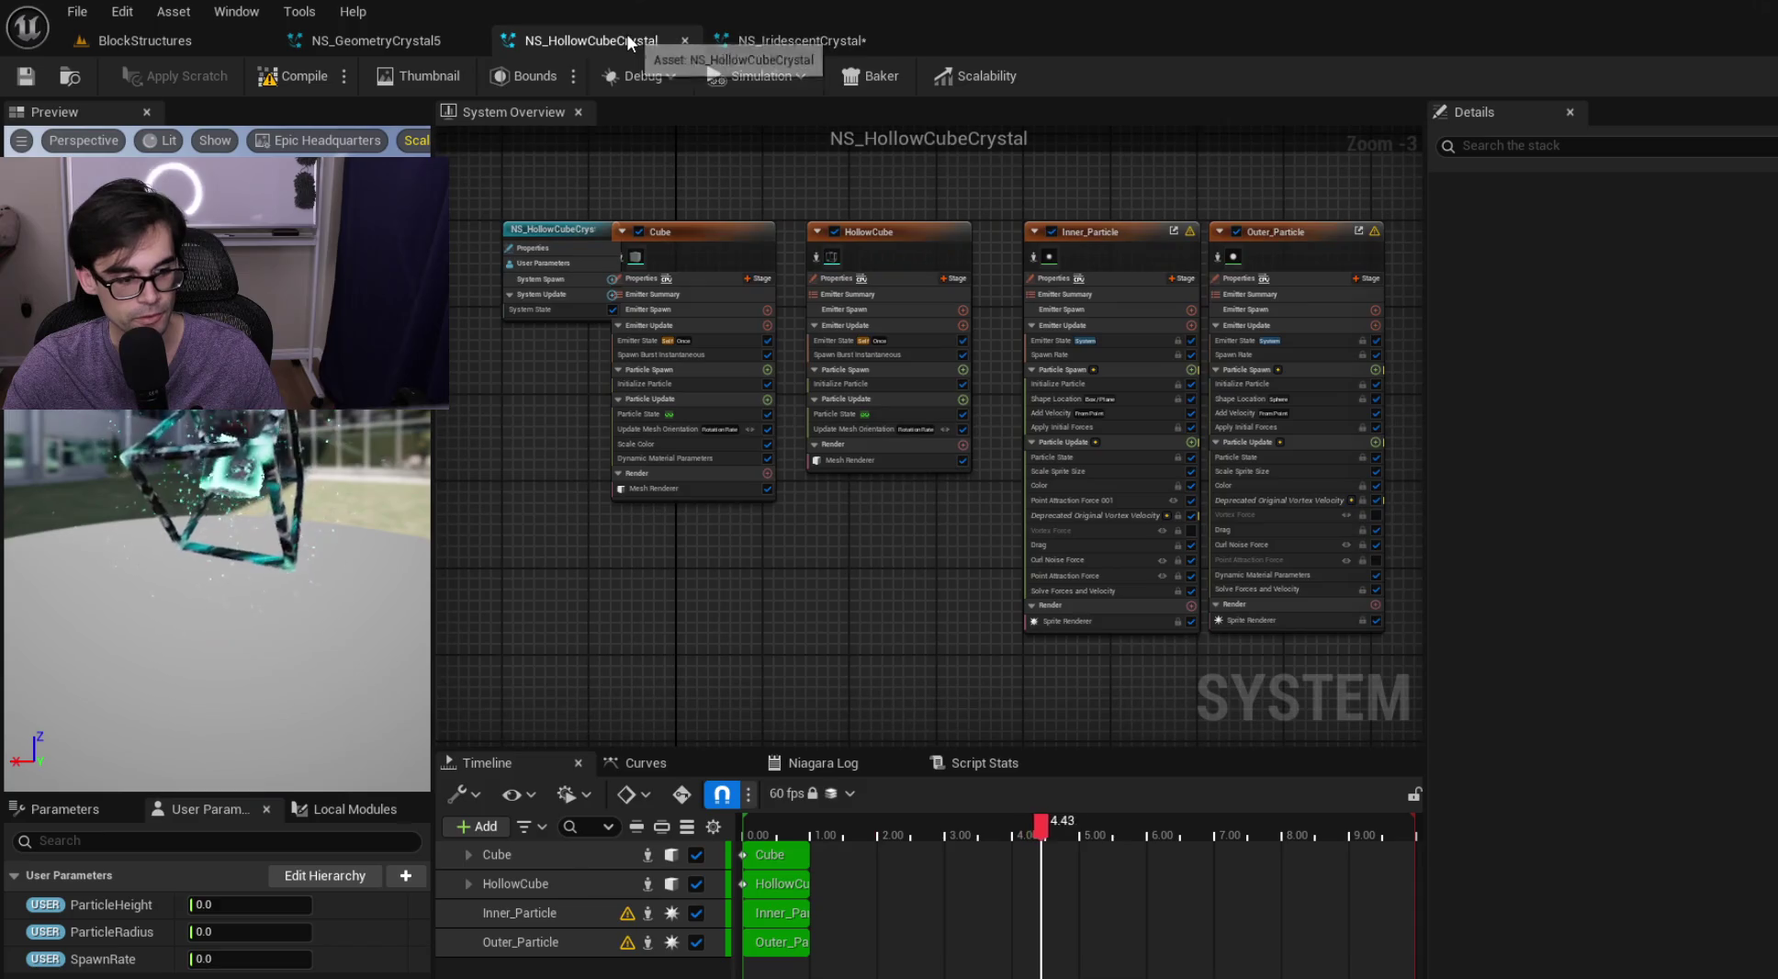
{"action": "left_click", "coordinate": [808, 43]}
{"action": "left_click", "coordinate": [593, 41]}
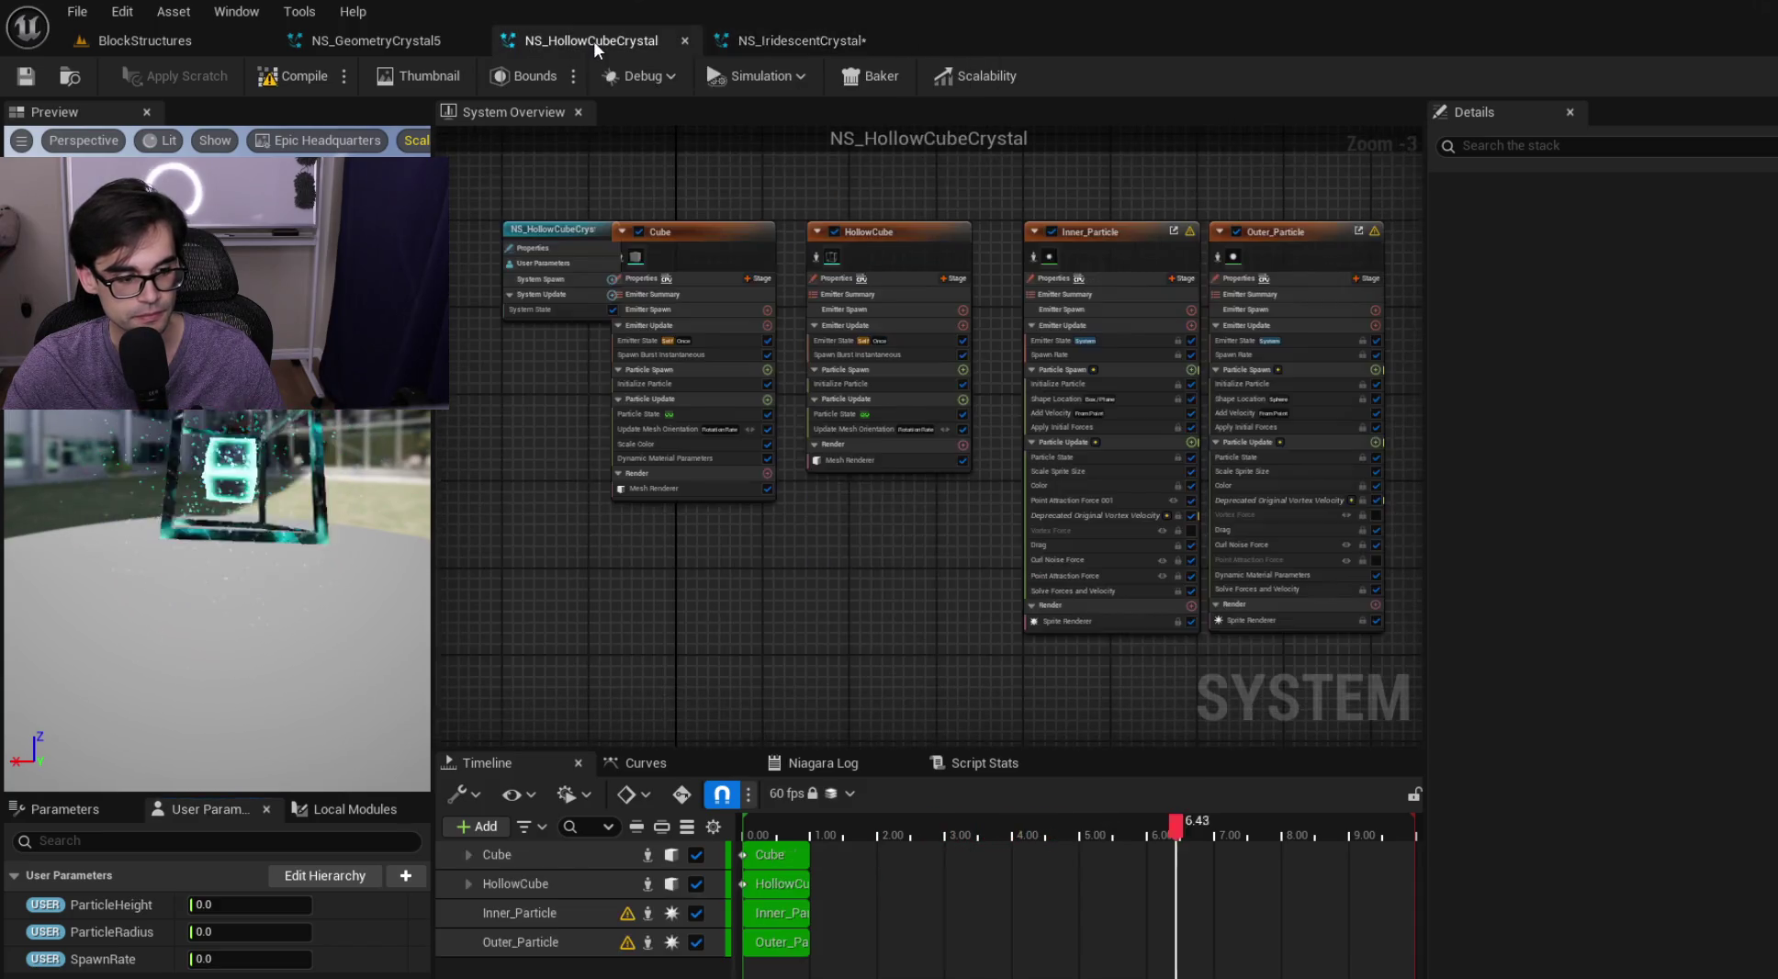
{"action": "left_click", "coordinate": [799, 40]}
Save and close NS_IridescentCrystal, then open NS_PatternCrystal from the level
{"action": "left_click", "coordinate": [30, 77]}
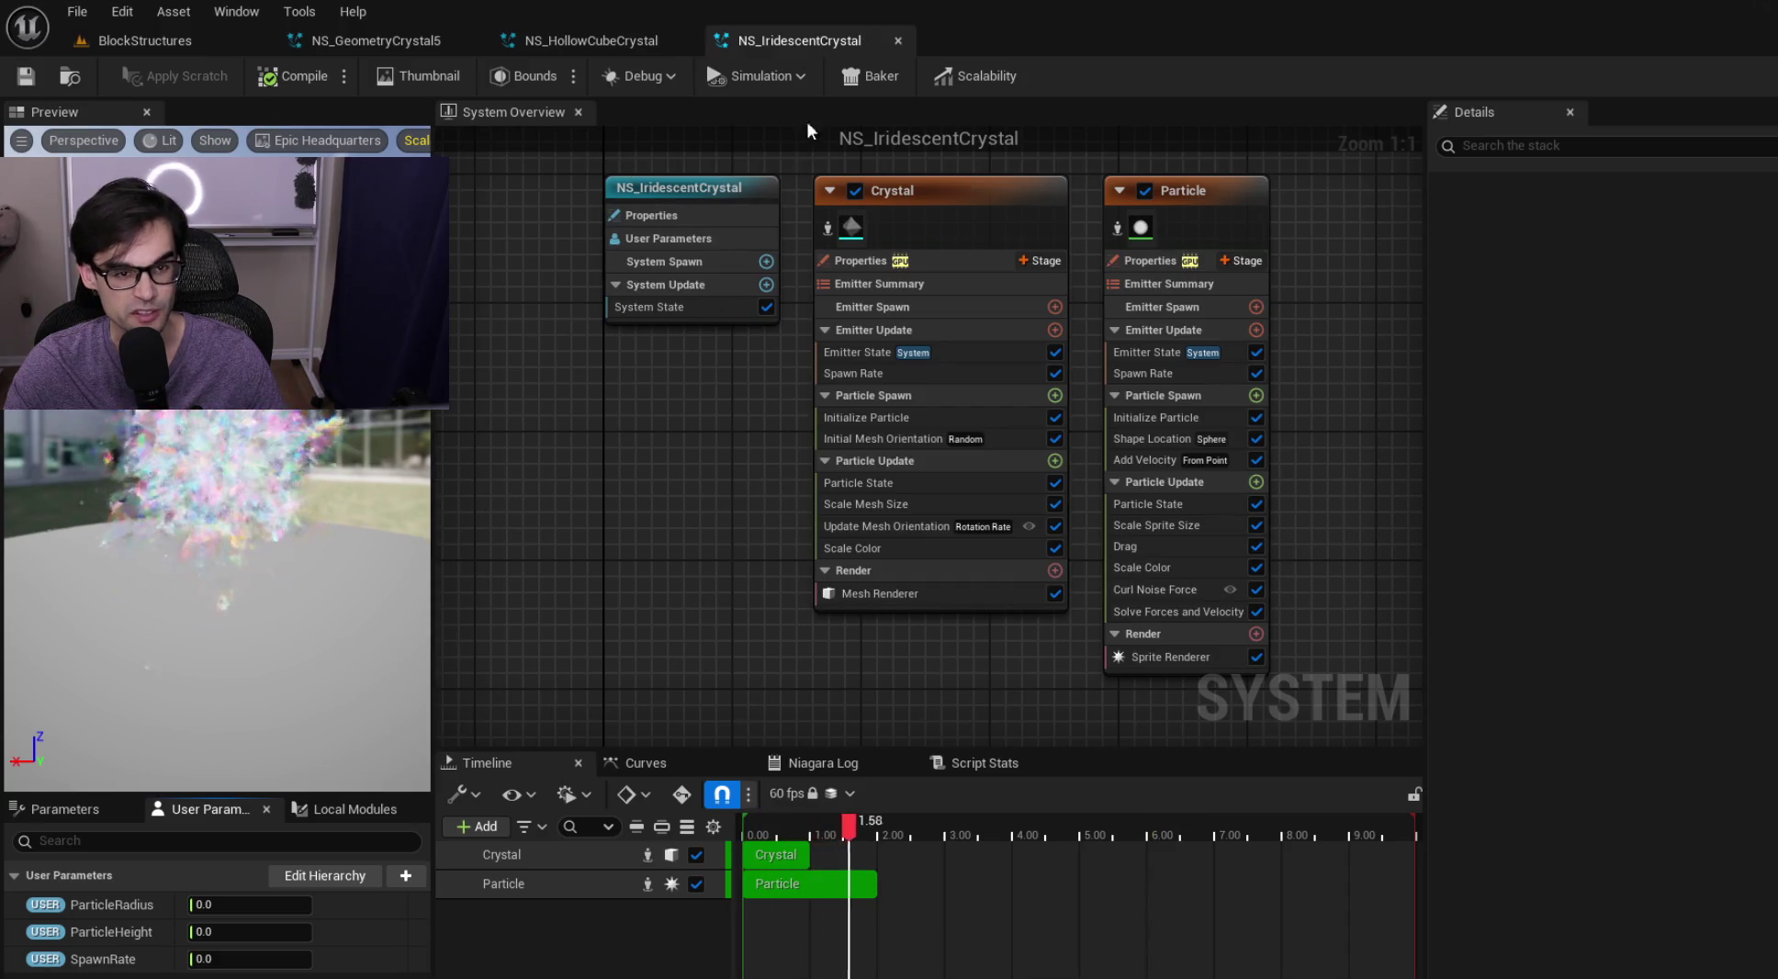
{"action": "left_click", "coordinate": [898, 39]}
{"action": "left_click", "coordinate": [167, 38]}
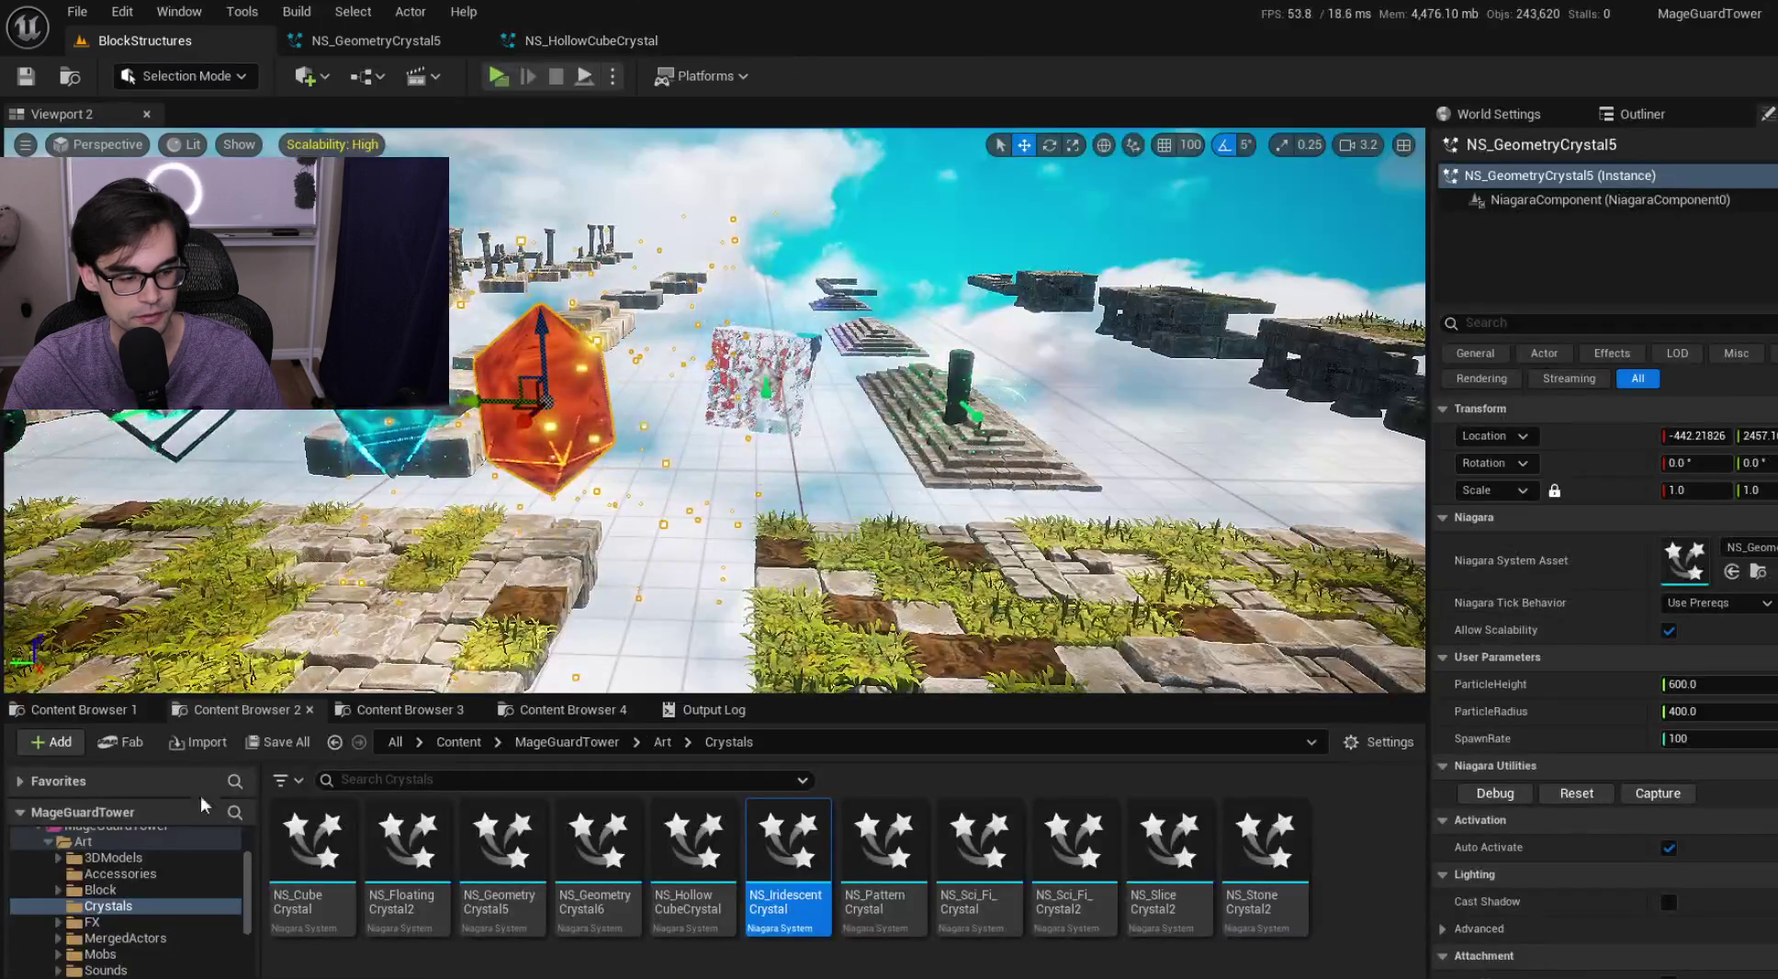
{"action": "double_click", "coordinate": [854, 856]}
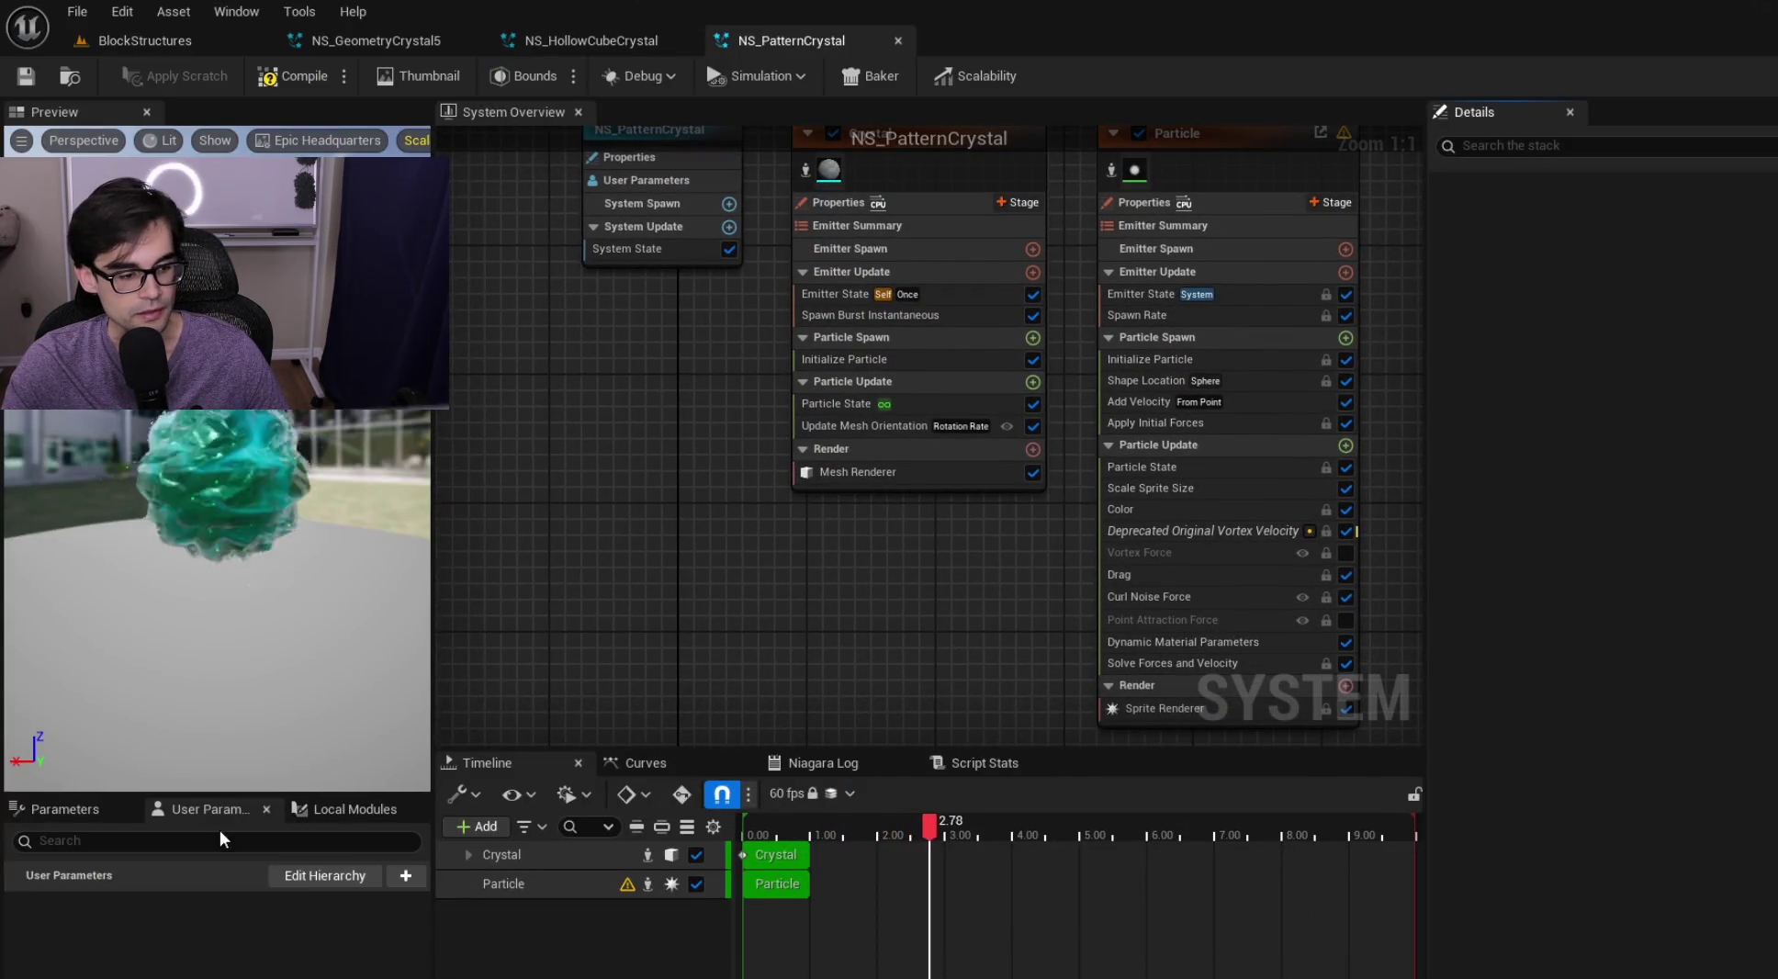
After checking the NS_HollowCubeCrystal and NS_GeometryCrystal5 parameters, add float user parameter ParticleHeight
{"action": "left_click", "coordinate": [634, 44]}
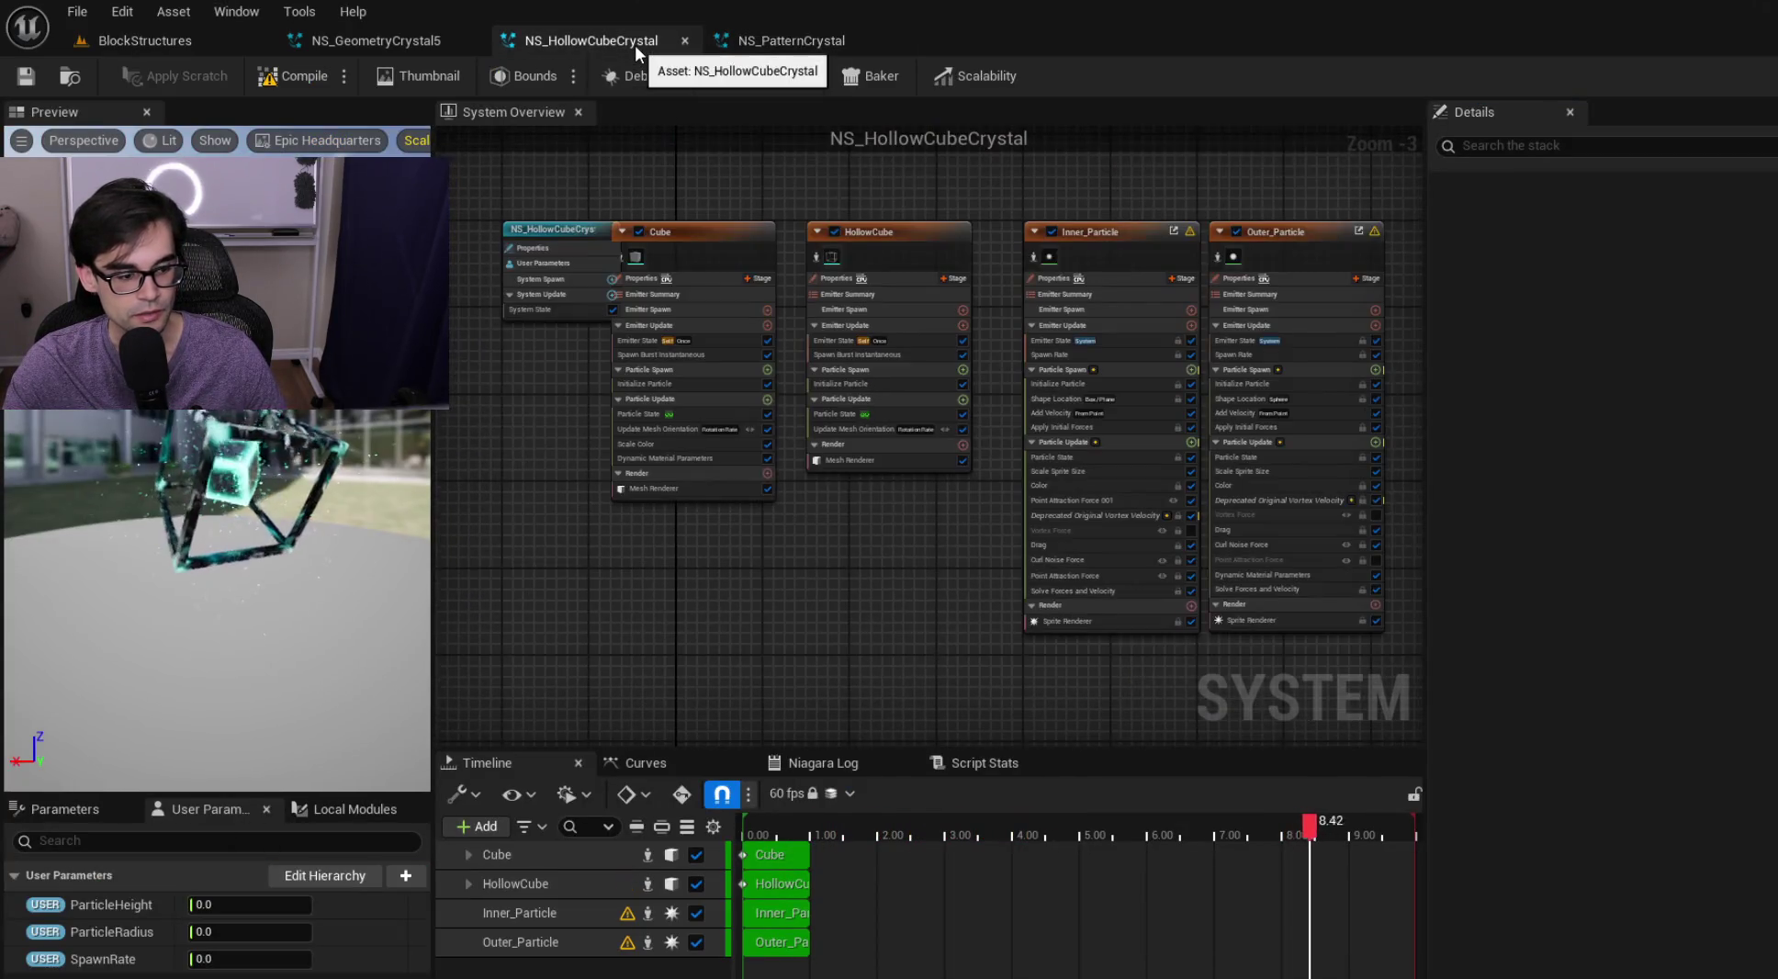
{"action": "left_click", "coordinate": [390, 37]}
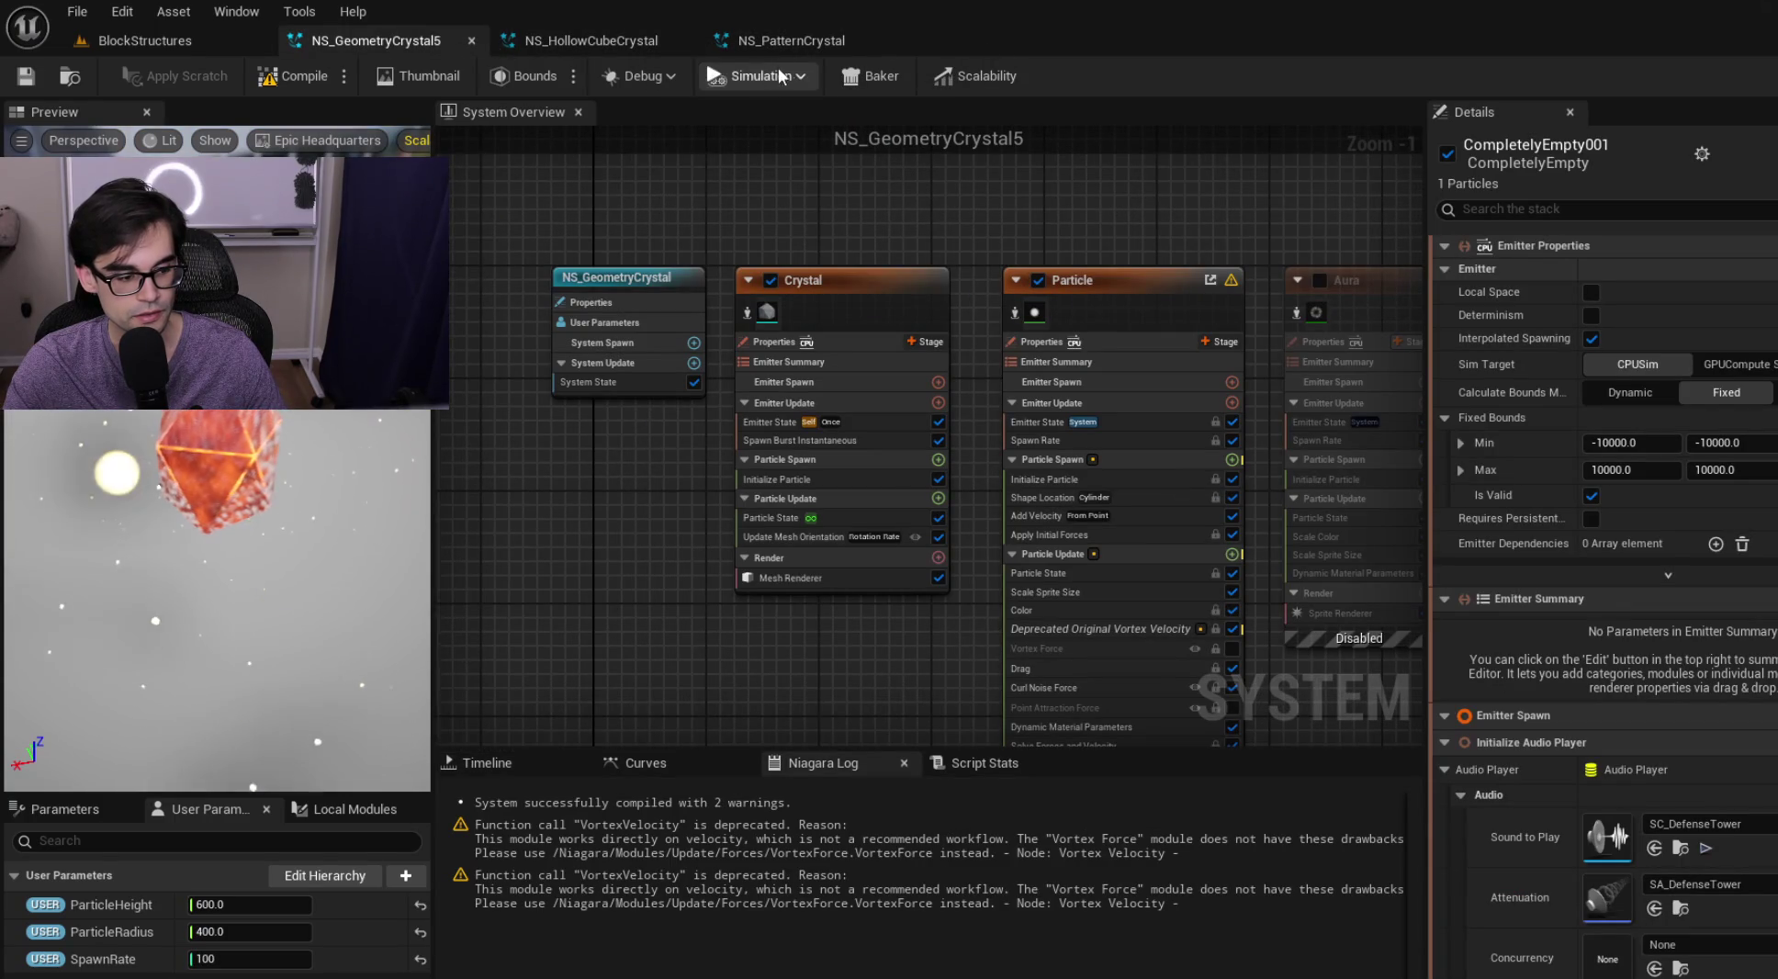
{"action": "left_click", "coordinate": [840, 37]}
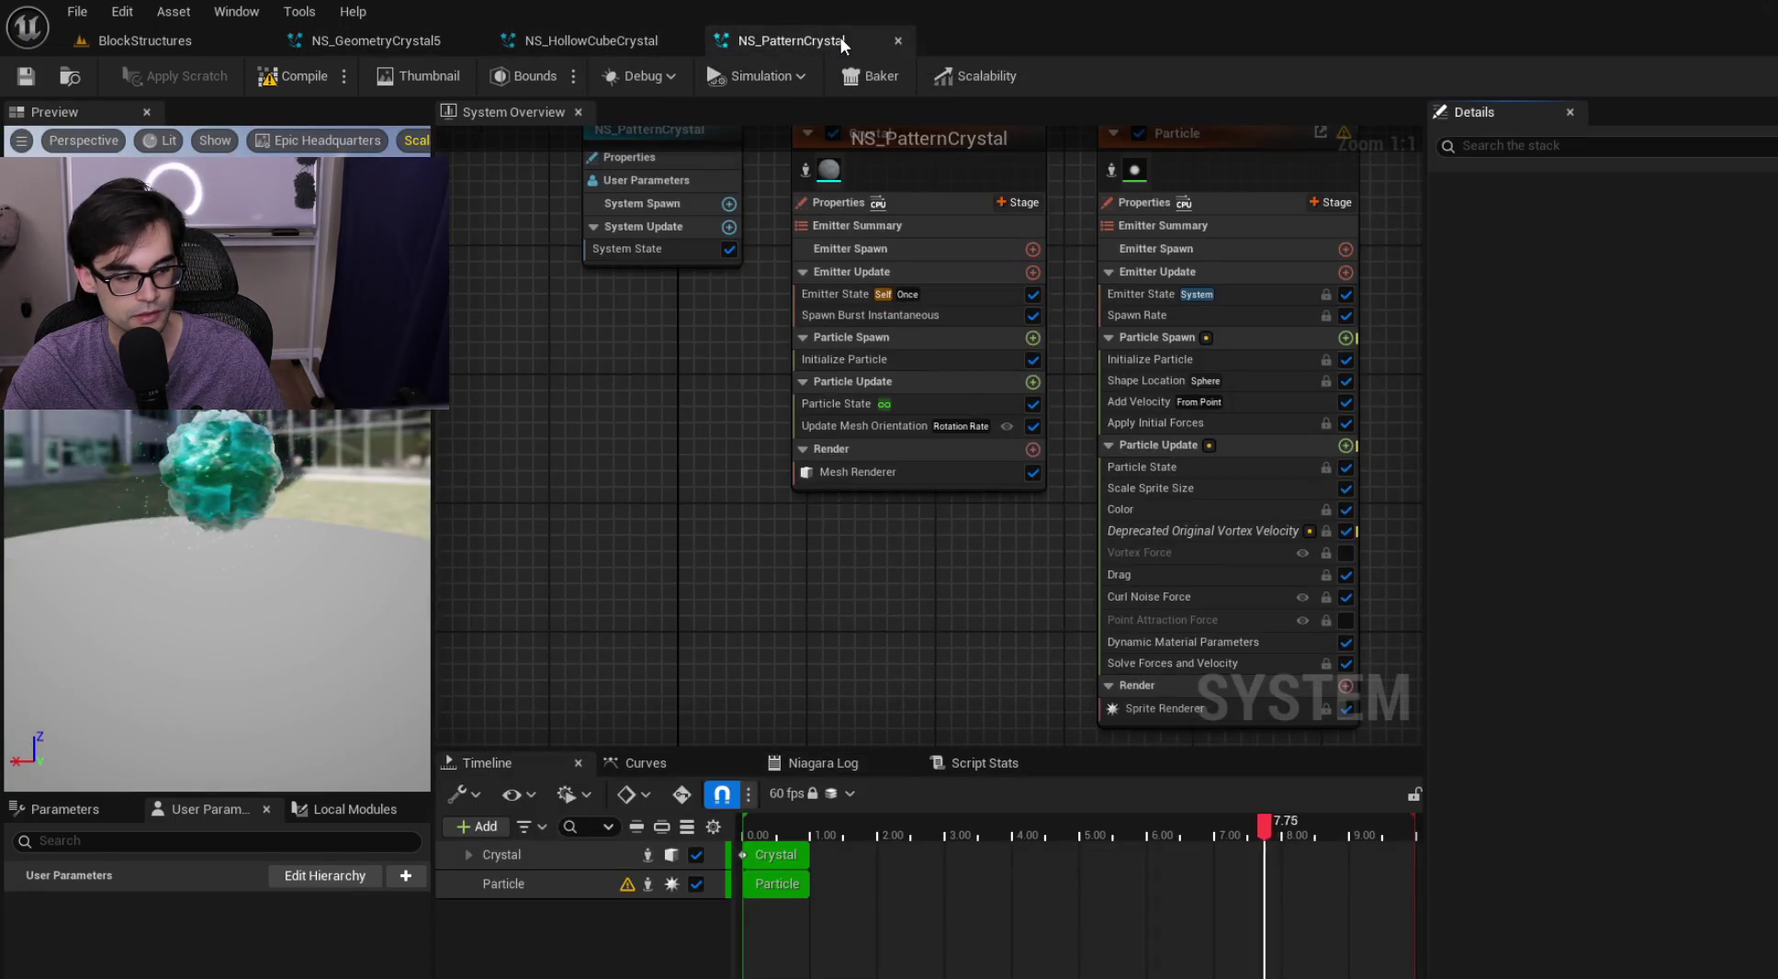
{"action": "left_click", "coordinate": [405, 875]}
{"action": "type", "text": "float"}
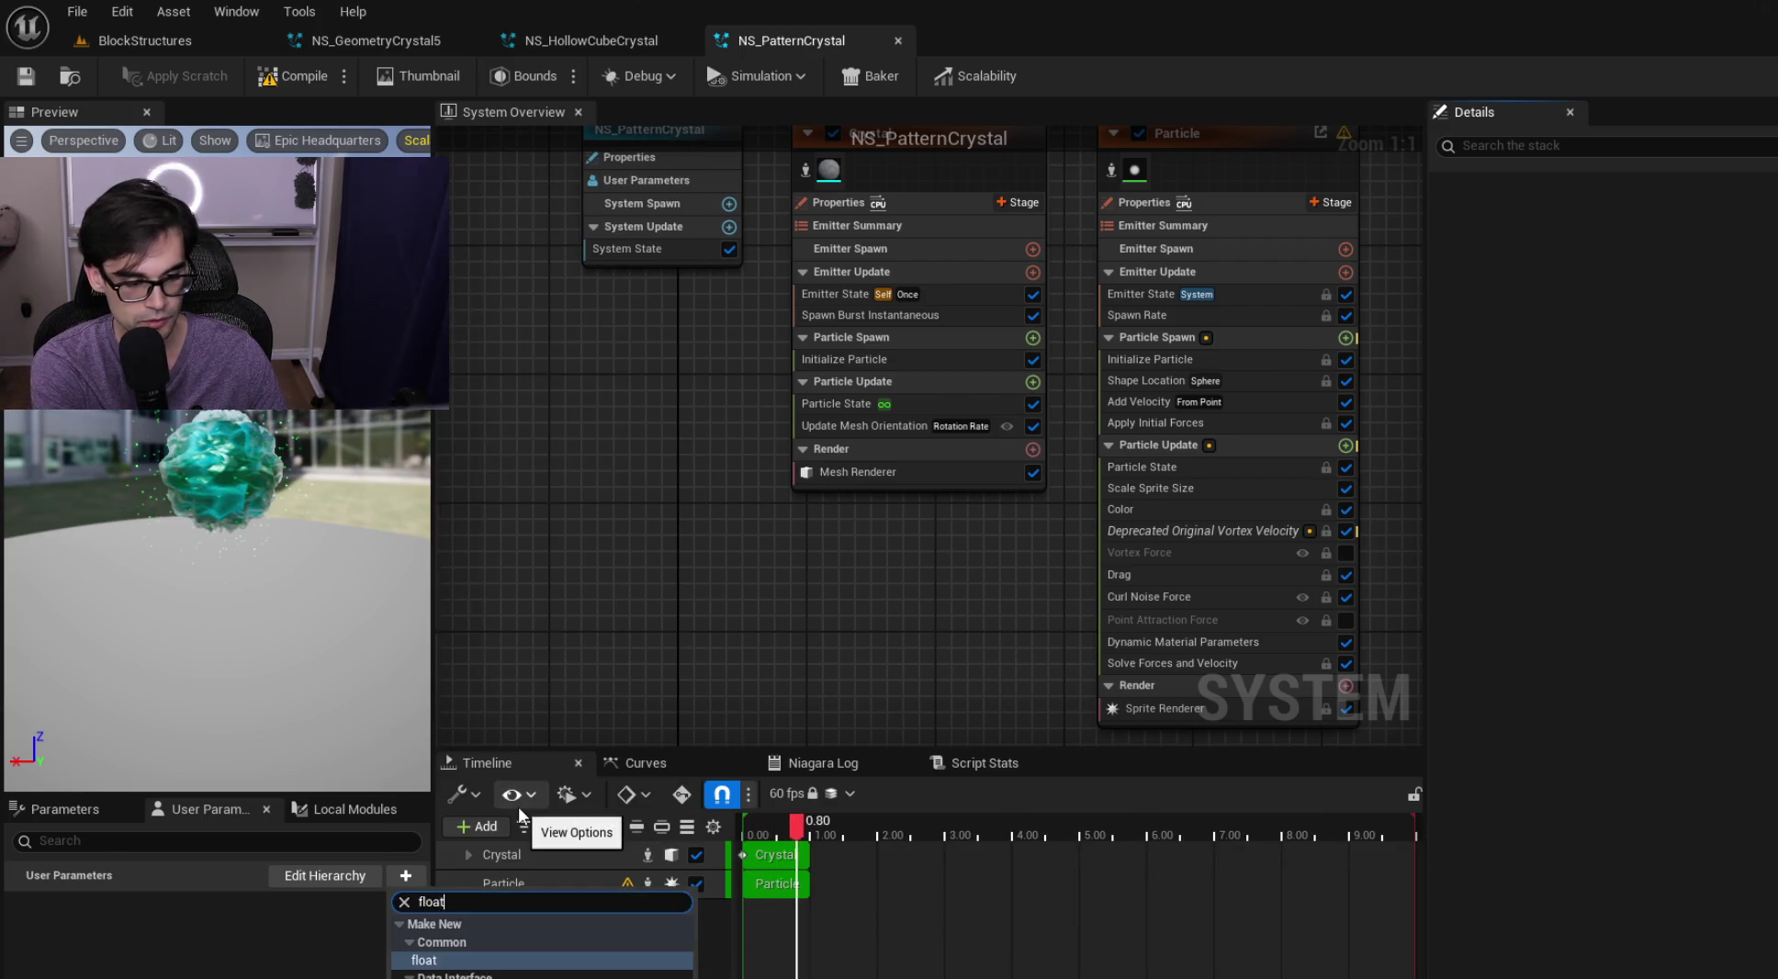
{"action": "key", "text": "Return"}
{"action": "type", "text": "Particle"}
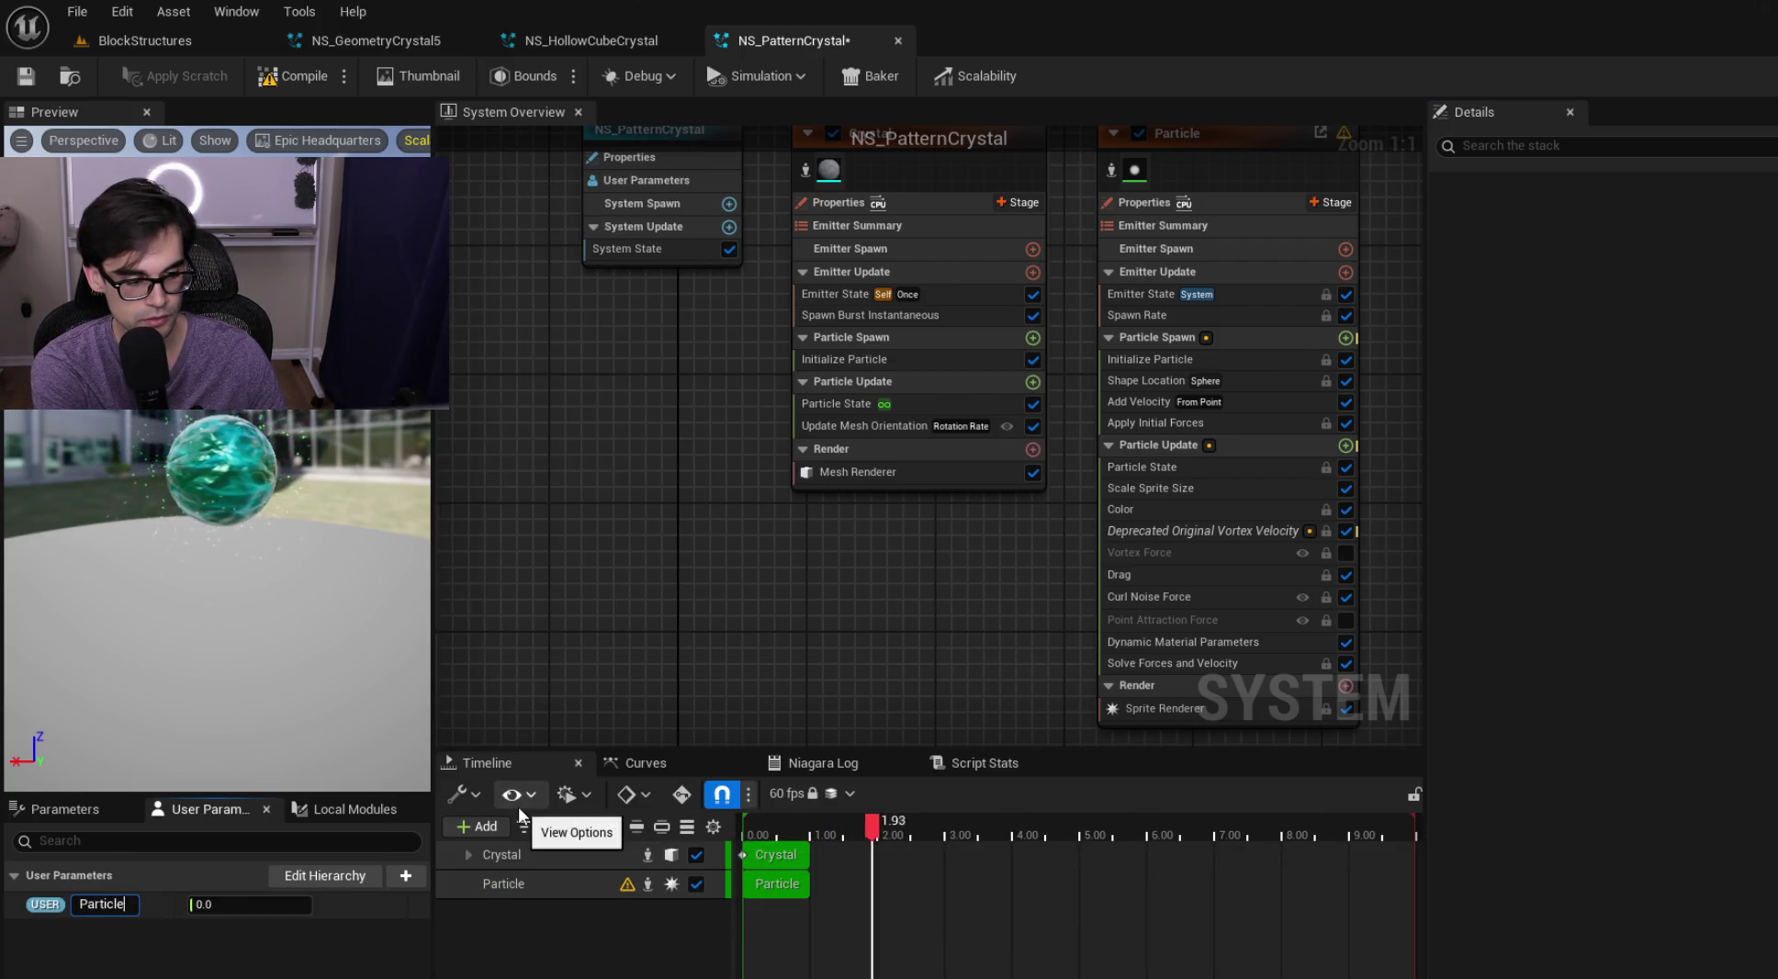
{"action": "type", "text": "ht"}
{"action": "key", "text": "Return"}
Add float user parameters ParticleRadius and SpawnRate, then save NS_PatternCrystal
{"action": "left_click", "coordinate": [409, 878]}
{"action": "type", "text": "float"}
{"action": "key", "text": "Return"}
{"action": "type", "text": "ParticleRaiud"}
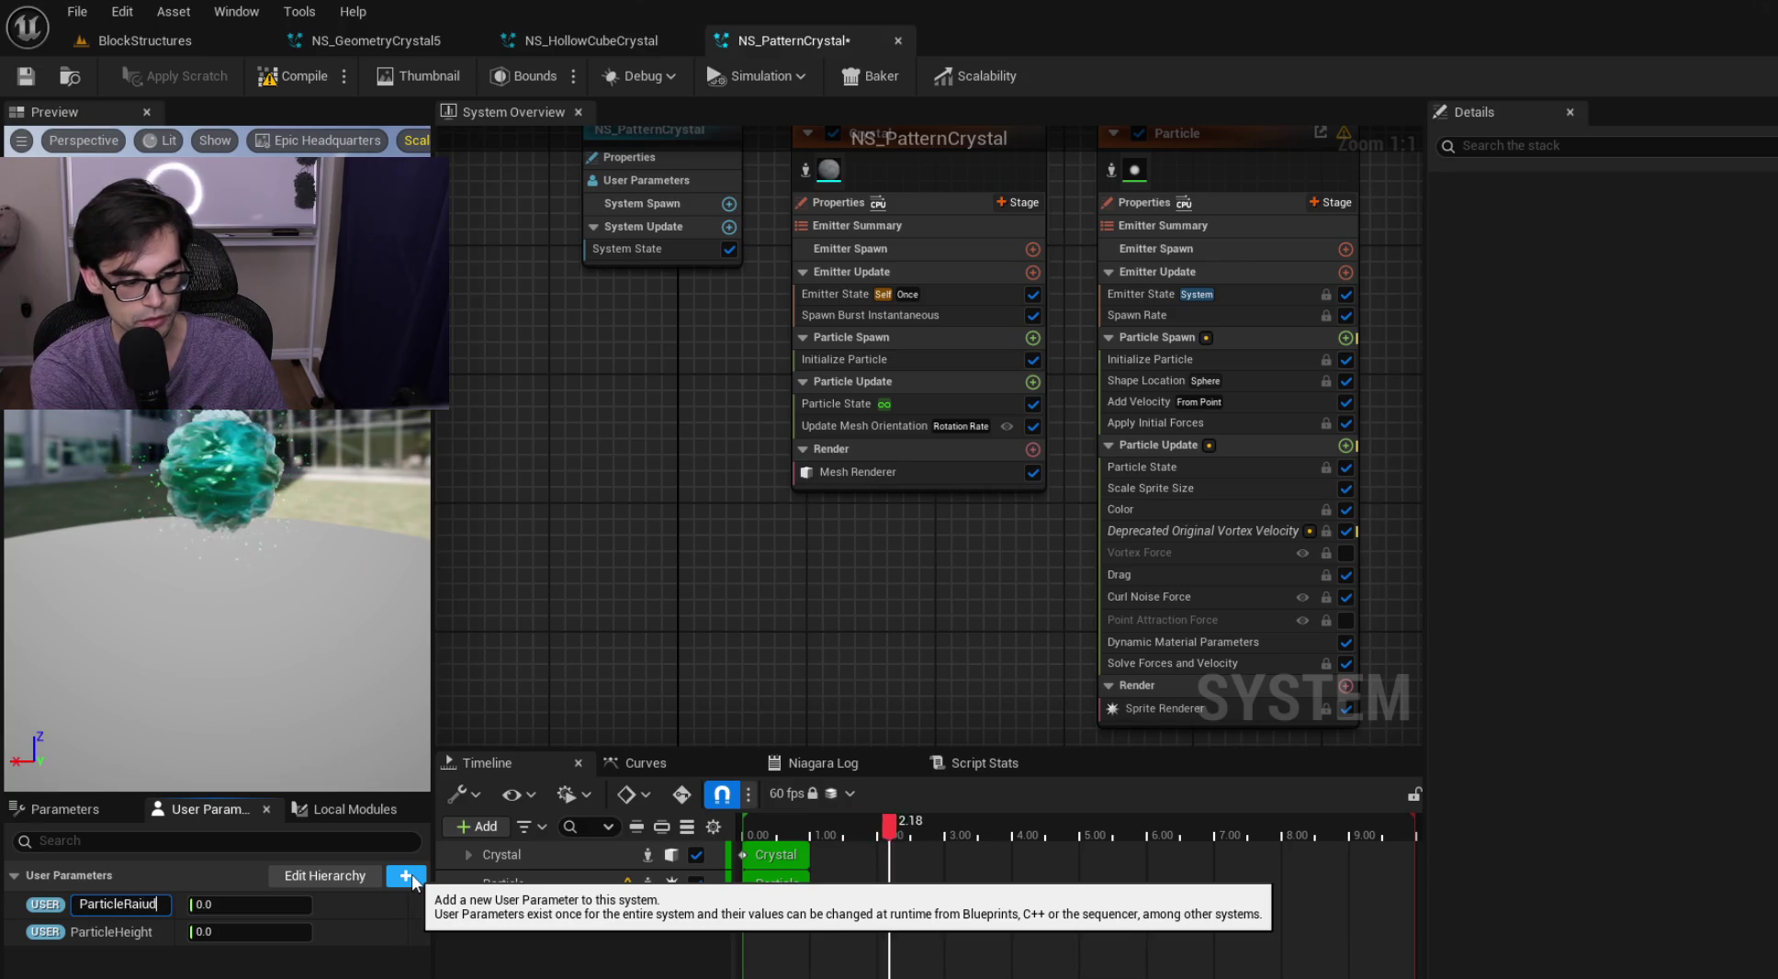
{"action": "type", "text": "ius"}
{"action": "key", "text": "Return"}
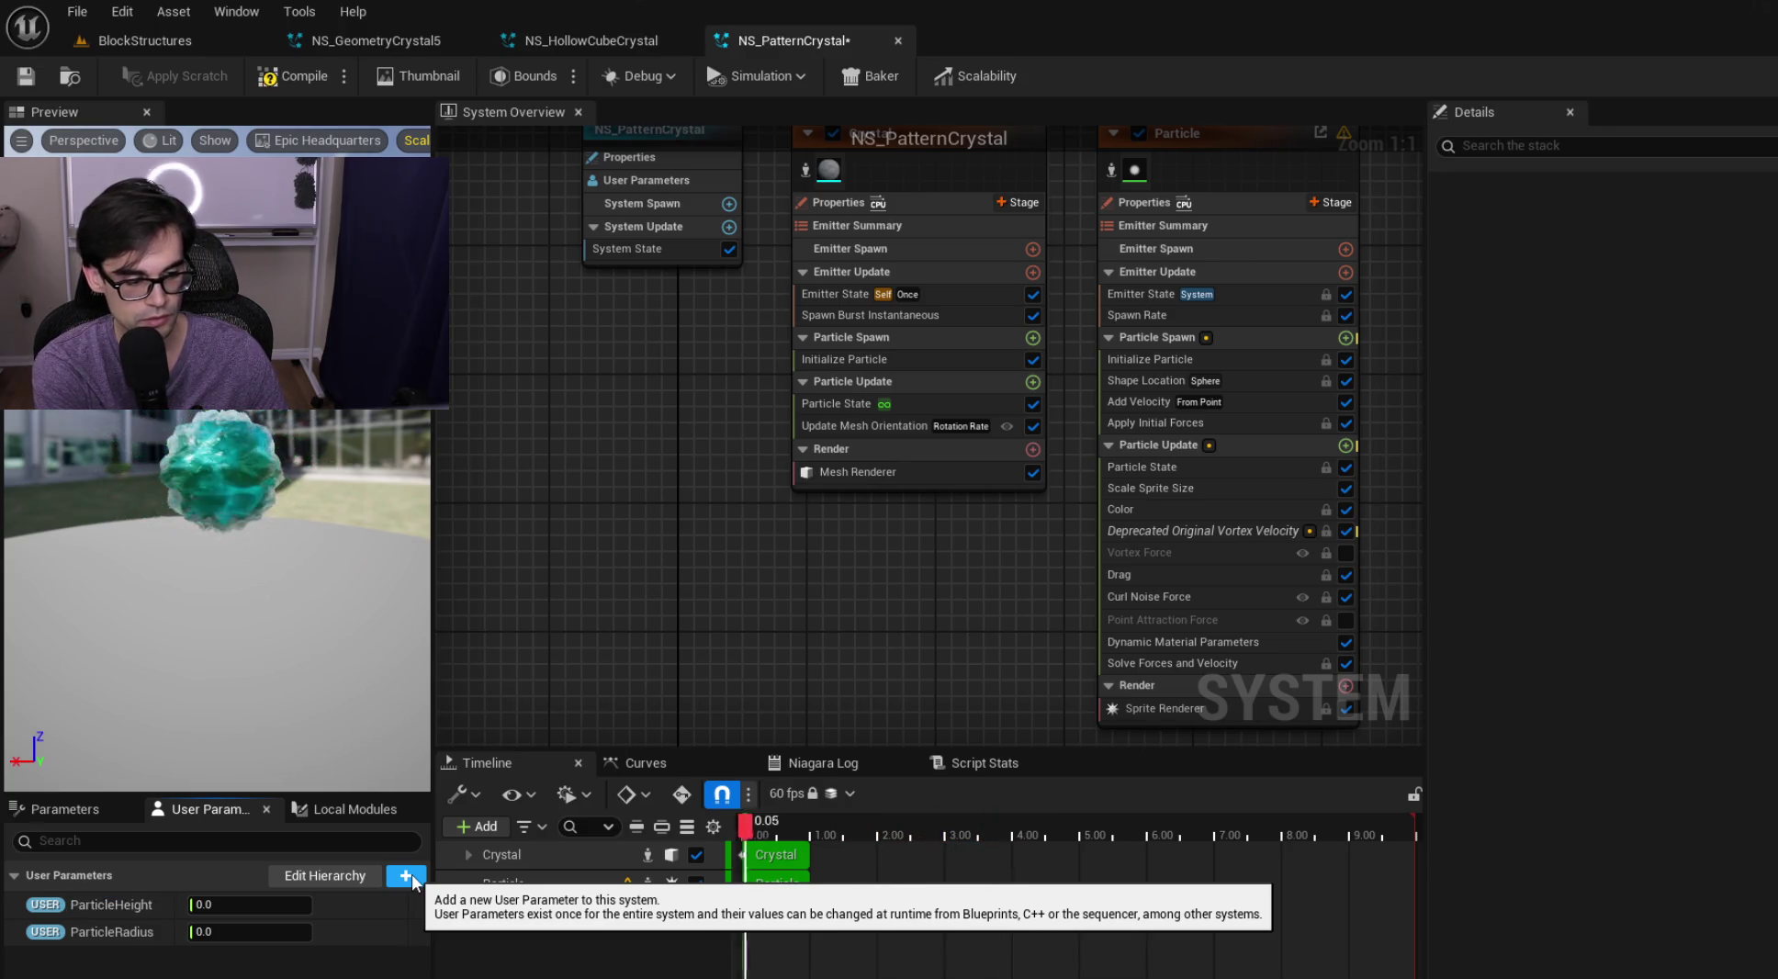
{"action": "left_click", "coordinate": [406, 876]}
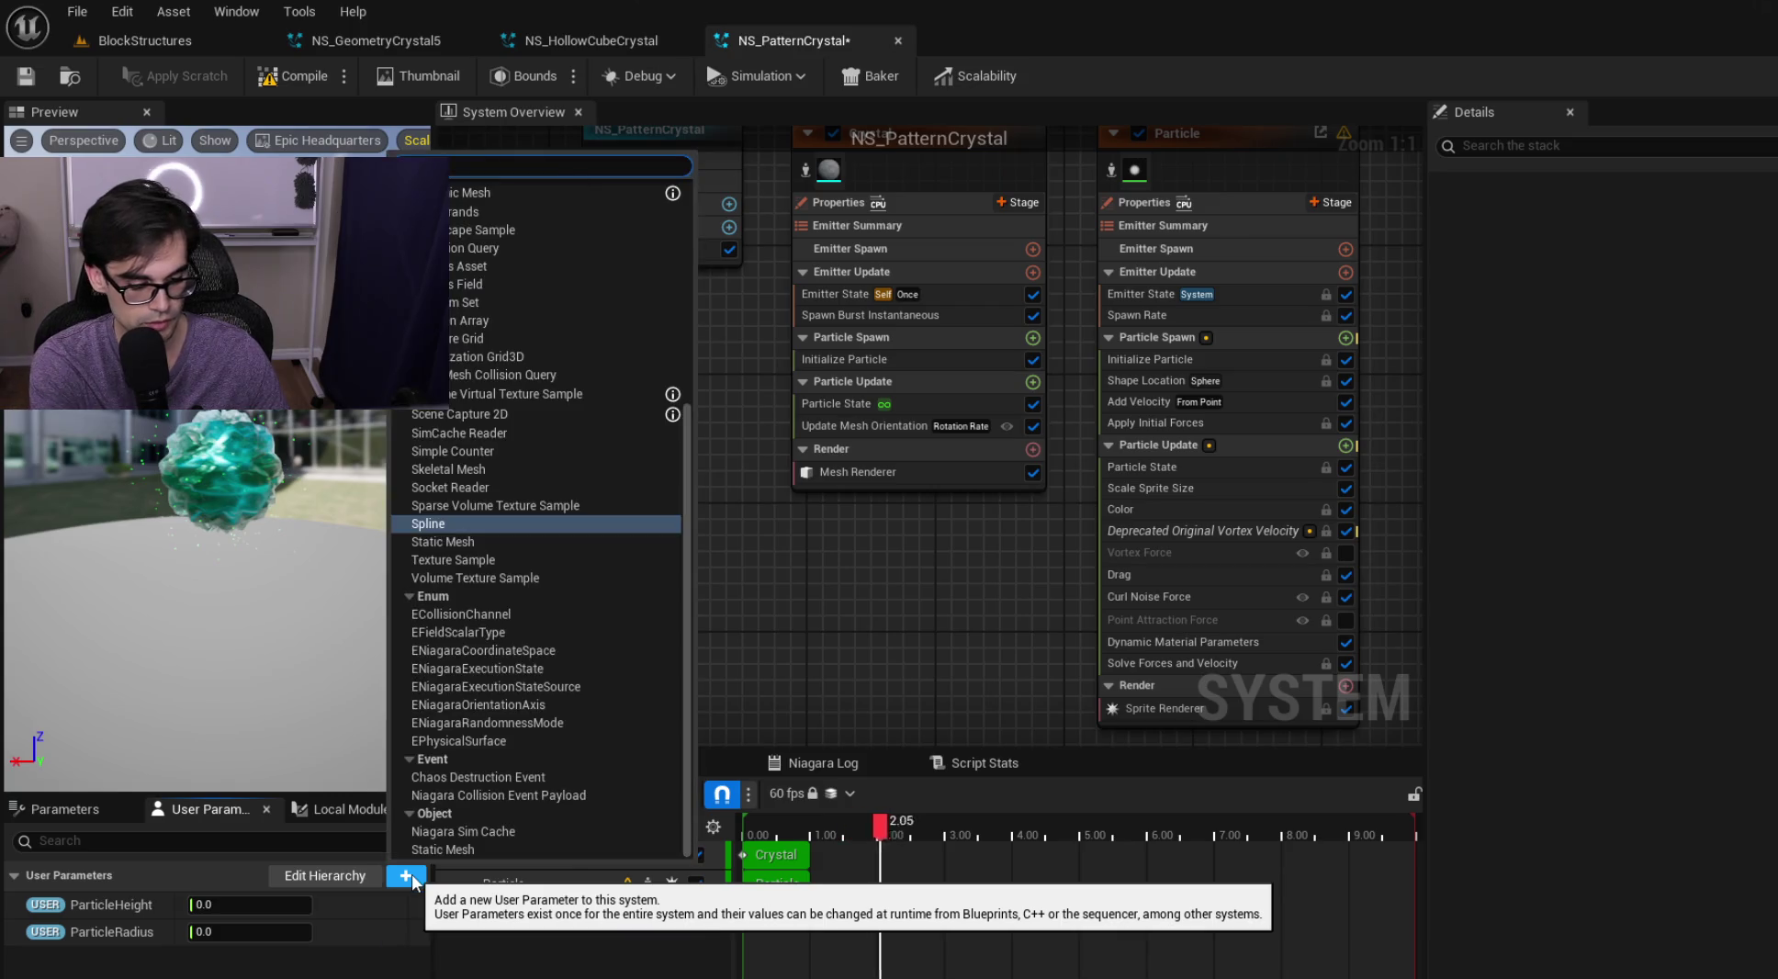
{"action": "type", "text": "float"}
{"action": "key", "text": "Return"}
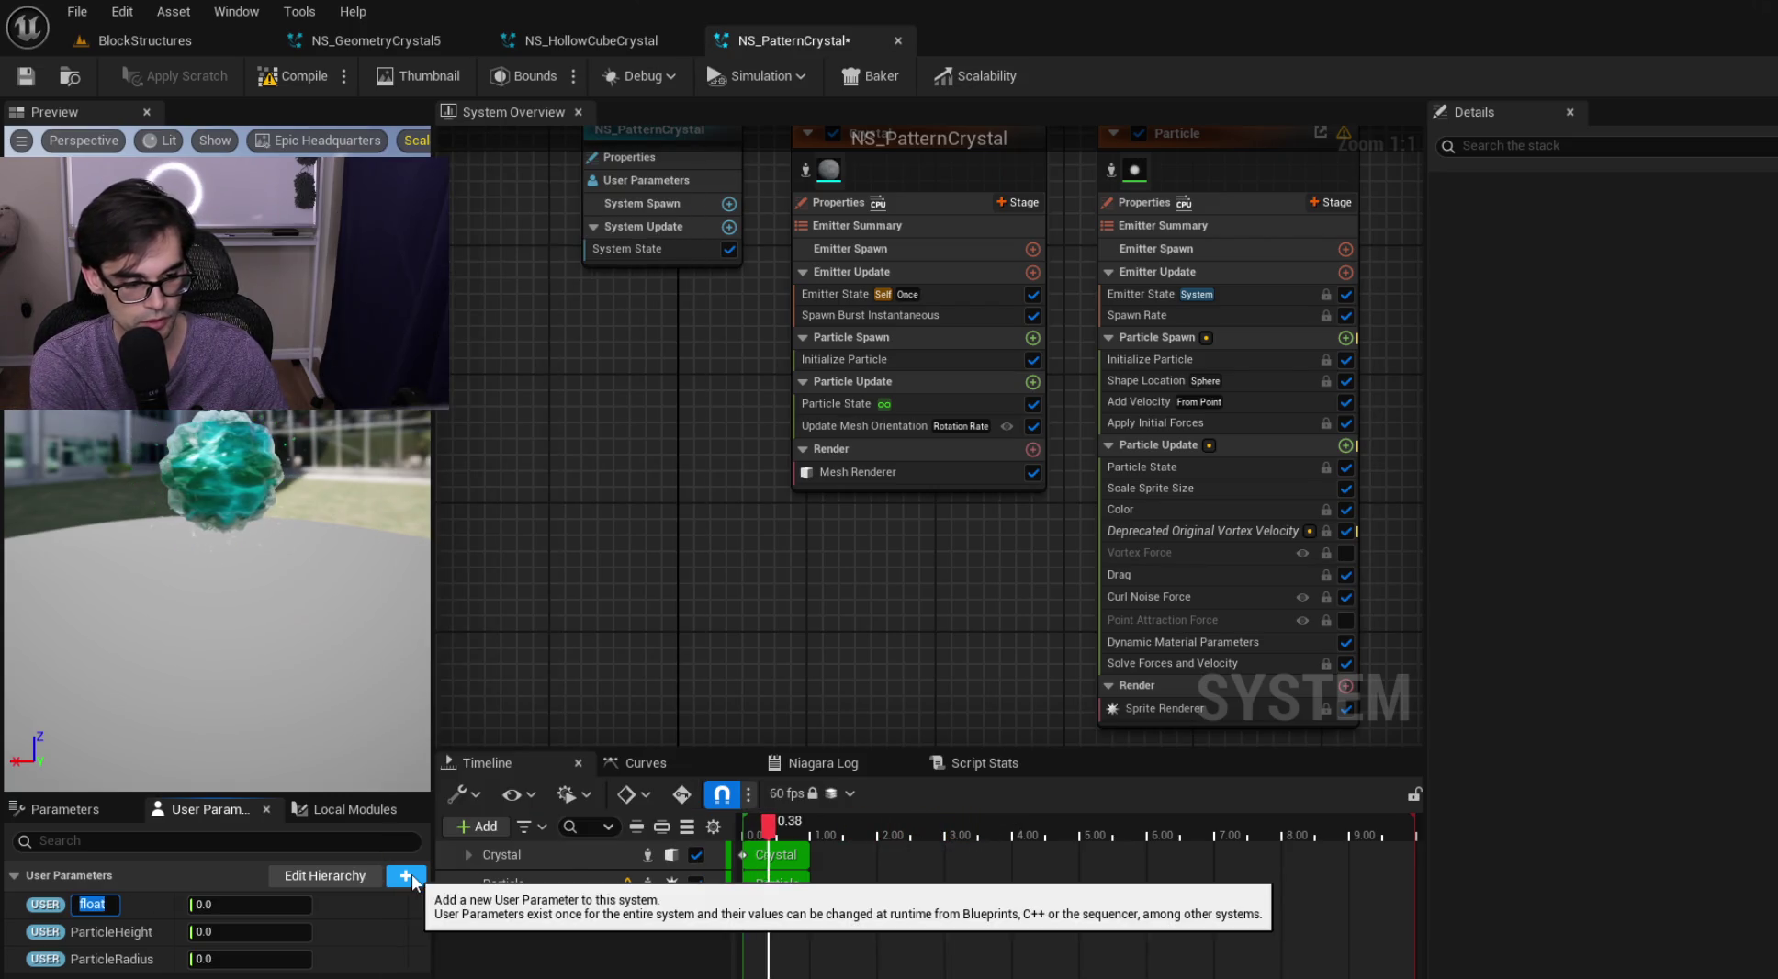
{"action": "type", "text": "SpawnRate"}
{"action": "key", "text": "Return"}
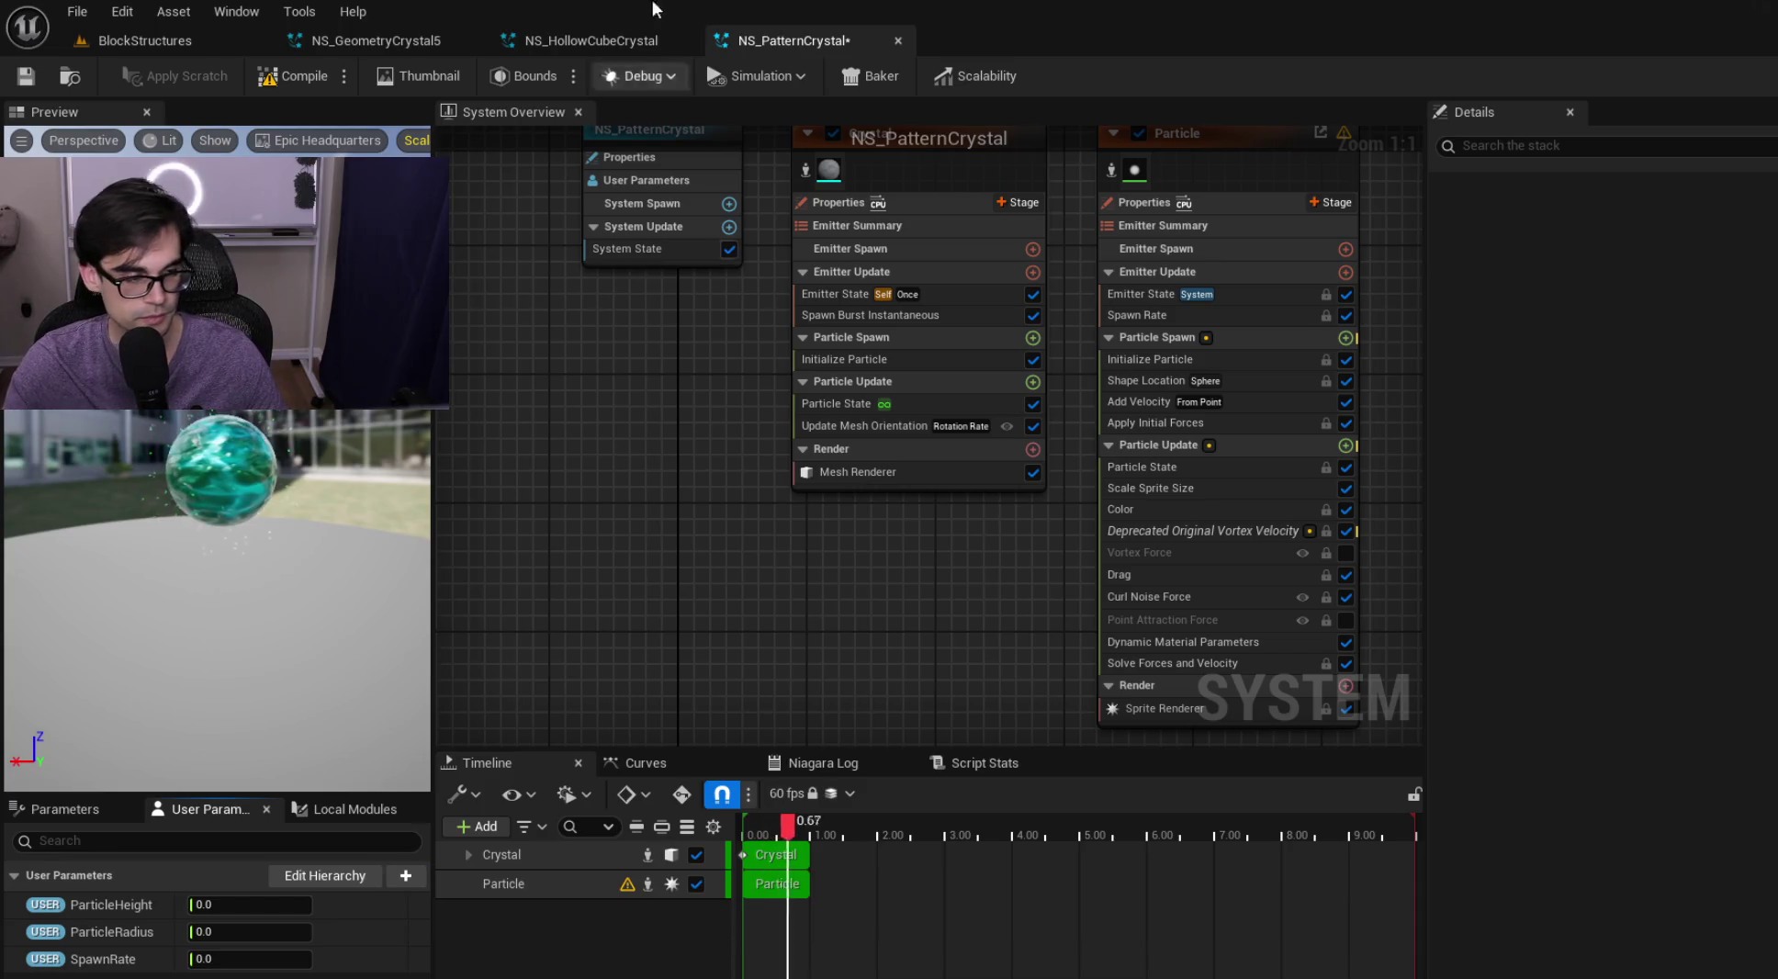
{"action": "left_click", "coordinate": [24, 77]}
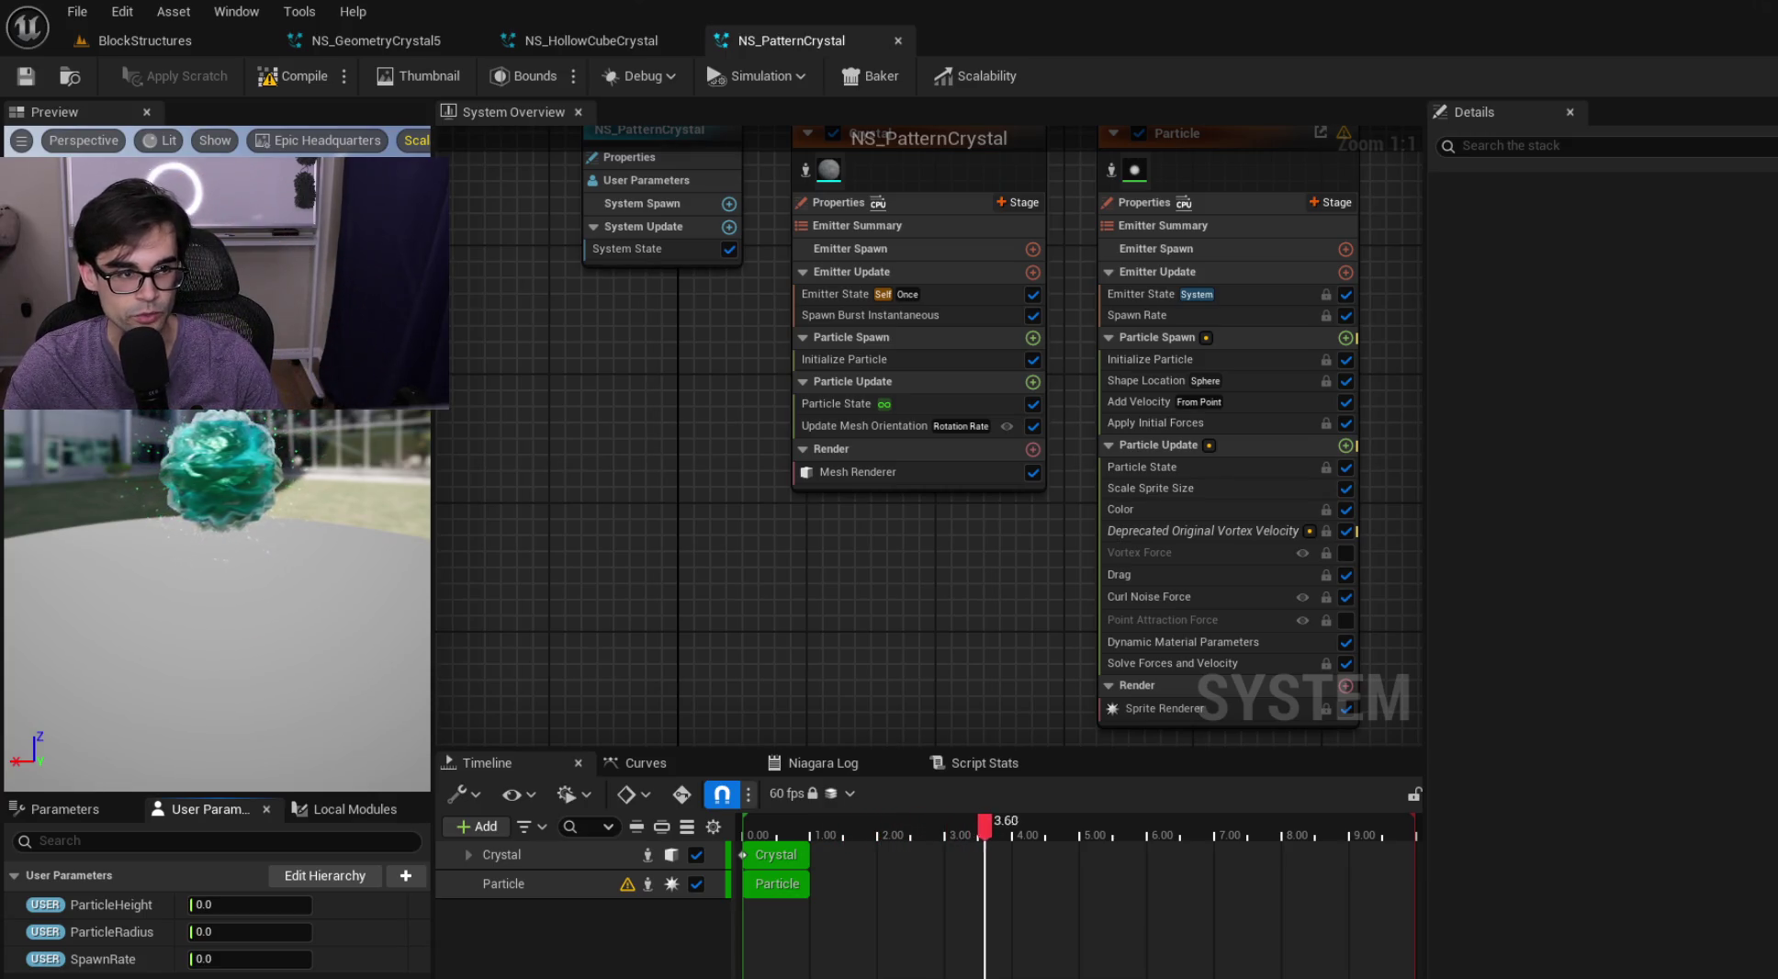
Open NS_Sci_Fi_Crystal from the Content Browser and select its system node
{"action": "left_click", "coordinate": [158, 44]}
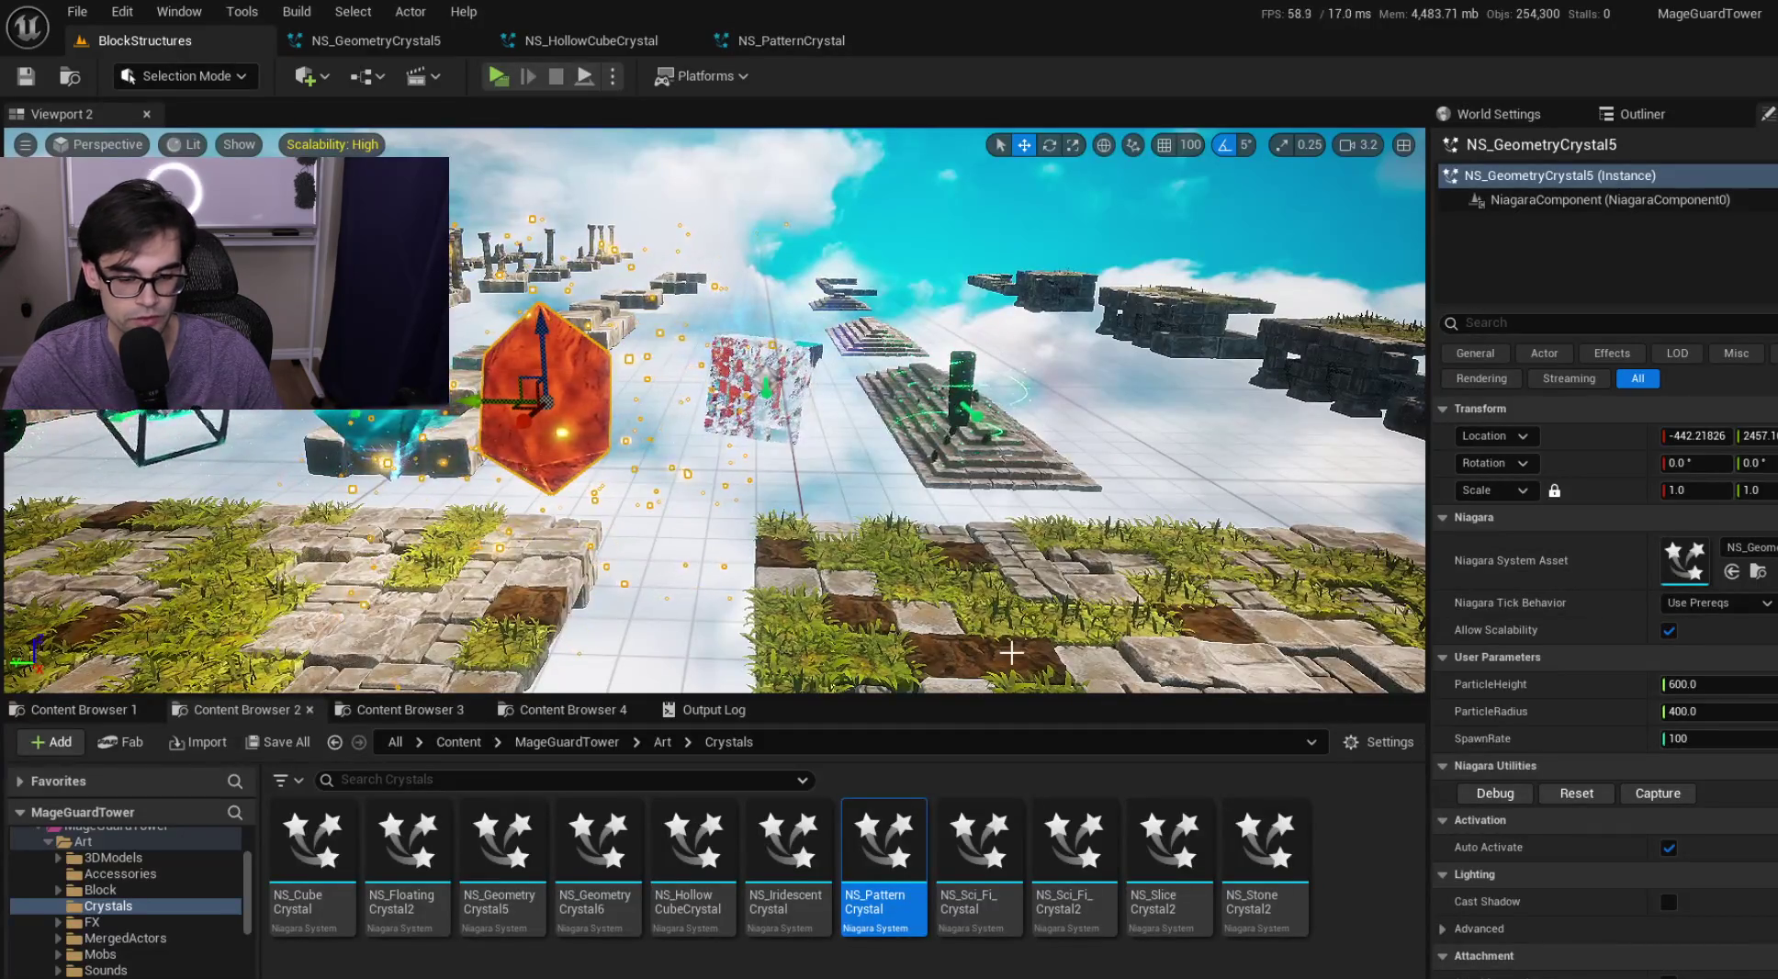
{"action": "left_click", "coordinate": [986, 859]}
{"action": "double_click", "coordinate": [986, 859]}
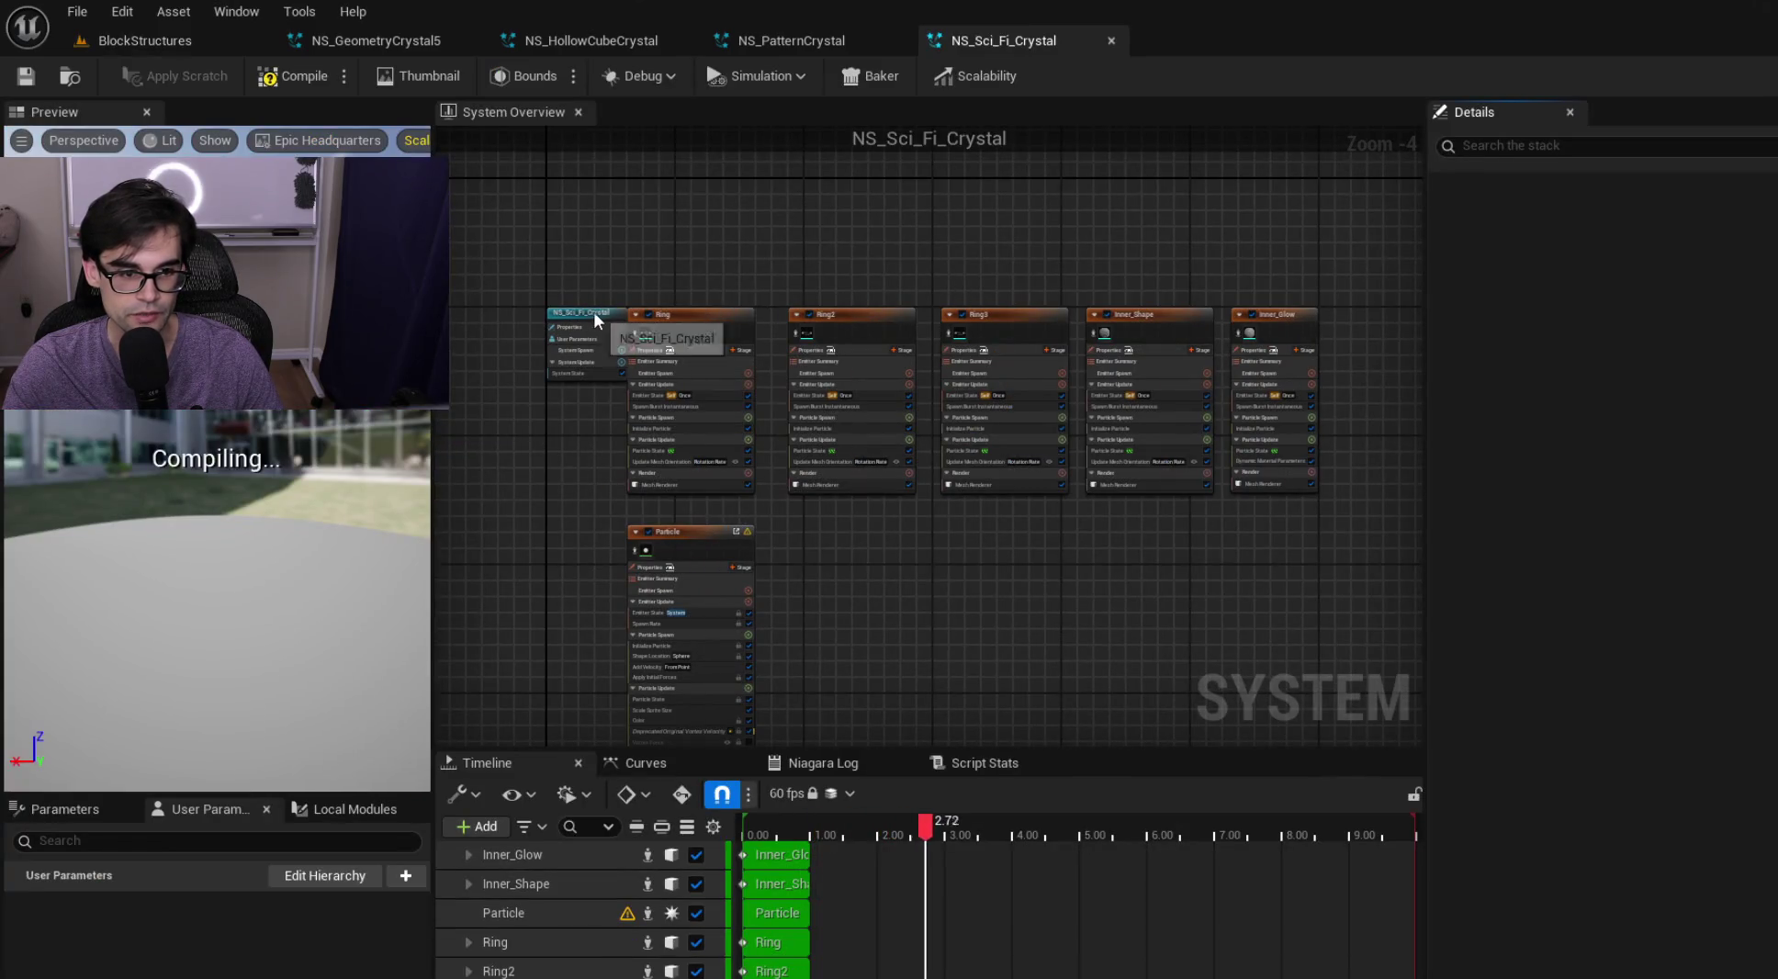
{"action": "mouse_move", "coordinate": [594, 309]}
{"action": "left_mouse_down"}
{"action": "mouse_move", "coordinate": [560, 309]}
{"action": "mouse_move", "coordinate": [1089, 637]}
{"action": "mouse_move", "coordinate": [1295, 742]}
{"action": "mouse_move", "coordinate": [1320, 707]}
{"action": "mouse_move", "coordinate": [1336, 725]}
{"action": "left_mouse_up"}
{"action": "left_click", "coordinate": [1195, 457]}
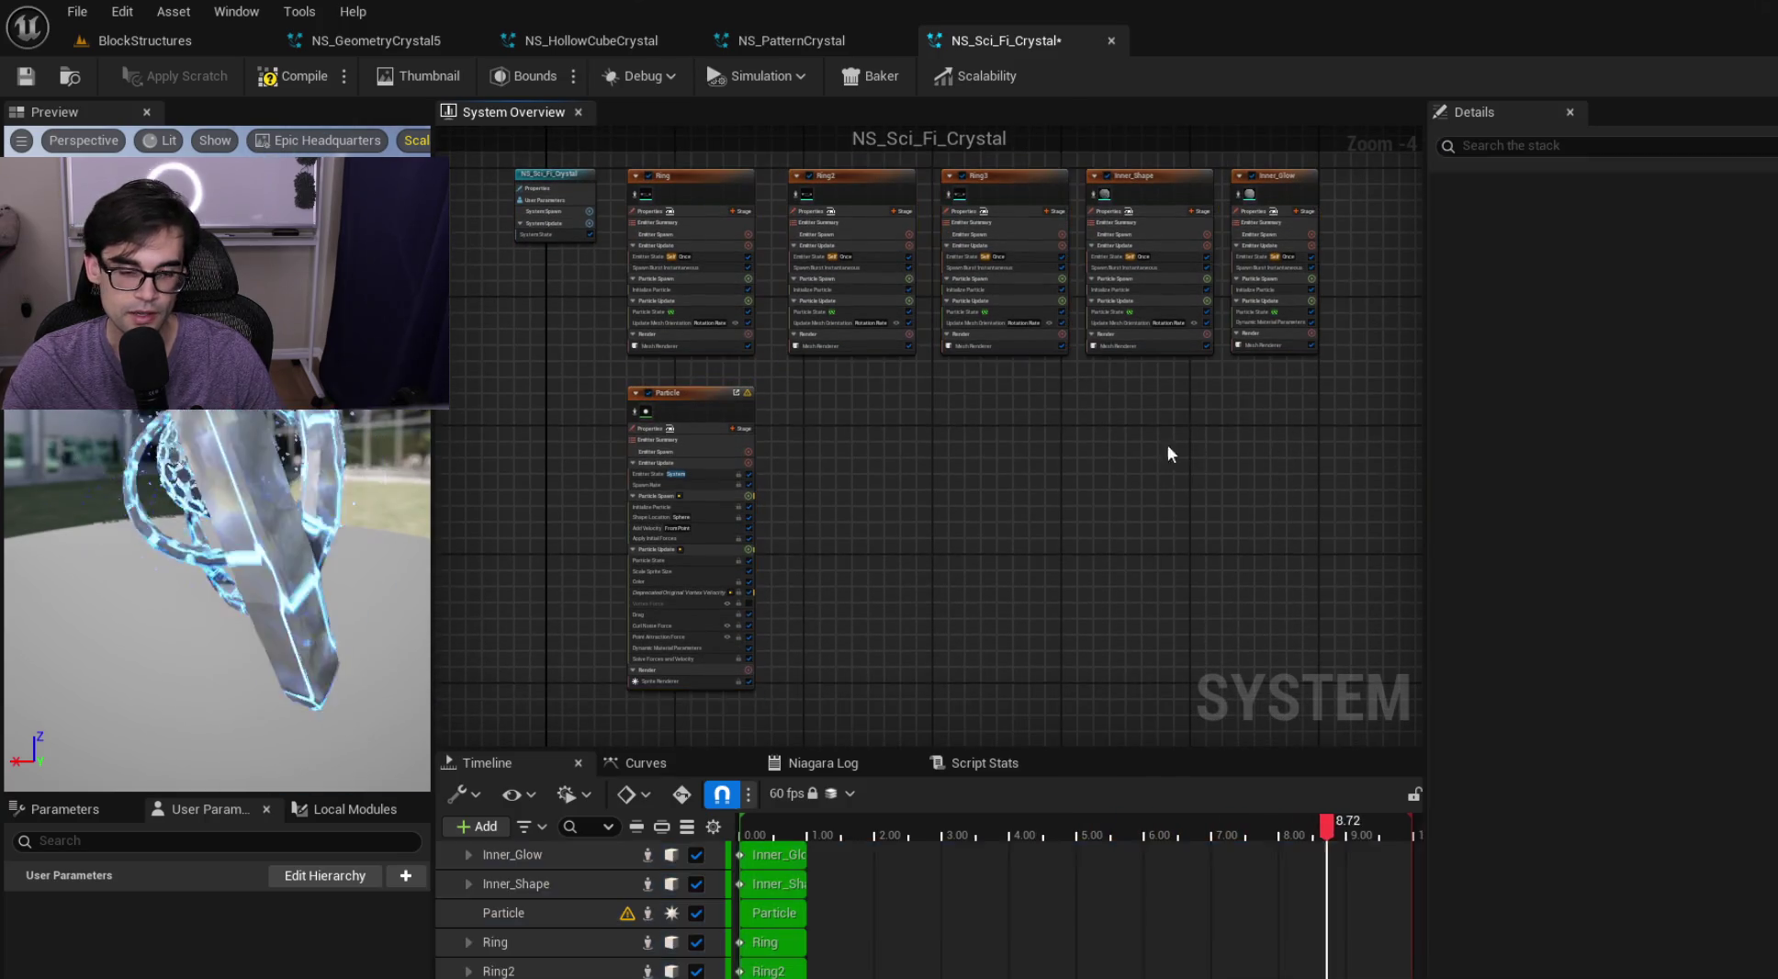
{"action": "left_click", "coordinate": [617, 318]}
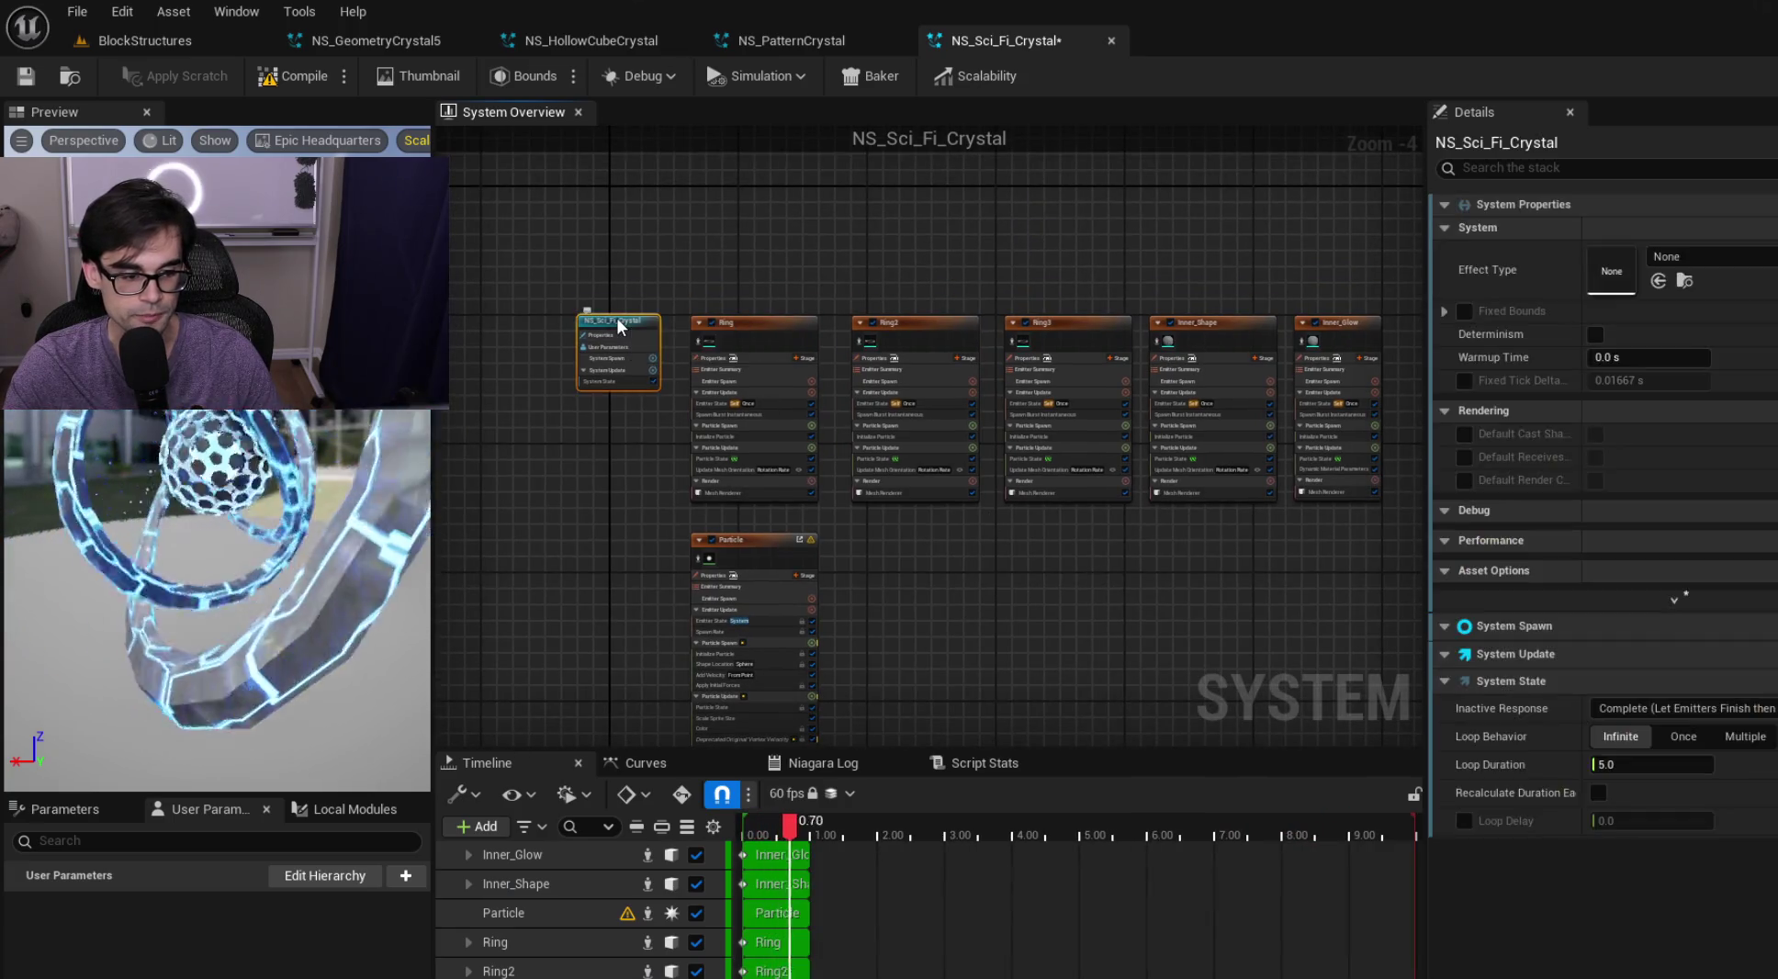
{"action": "left_click_drag", "start_coordinate": [643, 452], "coordinate": [601, 454]}
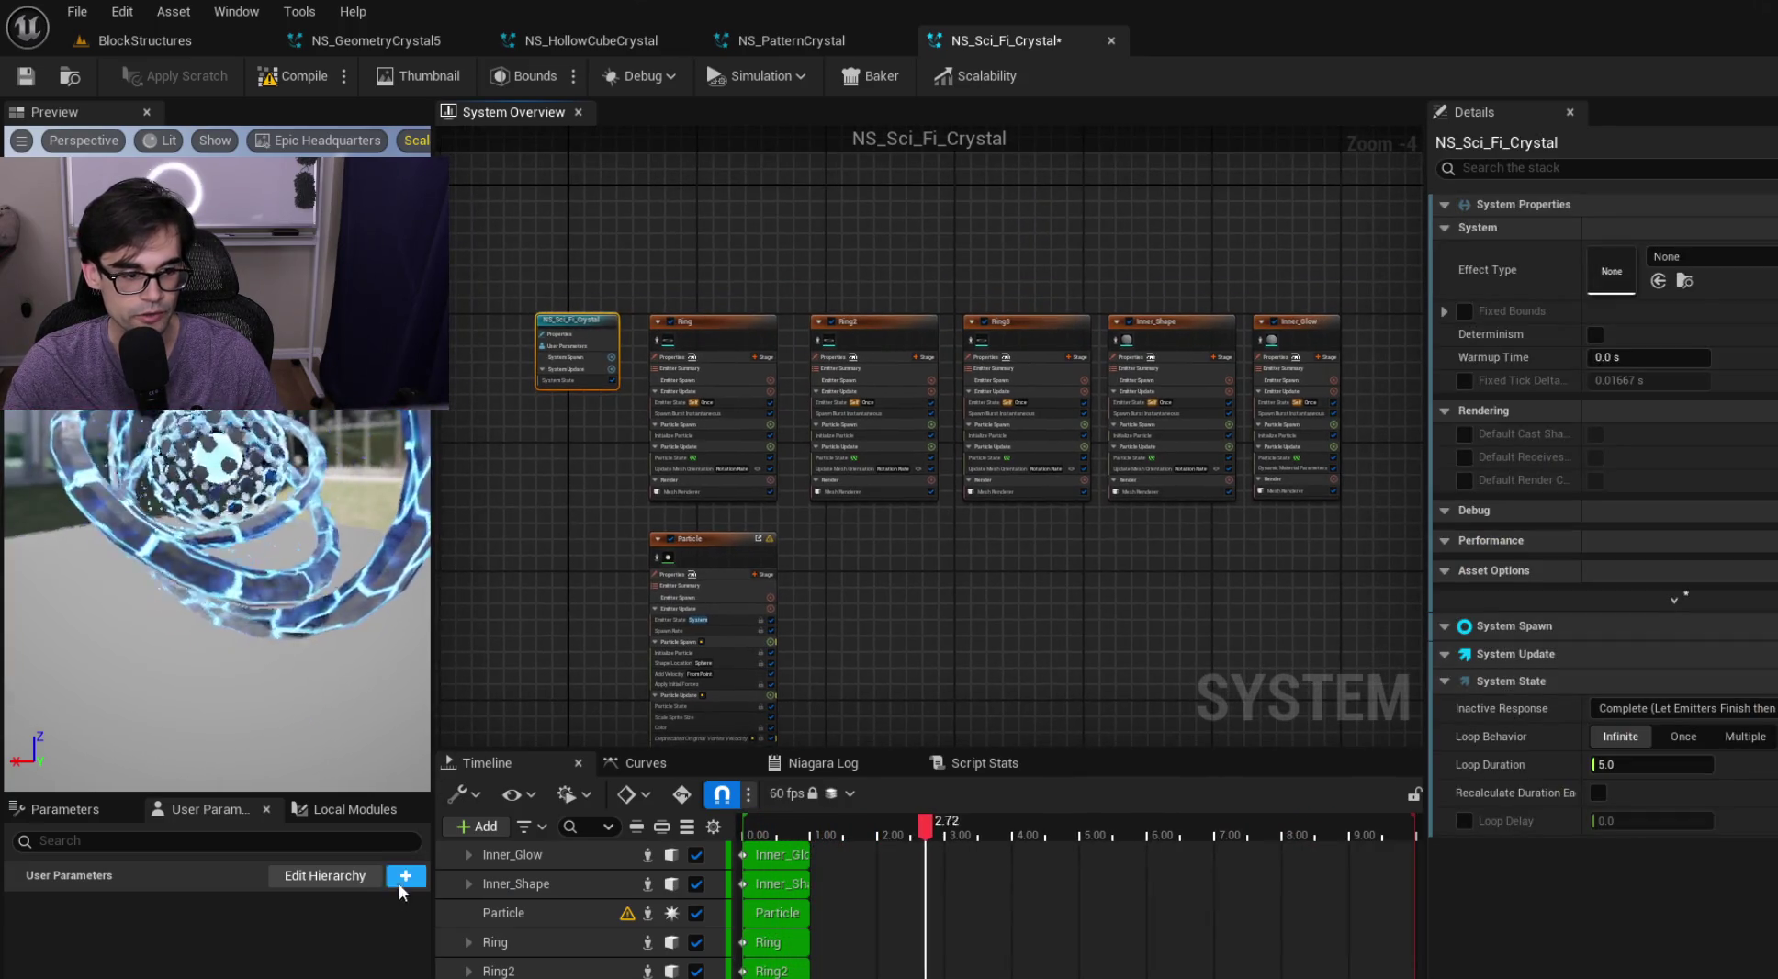
Add a float user parameter named ParticleHeight
{"action": "right_click", "coordinate": [499, 884]}
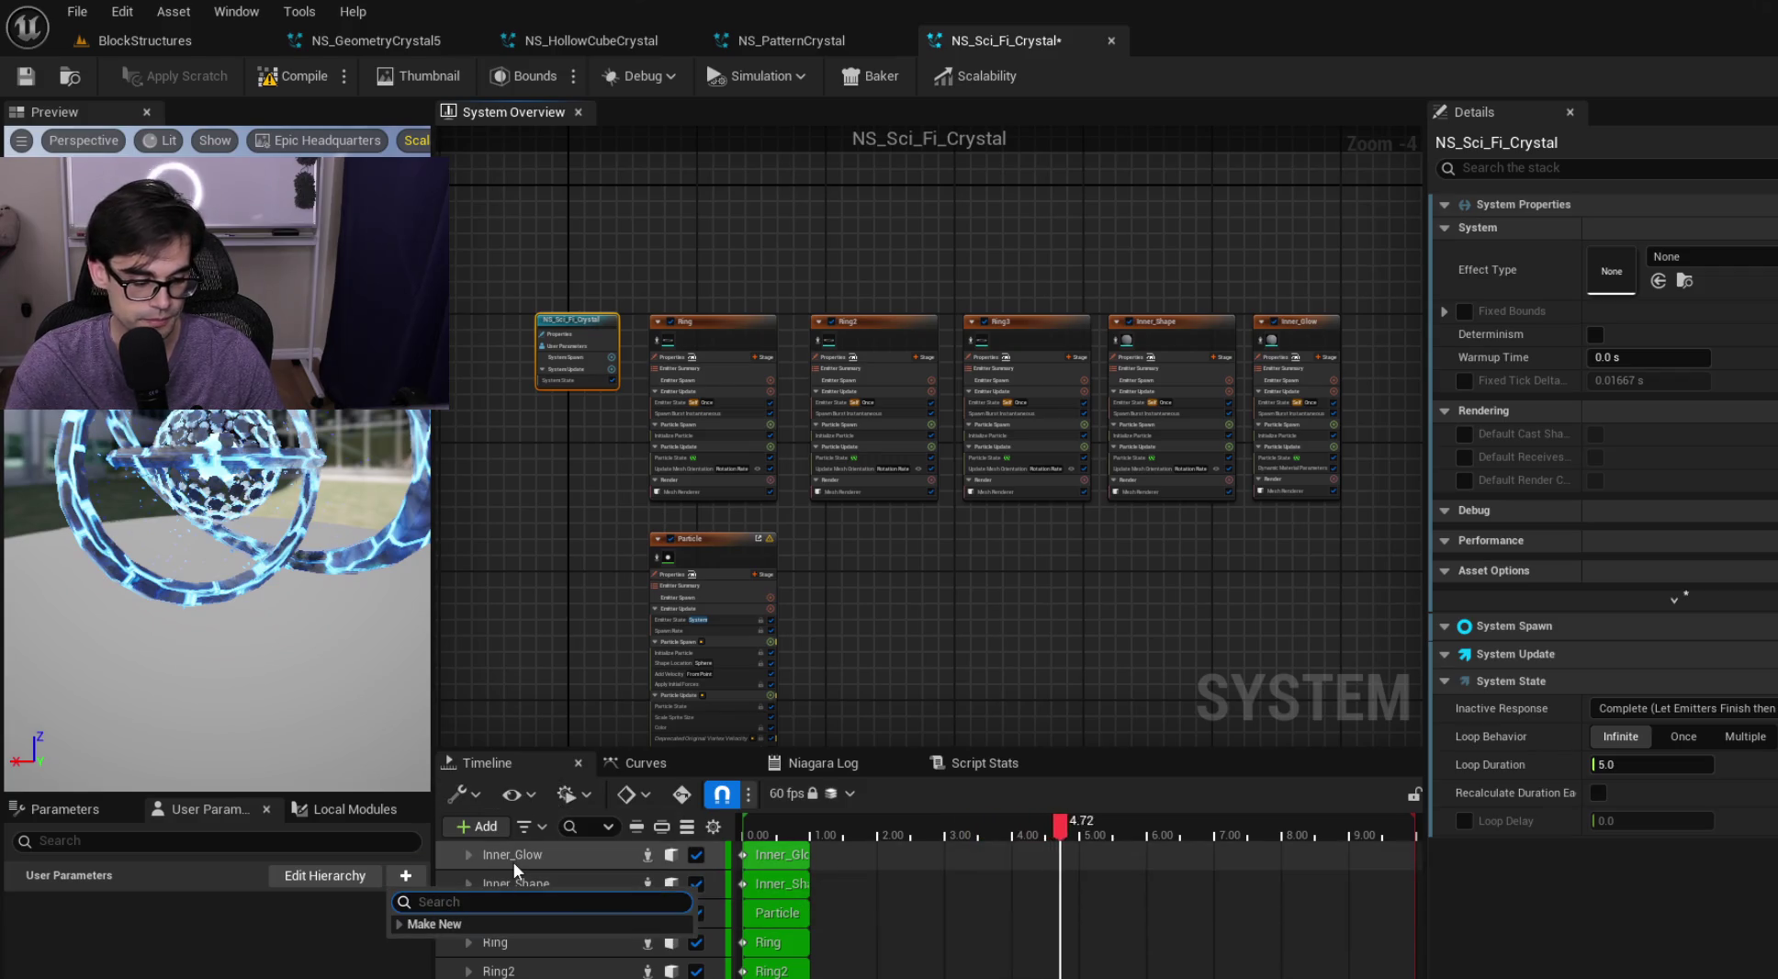
{"action": "type", "text": "float"}
{"action": "key", "text": "Return"}
{"action": "type", "text": "ParticleHeight"}
{"action": "key", "text": "Return"}
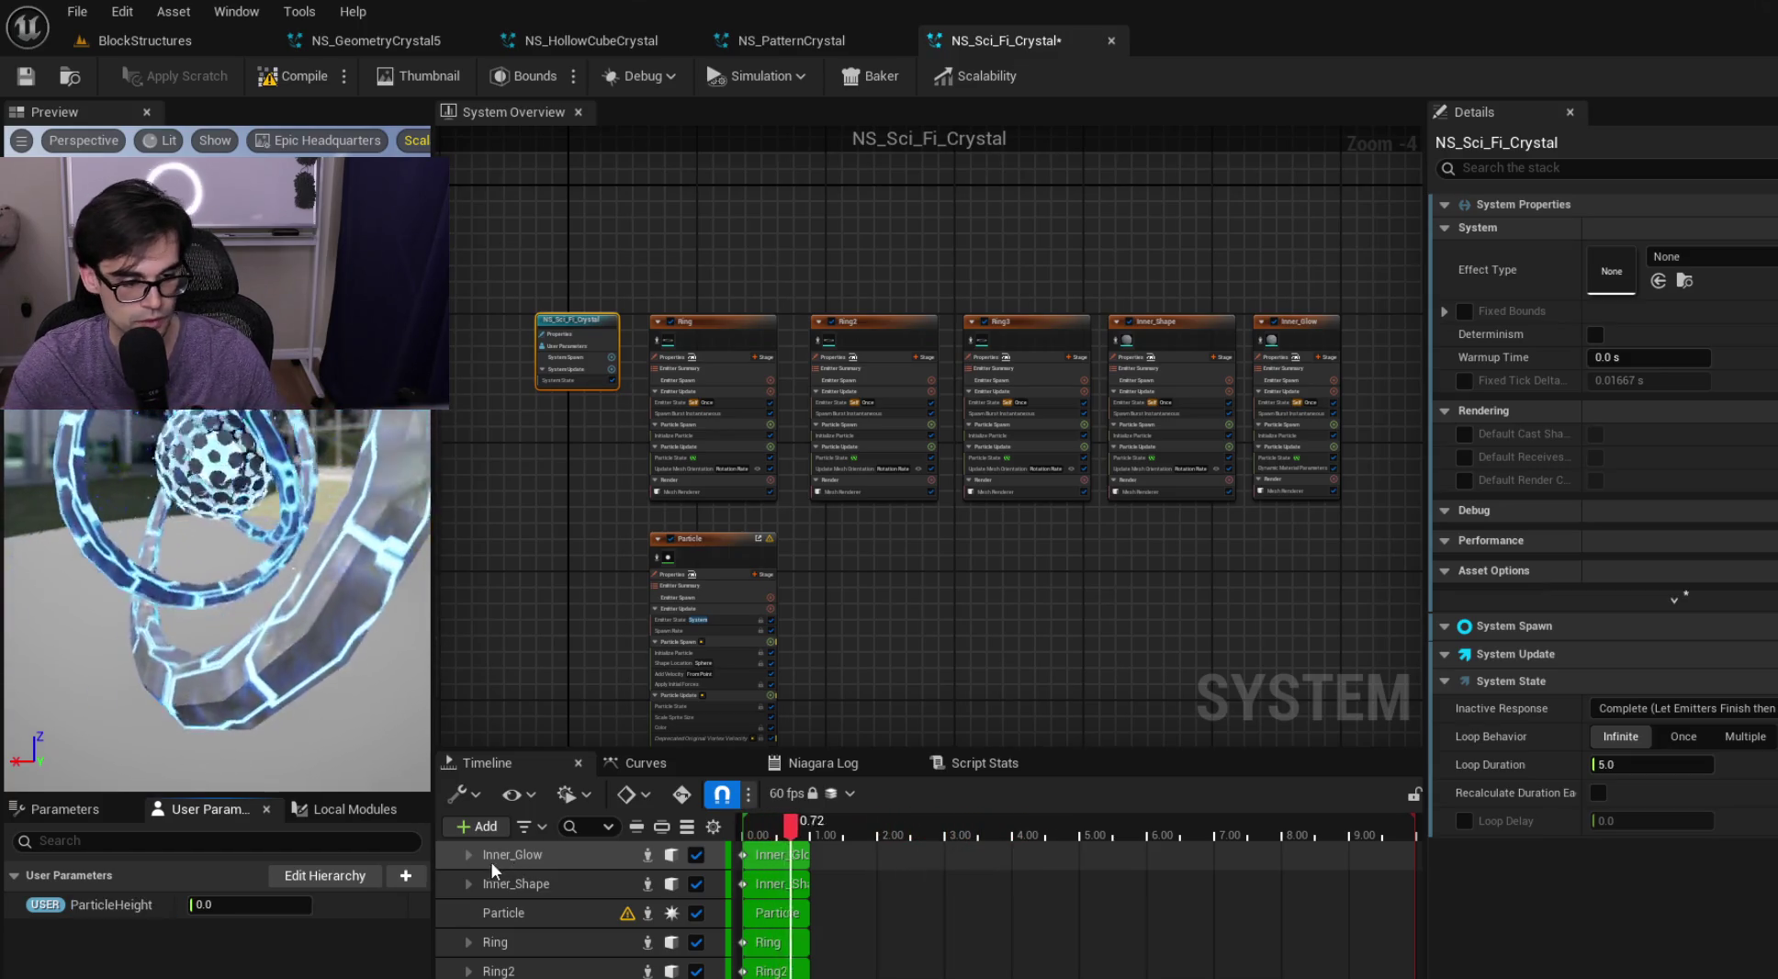
Add float user parameters ParticleRadius and SpawnRate
{"action": "left_click", "coordinate": [405, 877]}
{"action": "key", "text": "Return"}
{"action": "type", "text": "P"}
{"action": "key", "text": "BackSpace"}
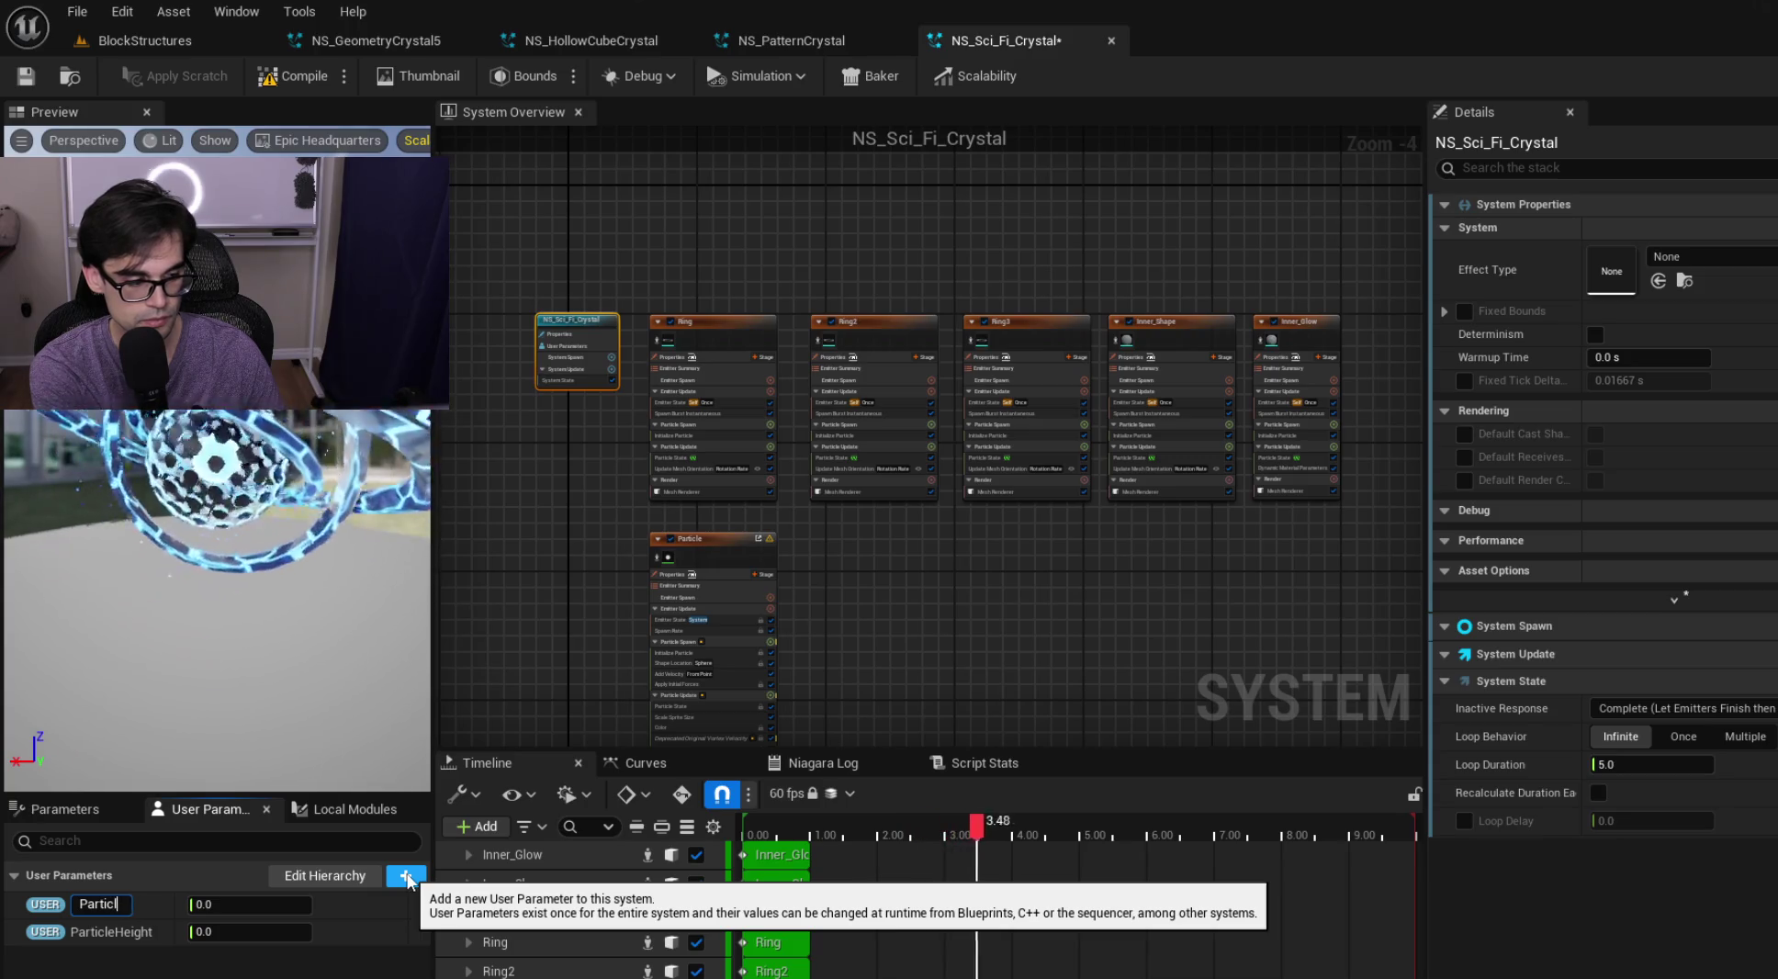
{"action": "key", "text": "BackSpace"}
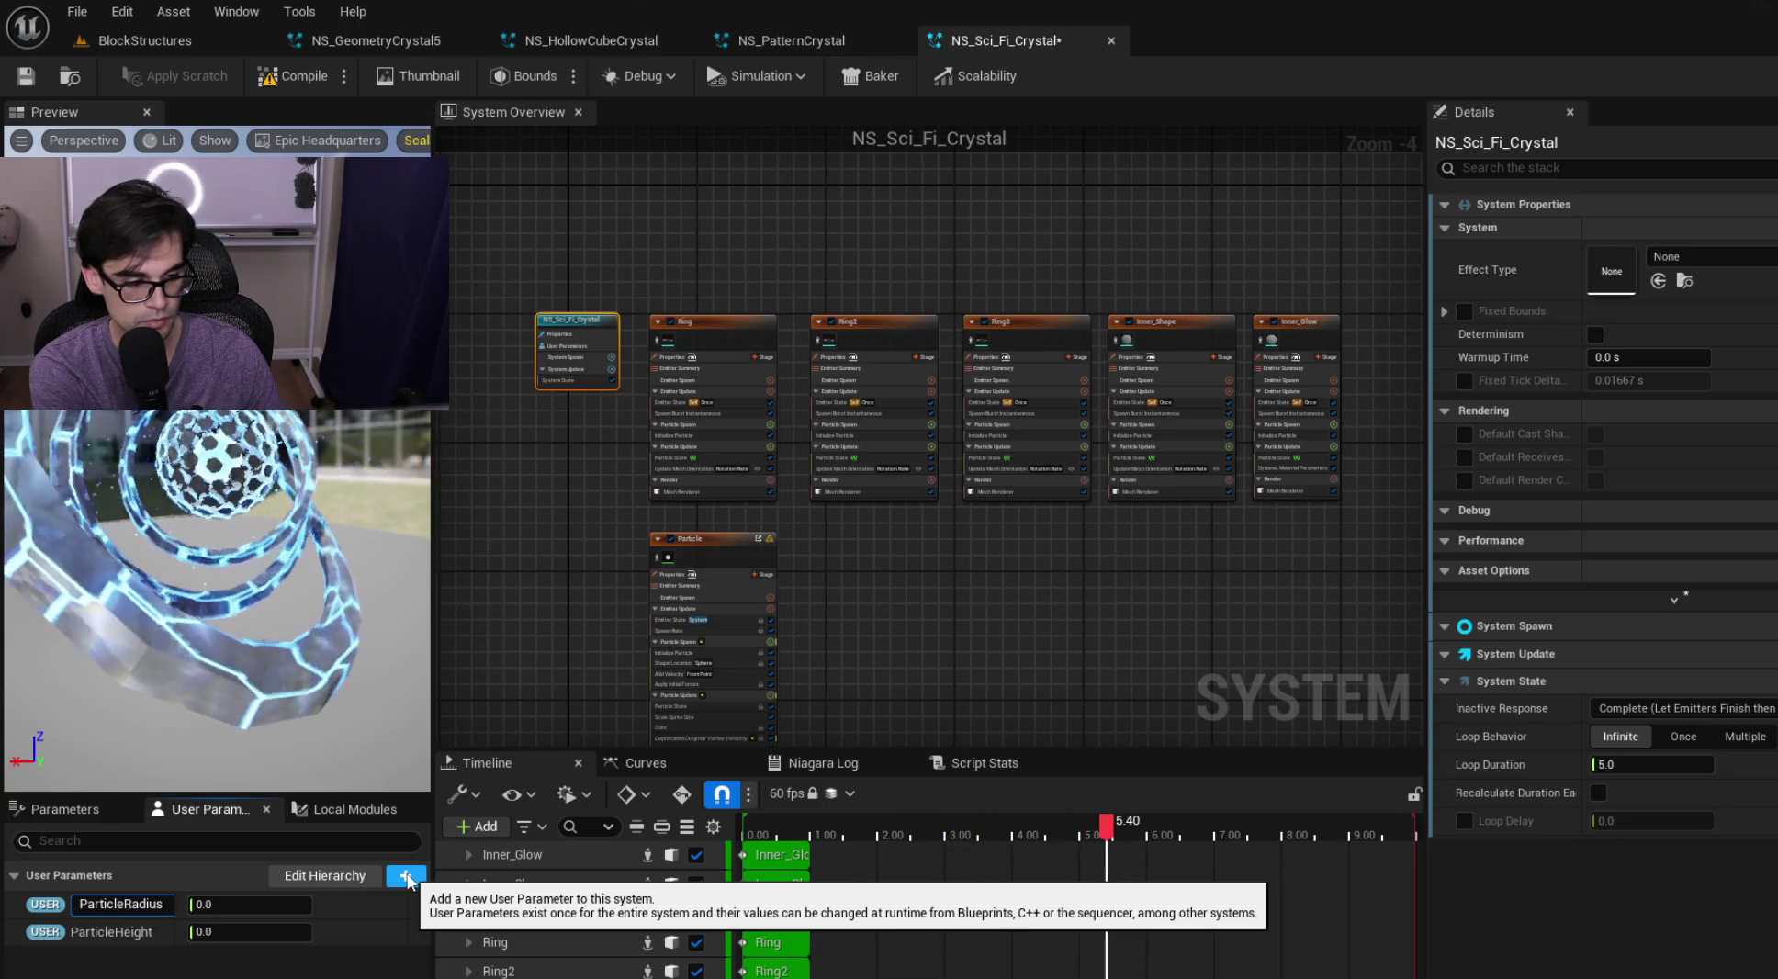
{"action": "left_click", "coordinate": [414, 881]}
{"action": "type", "text": "float"}
{"action": "key", "text": "Return"}
{"action": "type", "text": "SpawnRate"}
{"action": "key", "text": "Return"}
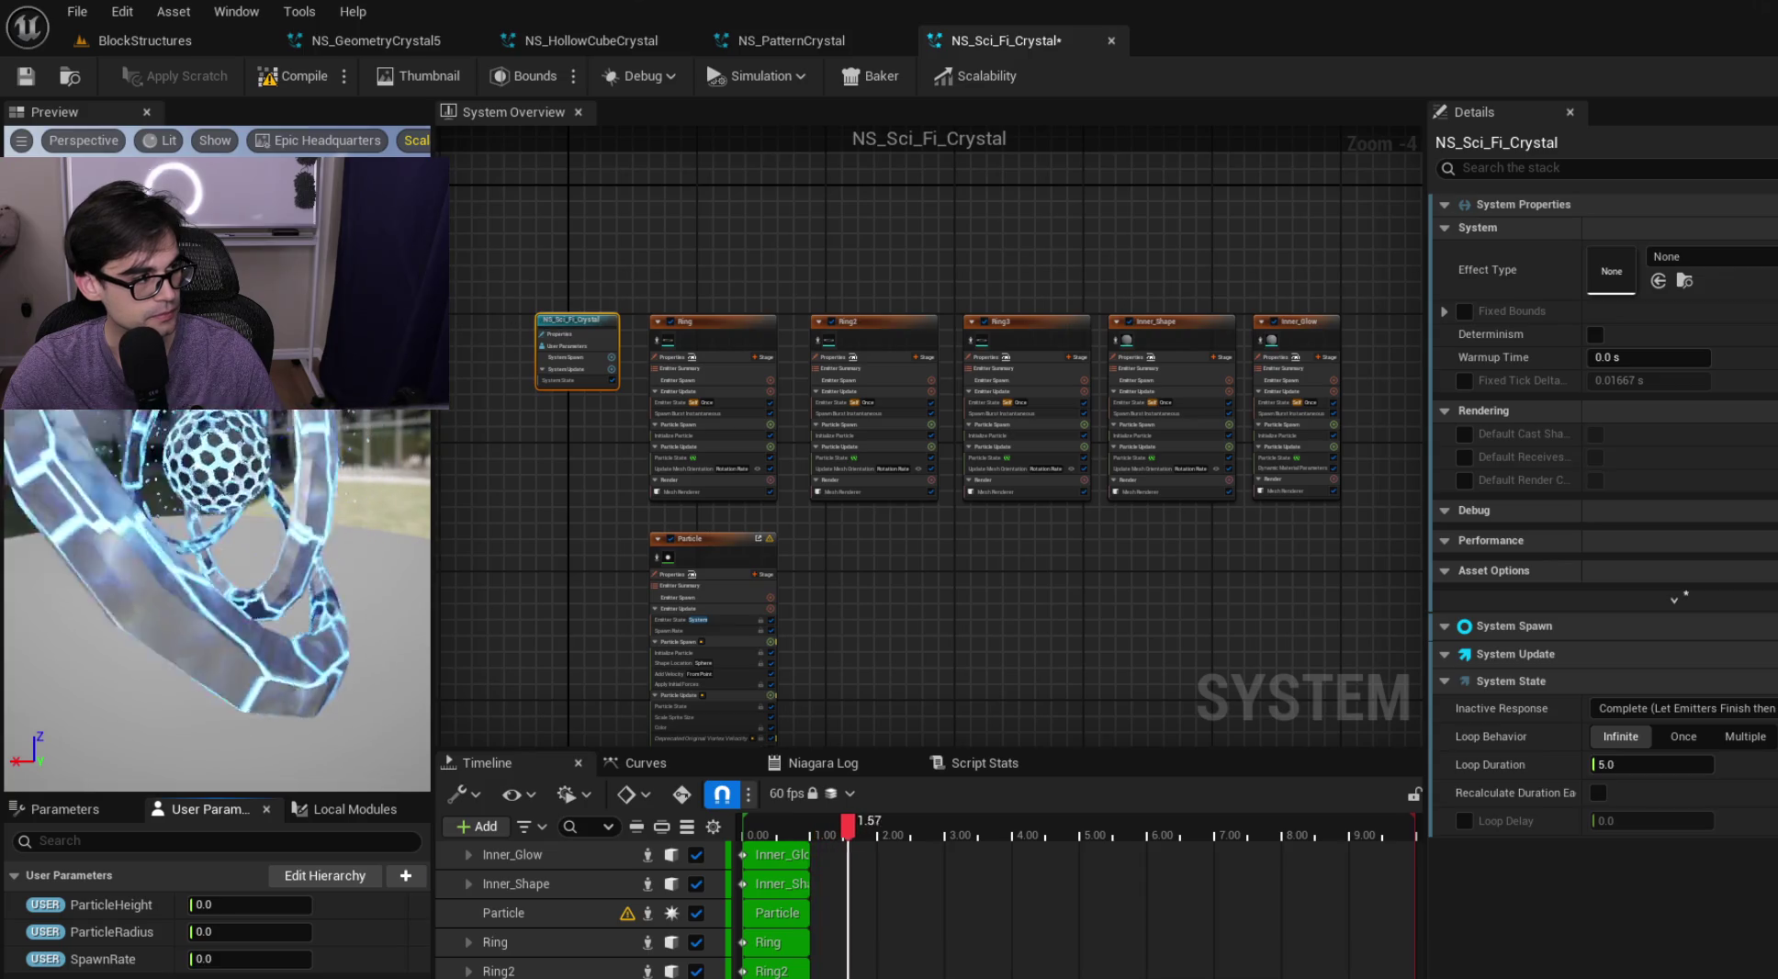
Save NS_Sci_Fi_Crystal with Ctrl+S and close the NS_HollowCubeCrystal editor
{"action": "key", "text": "ctrl+s"}
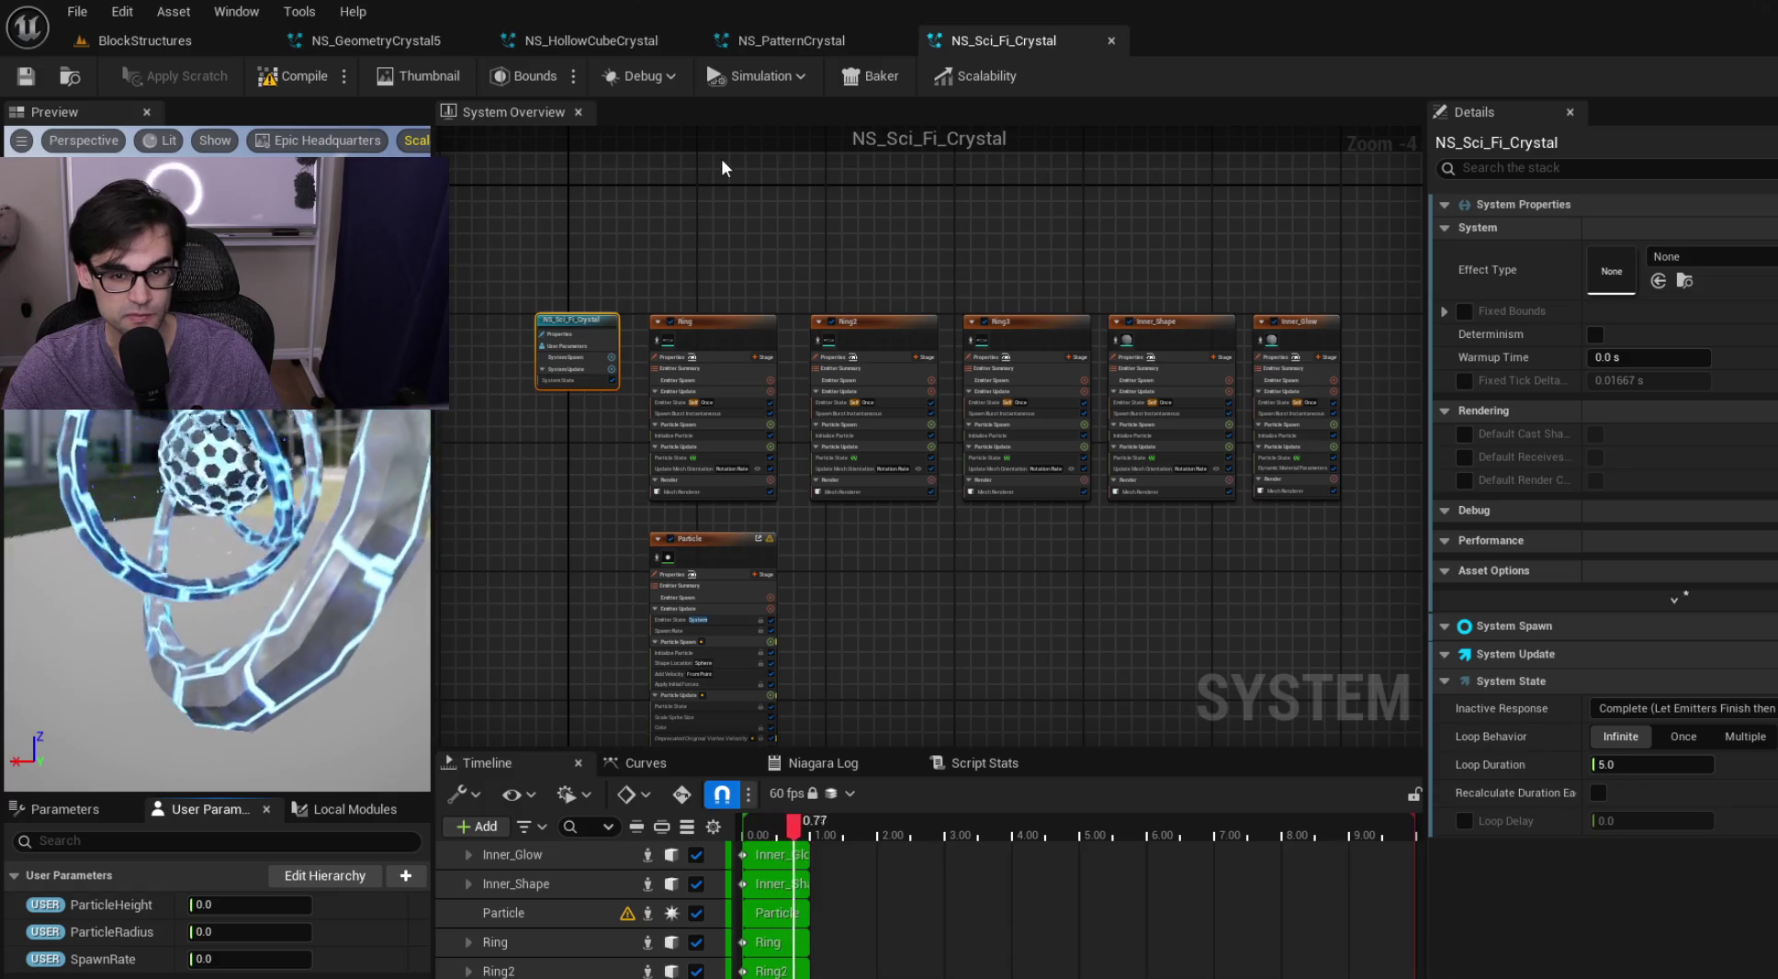
{"action": "left_click", "coordinate": [161, 49]}
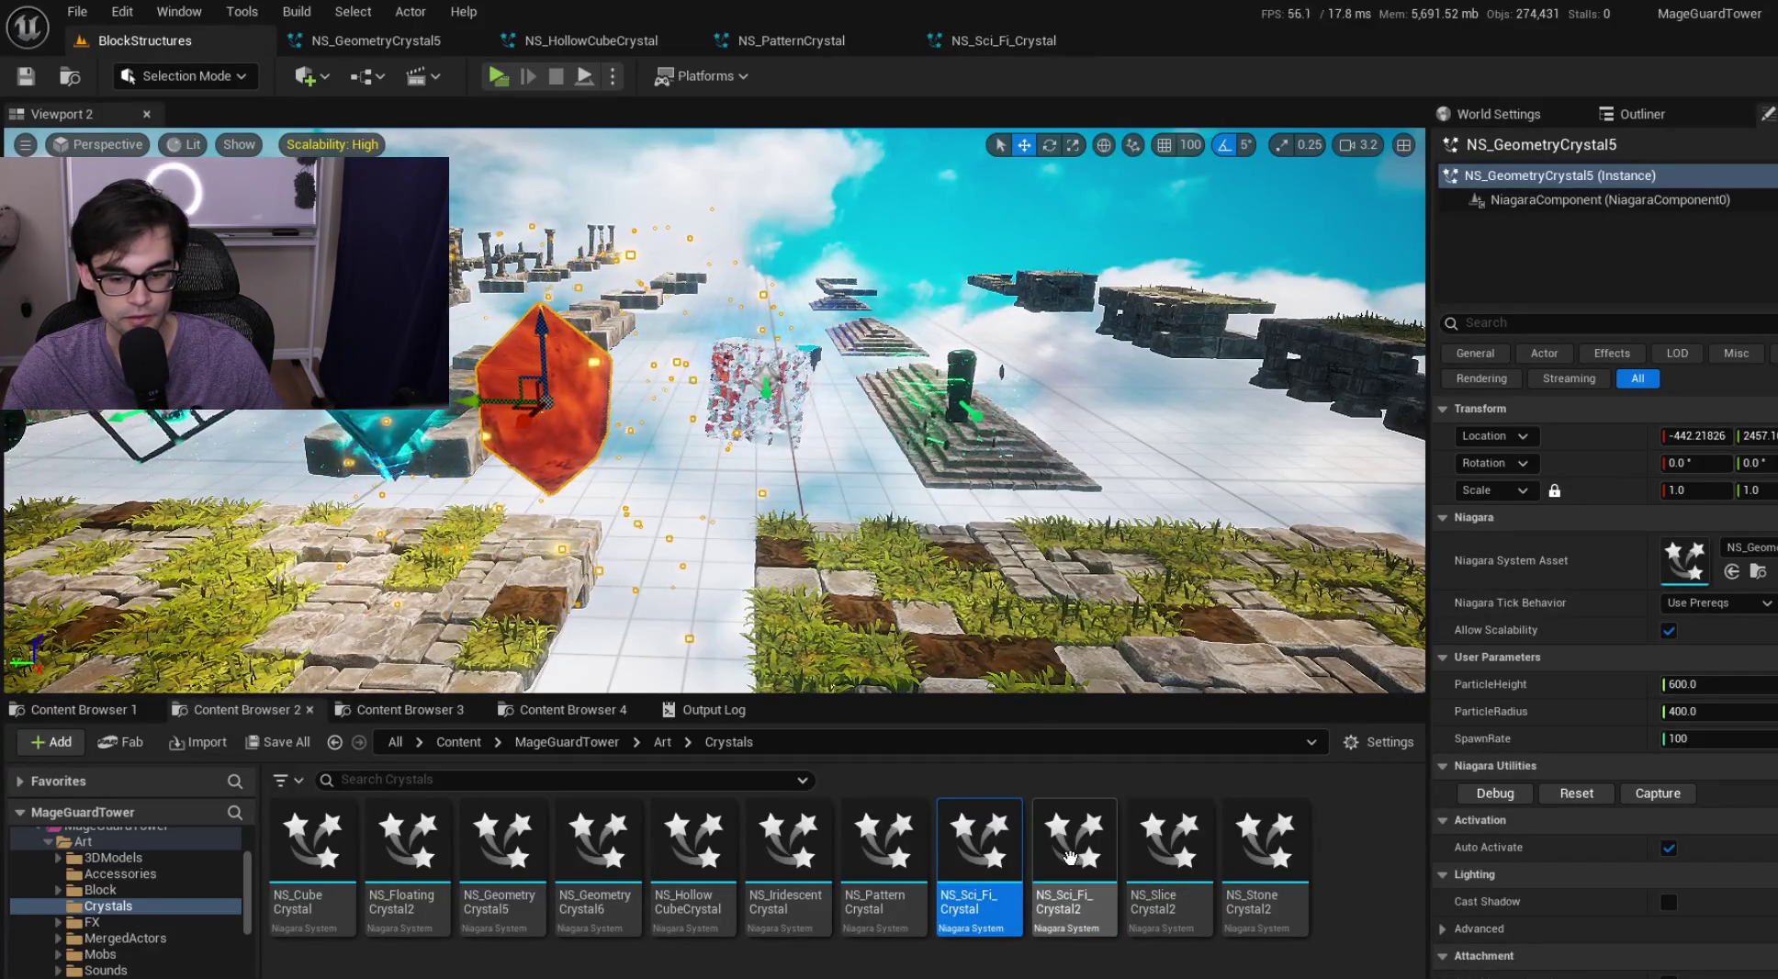
{"action": "left_click", "coordinate": [685, 40]}
Close the NS_PatternCrystal and NS_Sci_Fi_Crystal editors, open NS_Sci_Fi_Crystal2, and add float ParticleHeight
{"action": "left_click", "coordinate": [685, 40]}
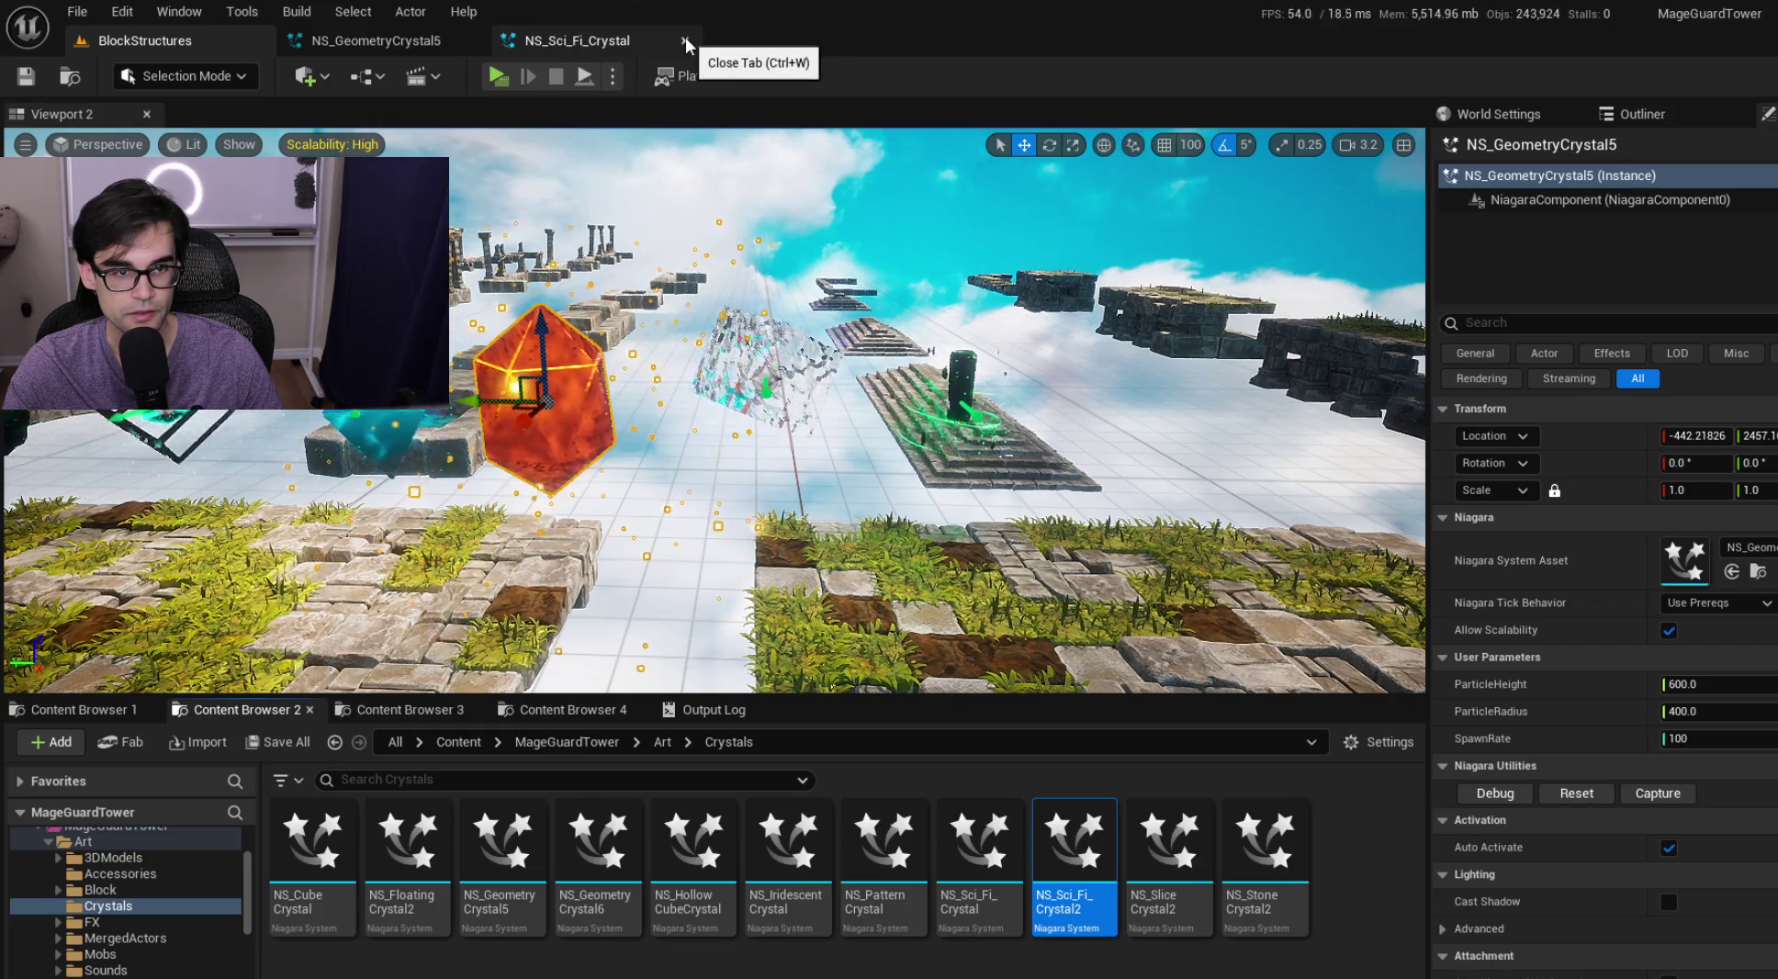
{"action": "left_click", "coordinate": [685, 41]}
{"action": "double_click", "coordinate": [1067, 838]}
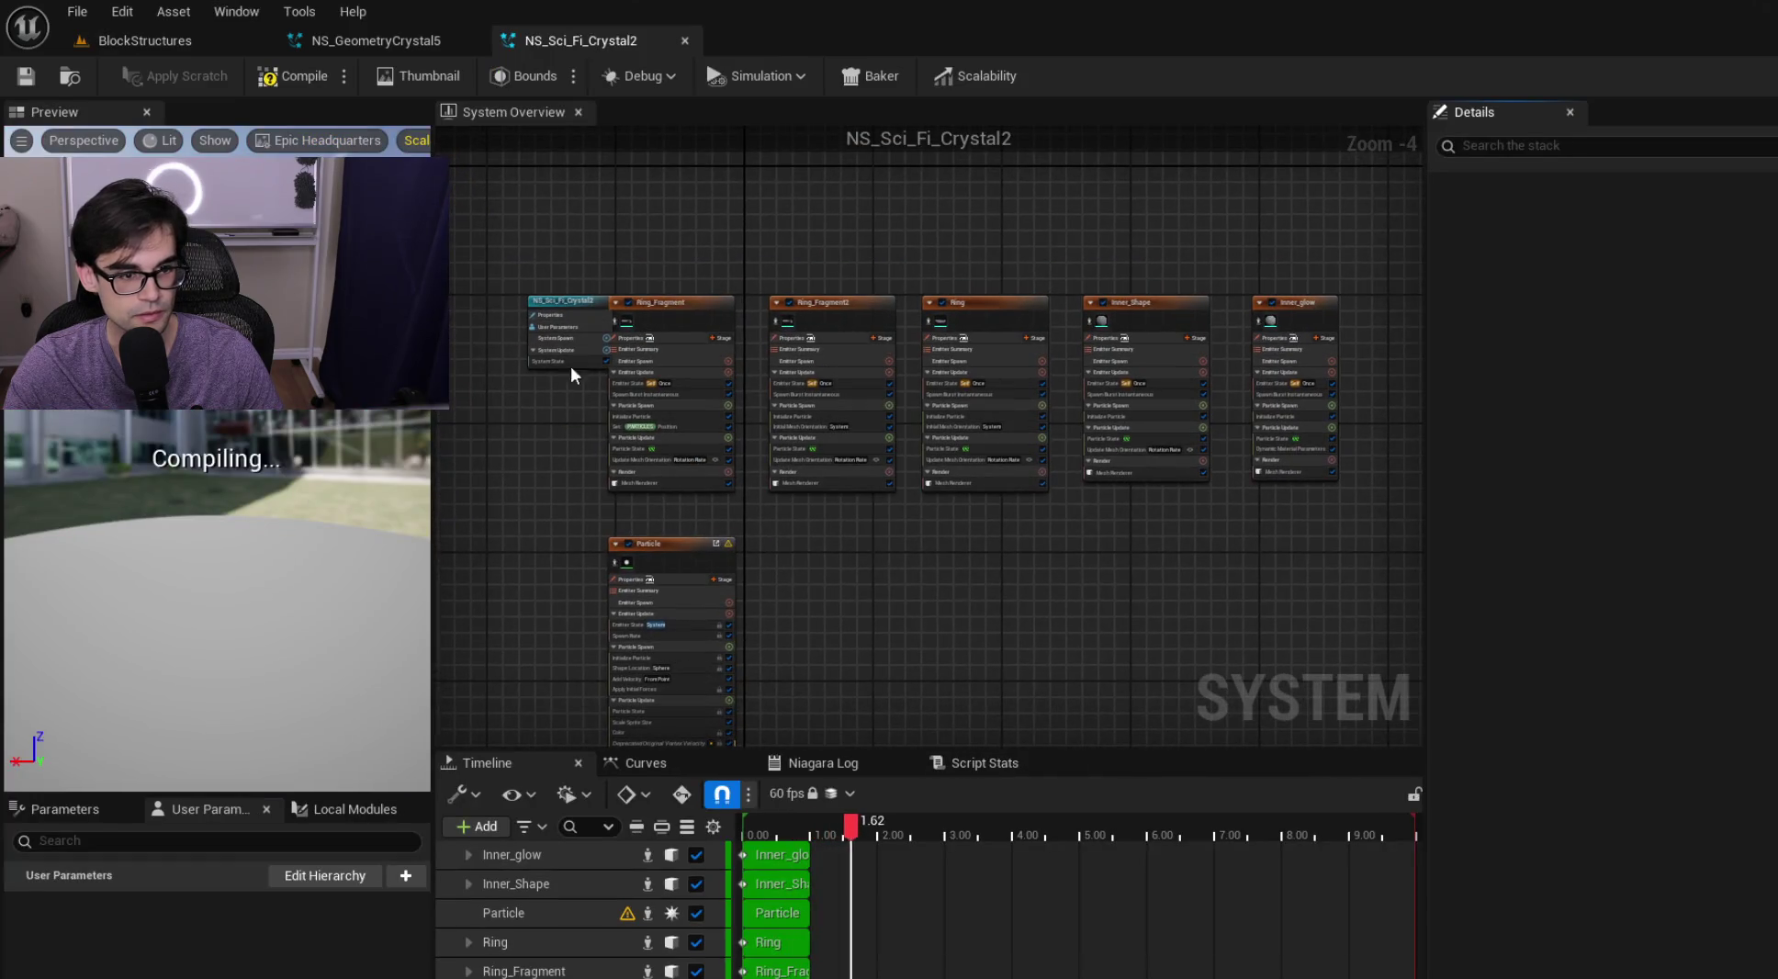
{"action": "left_click", "coordinate": [405, 875]}
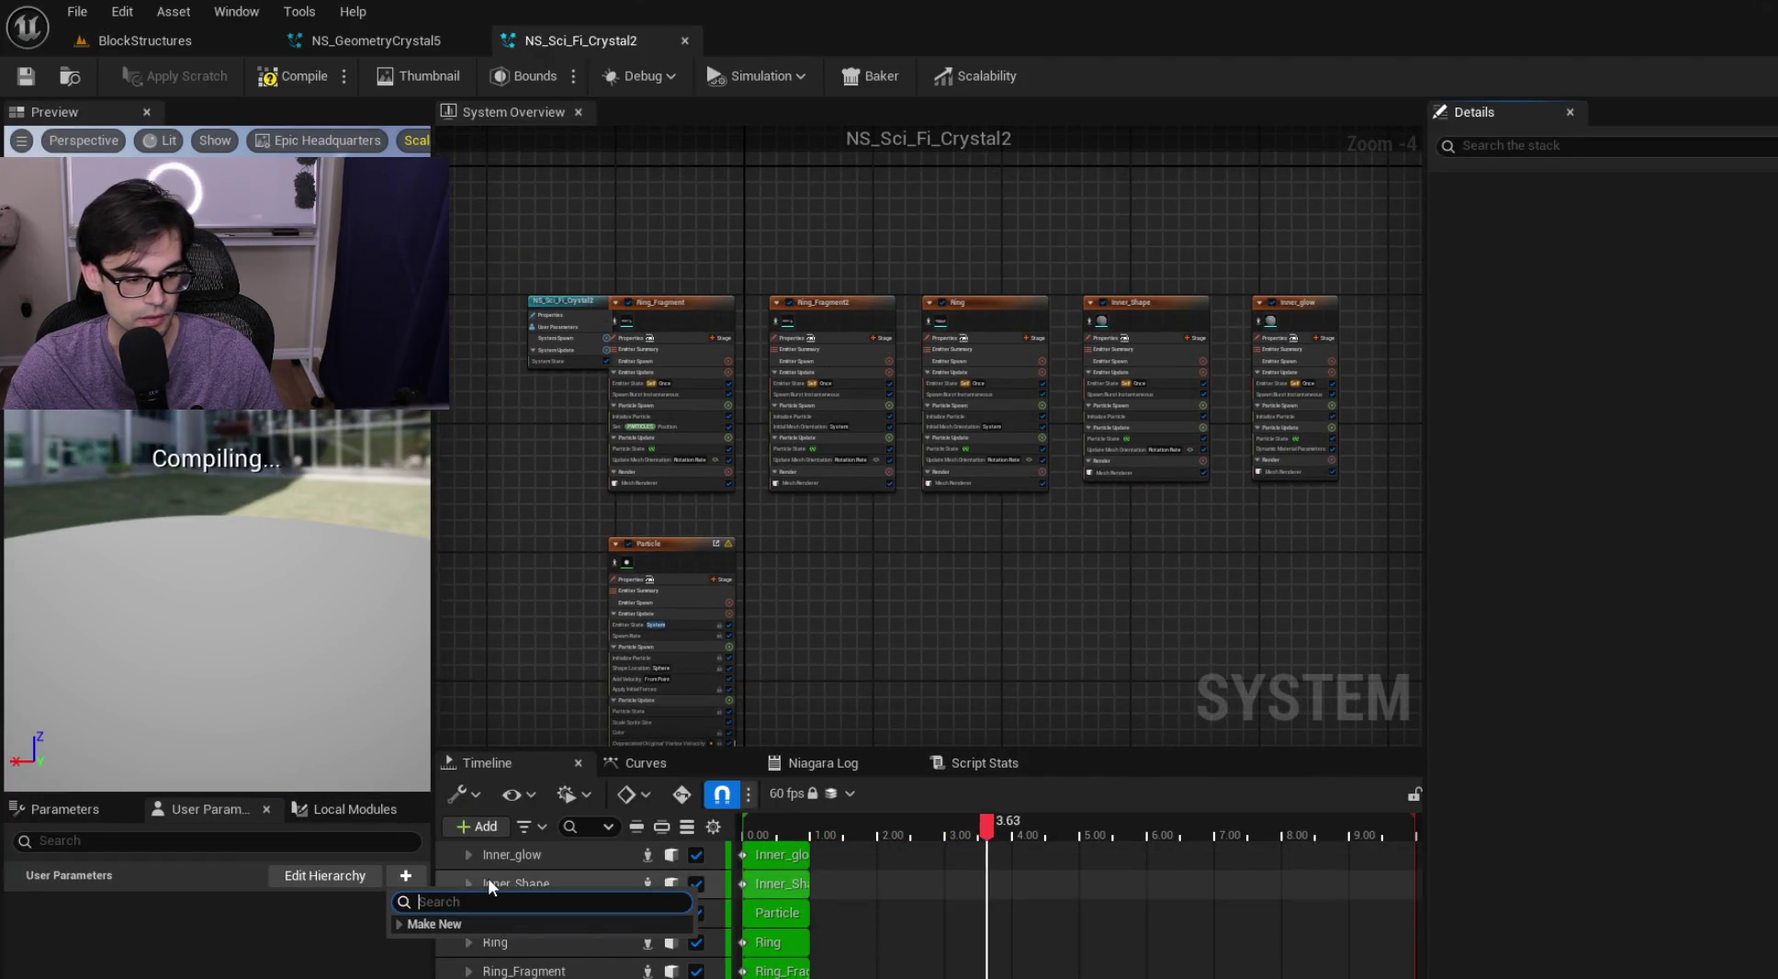
{"action": "type", "text": "float"}
{"action": "key", "text": "Return"}
{"action": "type", "text": "Par"}
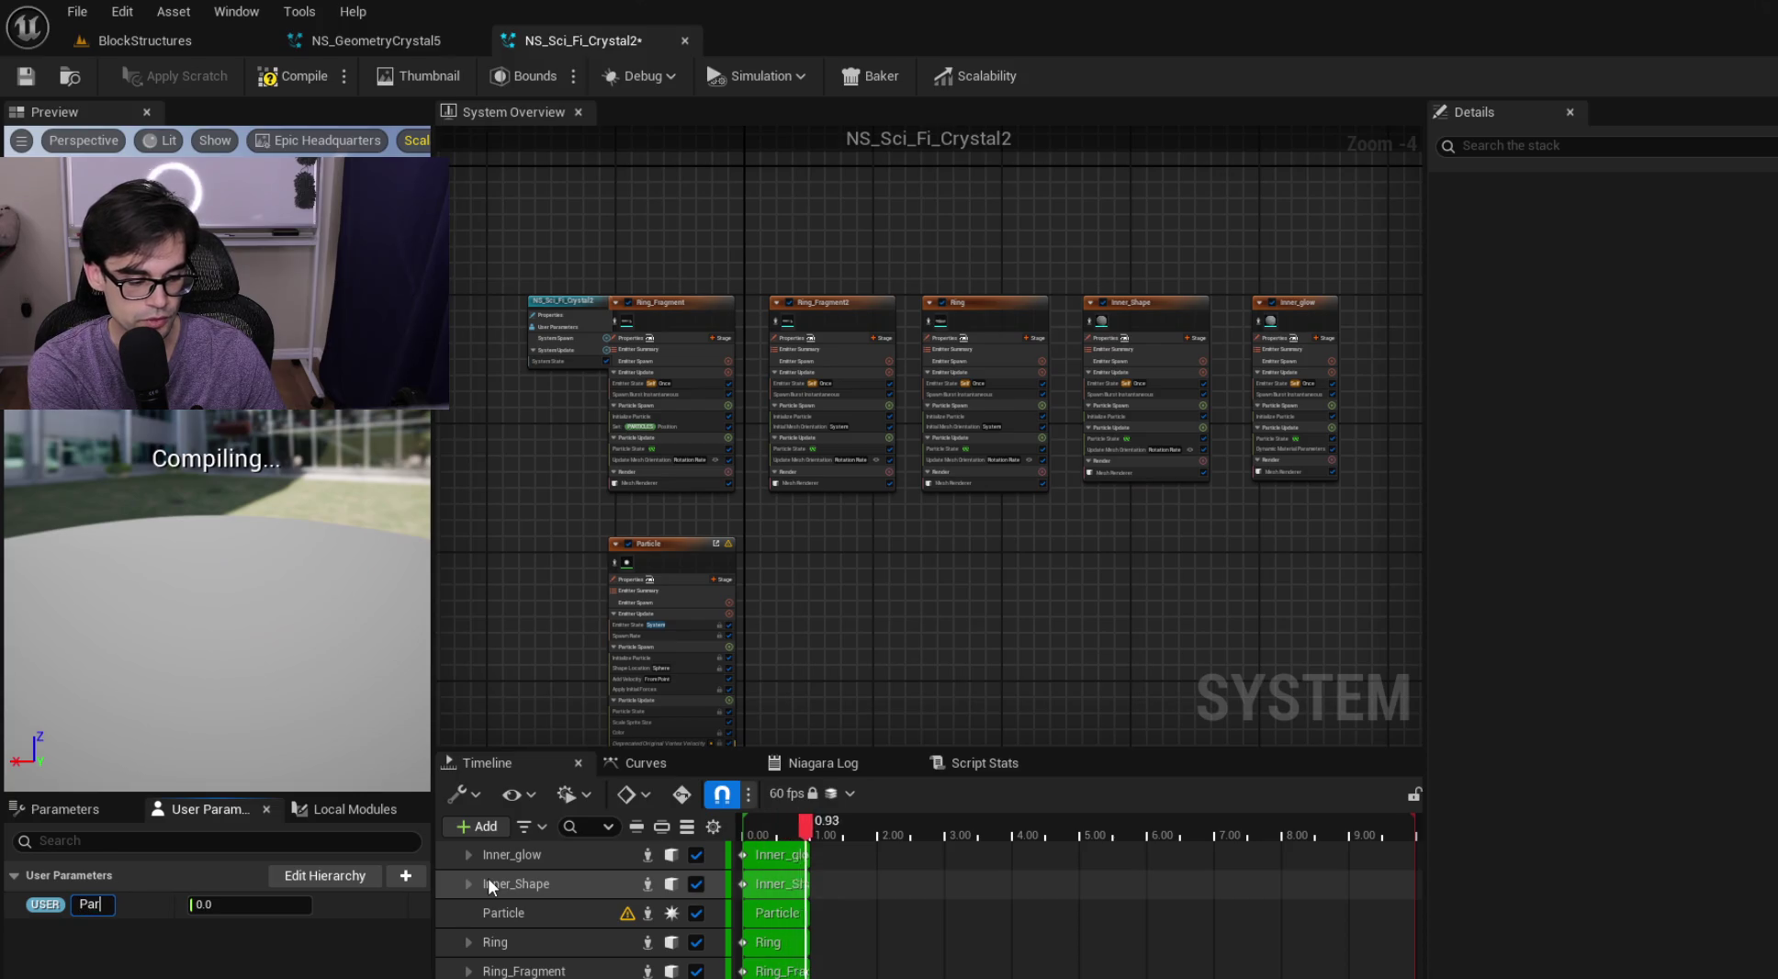
{"action": "type", "text": "ht"}
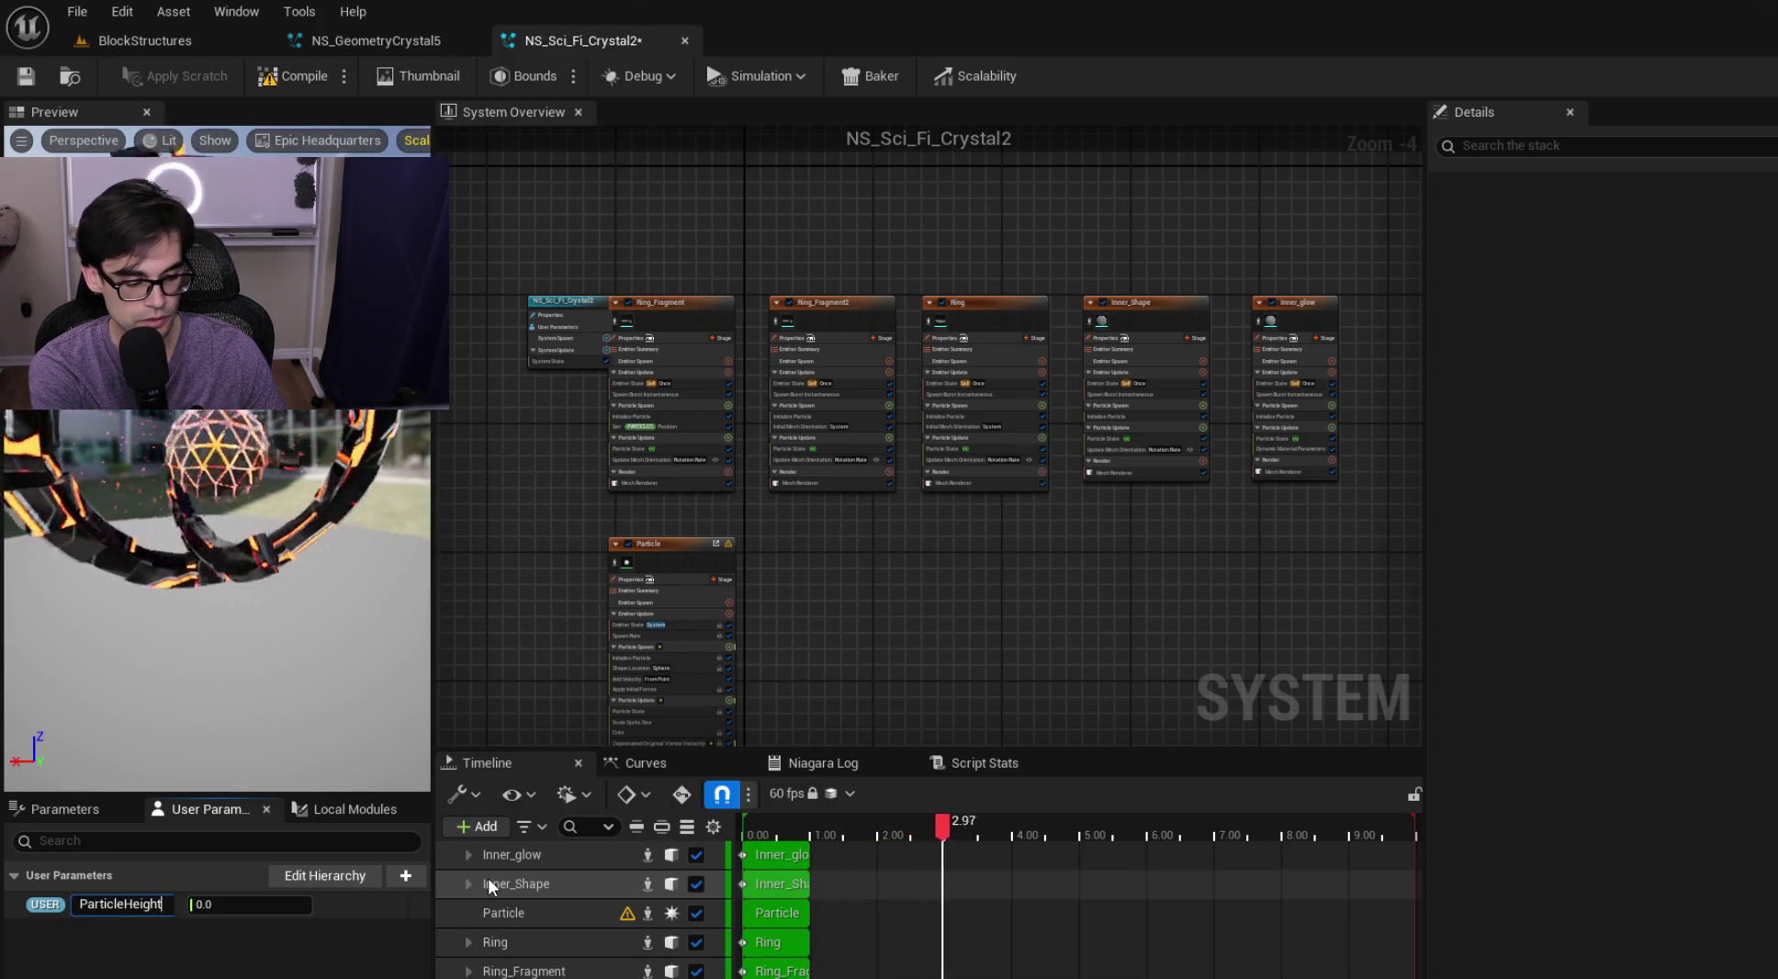
{"action": "key", "text": "Return"}
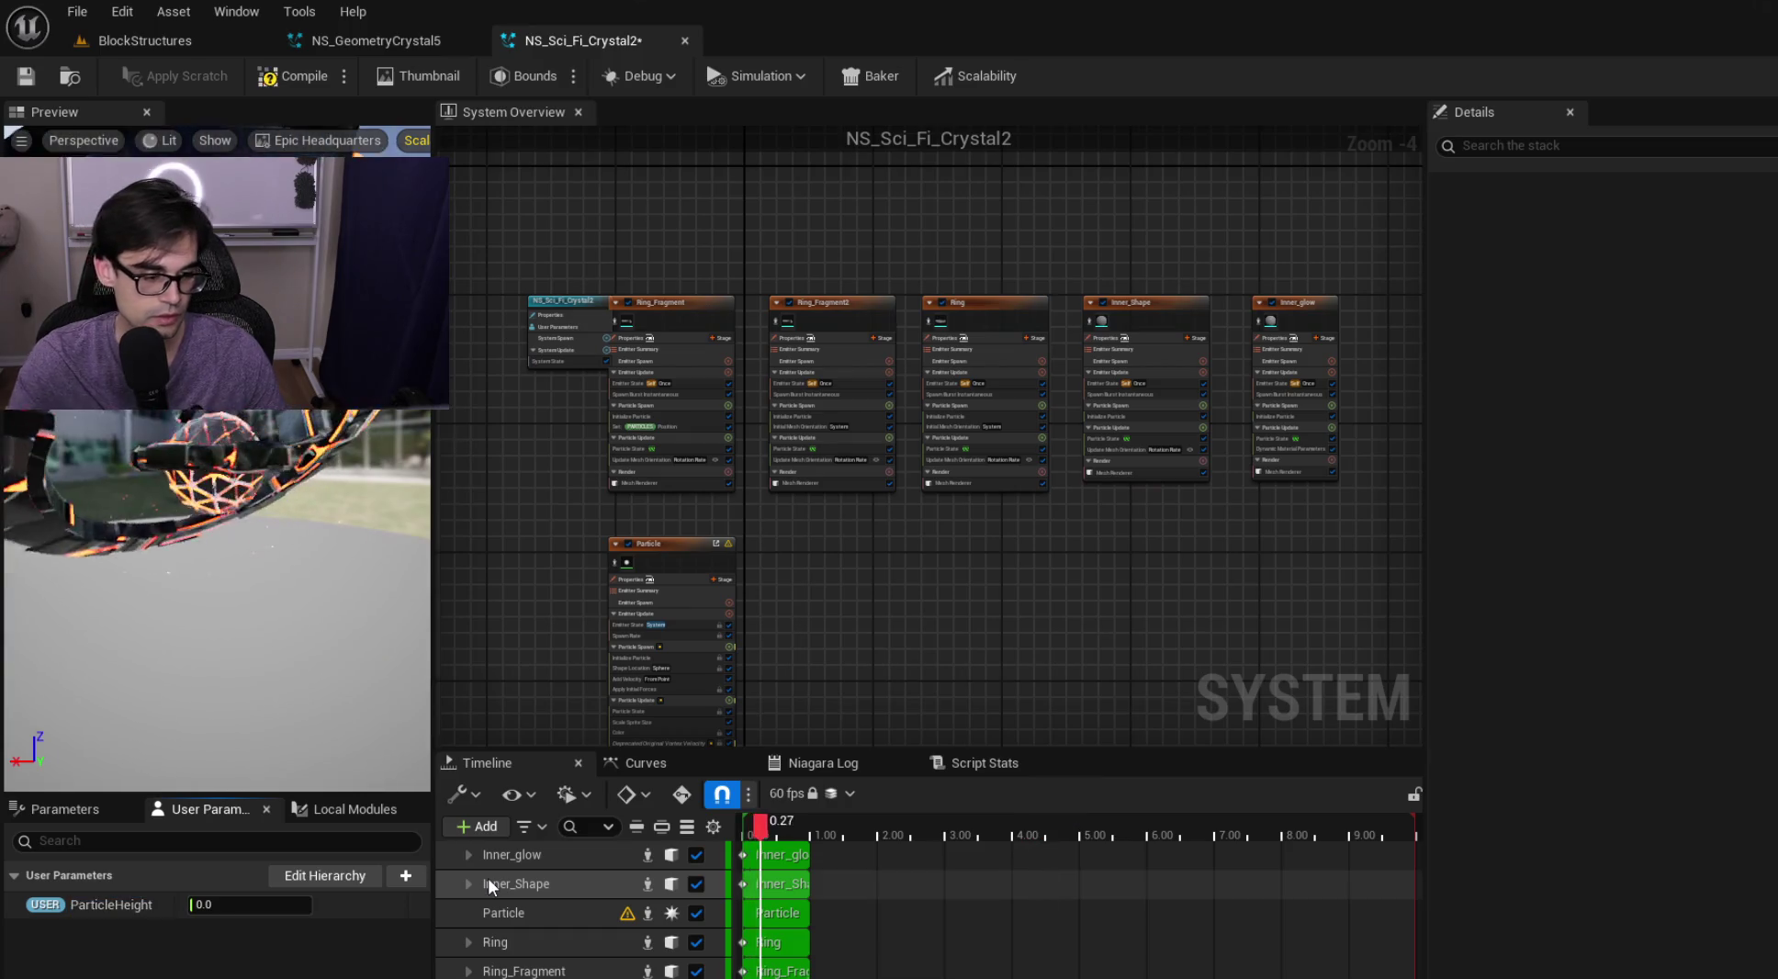
Add float user parameters ParticleRadius and SpawnRate
{"action": "left_click", "coordinate": [413, 880]}
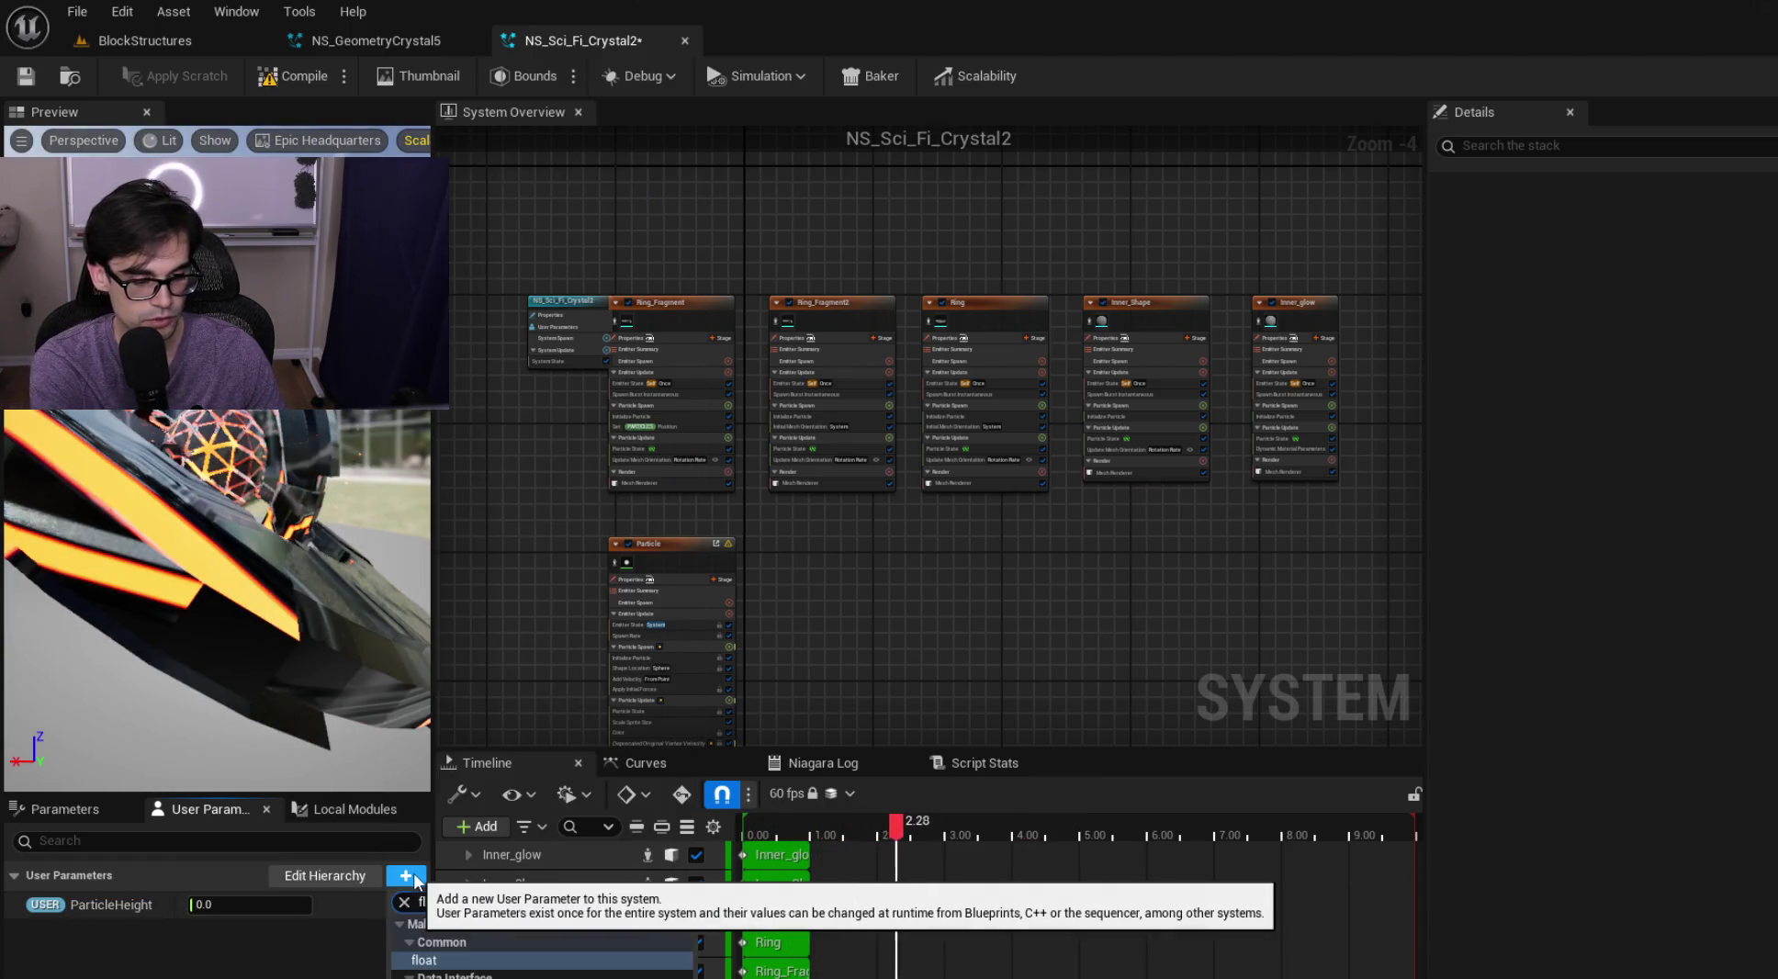
{"action": "type", "text": "float"}
{"action": "key", "text": "Return"}
{"action": "type", "text": "Parti"}
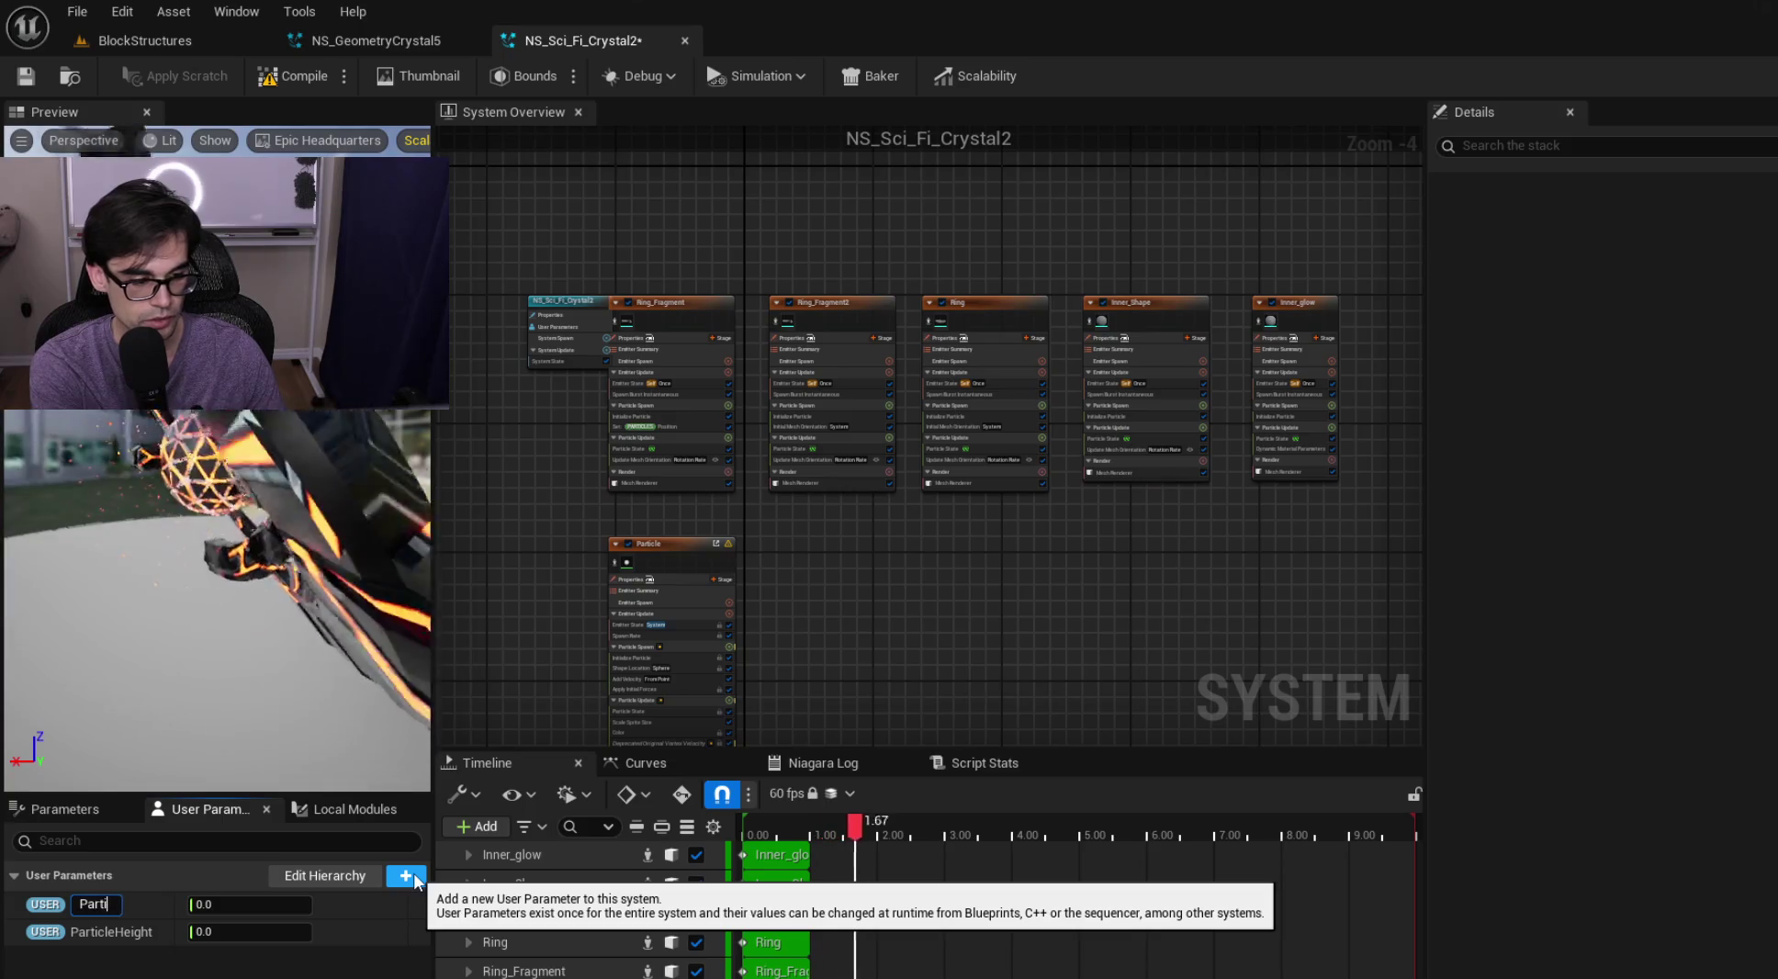
{"action": "type", "text": "cleRadius"}
{"action": "key", "text": "Return"}
{"action": "left_click", "coordinate": [415, 880]}
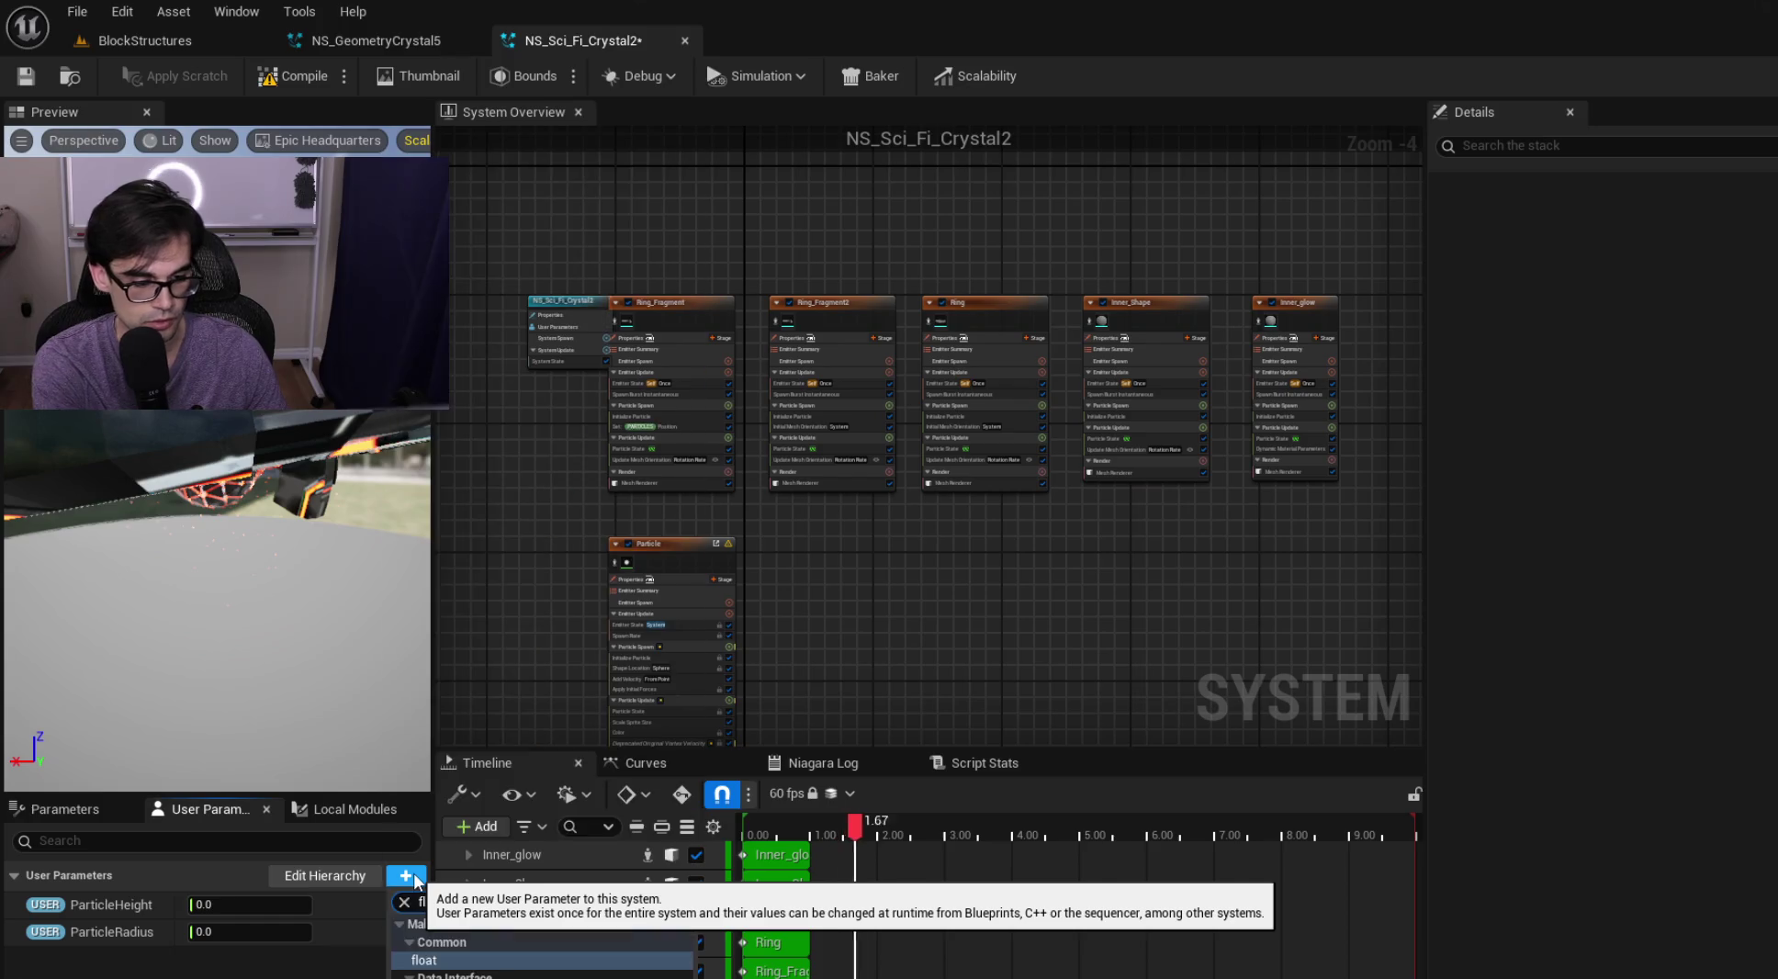
{"action": "key", "text": "Return"}
{"action": "type", "text": "SpawnRate"}
{"action": "key", "text": "Return"}
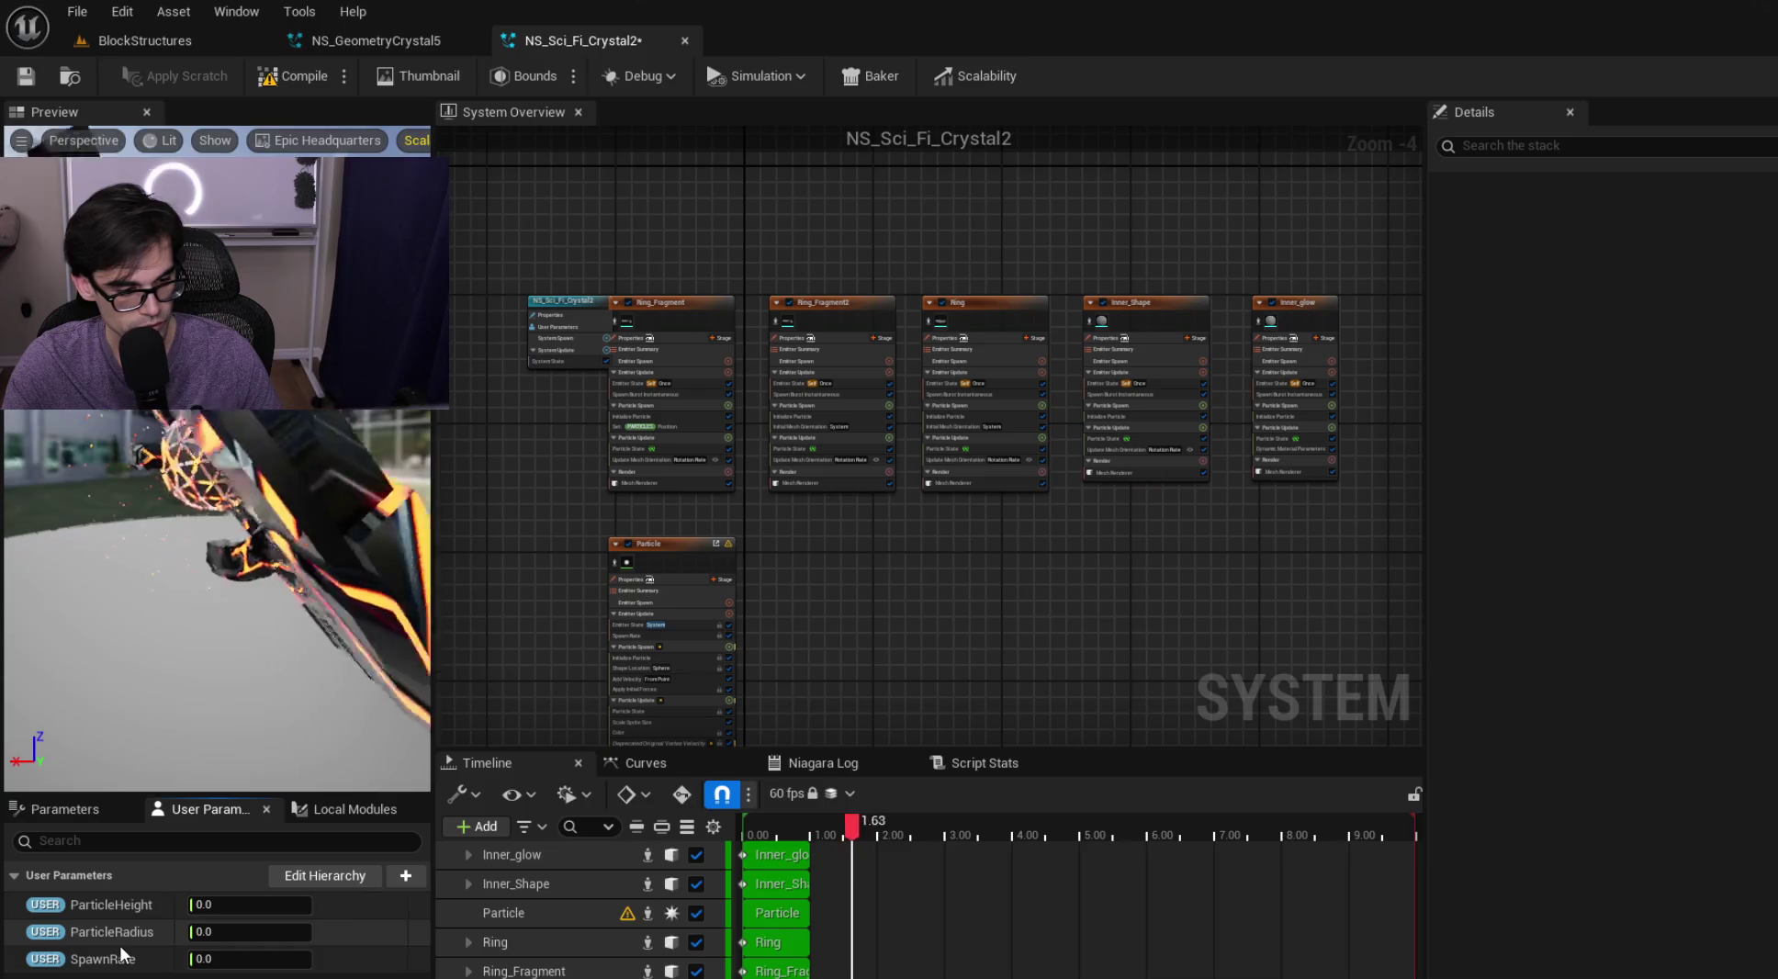
Review the user parameter context menus, then save NS_Sci_Fi_Crystal2 and return to the level
{"action": "right_click", "coordinate": [124, 903]}
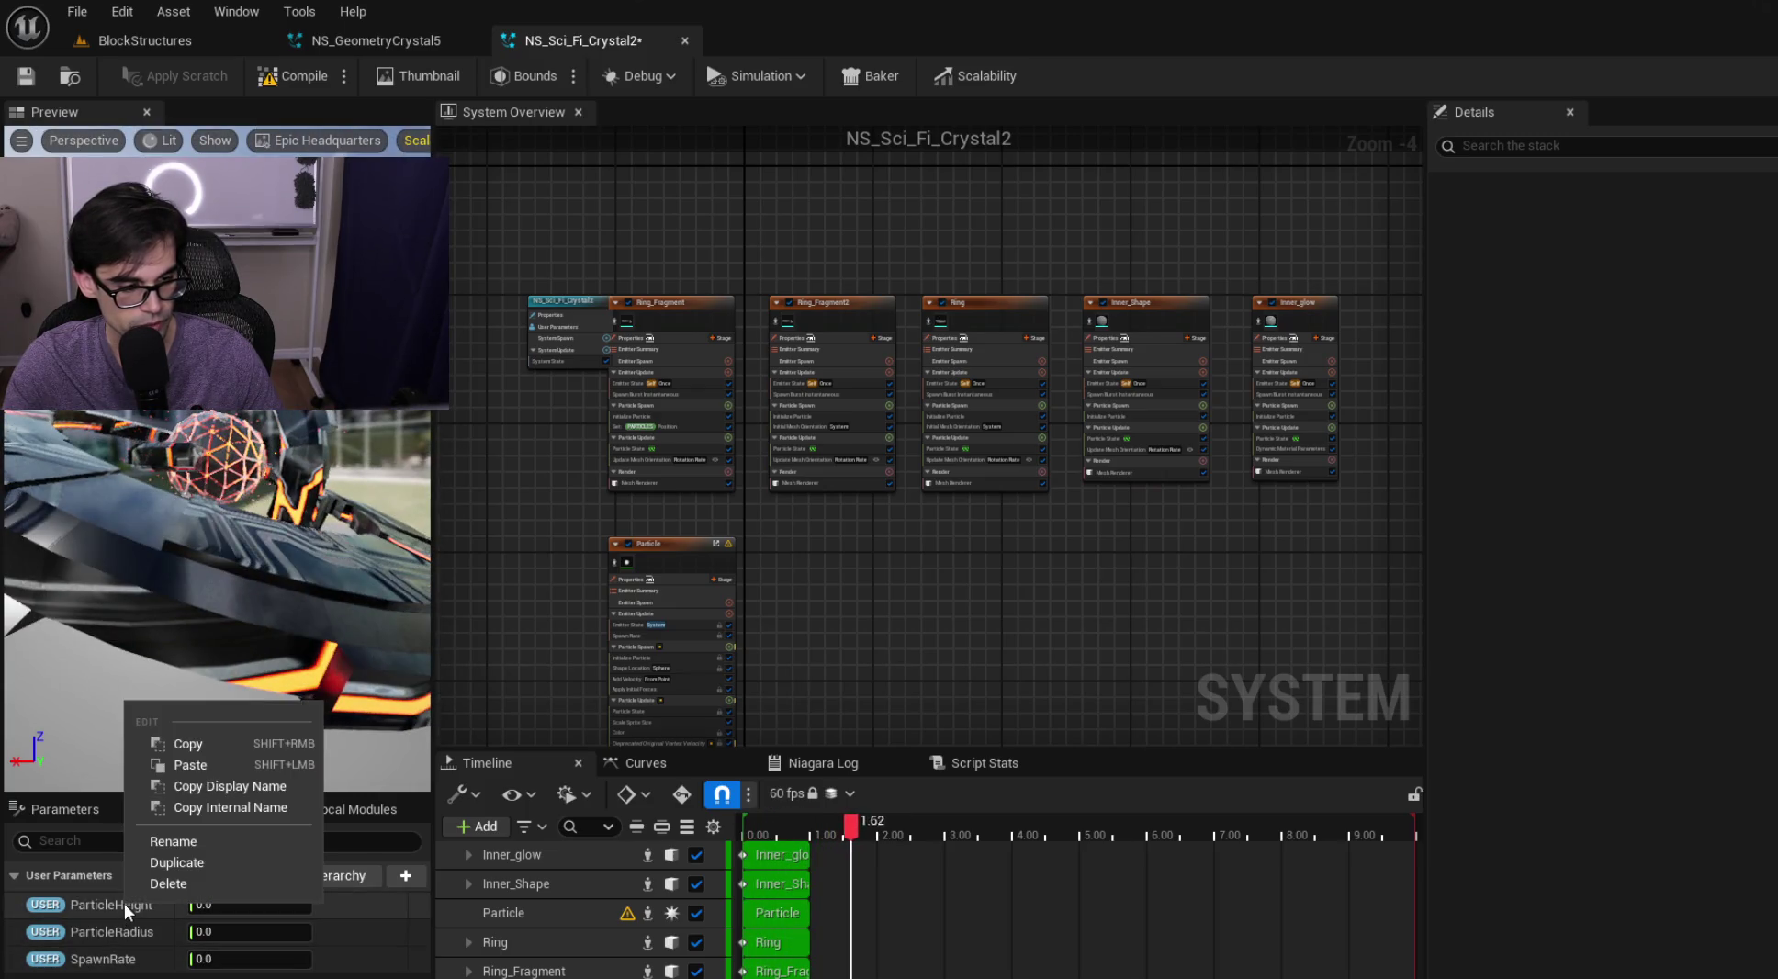
{"action": "key", "text": "Escape"}
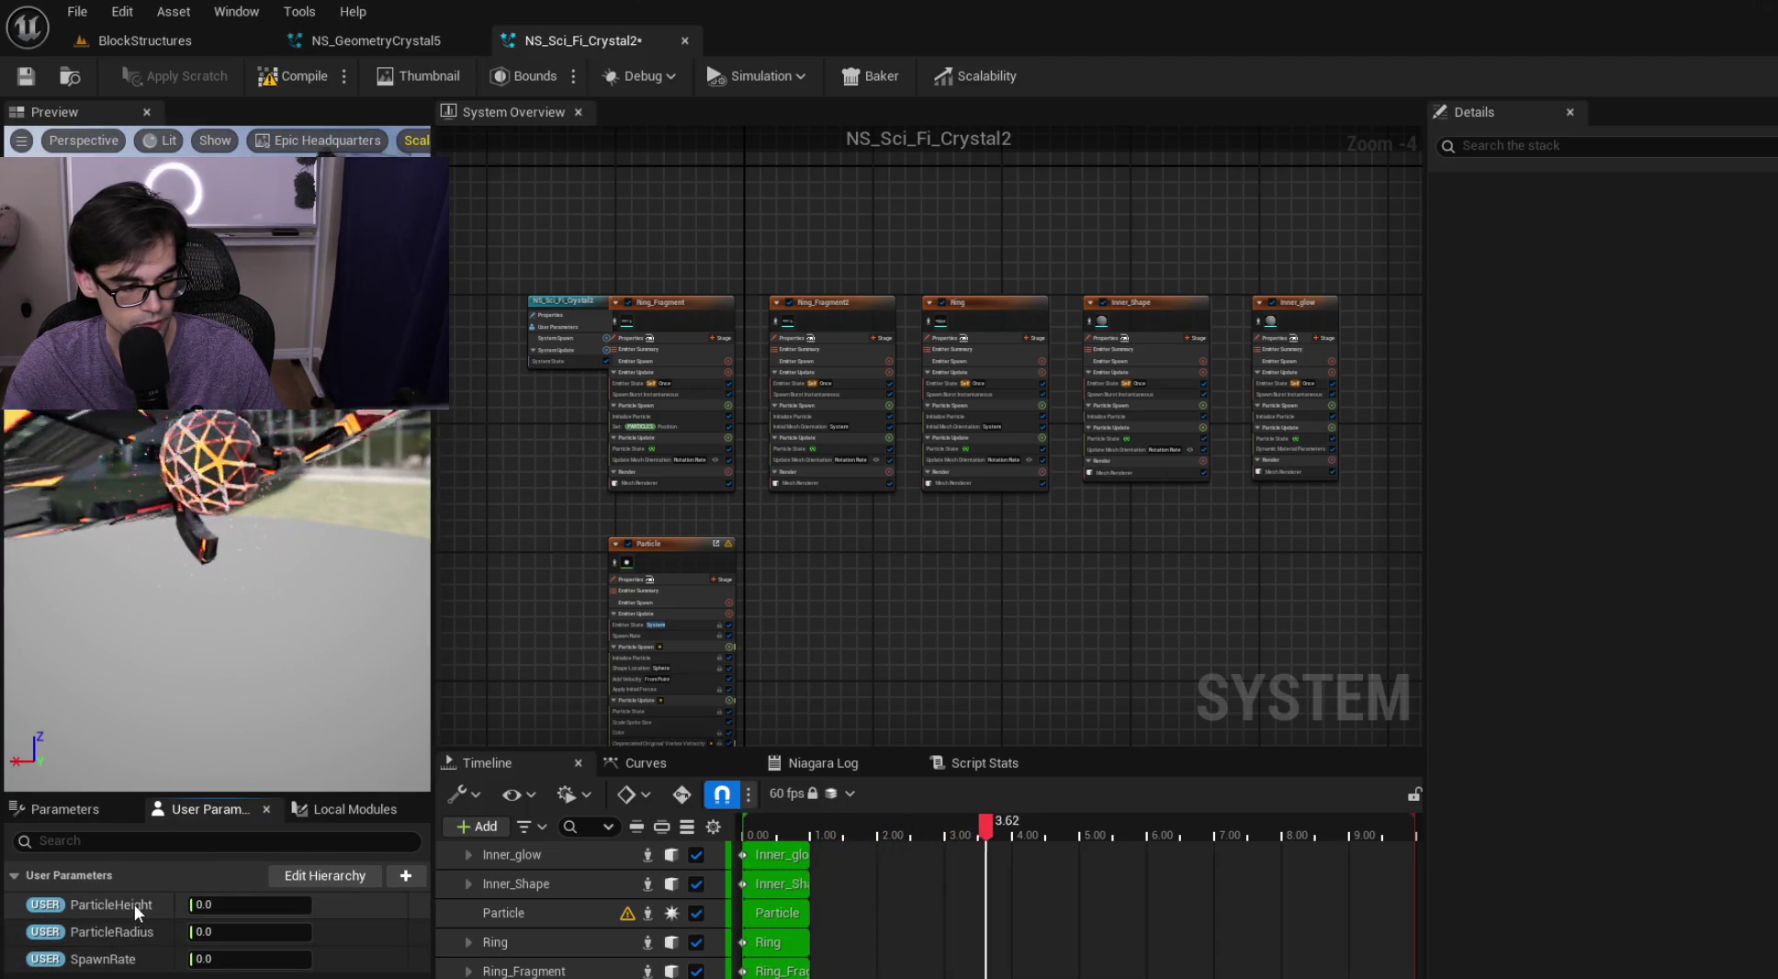
{"action": "right_click", "coordinate": [125, 871]}
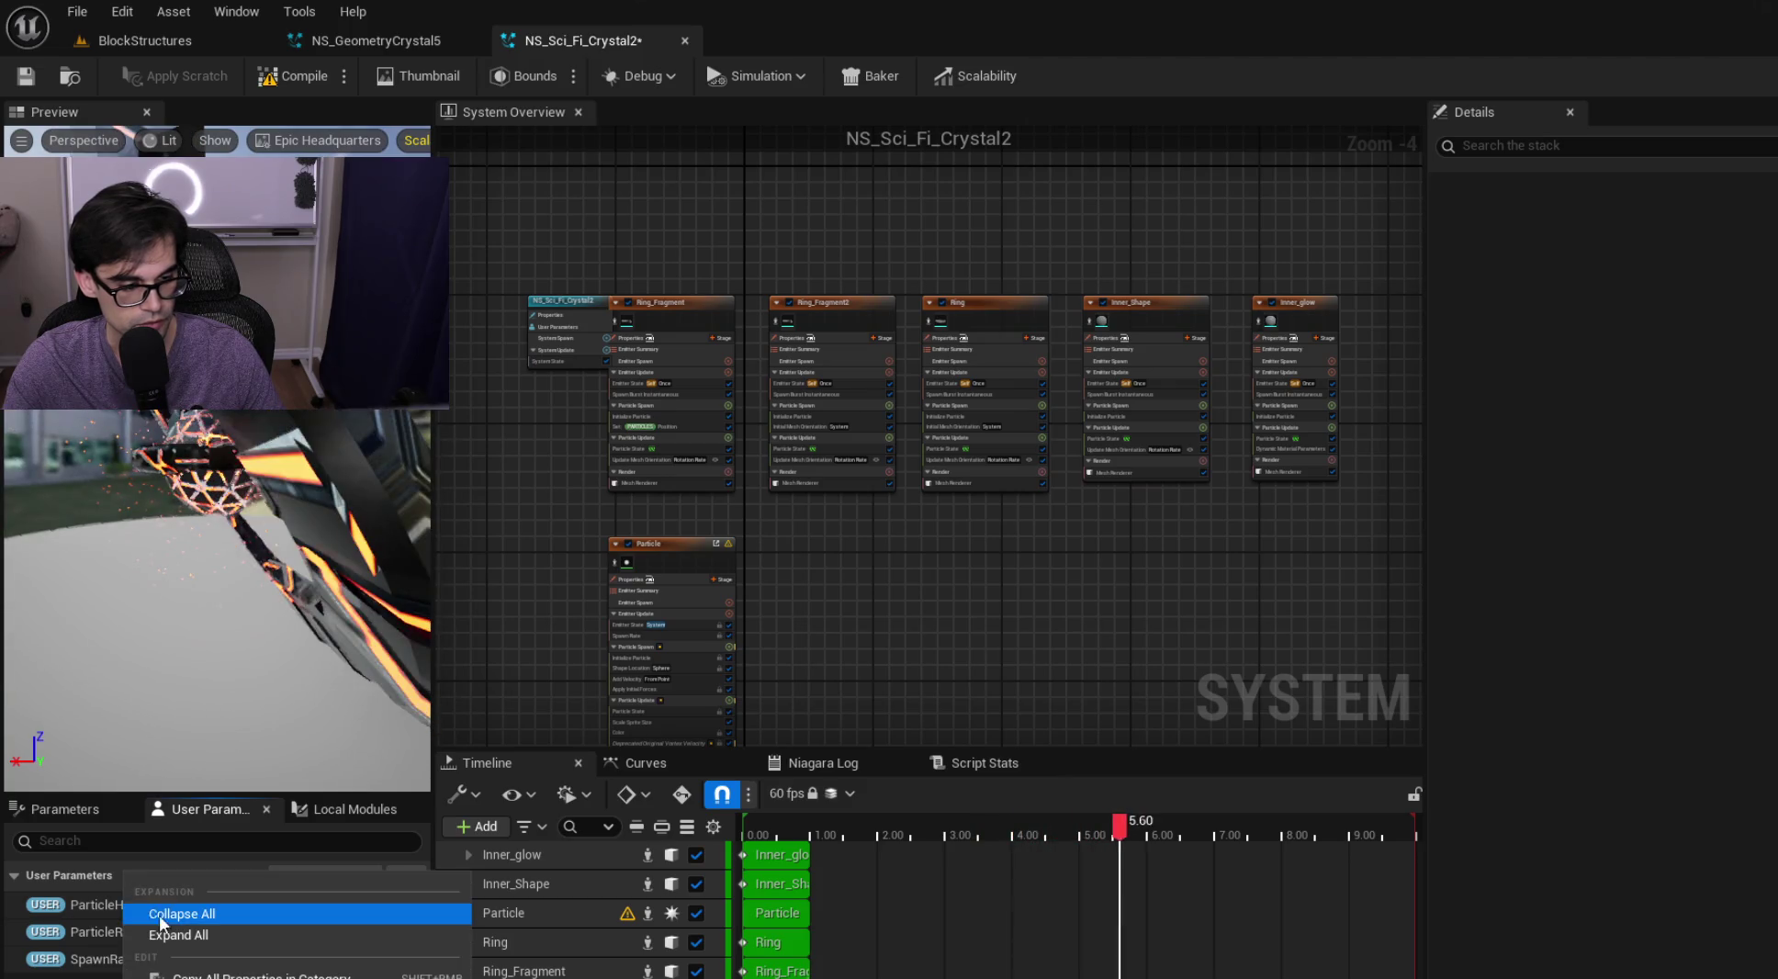
{"action": "left_click", "coordinate": [175, 935]}
{"action": "right_click", "coordinate": [109, 903]}
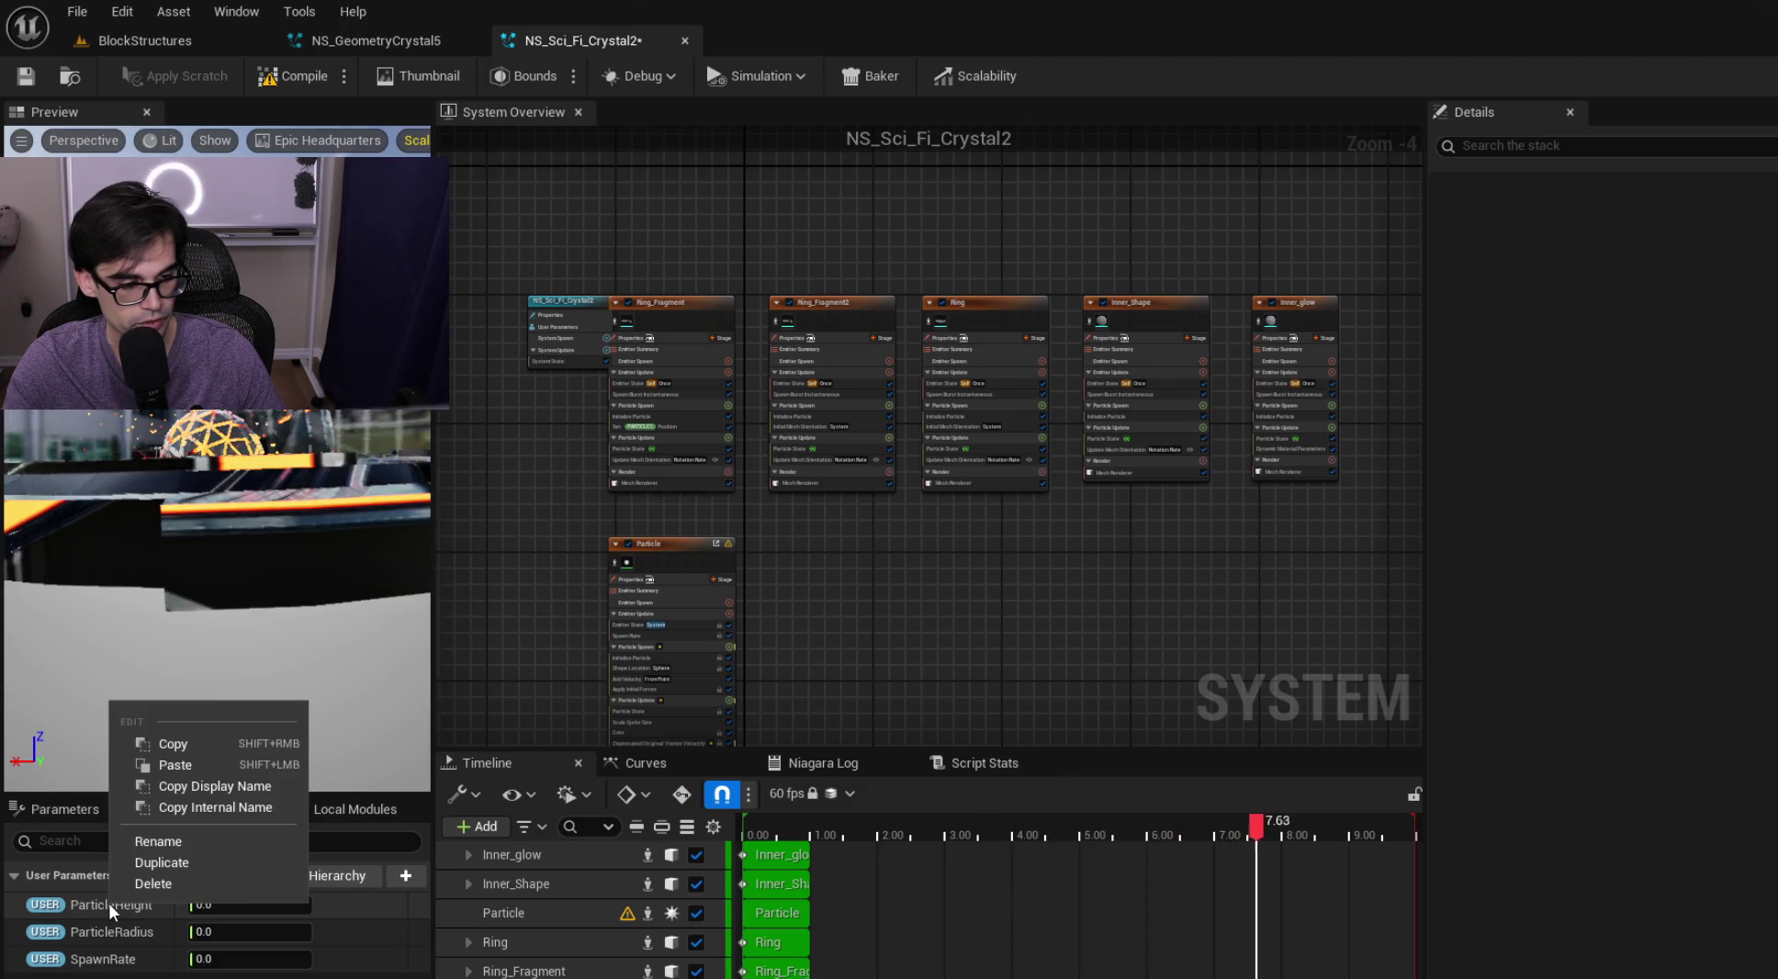
{"action": "left_click", "coordinate": [103, 965]}
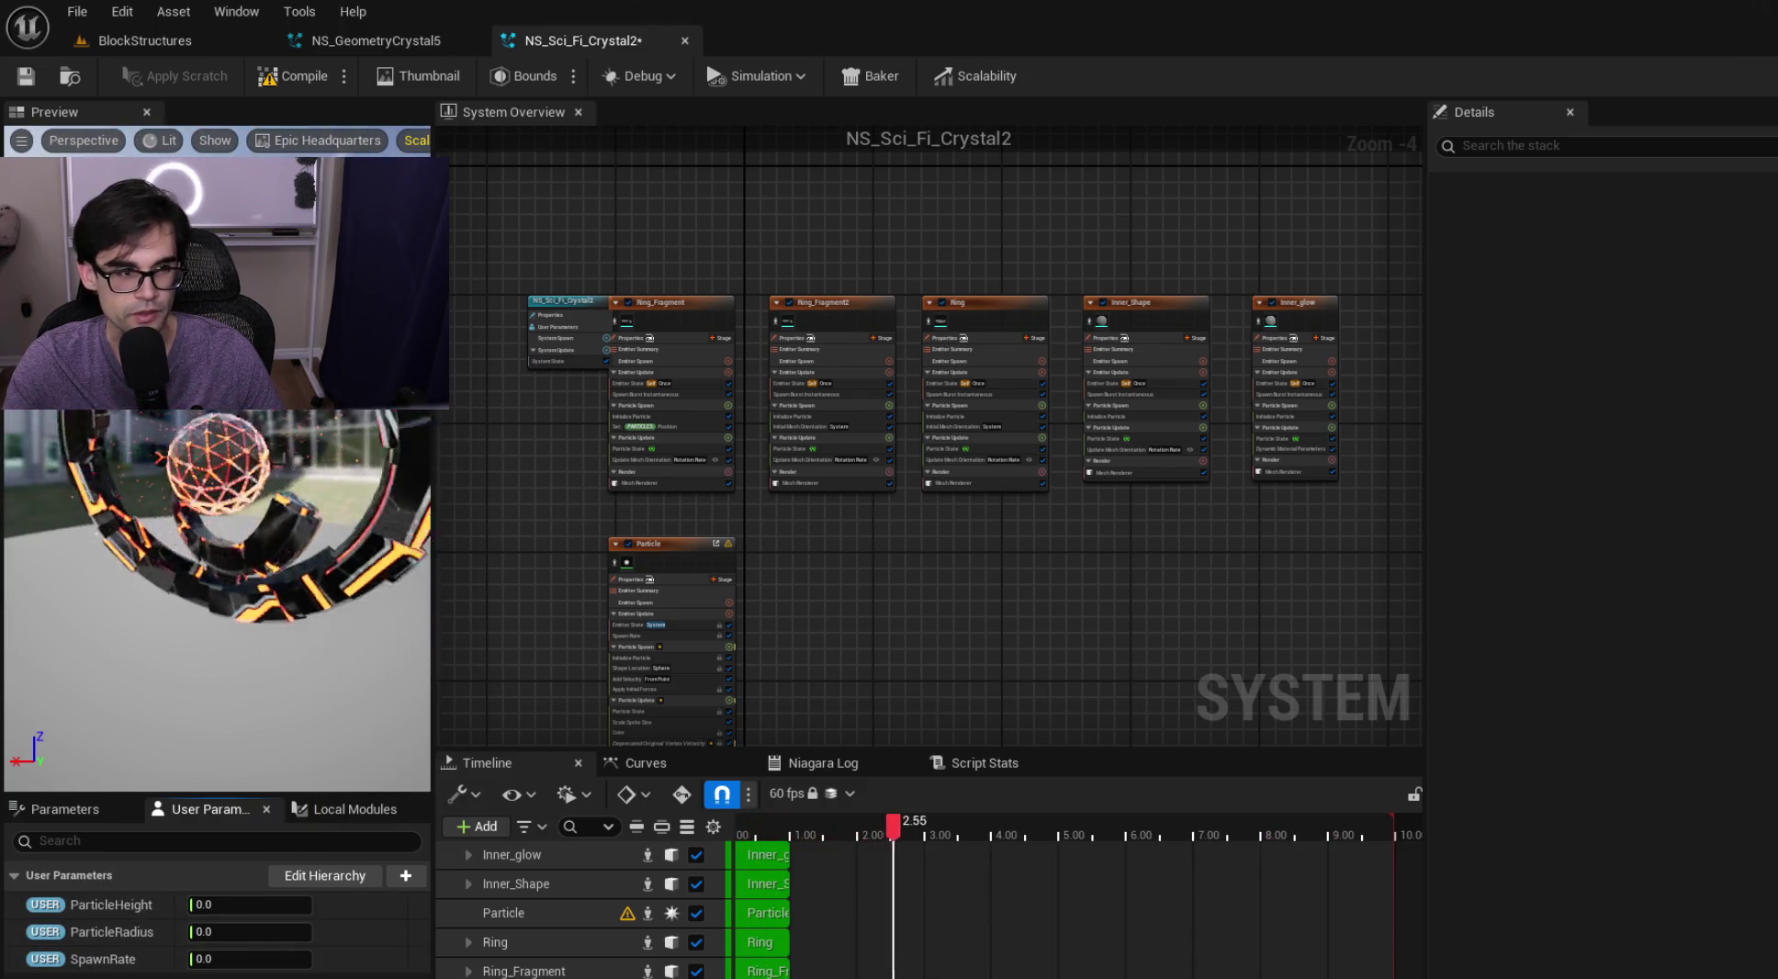
{"action": "key", "text": "ctrl+s"}
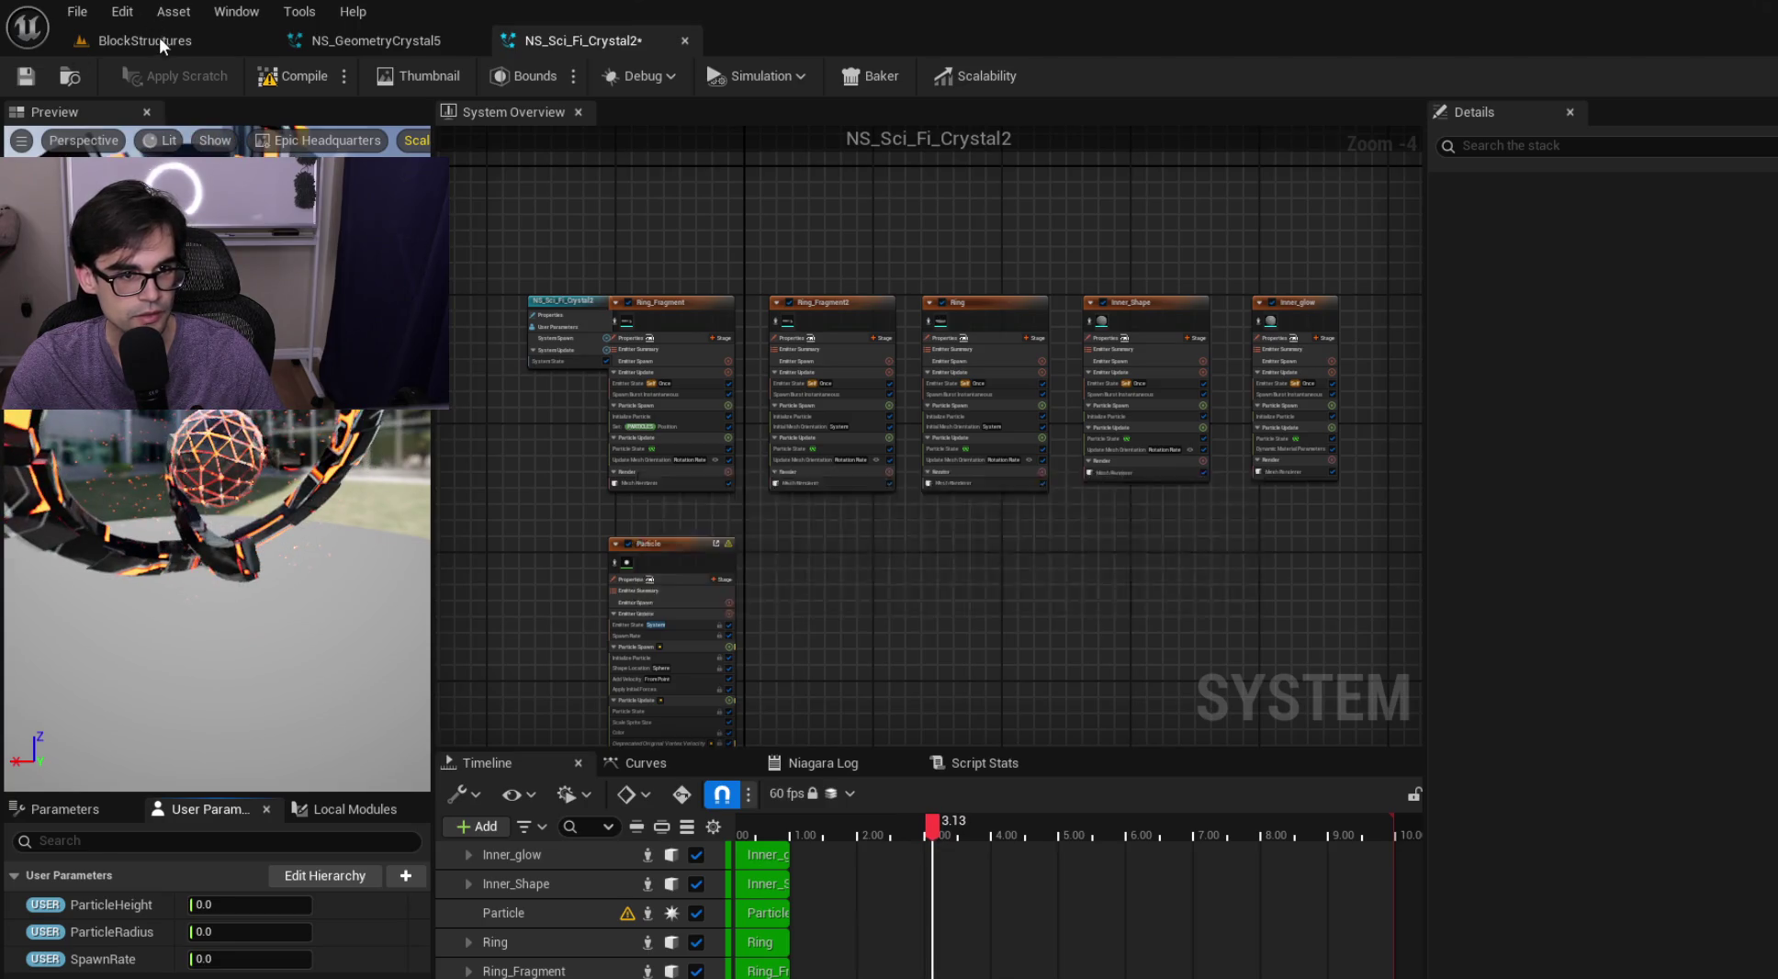
{"action": "left_click", "coordinate": [163, 41]}
{"action": "left_click", "coordinate": [1184, 881]}
Open NS_SliceCrystal2 and add a float user parameter named ParticleHeight
{"action": "double_click", "coordinate": [1185, 882]}
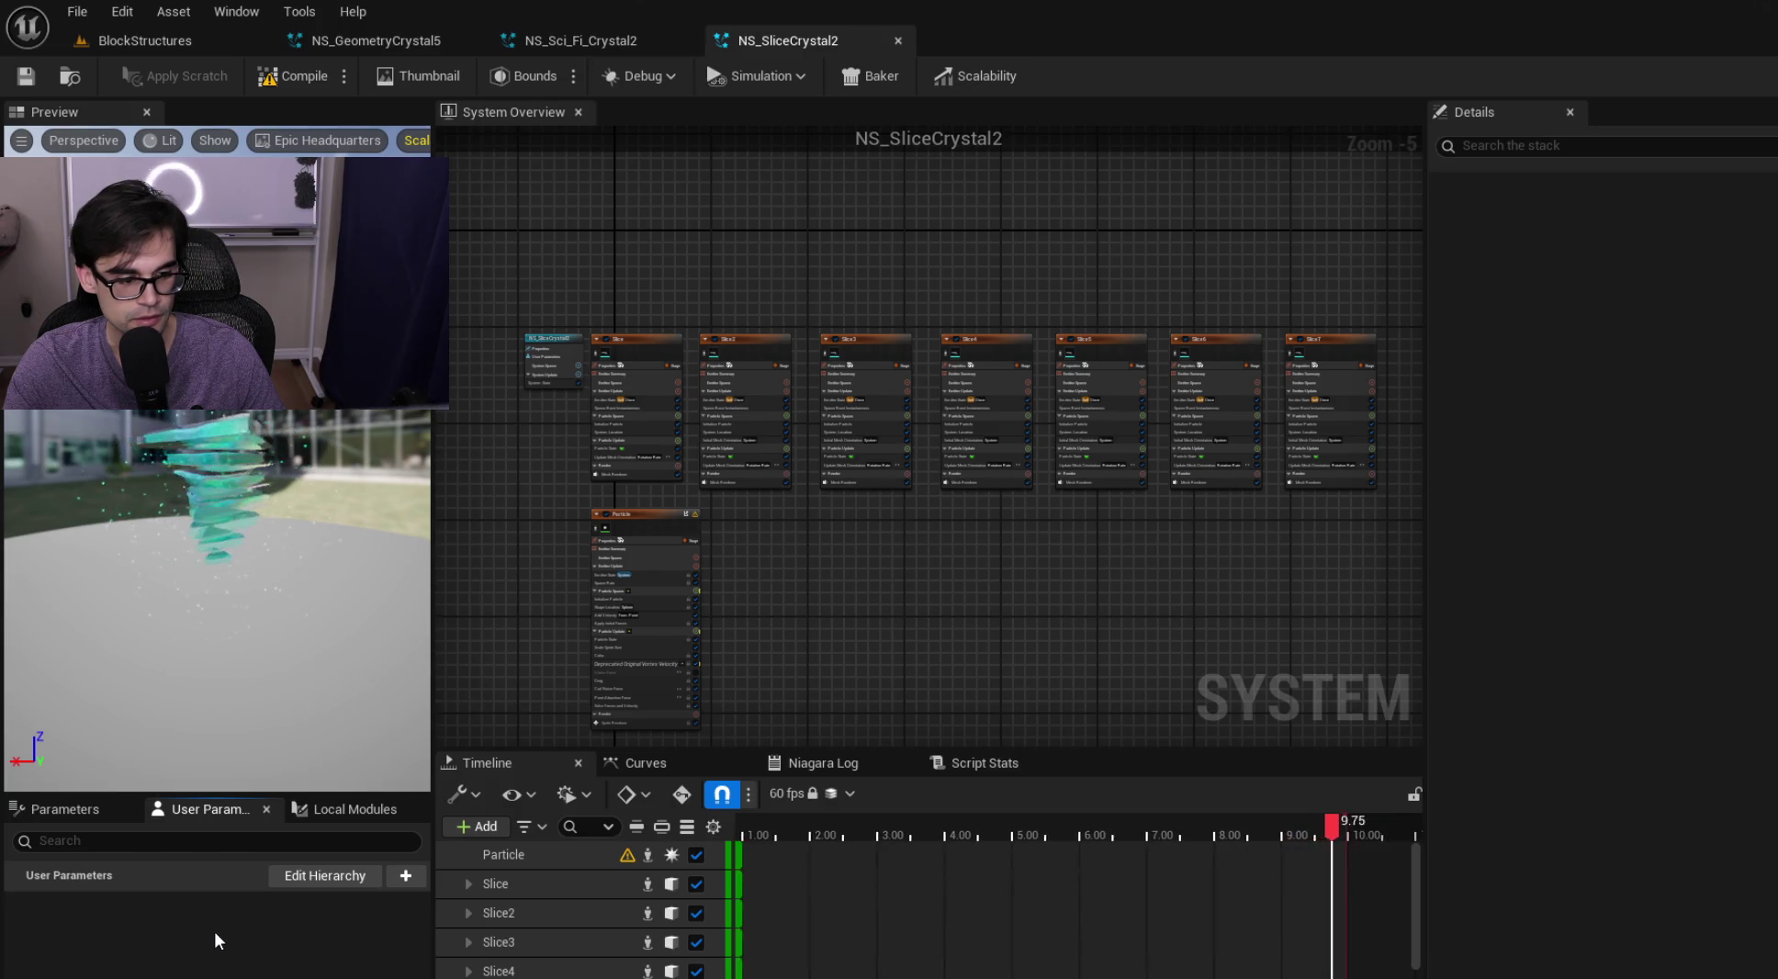
{"action": "left_click", "coordinate": [405, 875]}
{"action": "type", "text": "float"}
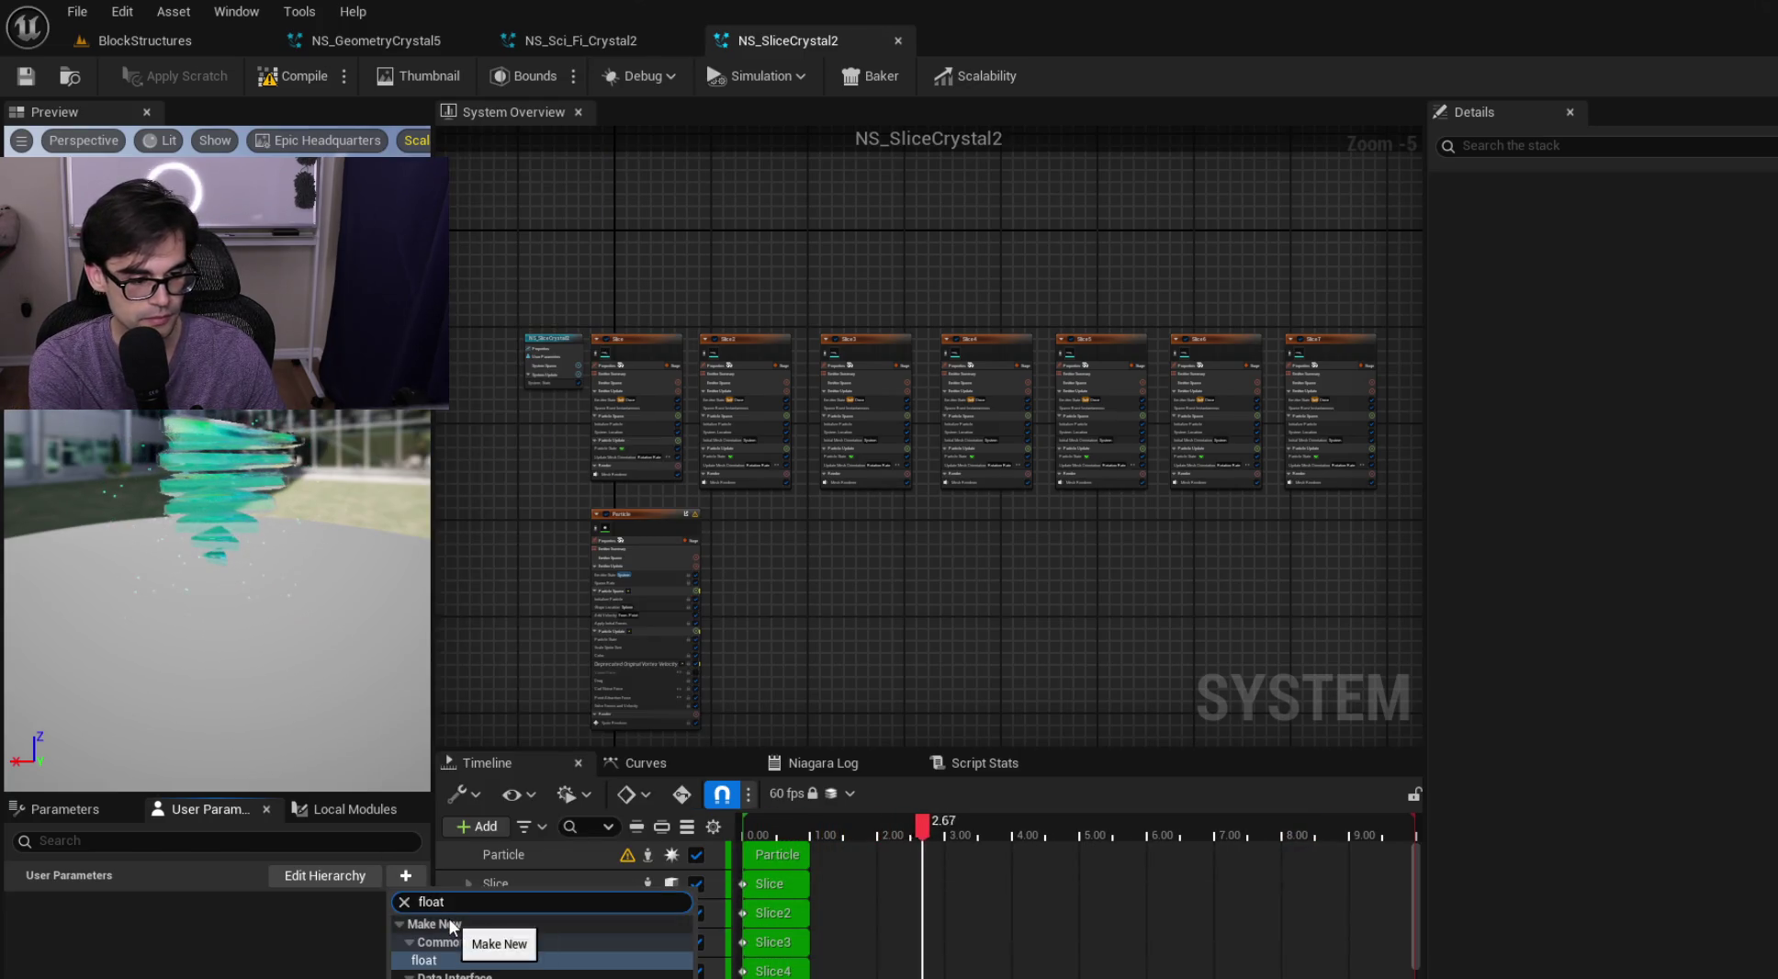
{"action": "key", "text": "Return"}
{"action": "type", "text": "Particl"}
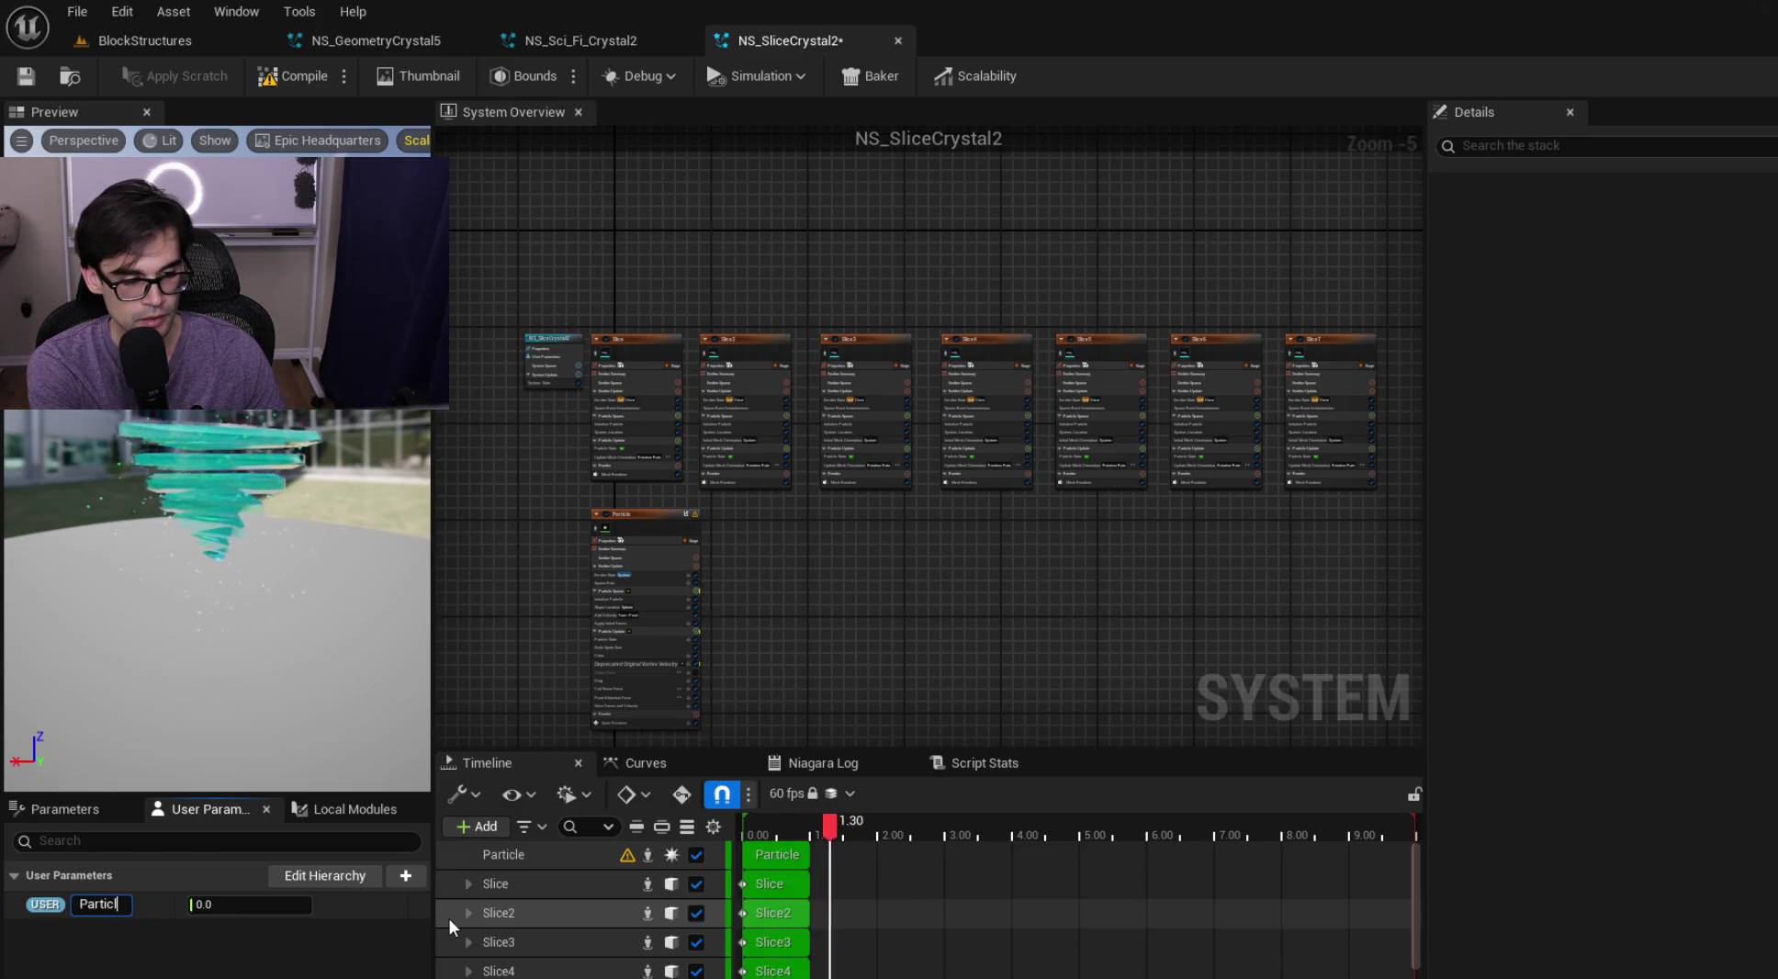
{"action": "type", "text": "eHeight"}
{"action": "key", "text": "Return"}
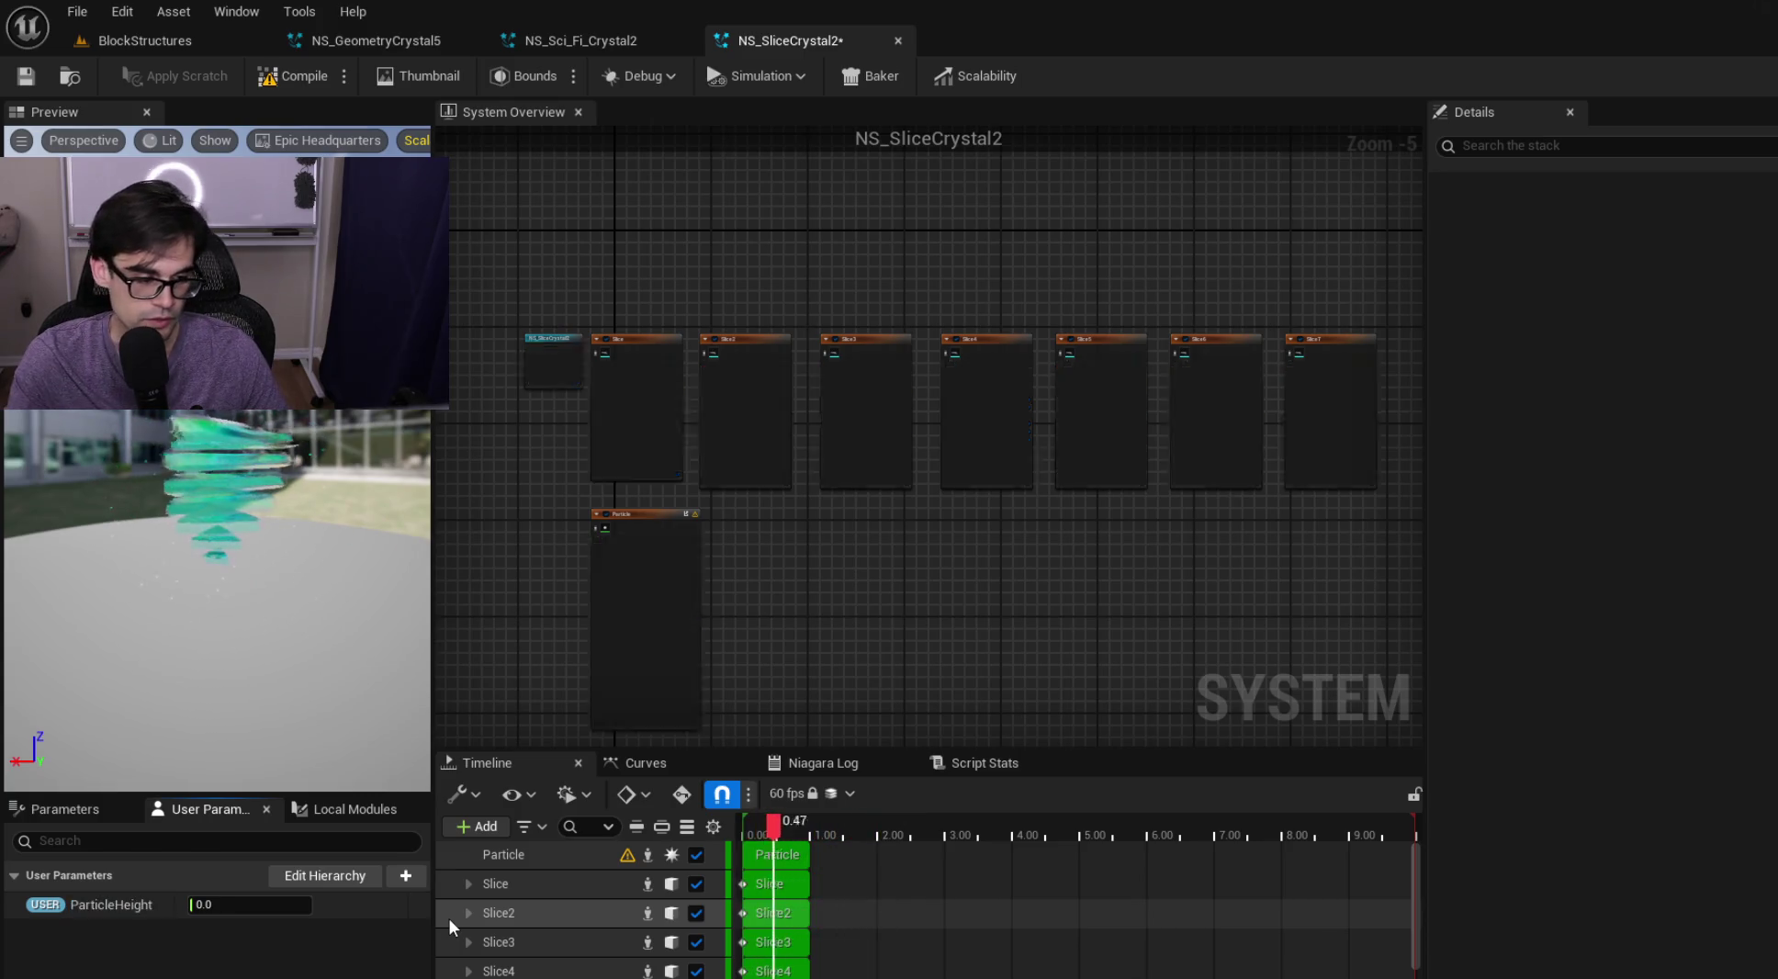
Add float user parameters ParticleRadius and SpawnRate, then save NS_SliceCrystal2
{"action": "left_click", "coordinate": [407, 878]}
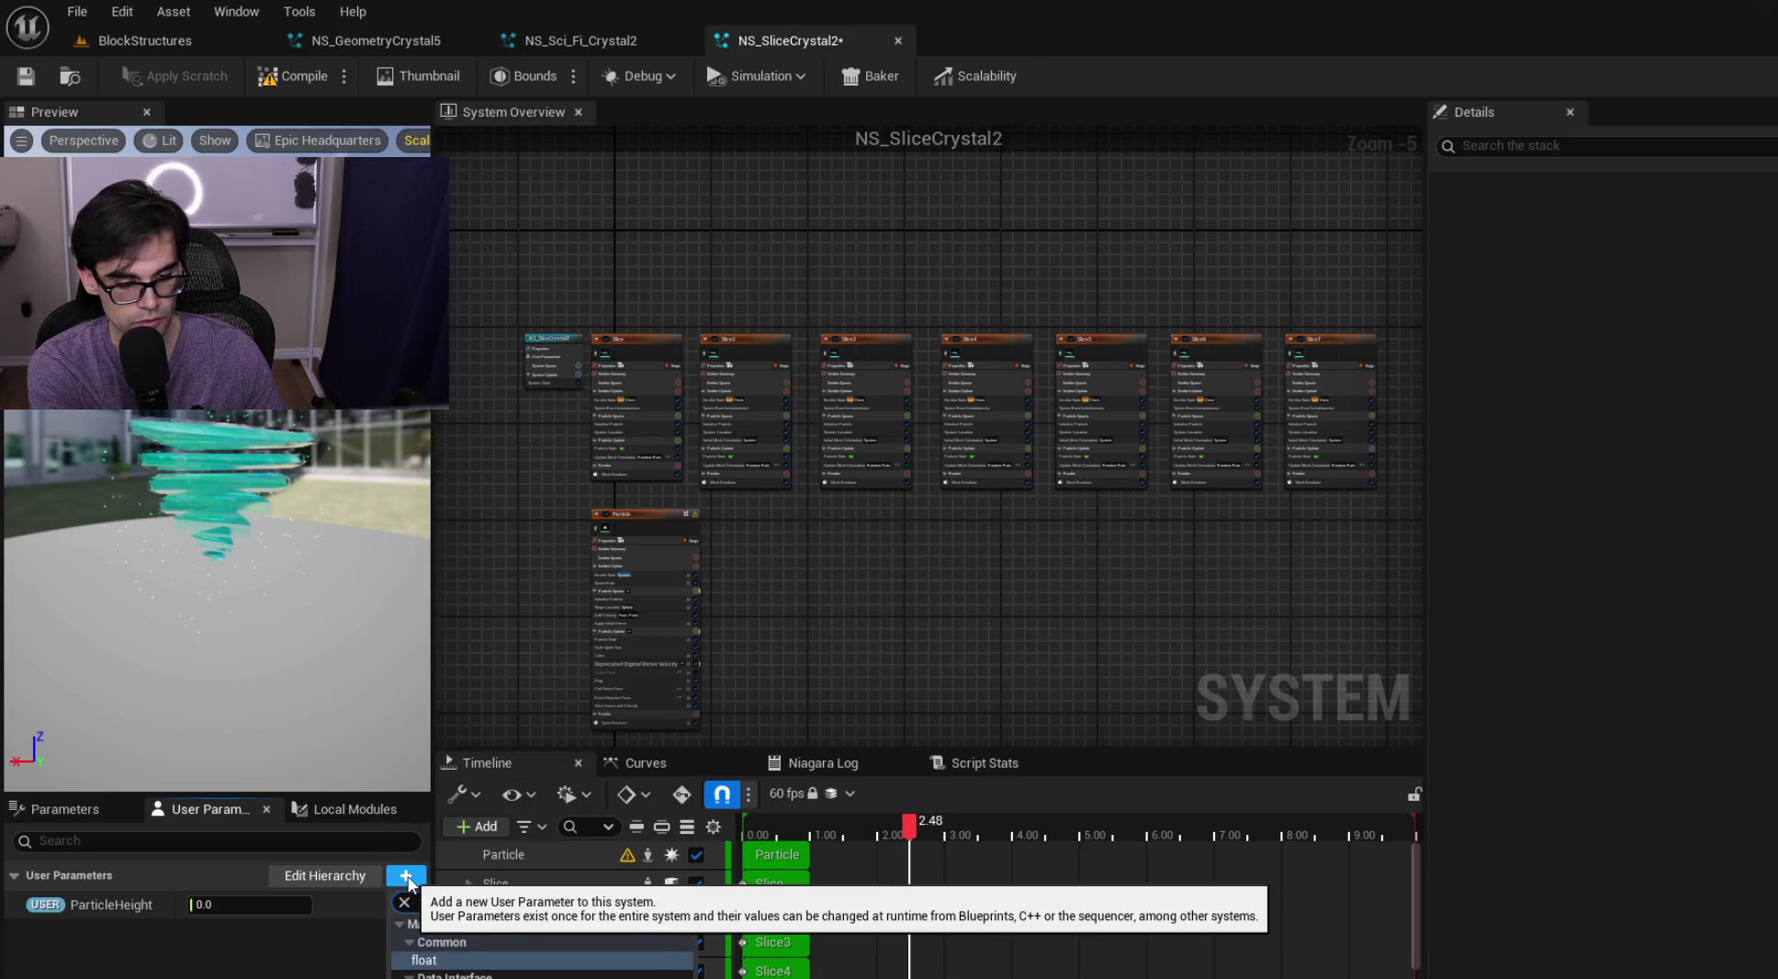
{"action": "key", "text": "Return"}
{"action": "type", "text": "ParticleRadiu"}
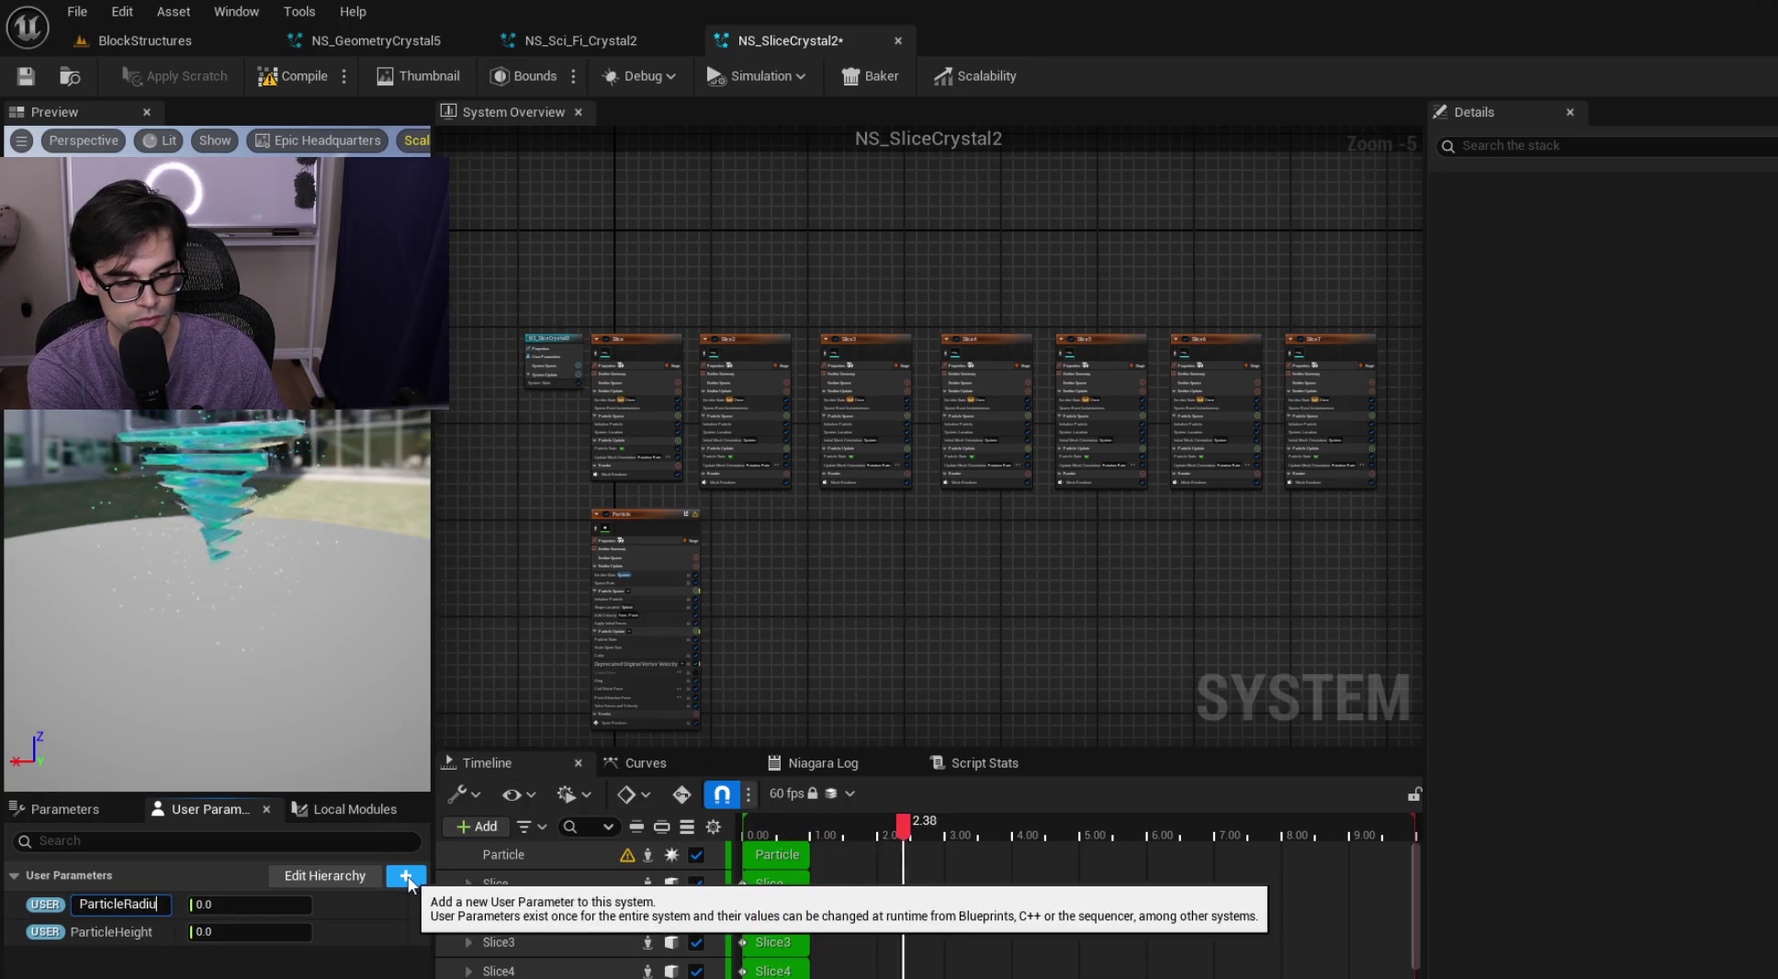
{"action": "type", "text": "s"}
{"action": "key", "text": "Return"}
{"action": "left_click", "coordinate": [407, 878]}
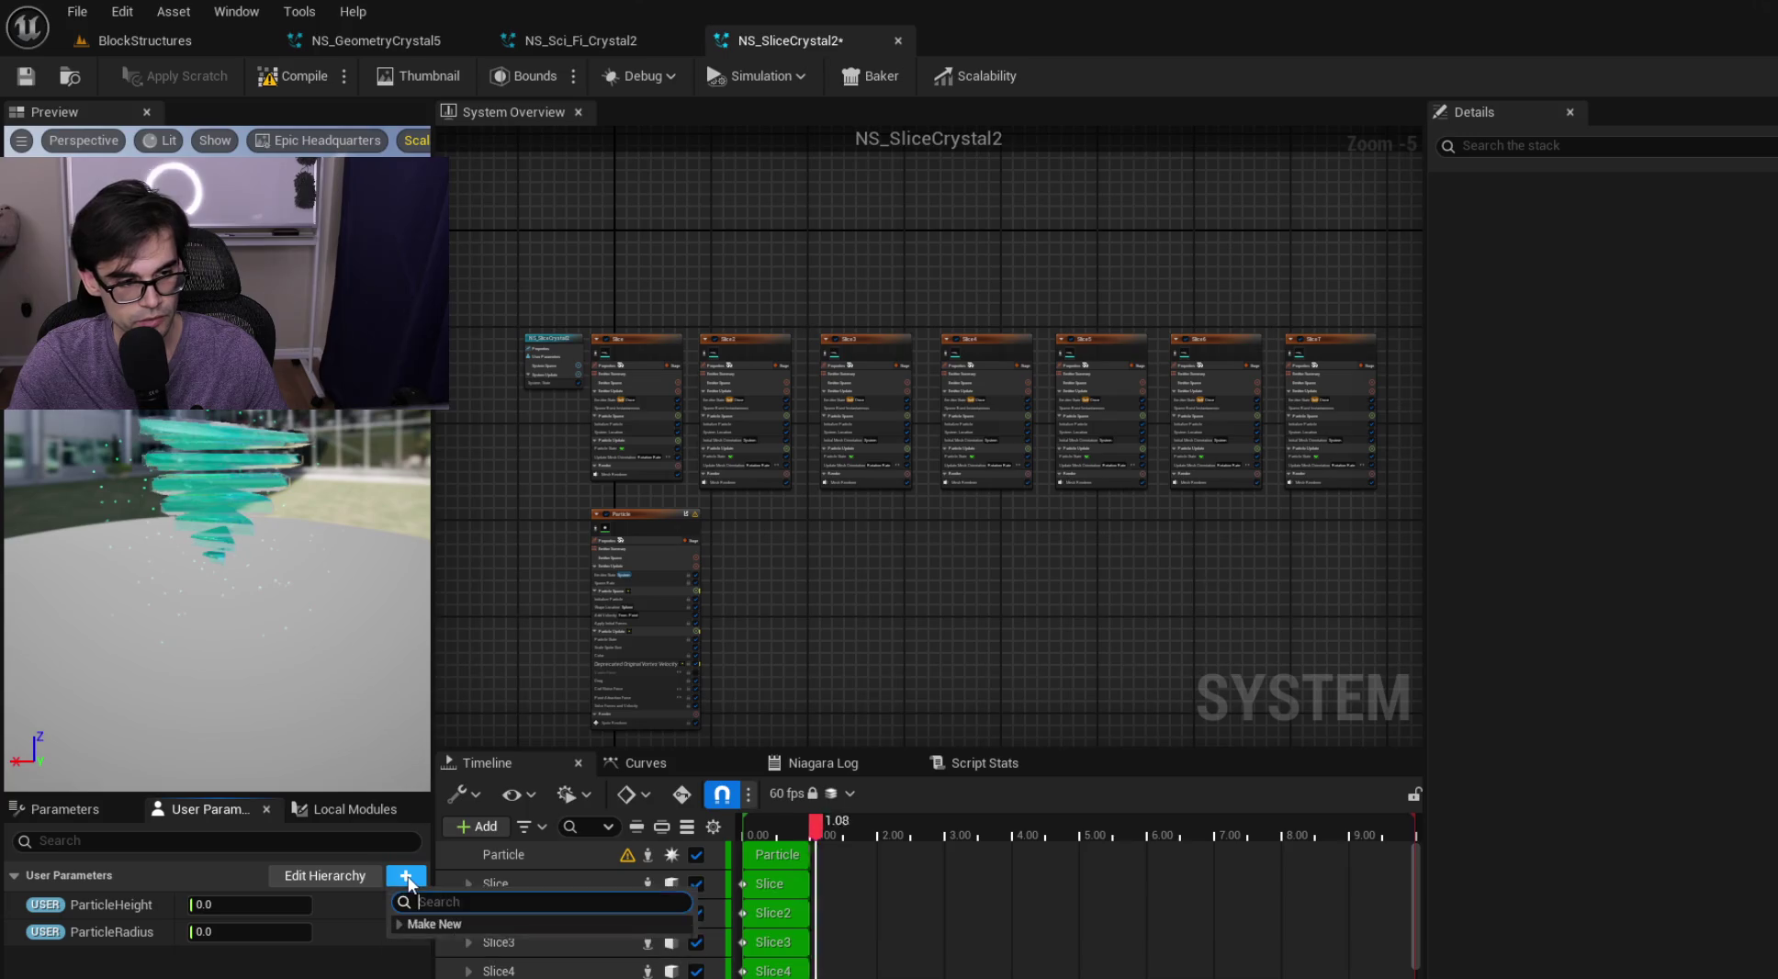
{"action": "key", "text": "Return"}
{"action": "type", "text": "SpawnRate"}
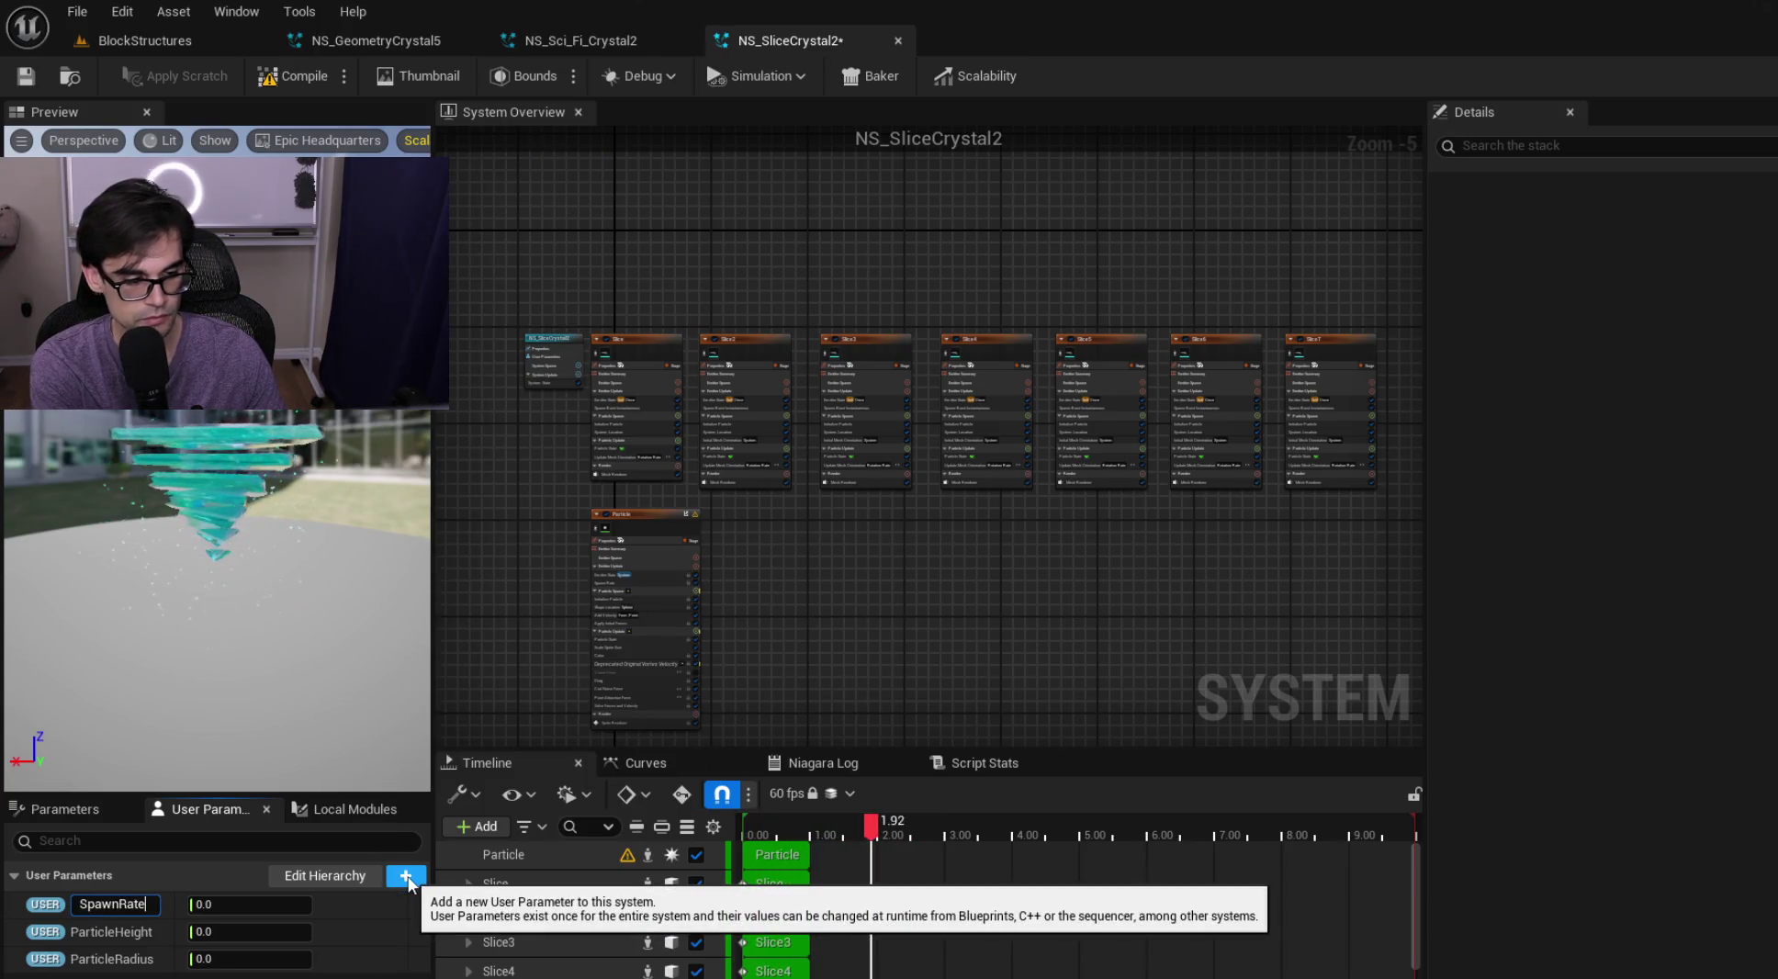
{"action": "key", "text": "Return"}
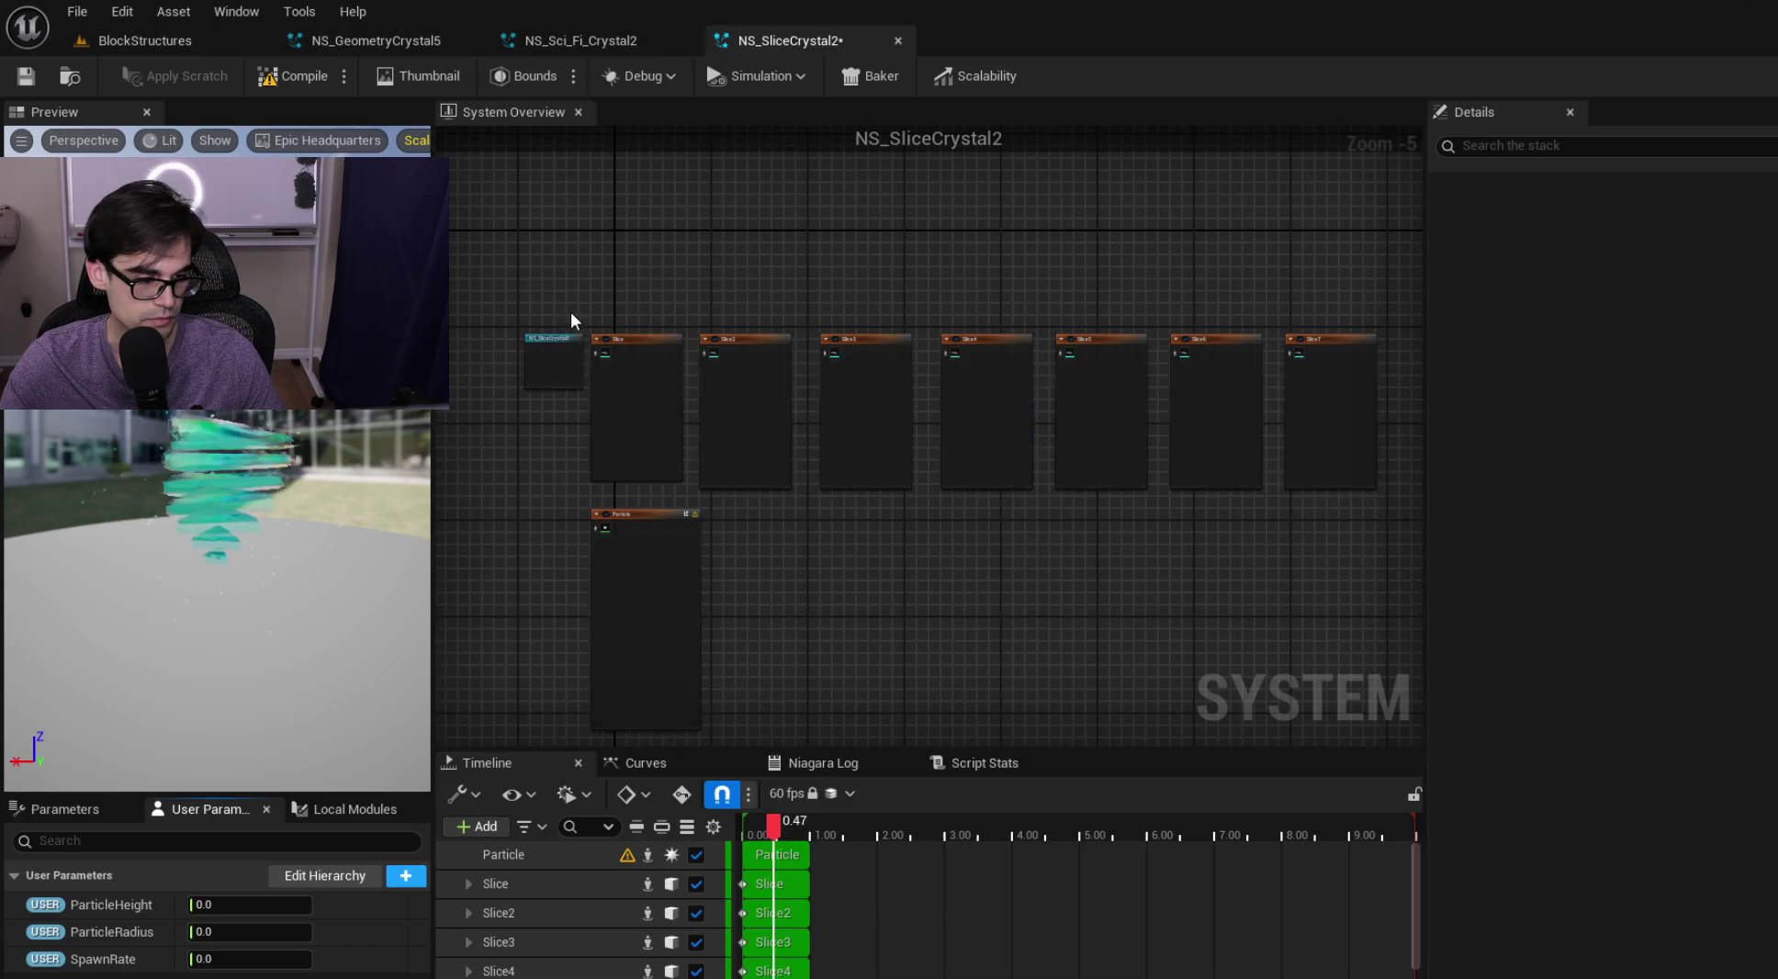
{"action": "left_click", "coordinate": [33, 82]}
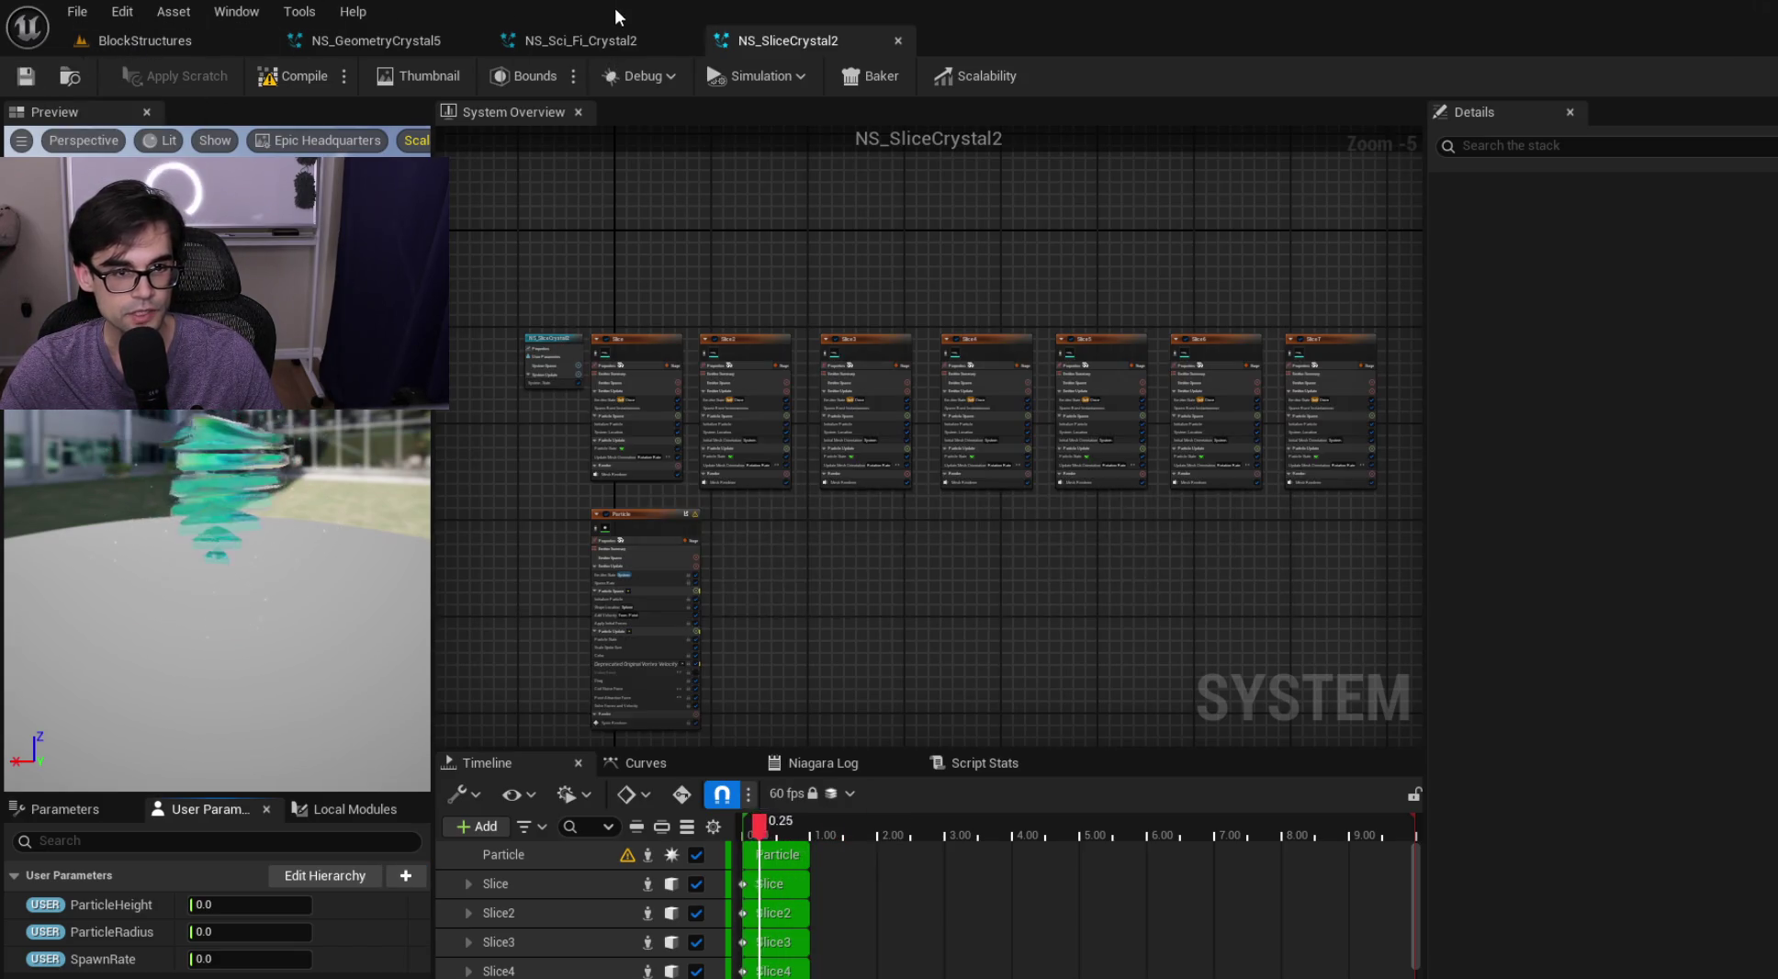
Close the NS_Sci_Fi_Crystal2 and NS_SliceCrystal2 editors and return to the BlockStructures level
{"action": "left_click", "coordinate": [641, 47]}
{"action": "left_click", "coordinate": [685, 39]}
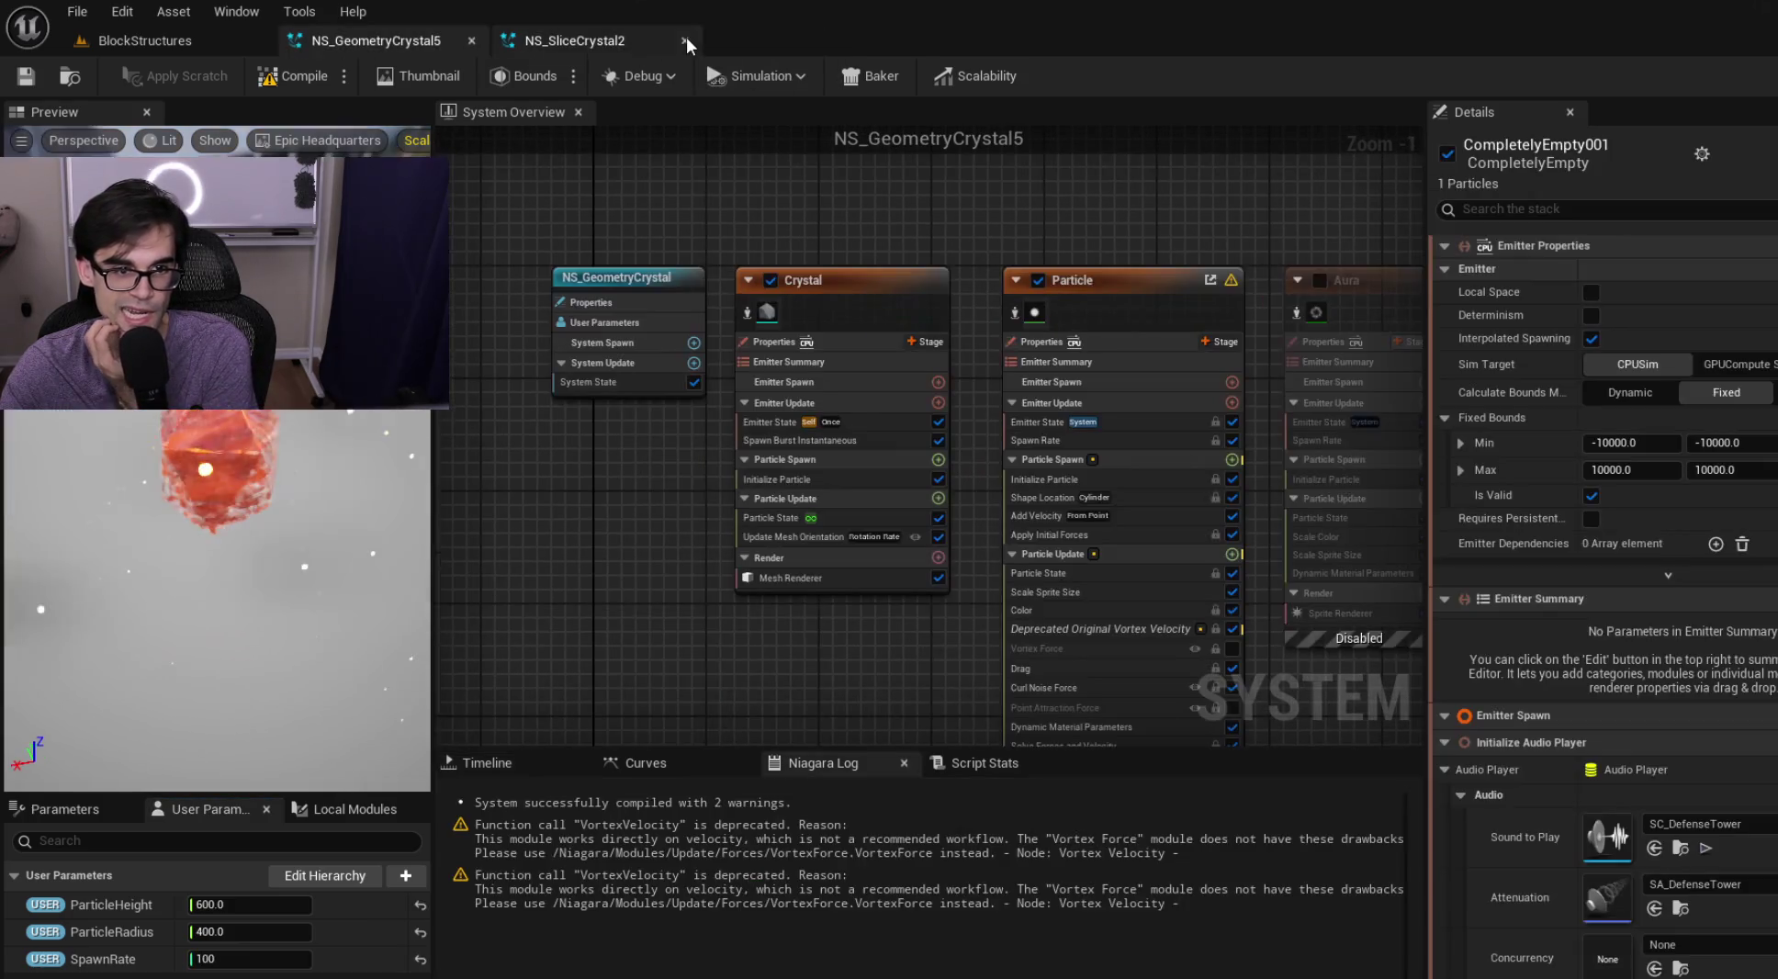
{"action": "left_click", "coordinate": [684, 41]}
{"action": "left_click", "coordinate": [145, 40]}
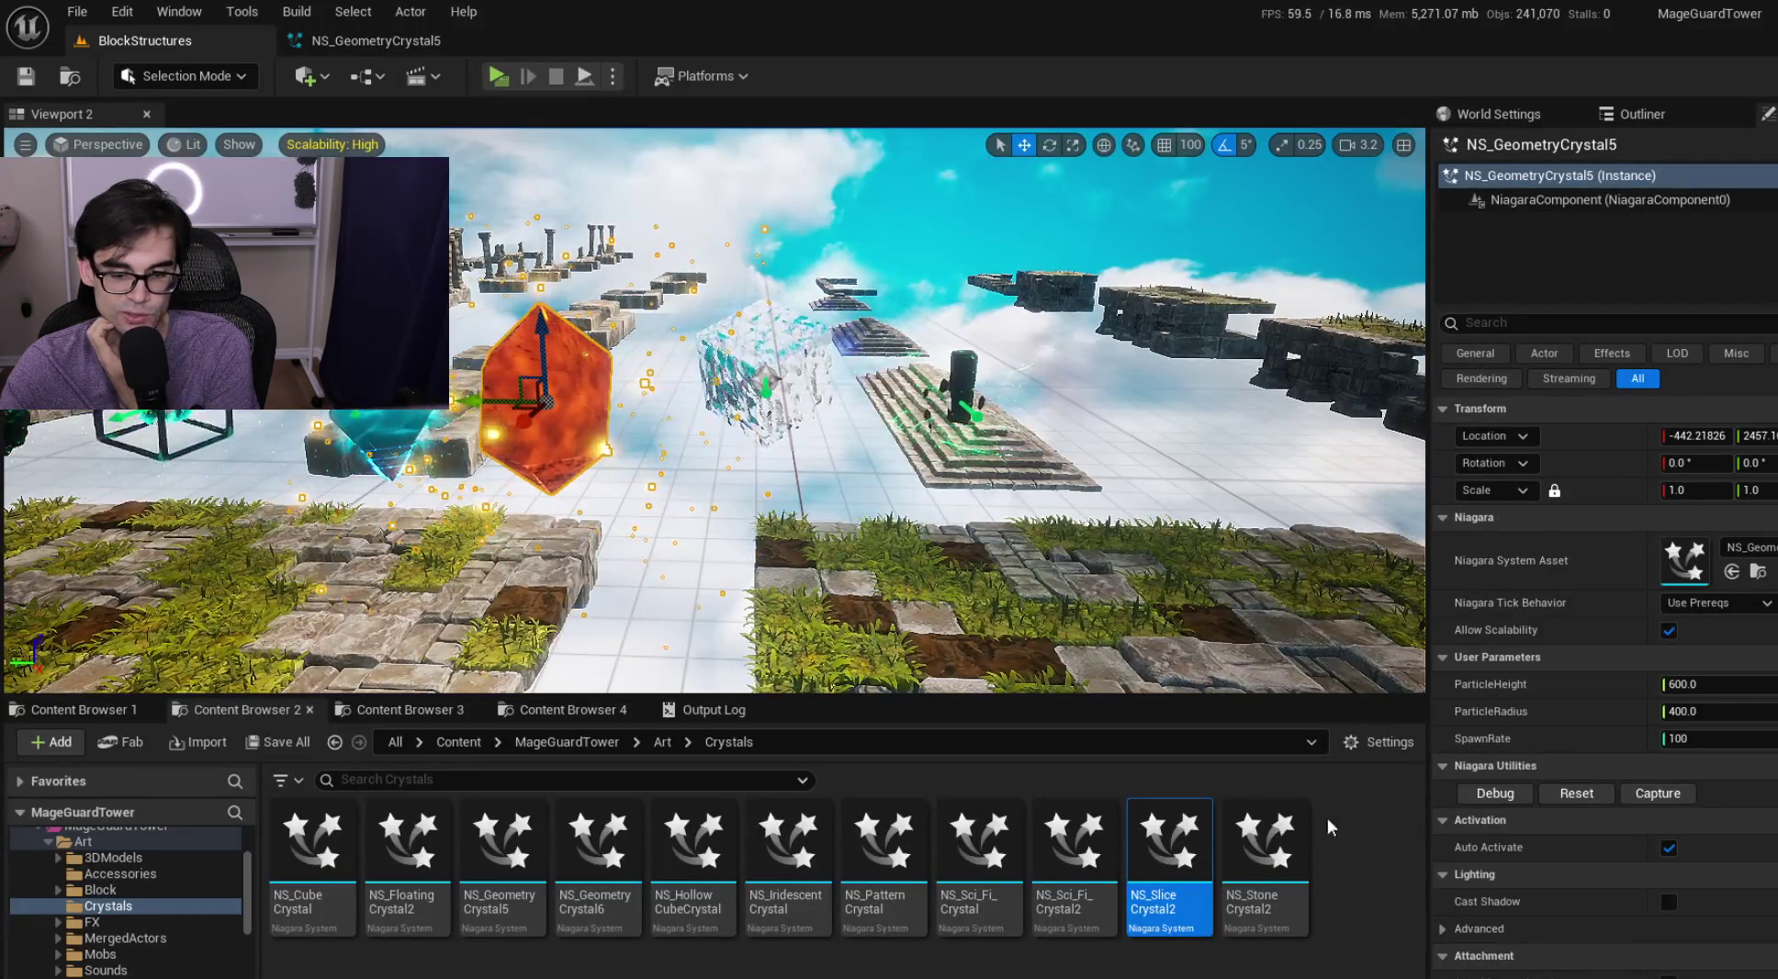
Open NS_StoneCrystal2 and add a float user parameter named ParticleHeight
{"action": "left_click", "coordinate": [1240, 852]}
{"action": "double_click", "coordinate": [1242, 853]}
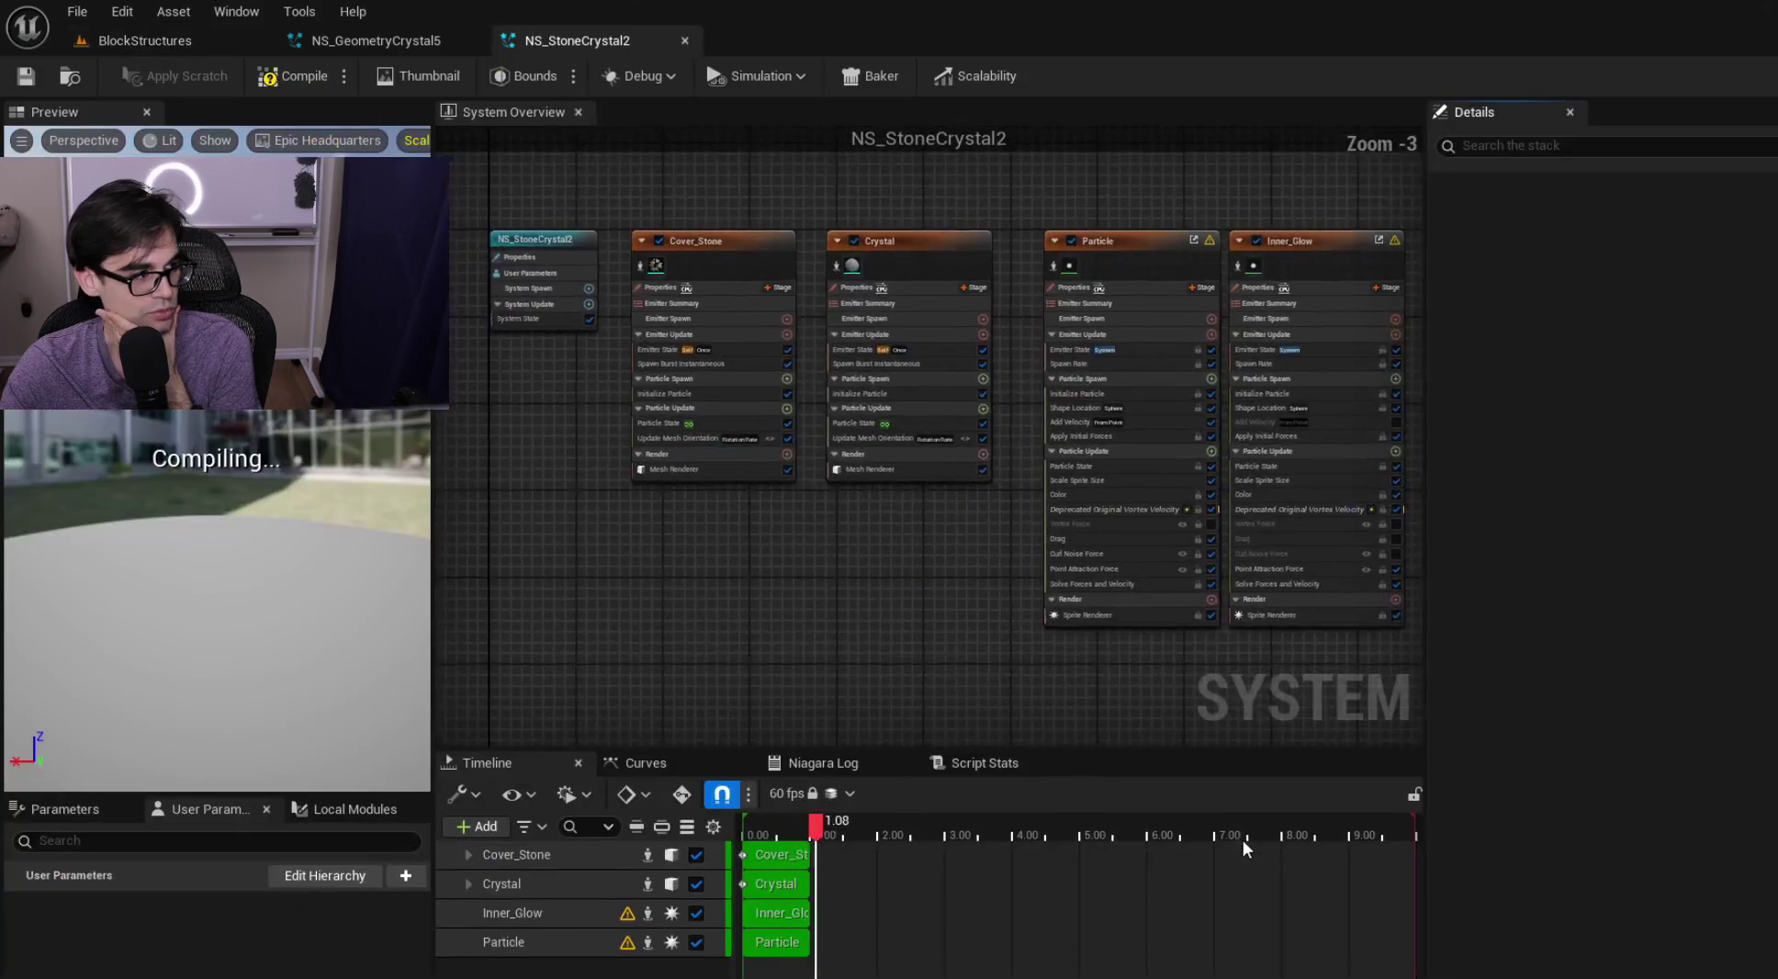
{"action": "left_click", "coordinate": [405, 875]}
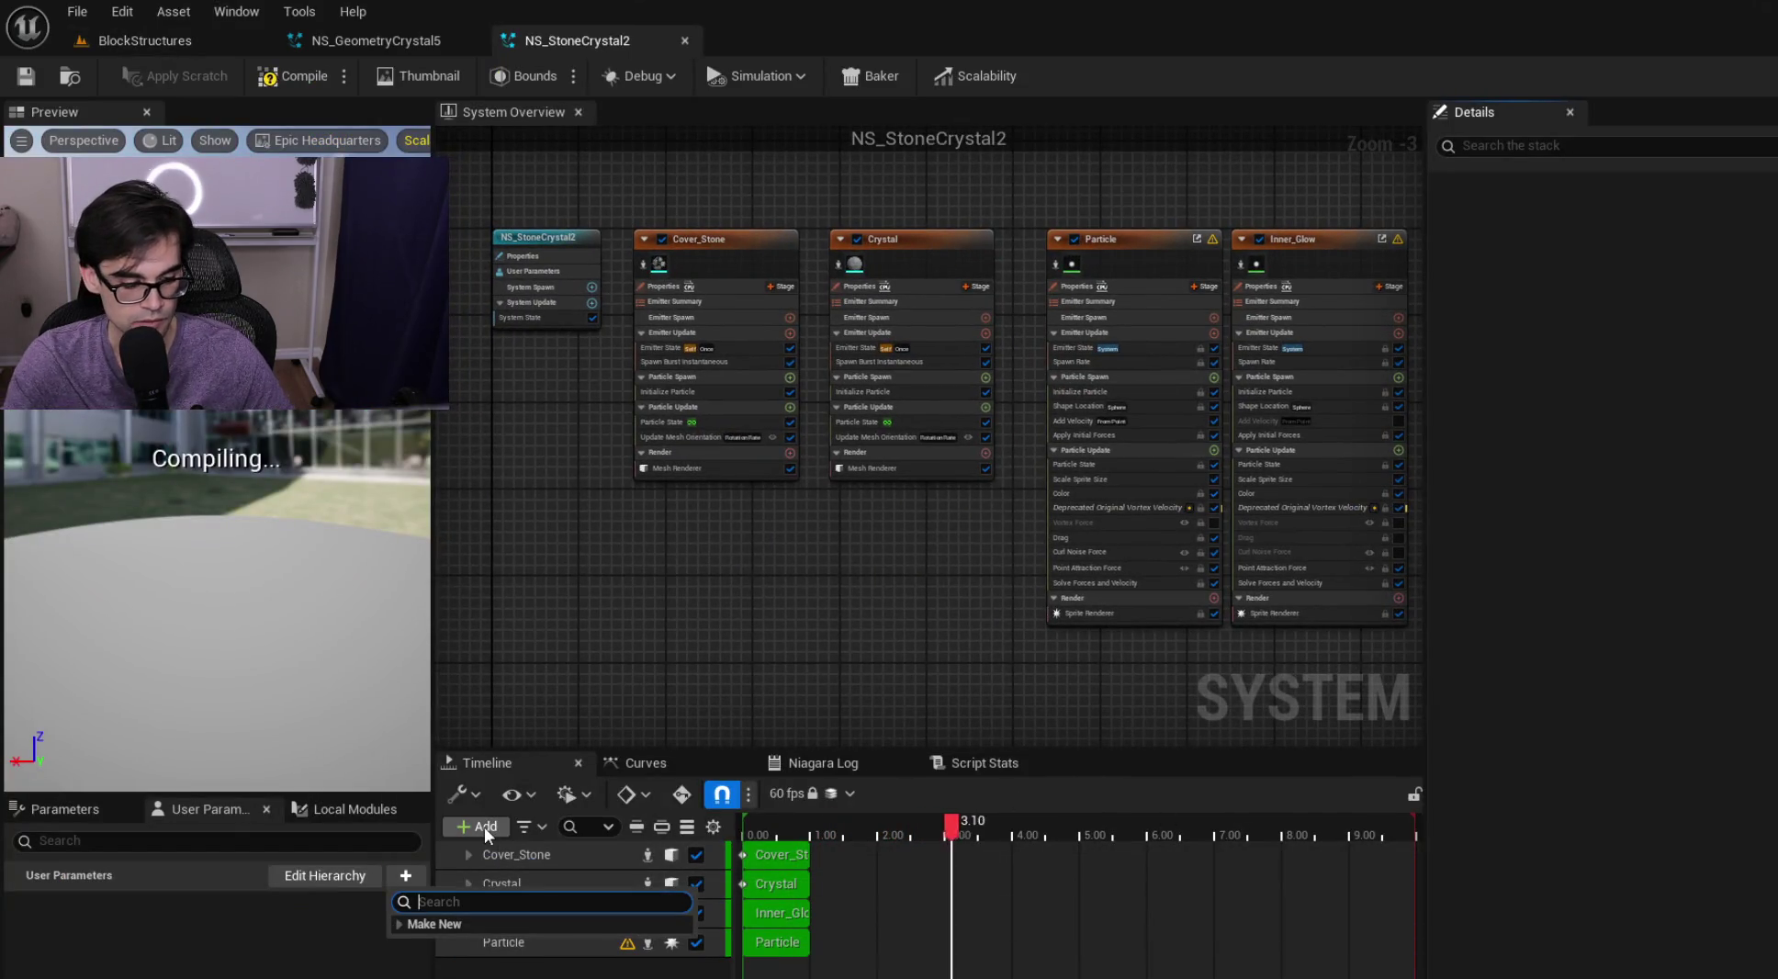
{"action": "type", "text": "fl"}
{"action": "key", "text": "Return"}
{"action": "type", "text": "ParticleHei"}
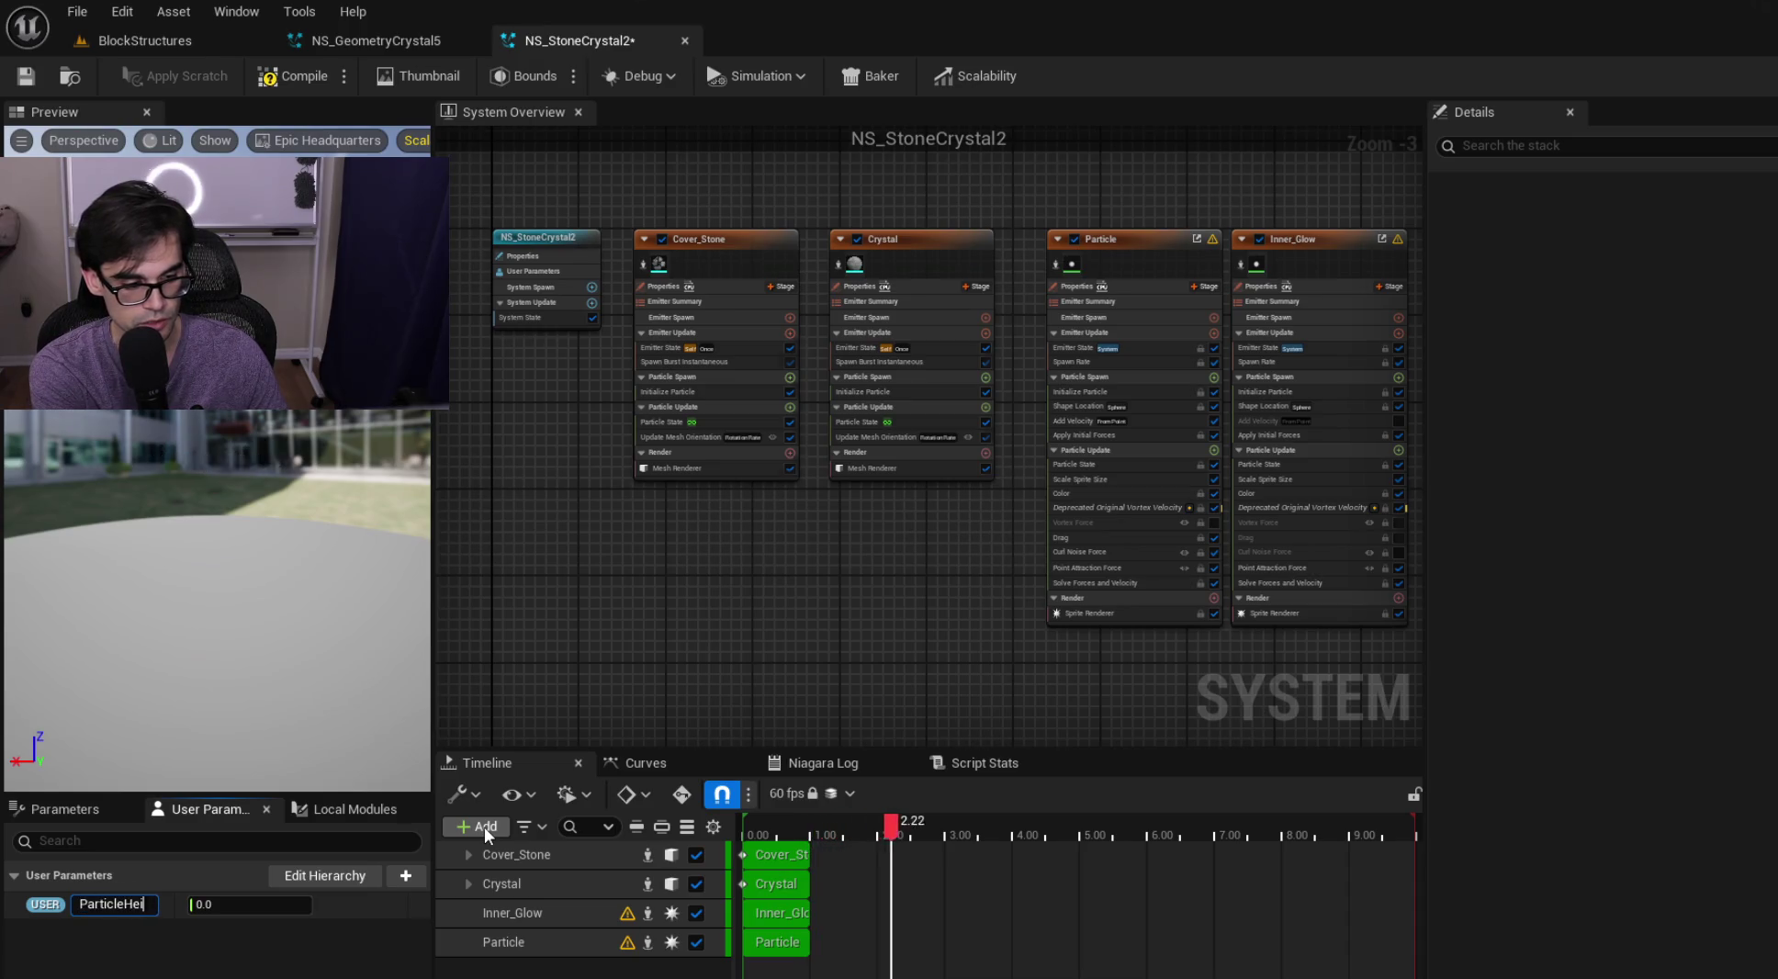
{"action": "type", "text": "ght"}
{"action": "key", "text": "Return"}
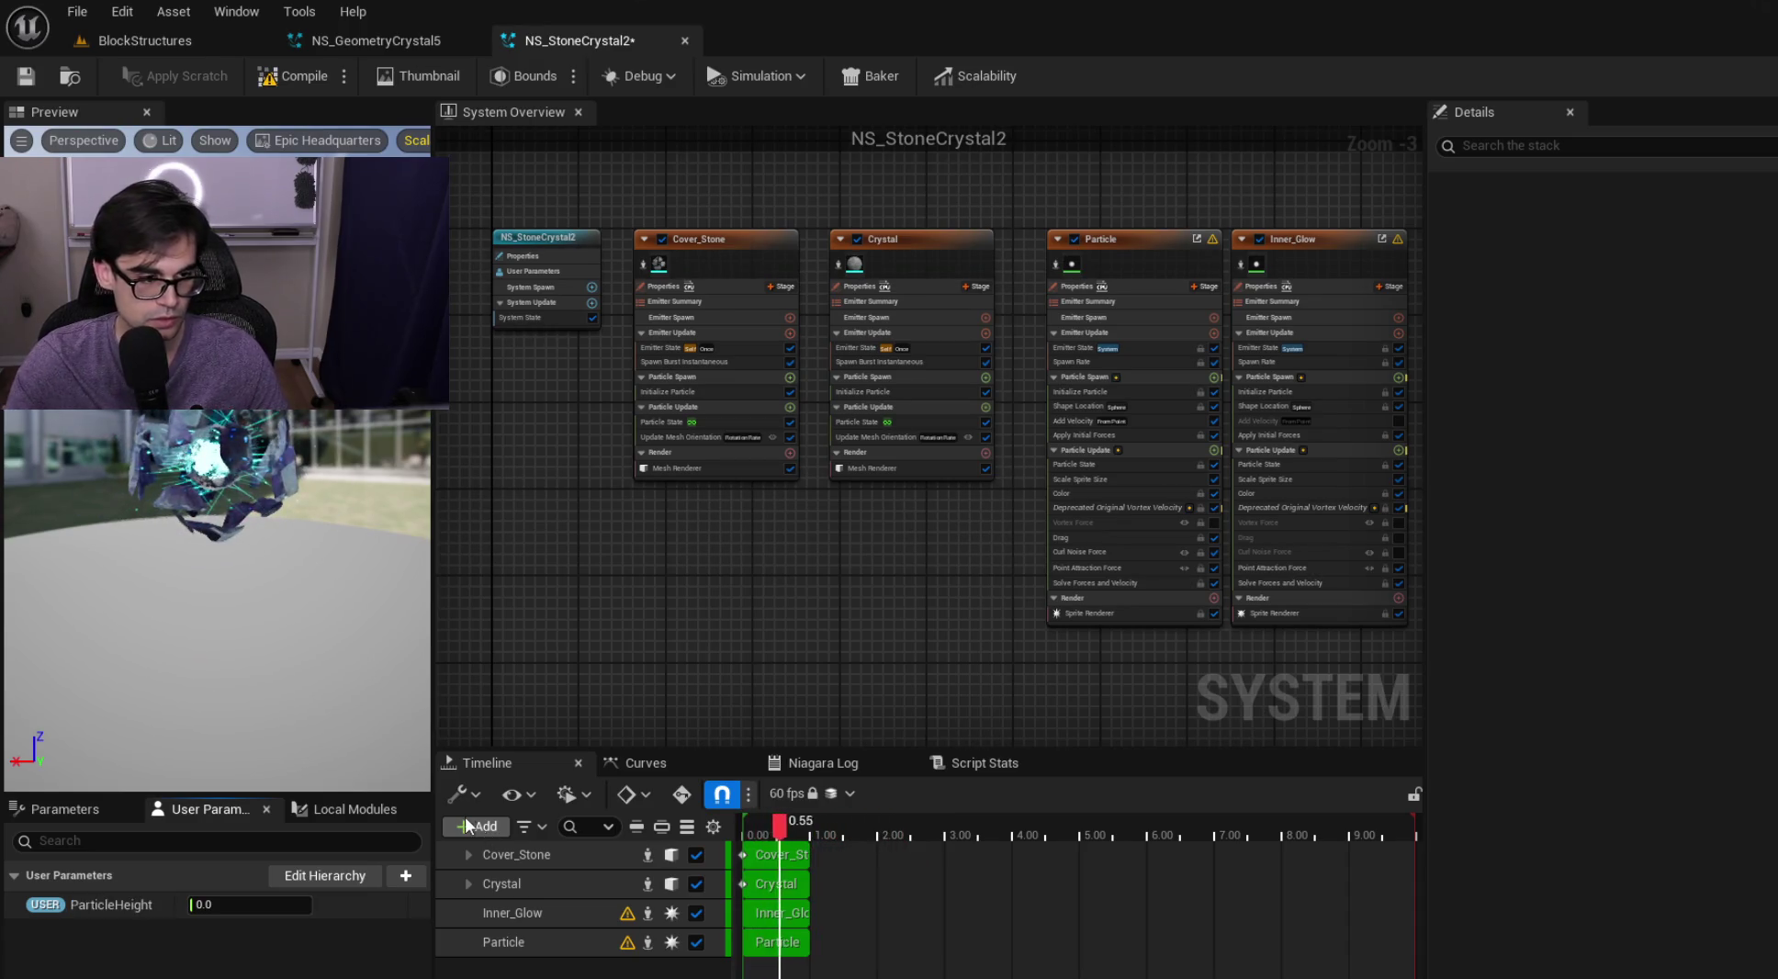
Add a float user parameter named ParticleRadius
{"action": "left_click", "coordinate": [405, 876]}
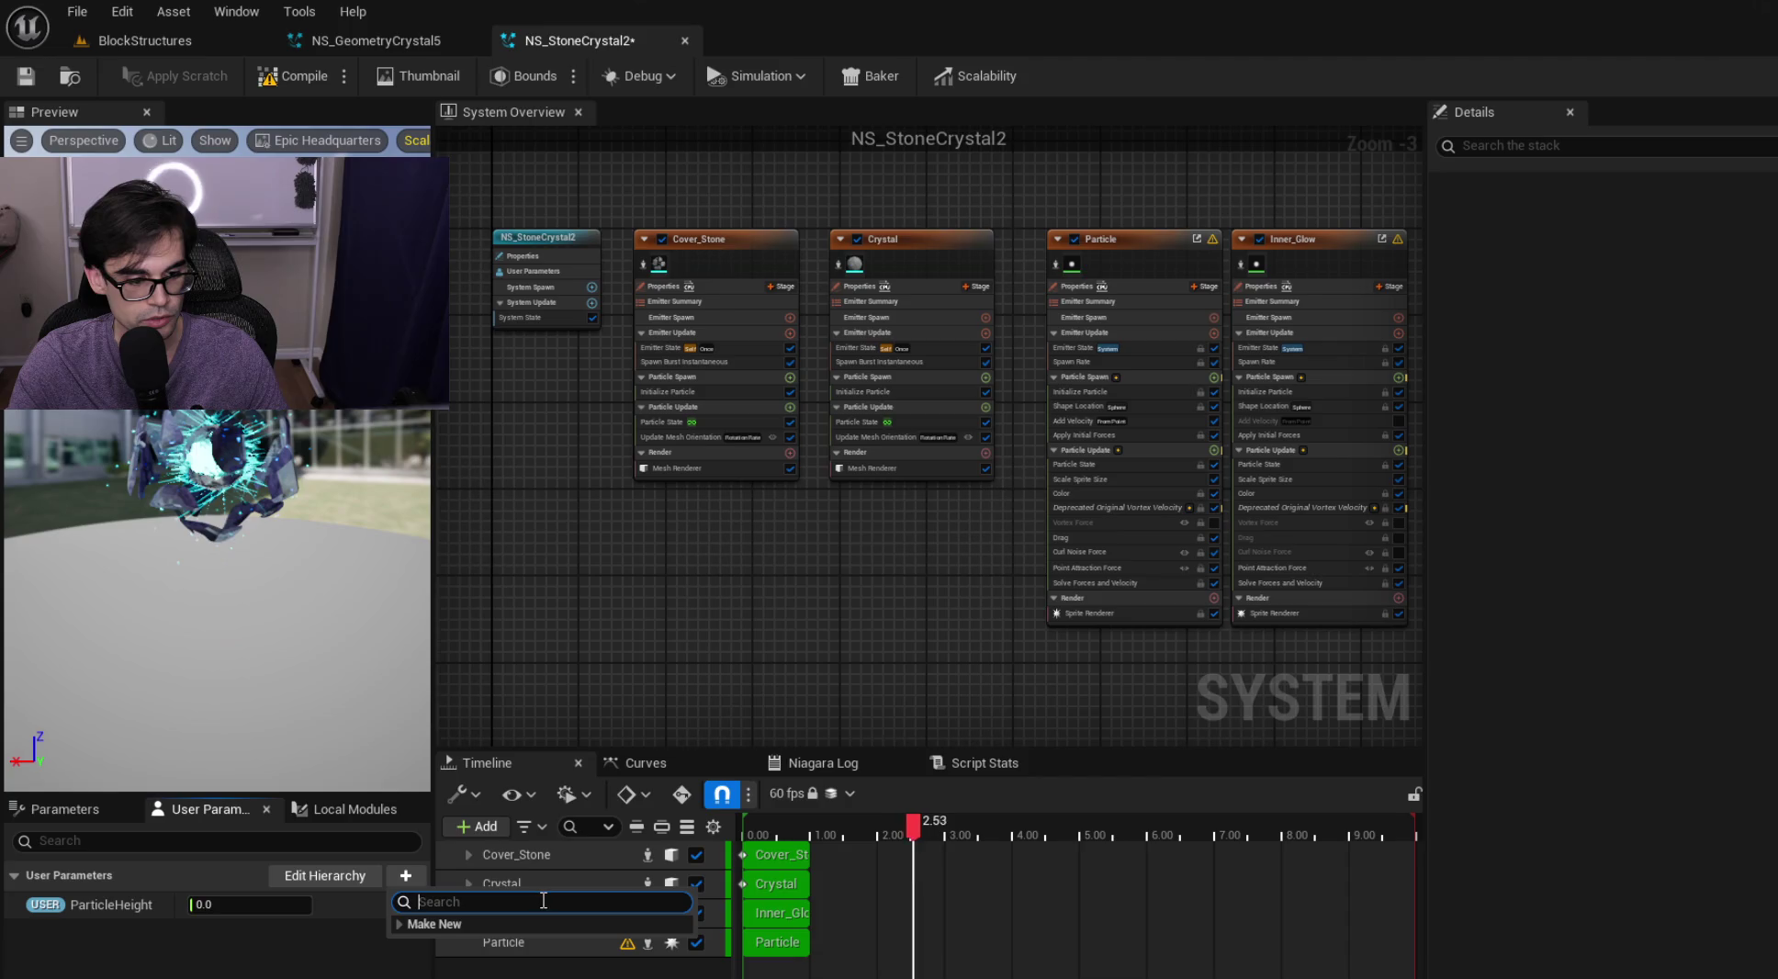
{"action": "type", "text": "float"}
{"action": "key", "text": "Return"}
{"action": "type", "text": "ParticleRadius"}
{"action": "key", "text": "Return"}
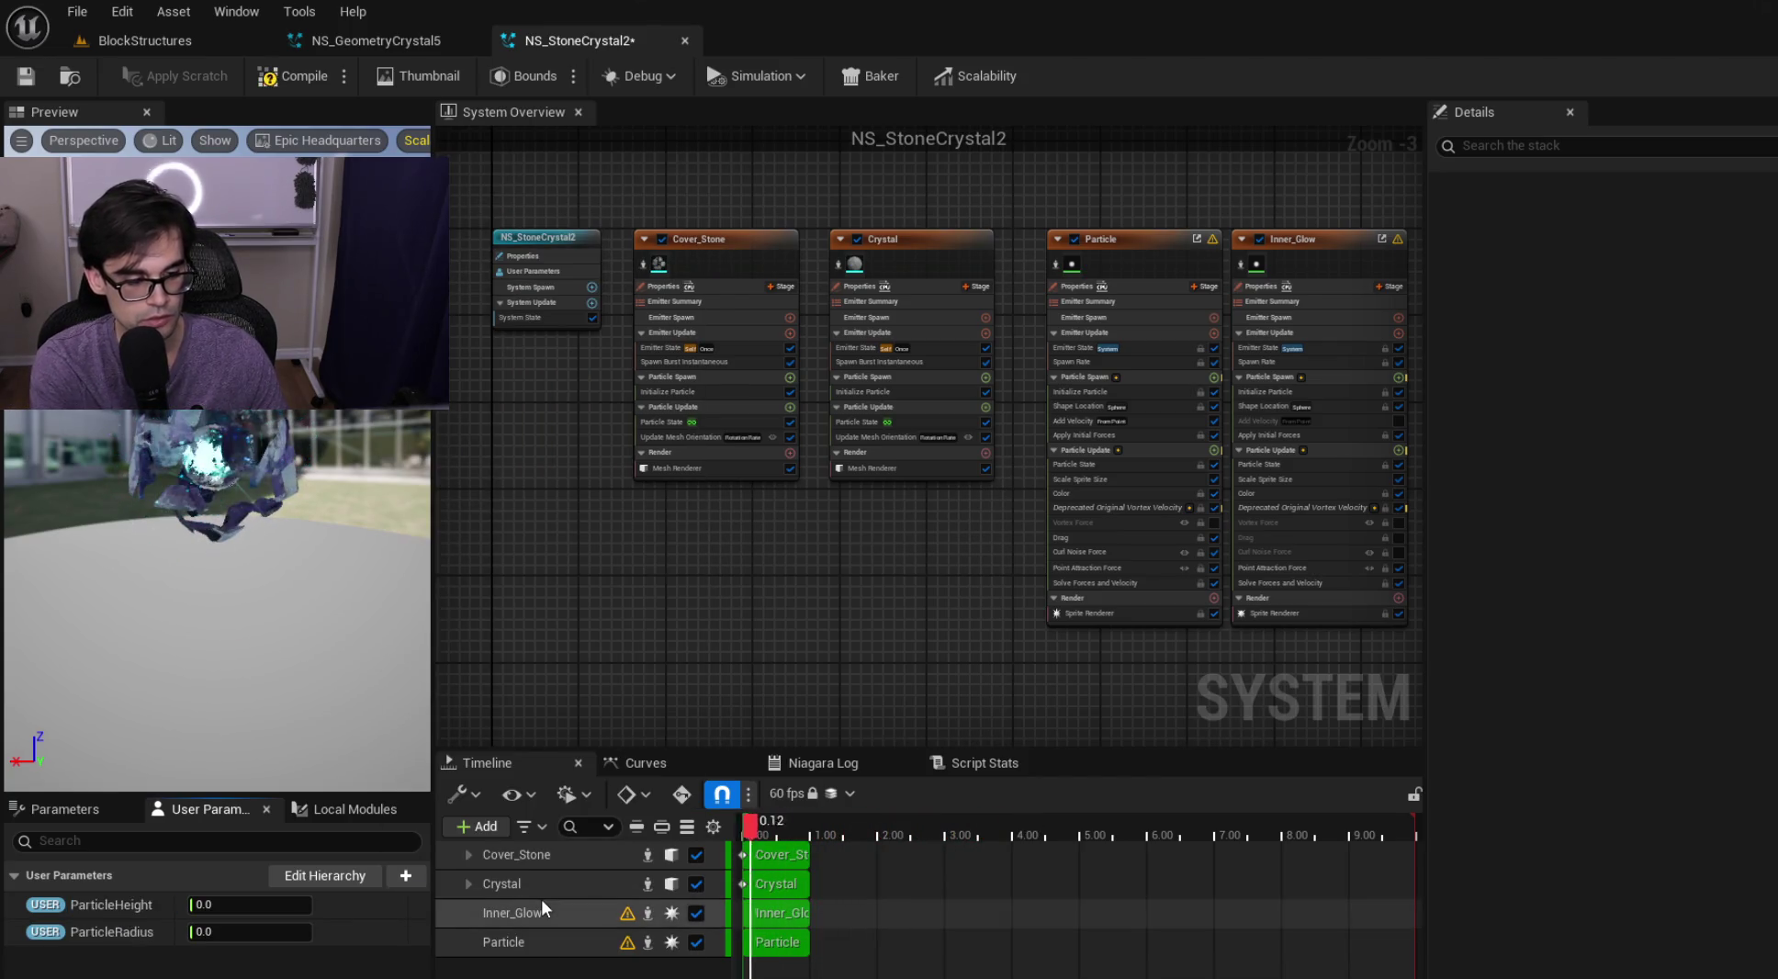
Add float user parameter SpawnRate, save NS_StoneCrystal2, and close its editor
{"action": "left_click", "coordinate": [405, 876]}
{"action": "type", "text": "float"}
{"action": "key", "text": "Return"}
{"action": "type", "text": "Spaw"}
{"action": "key", "text": "Return"}
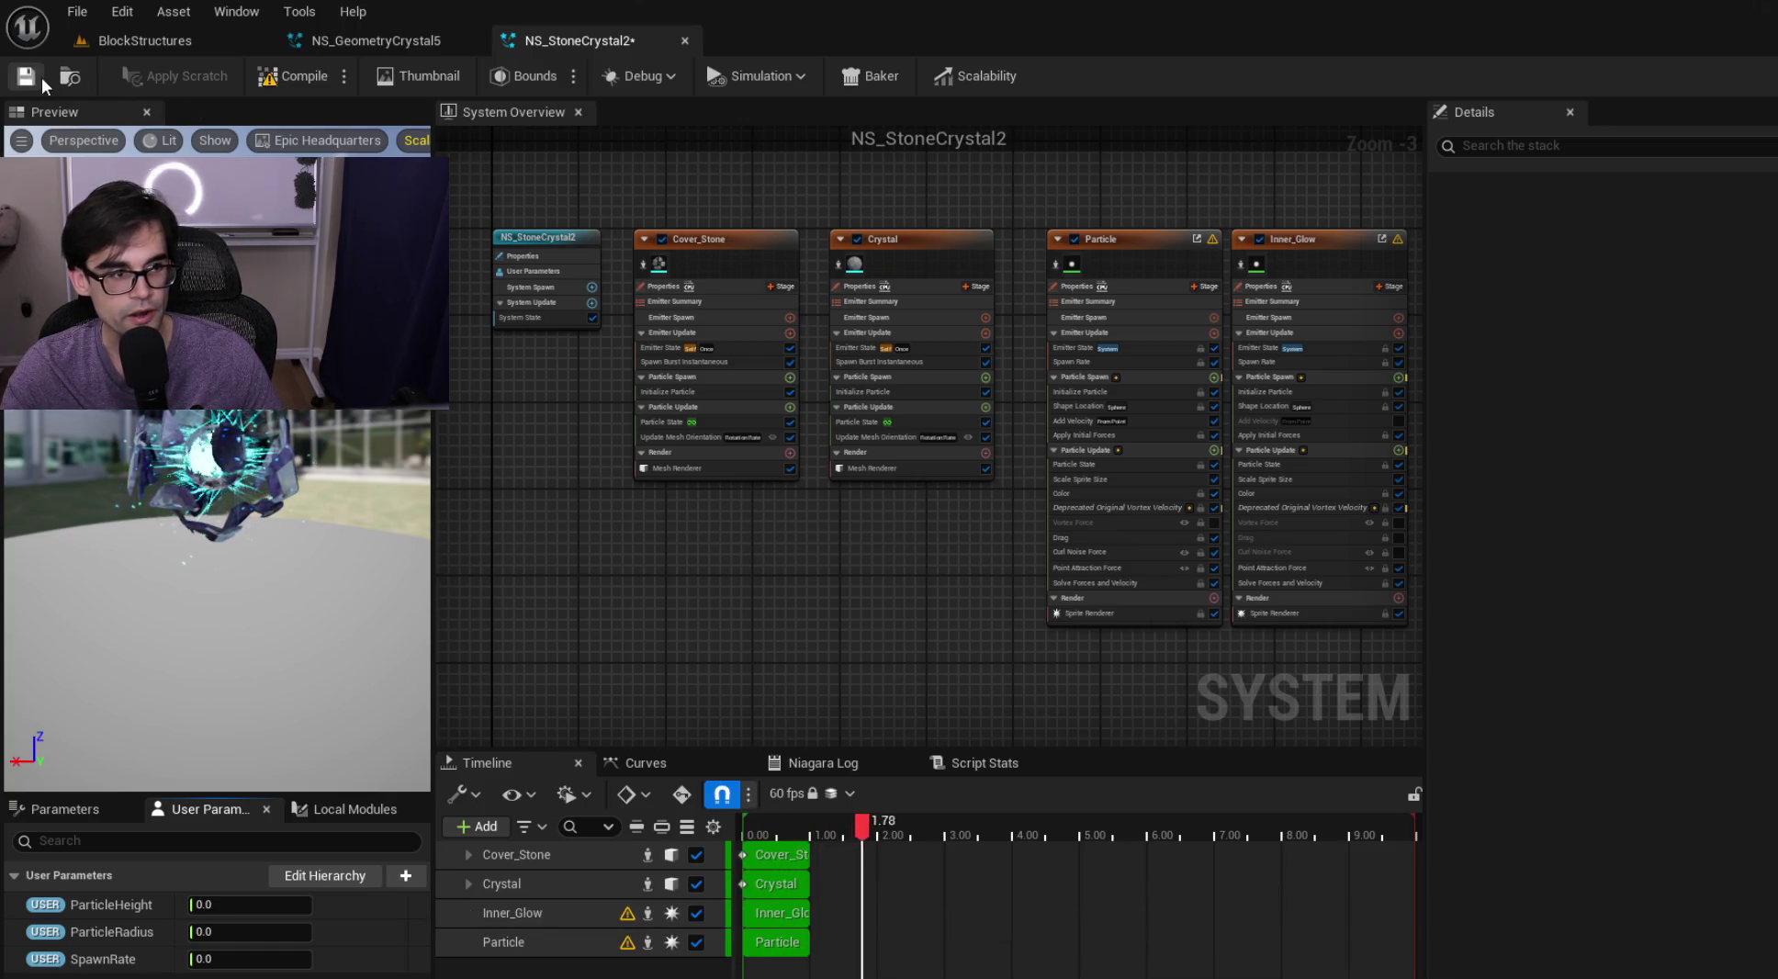
{"action": "left_click", "coordinate": [41, 79]}
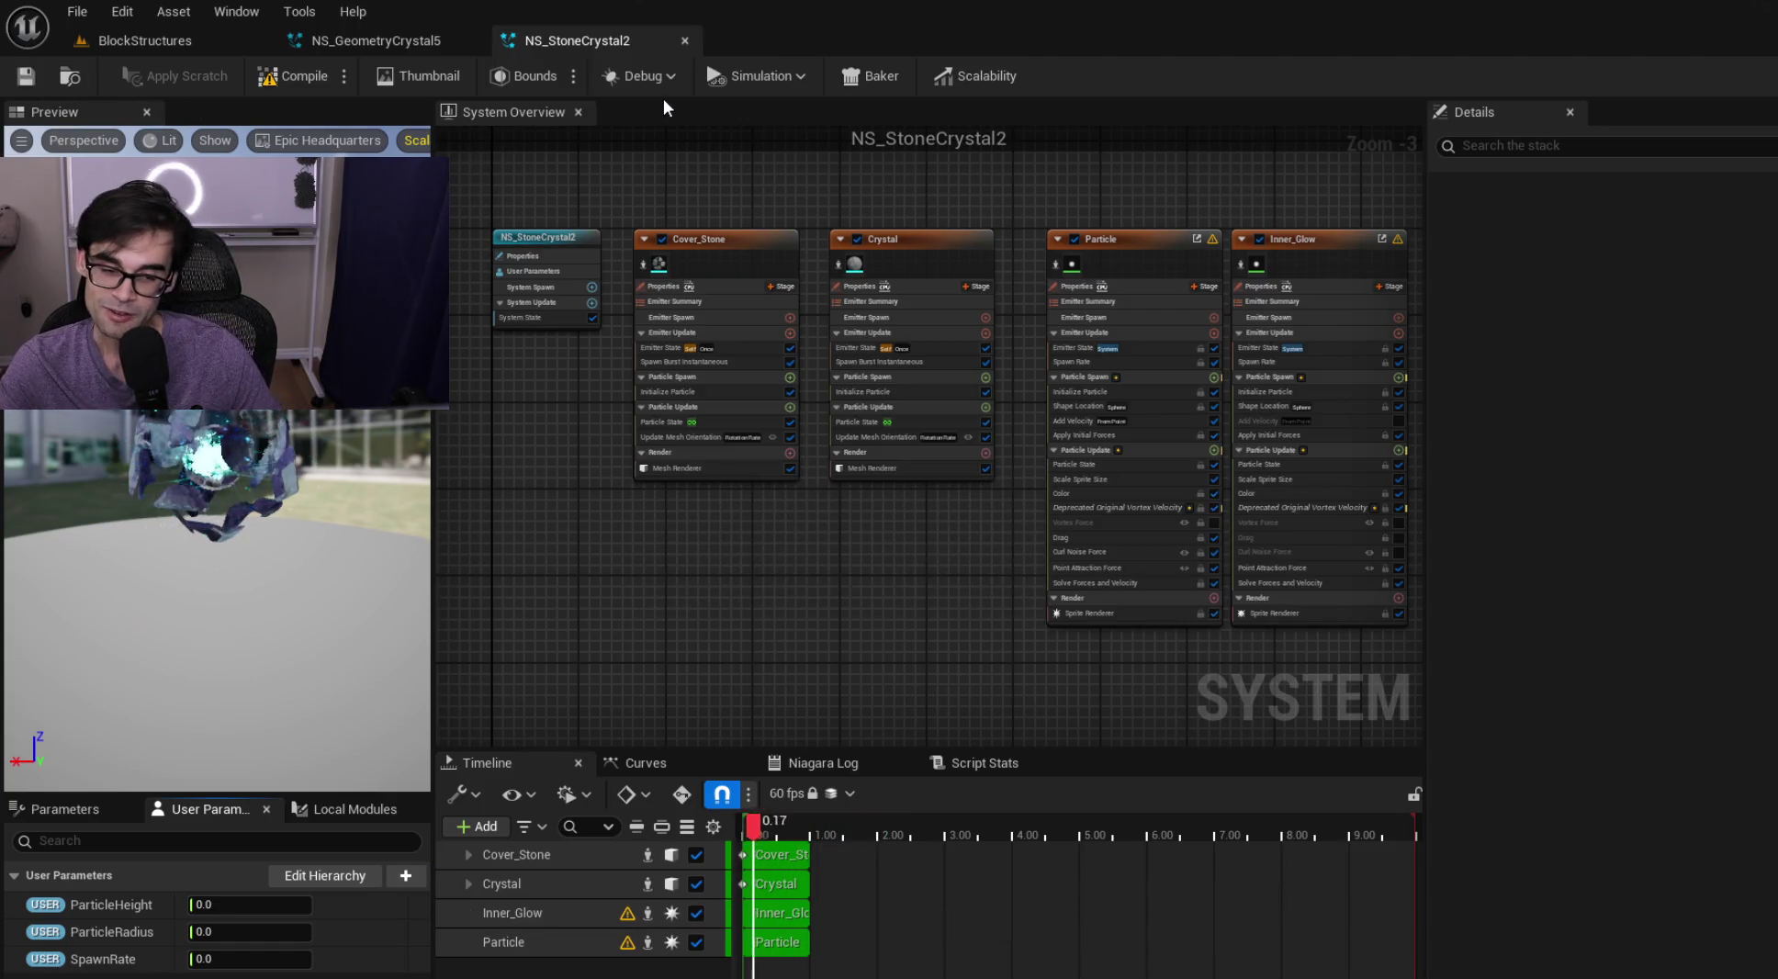
{"action": "left_click", "coordinate": [683, 41]}
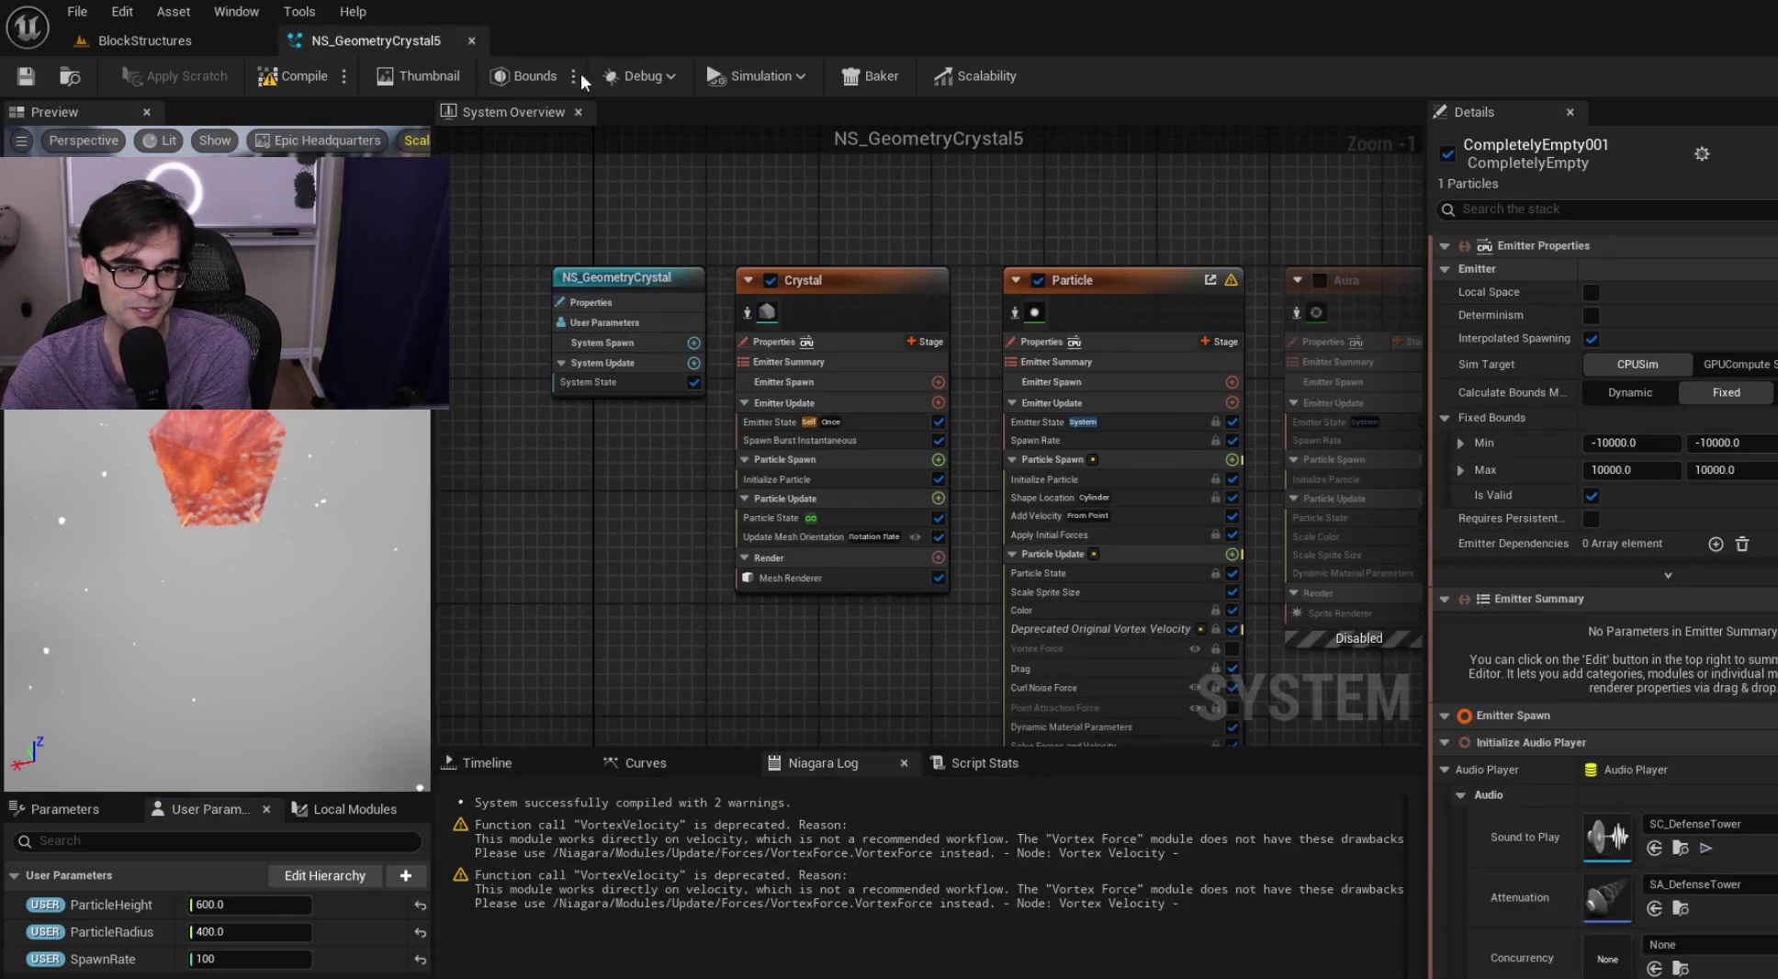
Open NS_CubeCrystal in the Niagara editor from the level's Content Browser
{"action": "left_click", "coordinate": [132, 40]}
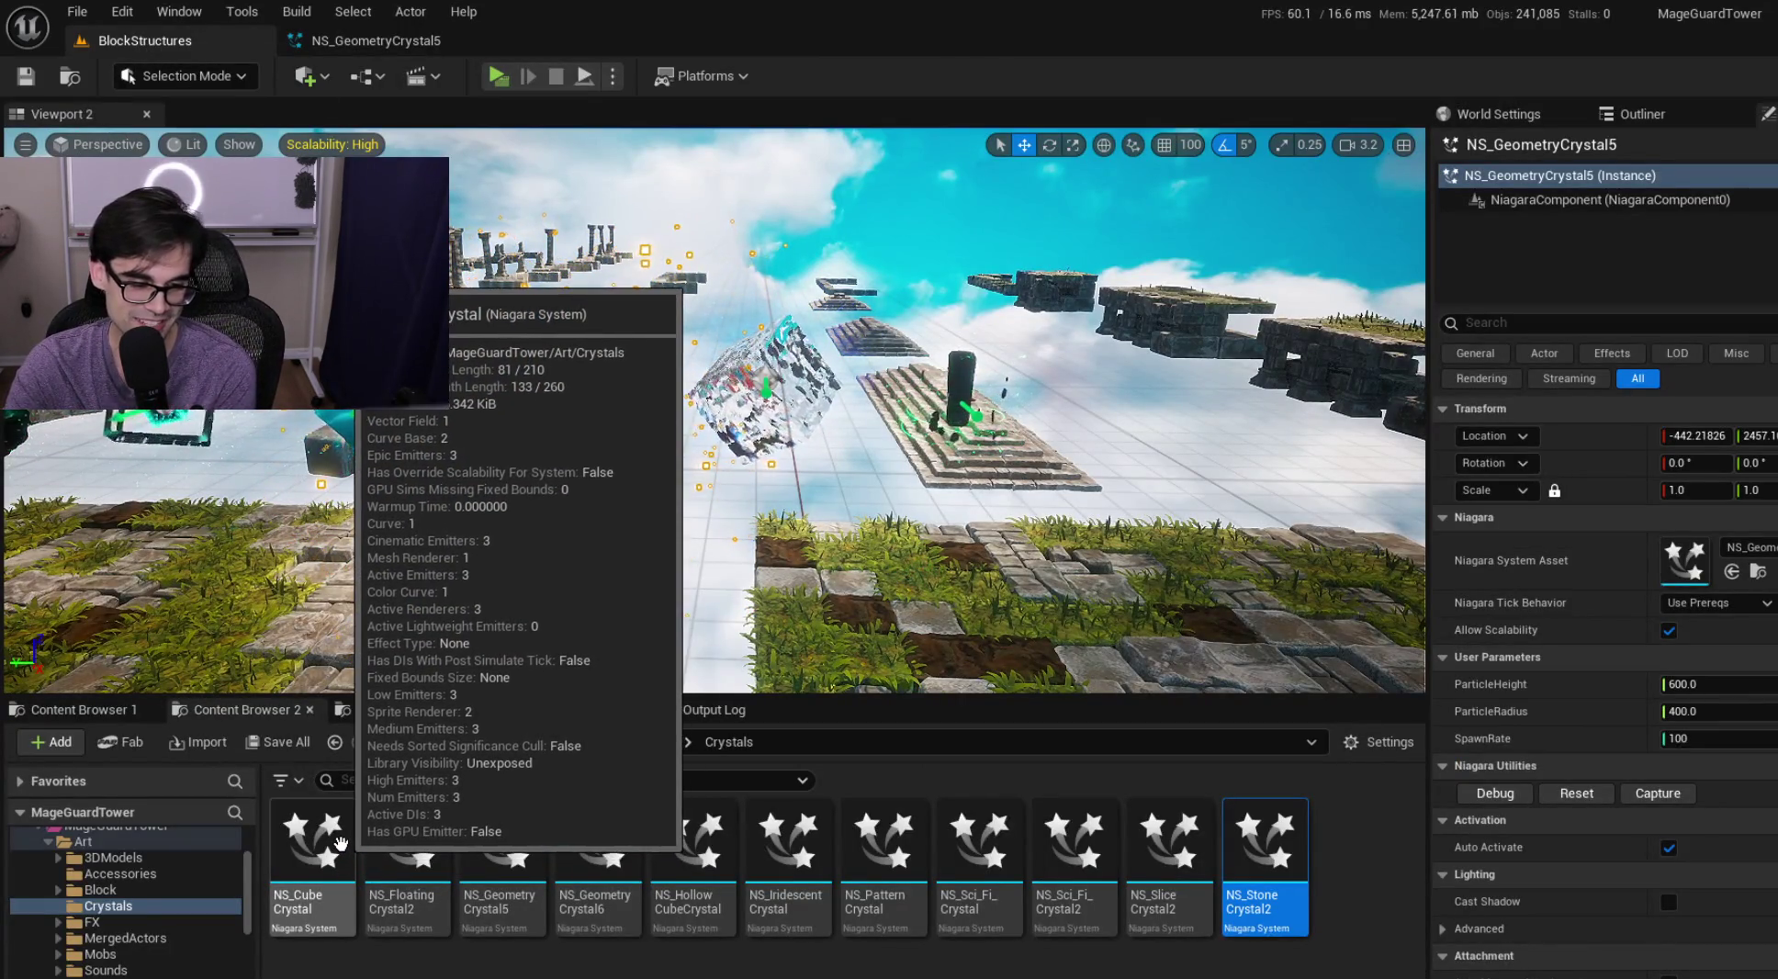
{"action": "double_click", "coordinate": [344, 849]}
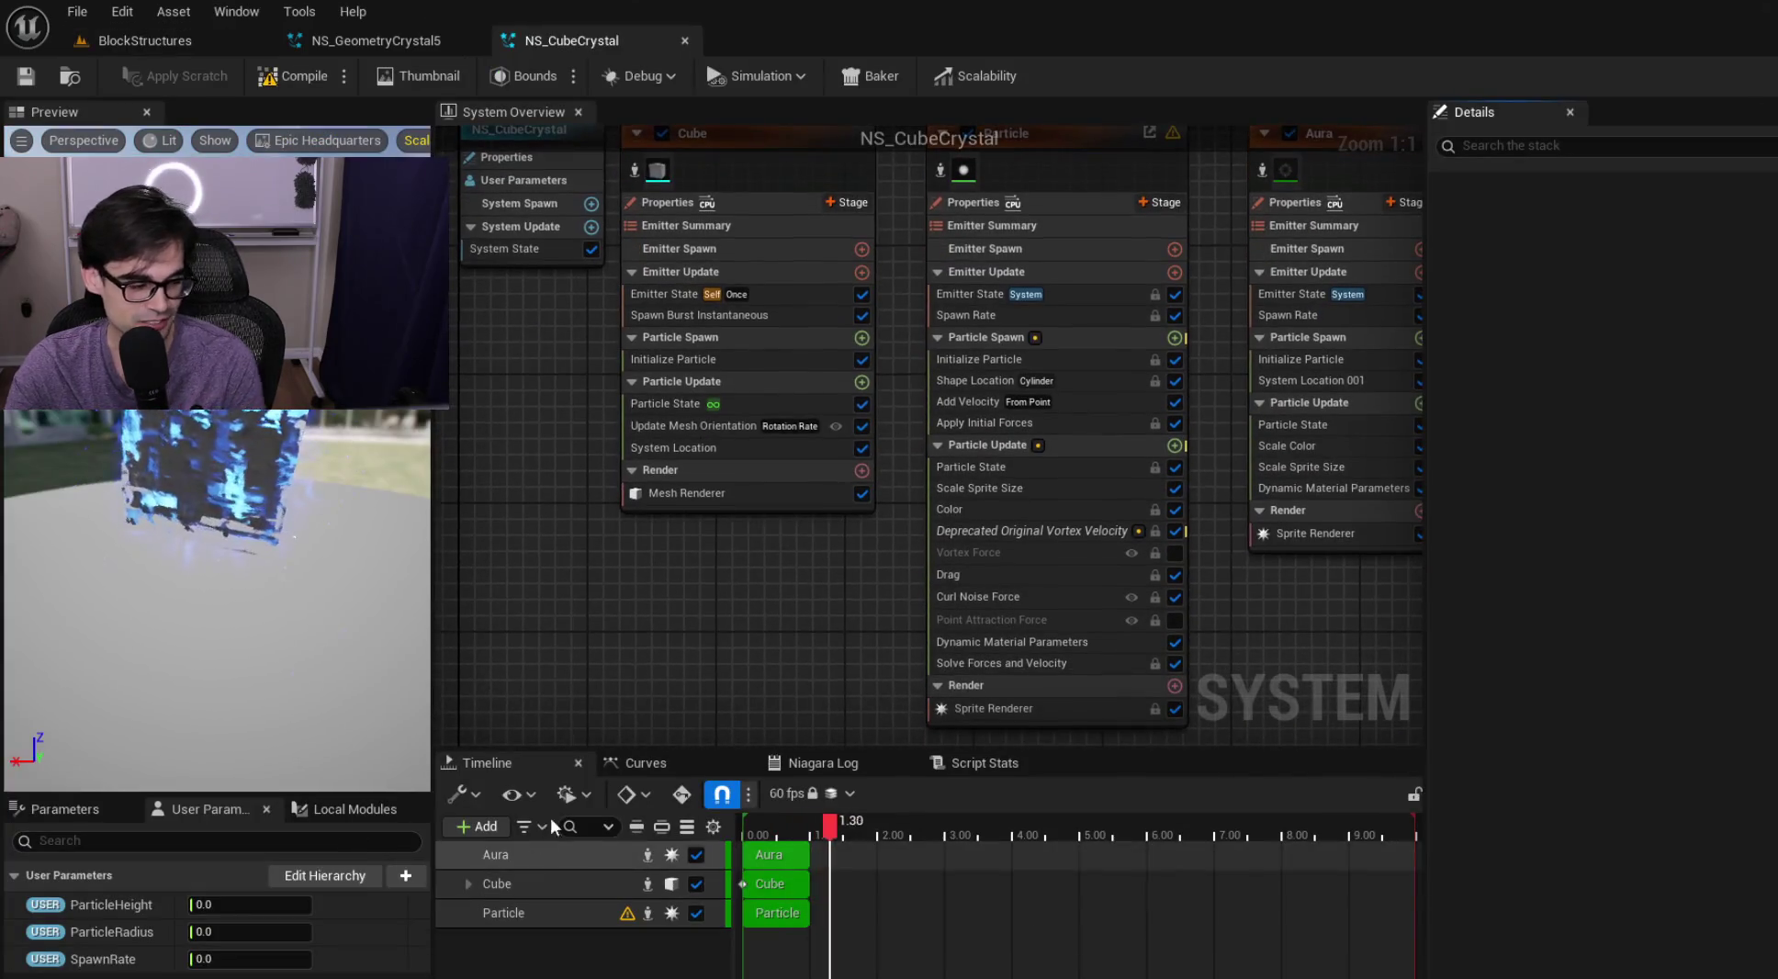
{"action": "scroll", "coordinate": [719, 491], "scroll_direction": "down", "scroll_amount": 4}
{"action": "scroll", "coordinate": [1068, 583], "scroll_direction": "up", "scroll_amount": 3}
Paste the CompletelyEmpty audio emitter from NS_GeometryCrystal5 into NS_CubeCrystal, right of Aura
{"action": "left_click", "coordinate": [414, 46]}
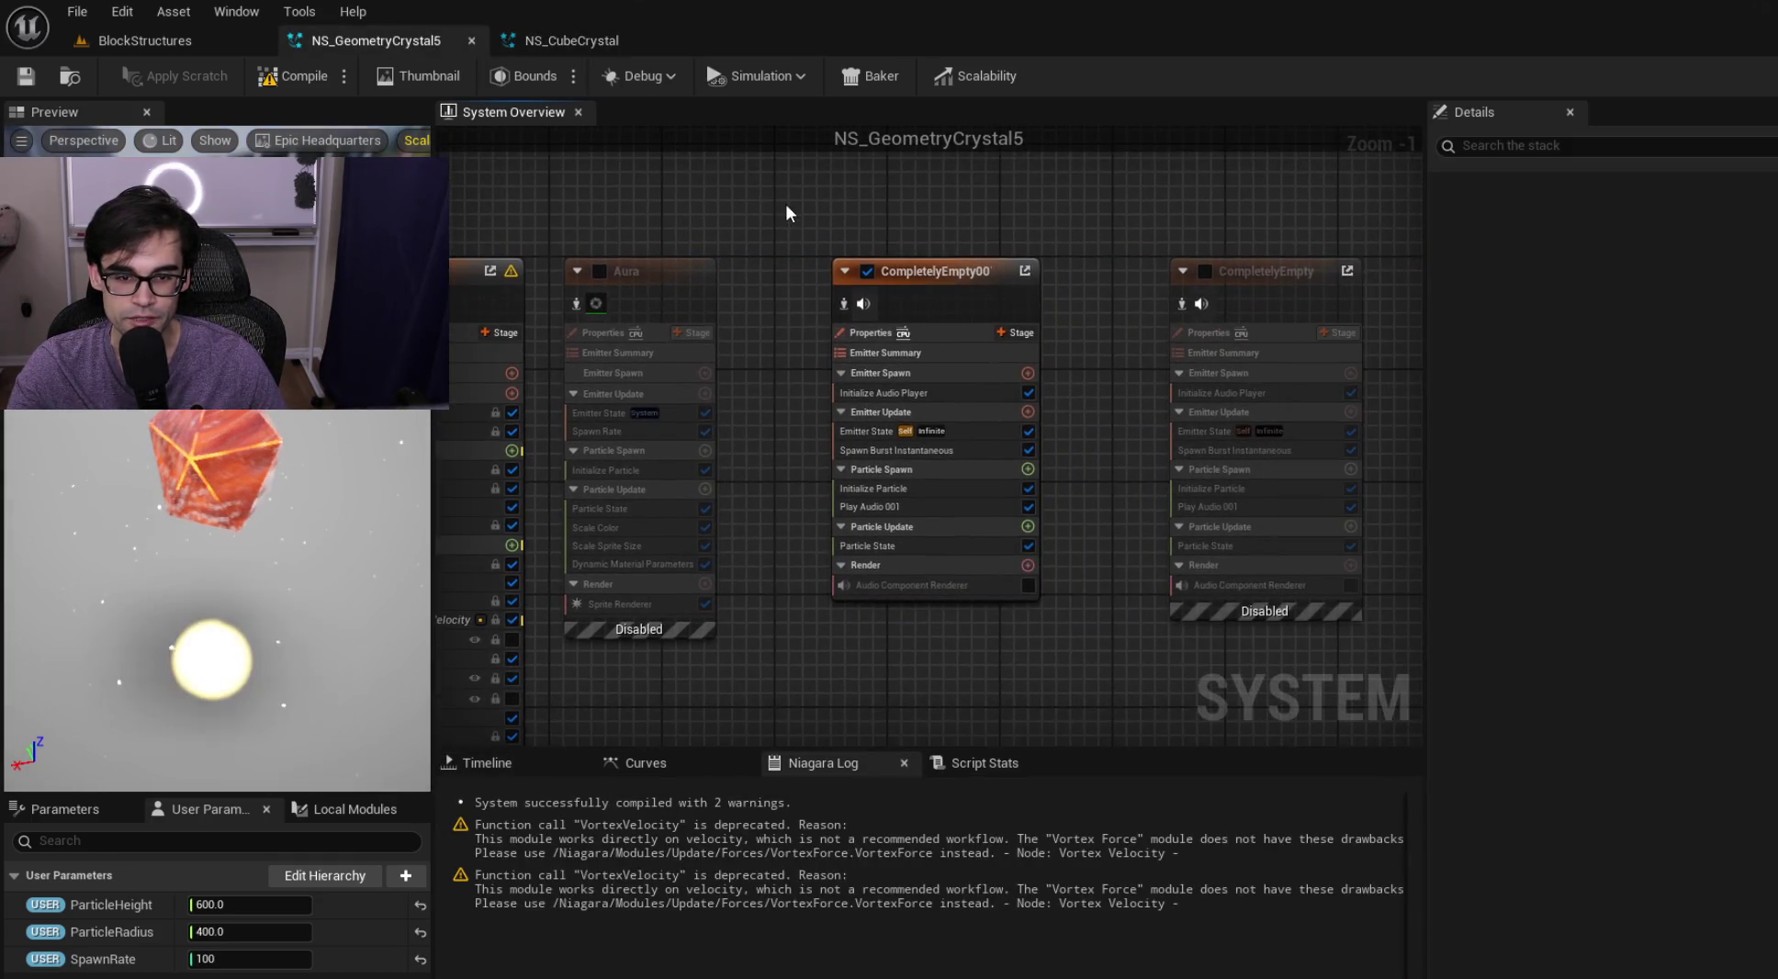
{"action": "left_click", "coordinate": [992, 451]}
{"action": "left_click", "coordinate": [634, 40]}
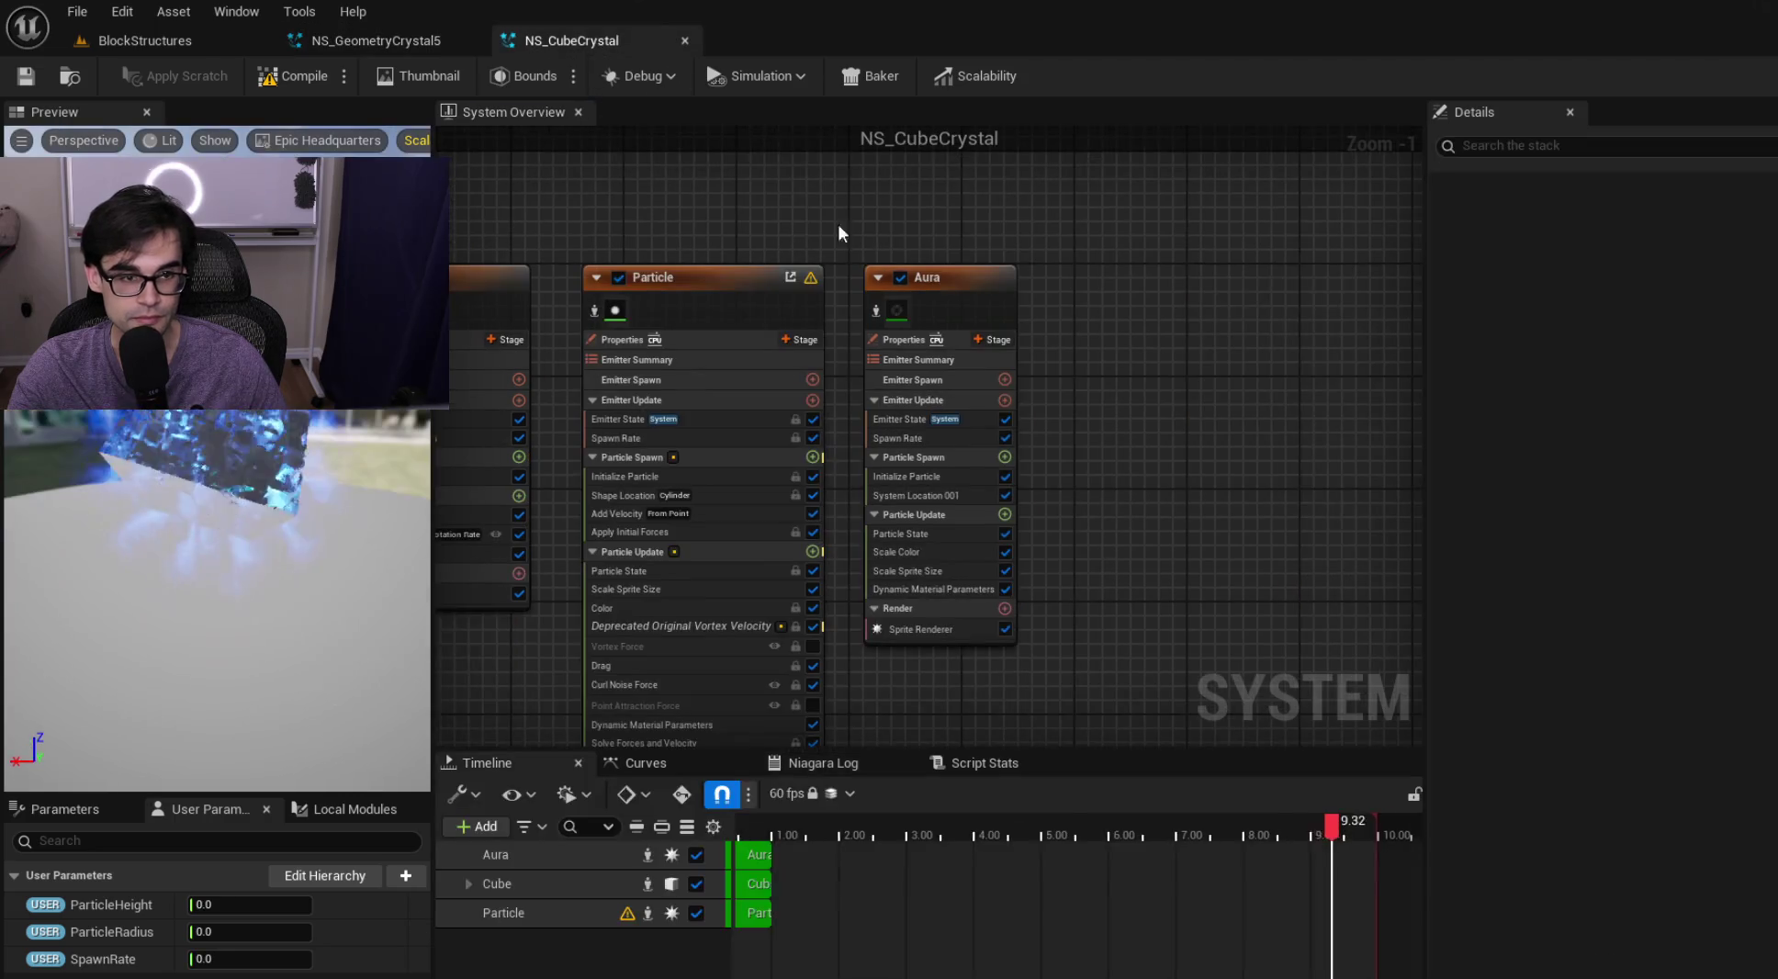
{"action": "key", "text": "ctrl+v"}
{"action": "mouse_move", "coordinate": [1307, 409]}
{"action": "left_mouse_down"}
{"action": "mouse_move", "coordinate": [1223, 280]}
{"action": "mouse_move", "coordinate": [1296, 282]}
{"action": "left_mouse_up"}
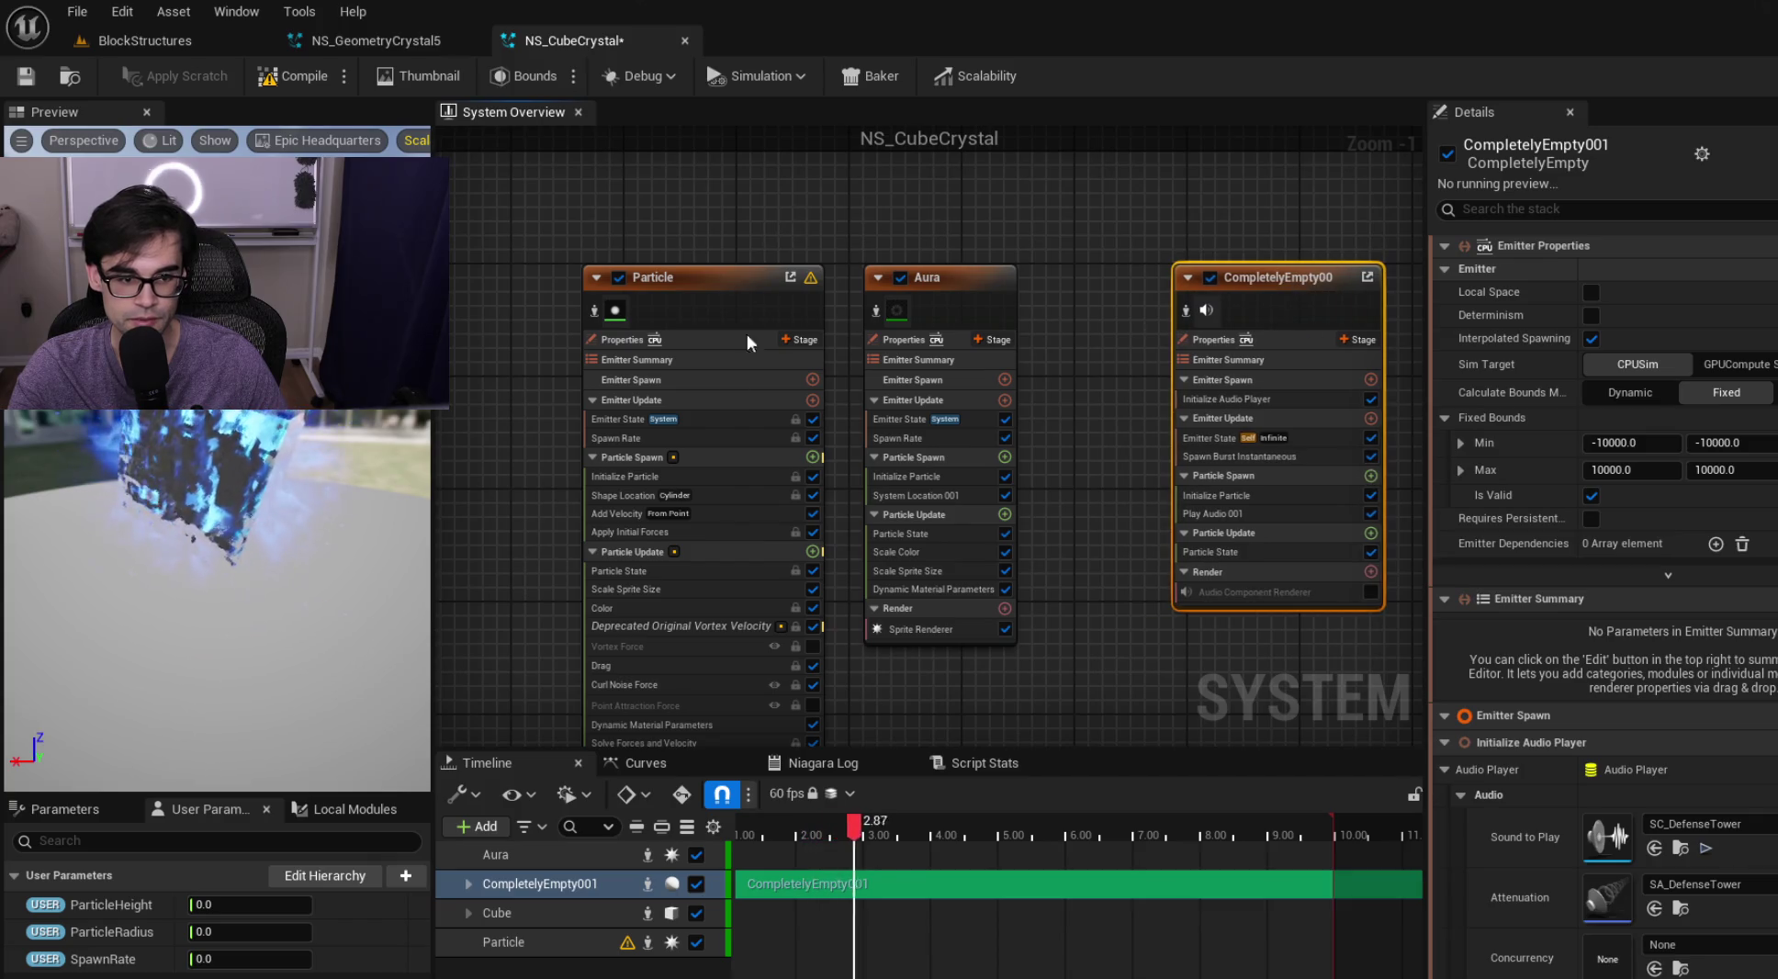
Inspect the Particle emitter's spawn rate, toggling it off and on, and compare with NS_GeometryCrystal5
{"action": "left_click", "coordinate": [715, 441]}
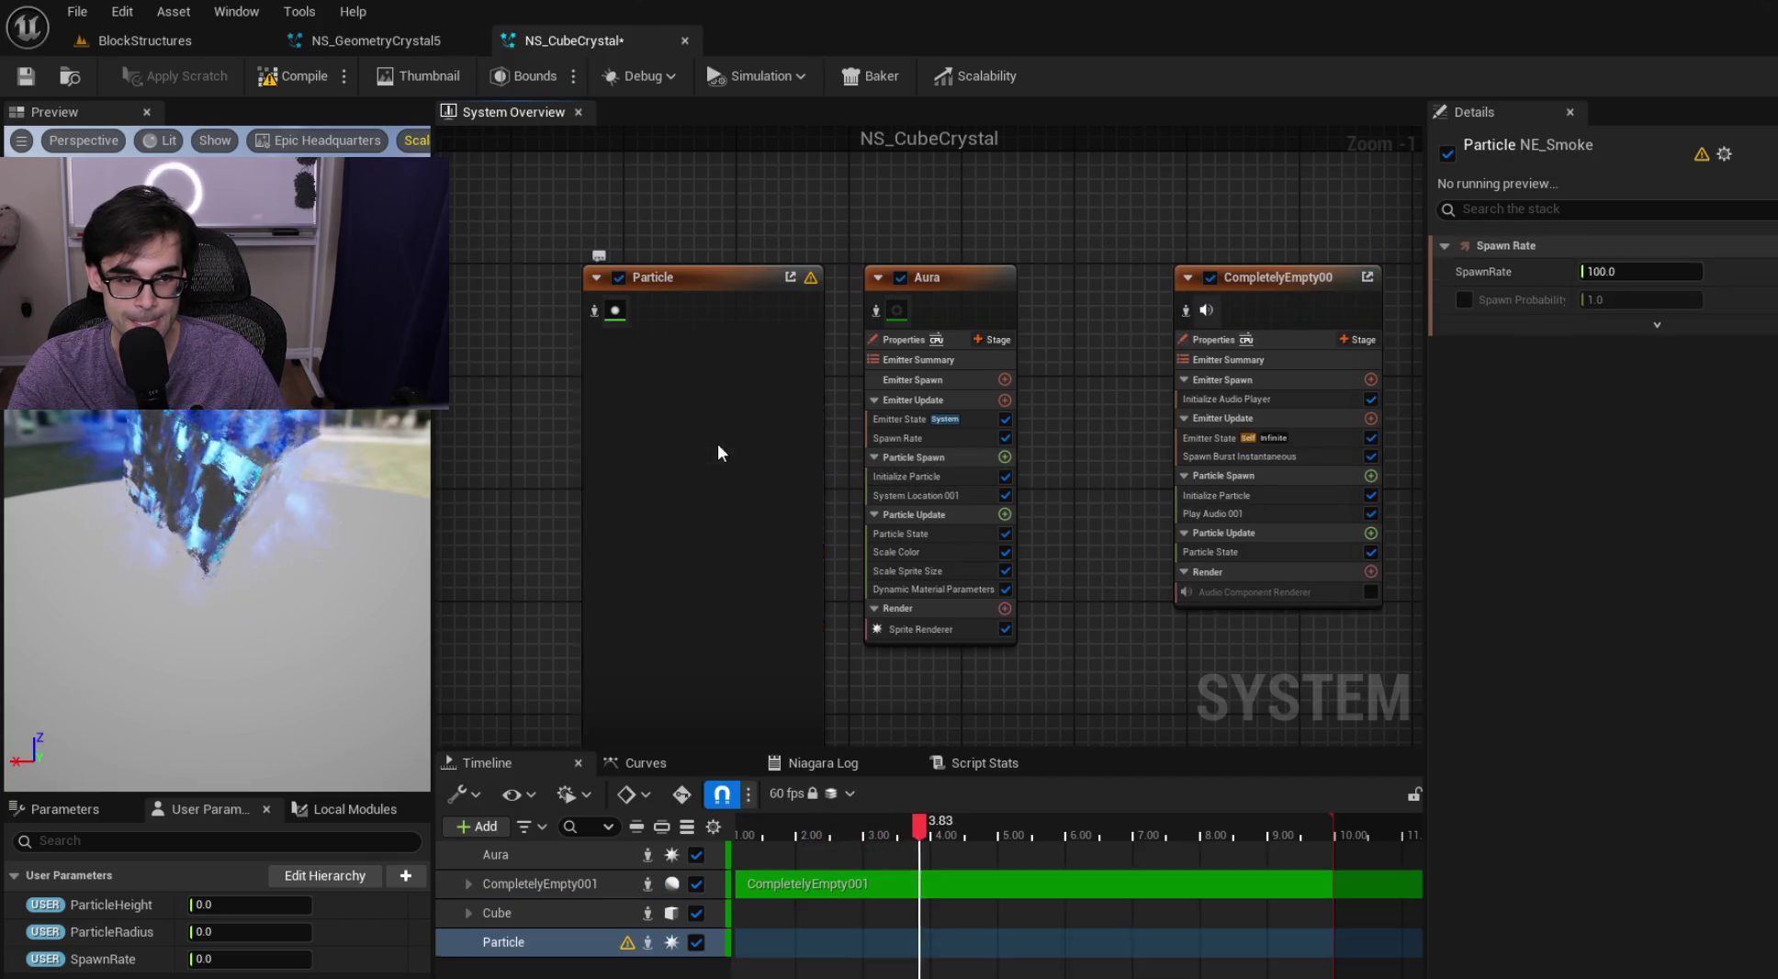
{"action": "left_click", "coordinate": [620, 278]}
{"action": "left_click", "coordinate": [620, 277]}
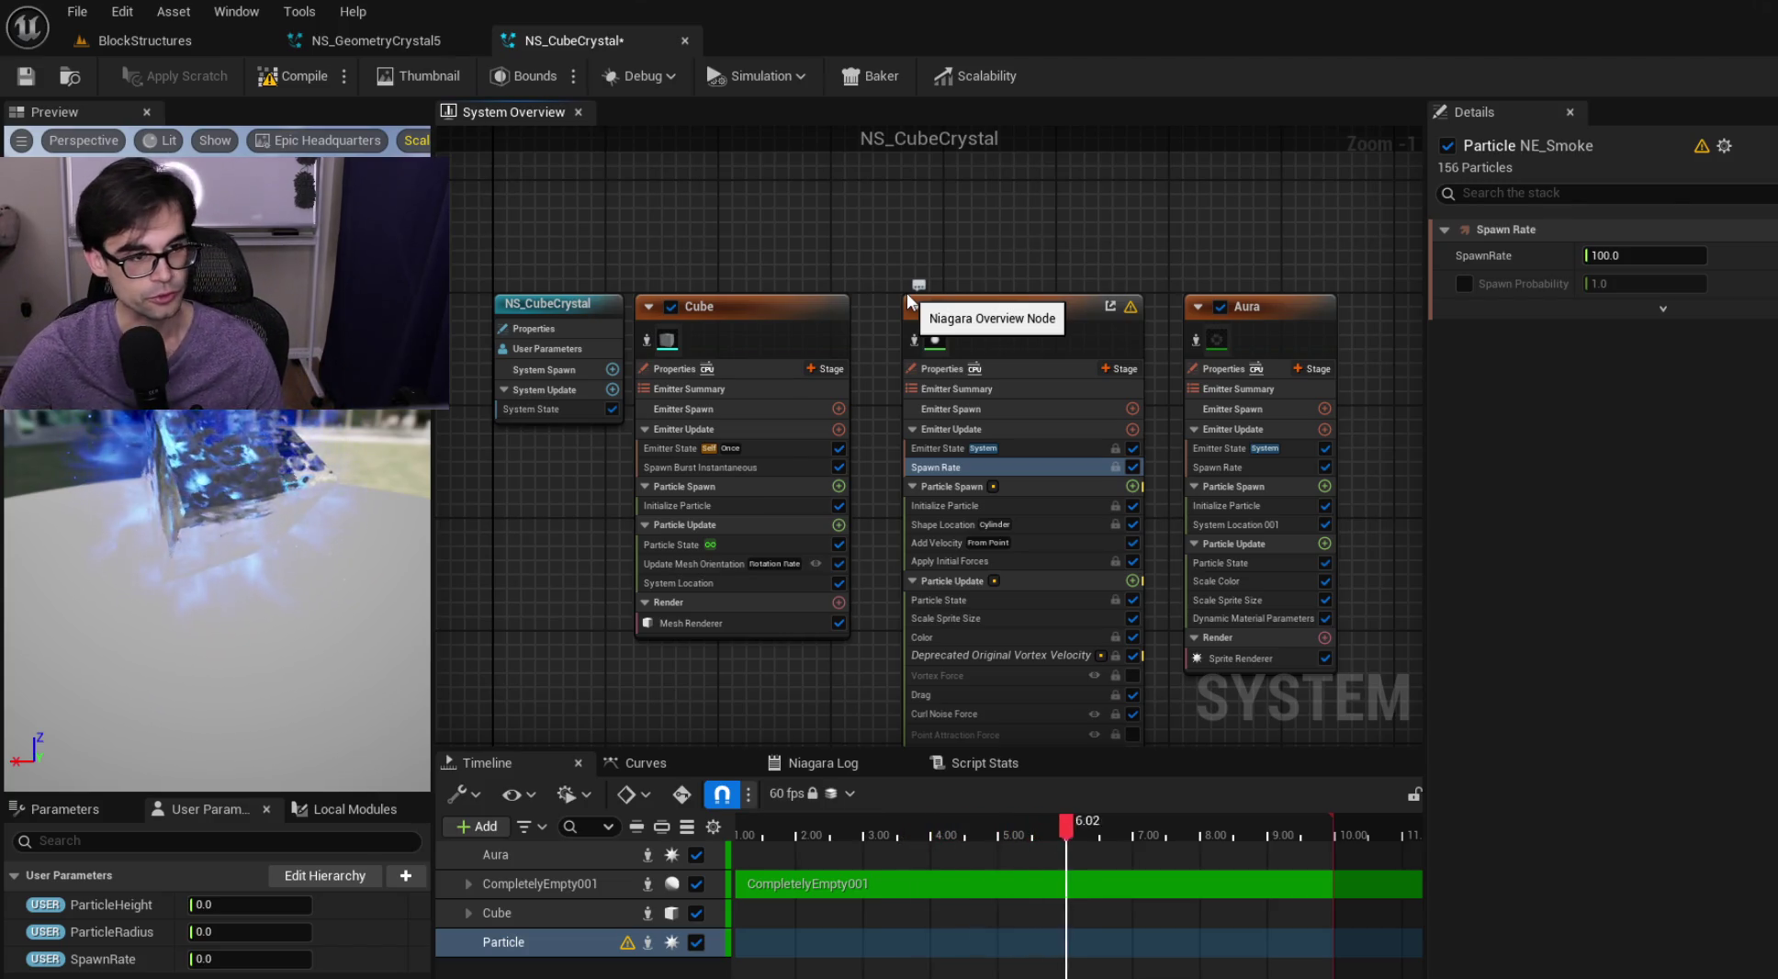
{"action": "left_click", "coordinate": [417, 44]}
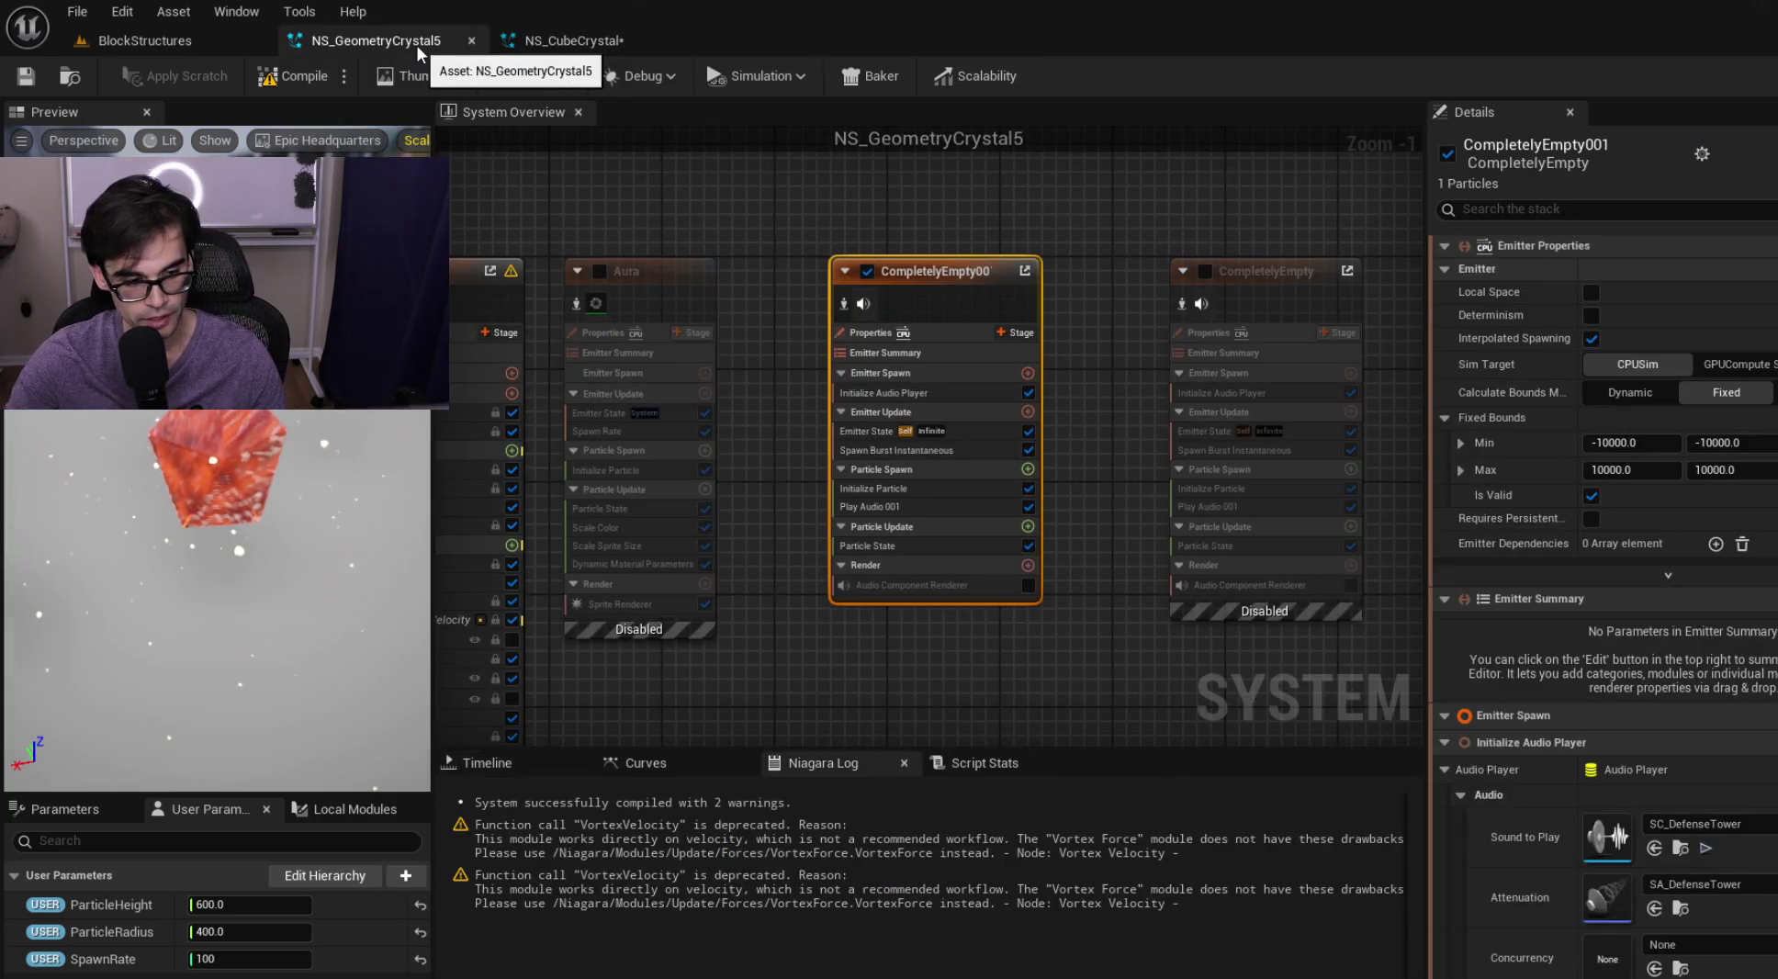
{"action": "left_click", "coordinate": [557, 46]}
Enter ParticleHeight 600, ParticleRadius 400 and SpawnRate 100, then verify against NS_GeometryCrystal5
{"action": "left_click", "coordinate": [228, 905]}
{"action": "type", "text": "600.0"}
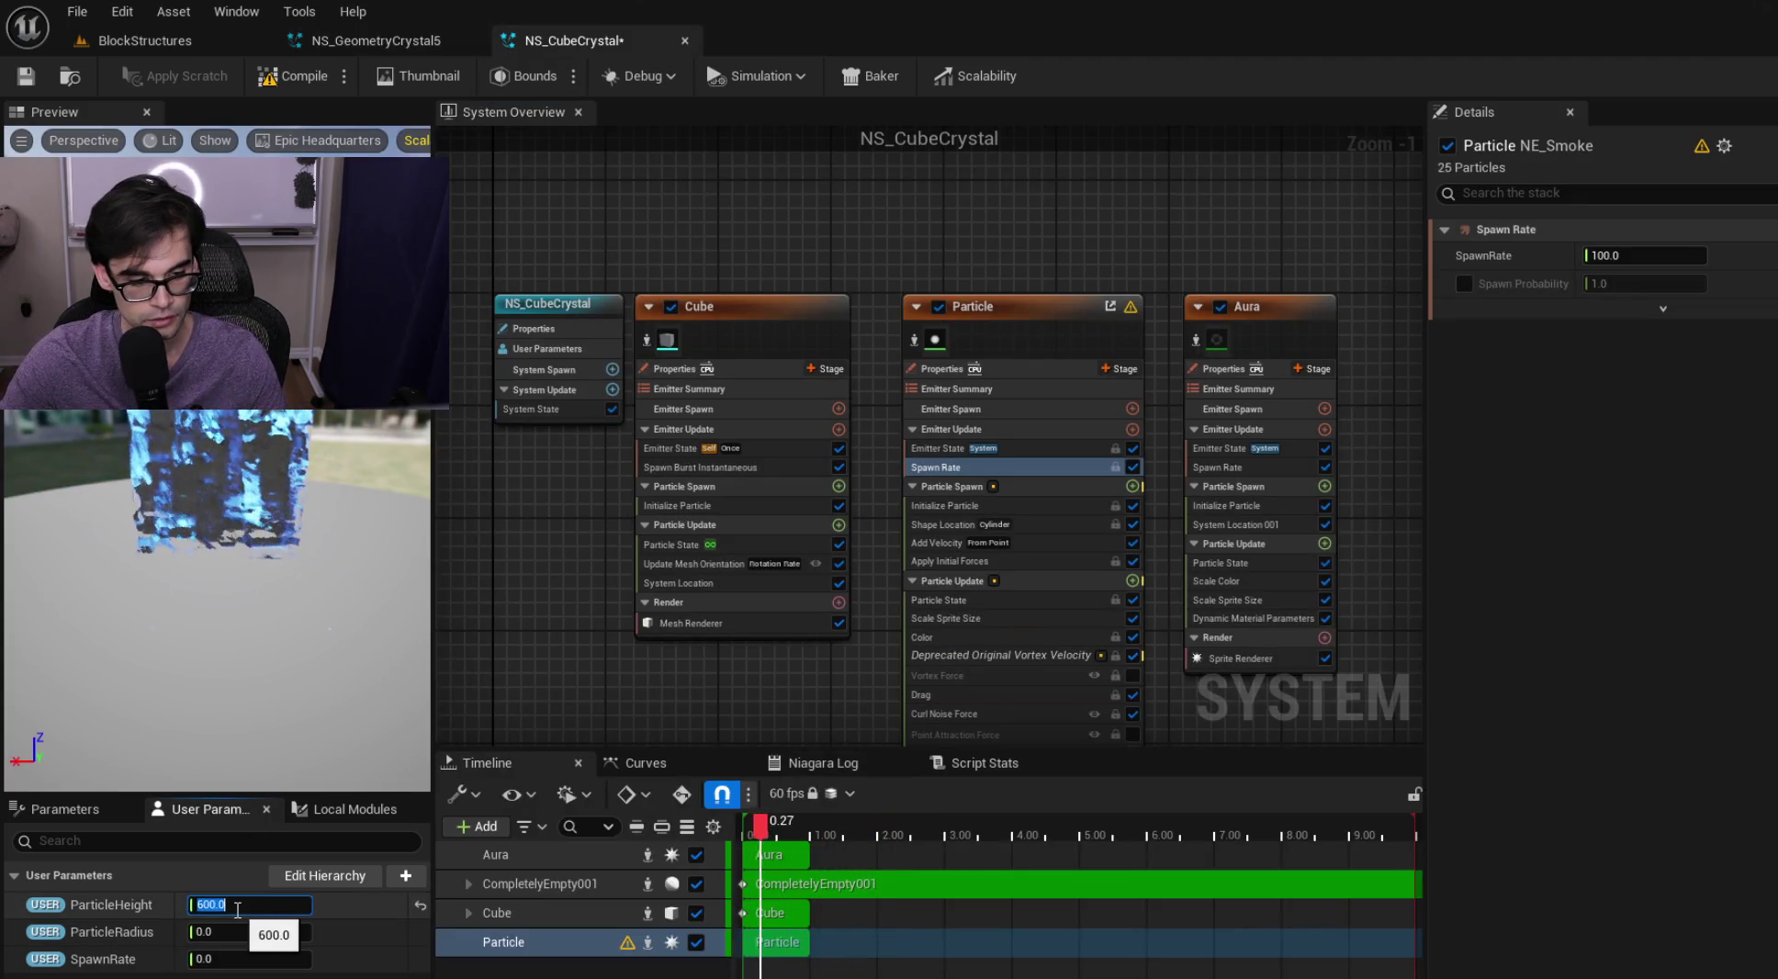
{"action": "key", "text": "Tab"}
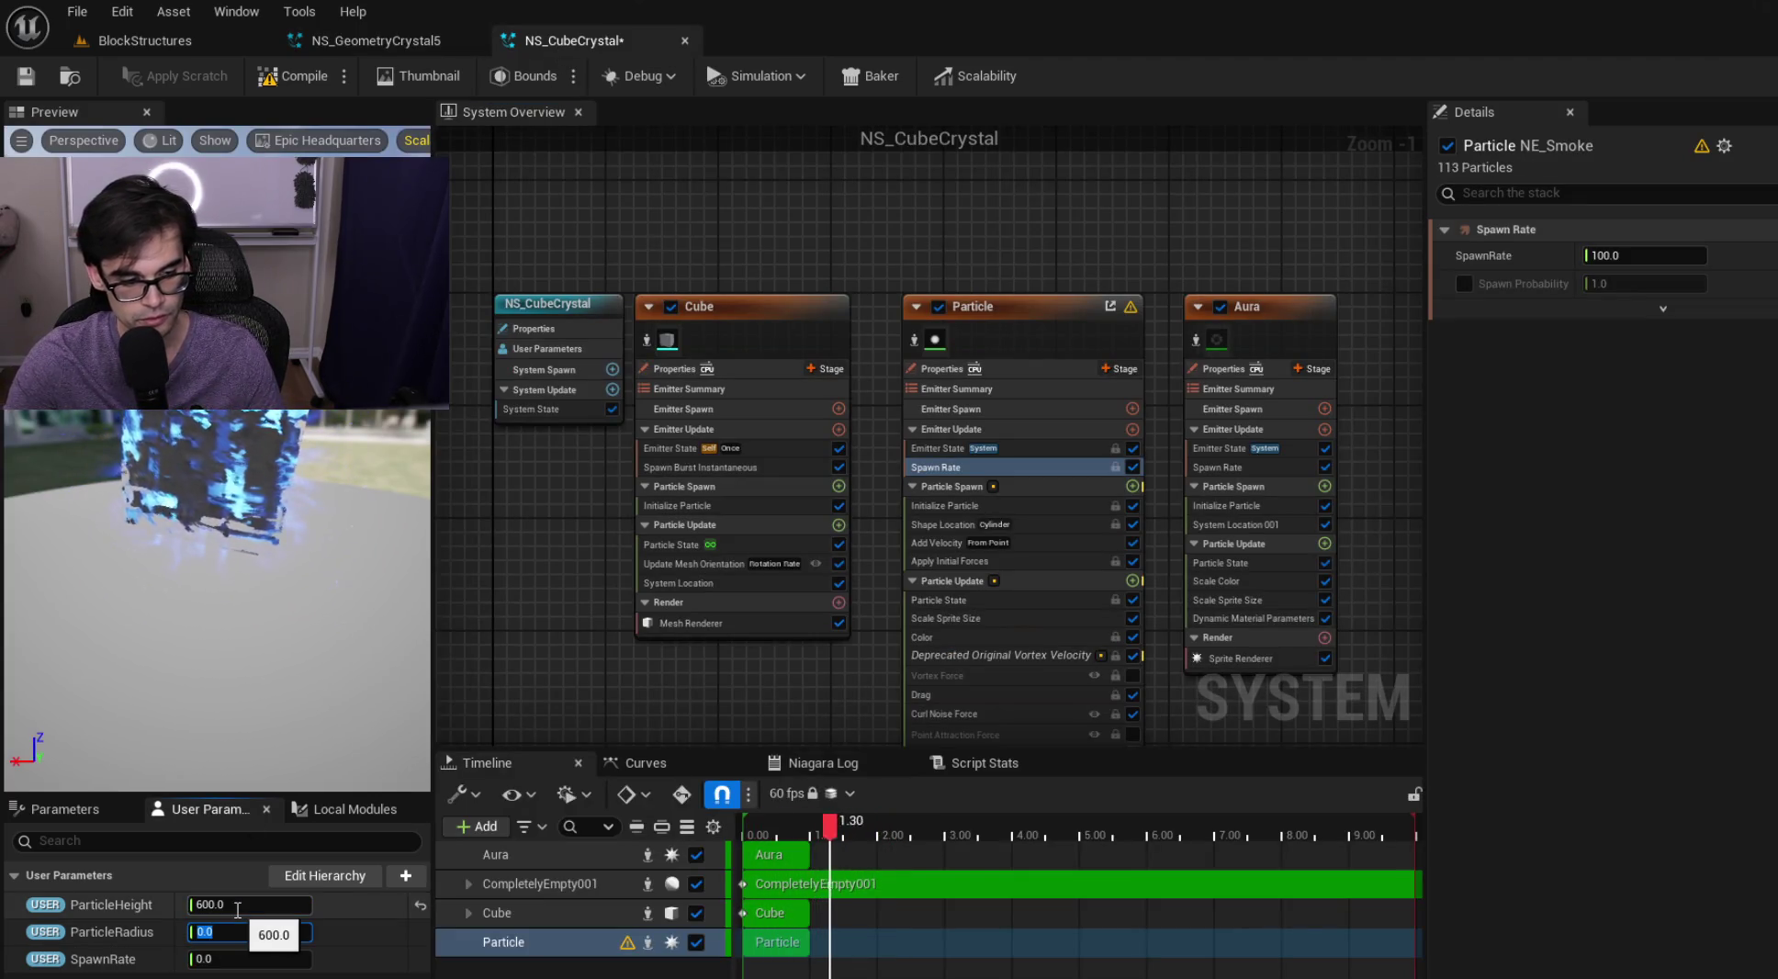
{"action": "type", "text": "400"}
{"action": "key", "text": "Tab"}
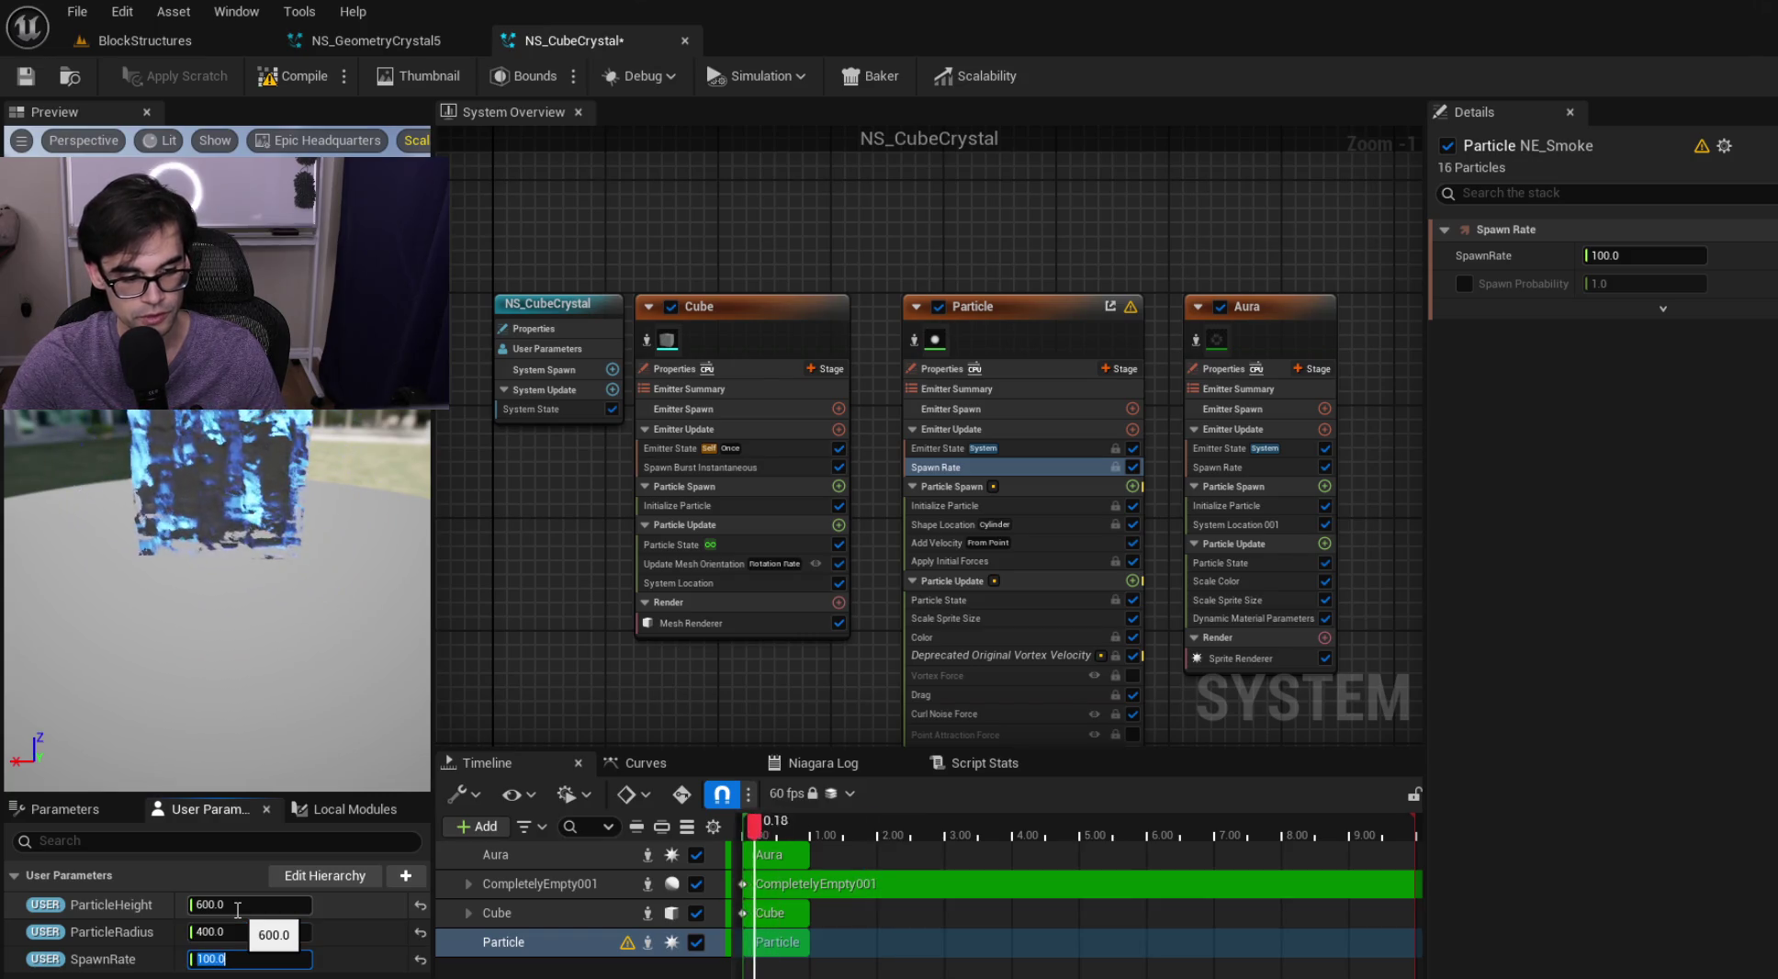
{"action": "key", "text": "Return"}
{"action": "left_click", "coordinate": [373, 42]}
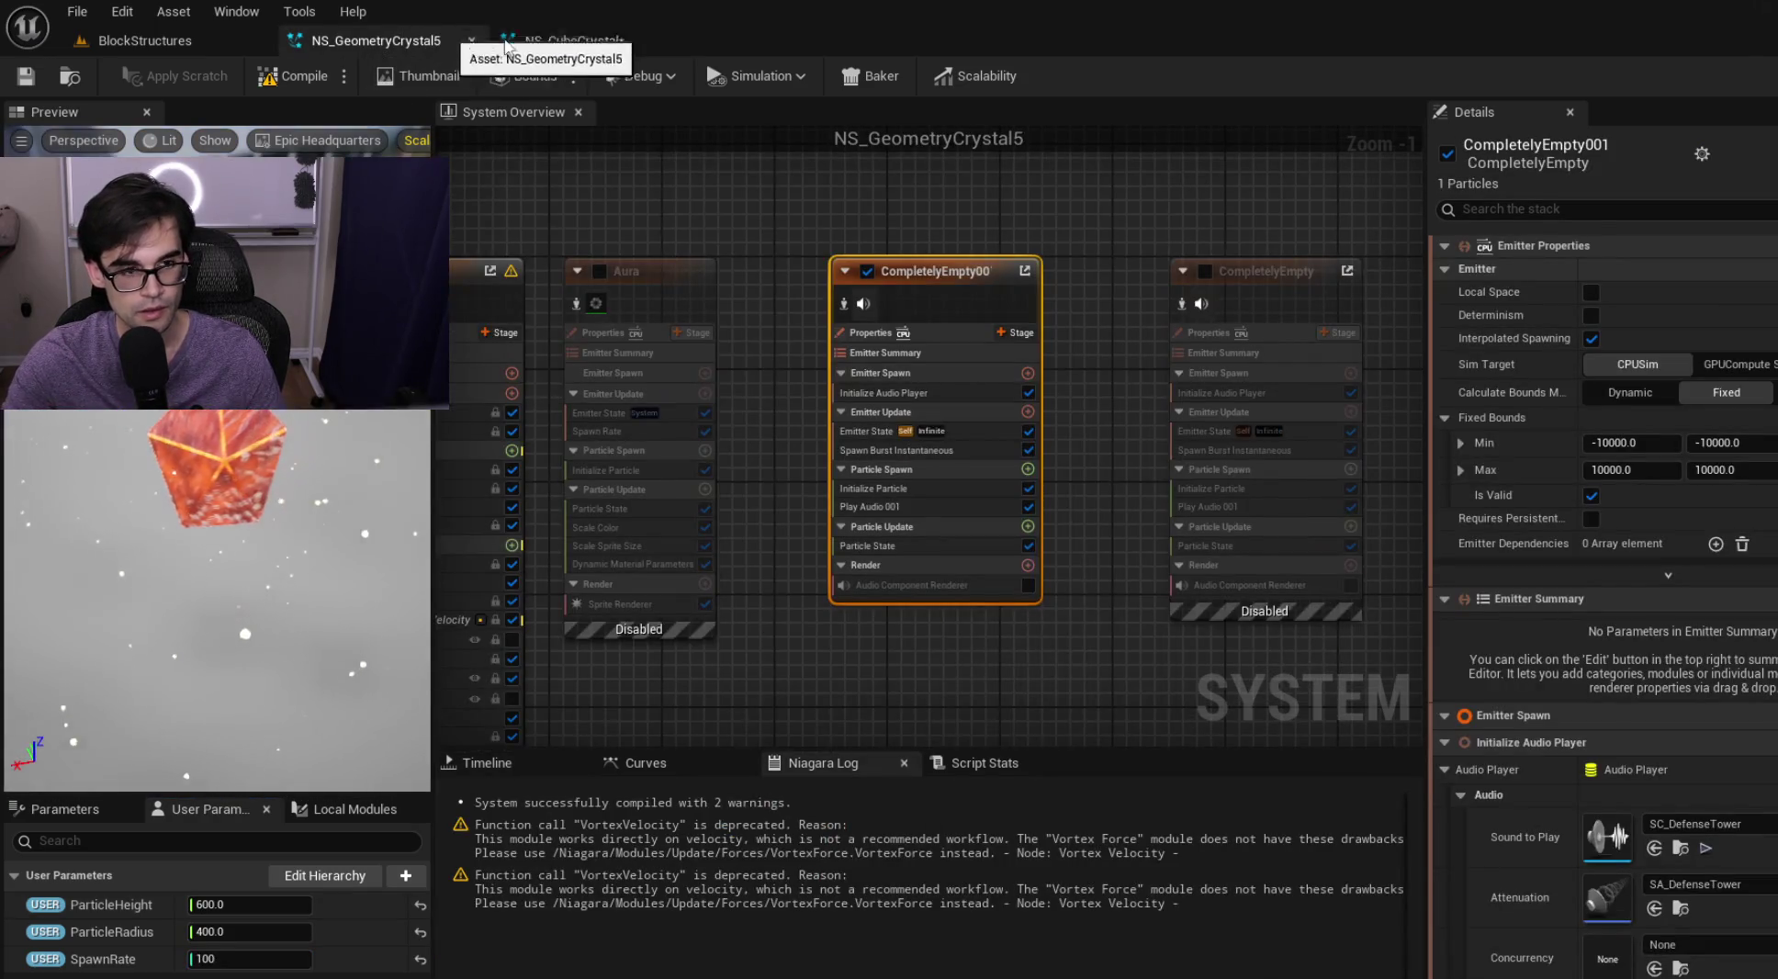
{"action": "left_click", "coordinate": [550, 41]}
{"action": "scroll", "coordinate": [929, 597], "scroll_direction": "up", "scroll_amount": 1}
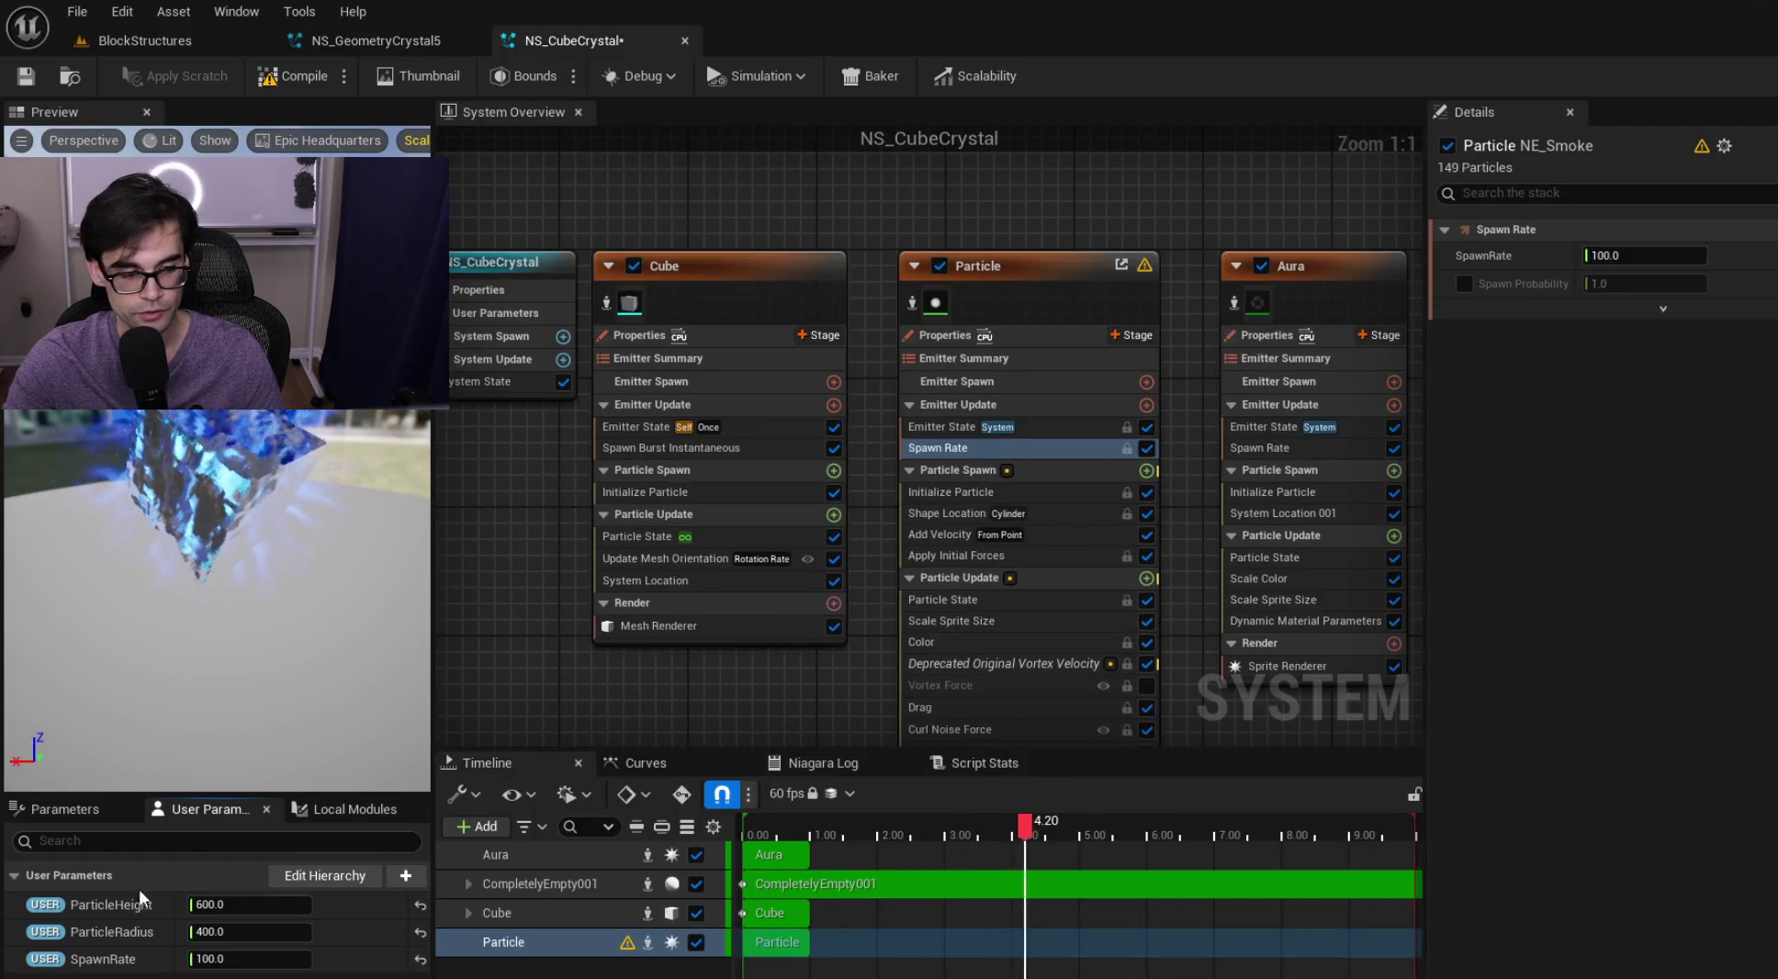
Bind NS_CubeCrystal's spawn rate to SpawnRate, then check NS_GeometryCrystal5's cylinder shape settings for reference
{"action": "mouse_move", "coordinate": [103, 958]}
{"action": "left_mouse_down"}
{"action": "mouse_move", "coordinate": [349, 933]}
{"action": "mouse_move", "coordinate": [1608, 326]}
{"action": "mouse_move", "coordinate": [1672, 252]}
{"action": "left_mouse_up"}
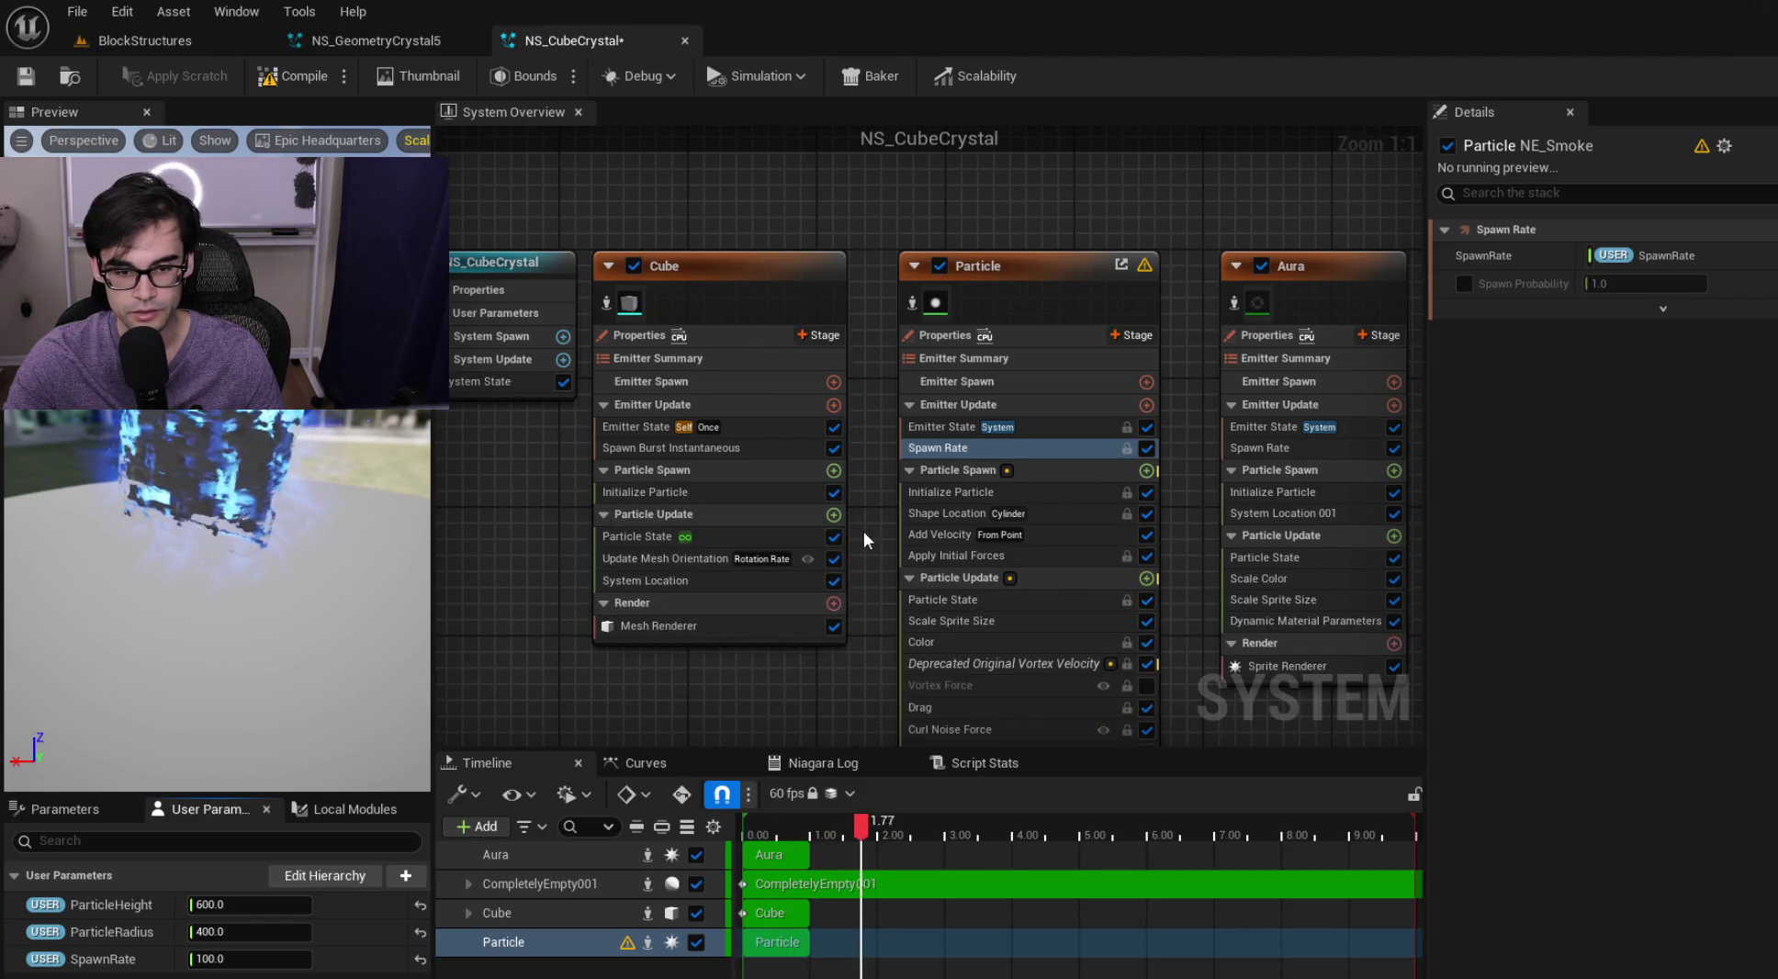
{"action": "left_click", "coordinate": [386, 40]}
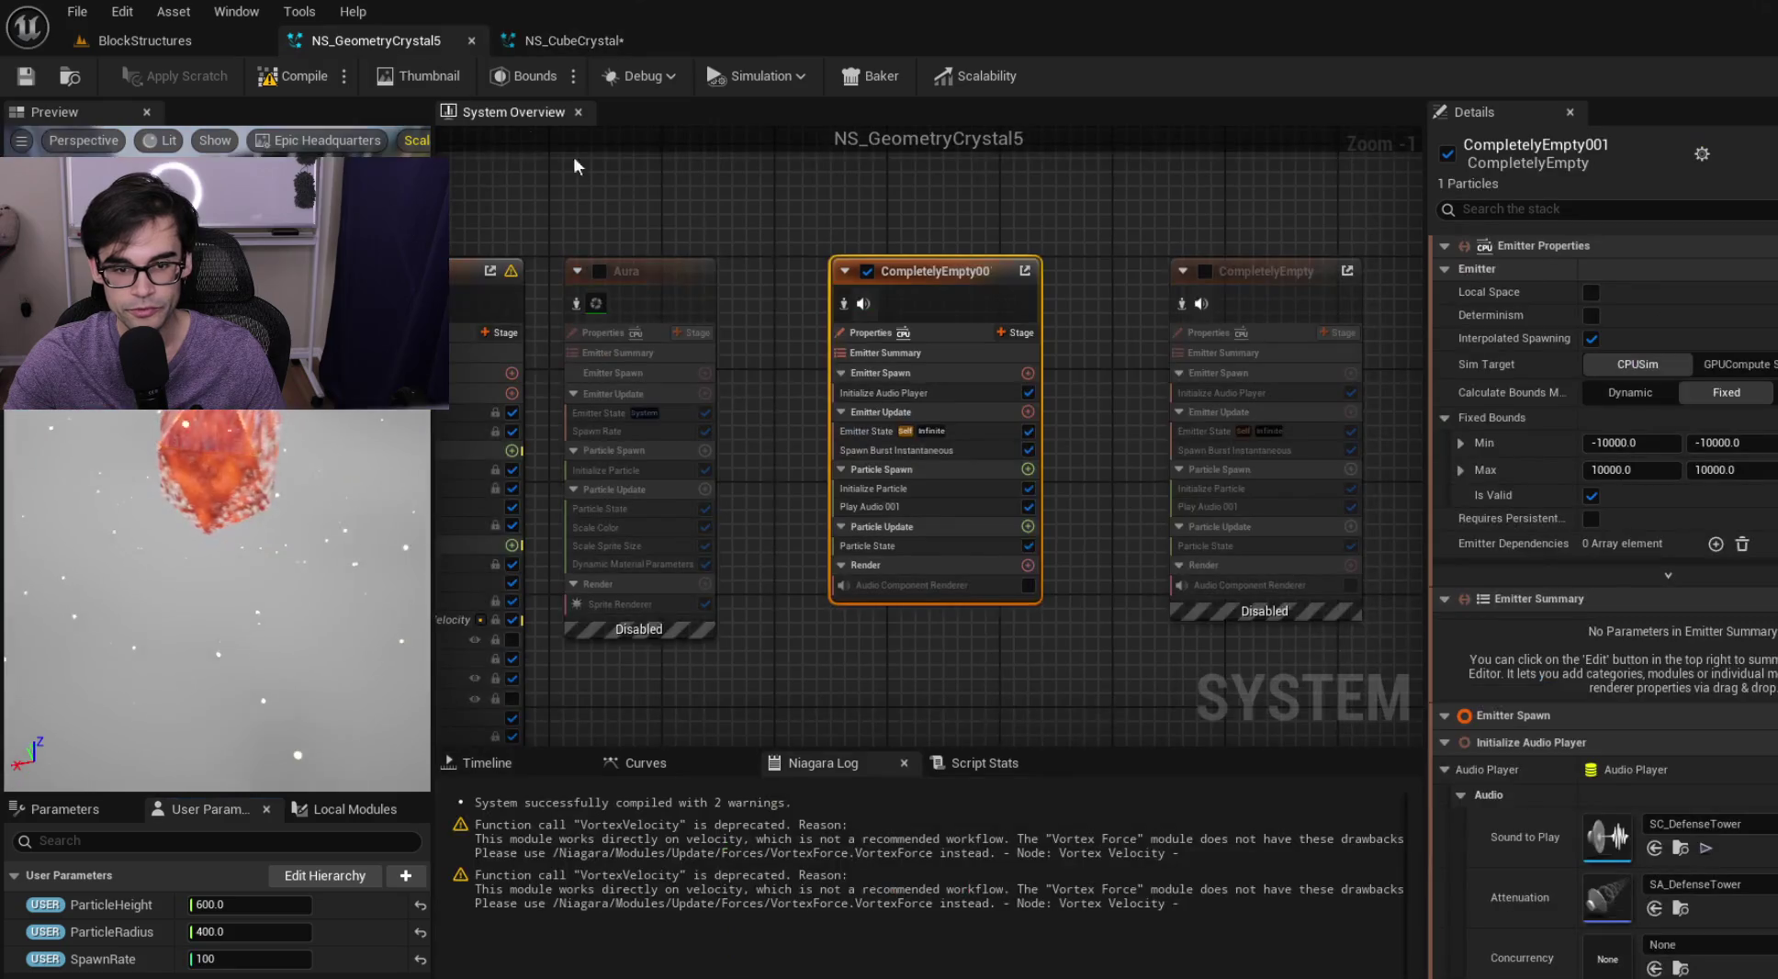
{"action": "left_click", "coordinate": [884, 398]}
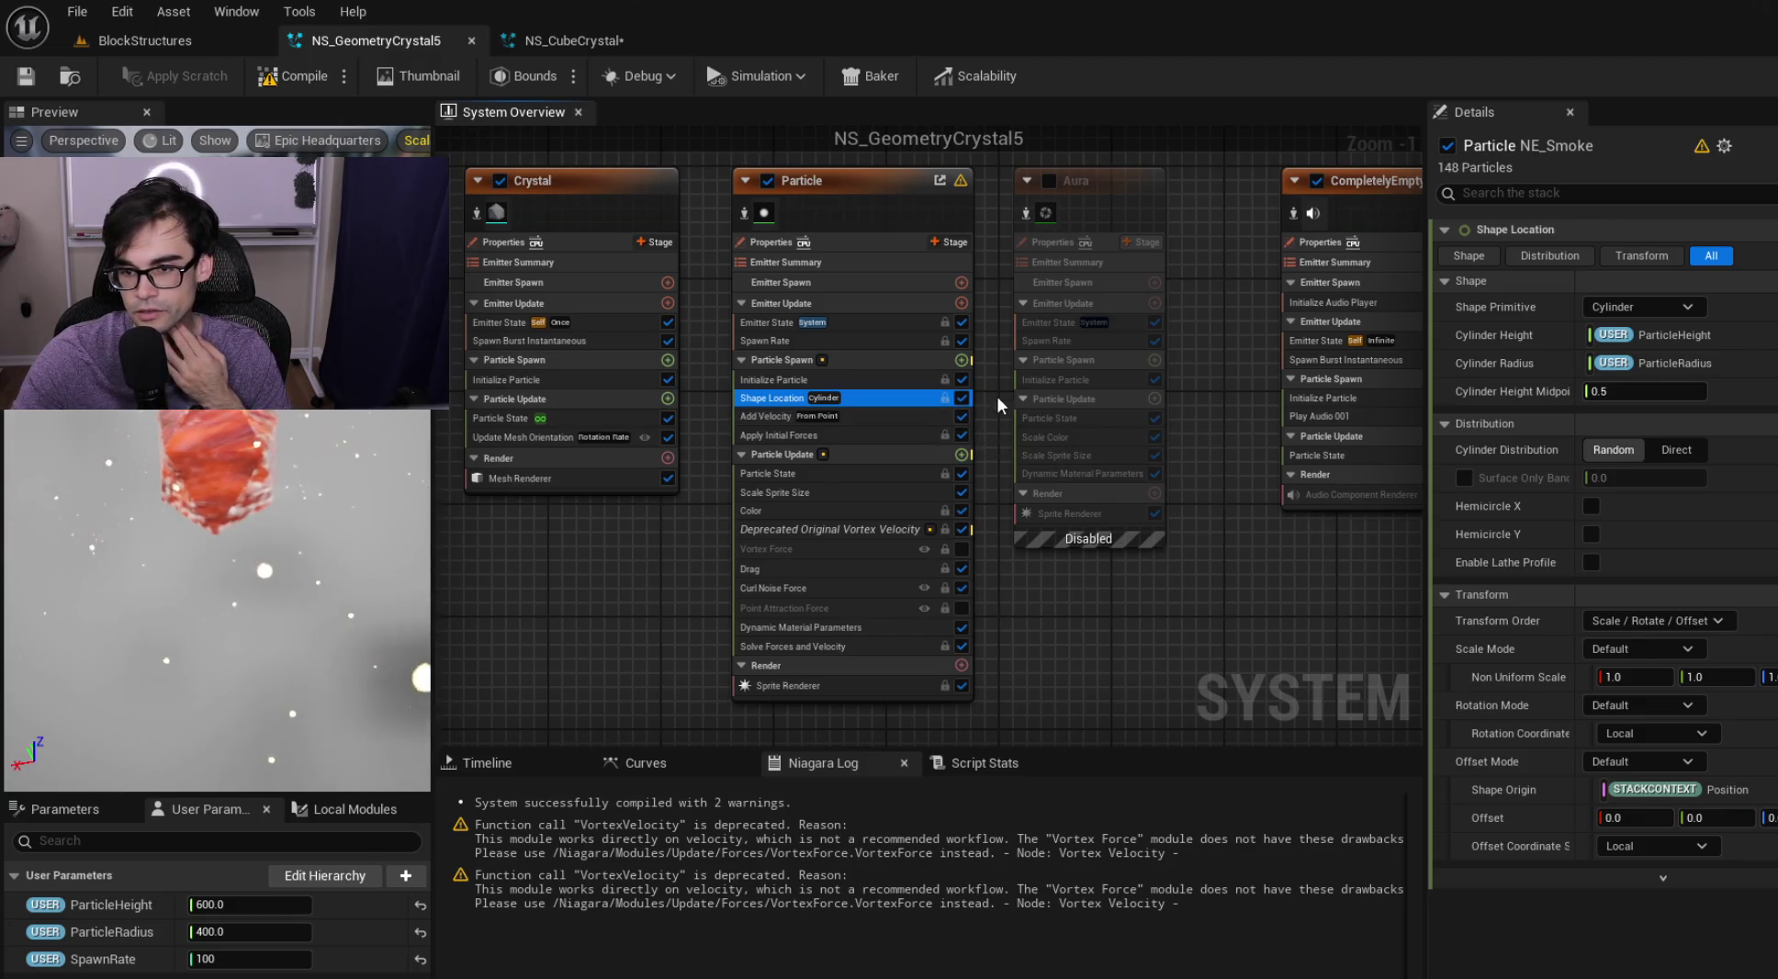
{"action": "left_click", "coordinate": [548, 42]}
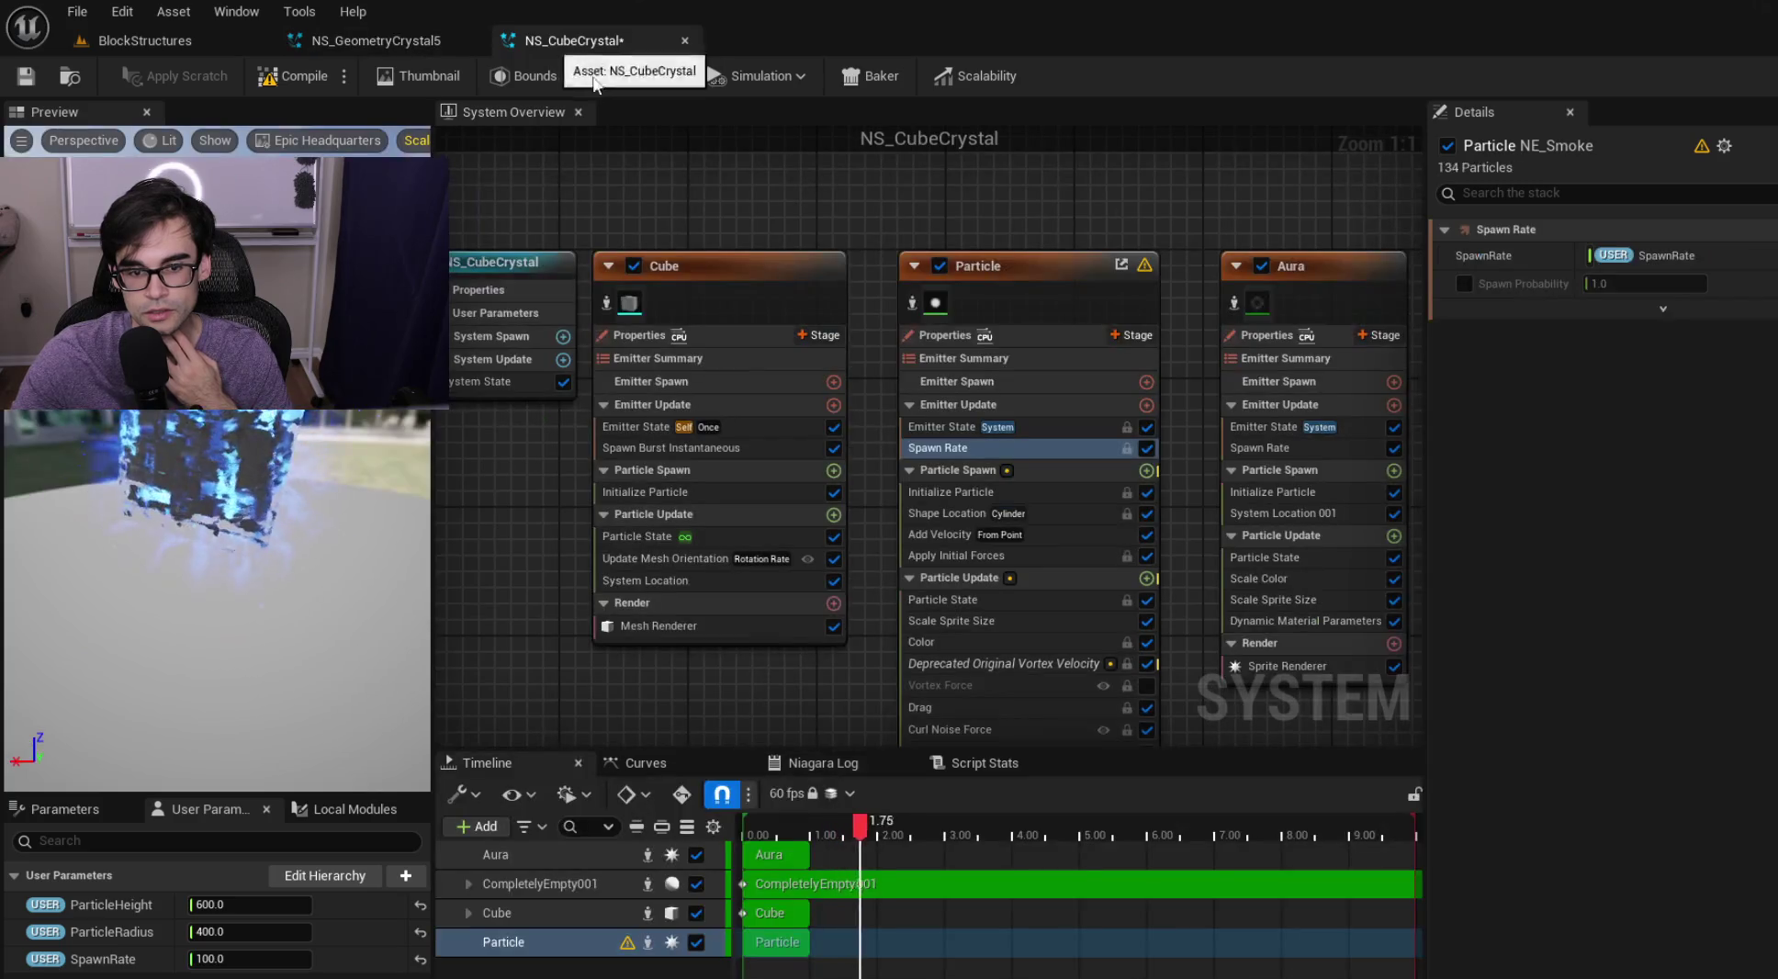
Bind the Particle emitter's cylinder height to ParticleHeight and radius to ParticleRadius, comparing against NS_GeometryCrystal5
{"action": "left_click", "coordinate": [1047, 512]}
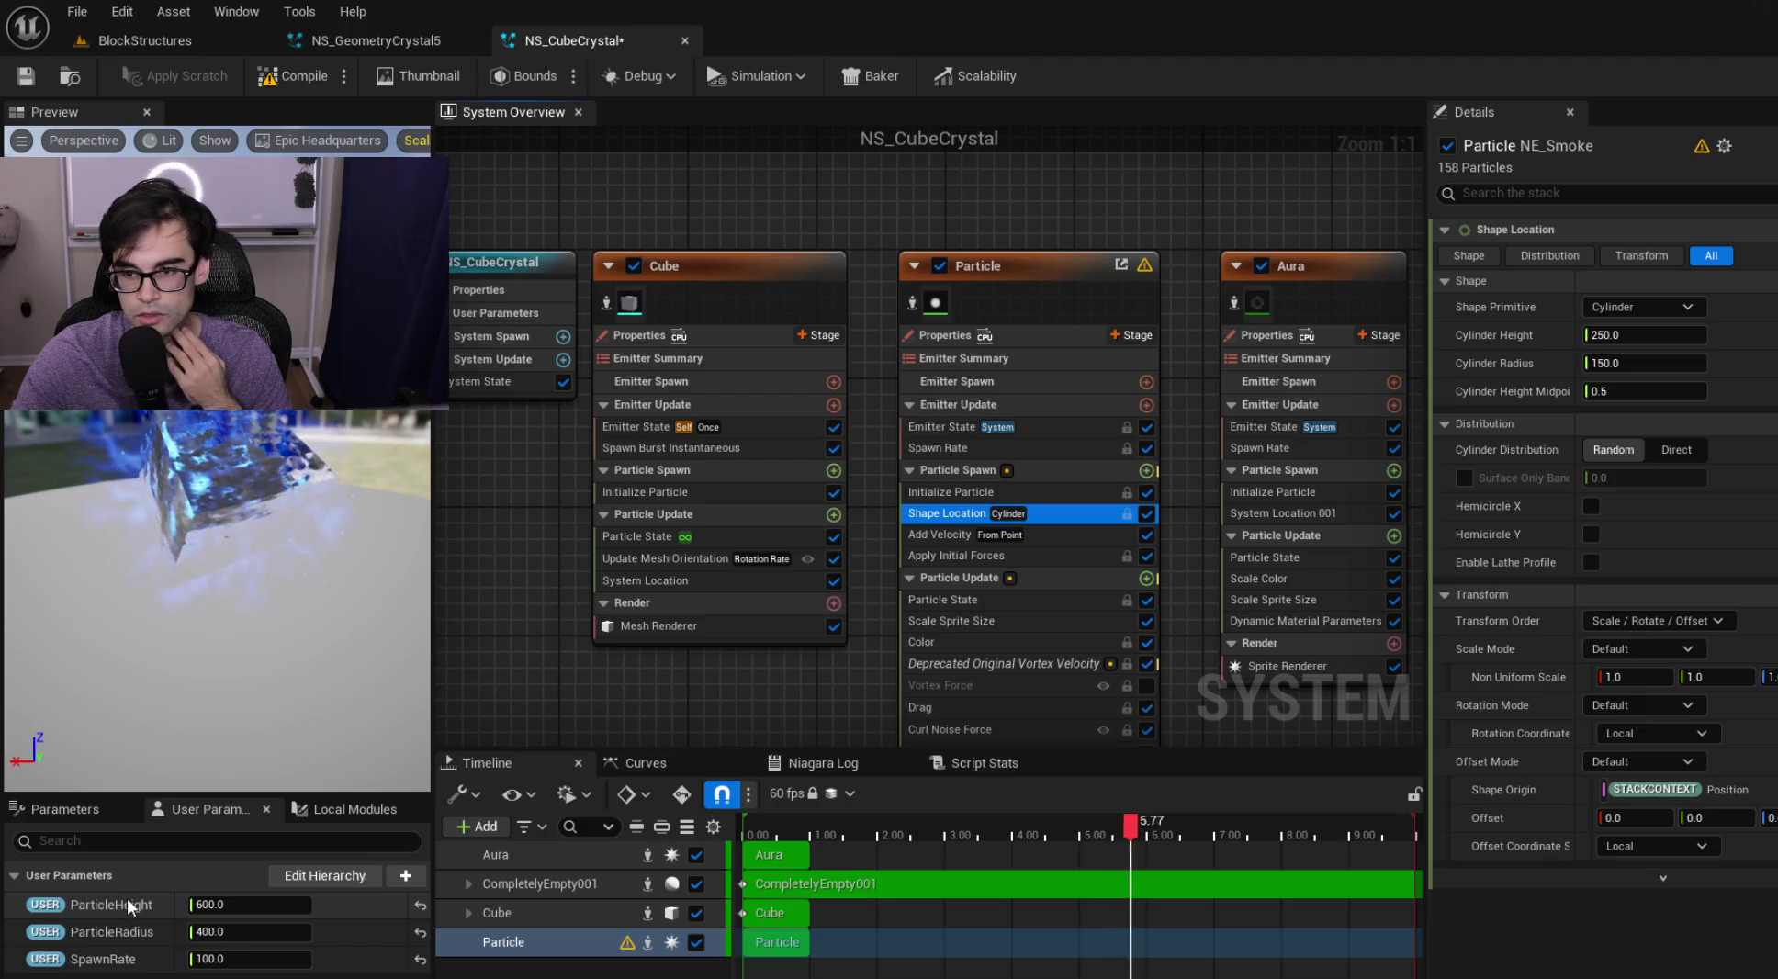
{"action": "left_click_drag", "start_coordinate": [1731, 331], "coordinate": [1731, 330]}
{"action": "mouse_move", "coordinate": [158, 939]}
{"action": "left_mouse_down"}
{"action": "mouse_move", "coordinate": [138, 949]}
{"action": "mouse_move", "coordinate": [1691, 426]}
{"action": "left_mouse_up"}
{"action": "left_click_drag", "start_coordinate": [1734, 357], "coordinate": [1734, 357]}
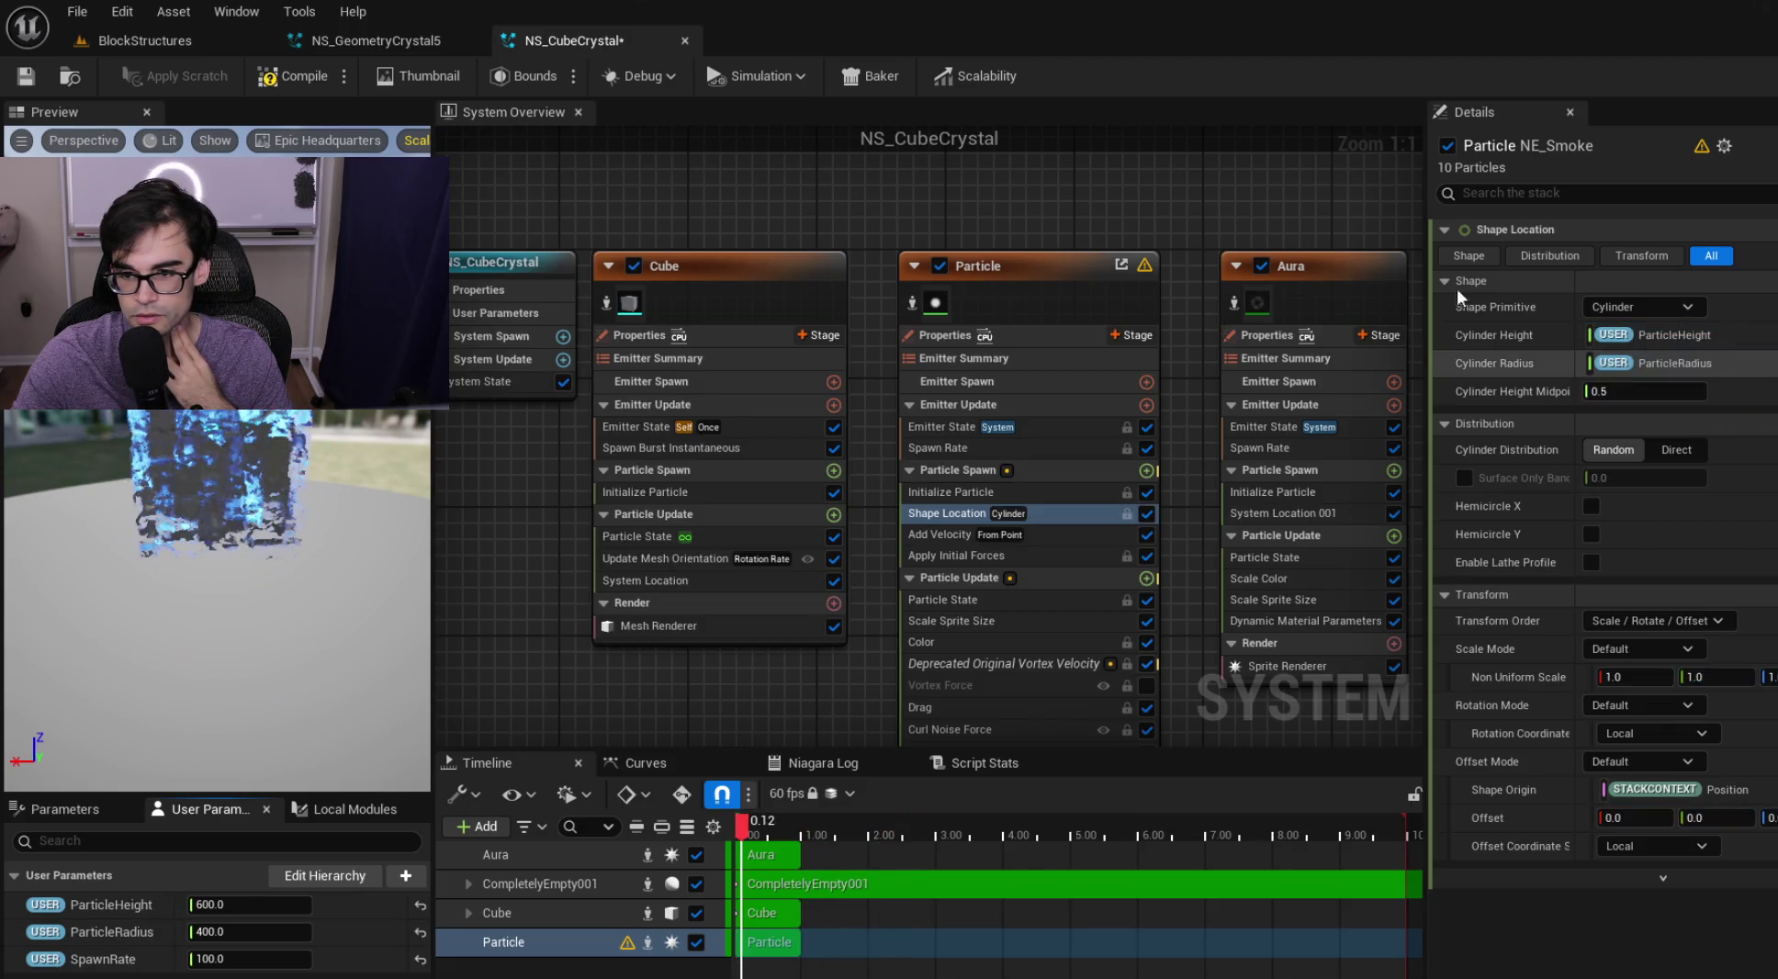
{"action": "left_click", "coordinate": [377, 44]}
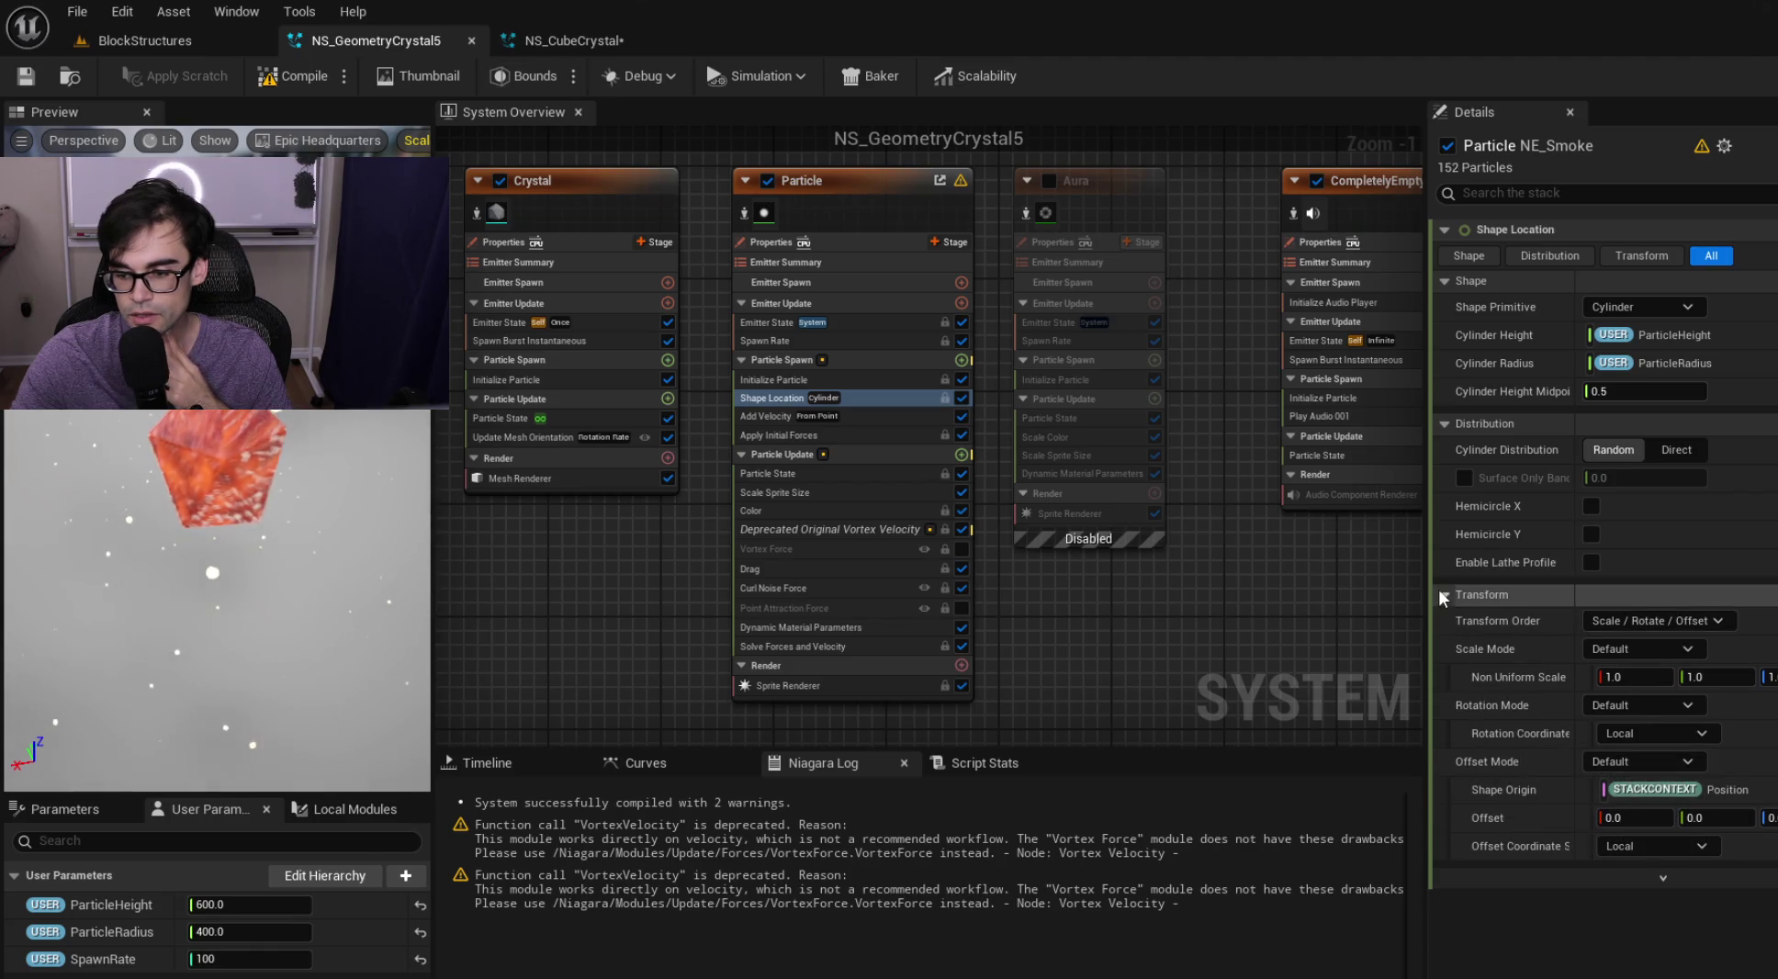
{"action": "left_click", "coordinate": [570, 34]}
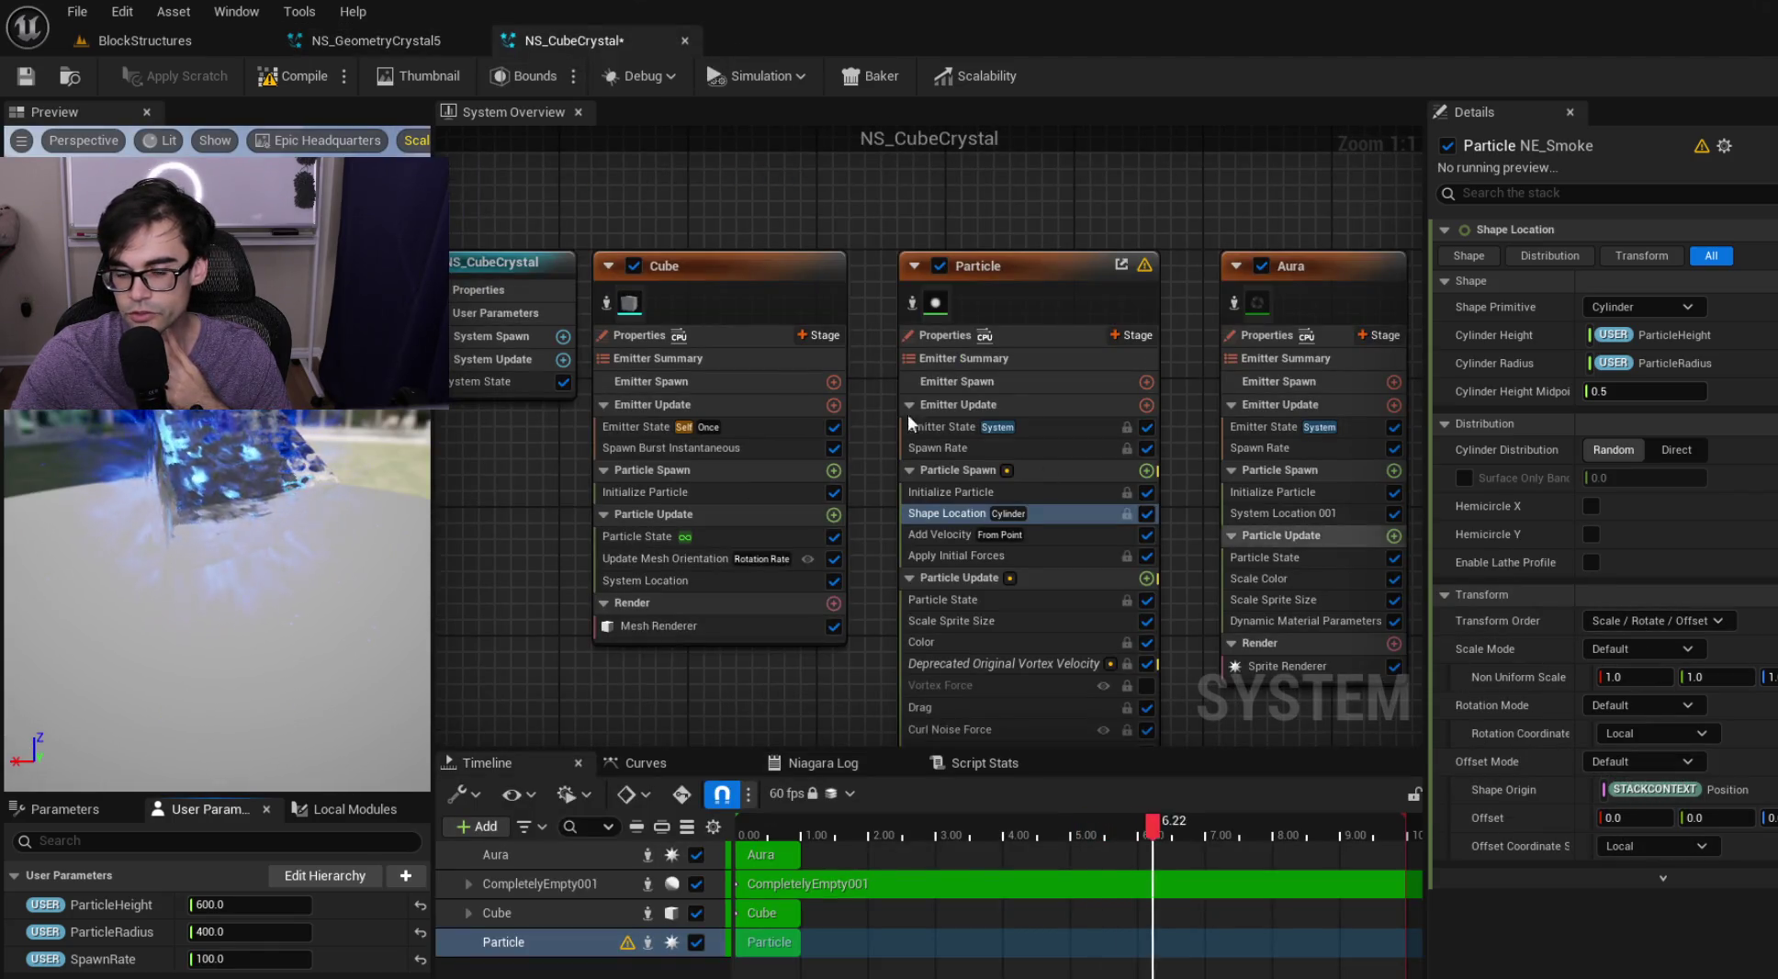
Save NS_CubeCrystal, then review NS_GeometryCrystal5's modules through to its Dynamic Material Parameters
{"action": "left_click", "coordinate": [29, 81]}
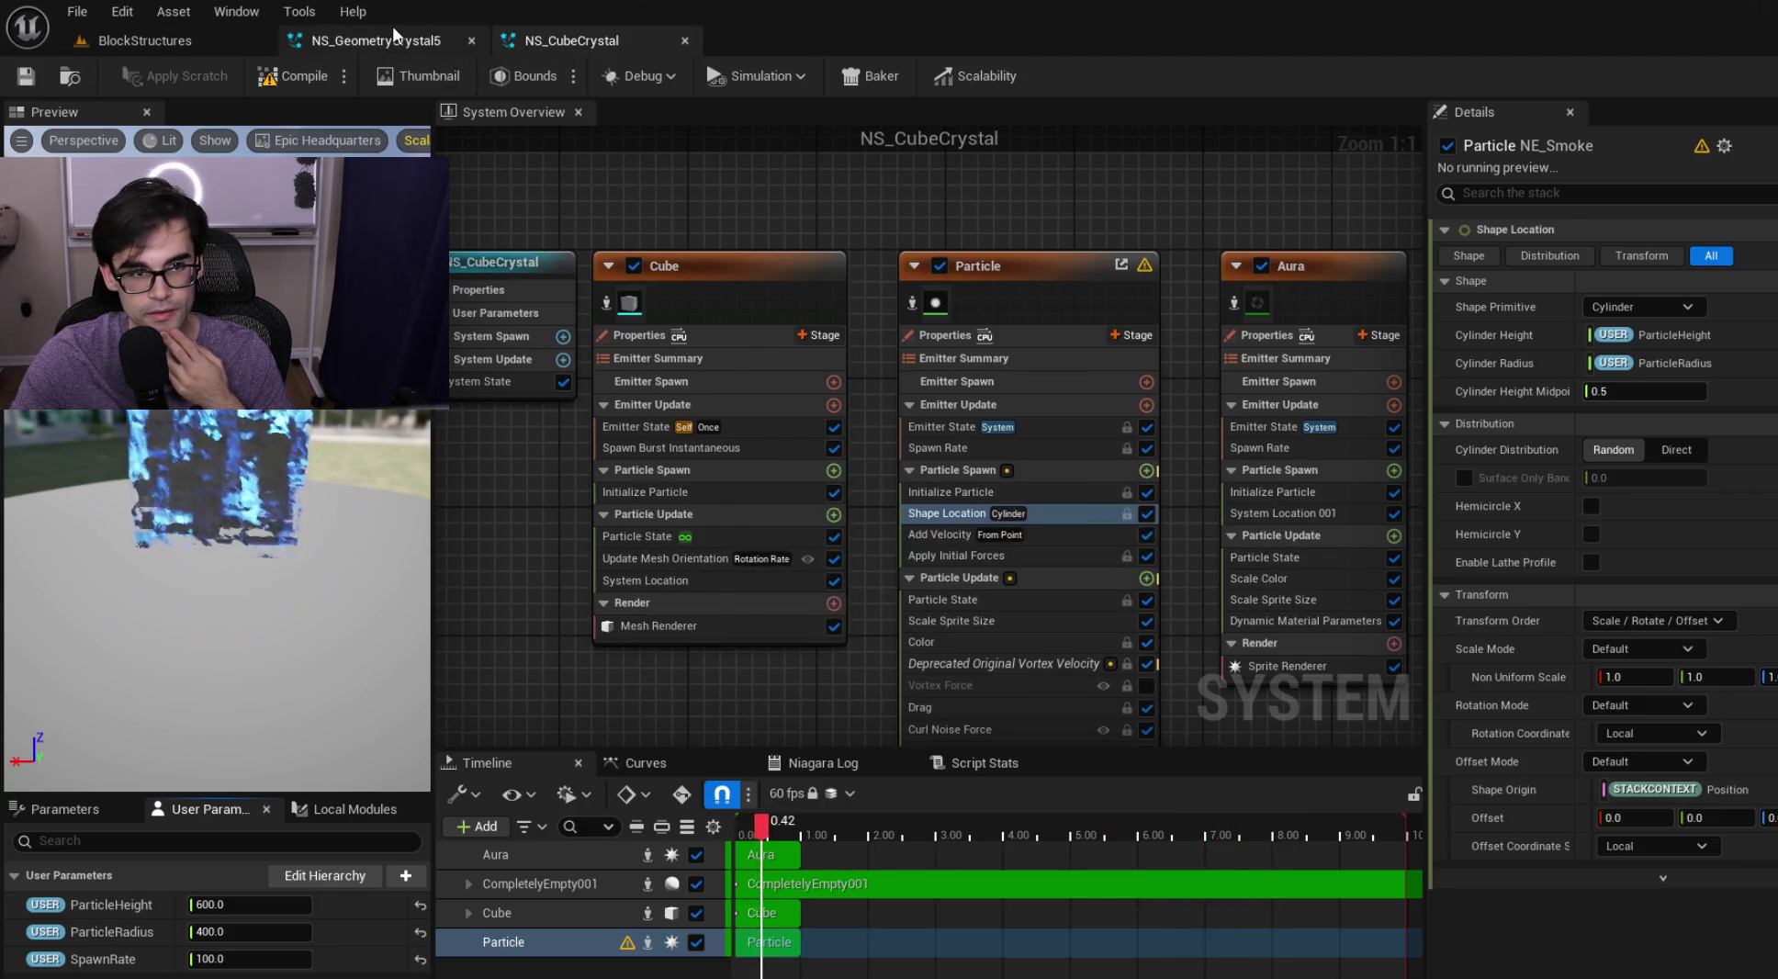
{"action": "left_click", "coordinate": [392, 27]}
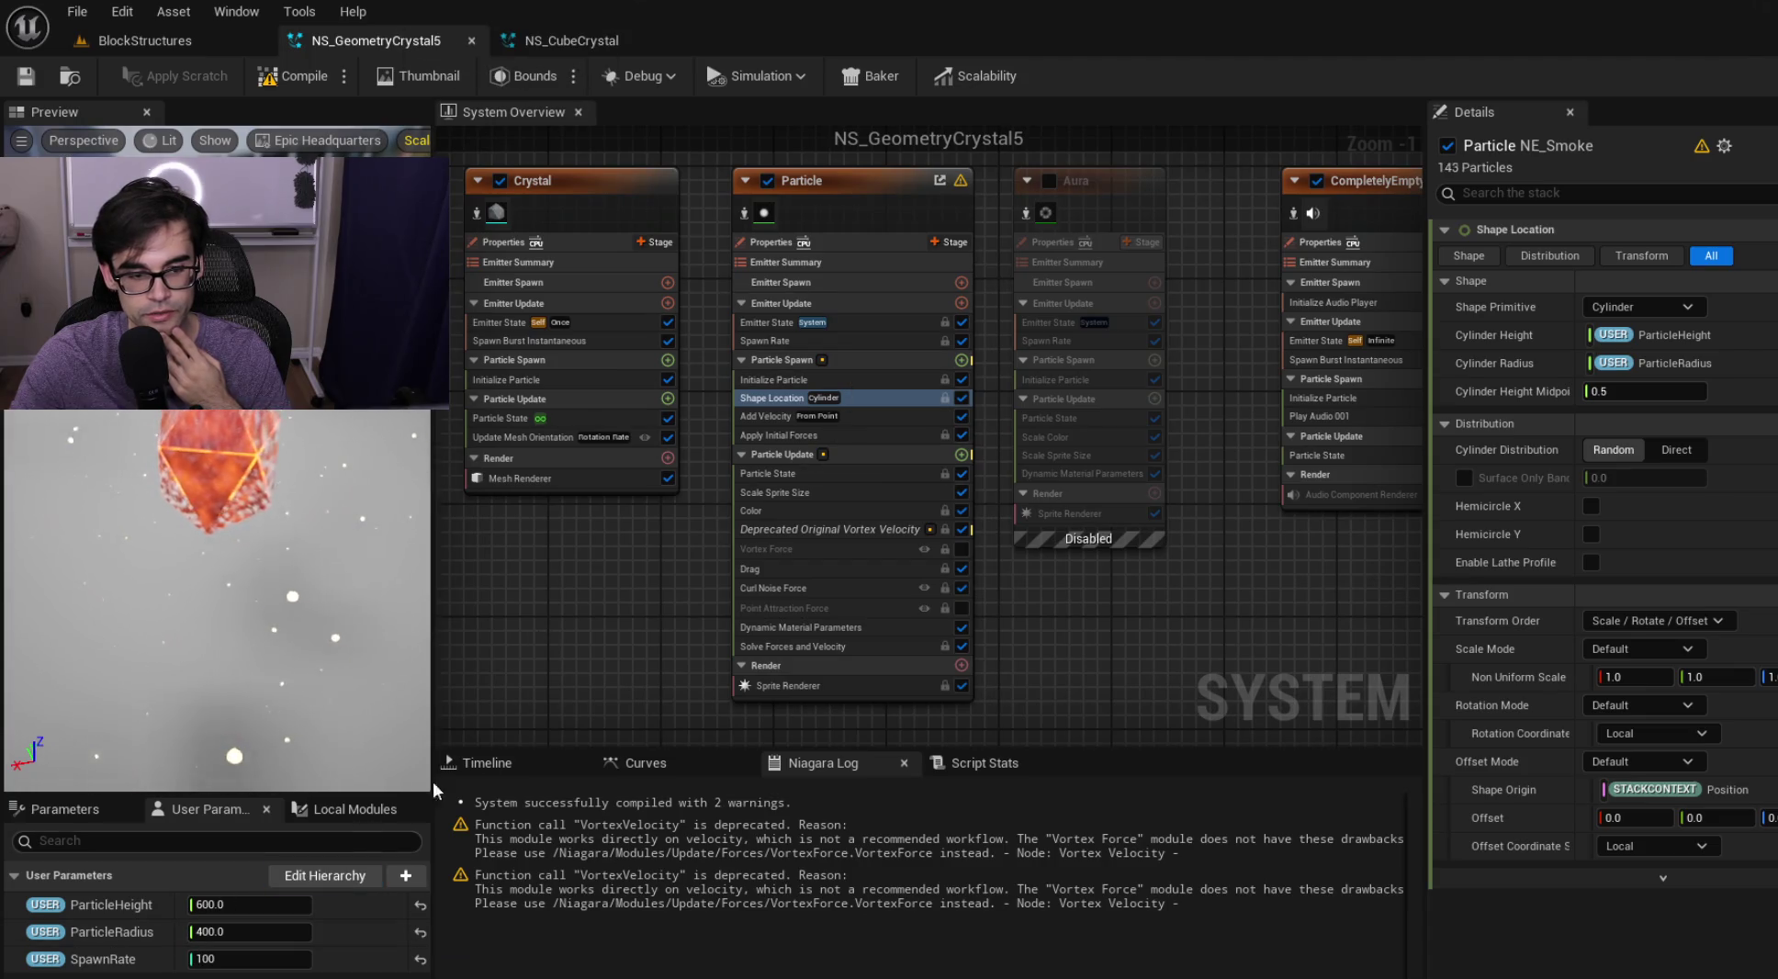
{"action": "left_click", "coordinate": [855, 532]}
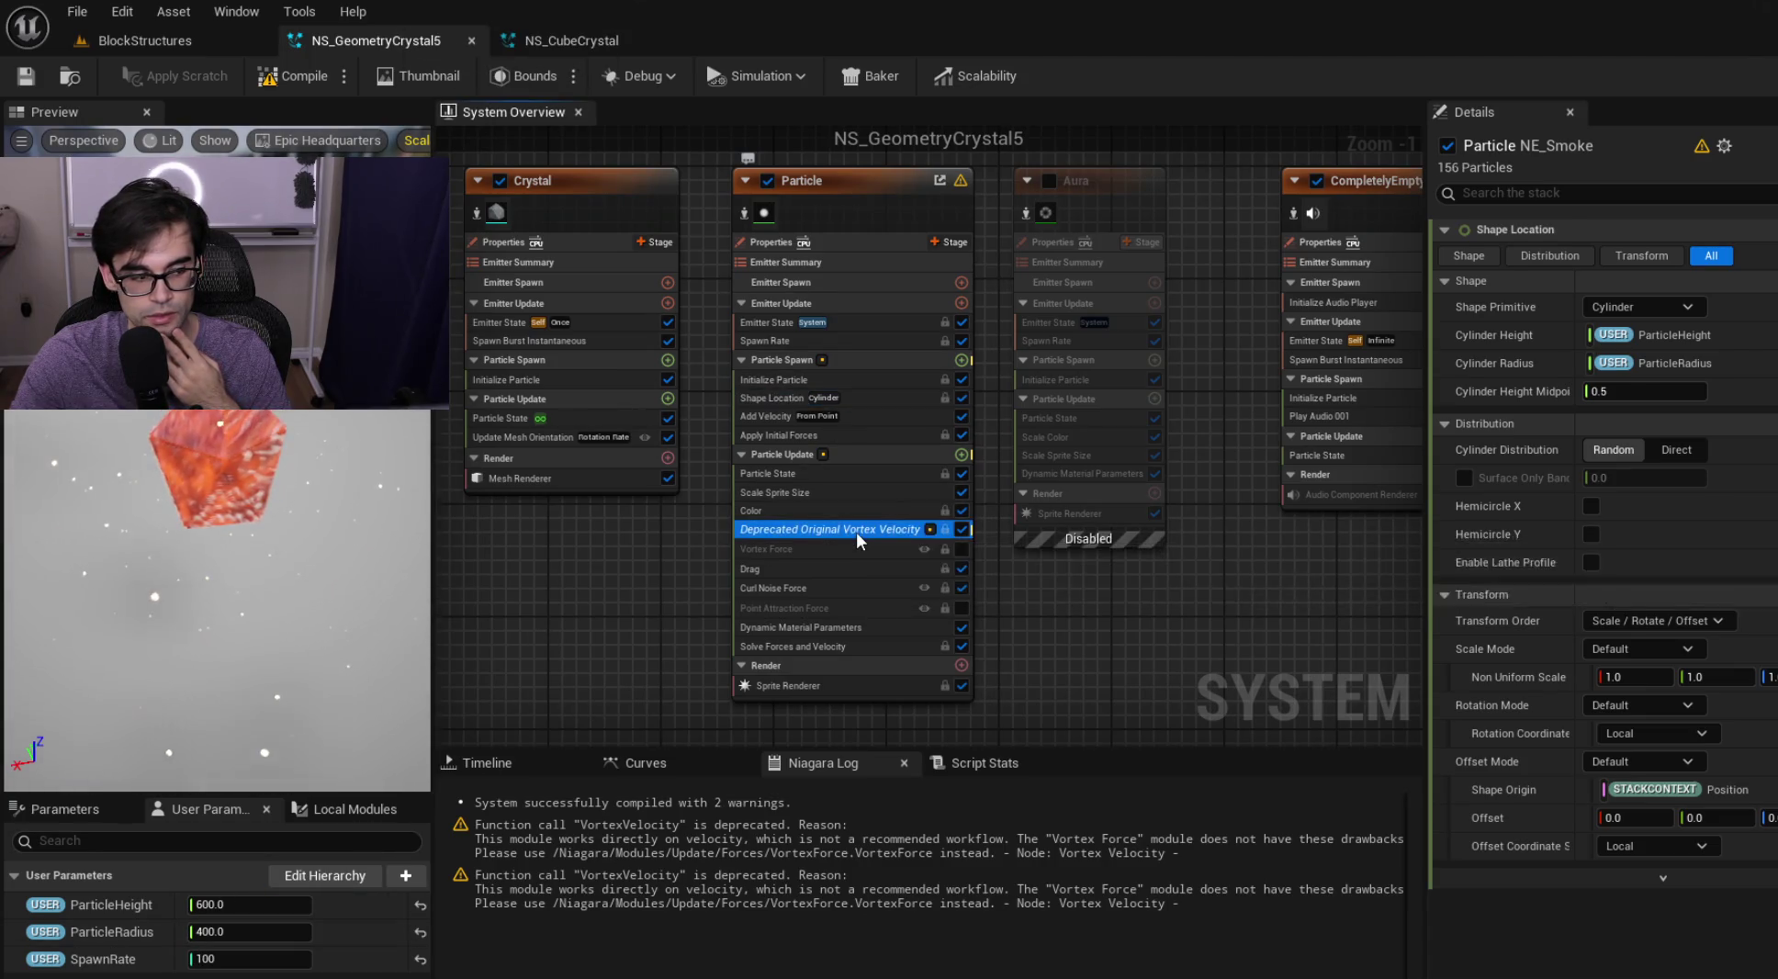
{"action": "left_click", "coordinate": [863, 512]}
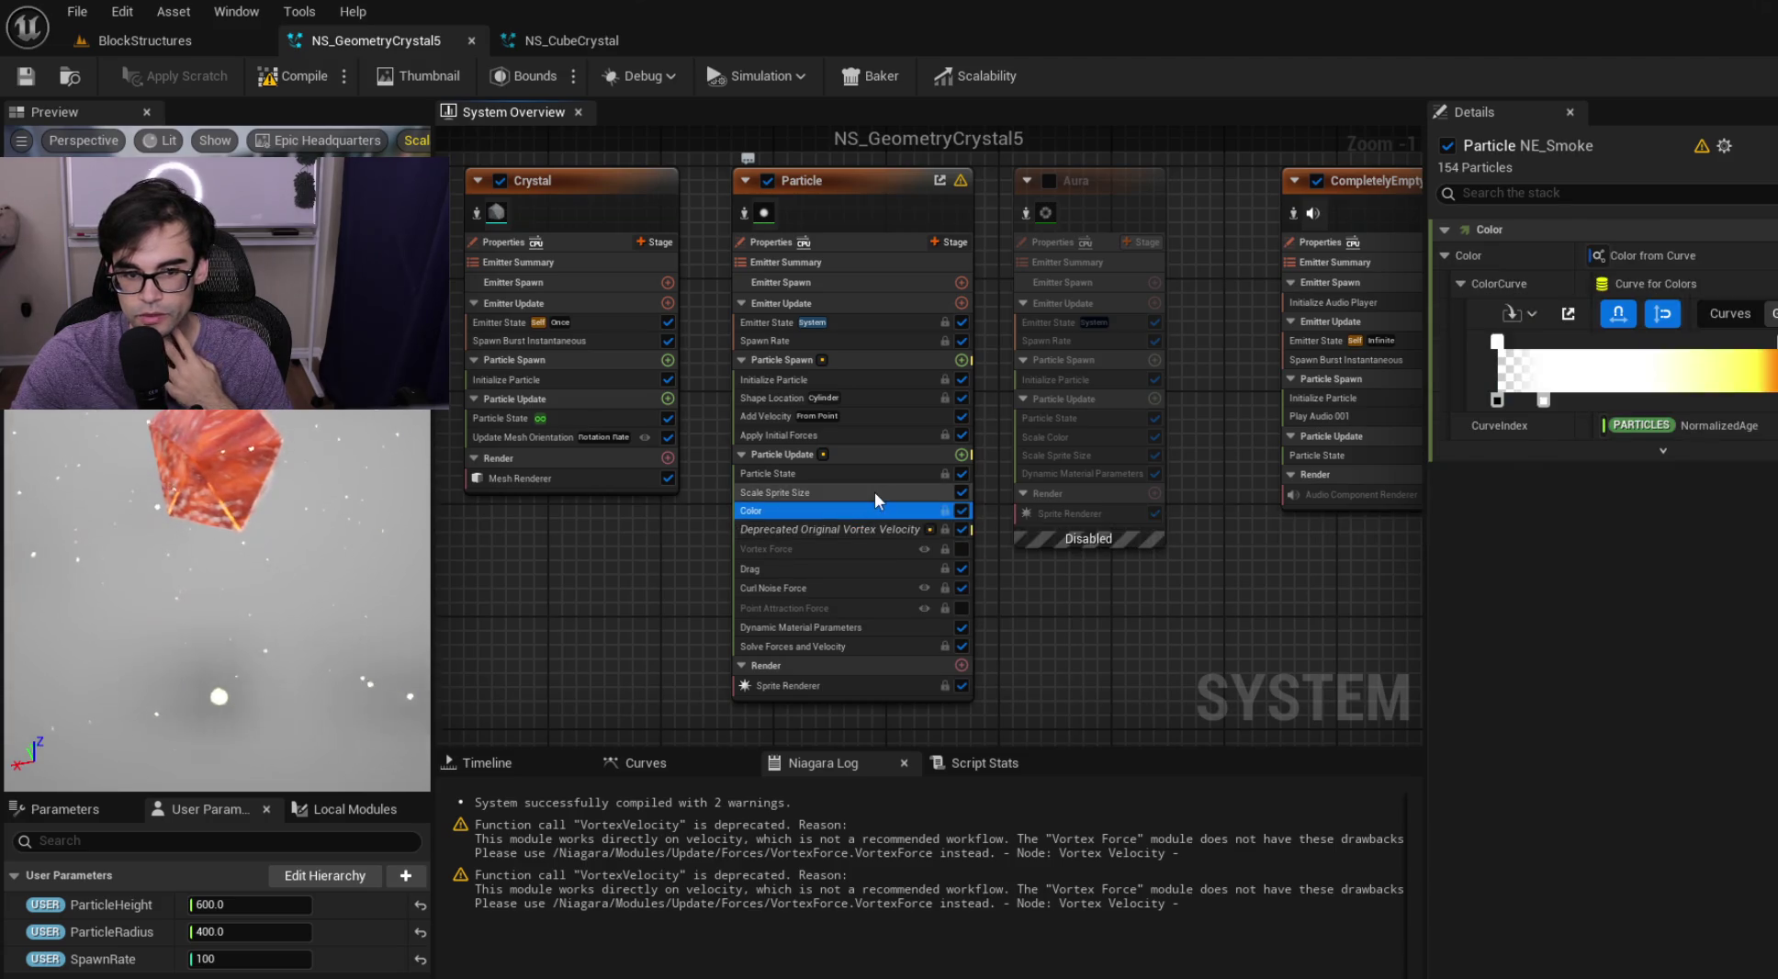
{"action": "left_click", "coordinate": [874, 492]}
{"action": "left_click", "coordinate": [887, 472]}
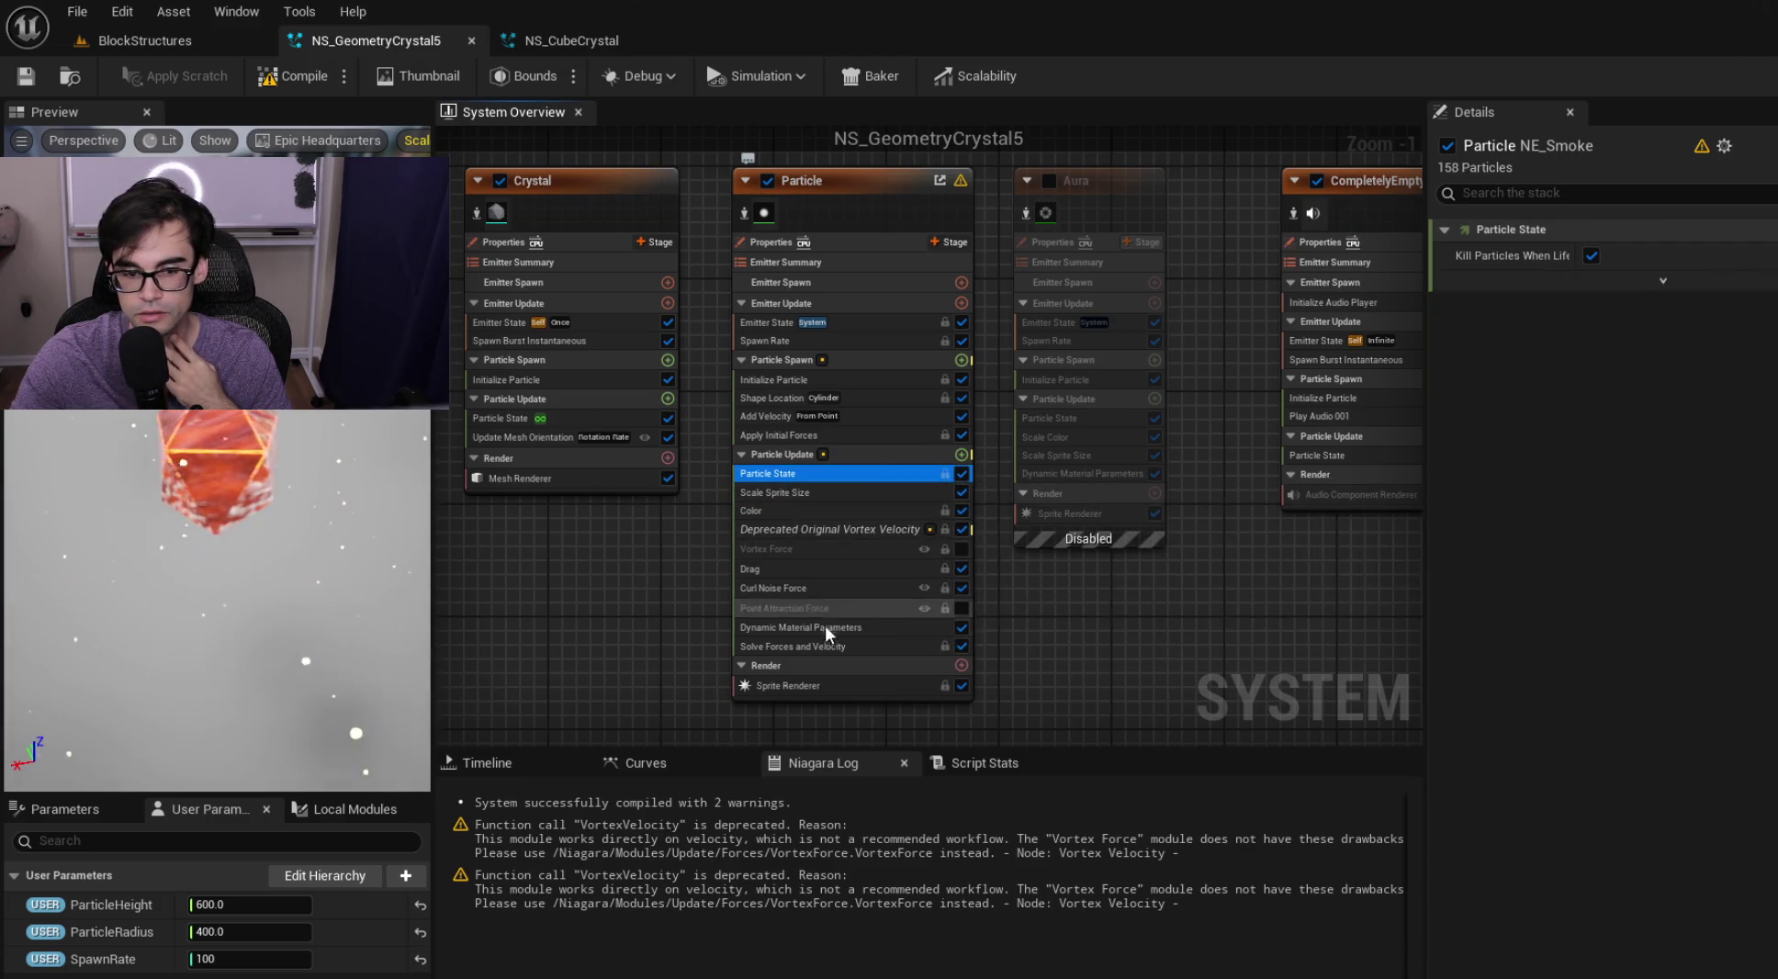
{"action": "left_click", "coordinate": [827, 627]}
{"action": "left_click", "coordinate": [840, 647]}
{"action": "left_click", "coordinate": [845, 630]}
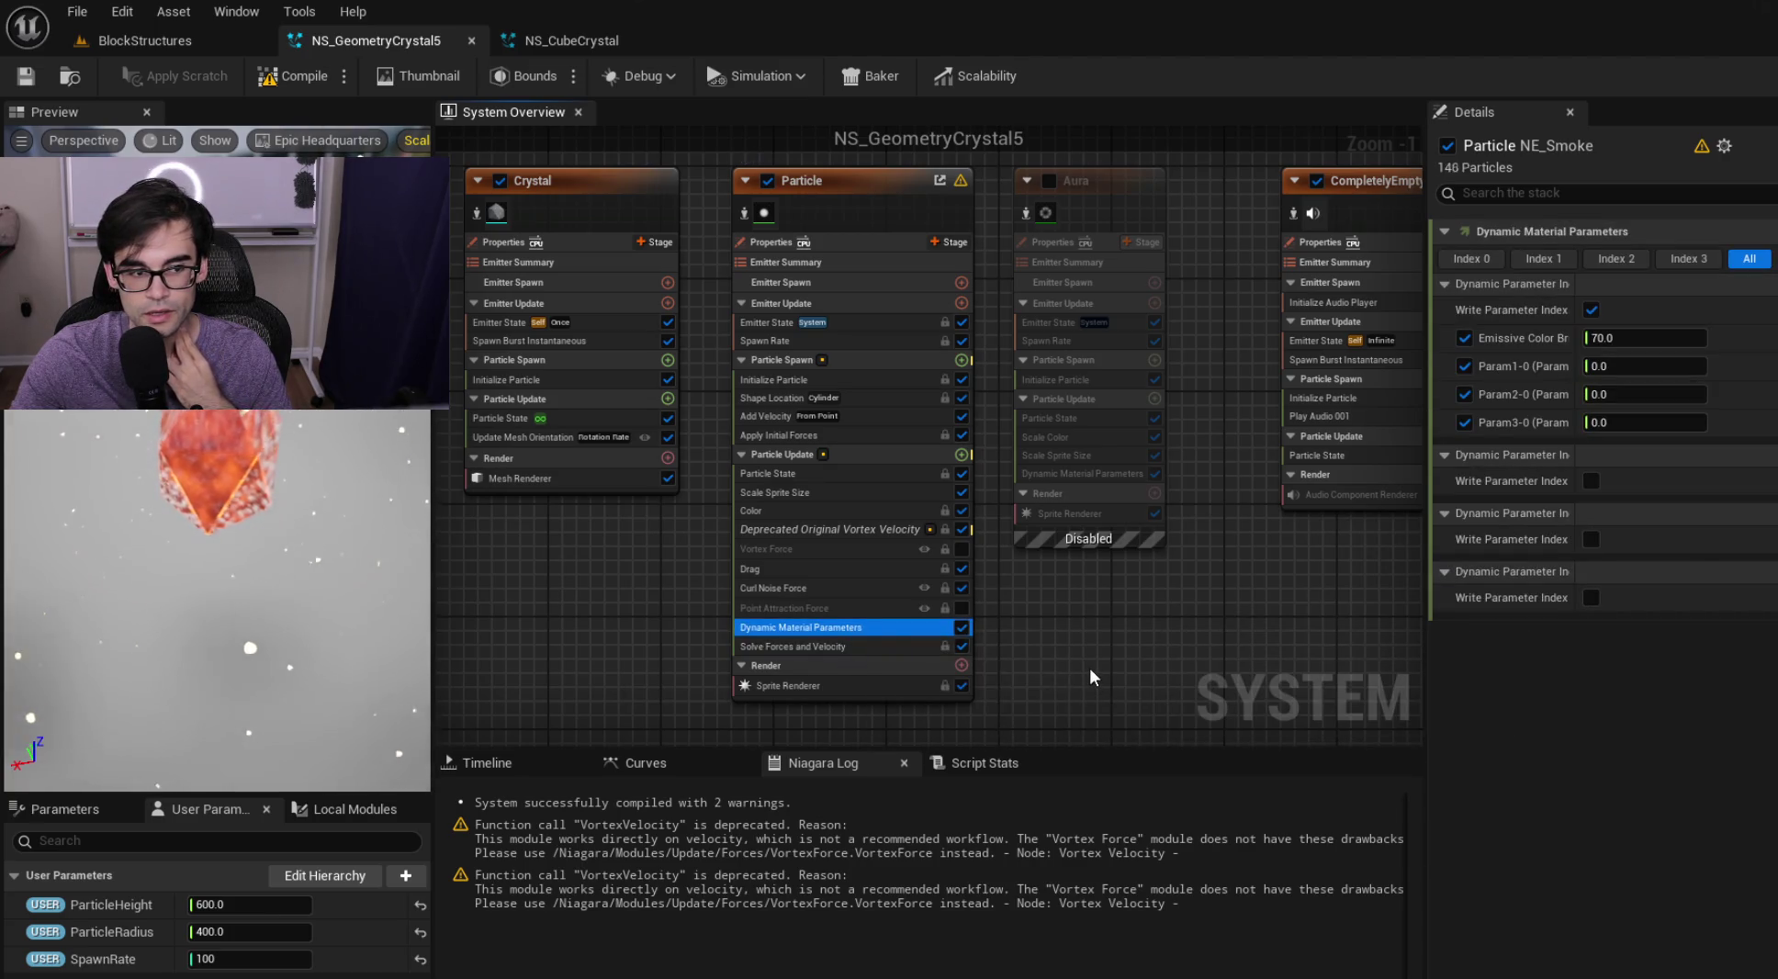
Confirm NS_CubeCrystal's Dynamic Material Parameters show emissive brightness 70, then frame all emitter nodes
{"action": "left_click", "coordinate": [563, 37]}
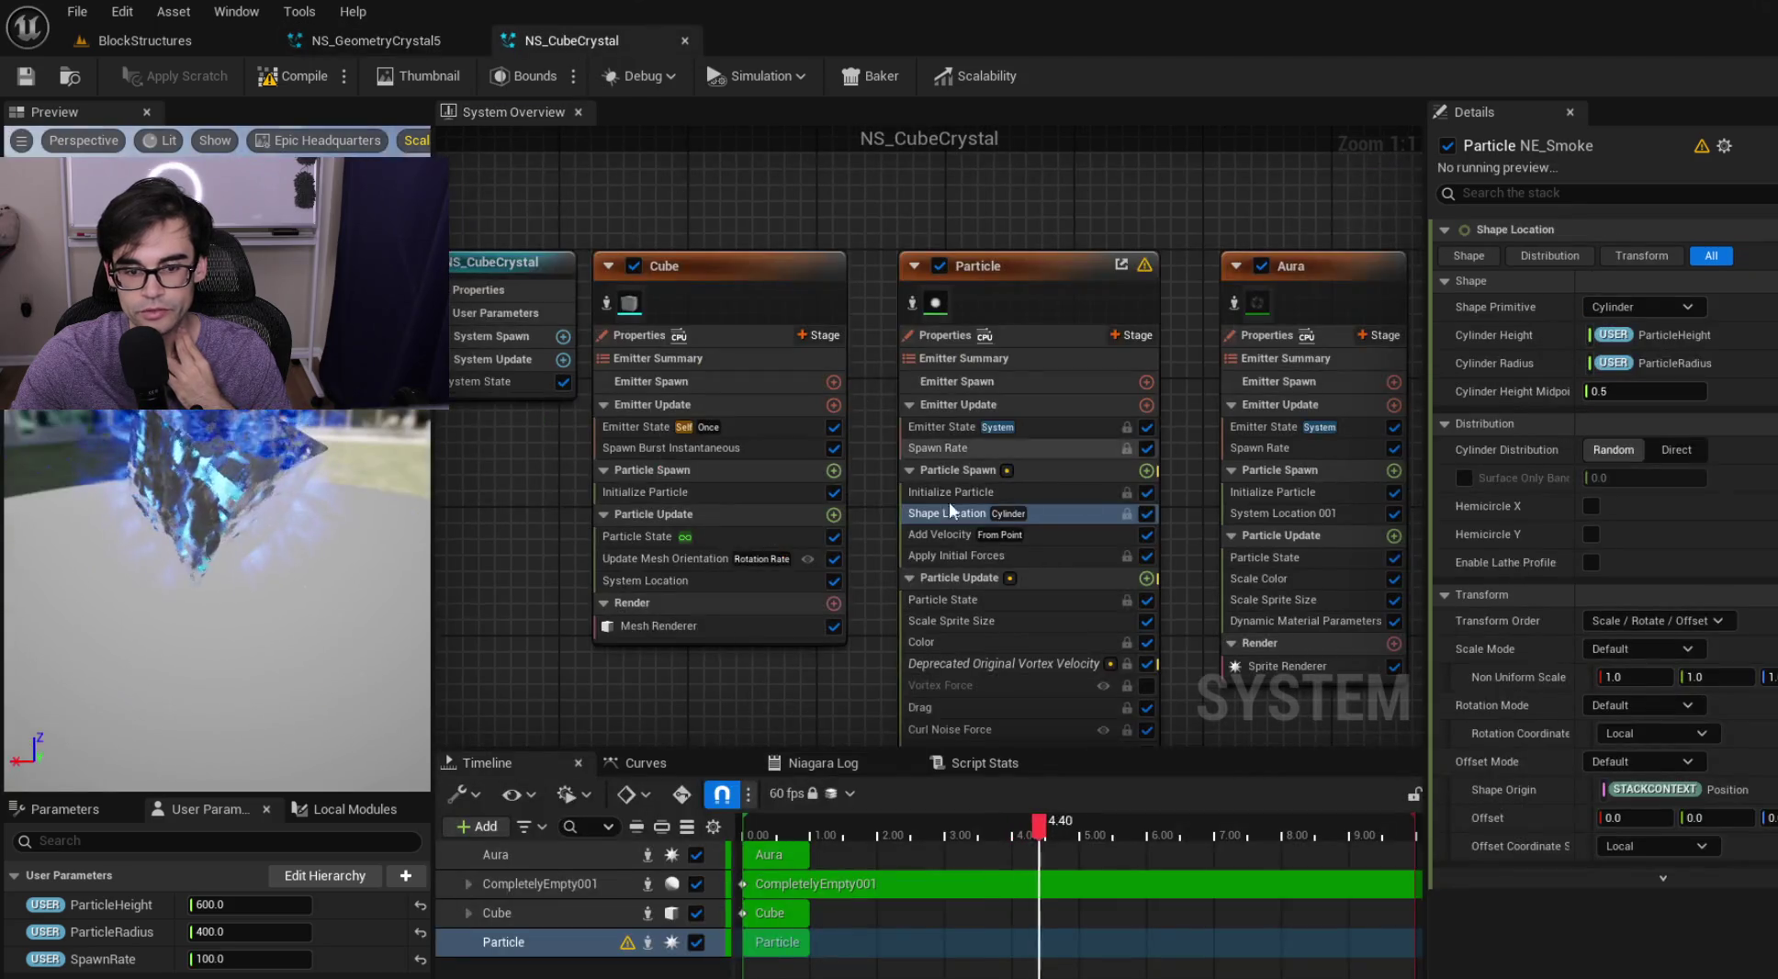
{"action": "right_click", "coordinate": [885, 294]}
{"action": "scroll", "coordinate": [865, 367], "scroll_direction": "down", "scroll_amount": 3}
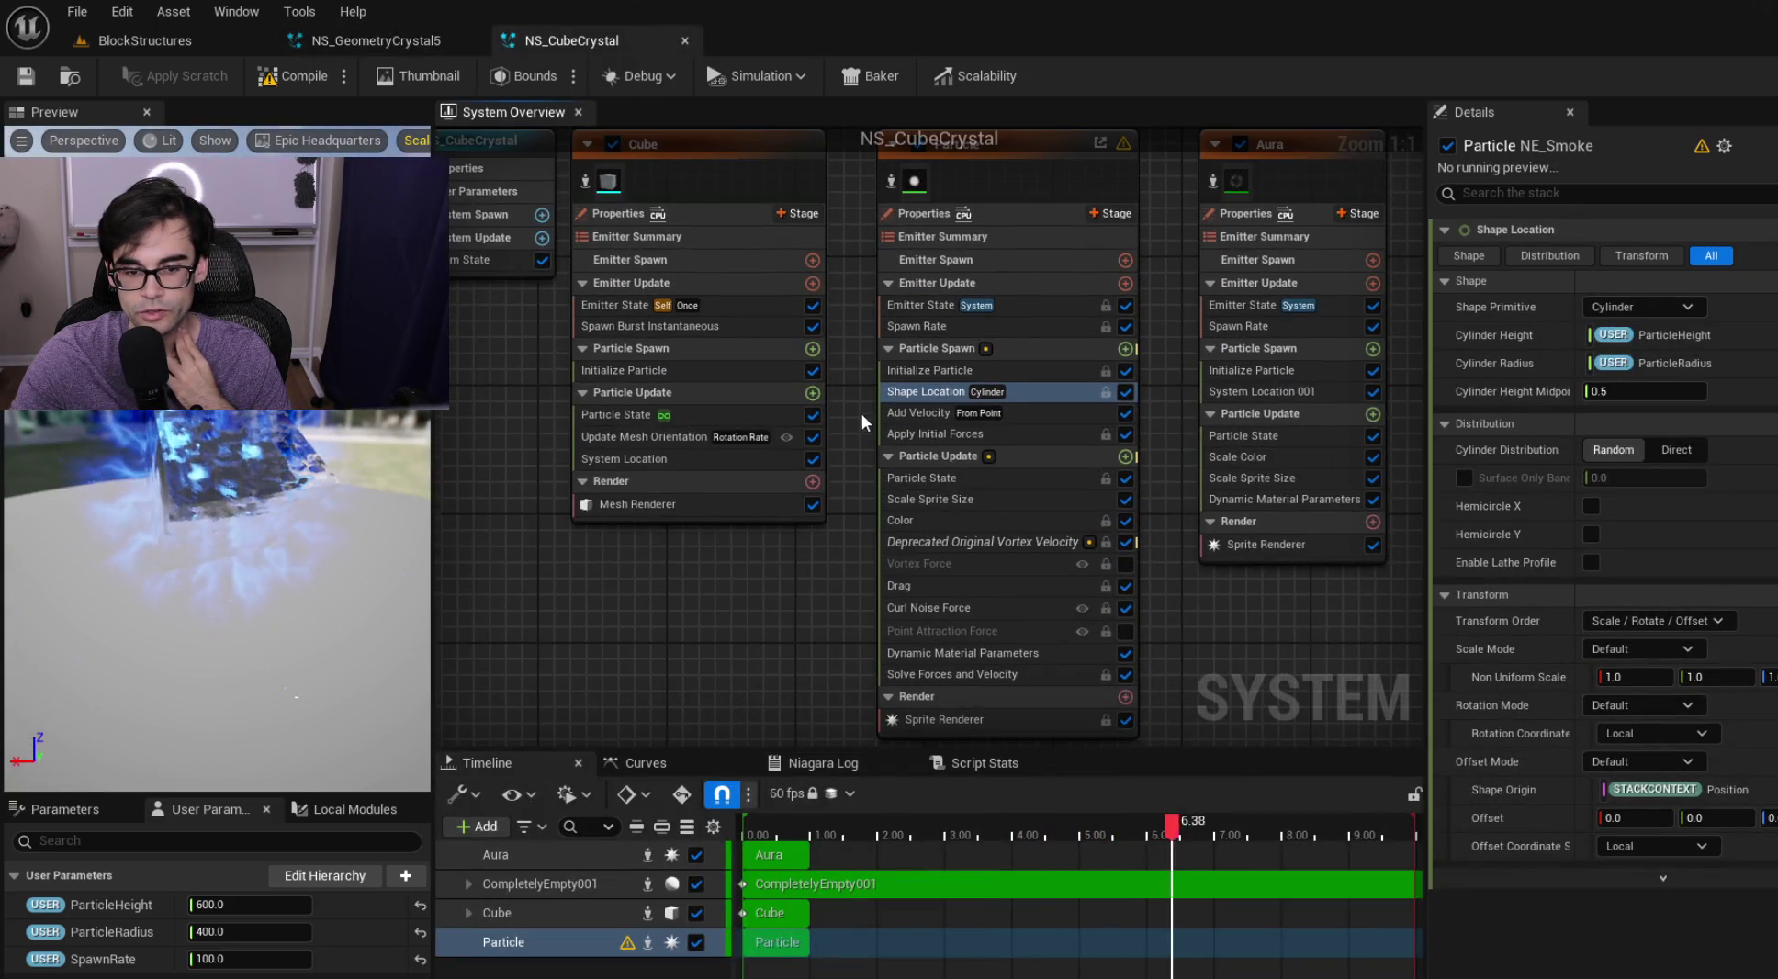
{"action": "left_click", "coordinate": [974, 620]}
{"action": "left_click_drag", "start_coordinate": [221, 597], "coordinate": [312, 587]}
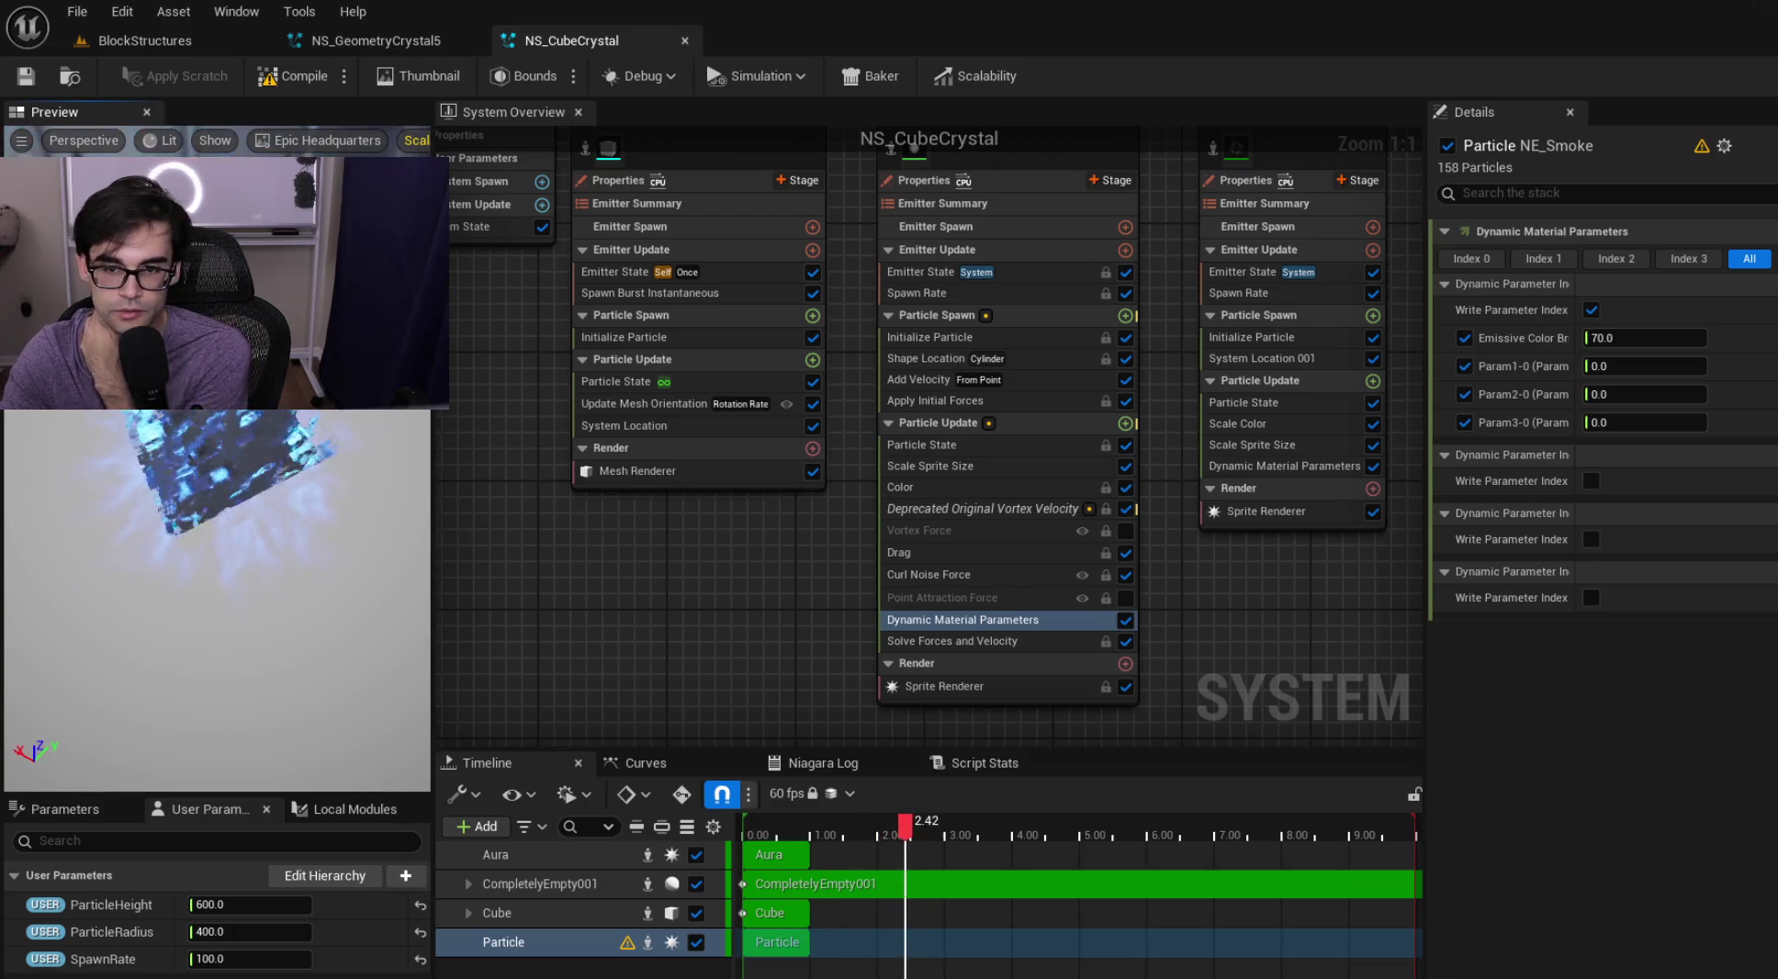
{"action": "scroll", "coordinate": [750, 392], "scroll_direction": "down", "scroll_amount": 1}
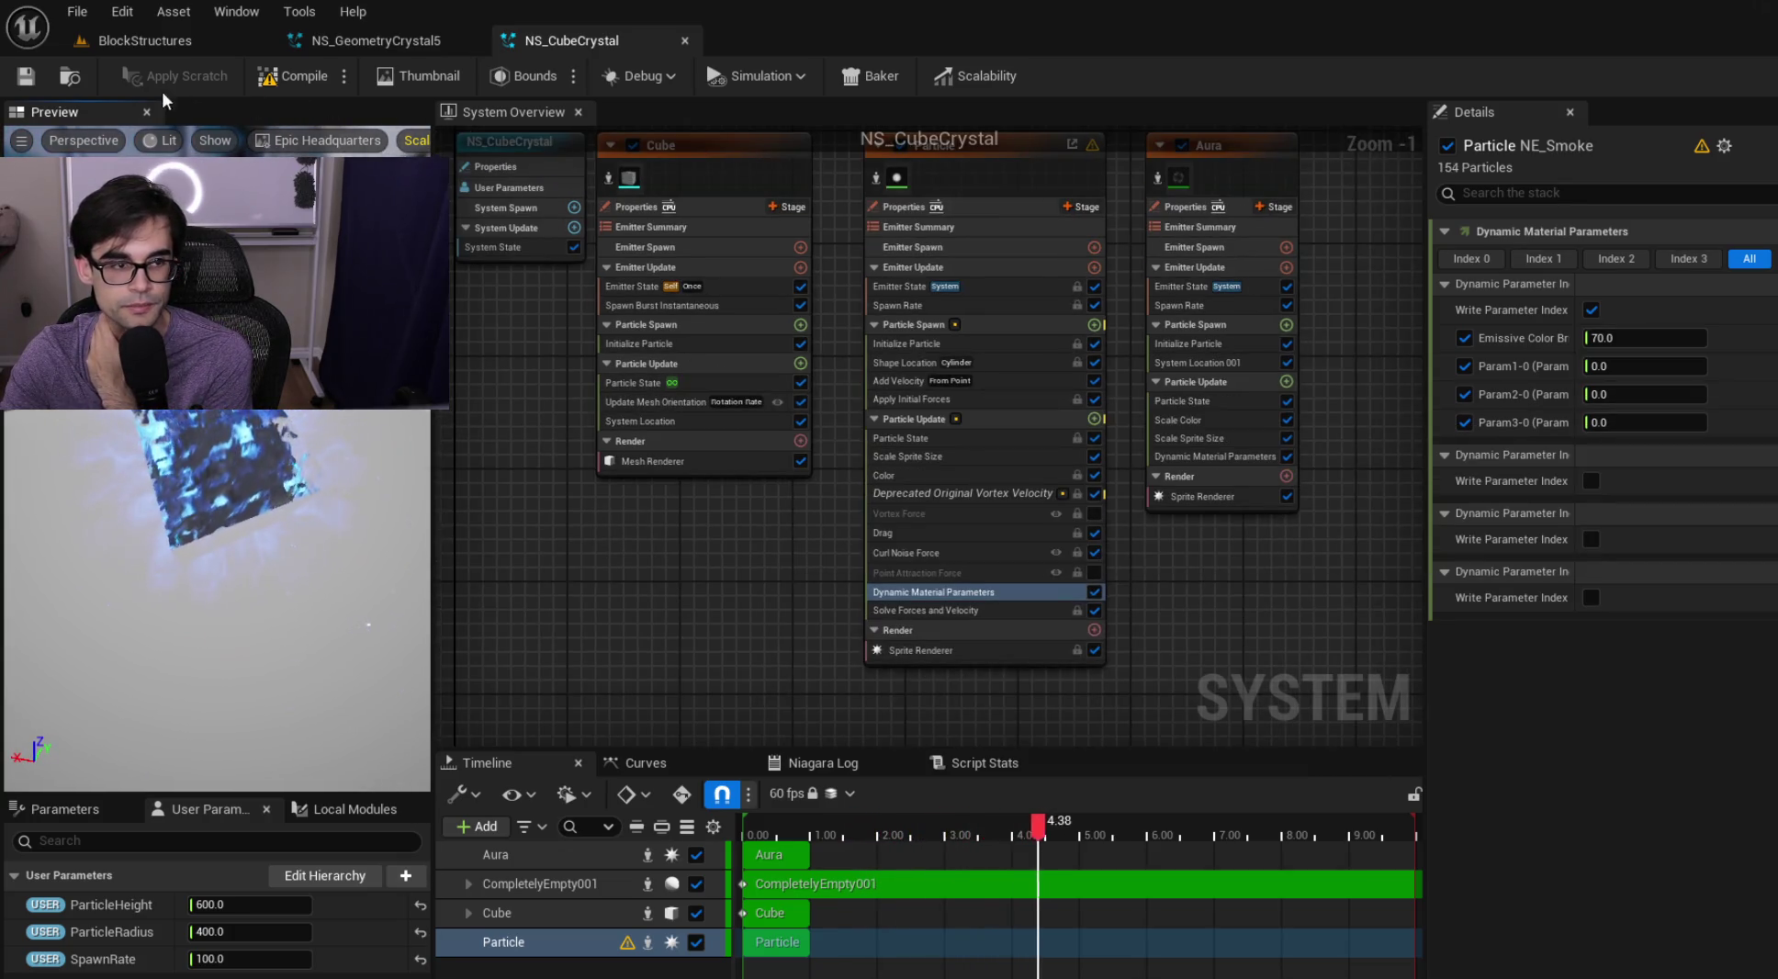
{"action": "key", "text": "Home"}
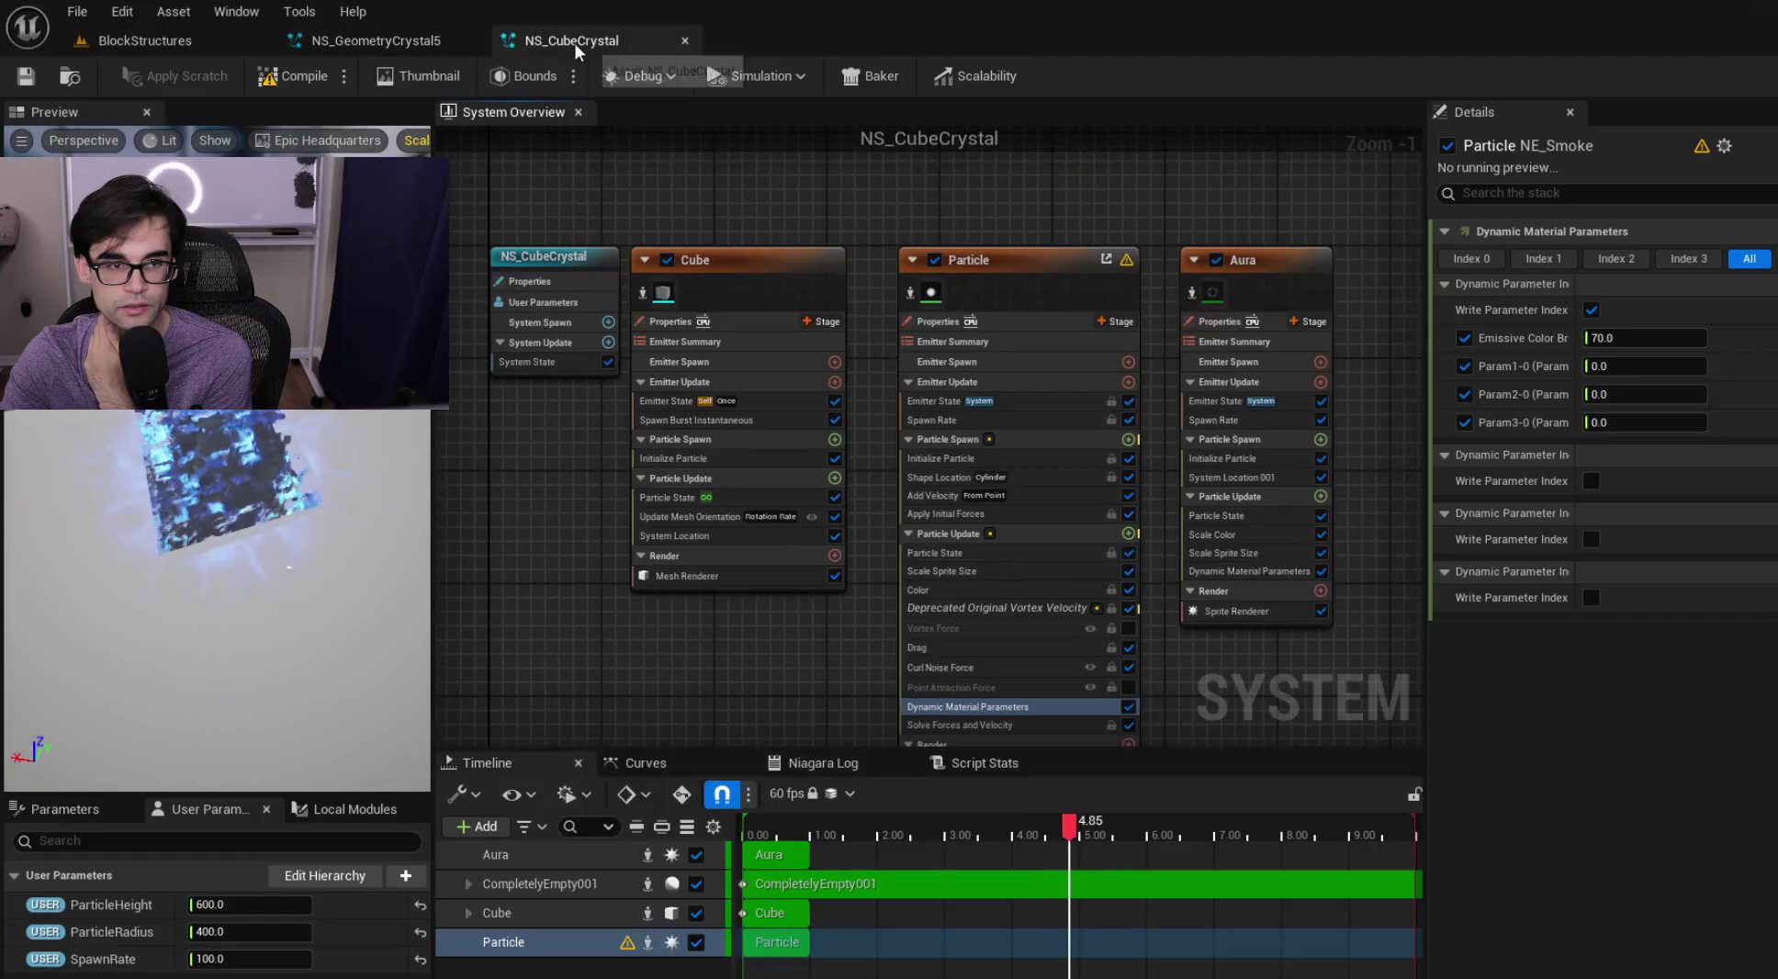
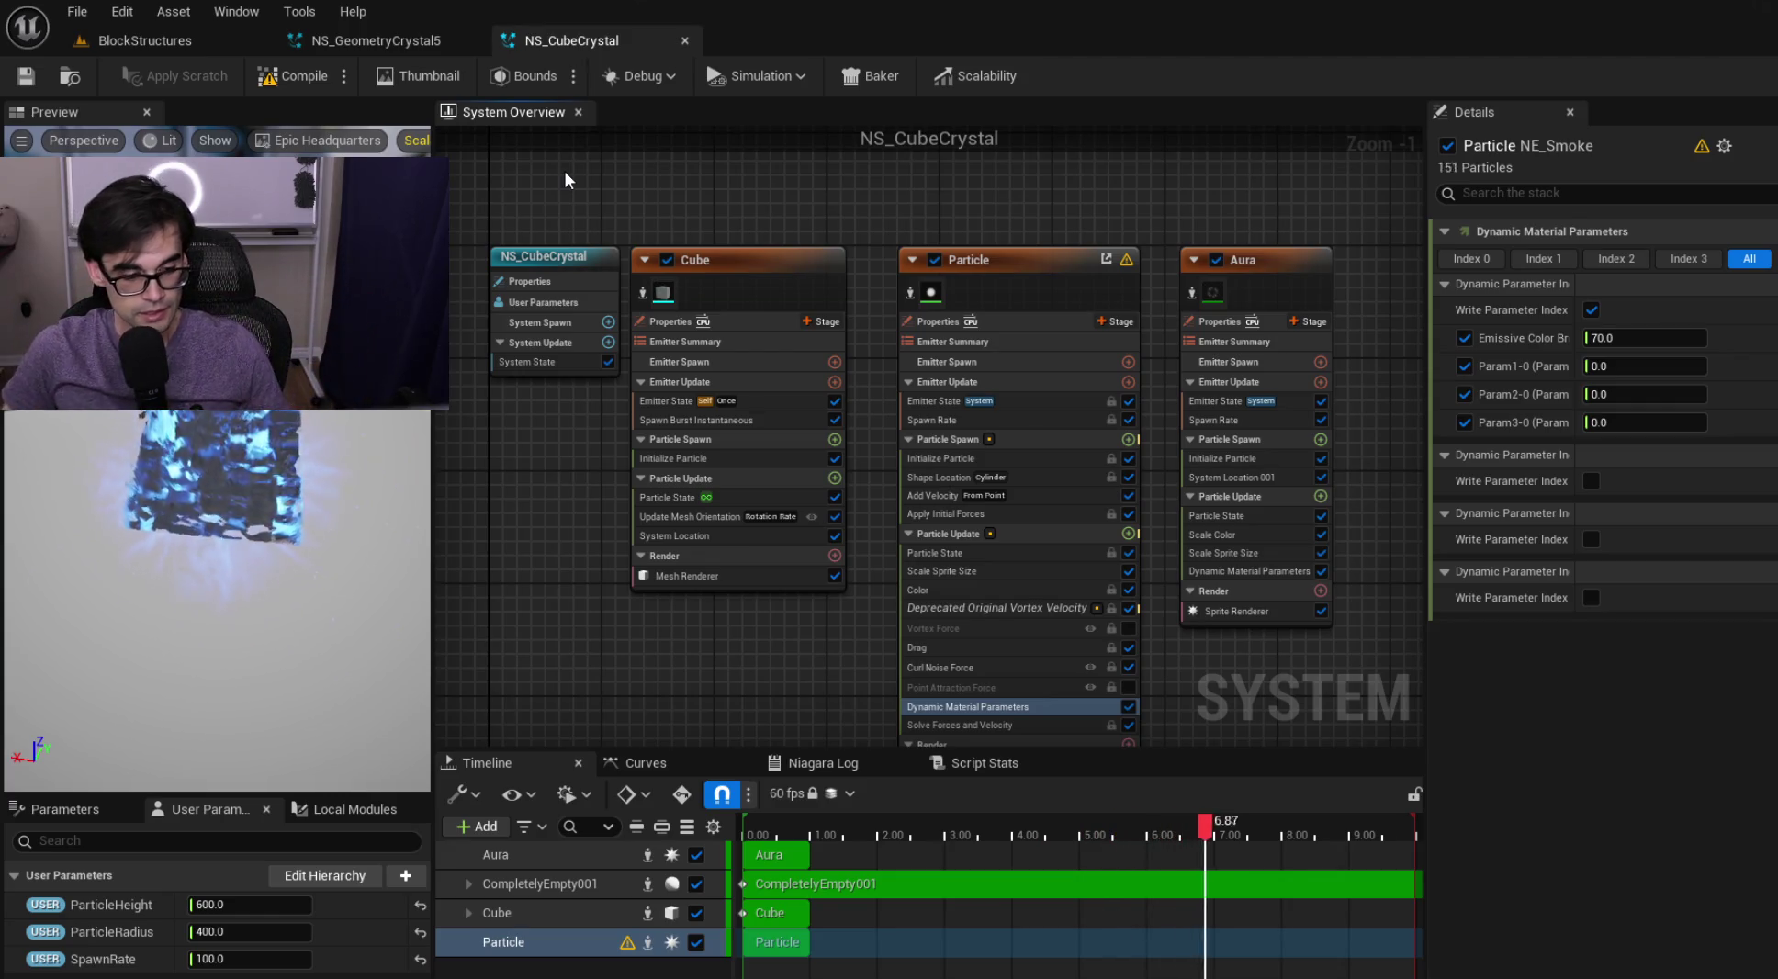
Drag BP_Start from MageGuardTower/PathMaking/Blocks into the BlockStructures level and frame it
{"action": "left_click", "coordinate": [184, 38]}
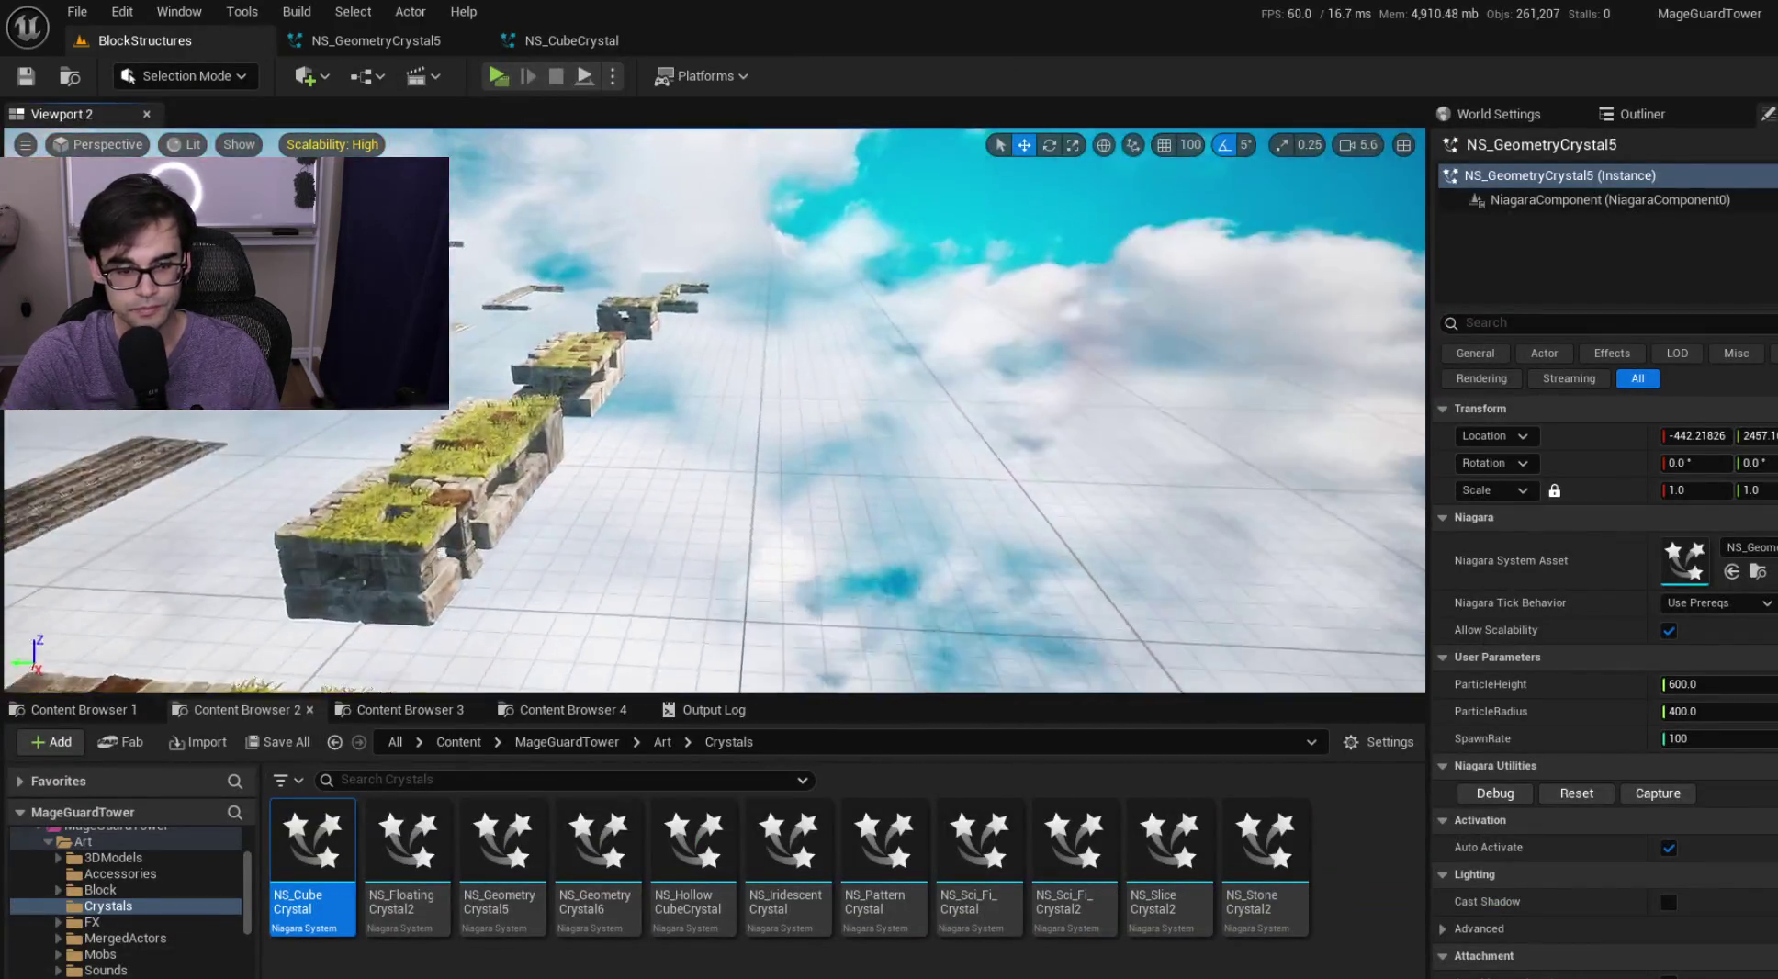
{"action": "left_click", "coordinate": [566, 708]}
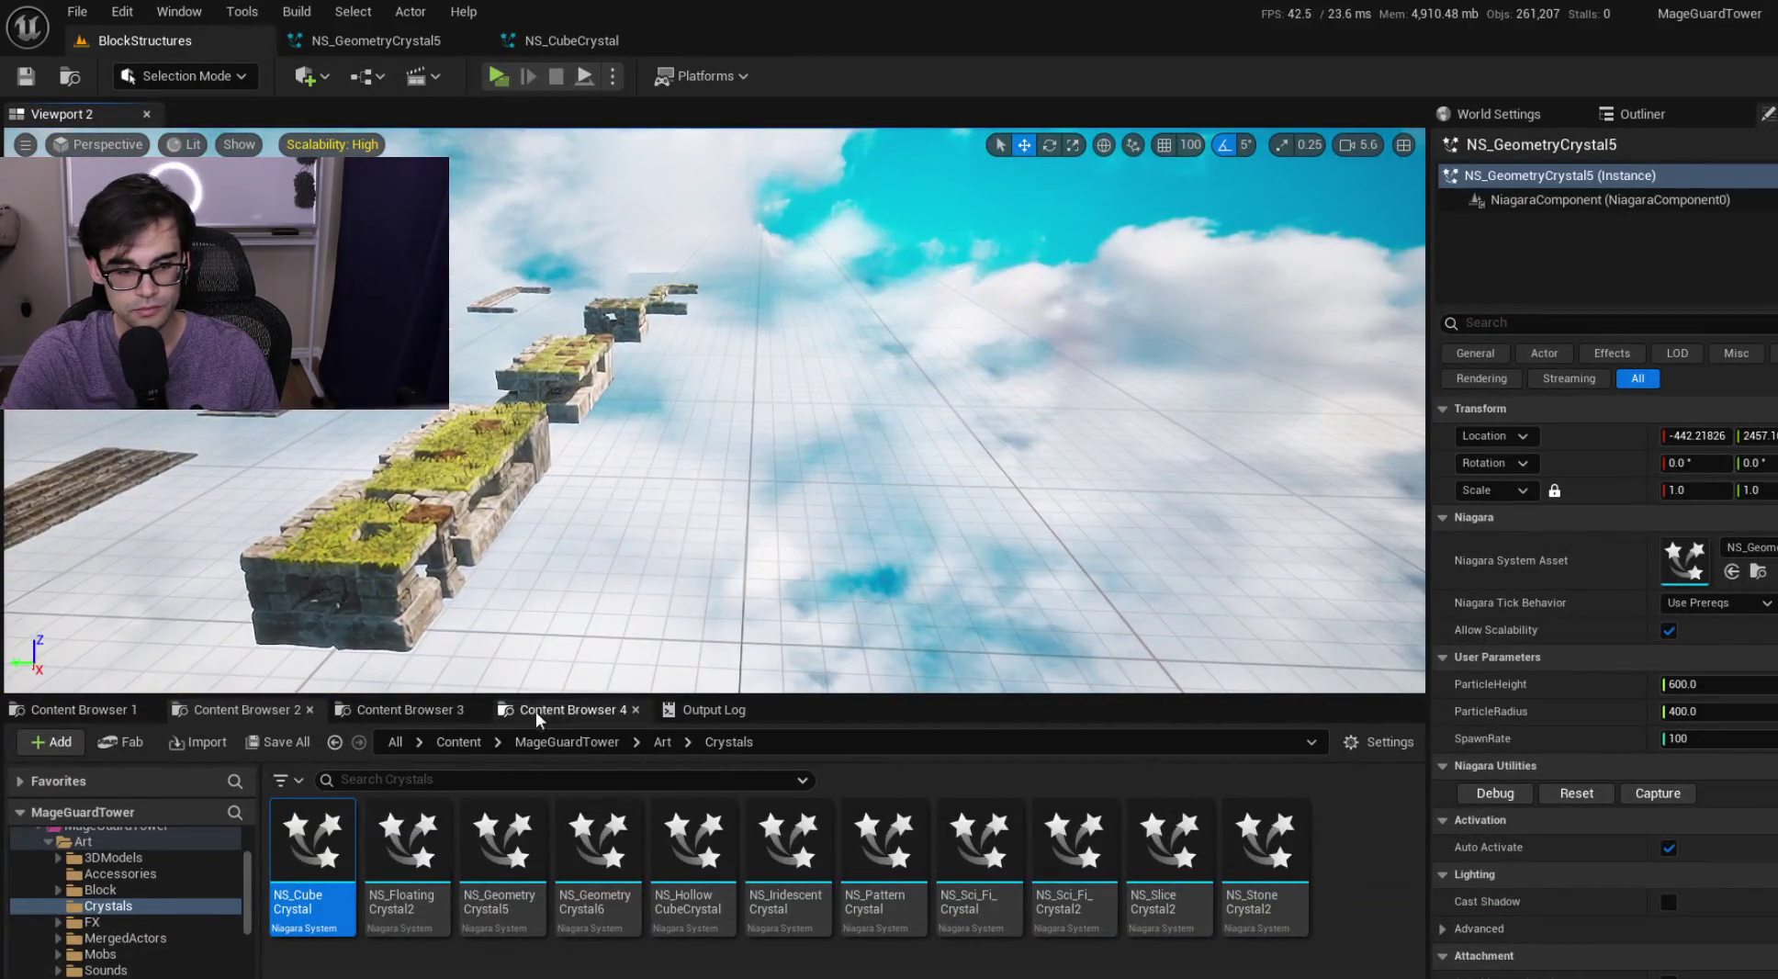
{"action": "left_click", "coordinate": [603, 743]}
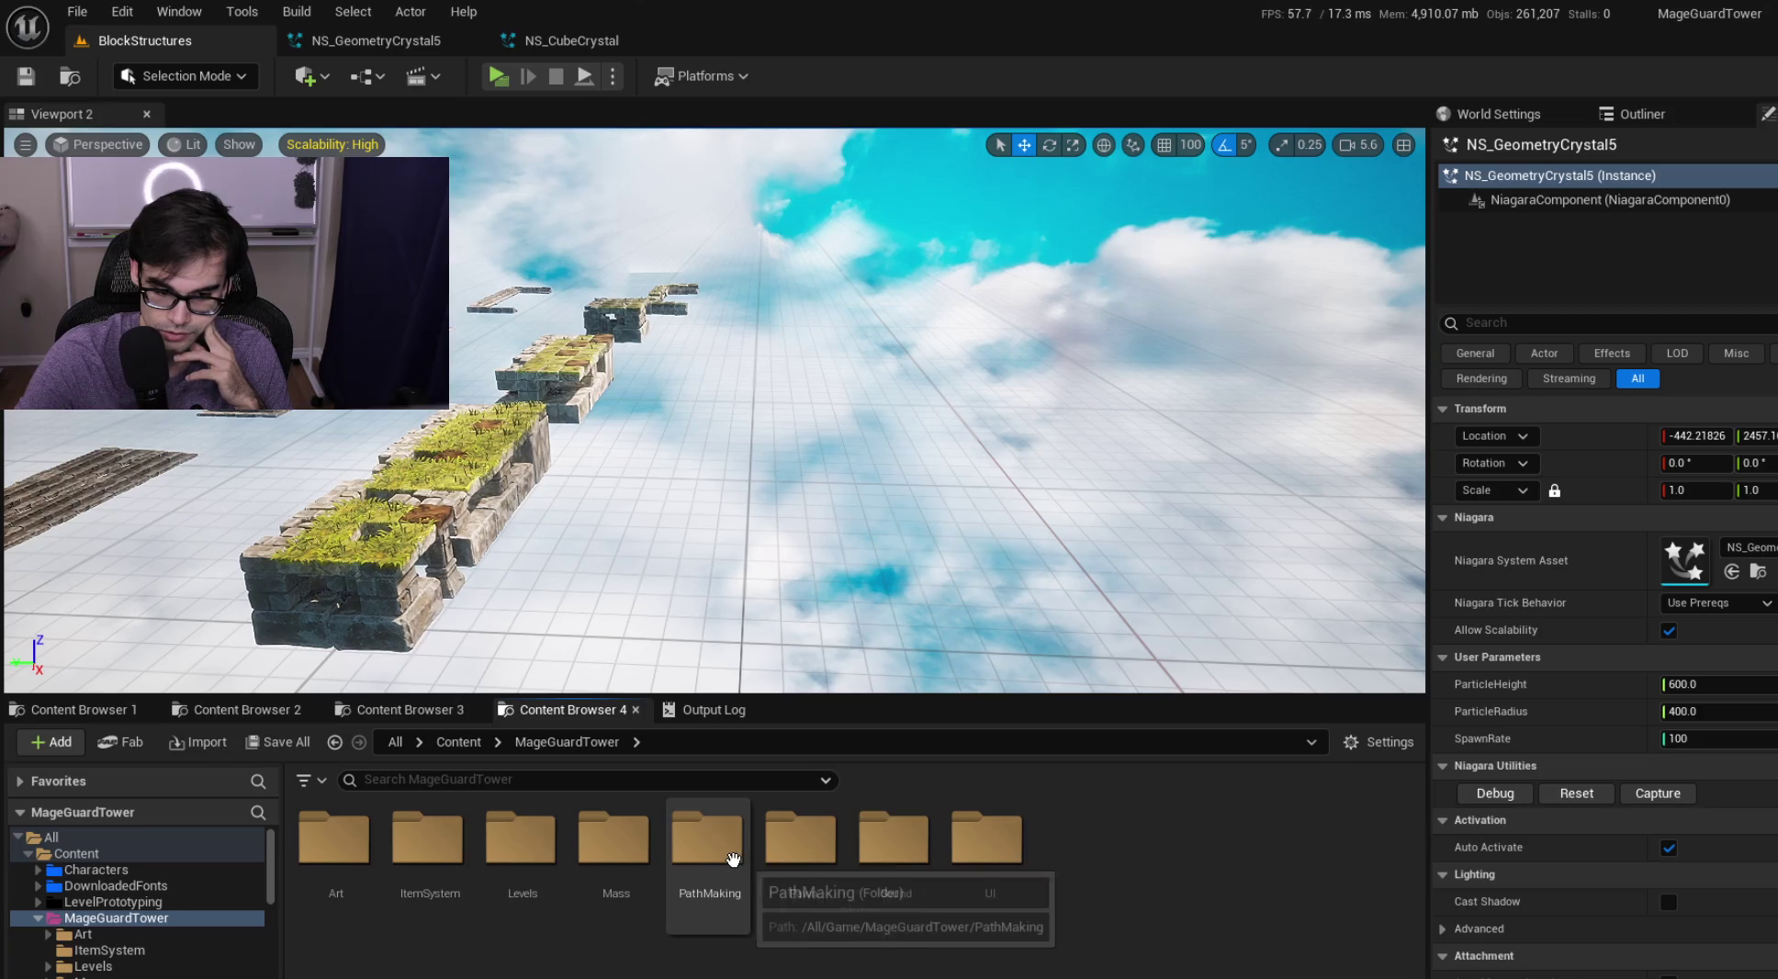
{"action": "double_click", "coordinate": [709, 841]}
{"action": "double_click", "coordinate": [427, 840]}
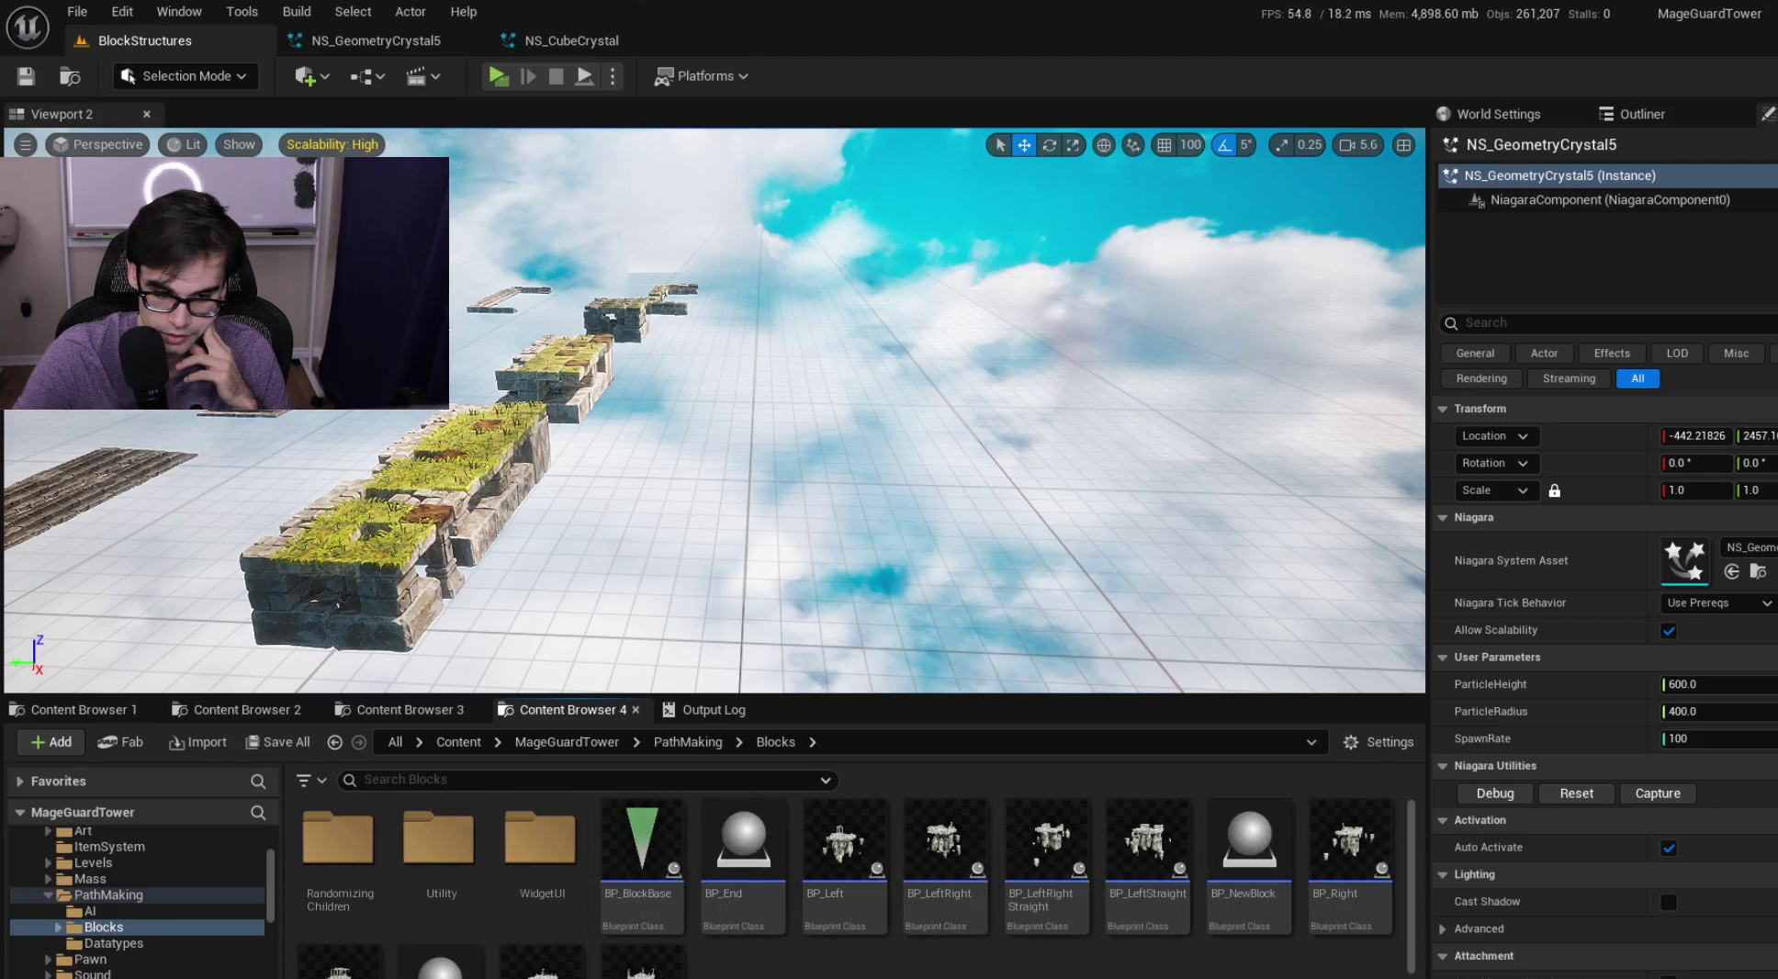
{"action": "scroll", "coordinate": [454, 918], "scroll_direction": "down", "scroll_amount": 2}
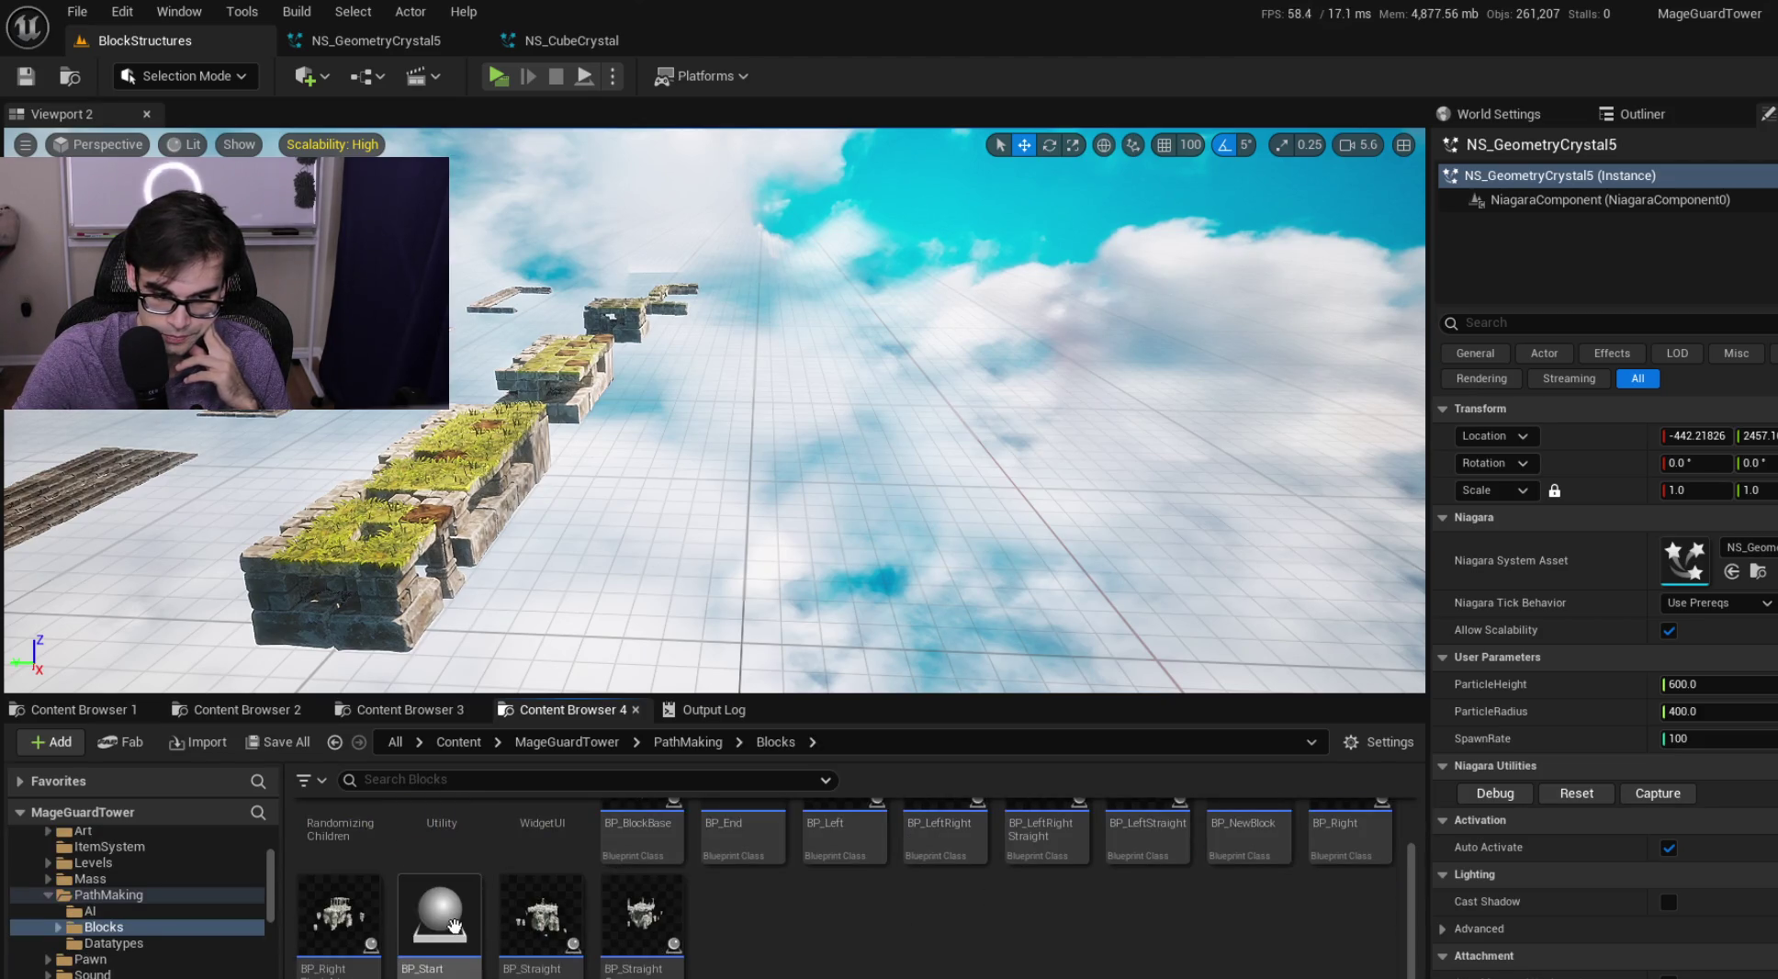
{"action": "left_click_drag", "start_coordinate": [902, 644], "coordinate": [903, 644]}
{"action": "key", "text": "f"}
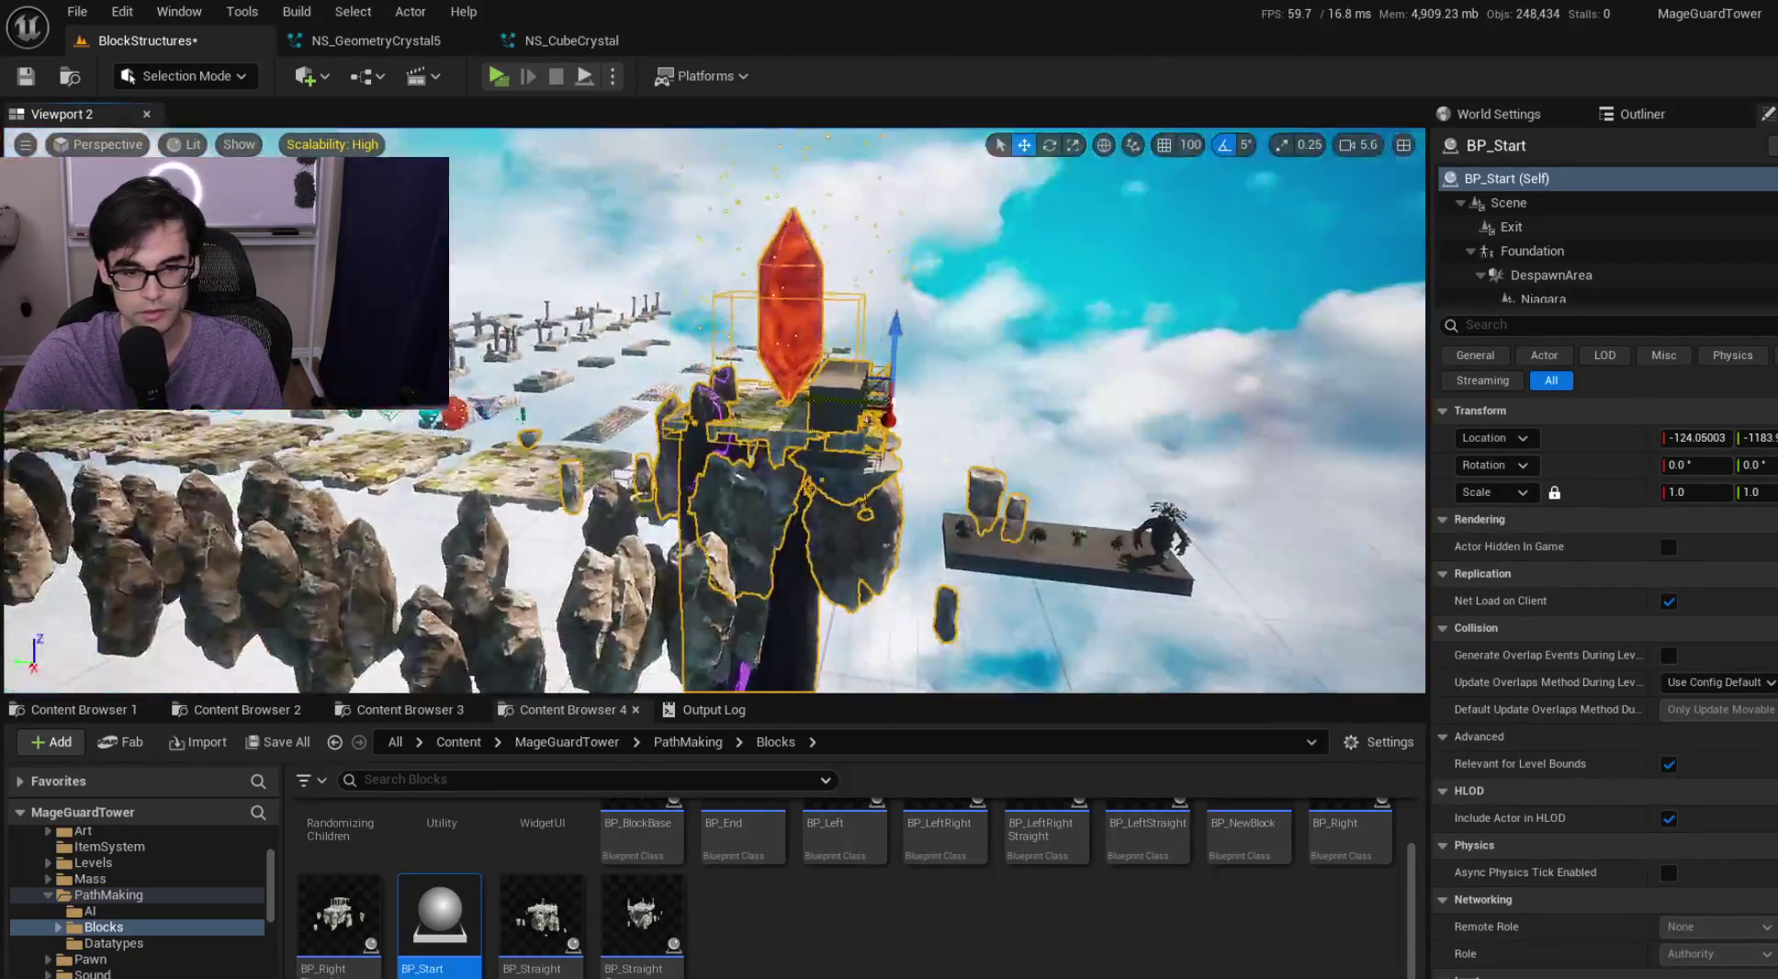
Move BP_Start to a new spot in the level and frame it in view
{"action": "mouse_move", "coordinate": [952, 452]}
{"action": "left_mouse_down"}
{"action": "mouse_move", "coordinate": [799, 431]}
{"action": "mouse_move", "coordinate": [845, 275]}
{"action": "mouse_move", "coordinate": [821, 289]}
{"action": "mouse_move", "coordinate": [844, 303]}
{"action": "mouse_move", "coordinate": [822, 328]}
{"action": "mouse_move", "coordinate": [1134, 353]}
{"action": "mouse_move", "coordinate": [1038, 377]}
{"action": "mouse_move", "coordinate": [1148, 377]}
{"action": "mouse_move", "coordinate": [1084, 386]}
{"action": "left_mouse_up"}
{"action": "scroll", "coordinate": [821, 329], "scroll_direction": "up", "scroll_amount": 2}
{"action": "key", "text": "f"}
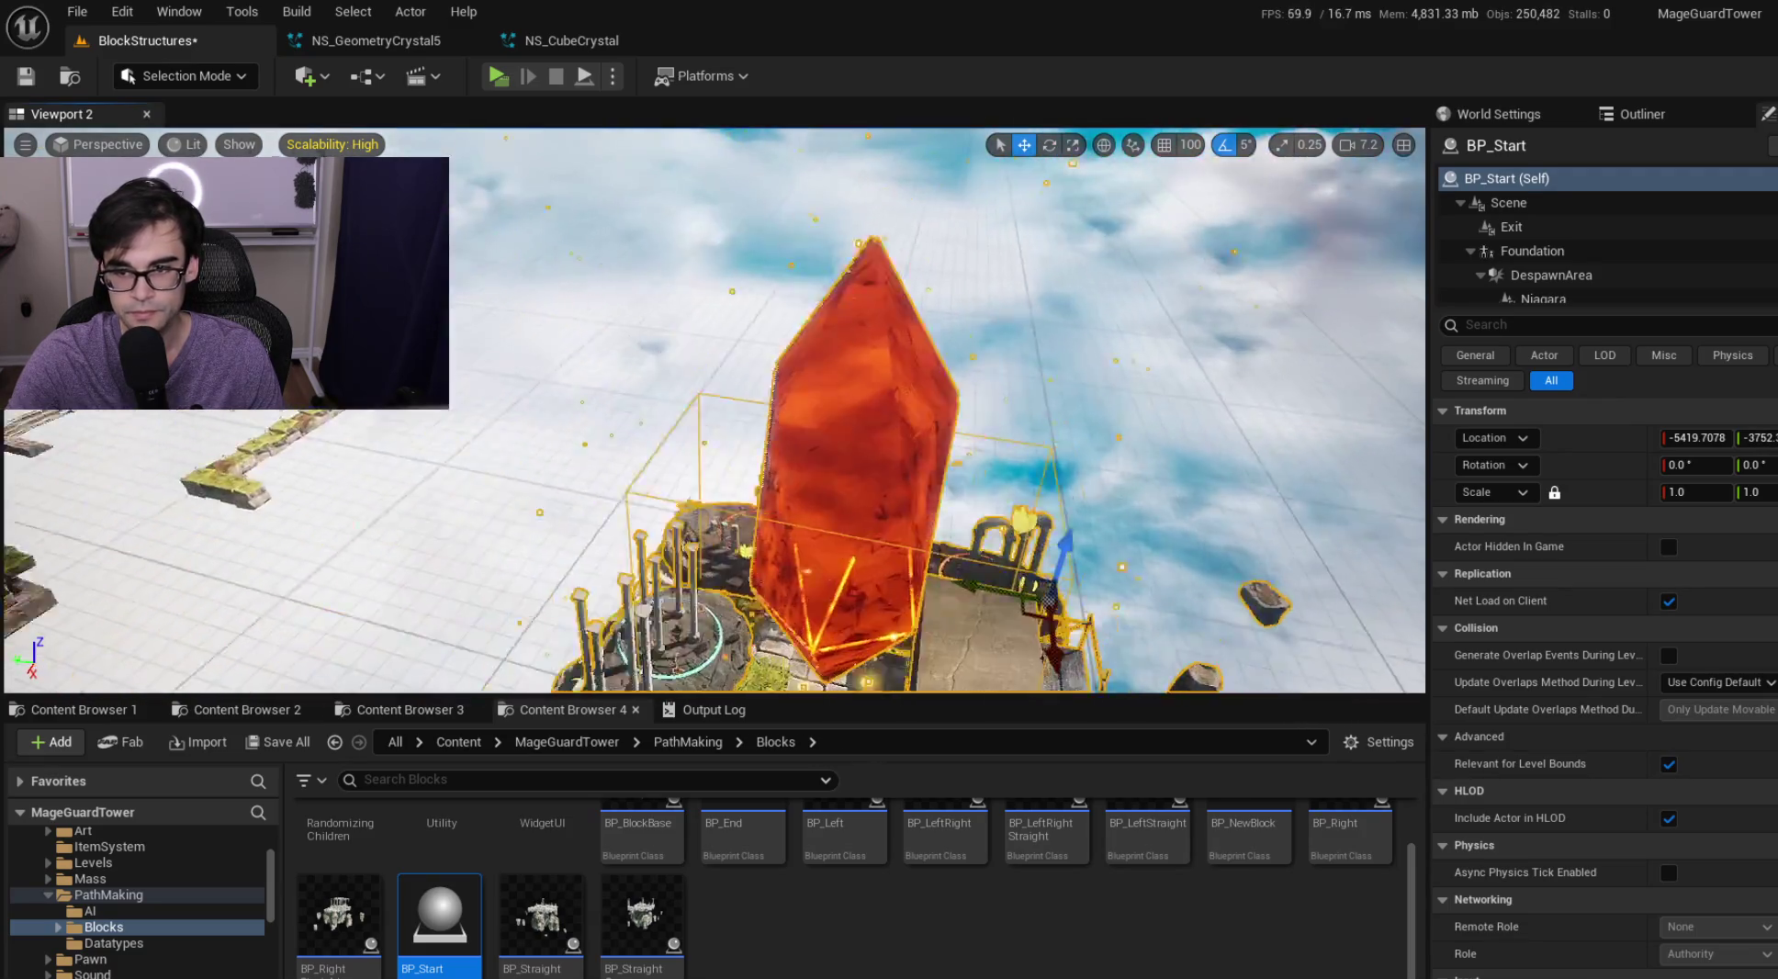
{"action": "scroll", "coordinate": [1692, 281], "scroll_direction": "down", "scroll_amount": 2}
Assign NS_CubeCrystal from Art/Crystals as BP_Start's Niagara component system asset
{"action": "left_click", "coordinate": [1543, 218]}
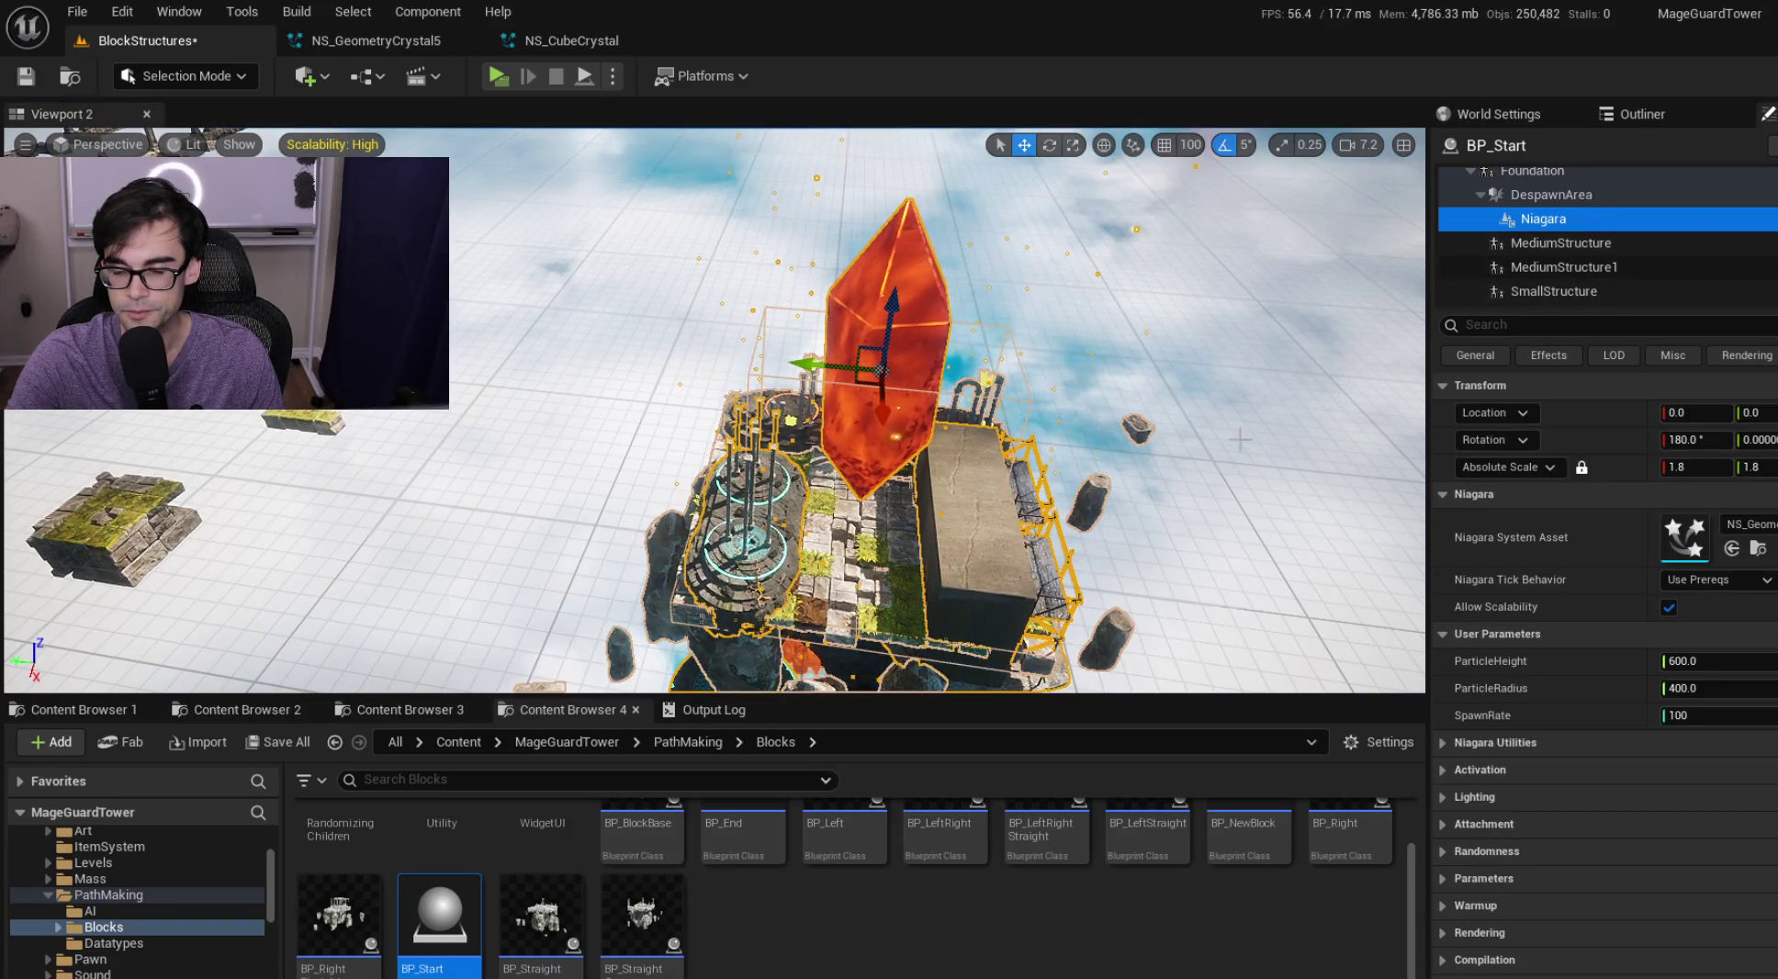
{"action": "left_click", "coordinate": [404, 710]}
{"action": "left_click", "coordinate": [225, 716]}
{"action": "left_click", "coordinate": [299, 882]}
{"action": "mouse_move", "coordinate": [299, 882]}
{"action": "left_mouse_down"}
{"action": "mouse_move", "coordinate": [1558, 776]}
{"action": "mouse_move", "coordinate": [1685, 542]}
{"action": "left_mouse_up"}
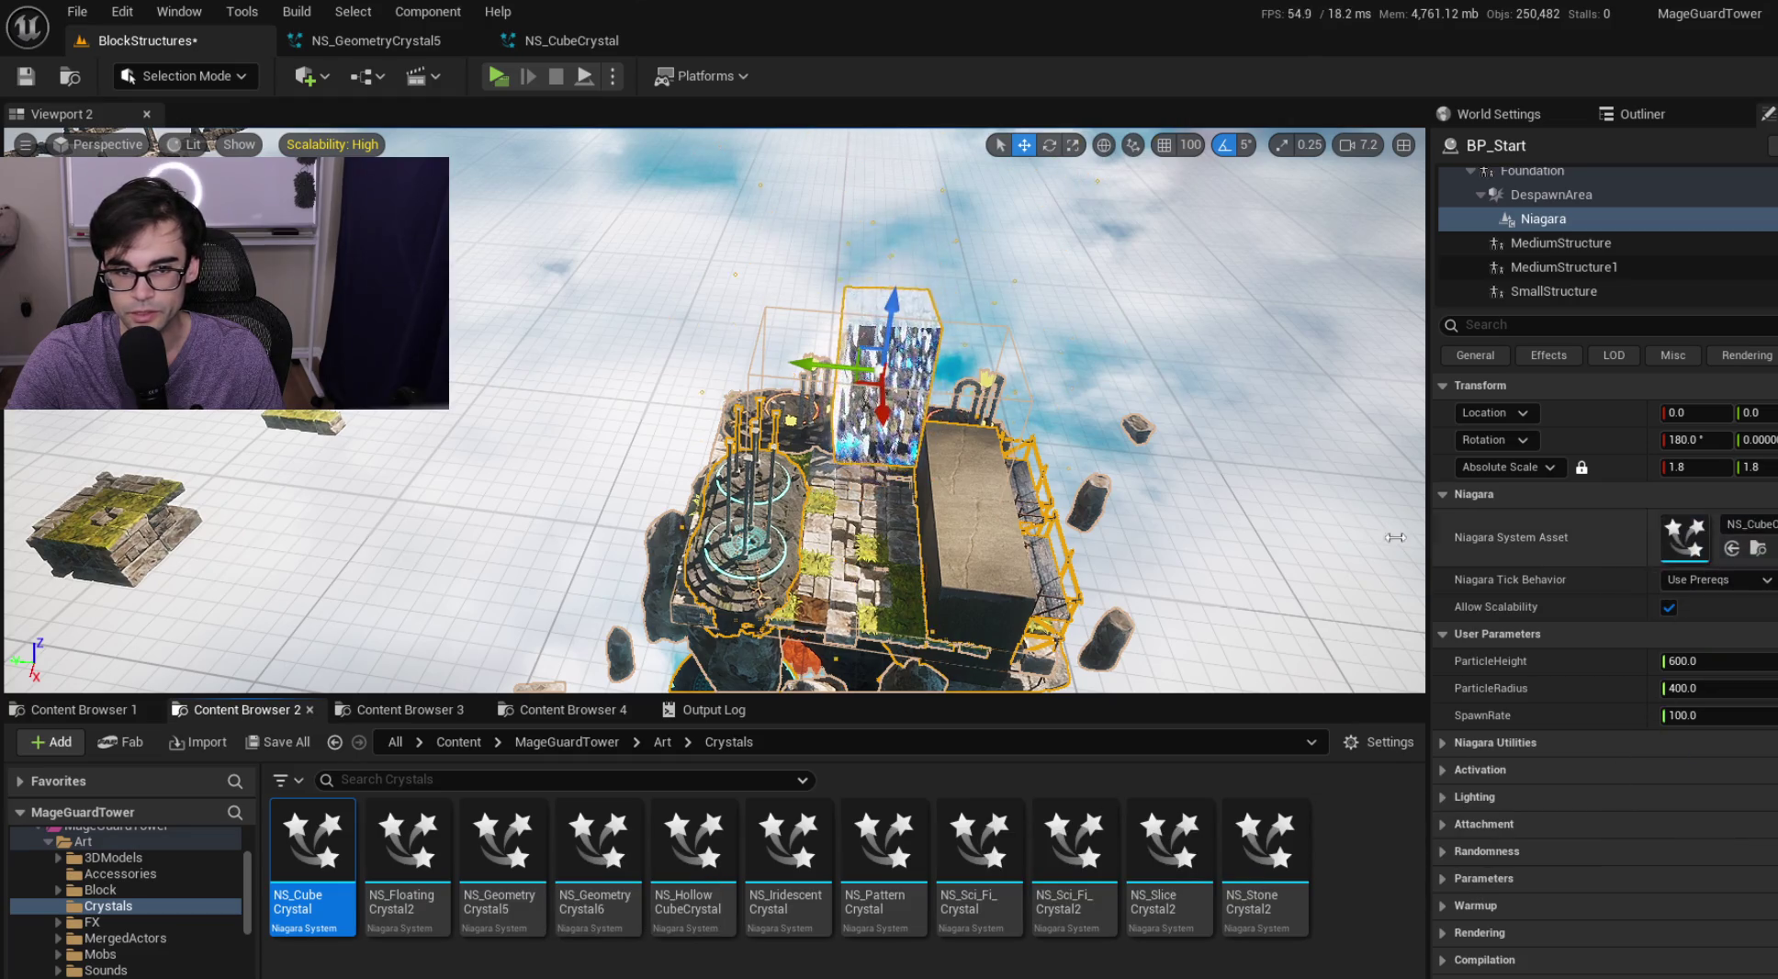
Fly the camera close to the crystal and bring up the NS_CubeCrystal system editor
{"action": "left_click", "coordinate": [1154, 325]}
{"action": "scroll", "coordinate": [1155, 325], "scroll_direction": "down", "scroll_amount": 2}
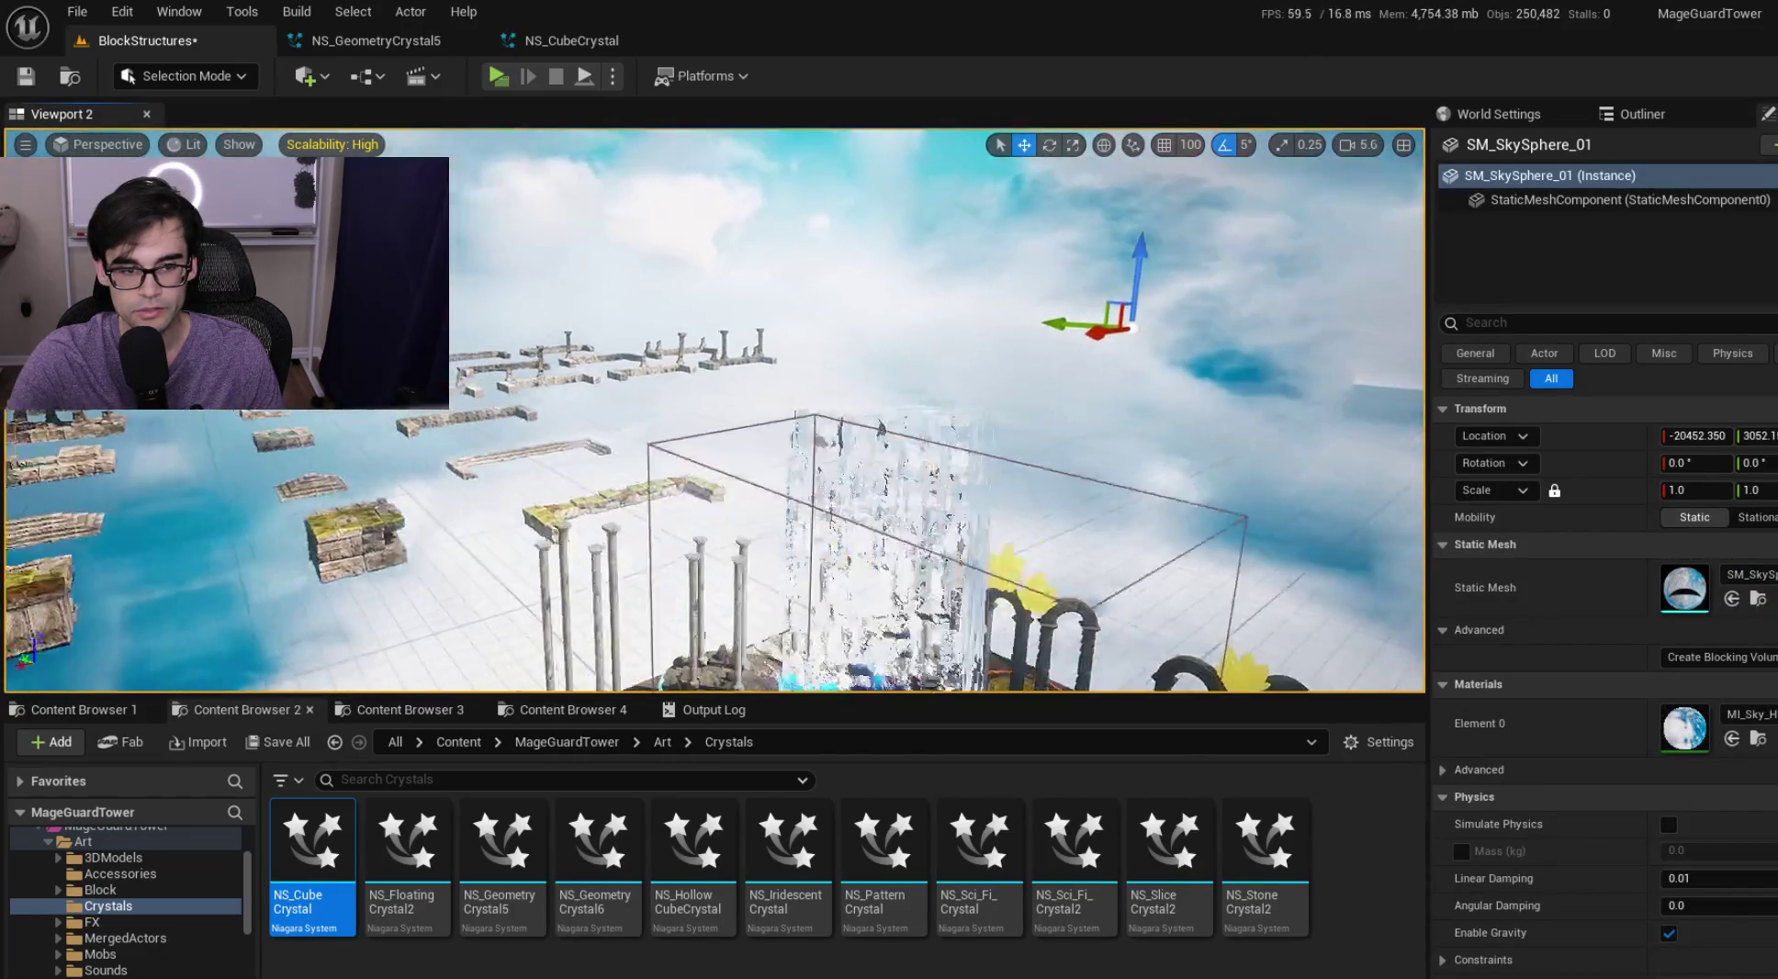
{"action": "key", "text": "f"}
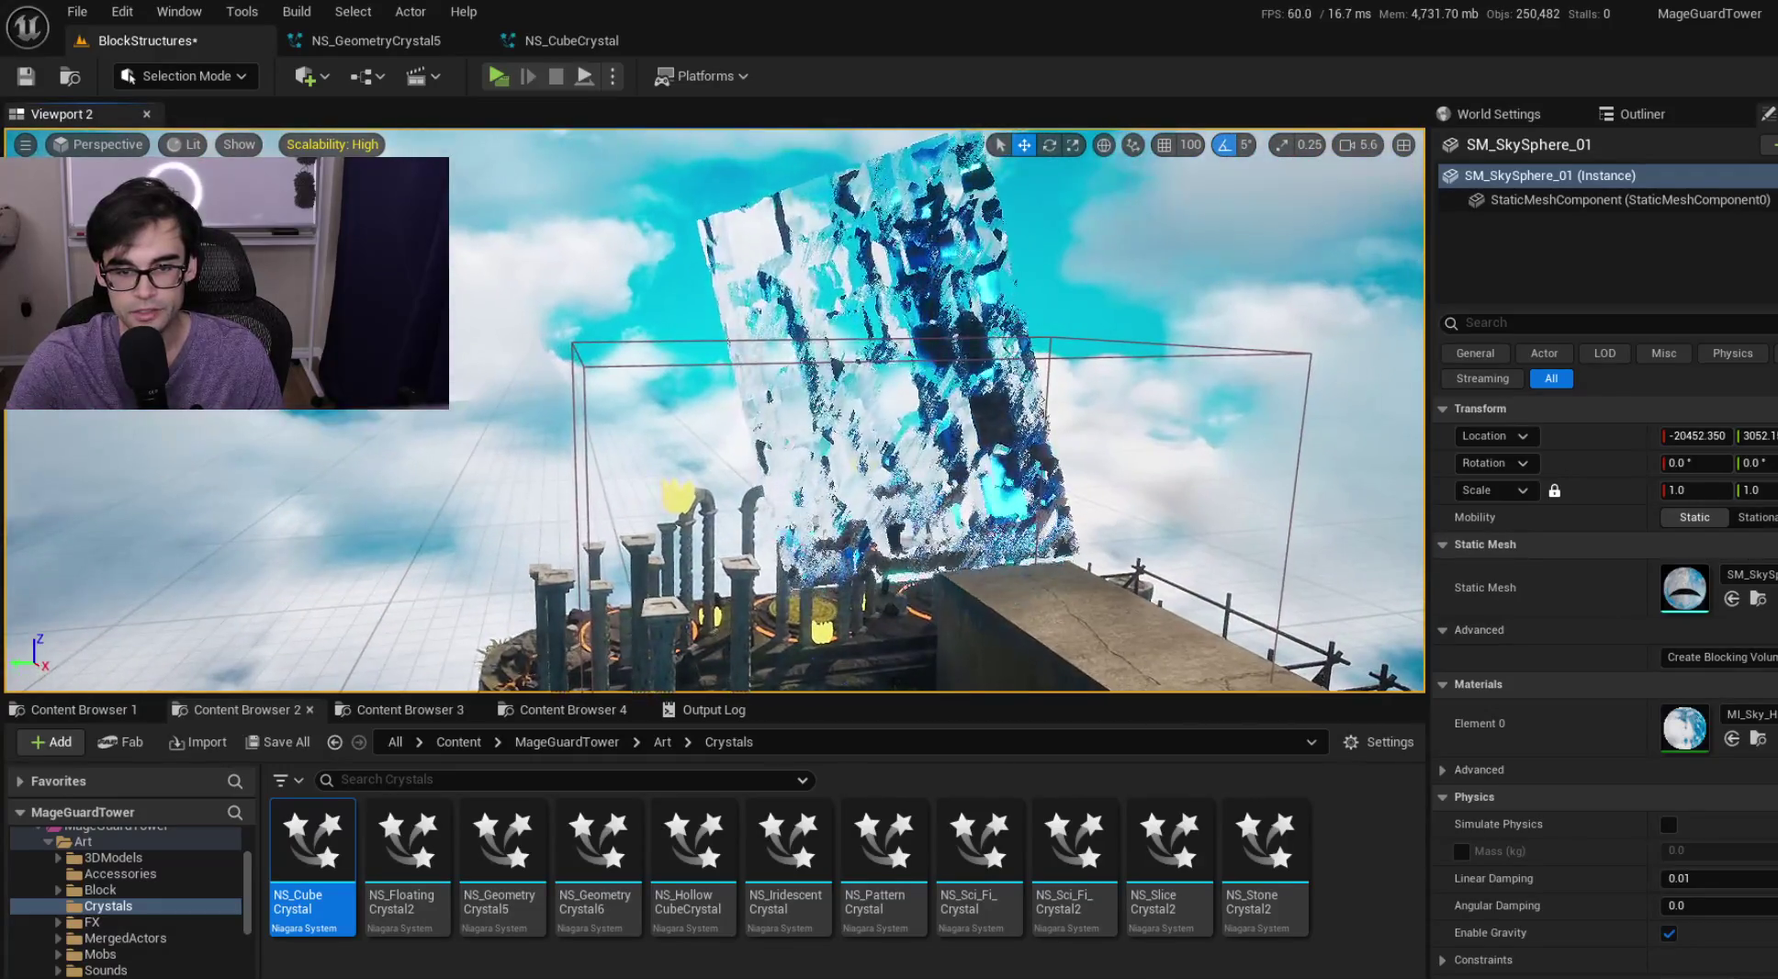
{"action": "scroll", "coordinate": [715, 409], "scroll_direction": "down", "scroll_amount": 2}
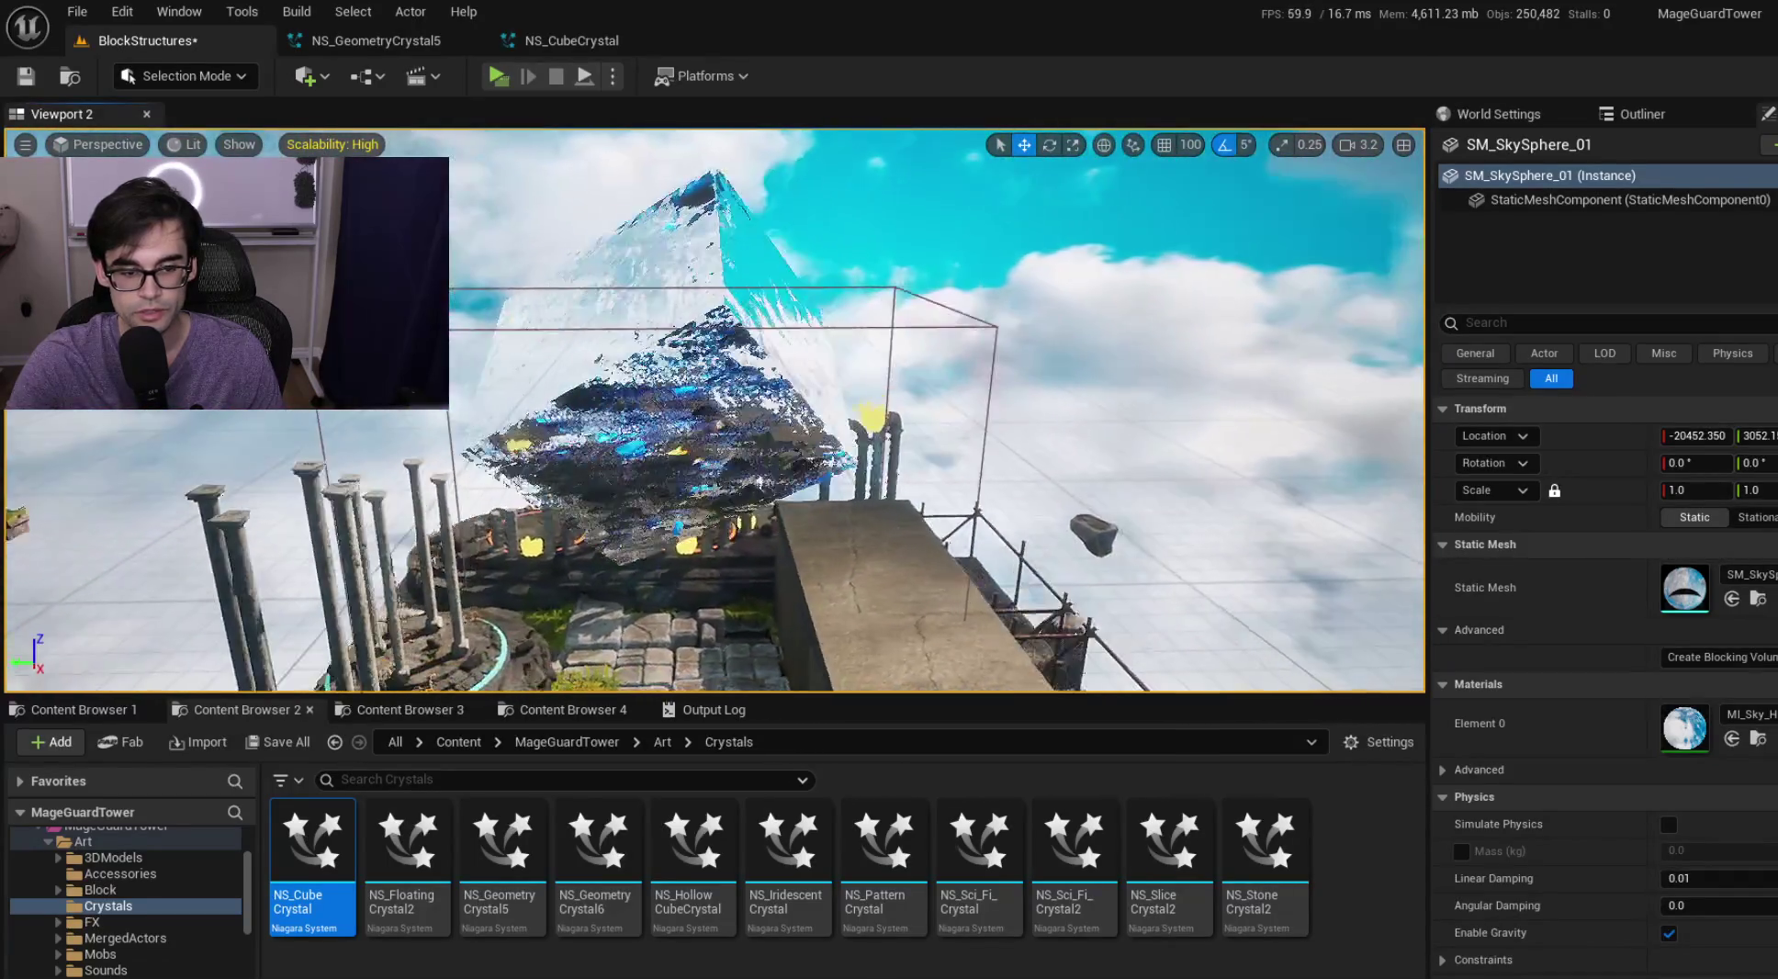
{"action": "left_click", "coordinate": [550, 42]}
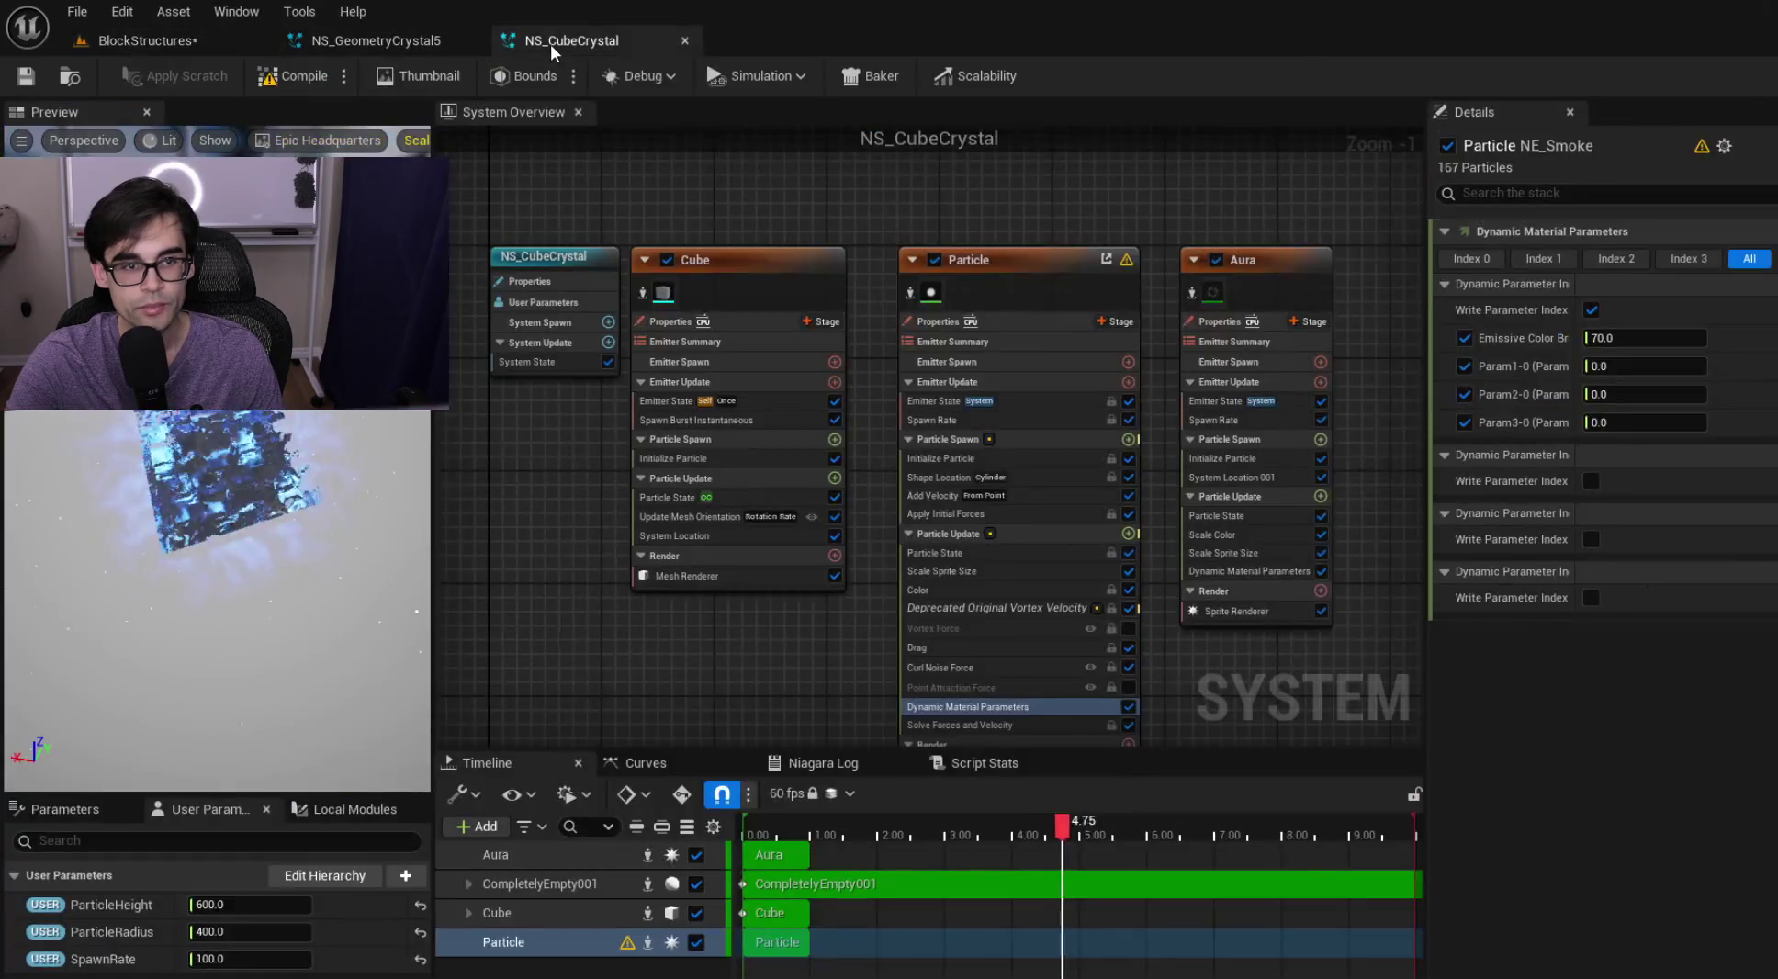
Float NS_GeometryCrystal5, showing Initialize Particle, in its own window snapped to the right half
{"action": "left_click", "coordinate": [372, 41]}
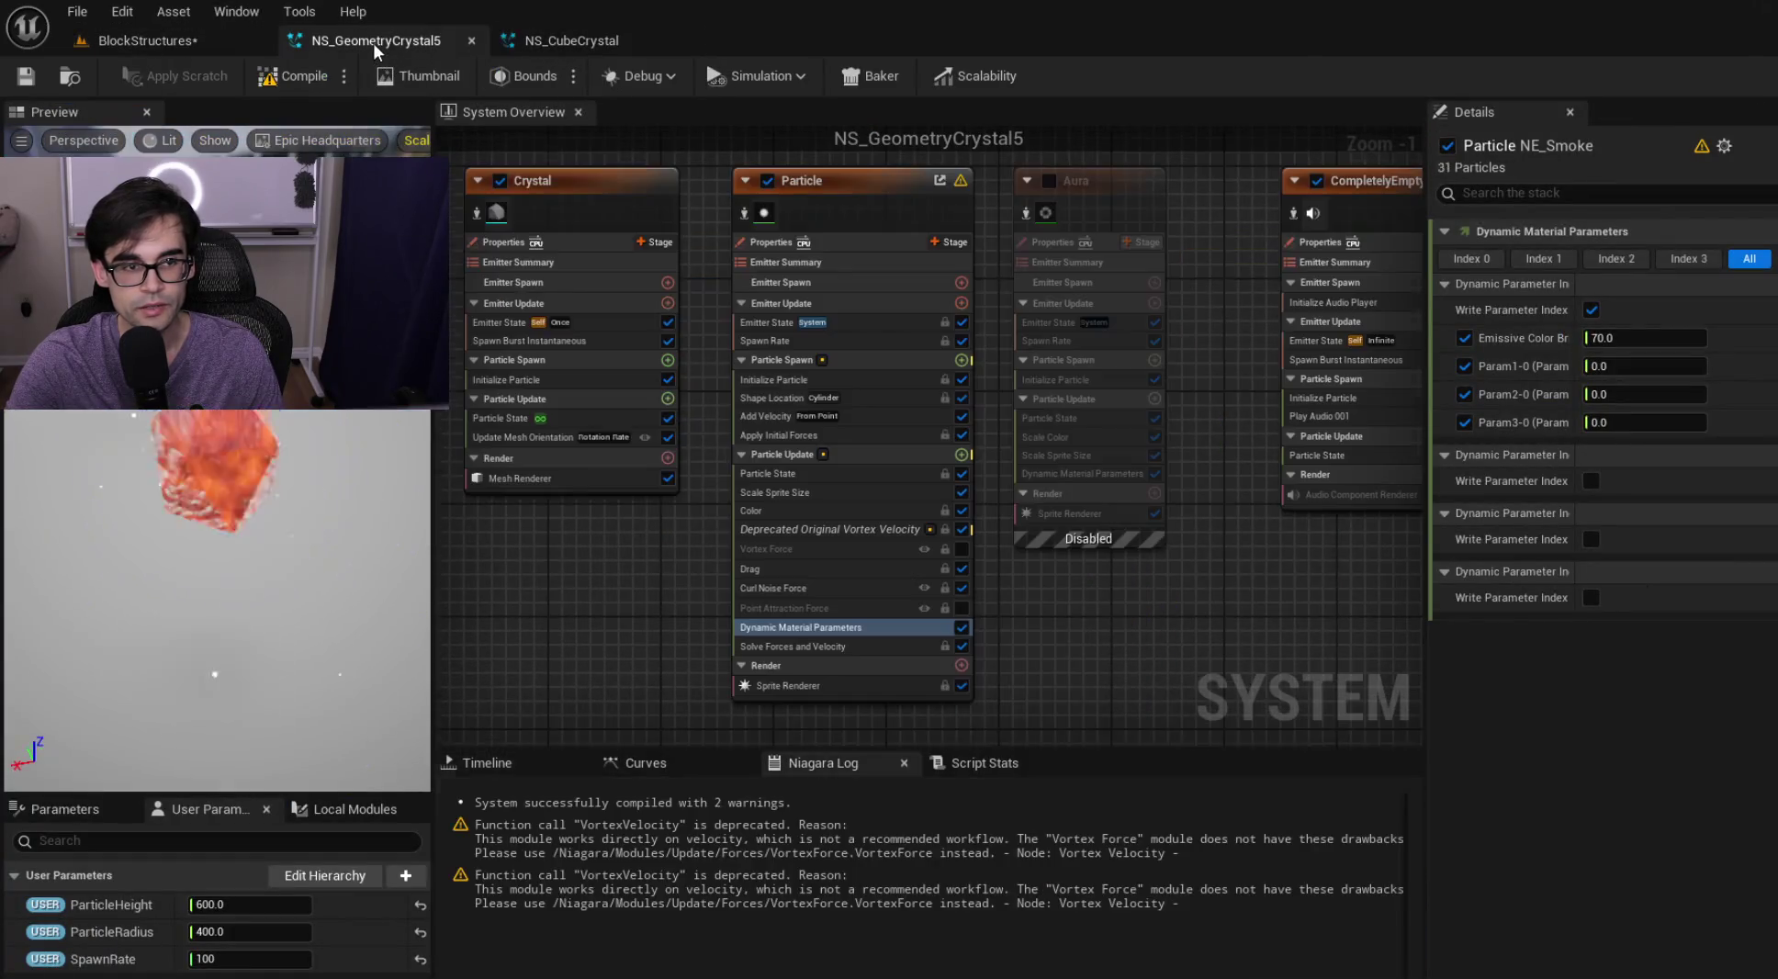
{"action": "left_click", "coordinate": [880, 385]}
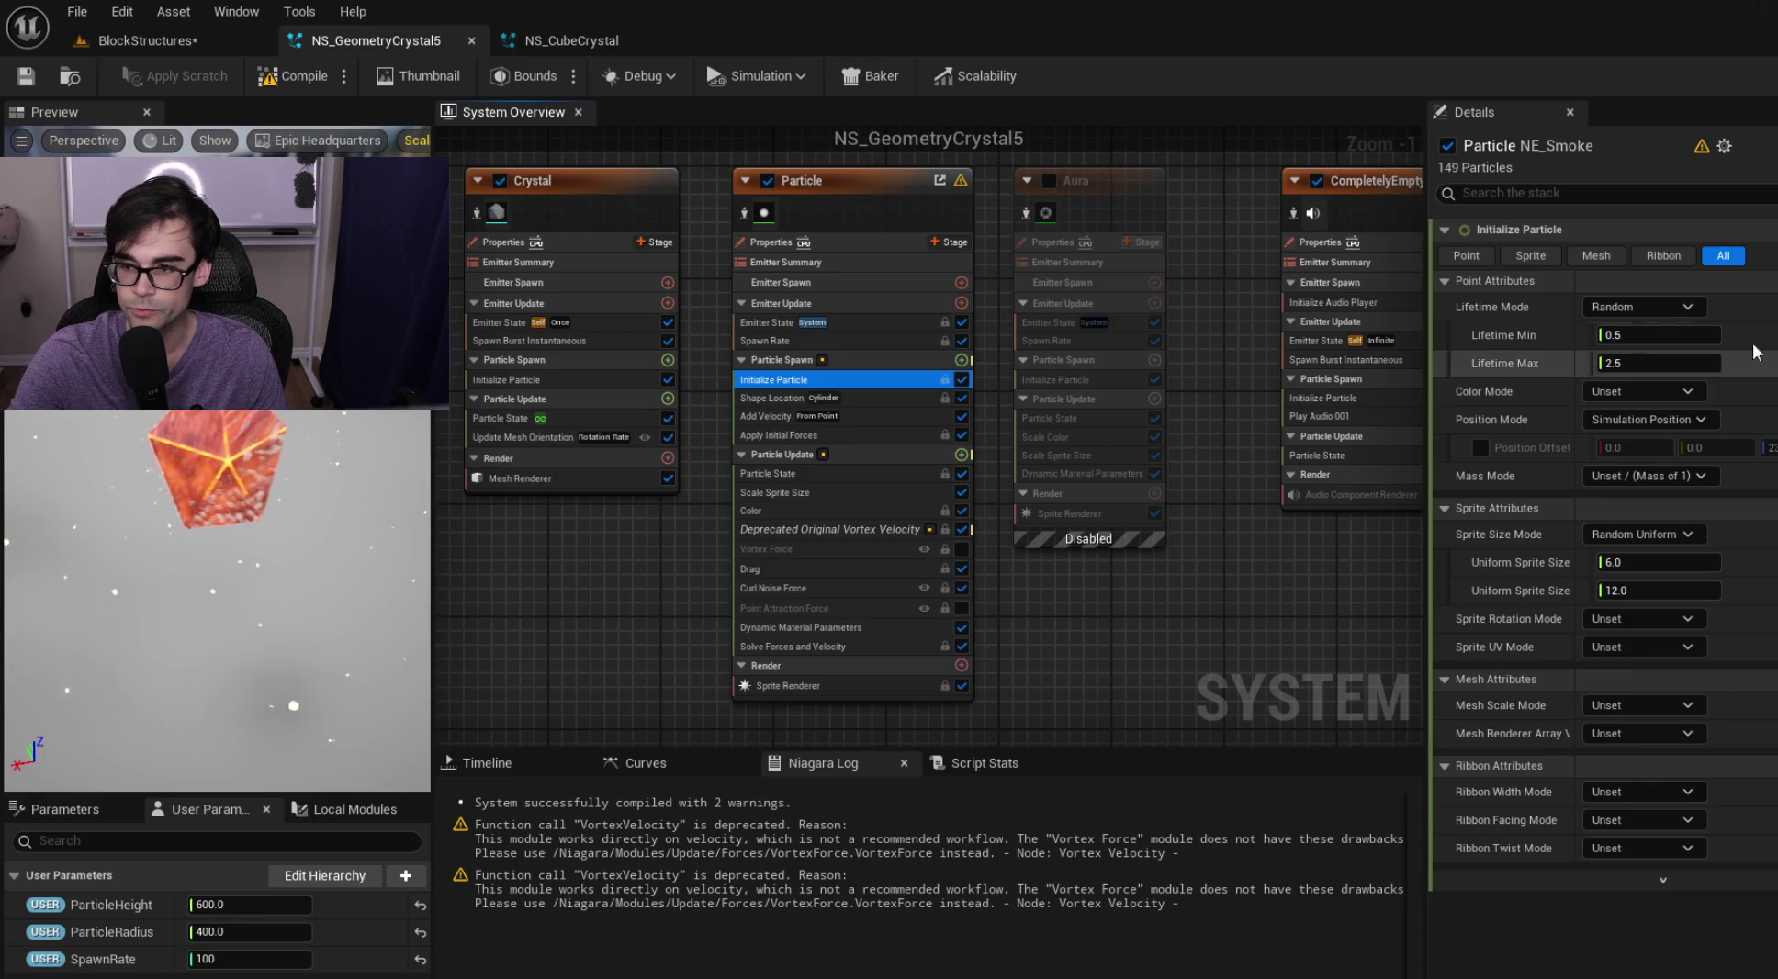
{"action": "middle_click", "coordinate": [397, 35]}
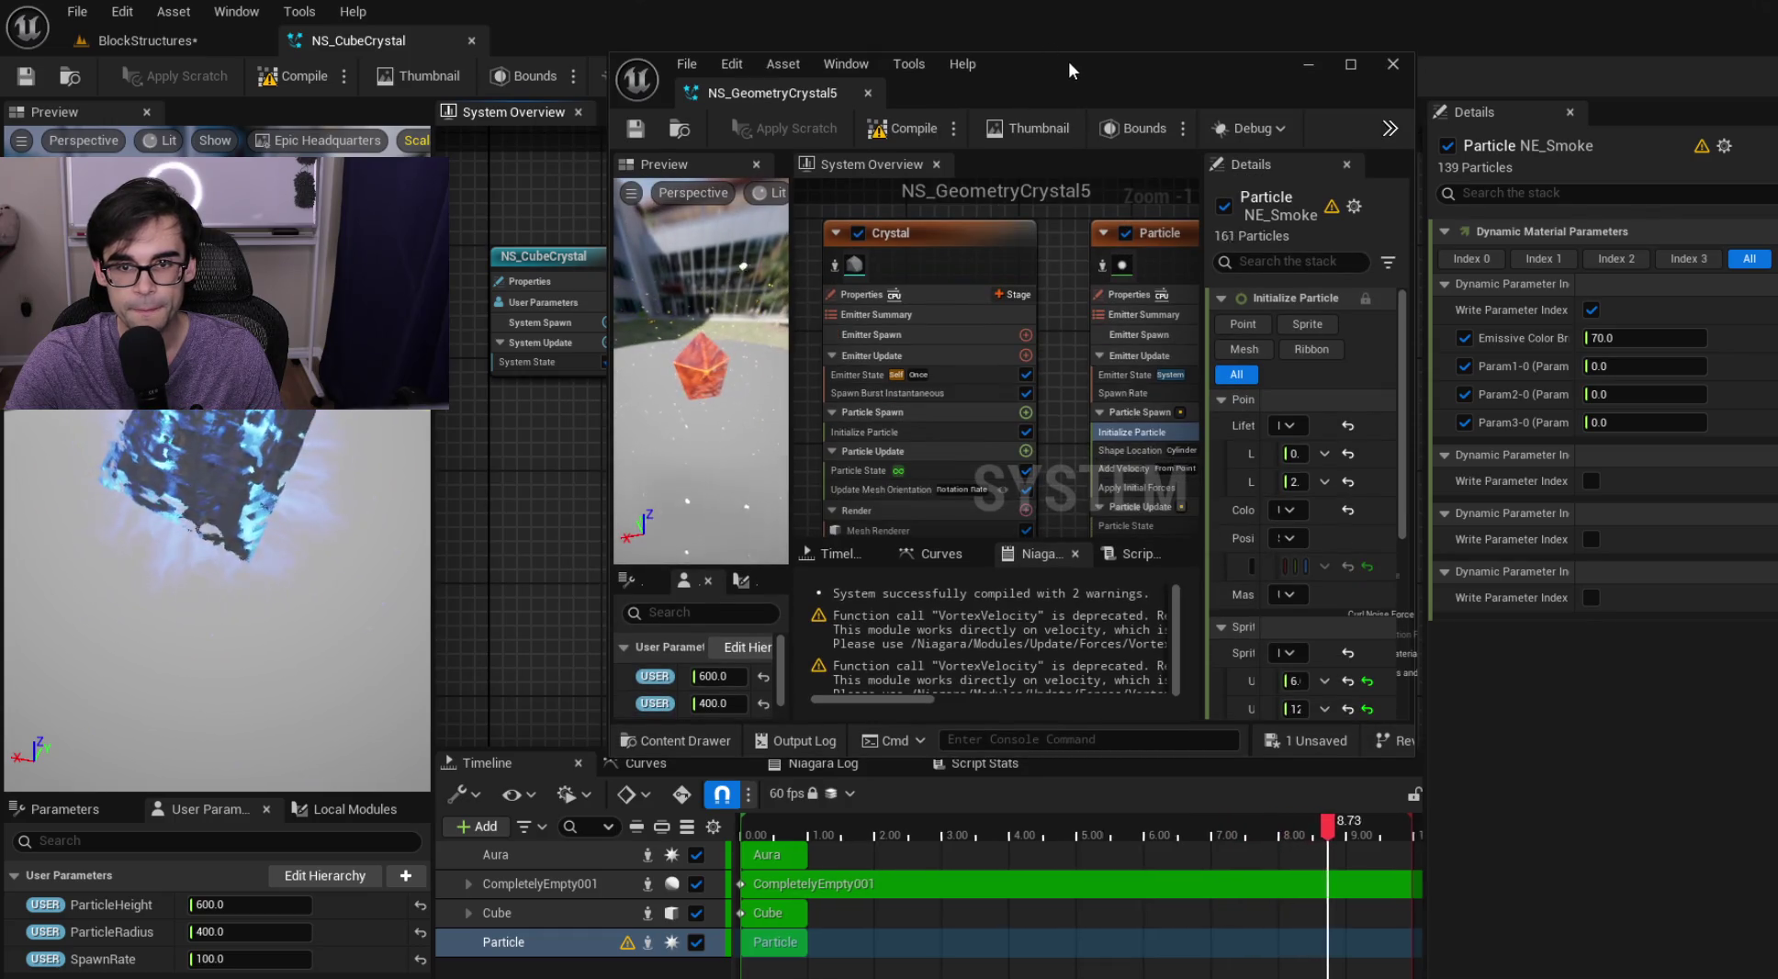
{"action": "left_click_drag", "start_coordinate": [1113, 59], "coordinate": [1777, 294]}
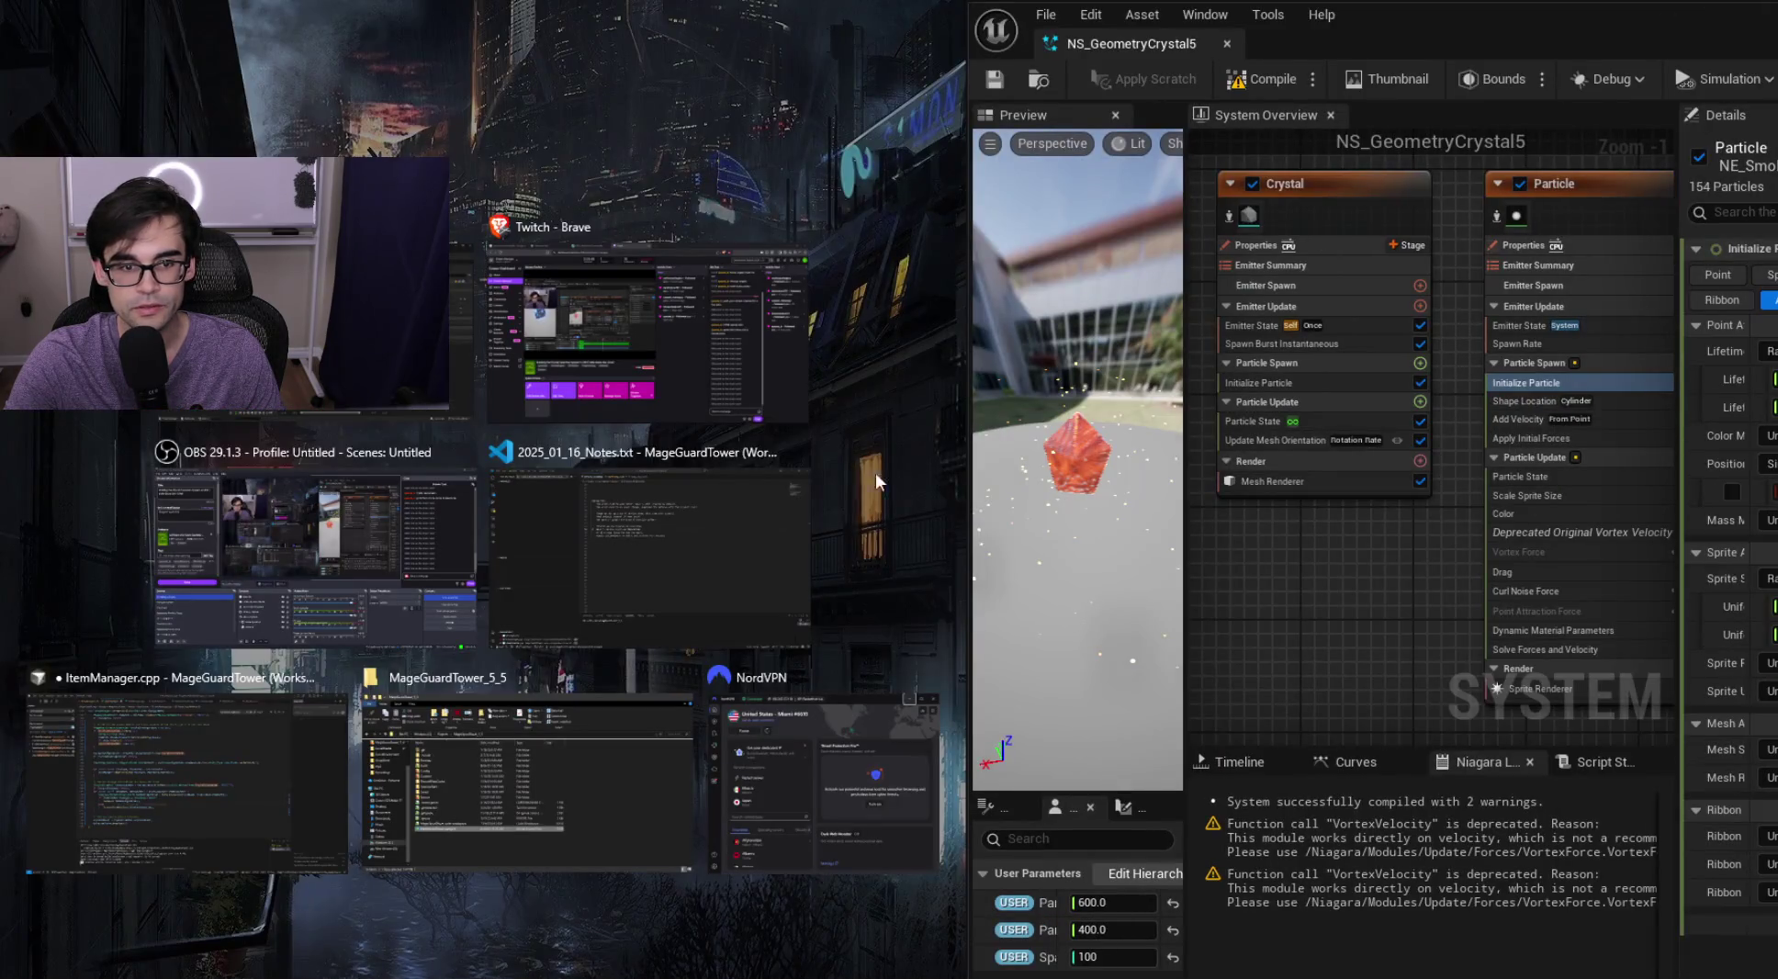
{"action": "left_click", "coordinate": [651, 343]}
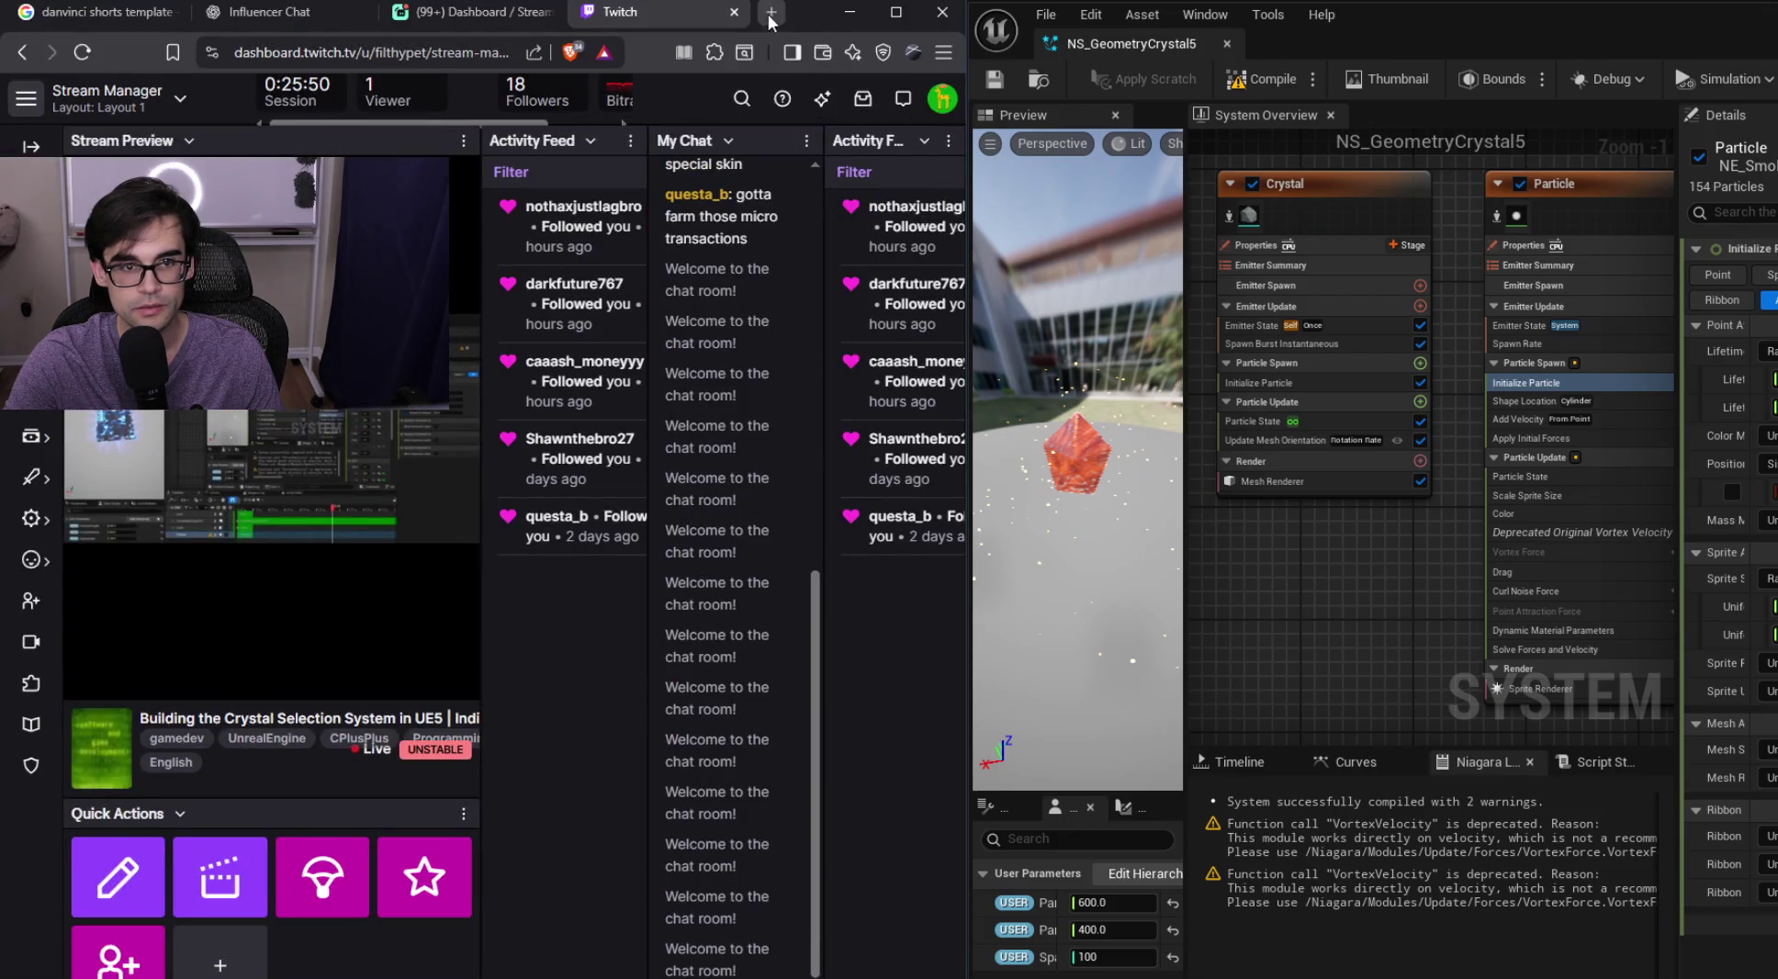
{"action": "left_click", "coordinate": [850, 12]}
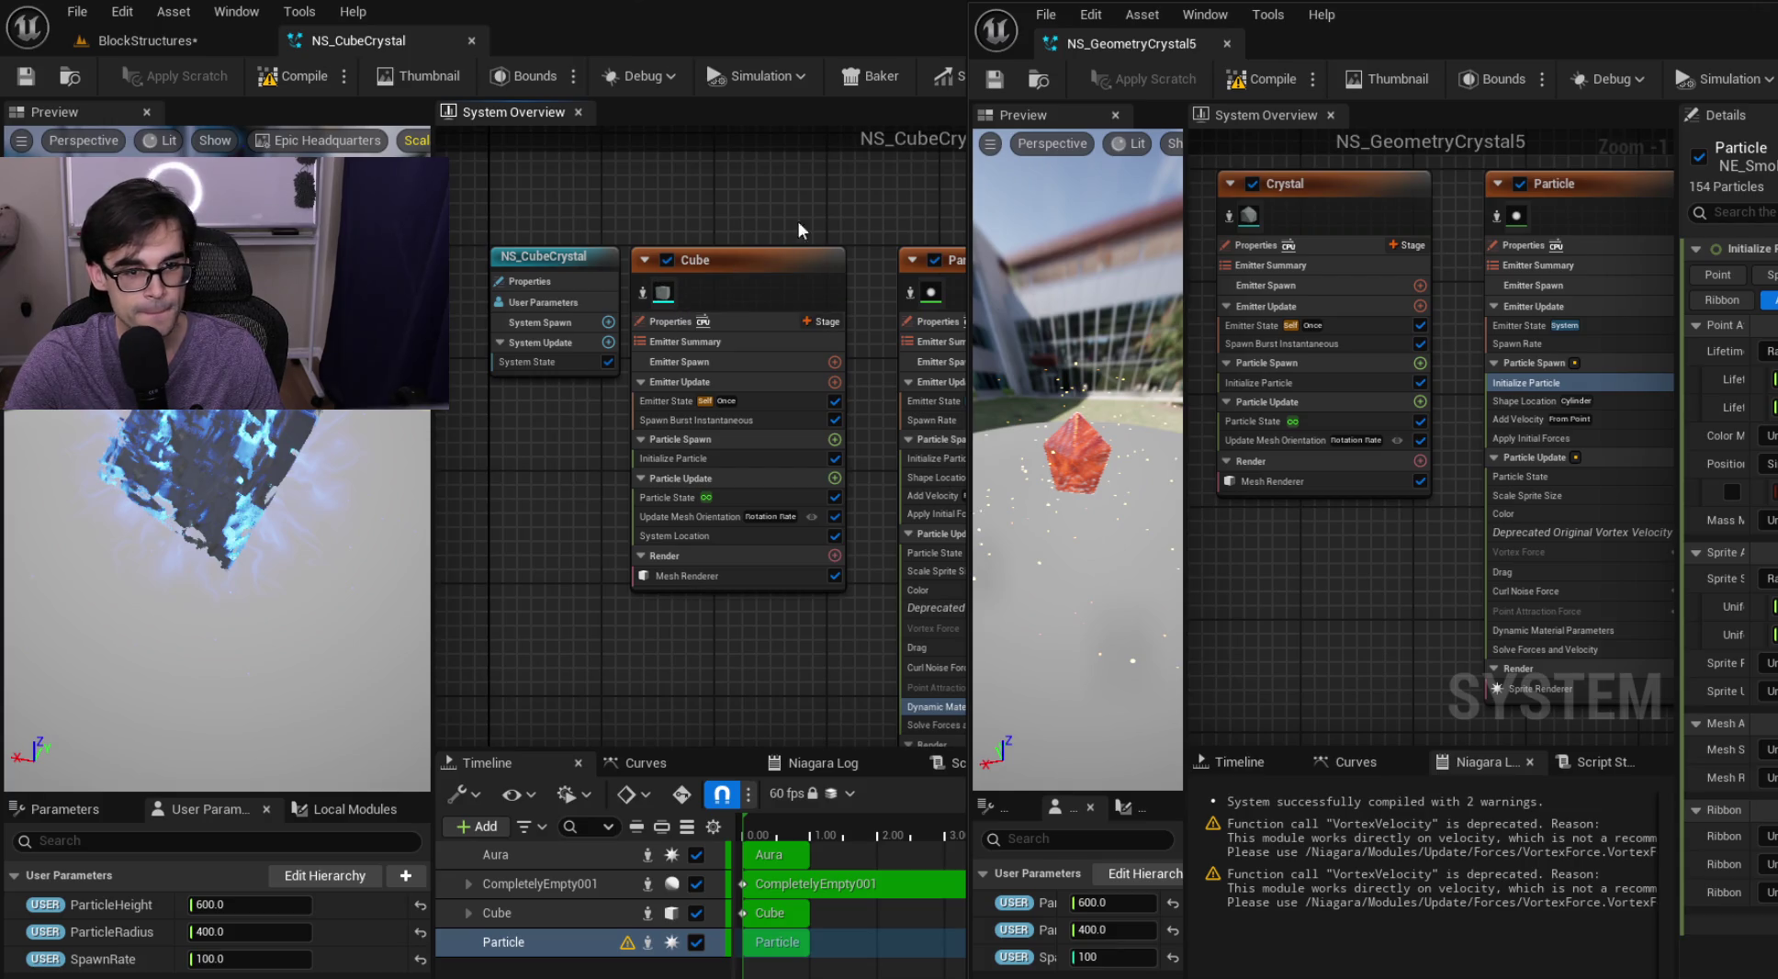
Select the Particle emitters and resize NS_GeometryCrystal5's window, preview and details panel
{"action": "left_click", "coordinate": [753, 260]}
{"action": "left_click_drag", "start_coordinate": [837, 198], "coordinate": [620, 193]}
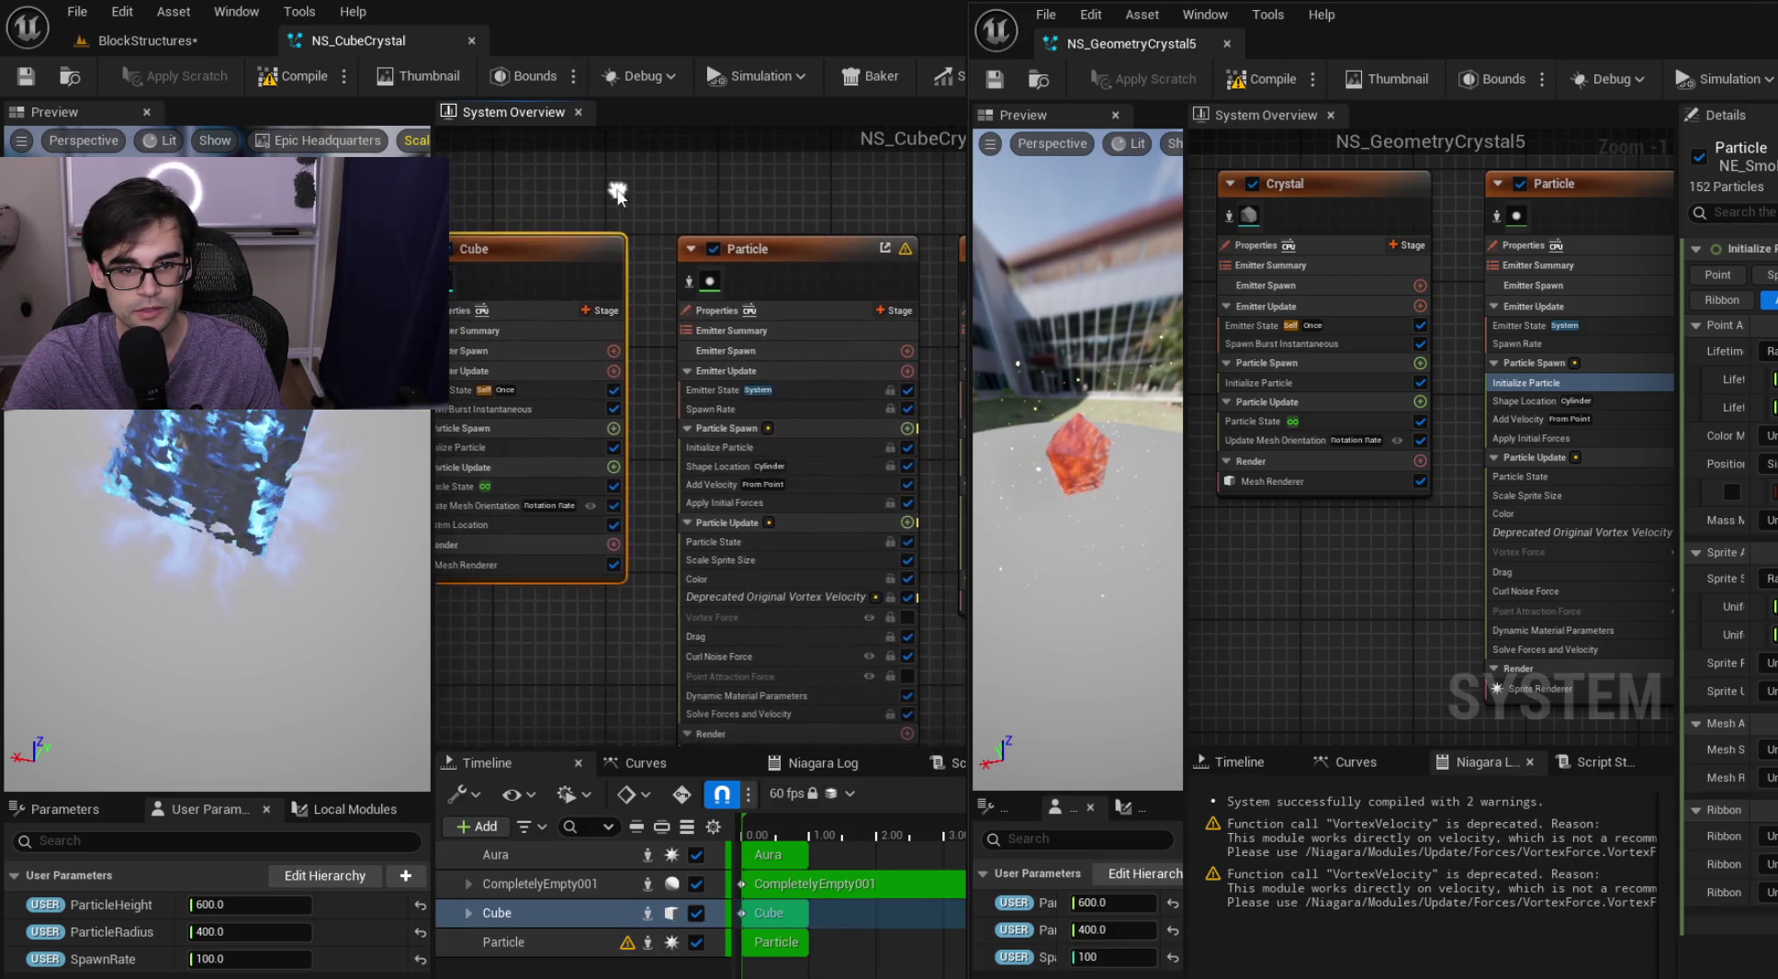
{"action": "left_click", "coordinate": [679, 249]}
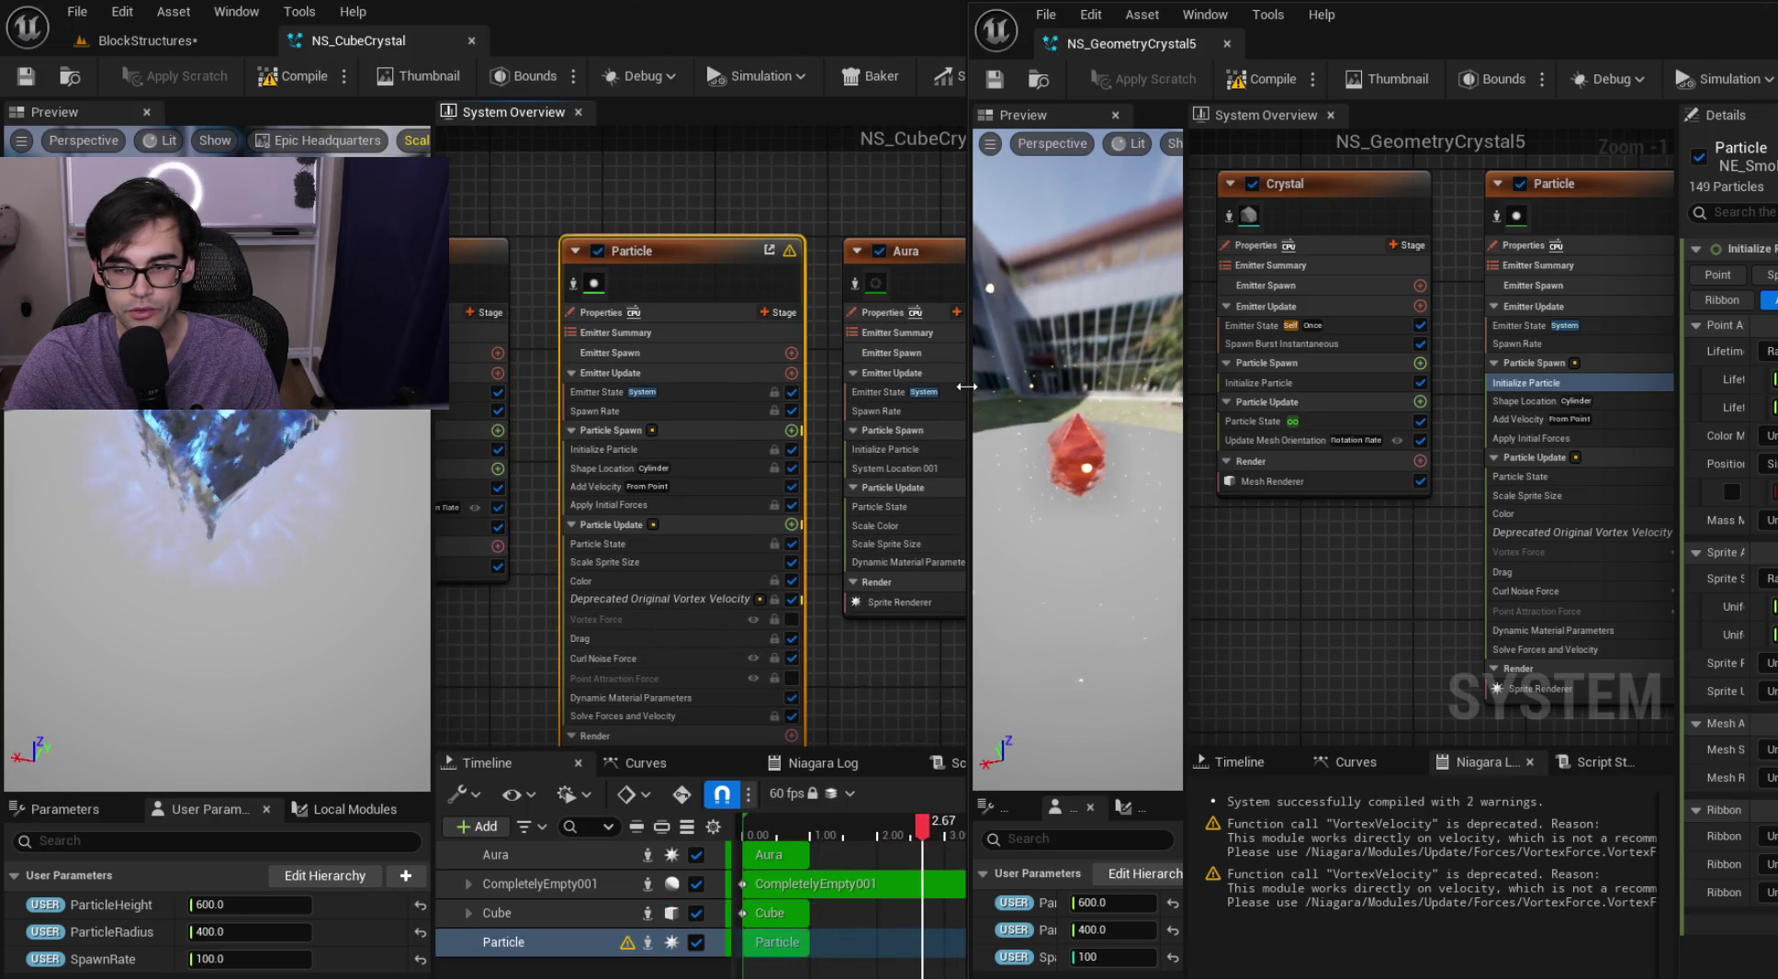
{"action": "left_click_drag", "start_coordinate": [966, 387], "coordinate": [1152, 391]}
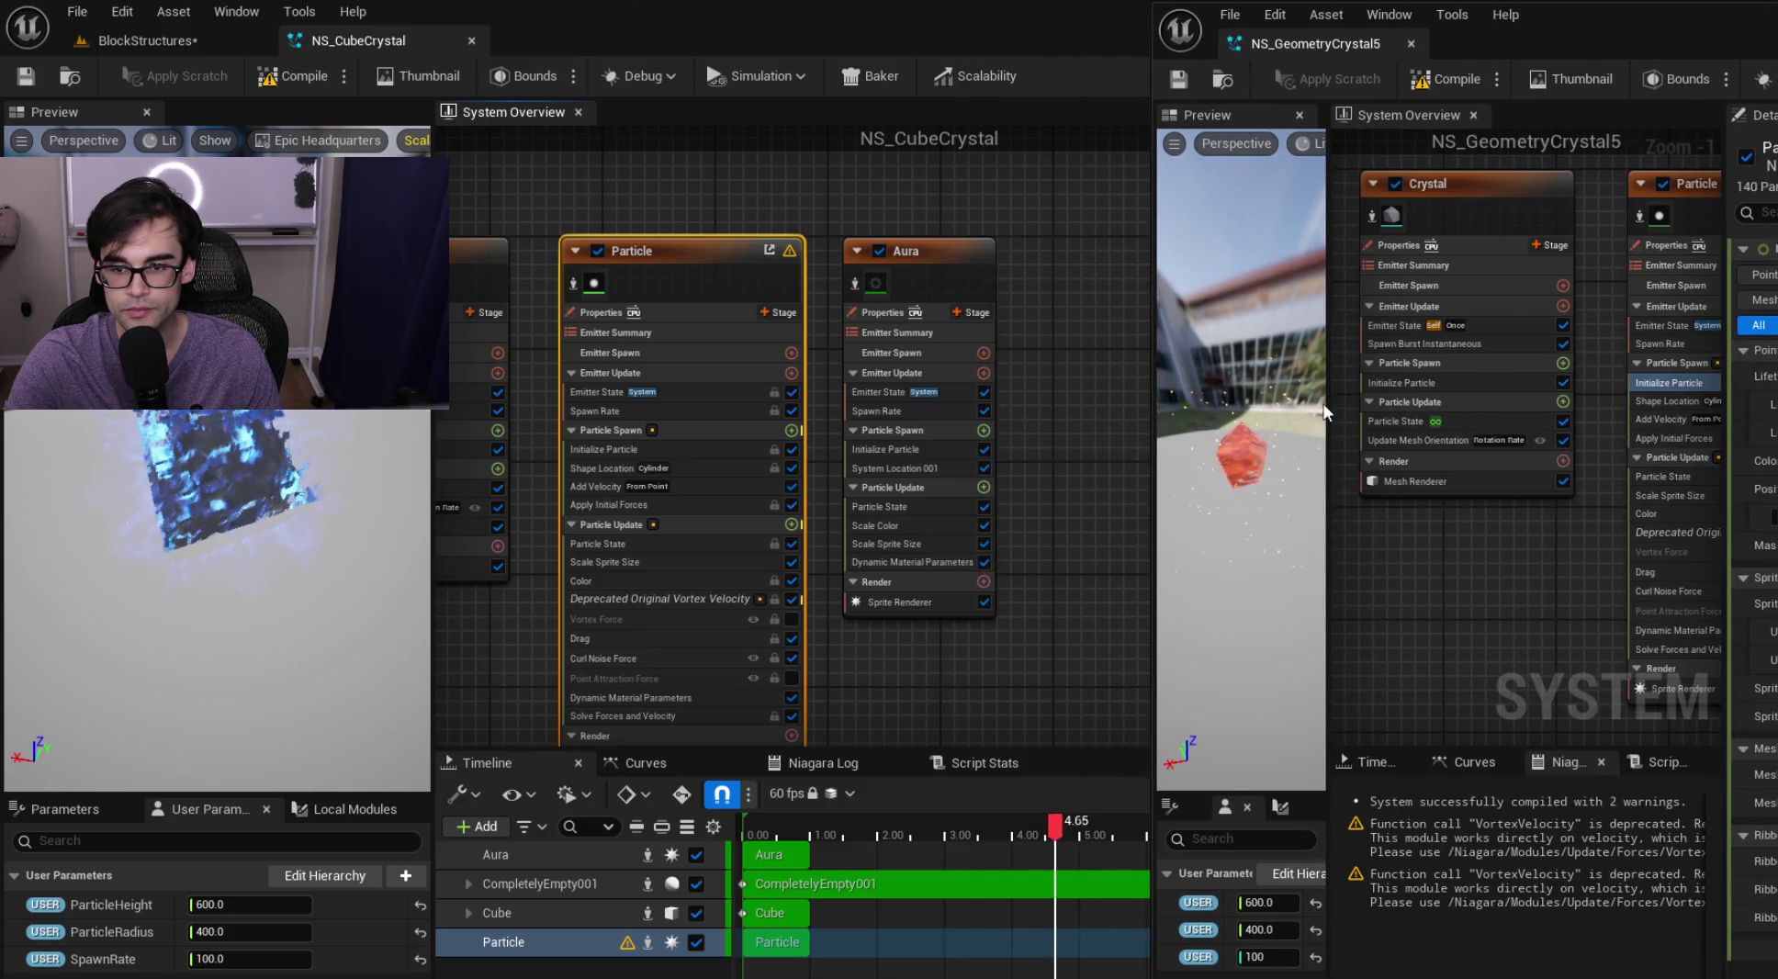
{"action": "left_click_drag", "start_coordinate": [1301, 400], "coordinate": [1220, 401]}
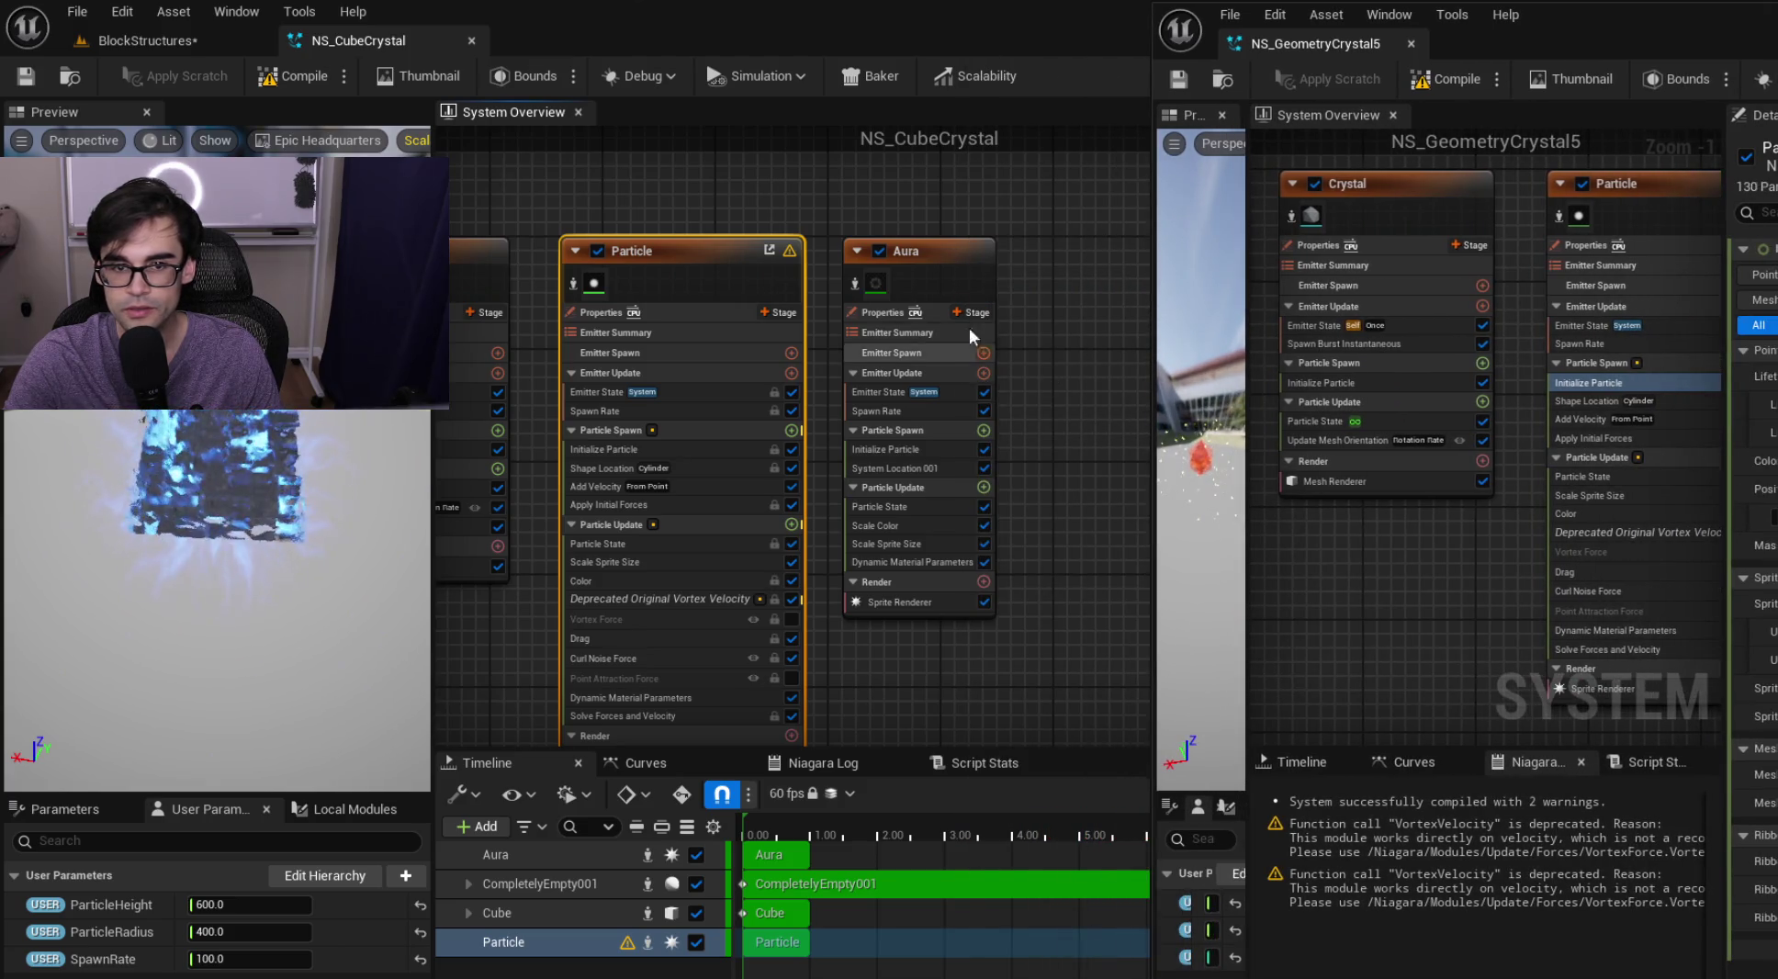
{"action": "left_click", "coordinate": [946, 258]}
{"action": "left_click", "coordinate": [660, 260]}
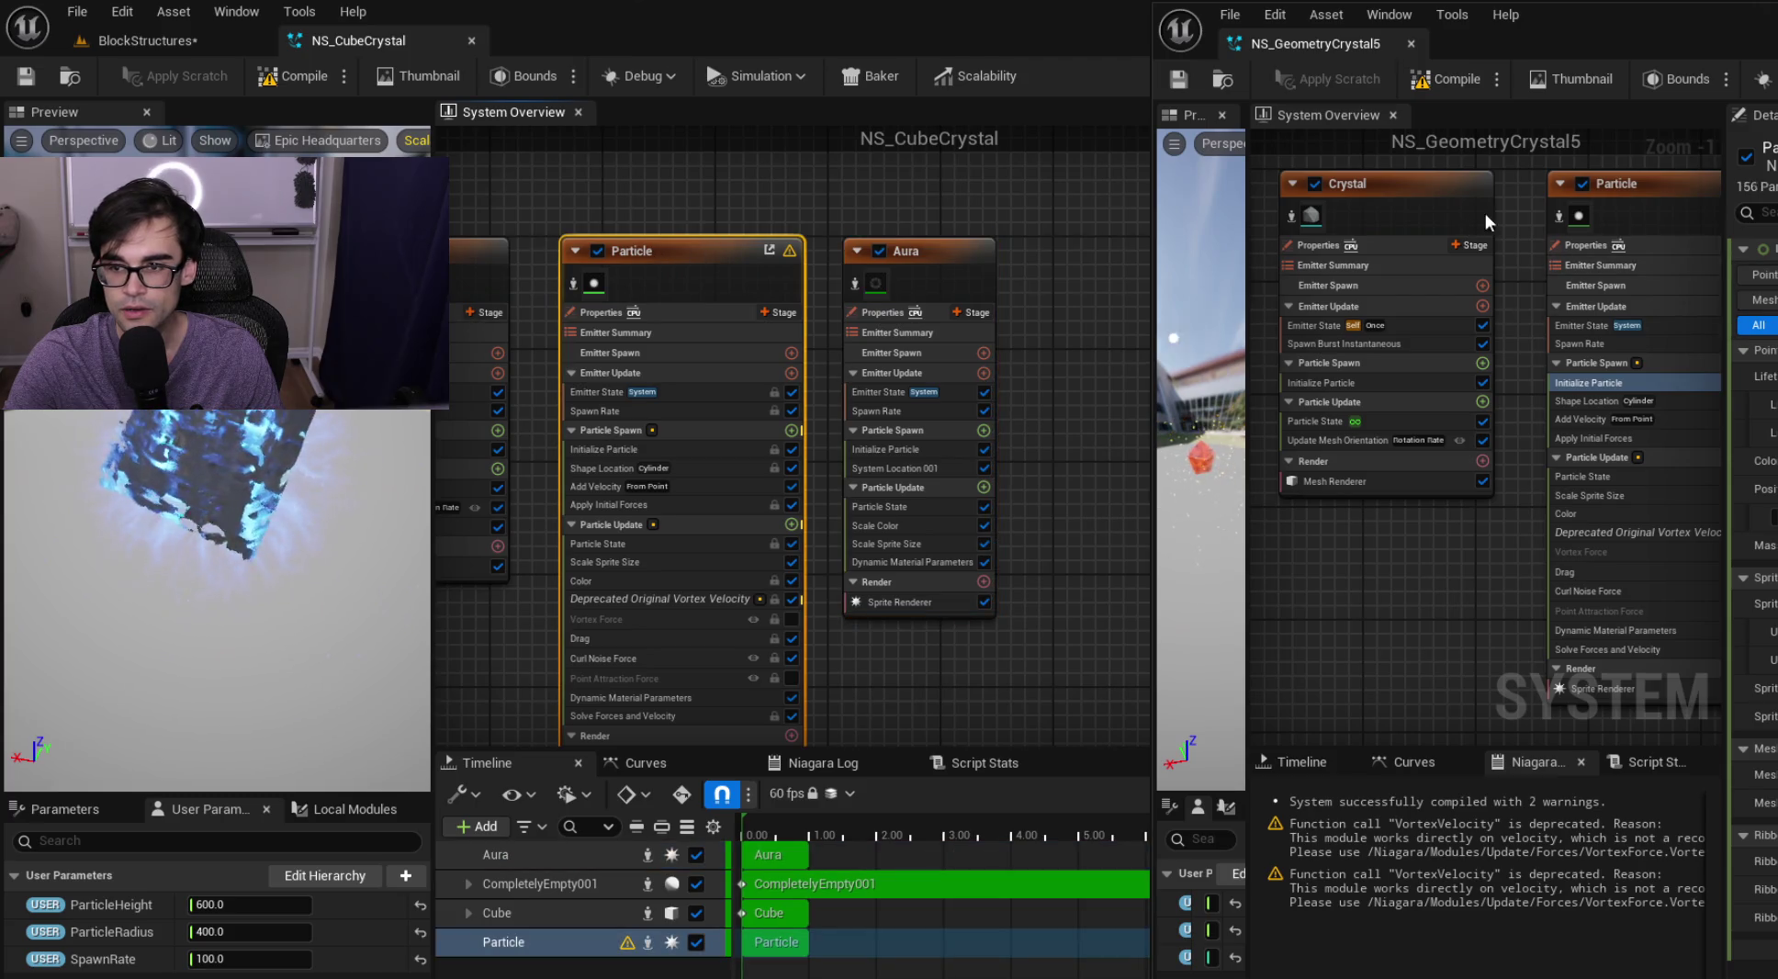
{"action": "key", "text": "f"}
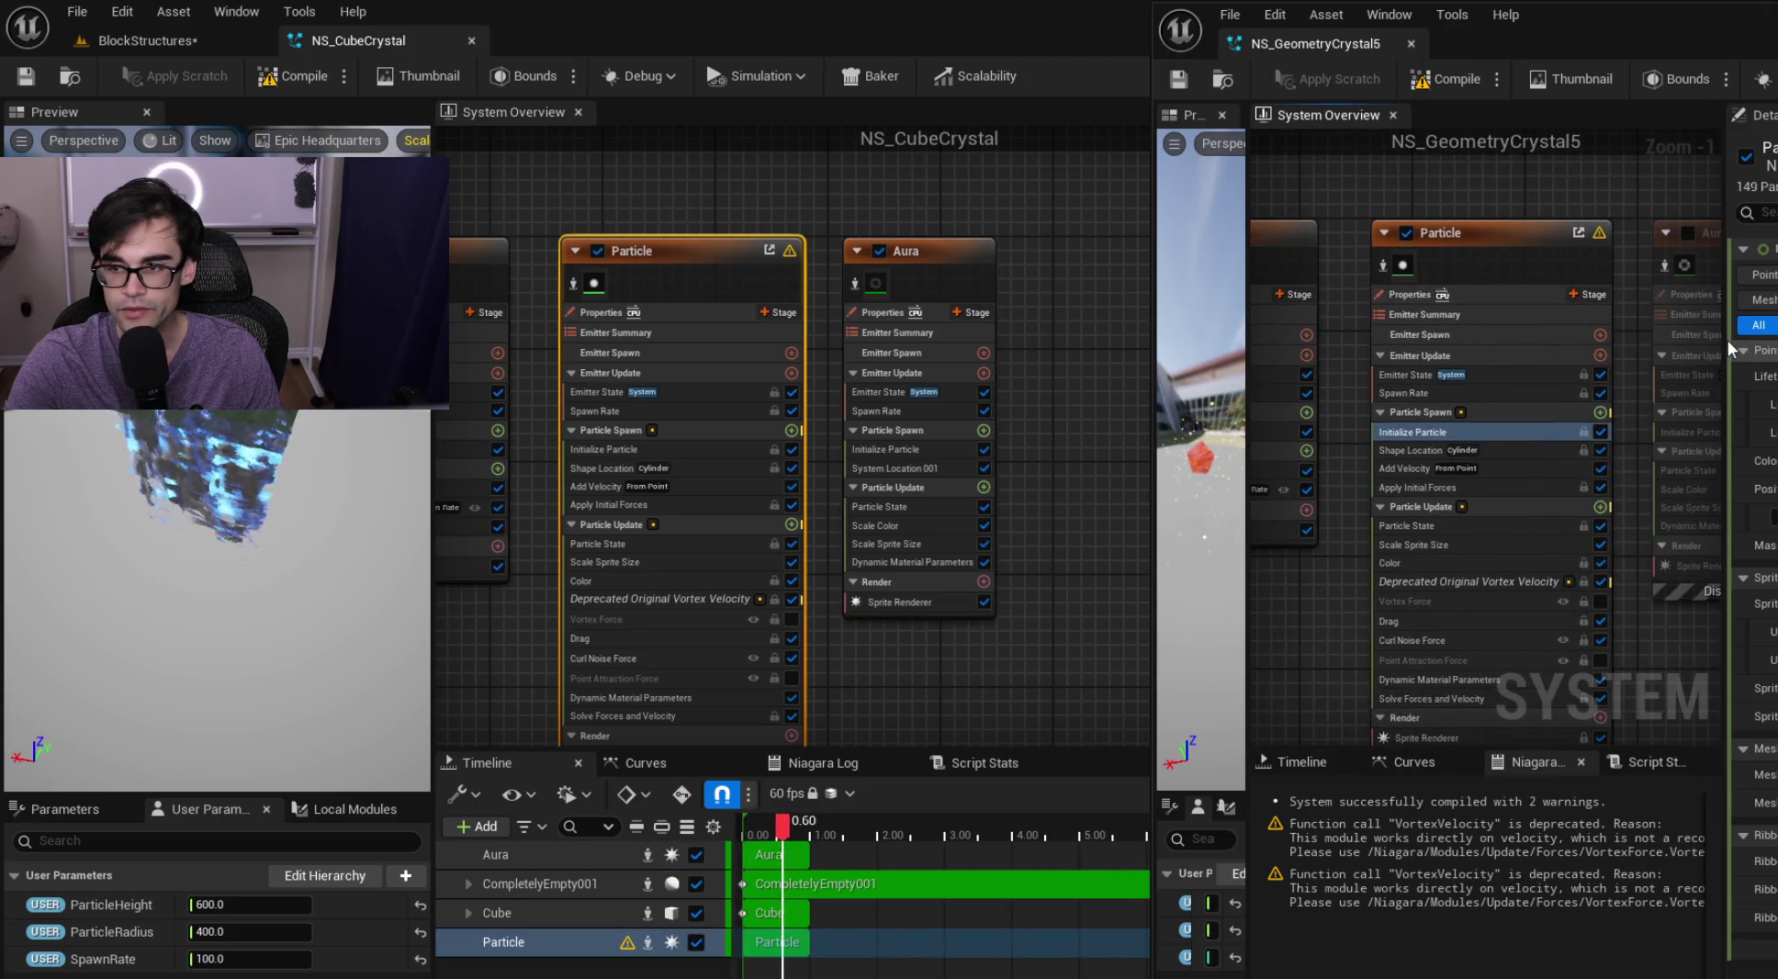
{"action": "left_click_drag", "start_coordinate": [1730, 347], "coordinate": [1618, 349]}
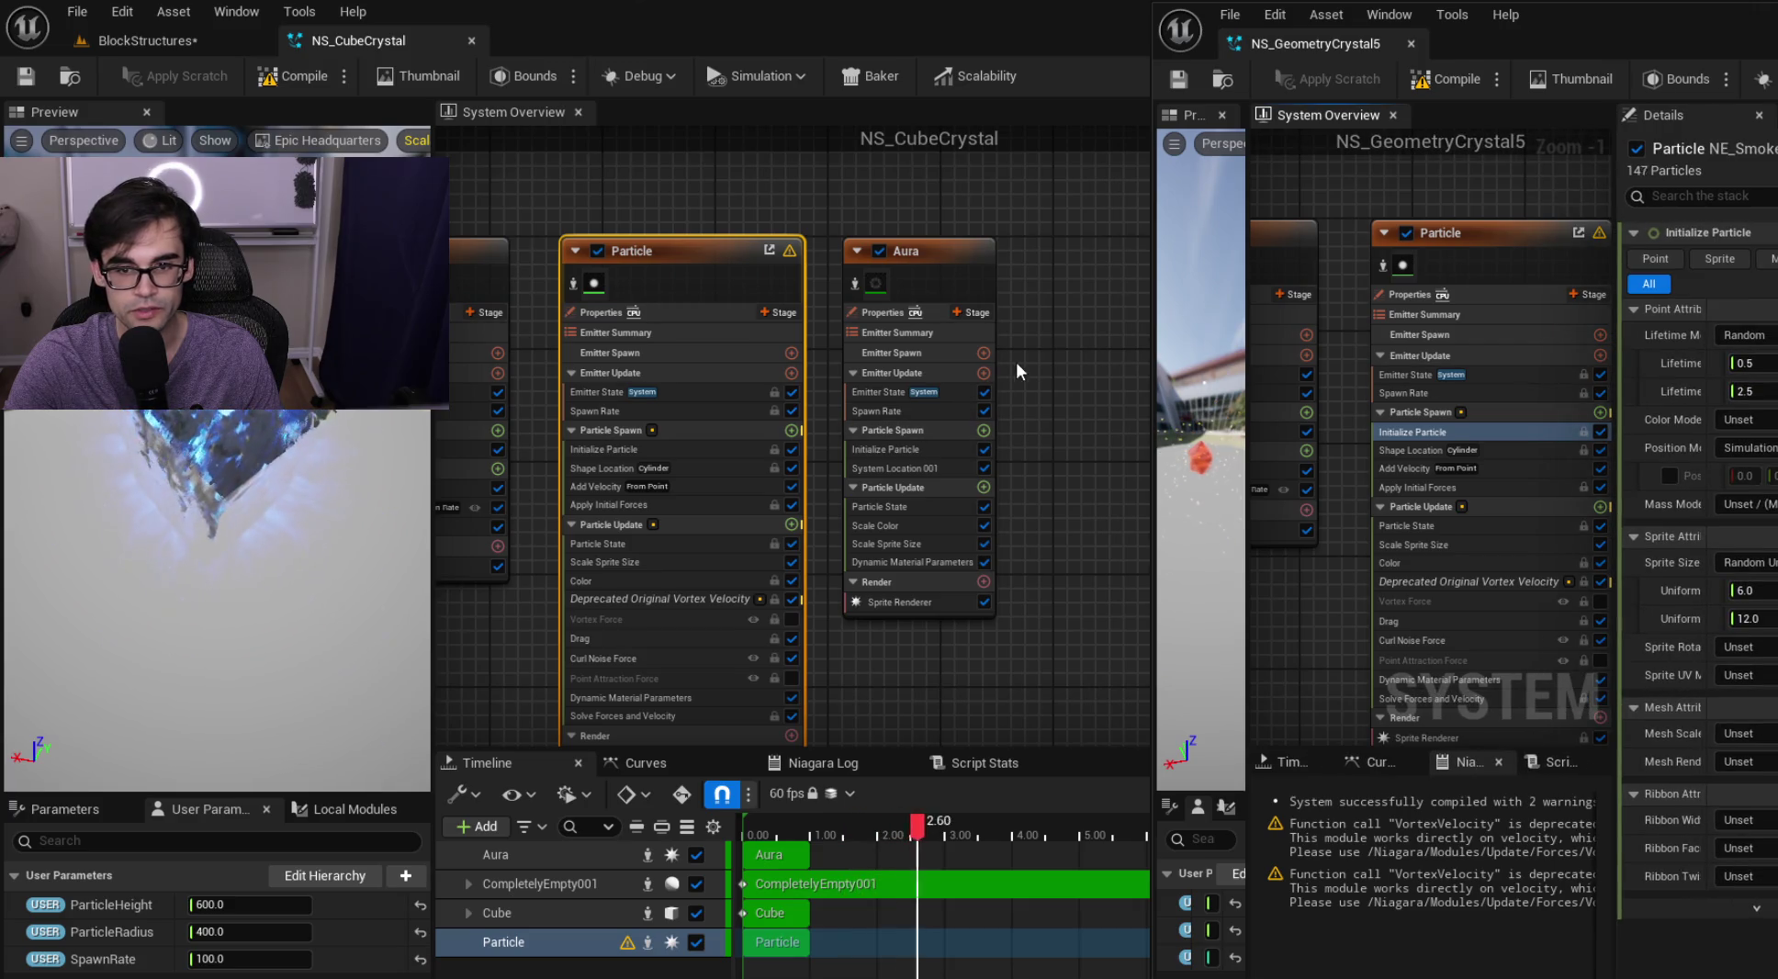
Shrink NS_CubeCrystal's preview column, select its Particle emitter, and reposition its editor window
{"action": "left_click_drag", "start_coordinate": [433, 642], "coordinate": [266, 643]}
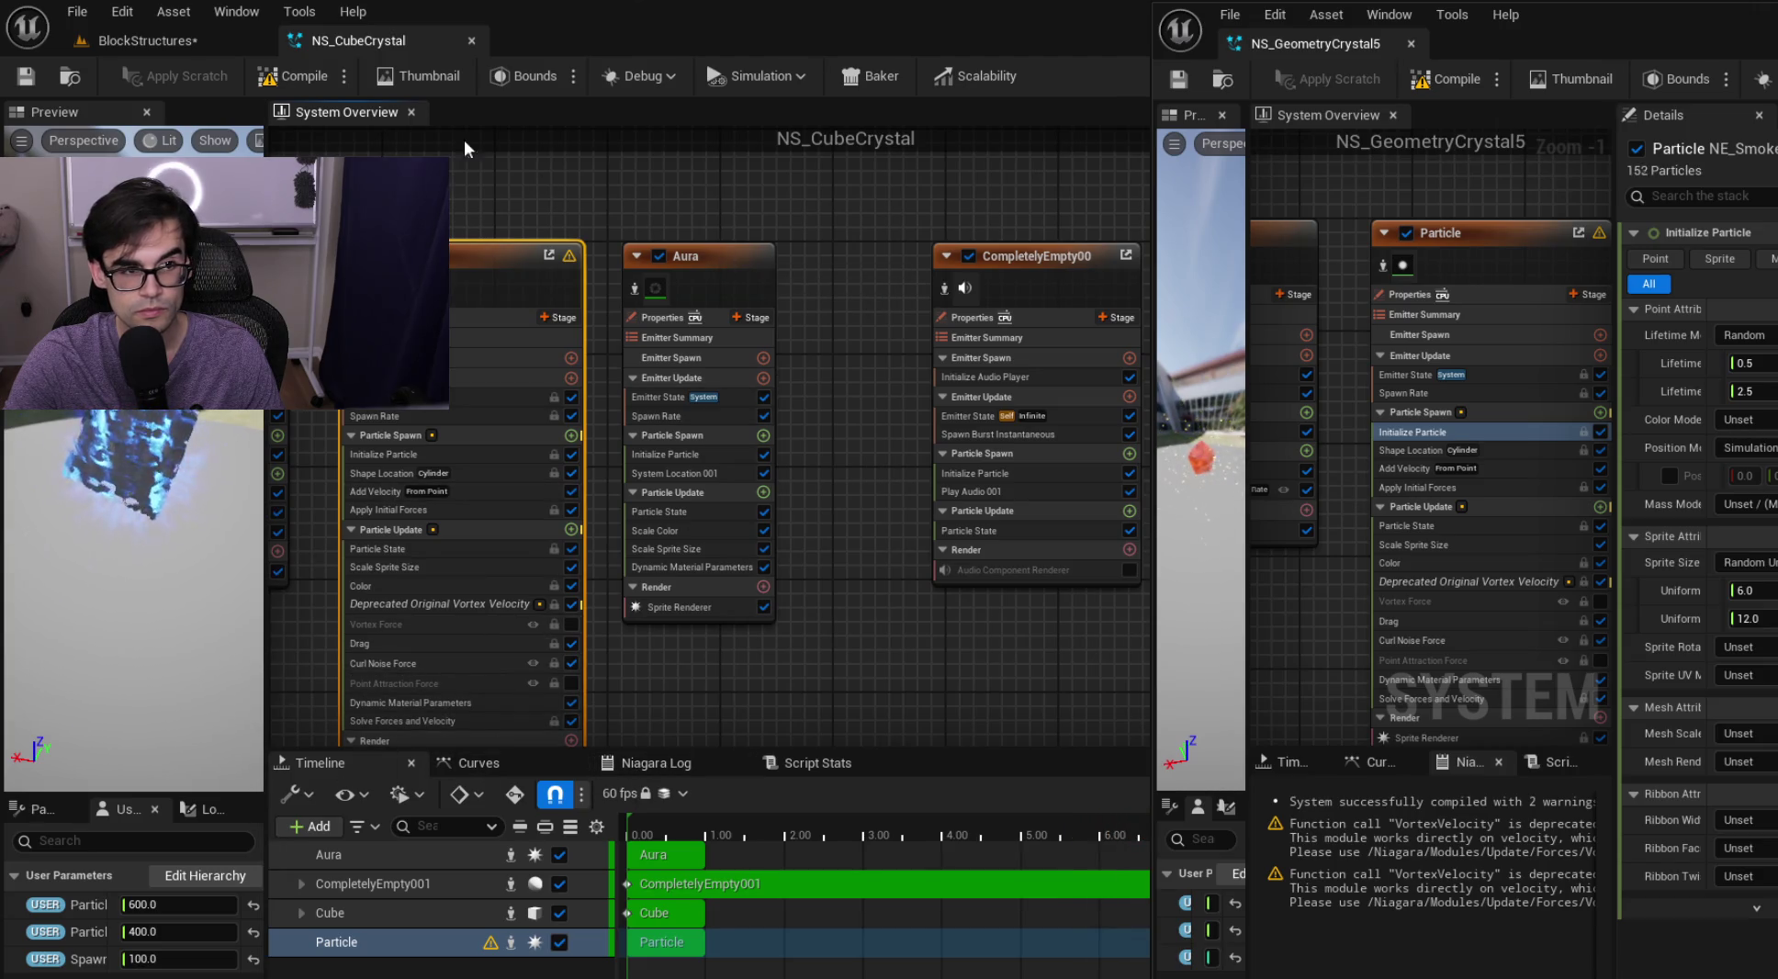
{"action": "left_click", "coordinate": [237, 11]}
{"action": "left_click", "coordinate": [237, 11]}
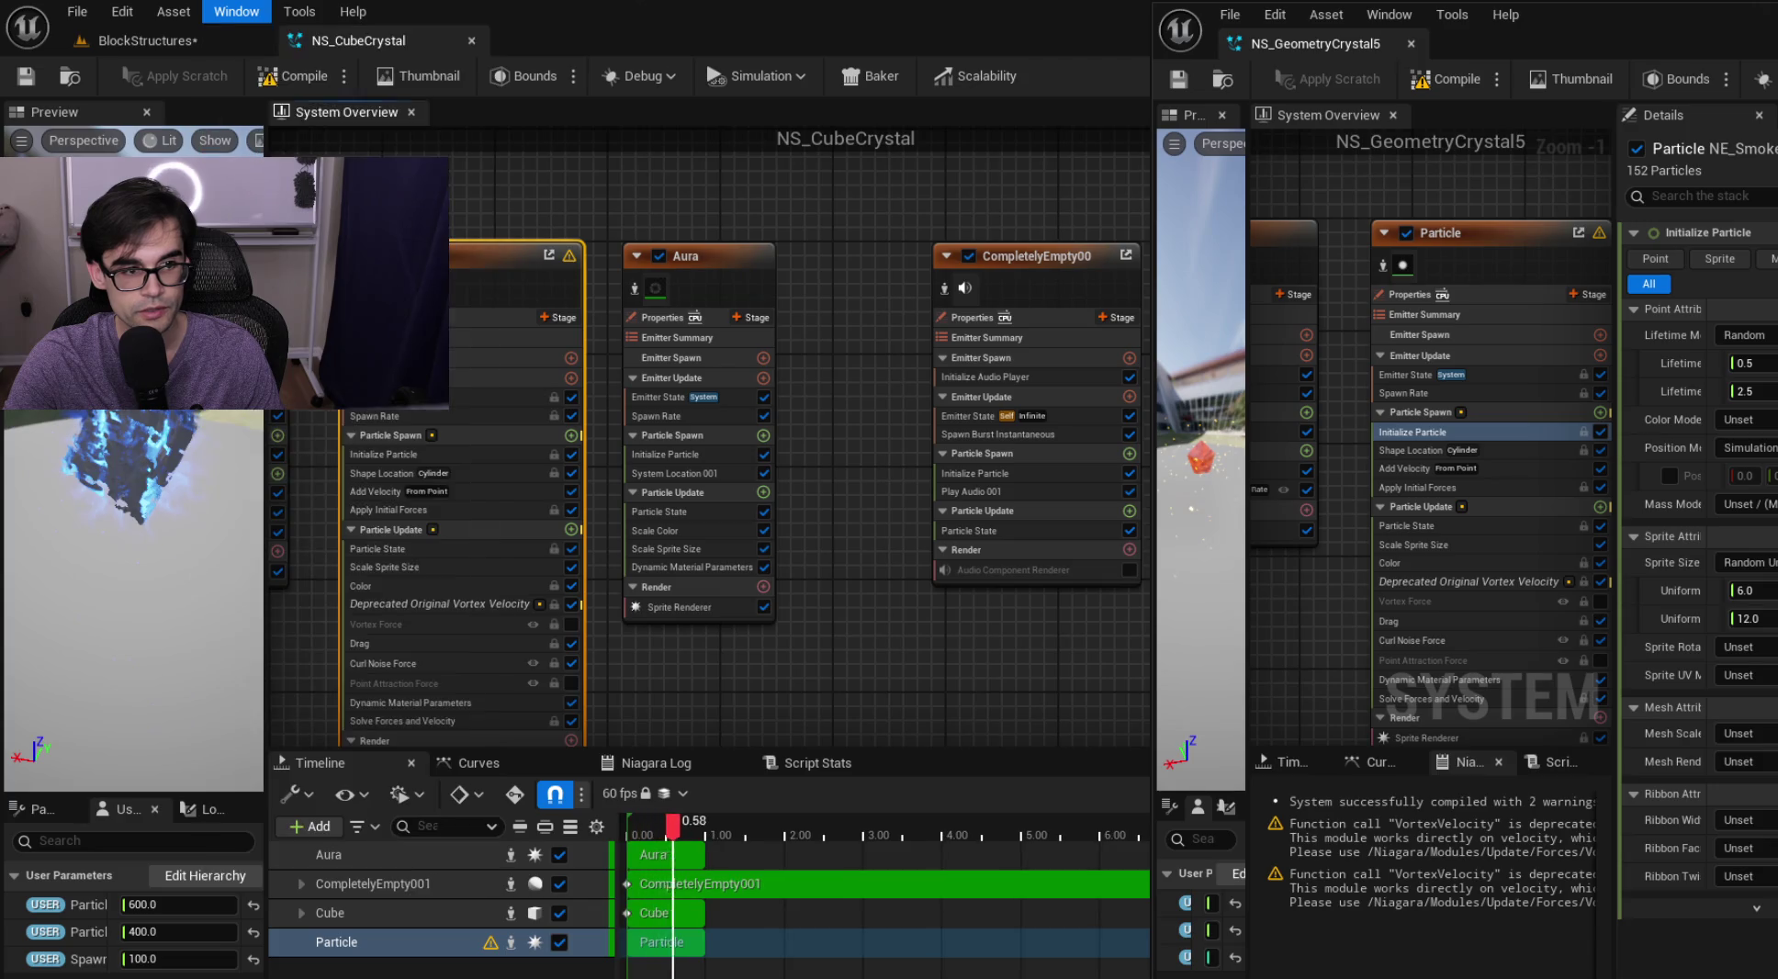
{"action": "left_click", "coordinate": [240, 12]}
{"action": "key", "text": "Escape"}
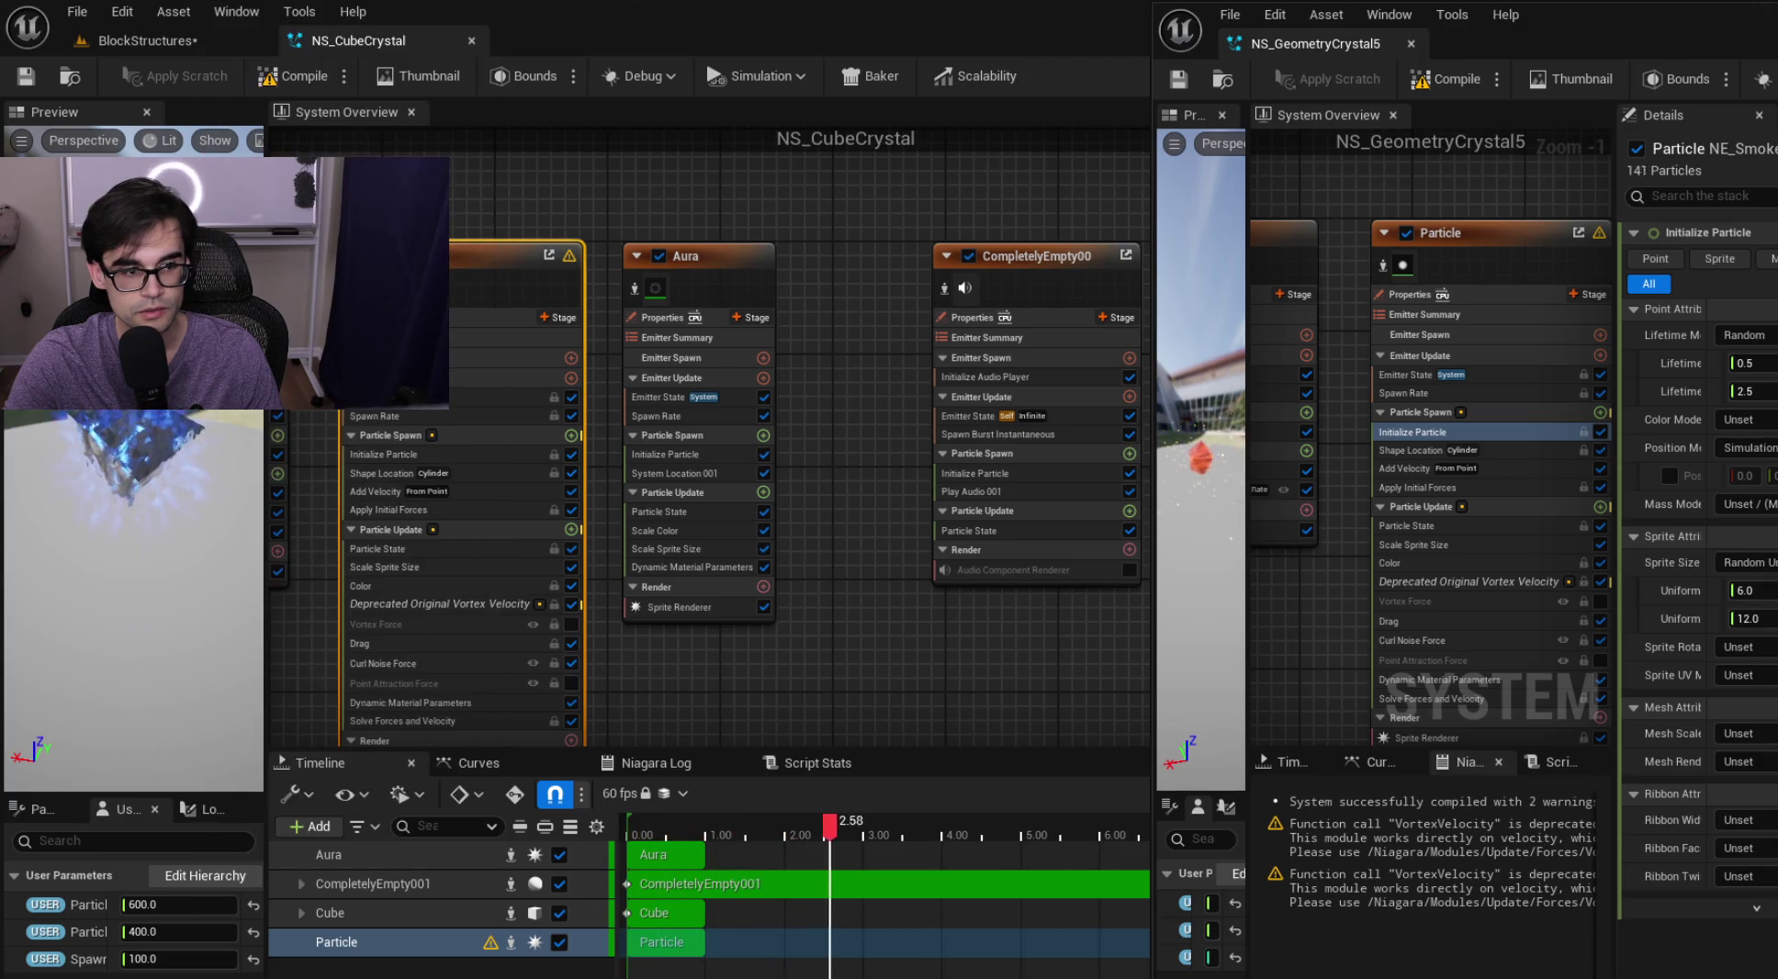
{"action": "left_click", "coordinate": [711, 271]}
{"action": "left_click", "coordinate": [507, 265]}
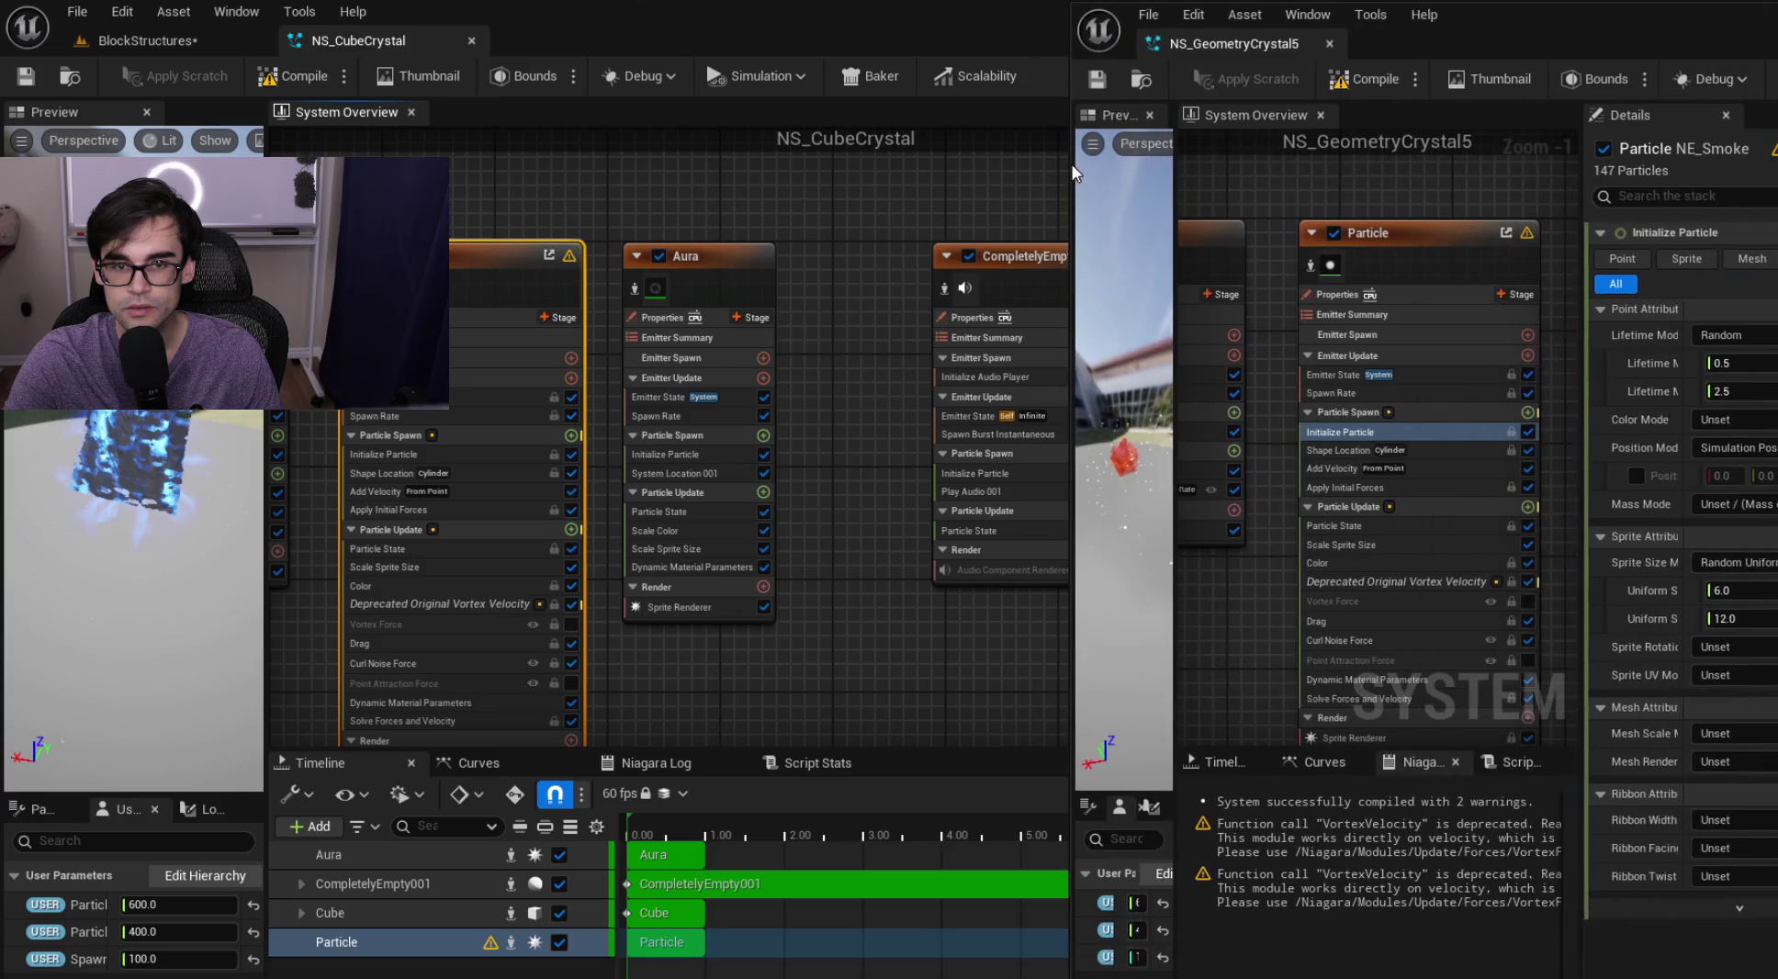
{"action": "mouse_move", "coordinate": [956, 25]}
{"action": "left_mouse_down"}
{"action": "mouse_move", "coordinate": [802, 103]}
{"action": "mouse_move", "coordinate": [569, 280]}
{"action": "mouse_move", "coordinate": [1, 278]}
{"action": "left_mouse_up"}
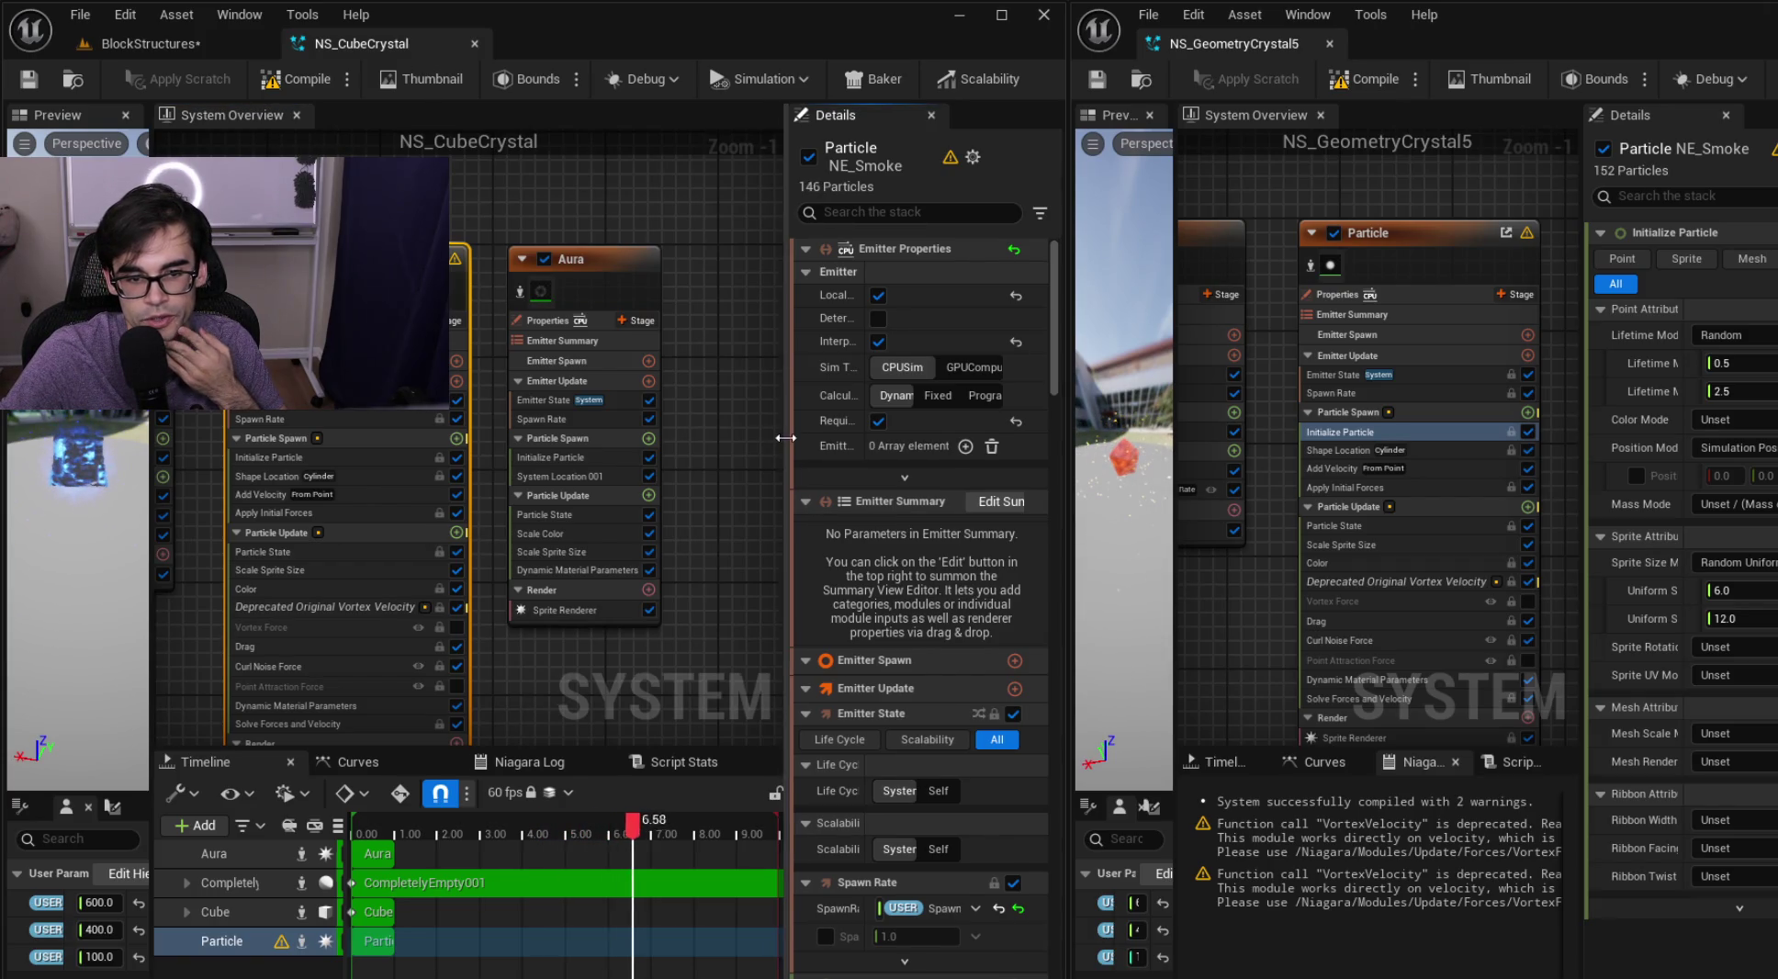
Set NS_CubeCrystal's Uniform Sprite Size to min 6.0, max 12.0, save, and return to BlockStructures
{"action": "left_click_drag", "start_coordinate": [789, 442], "coordinate": [714, 447]}
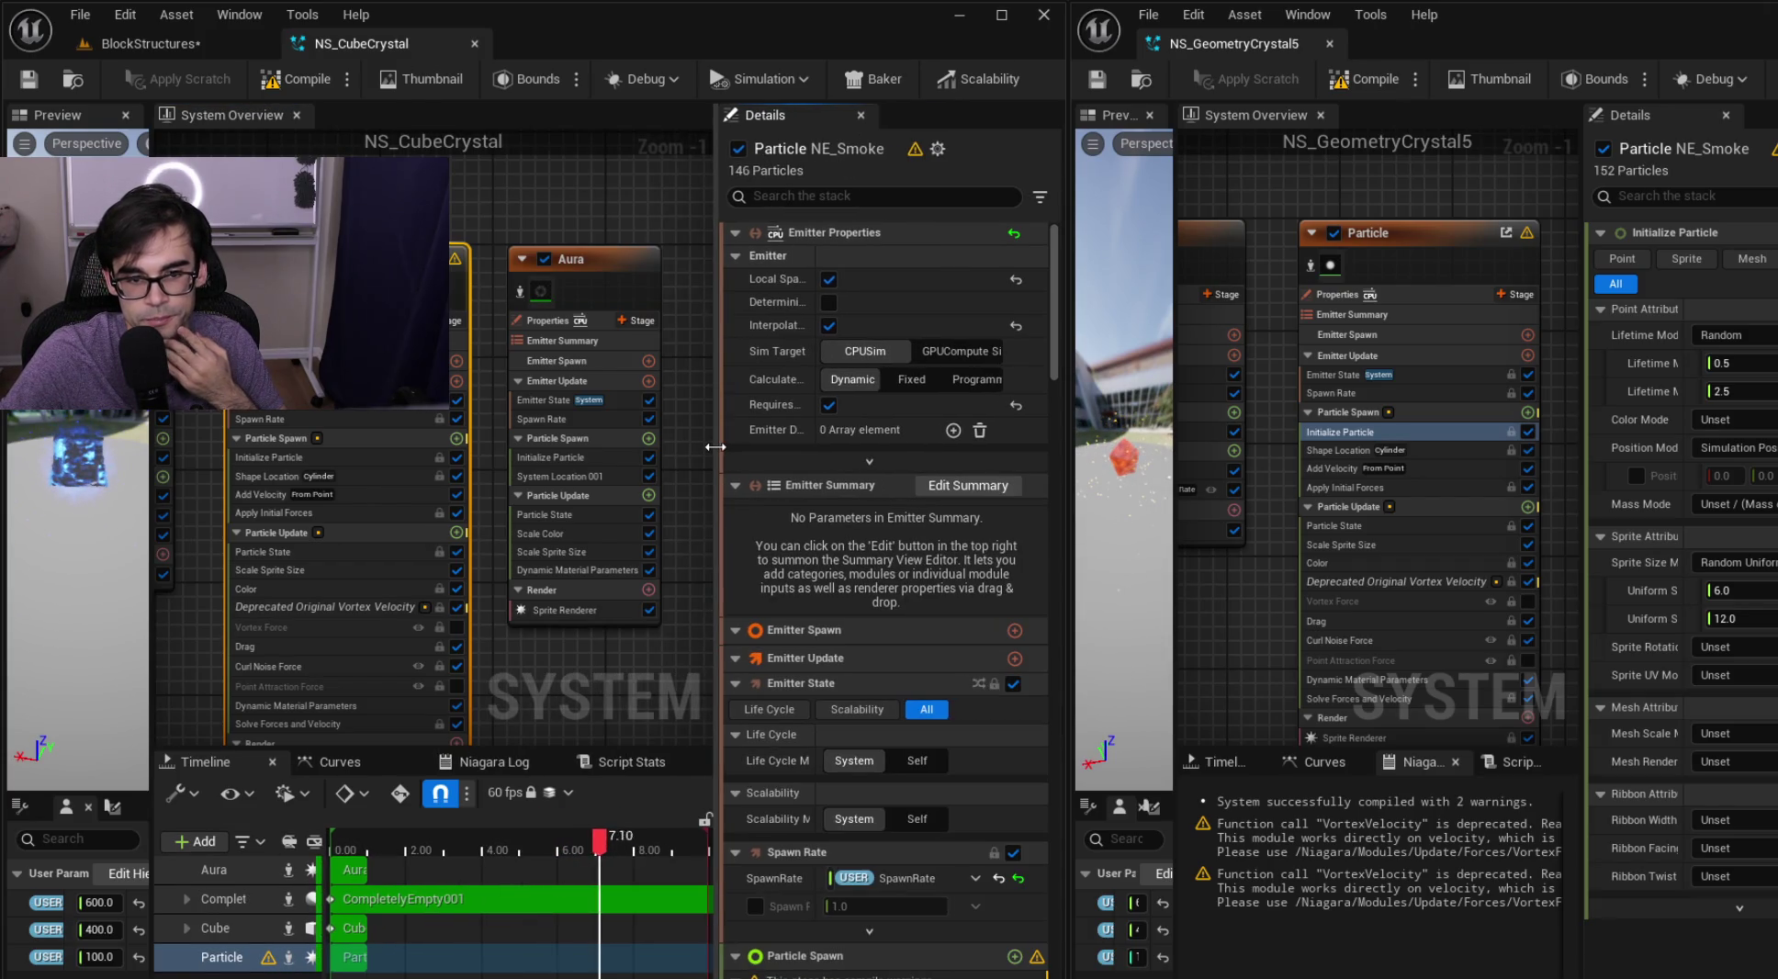
{"action": "left_click", "coordinate": [386, 458]}
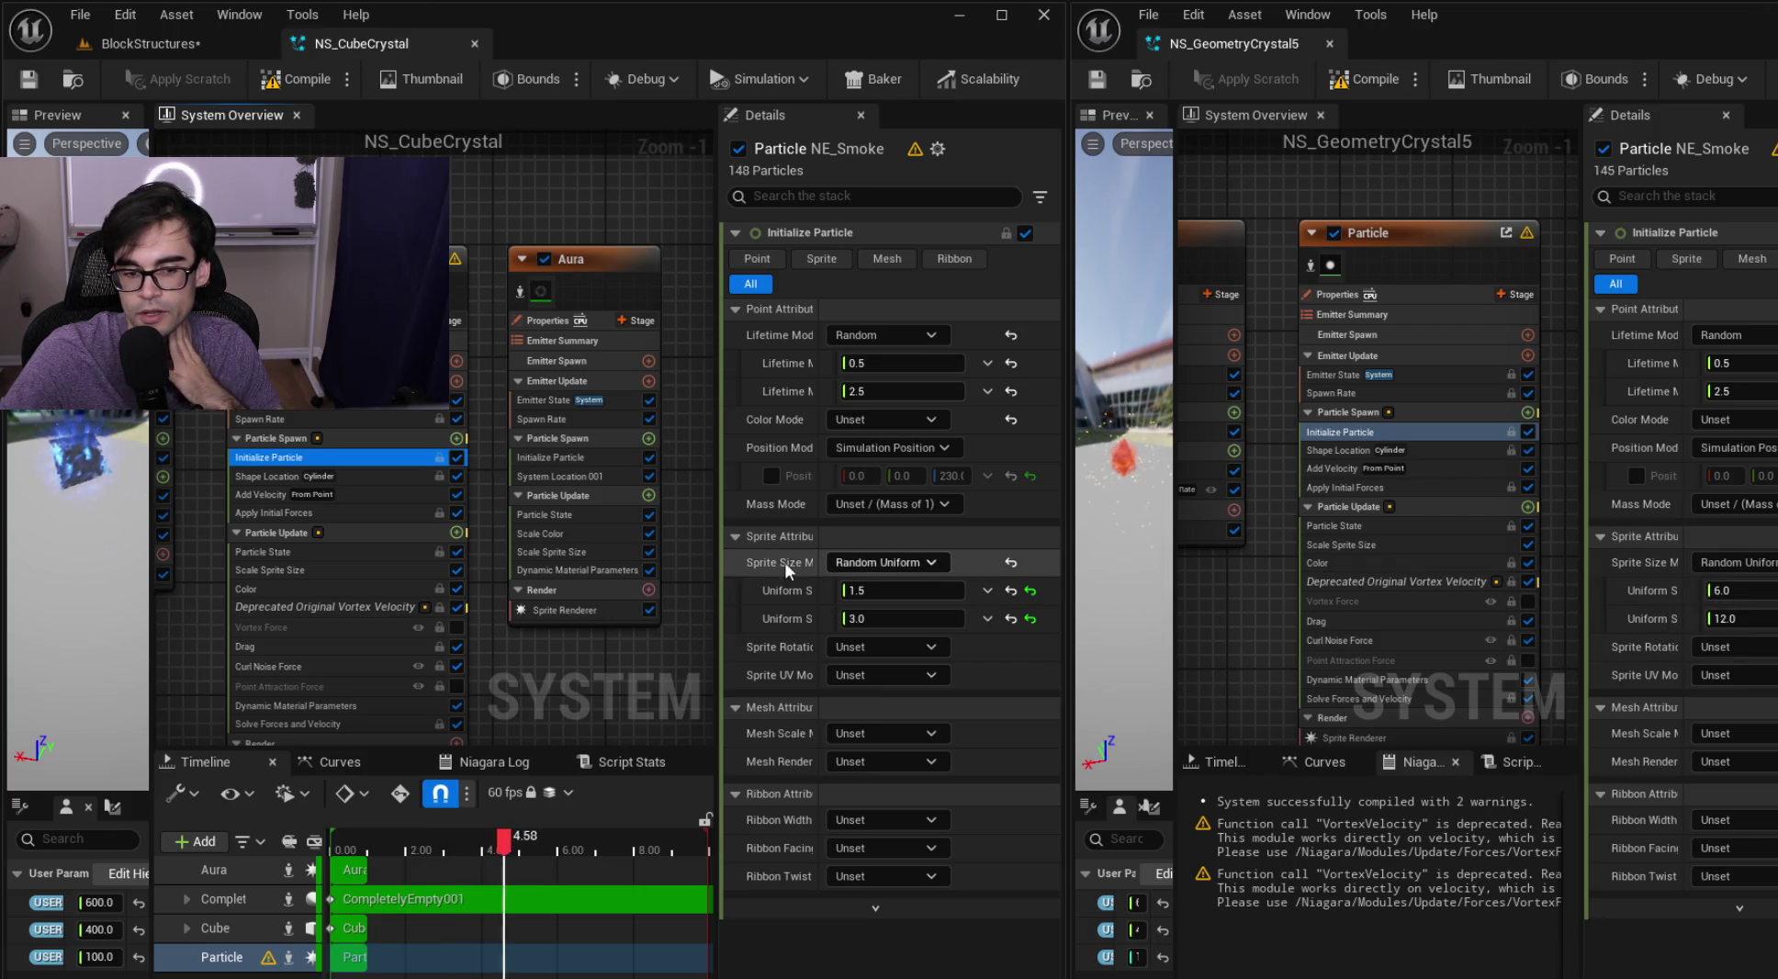
{"action": "left_click_drag", "start_coordinate": [817, 531], "coordinate": [868, 530]}
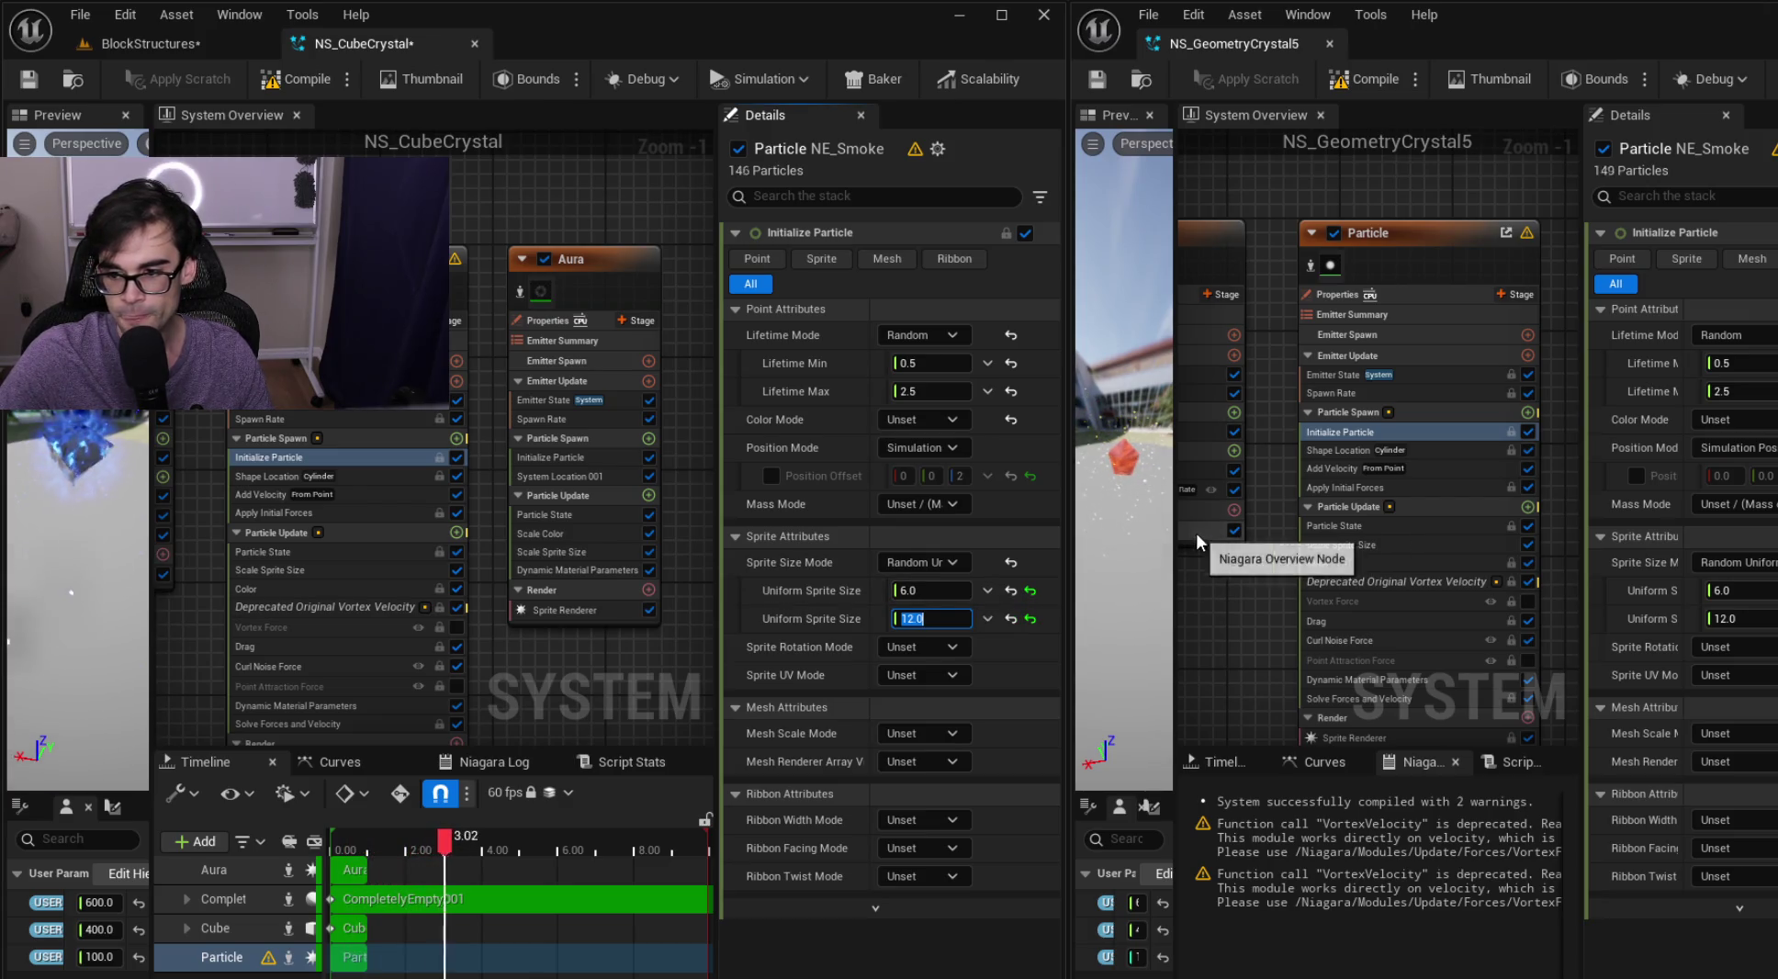
{"action": "left_click", "coordinate": [26, 81]}
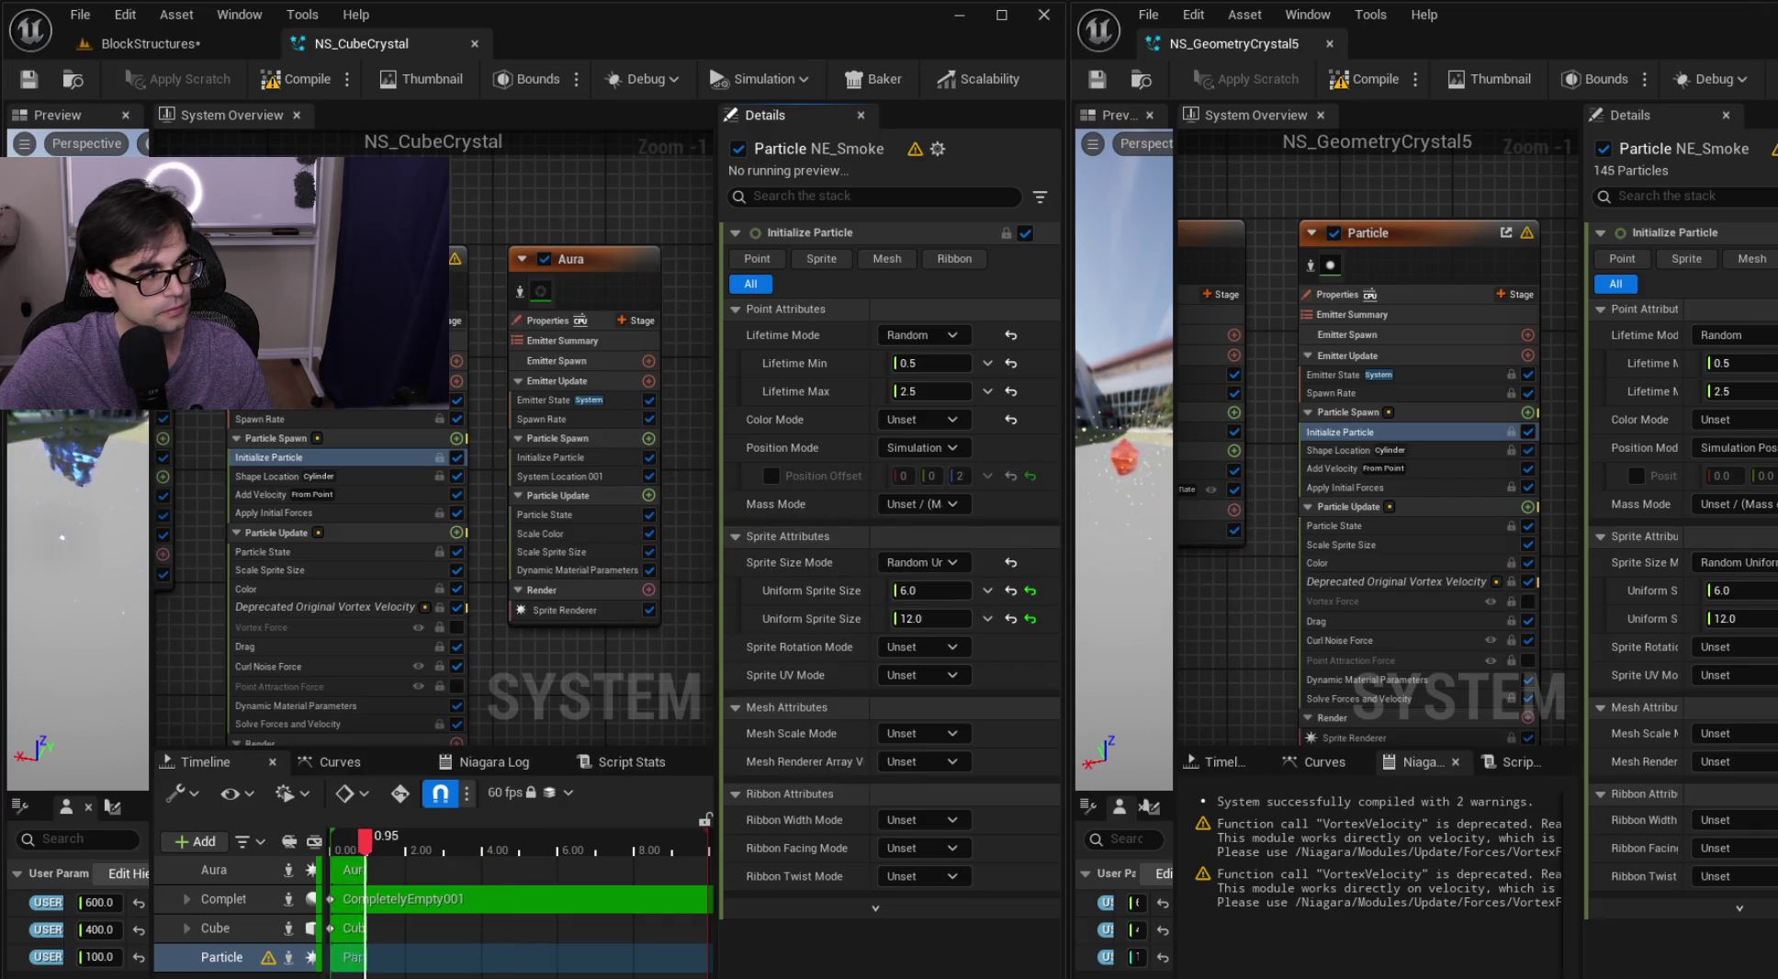
{"action": "left_click", "coordinate": [138, 44]}
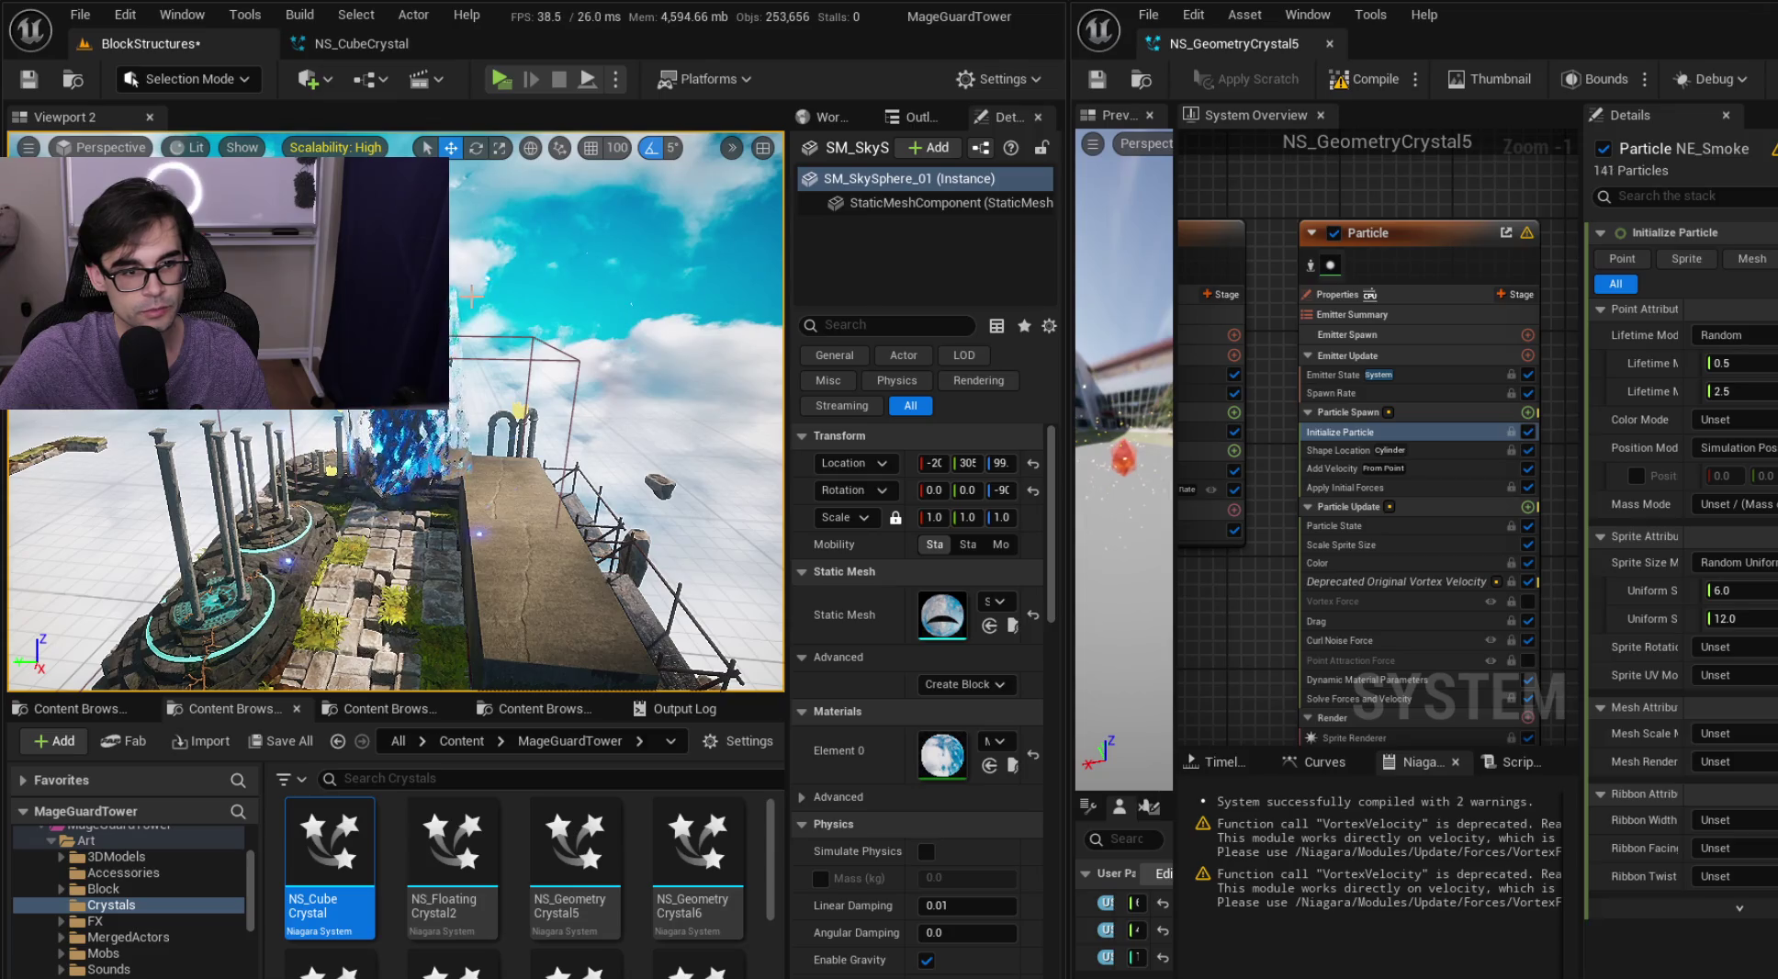
Orbit the level view down onto the crystal, then widen NS_CubeCrystal's effect preview
{"action": "mouse_move", "coordinate": [623, 312]}
{"action": "left_mouse_down"}
{"action": "mouse_move", "coordinate": [669, 273]}
{"action": "mouse_move", "coordinate": [669, 323]}
{"action": "left_mouse_up"}
{"action": "left_click_drag", "start_coordinate": [676, 249], "coordinate": [676, 249]}
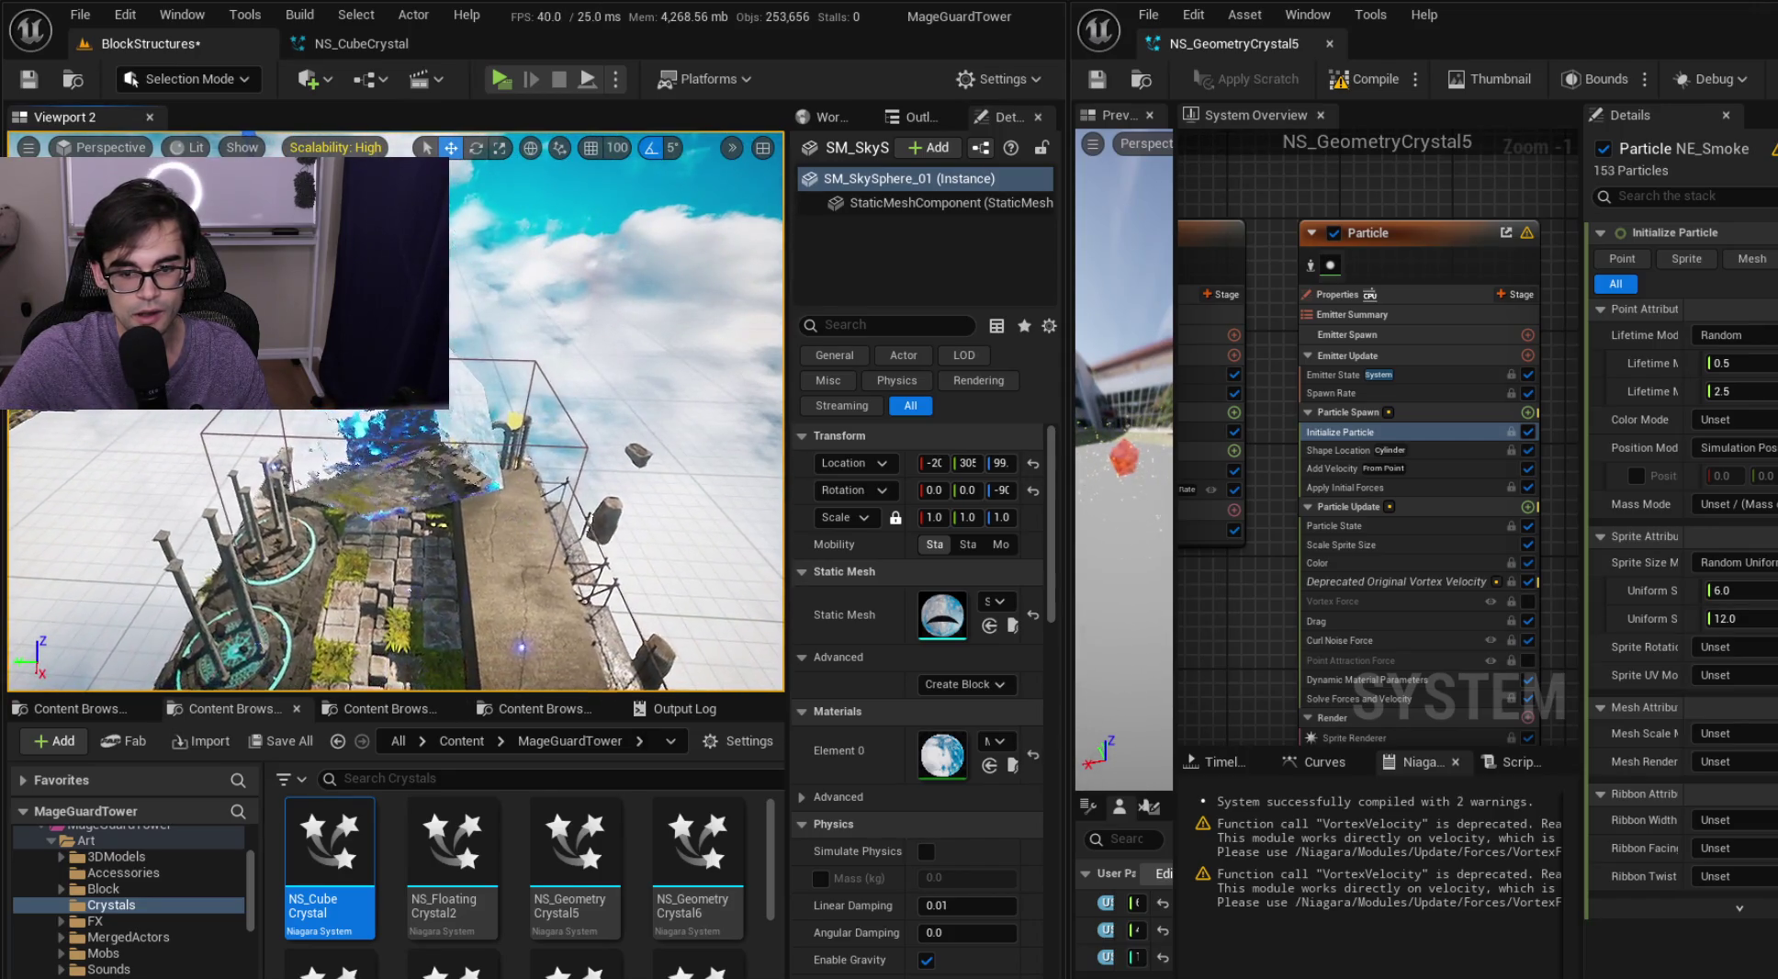
{"action": "left_click", "coordinate": [369, 50]}
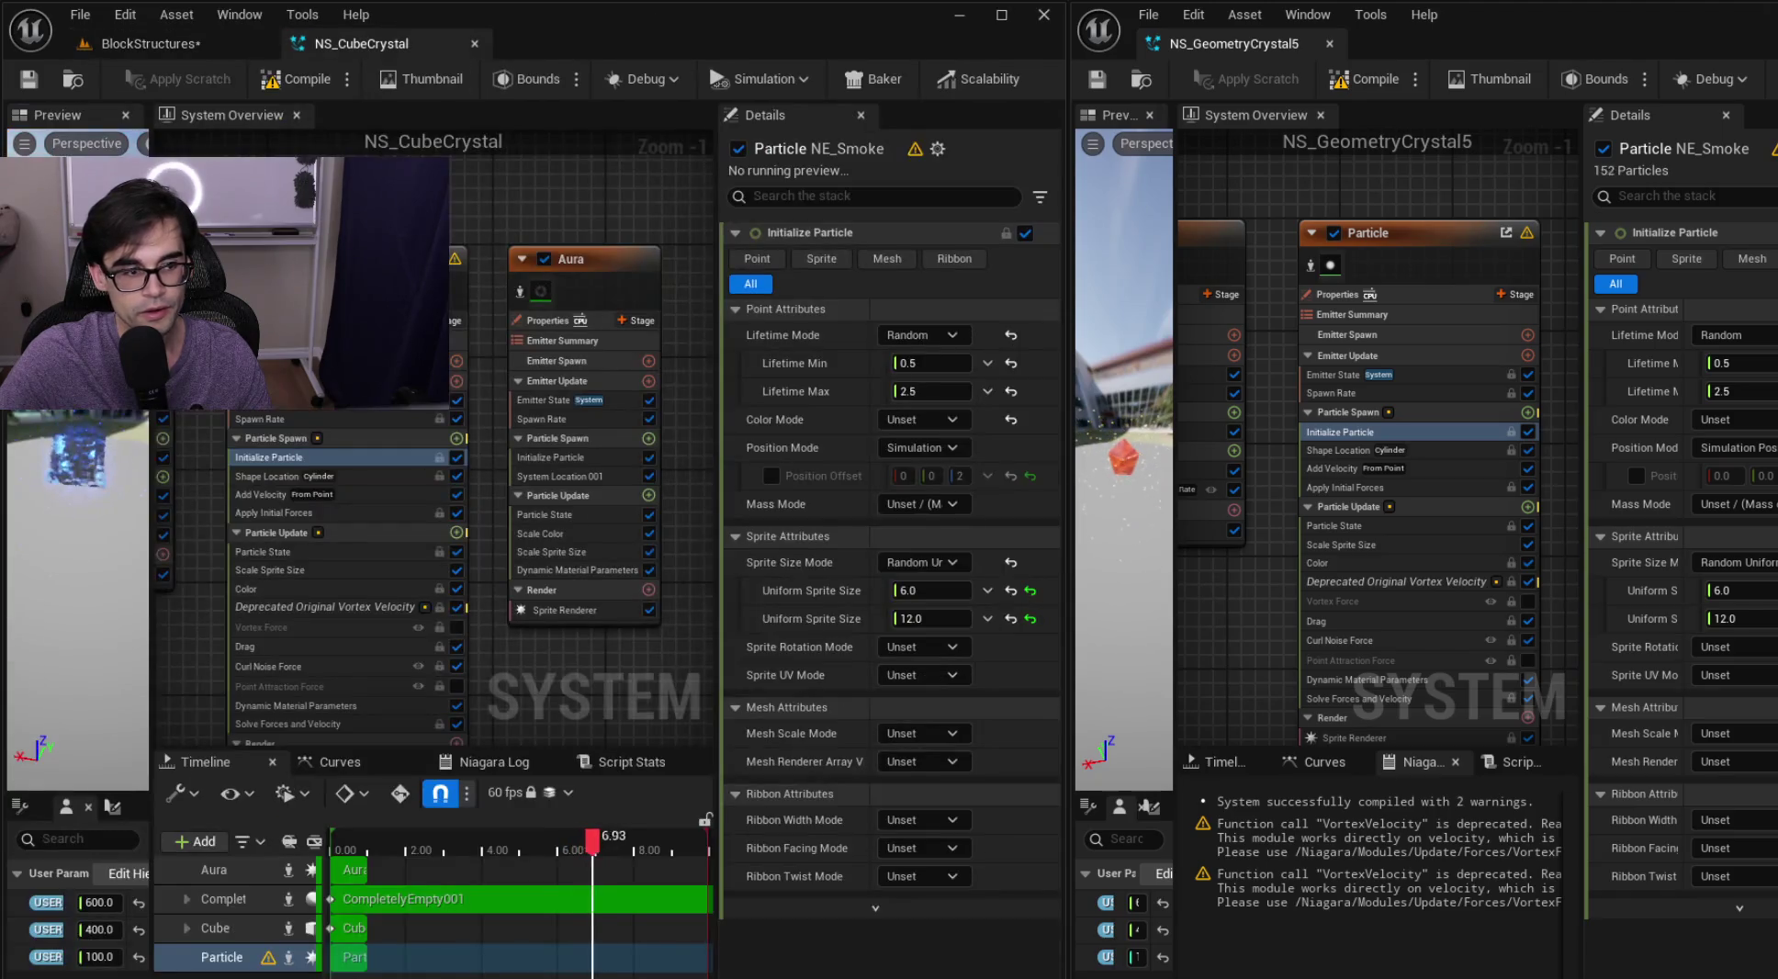
{"action": "left_click_drag", "start_coordinate": [153, 430], "coordinate": [282, 430]}
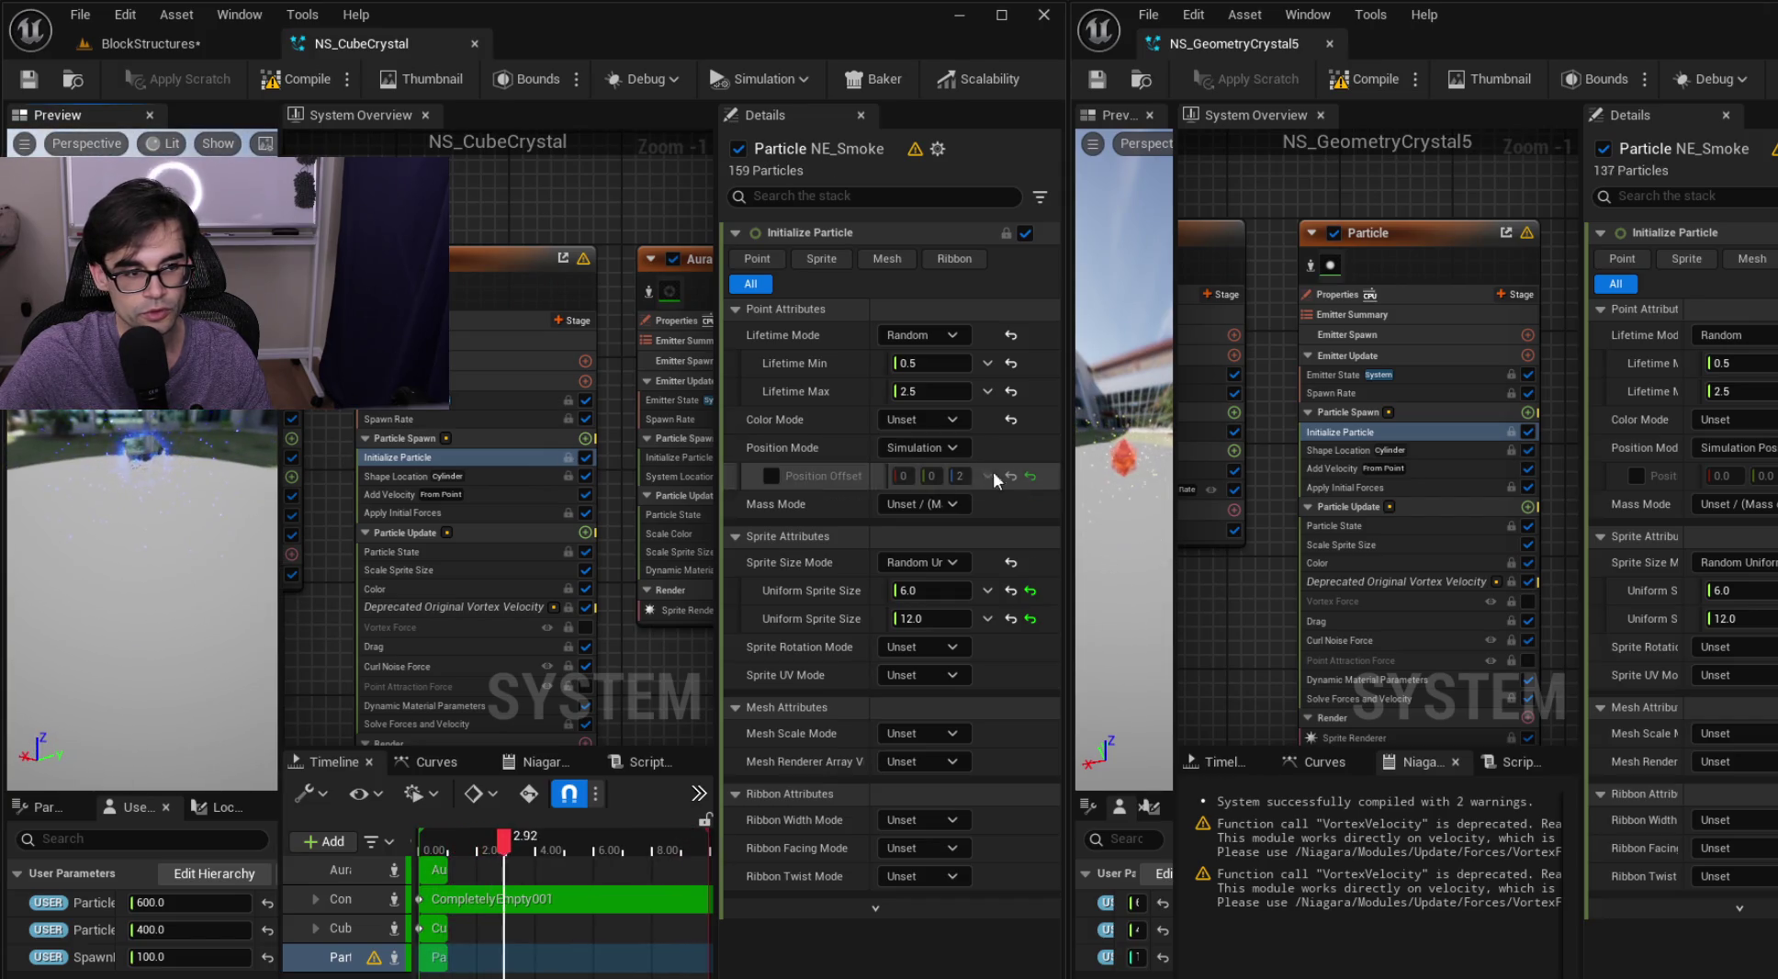
Recheck the crystal in the level, then show Emitter State in both crystal systems
{"action": "left_click", "coordinate": [168, 40]}
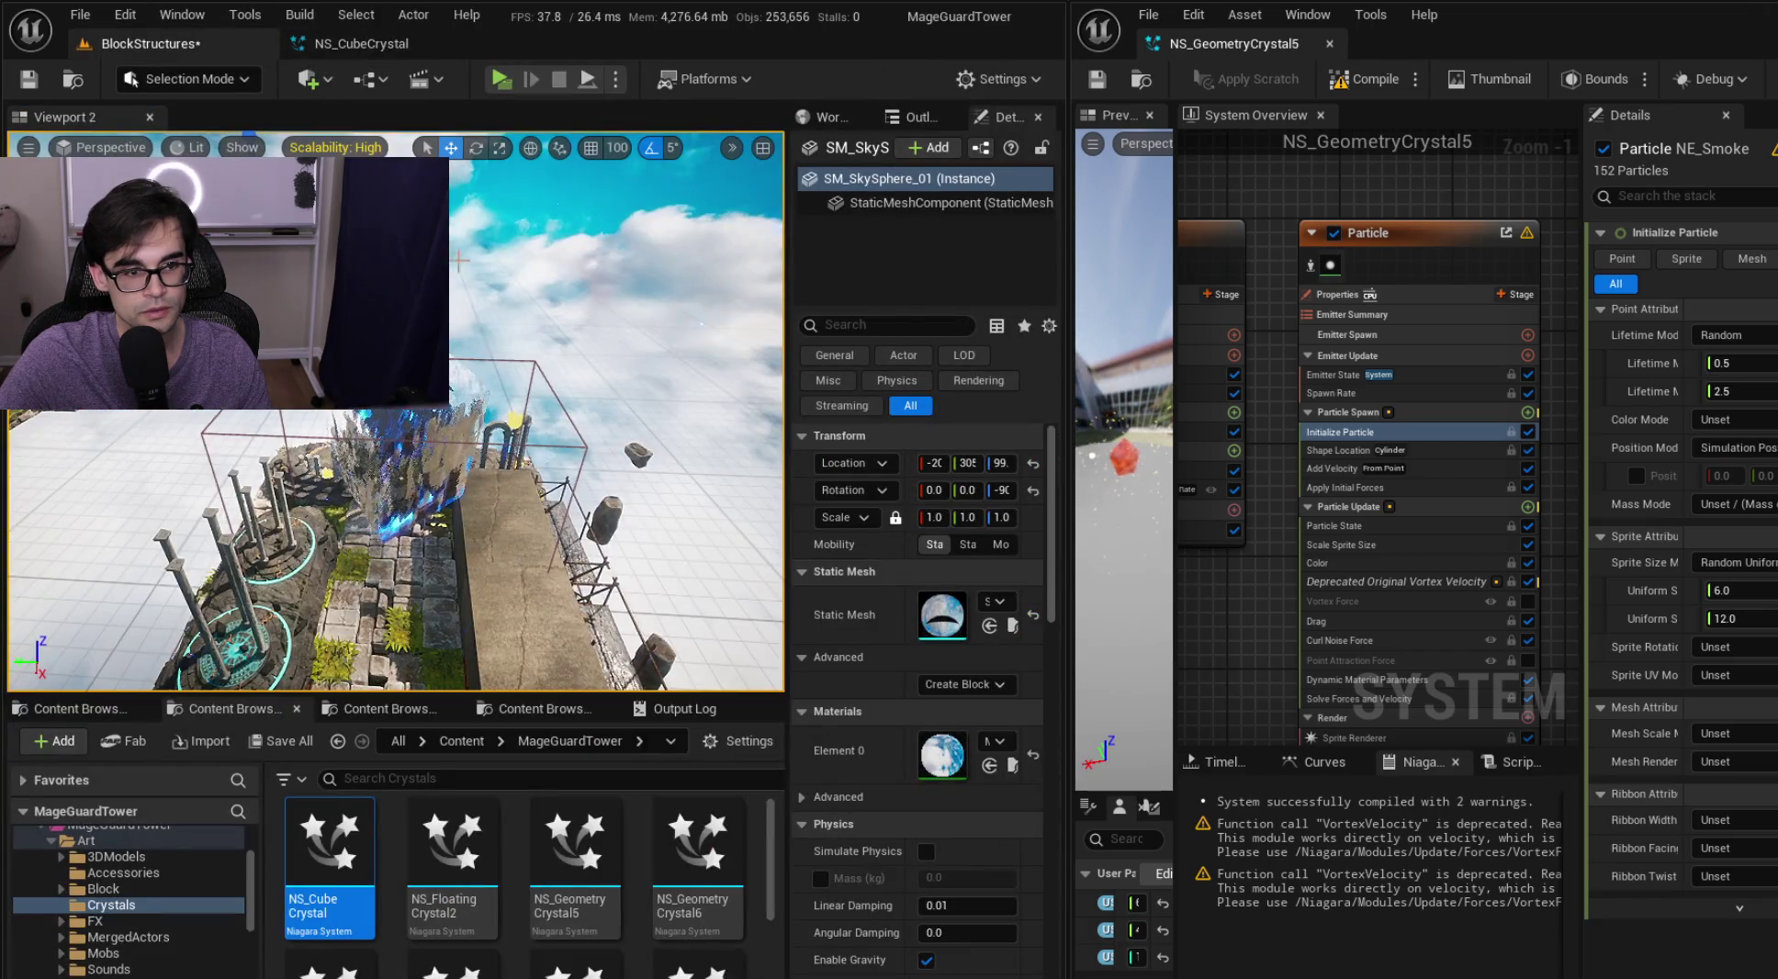
{"action": "scroll", "coordinate": [395, 413], "scroll_direction": "down", "scroll_amount": 5}
{"action": "scroll", "coordinate": [395, 413], "scroll_direction": "up", "scroll_amount": 10}
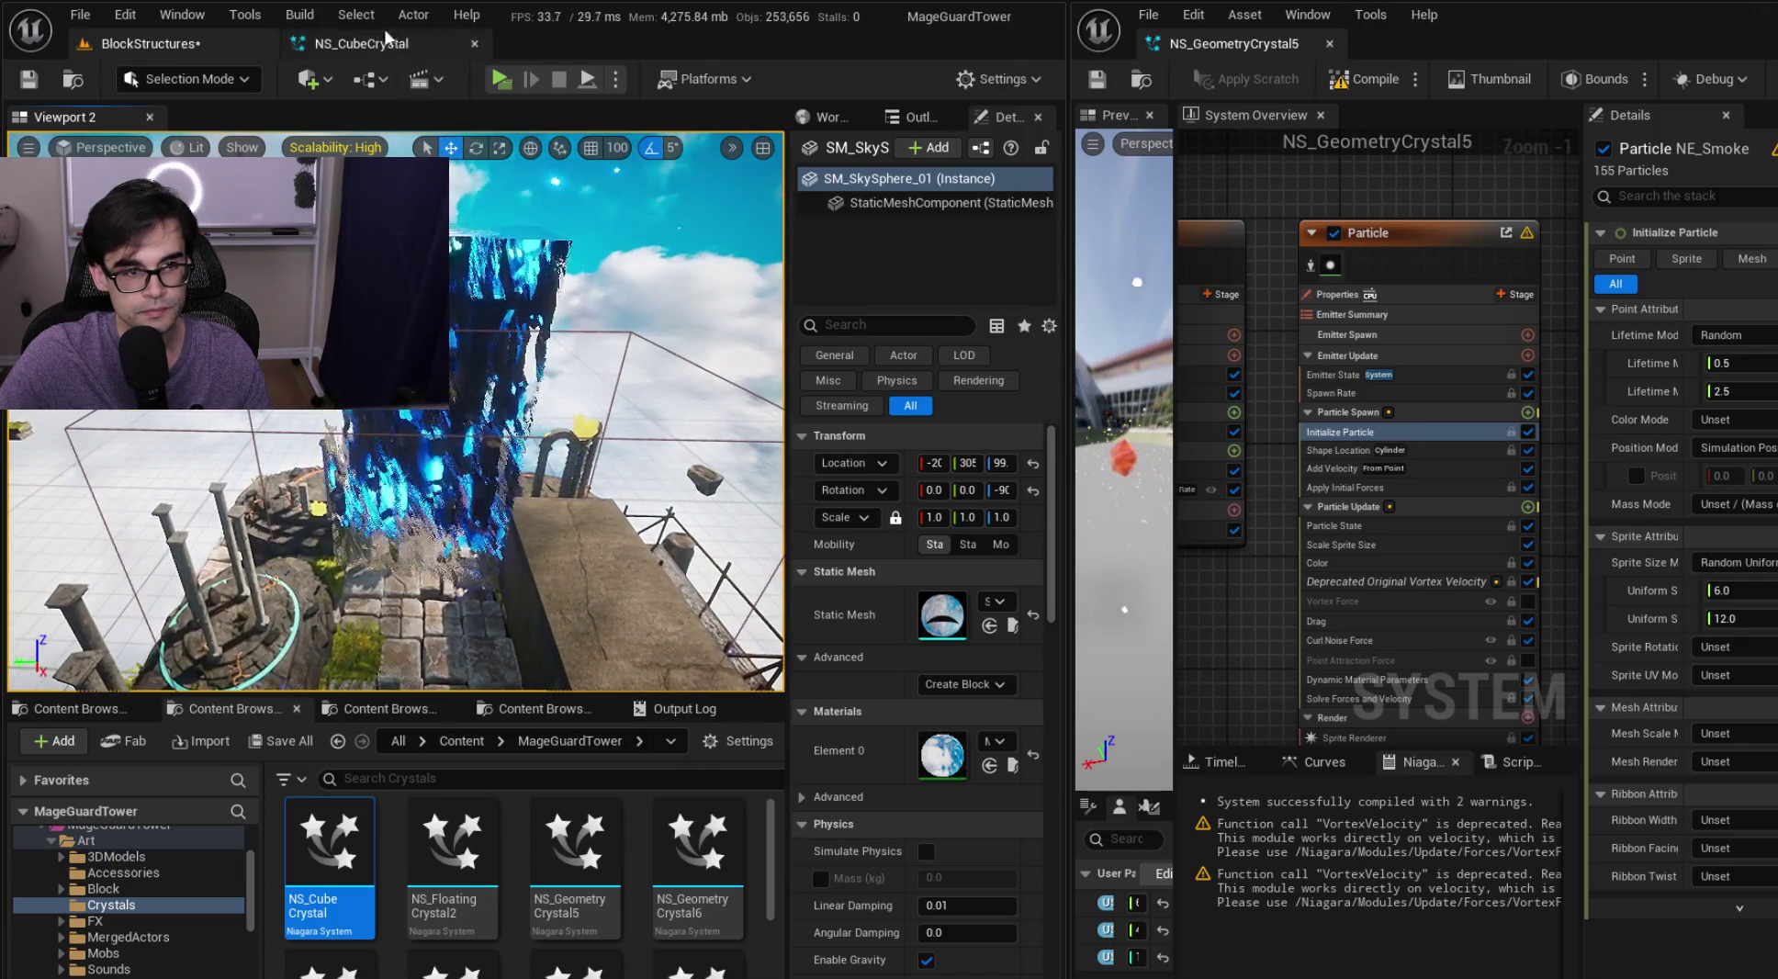
{"action": "left_click", "coordinate": [354, 44]}
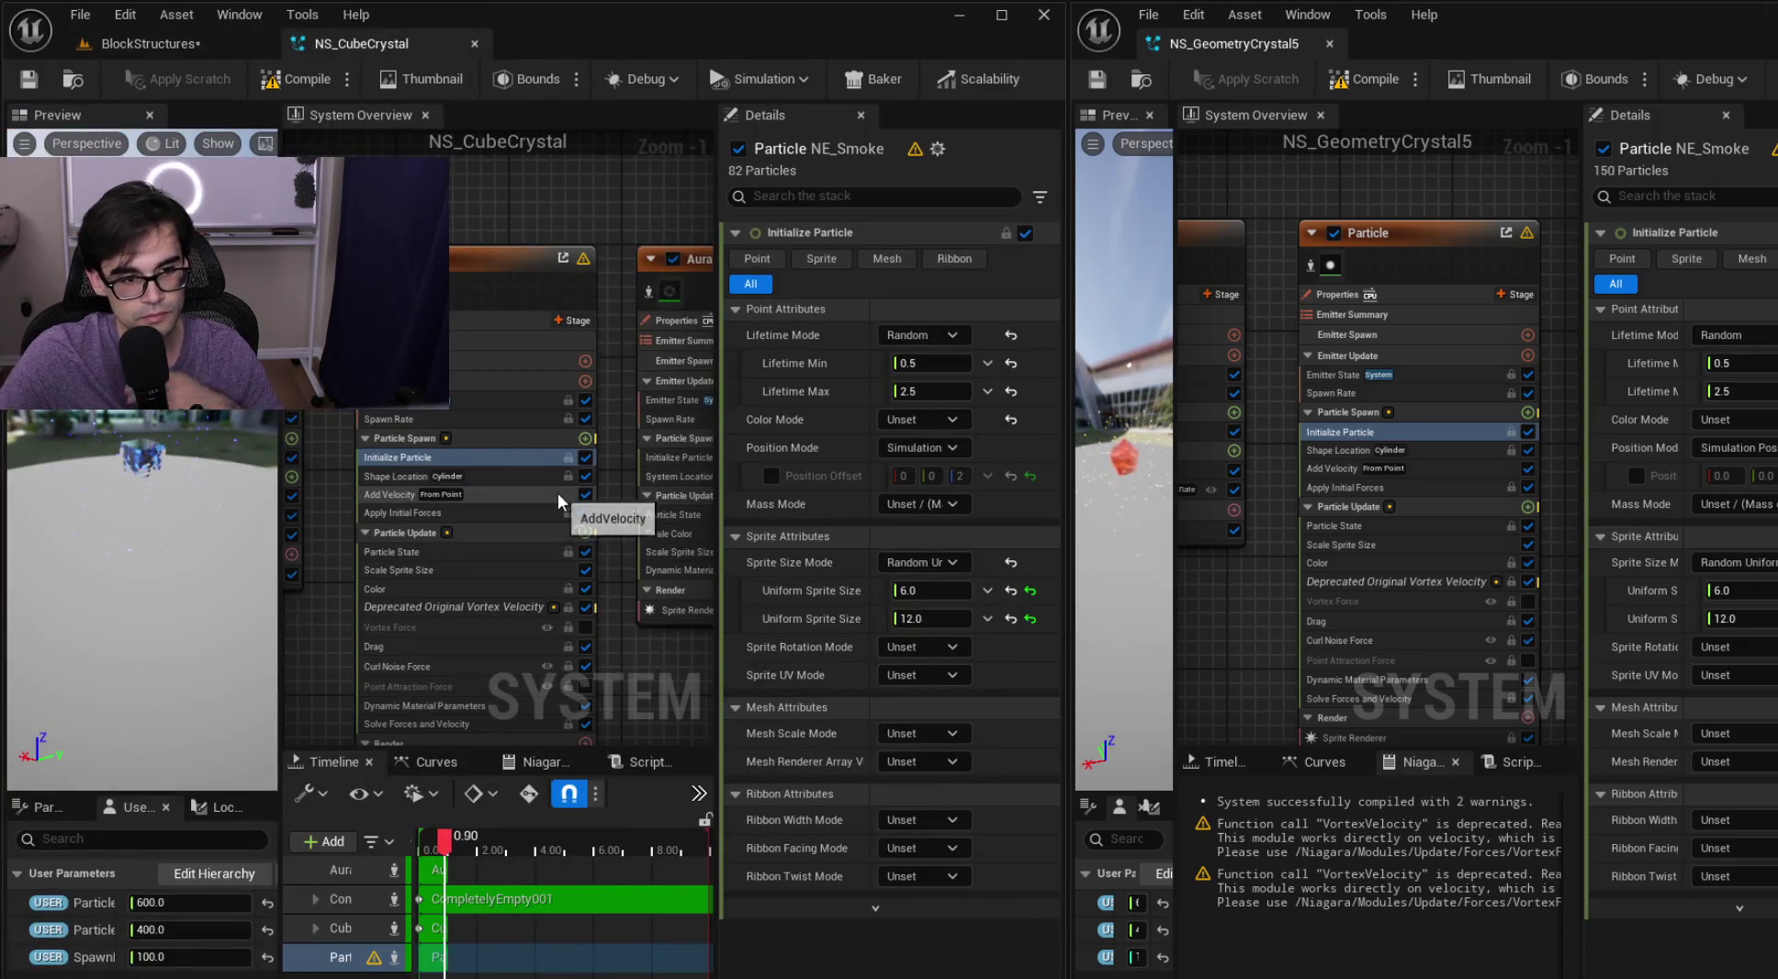
{"action": "left_click", "coordinate": [1426, 374]}
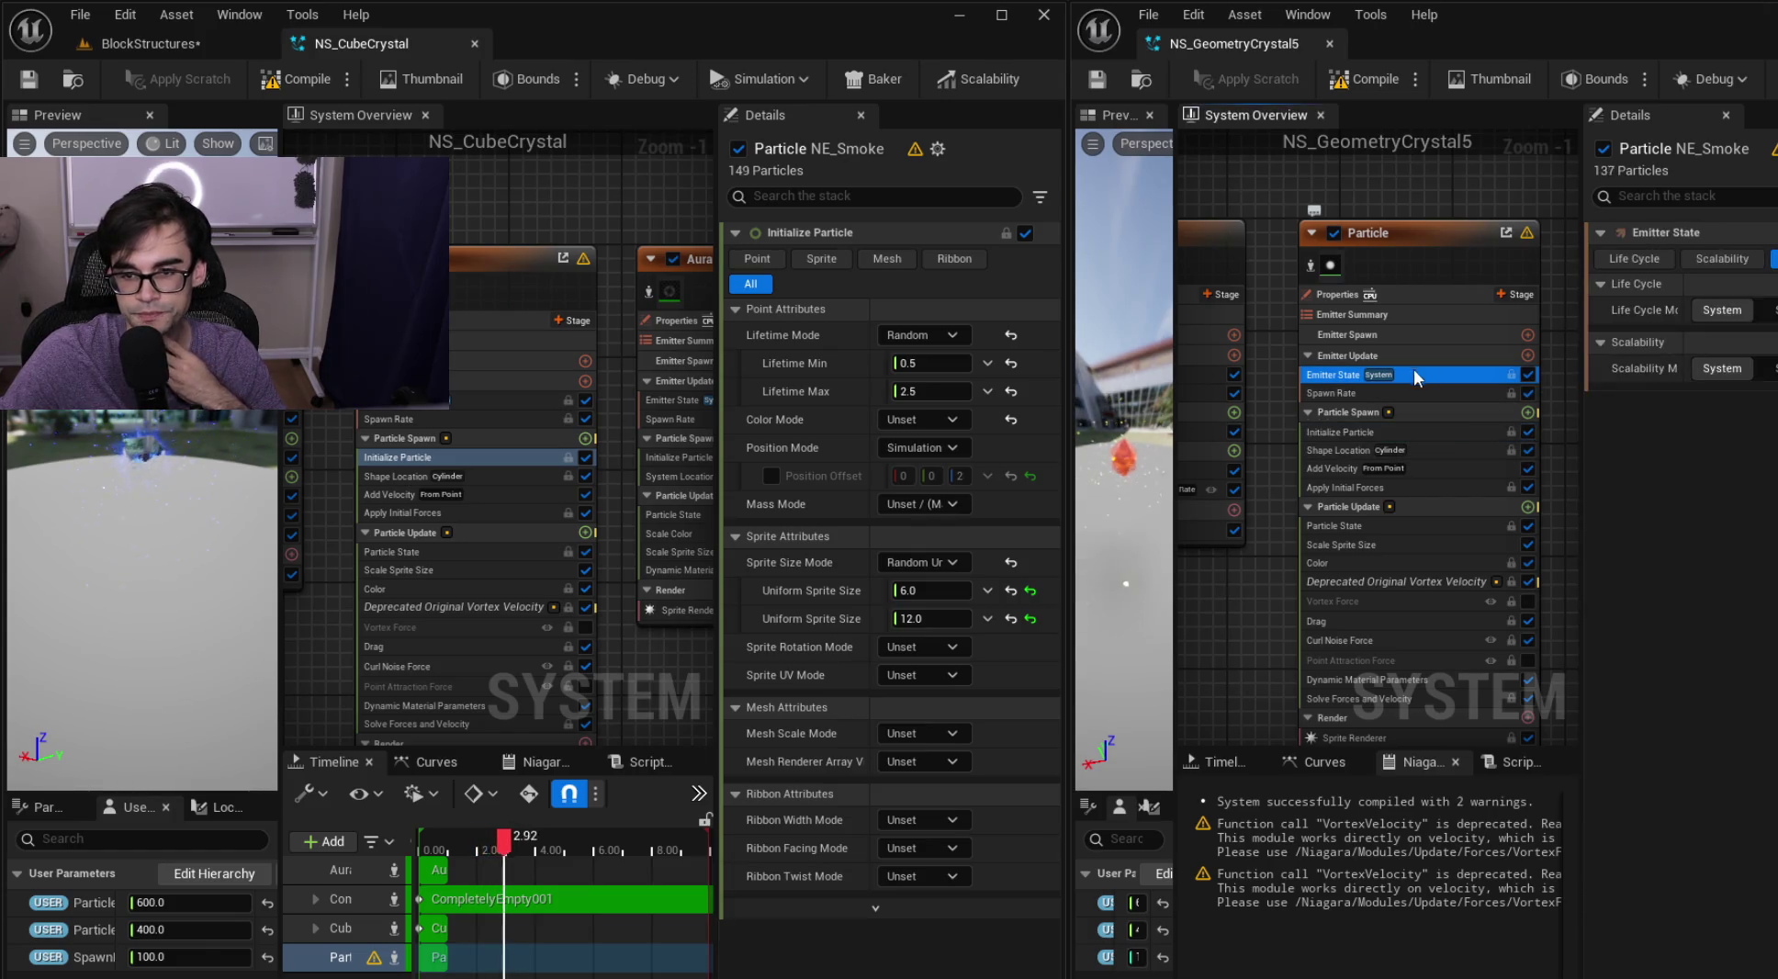
{"action": "left_click", "coordinate": [504, 402]}
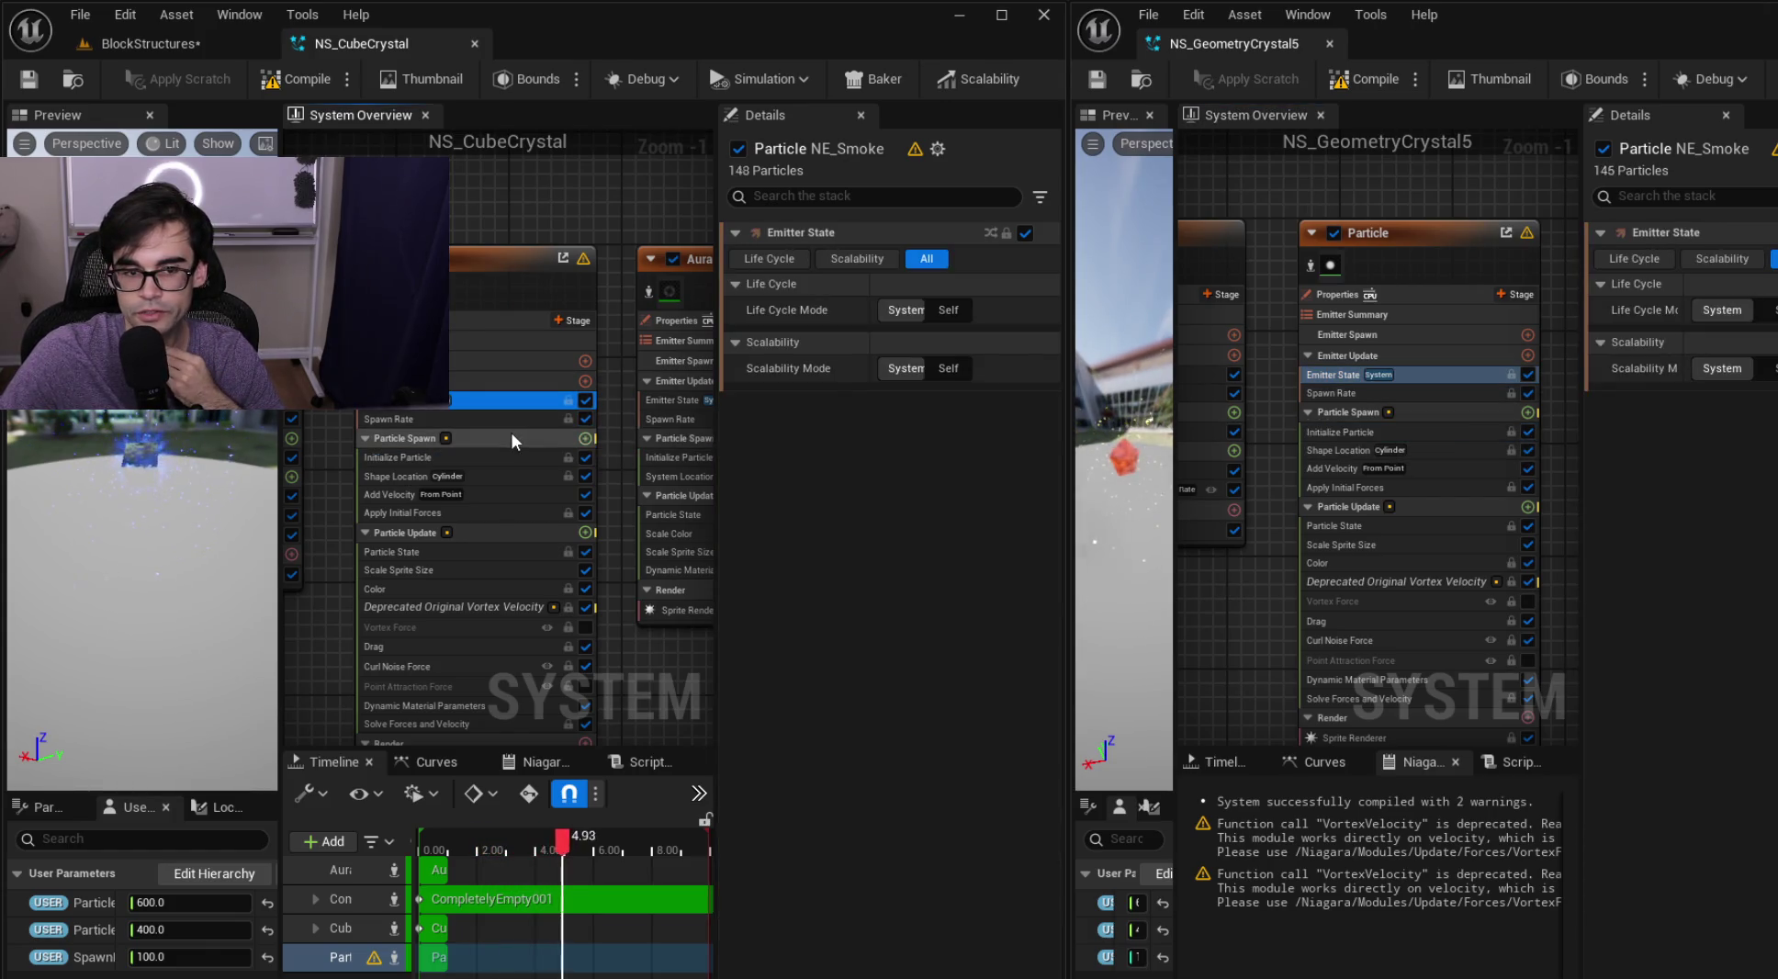
Compare Spawn Rate settings, including advanced options, between NS_CubeCrystal and NS_GeometryCrystal5
{"action": "left_click", "coordinate": [509, 419]}
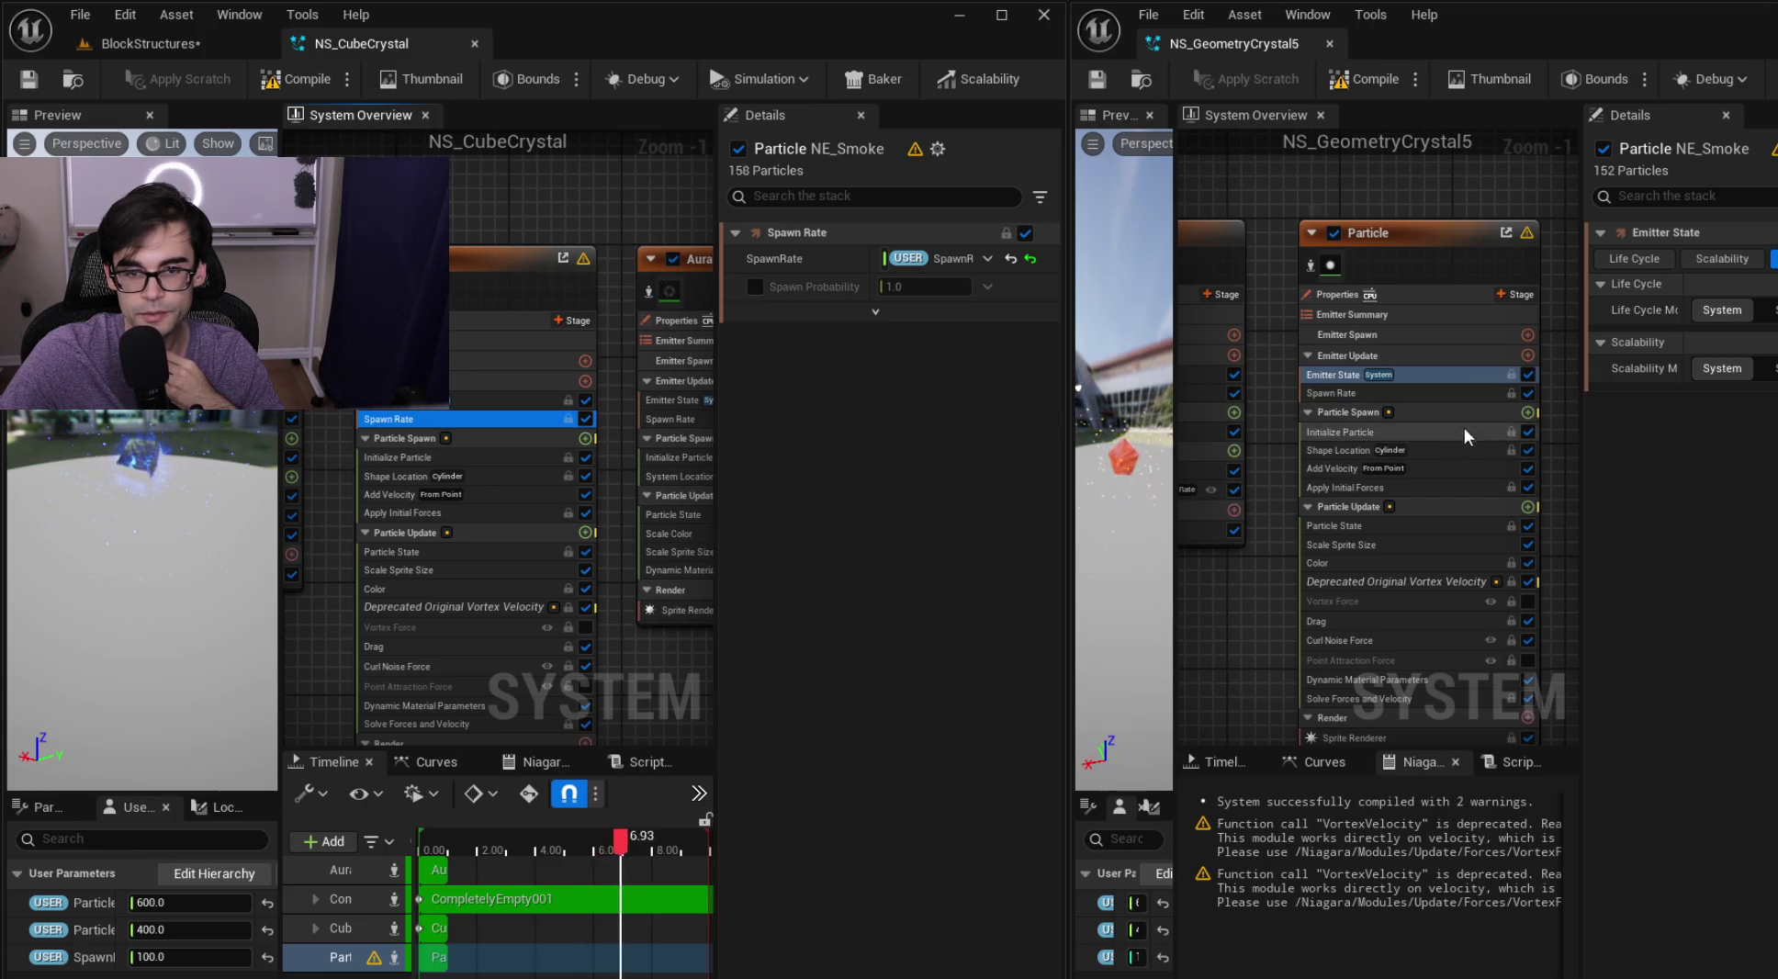
{"action": "left_click", "coordinate": [1469, 393]}
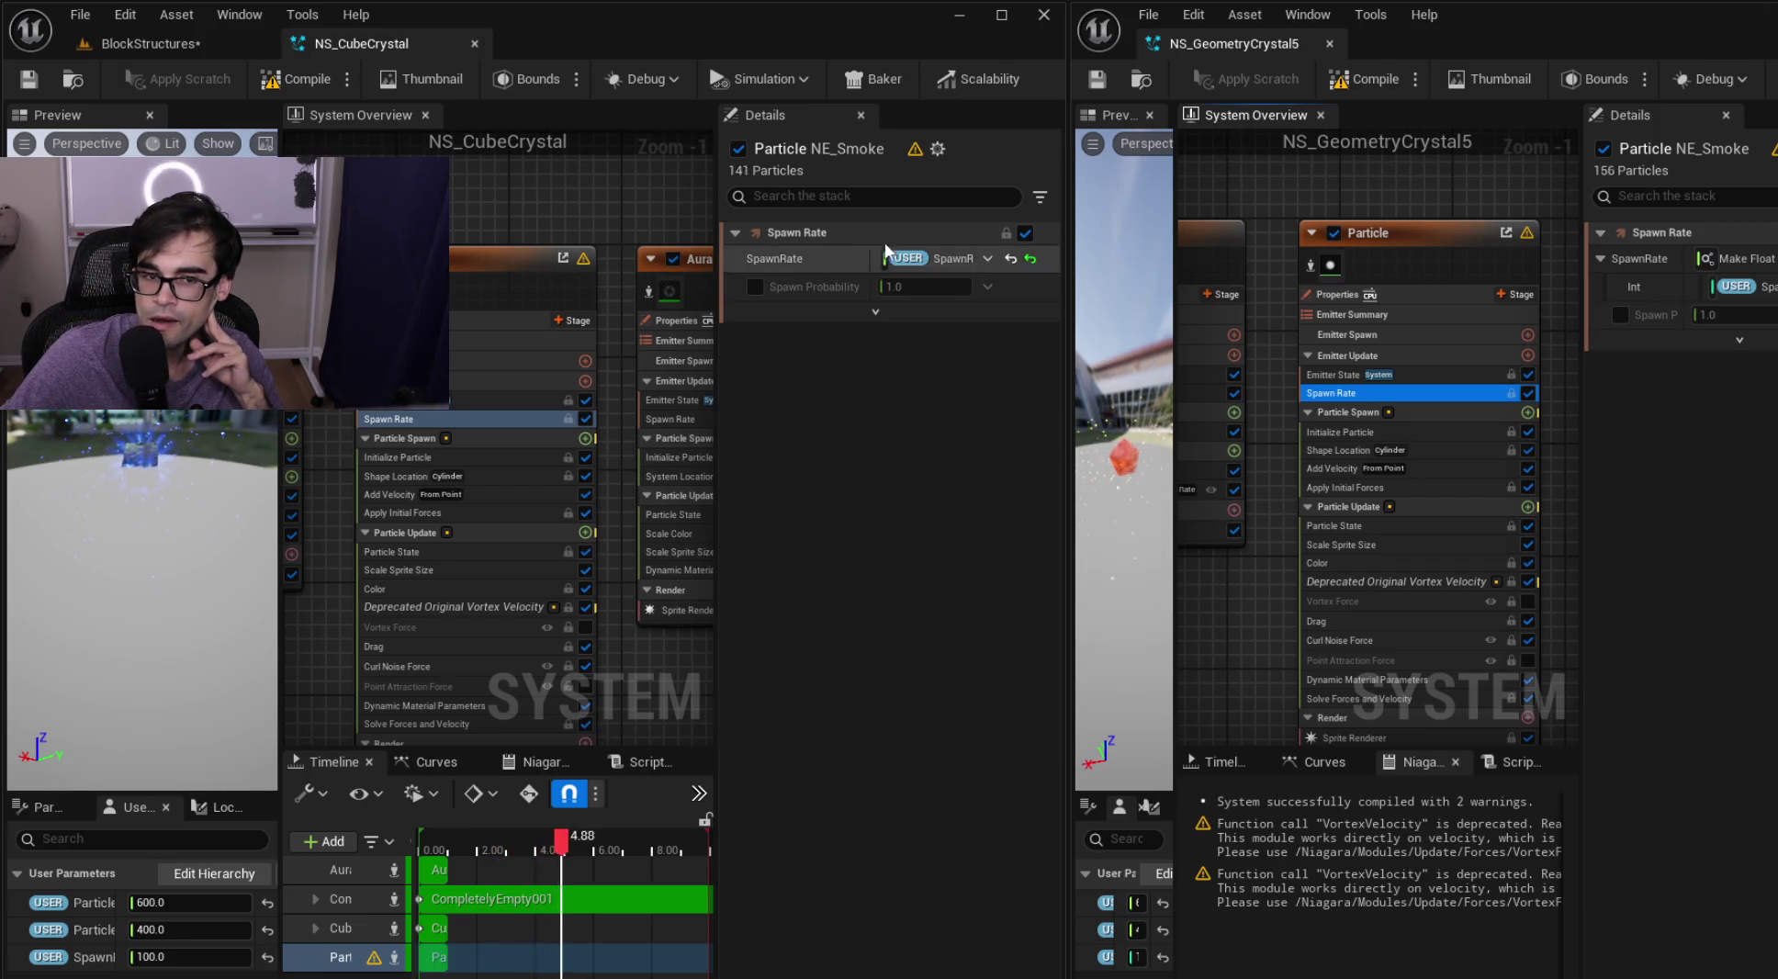
{"action": "left_click", "coordinate": [970, 320]}
{"action": "left_click", "coordinate": [1681, 340]}
Compare Initialize Particle and Cylinder Shape Location settings in both systems, widening the Details panel
{"action": "left_click", "coordinate": [462, 457]}
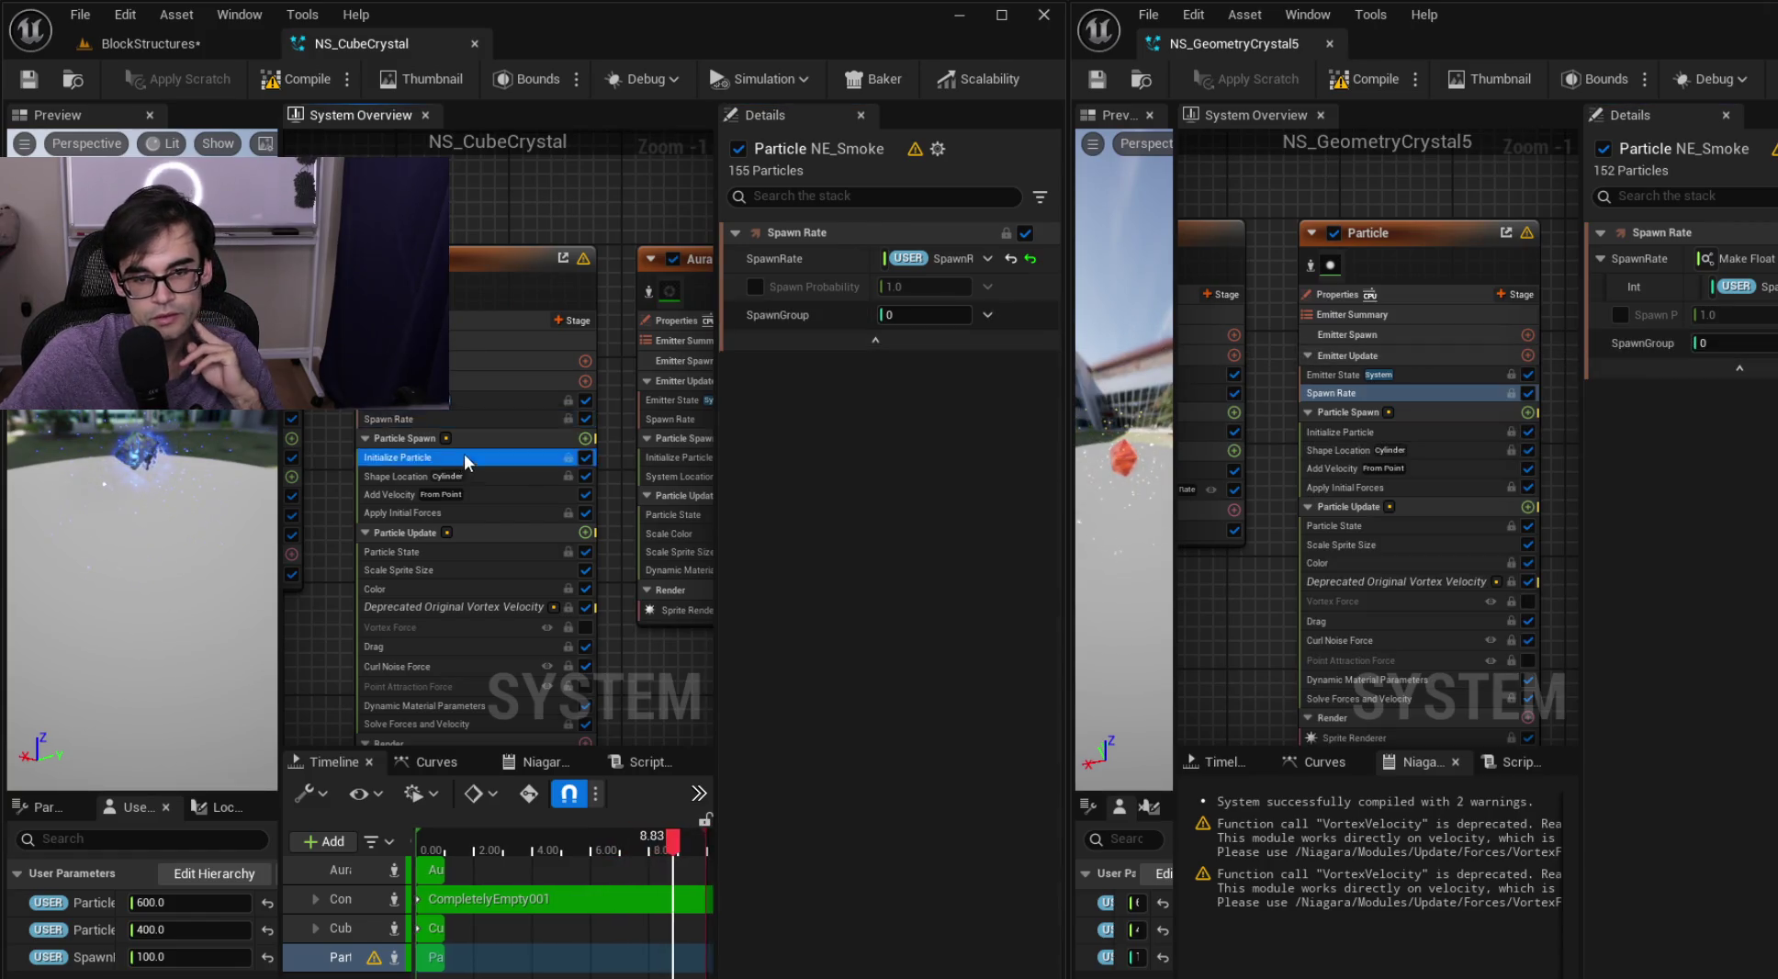
{"action": "left_click", "coordinate": [1402, 432]}
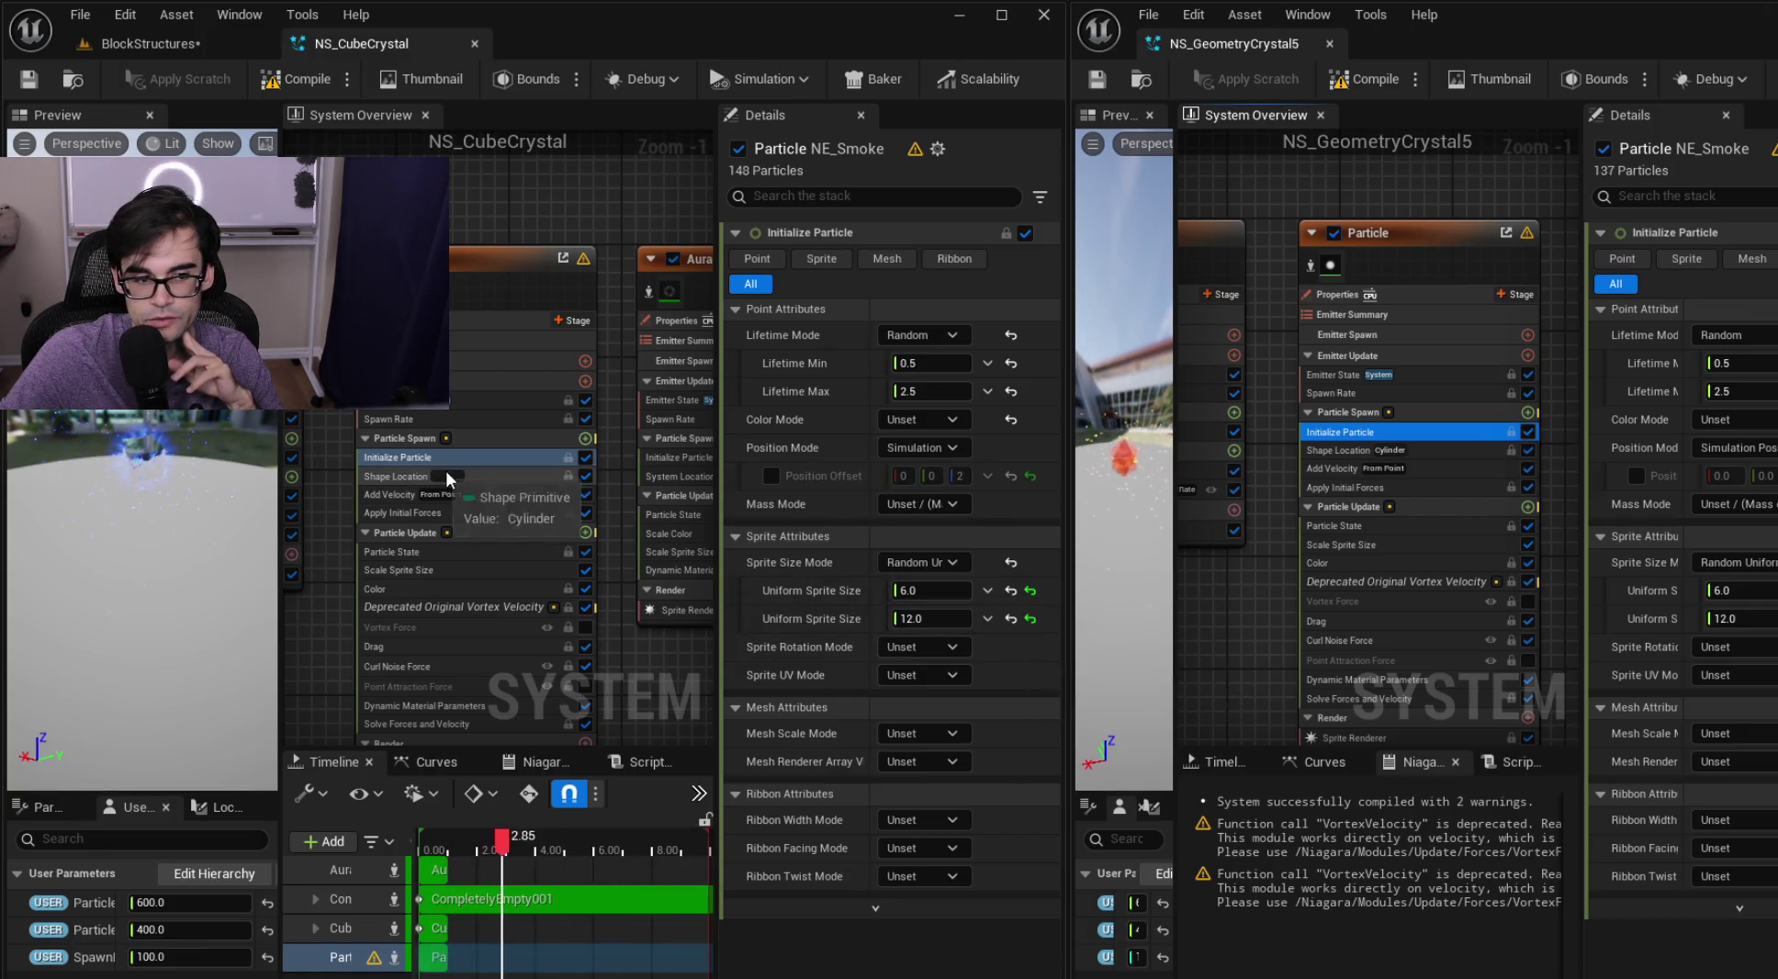
{"action": "left_click", "coordinate": [531, 474]}
{"action": "left_click", "coordinate": [1439, 450]}
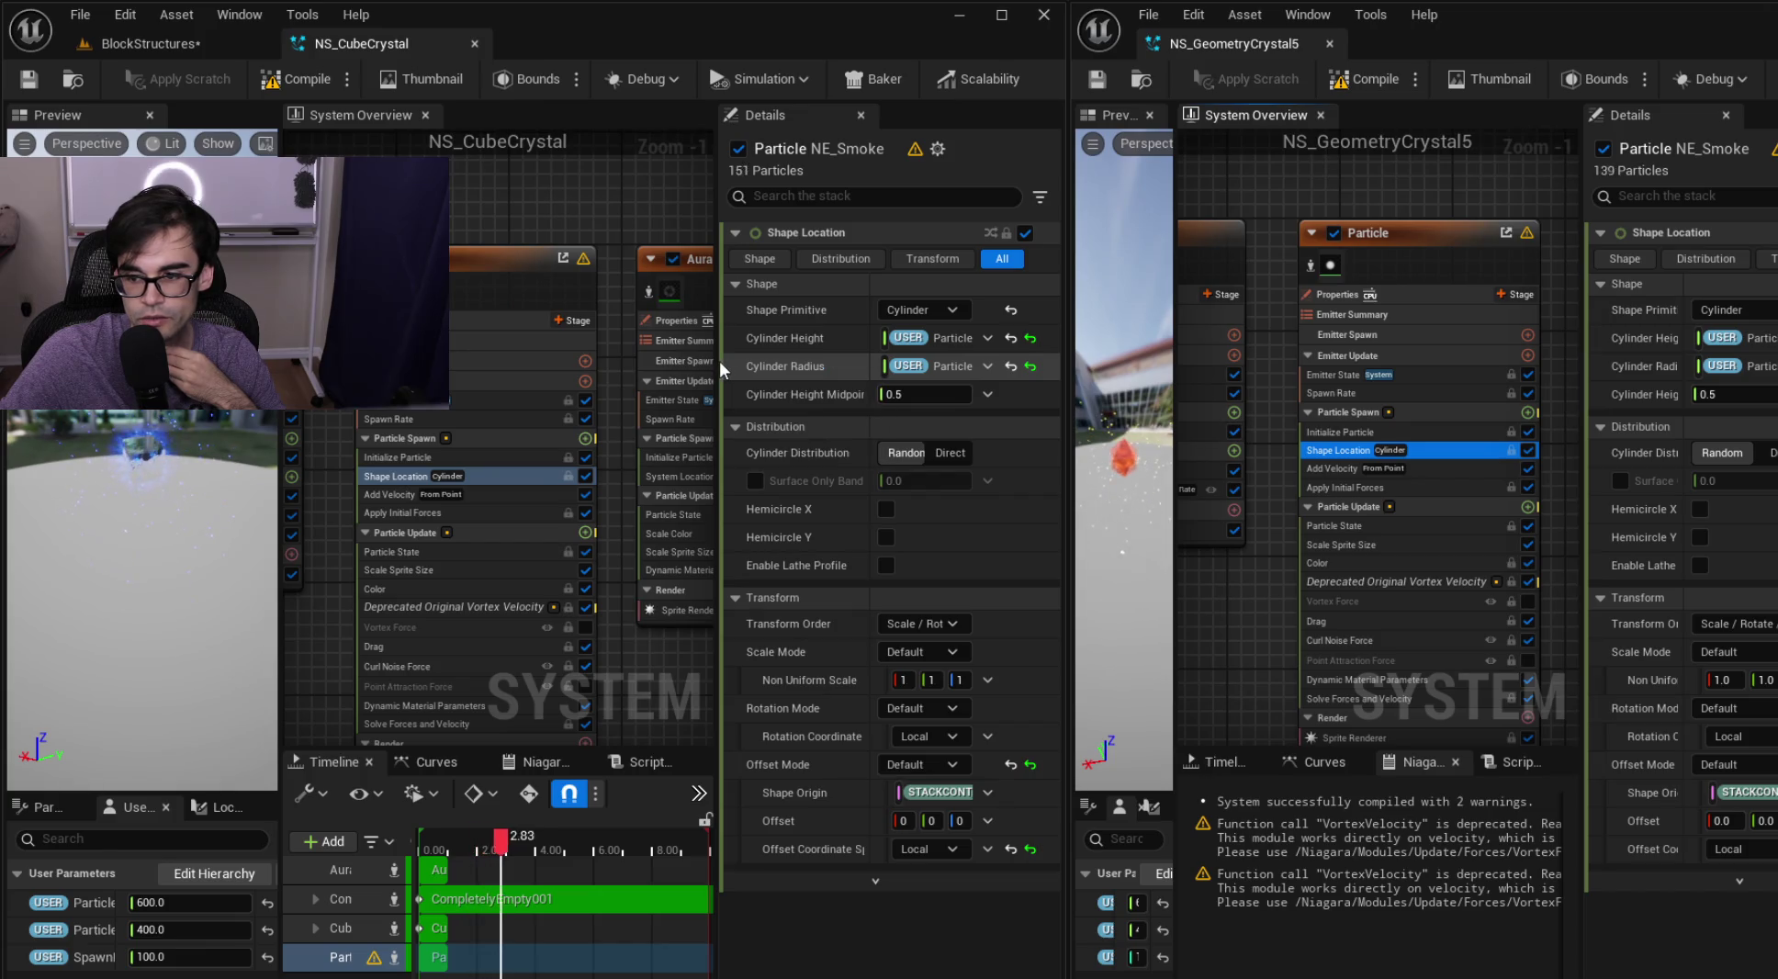
{"action": "left_click_drag", "start_coordinate": [718, 360], "coordinate": [626, 366]}
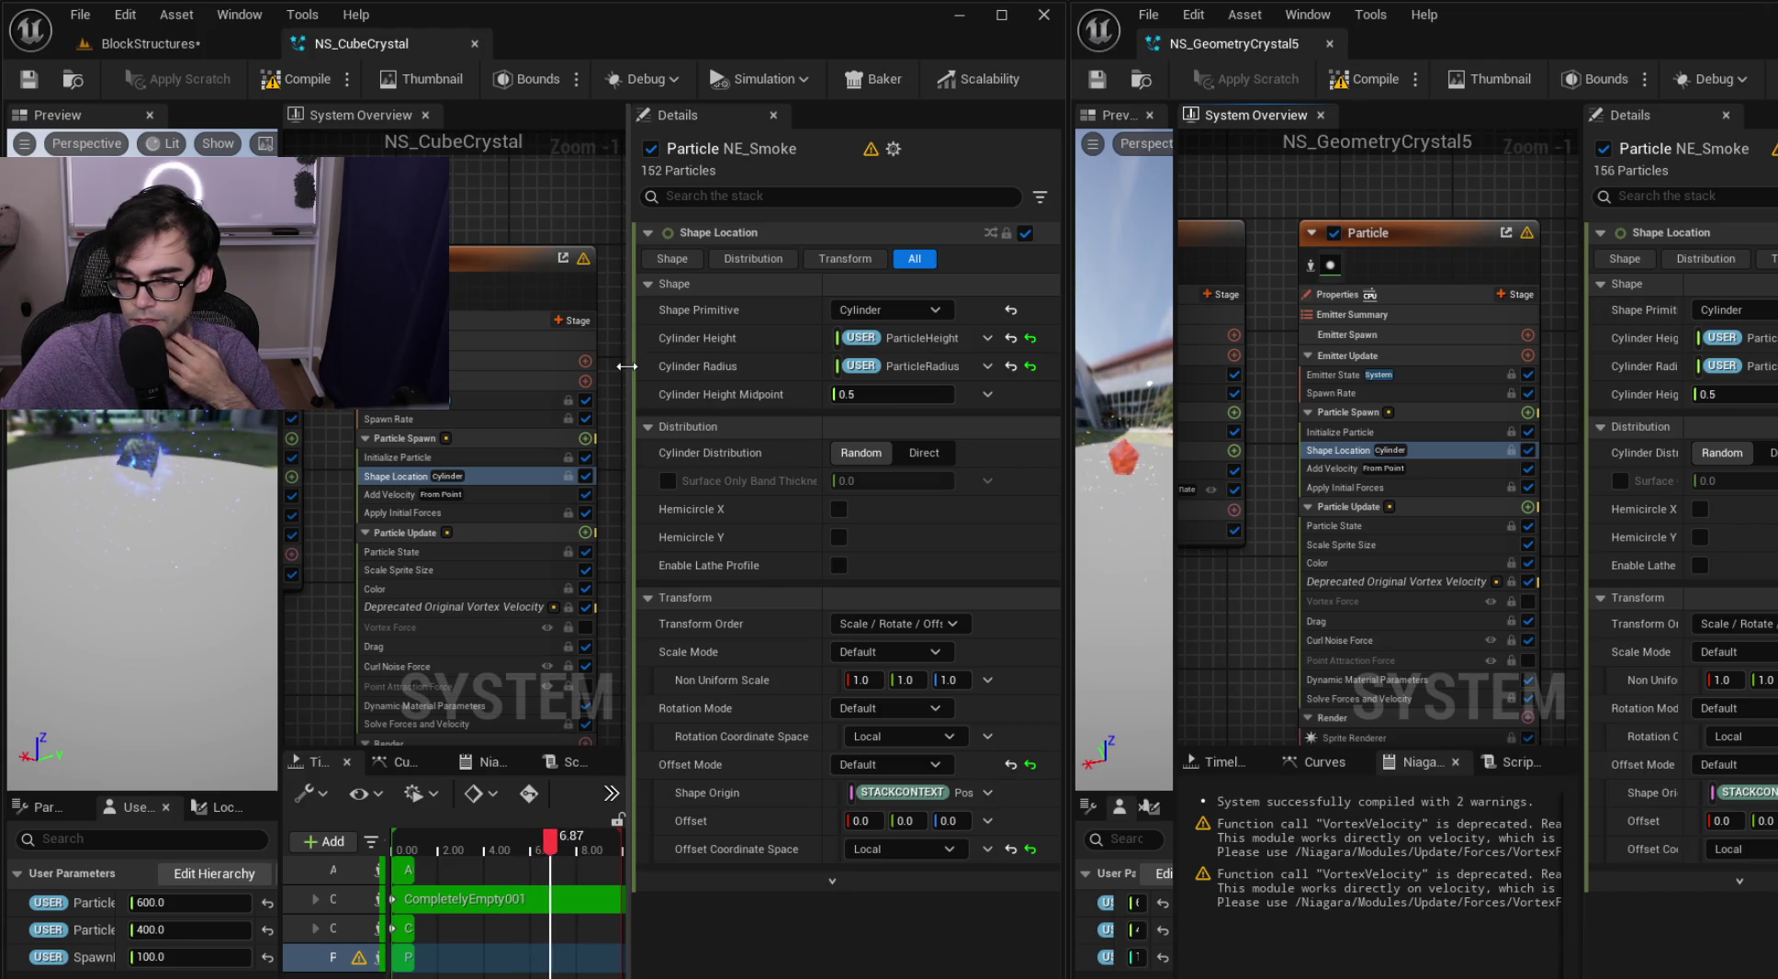
Compare Add Velocity and Apply Initial Forces settings between the two crystal systems
{"action": "left_click", "coordinate": [477, 494]}
{"action": "left_click", "coordinate": [1424, 470]}
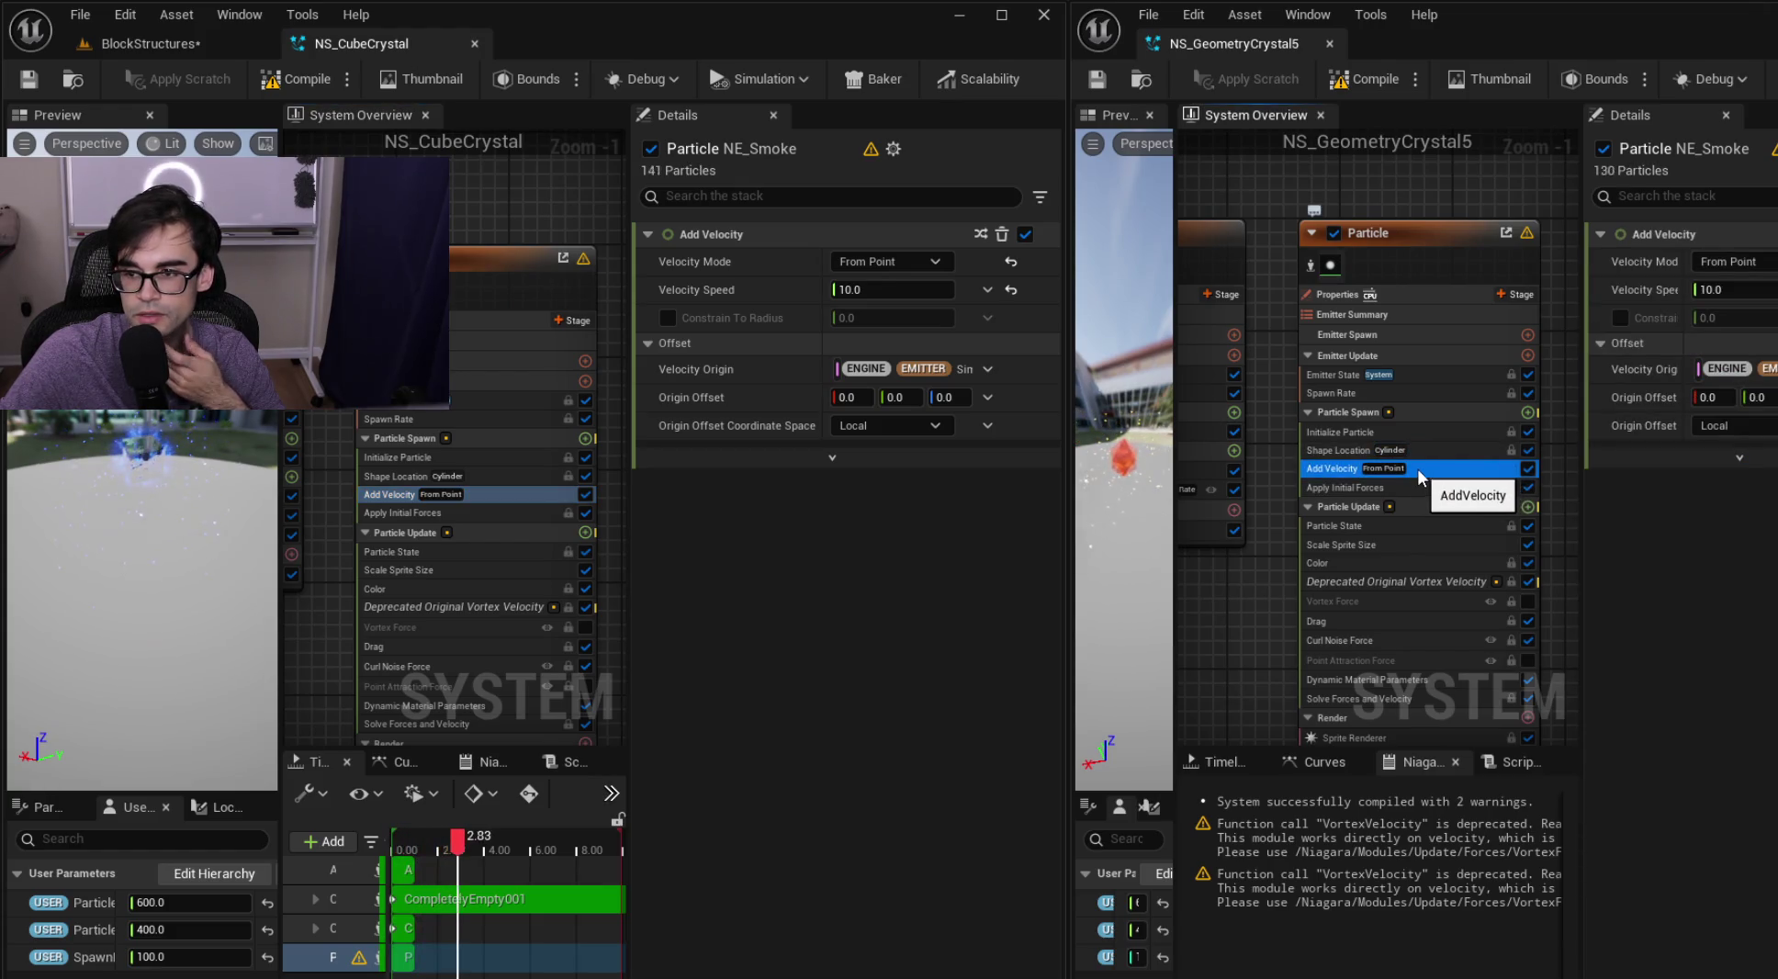
{"action": "left_click", "coordinate": [482, 513]}
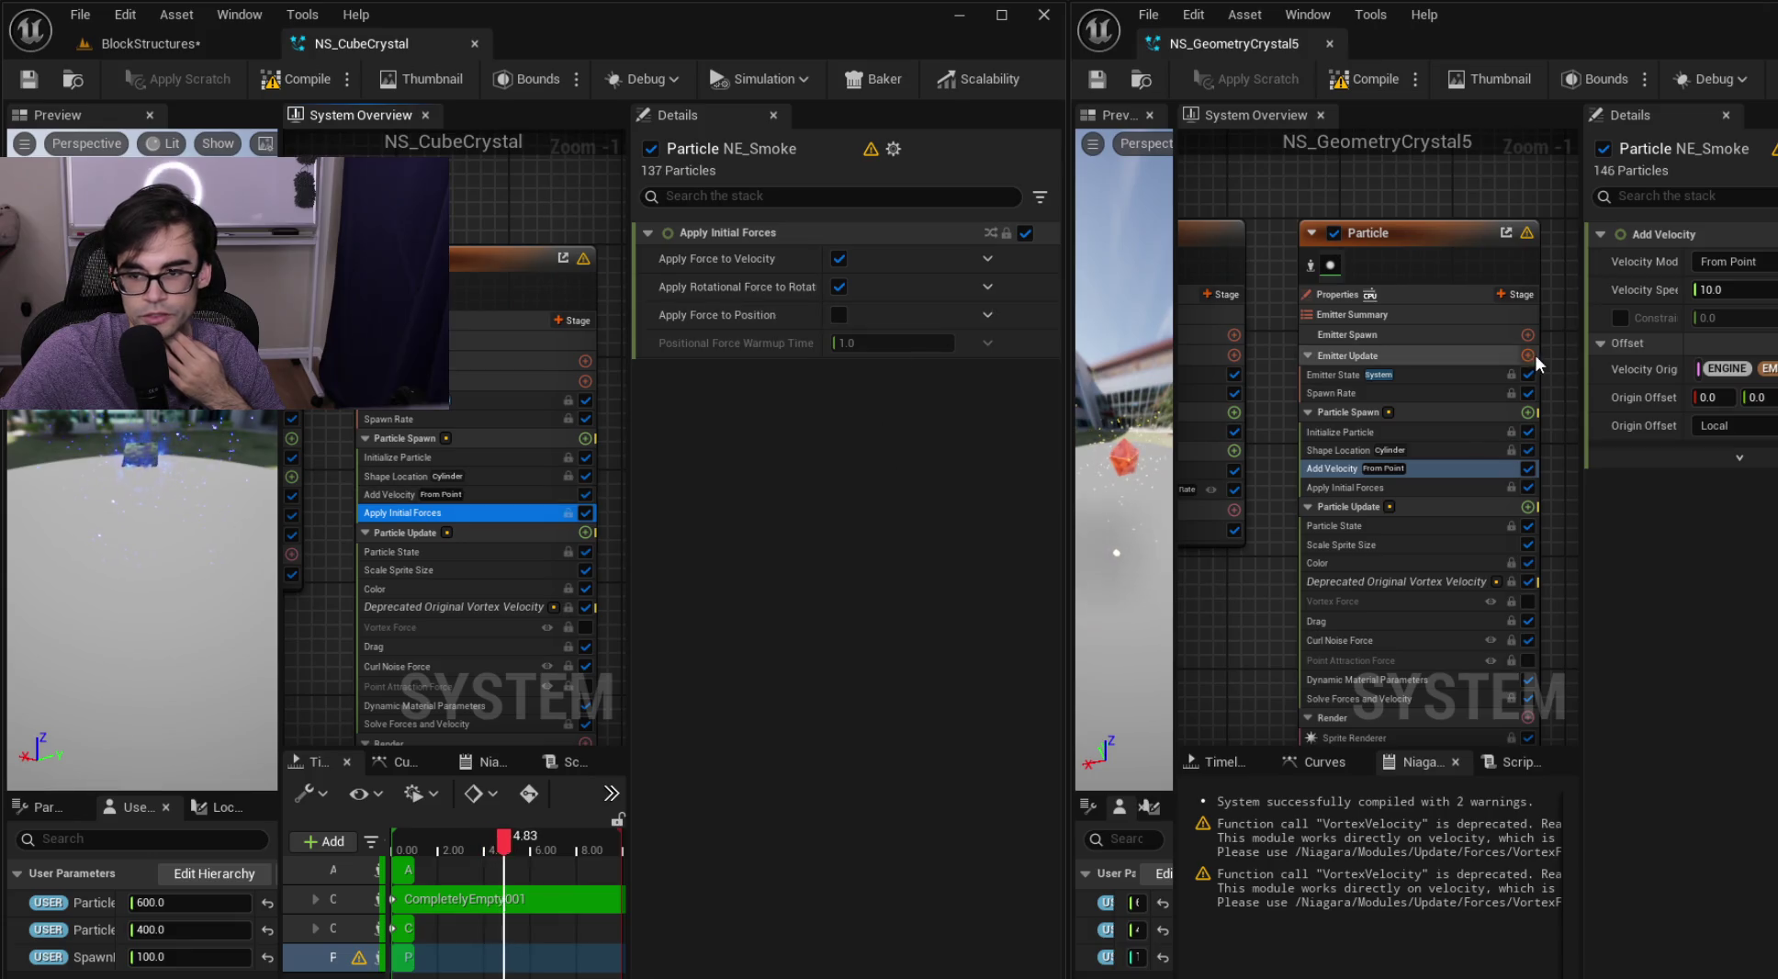
{"action": "left_click", "coordinate": [1414, 490]}
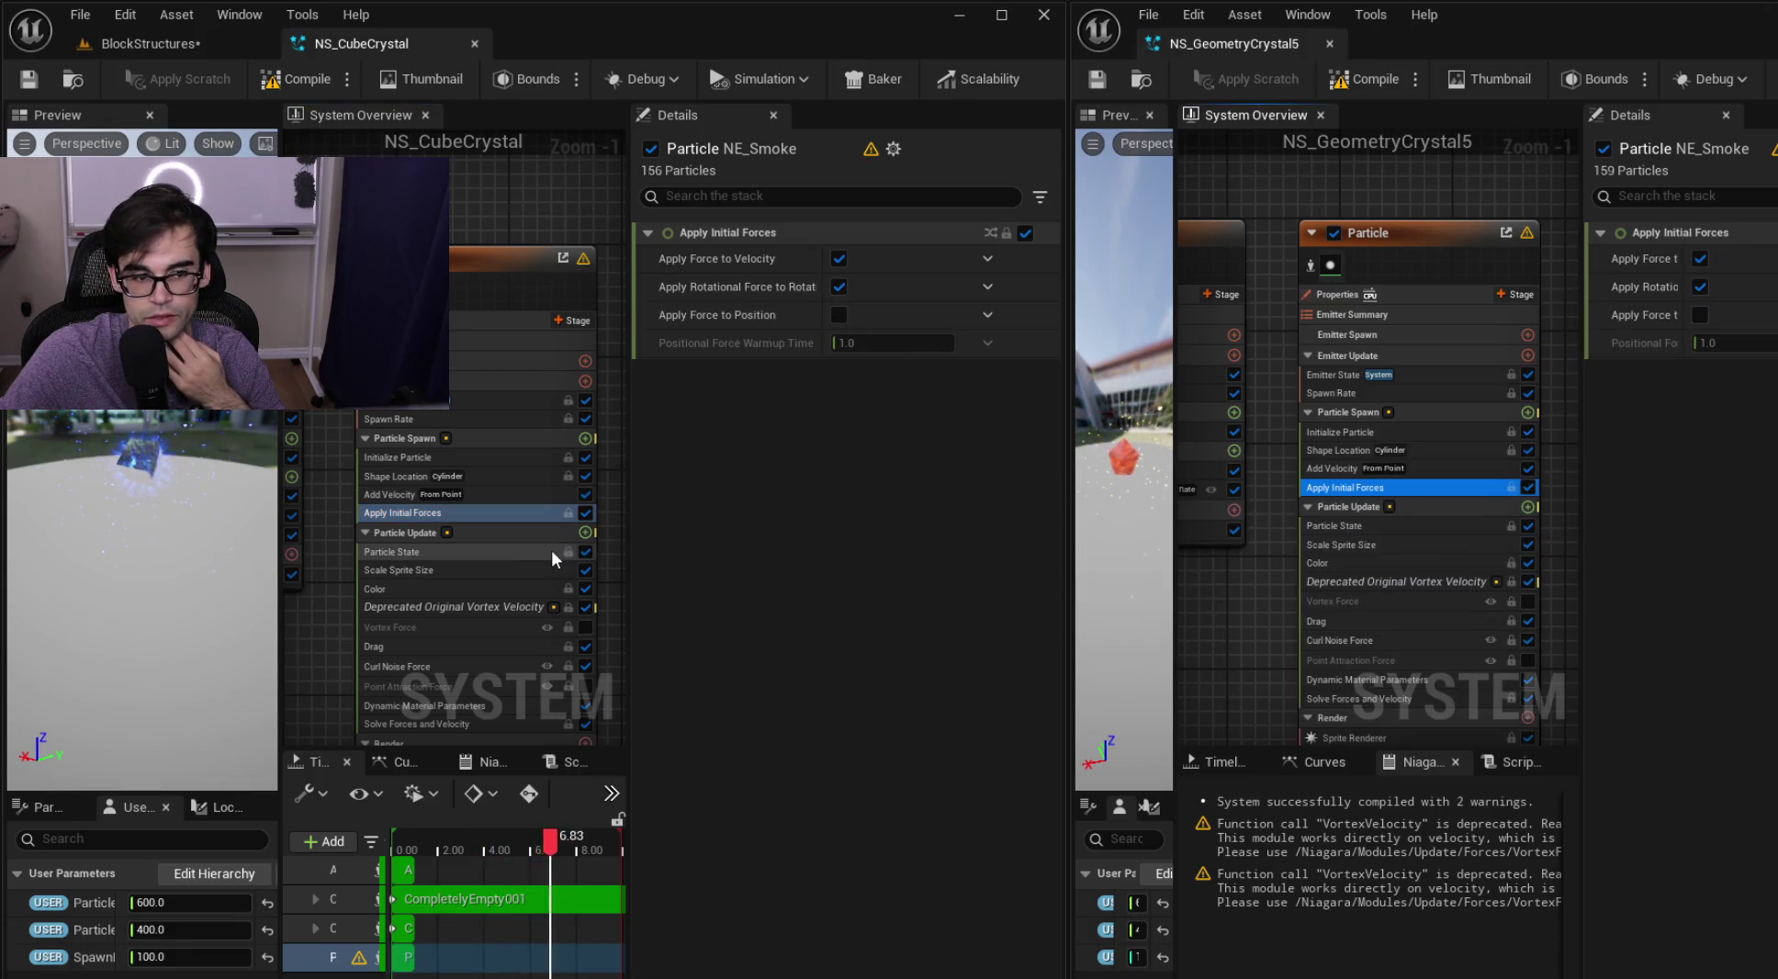
Compare Particle State in both systems, then show NS_CubeCrystal's Scale Sprite Size curve
{"action": "left_click", "coordinate": [536, 550]}
{"action": "left_click", "coordinate": [1448, 528]}
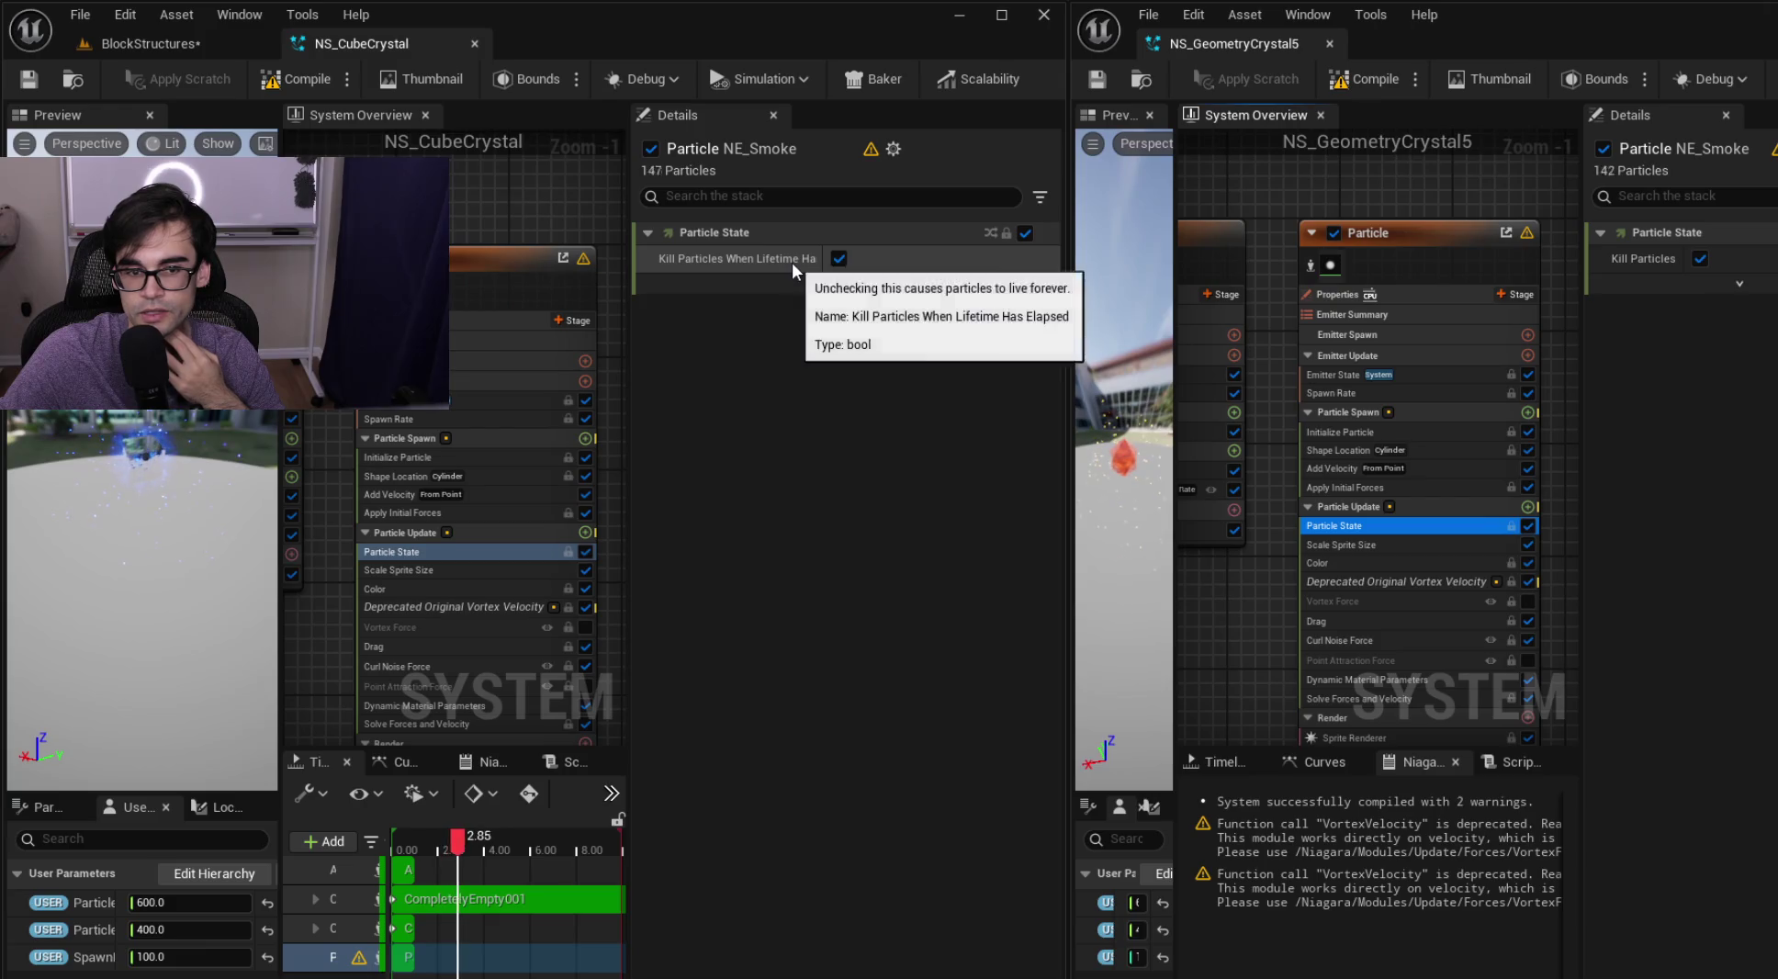
{"action": "left_click", "coordinate": [836, 284]}
{"action": "left_click", "coordinate": [938, 341]}
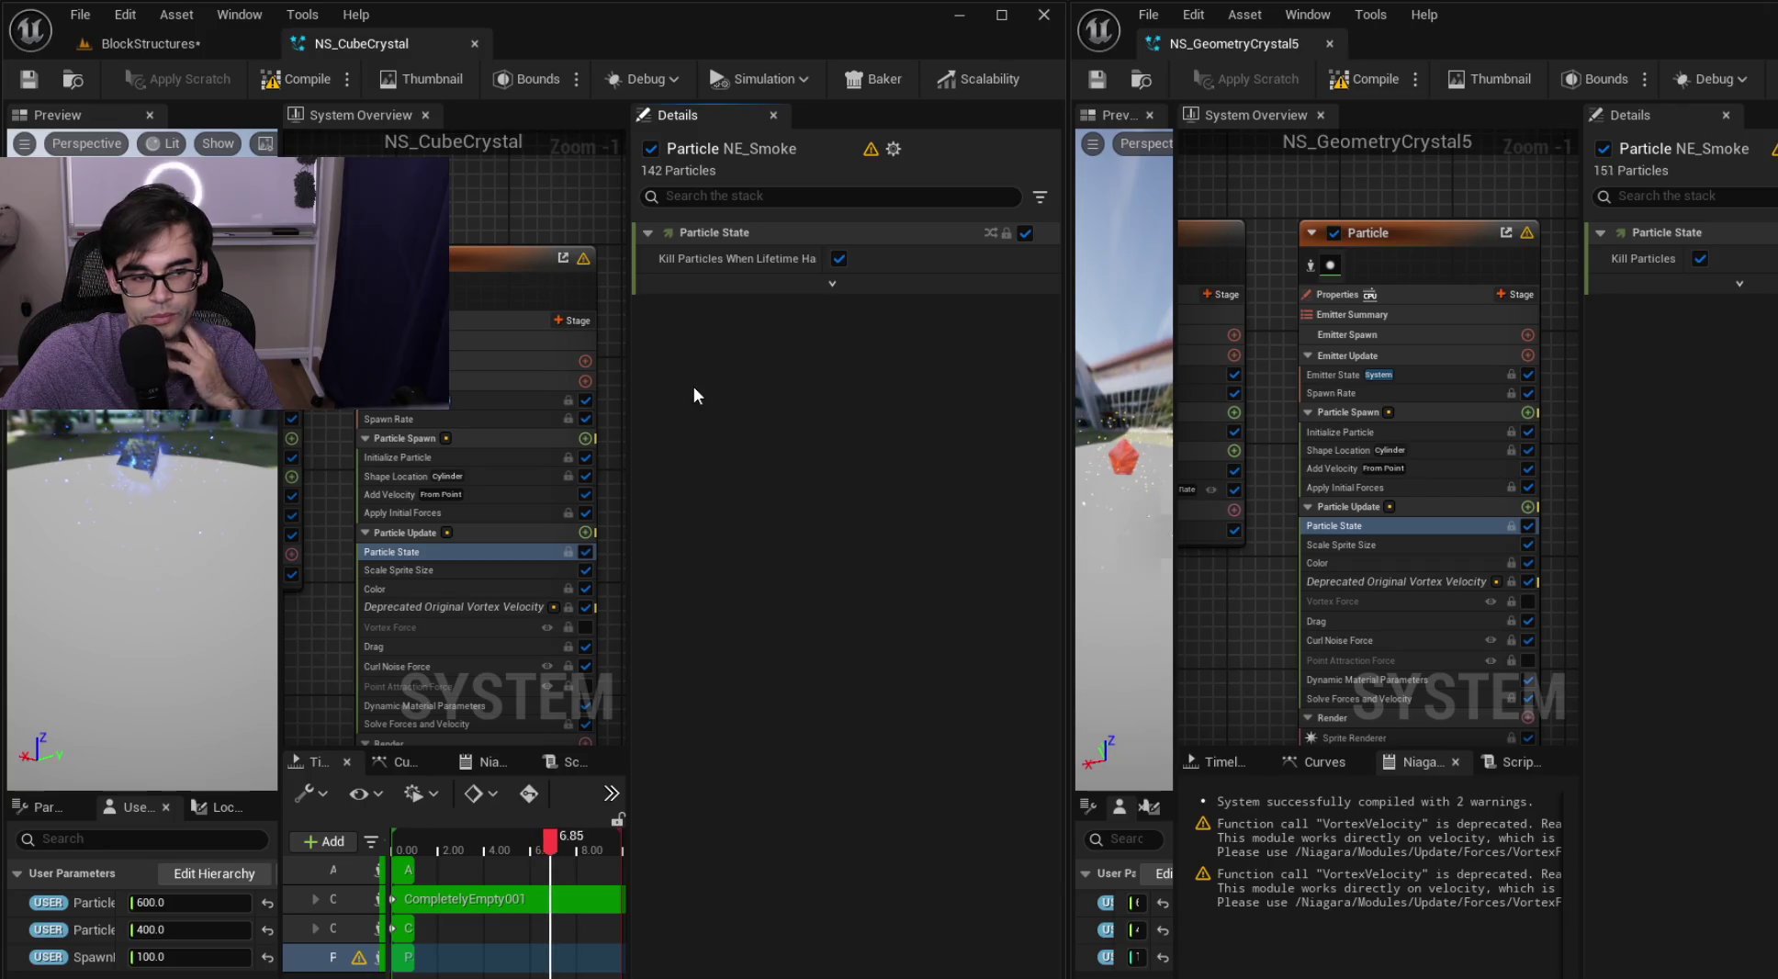
{"action": "left_click", "coordinate": [483, 566]}
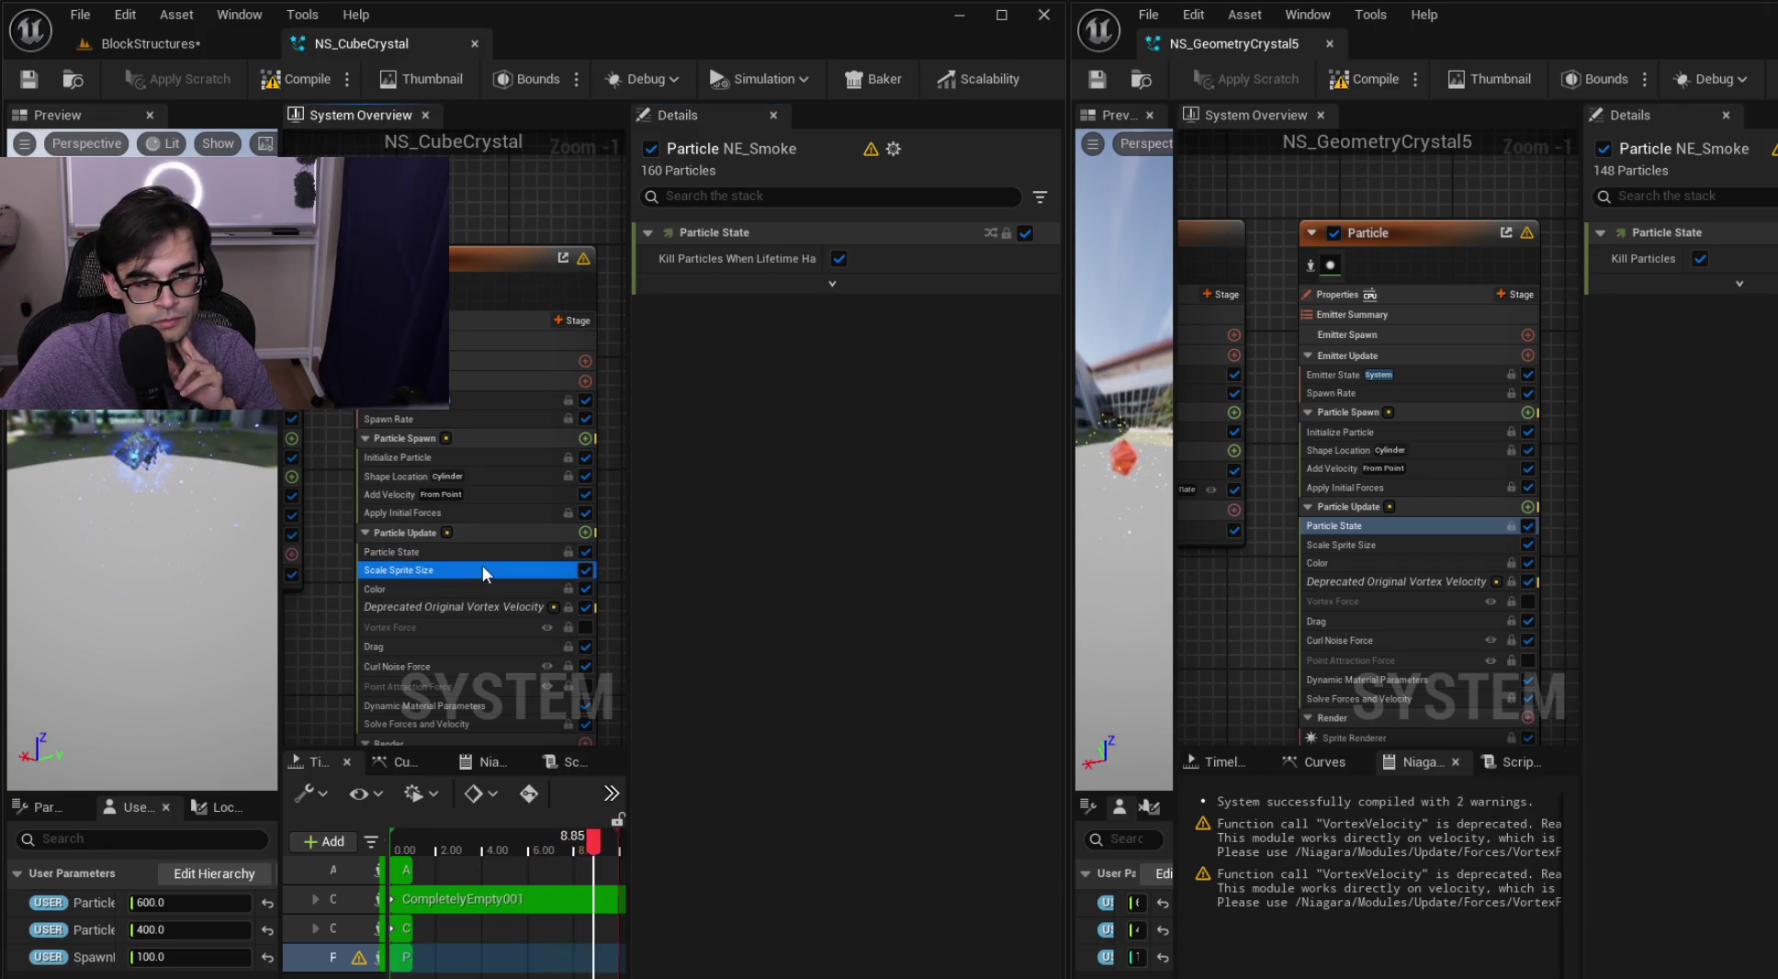
Compare Scale Sprite Size, Color, vortex velocity, Drag and Curl Noise Force between both systems
{"action": "left_click", "coordinate": [1344, 542]}
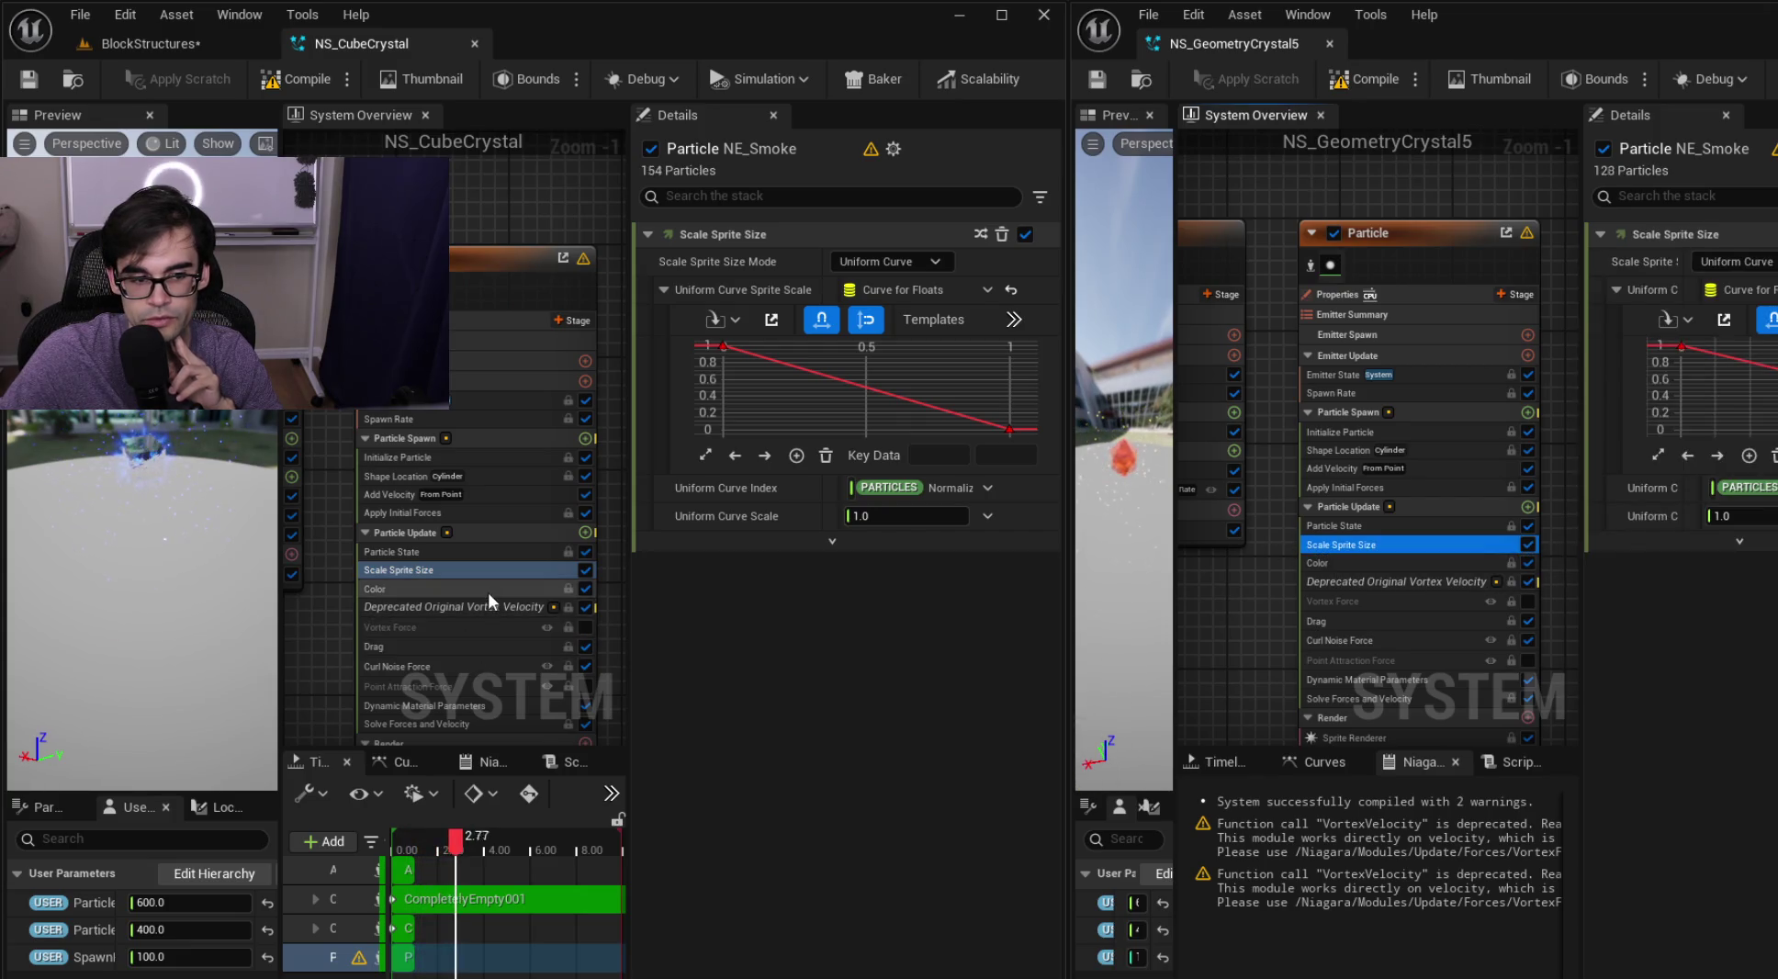
{"action": "left_click", "coordinate": [488, 591]}
{"action": "left_click", "coordinate": [1371, 564]}
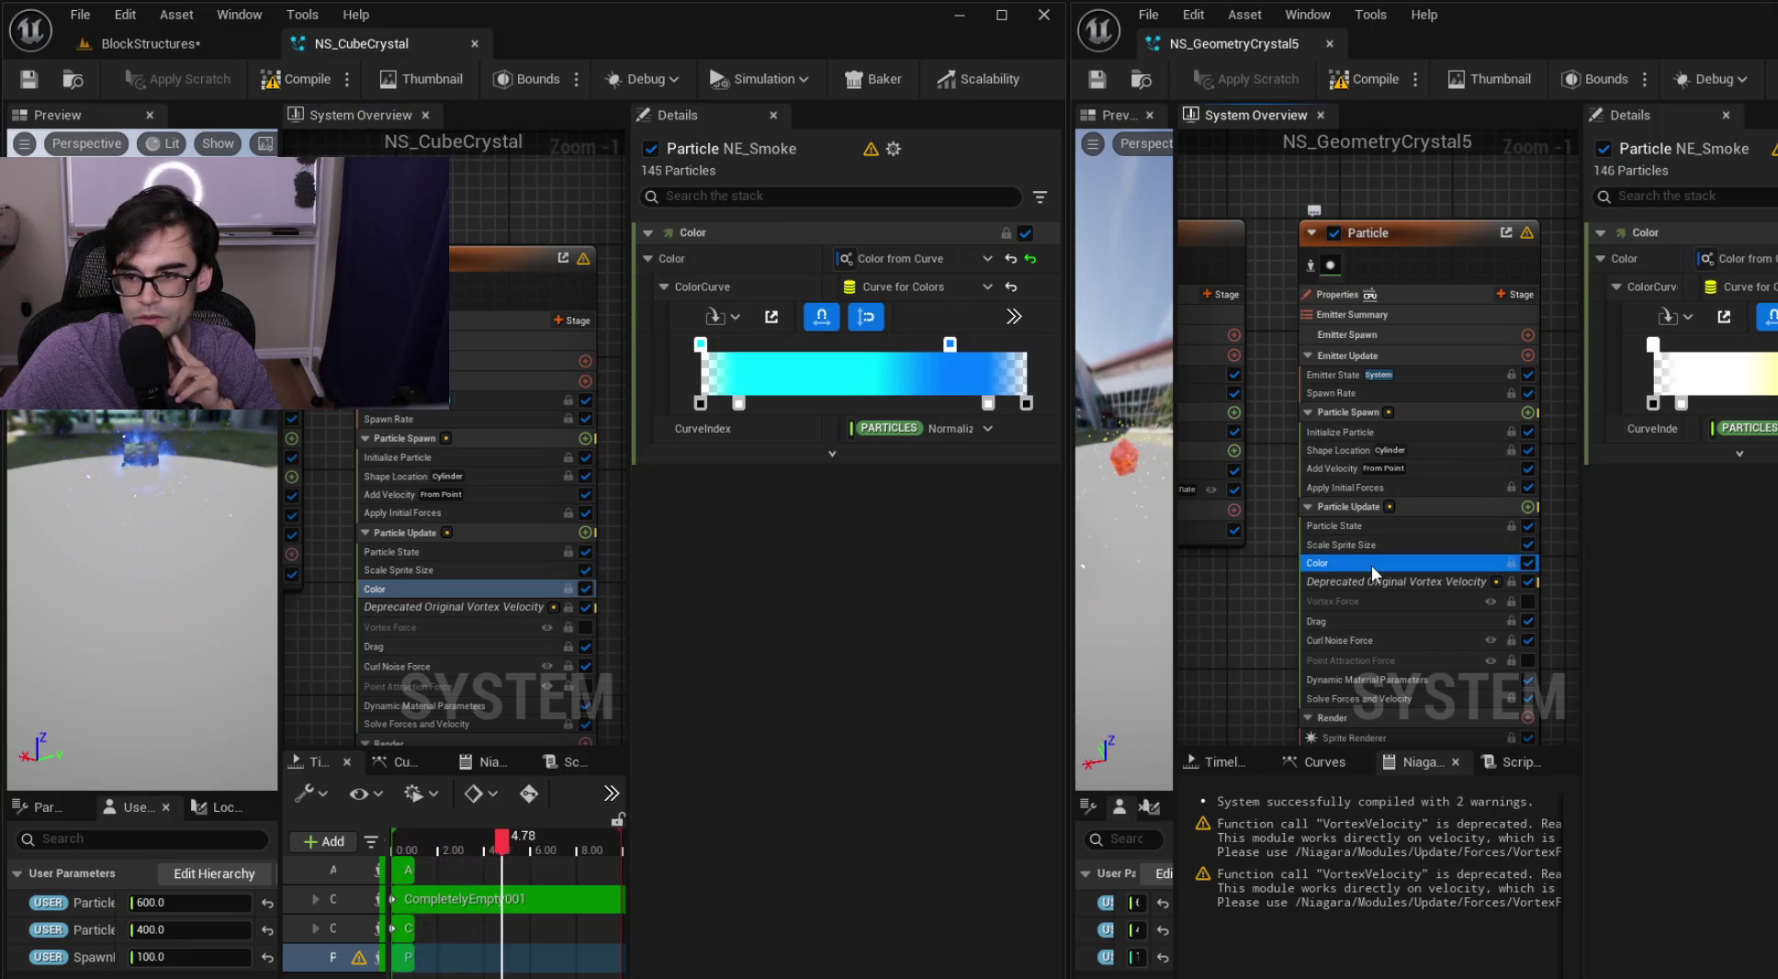
{"action": "left_click", "coordinate": [469, 608]}
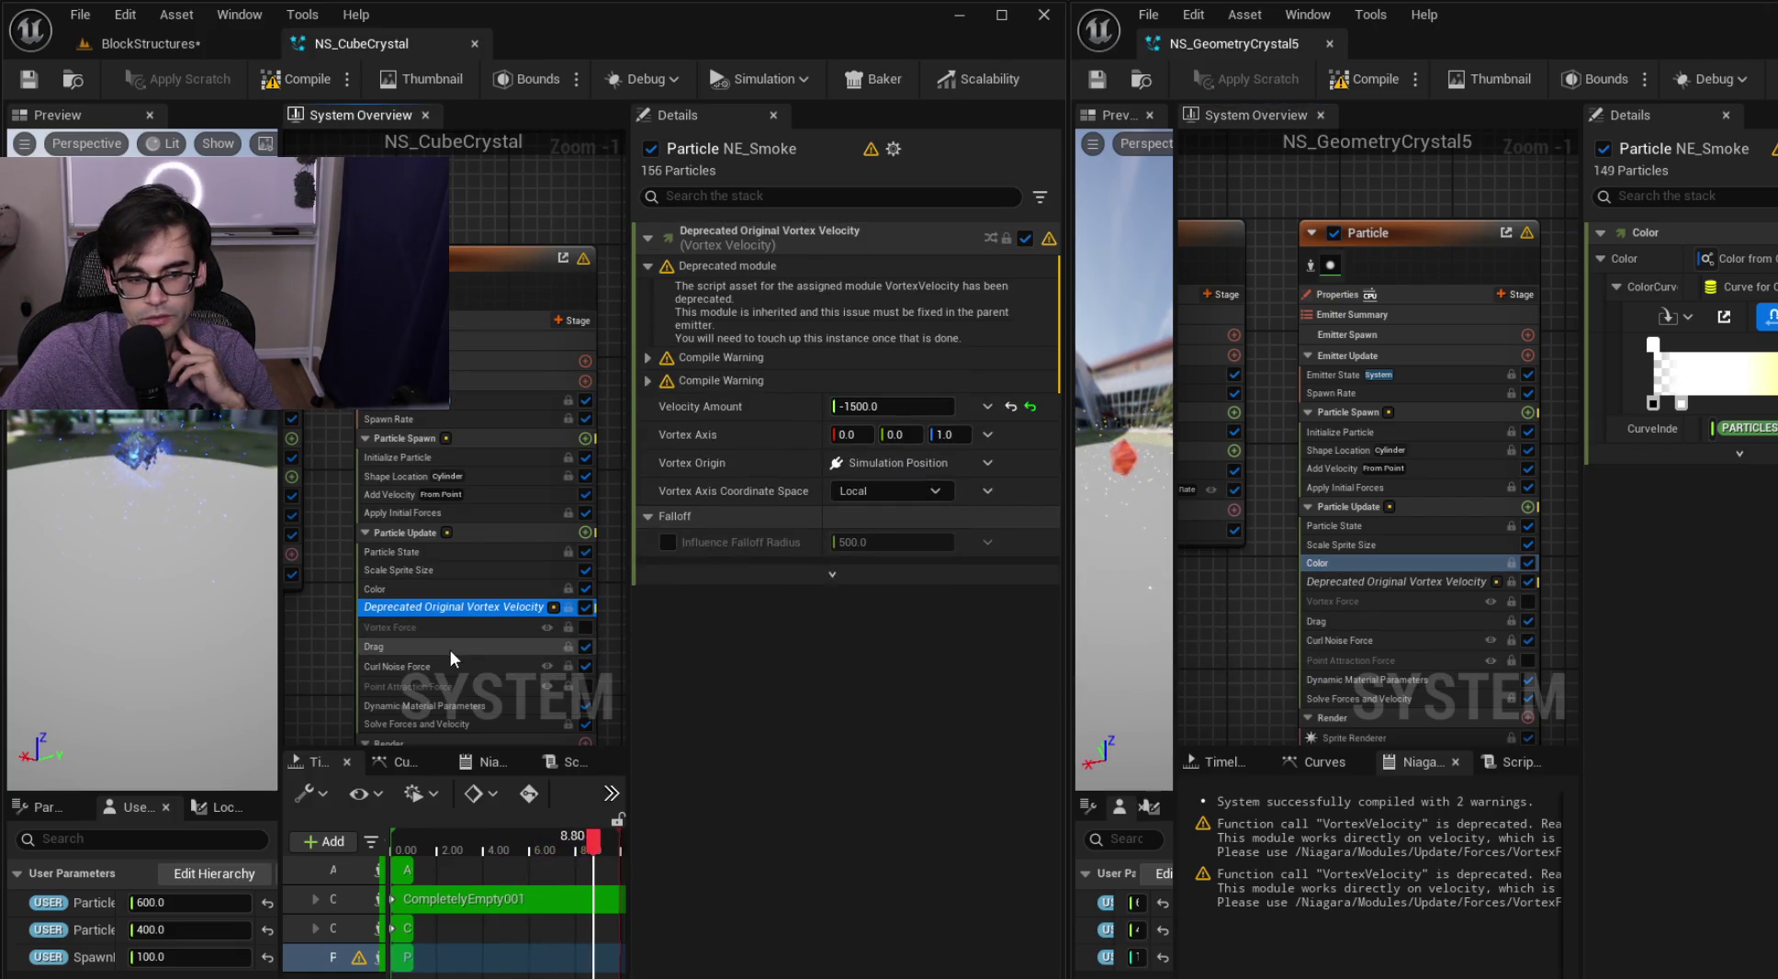
{"action": "left_click", "coordinate": [450, 648]}
{"action": "left_click", "coordinate": [1304, 622]}
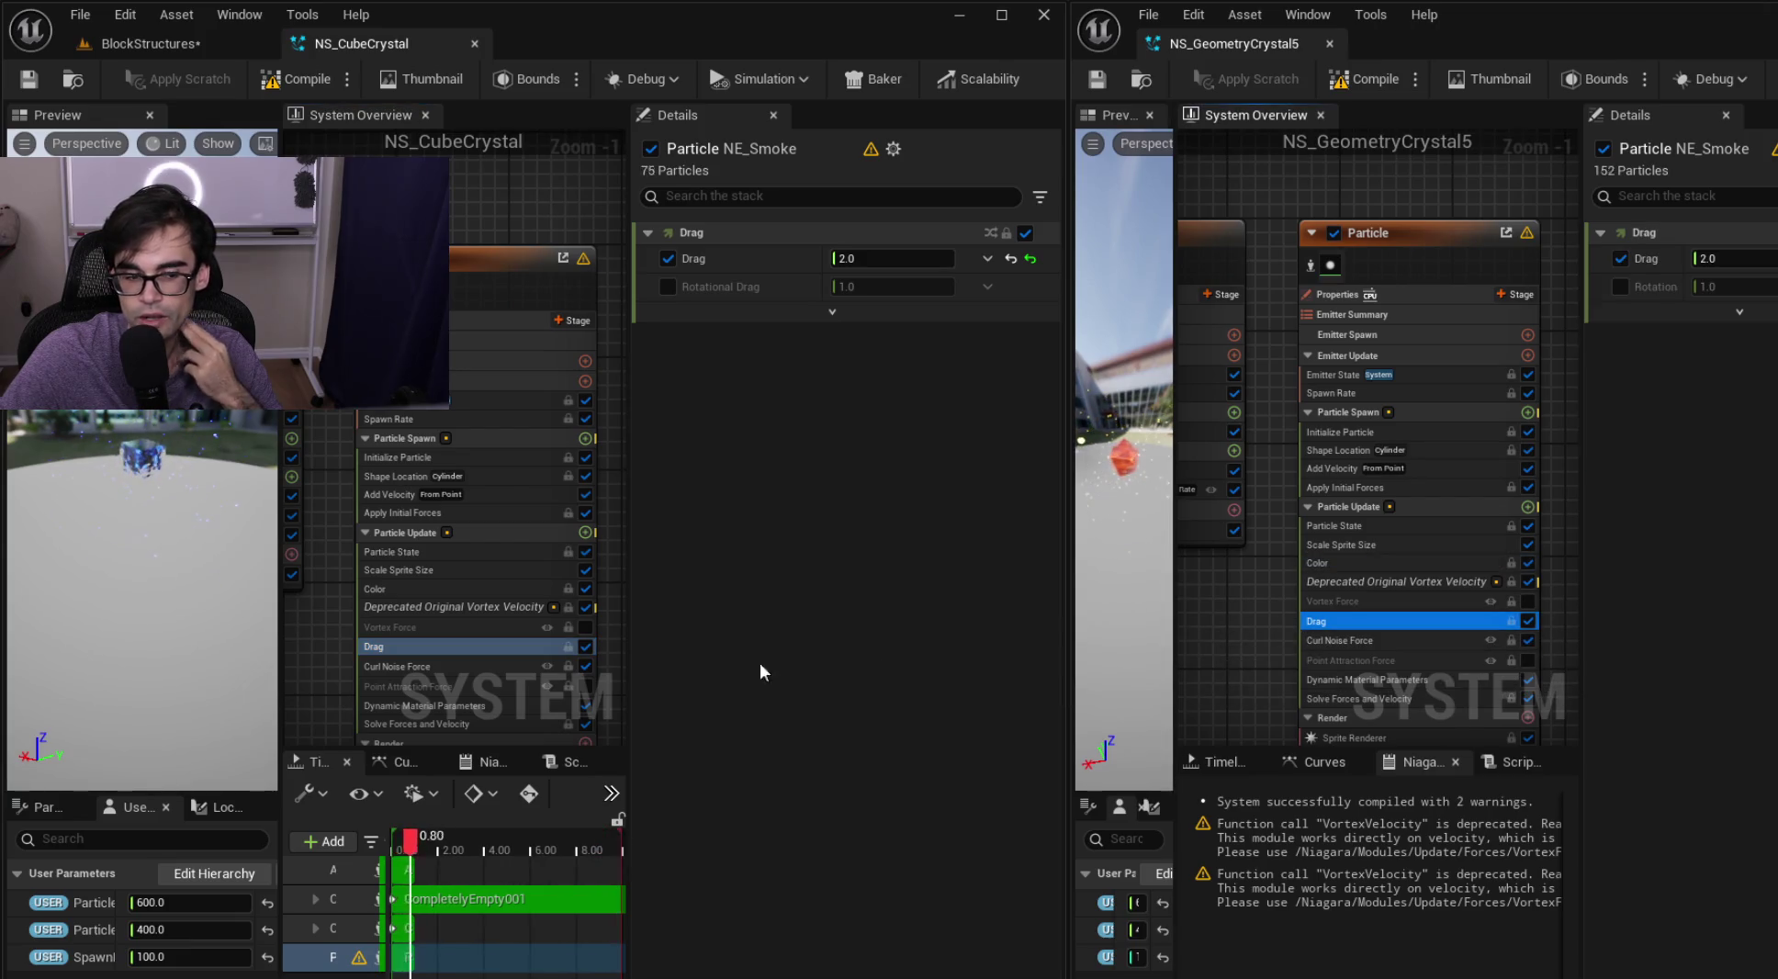
{"action": "left_click", "coordinate": [477, 667]}
{"action": "left_click", "coordinate": [1511, 641]}
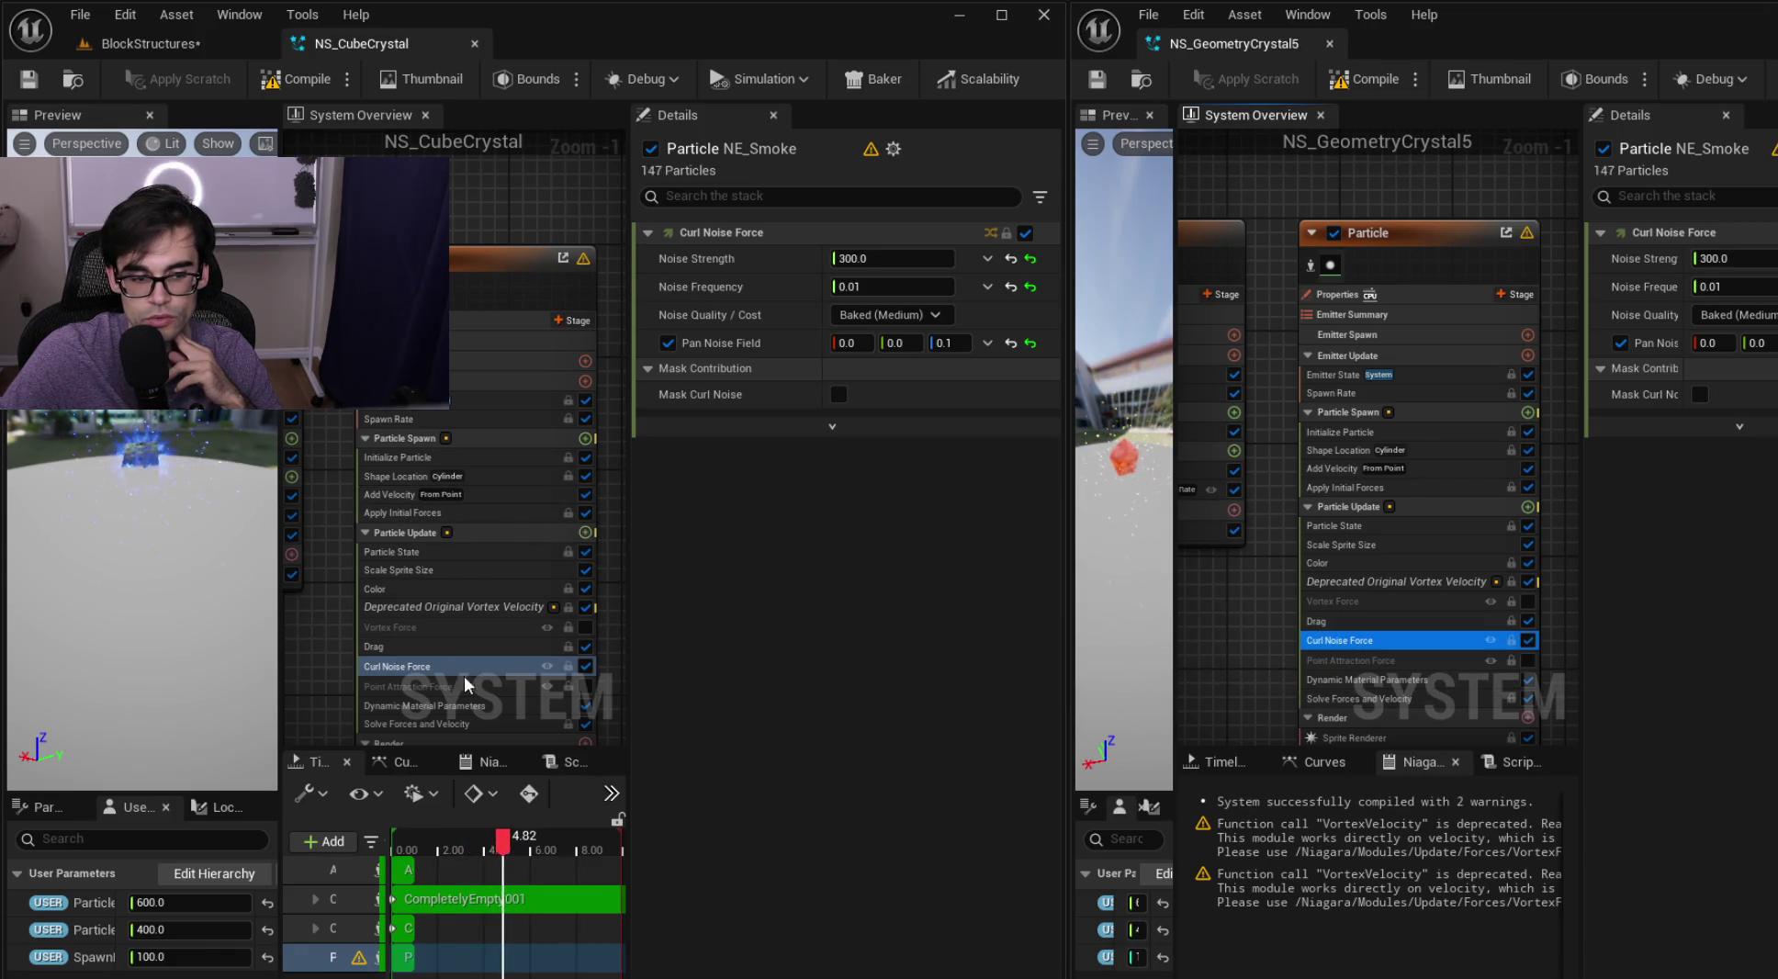
Compare Dynamic Material Parameters and Solve Forces and Velocity, ending on NS_CubeCrystal's Sprite Renderer
{"action": "left_click", "coordinate": [458, 708]}
{"action": "right_click", "coordinate": [395, 571]}
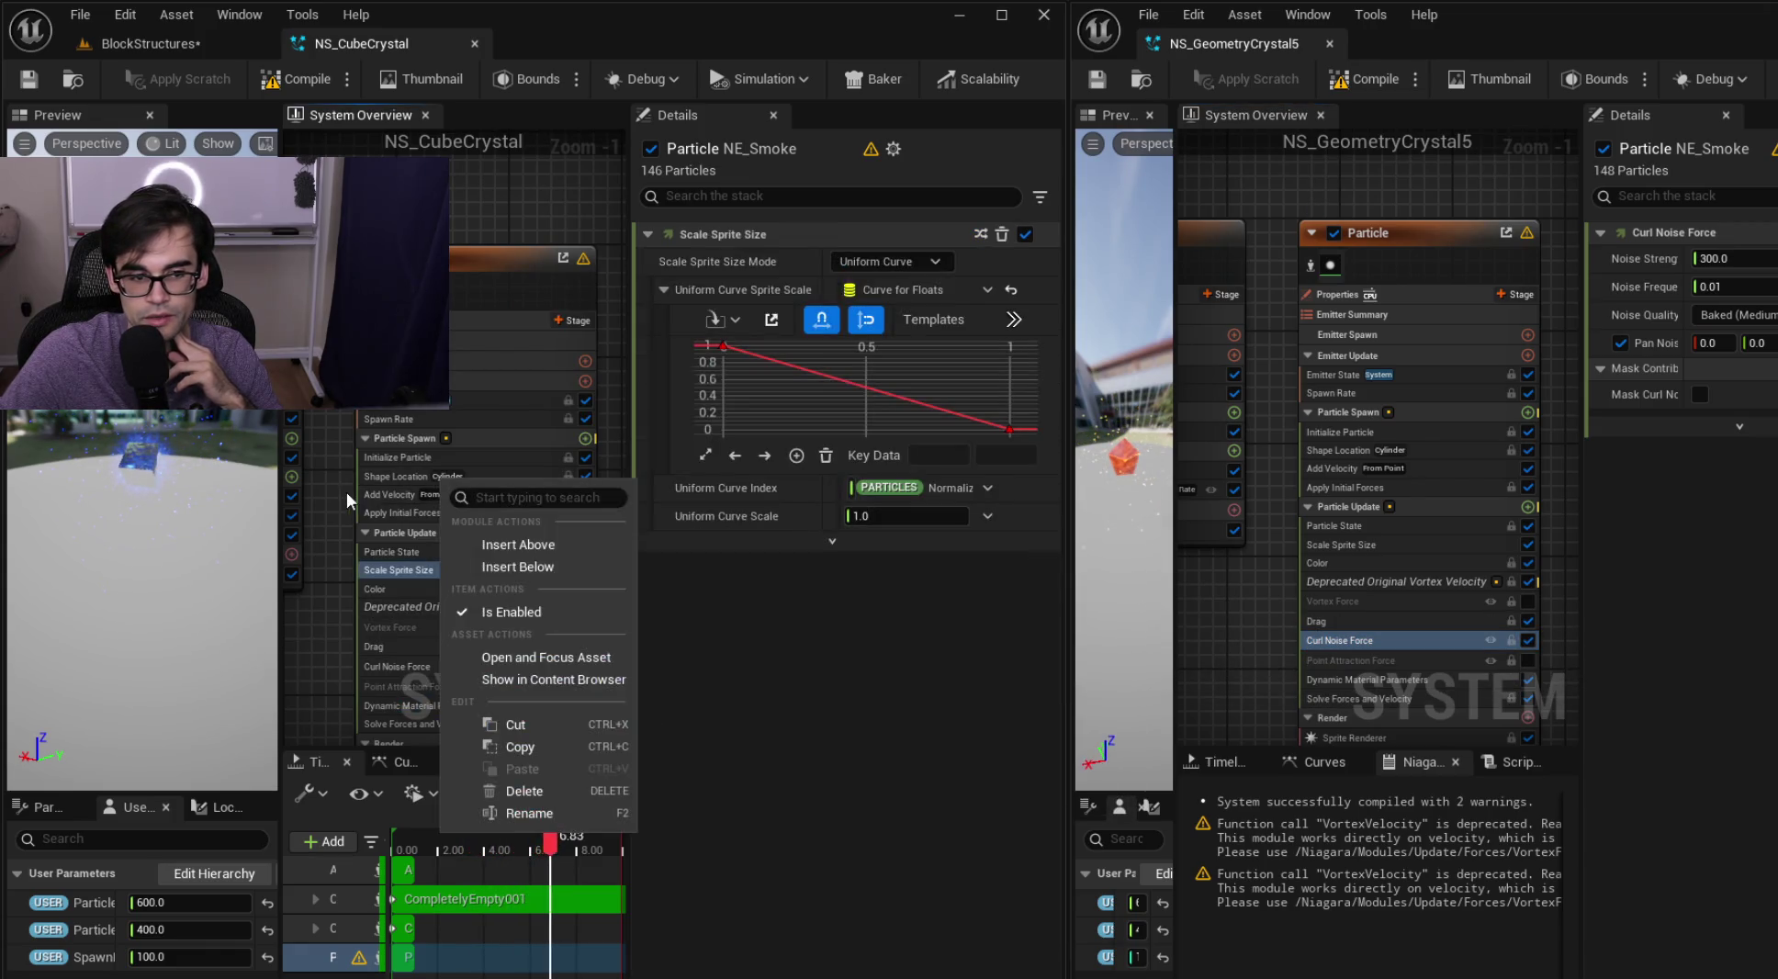
{"action": "left_click_drag", "start_coordinate": [408, 636], "coordinate": [415, 499]}
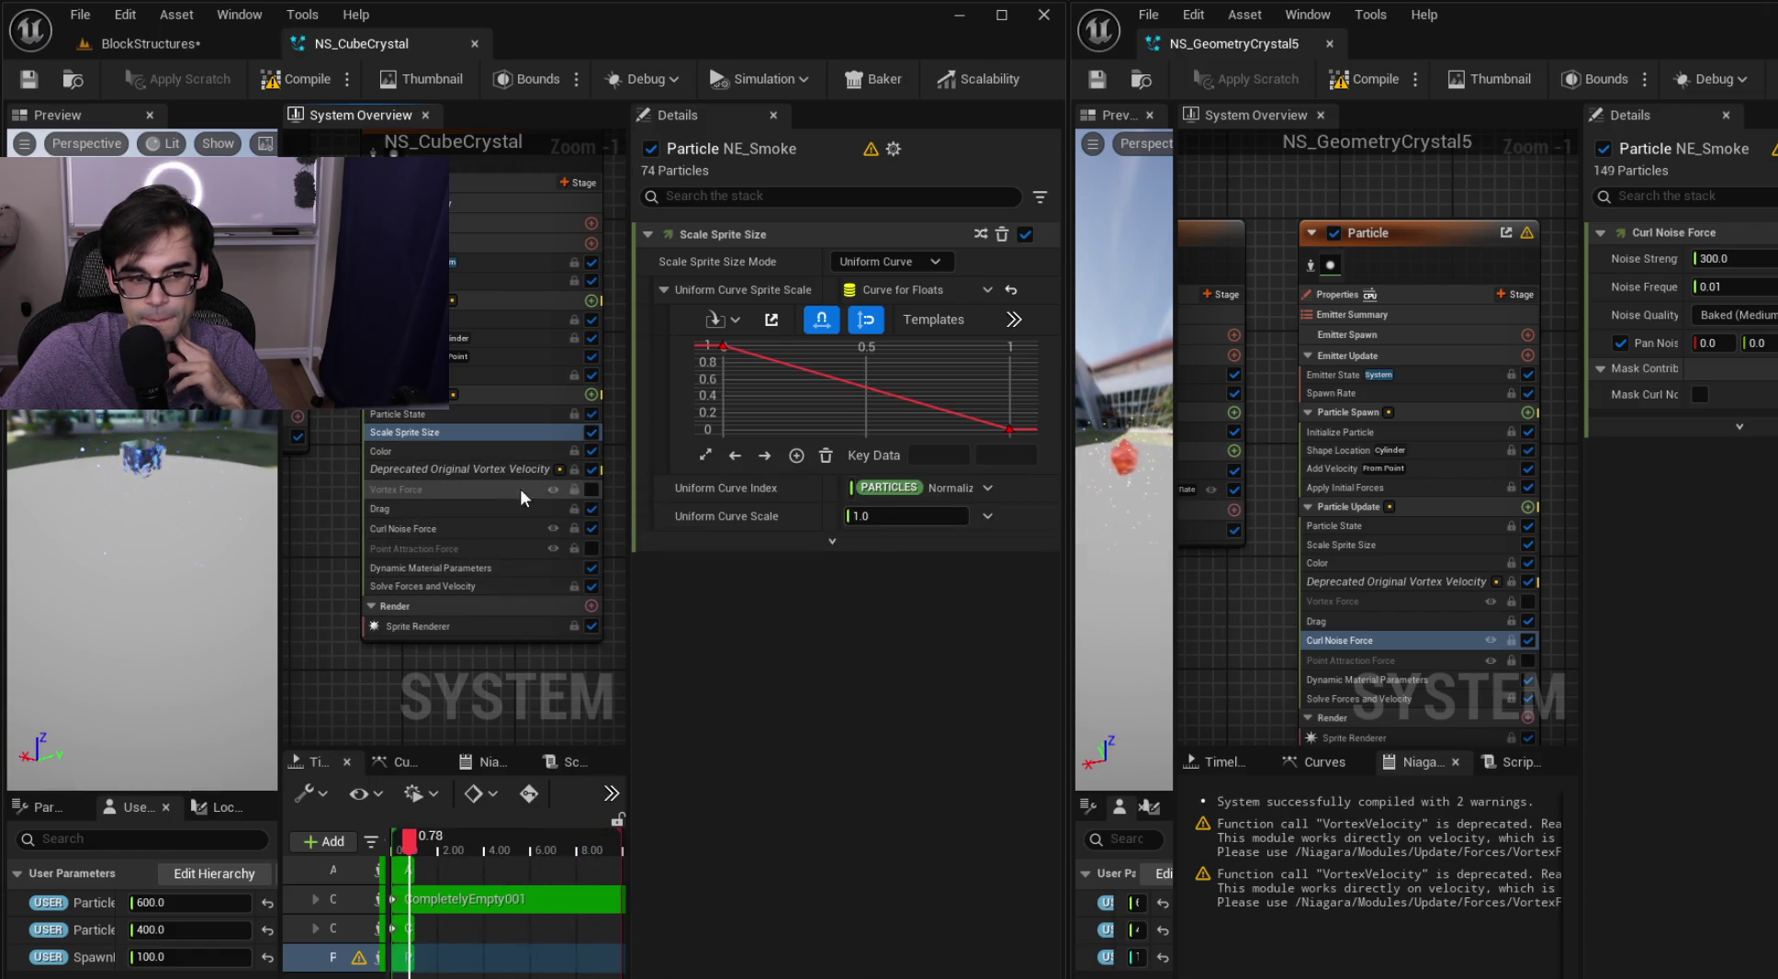
{"action": "left_click", "coordinate": [455, 507]}
{"action": "left_click", "coordinate": [457, 569]}
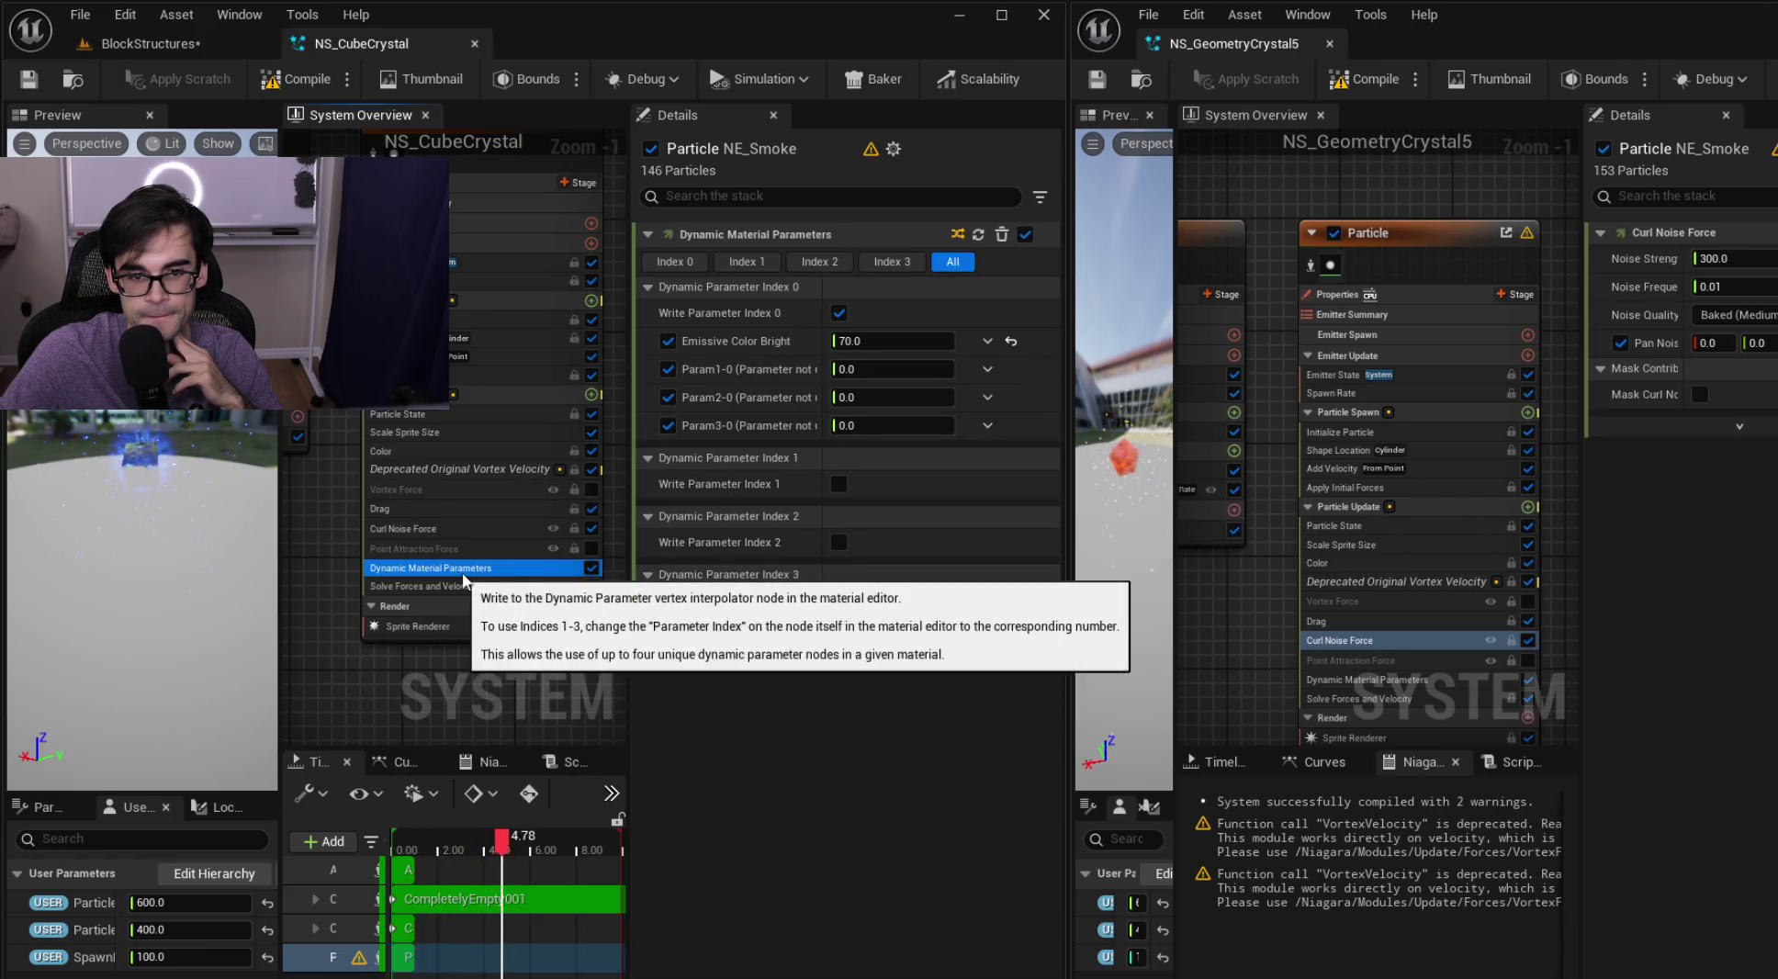
{"action": "left_click", "coordinate": [1380, 679]}
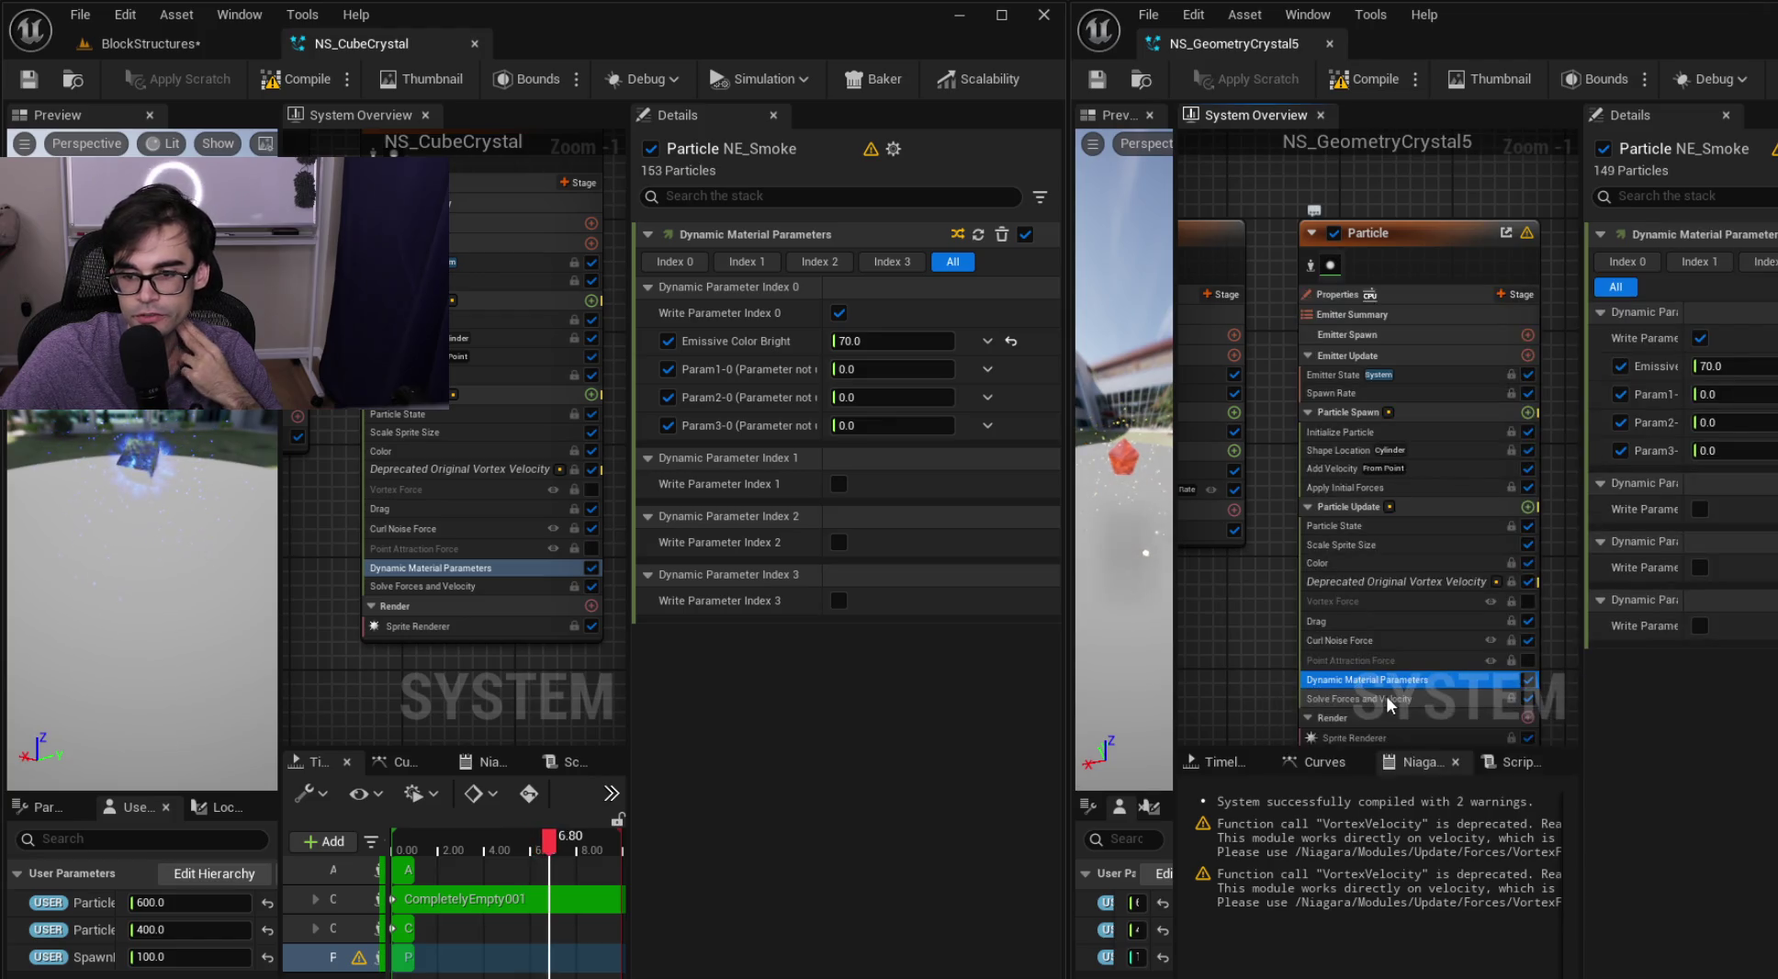
{"action": "left_click", "coordinate": [1386, 696]}
{"action": "left_click", "coordinate": [456, 587]}
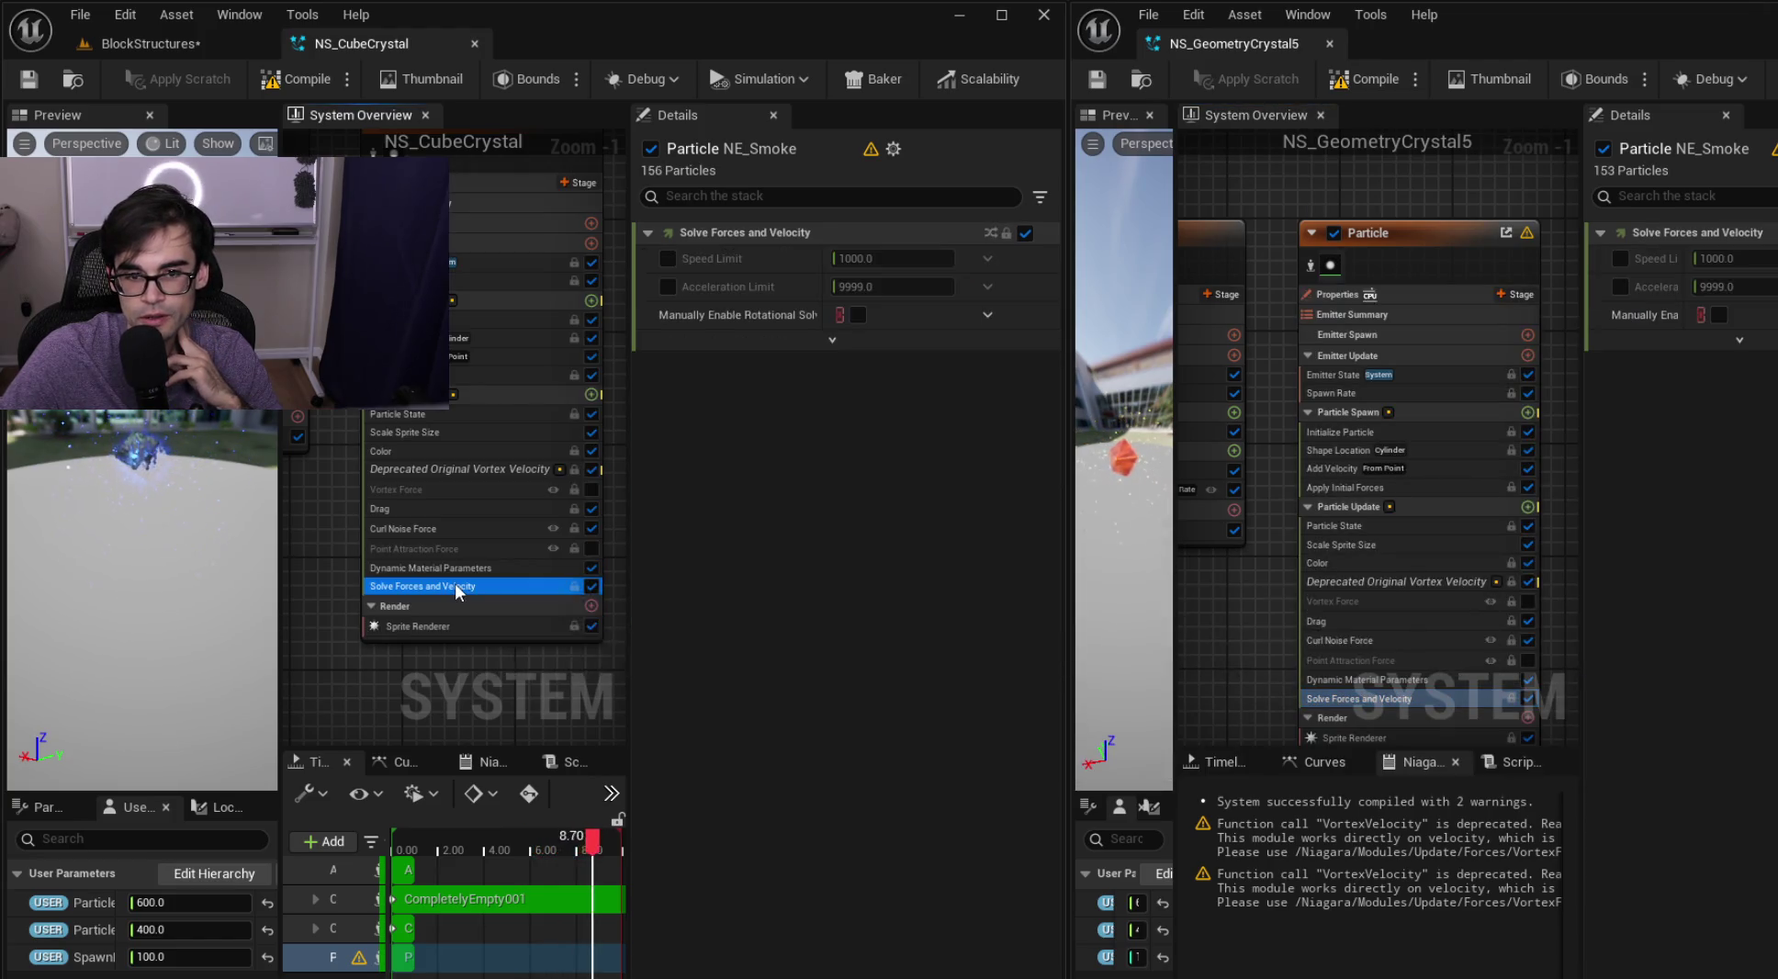
{"action": "left_click", "coordinate": [418, 625]}
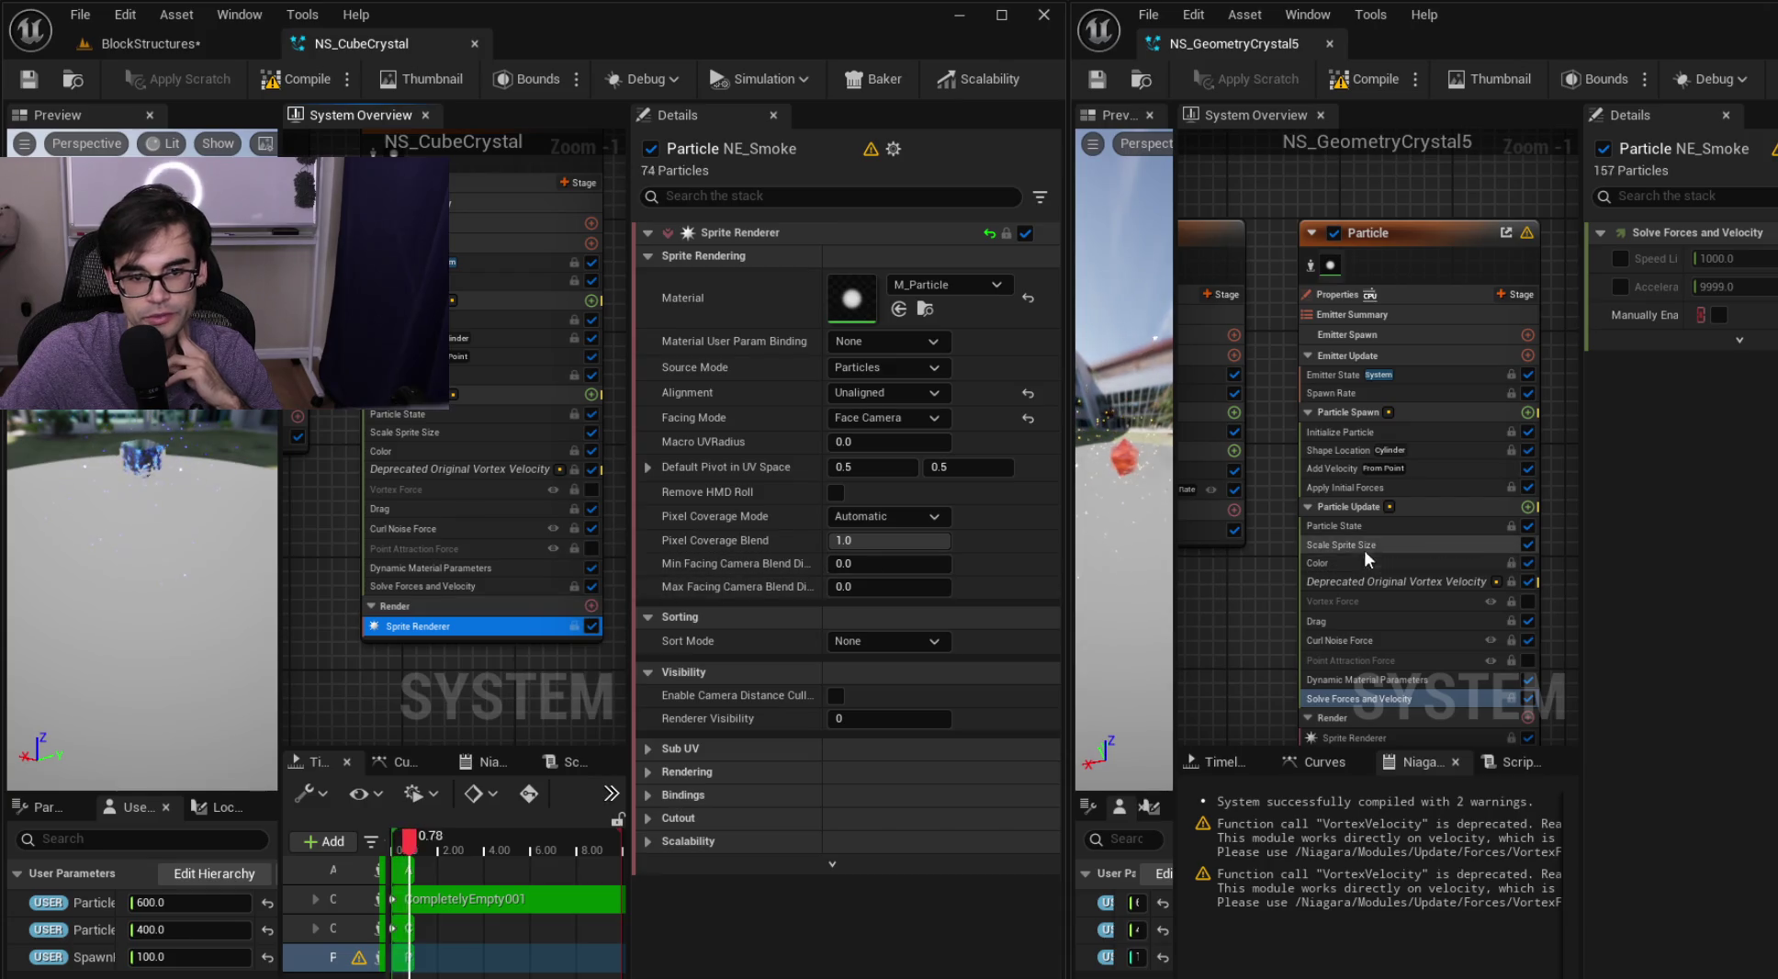
Compare both Sprite Renderers' Rendering options, tilt the preview, and return to BlockStructures
{"action": "left_click", "coordinate": [1357, 634]}
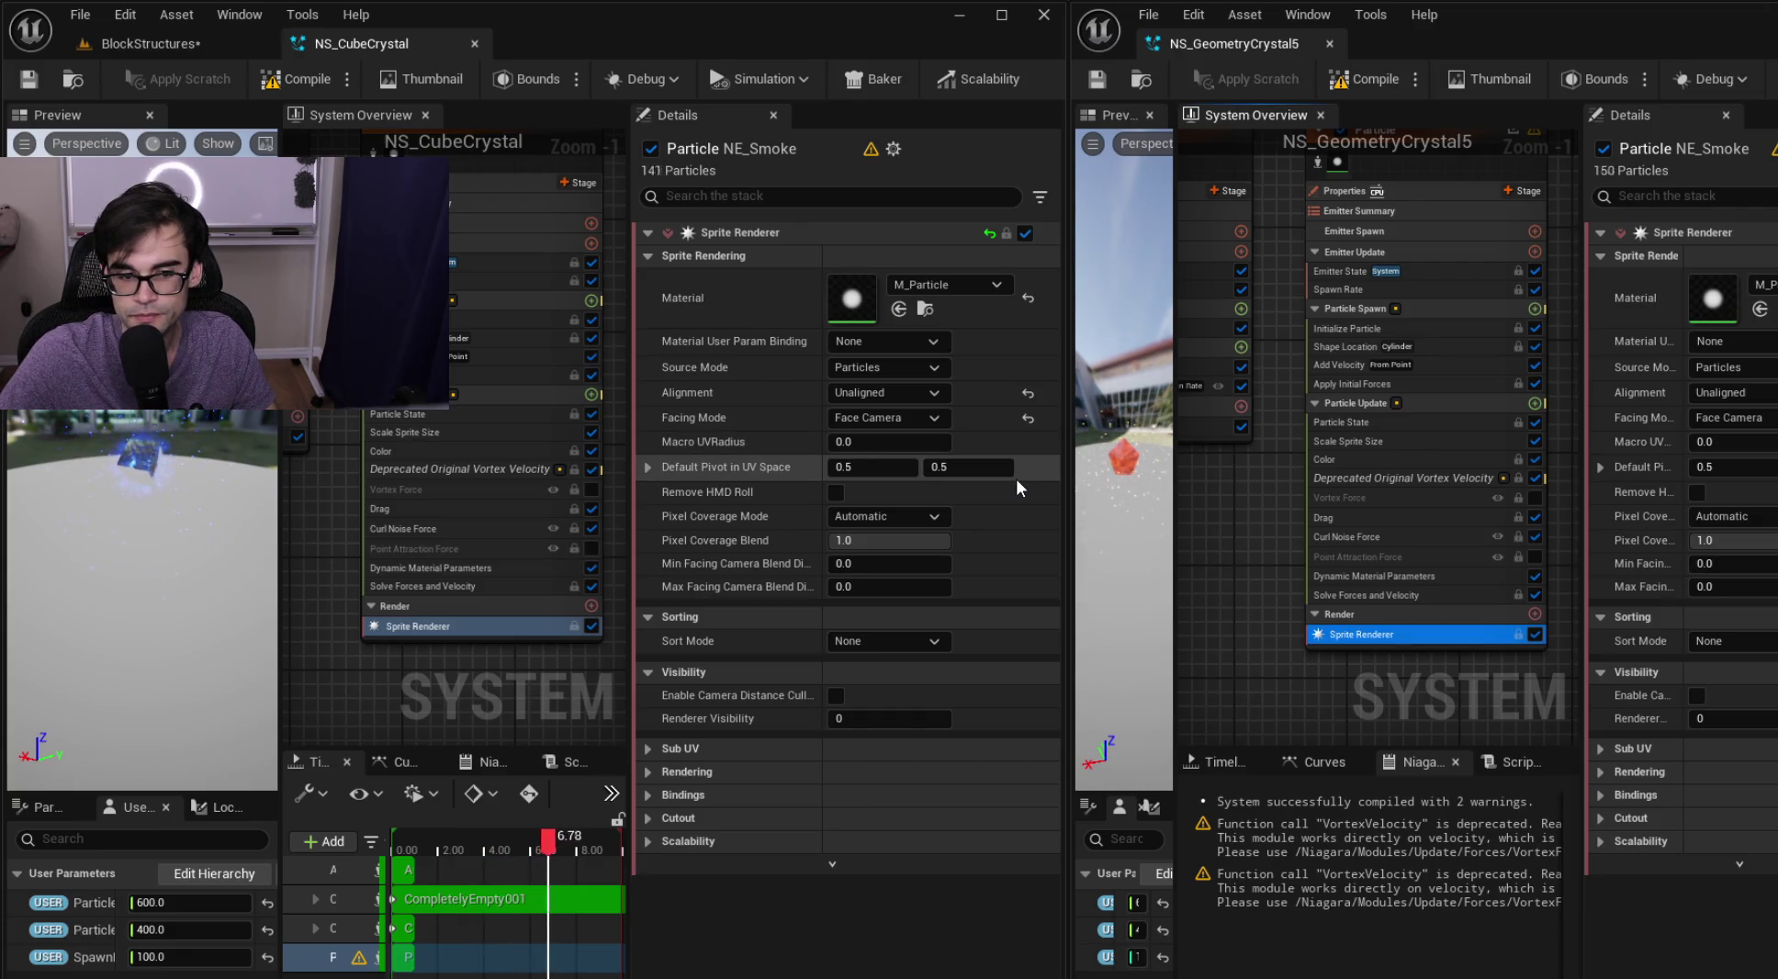
{"action": "left_click", "coordinate": [645, 771]}
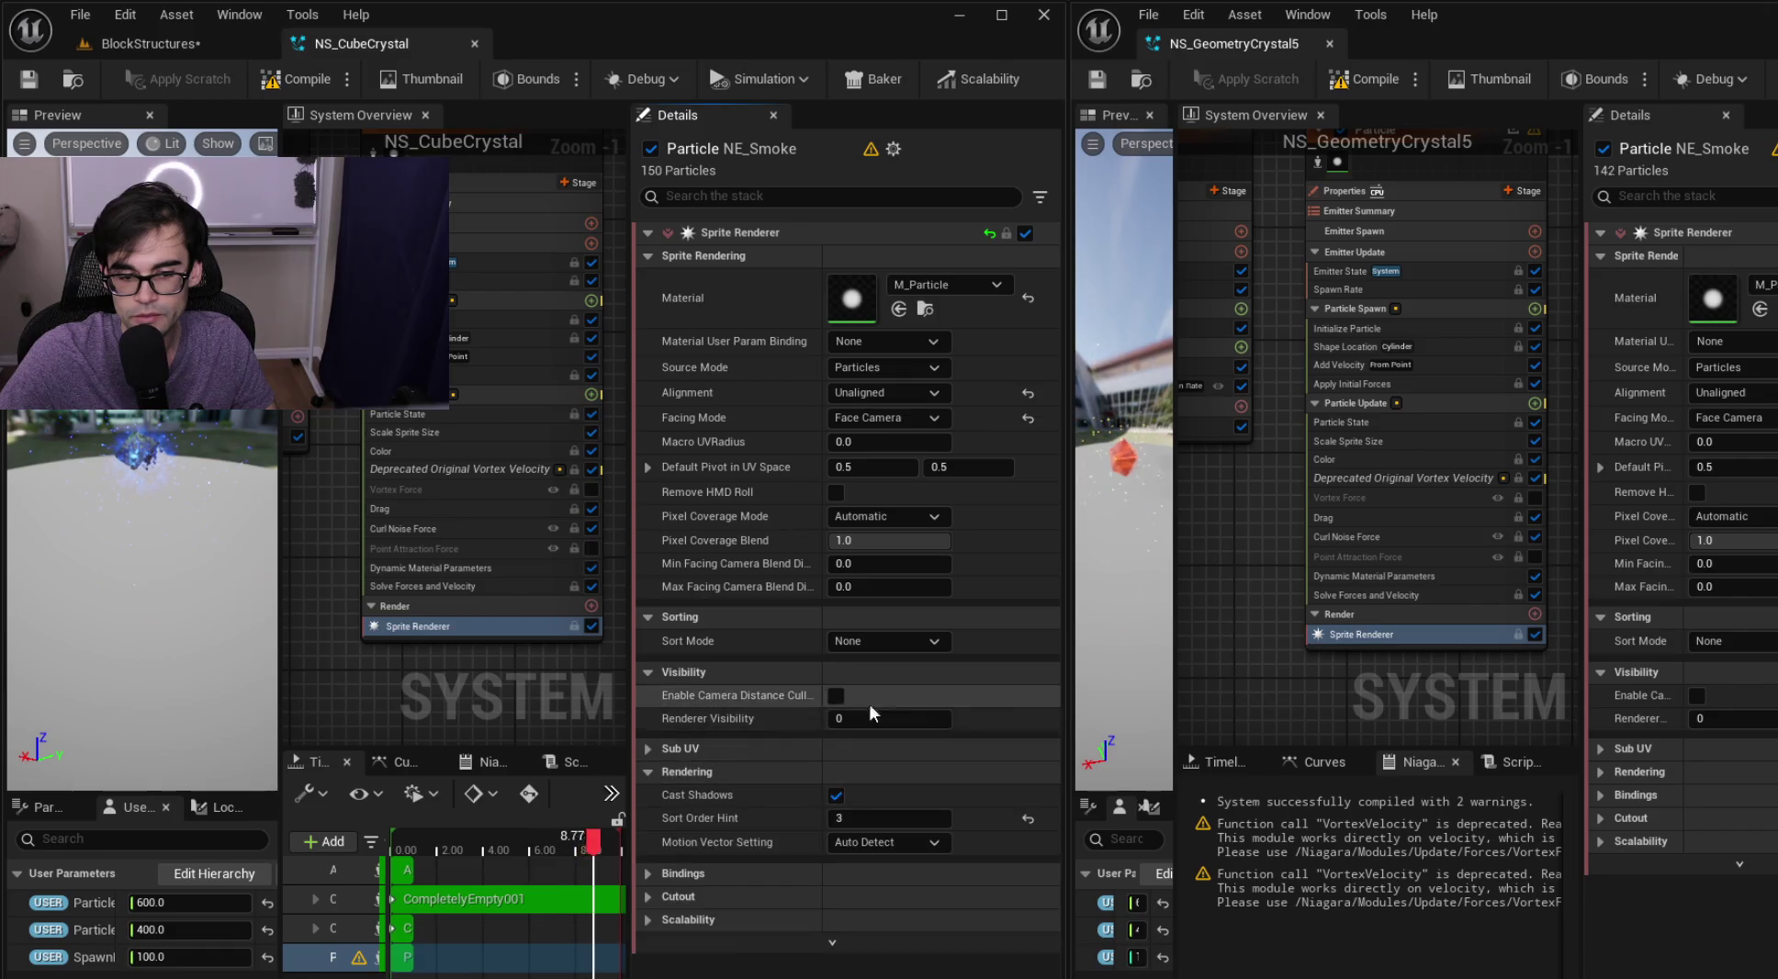
{"action": "left_click", "coordinate": [1595, 773]}
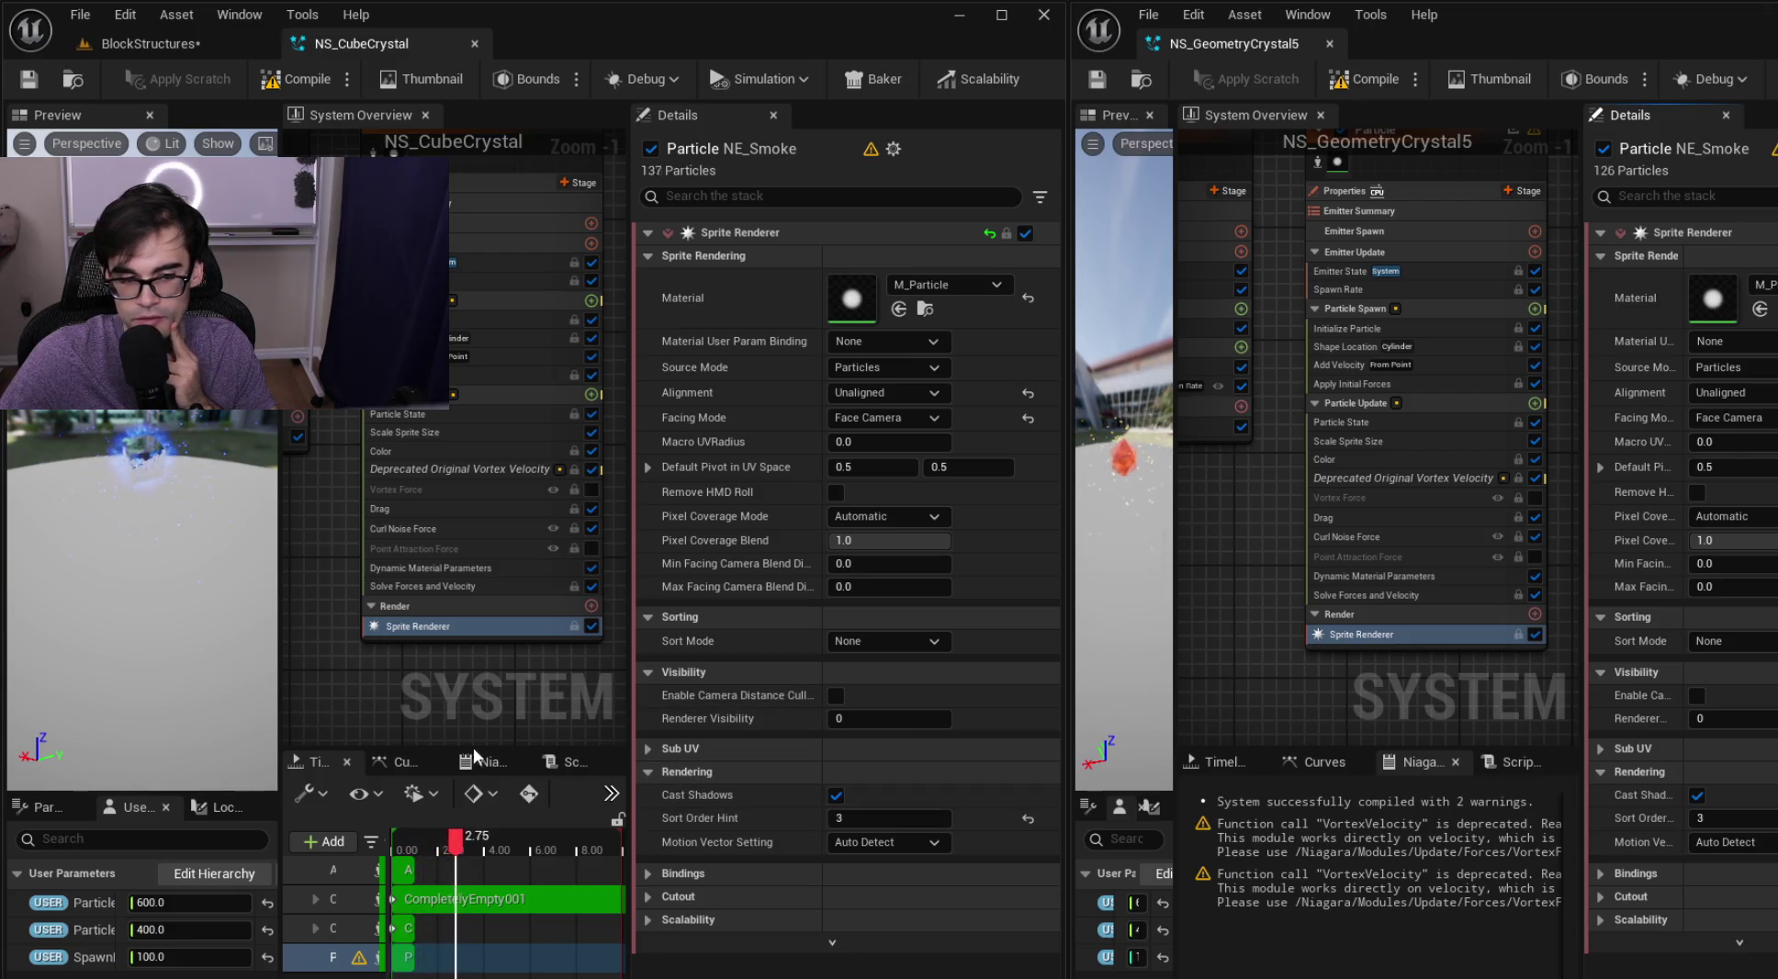
{"action": "left_click_drag", "start_coordinate": [136, 435], "coordinate": [136, 404]}
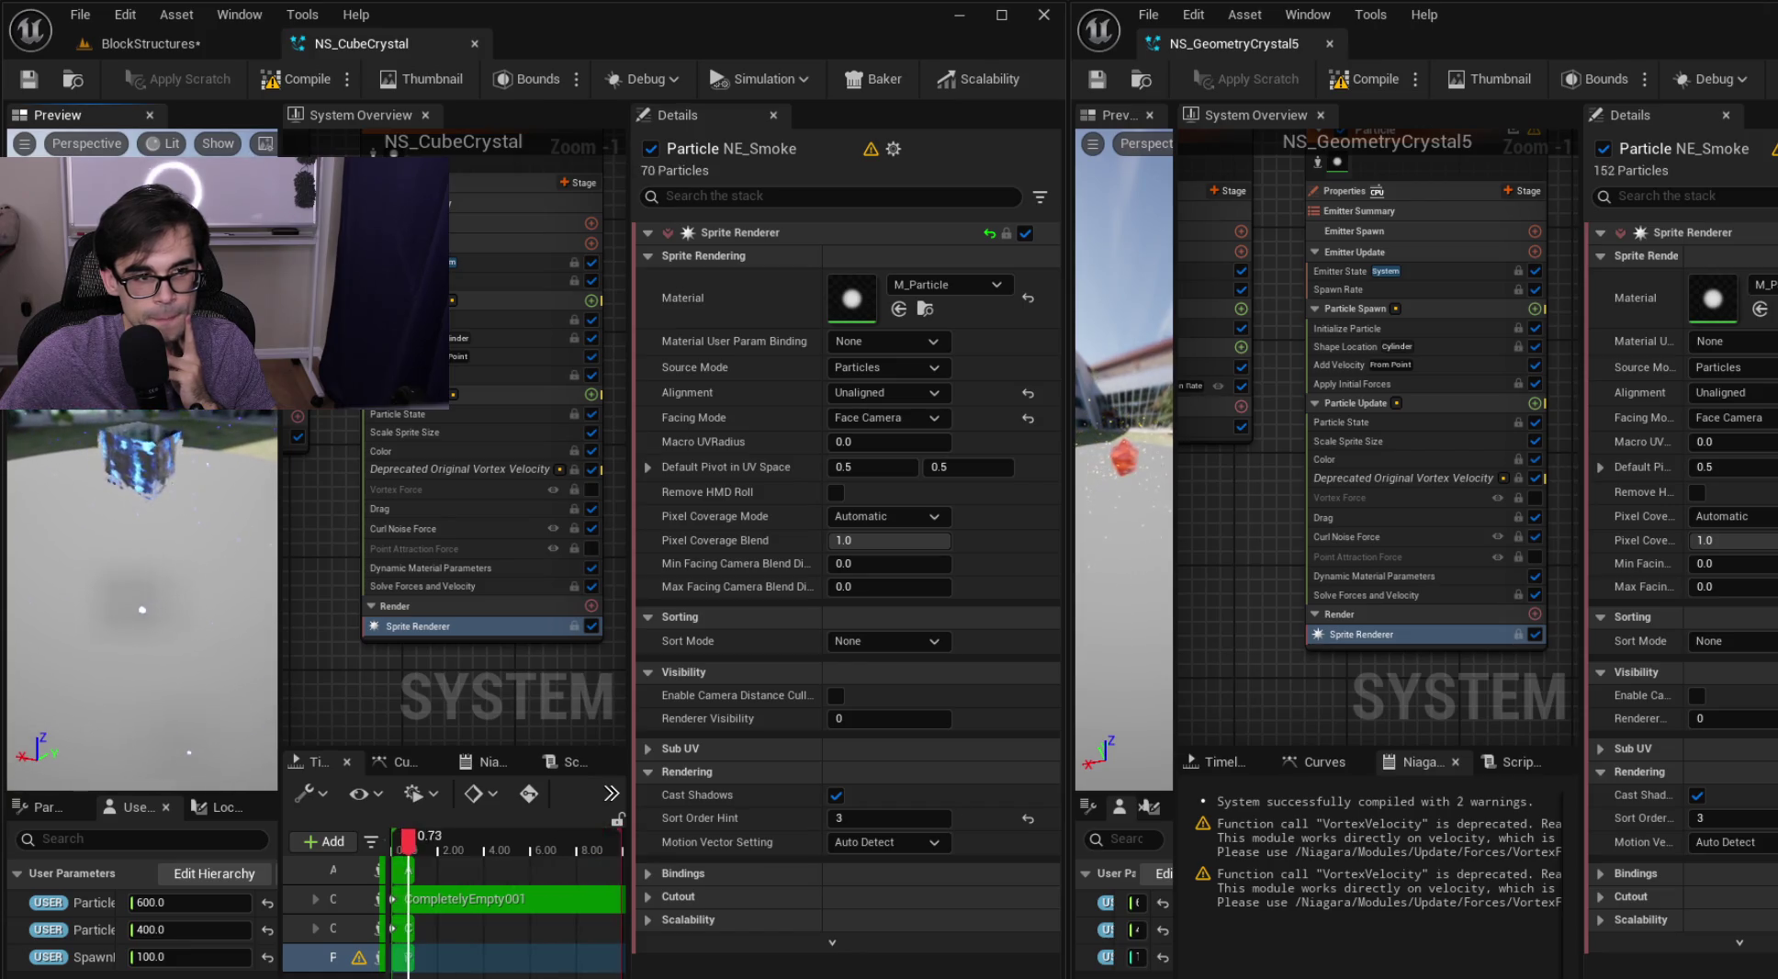
{"action": "left_click", "coordinate": [147, 43]}
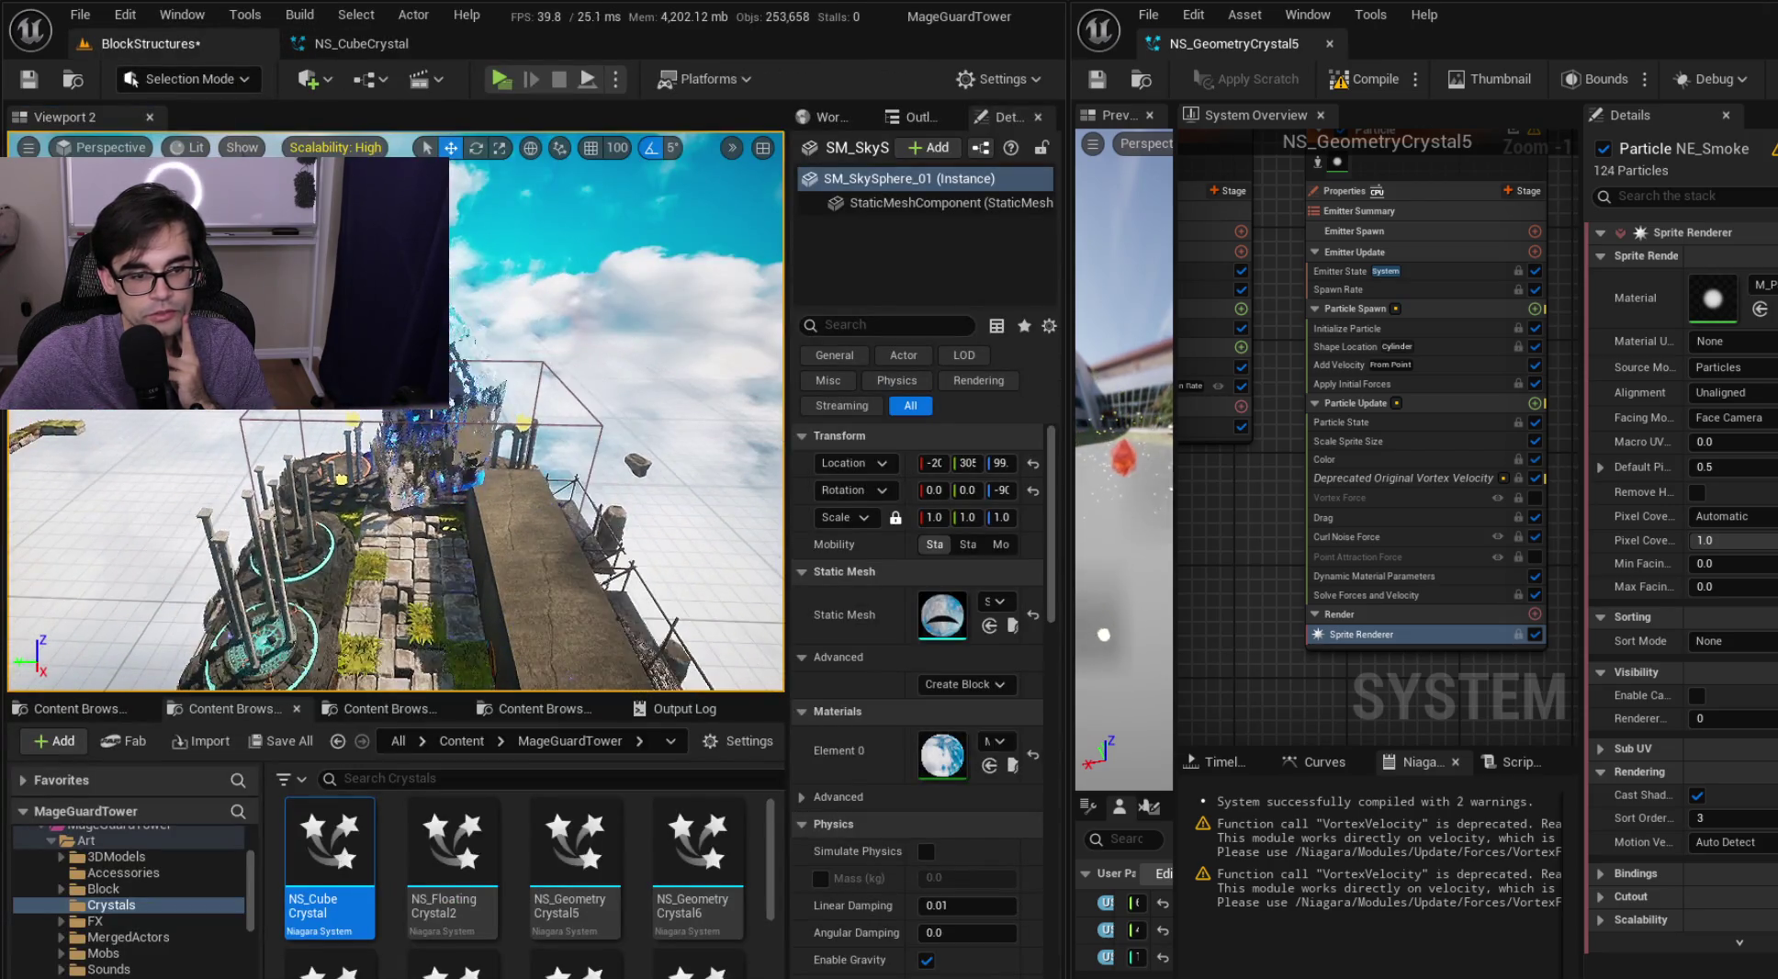
Dock the NS_GeometryCrystal5 tab beside NS_CubeCrystal in the main editor window
{"action": "mouse_move", "coordinate": [551, 505]}
{"action": "left_mouse_down"}
{"action": "mouse_move", "coordinate": [643, 487]}
{"action": "mouse_move", "coordinate": [560, 505]}
{"action": "mouse_move", "coordinate": [561, 431]}
{"action": "mouse_move", "coordinate": [579, 422]}
{"action": "mouse_move", "coordinate": [551, 432]}
{"action": "mouse_move", "coordinate": [551, 413]}
{"action": "left_mouse_up"}
{"action": "left_click", "coordinate": [349, 44]}
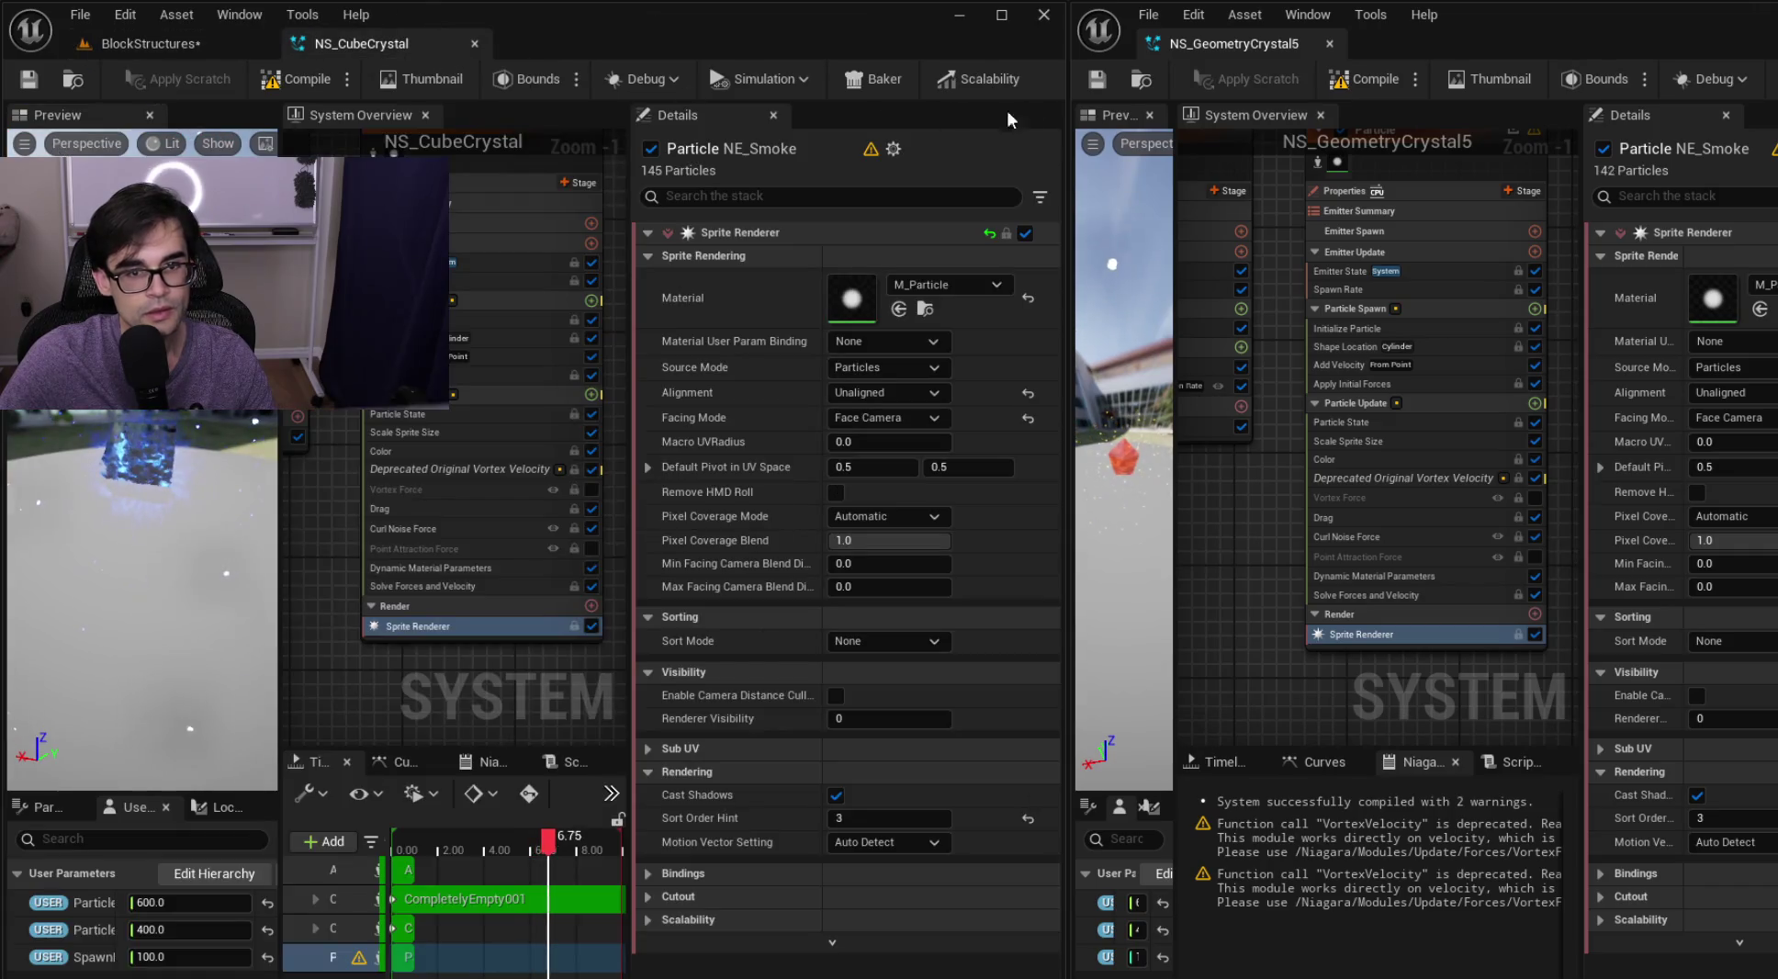
{"action": "mouse_move", "coordinate": [1171, 43]}
{"action": "left_mouse_down"}
{"action": "mouse_move", "coordinate": [546, 24]}
{"action": "mouse_move", "coordinate": [571, 46]}
{"action": "left_mouse_up"}
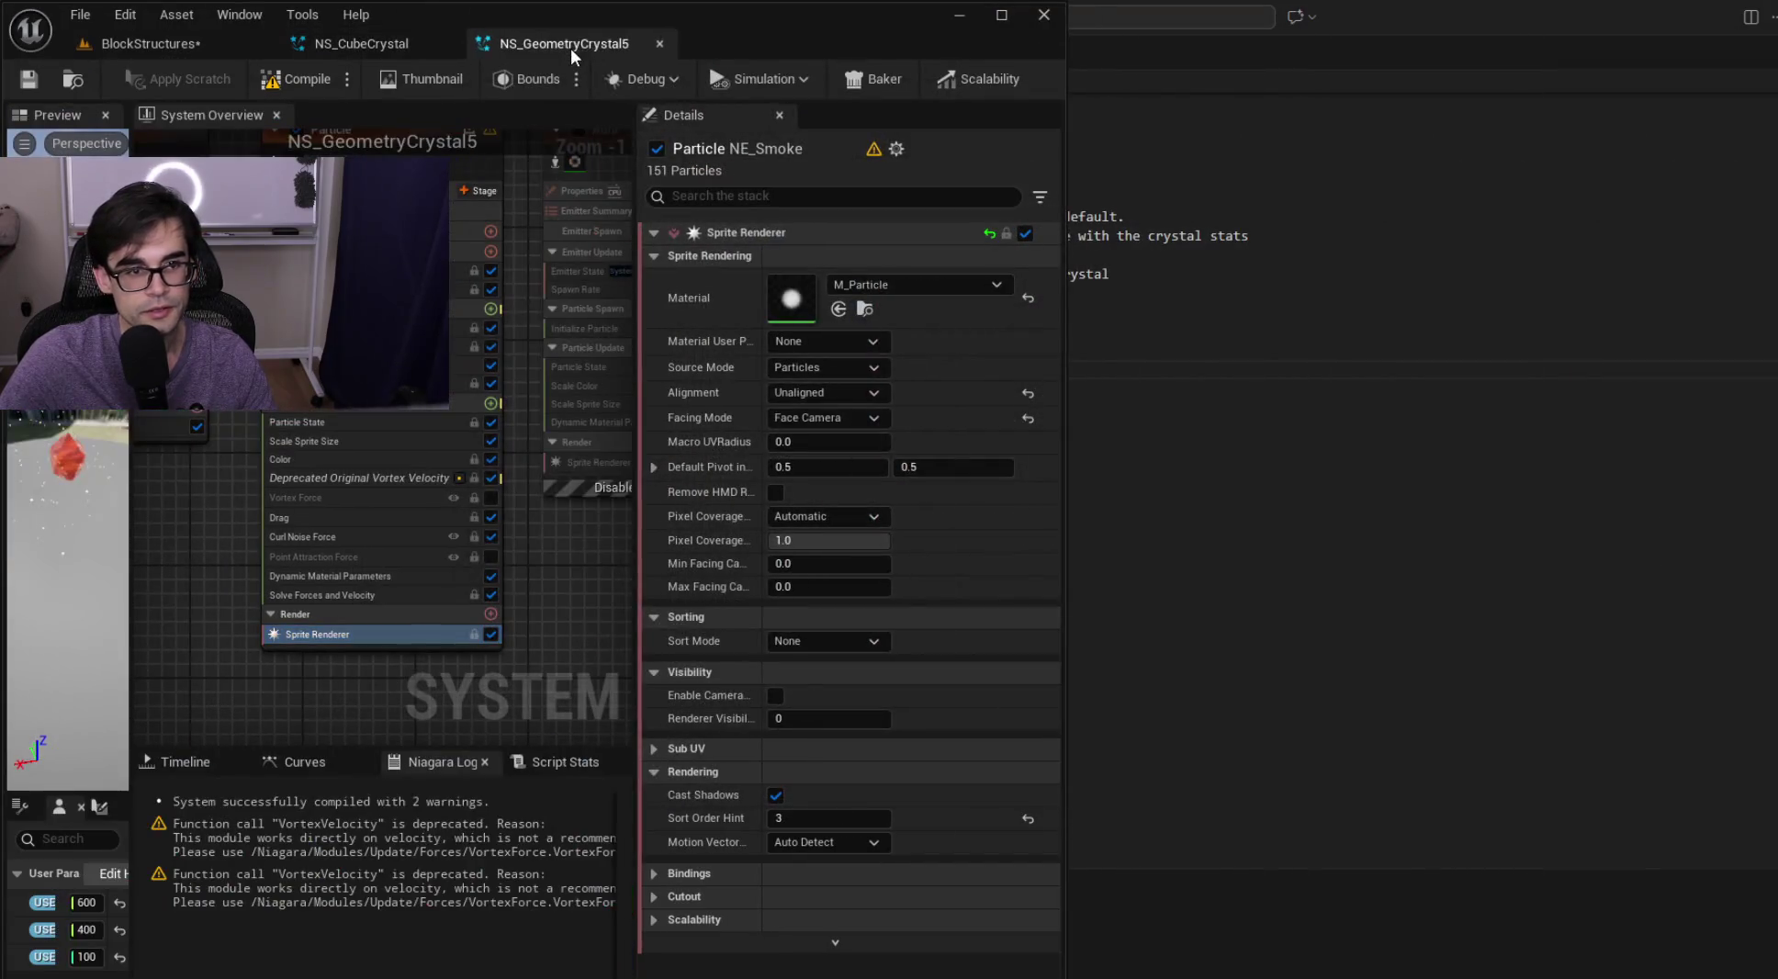
Maximize the editor and look over NS_CubeCrystal's CompletelyEmpty001, Cube, Particle and Aura emitters
{"action": "left_click_drag", "start_coordinate": [857, 34], "coordinate": [909, 3]}
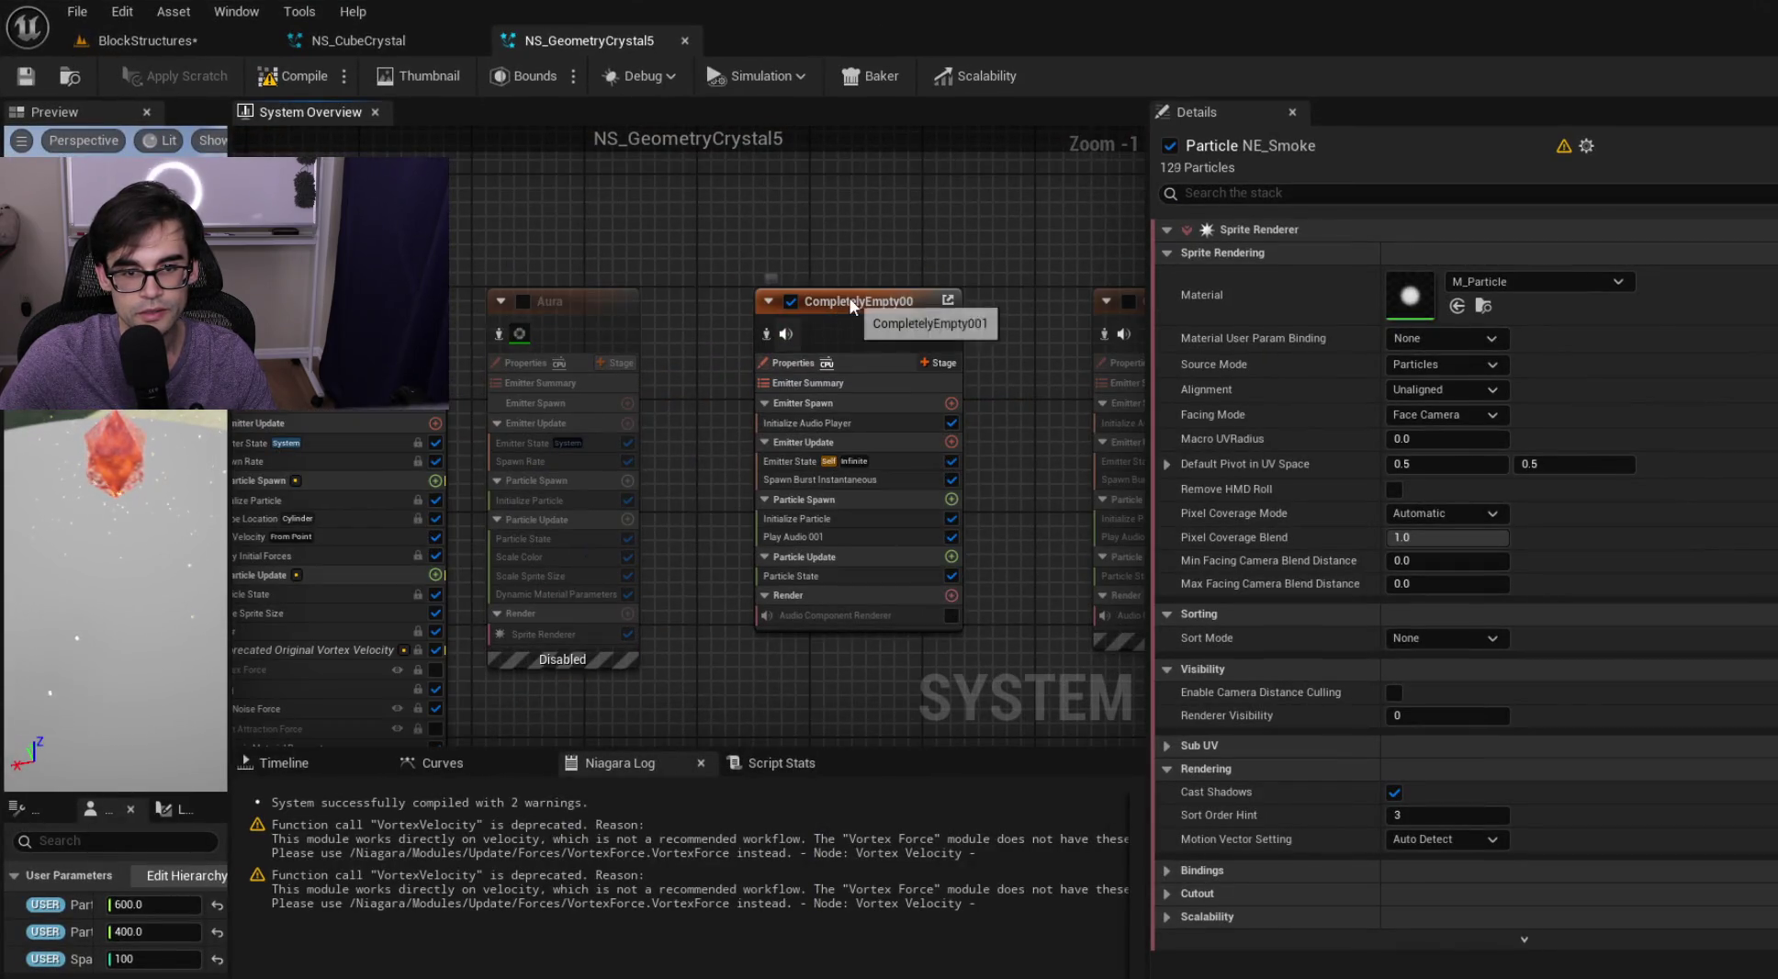
{"action": "left_click", "coordinate": [851, 306]}
{"action": "scroll", "coordinate": [826, 312], "scroll_direction": "down", "scroll_amount": 2}
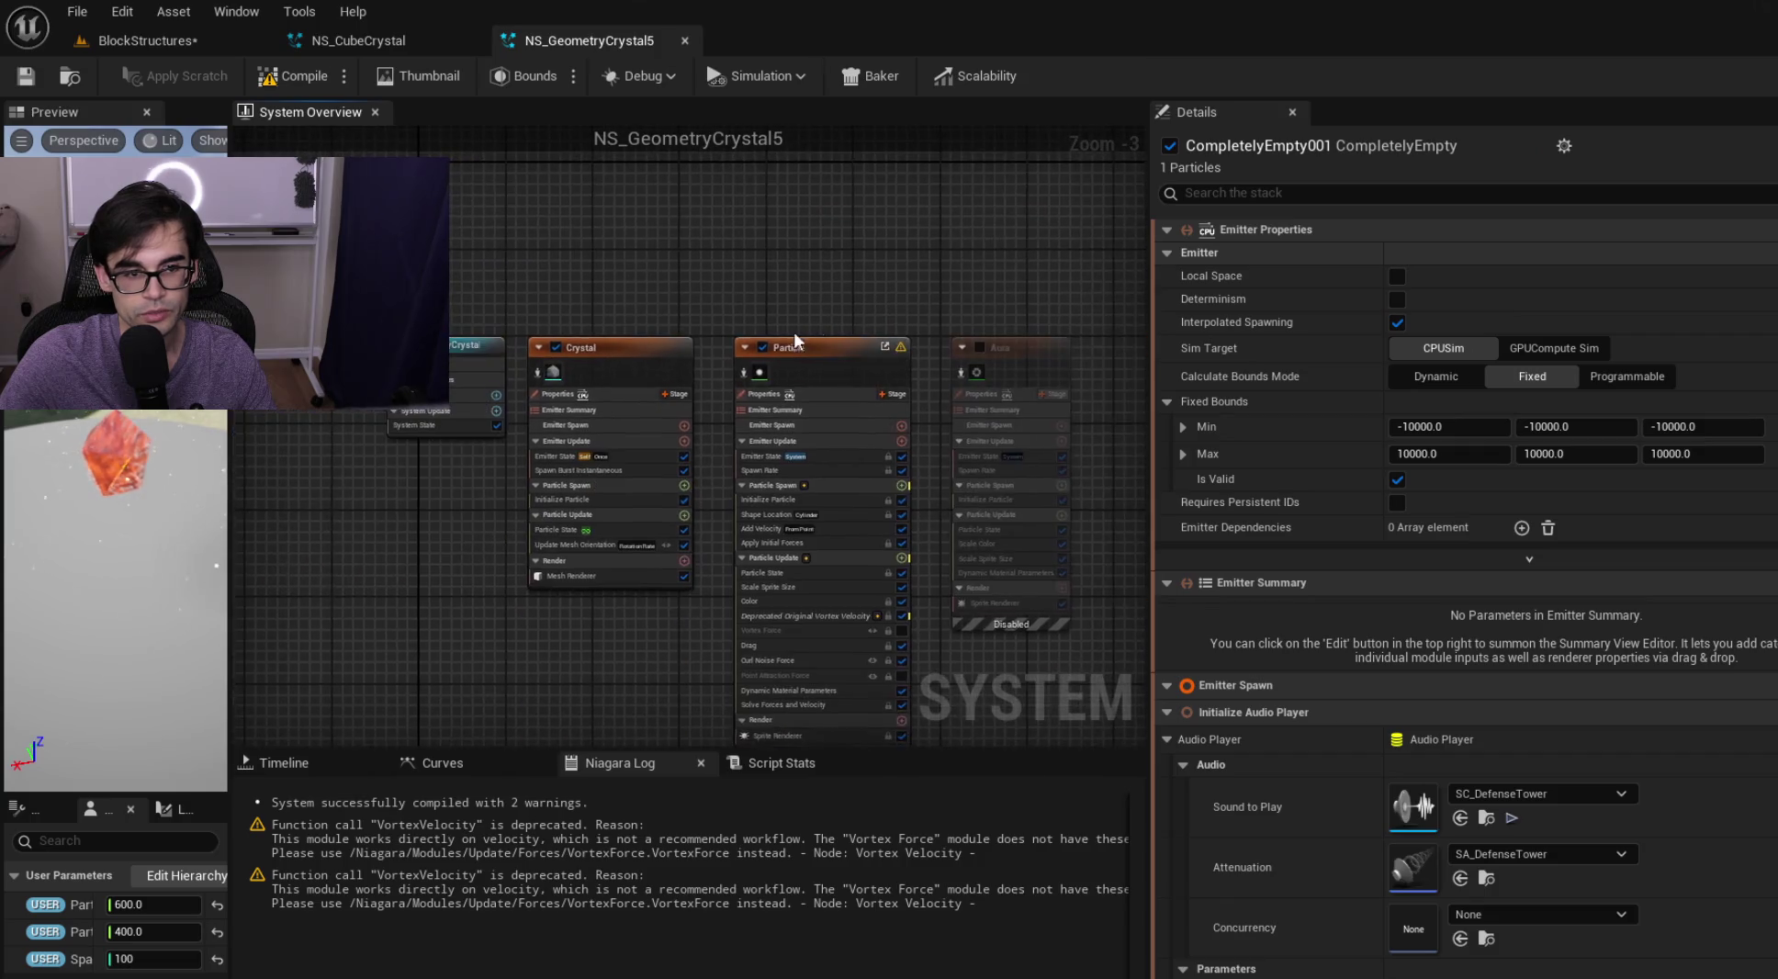
{"action": "scroll", "coordinate": [521, 395], "scroll_direction": "up", "scroll_amount": 2}
{"action": "left_click", "coordinate": [389, 35]}
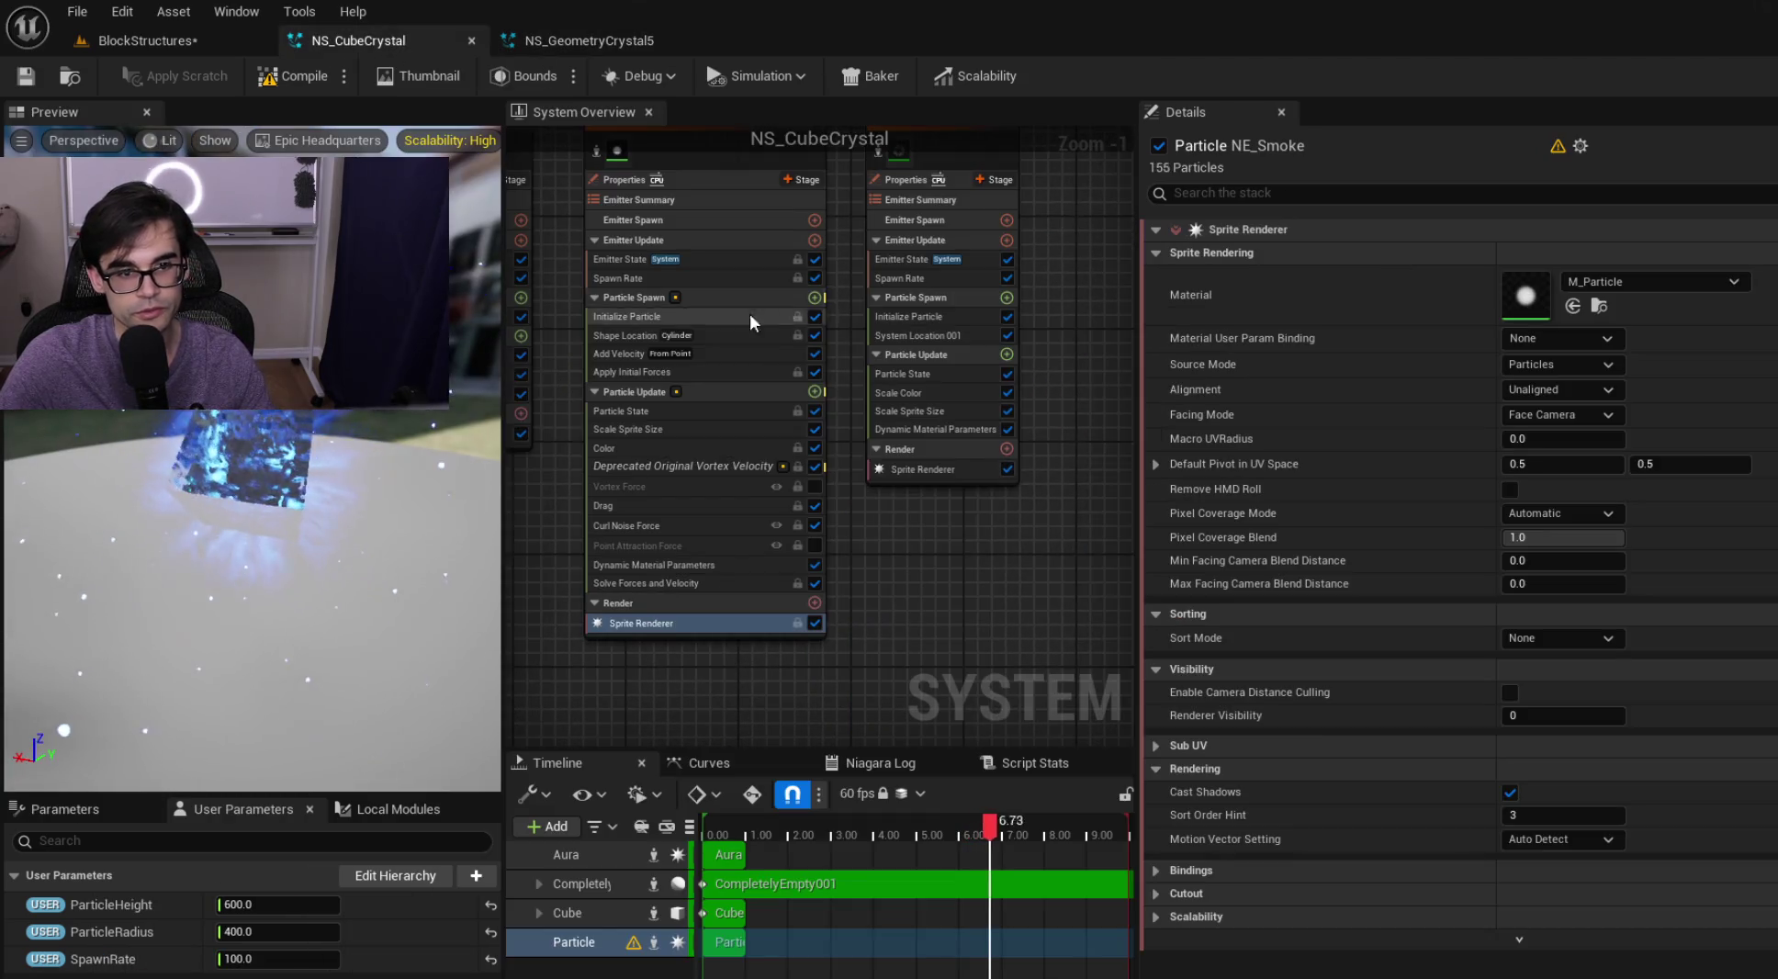
{"action": "left_click", "coordinate": [753, 501]}
{"action": "scroll", "coordinate": [920, 471], "scroll_direction": "down", "scroll_amount": 2}
{"action": "left_click_drag", "start_coordinate": [919, 471], "coordinate": [1168, 476]}
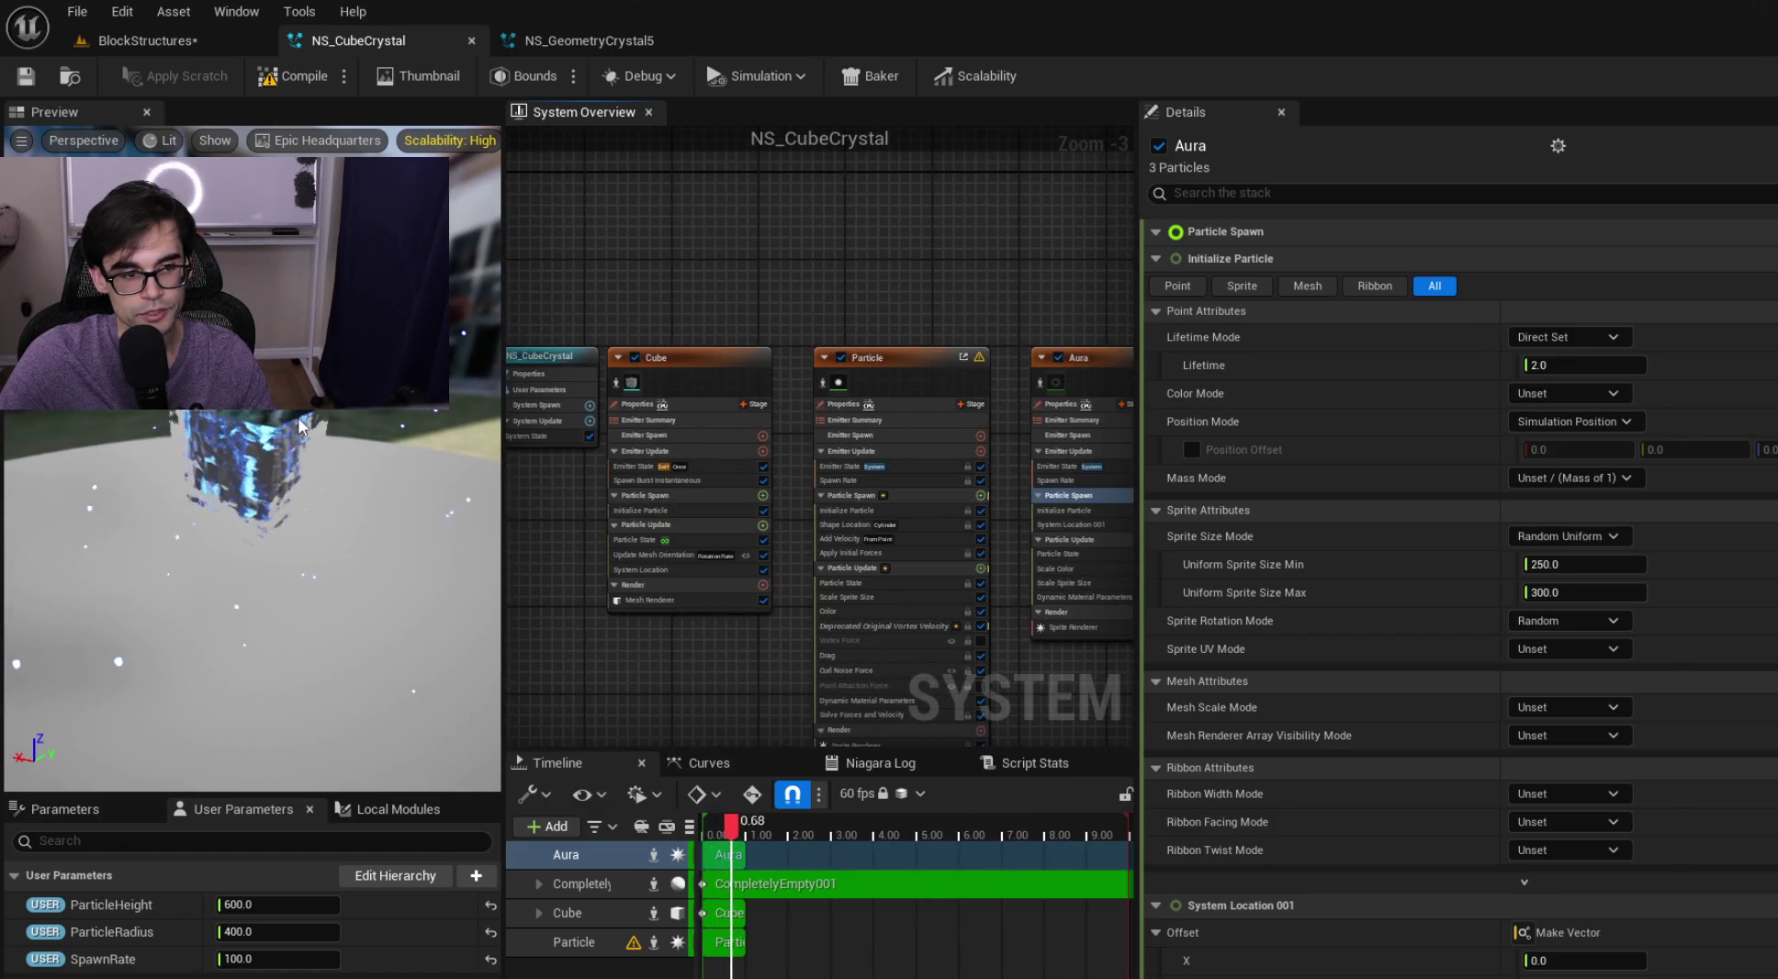
Check the blue arches in the level, then uncheck the Aura emitter's enable box
{"action": "left_click", "coordinate": [150, 35]}
{"action": "left_click_drag", "start_coordinate": [721, 379], "coordinate": [730, 431]}
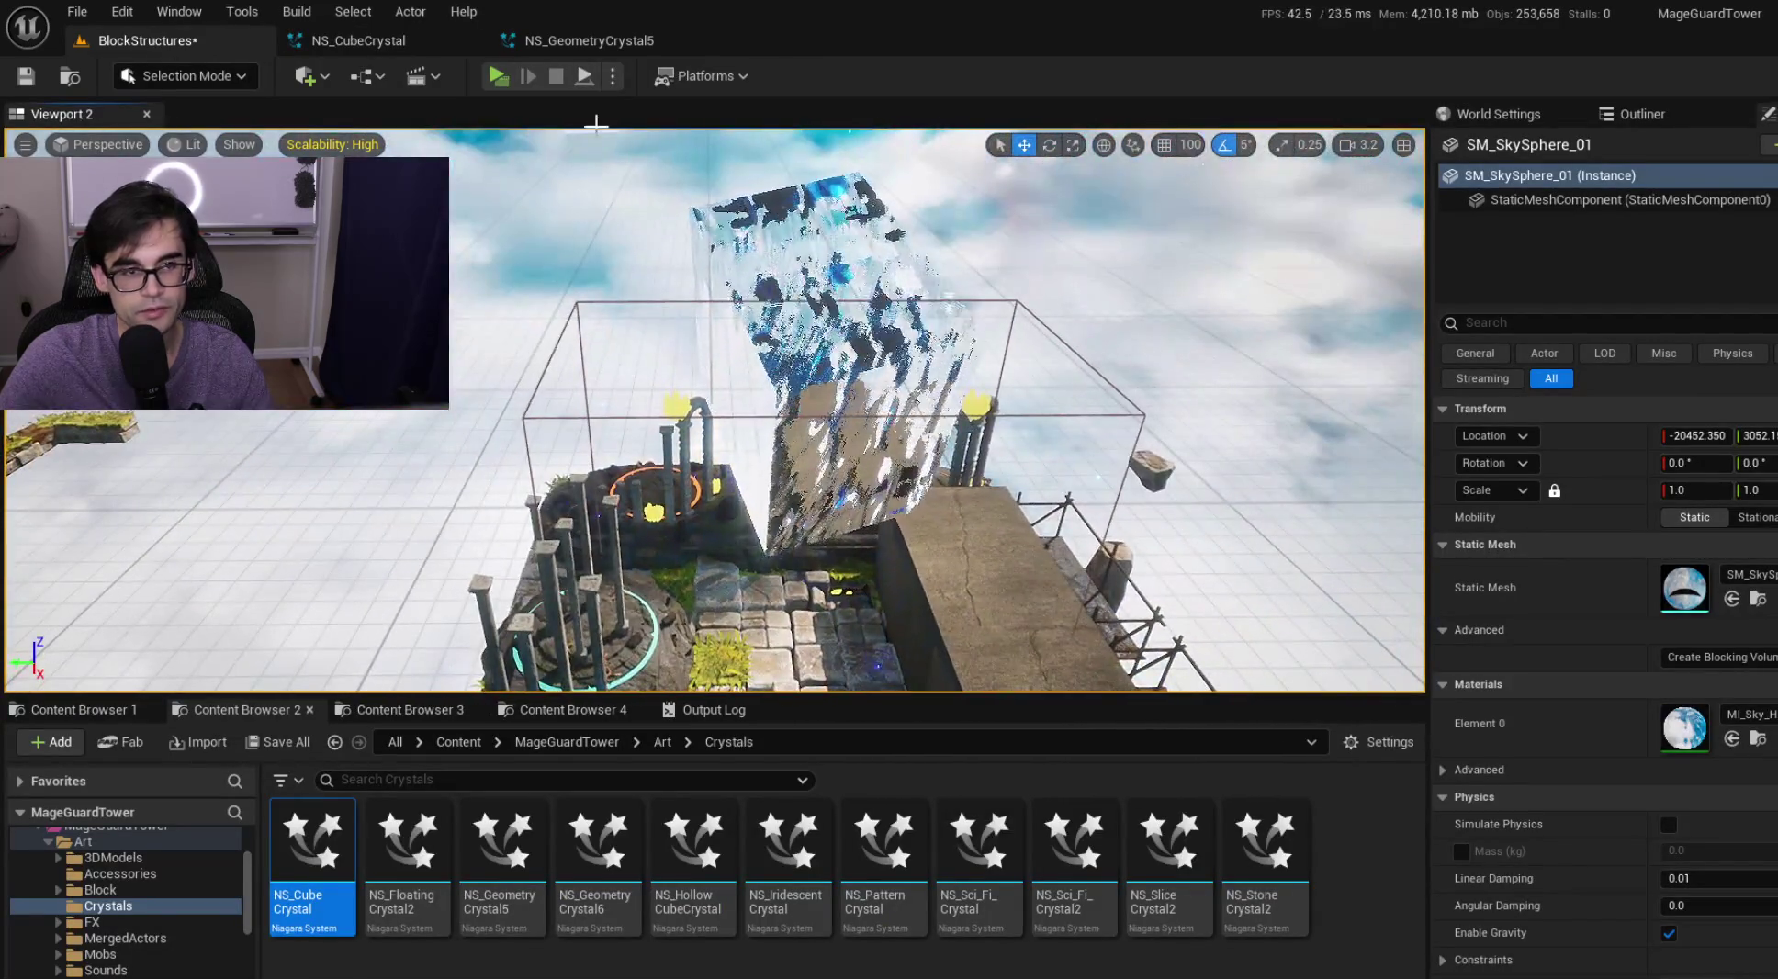
{"action": "left_click", "coordinate": [367, 44]}
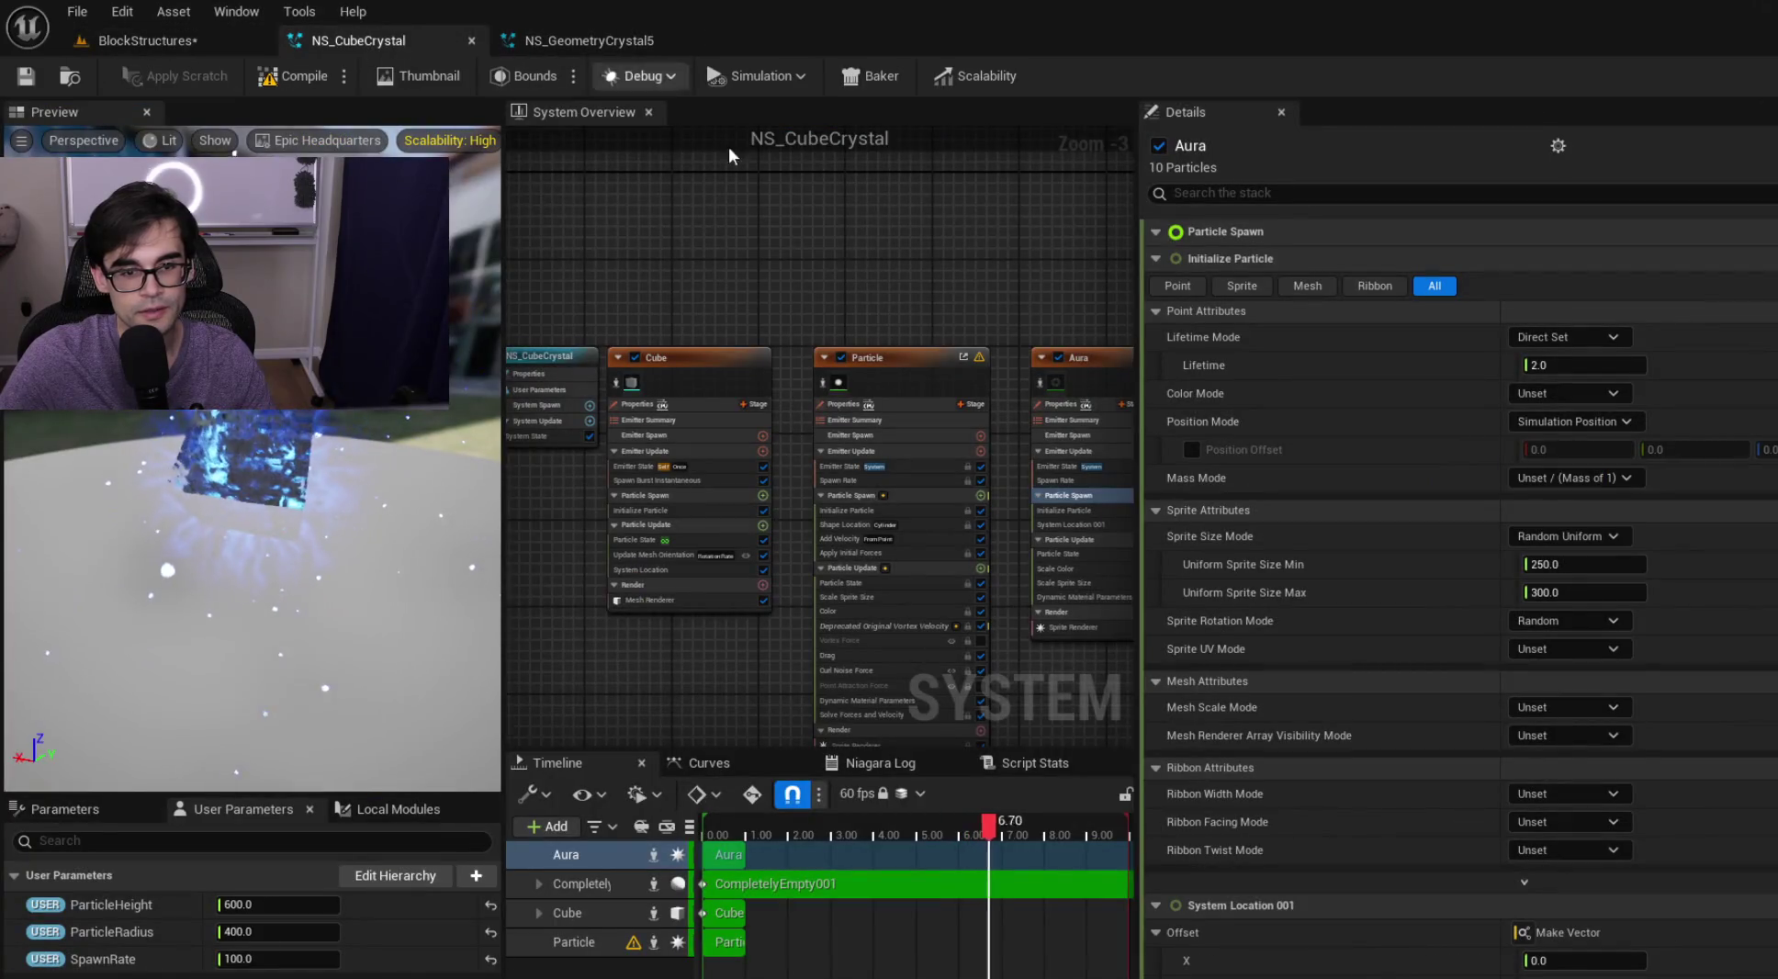
{"action": "left_click_drag", "start_coordinate": [1001, 298], "coordinate": [797, 298]}
{"action": "left_click", "coordinate": [856, 356]}
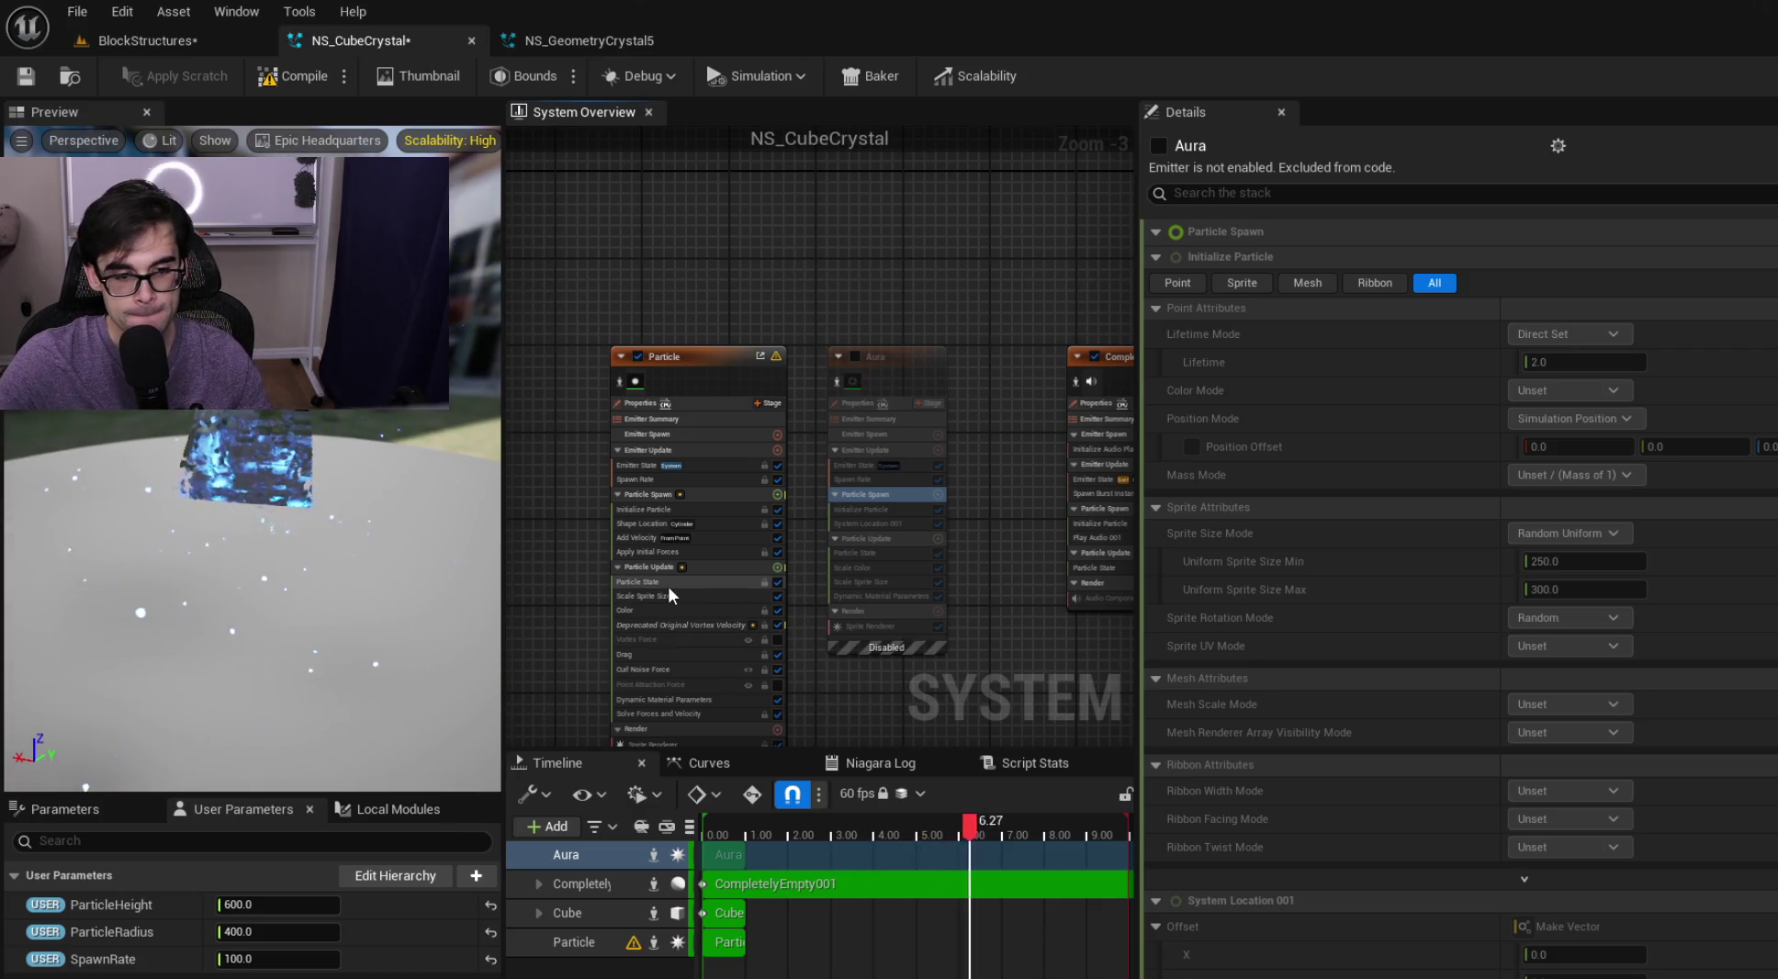
In NE_Smoke's Initialize Particle, set Uniform Sprite Size min 12 and max 24
{"action": "left_click", "coordinate": [692, 593]}
{"action": "left_click", "coordinate": [695, 583]}
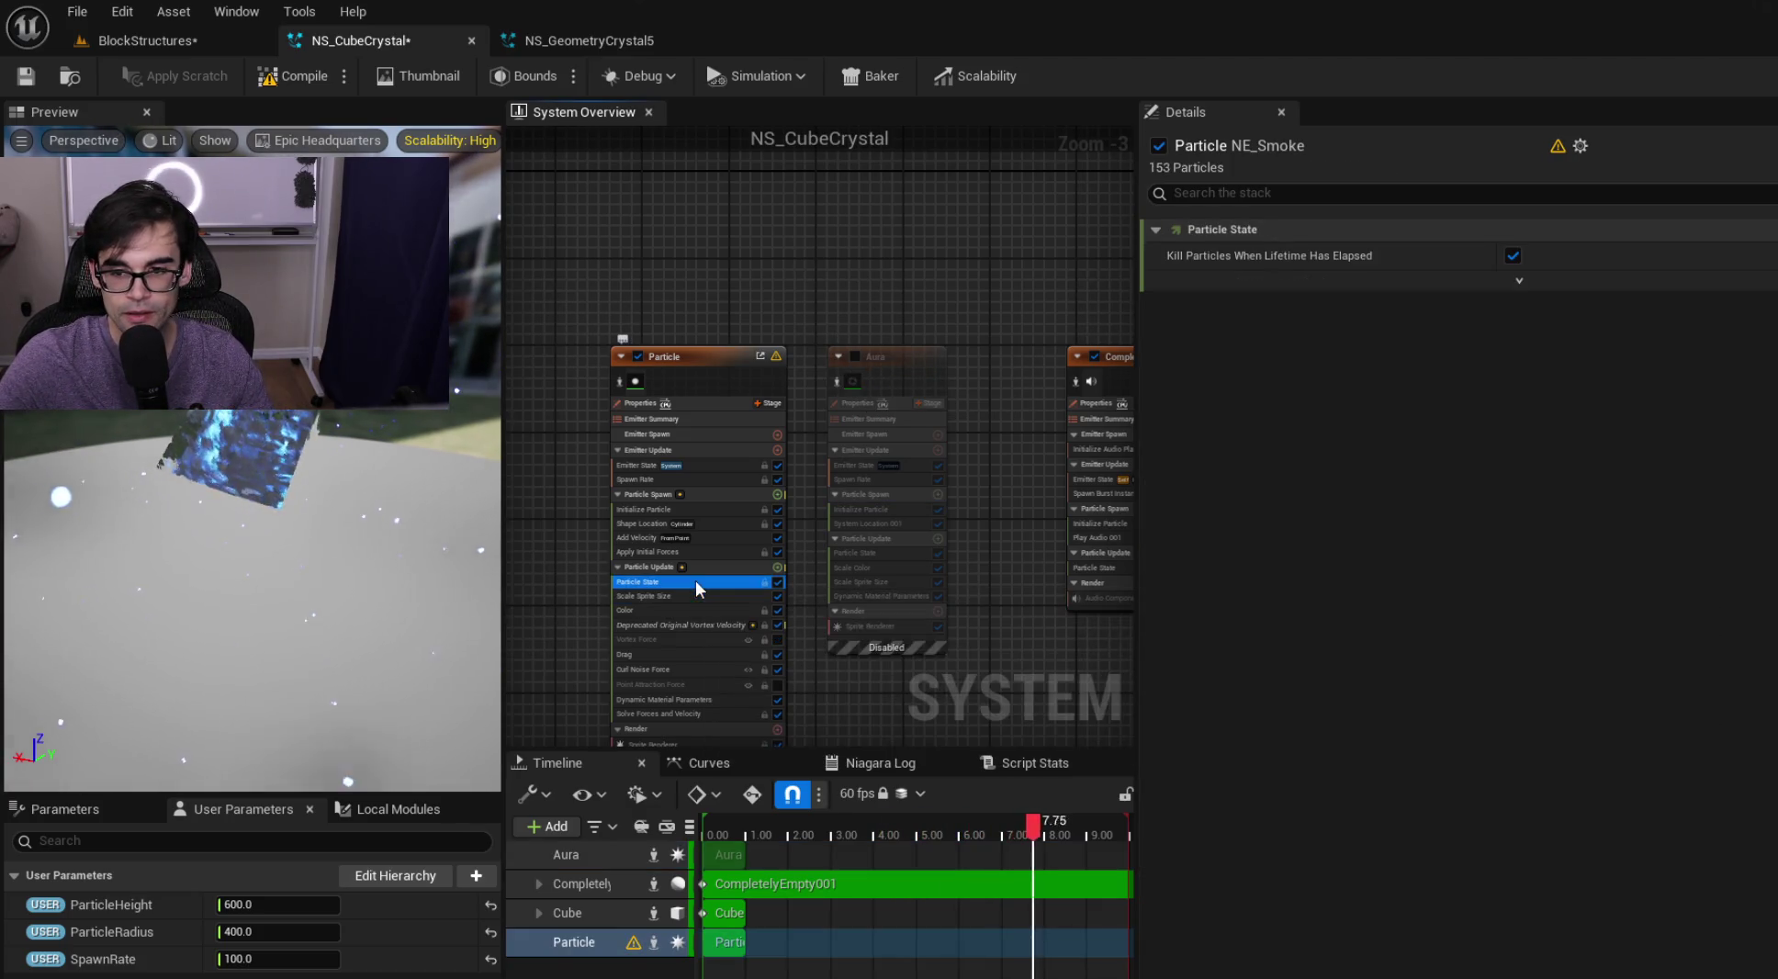
{"action": "left_click", "coordinate": [705, 510]}
{"action": "left_click", "coordinate": [1569, 562]}
{"action": "type", "text": "12"}
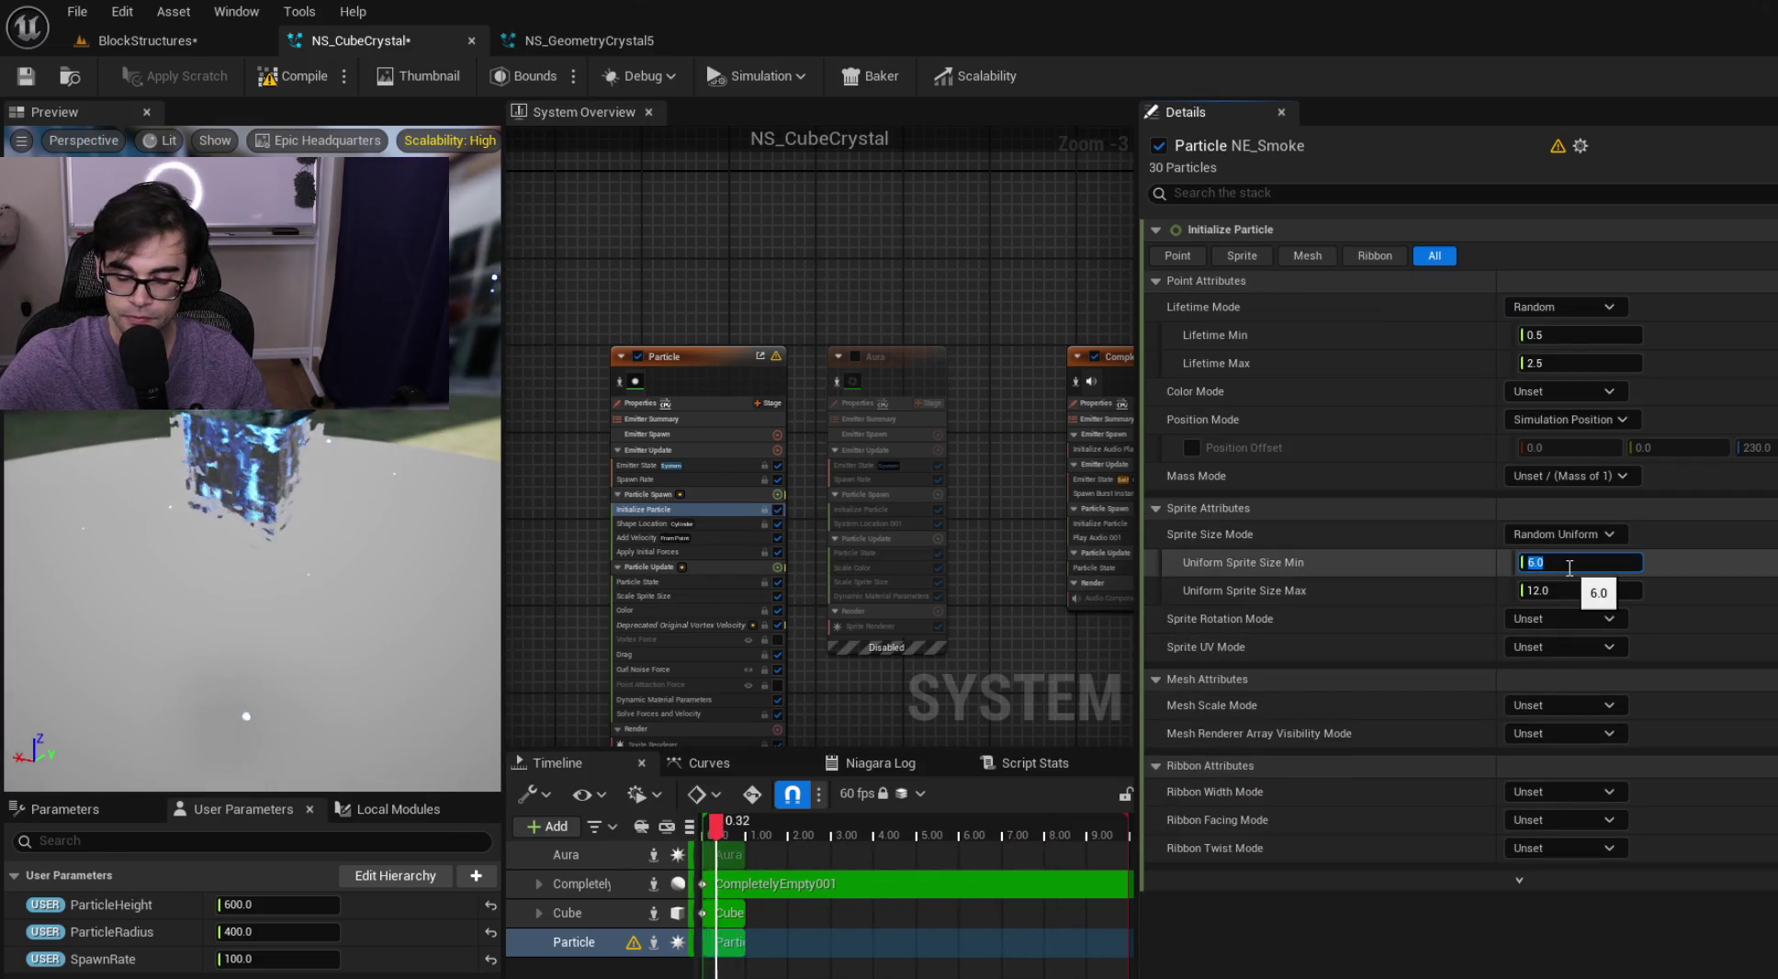
{"action": "key", "text": "Tab"}
{"action": "type", "text": "24"}
{"action": "key", "text": "Return"}
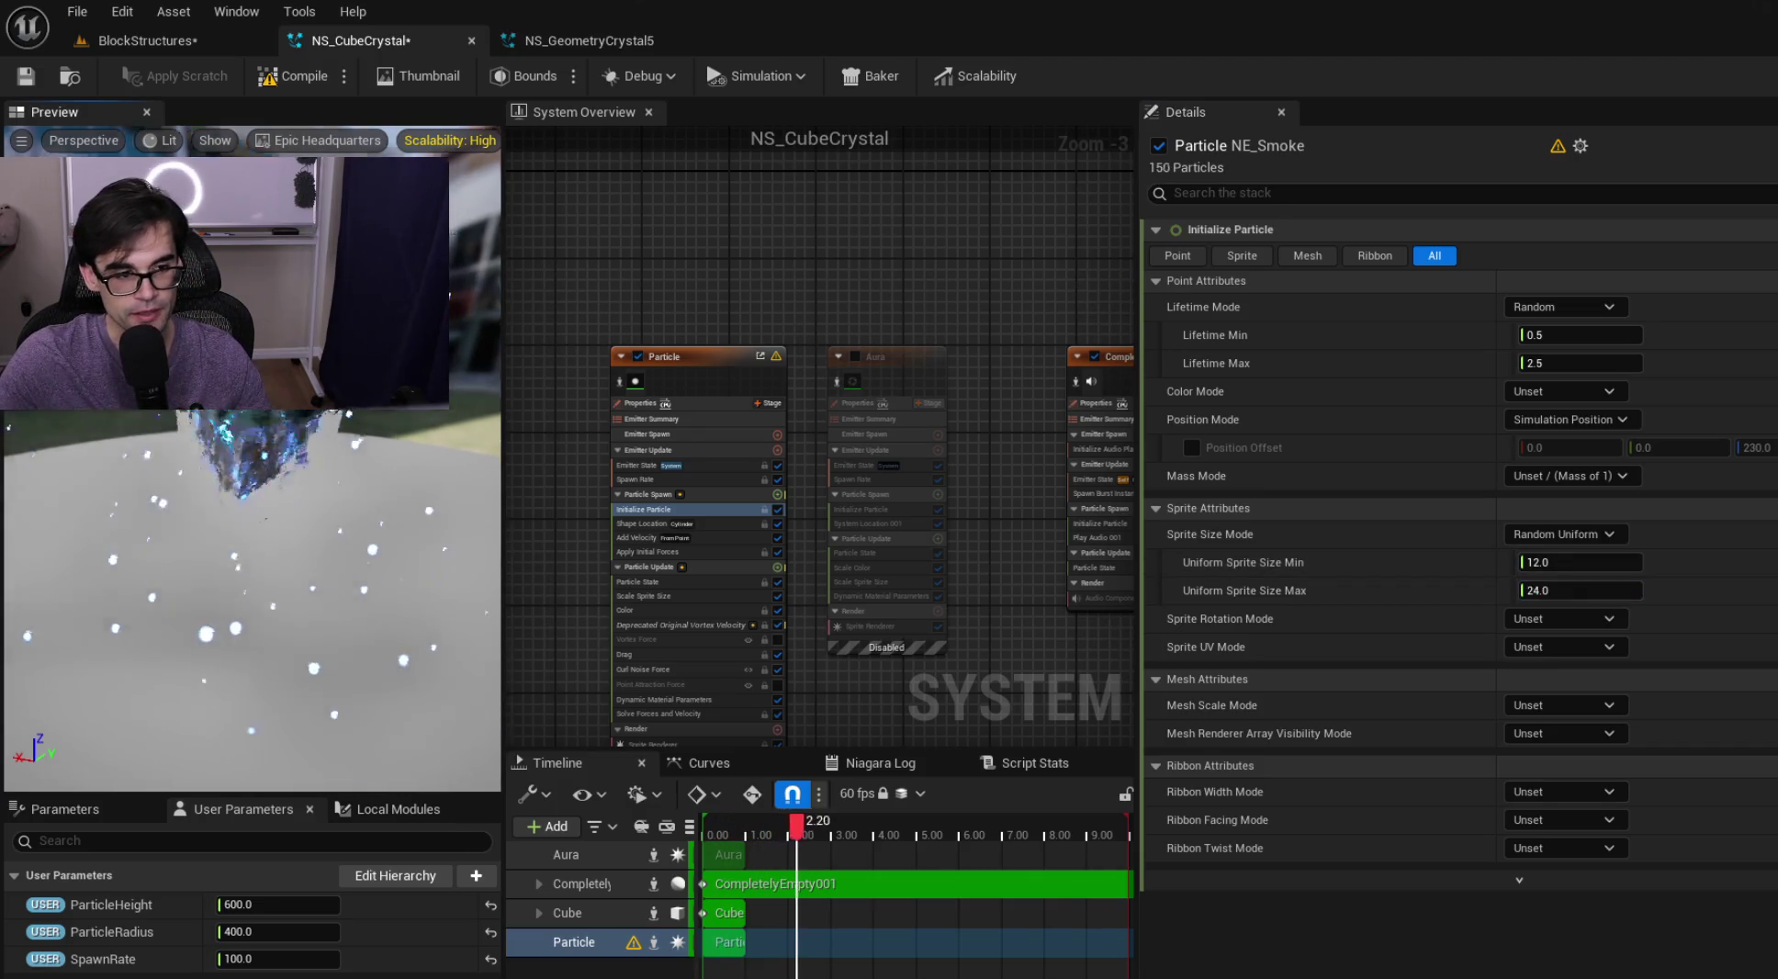
Save NS_CubeCrystal and view the BlockStructures level from a wide angle
{"action": "left_click", "coordinate": [292, 81]}
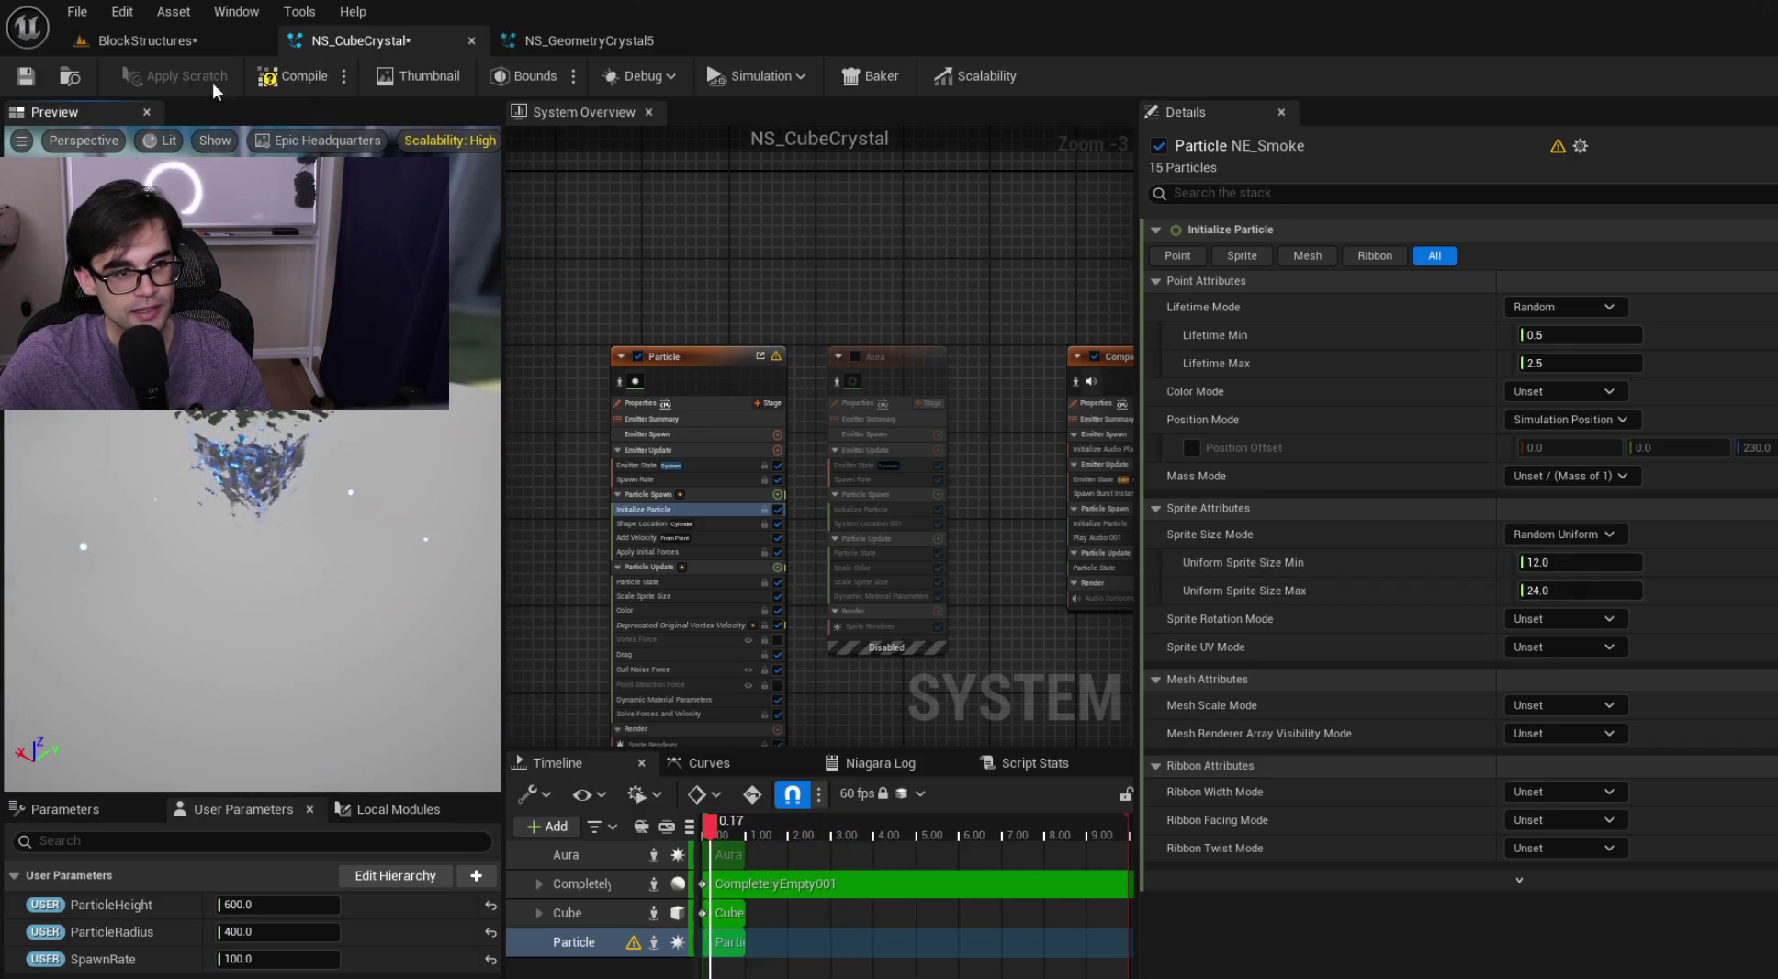
{"action": "left_click", "coordinate": [25, 78]}
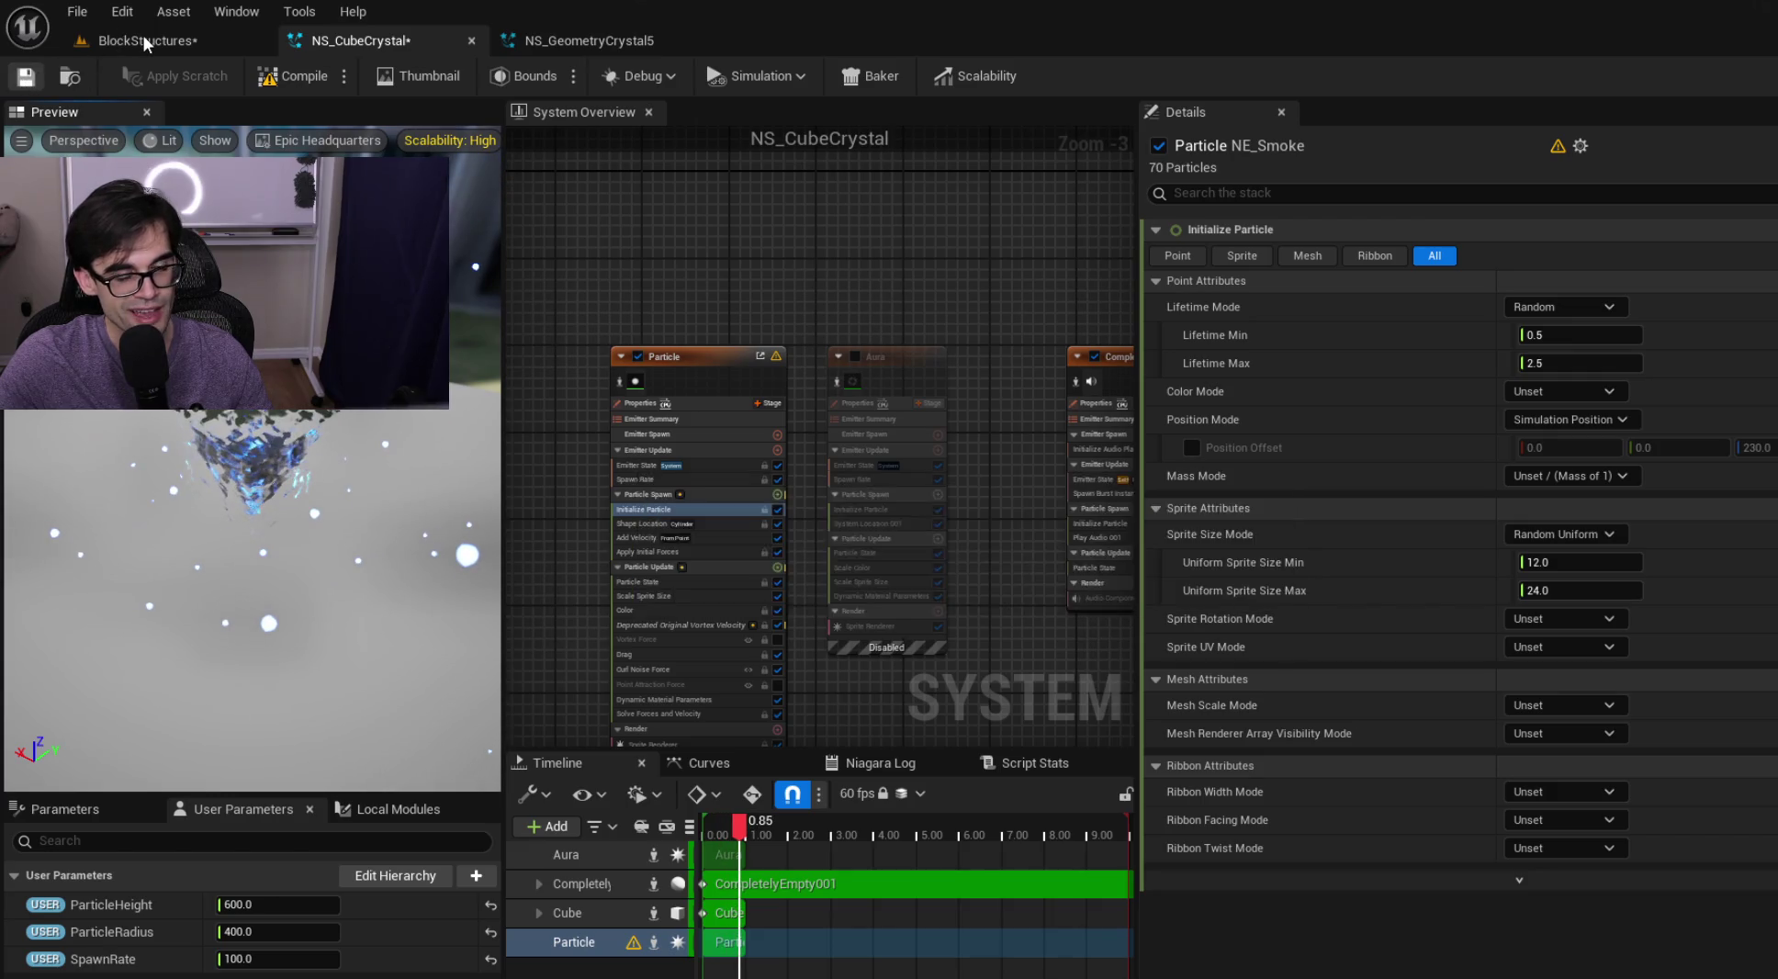
{"action": "left_click", "coordinate": [144, 36]}
{"action": "mouse_move", "coordinate": [716, 414]}
{"action": "left_mouse_down"}
{"action": "mouse_move", "coordinate": [698, 427]}
{"action": "mouse_move", "coordinate": [542, 400]}
{"action": "left_mouse_up"}
Change the smoke sprite size range to min 9 and max 18, then save the system
{"action": "left_click", "coordinate": [372, 35]}
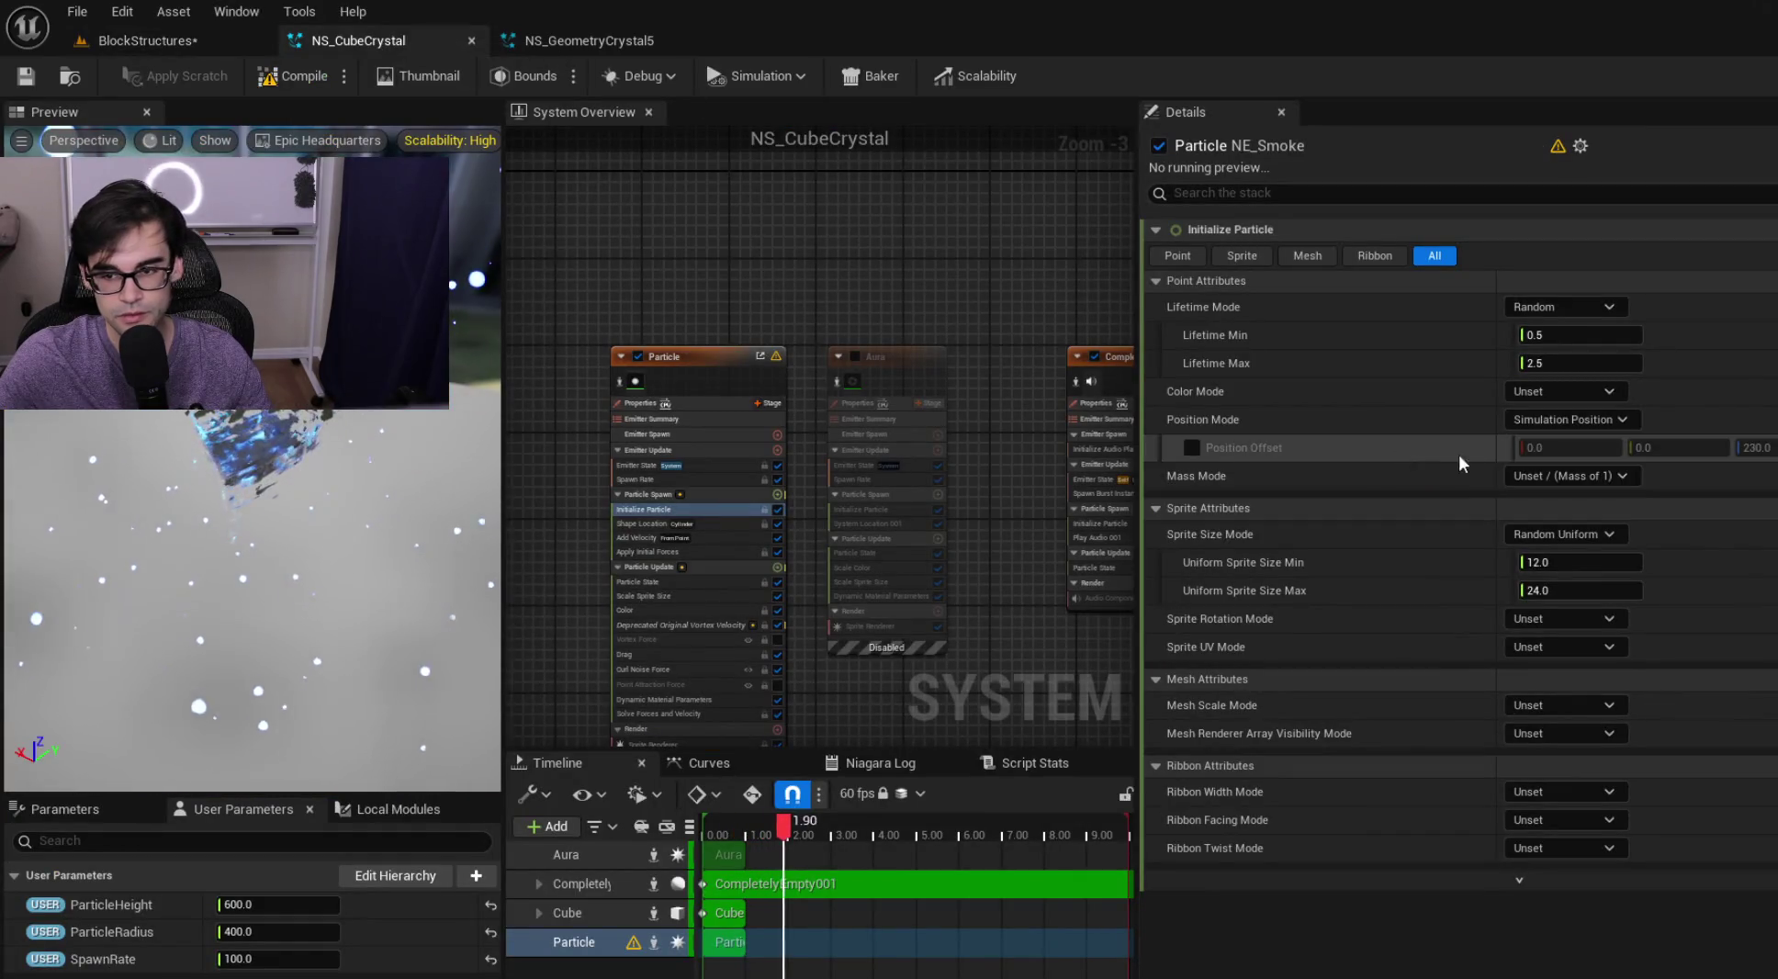
{"action": "left_click", "coordinate": [1578, 564]}
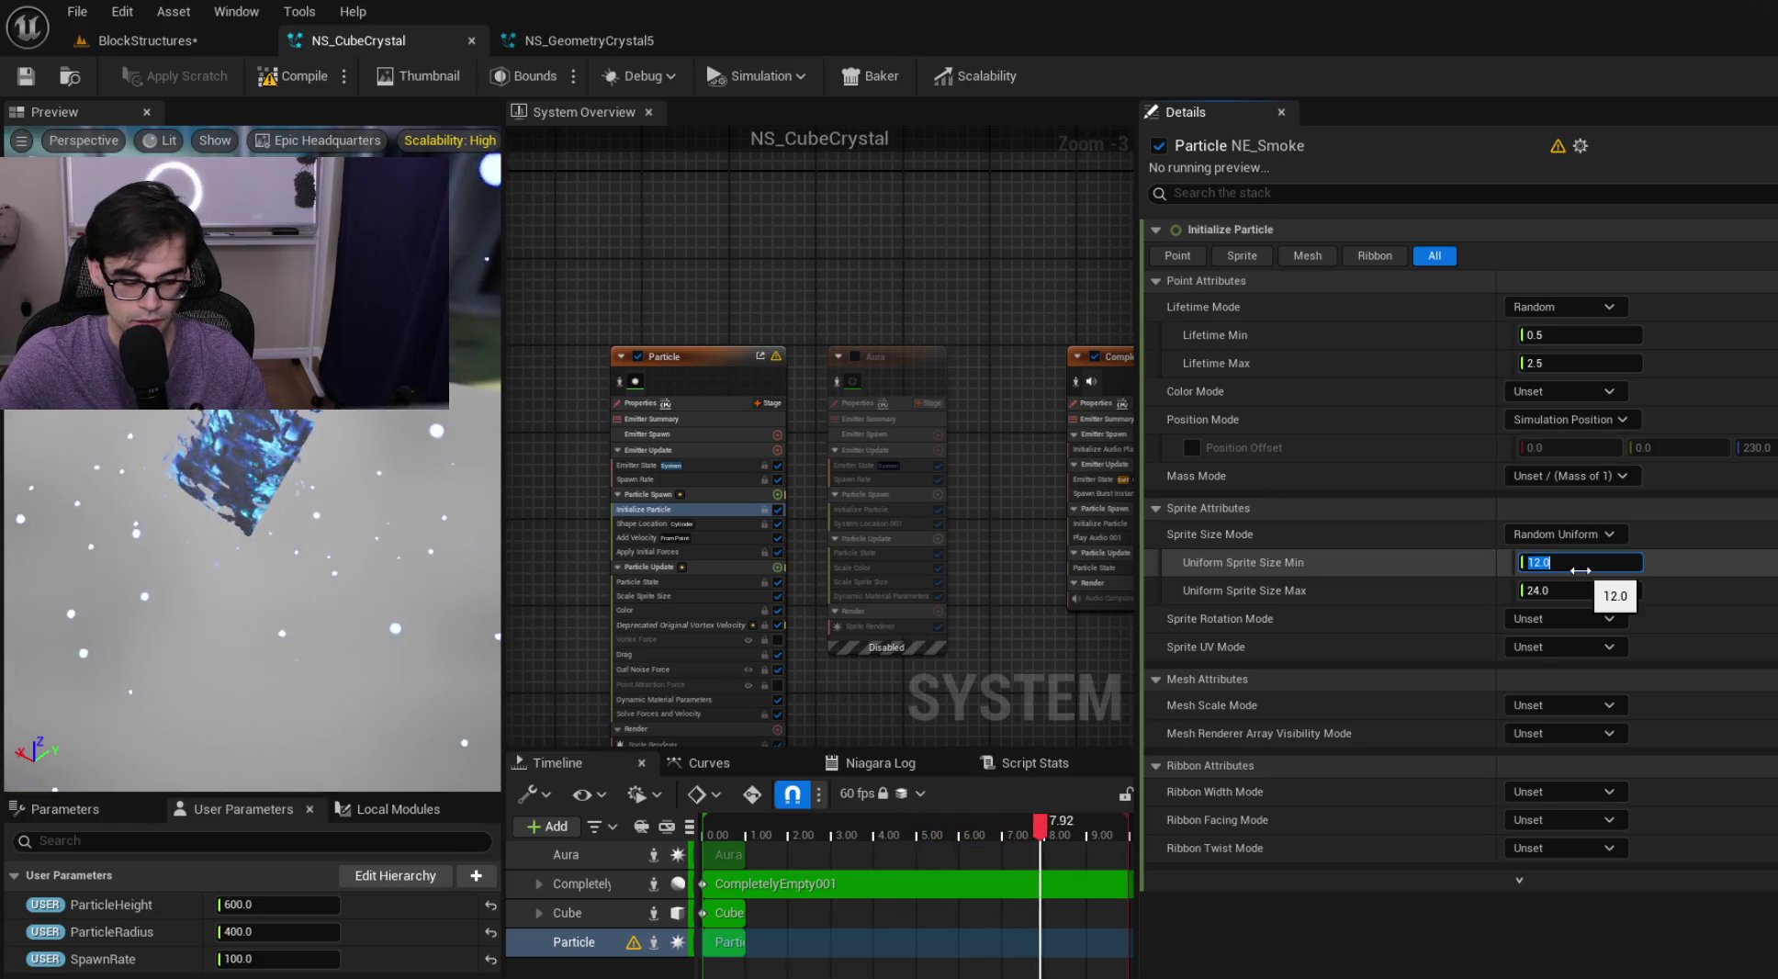
{"action": "left_click", "coordinate": [1677, 572]}
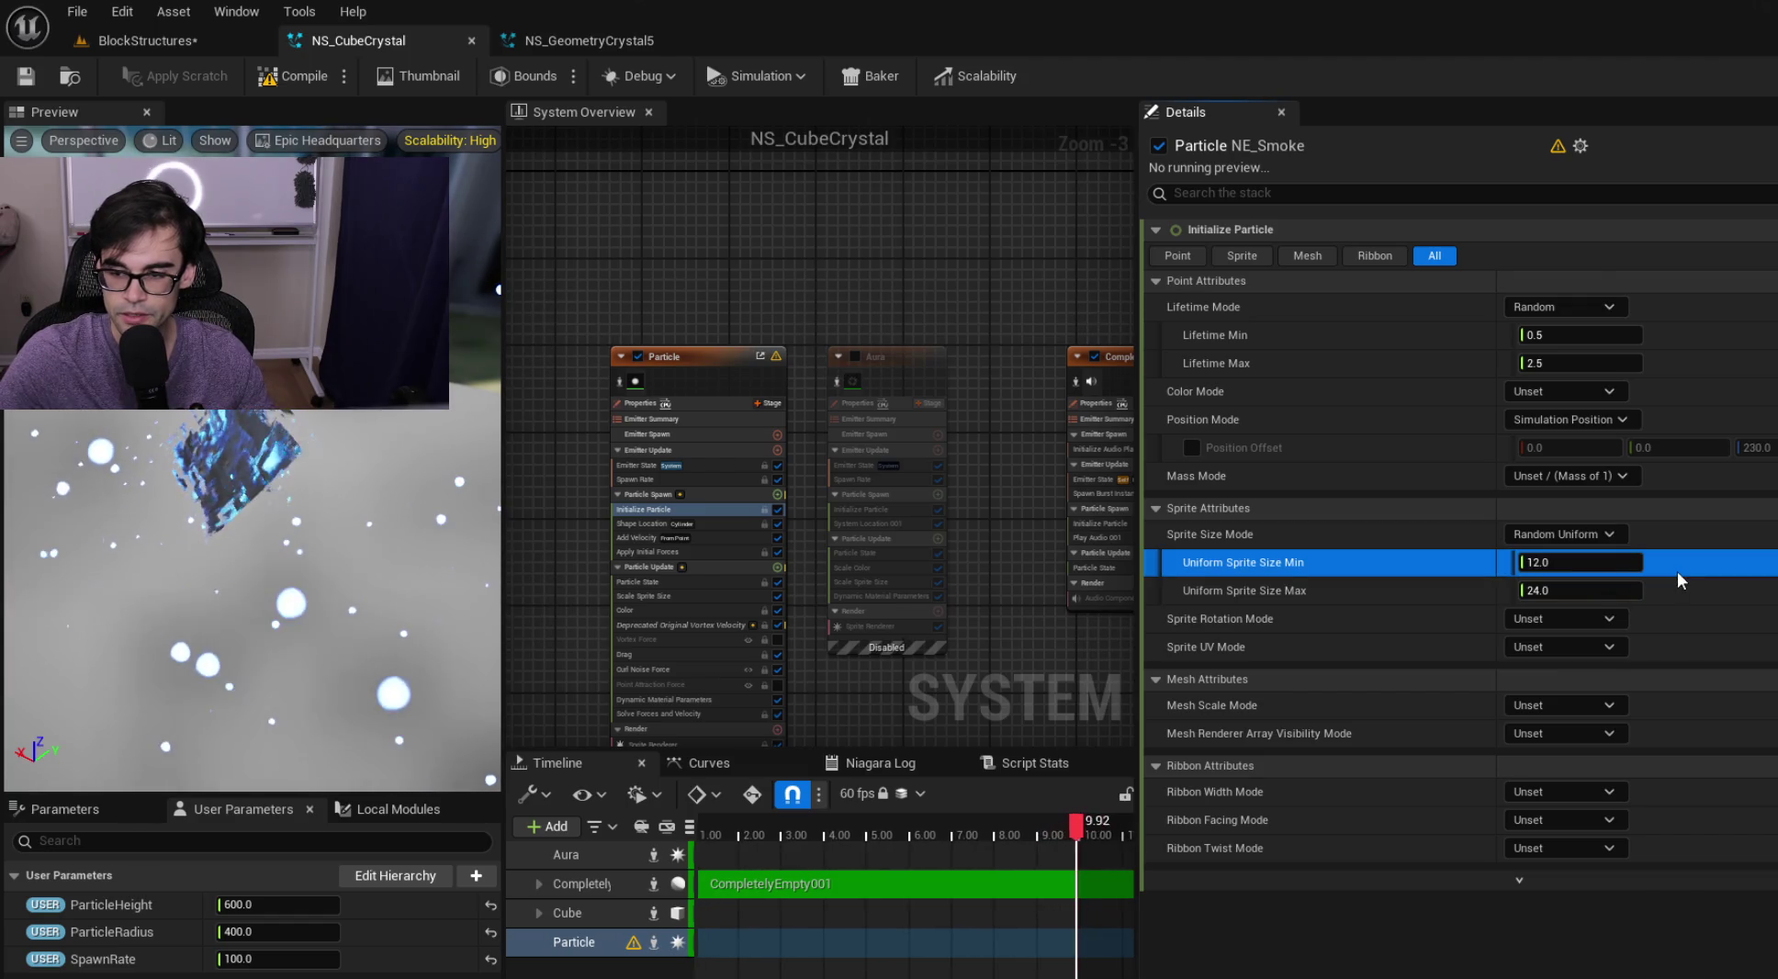
{"action": "key", "text": "ctrl+z"}
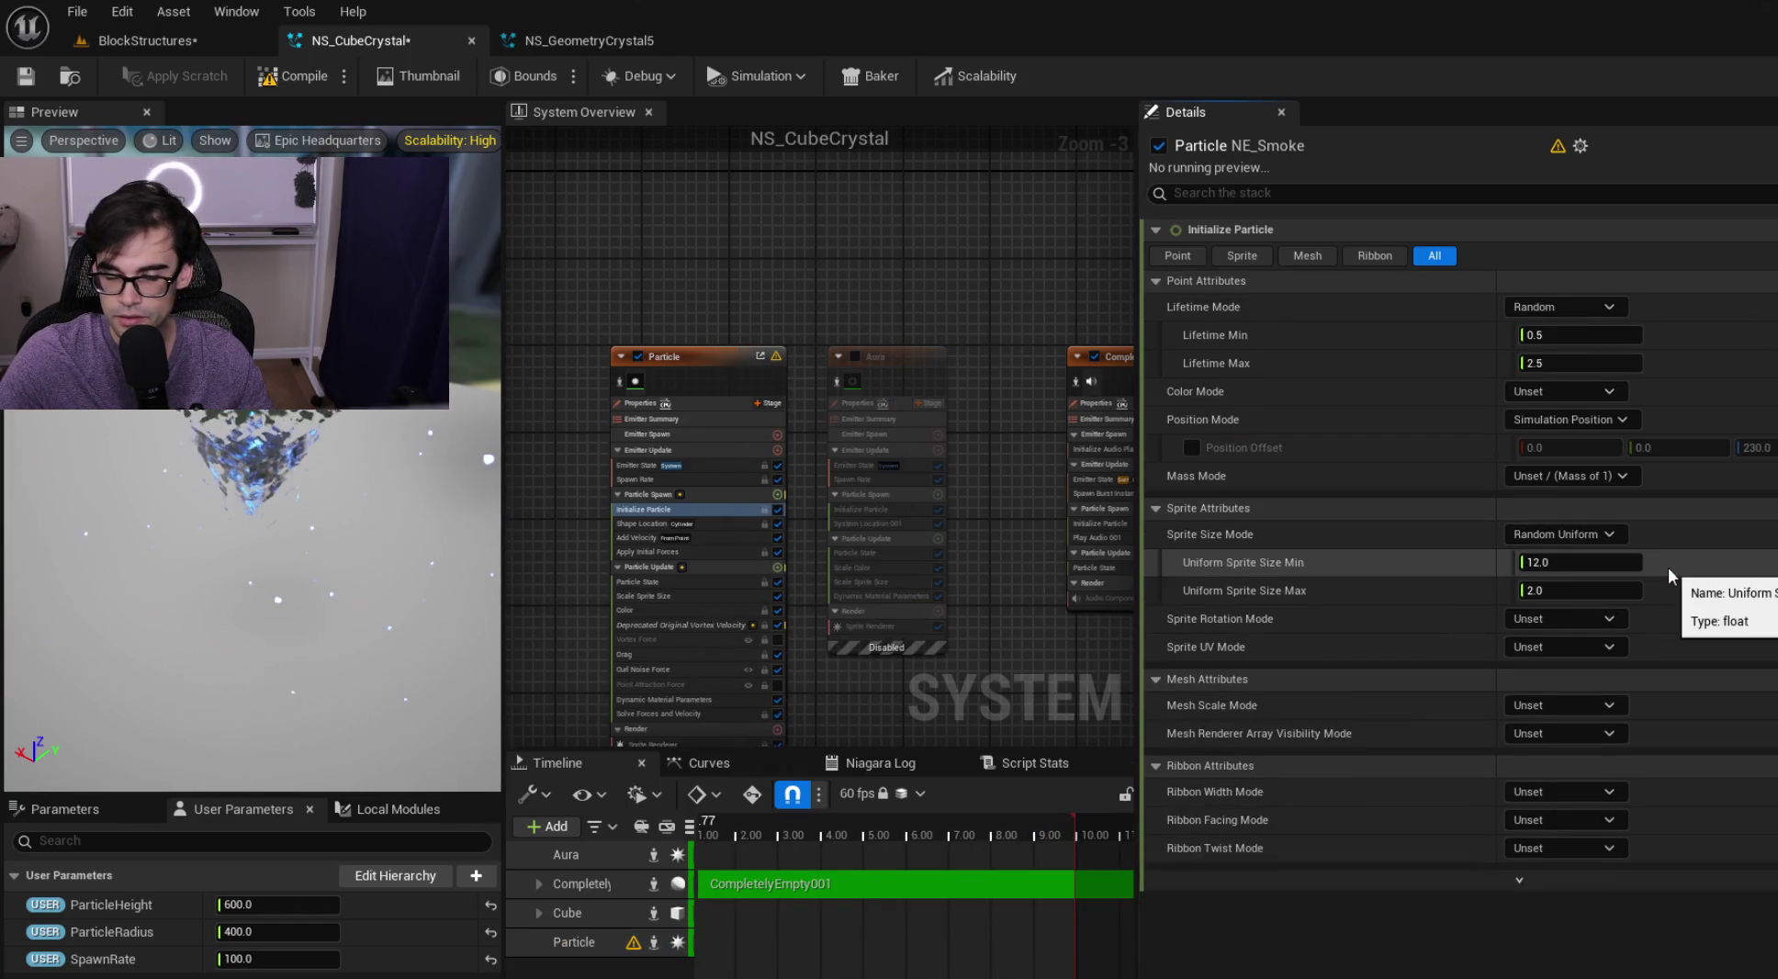
{"action": "key", "text": "ctrl+y"}
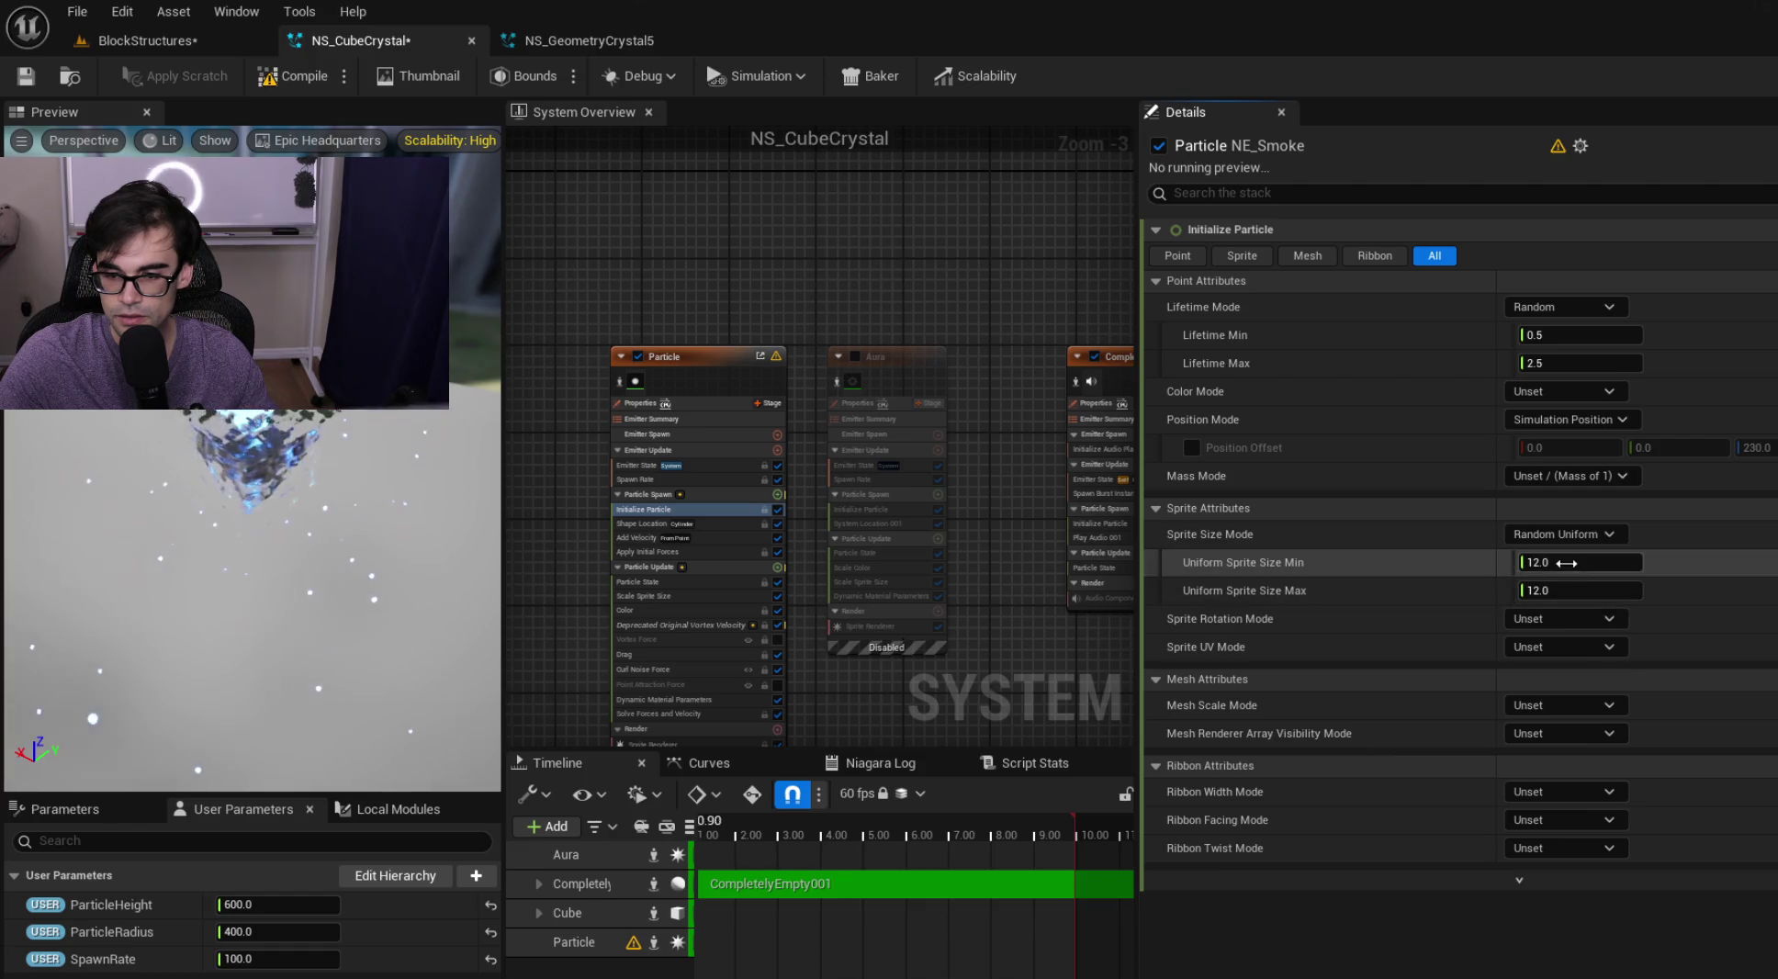
{"action": "left_click", "coordinate": [1569, 562]}
{"action": "type", "text": "9"}
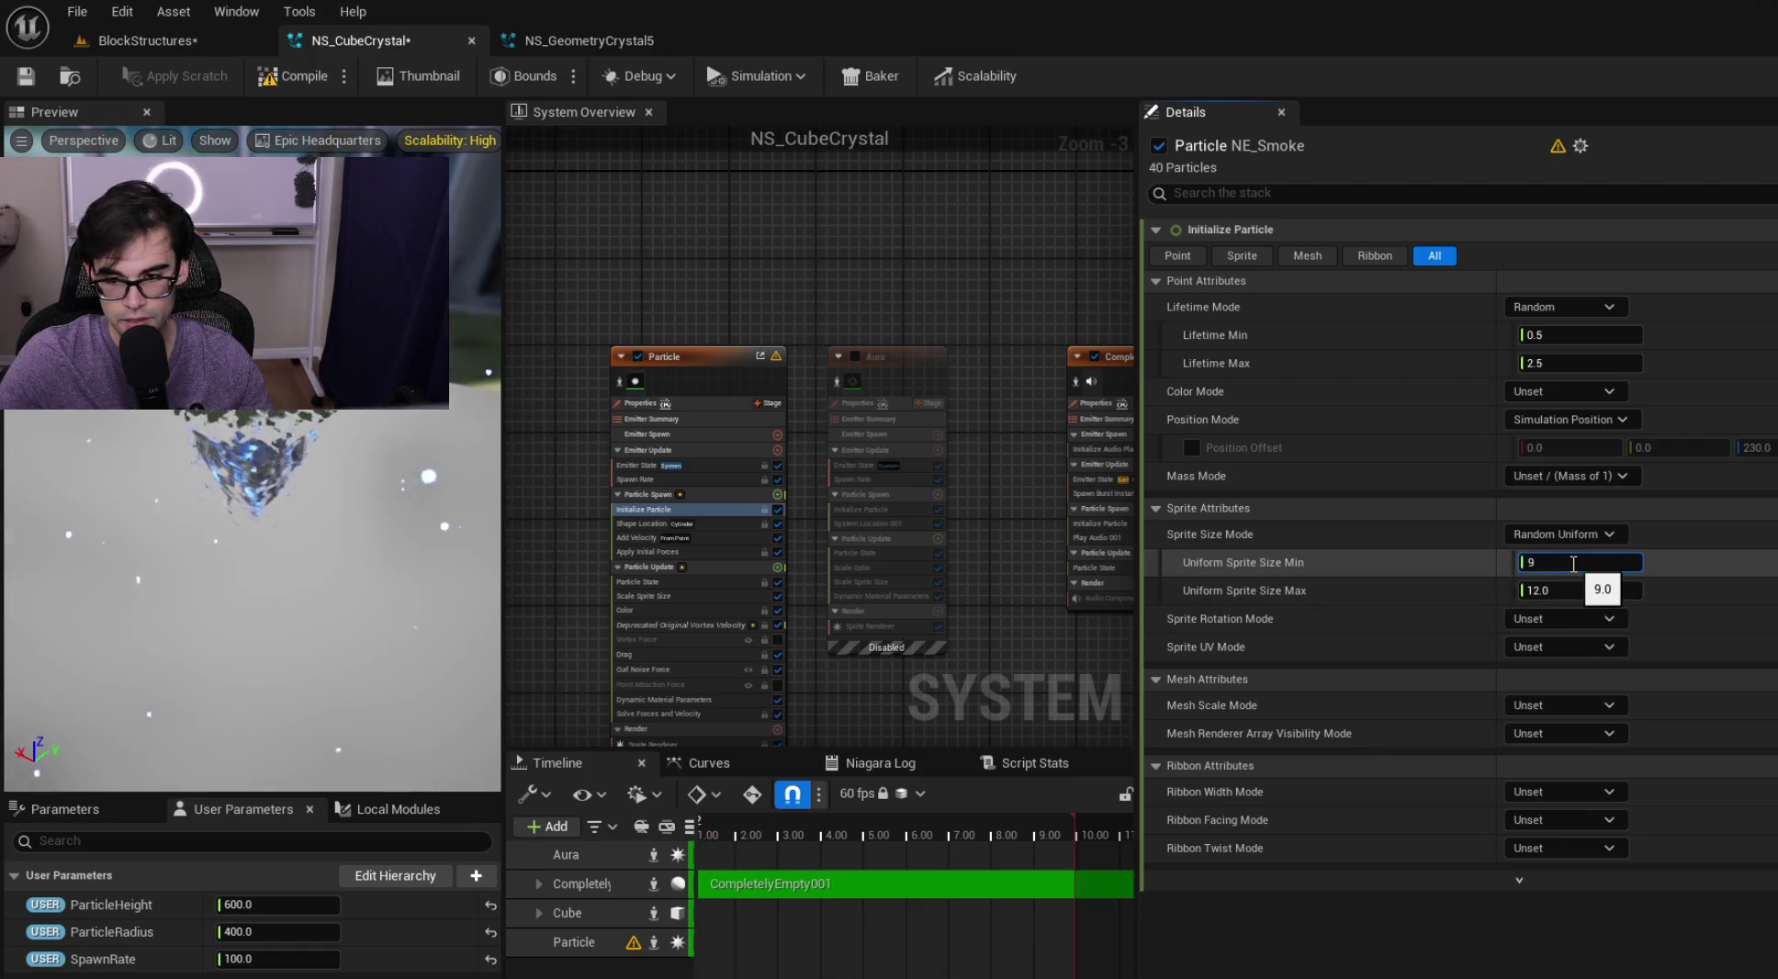
{"action": "key", "text": "Tab"}
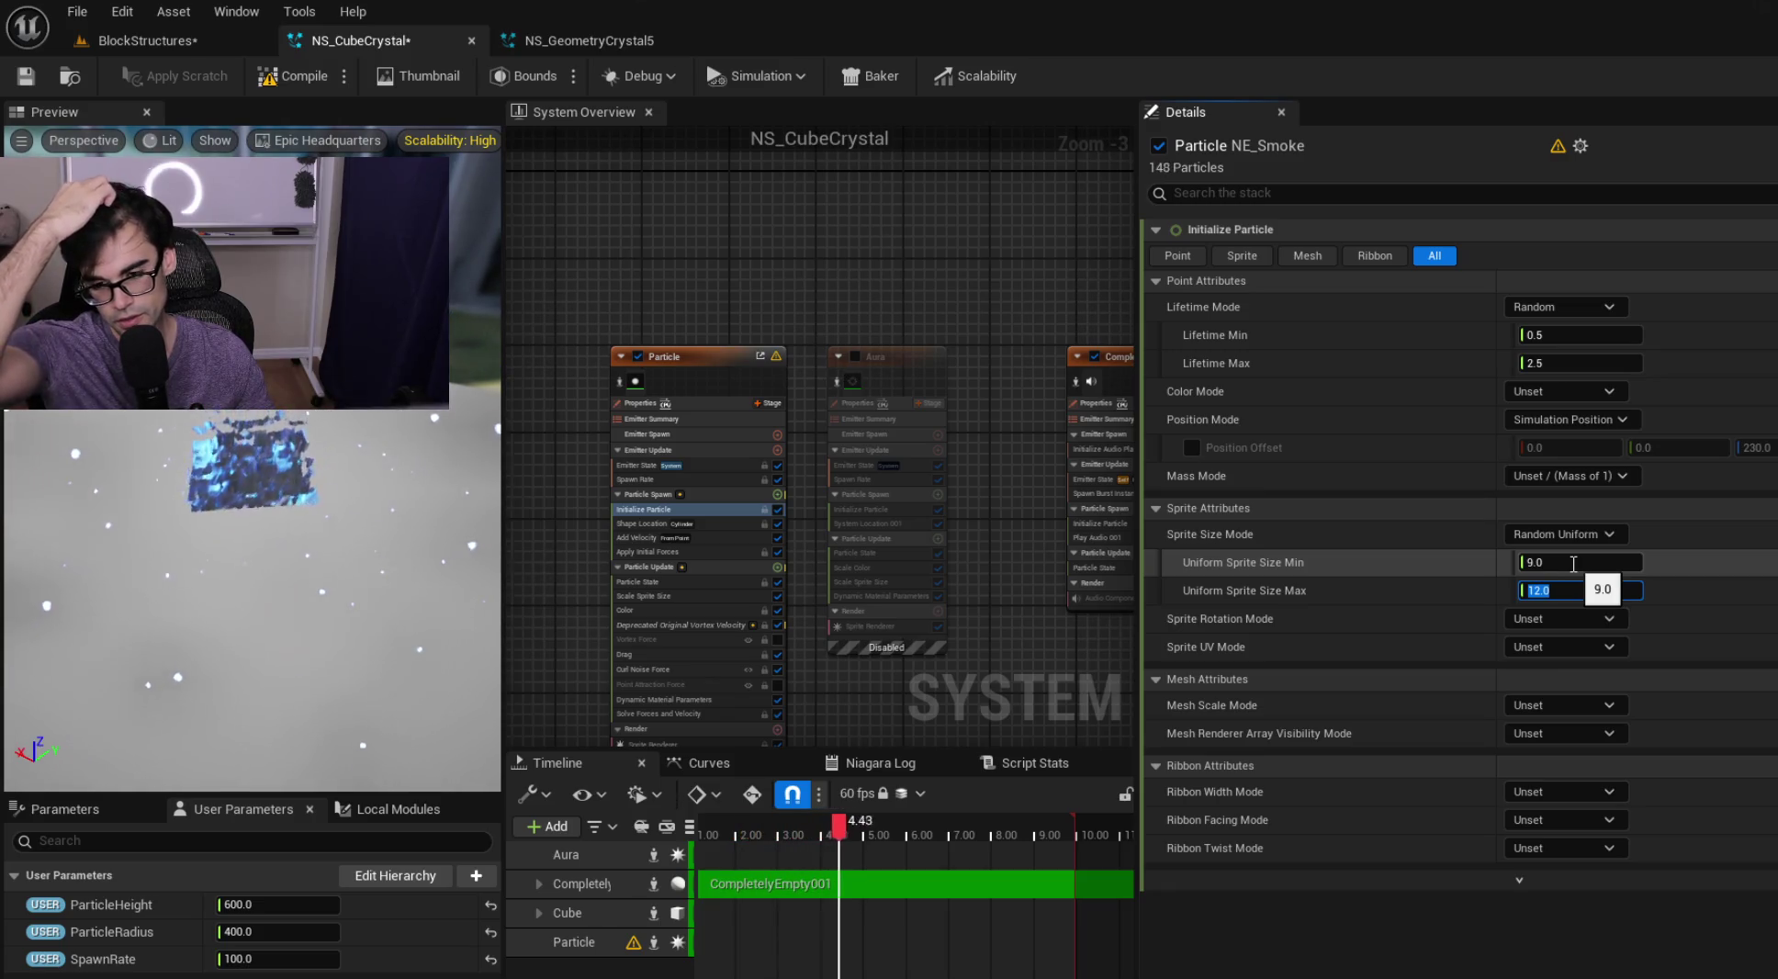
{"action": "type", "text": "18"}
{"action": "key", "text": "Return"}
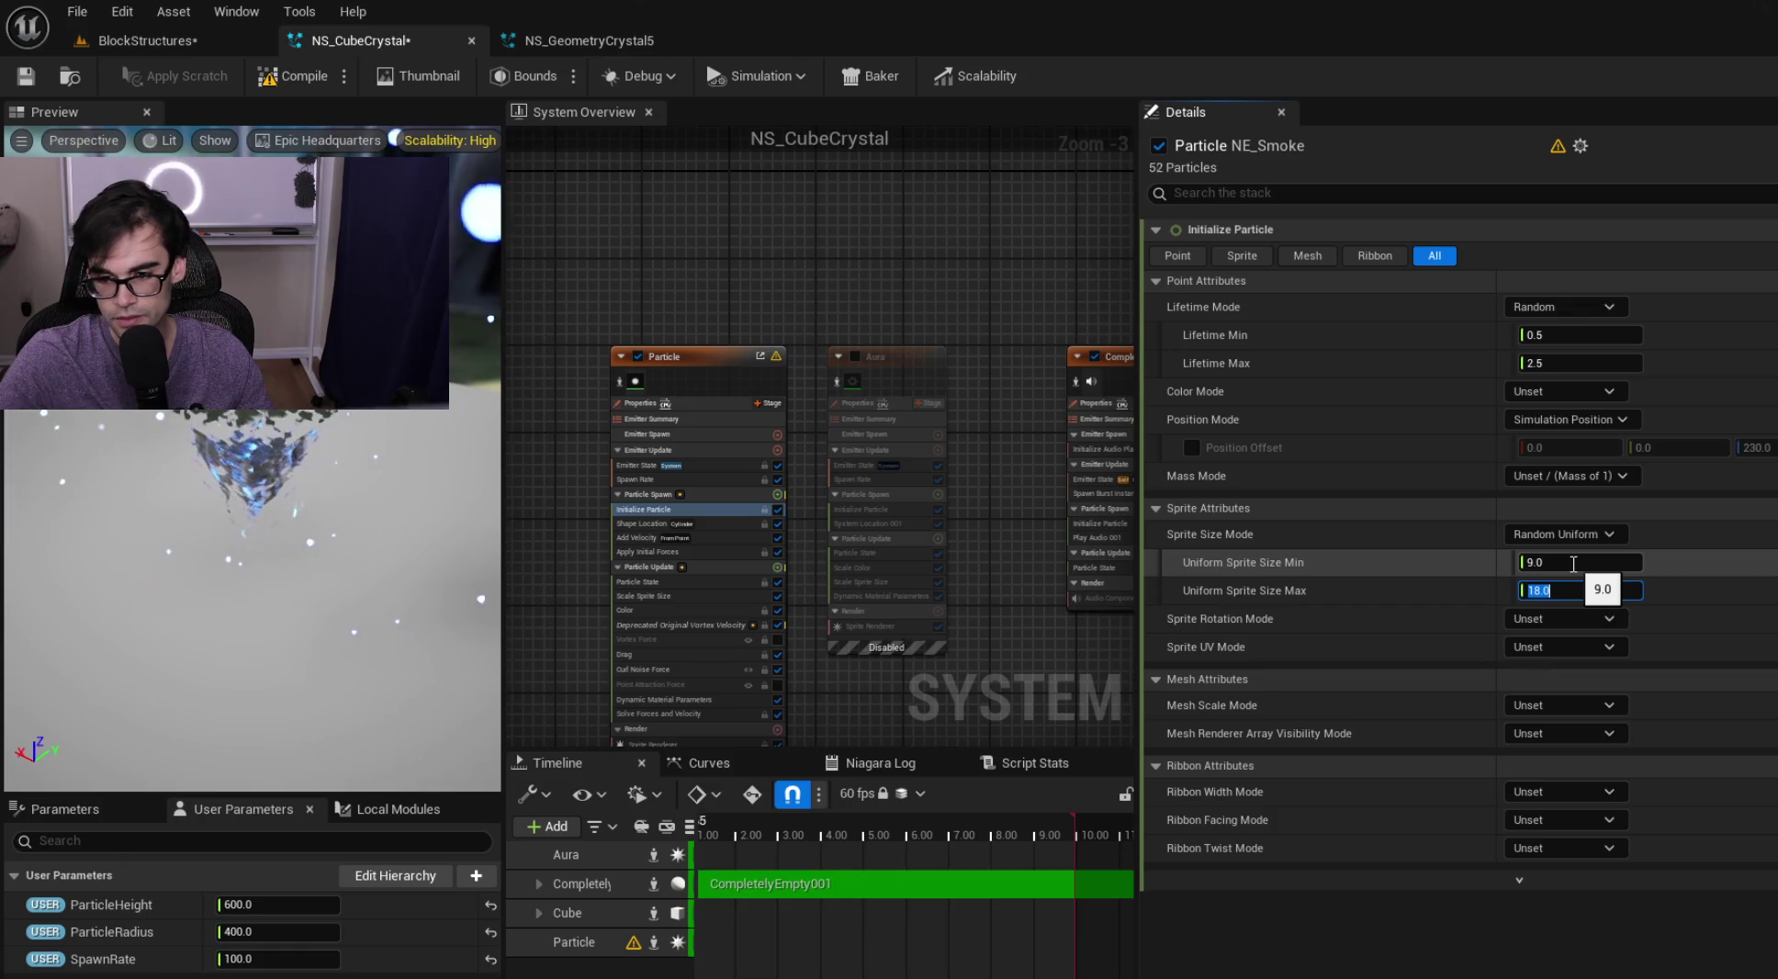
{"action": "left_click", "coordinate": [29, 83]}
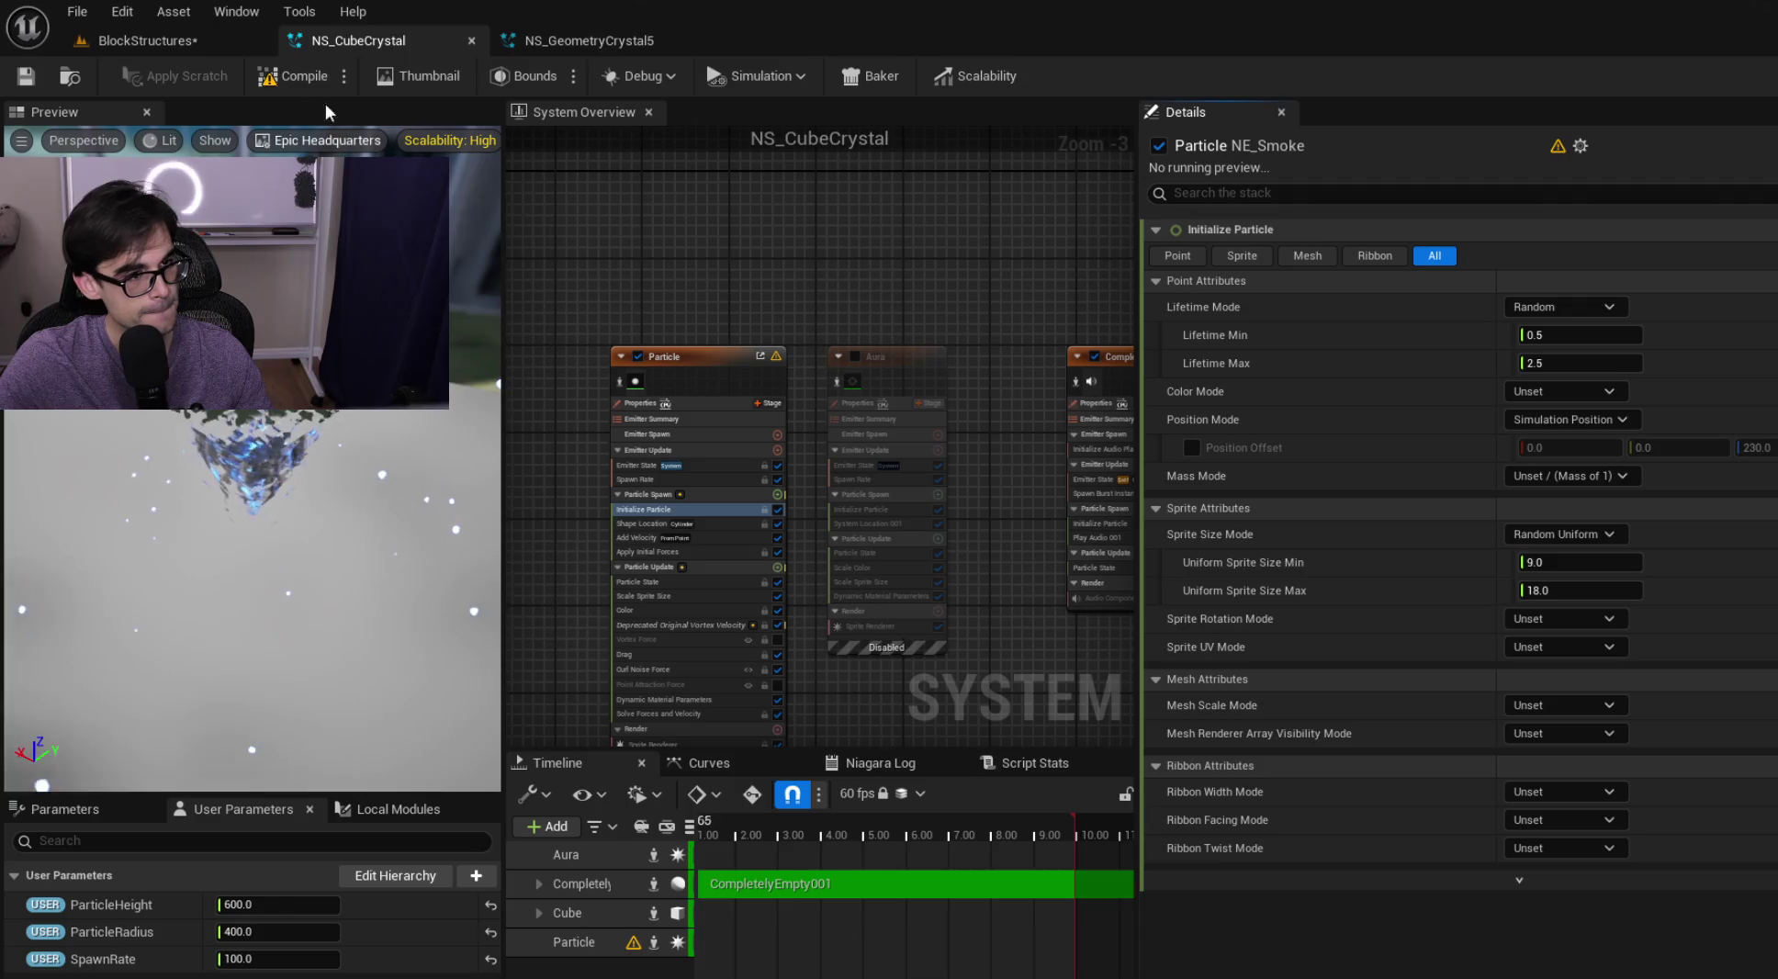
{"action": "left_click", "coordinate": [184, 48]}
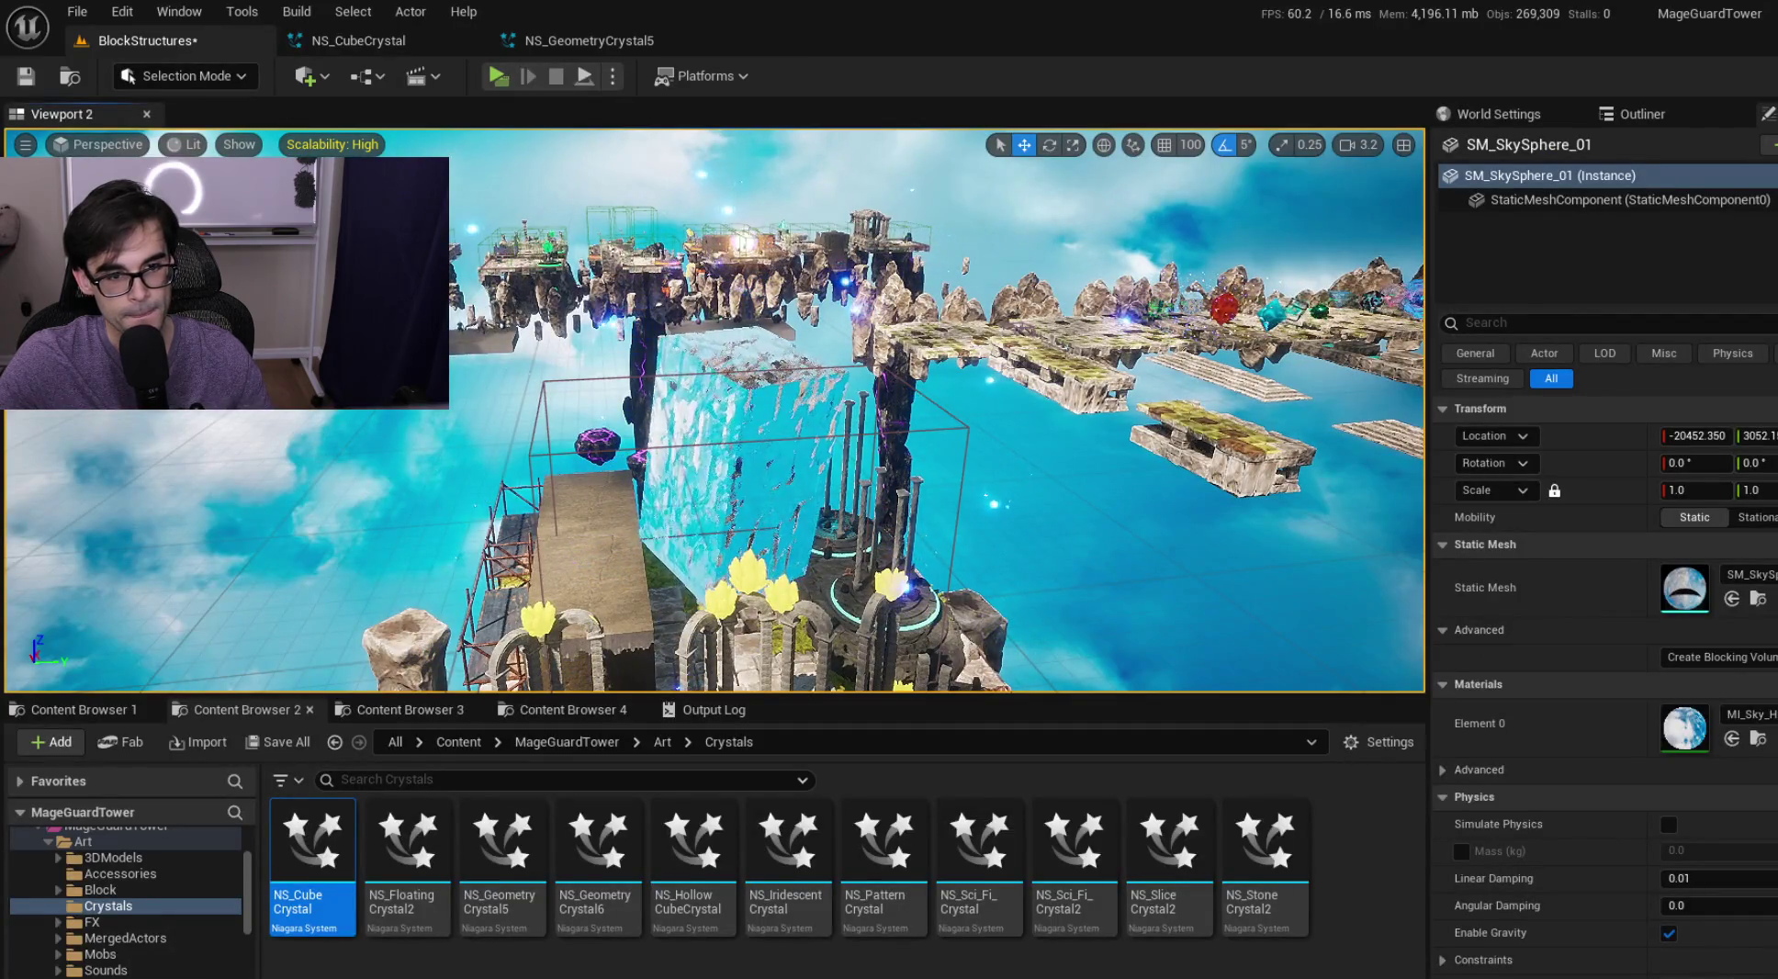
Select and frame SM_Cube2, save the BlockStructures level, and open NS_FloatingCrystal2
{"action": "left_click", "coordinate": [753, 441]}
{"action": "key", "text": "f"}
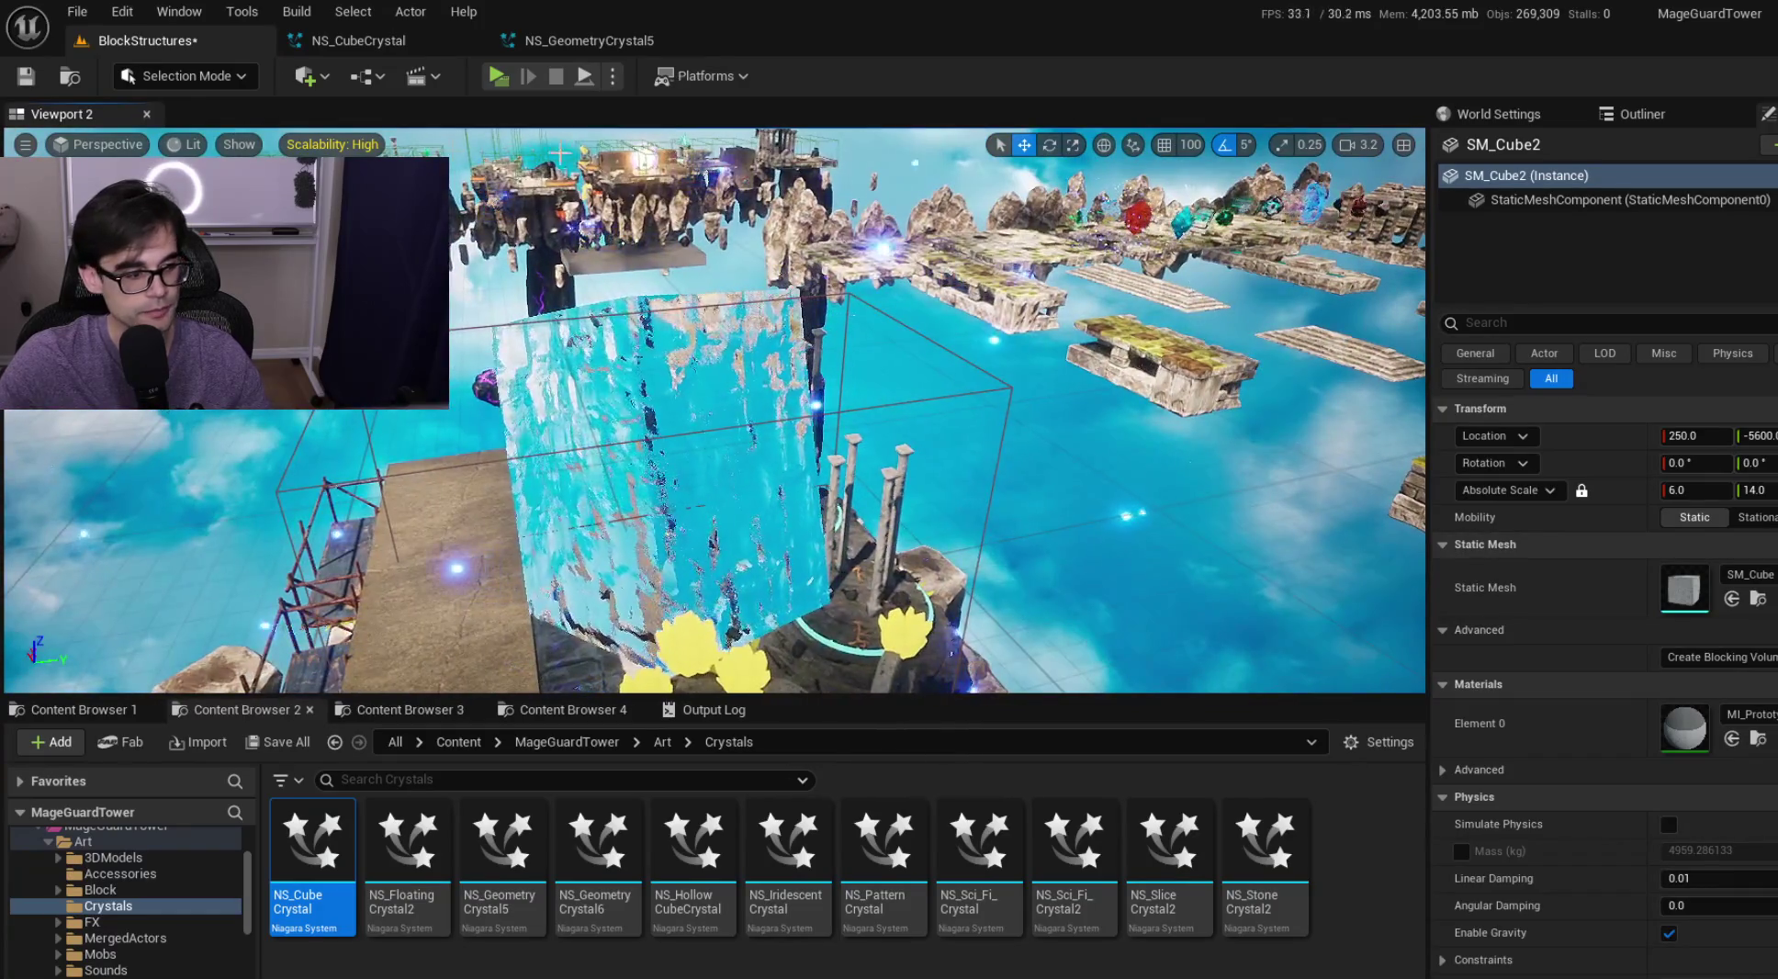
{"action": "left_click", "coordinate": [42, 72]}
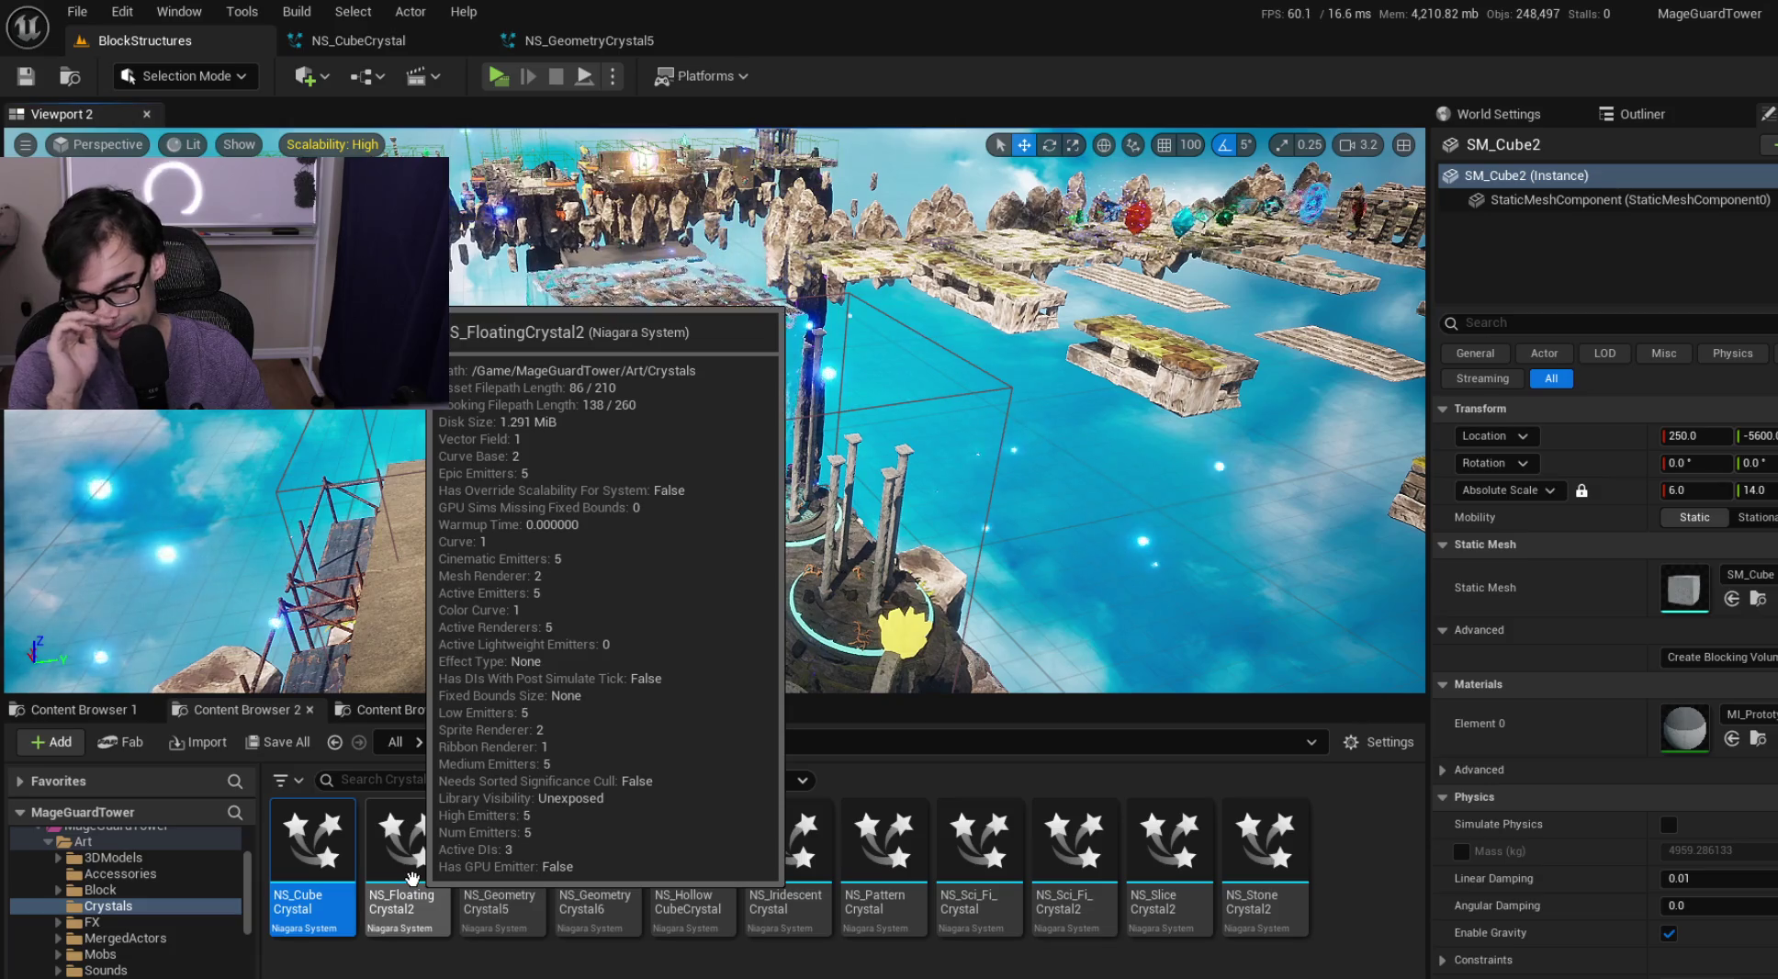
{"action": "double_click", "coordinate": [393, 834]}
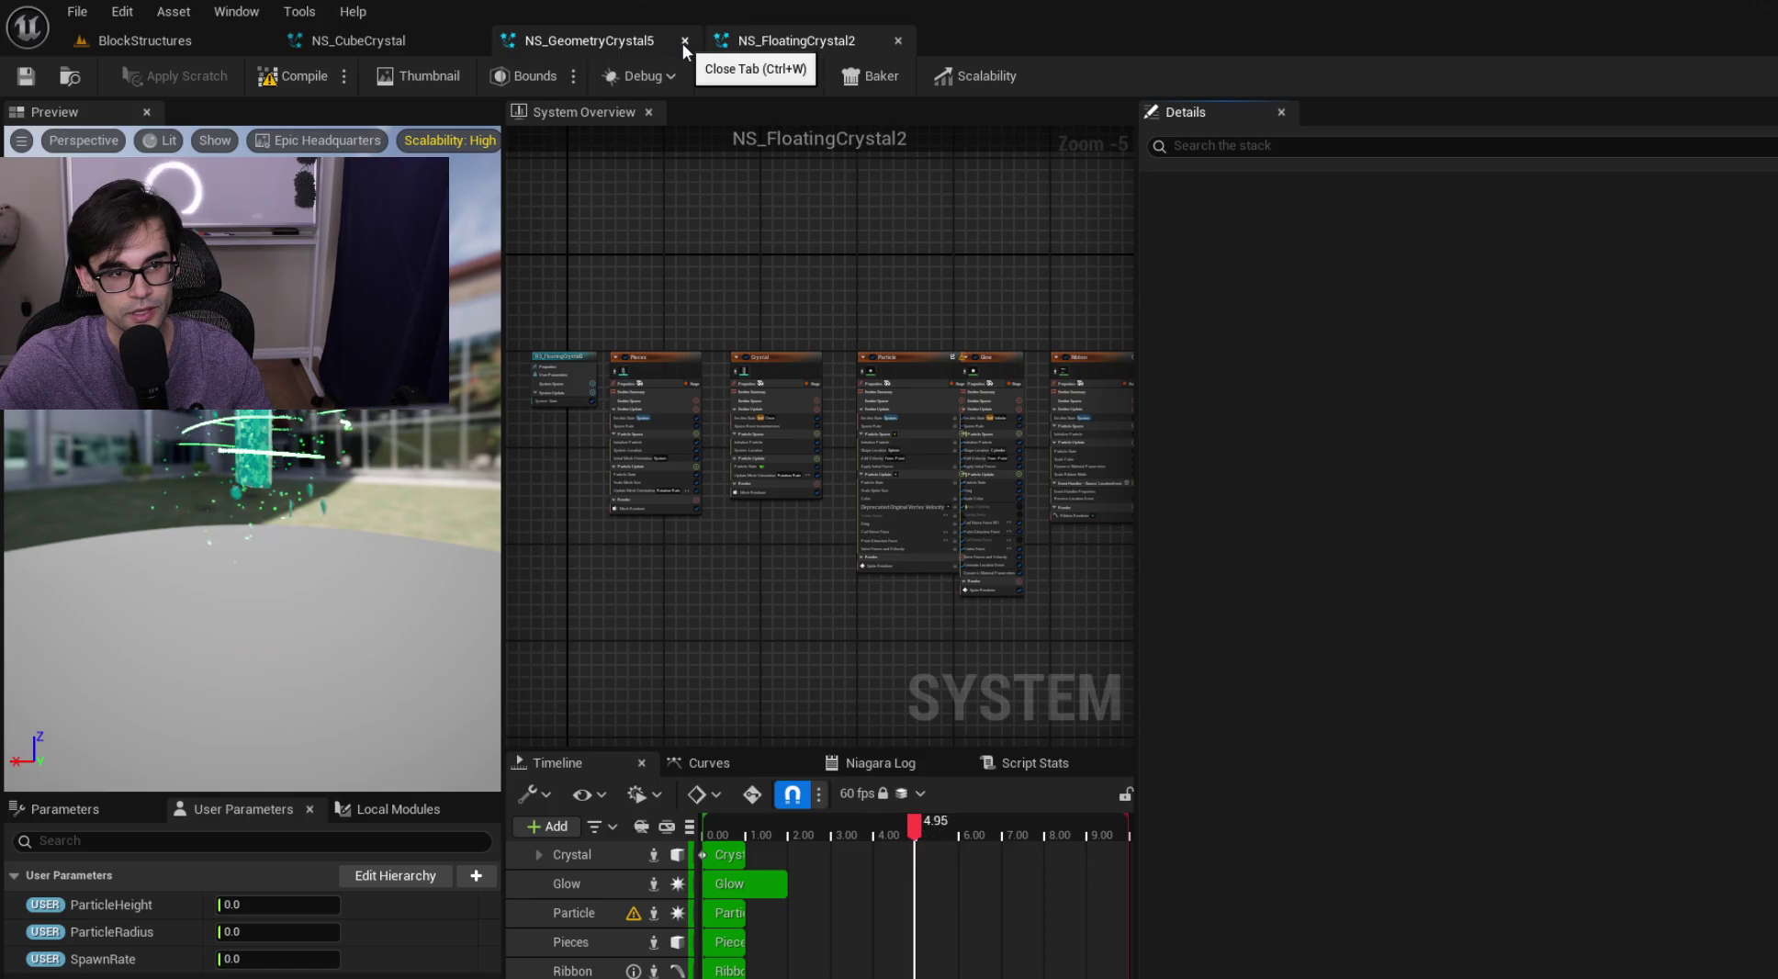
Close the NS_GeometryCrystal5 editor and show the BlockStructures level's actor list
{"action": "left_click", "coordinate": [682, 43]}
{"action": "left_click", "coordinate": [178, 47]}
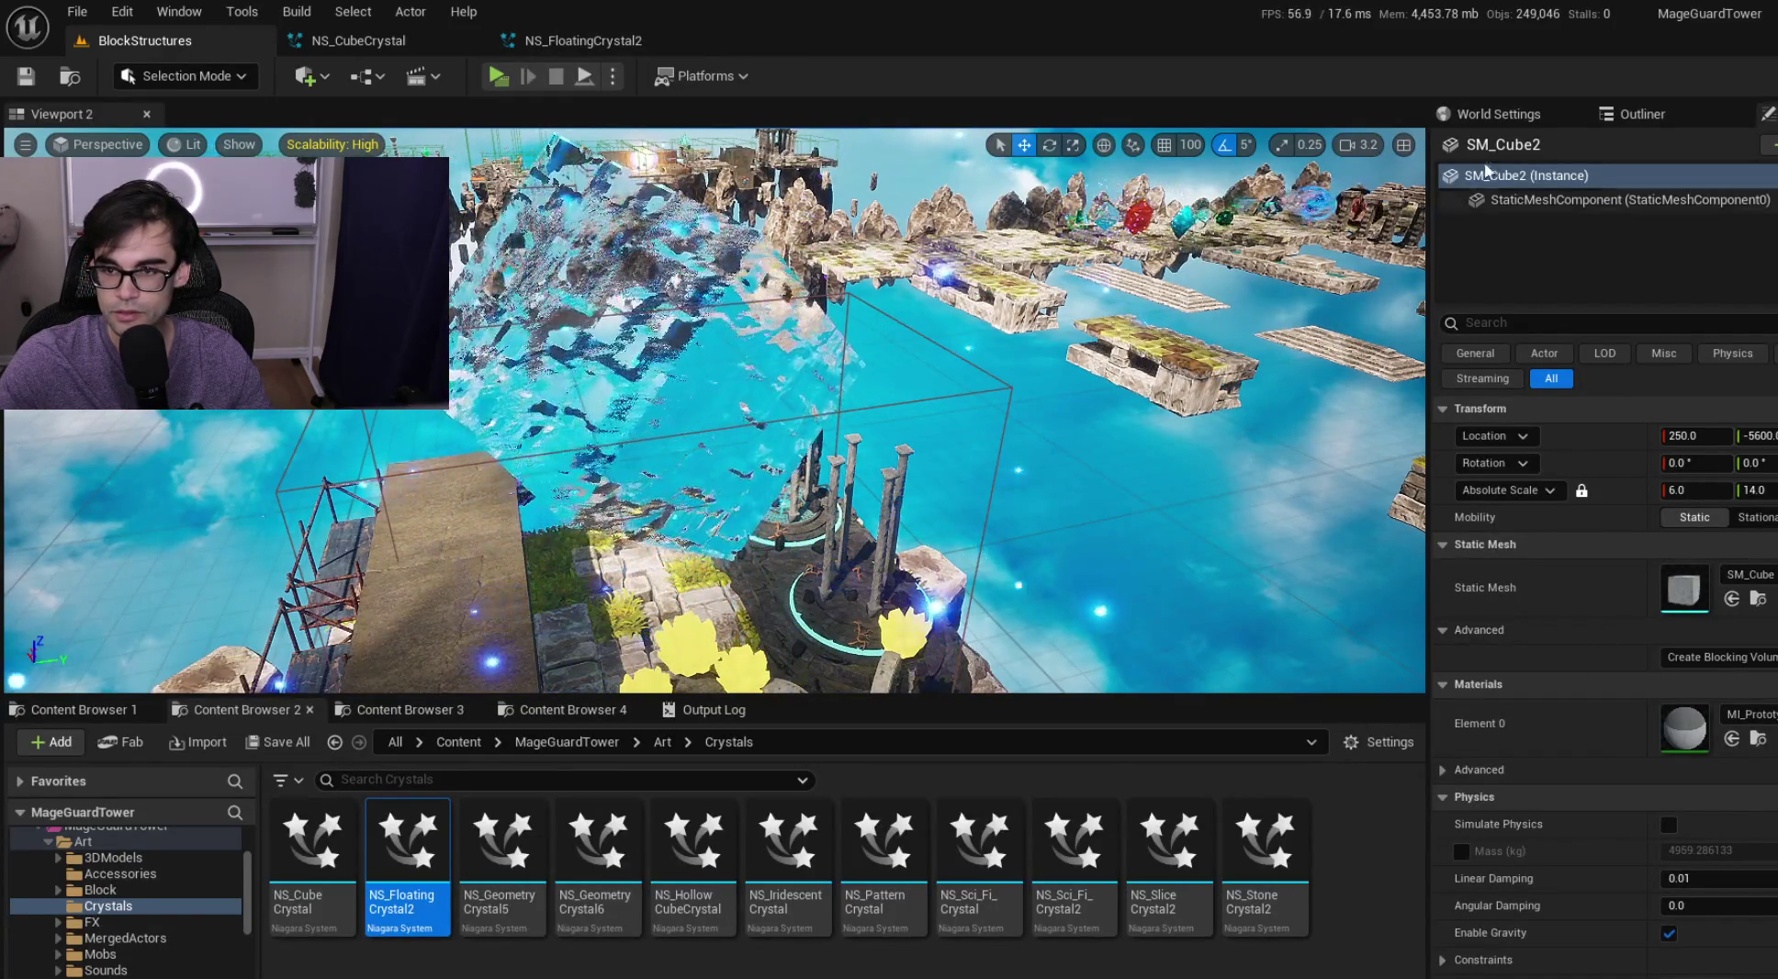
{"action": "left_click", "coordinate": [1536, 111]}
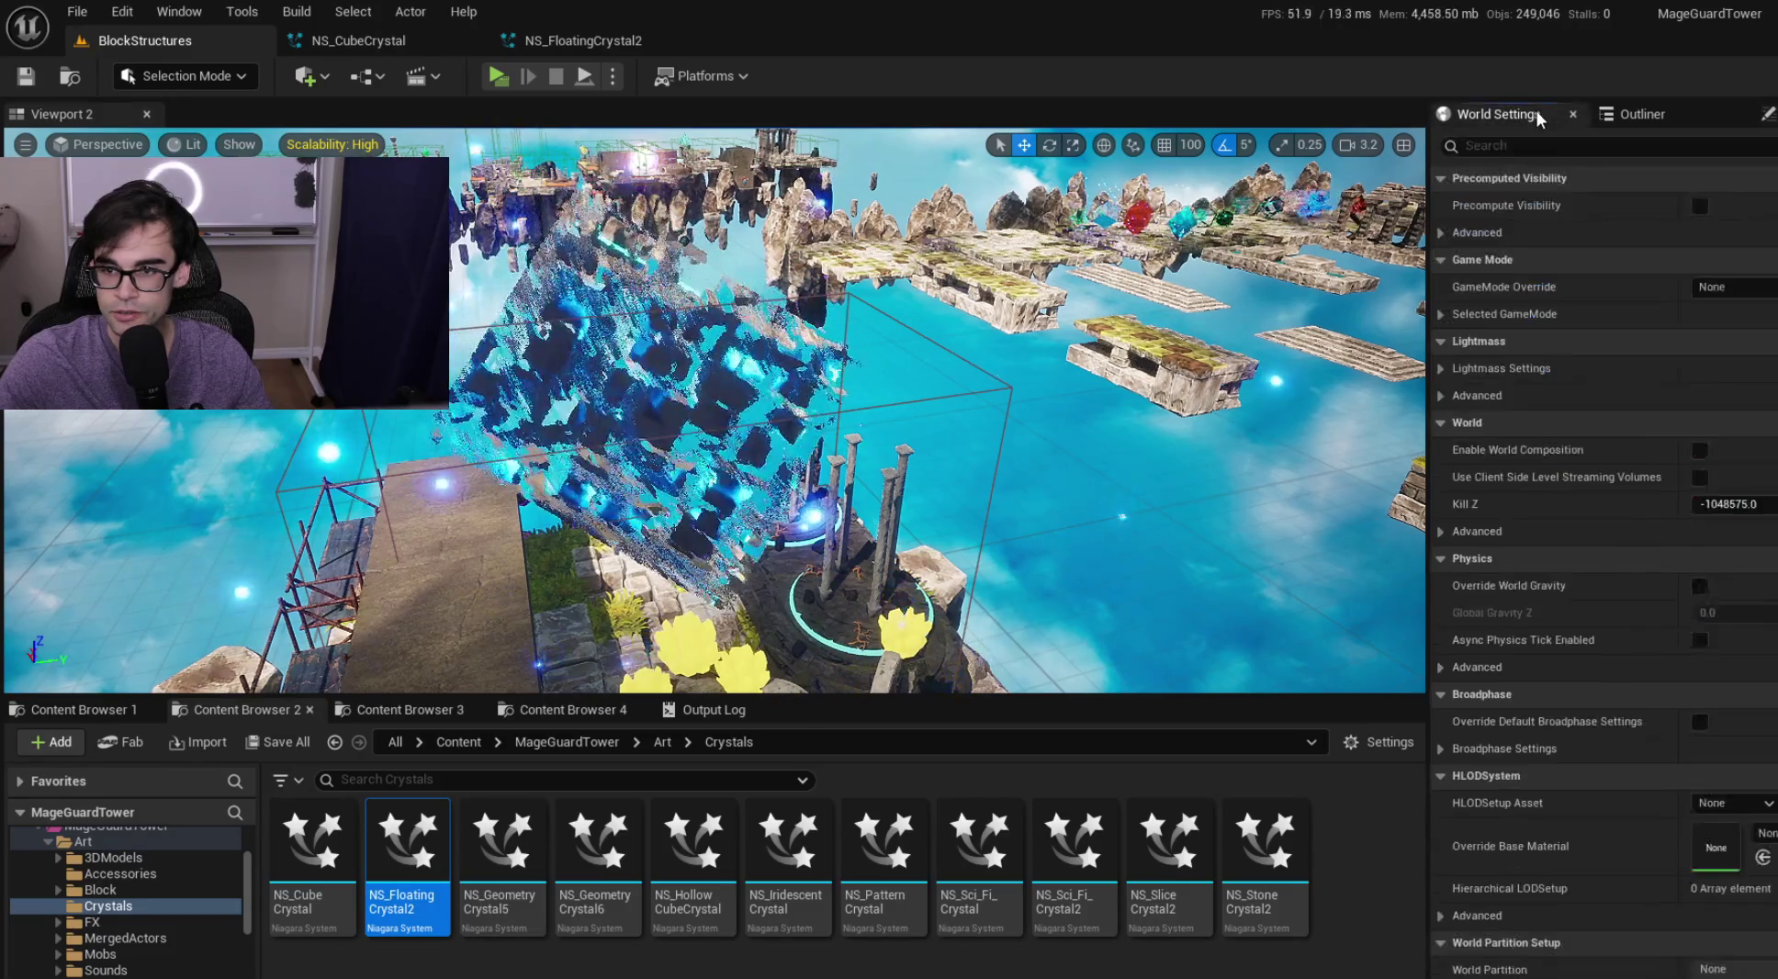
{"action": "left_click", "coordinate": [1653, 113]}
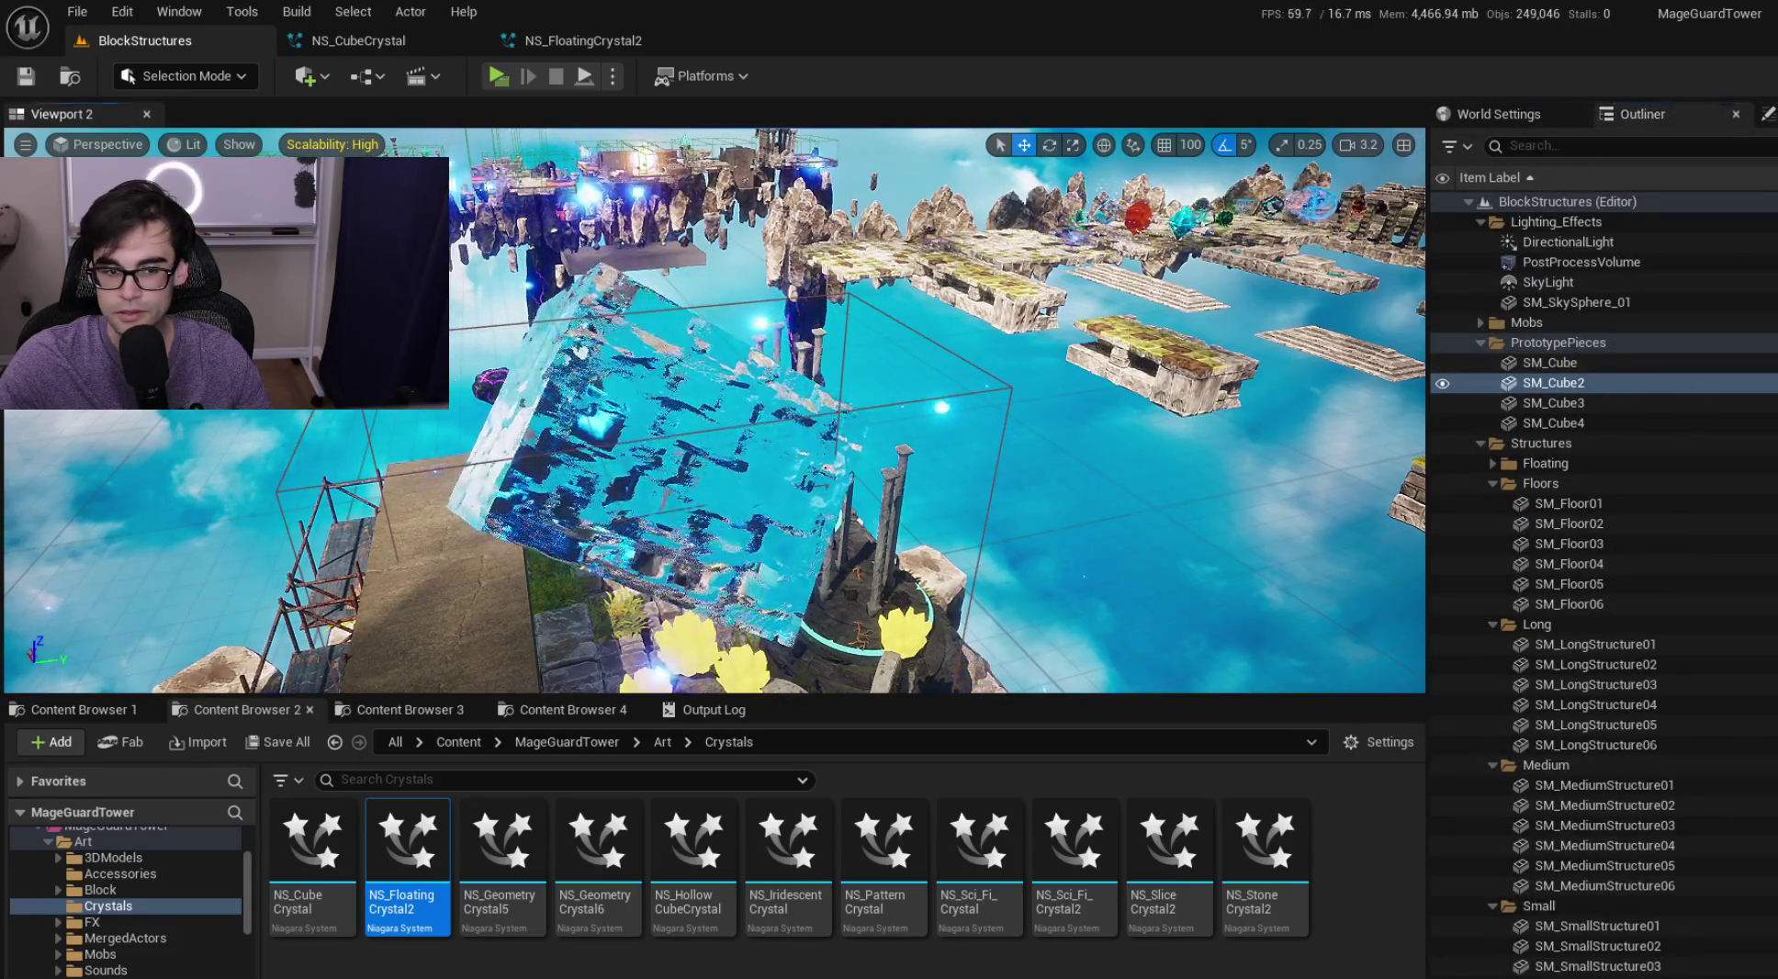
Assign NS_FloatingCrystal2 to BP_Start's Niagara component and view the new crystal in the level
{"action": "left_click", "coordinate": [588, 551]}
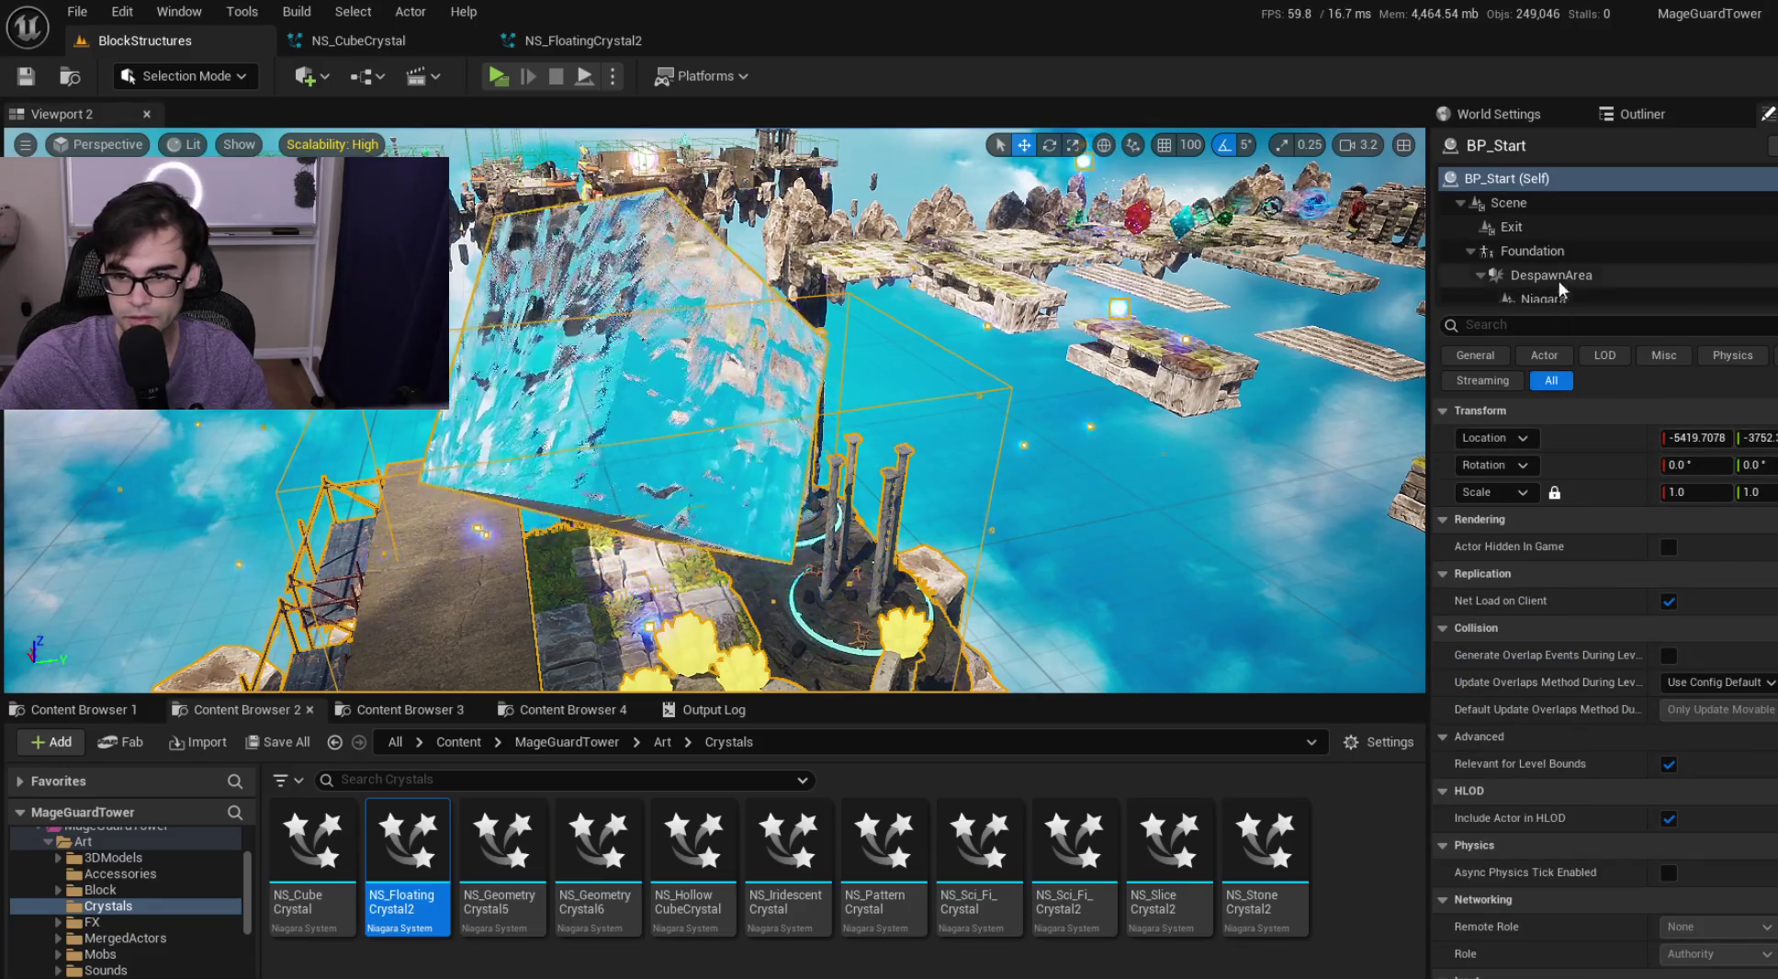
{"action": "scroll", "coordinate": [1559, 287], "scroll_direction": "down", "scroll_amount": 2}
{"action": "left_click", "coordinate": [1561, 238]}
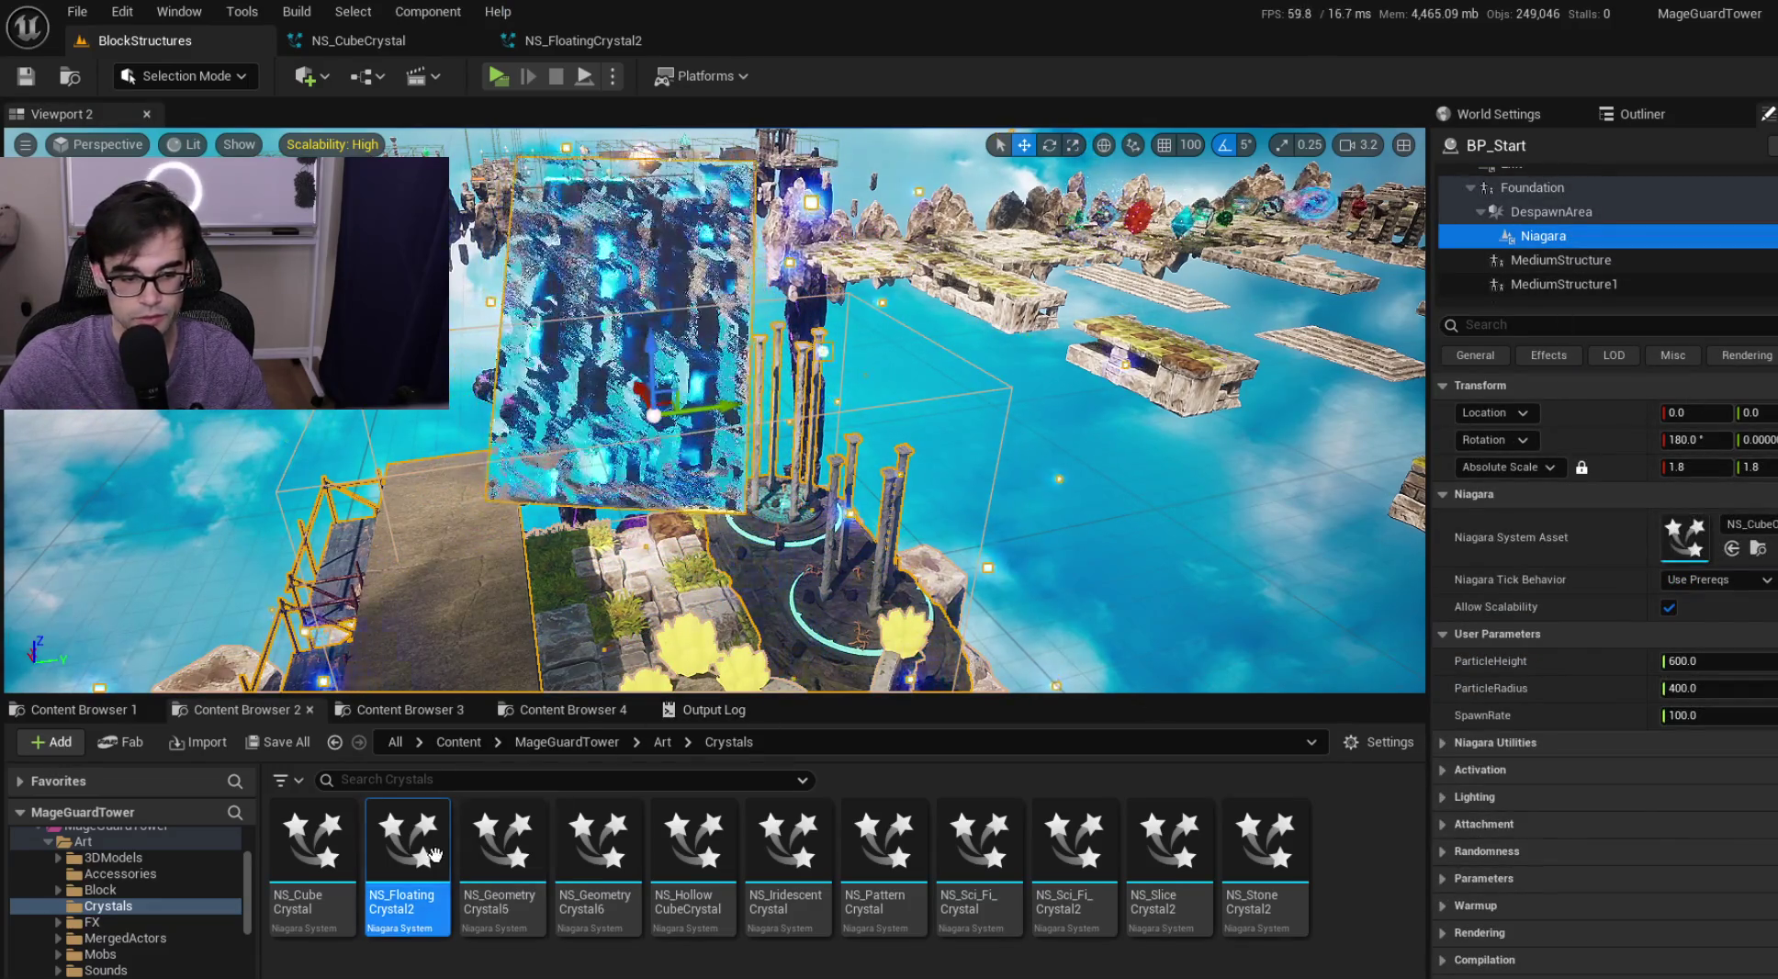
{"action": "left_click_drag", "start_coordinate": [404, 849], "coordinate": [1484, 650]}
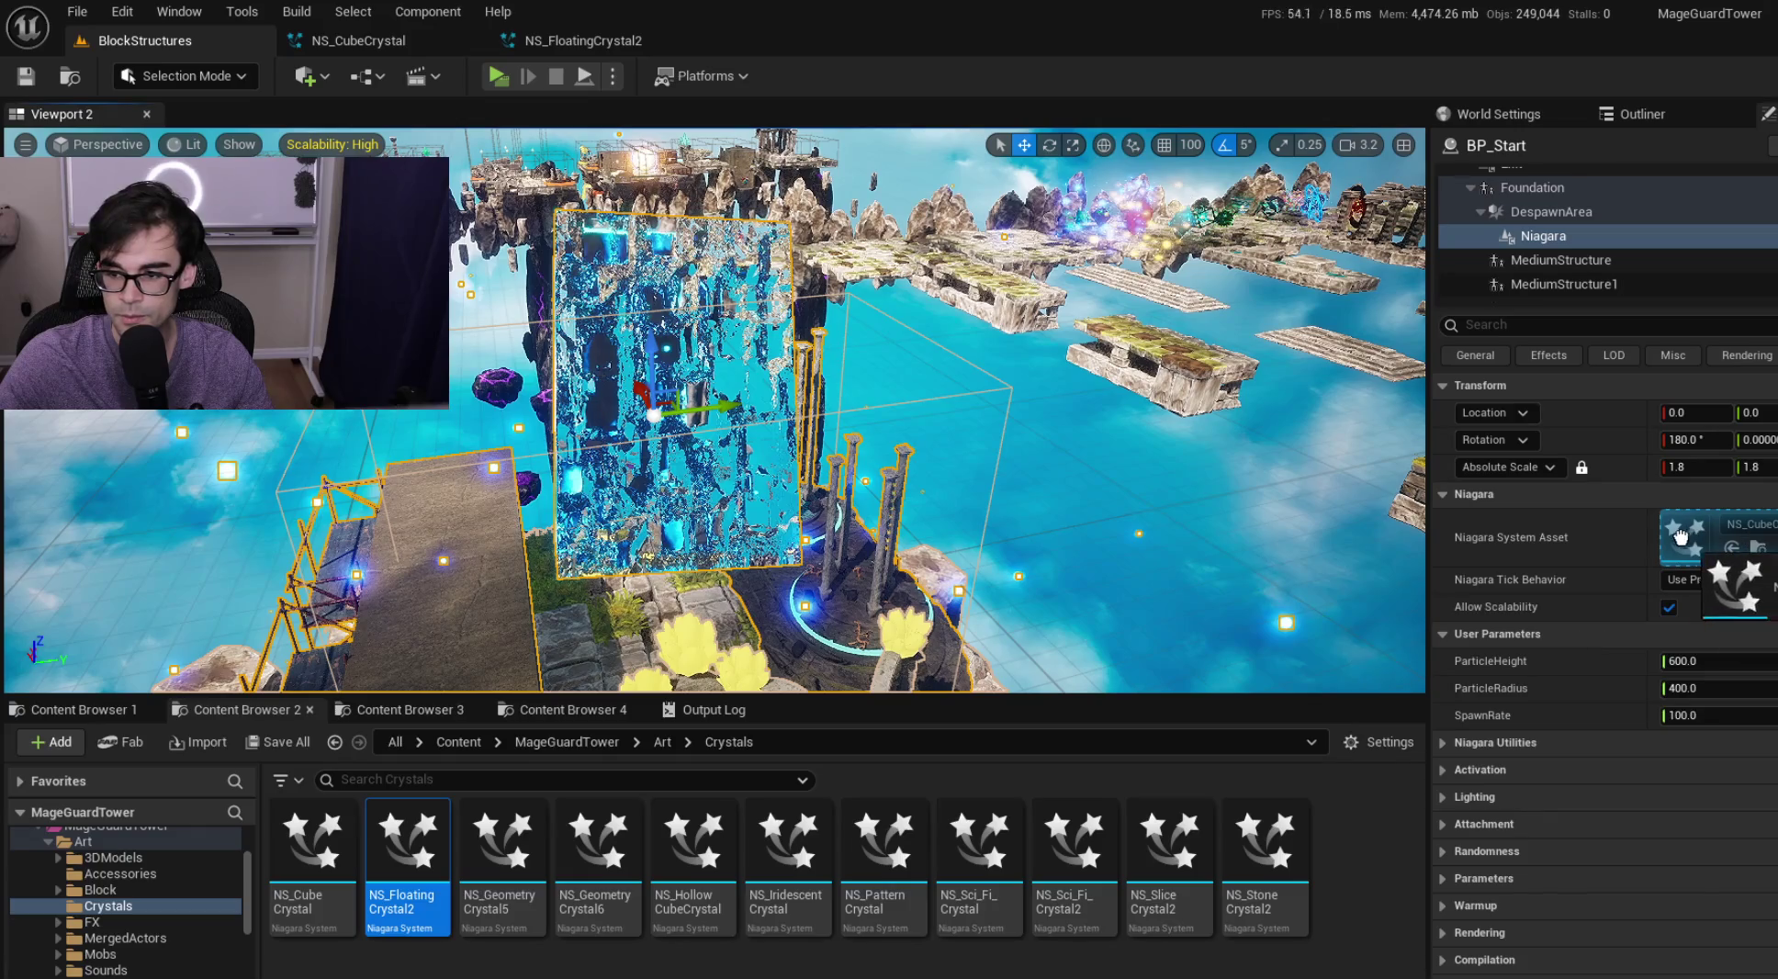
{"action": "left_click_drag", "start_coordinate": [1685, 535], "coordinate": [1683, 541]}
{"action": "mouse_move", "coordinate": [1011, 422]}
{"action": "left_mouse_down"}
{"action": "mouse_move", "coordinate": [790, 436]}
{"action": "mouse_move", "coordinate": [735, 391]}
{"action": "mouse_move", "coordinate": [680, 408]}
{"action": "mouse_move", "coordinate": [611, 471]}
{"action": "left_mouse_up"}
{"action": "left_click", "coordinate": [707, 402]}
{"action": "left_click", "coordinate": [582, 40]}
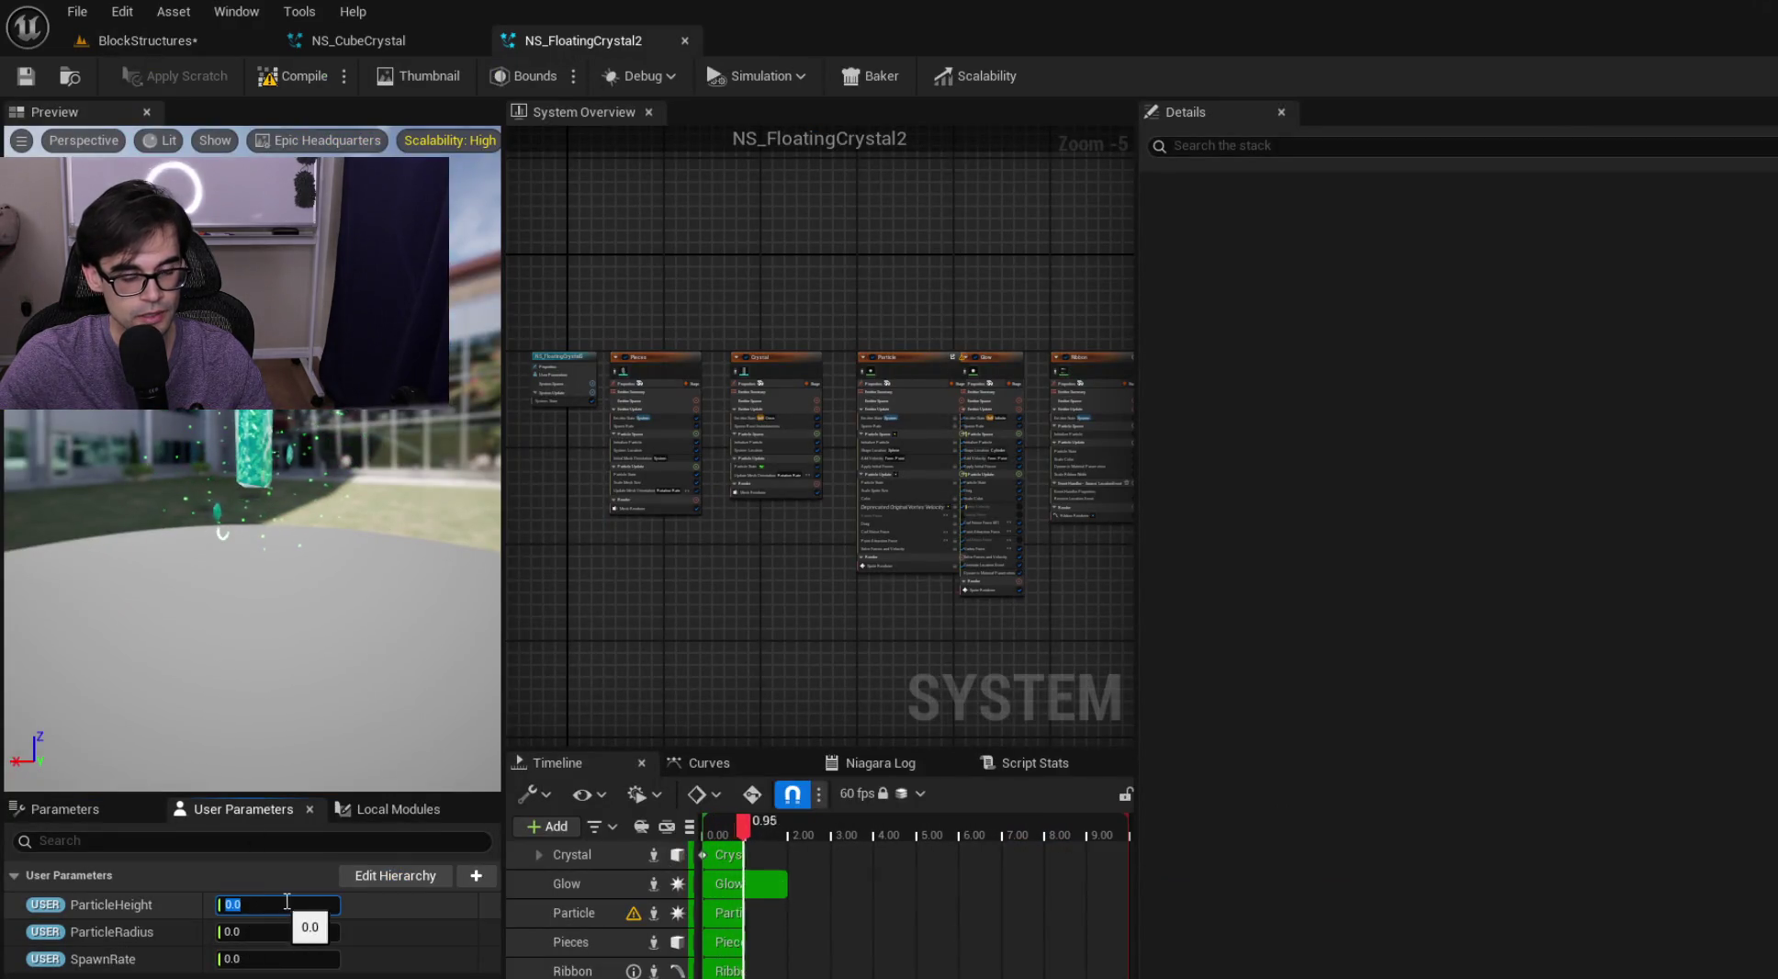
Check NS_FloatingCrystal2's user parameters against NS_CubeCrystal's 600/400/100, then select CompletelyEmpty001 there
{"action": "left_click", "coordinate": [380, 33]}
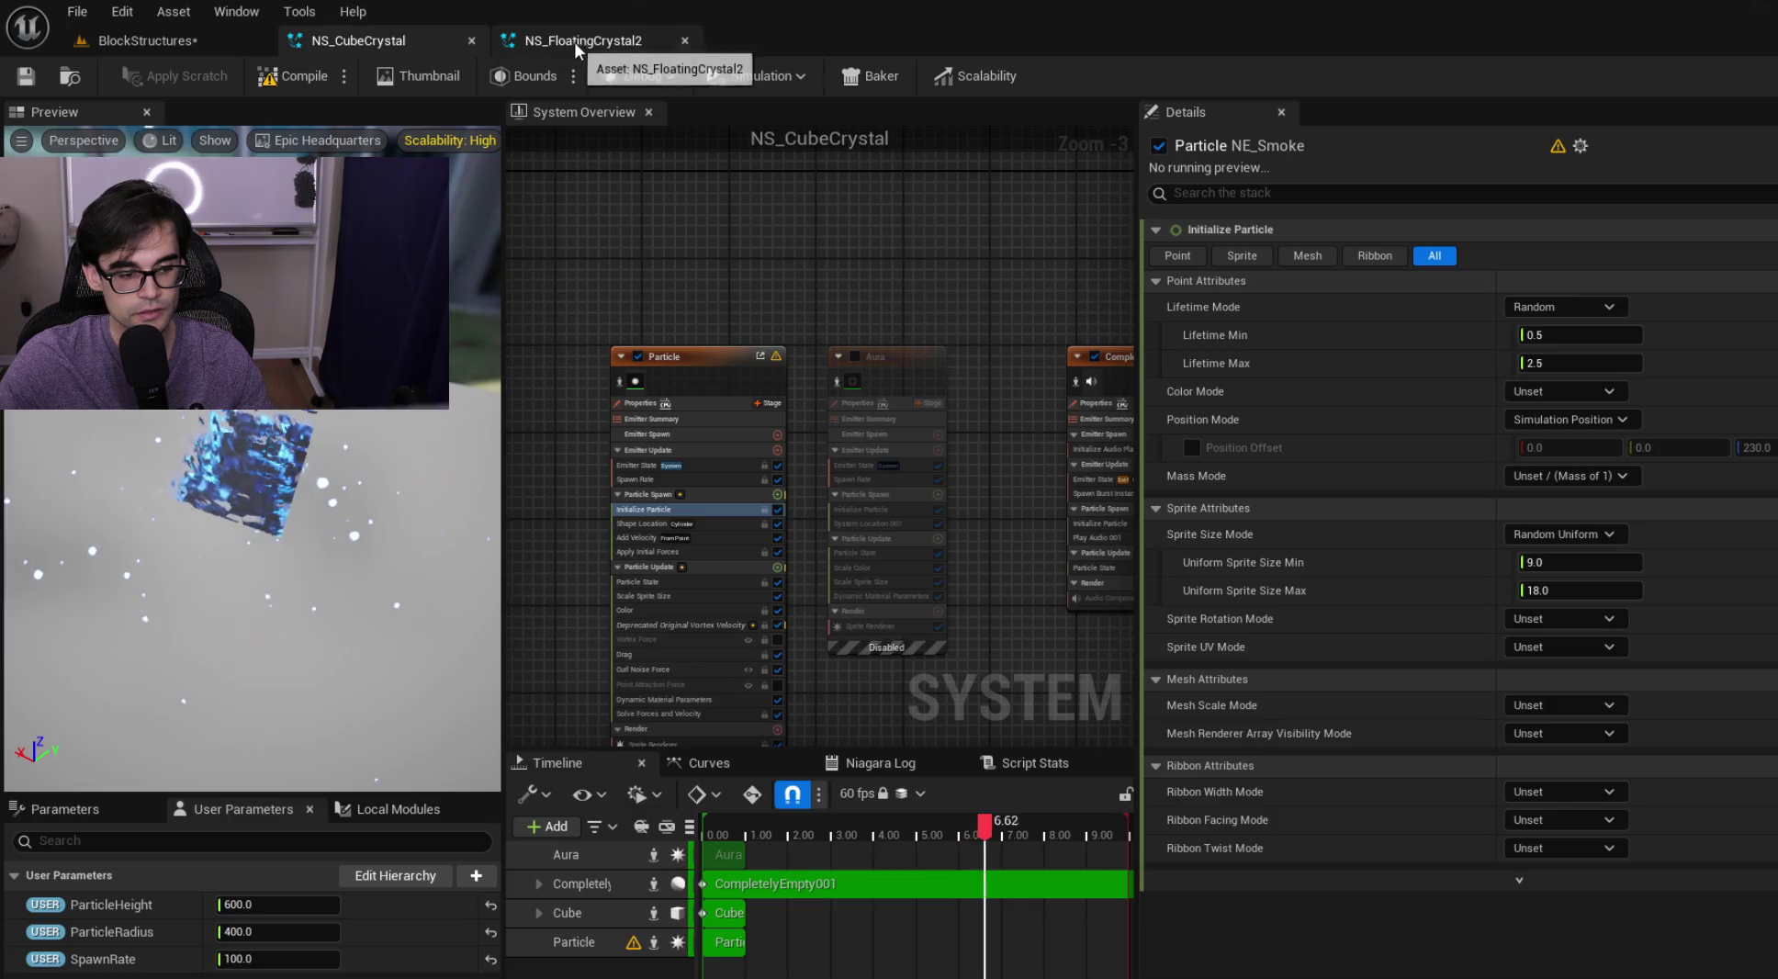
{"action": "left_click", "coordinate": [574, 41]}
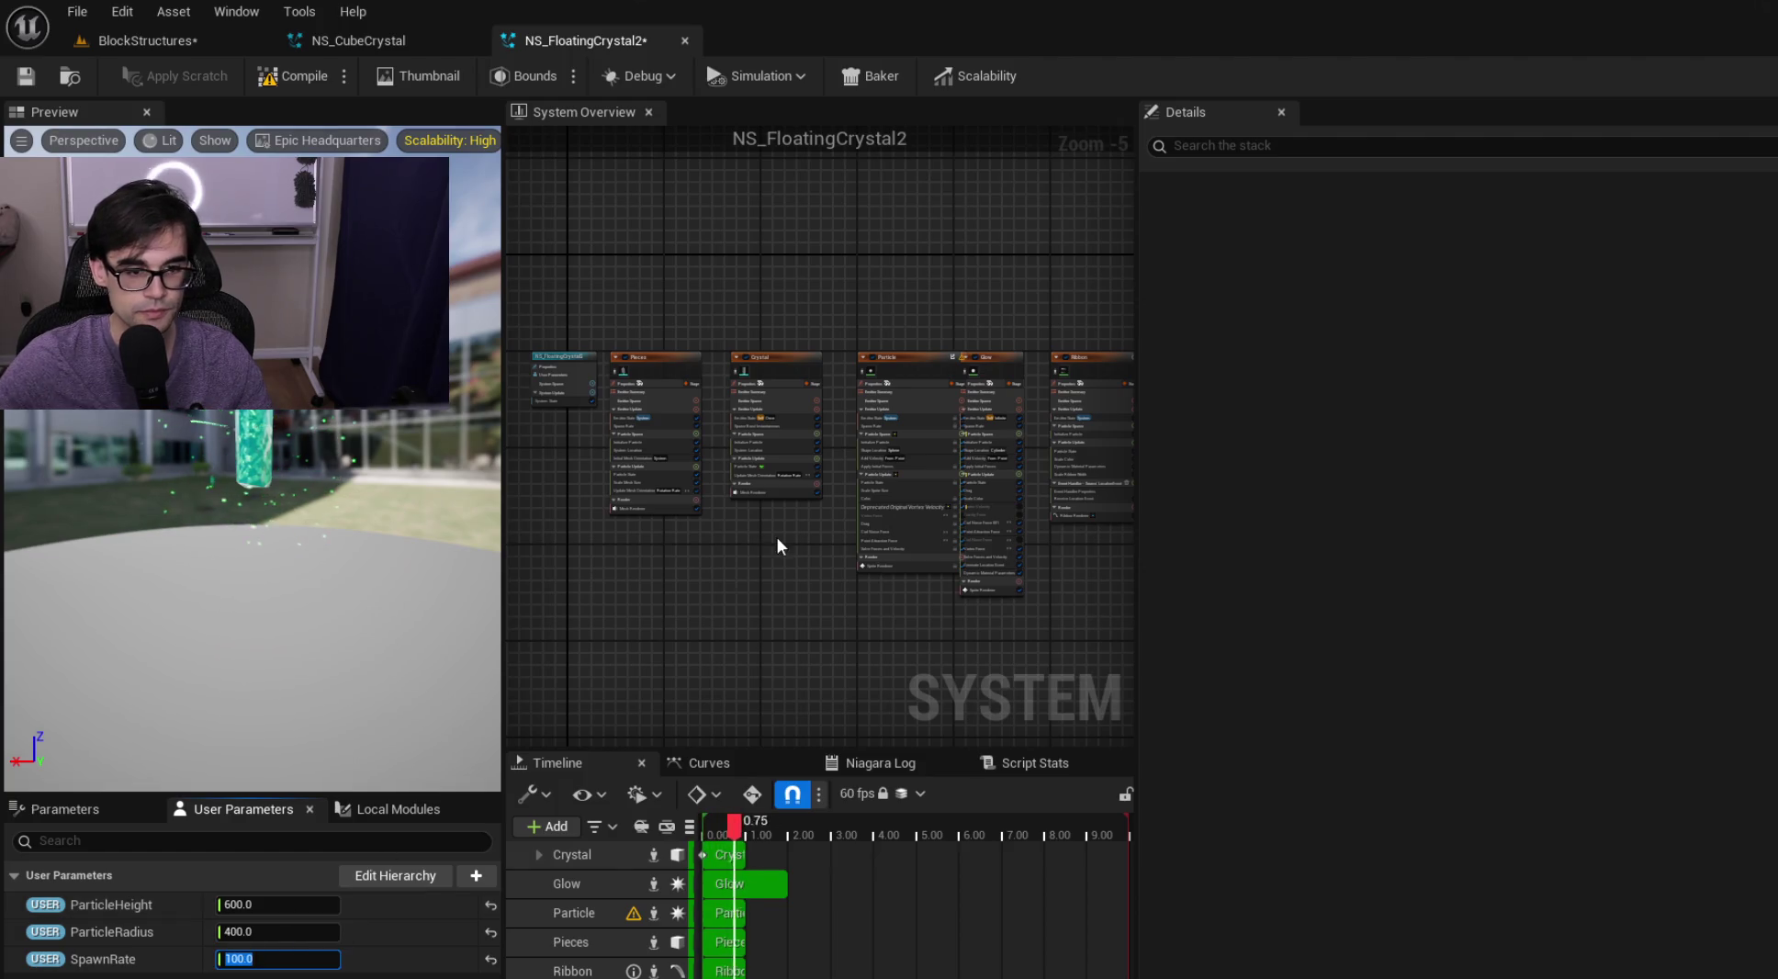
{"action": "scroll", "coordinate": [780, 509], "scroll_direction": "up", "scroll_amount": 1}
{"action": "scroll", "coordinate": [780, 510], "scroll_direction": "up", "scroll_amount": 1}
{"action": "left_click", "coordinate": [403, 41]}
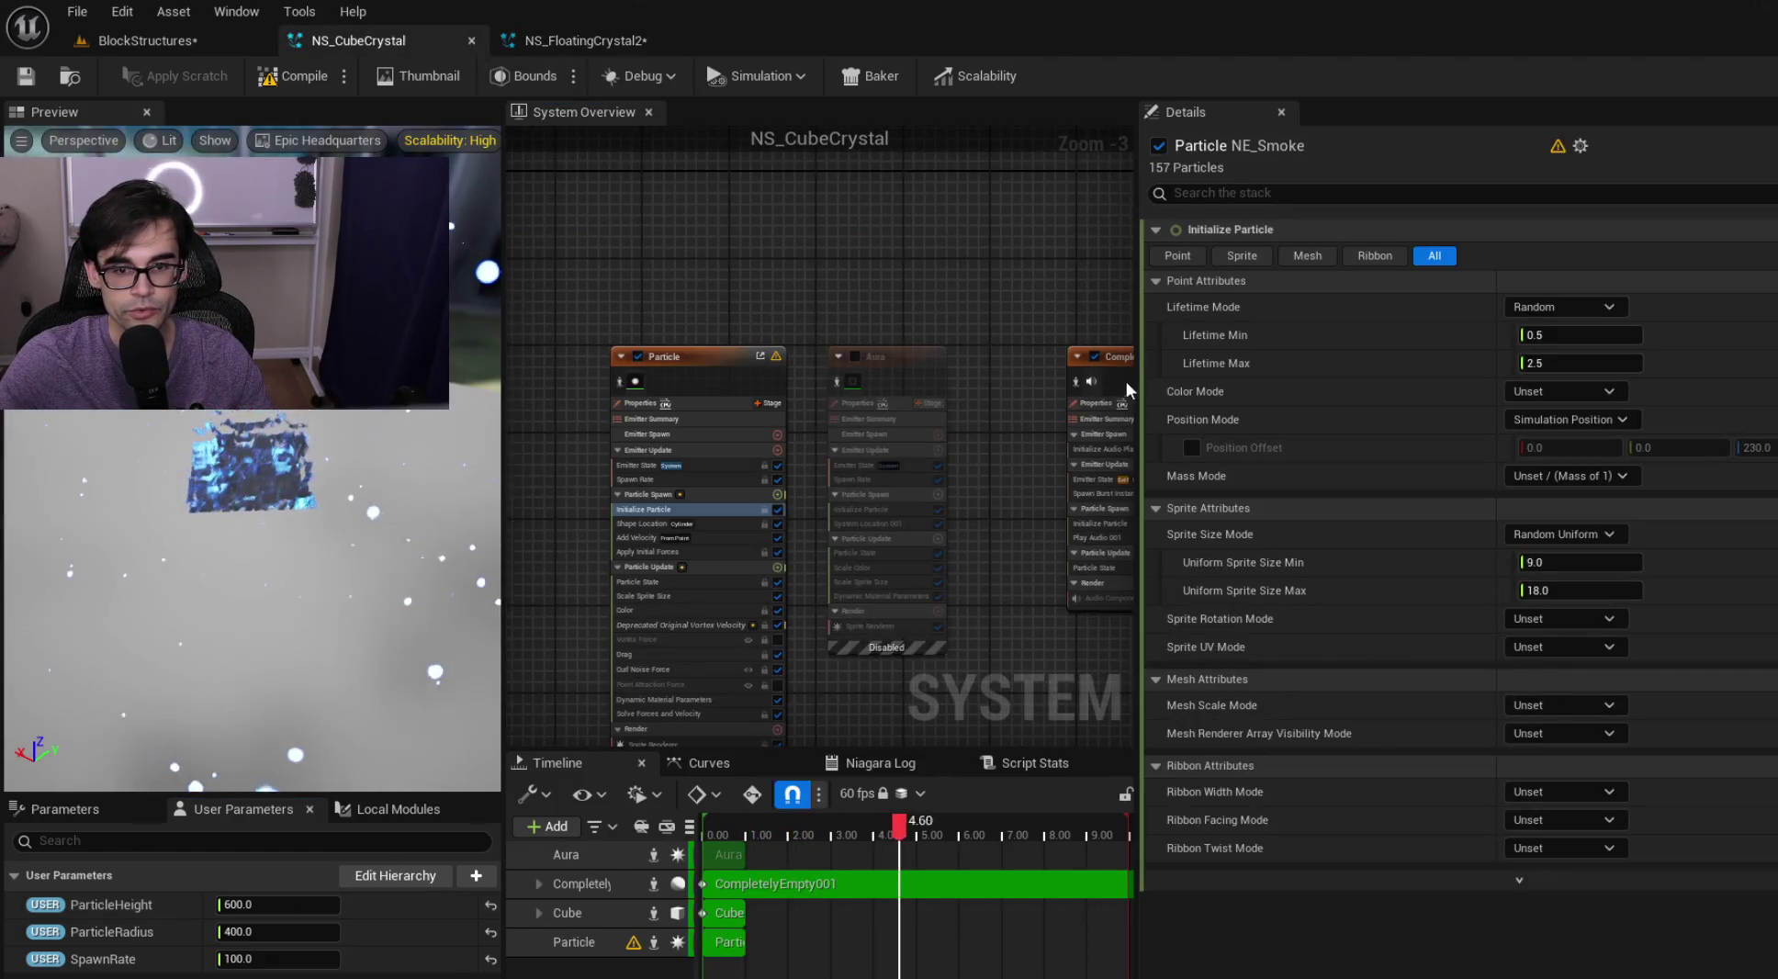
{"action": "scroll", "coordinate": [853, 317], "scroll_direction": "up", "scroll_amount": 2}
{"action": "left_click", "coordinate": [925, 363]}
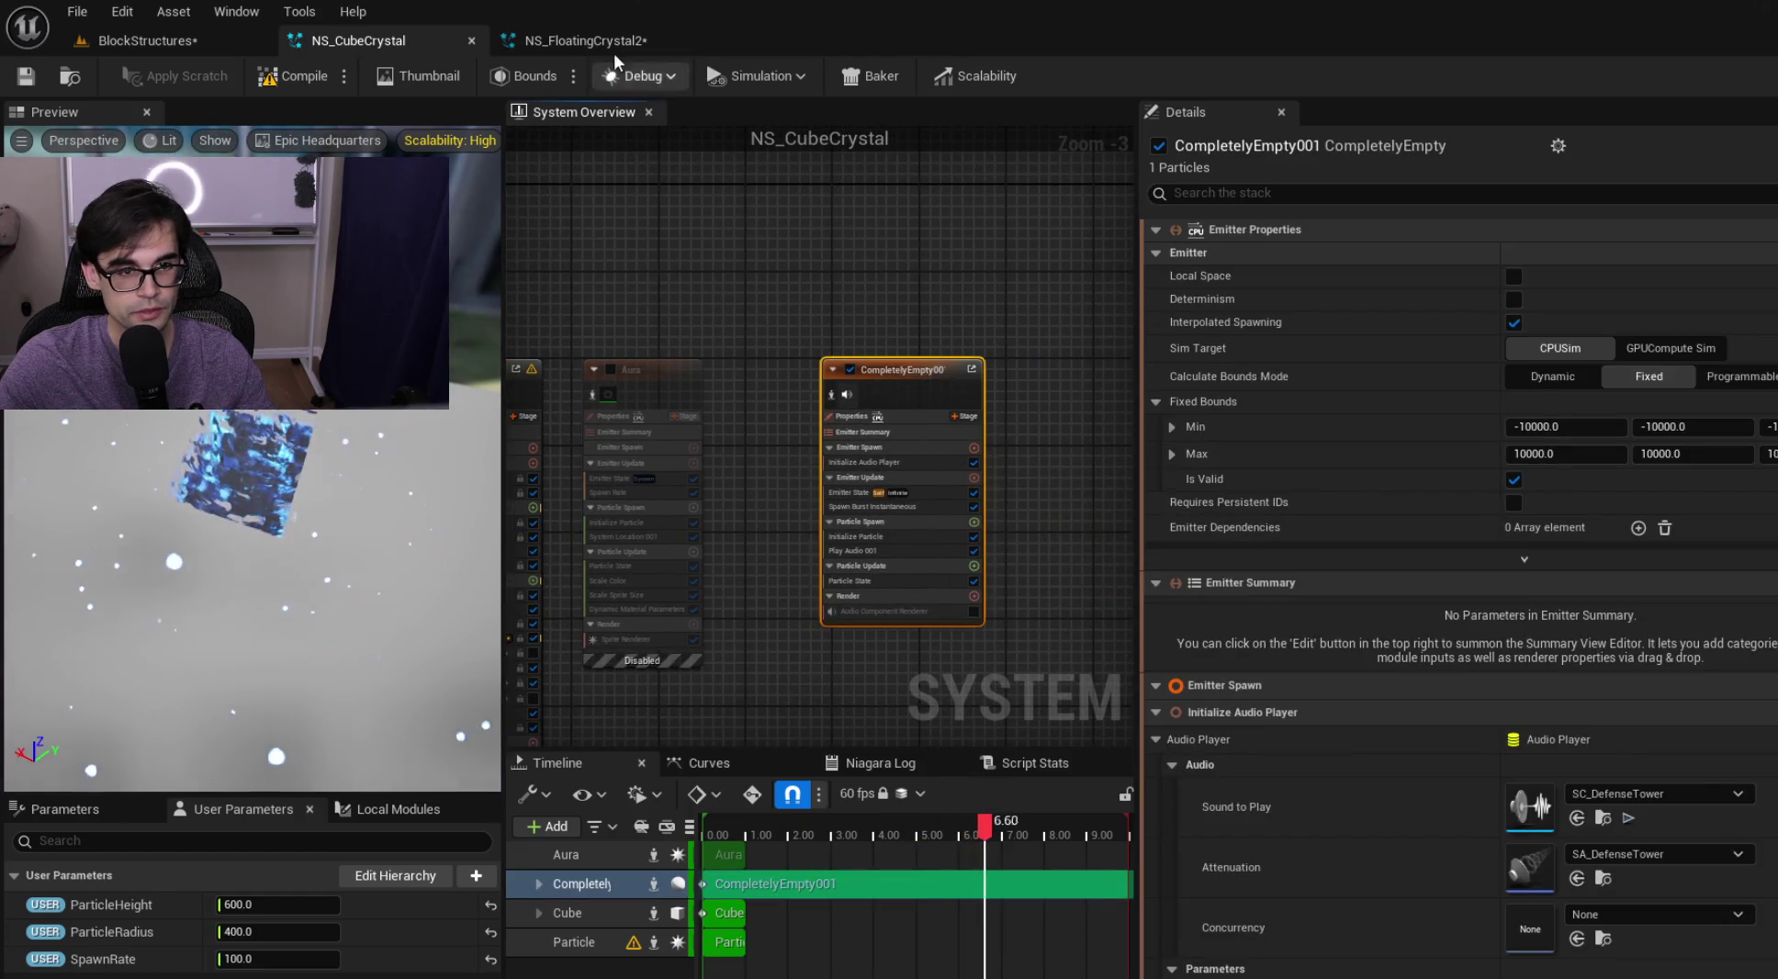
Paste the copied CompletelyEmpty001 audio emitter into NS_FloatingCrystal2, position it, and save
{"action": "left_click", "coordinate": [597, 40]}
{"action": "right_click", "coordinate": [636, 430]}
{"action": "key", "text": "Escape"}
{"action": "scroll", "coordinate": [914, 347], "scroll_direction": "down", "scroll_amount": 5}
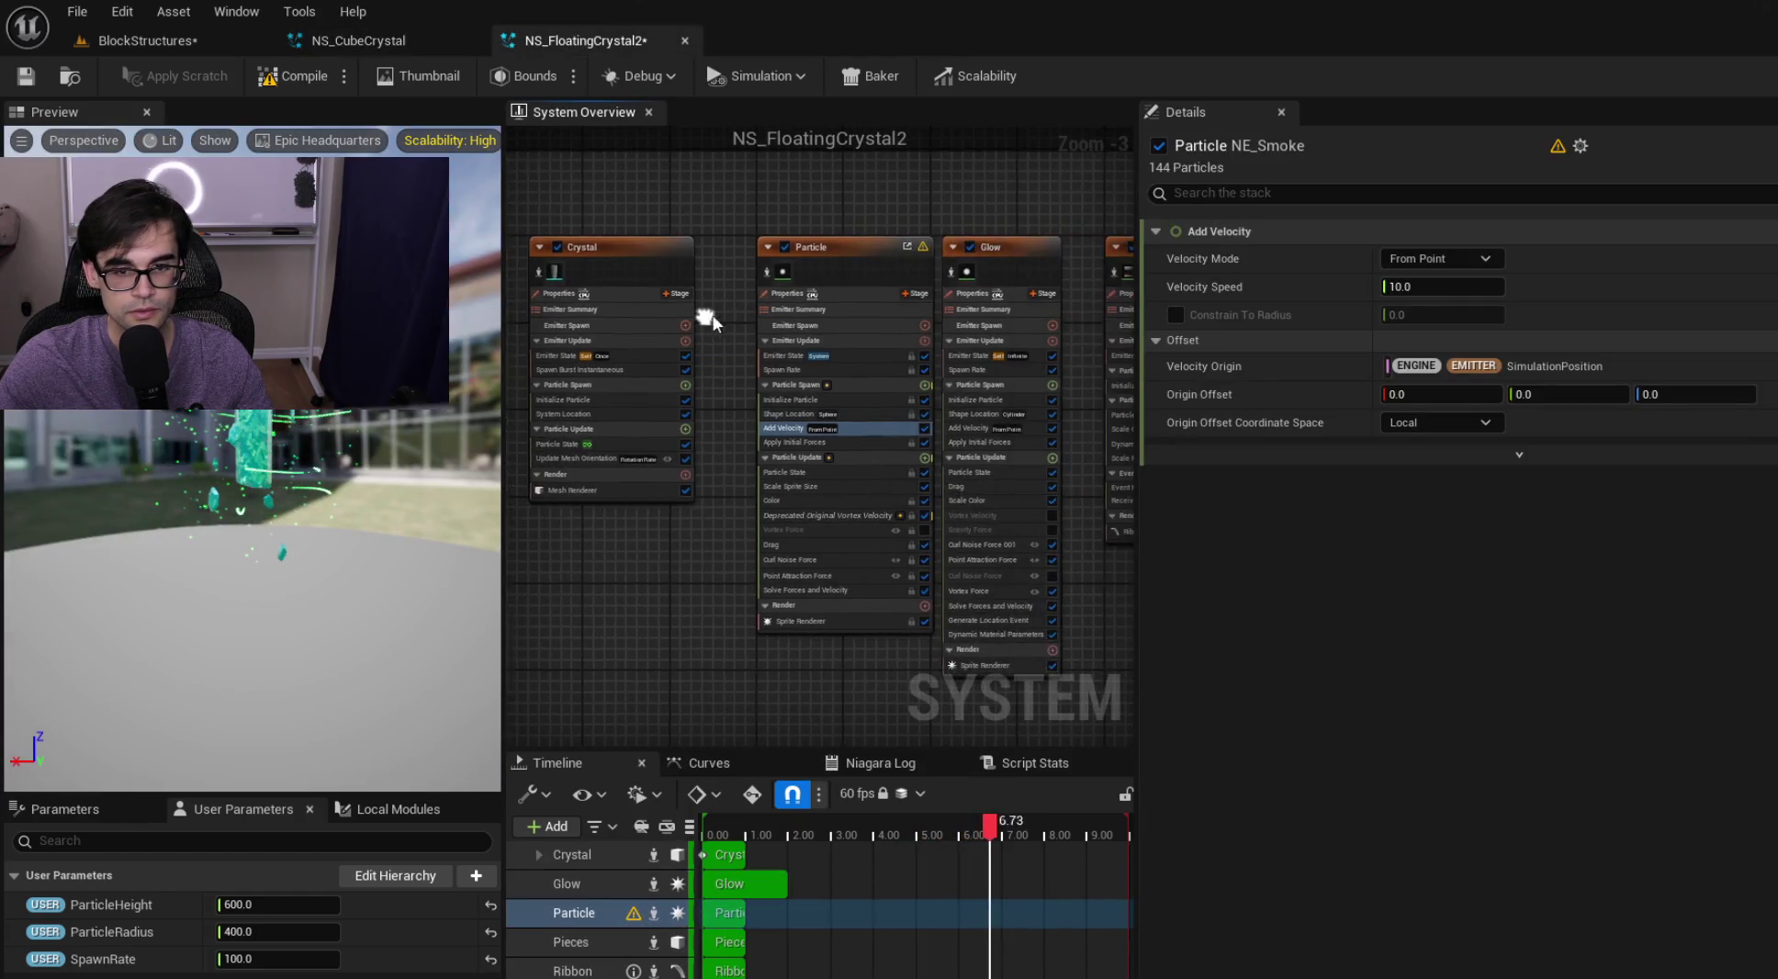
{"action": "scroll", "coordinate": [828, 327], "scroll_direction": "up", "scroll_amount": 4}
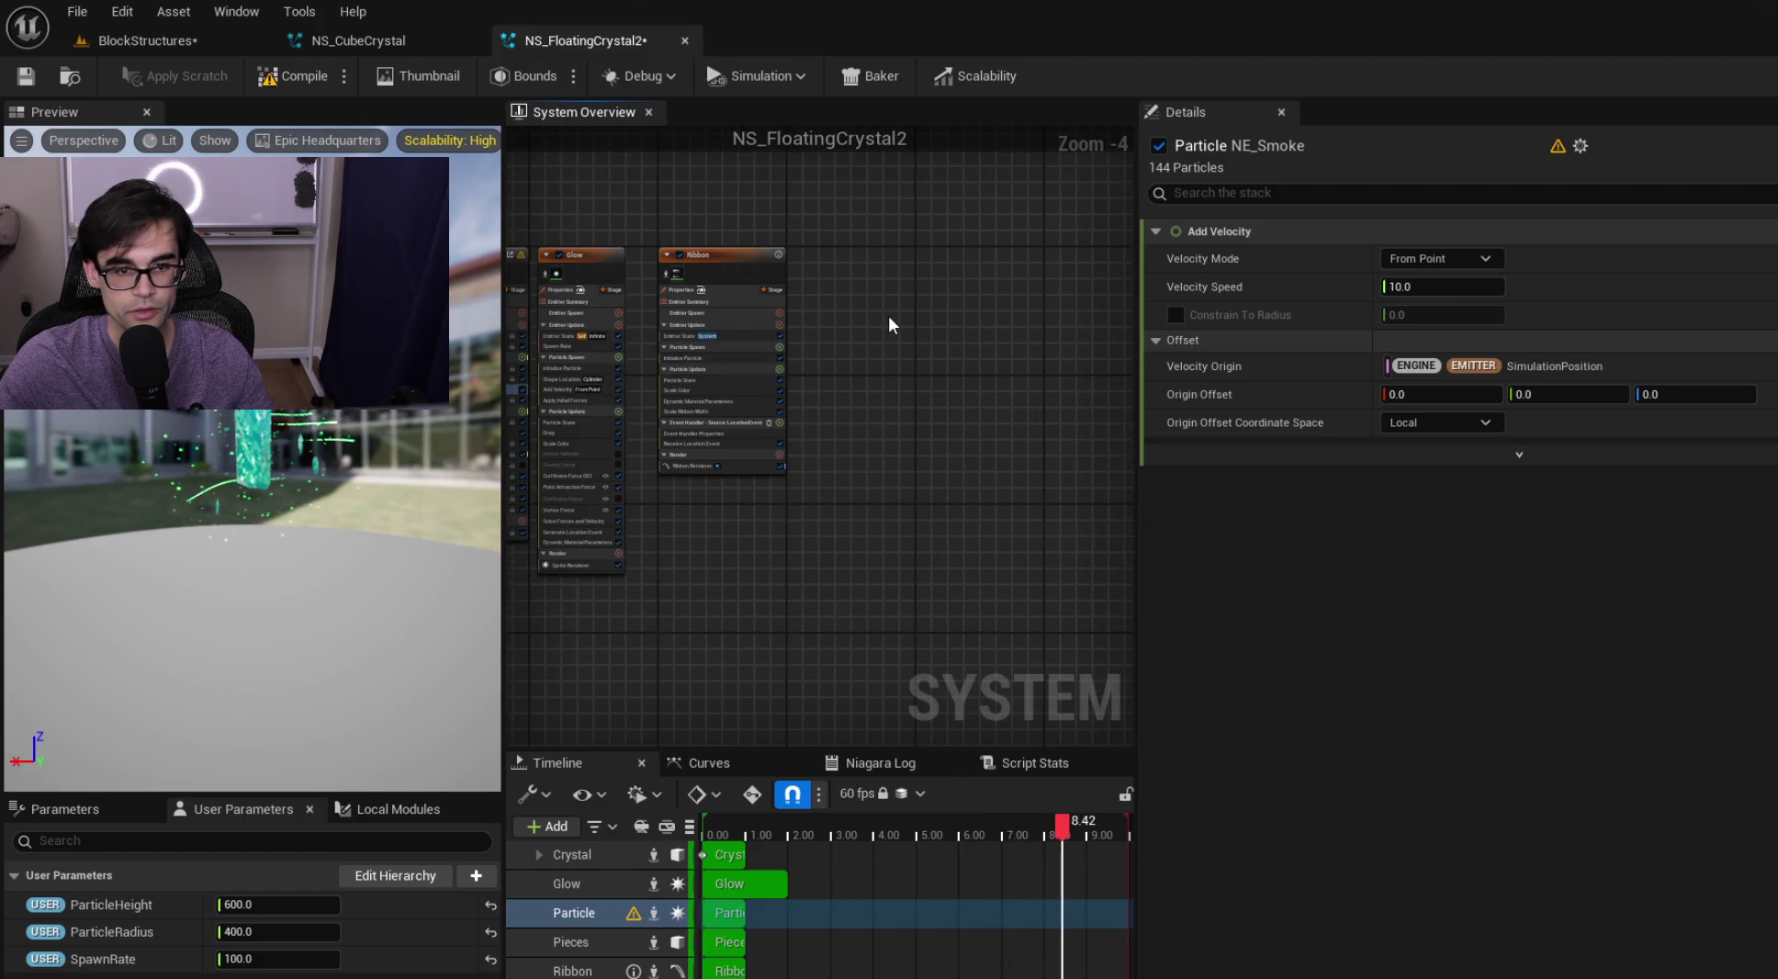
{"action": "key", "text": "ctrl+v"}
{"action": "scroll", "coordinate": [796, 295], "scroll_direction": "up", "scroll_amount": 3}
{"action": "left_click_drag", "start_coordinate": [1035, 410], "coordinate": [918, 296]}
{"action": "left_click", "coordinate": [25, 77]}
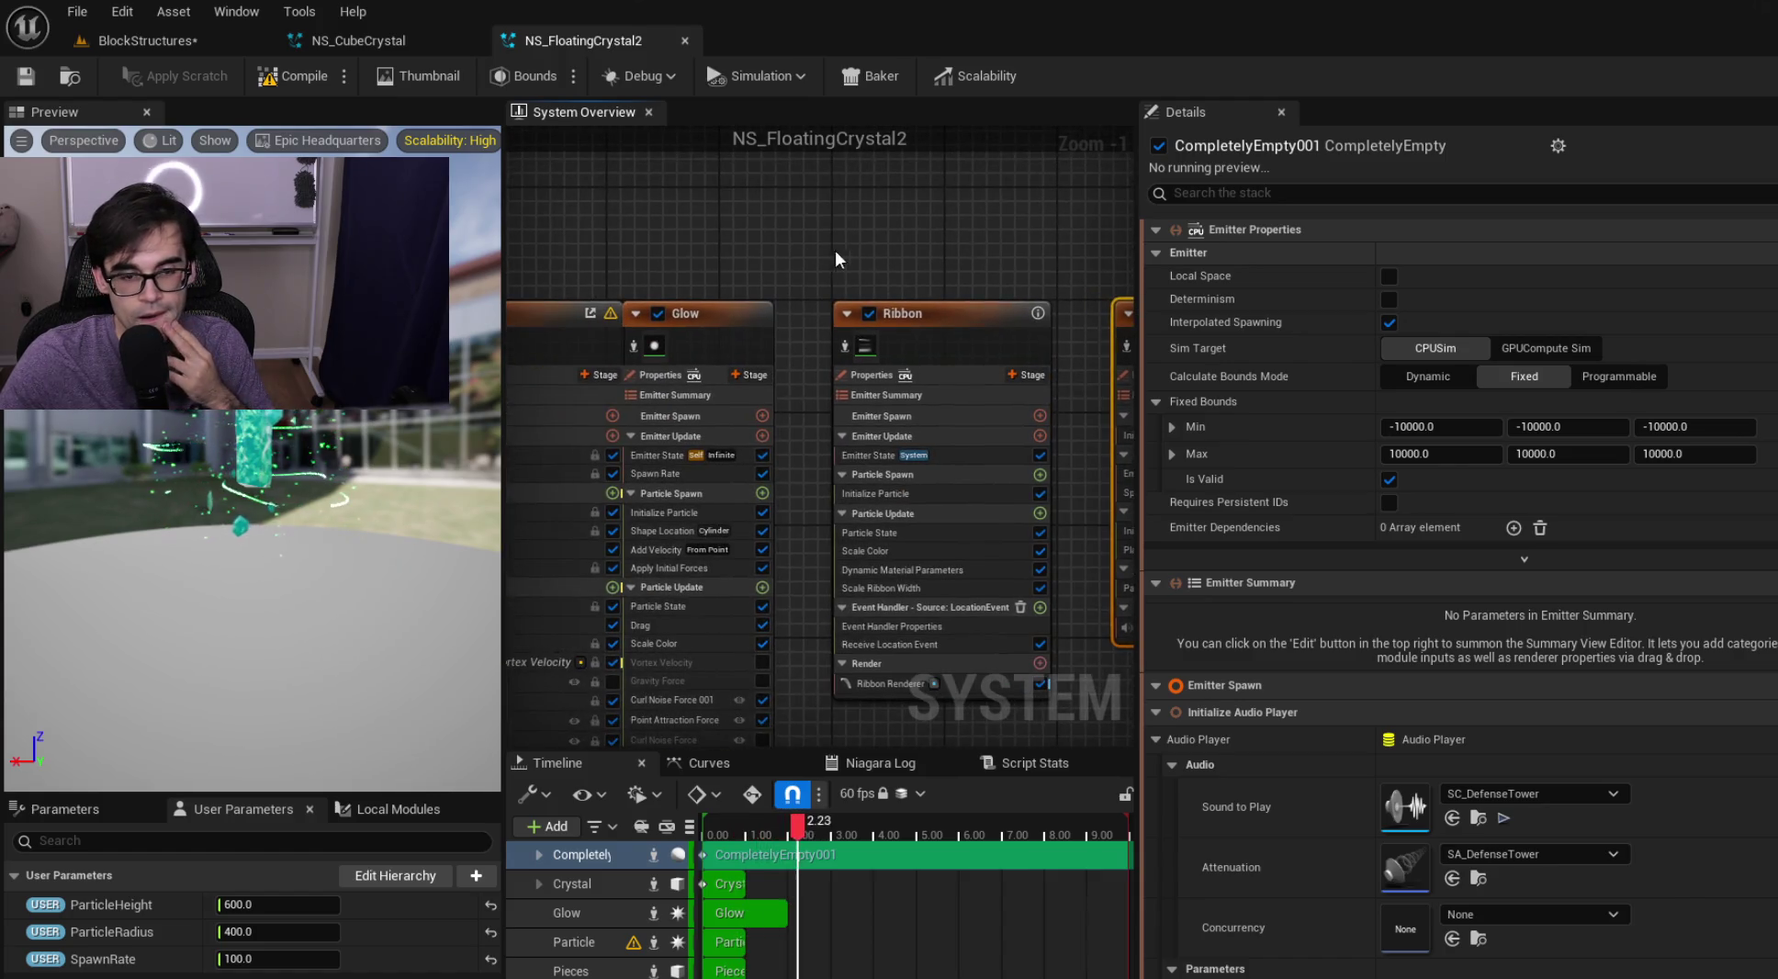
Select the Particle emitter's Shape Location module and compare it with NS_CubeCrystal
{"action": "left_click_drag", "start_coordinate": [831, 250], "coordinate": [990, 241]}
{"action": "left_click", "coordinate": [862, 299]}
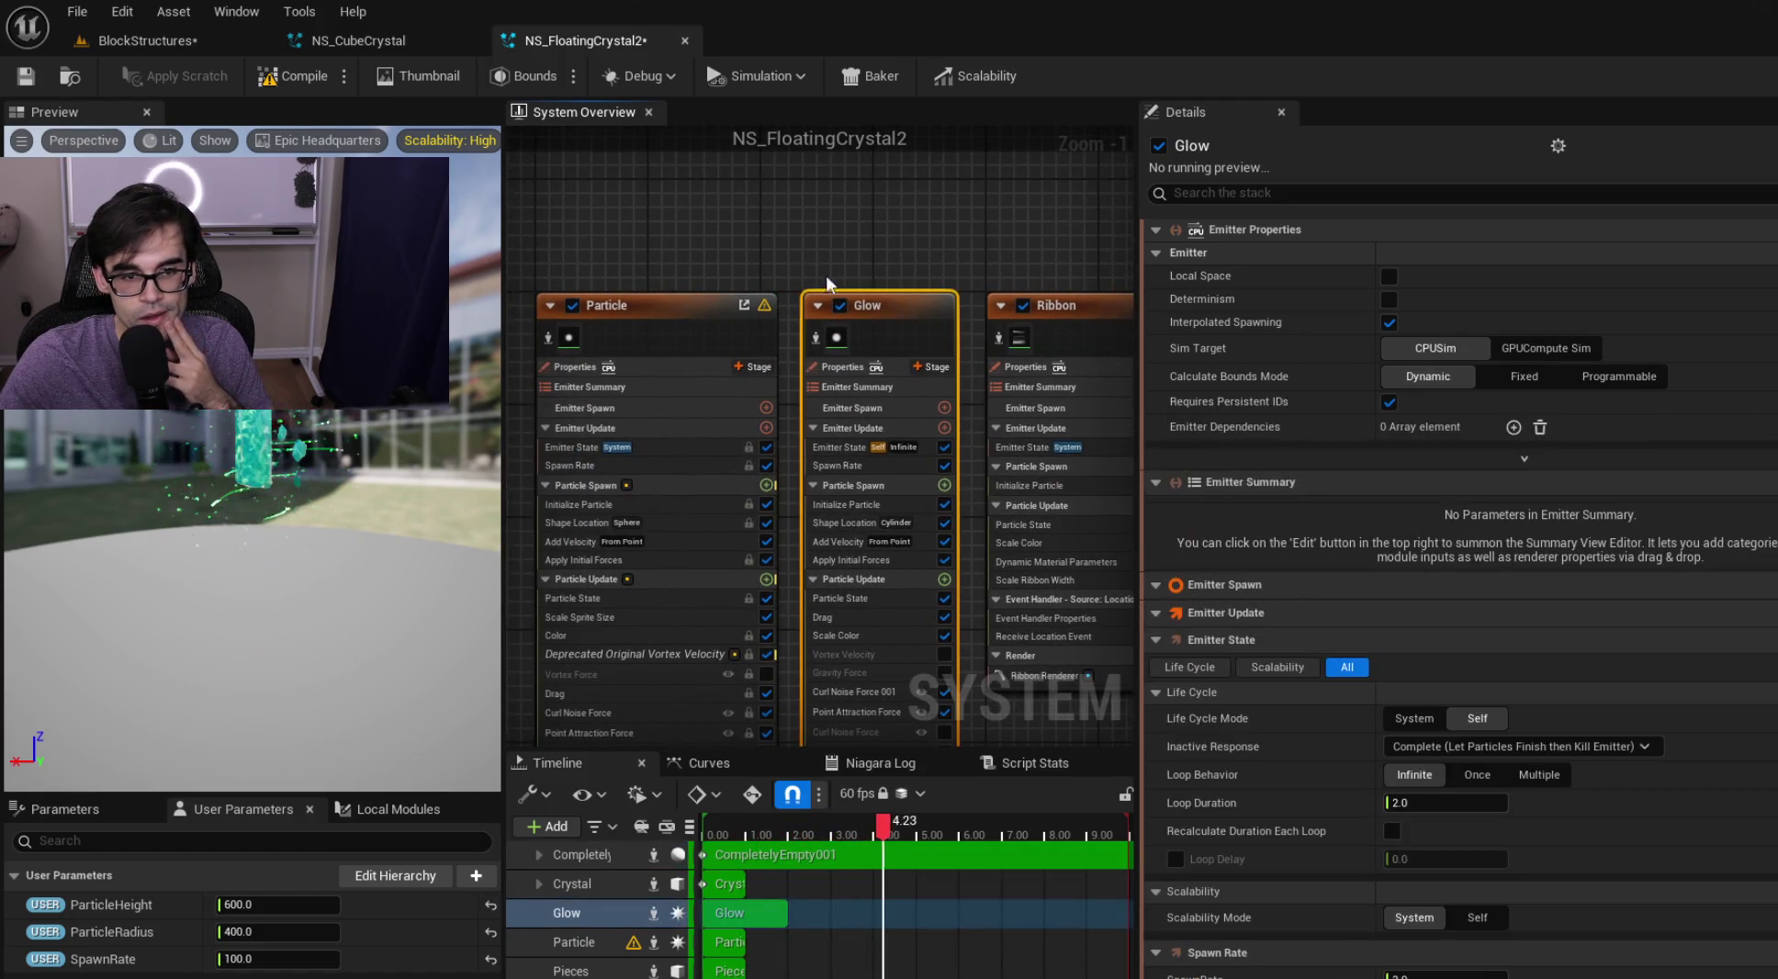
{"action": "left_click", "coordinate": [893, 292]}
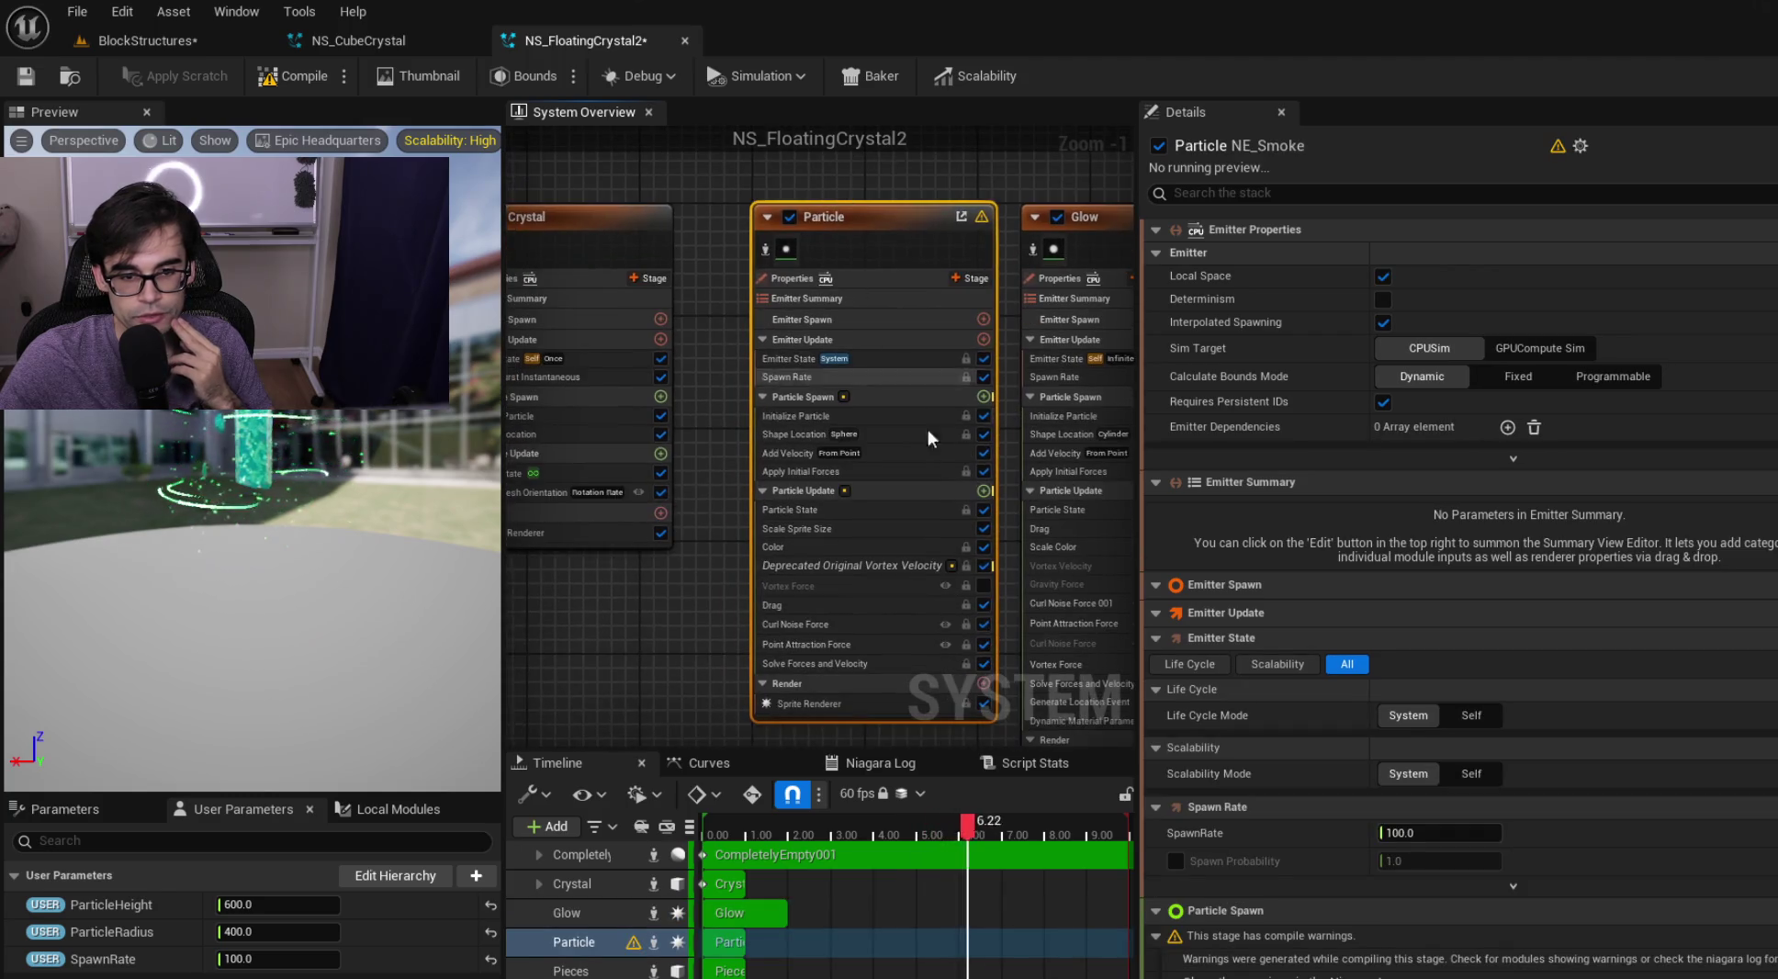
{"action": "left_click", "coordinate": [897, 433]}
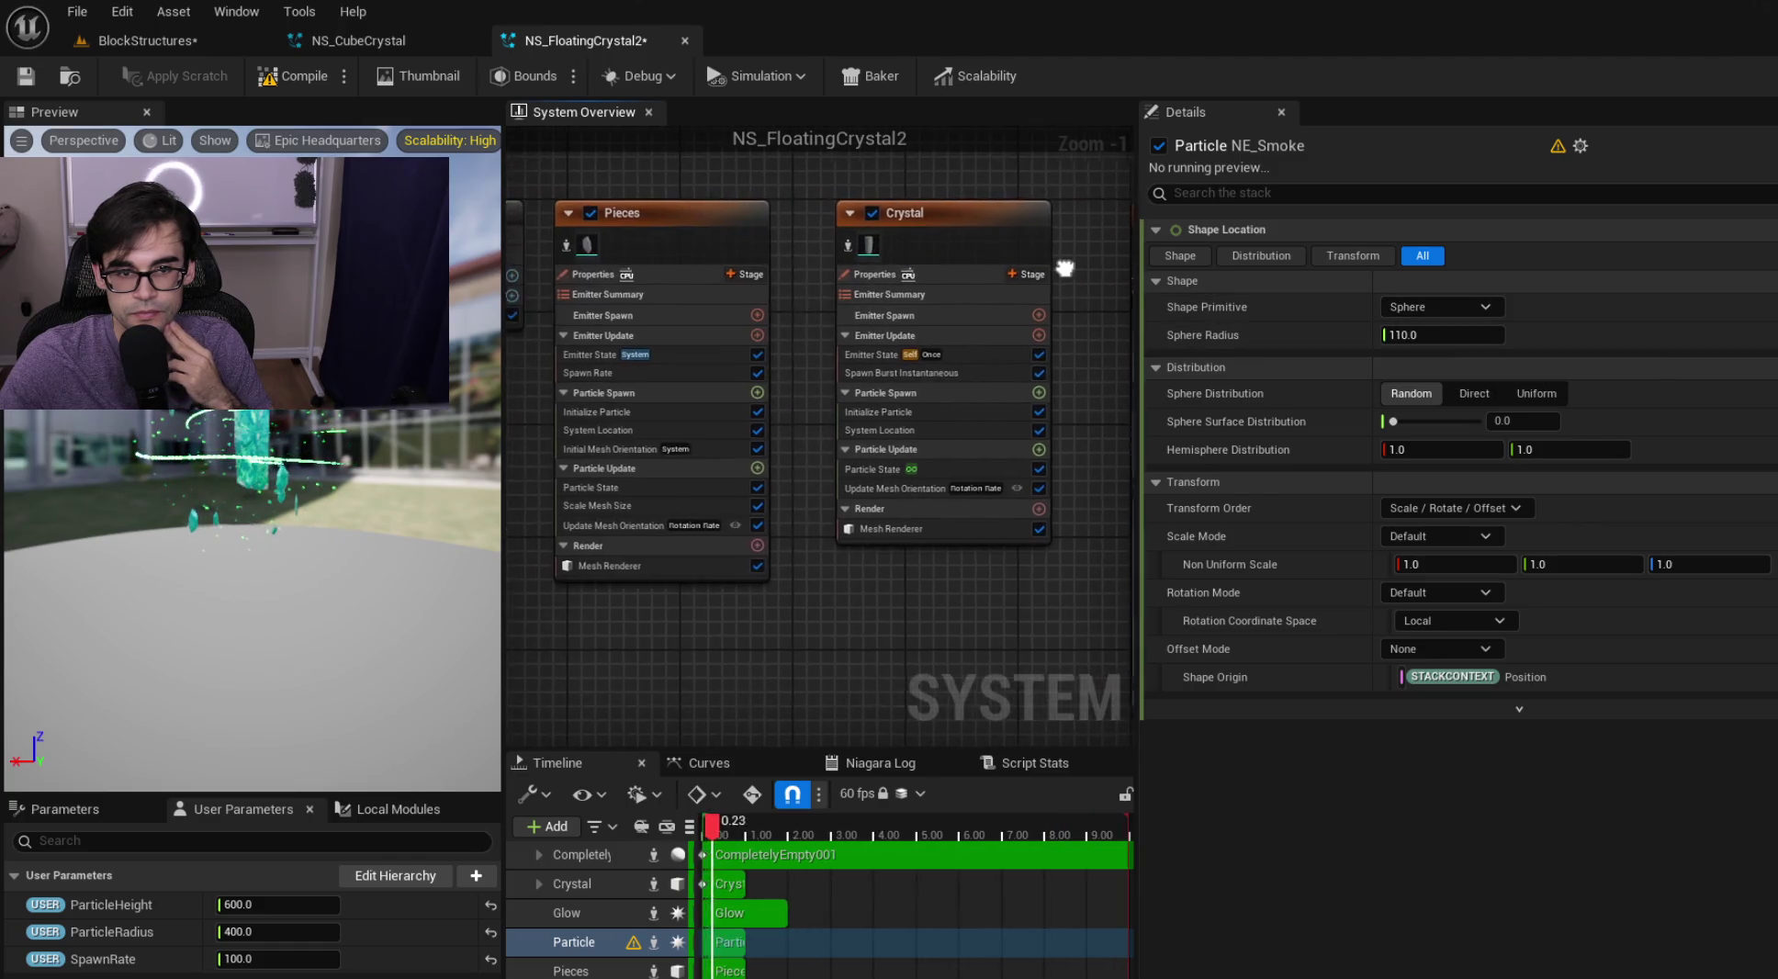
{"action": "left_click", "coordinate": [432, 45]}
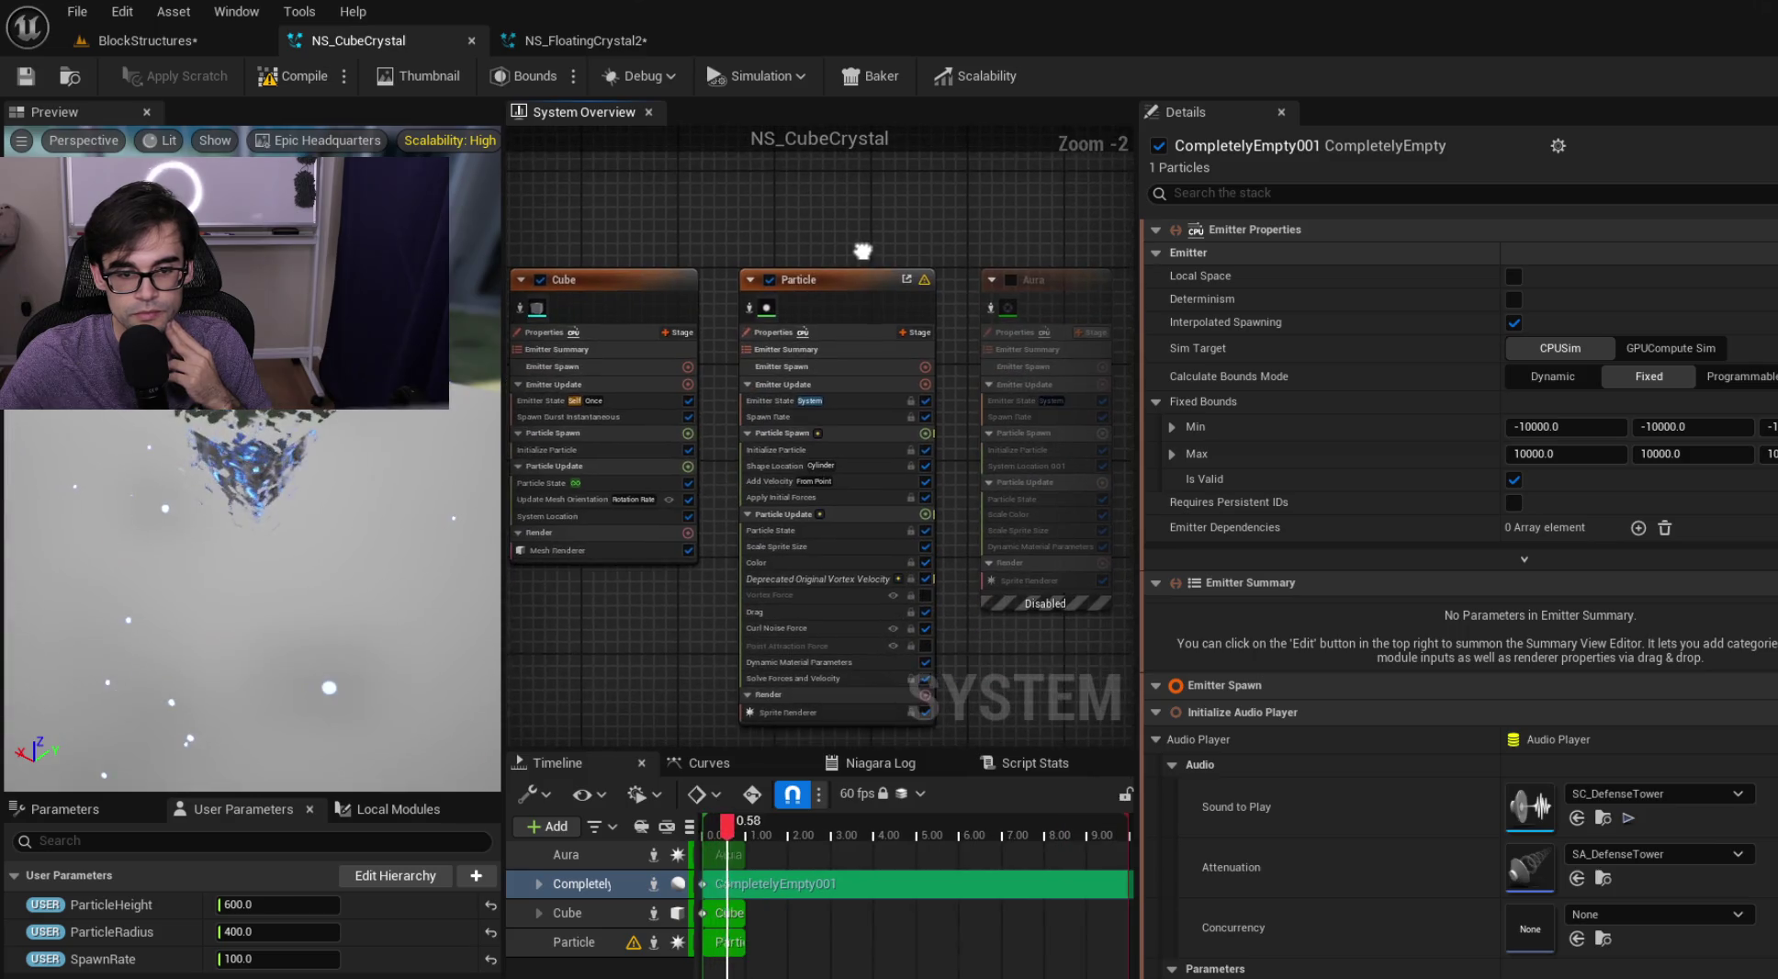
{"action": "left_click", "coordinate": [566, 36]}
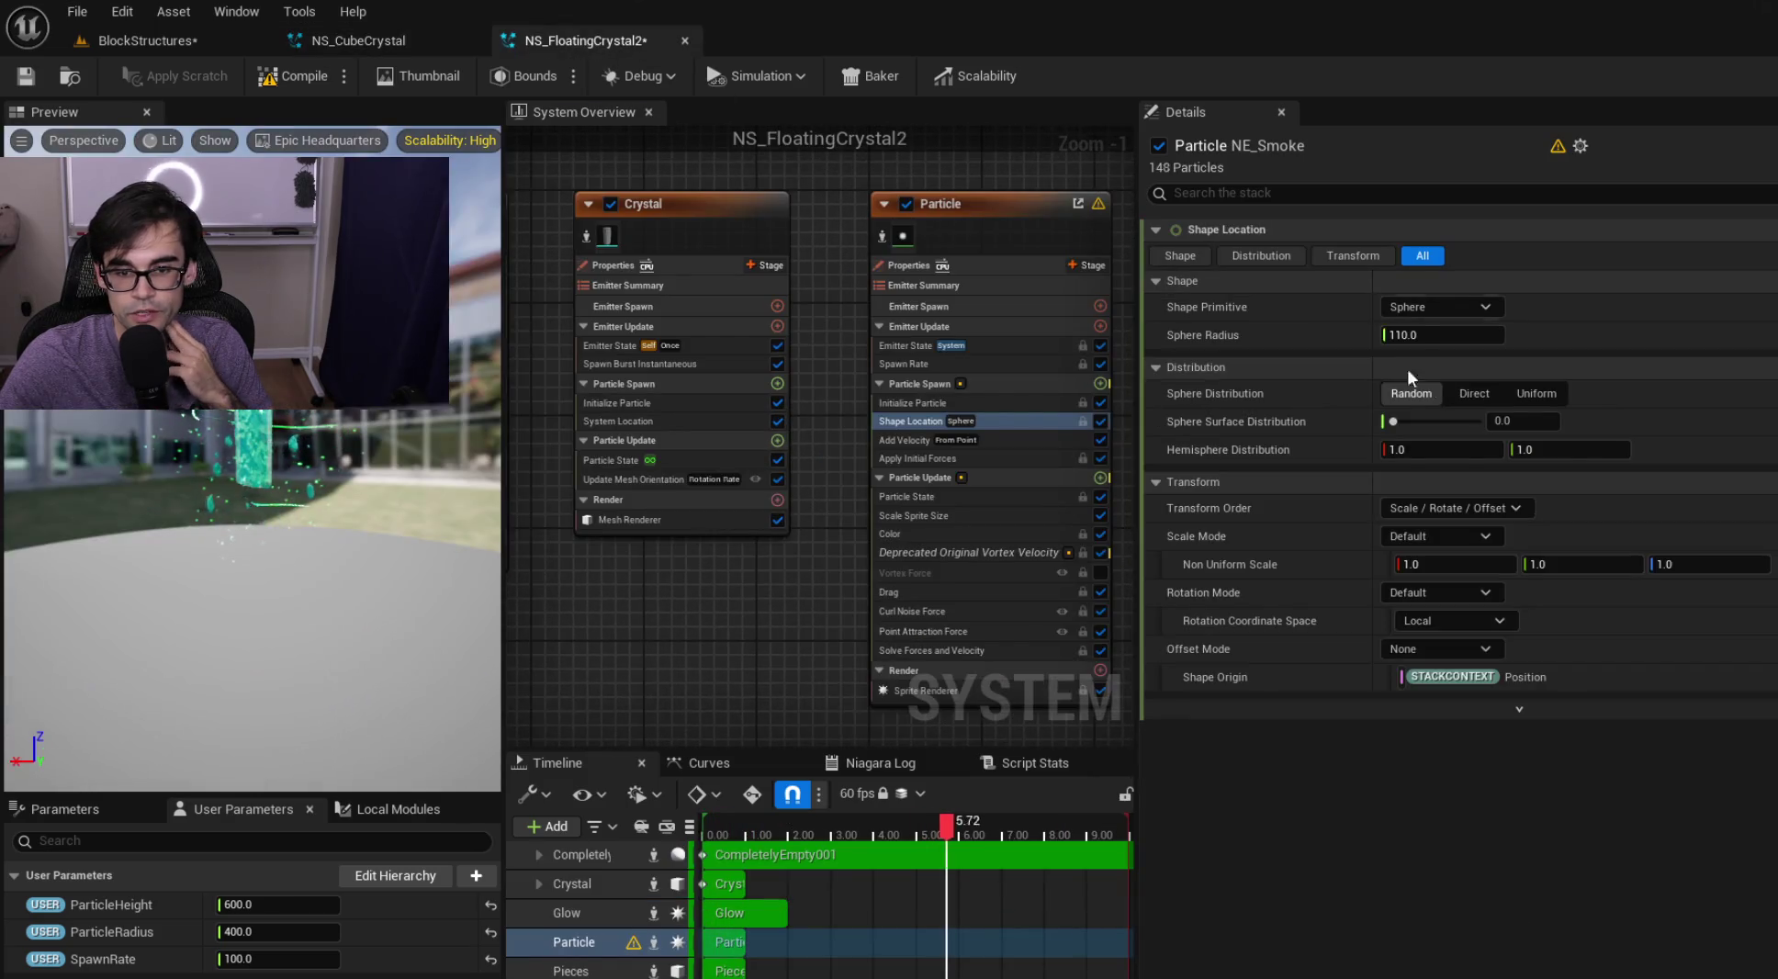
Make the Particle emitter spawn from a Cylinder with height bound to ParticleHeight, then save
{"action": "left_click", "coordinate": [1464, 313]}
{"action": "left_click", "coordinate": [1457, 362]}
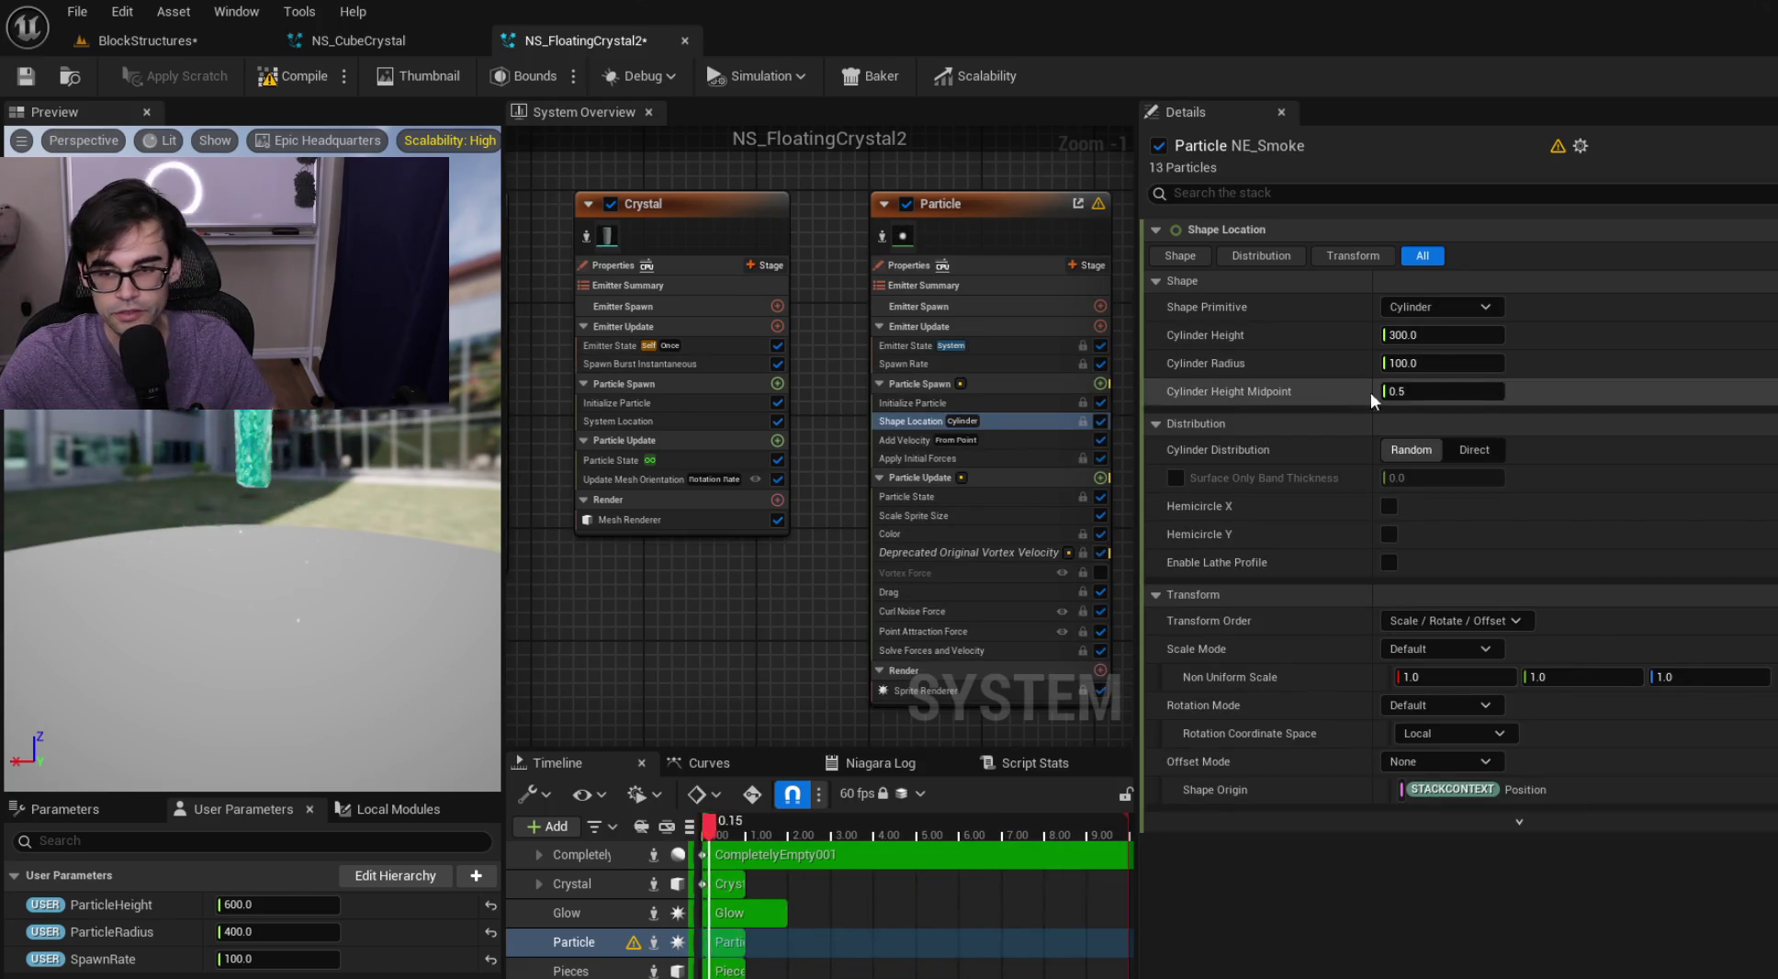
{"action": "mouse_move", "coordinate": [111, 904]}
{"action": "left_mouse_down"}
{"action": "mouse_move", "coordinate": [1225, 458]}
{"action": "mouse_move", "coordinate": [1444, 336]}
{"action": "left_mouse_up"}
{"action": "mouse_move", "coordinate": [111, 931]}
{"action": "left_mouse_down"}
{"action": "mouse_move", "coordinate": [1364, 491]}
{"action": "mouse_move", "coordinate": [1449, 361]}
{"action": "left_mouse_up"}
{"action": "left_click", "coordinate": [987, 400]}
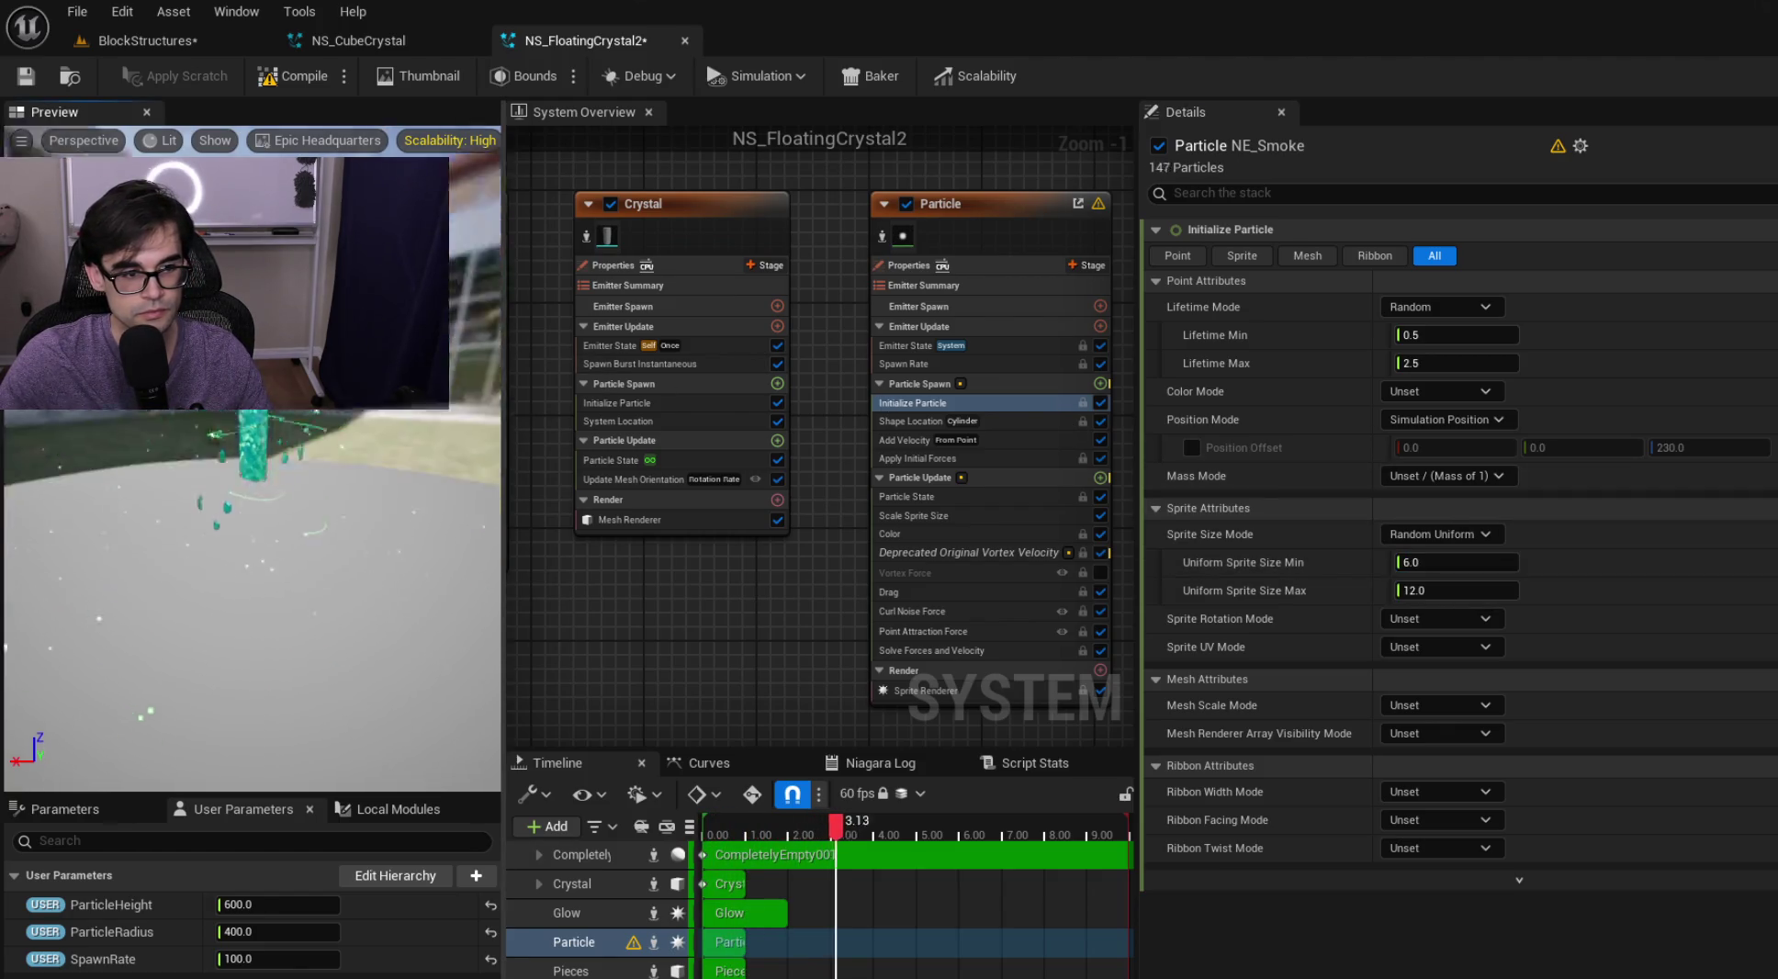
{"action": "left_click", "coordinate": [28, 77]}
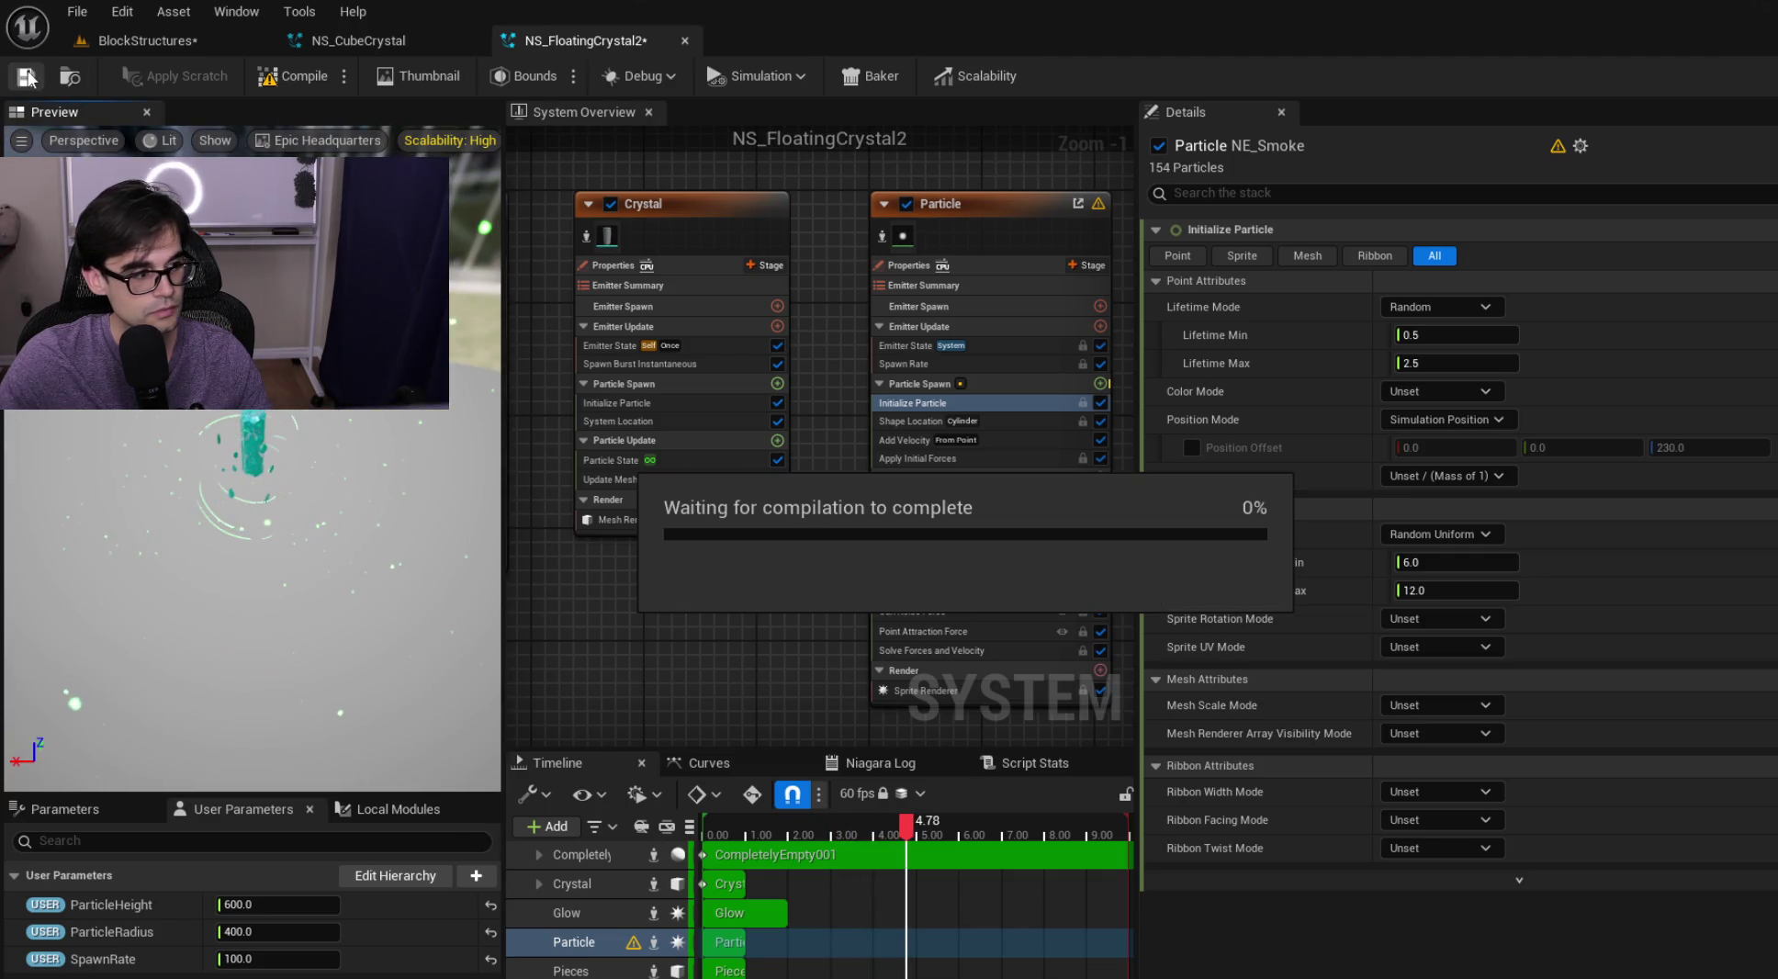
{"action": "left_click", "coordinate": [147, 40]}
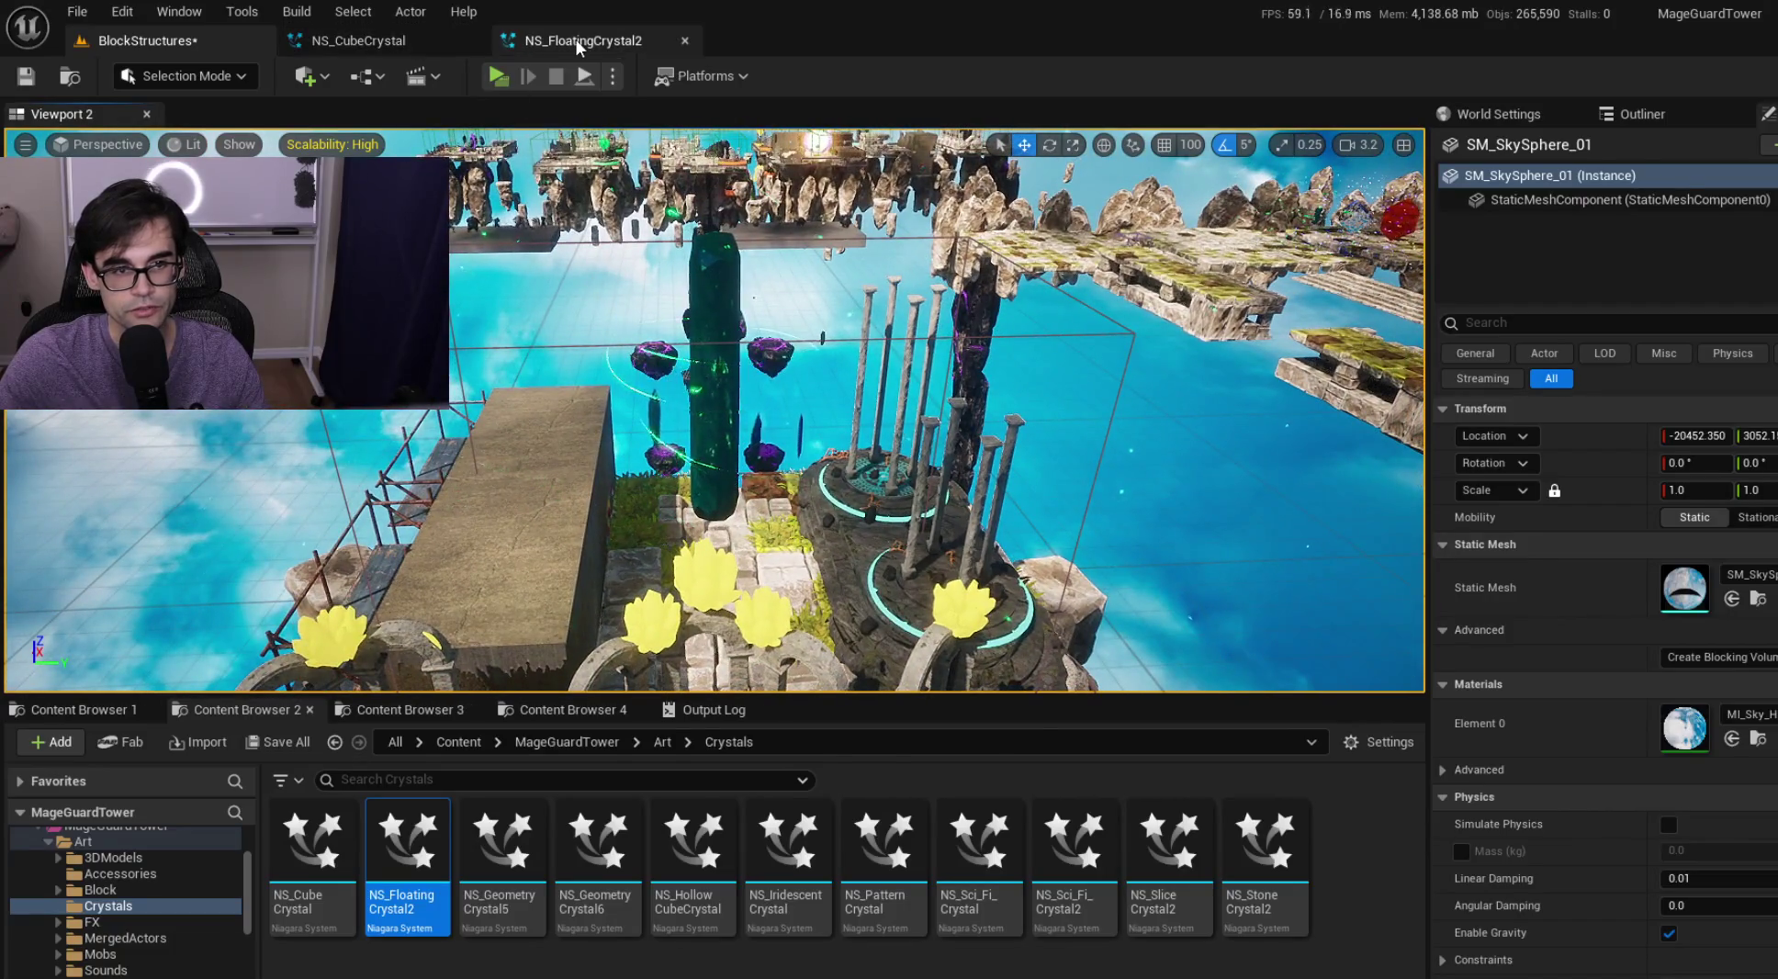
Inspect NS_FloatingCrystal2's Crystal, Glow and Ribbon emitters, then save the system
{"action": "left_click", "coordinate": [574, 40]}
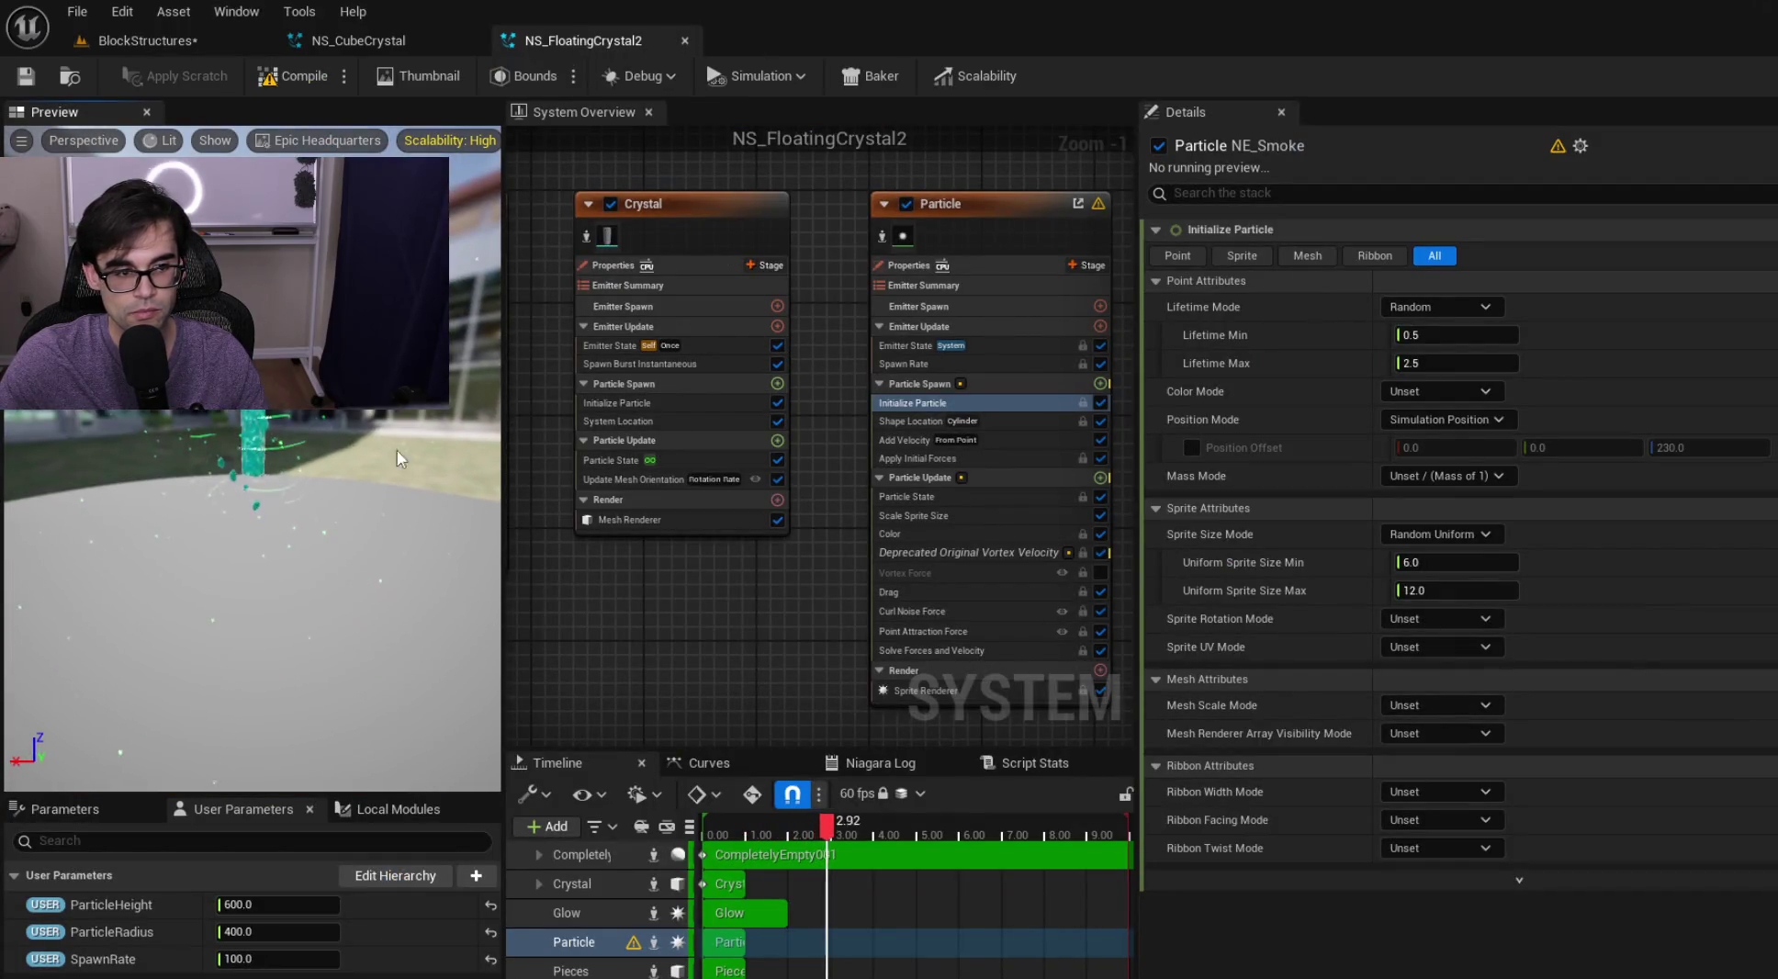
{"action": "left_click_drag", "start_coordinate": [753, 499], "coordinate": [656, 501]}
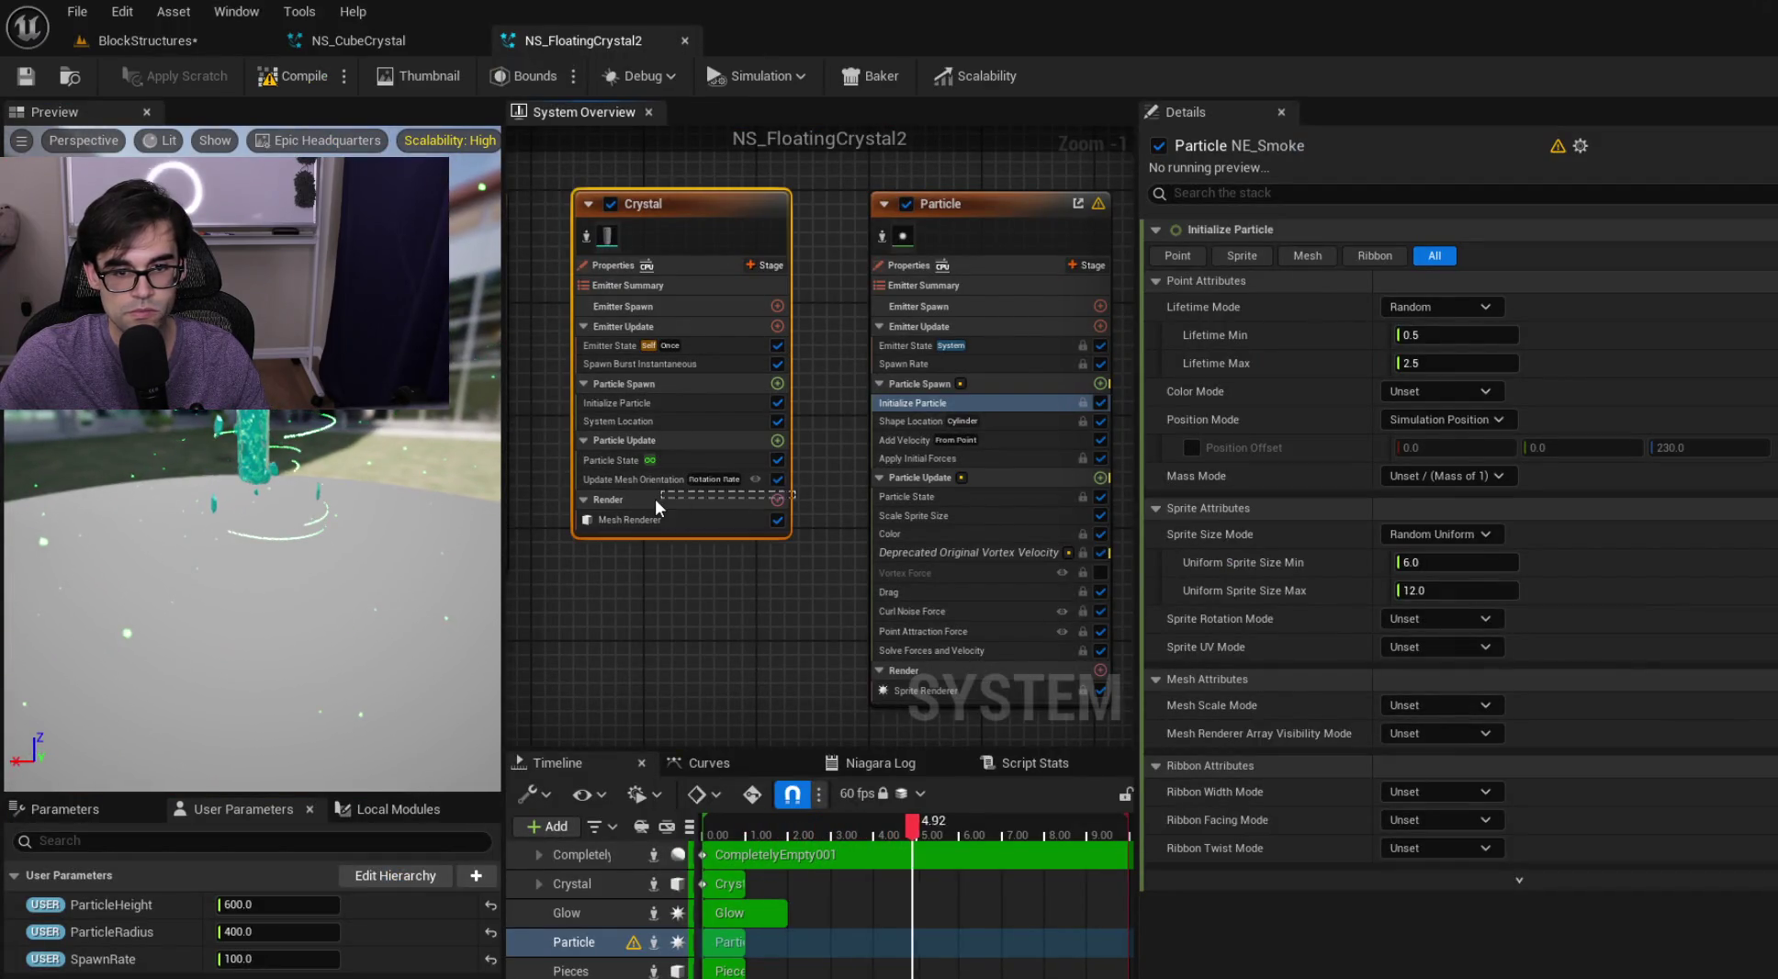
{"action": "scroll", "coordinate": [816, 554], "scroll_direction": "down", "scroll_amount": 1}
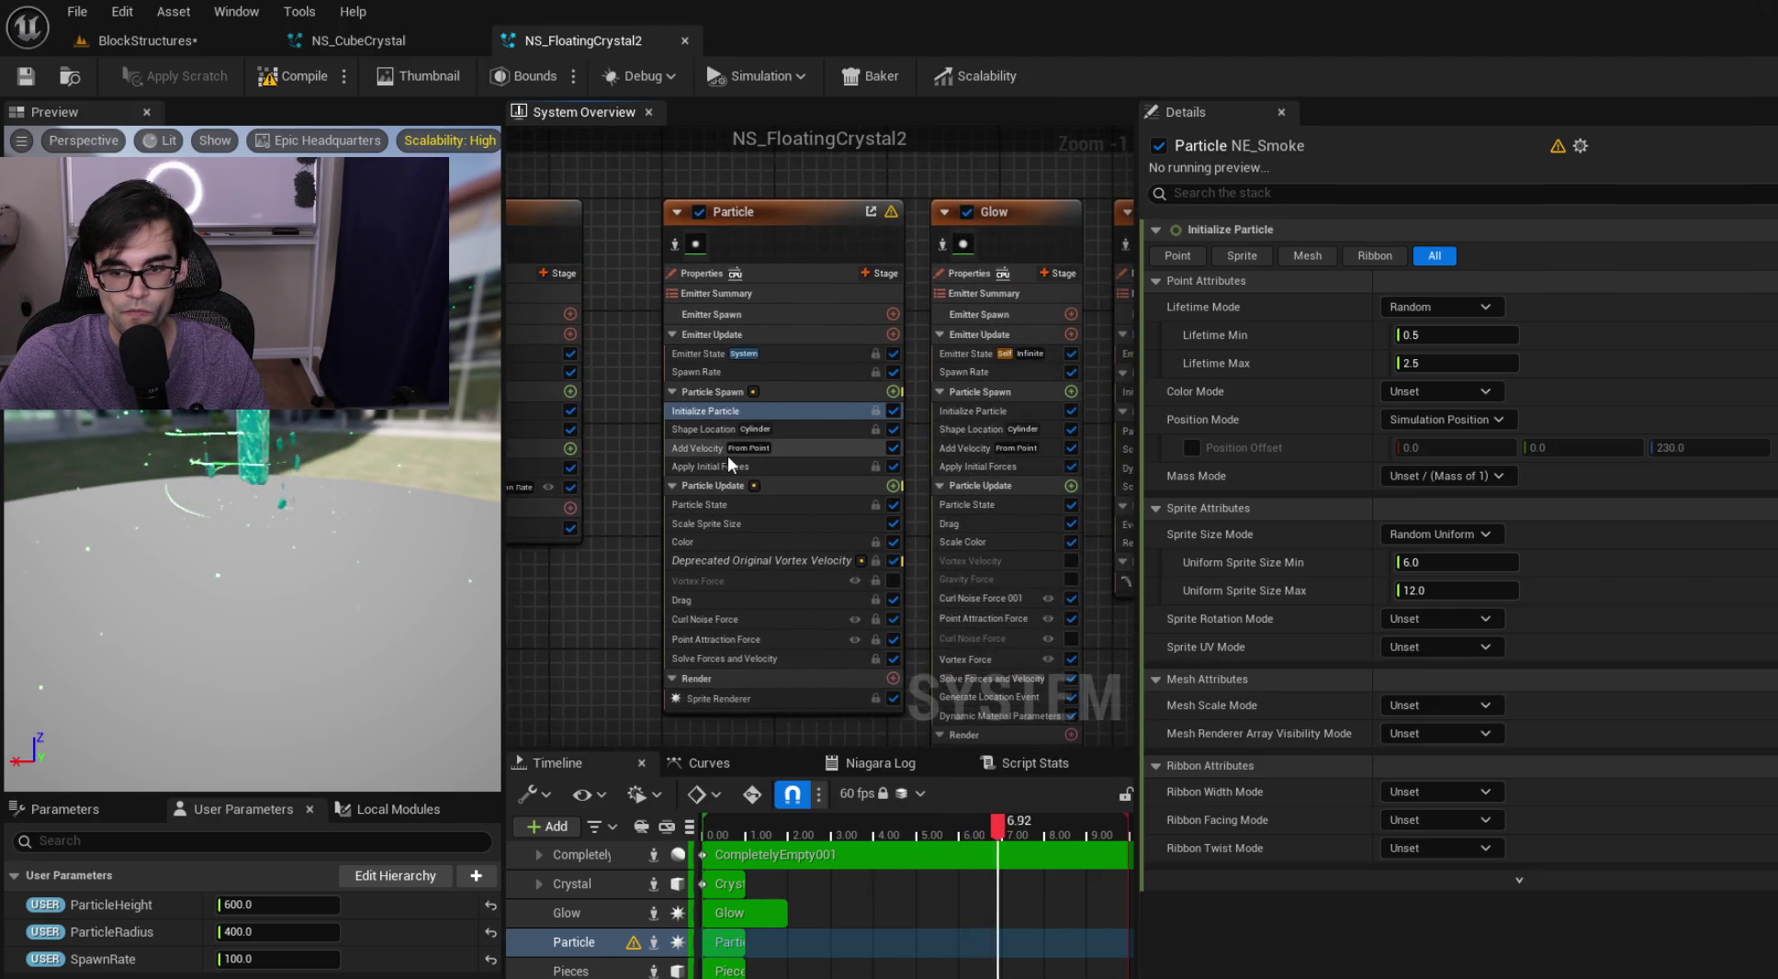
{"action": "left_click", "coordinate": [955, 482]}
{"action": "left_click_drag", "start_coordinate": [1021, 190], "coordinate": [730, 230]}
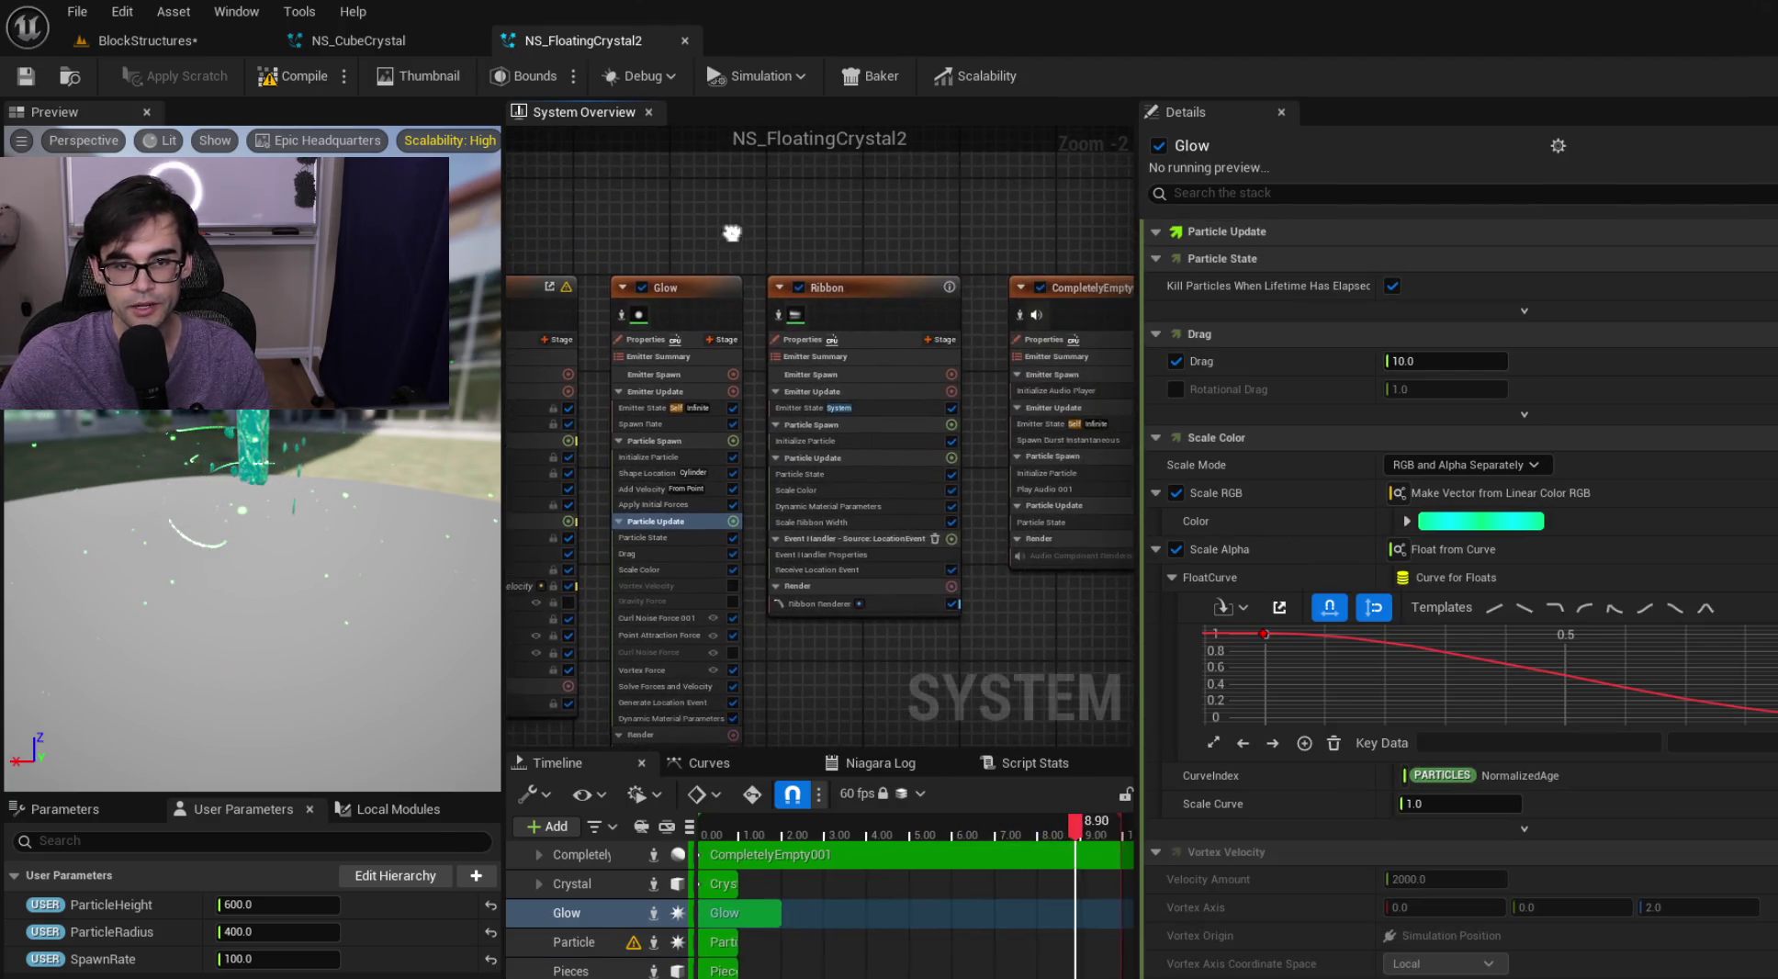
{"action": "left_click", "coordinate": [893, 281]}
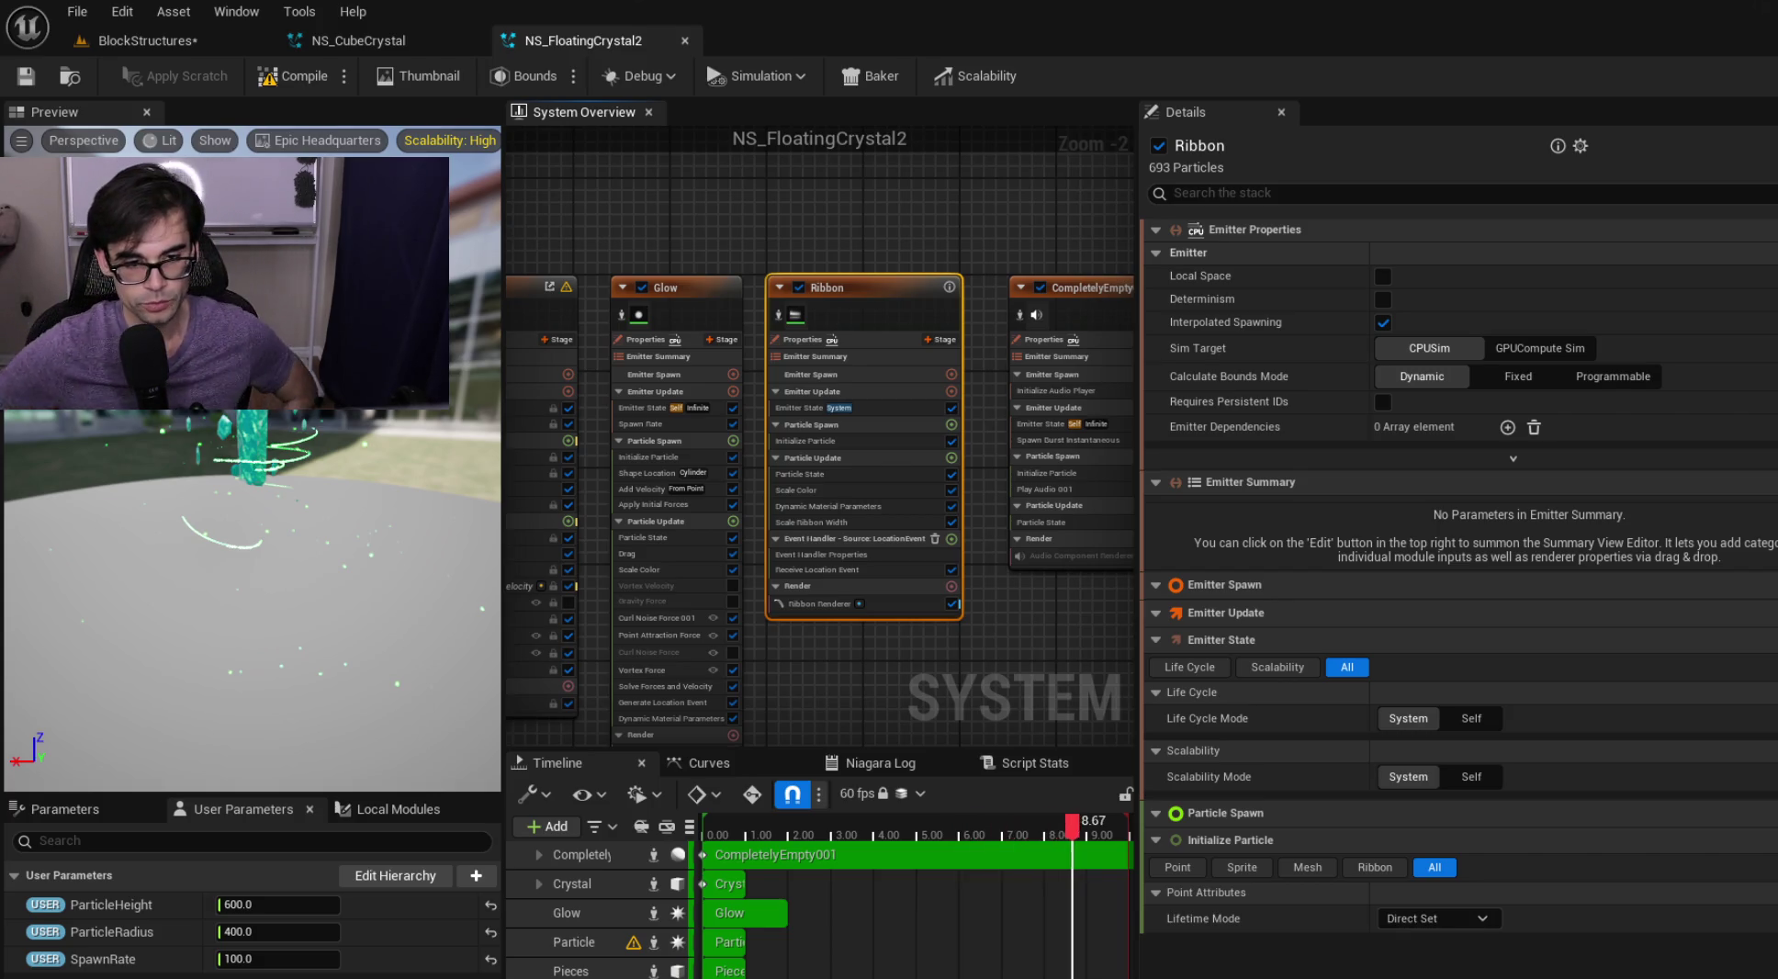
{"action": "left_click", "coordinate": [691, 232]}
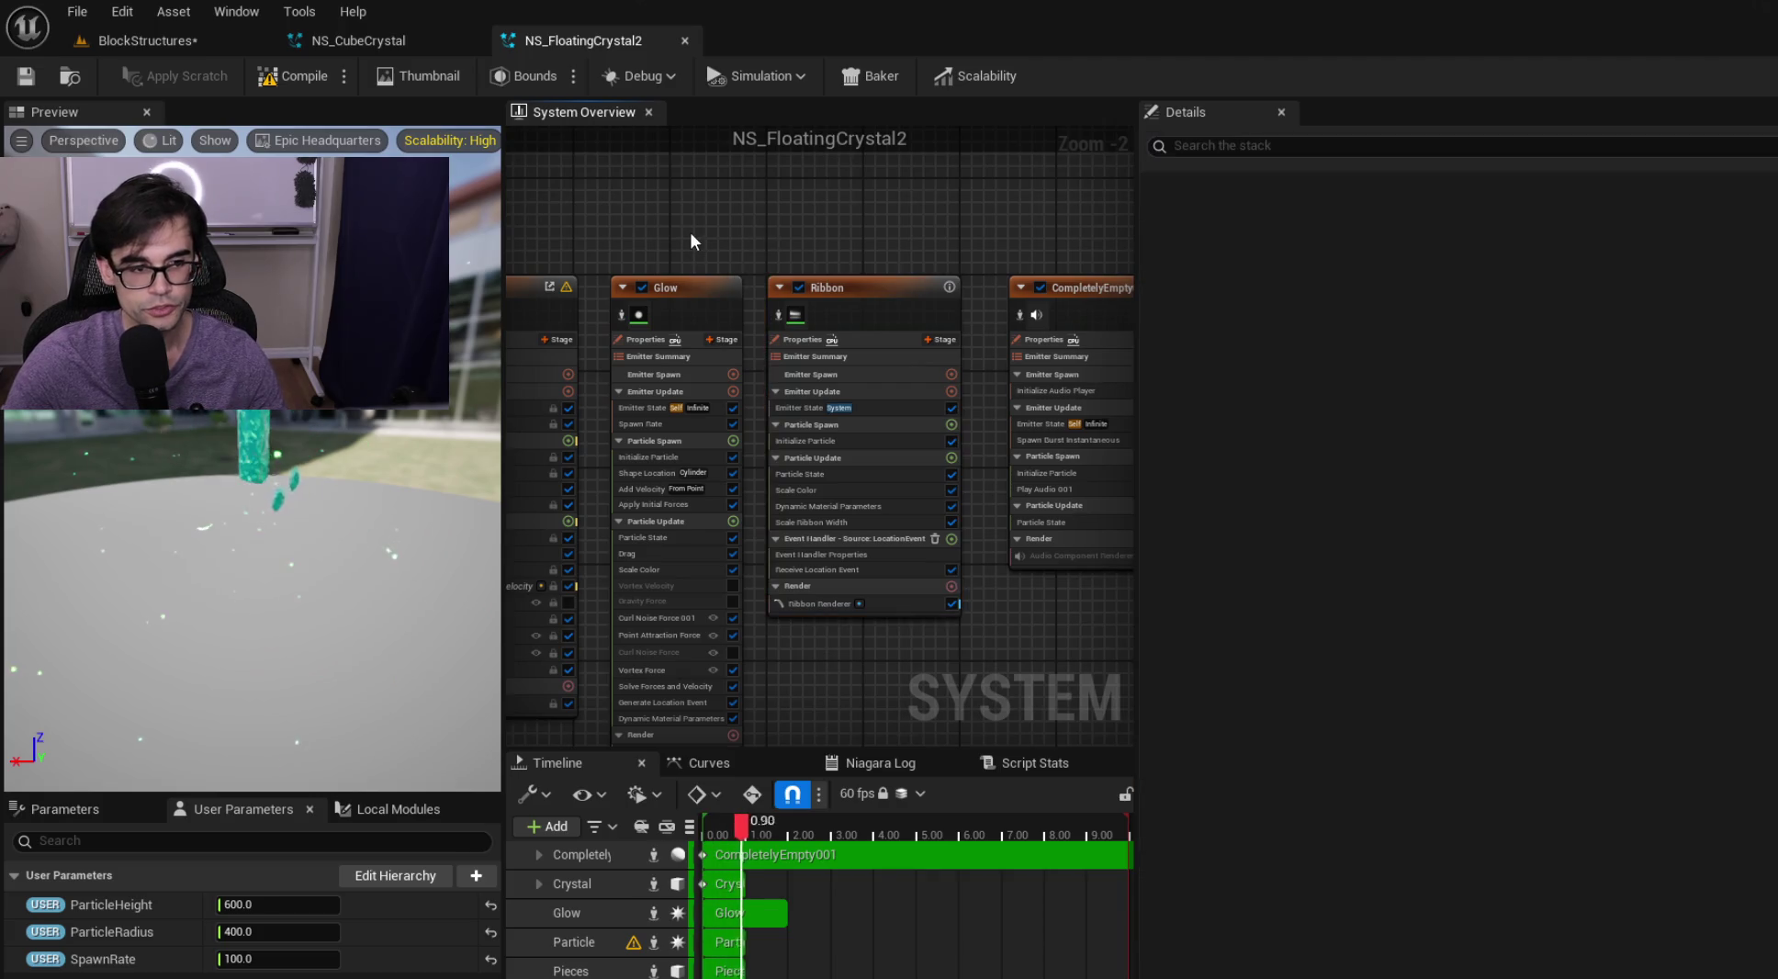
{"action": "left_click", "coordinate": [28, 87]}
Inspect the Particle and Pieces emitters, then close the NS_FloatingCrystal2 editor
{"action": "mouse_move", "coordinate": [677, 236]}
{"action": "left_mouse_down"}
{"action": "mouse_move", "coordinate": [953, 265]}
{"action": "mouse_move", "coordinate": [694, 275]}
{"action": "mouse_move", "coordinate": [809, 314]}
{"action": "mouse_move", "coordinate": [609, 325]}
{"action": "mouse_move", "coordinate": [945, 311]}
{"action": "left_mouse_up"}
{"action": "mouse_move", "coordinate": [691, 286]}
{"action": "left_mouse_down"}
{"action": "mouse_move", "coordinate": [1019, 286]}
{"action": "mouse_move", "coordinate": [955, 330]}
{"action": "mouse_move", "coordinate": [842, 315]}
{"action": "left_mouse_up"}
{"action": "left_click", "coordinate": [862, 363]}
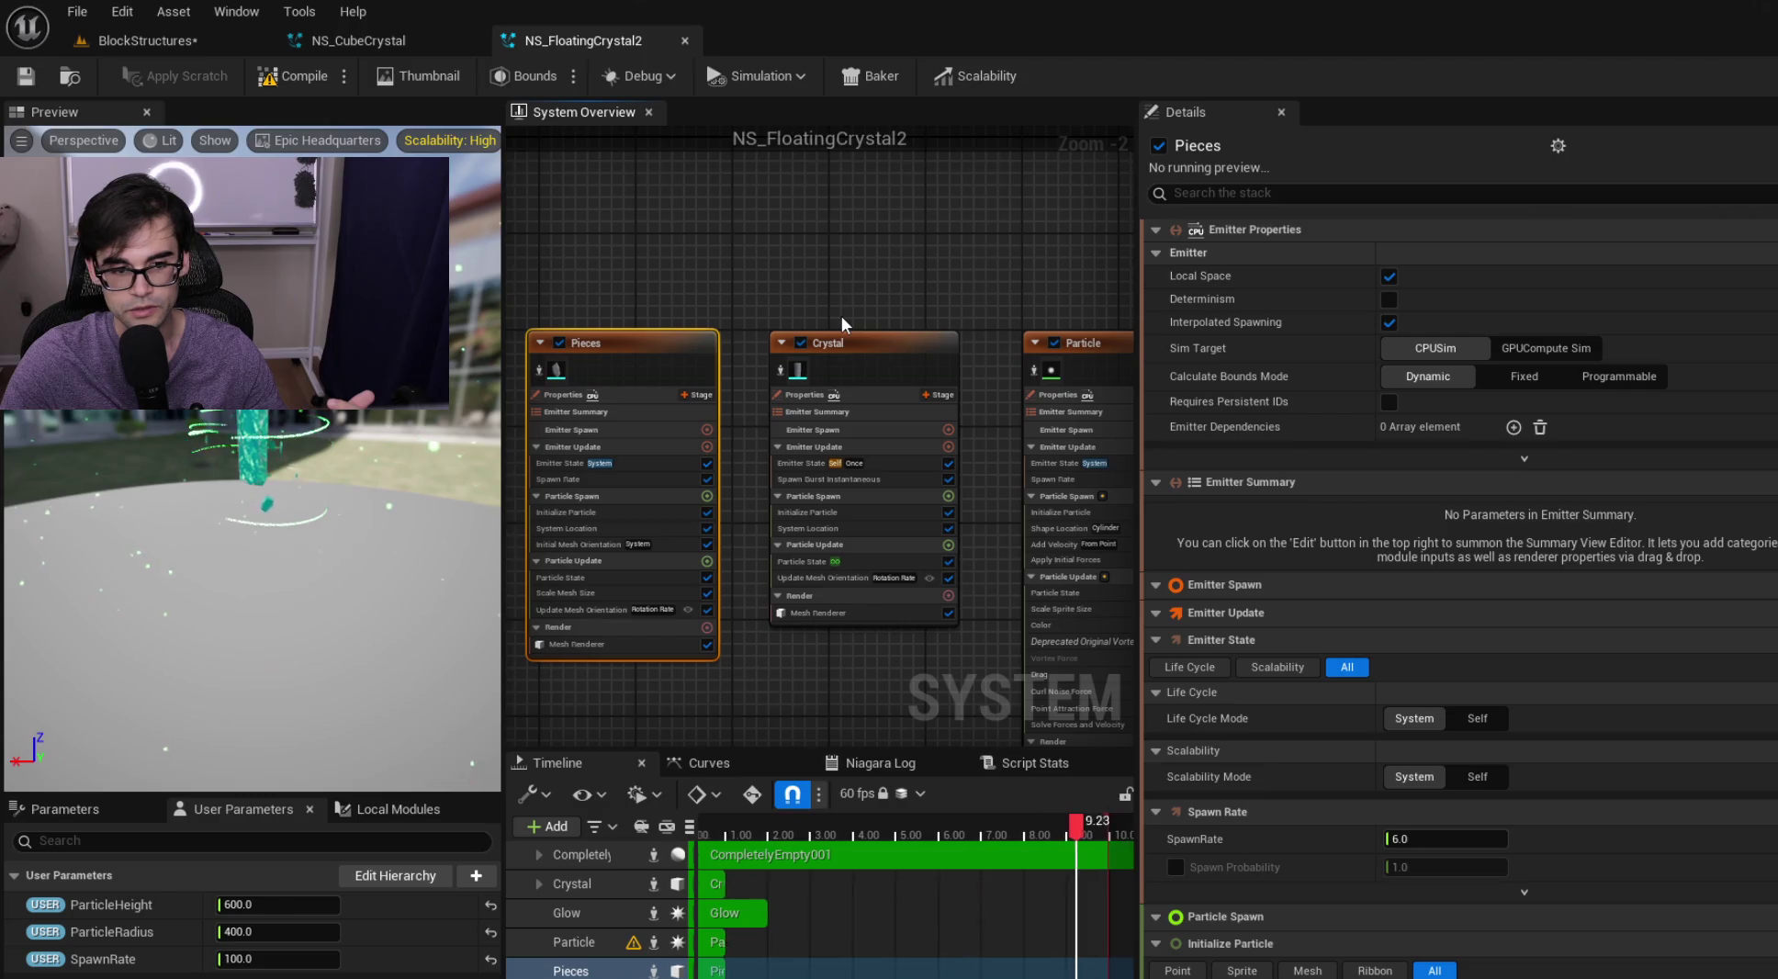
{"action": "scroll", "coordinate": [971, 307], "scroll_direction": "up", "scroll_amount": 2}
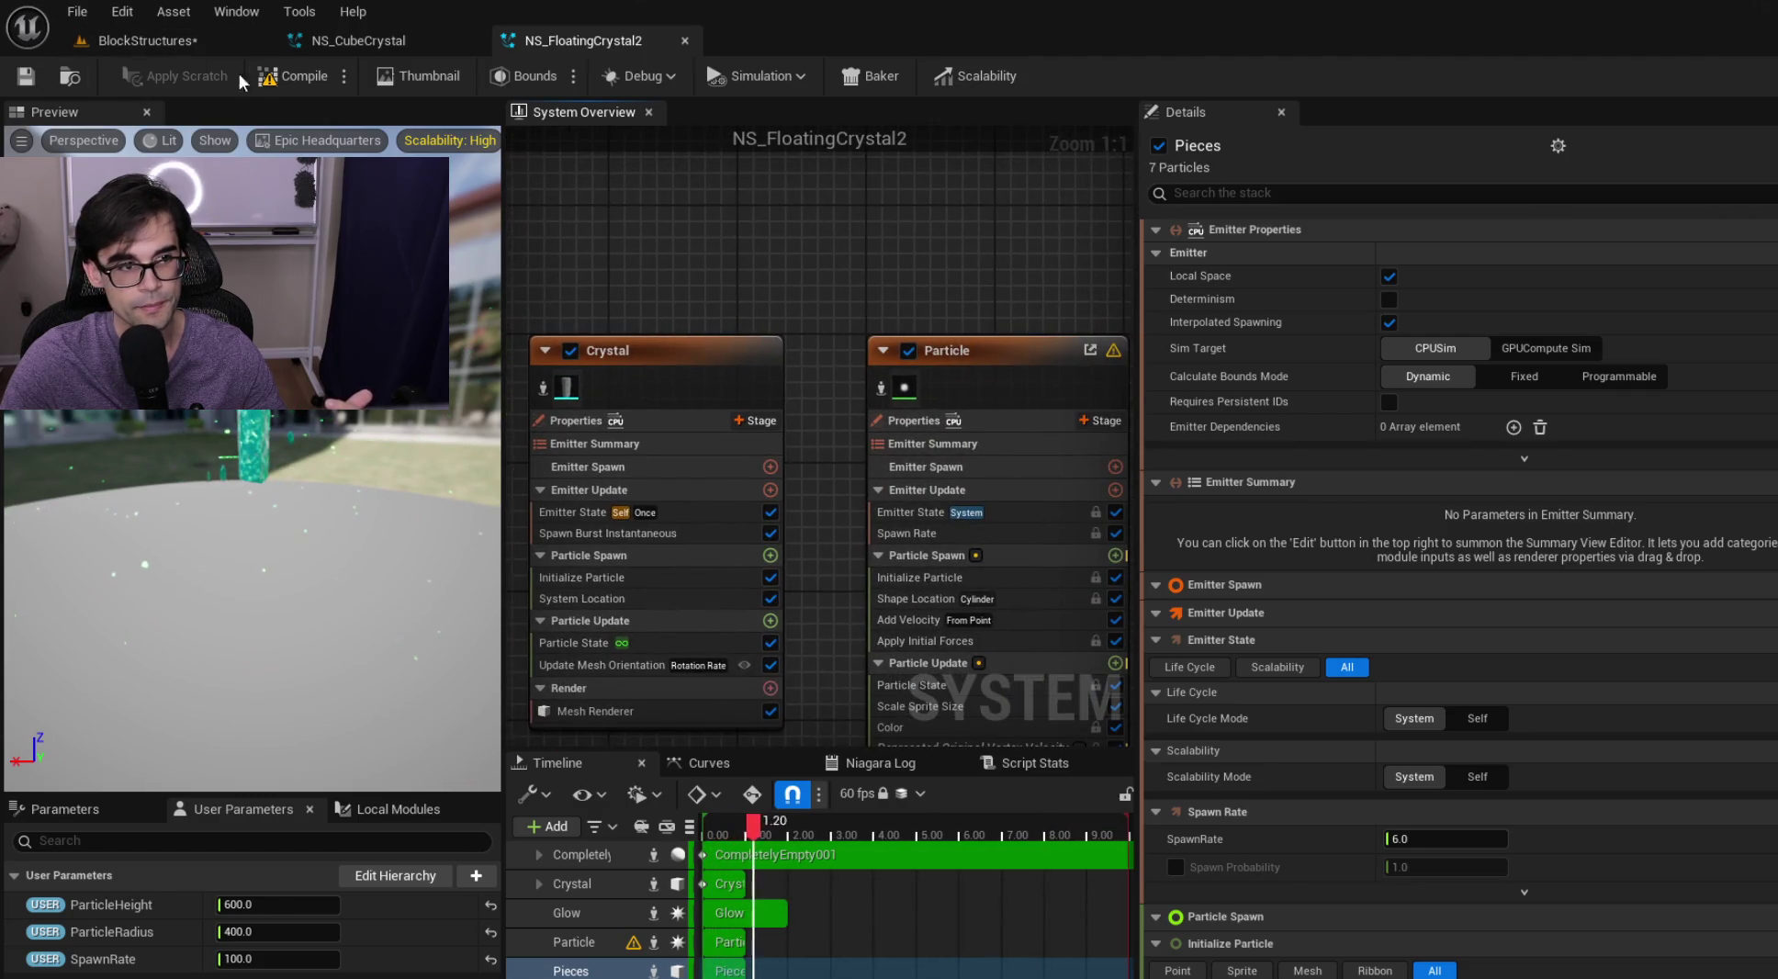
{"action": "left_click", "coordinate": [684, 40]}
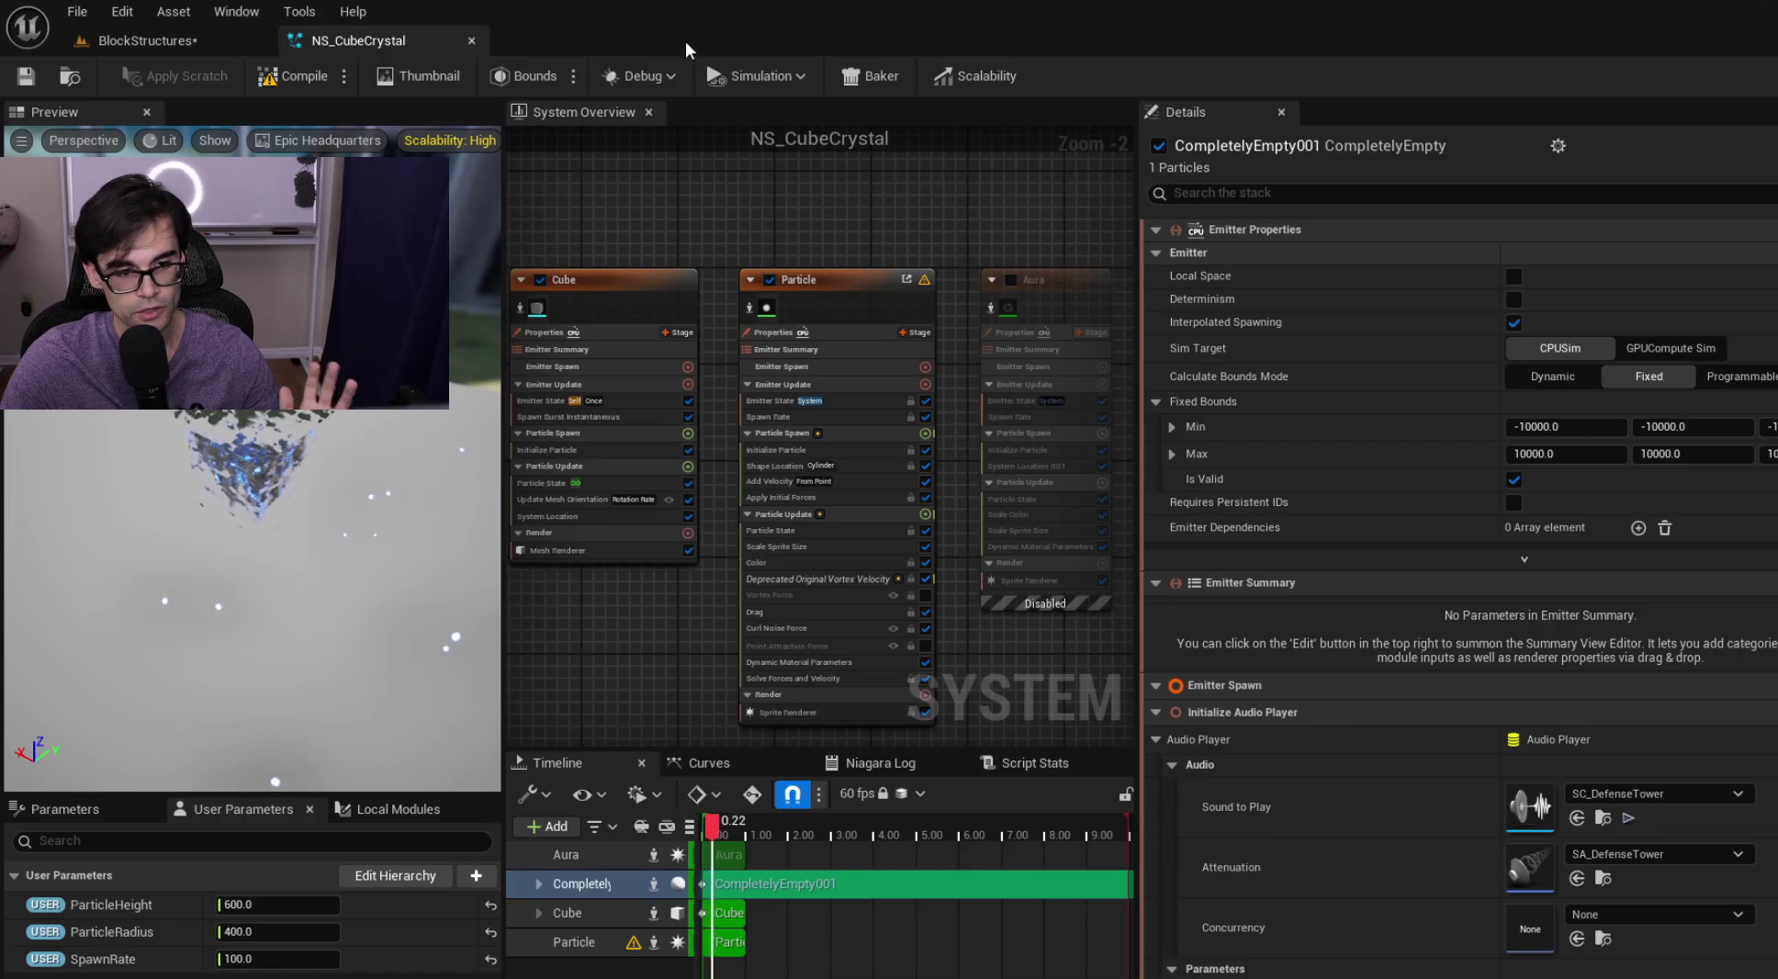
{"action": "left_click", "coordinate": [162, 36]}
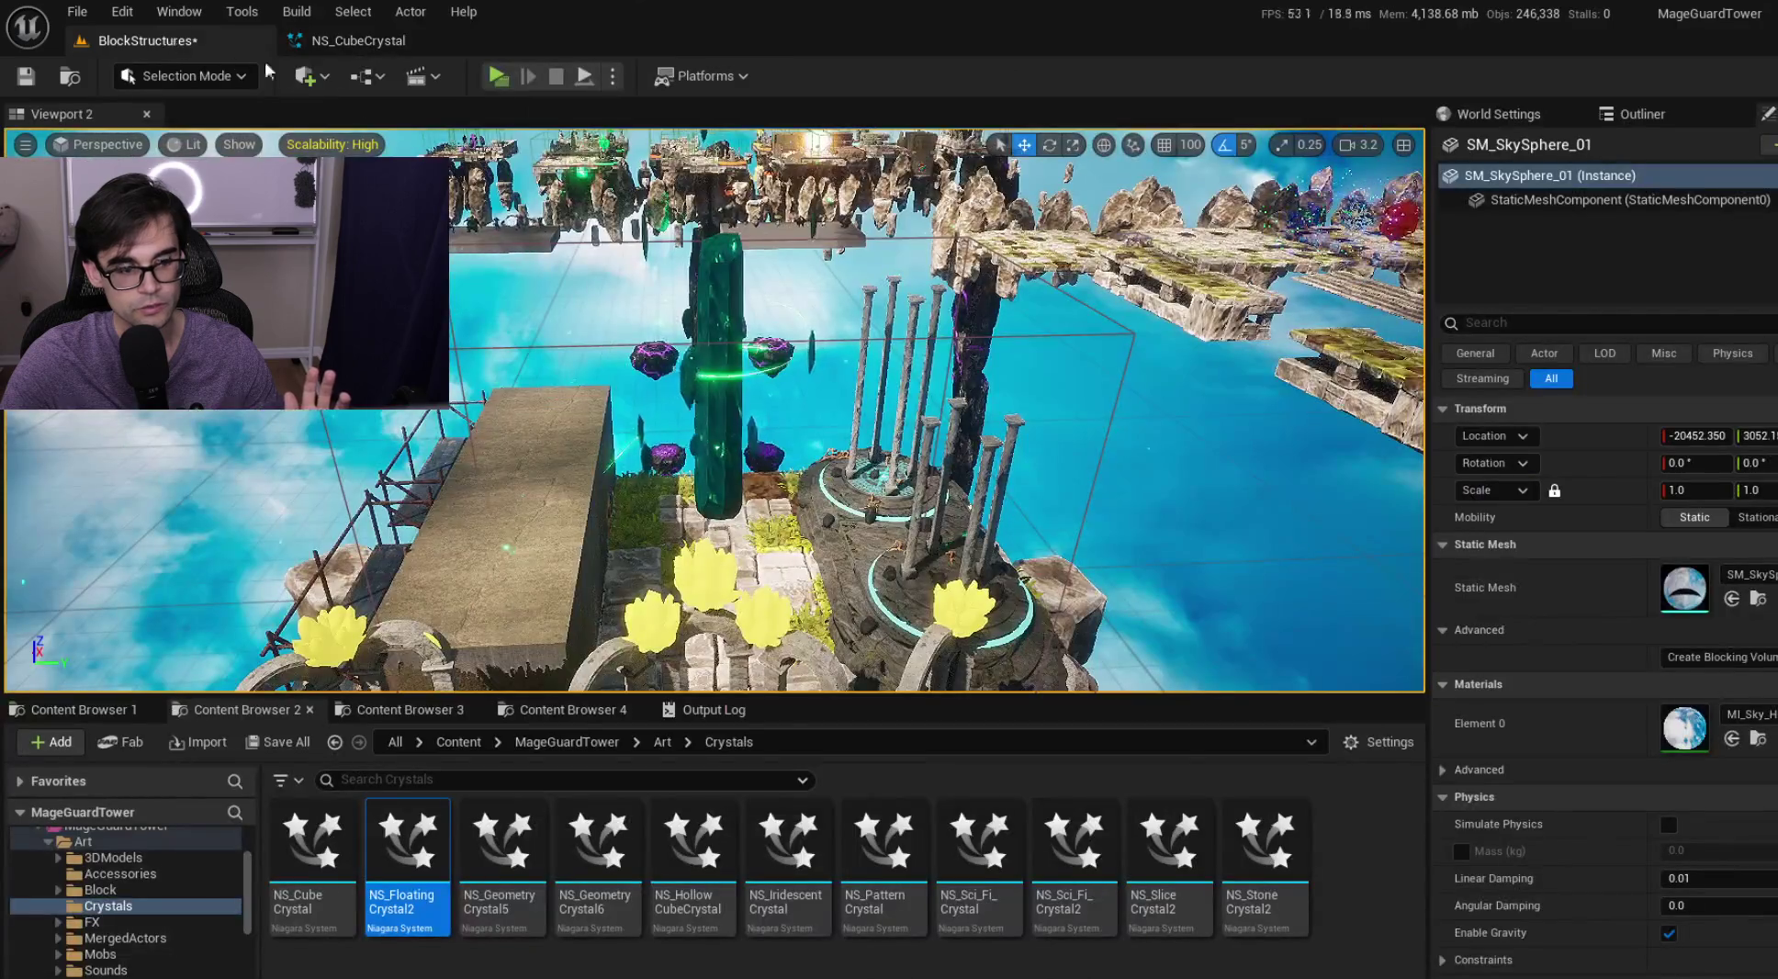
Briefly open NS_GeometryCrystal5, then close it and return to BlockStructures
{"action": "left_click", "coordinate": [515, 856]}
{"action": "double_click", "coordinate": [515, 856]}
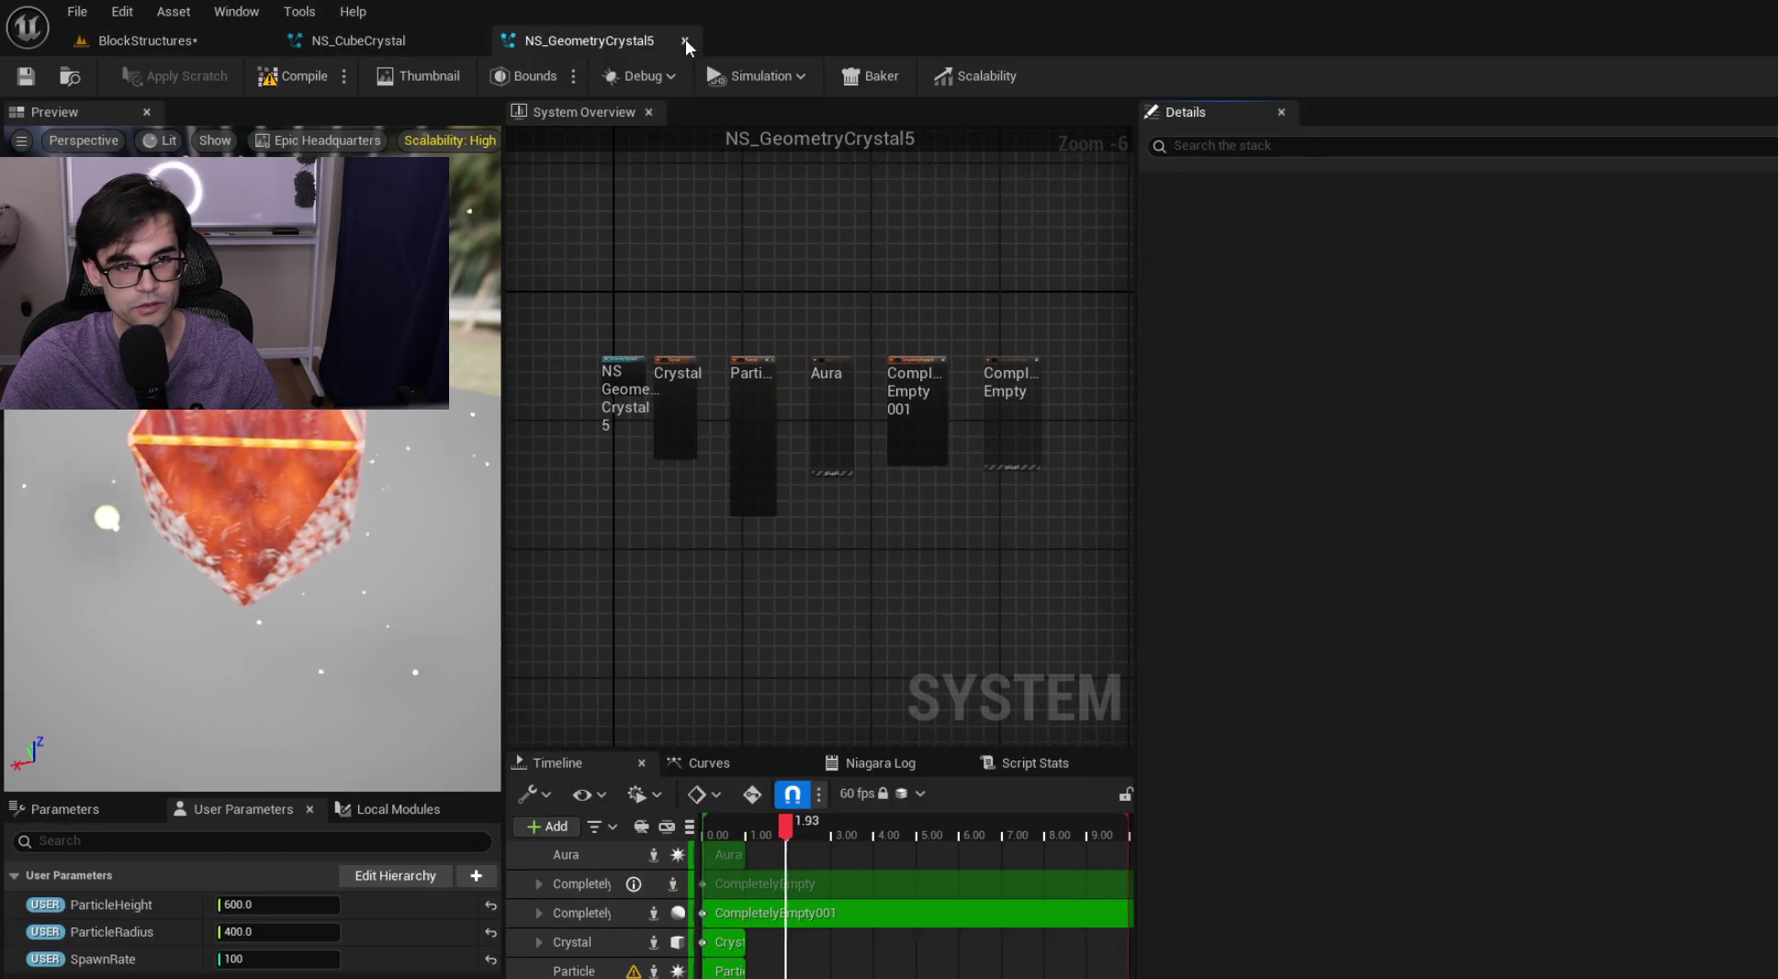
{"action": "left_click", "coordinate": [684, 40]}
{"action": "left_click", "coordinate": [147, 41]}
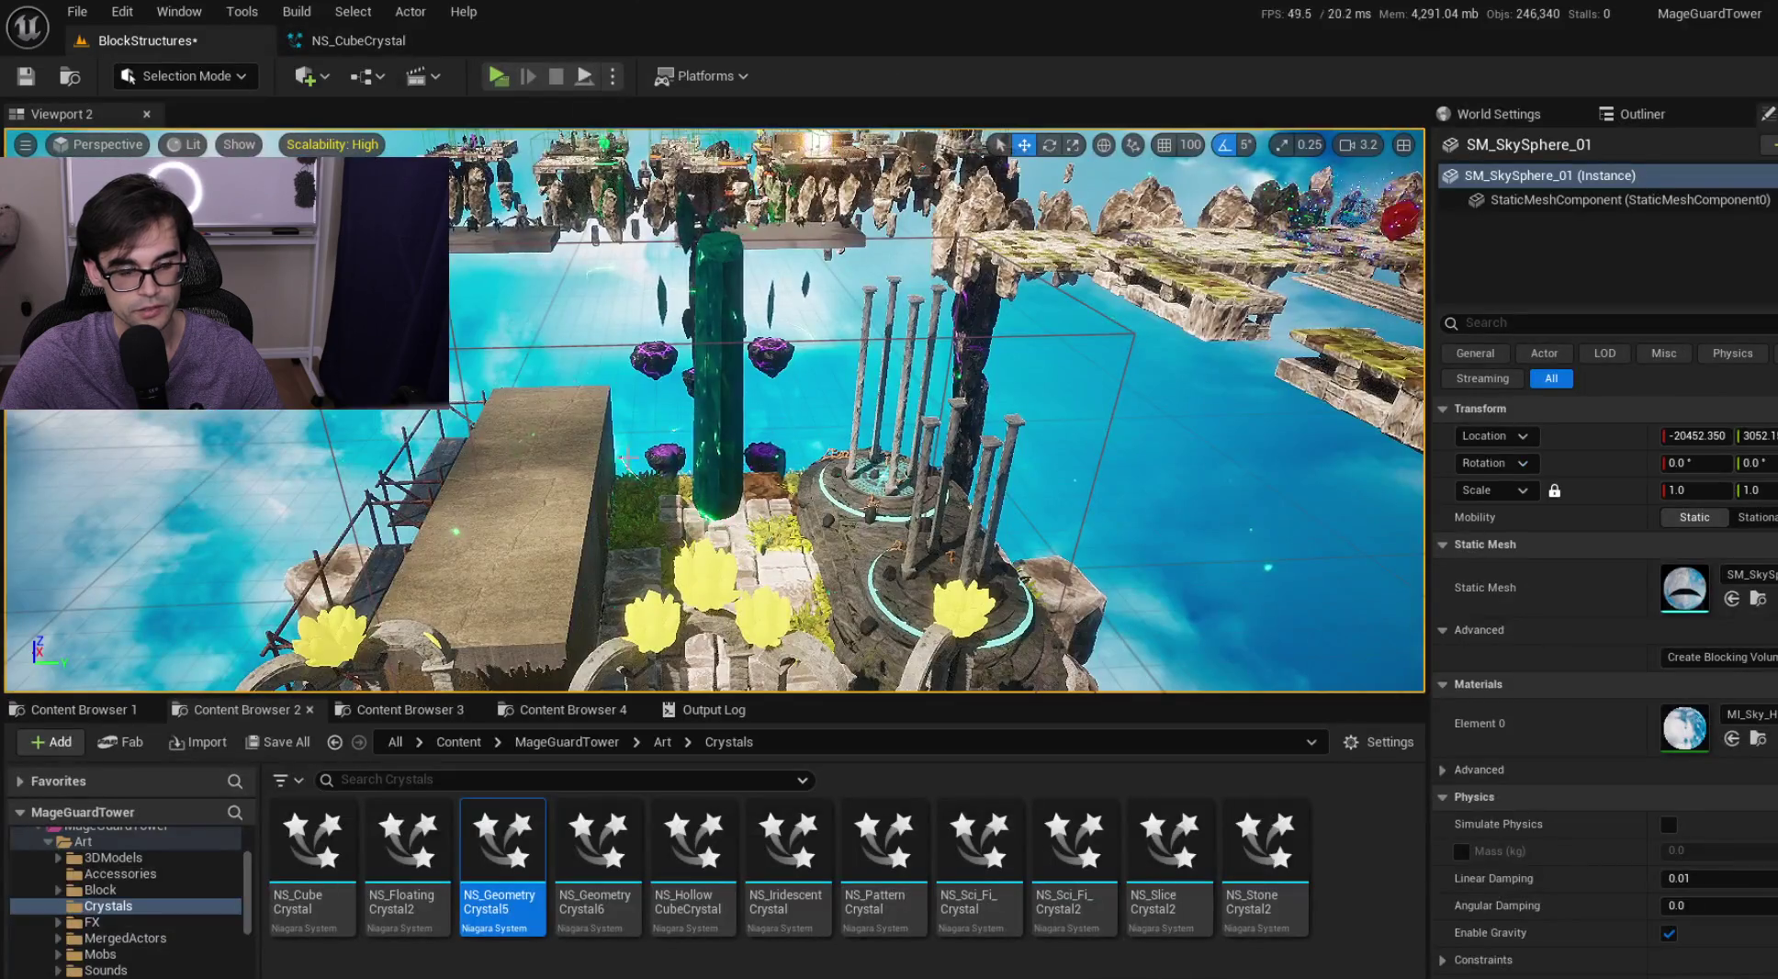
Open NS_GeometryCrystal6 and paste the copied CompletelyEmpty001 audio emitter into it
{"action": "double_click", "coordinate": [622, 861]}
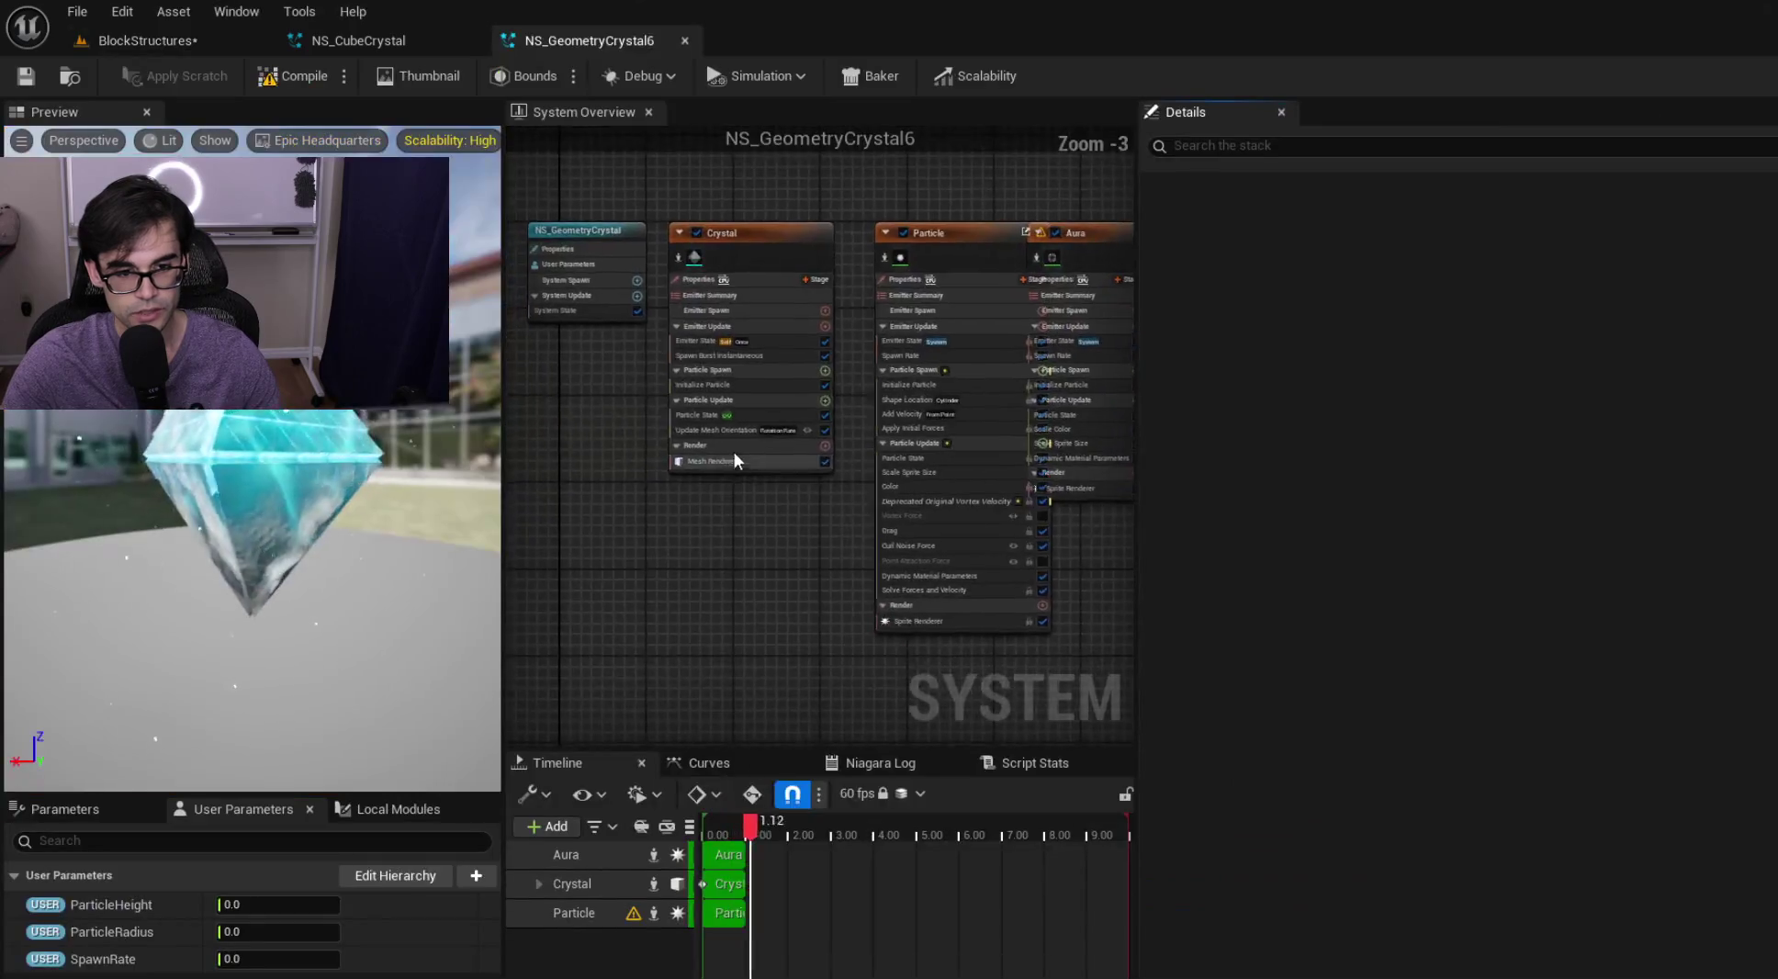
{"action": "left_click", "coordinate": [943, 285]}
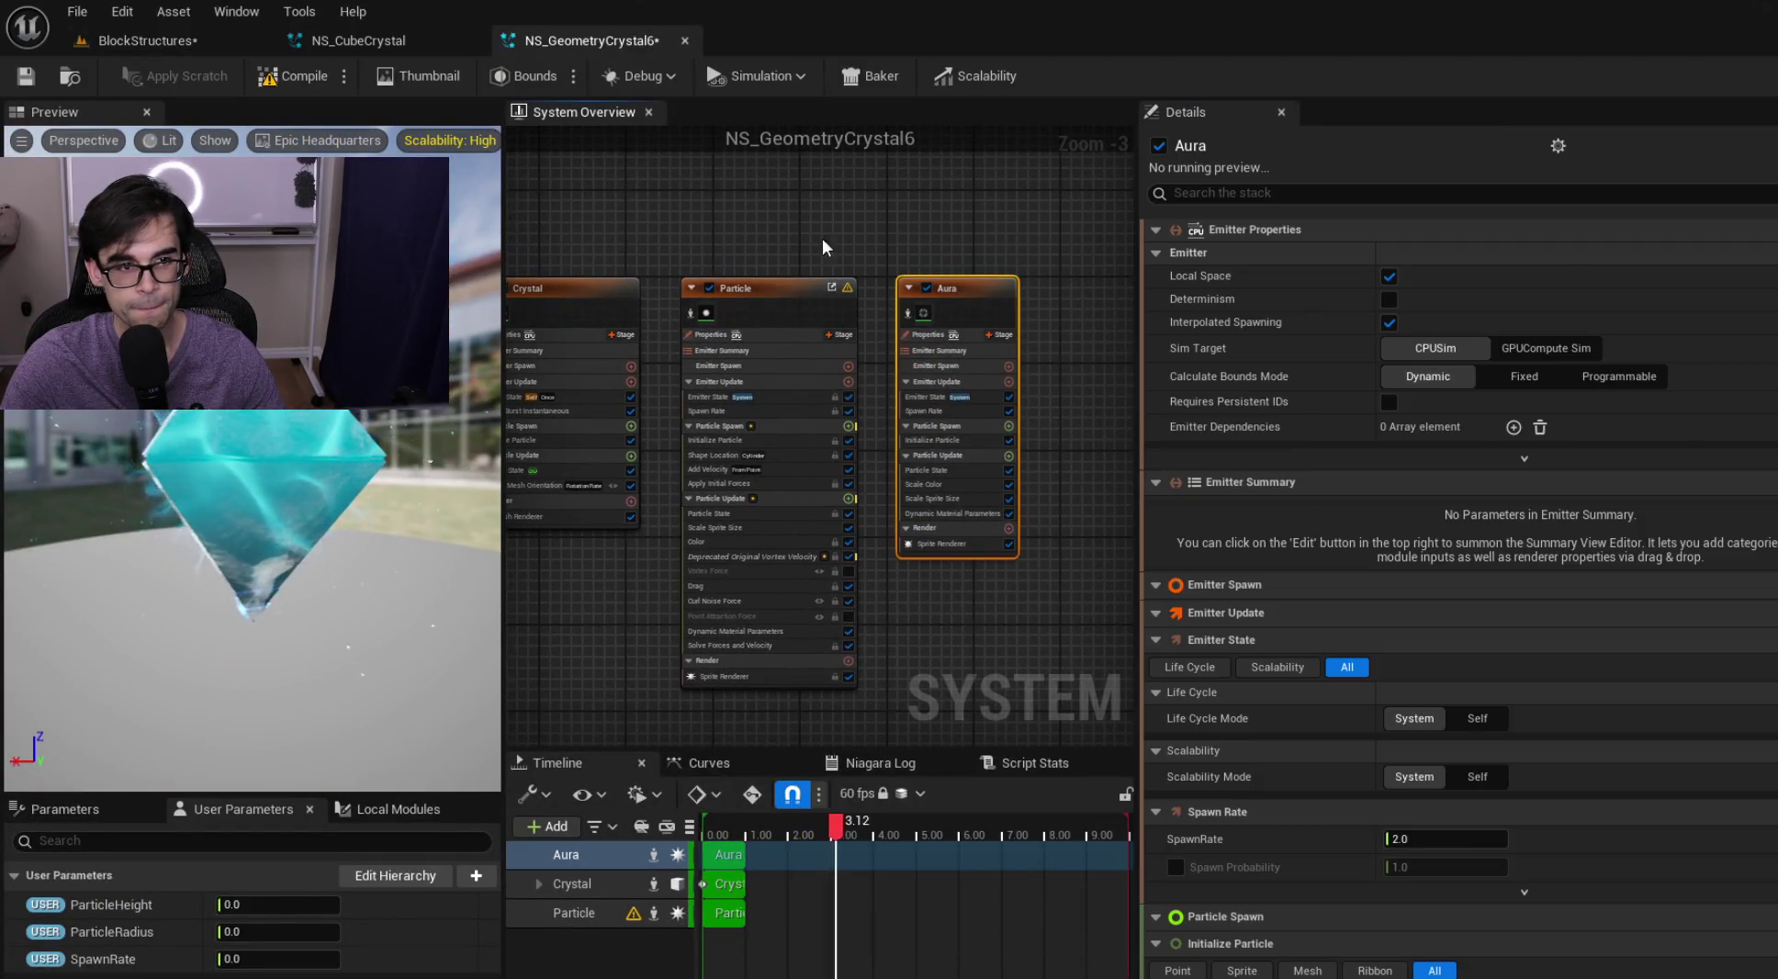
{"action": "left_click", "coordinate": [1060, 320]}
{"action": "key", "text": "ctrl+v"}
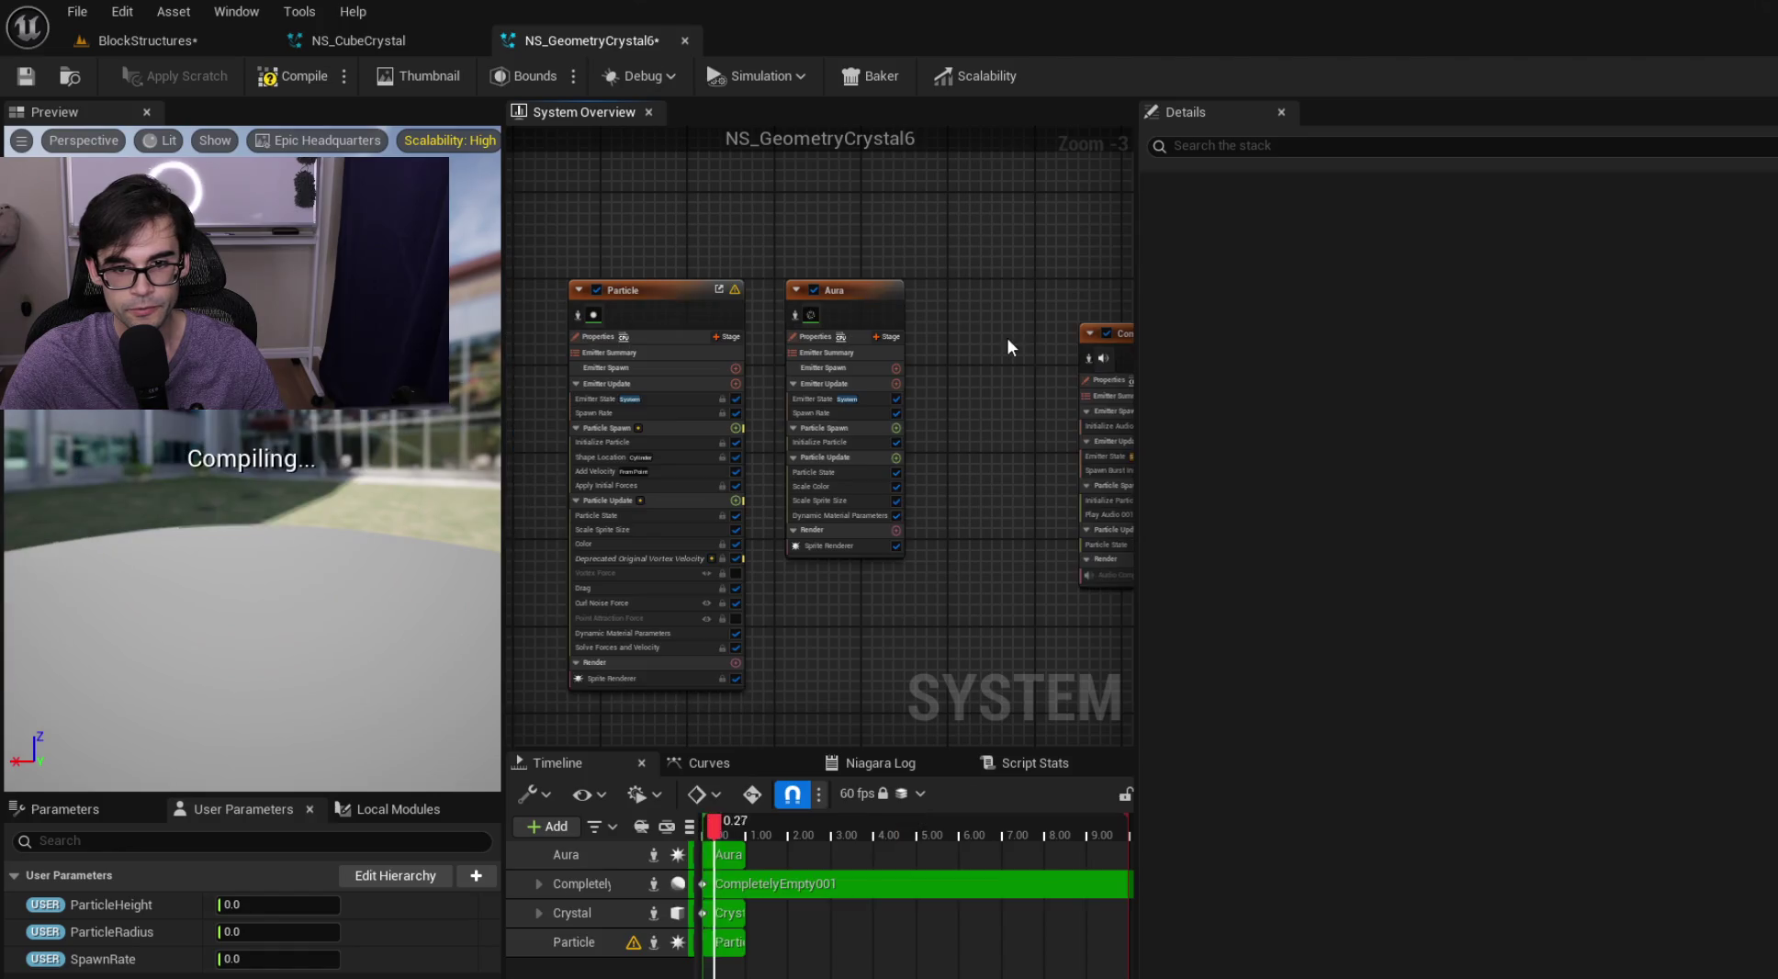
{"action": "left_click", "coordinate": [1002, 342]}
{"action": "scroll", "coordinate": [916, 297], "scroll_direction": "up", "scroll_amount": 1}
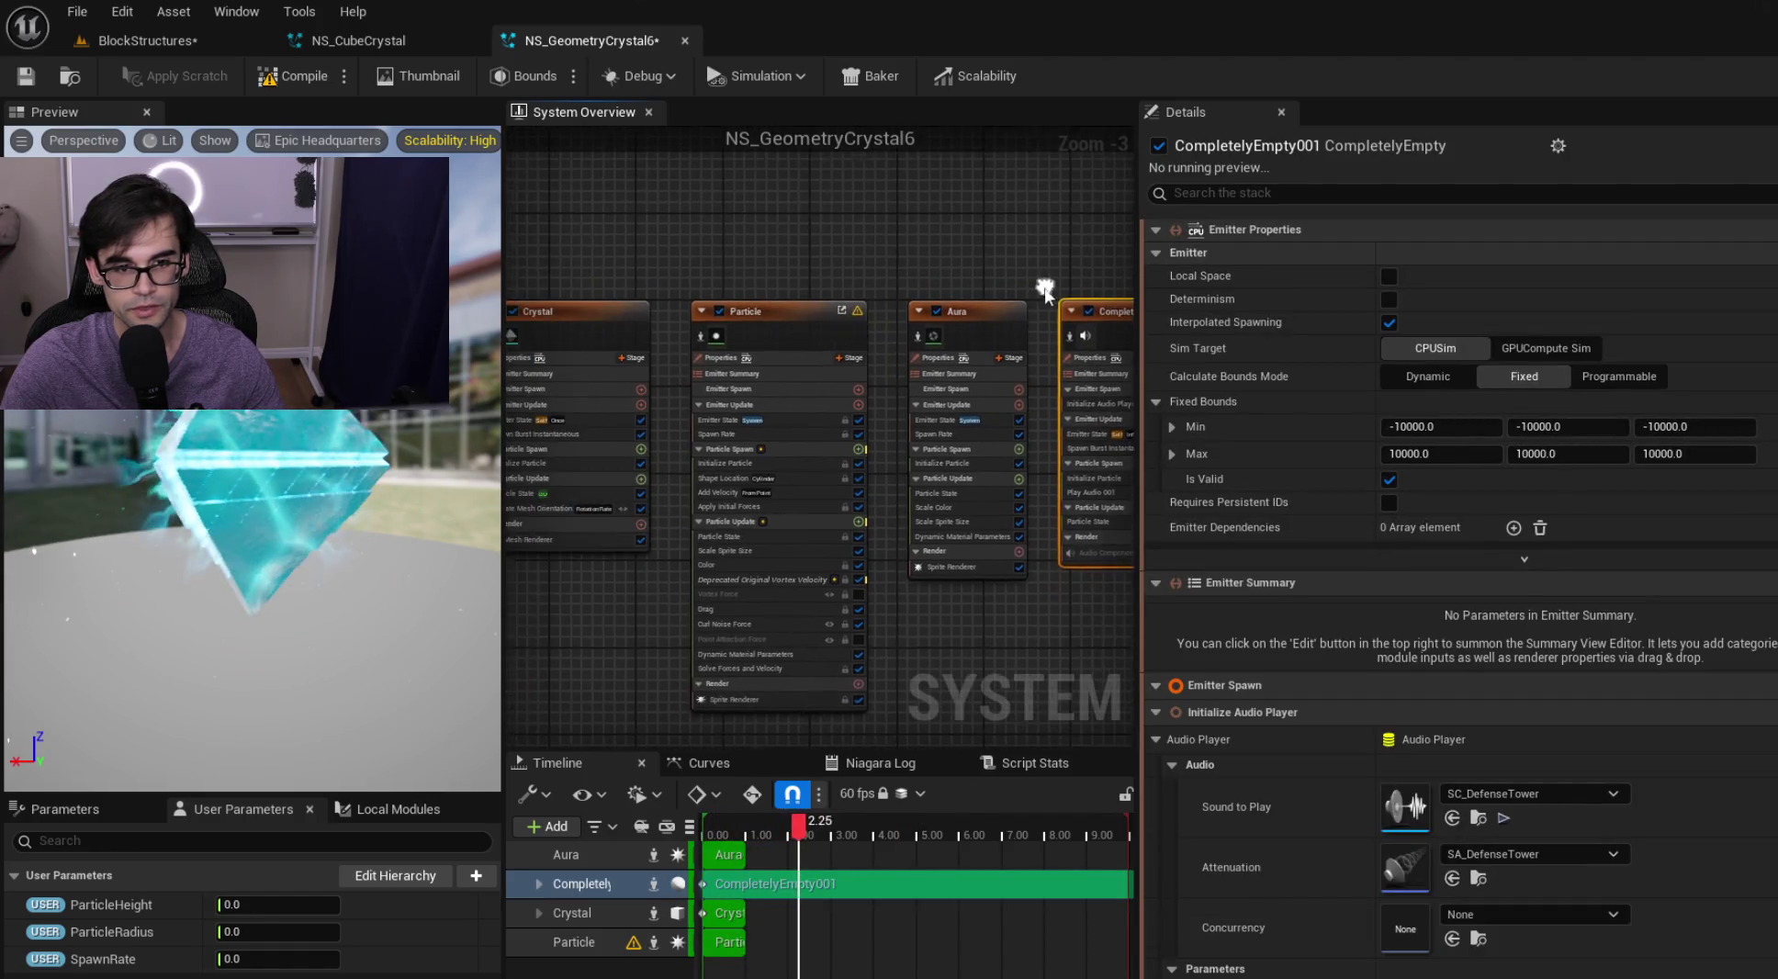
{"action": "left_click", "coordinate": [765, 316]}
Set user parameters ParticleHeight 600, ParticleRadius 400 and SpawnRate 100
{"action": "left_click", "coordinate": [300, 904]}
{"action": "type", "text": "600"}
{"action": "type", "text": "400"}
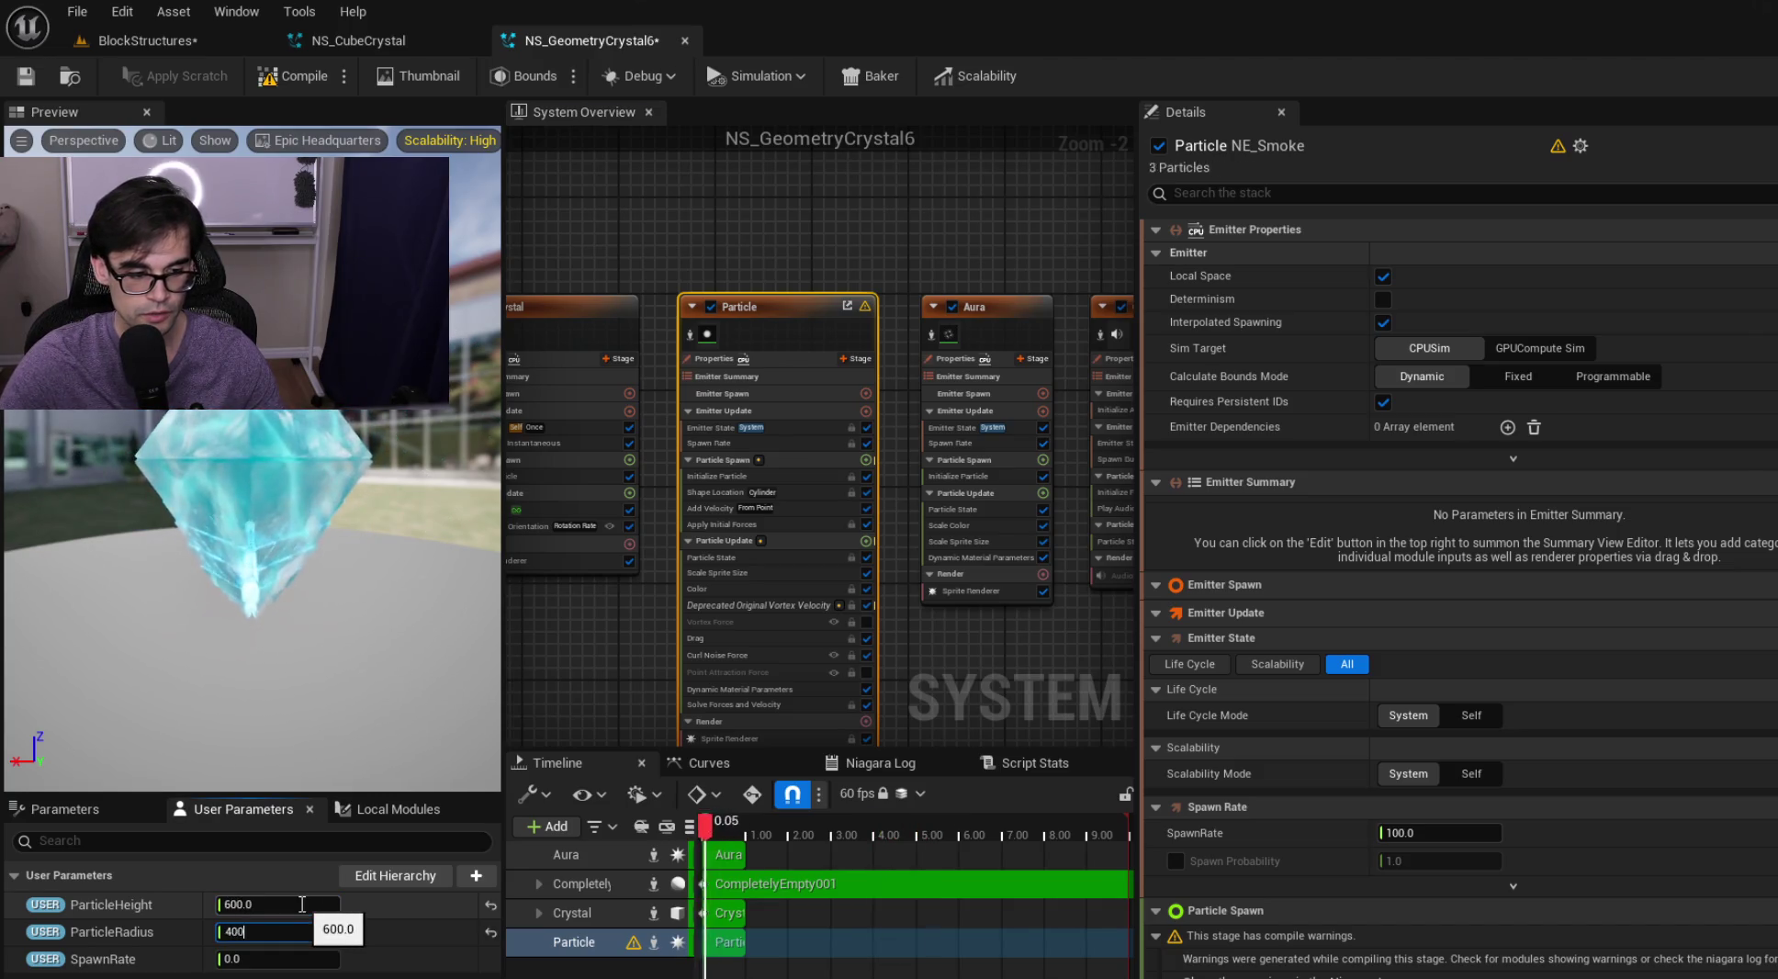
{"action": "key", "text": "Tab"}
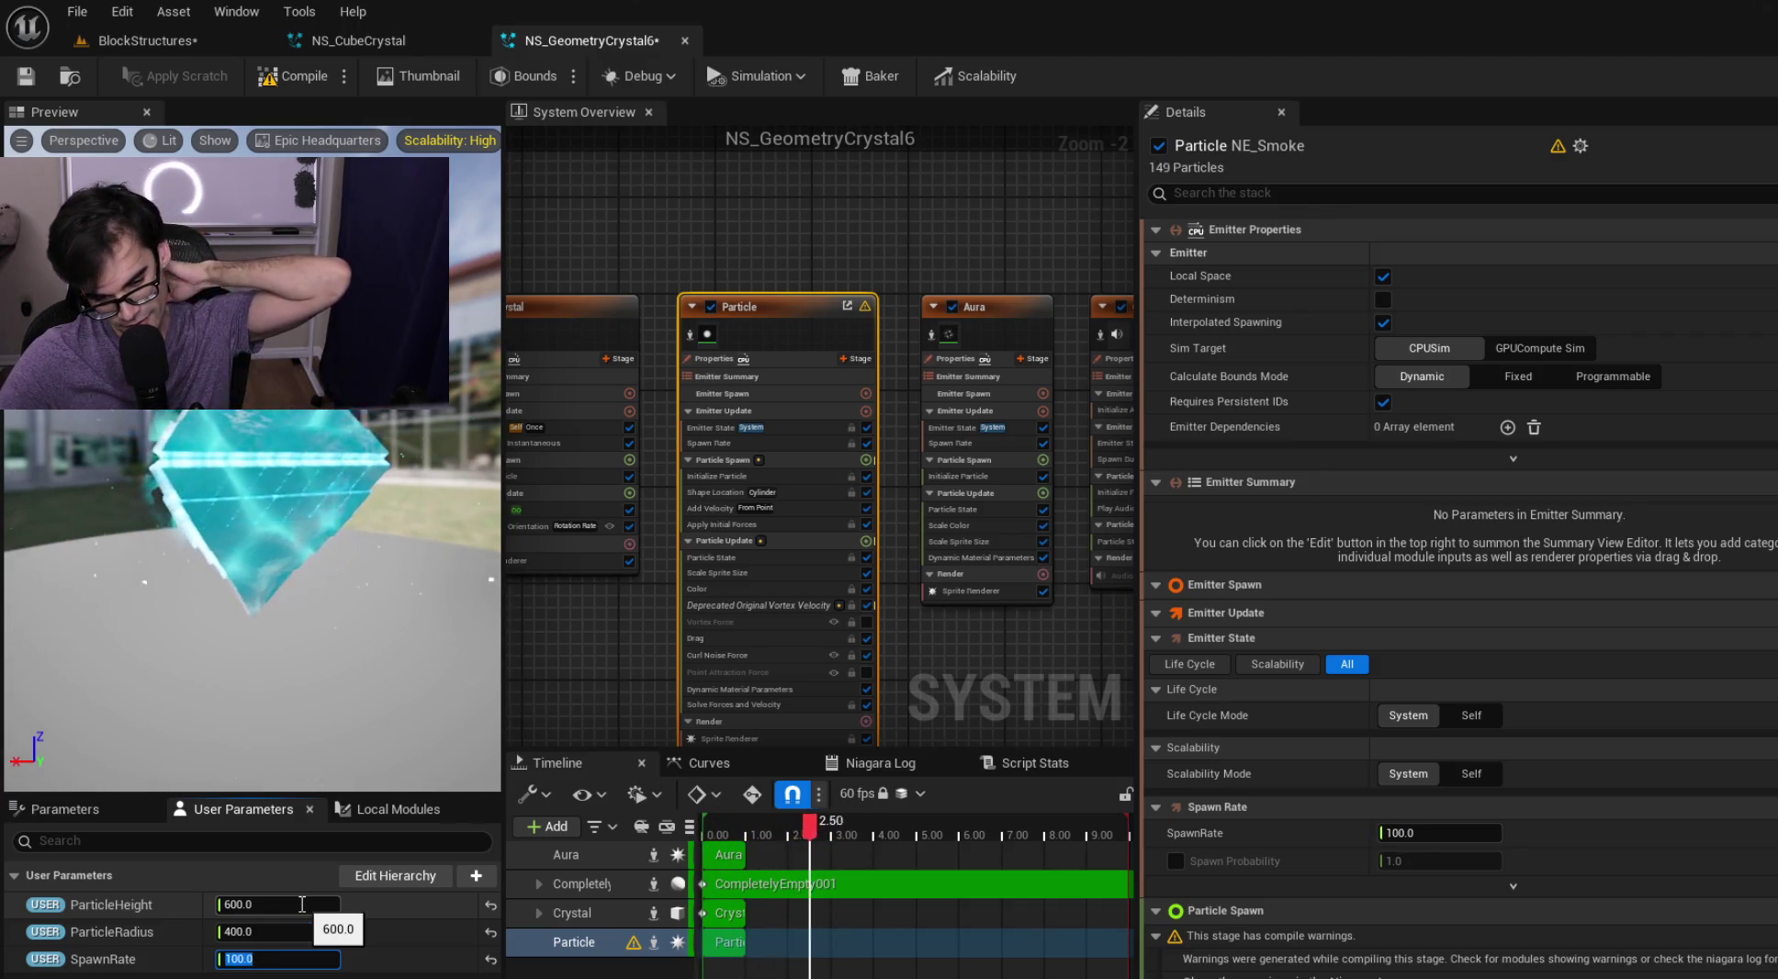
{"action": "left_click", "coordinate": [662, 268]}
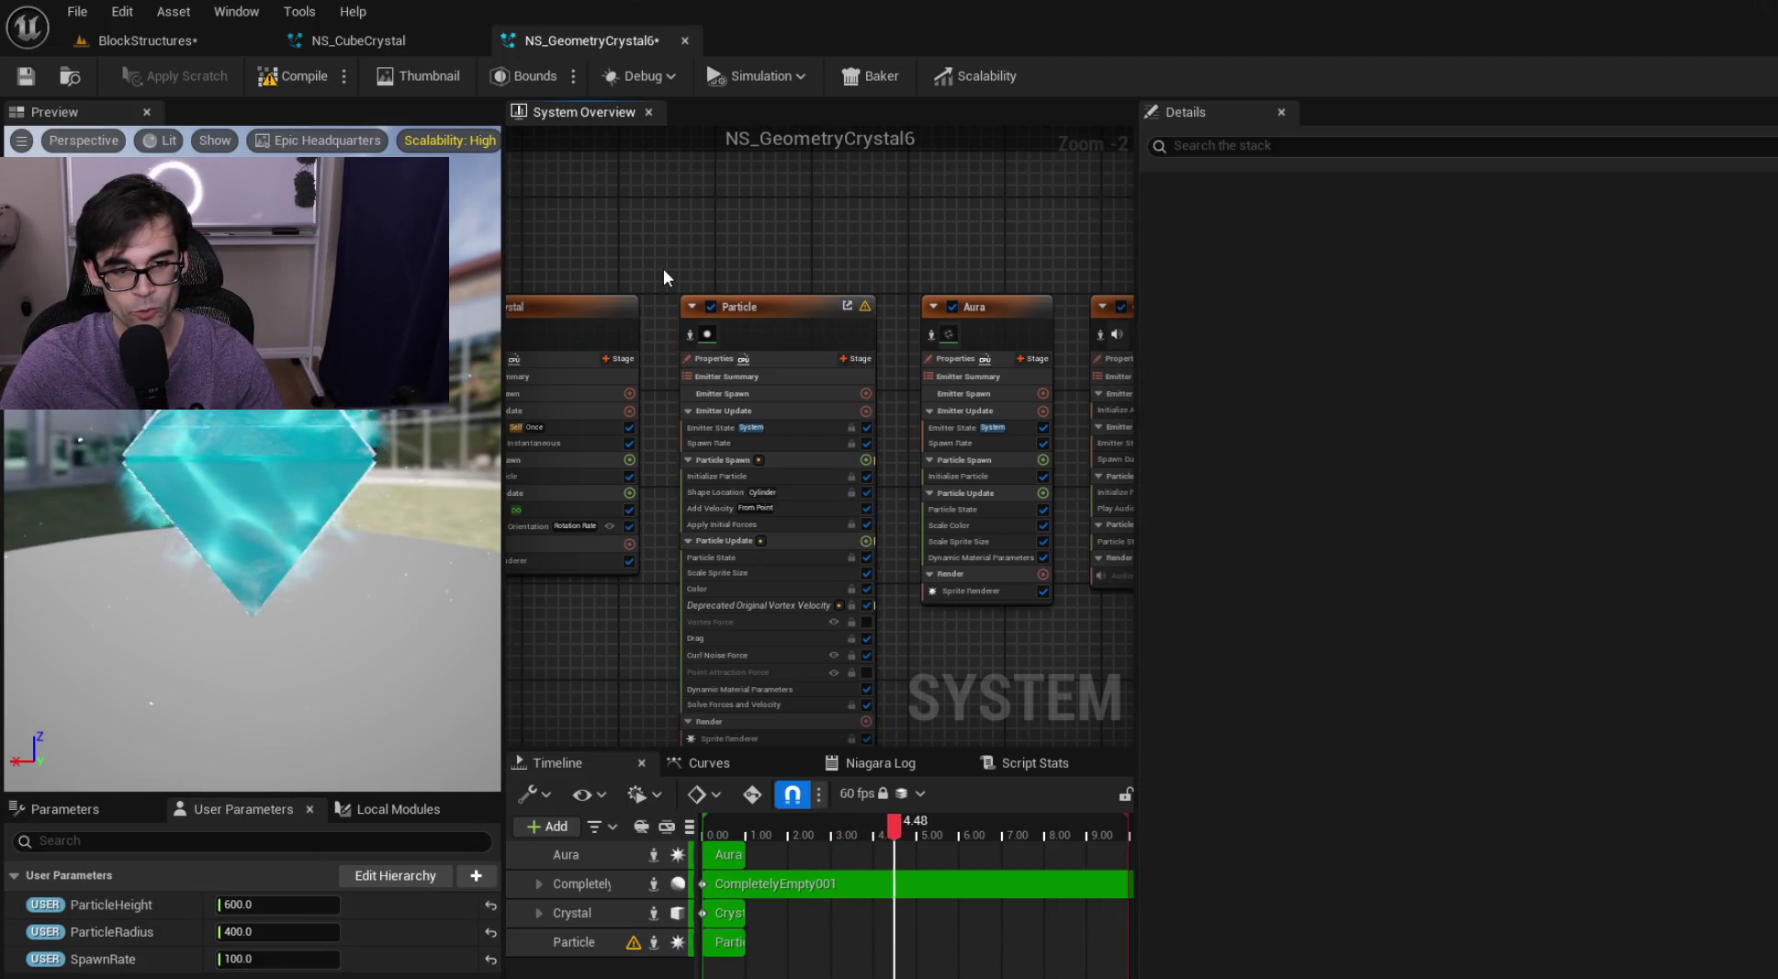
Marquee-select the emitters in the System Overview graph, clearing and reselecting them
{"action": "mouse_move", "coordinate": [636, 255]}
{"action": "left_mouse_down"}
{"action": "mouse_move", "coordinate": [830, 414]}
{"action": "mouse_move", "coordinate": [1135, 723]}
{"action": "mouse_move", "coordinate": [1001, 675]}
{"action": "left_mouse_up"}
{"action": "scroll", "coordinate": [1011, 606], "scroll_direction": "down", "scroll_amount": 2}
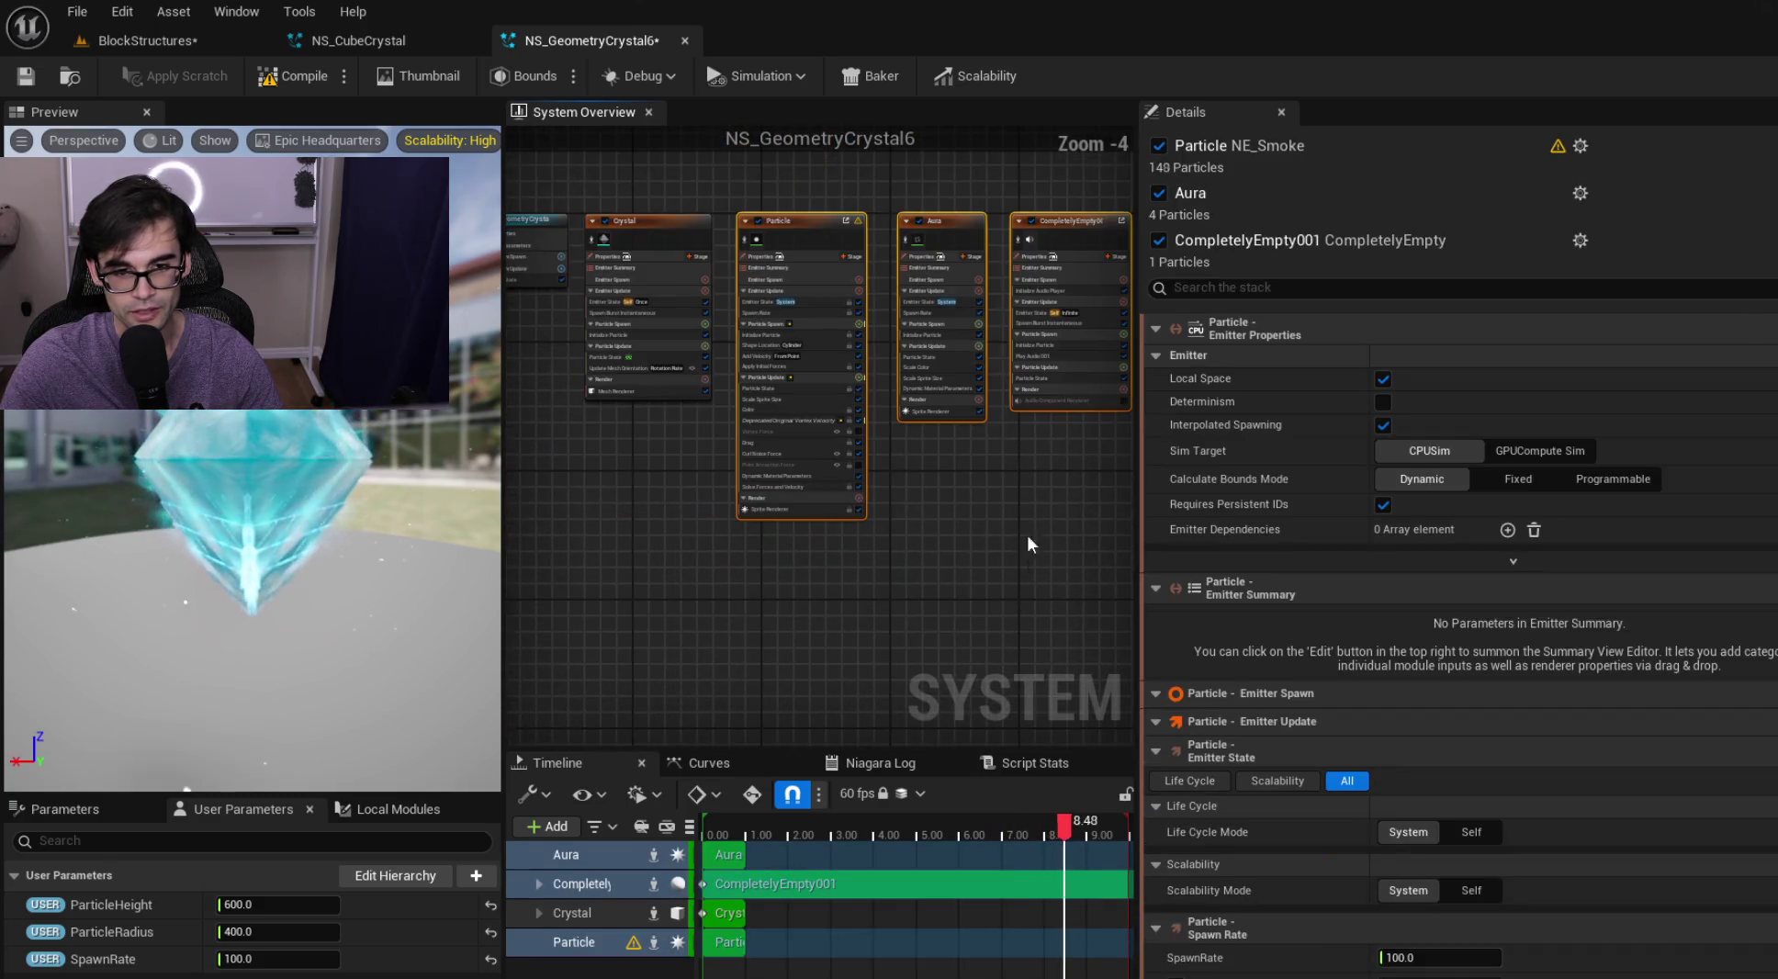
{"action": "left_click", "coordinate": [1026, 457]}
{"action": "mouse_move", "coordinate": [711, 189]}
{"action": "left_mouse_down"}
{"action": "mouse_move", "coordinate": [1128, 575]}
{"action": "mouse_move", "coordinate": [1041, 575]}
{"action": "left_mouse_up"}
{"action": "scroll", "coordinate": [918, 515], "scroll_direction": "down", "scroll_amount": 1}
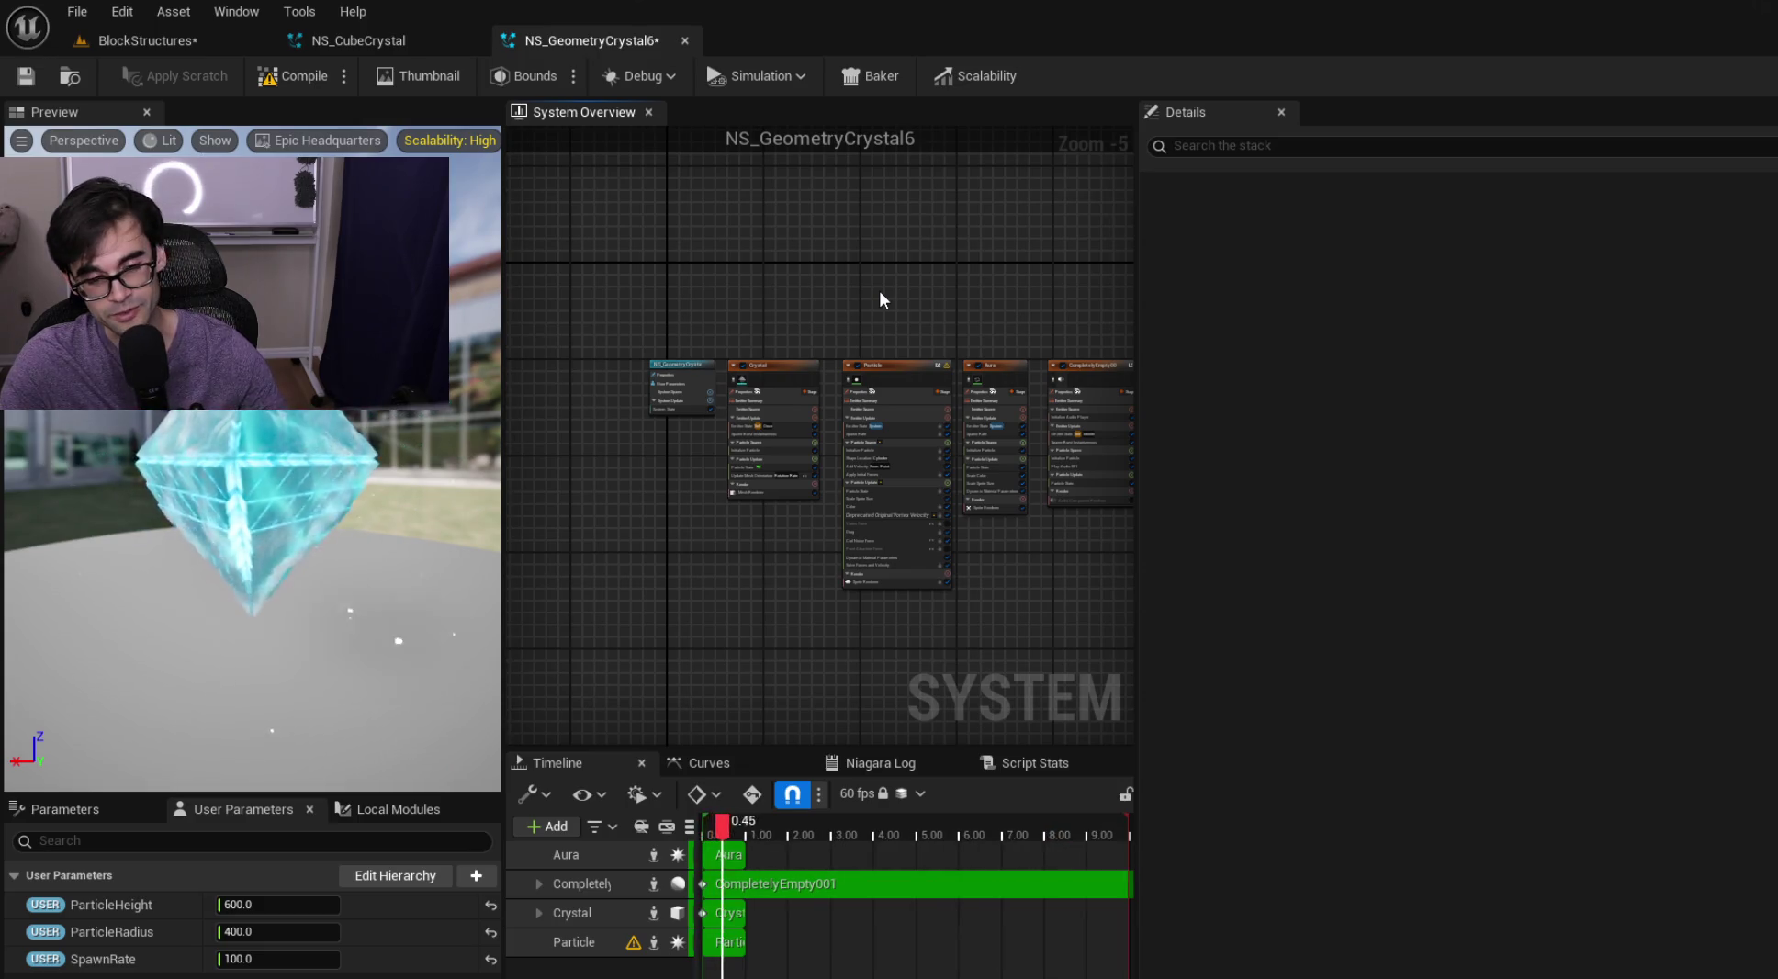
{"action": "scroll", "coordinate": [814, 332], "scroll_direction": "up", "scroll_amount": 3}
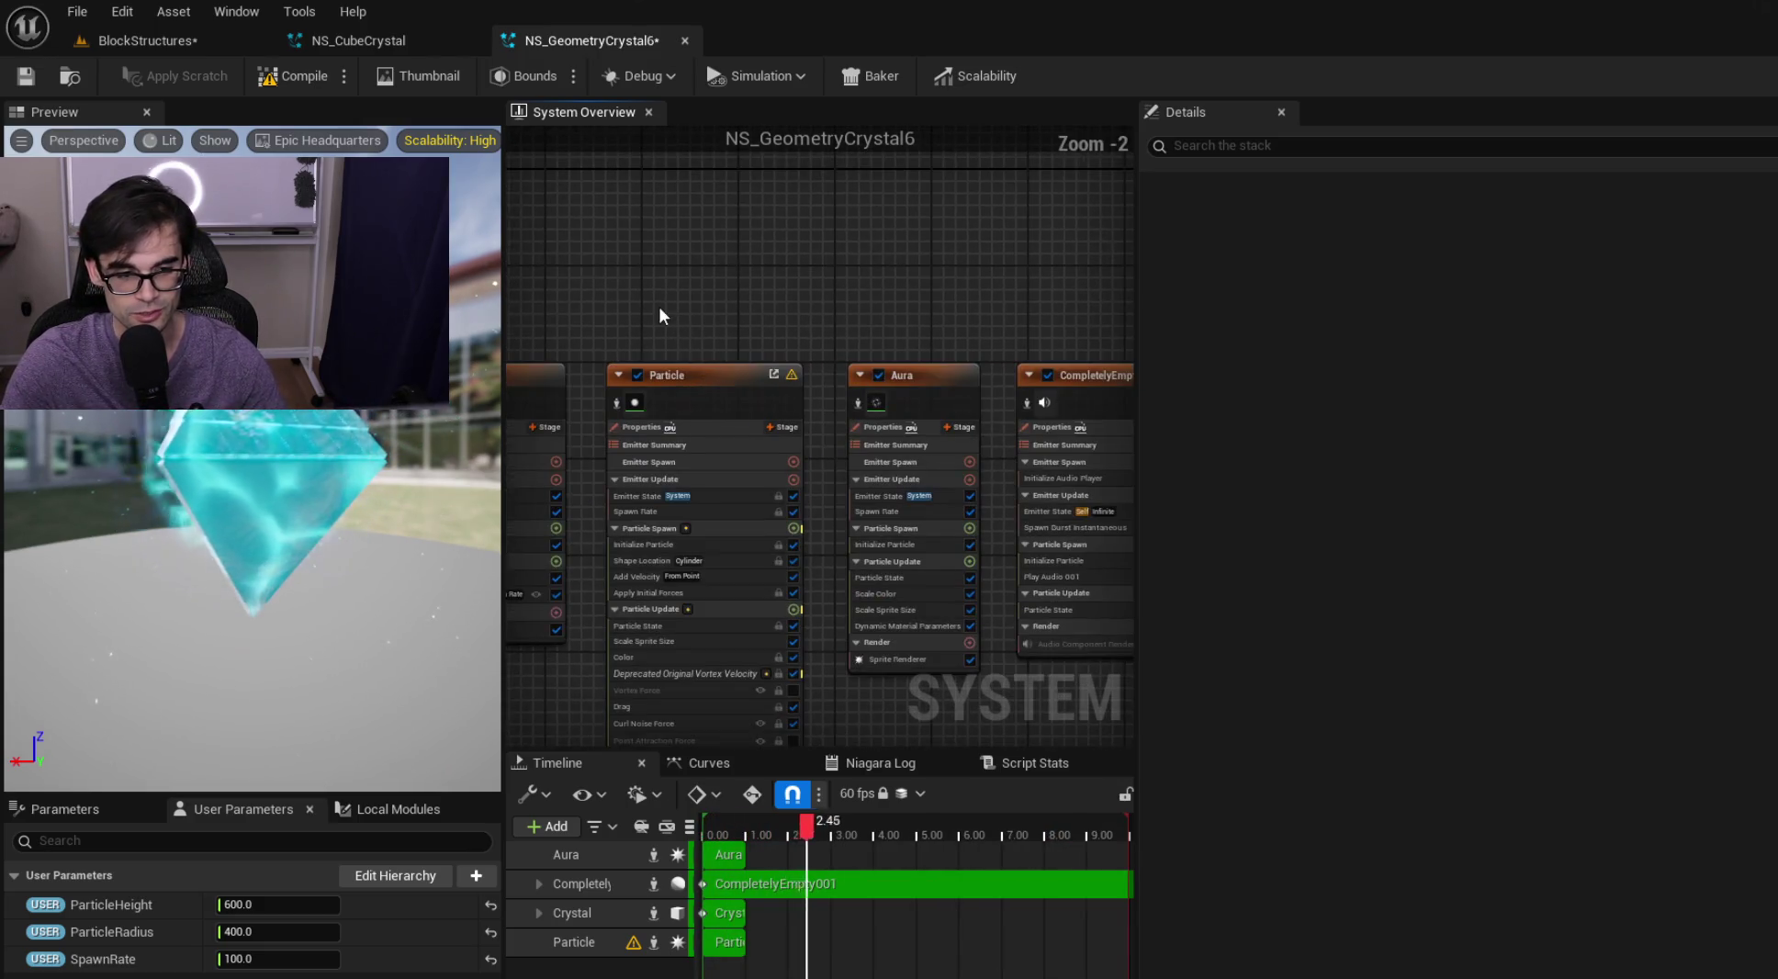
Inspect the Particle and CompletelyEmpty001 emitters, including Play Audio 001 and Initialize Particle settings
{"action": "left_click", "coordinate": [698, 375]}
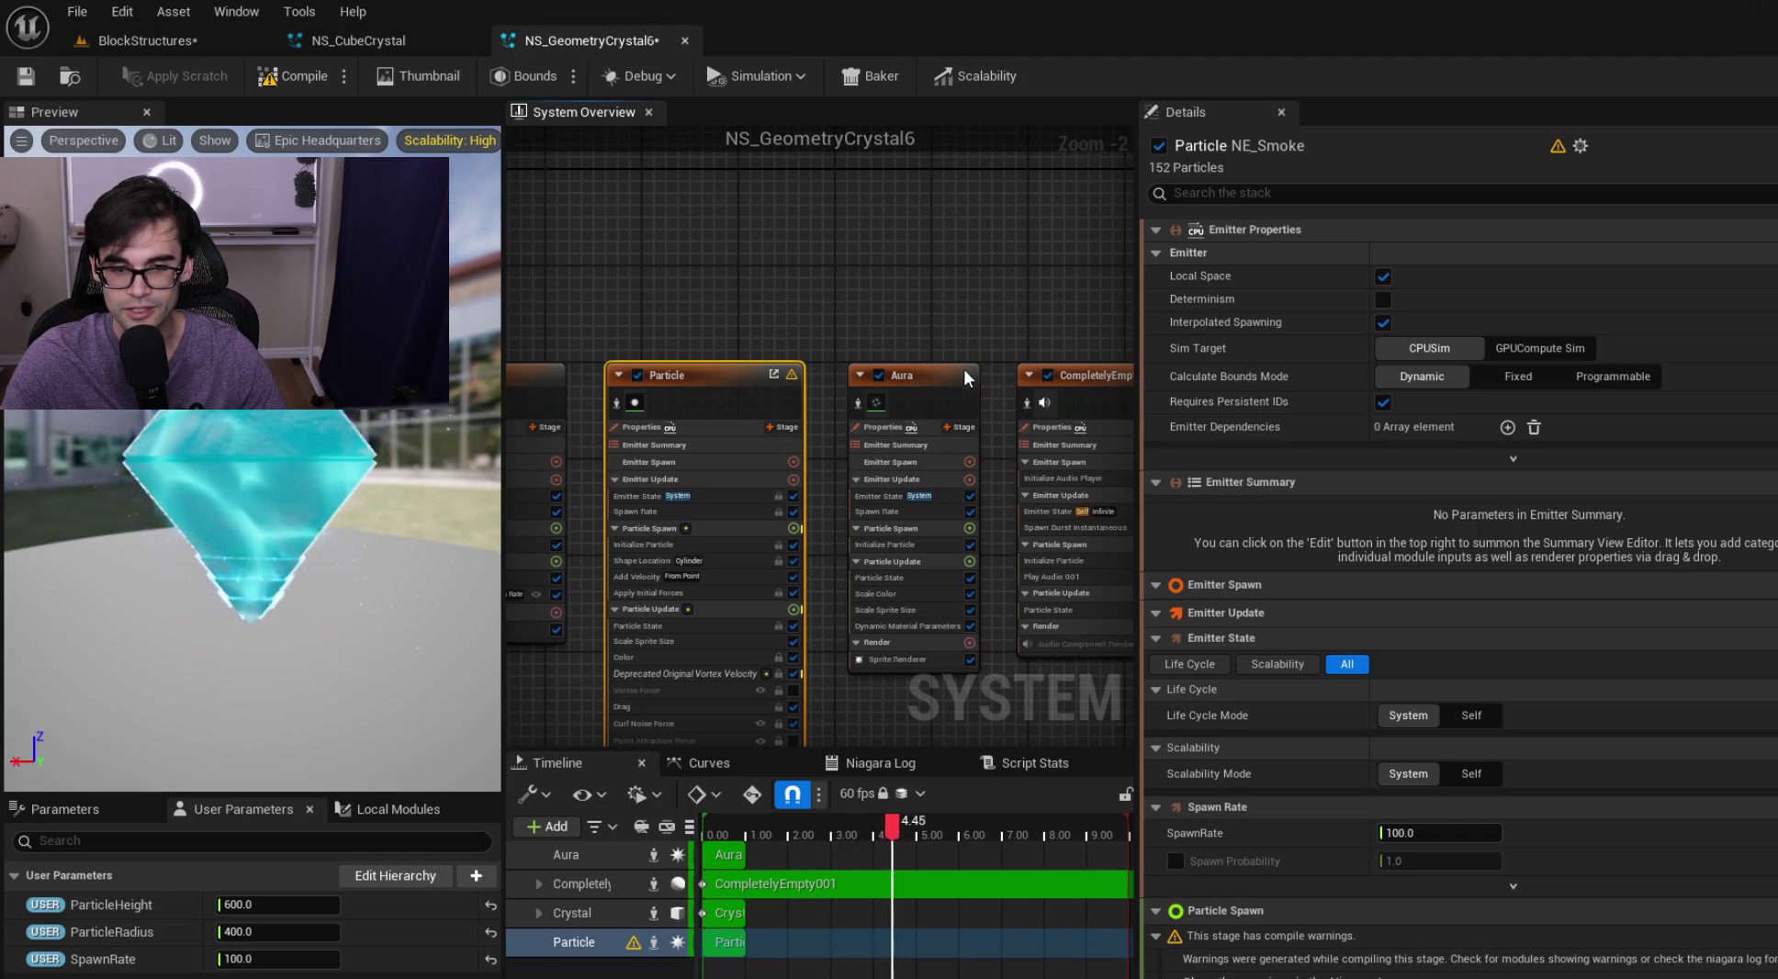
{"action": "left_click", "coordinate": [1062, 366]}
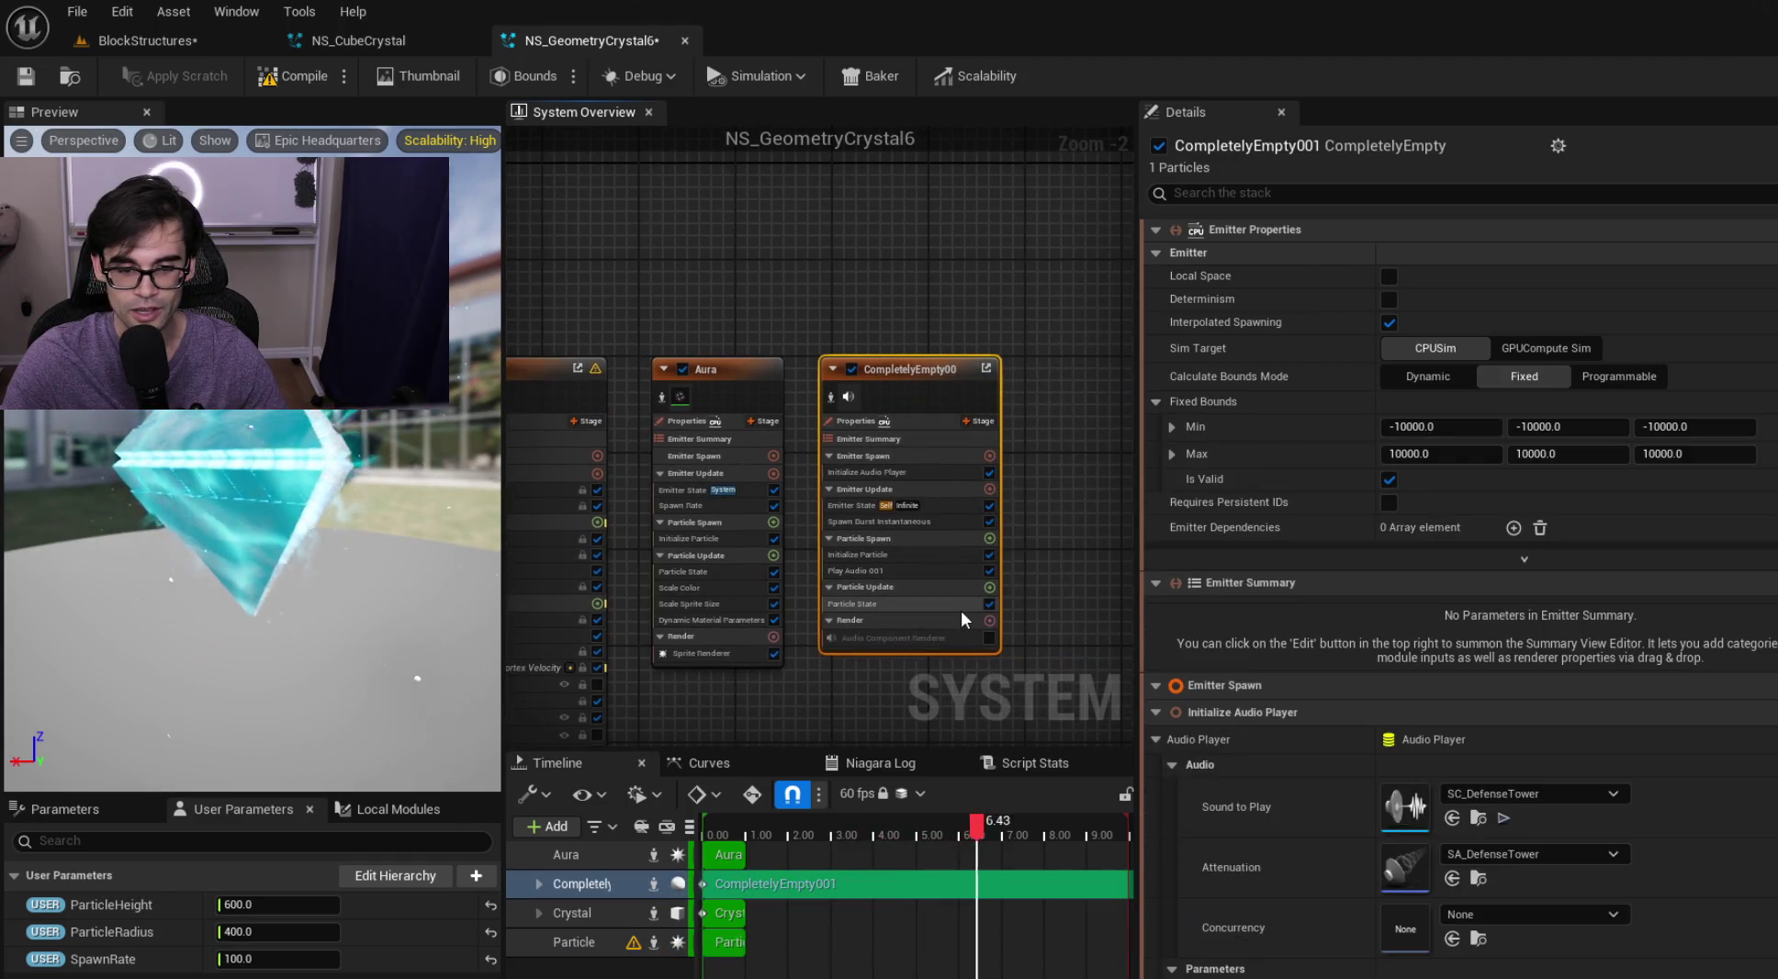
{"action": "left_click", "coordinate": [928, 569]}
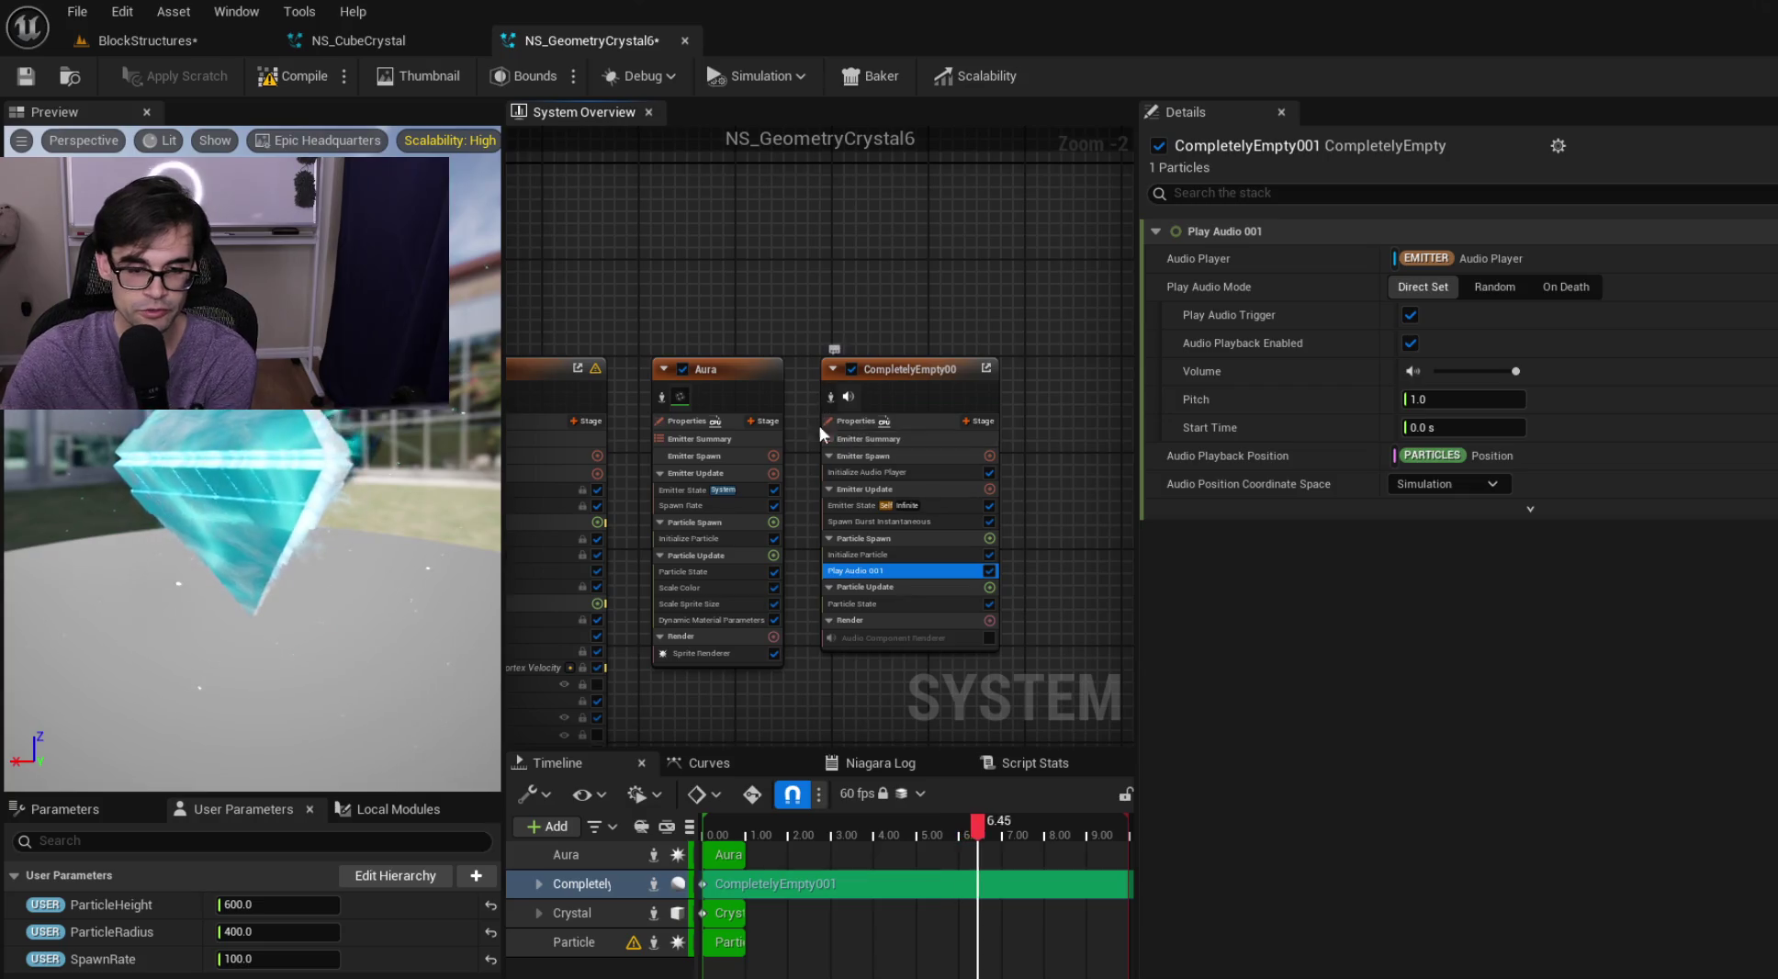
{"action": "left_click", "coordinate": [897, 554]}
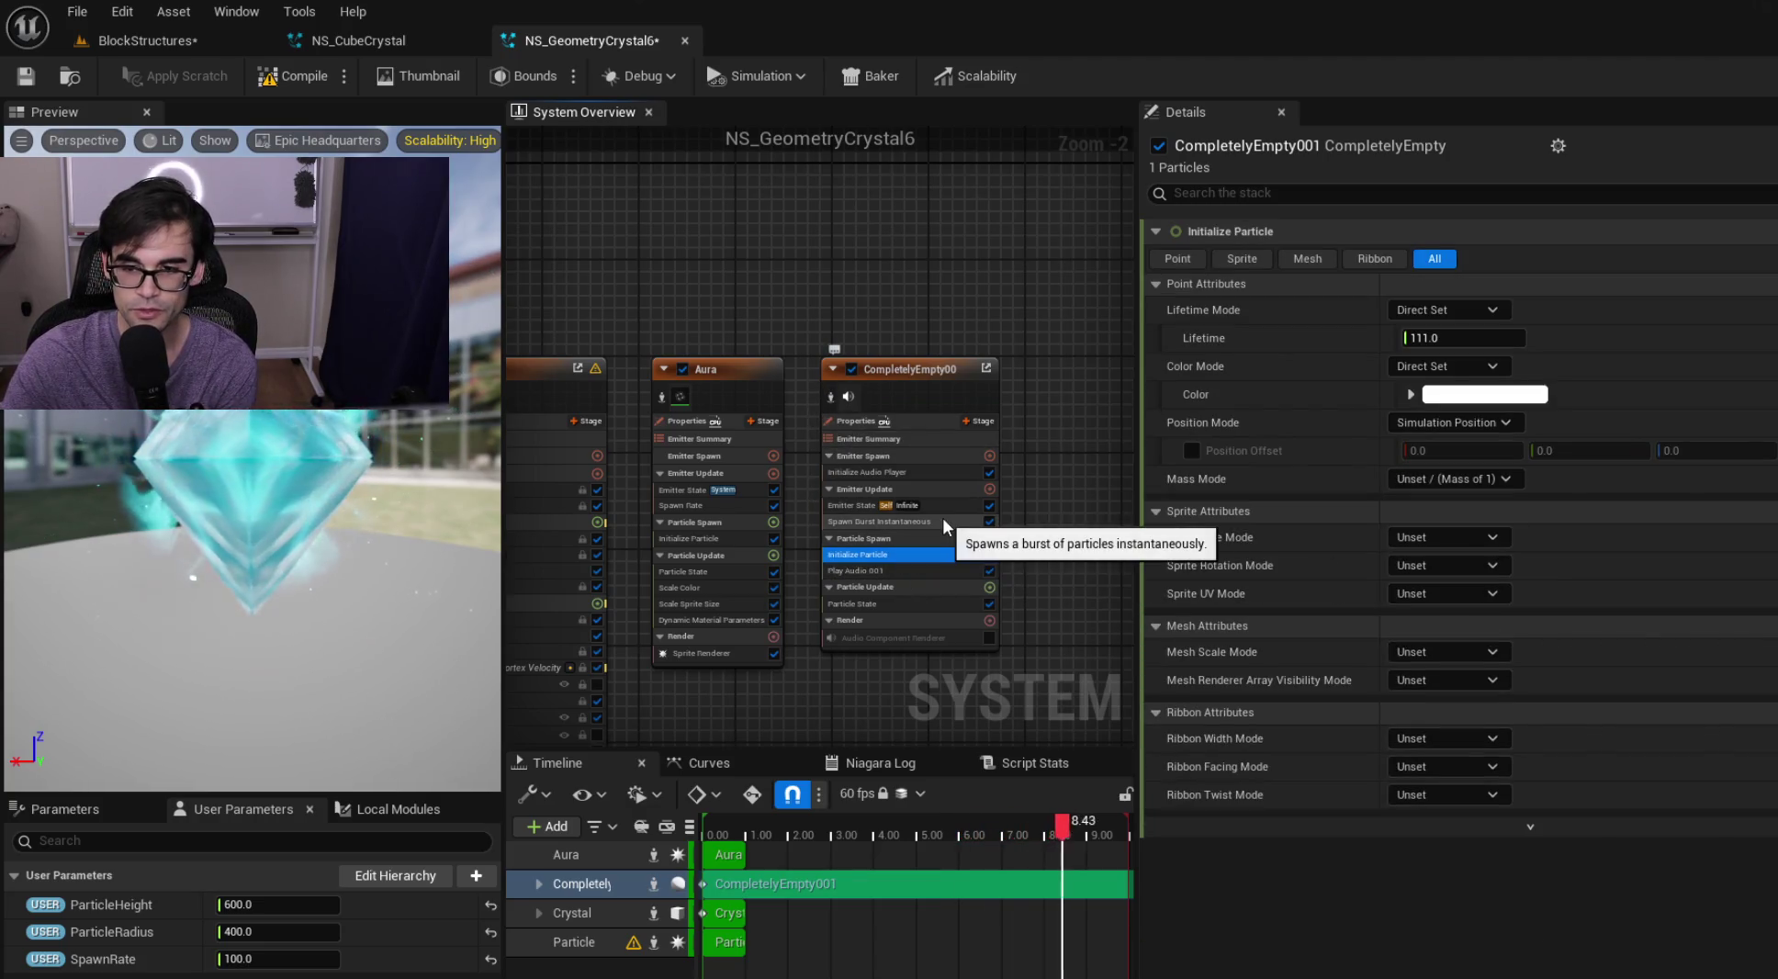
Center the Particle emitter and show its Deprecated Original Vortex Velocity module settings
{"action": "left_click_drag", "start_coordinate": [810, 458], "coordinate": [886, 445]}
{"action": "scroll", "coordinate": [947, 563], "scroll_direction": "up", "scroll_amount": 2}
{"action": "left_click_drag", "start_coordinate": [768, 534], "coordinate": [811, 596]}
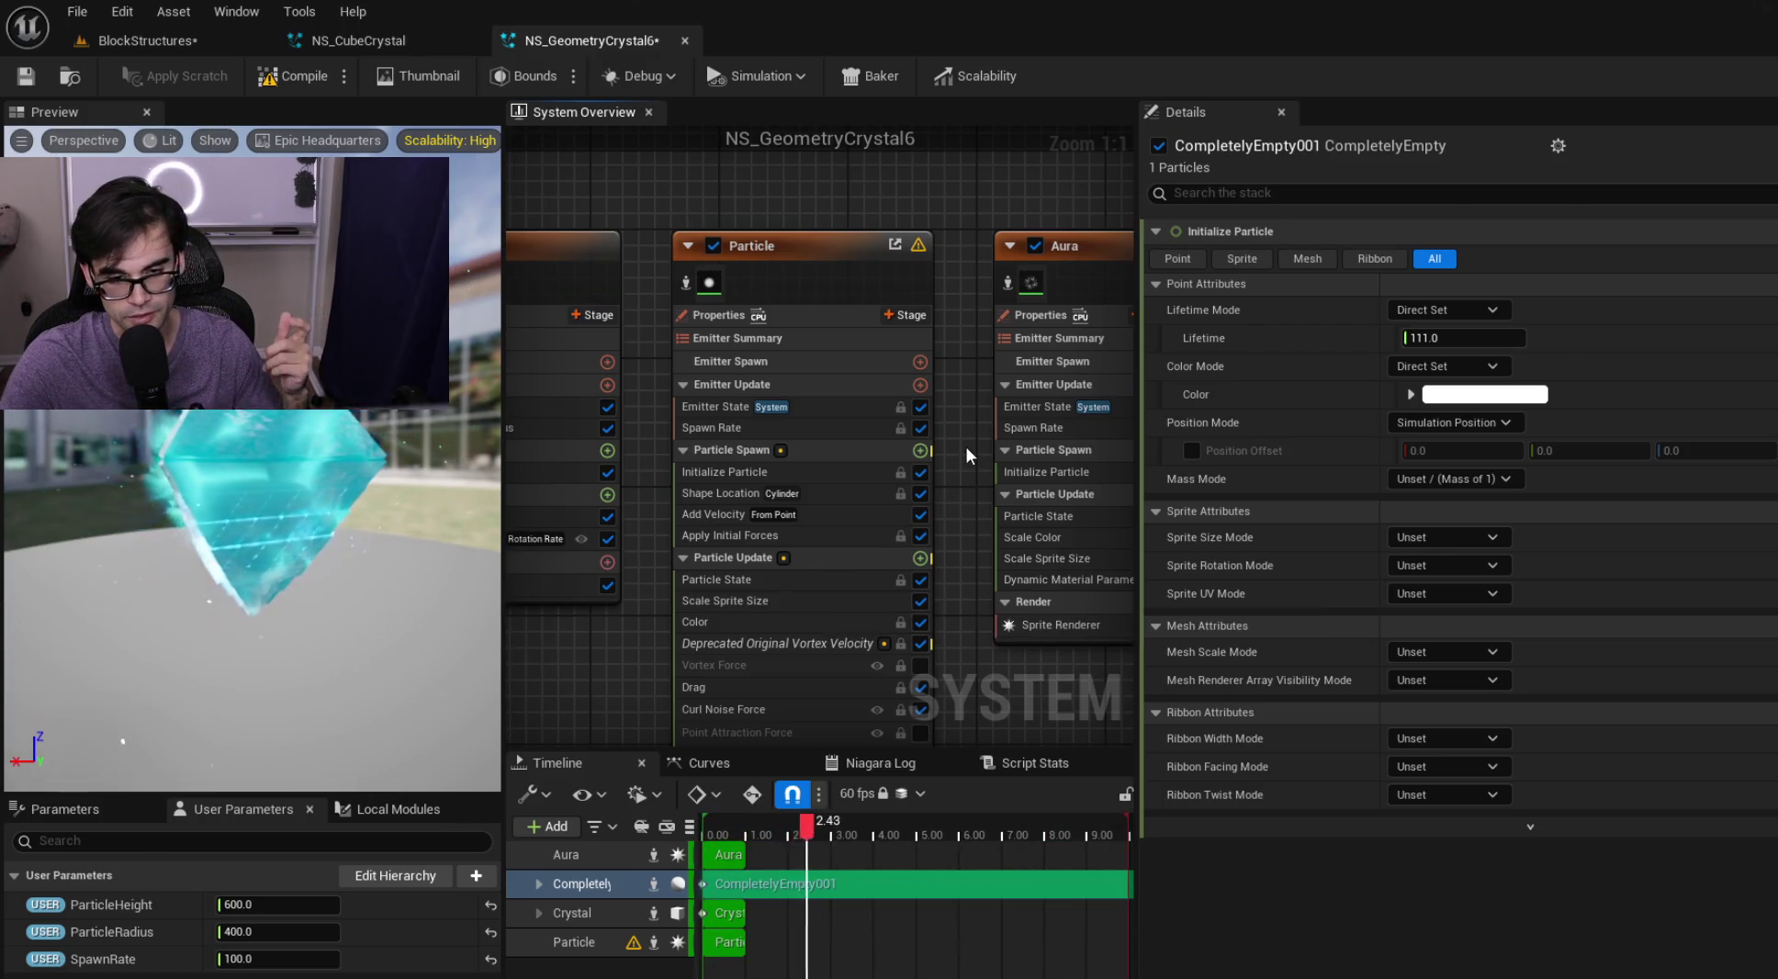
{"action": "left_click_drag", "start_coordinate": [967, 446], "coordinate": [981, 348]}
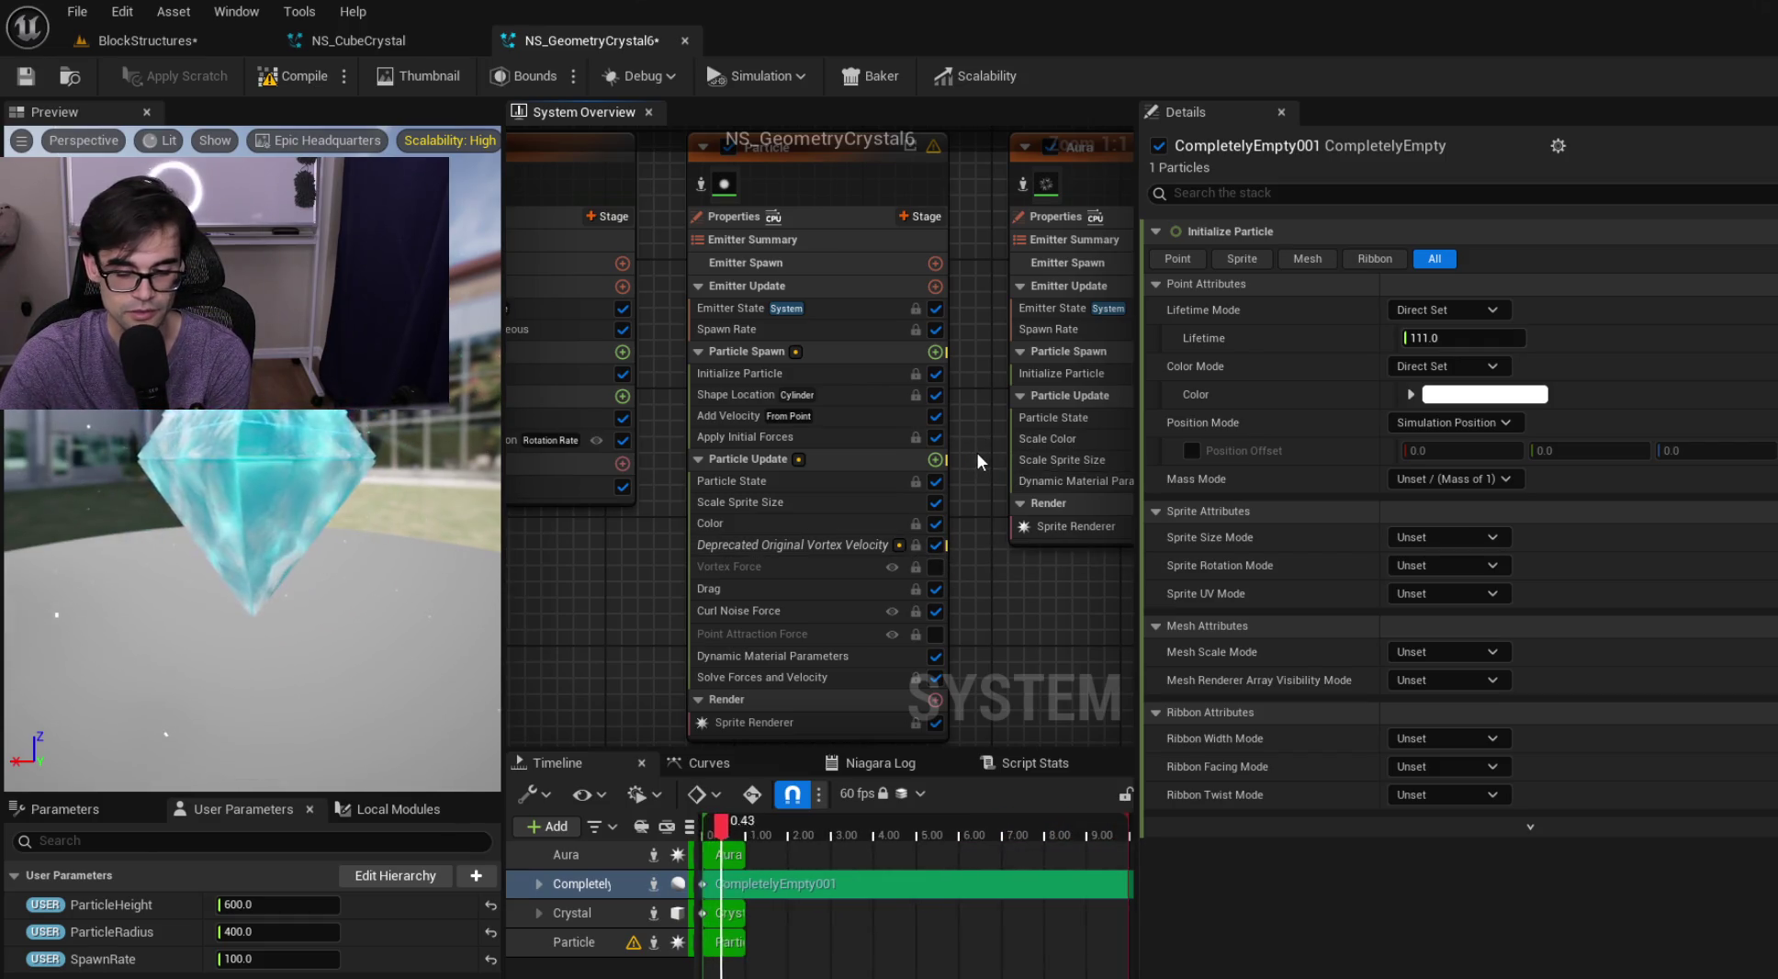
{"action": "mouse_move", "coordinate": [976, 443]}
{"action": "left_mouse_down"}
{"action": "mouse_move", "coordinate": [826, 418]}
{"action": "mouse_move", "coordinate": [828, 379]}
{"action": "mouse_move", "coordinate": [879, 490]}
{"action": "mouse_move", "coordinate": [822, 472]}
{"action": "left_mouse_up"}
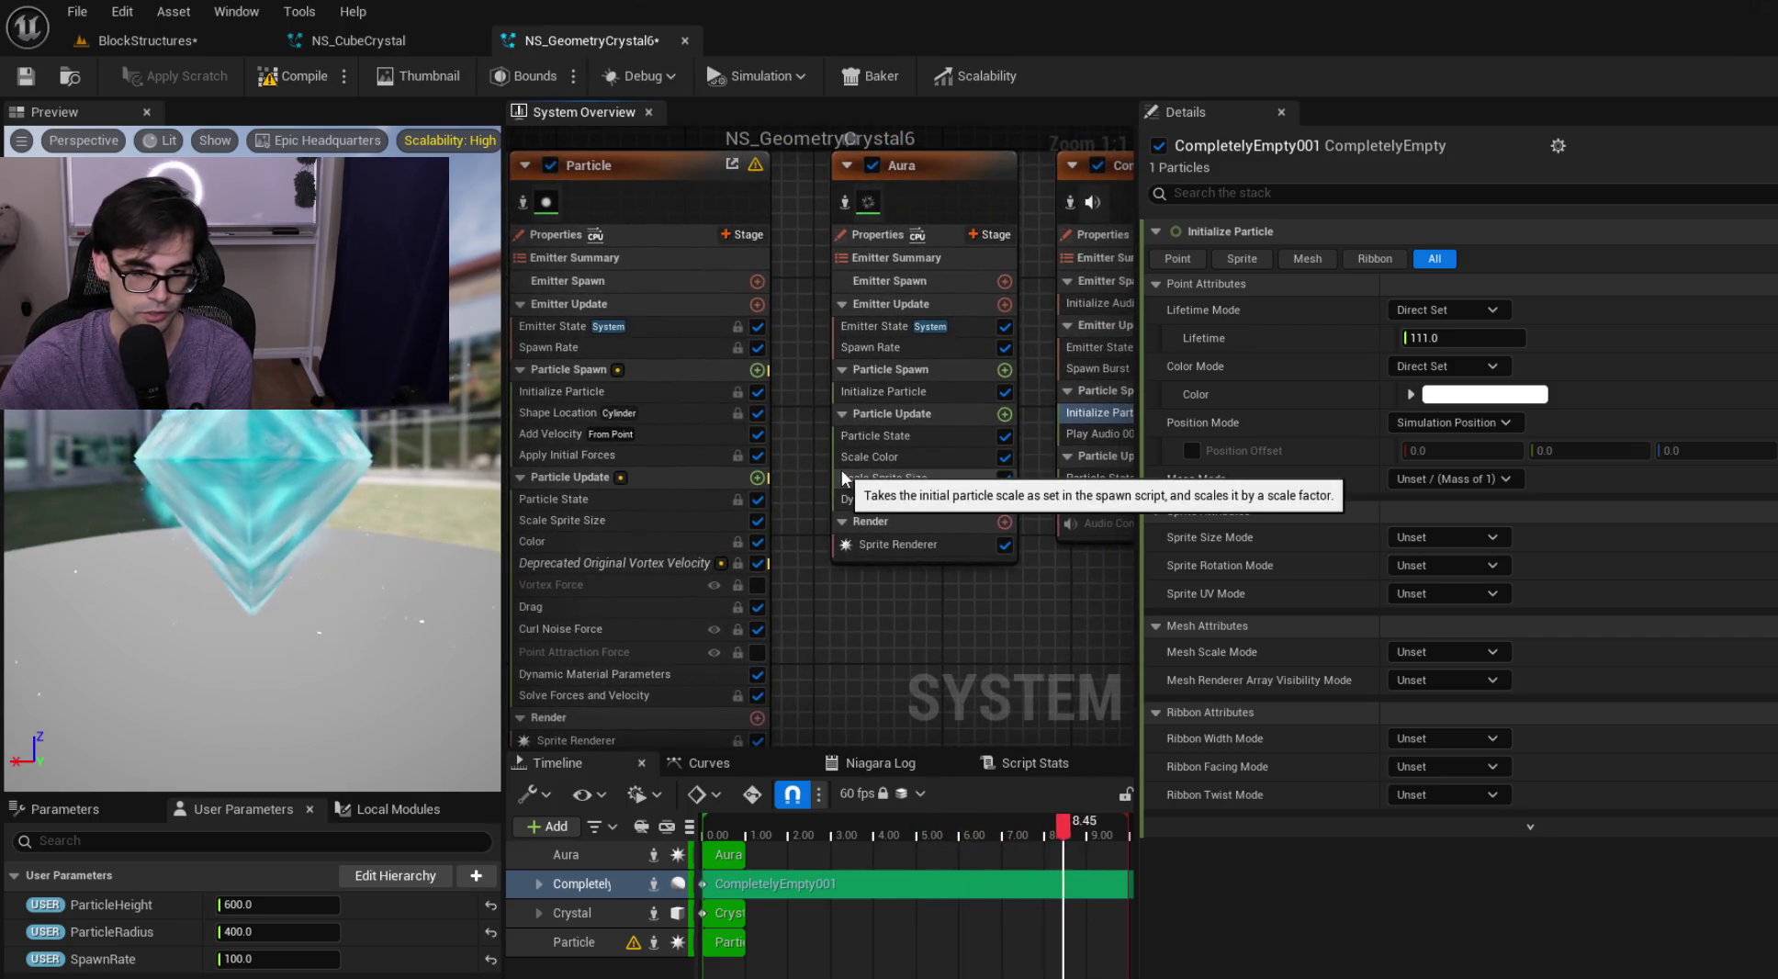
{"action": "mouse_move", "coordinate": [815, 386]}
{"action": "left_mouse_down"}
{"action": "mouse_move", "coordinate": [814, 409]}
{"action": "mouse_move", "coordinate": [868, 432]}
{"action": "mouse_move", "coordinate": [852, 386]}
{"action": "mouse_move", "coordinate": [832, 397]}
{"action": "mouse_move", "coordinate": [825, 365]}
{"action": "mouse_move", "coordinate": [856, 448]}
{"action": "left_mouse_up"}
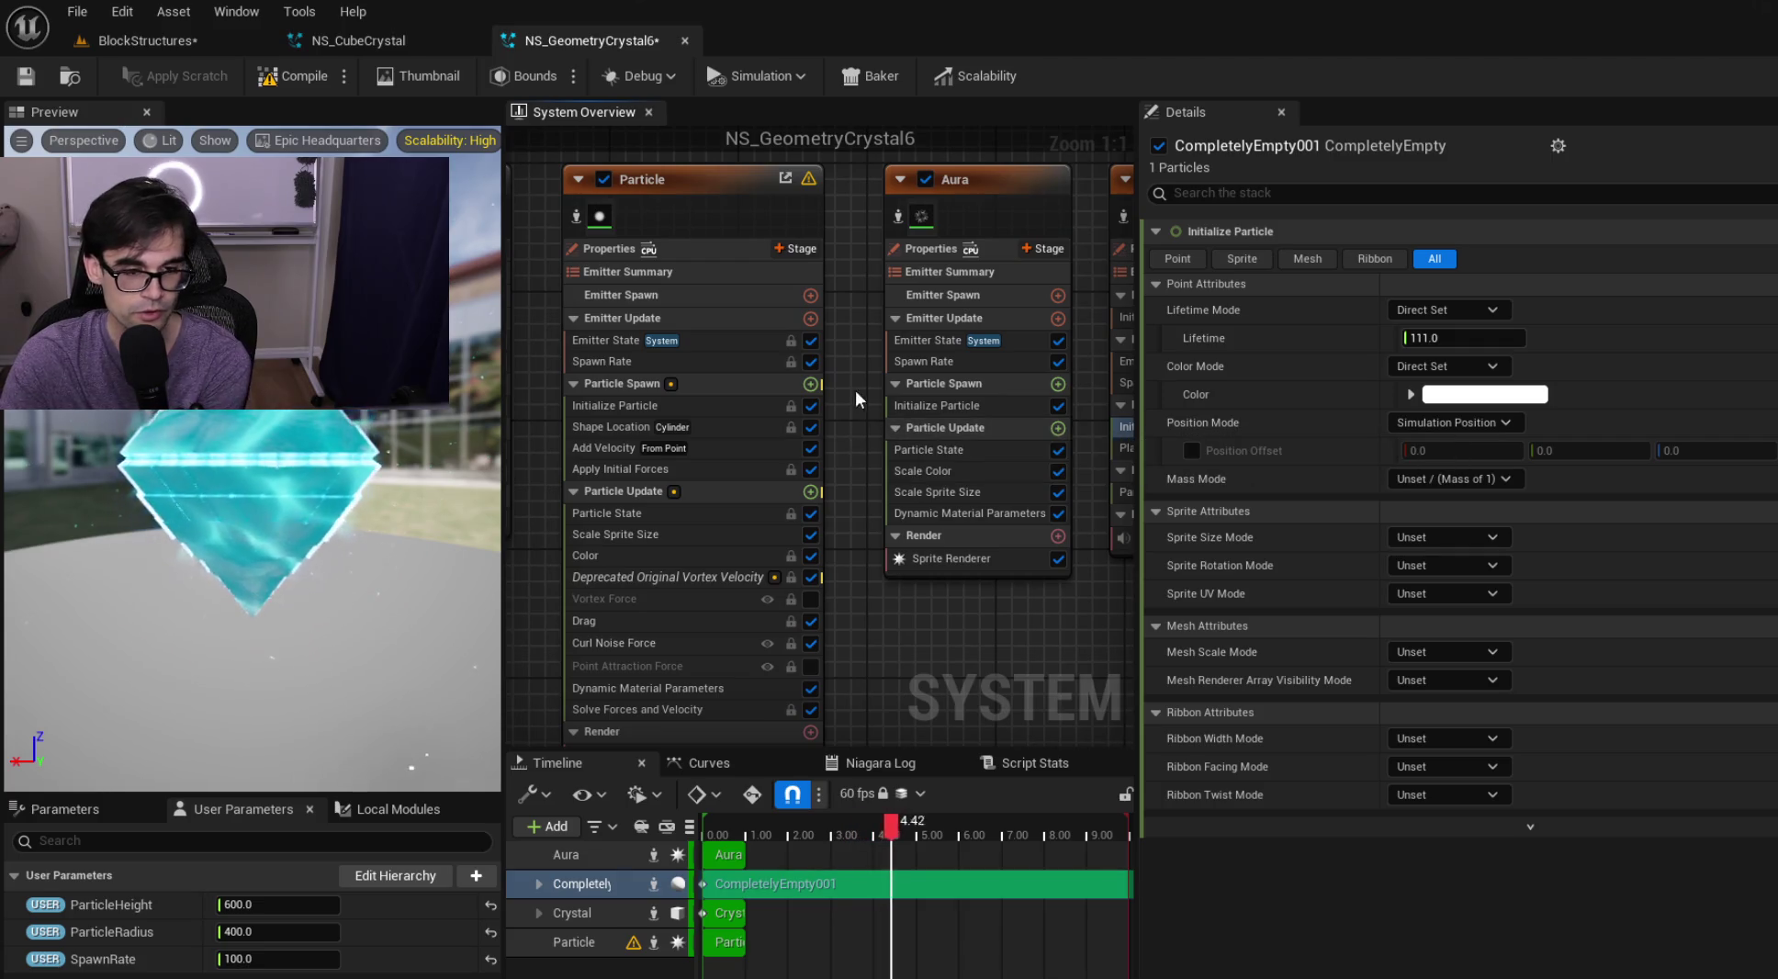
{"action": "mouse_move", "coordinate": [872, 379]}
{"action": "left_mouse_down"}
{"action": "mouse_move", "coordinate": [805, 368]}
{"action": "mouse_move", "coordinate": [815, 383]}
{"action": "left_mouse_up"}
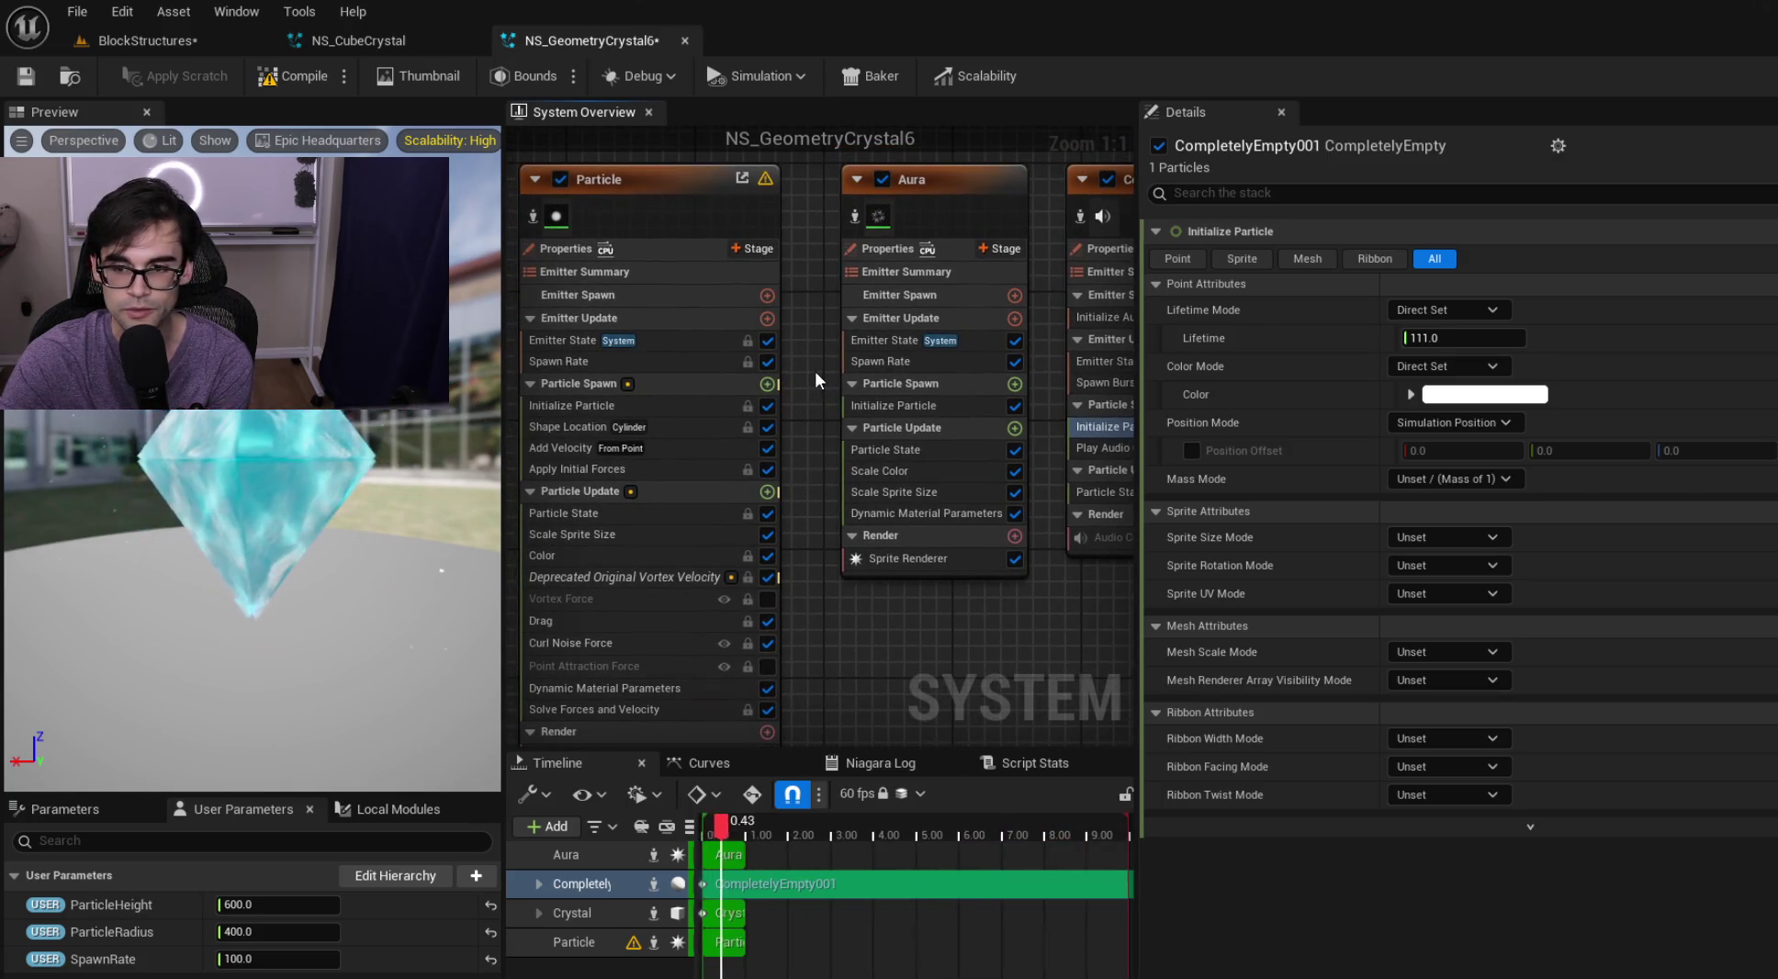
{"action": "left_click", "coordinate": [652, 577]}
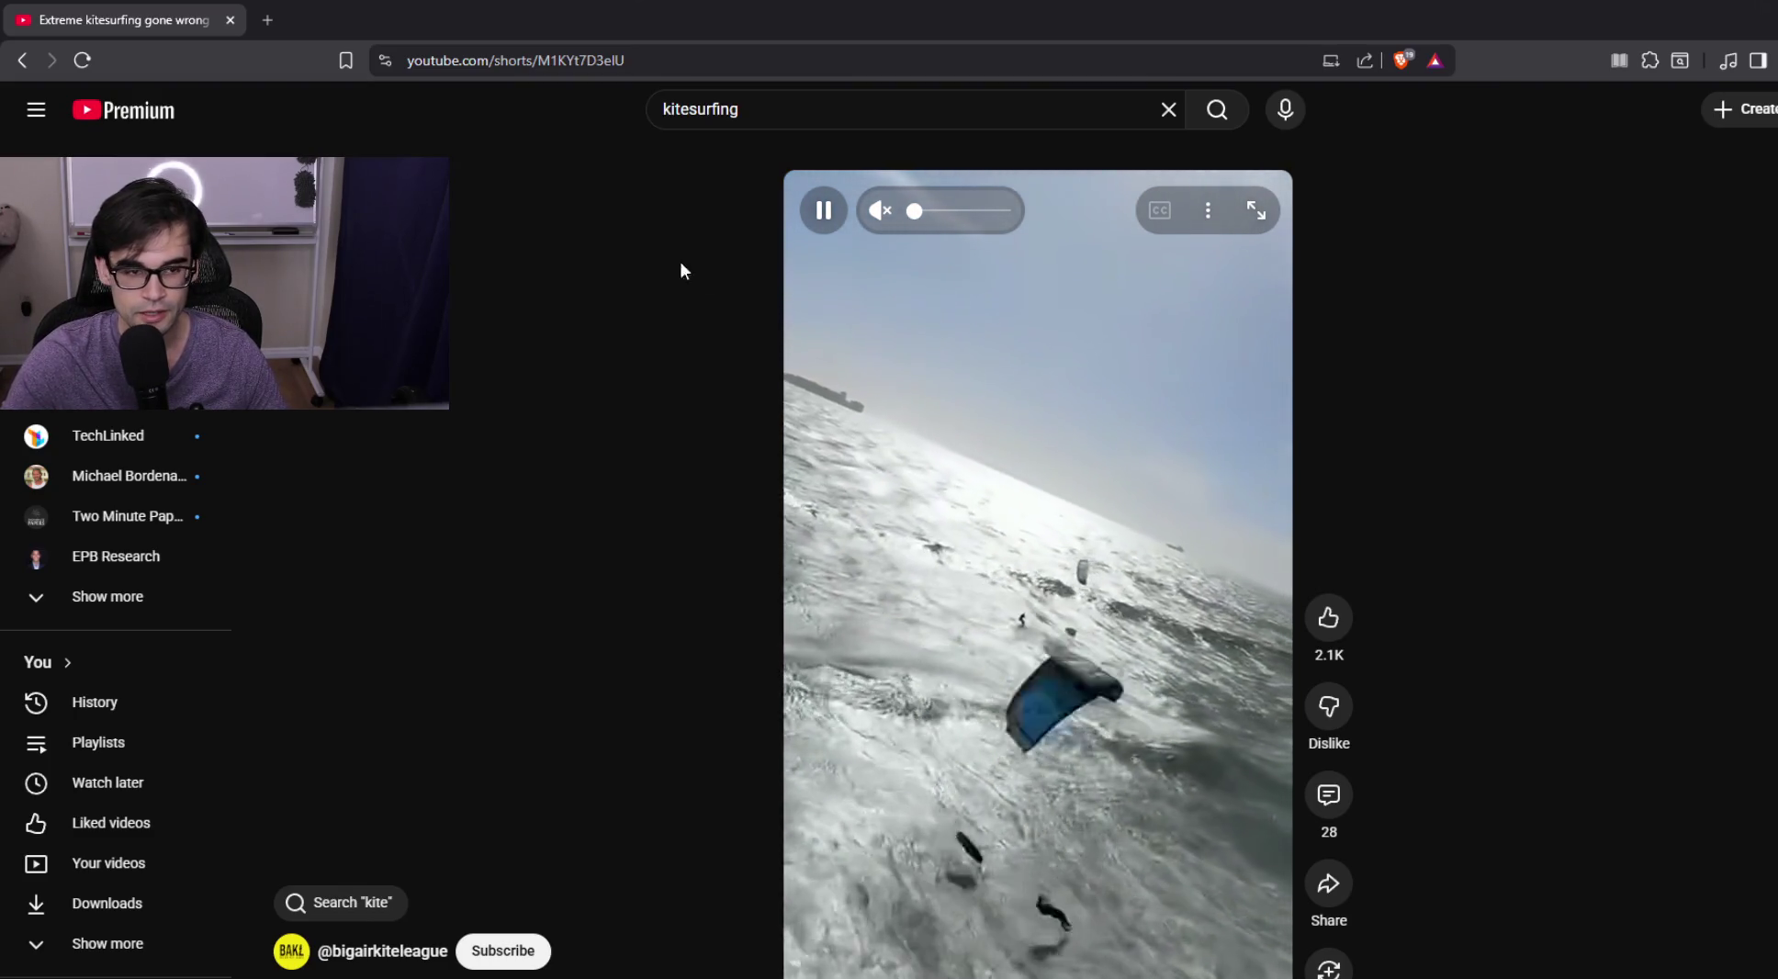
Close the kitesurfing YouTube window and shift the Niagara emitter graph to the right
{"action": "left_click", "coordinate": [229, 19]}
{"action": "left_click_drag", "start_coordinate": [810, 615], "coordinate": [910, 603]}
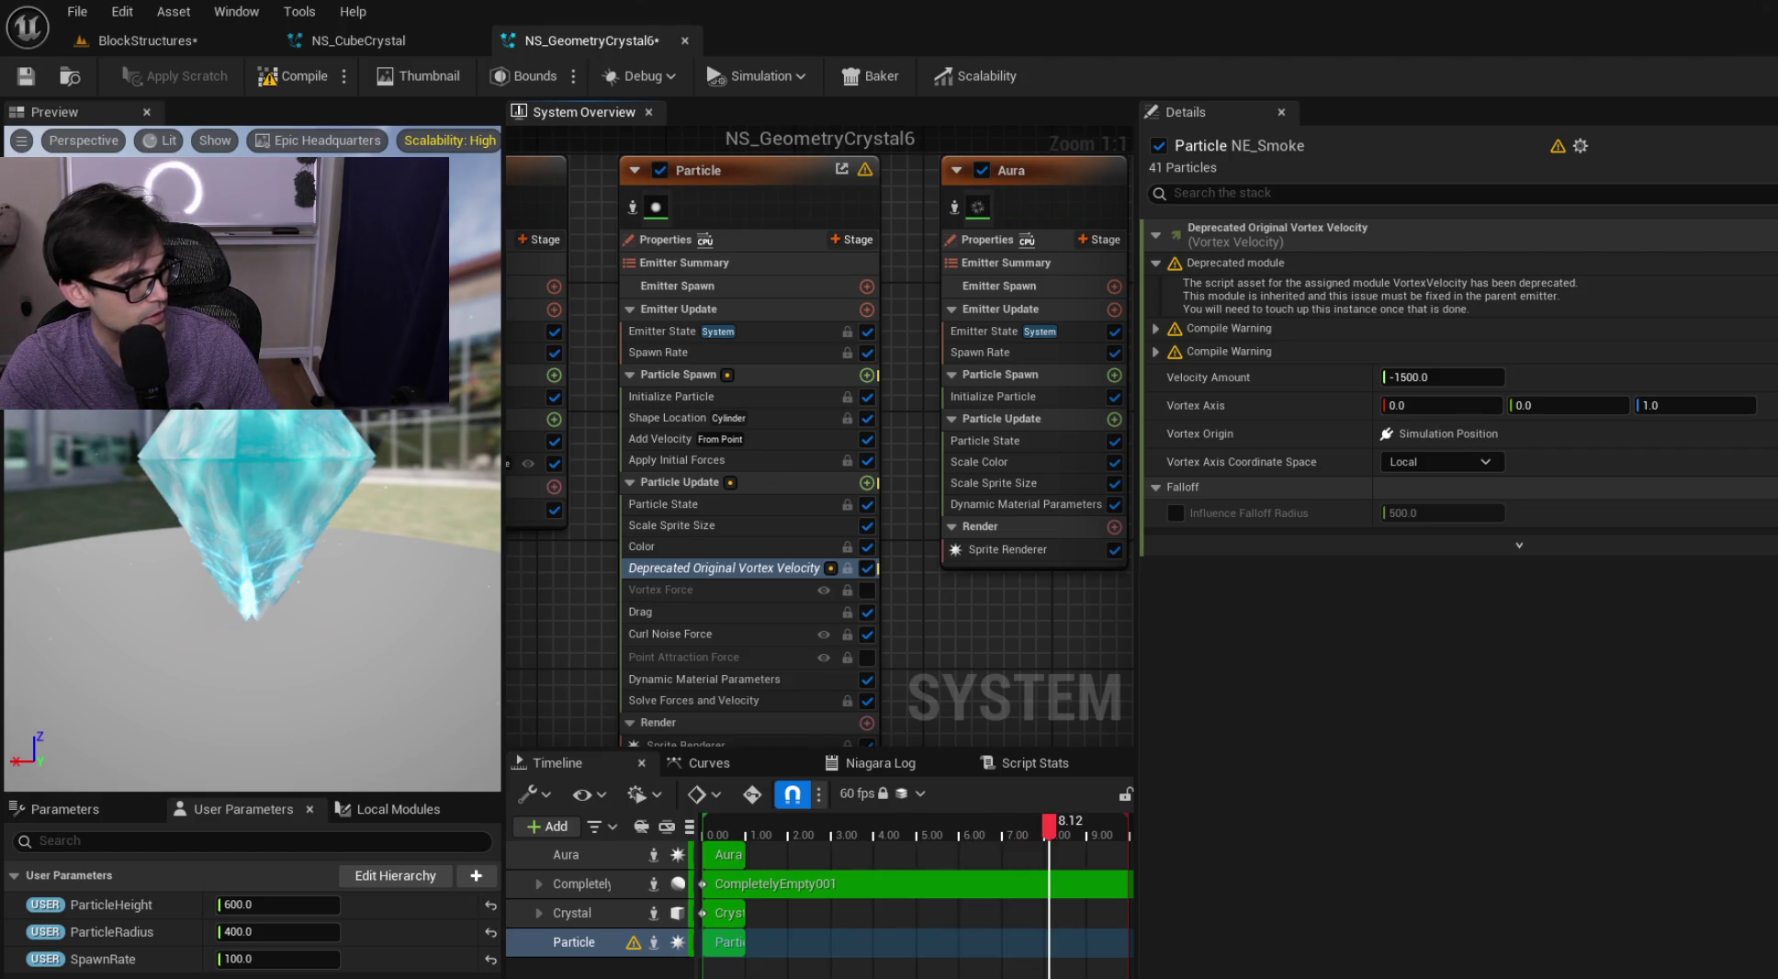
{"action": "mouse_move", "coordinate": [2, 69]}
{"action": "left_mouse_down"}
{"action": "mouse_move", "coordinate": [440, 67]}
{"action": "mouse_move", "coordinate": [441, 2]}
{"action": "left_mouse_up"}
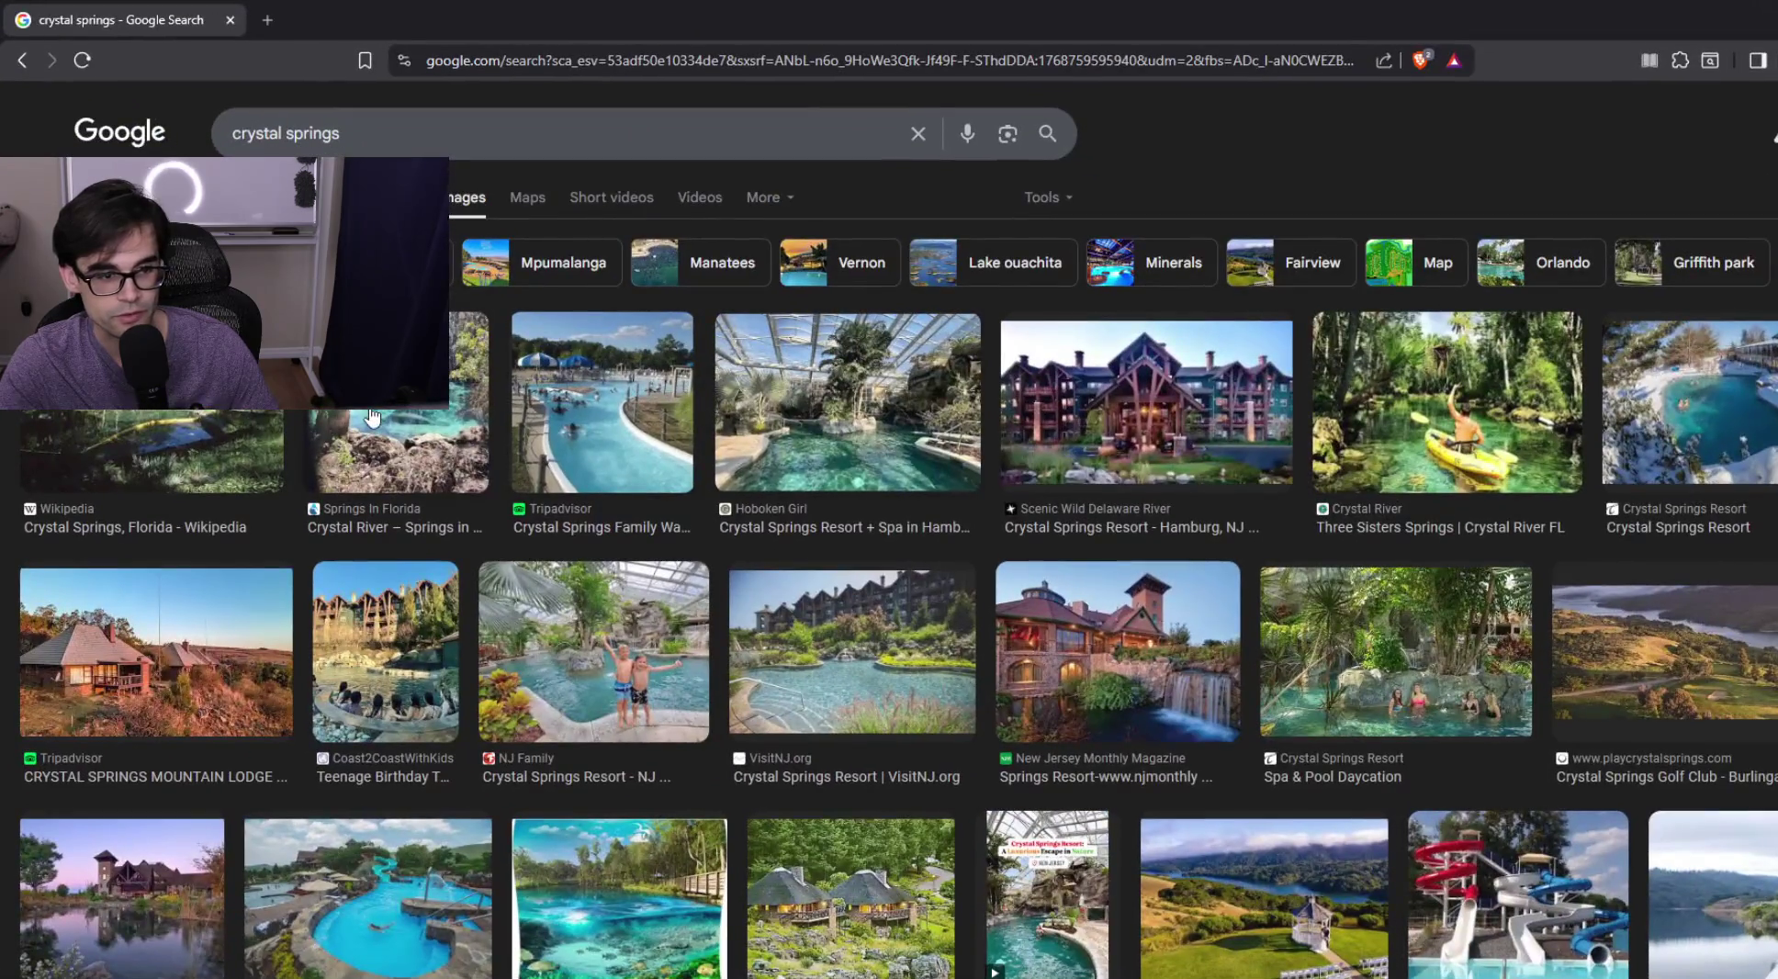
{"action": "left_click", "coordinate": [372, 418]}
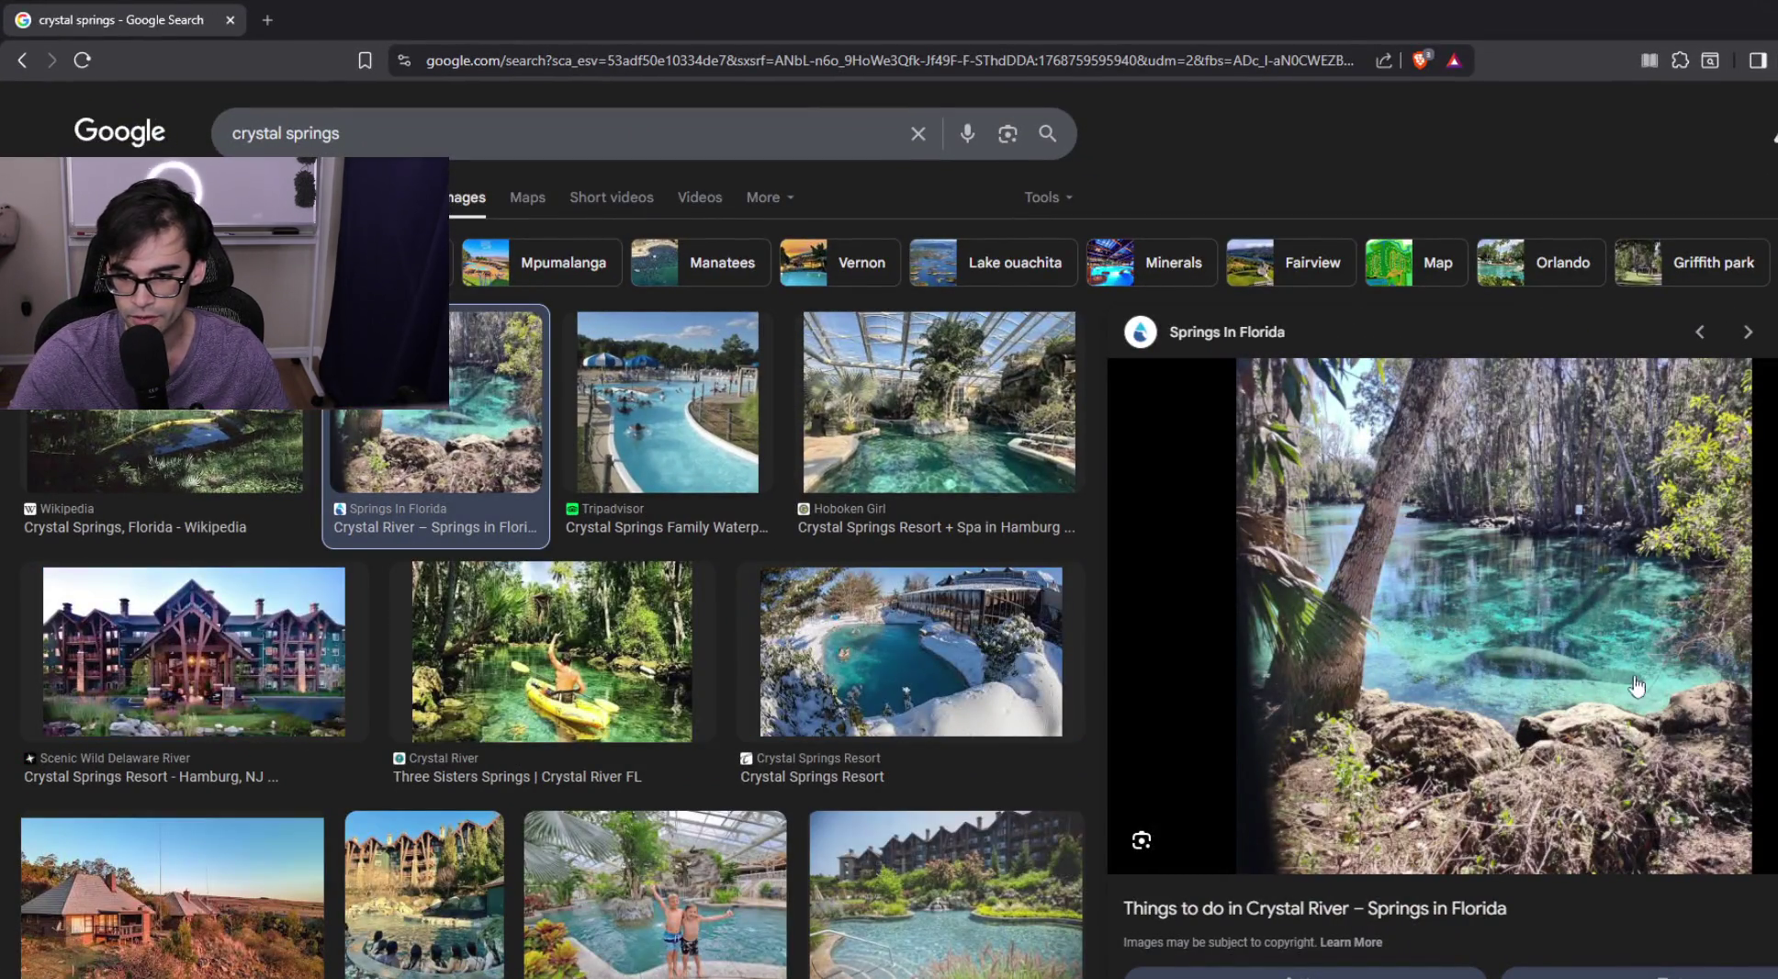
{"action": "right_click", "coordinate": [1451, 634]}
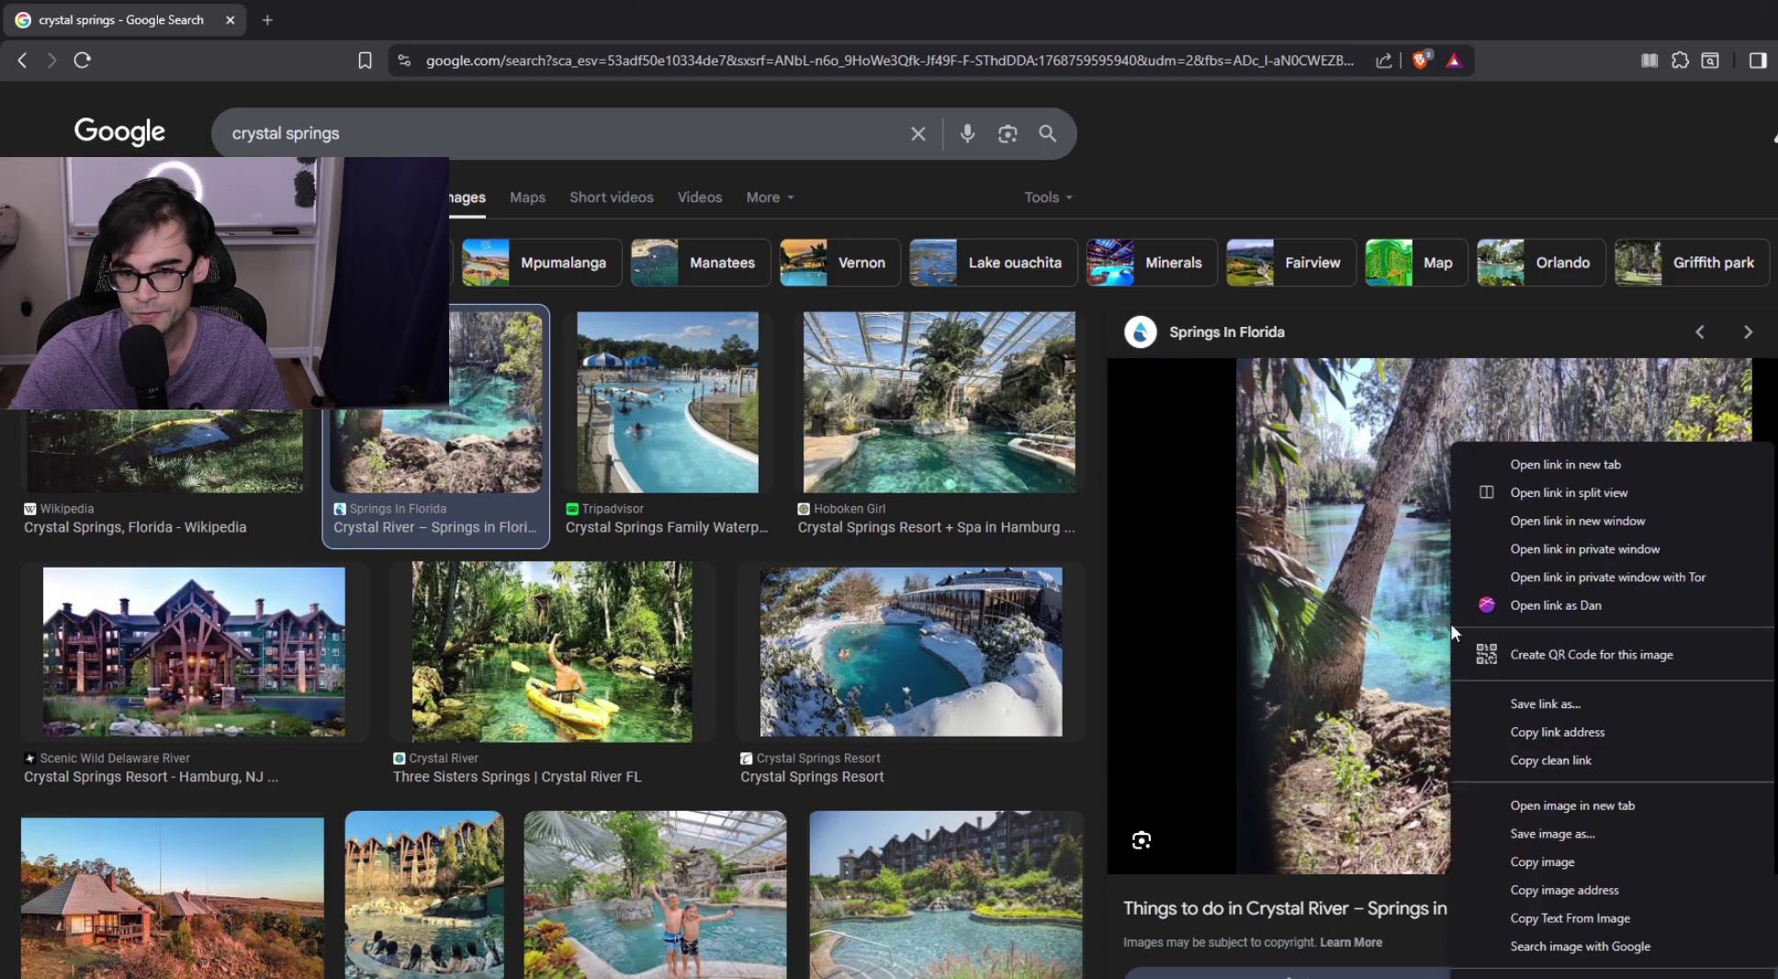
{"action": "left_click", "coordinate": [1543, 466]}
{"action": "left_click", "coordinate": [440, 19]}
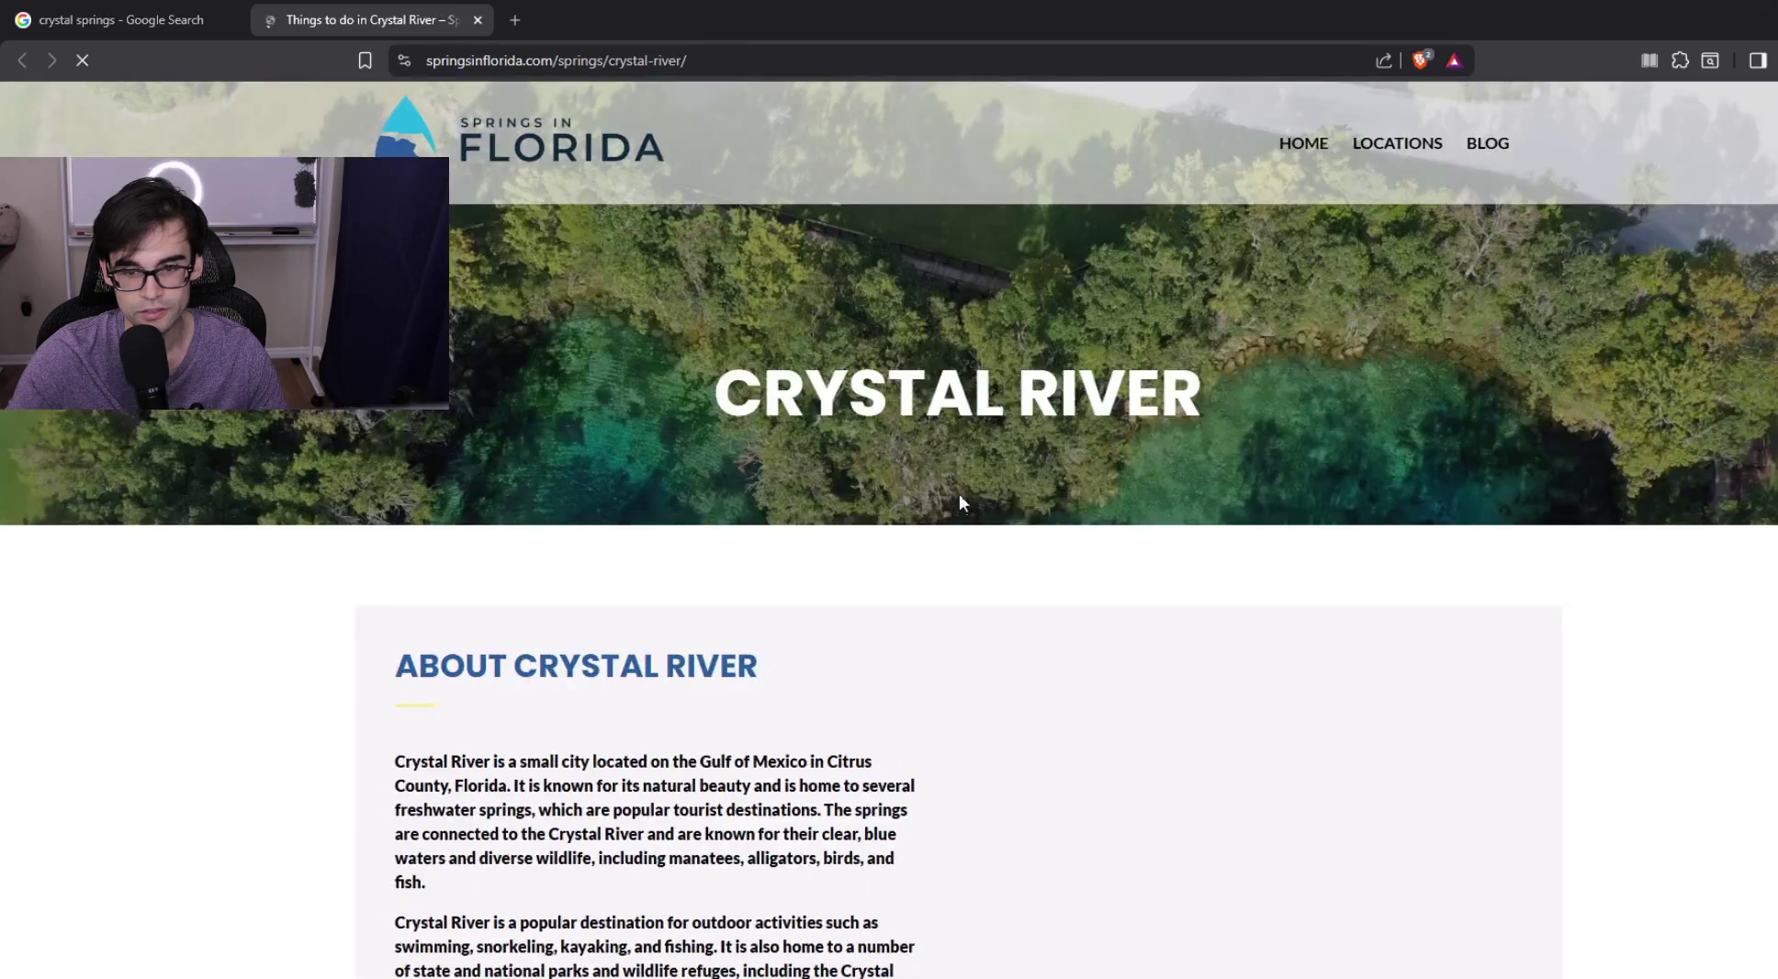
{"action": "scroll", "coordinate": [956, 488], "scroll_direction": "down", "scroll_amount": 7}
{"action": "right_click", "coordinate": [1232, 521]}
{"action": "left_click", "coordinate": [1393, 534]}
{"action": "left_click", "coordinate": [597, 19]}
{"action": "left_click", "coordinate": [1002, 540]}
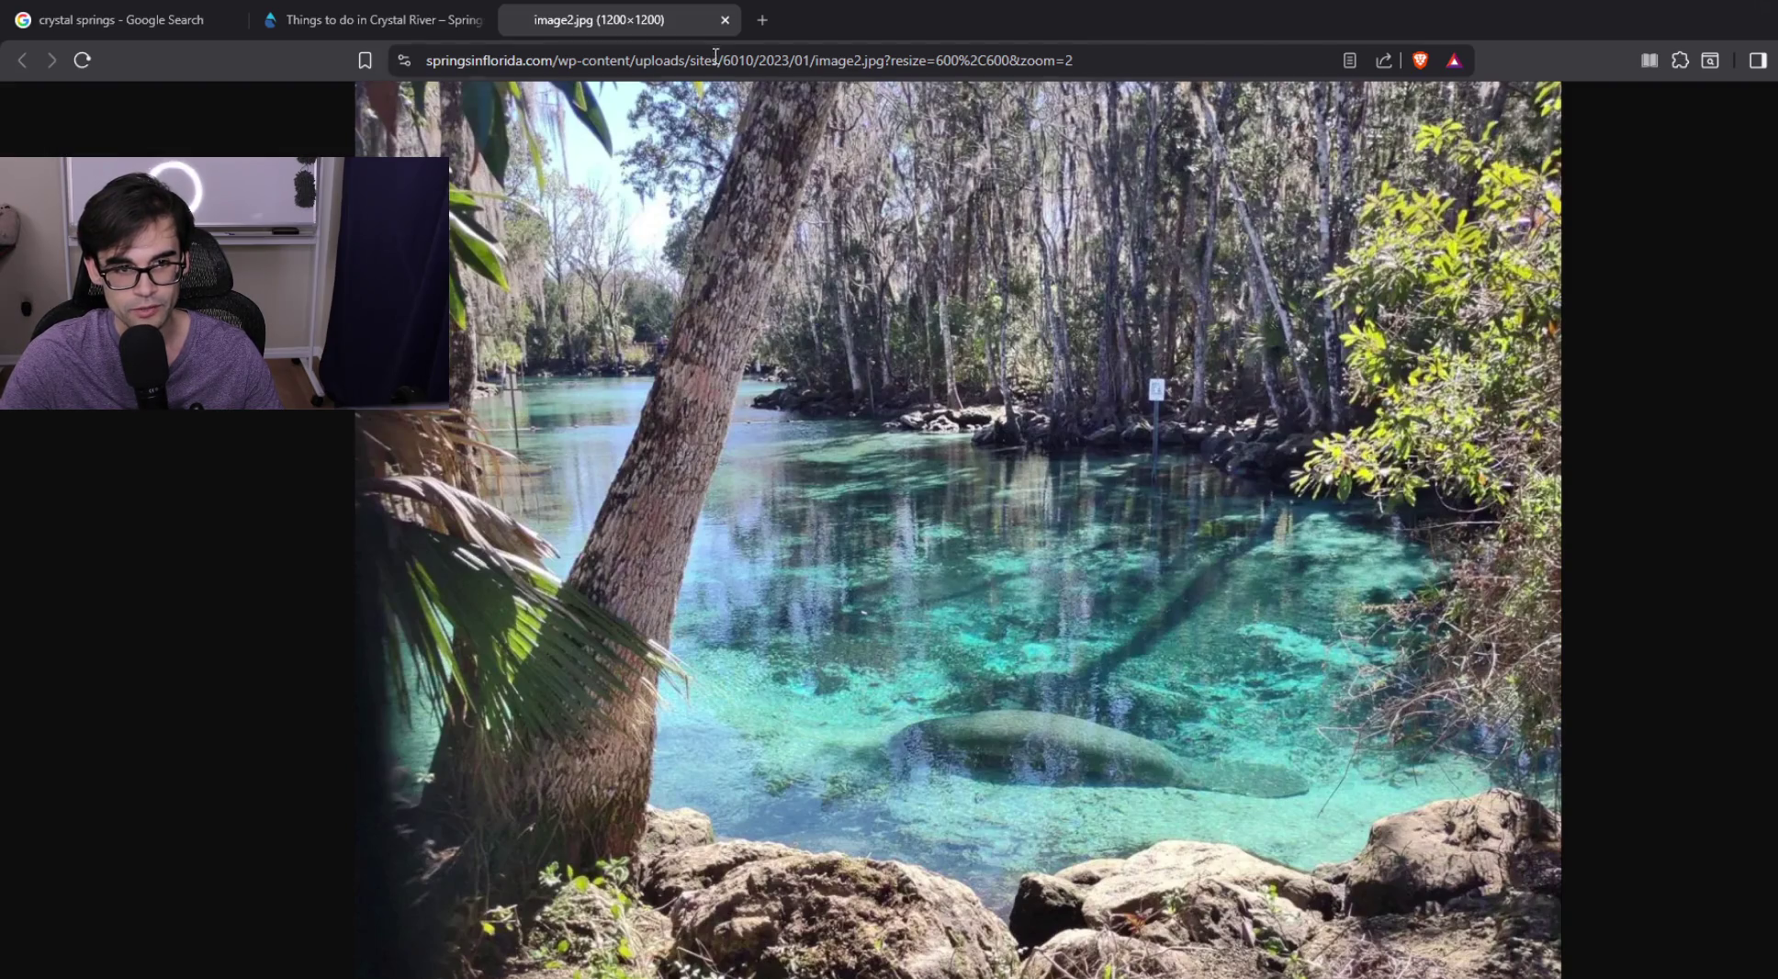
{"action": "left_click", "coordinate": [725, 20]}
{"action": "scroll", "coordinate": [964, 568], "scroll_direction": "up", "scroll_amount": 5}
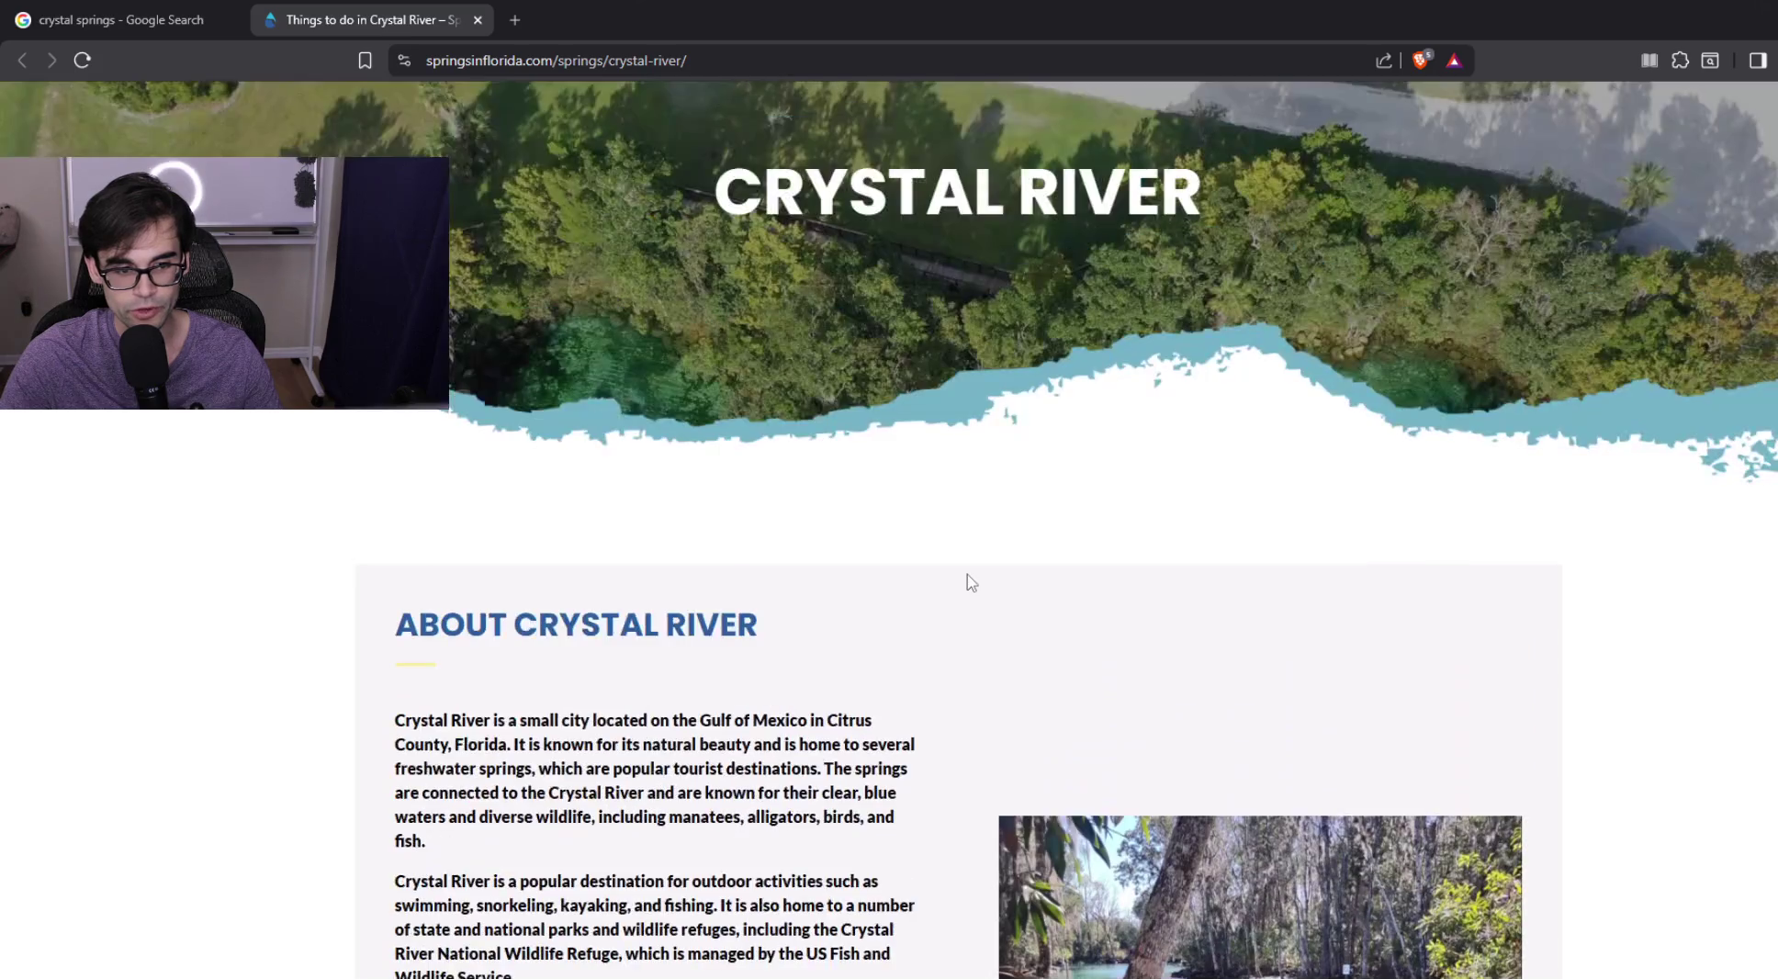
{"action": "scroll", "coordinate": [1045, 524], "scroll_direction": "up", "scroll_amount": 2}
{"action": "triple_click", "coordinate": [1164, 306]}
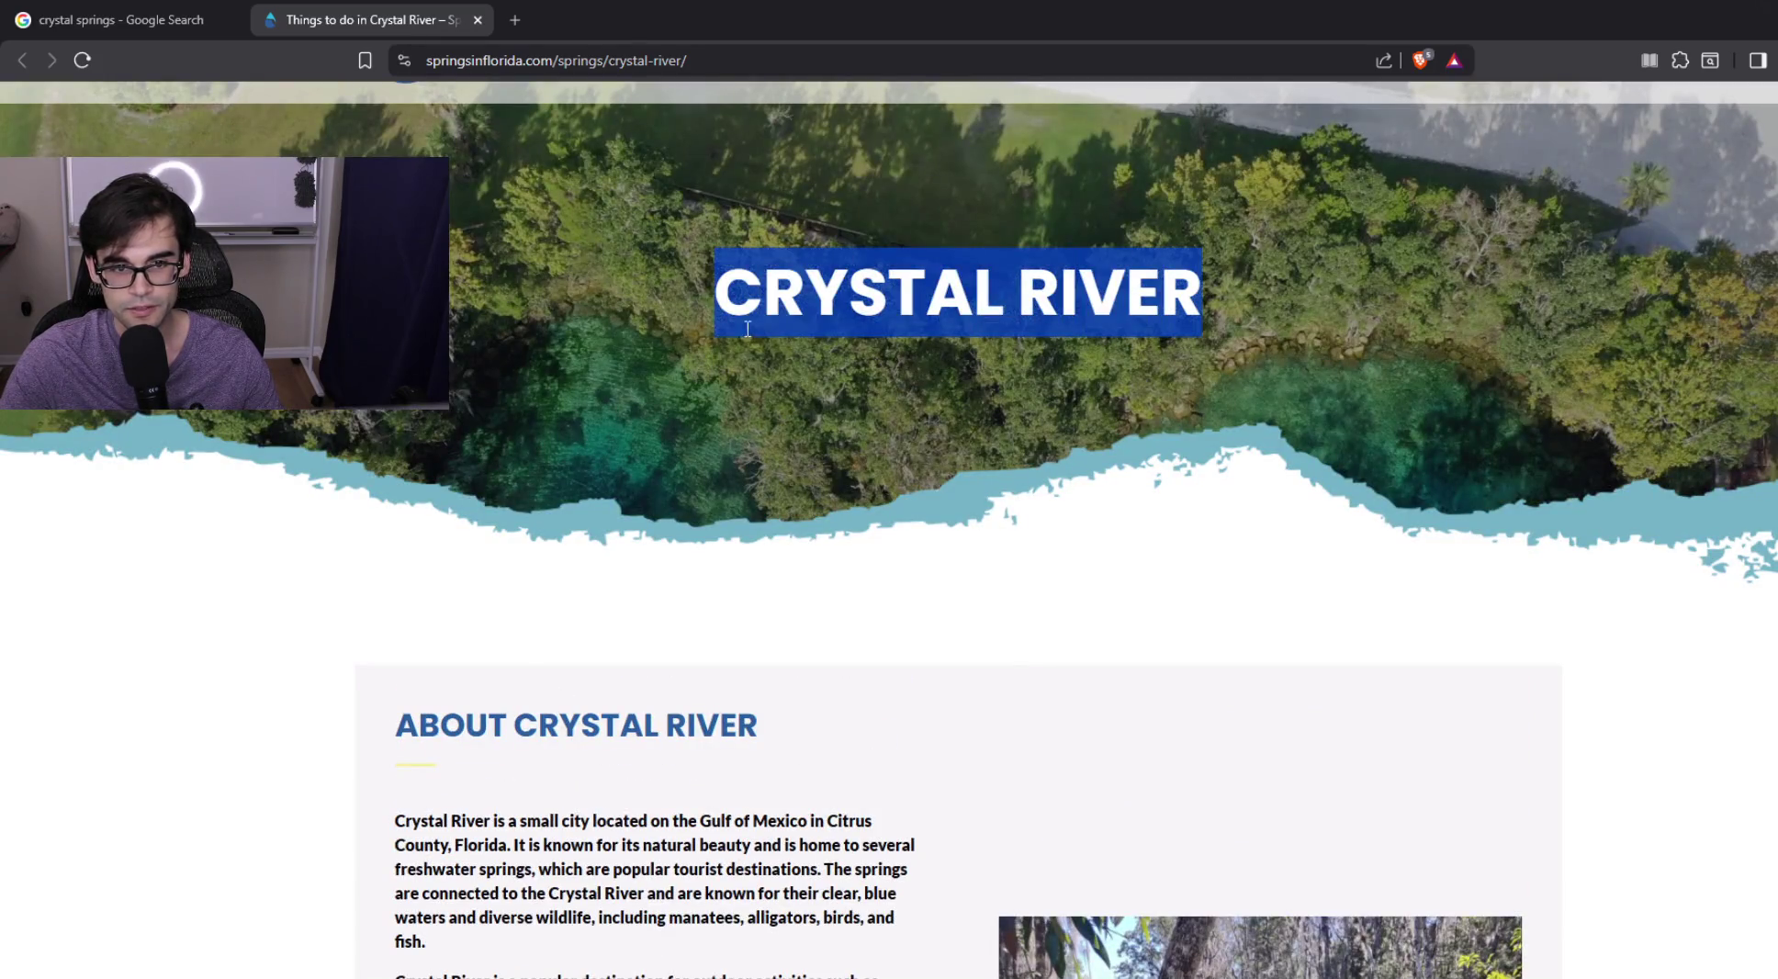
{"action": "scroll", "coordinate": [1132, 628], "scroll_direction": "down", "scroll_amount": 4}
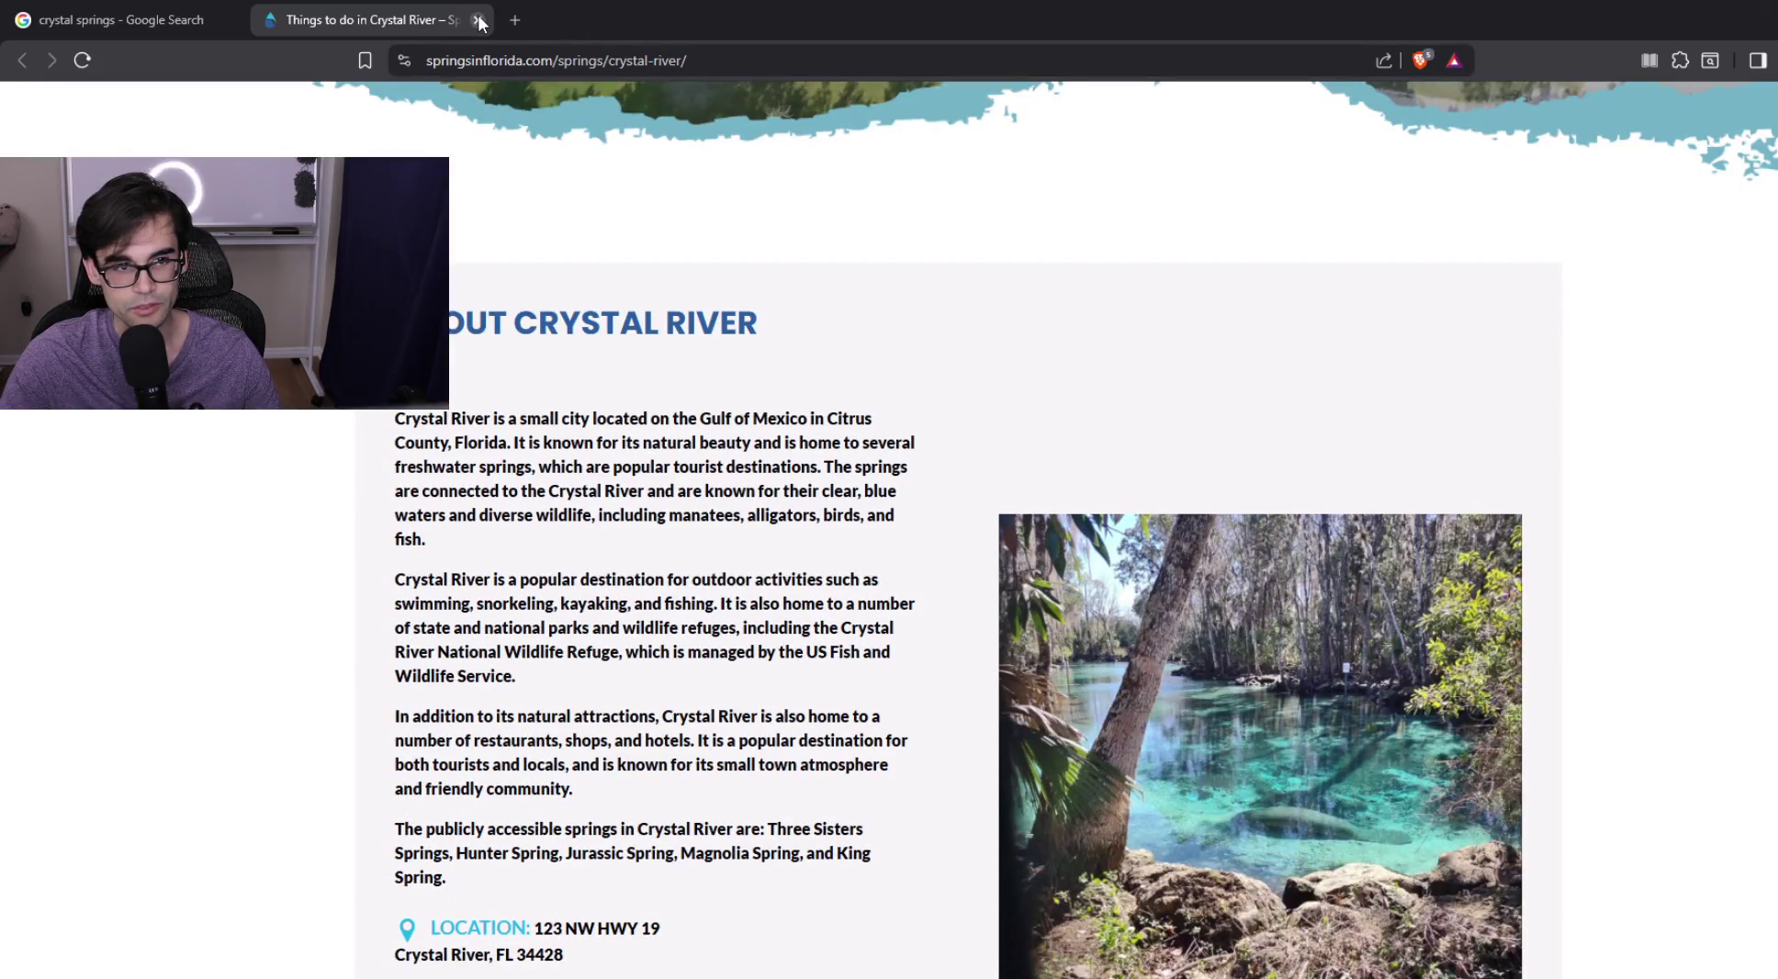
{"action": "left_click", "coordinate": [229, 22]}
{"action": "left_click", "coordinate": [228, 24]}
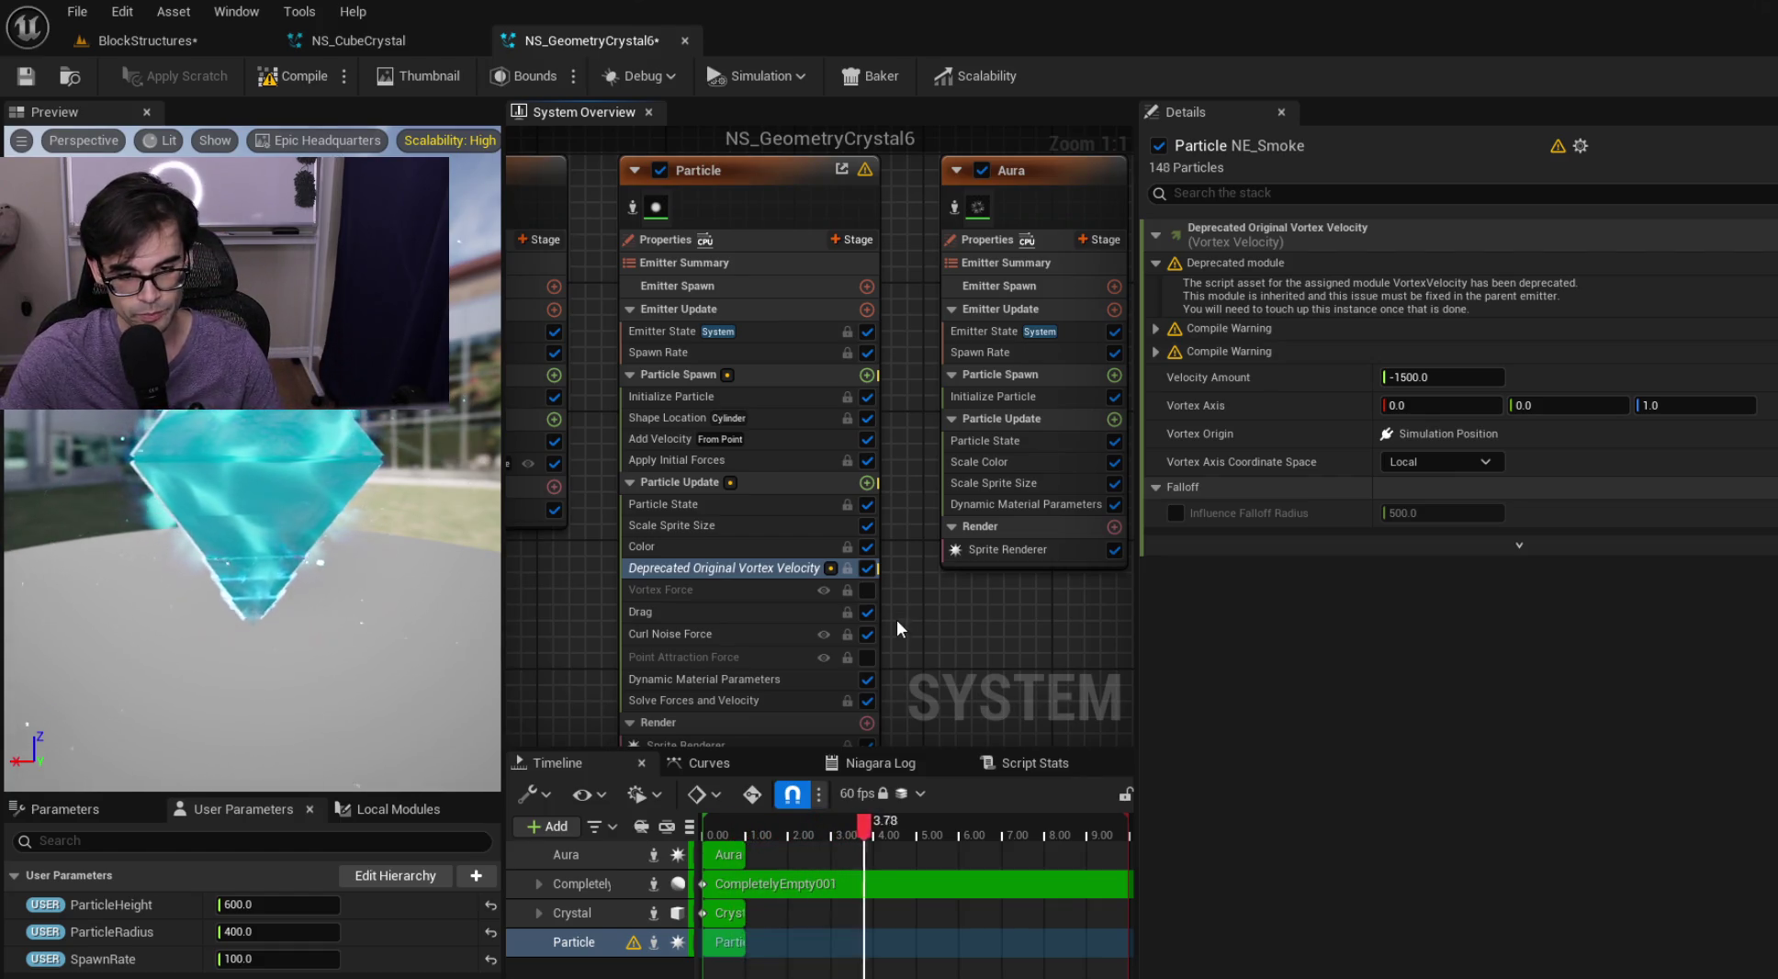
Step through Apply Initial Forces and Add Velocity to Shape Location's cylinder (height 300, radius 200)
{"action": "left_click_drag", "start_coordinate": [884, 624], "coordinate": [862, 501]}
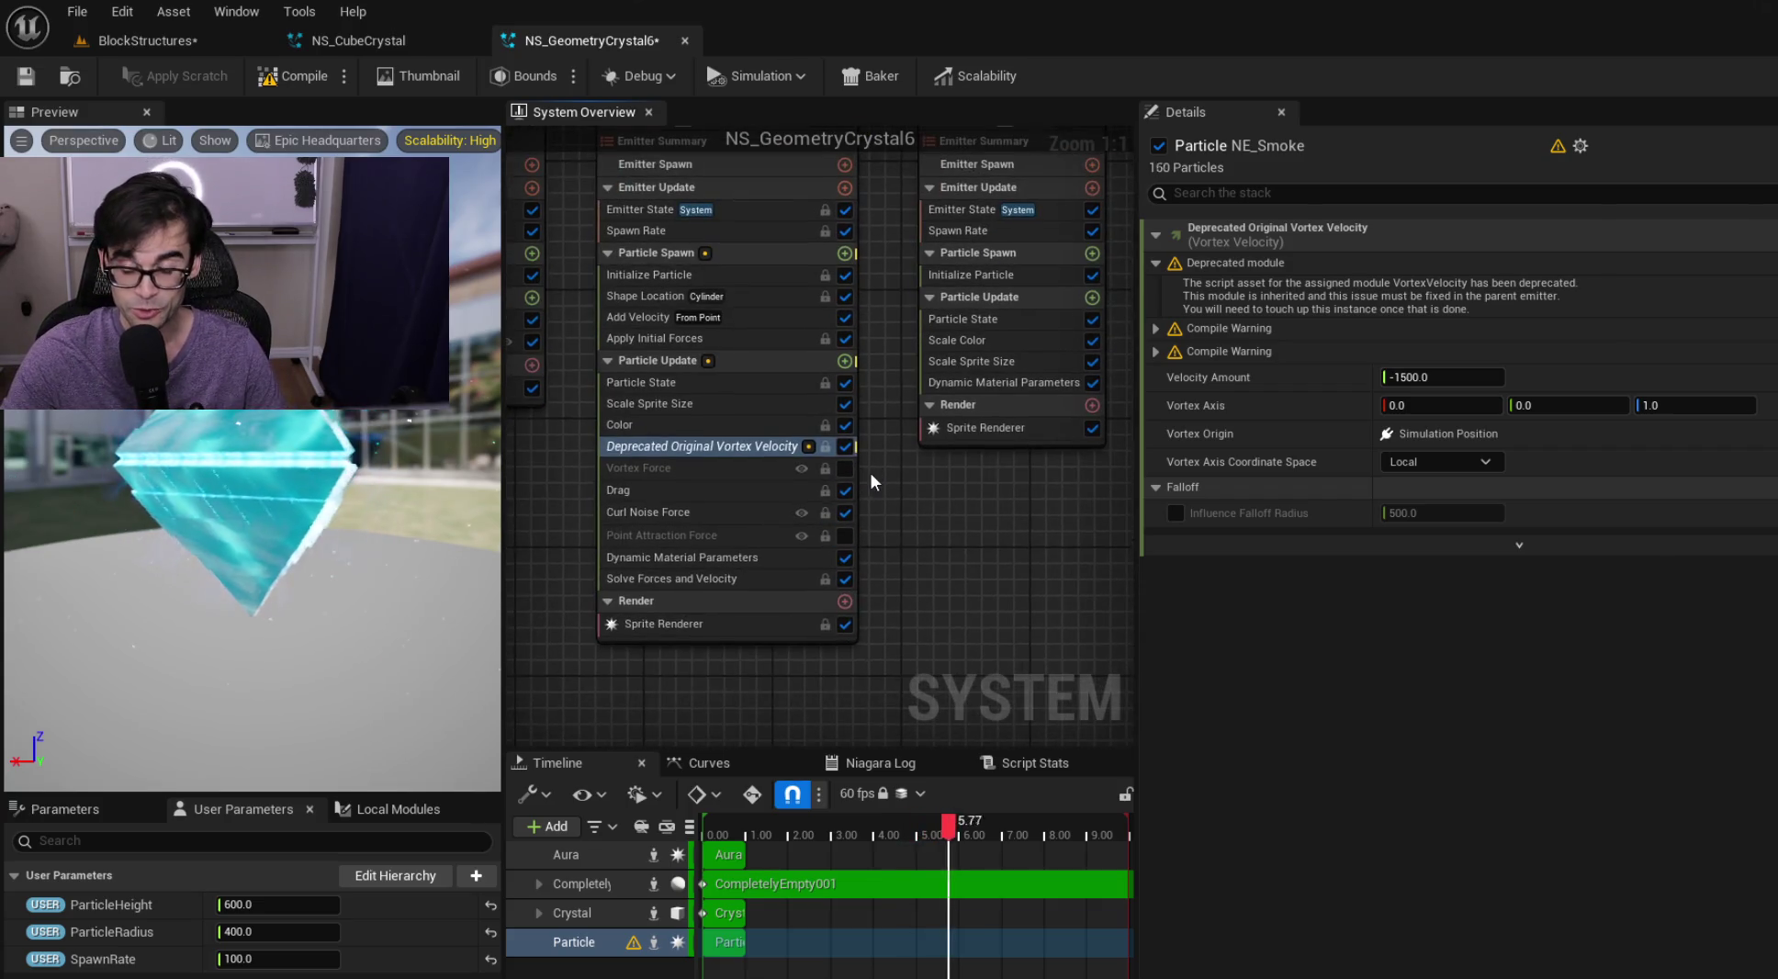
{"action": "left_click_drag", "start_coordinate": [870, 312], "coordinate": [875, 387]}
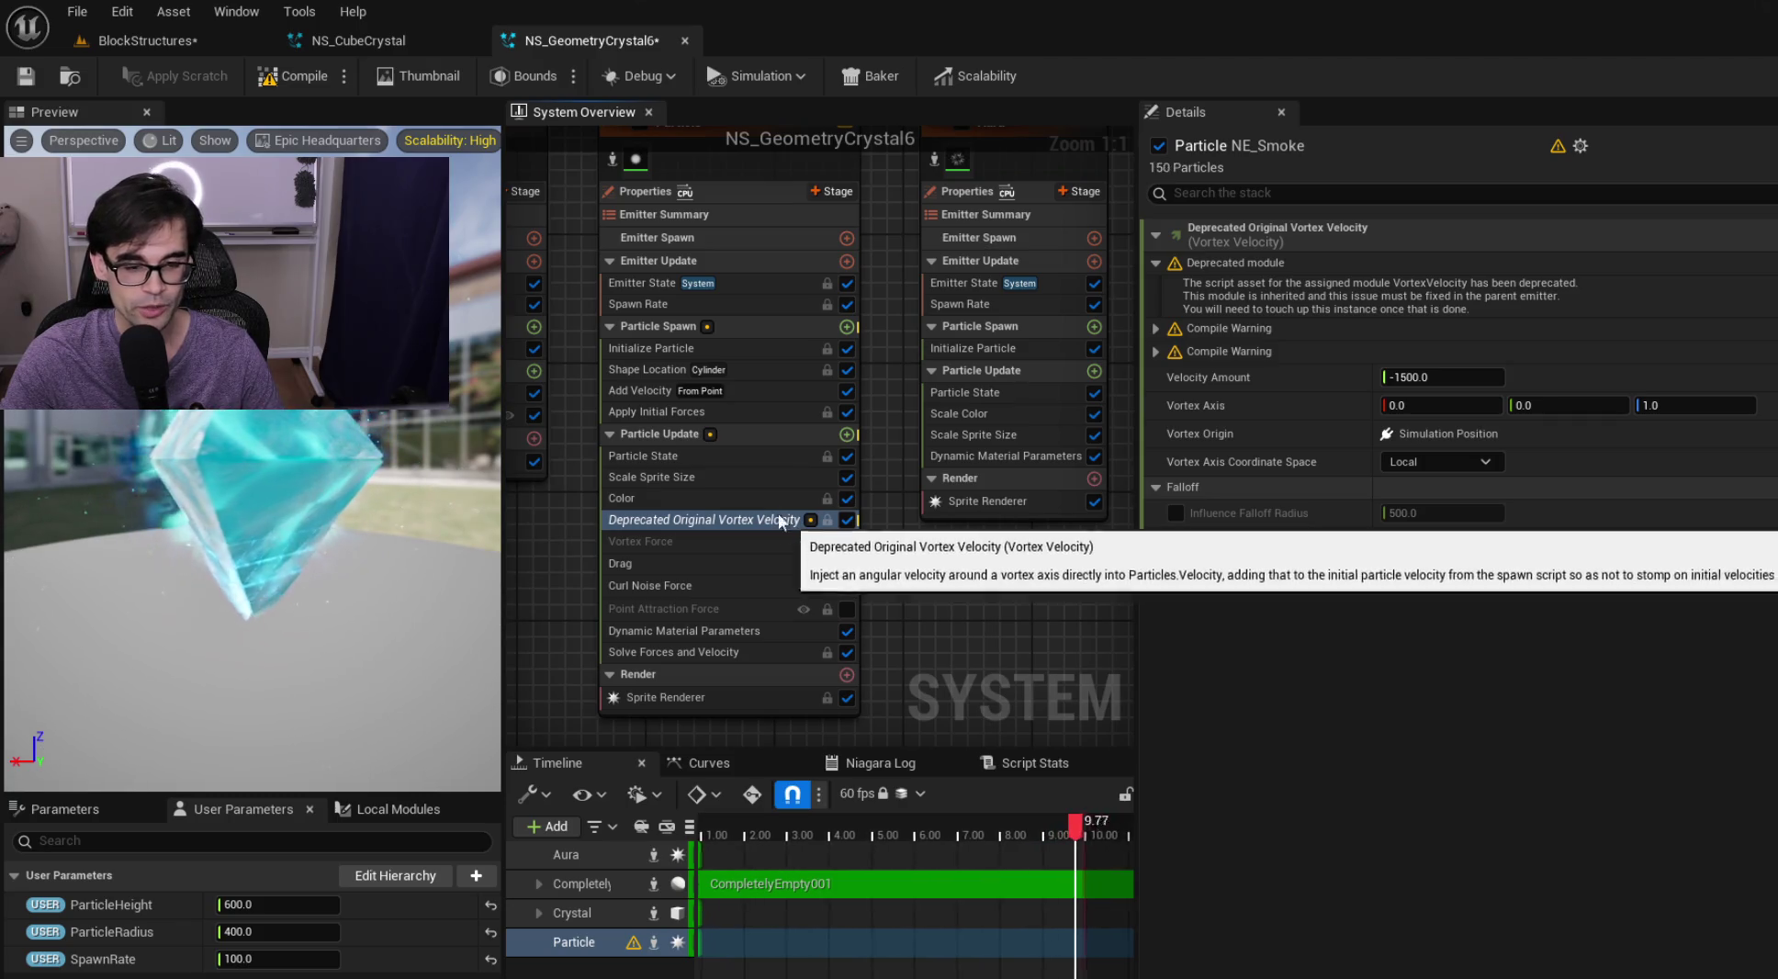
{"action": "left_click", "coordinate": [710, 411]}
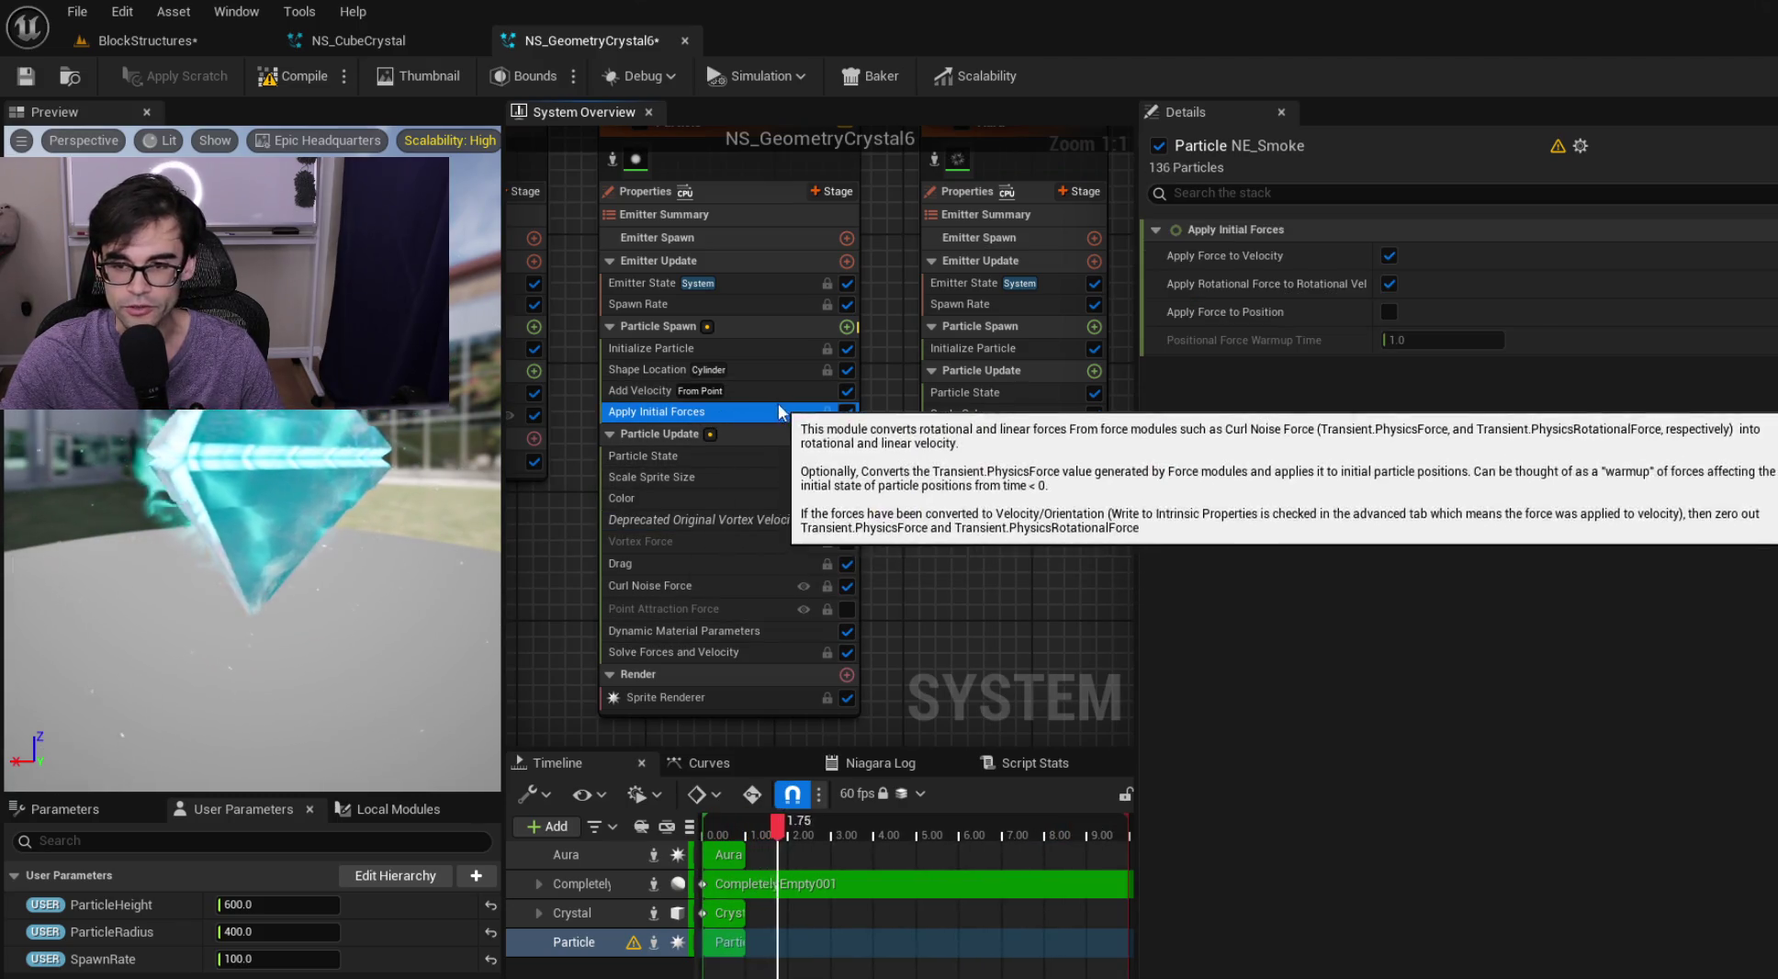
{"action": "left_click", "coordinate": [782, 393]}
{"action": "left_click", "coordinate": [791, 374]}
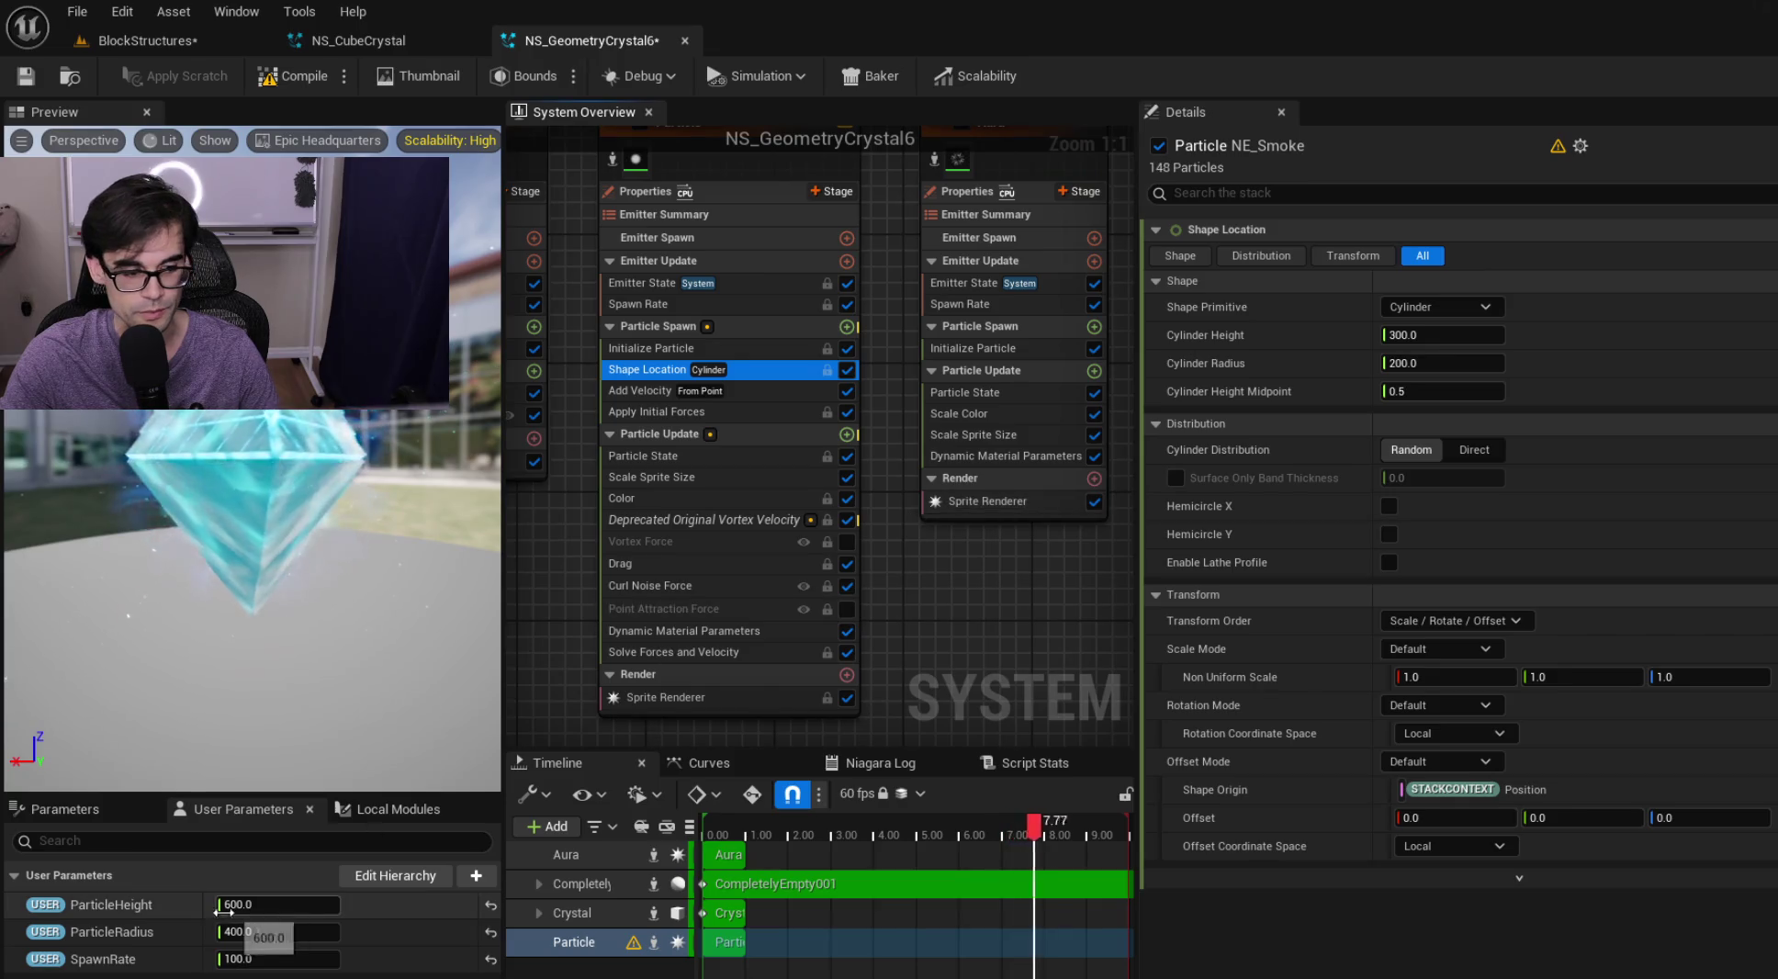
Bind Cylinder Height to ParticleHeight and Cylinder Radius to ParticleRadius, then review the Particle modules
{"action": "mouse_move", "coordinate": [110, 904]}
{"action": "left_mouse_down"}
{"action": "mouse_move", "coordinate": [511, 919]}
{"action": "mouse_move", "coordinate": [1550, 333]}
{"action": "left_mouse_up"}
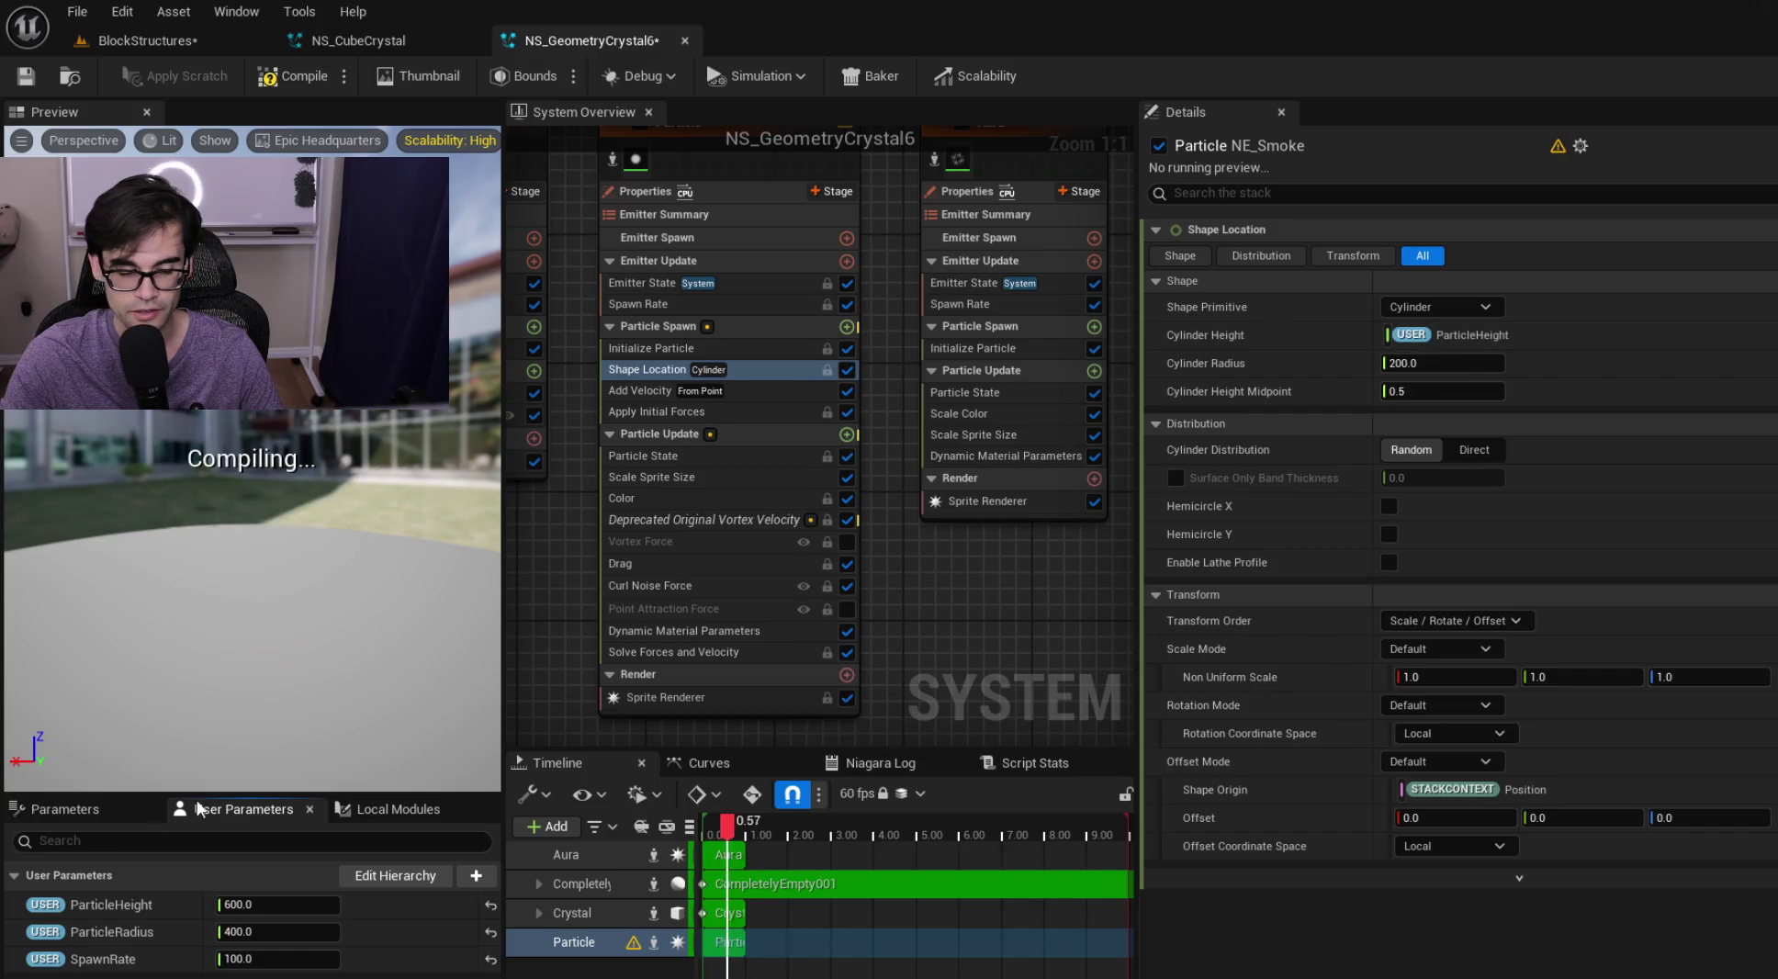
{"action": "mouse_move", "coordinate": [110, 931]}
{"action": "left_mouse_down"}
{"action": "mouse_move", "coordinate": [1472, 511]}
{"action": "mouse_move", "coordinate": [1586, 366]}
{"action": "left_mouse_up"}
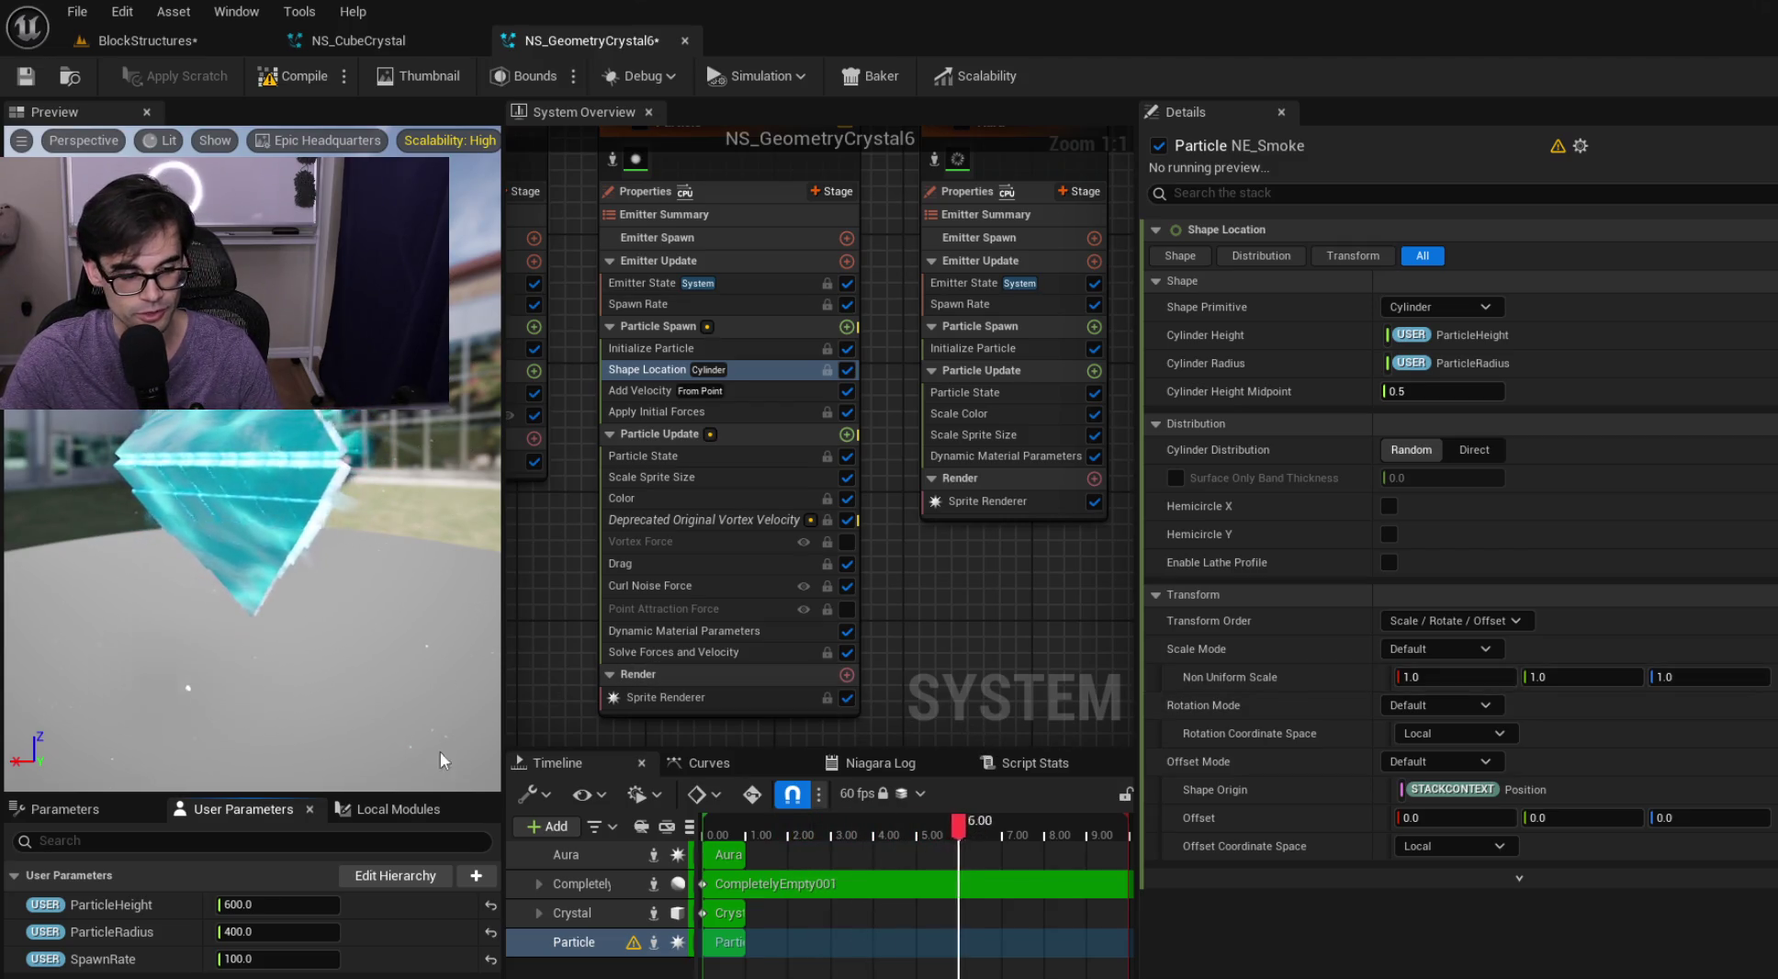
{"action": "left_click", "coordinate": [732, 310]}
{"action": "left_click", "coordinate": [739, 350]}
{"action": "left_click", "coordinate": [748, 371]}
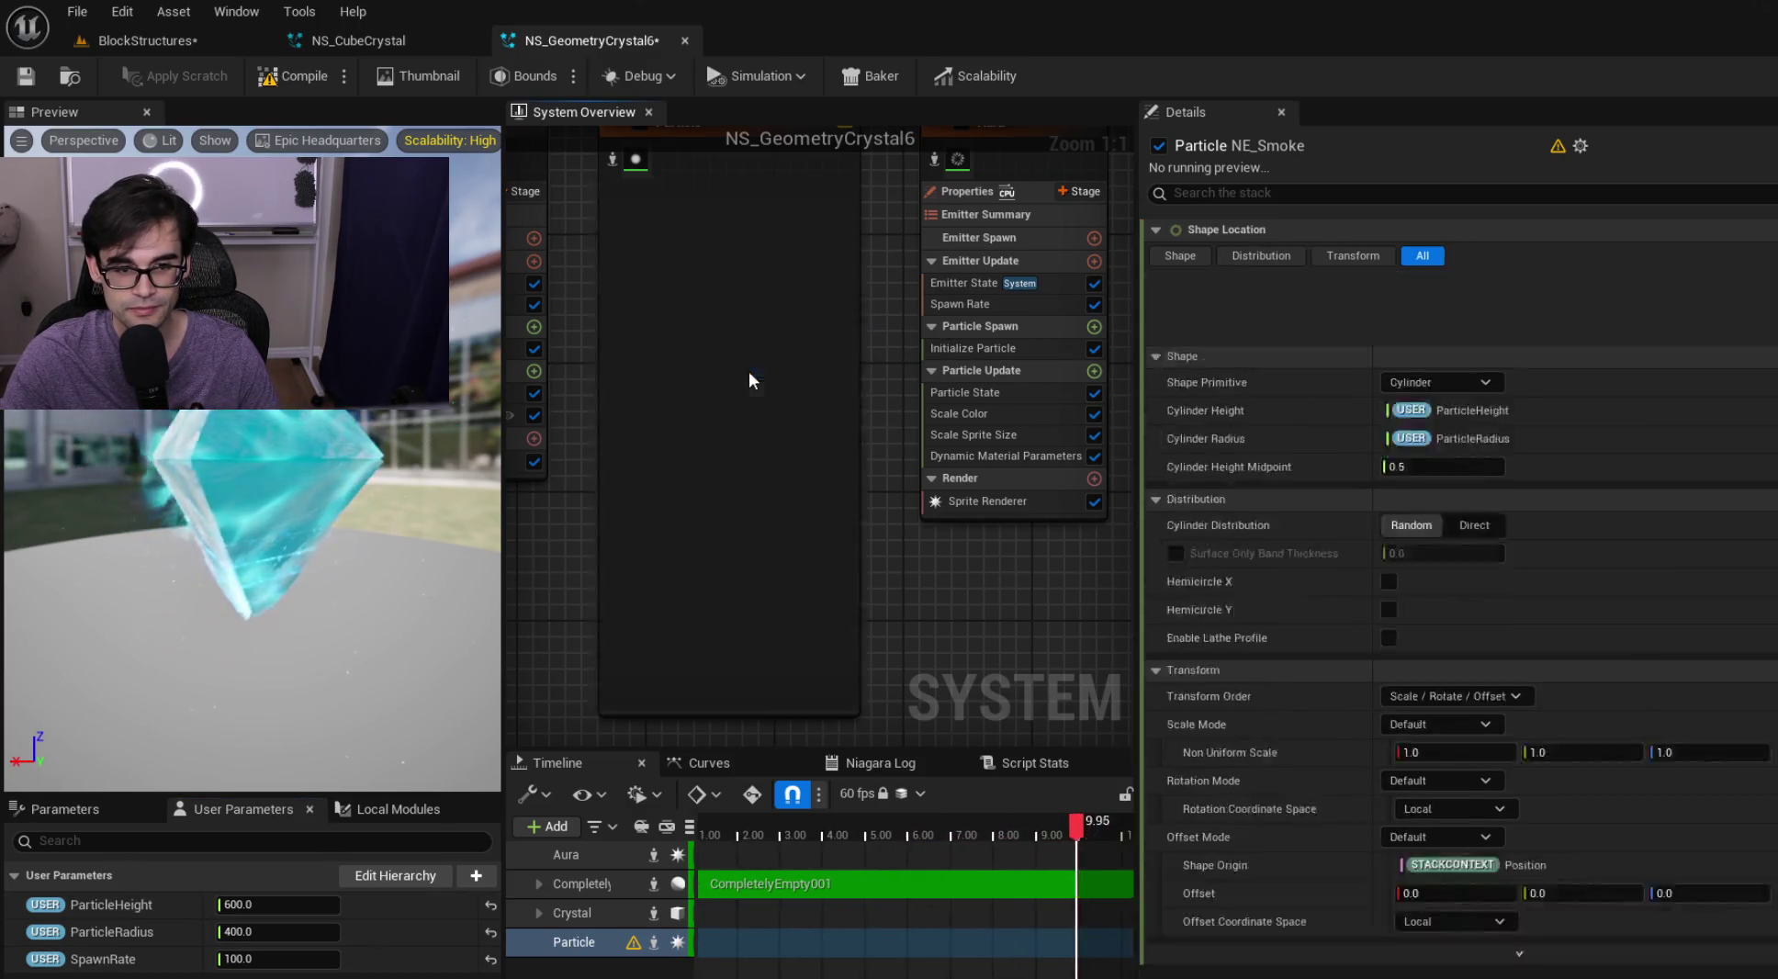
{"action": "left_click", "coordinate": [757, 385]}
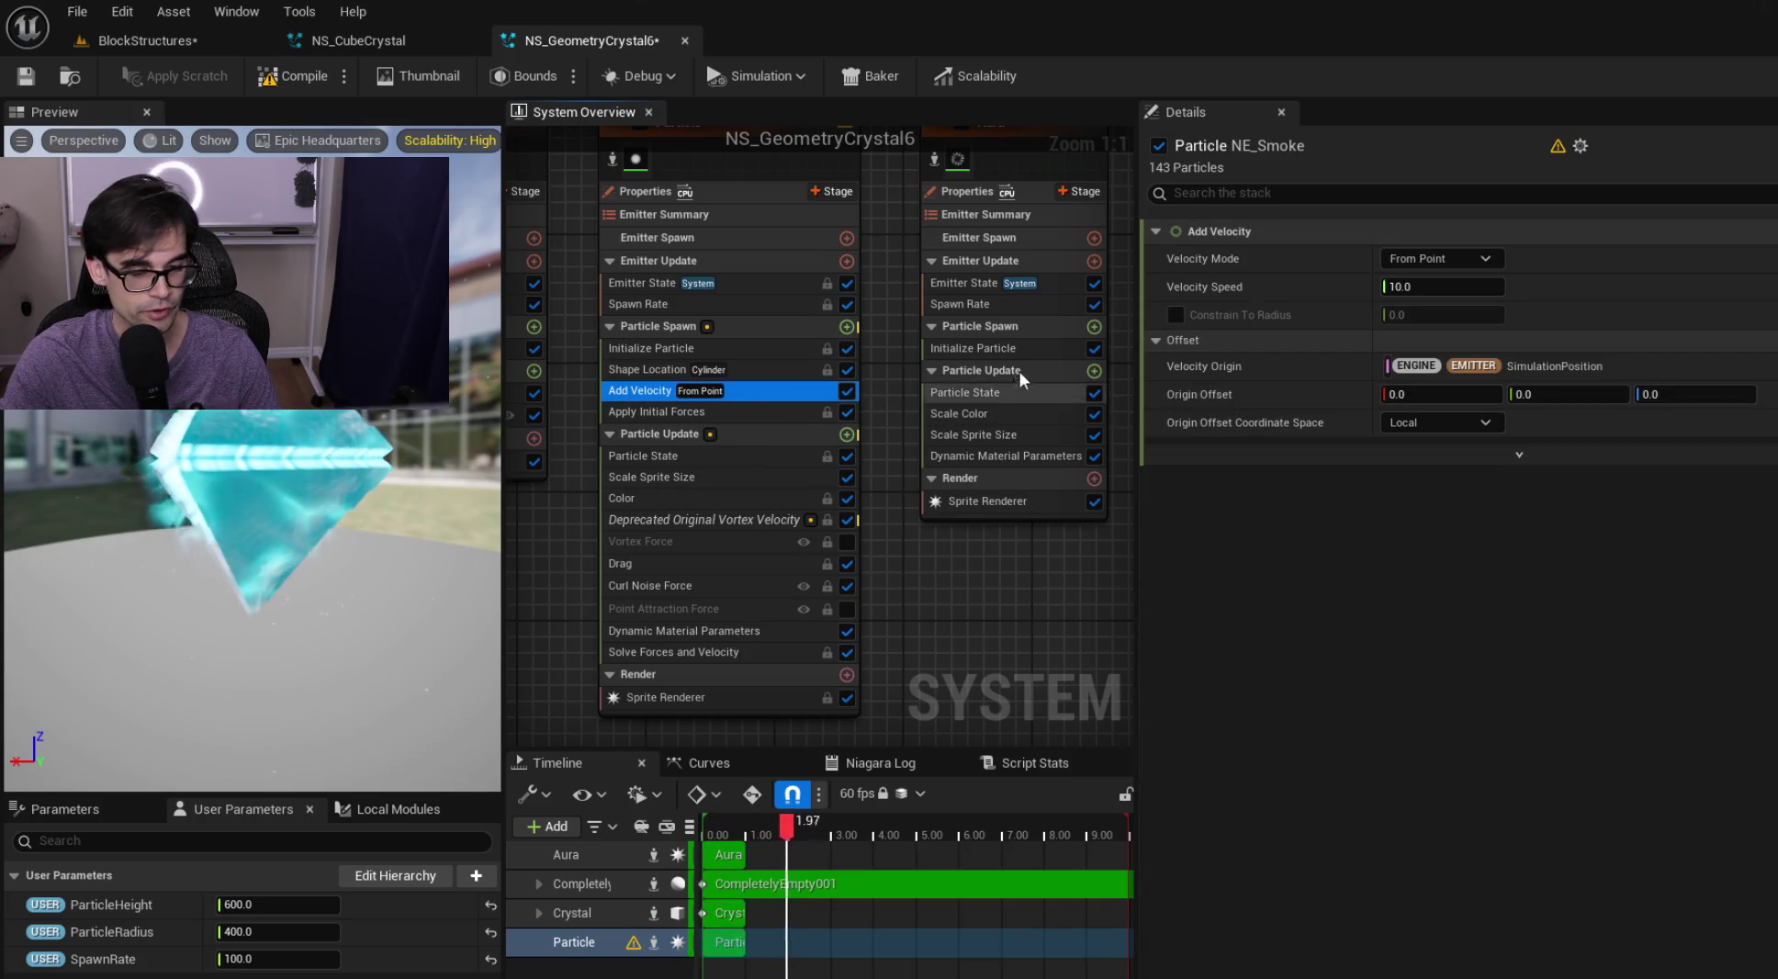
{"action": "left_click", "coordinate": [897, 401]}
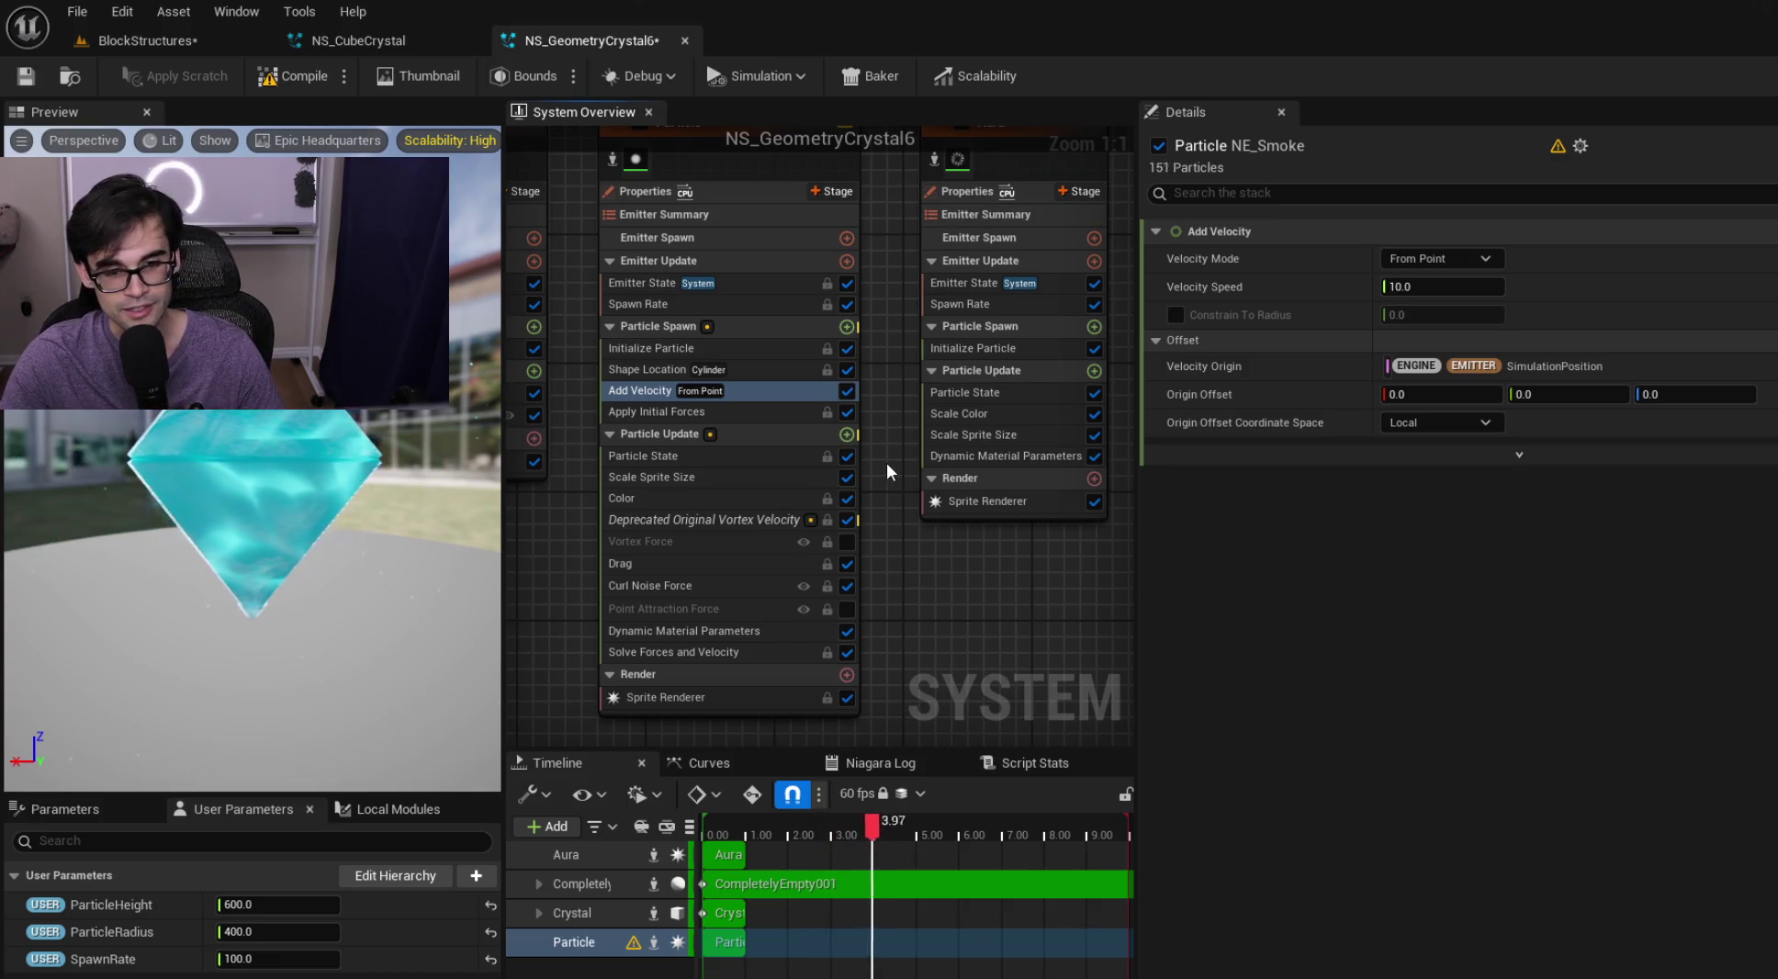
Reposition the emitter graph and inspect the Apply Initial Forces module
{"action": "left_click_drag", "start_coordinate": [886, 463], "coordinate": [884, 507]}
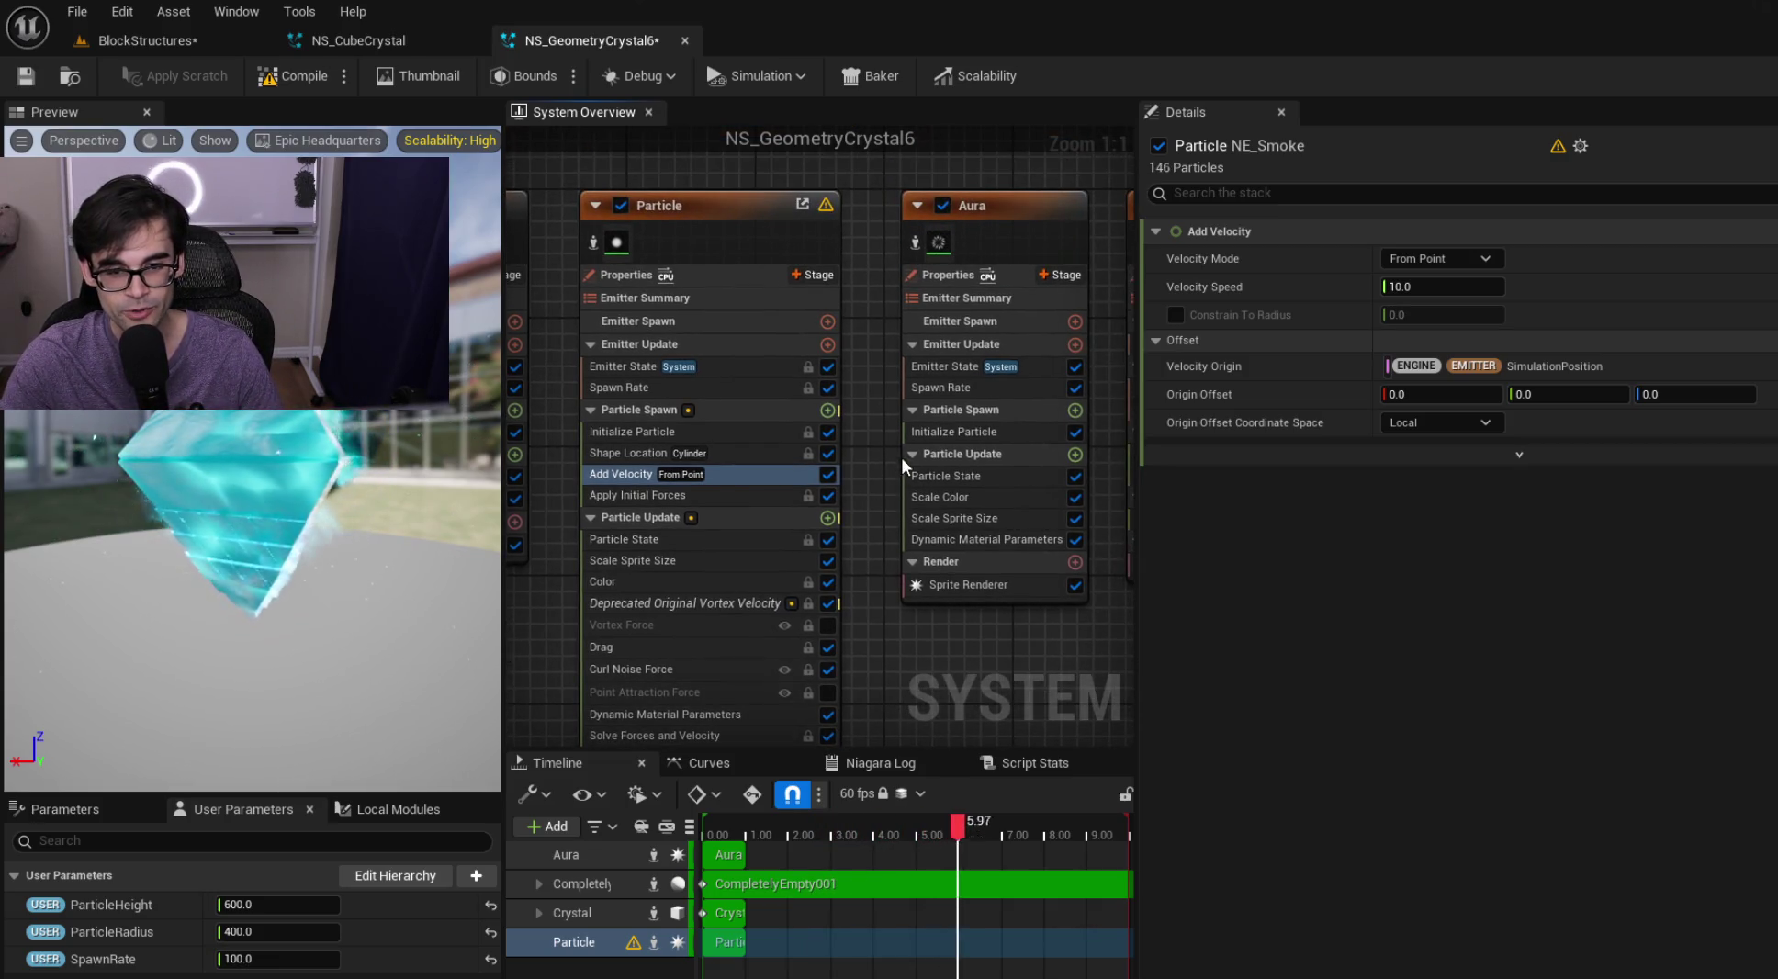
{"action": "left_click_drag", "start_coordinate": [894, 289], "coordinate": [852, 274]}
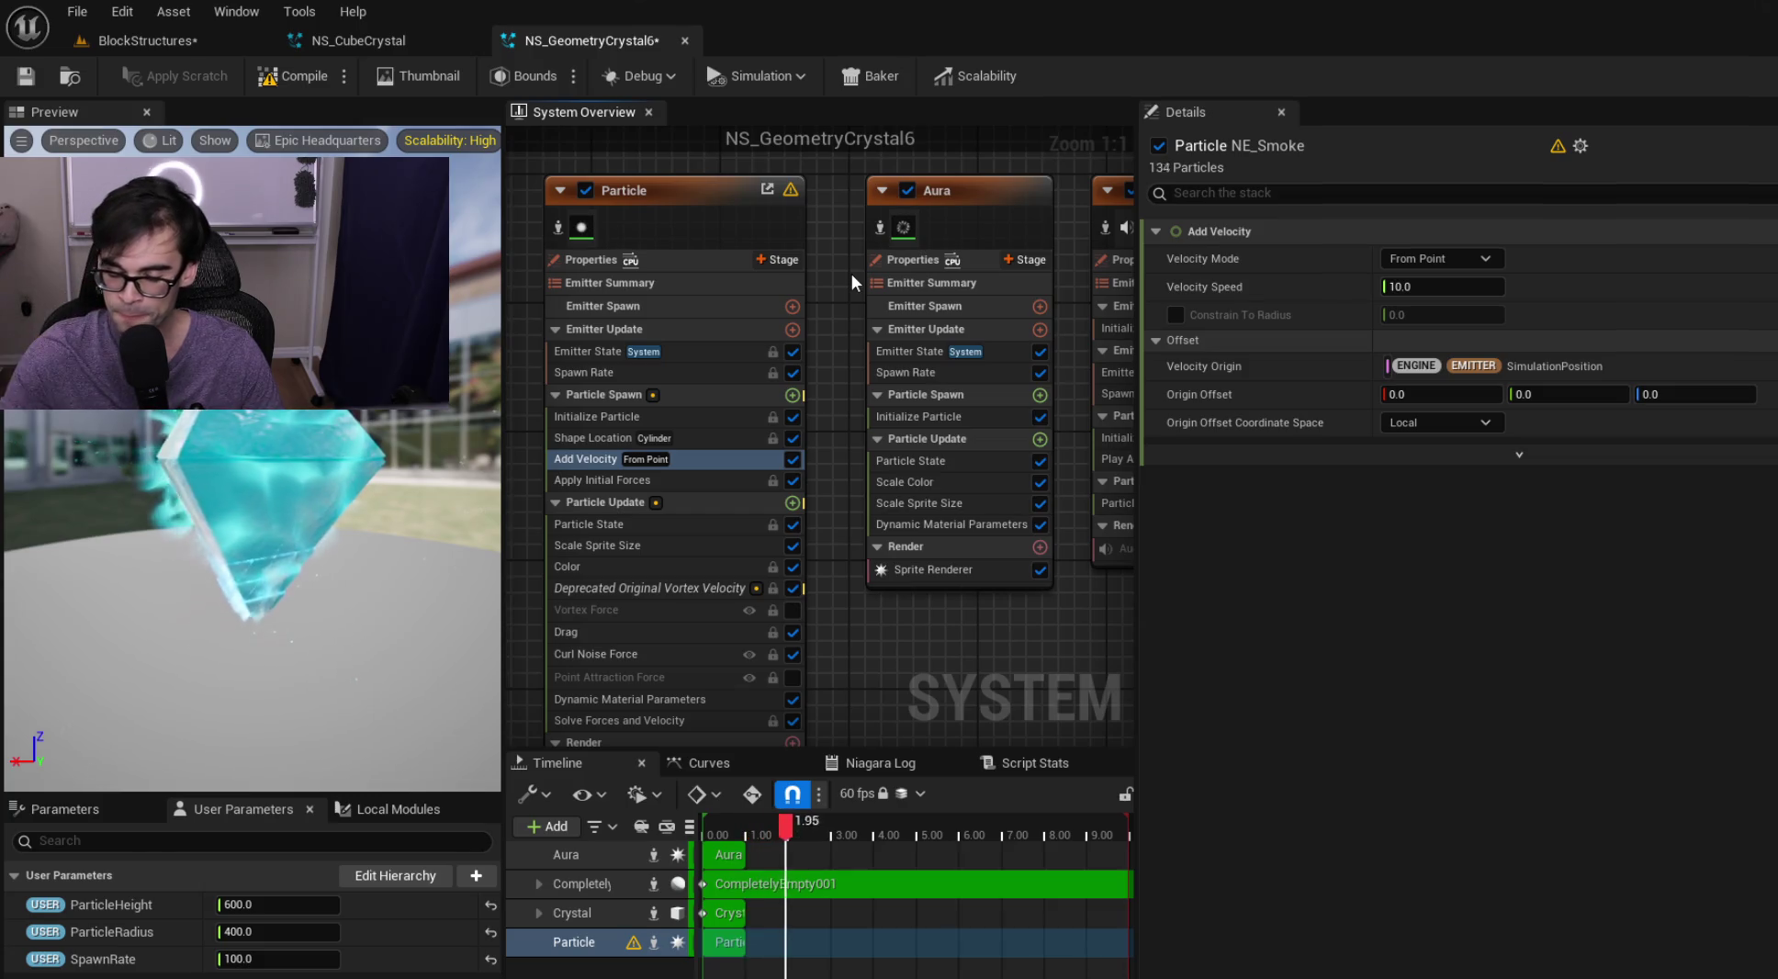
{"action": "left_click_drag", "start_coordinate": [845, 369], "coordinate": [805, 341]}
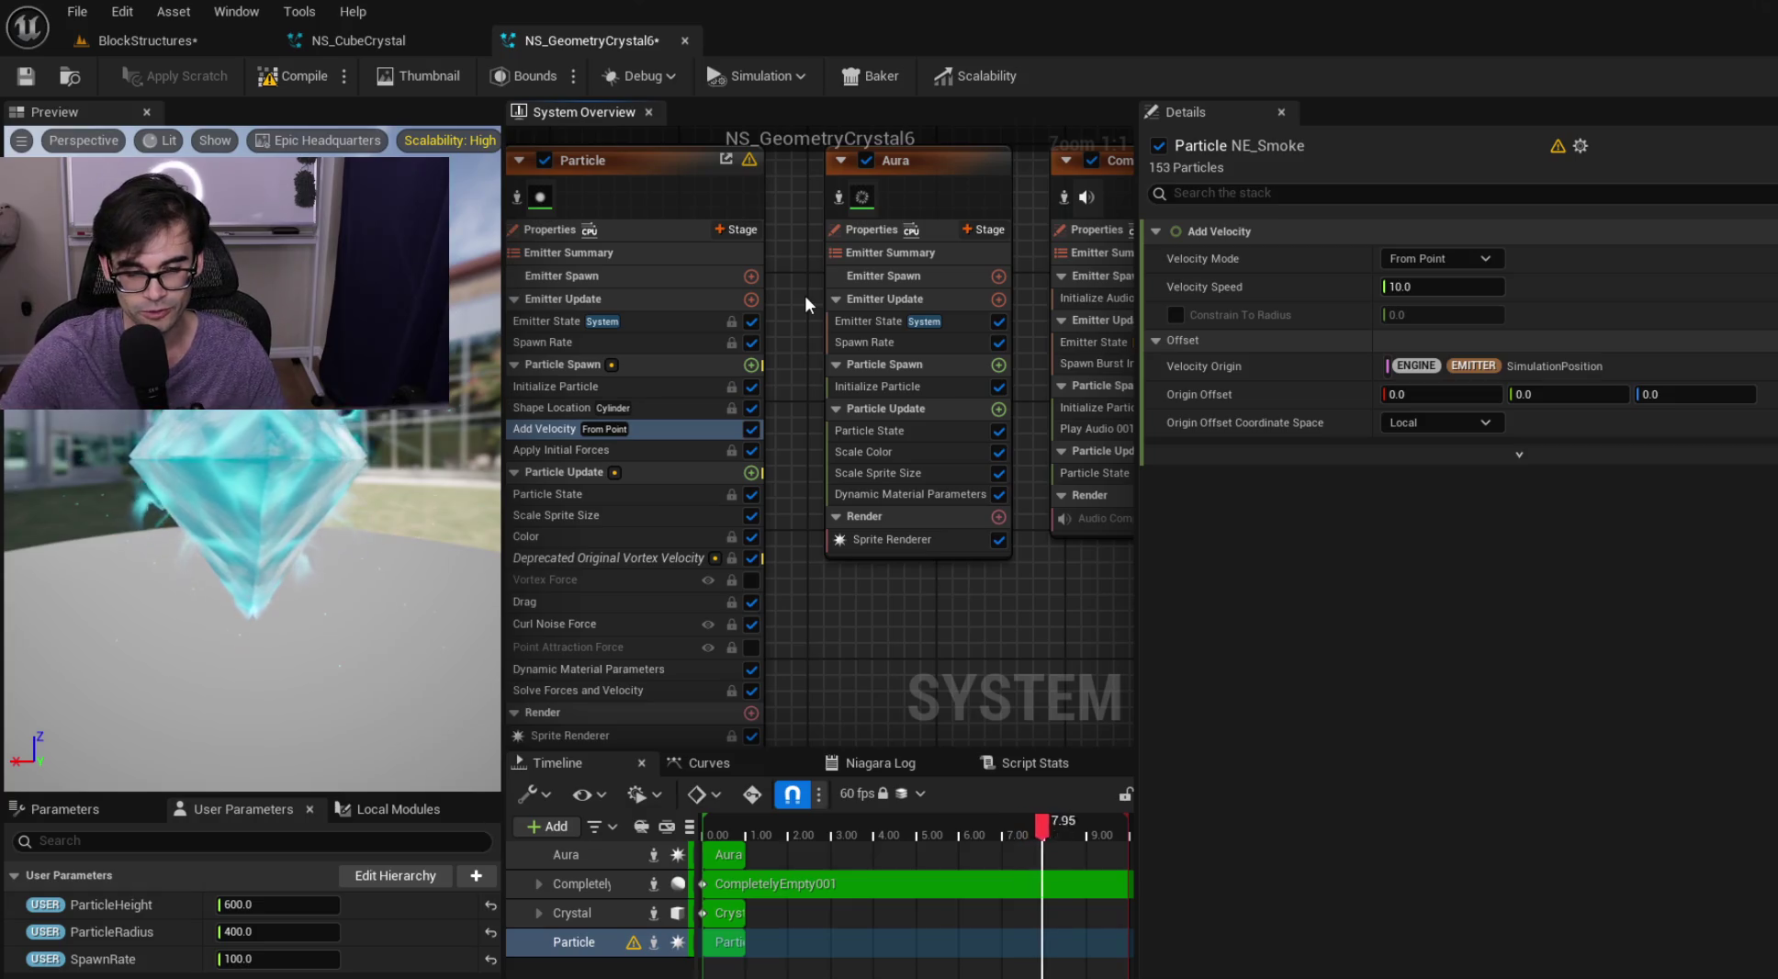
{"action": "mouse_move", "coordinate": [796, 257]}
{"action": "left_mouse_down"}
{"action": "mouse_move", "coordinate": [835, 310]}
{"action": "mouse_move", "coordinate": [801, 280]}
{"action": "mouse_move", "coordinate": [816, 274]}
{"action": "left_mouse_up"}
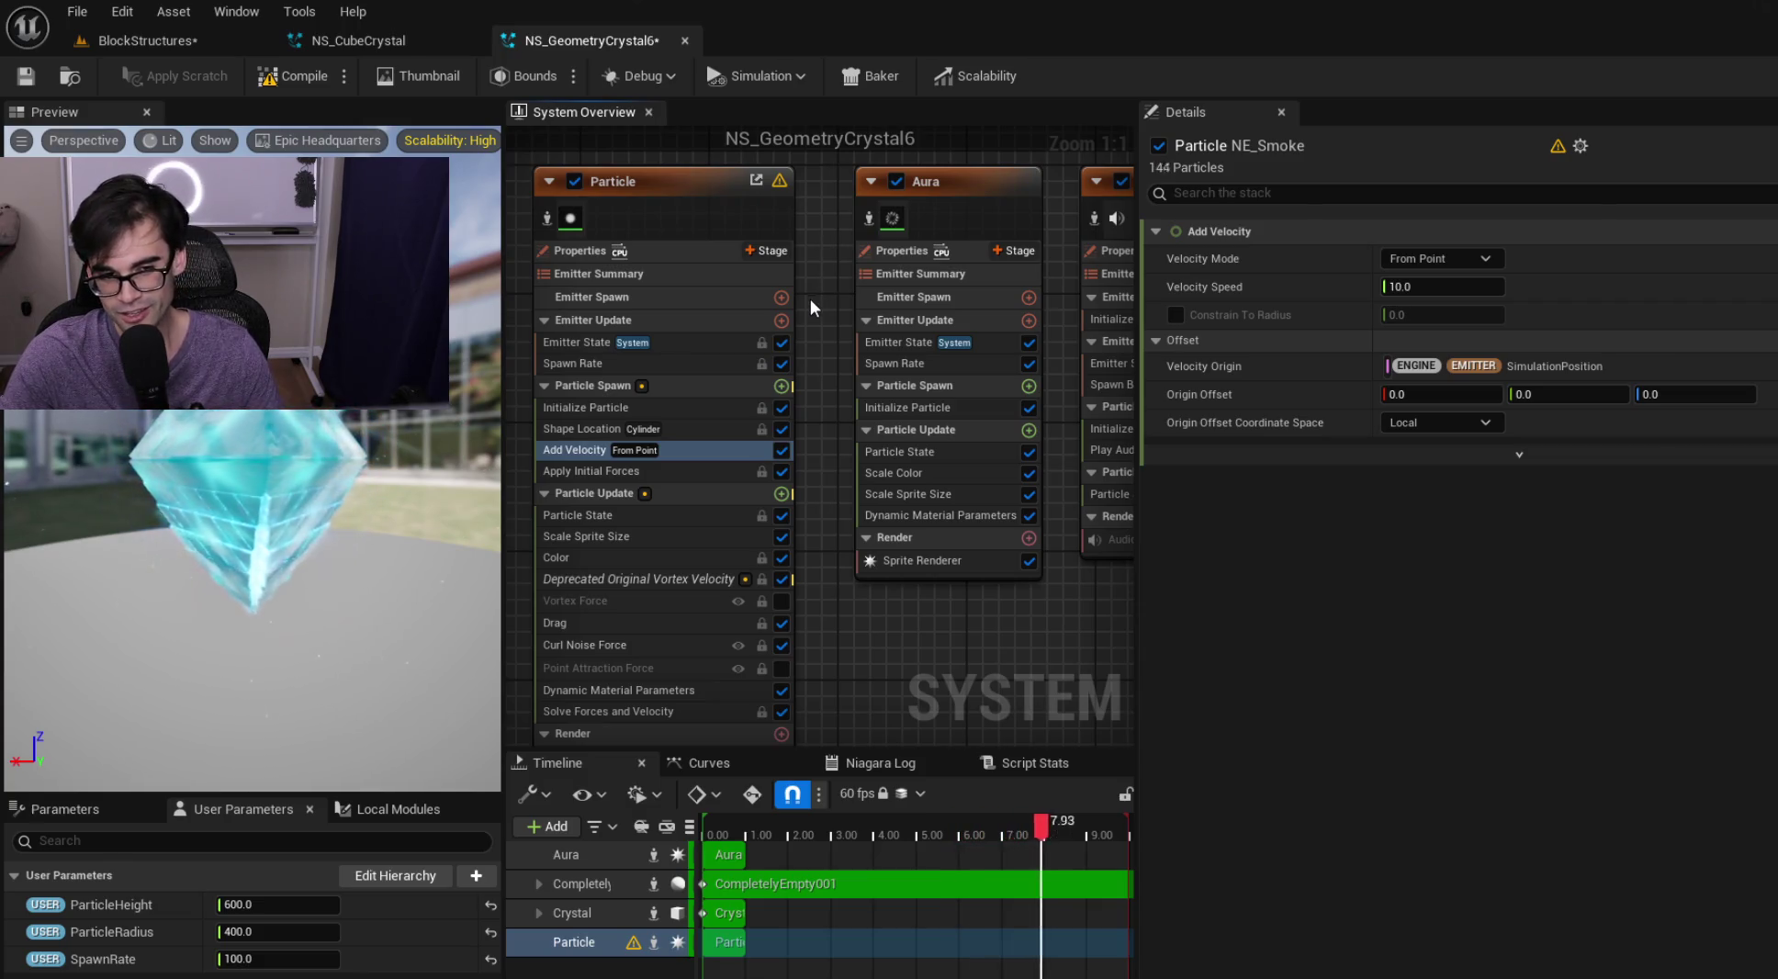
{"action": "mouse_move", "coordinate": [813, 311]}
{"action": "left_mouse_down"}
{"action": "mouse_move", "coordinate": [794, 289]}
{"action": "mouse_move", "coordinate": [799, 309]}
{"action": "left_mouse_up"}
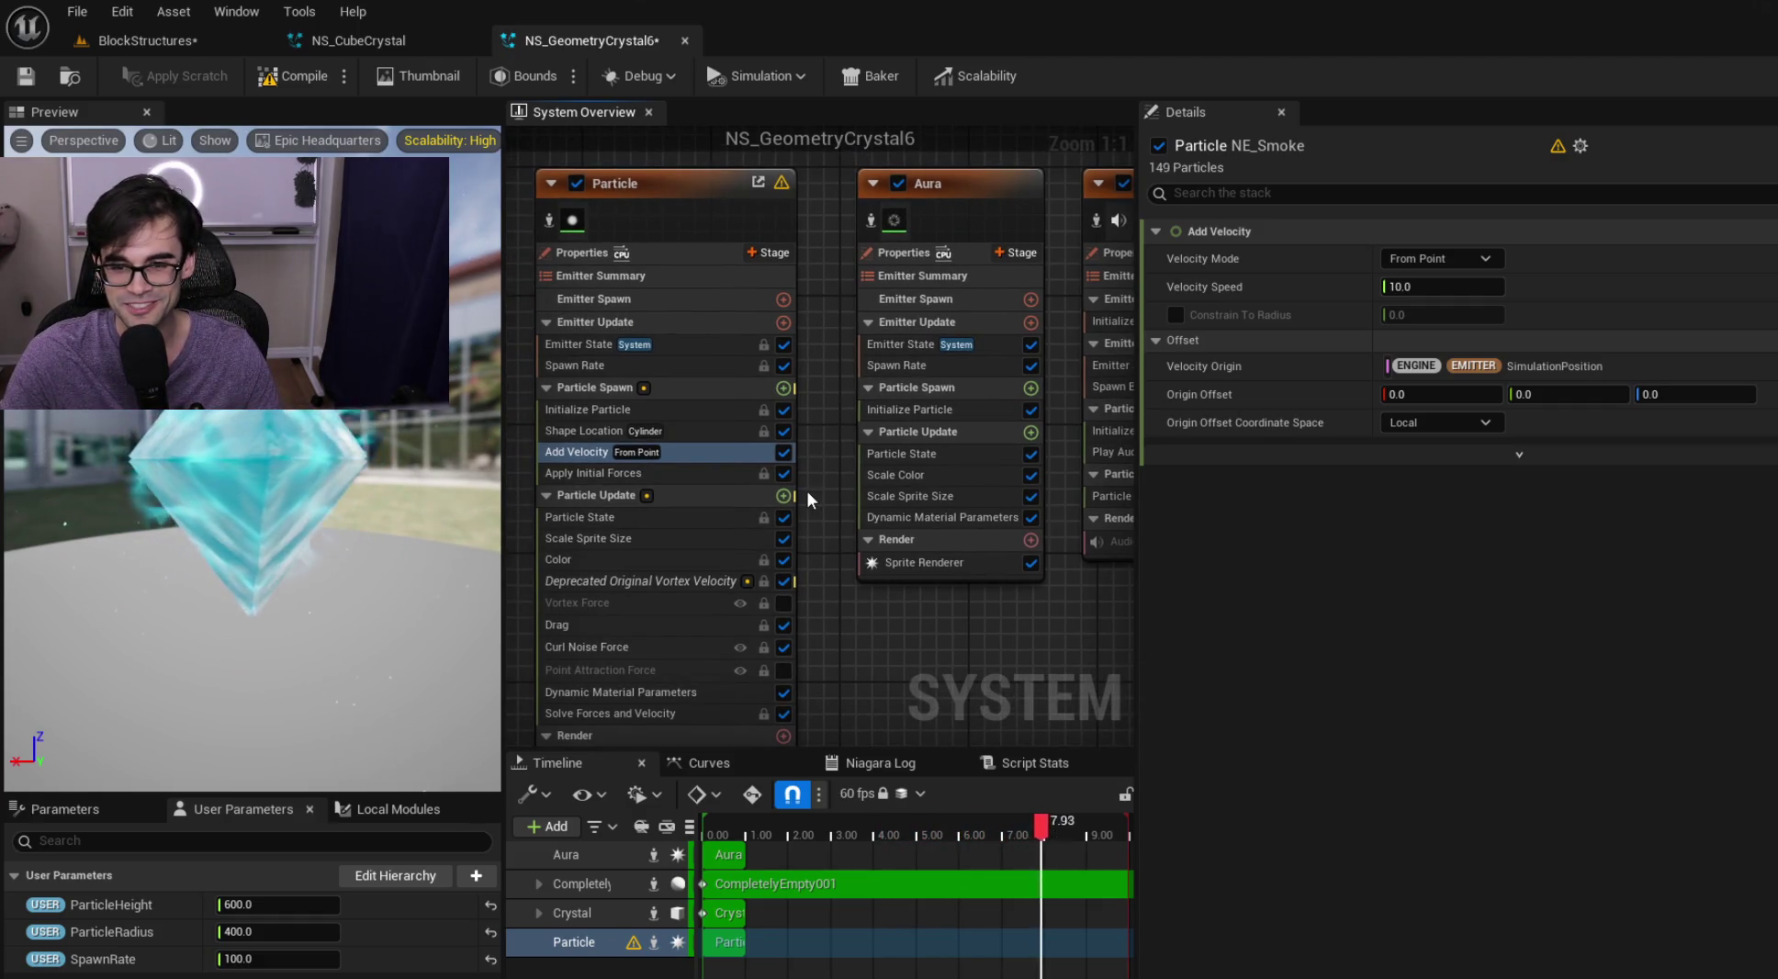
{"action": "left_click", "coordinate": [652, 472]}
Give Initialize Particle a random uniform sprite size from 6 to 12
{"action": "left_click", "coordinate": [739, 410]}
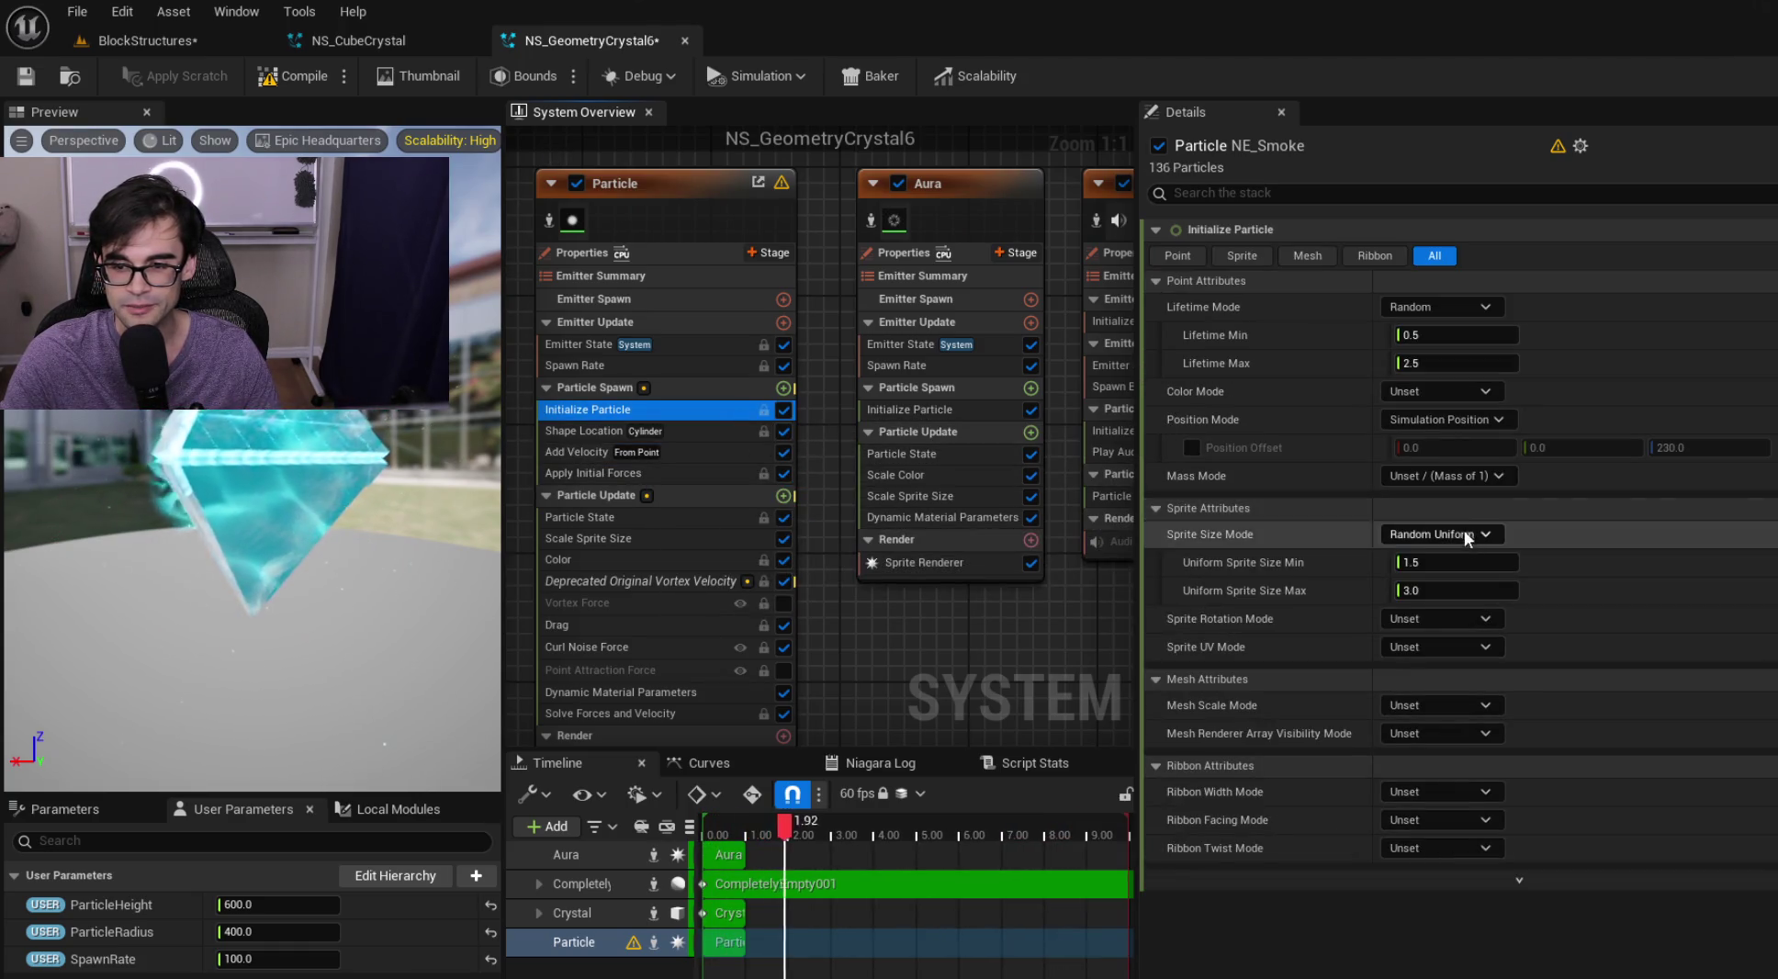
{"action": "left_click", "coordinate": [1465, 560]}
{"action": "type", "text": "6"}
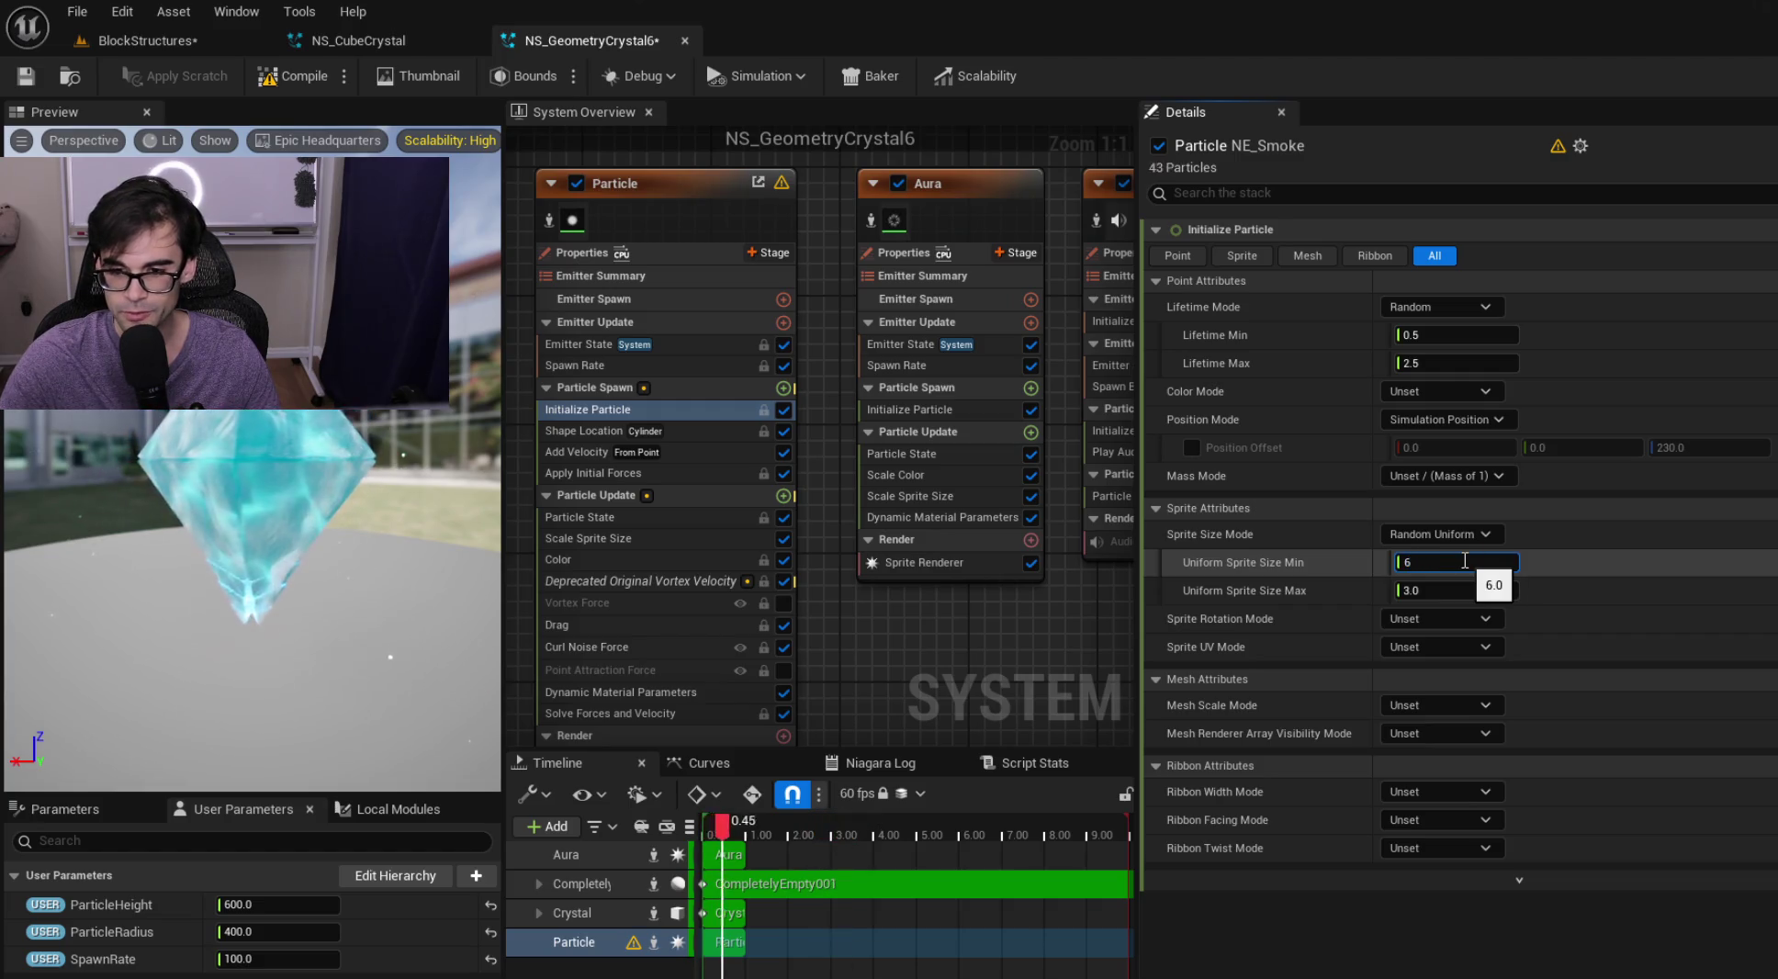
{"action": "type", "text": "2"}
{"action": "key", "text": "Return"}
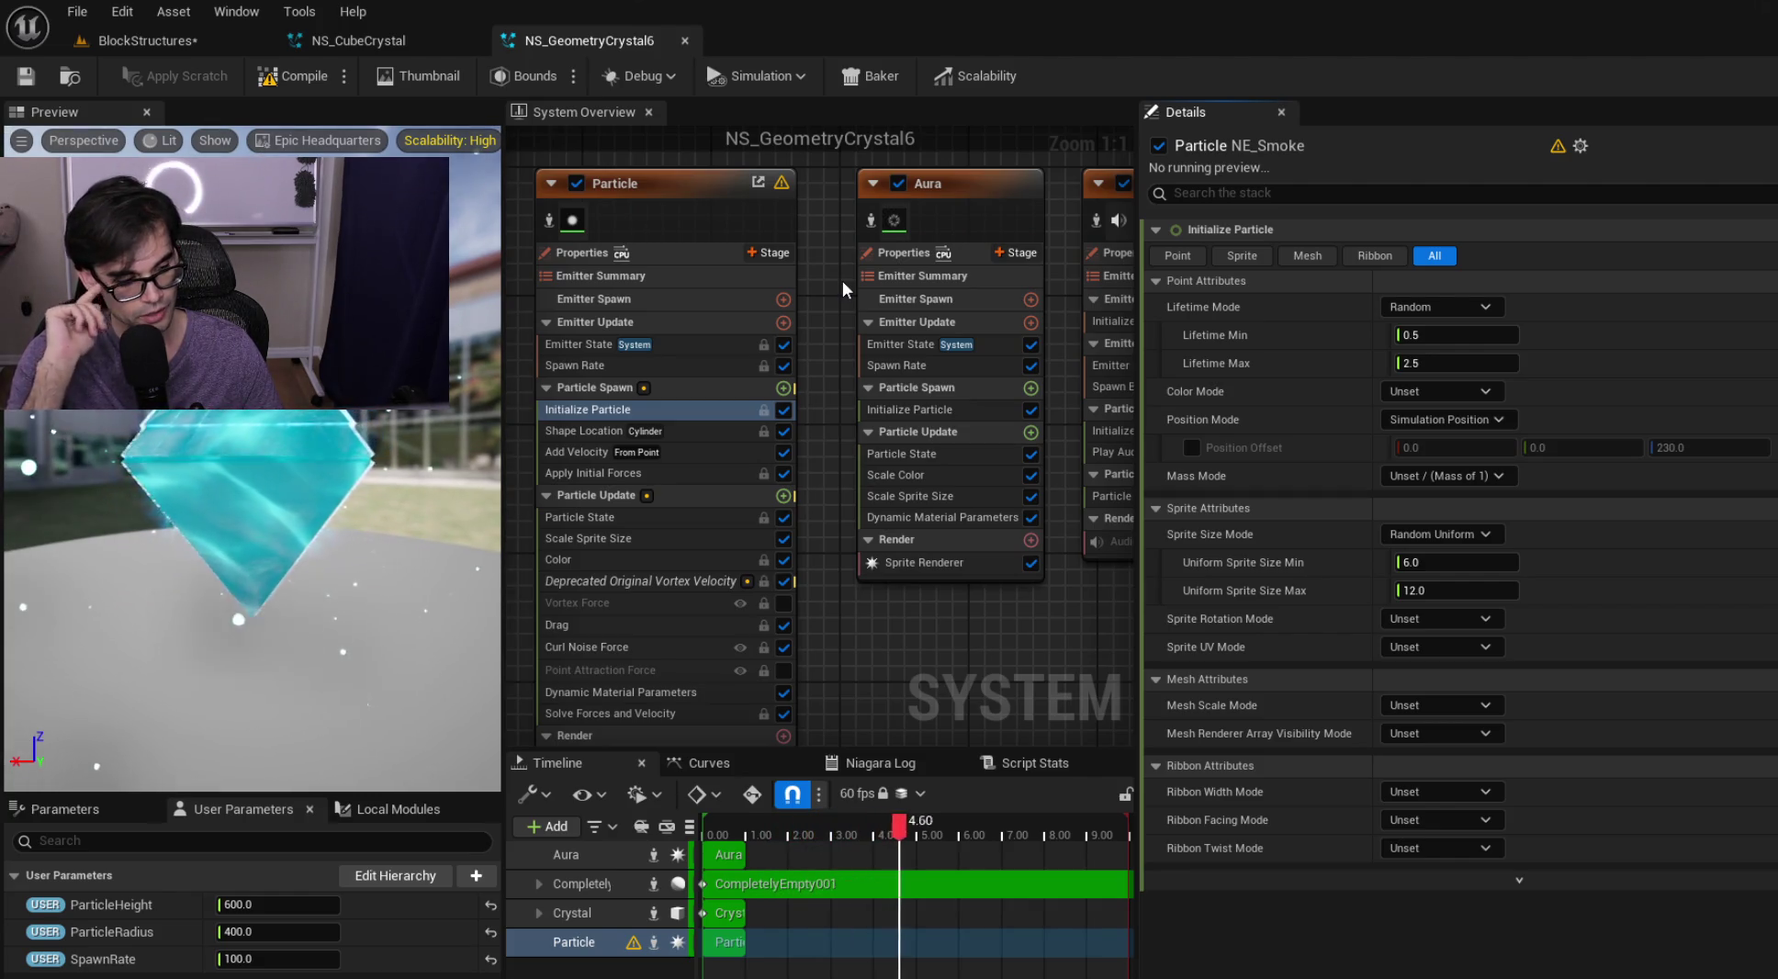
Pan the graph and show the cylinder spawn Shape Location settings
{"action": "mouse_move", "coordinate": [820, 186]}
{"action": "left_mouse_down"}
{"action": "mouse_move", "coordinate": [862, 286]}
{"action": "mouse_move", "coordinate": [839, 208]}
{"action": "left_mouse_up"}
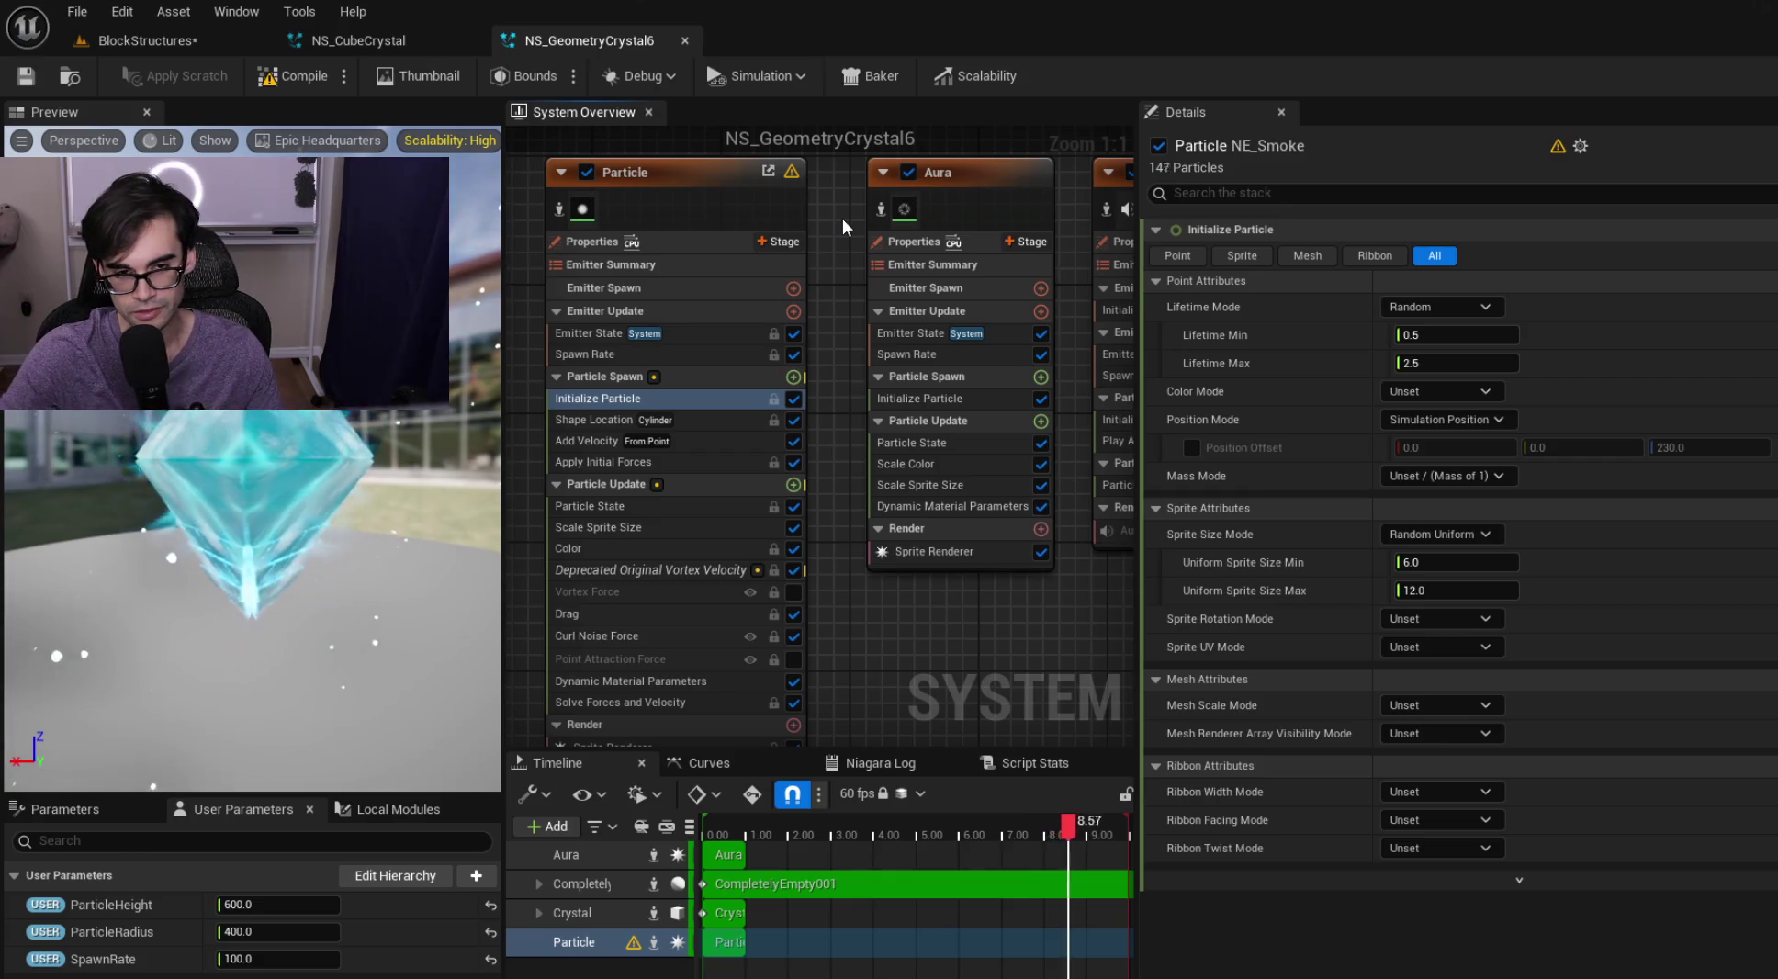
{"action": "left_click_drag", "start_coordinate": [846, 274], "coordinate": [841, 279]}
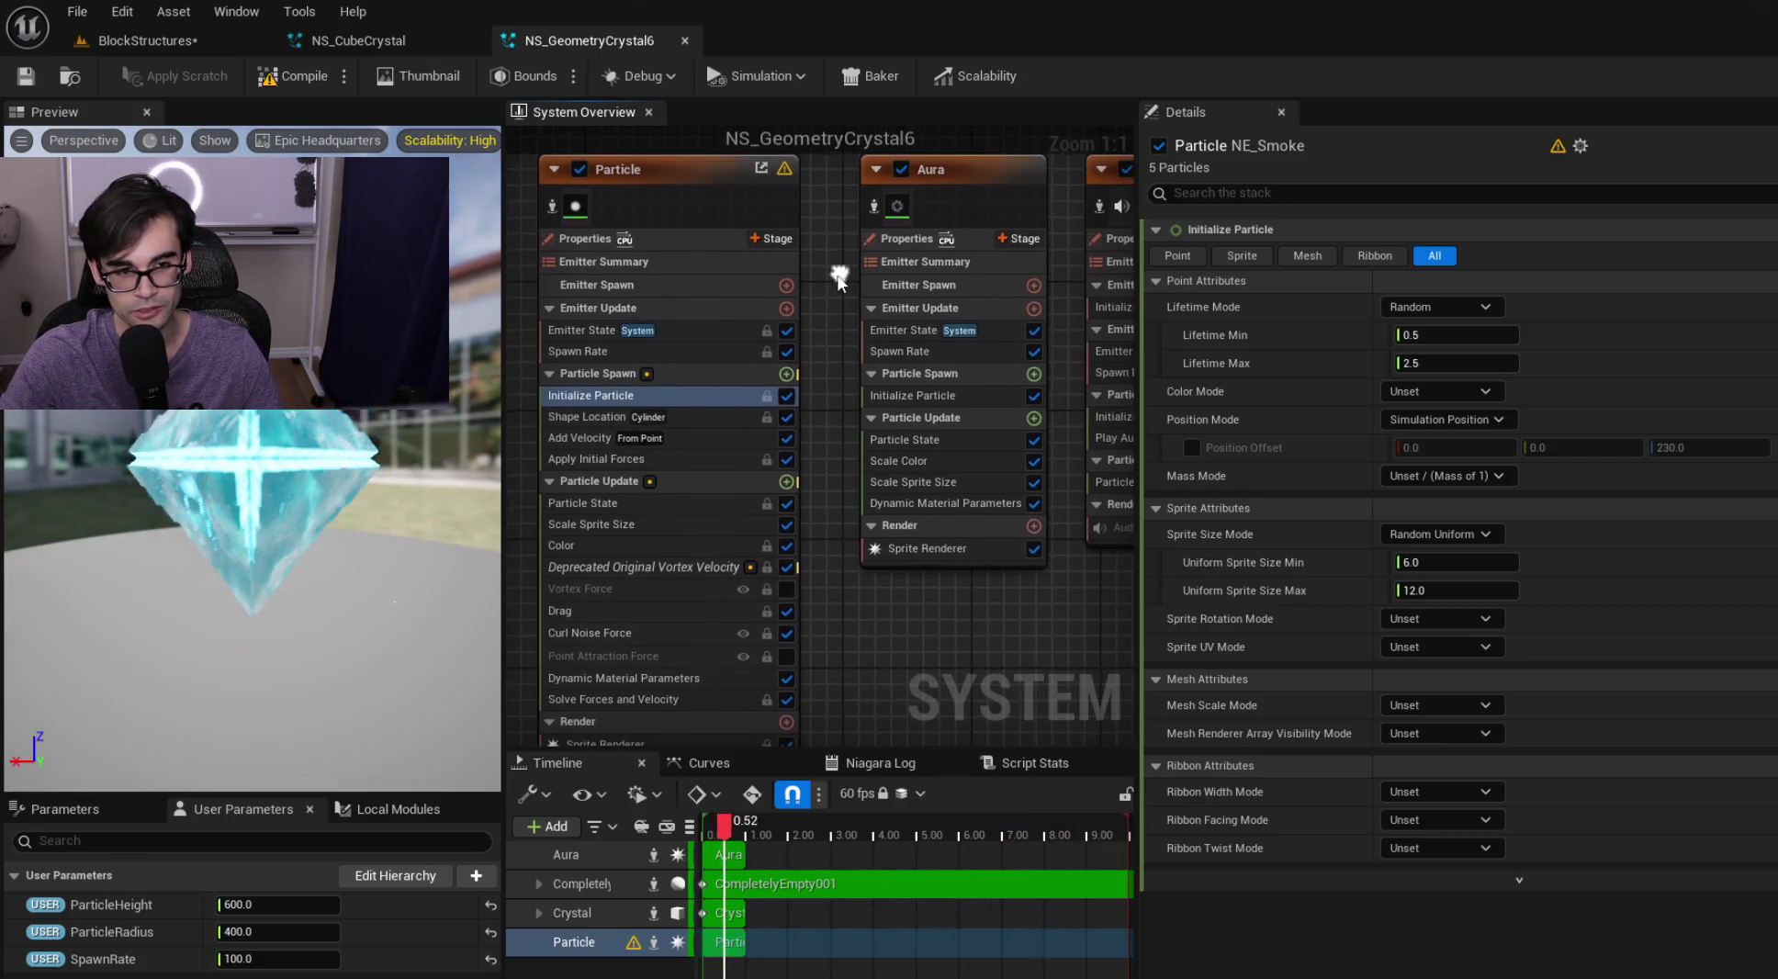
{"action": "mouse_move", "coordinate": [845, 354]}
{"action": "left_mouse_down"}
{"action": "mouse_move", "coordinate": [739, 349]}
{"action": "mouse_move", "coordinate": [827, 367]}
{"action": "left_mouse_up"}
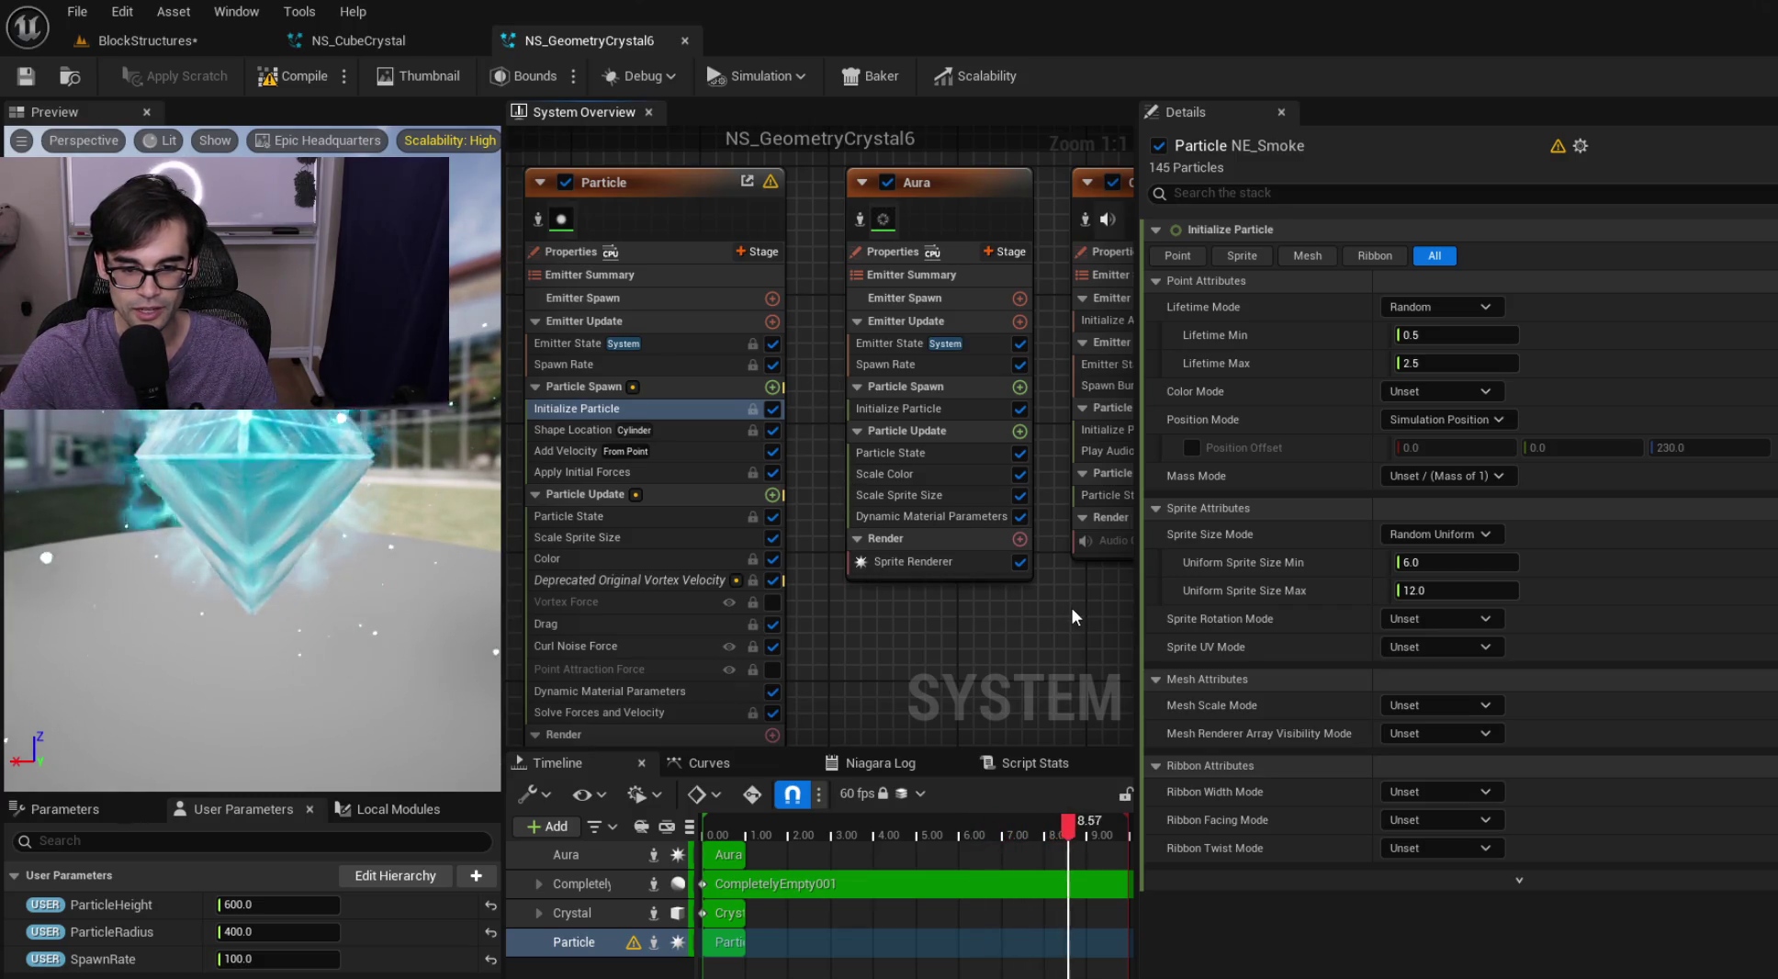
{"action": "left_click", "coordinate": [689, 430]}
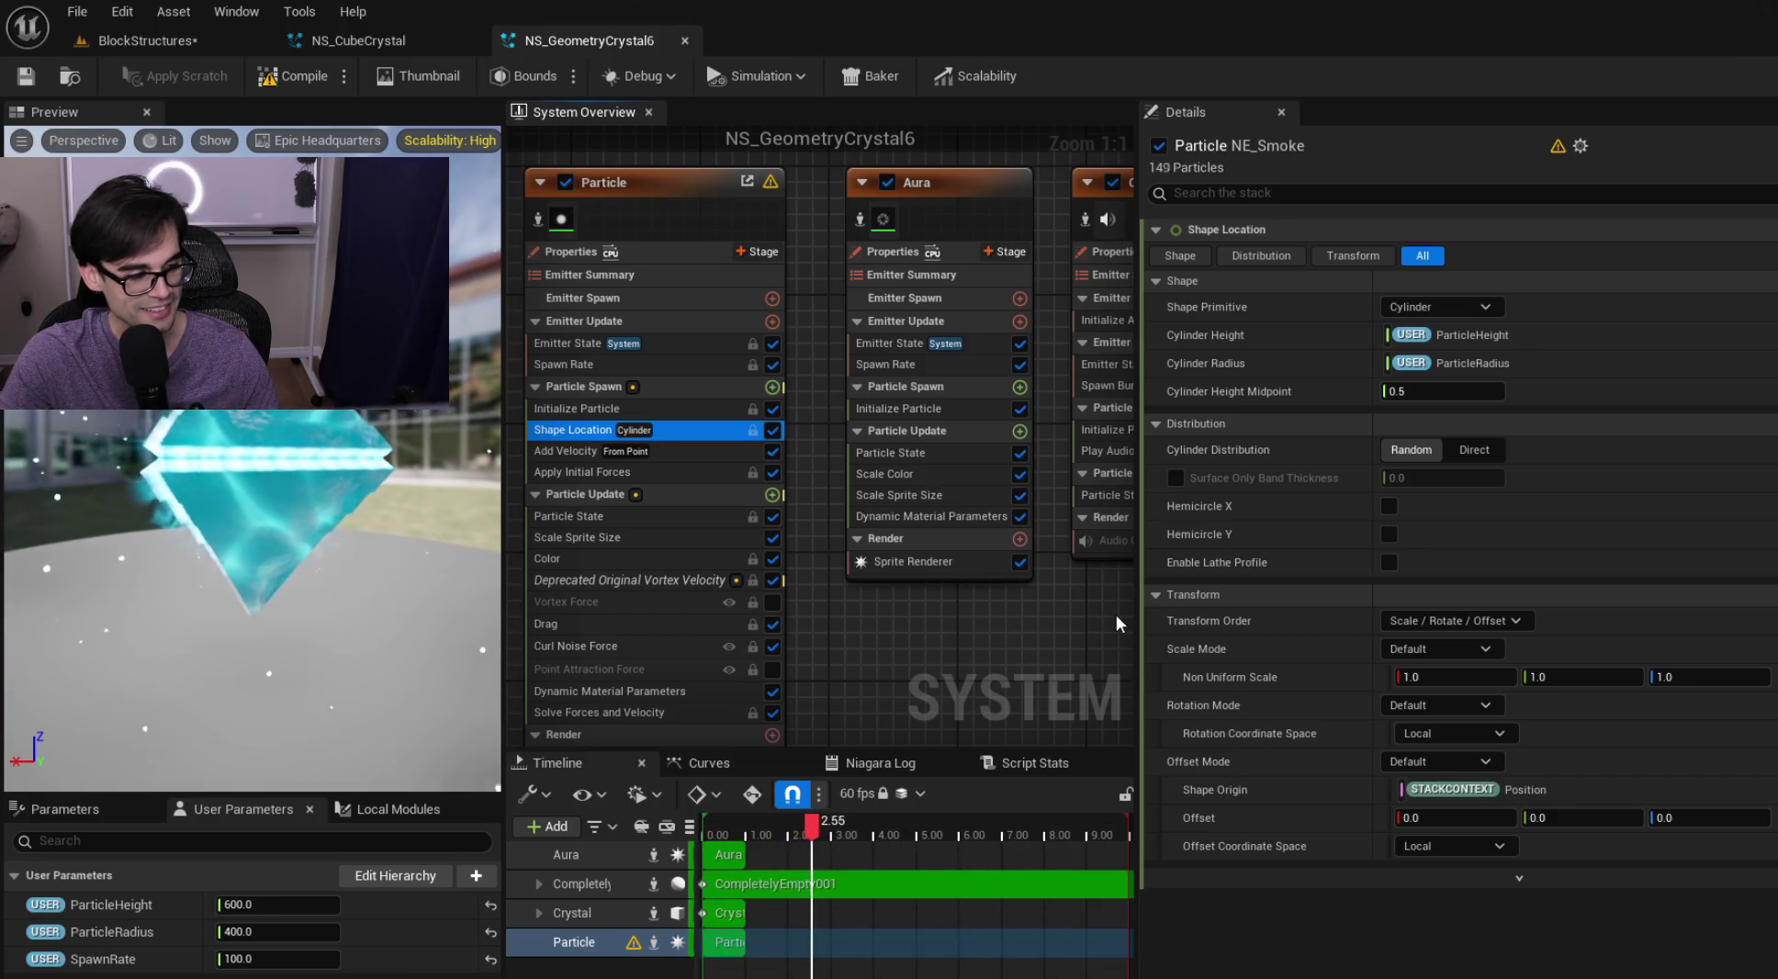
Pan to CompletelyEmpty001 and select it, showing SC_DefenseTower with SA_DefenseTower attenuation
{"action": "left_click_drag", "start_coordinate": [819, 454], "coordinate": [720, 425]}
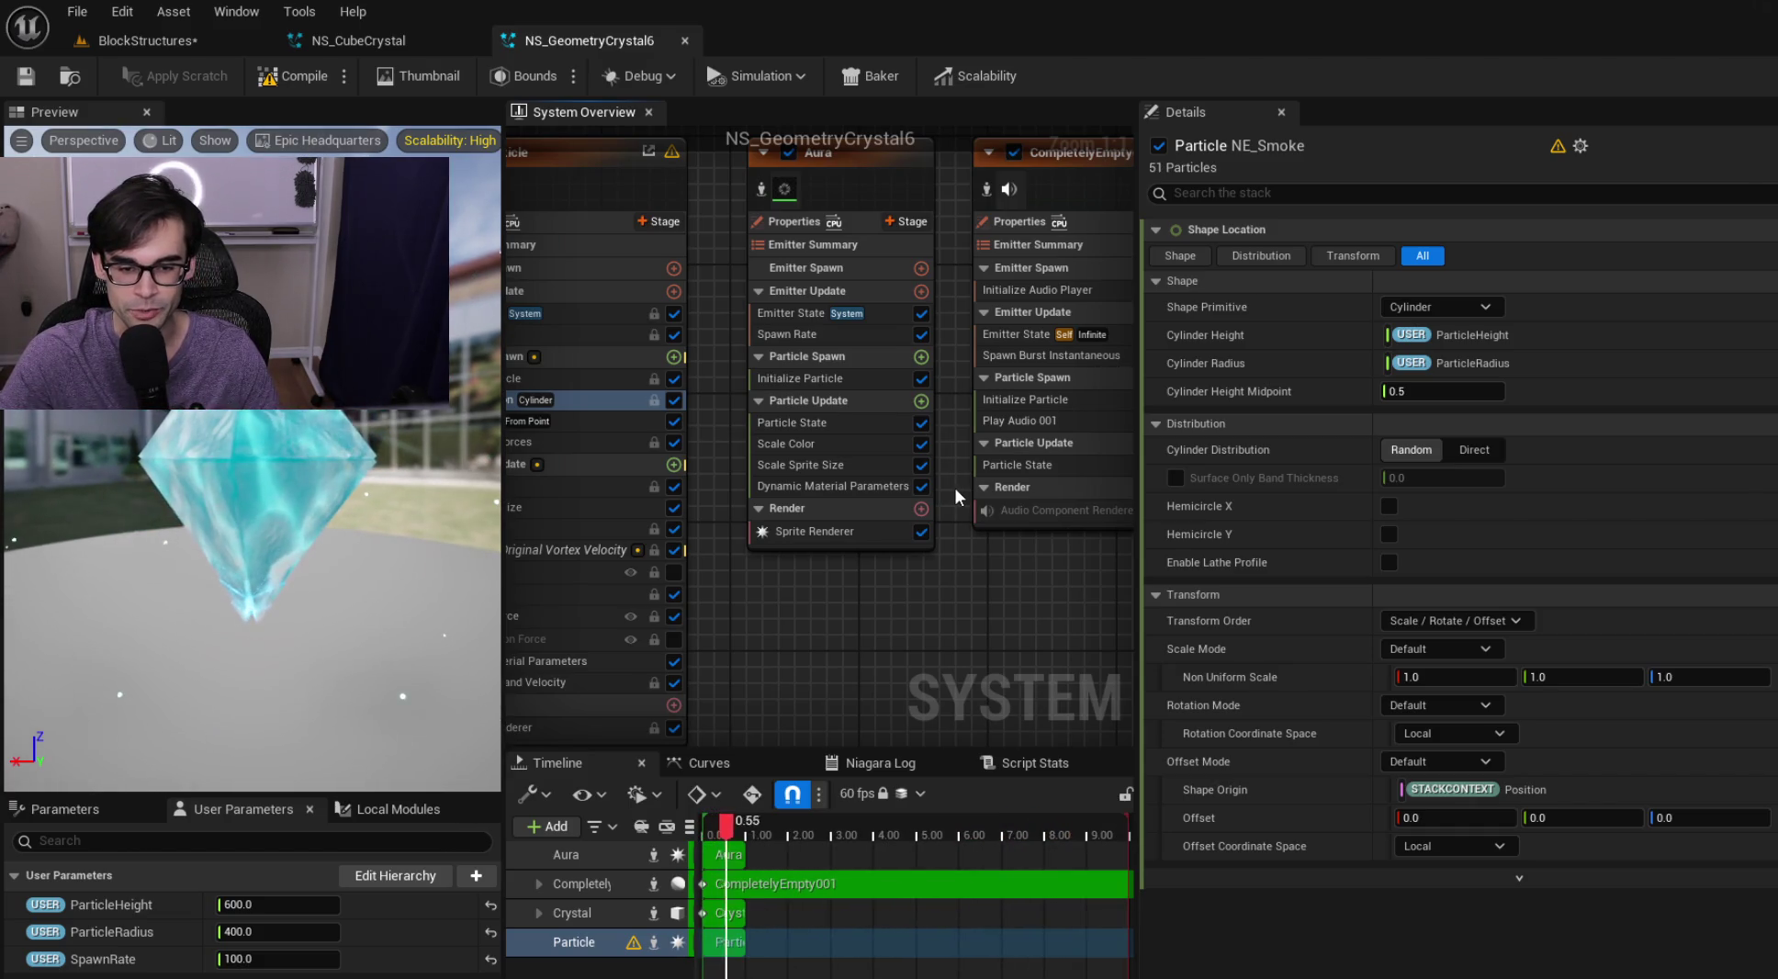
{"action": "left_click_drag", "start_coordinate": [954, 487], "coordinate": [879, 540]}
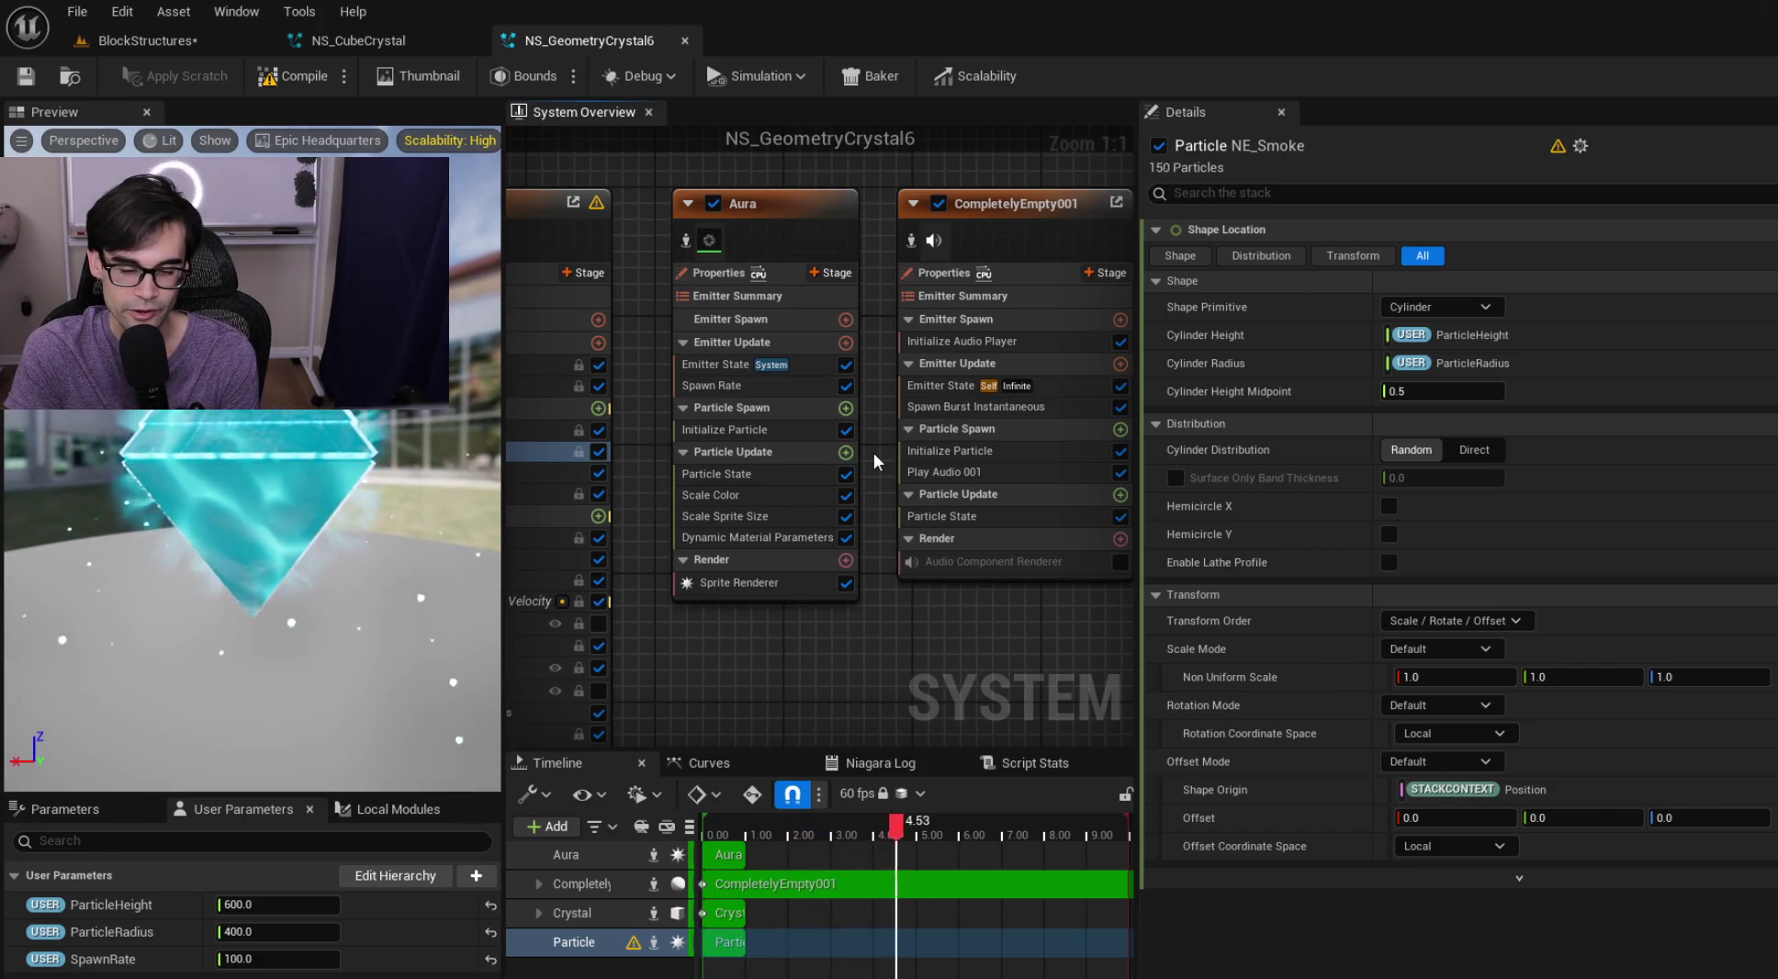
{"action": "left_click_drag", "start_coordinate": [874, 452], "coordinate": [746, 485]}
{"action": "left_click_drag", "start_coordinate": [842, 247], "coordinate": [868, 249]}
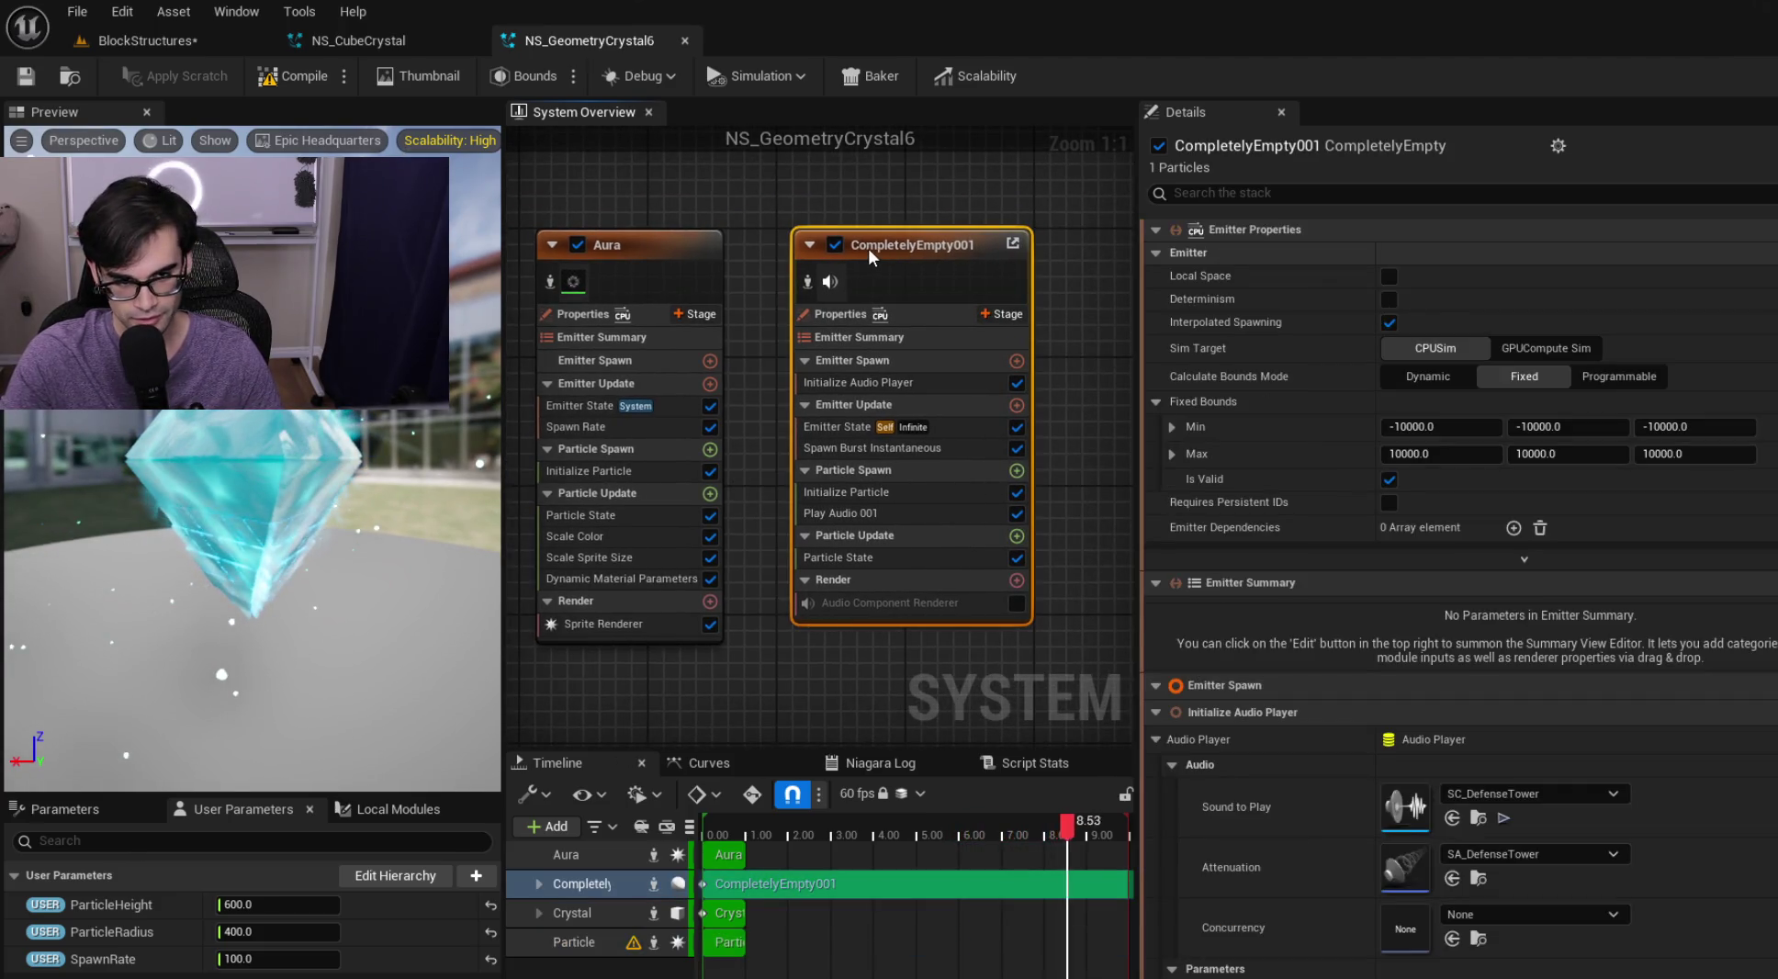
{"action": "left_click_drag", "start_coordinate": [766, 211], "coordinate": [1062, 637]}
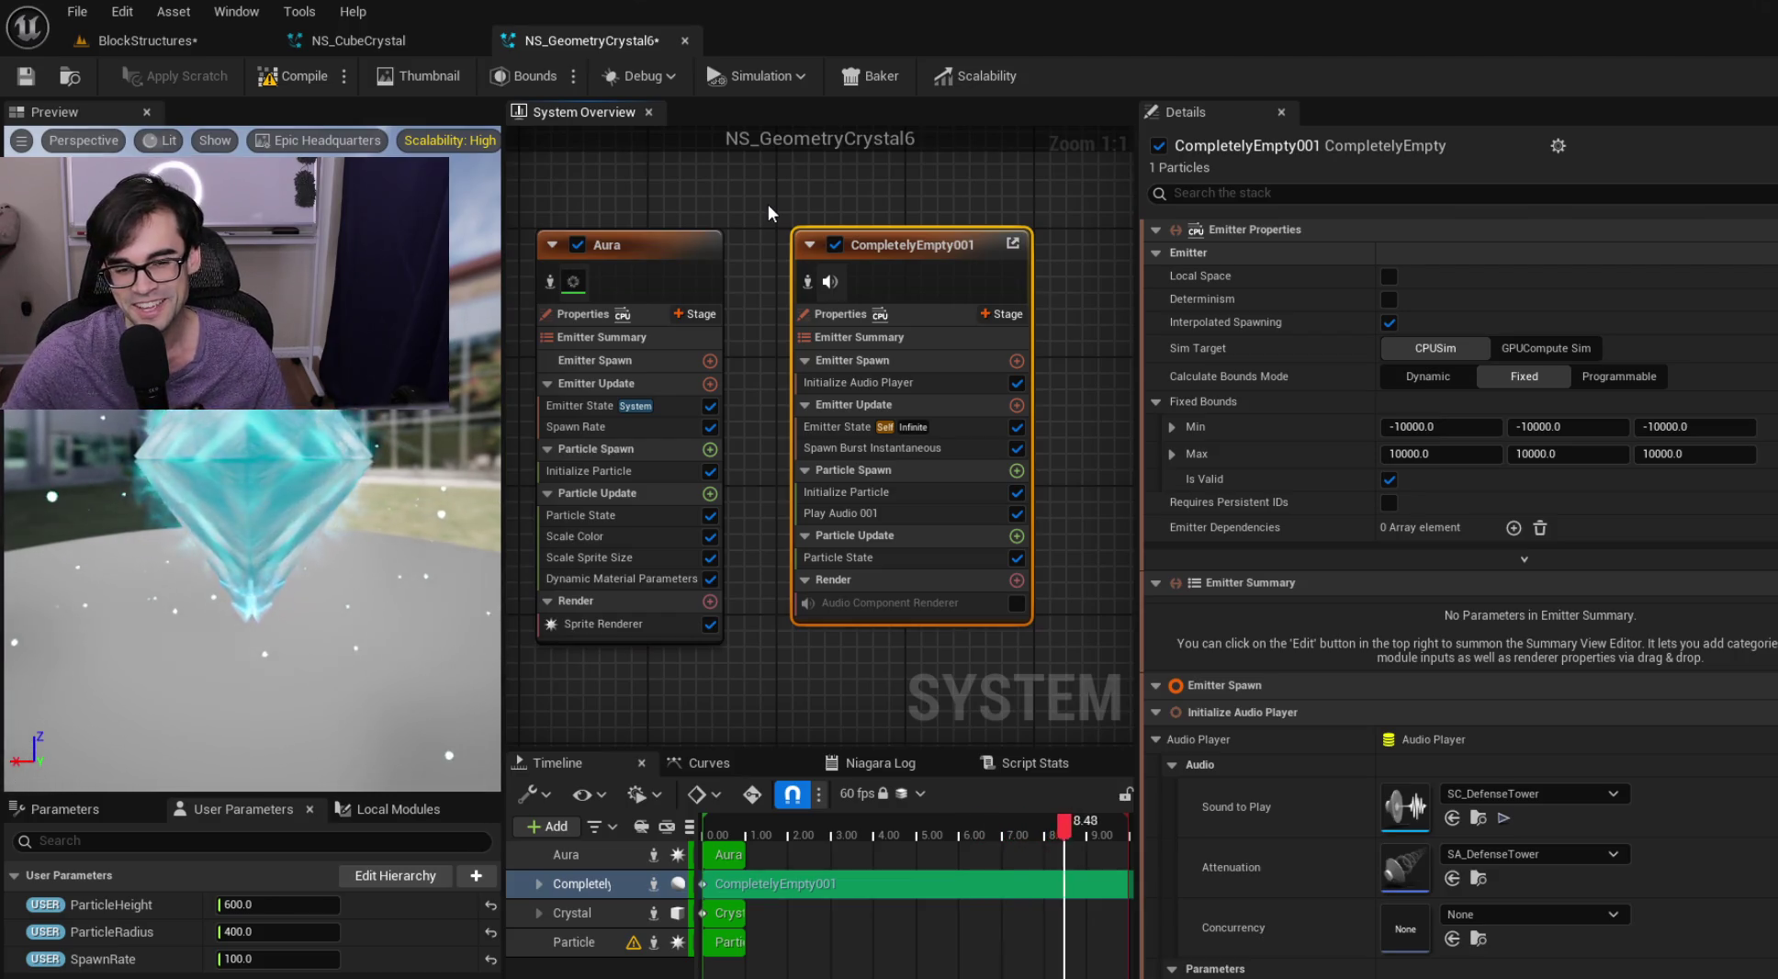
{"action": "left_click_drag", "start_coordinate": [1087, 648], "coordinate": [1079, 657]}
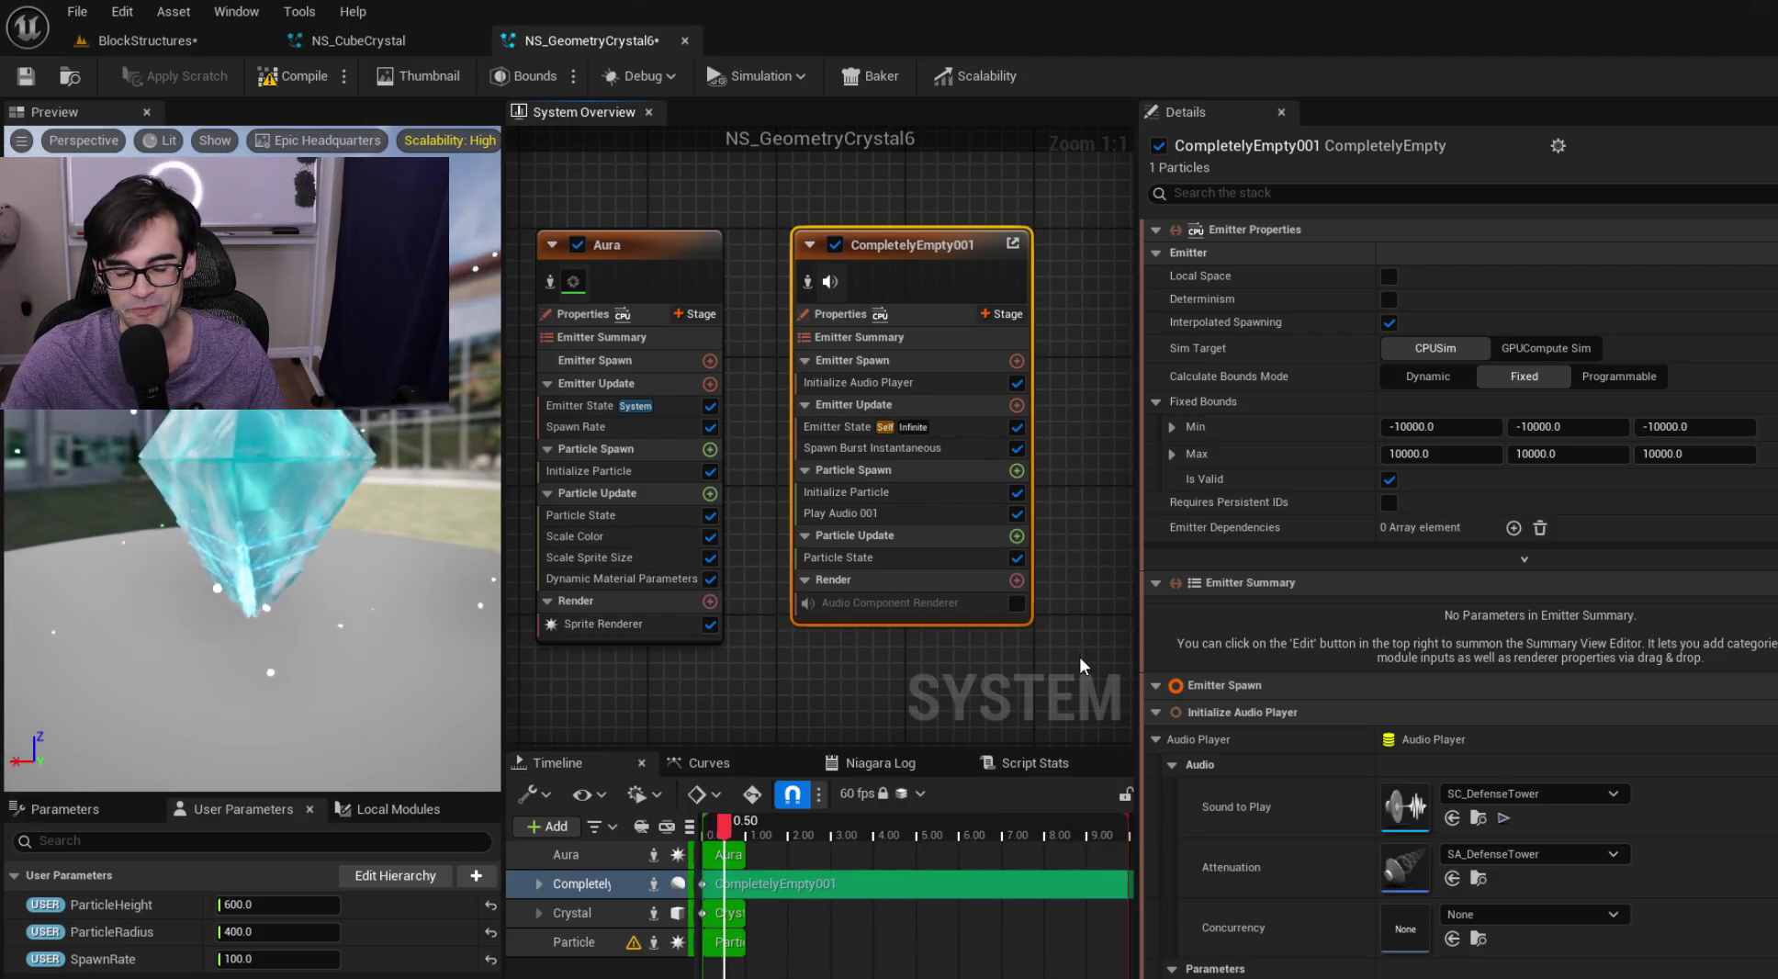
{"action": "left_click", "coordinate": [1080, 657]}
{"action": "left_click", "coordinate": [883, 245]}
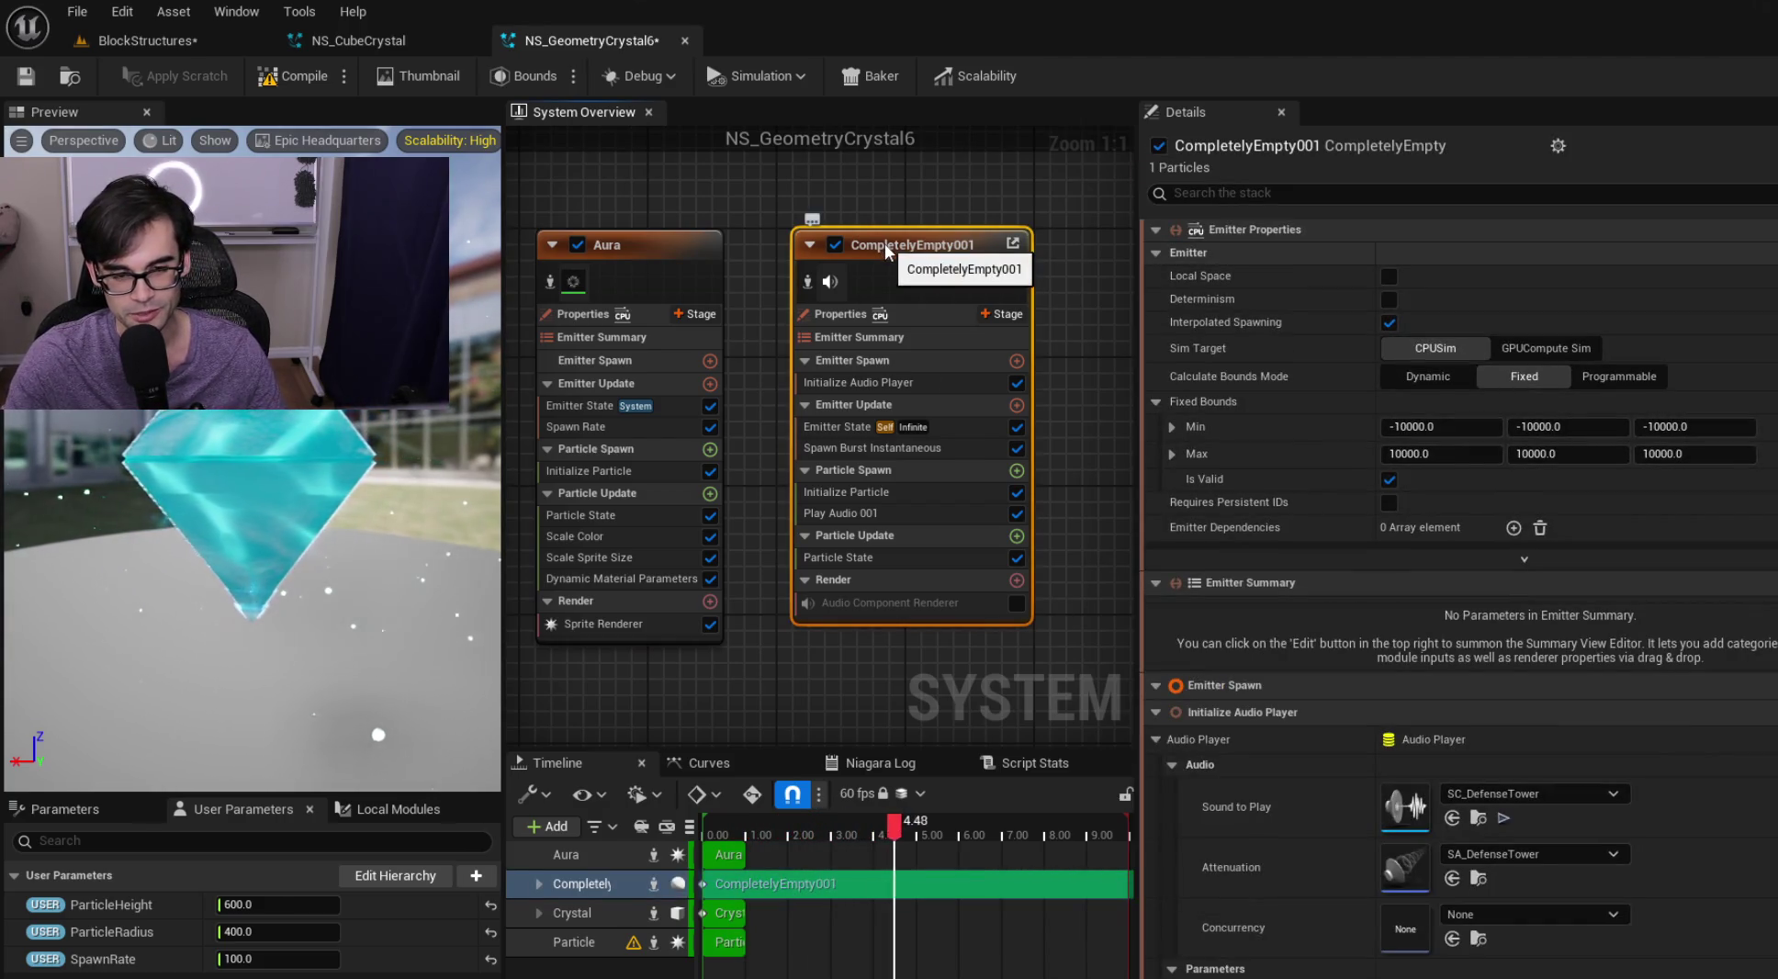
{"action": "left_click_drag", "start_coordinate": [1090, 629], "coordinate": [1090, 628]}
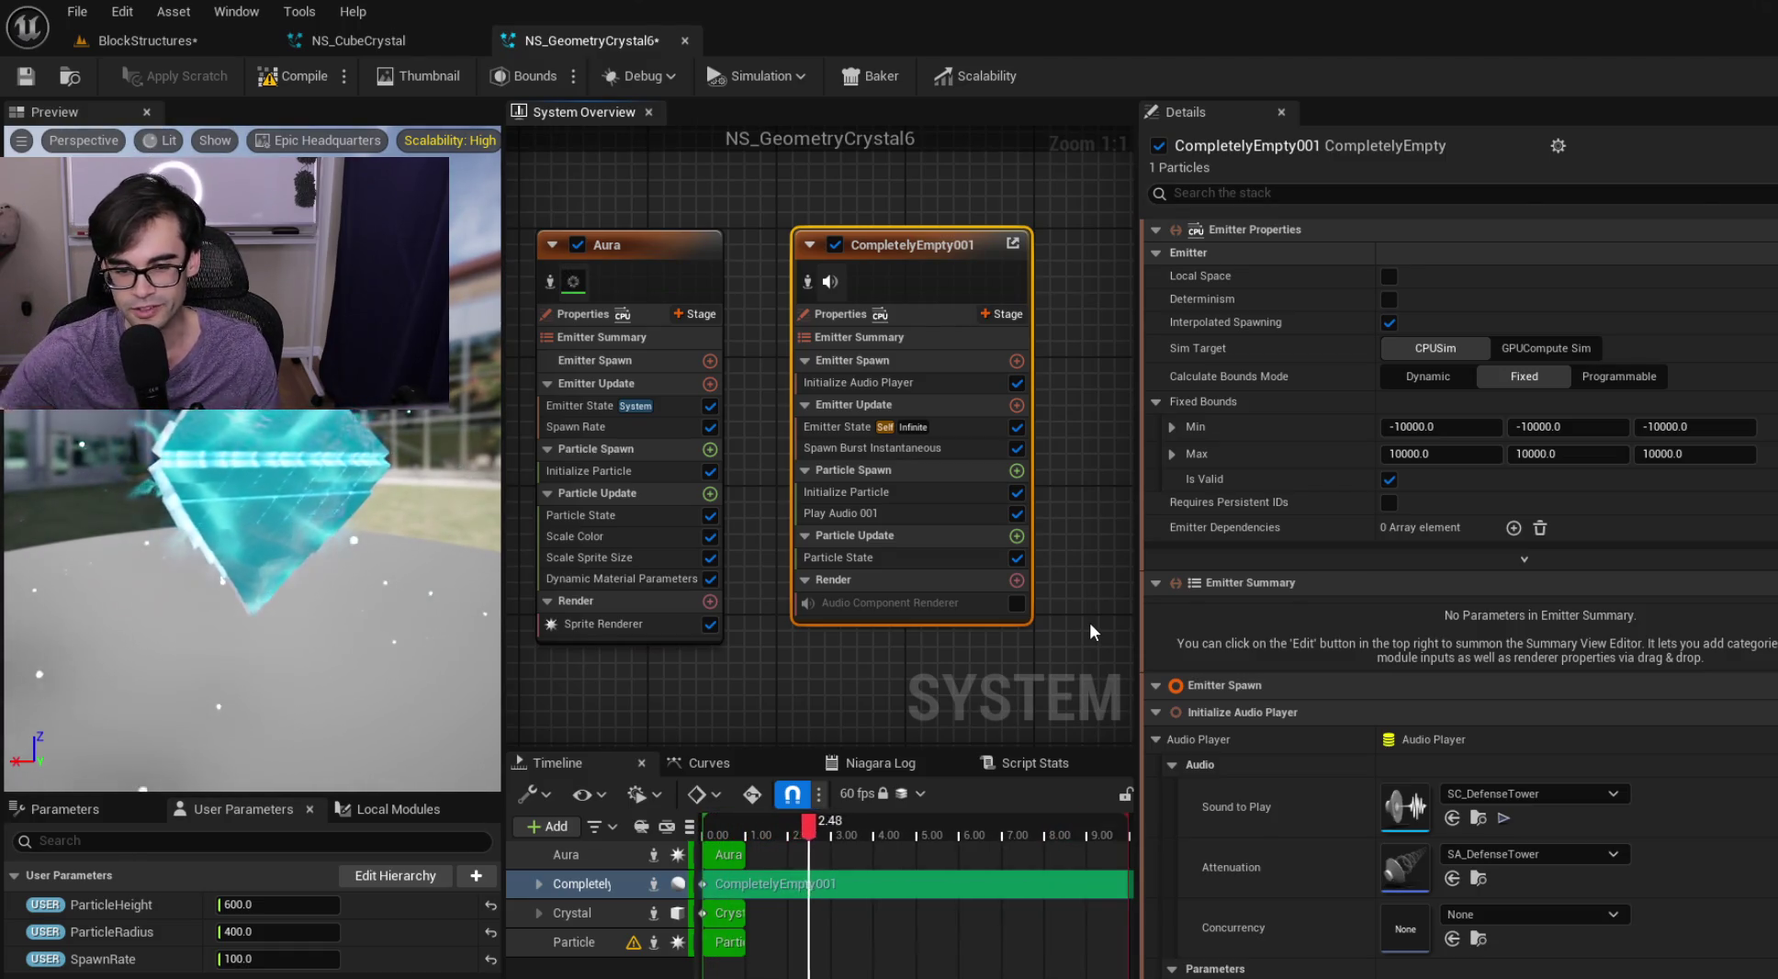
{"action": "left_click", "coordinate": [1090, 624]}
{"action": "left_click_drag", "start_coordinate": [1065, 643], "coordinate": [1011, 552]}
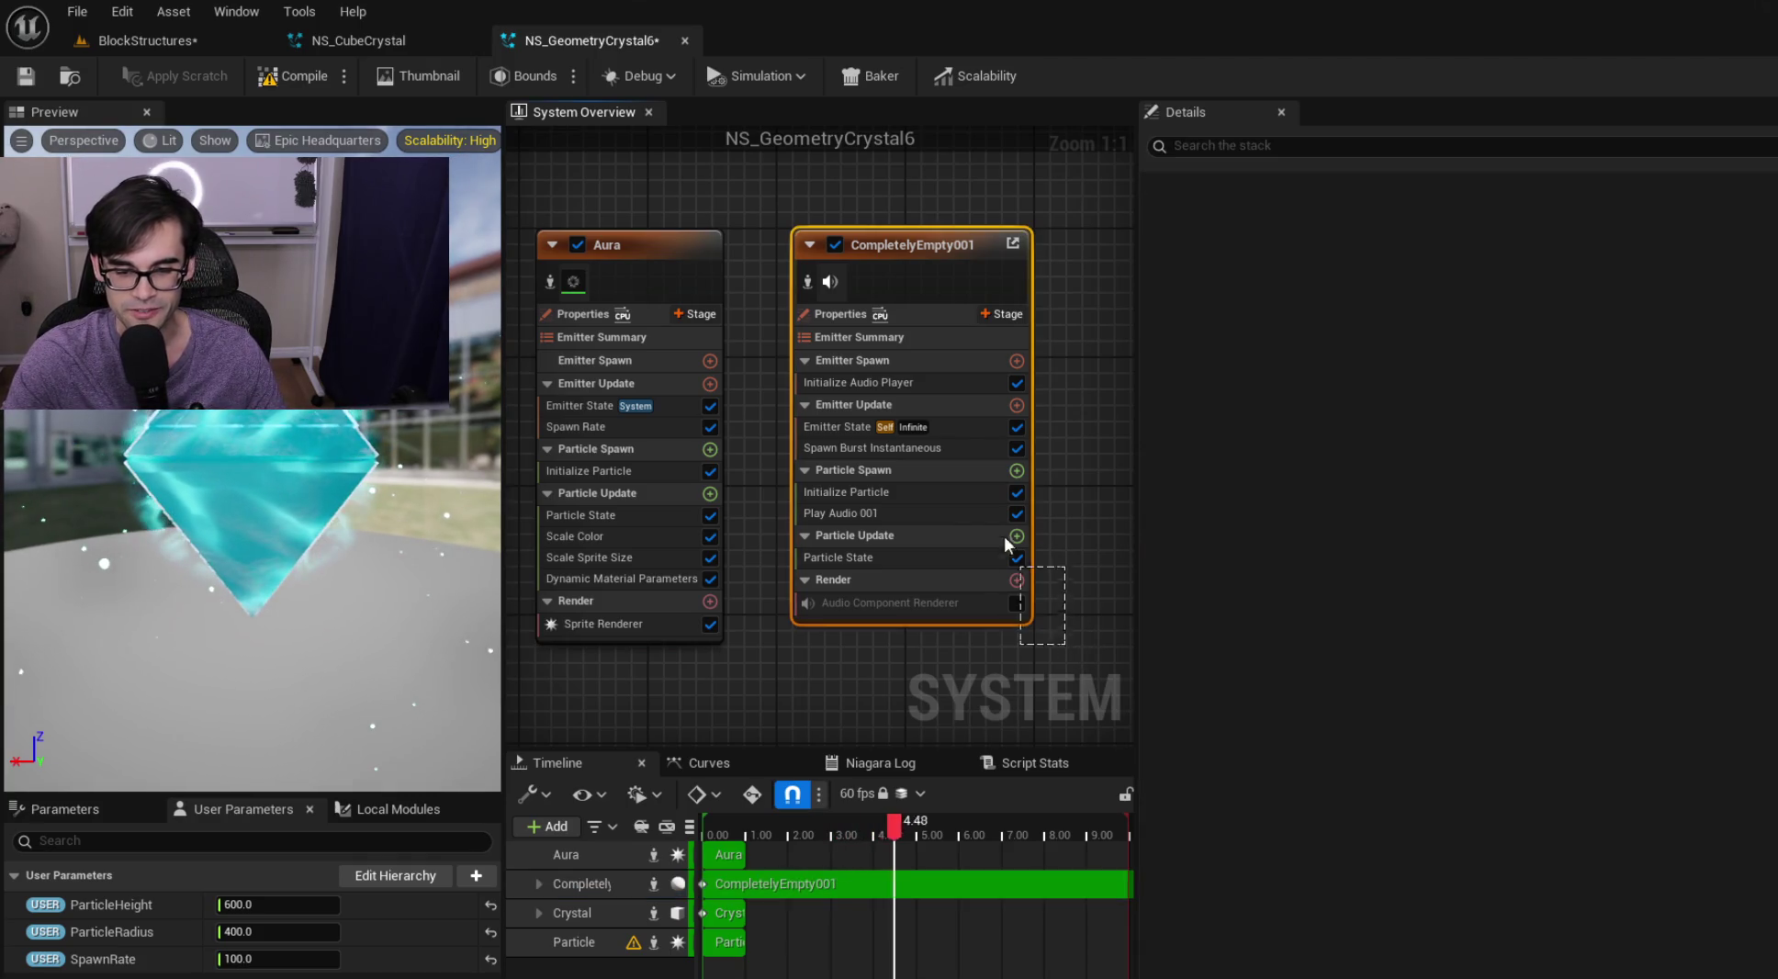
{"action": "left_click_drag", "start_coordinate": [794, 213], "coordinate": [780, 201]}
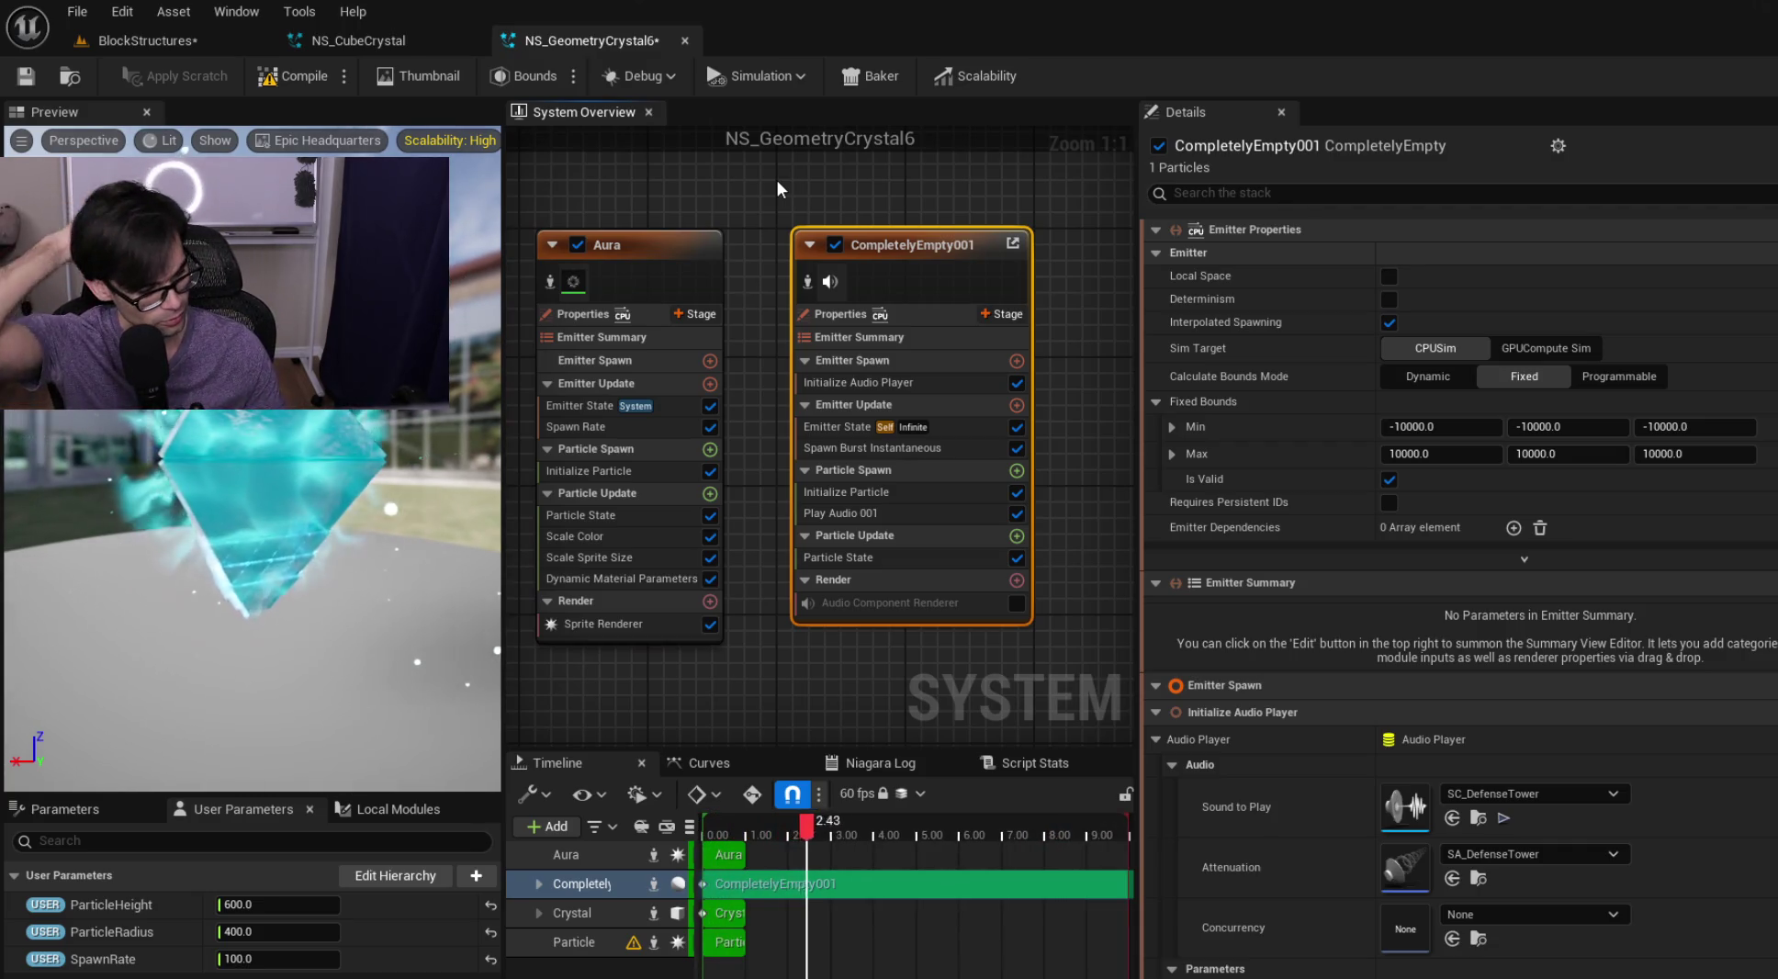
{"action": "mouse_move", "coordinate": [776, 181]}
{"action": "left_mouse_down"}
{"action": "mouse_move", "coordinate": [1067, 662]}
{"action": "mouse_move", "coordinate": [1025, 546]}
{"action": "mouse_move", "coordinate": [762, 212]}
{"action": "mouse_move", "coordinate": [760, 164]}
{"action": "left_mouse_up"}
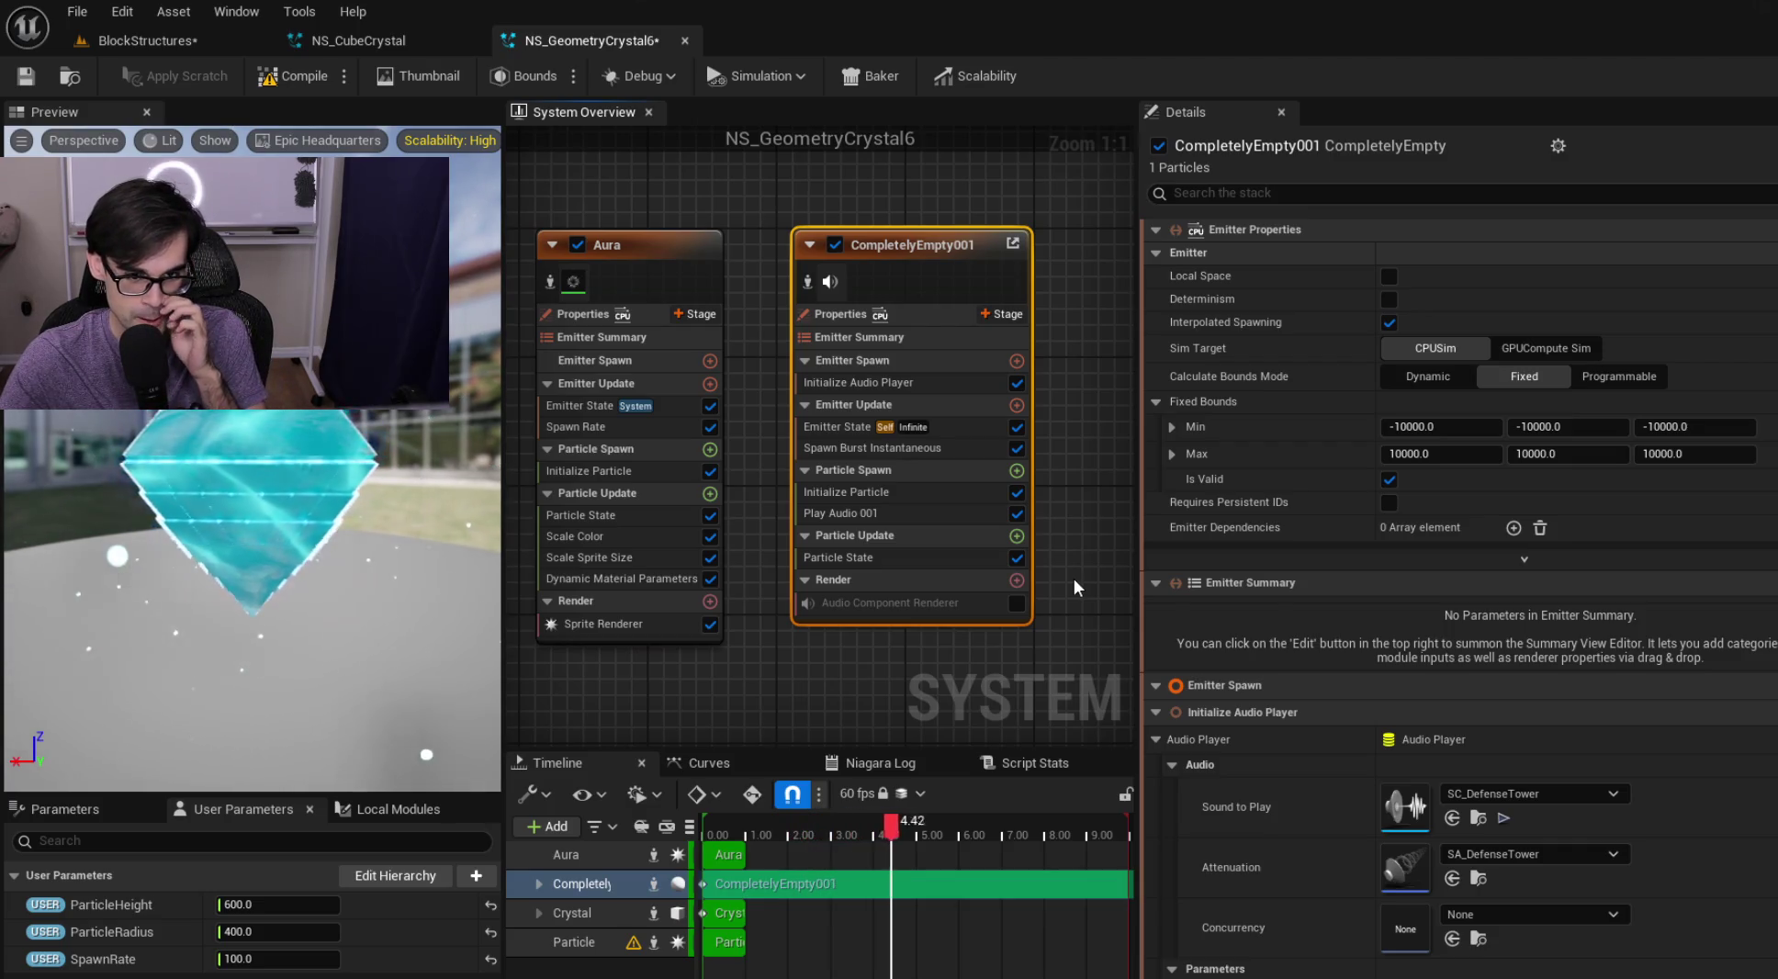
{"action": "mouse_move", "coordinate": [799, 200]}
{"action": "left_mouse_down"}
{"action": "mouse_move", "coordinate": [882, 276]}
{"action": "mouse_move", "coordinate": [948, 575]}
{"action": "mouse_move", "coordinate": [1009, 479]}
{"action": "mouse_move", "coordinate": [964, 352]}
{"action": "left_mouse_up"}
Review Particle State, Scale Sprite Size, Color, vortex, Drag, Curl Noise and Dynamic Material Parameters modules
{"action": "left_click_drag", "start_coordinate": [968, 518], "coordinate": [928, 559]}
{"action": "left_click", "coordinate": [783, 446]}
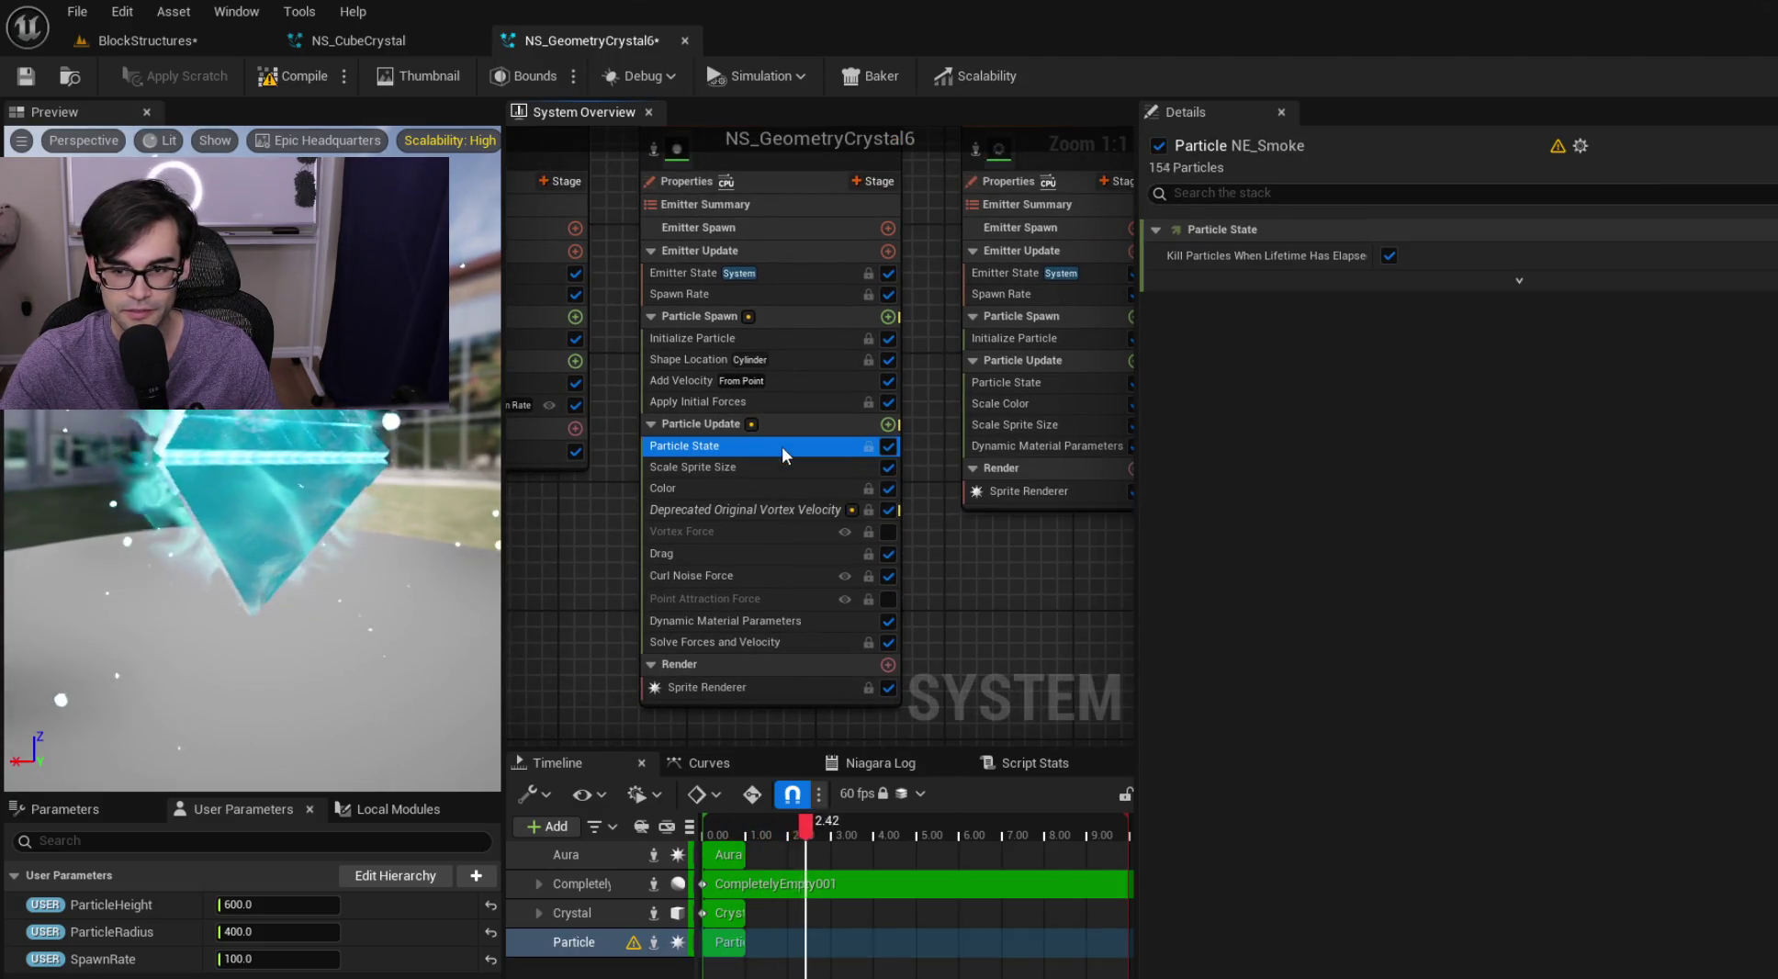
{"action": "left_click", "coordinate": [776, 467]}
{"action": "left_click", "coordinate": [773, 492]}
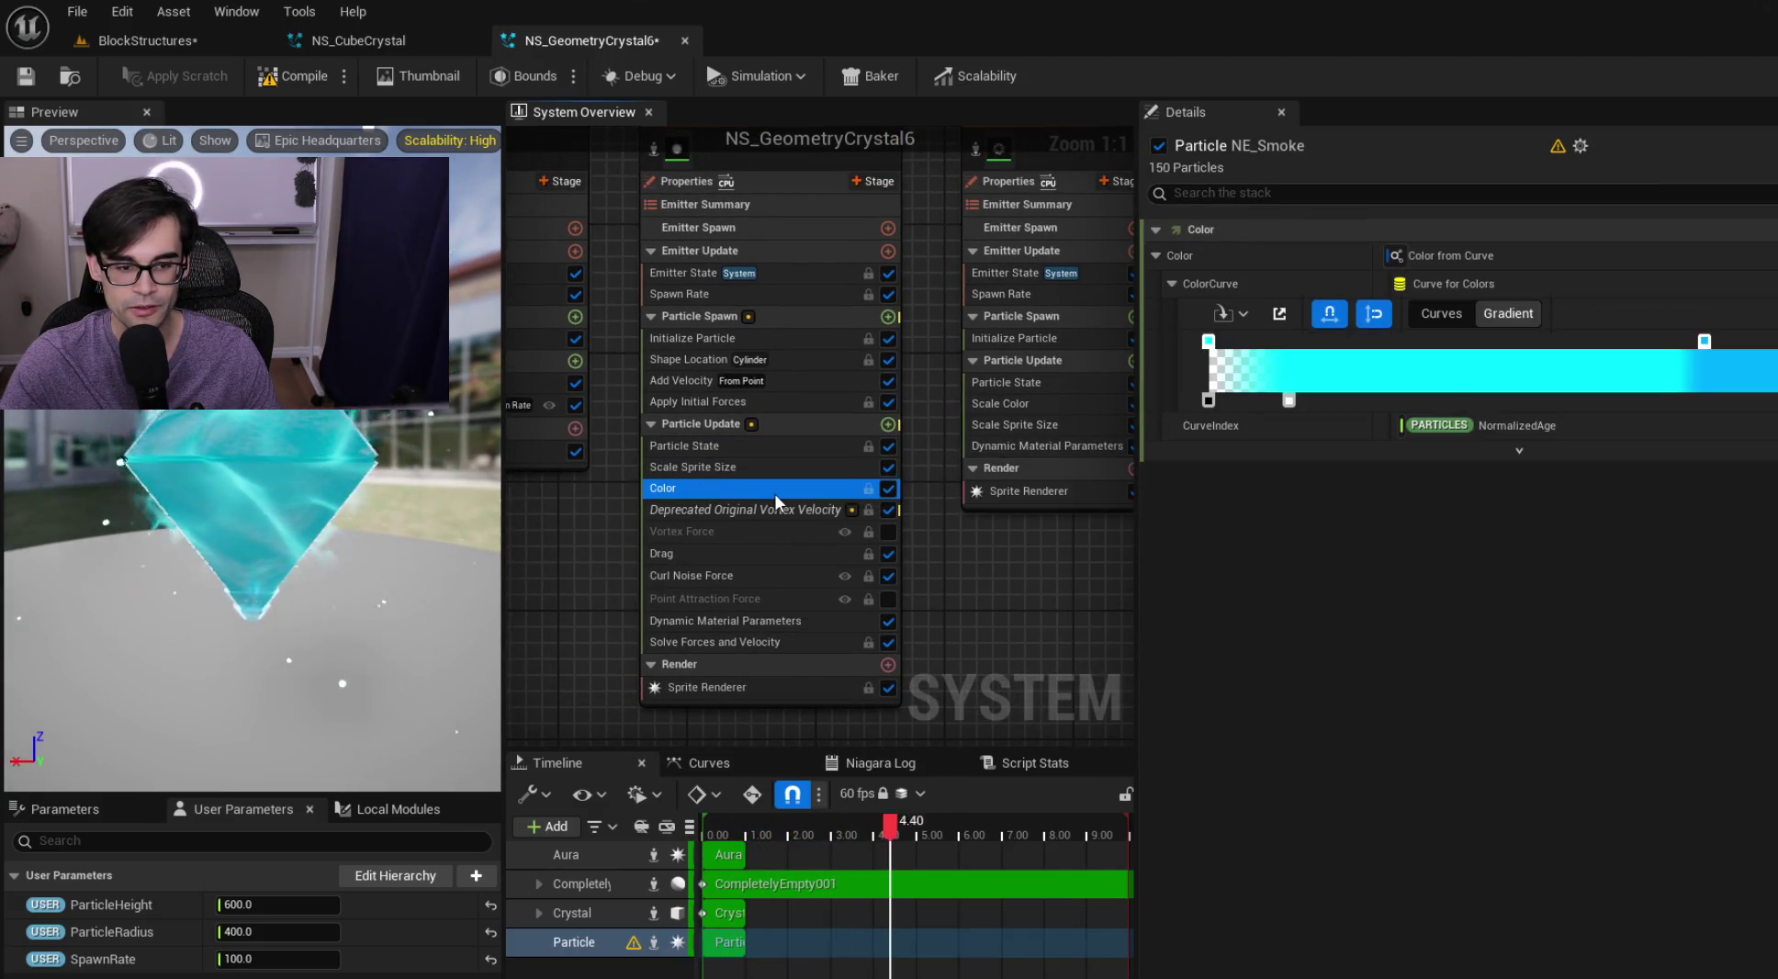
{"action": "left_click", "coordinate": [773, 511]}
{"action": "left_click", "coordinate": [767, 553]}
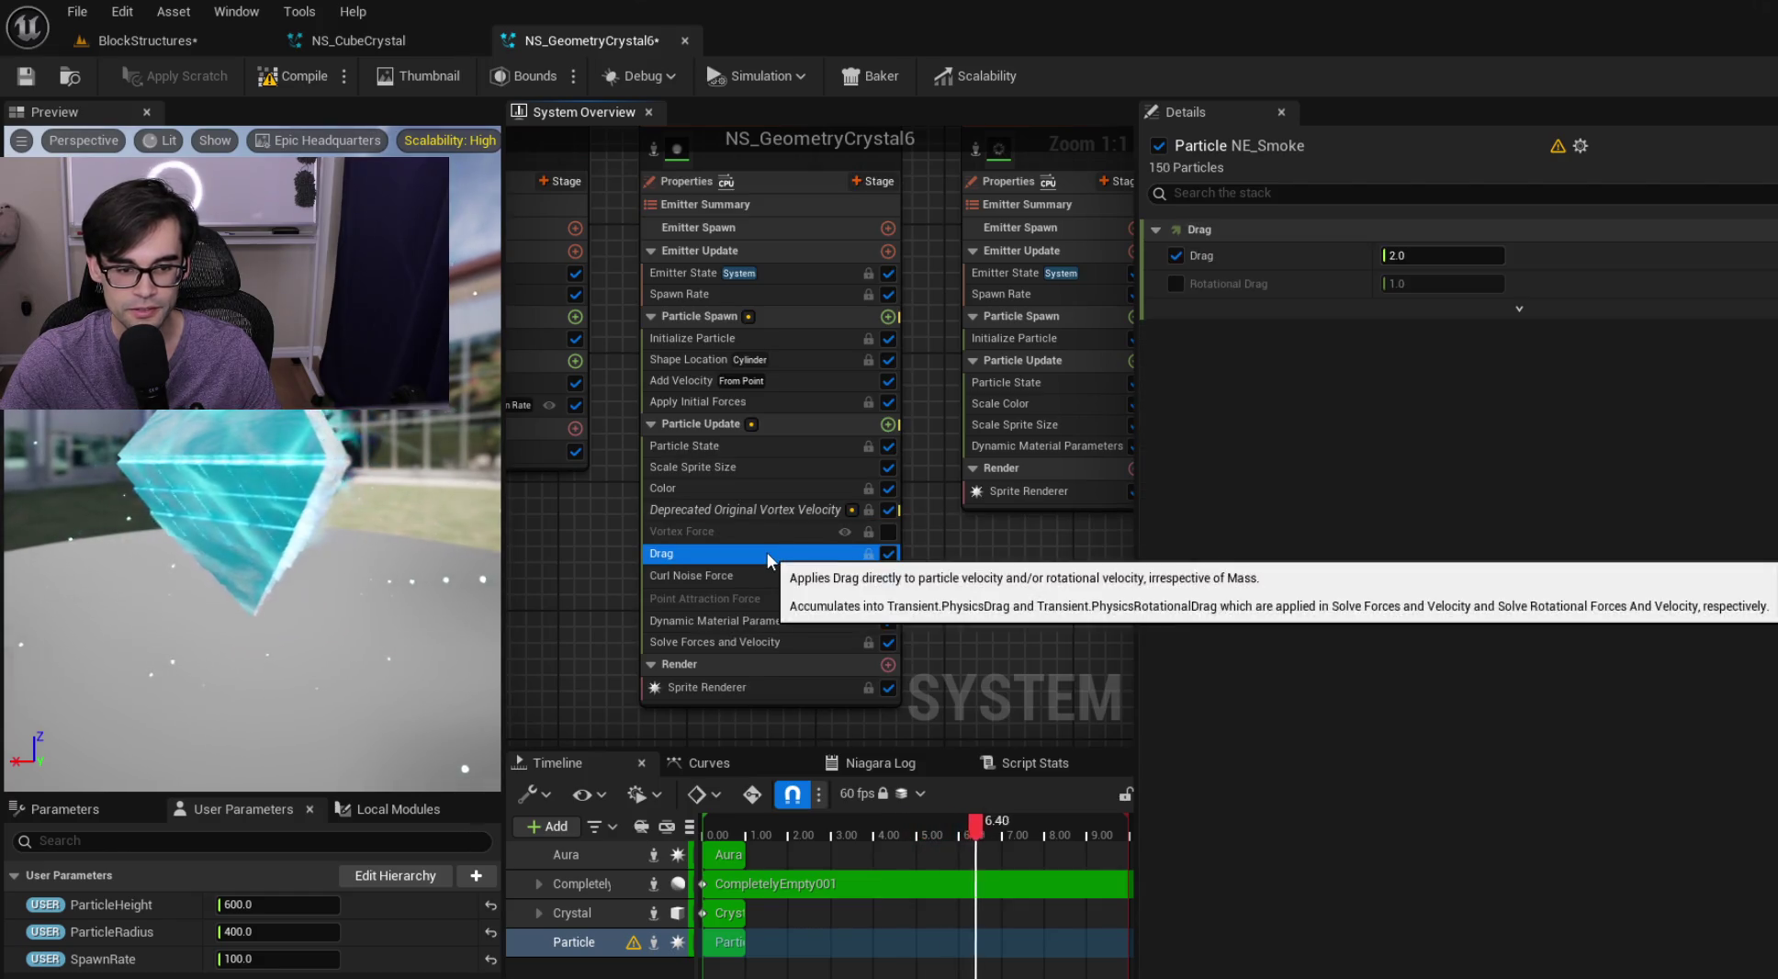
{"action": "left_click", "coordinate": [765, 575]}
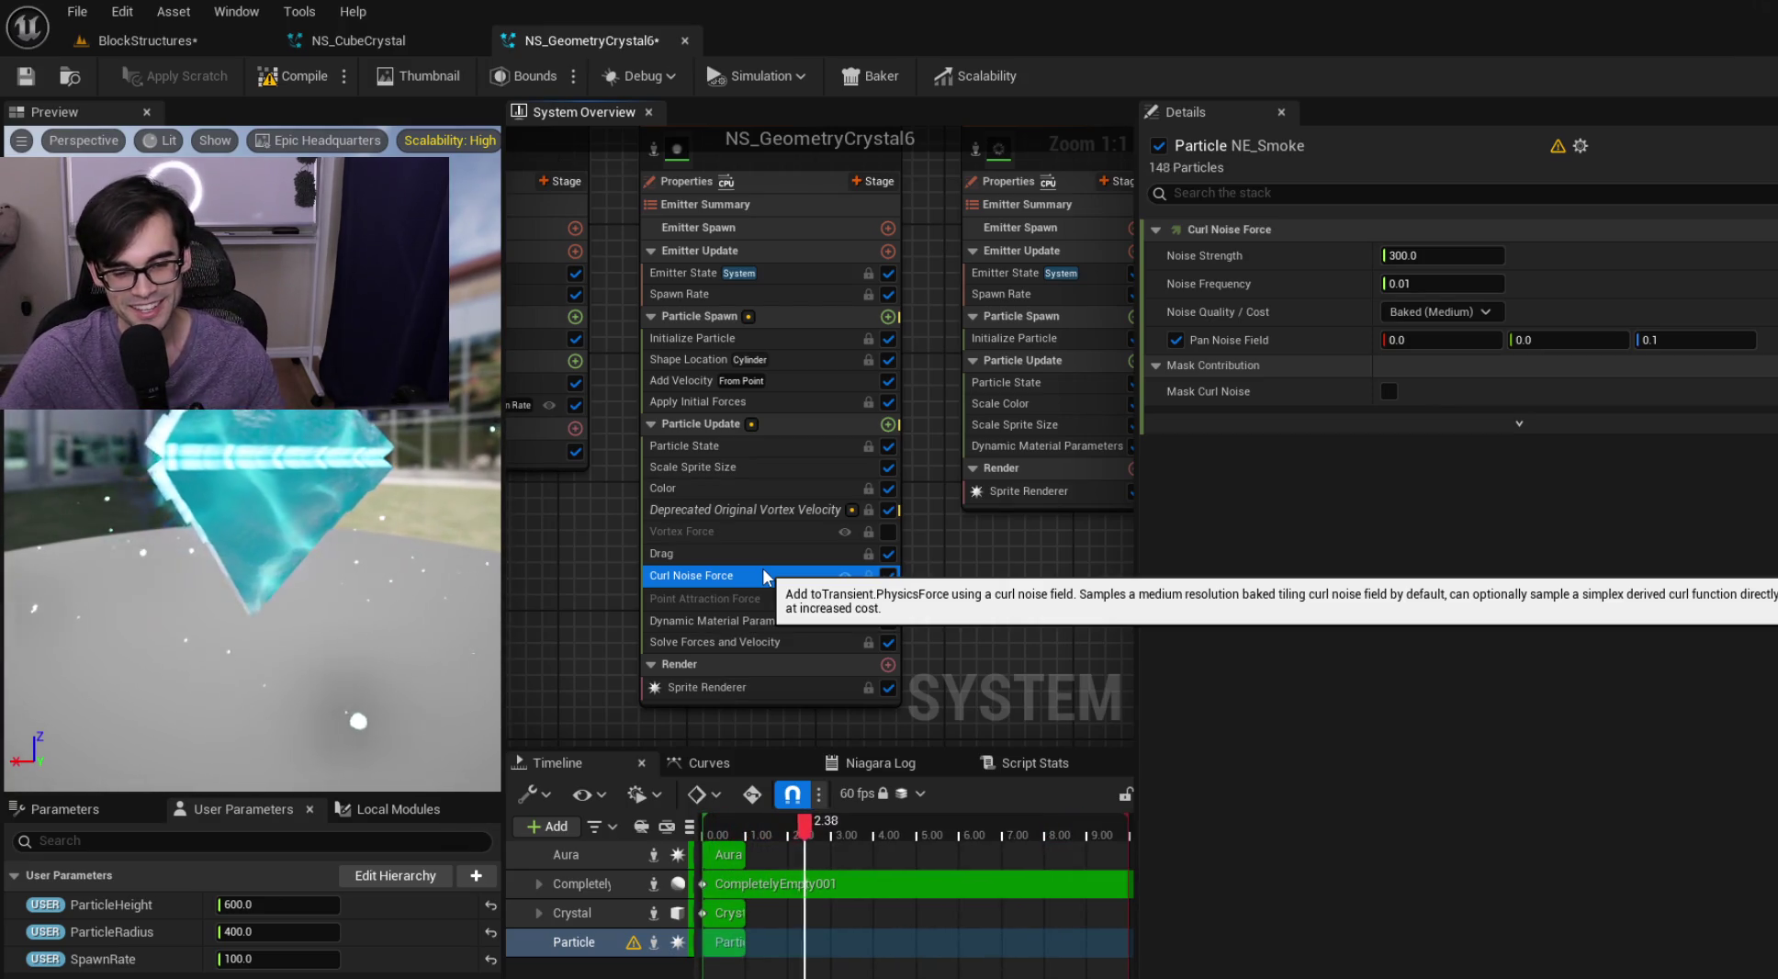
{"action": "left_click", "coordinate": [742, 620]}
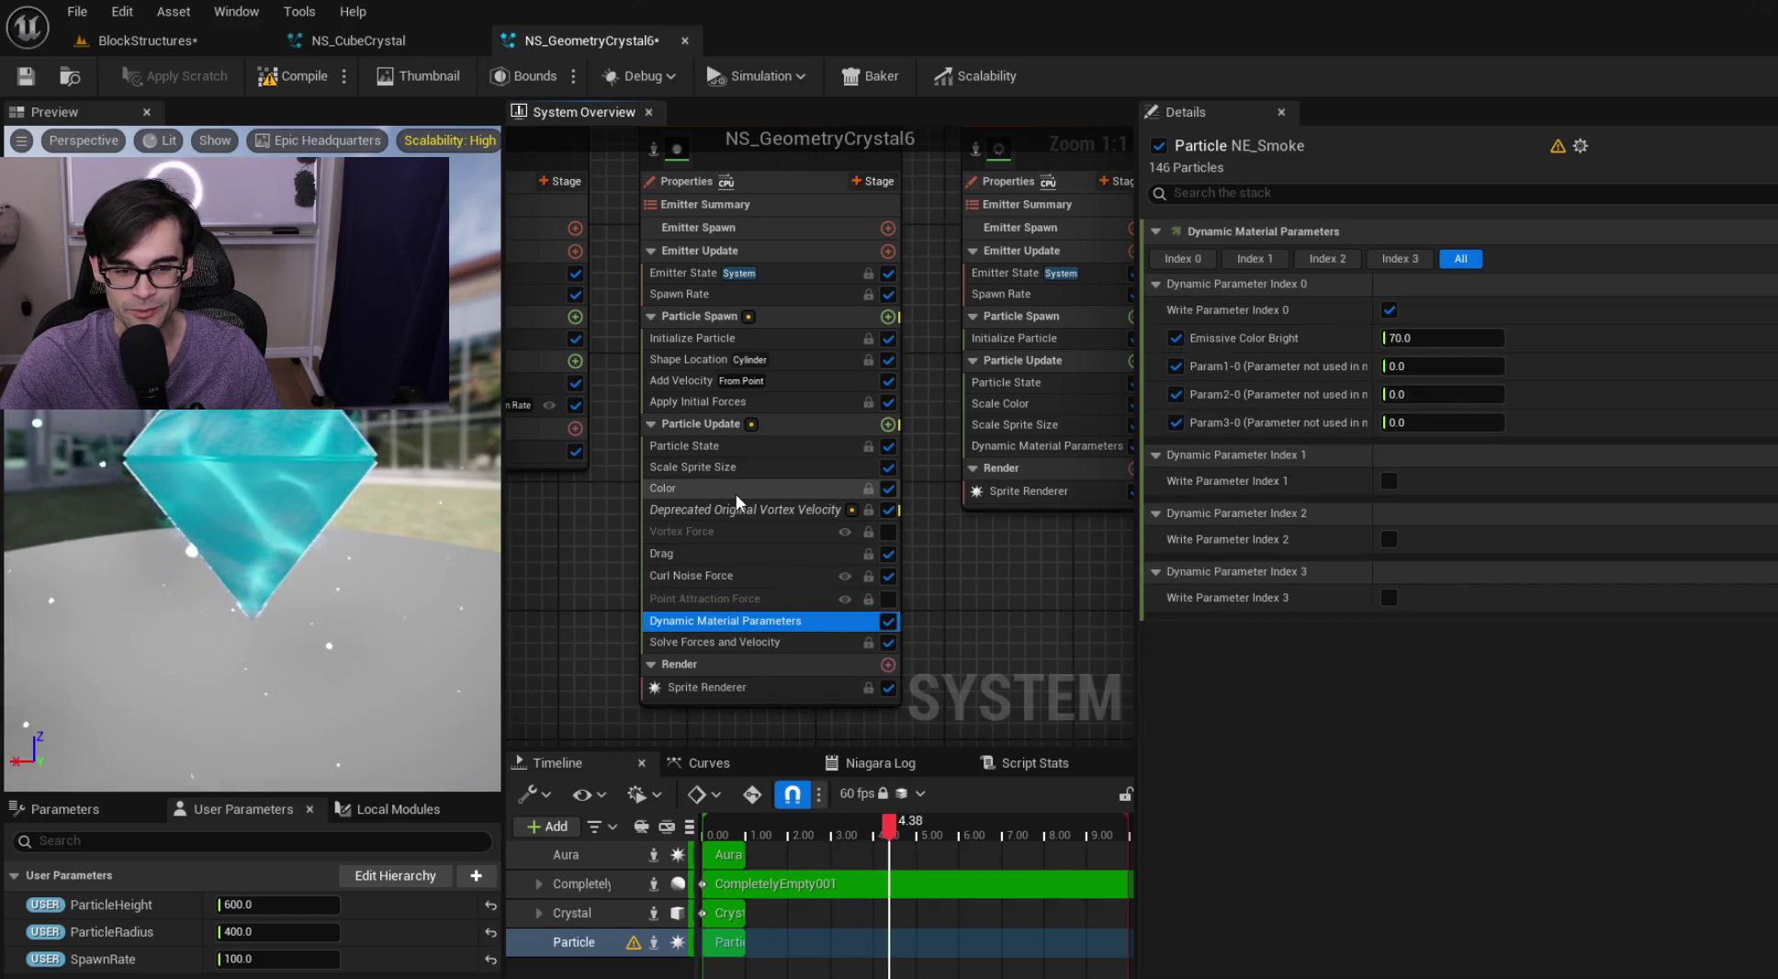
Recheck the forces, velocity, Shape Location, Initialize Particle and Spawn Rate modules, then save NS_GeometryCrystal6
{"action": "left_click", "coordinate": [729, 471]}
{"action": "left_click", "coordinate": [742, 488]}
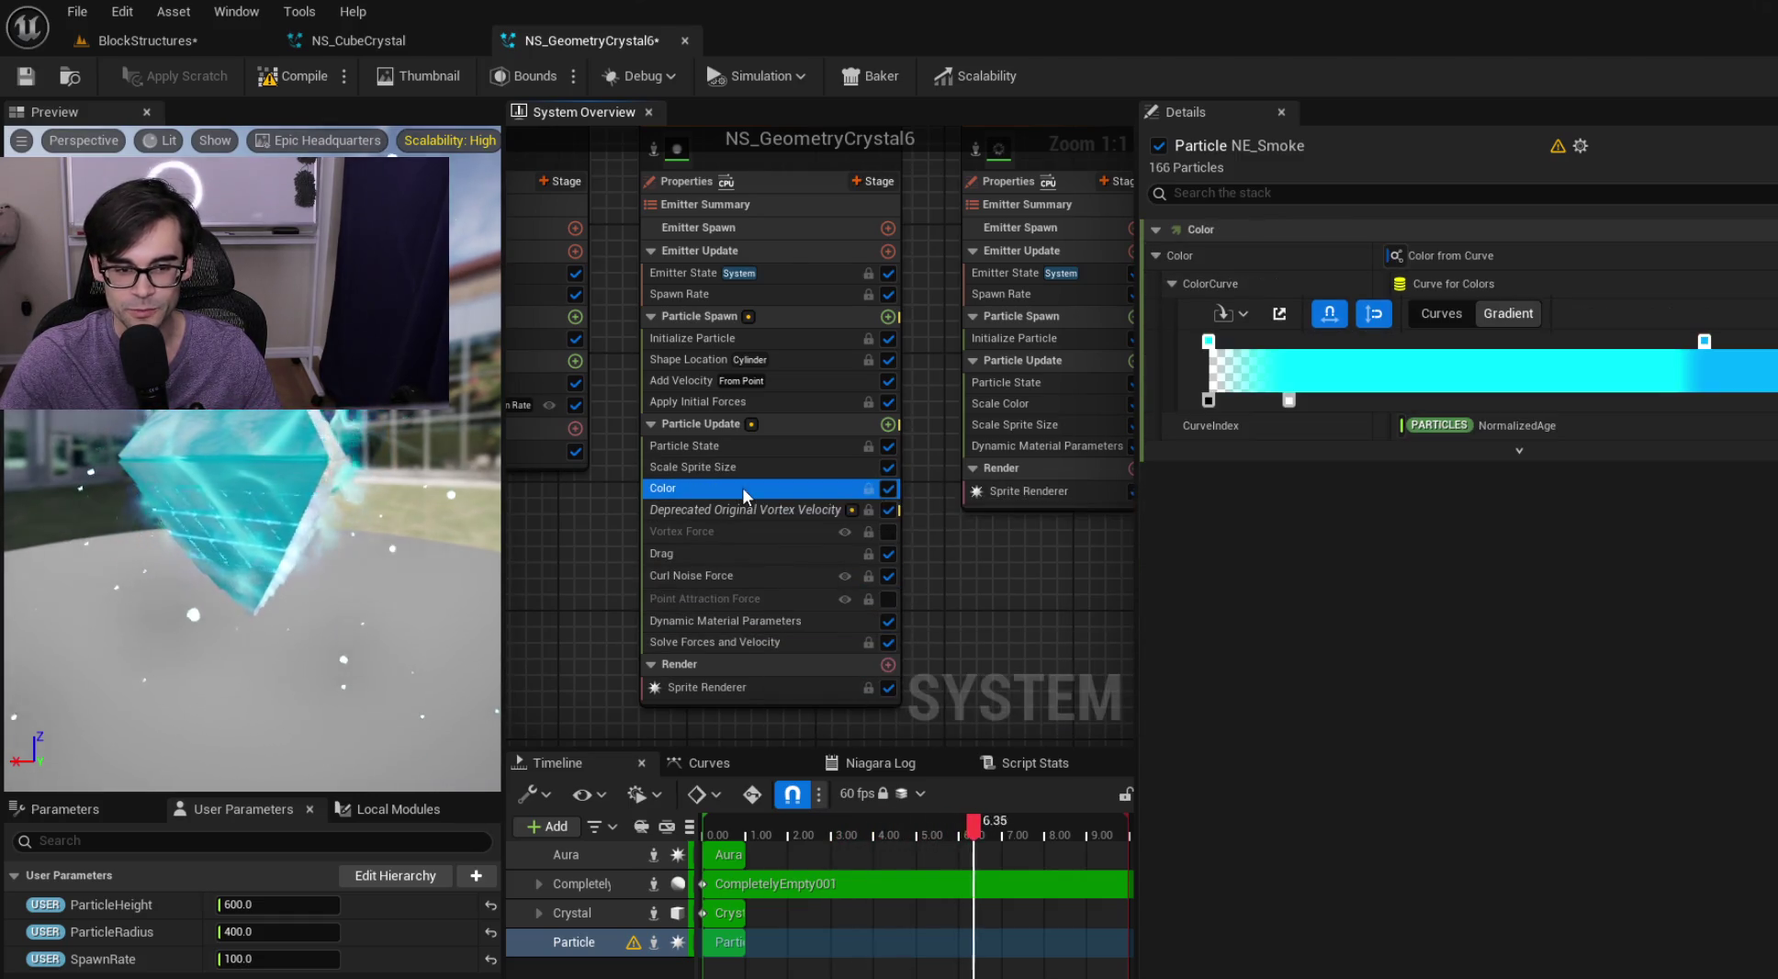
{"action": "left_click", "coordinate": [779, 404]}
{"action": "left_click", "coordinate": [803, 378]}
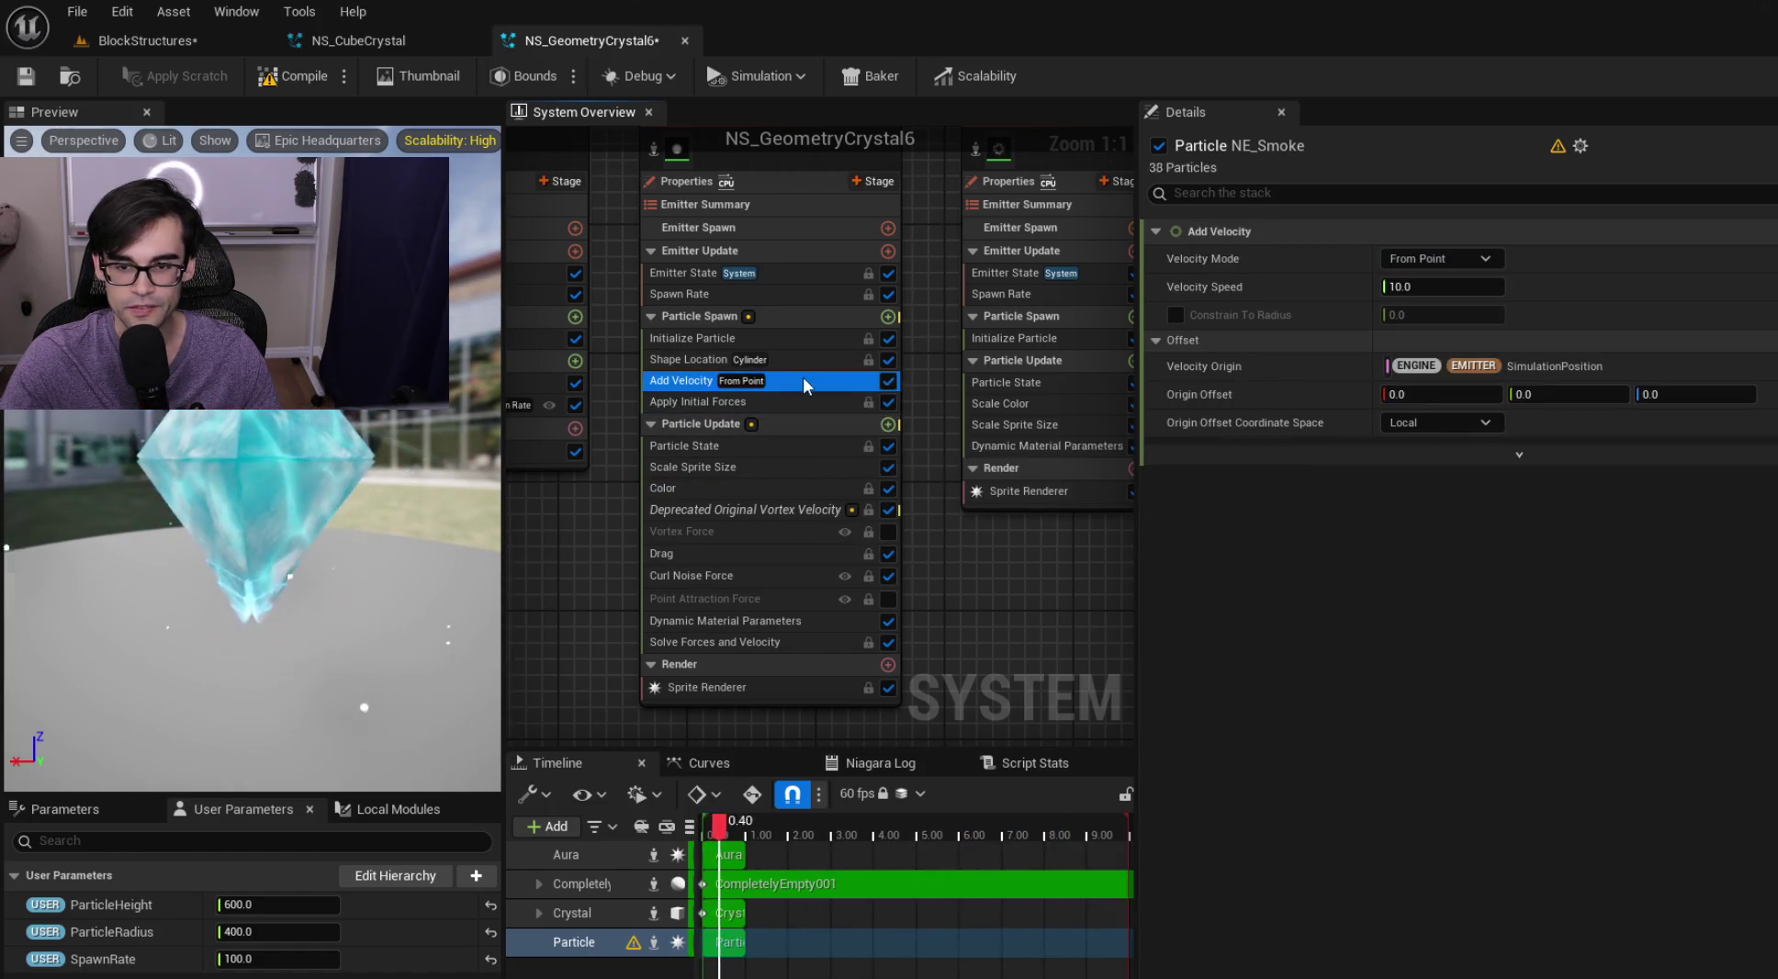
{"action": "left_click", "coordinate": [821, 359]}
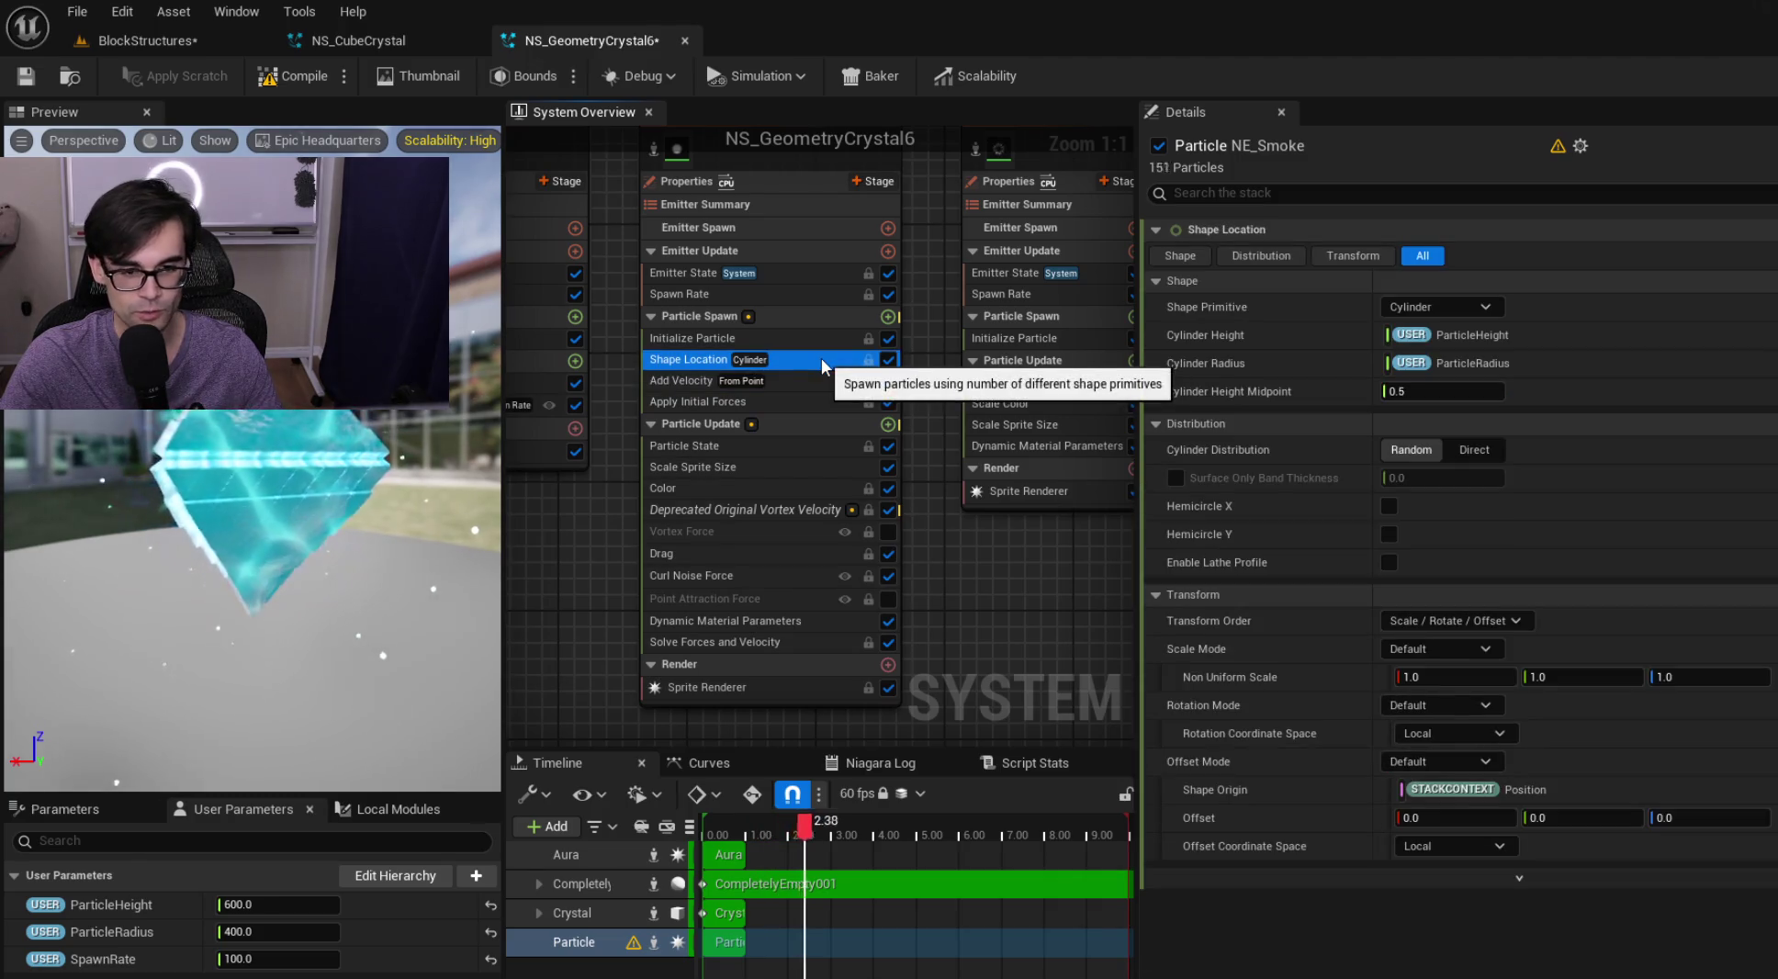
{"action": "left_click_drag", "start_coordinate": [948, 339], "coordinate": [924, 384]}
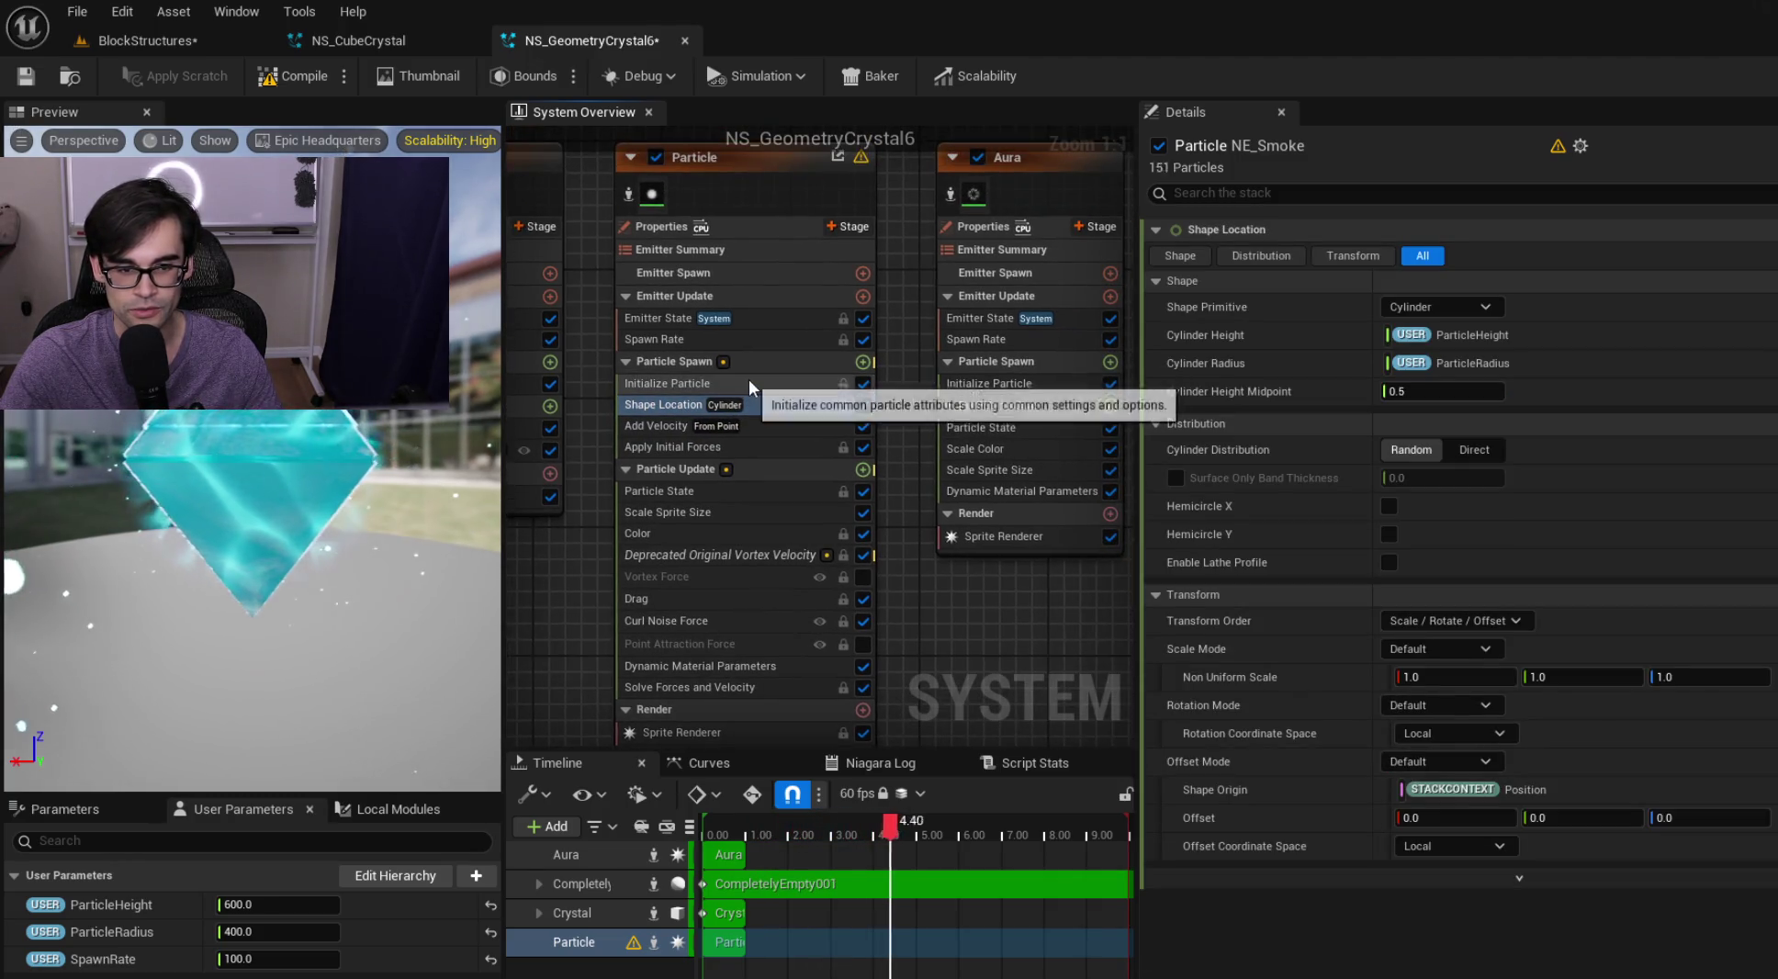
{"action": "left_click", "coordinate": [749, 381]}
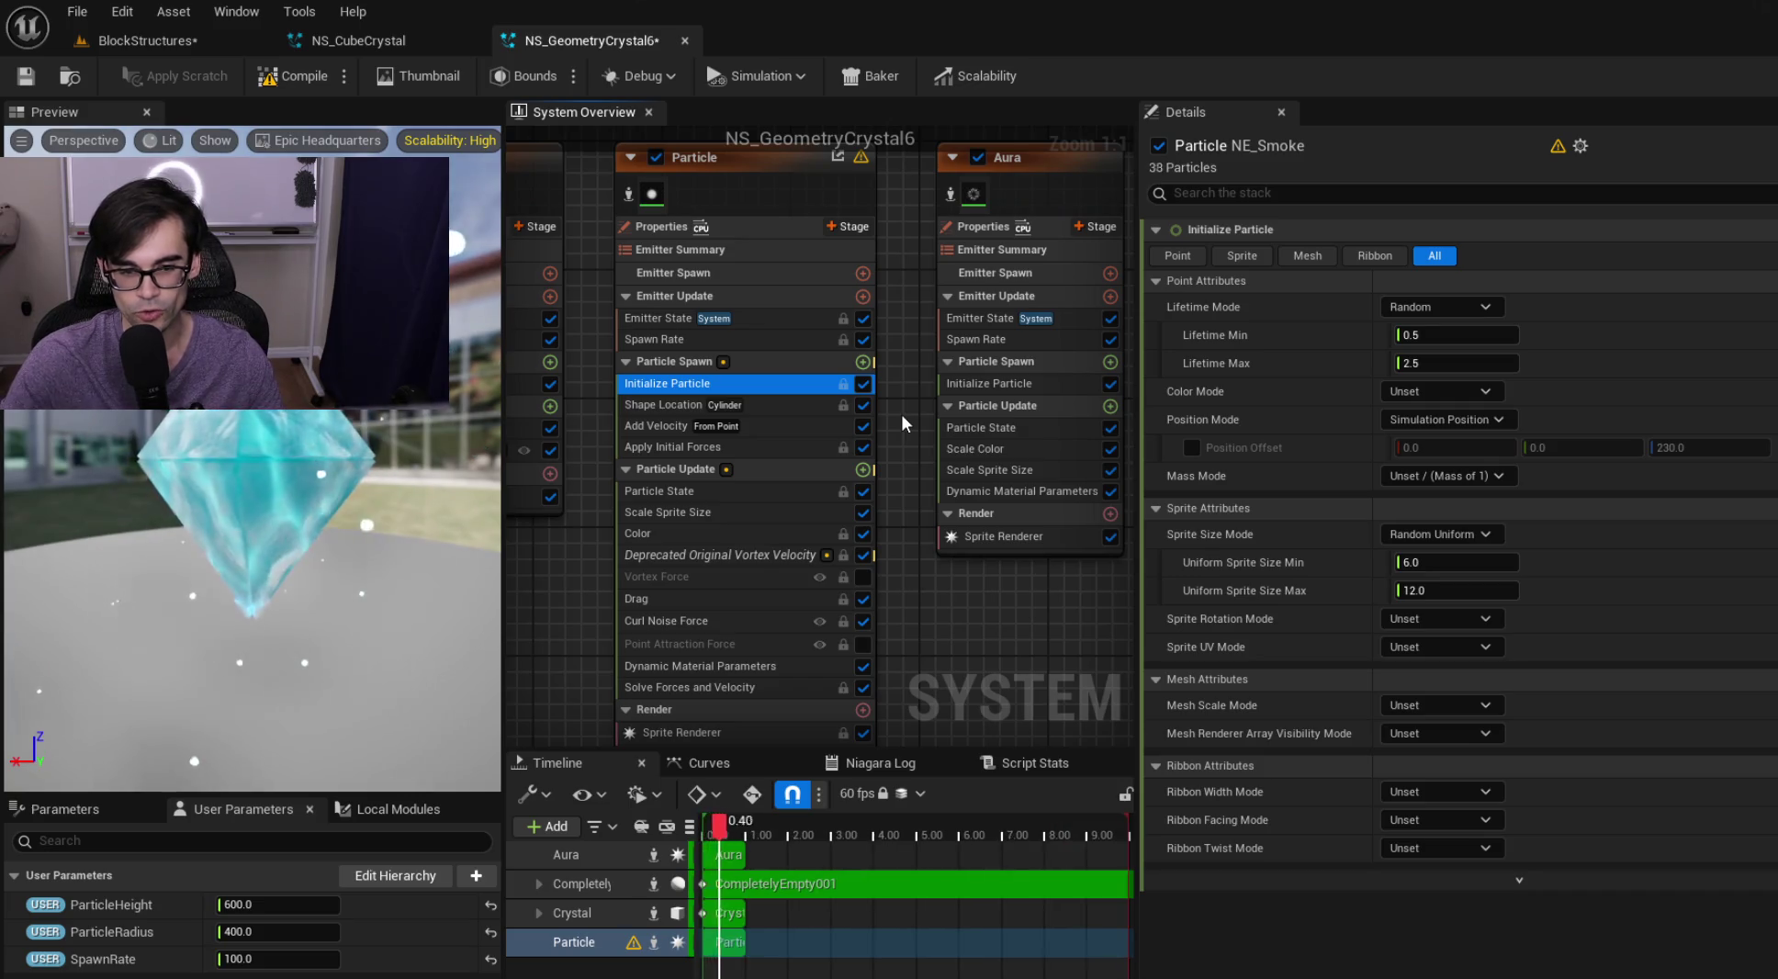
{"action": "left_click", "coordinate": [783, 331]}
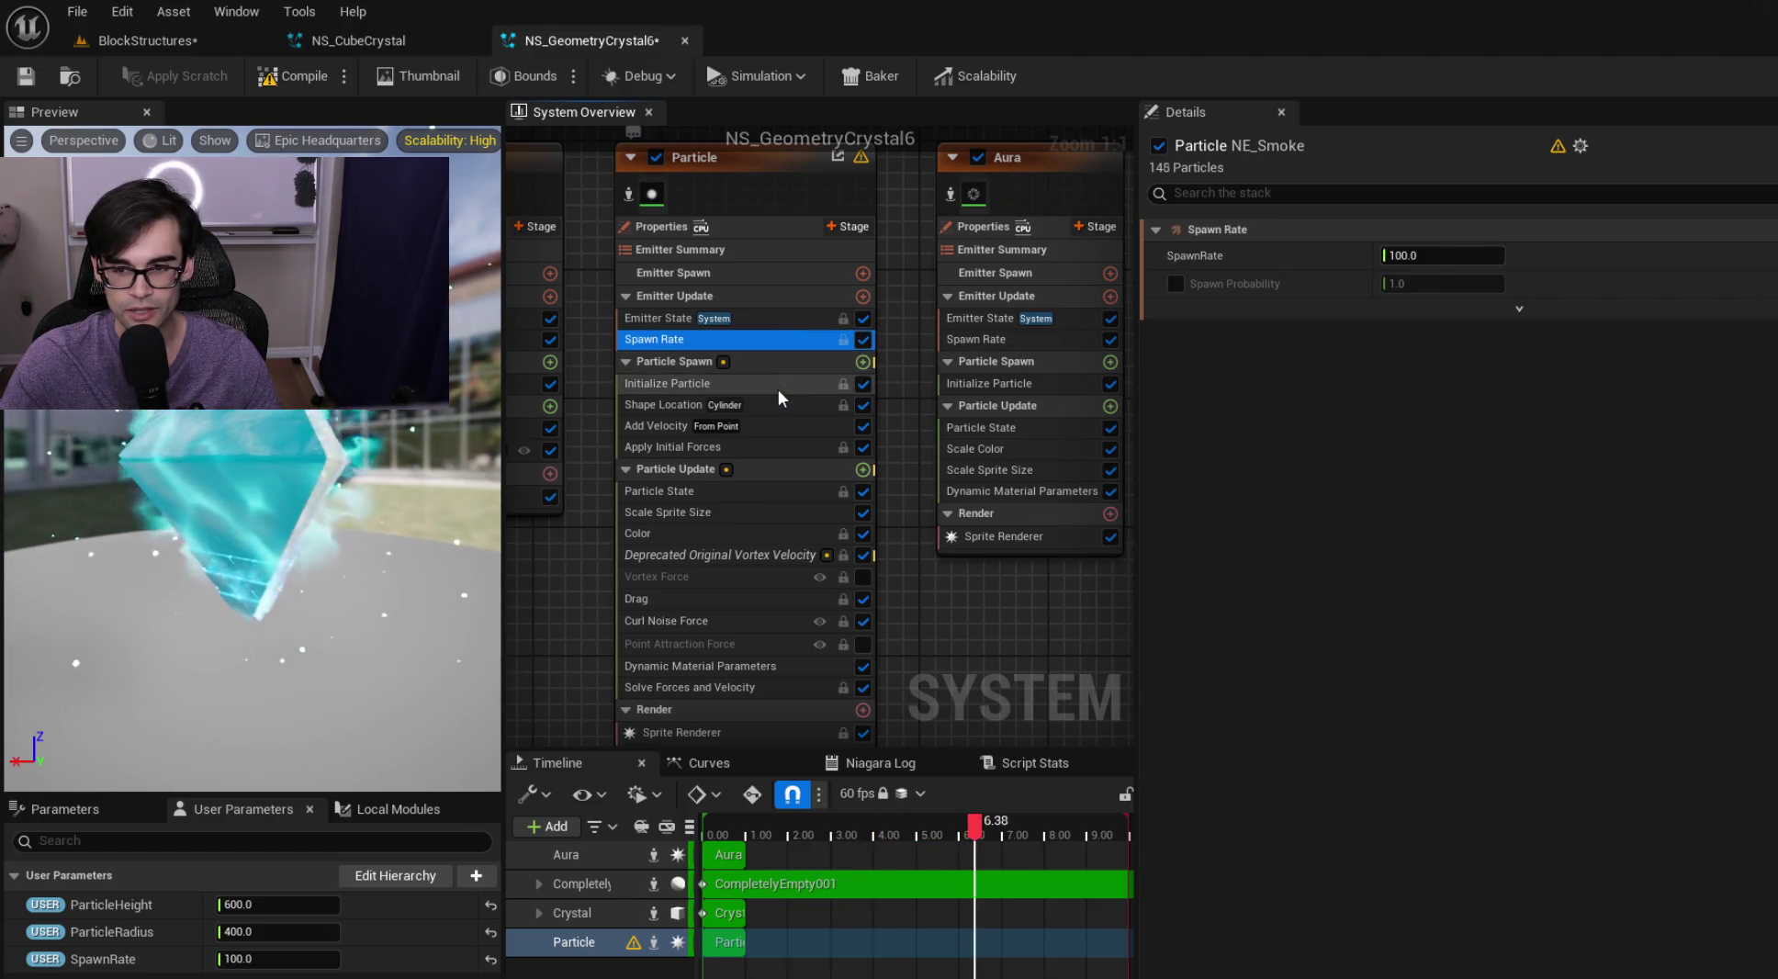
{"action": "left_click", "coordinate": [779, 385]}
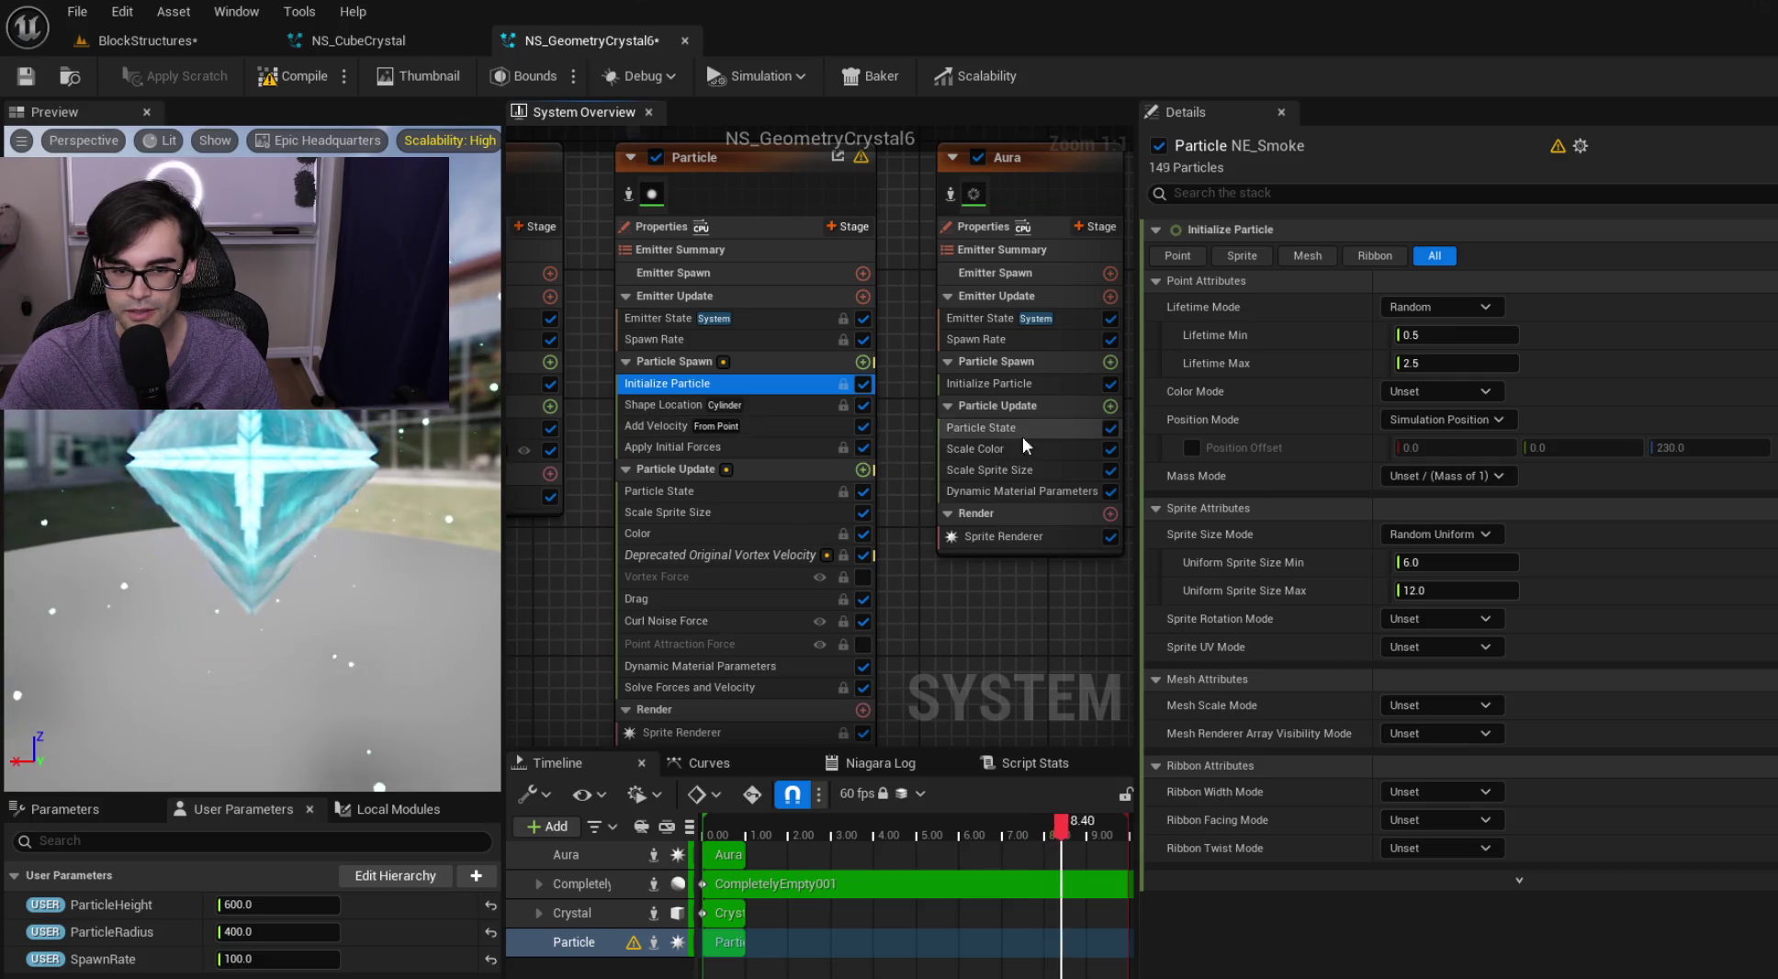
{"action": "left_click", "coordinate": [27, 77]}
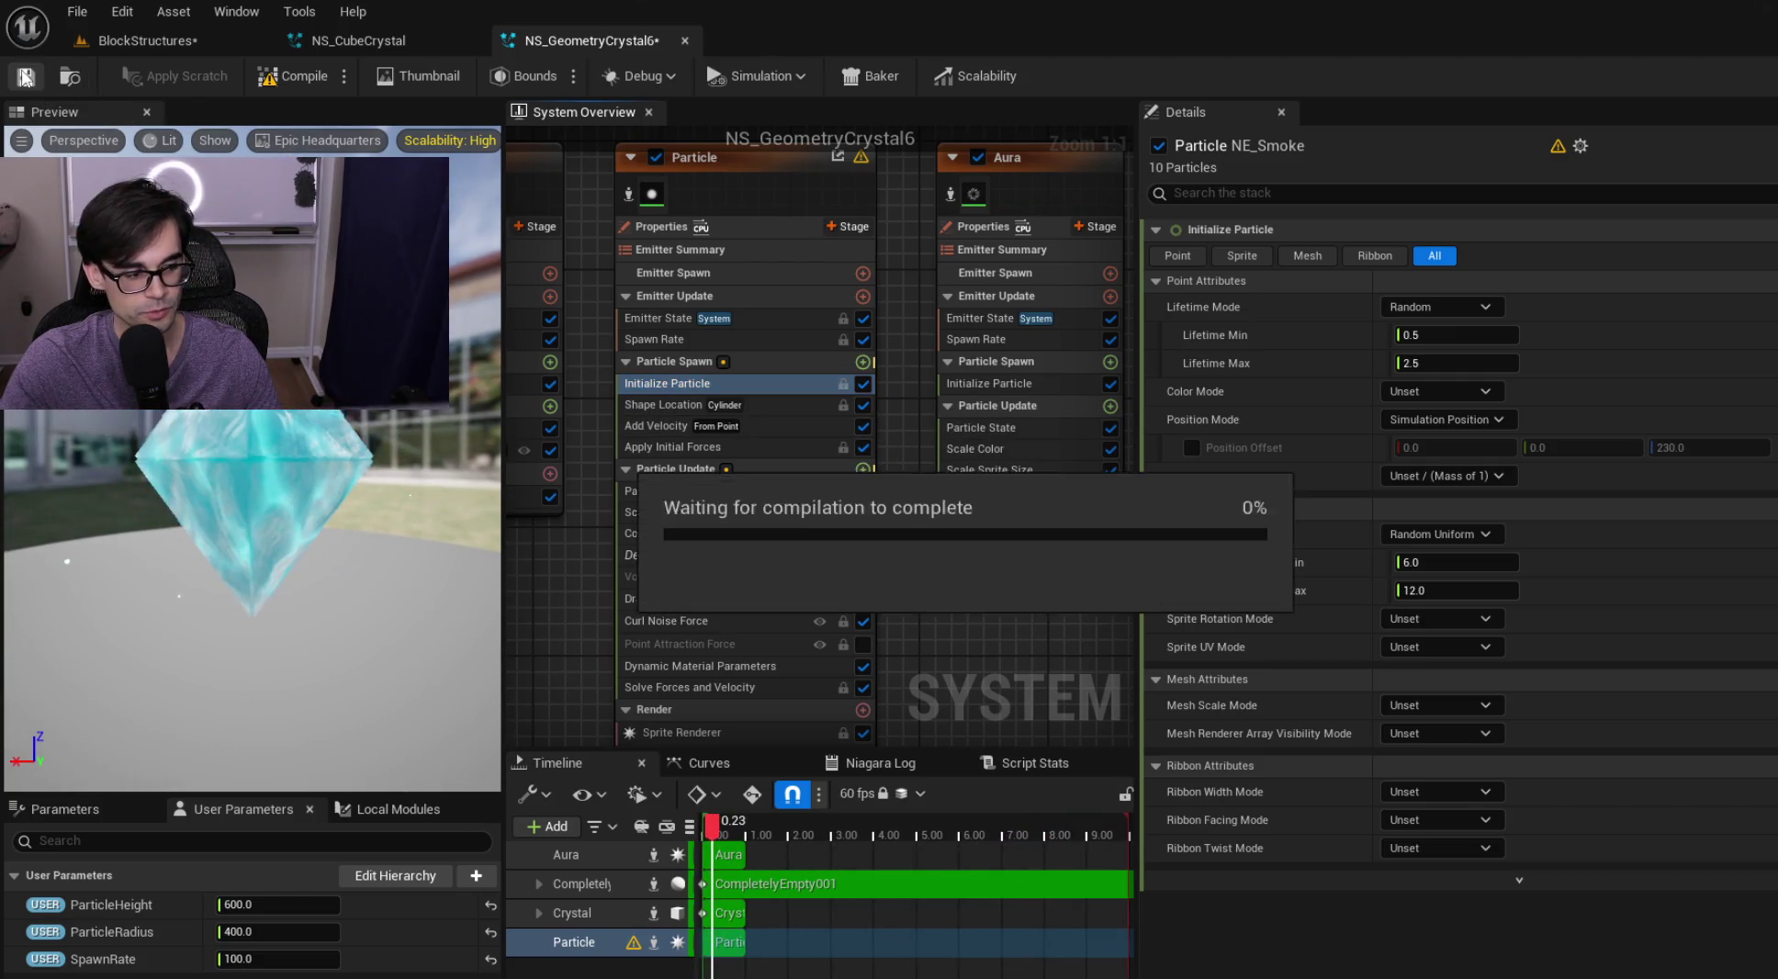
Recheck the Shape Location, Add Velocity, Apply Initial Forces and sprite size settings
{"action": "left_click", "coordinate": [814, 398]}
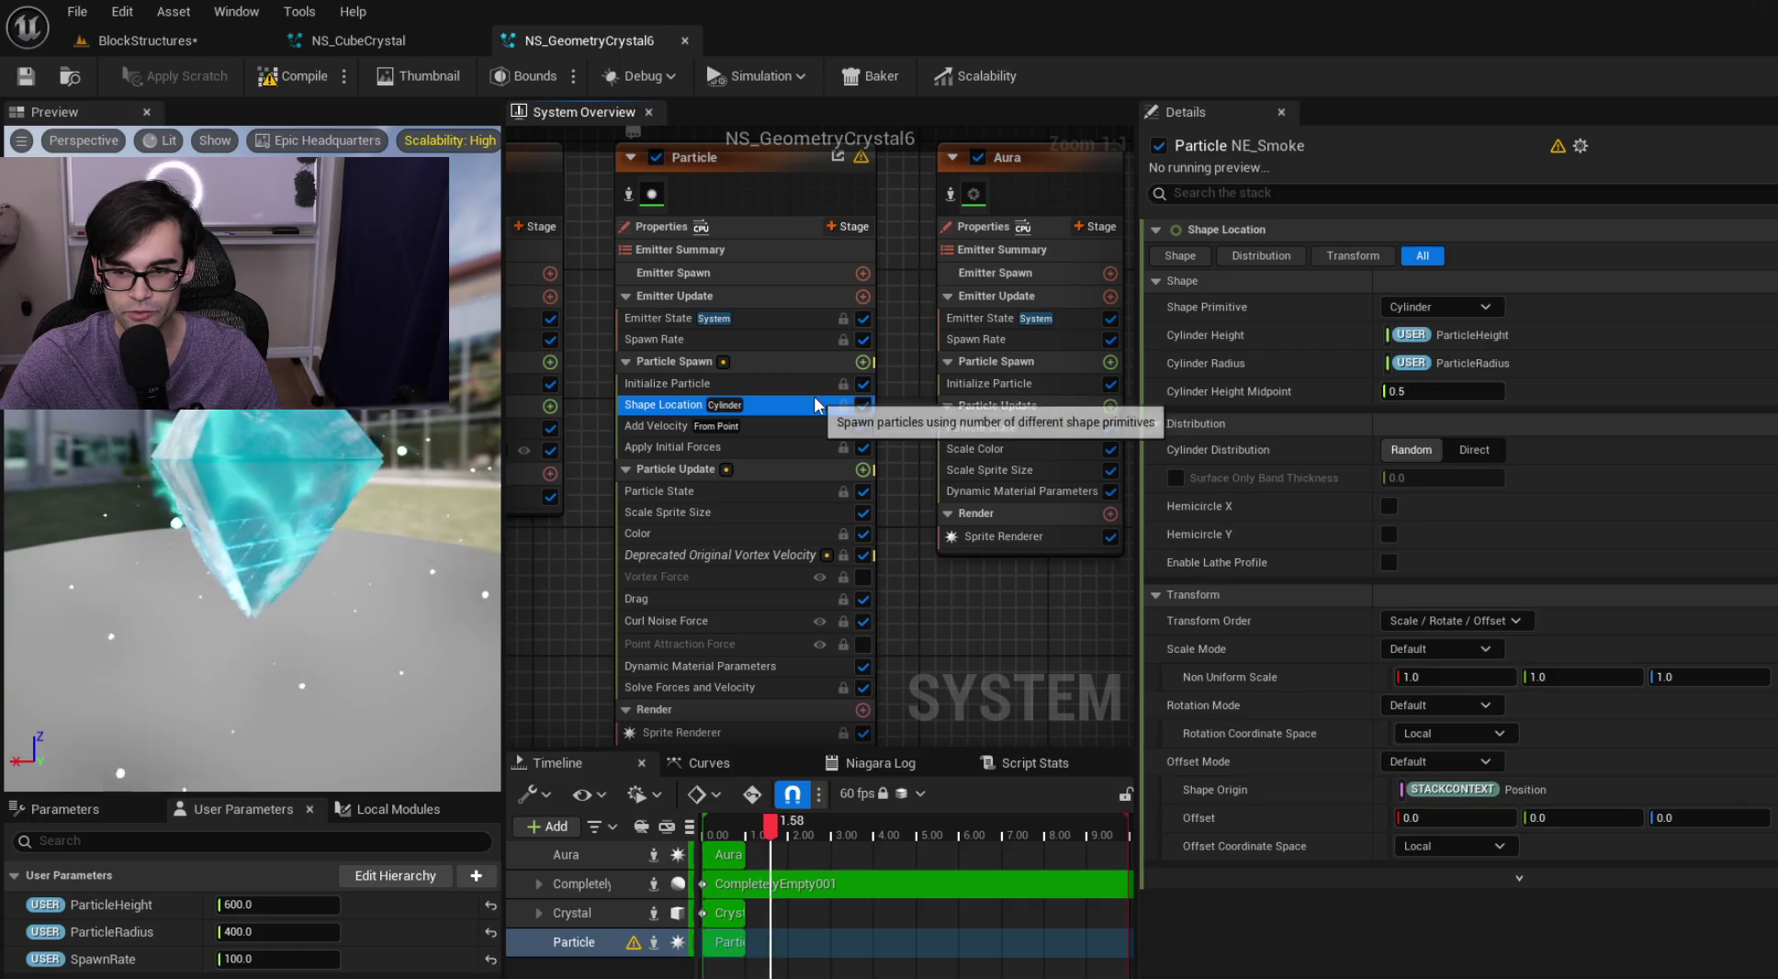
{"action": "left_click", "coordinate": [775, 423]}
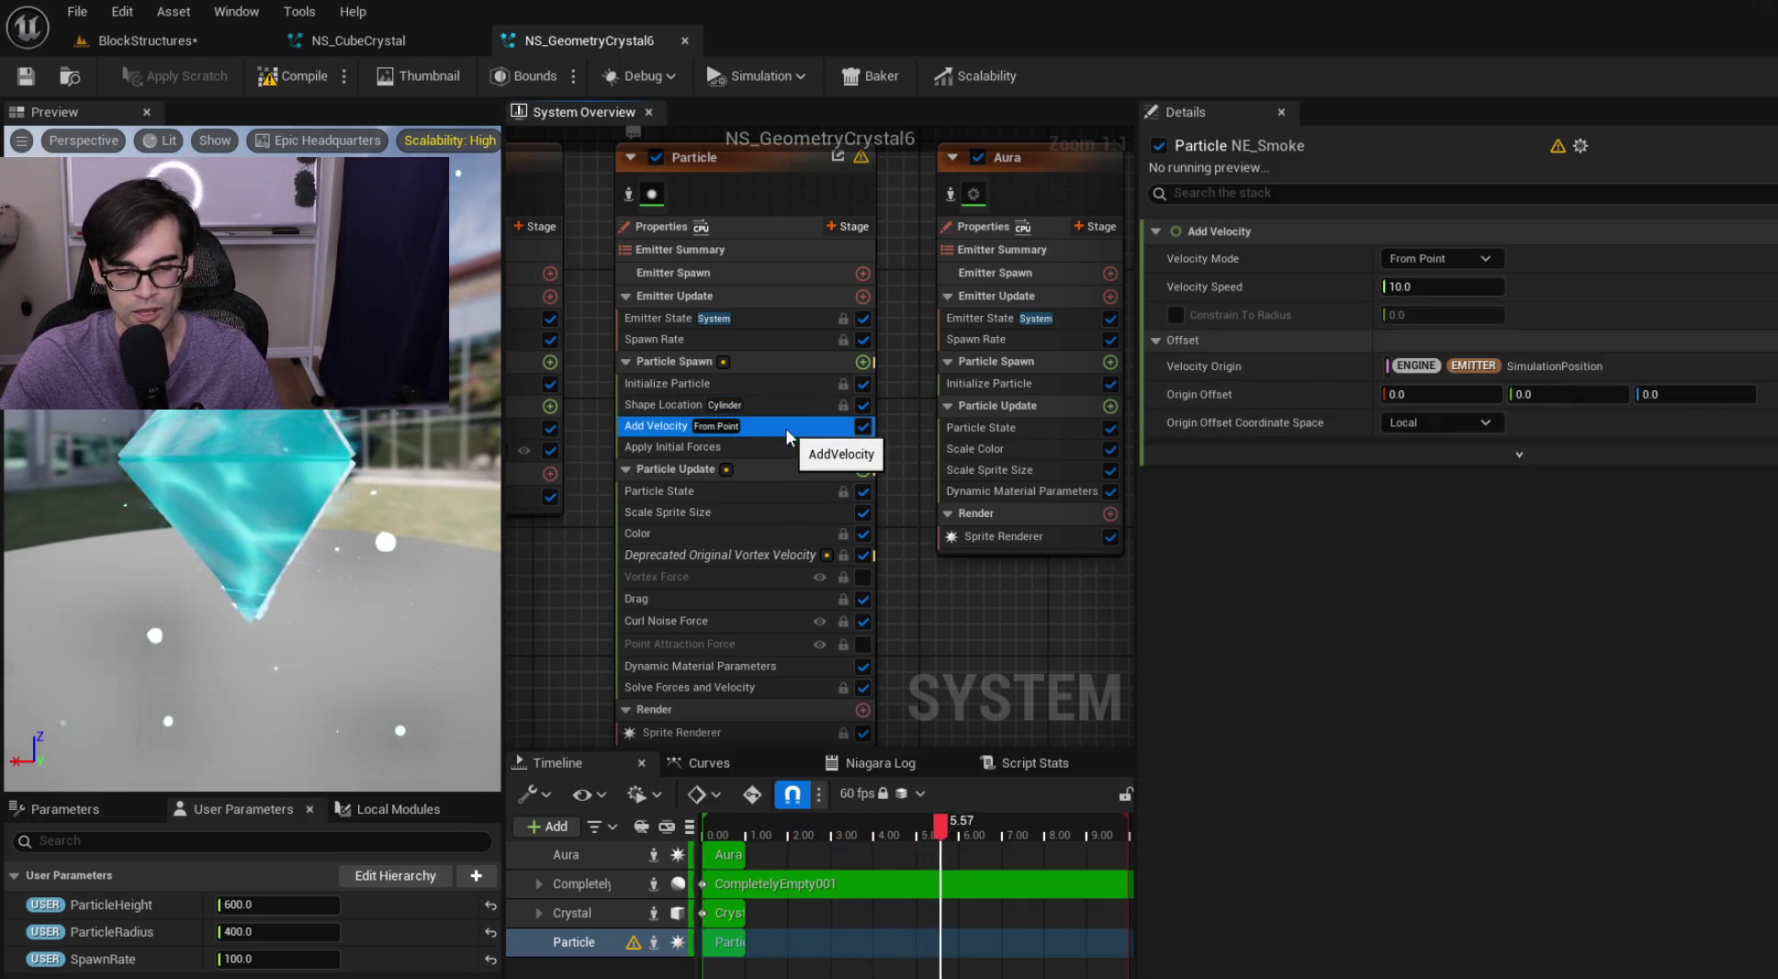
{"action": "left_click", "coordinate": [779, 447]}
{"action": "left_click_drag", "start_coordinate": [780, 447], "coordinate": [783, 429]}
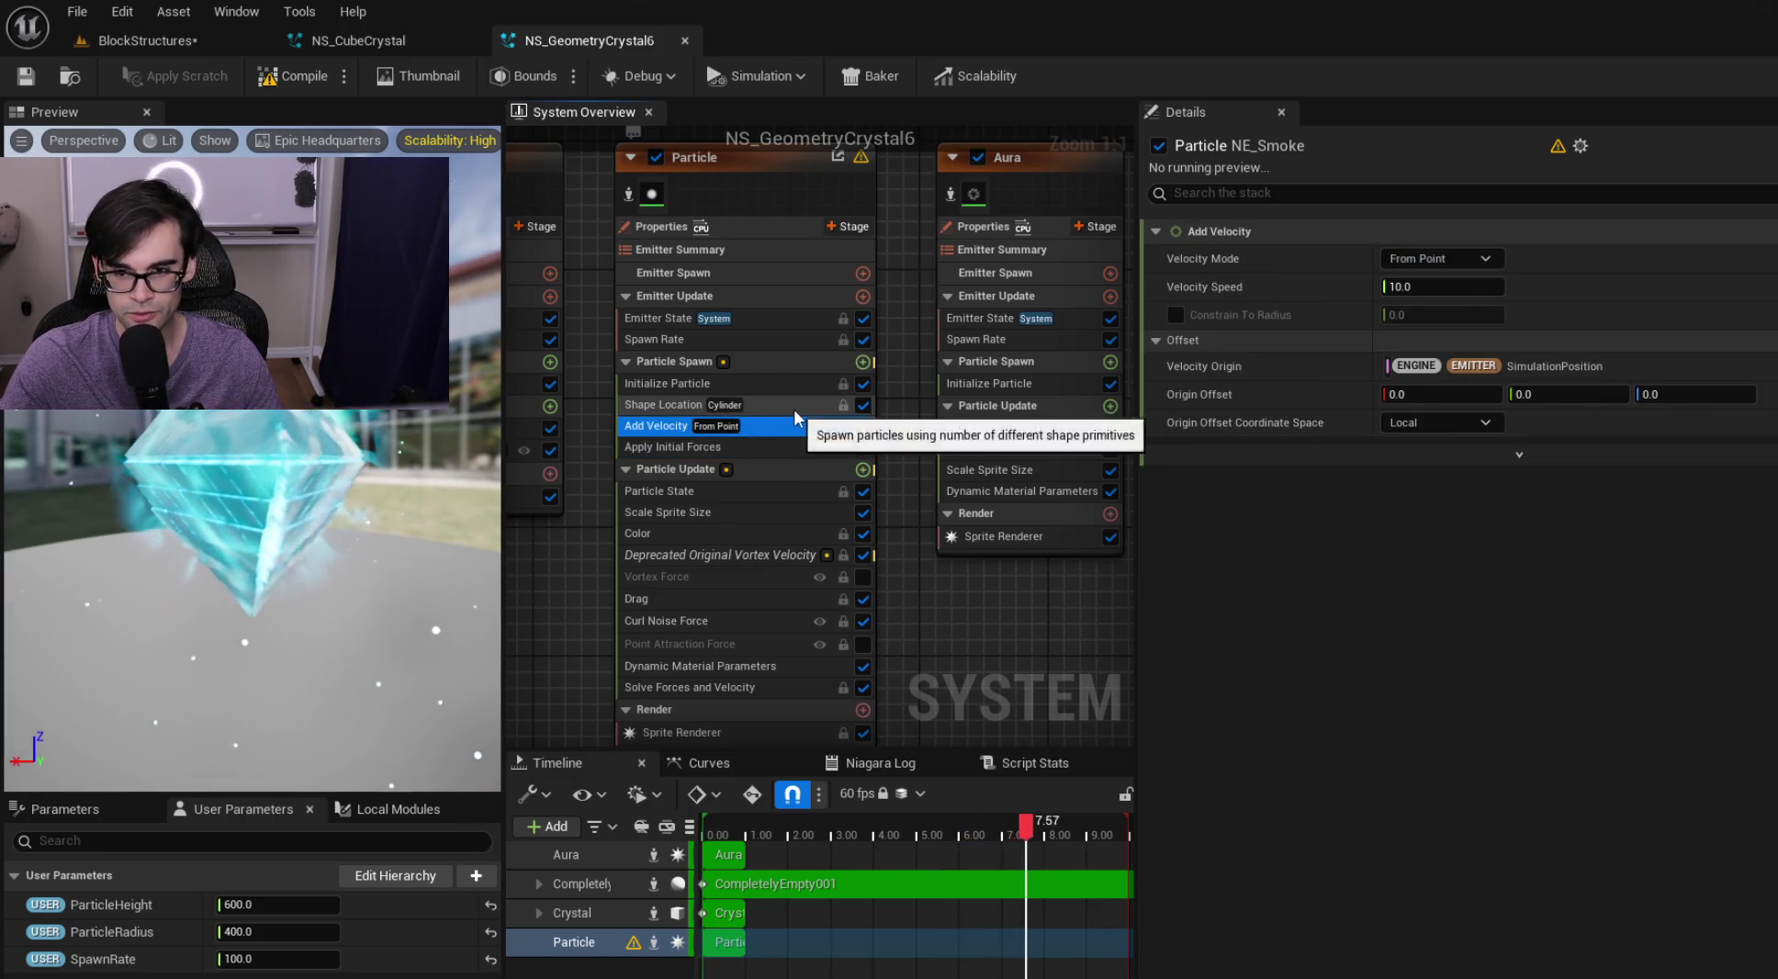
{"action": "left_click", "coordinate": [793, 405]}
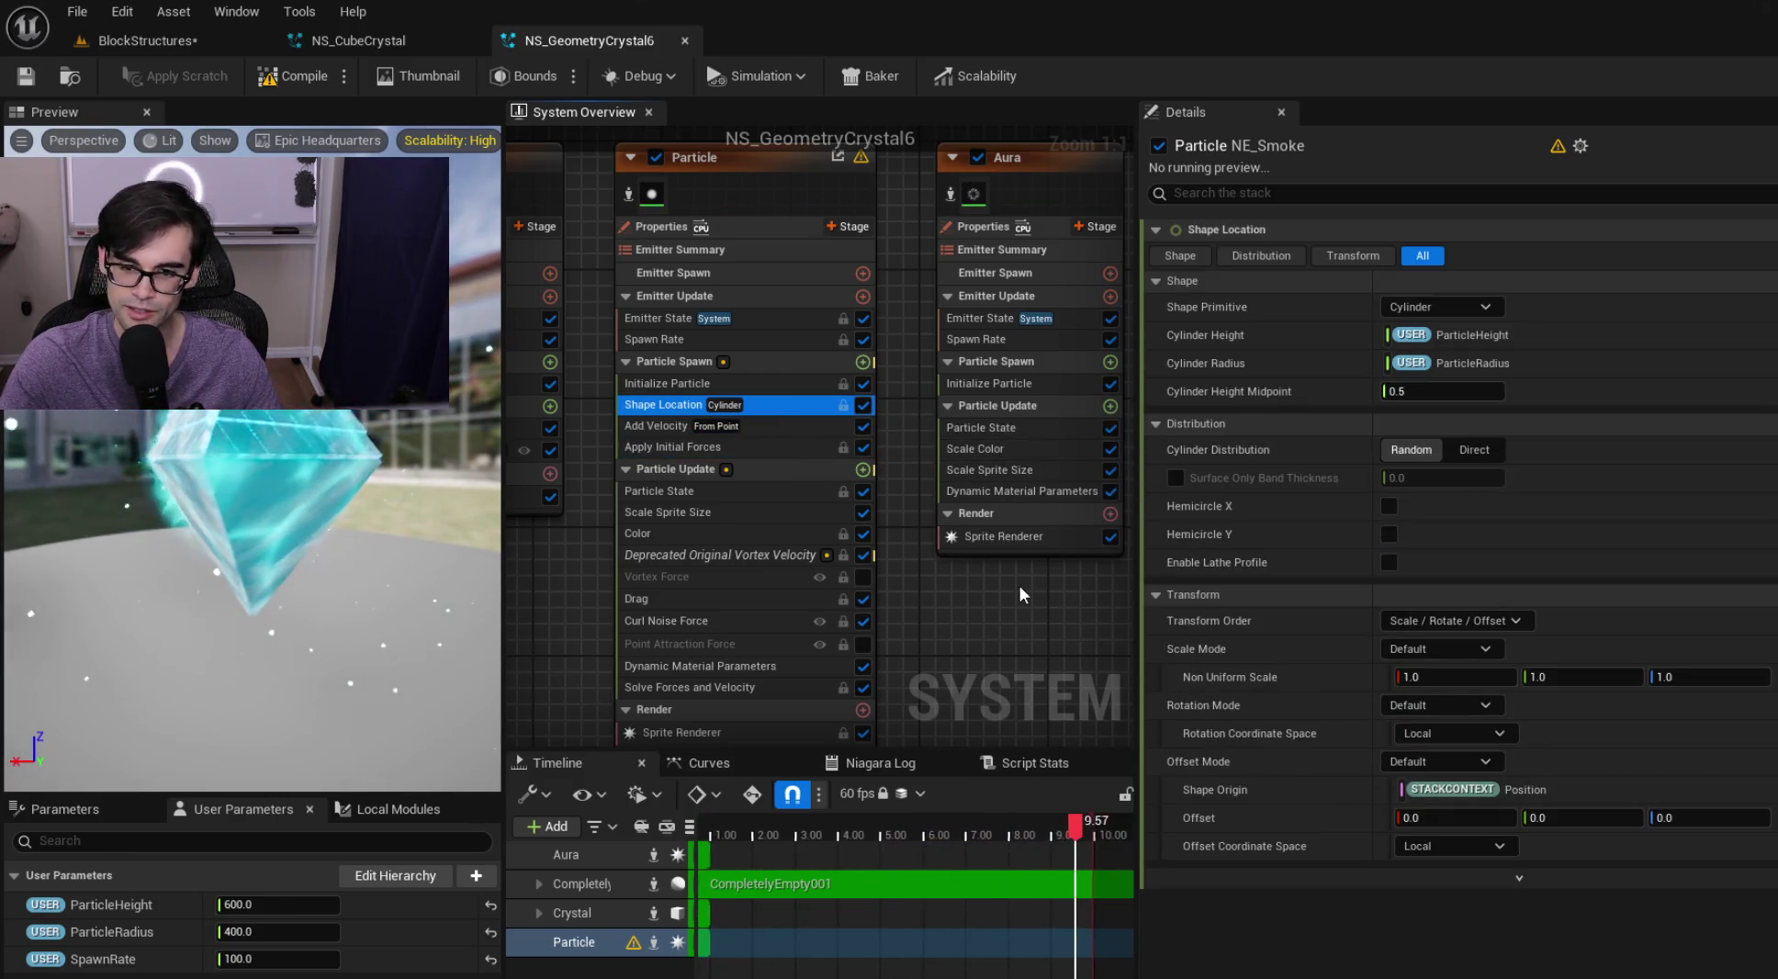
{"action": "left_click", "coordinate": [753, 517]}
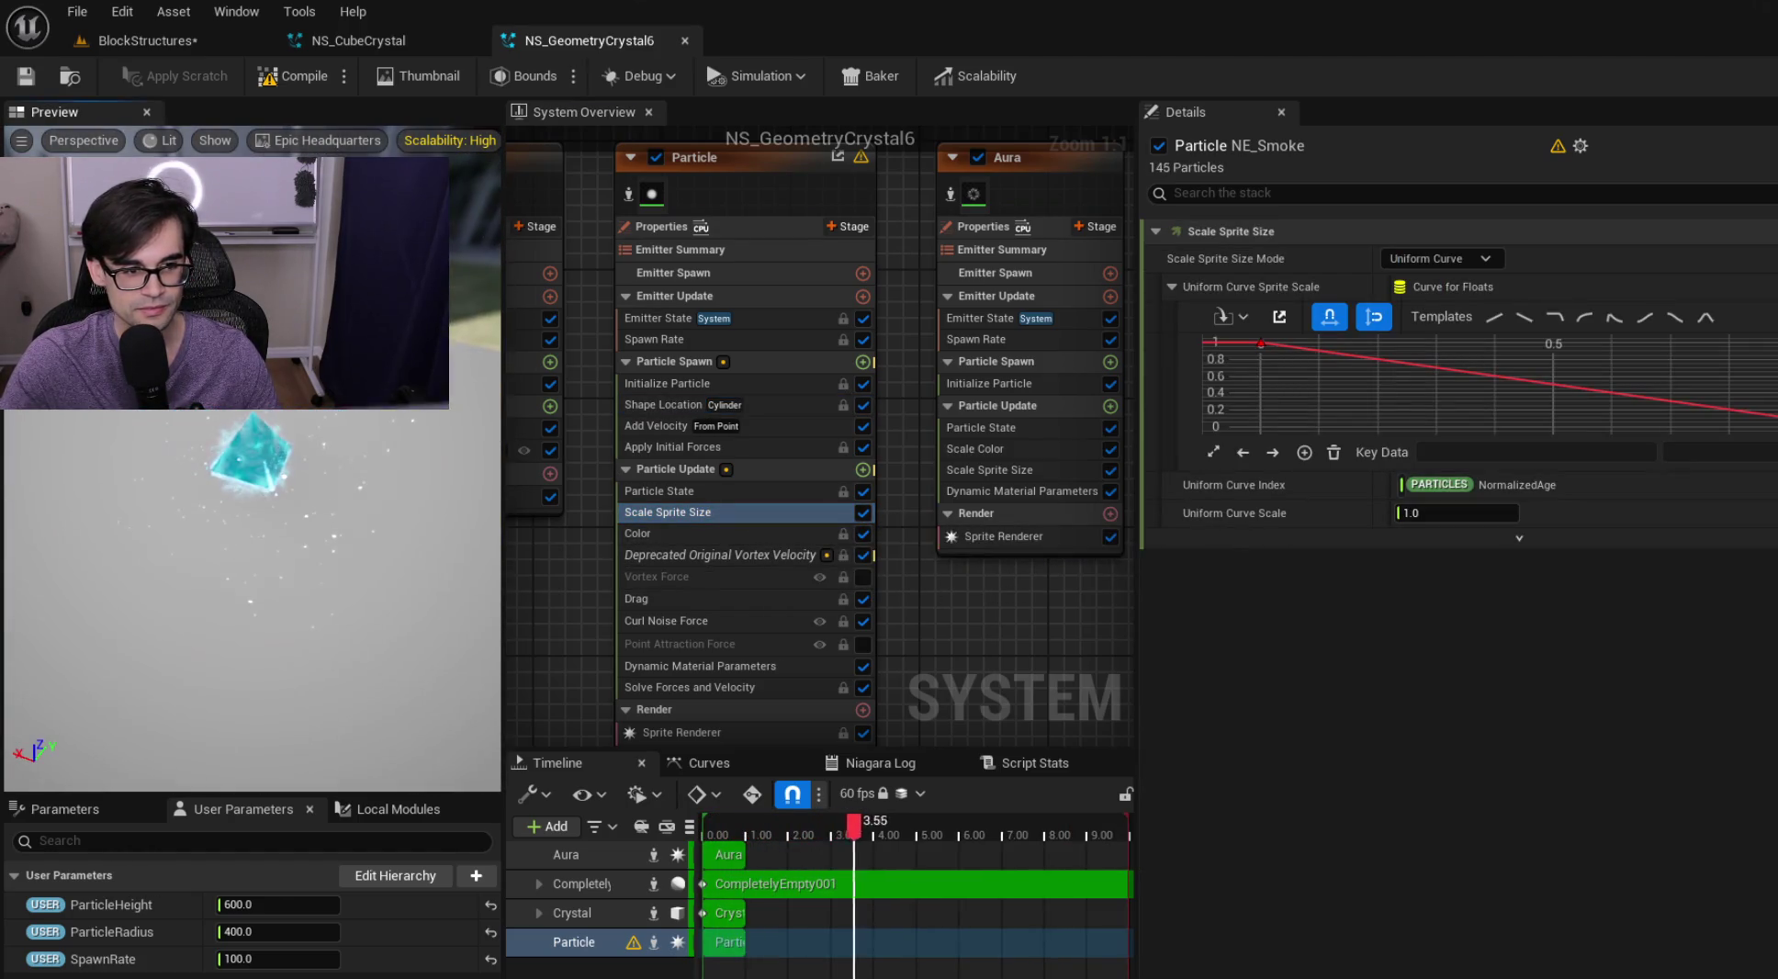
Save and close NS_GeometryCrystal6, then select NS_HollowCubeCrystal in the BlockStructures Content Browser
{"action": "left_click", "coordinate": [20, 81]}
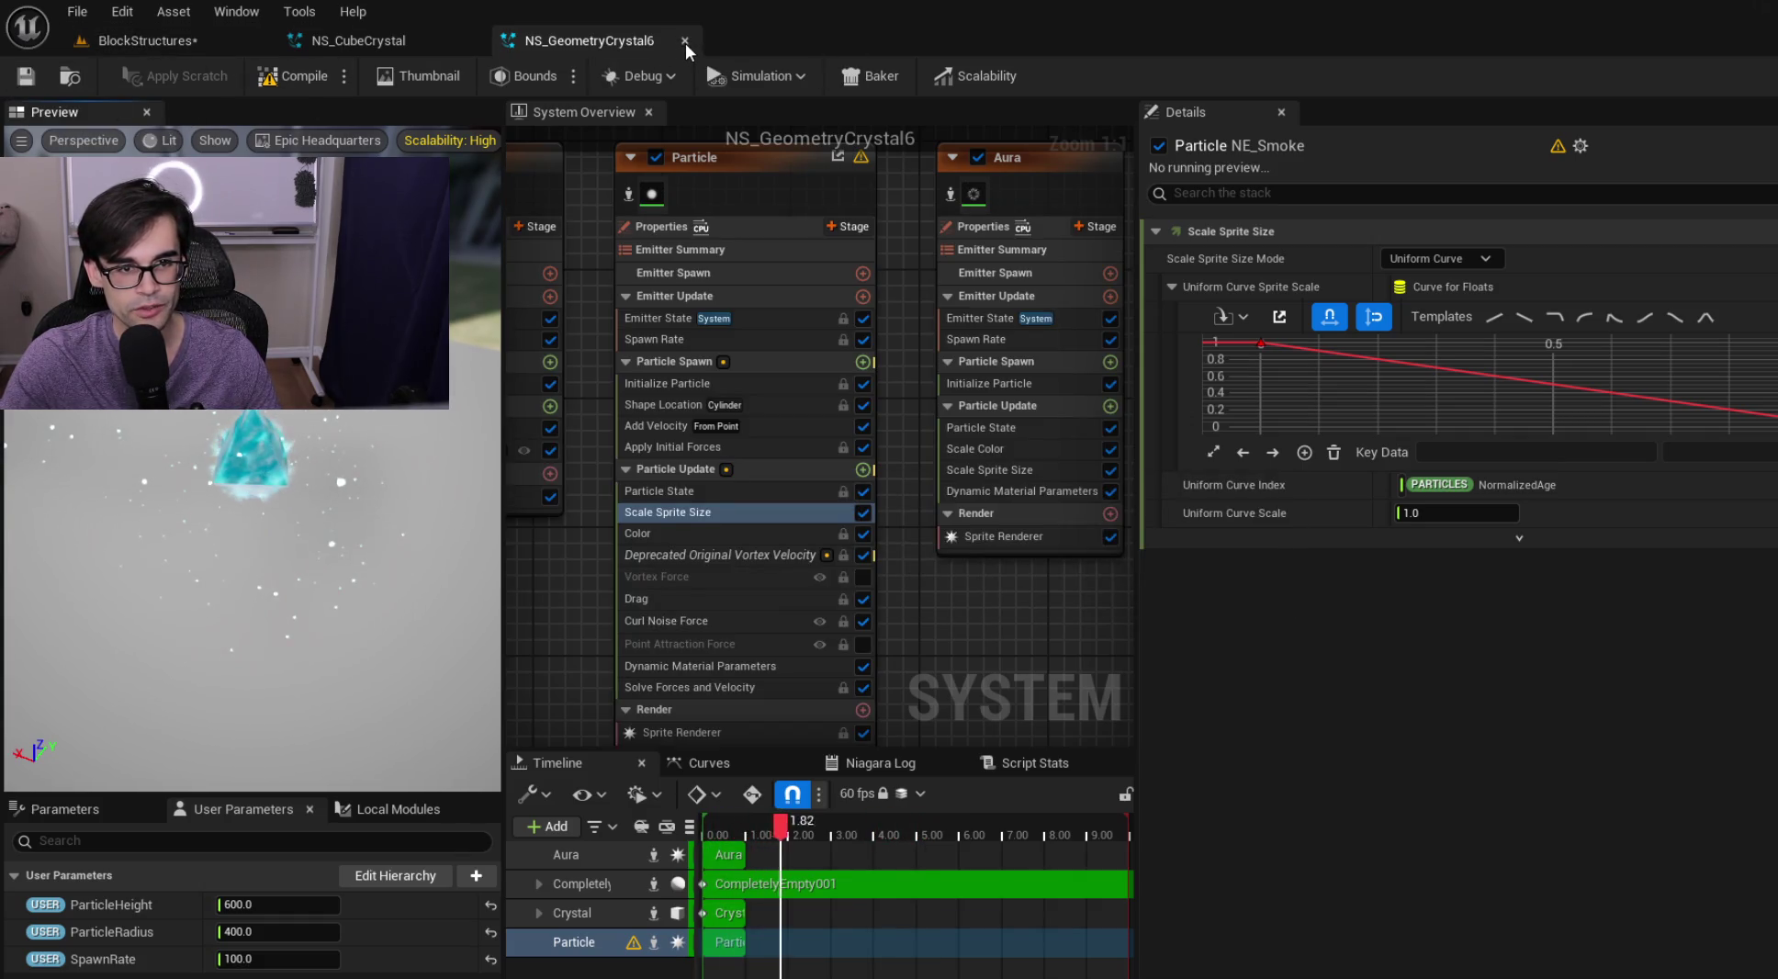
{"action": "left_click", "coordinate": [684, 40]}
{"action": "left_click", "coordinate": [192, 40]}
{"action": "left_click", "coordinate": [690, 829]}
Open NS_HollowCubeCrystal and select the system and its Cube emitter
{"action": "double_click", "coordinate": [691, 830]}
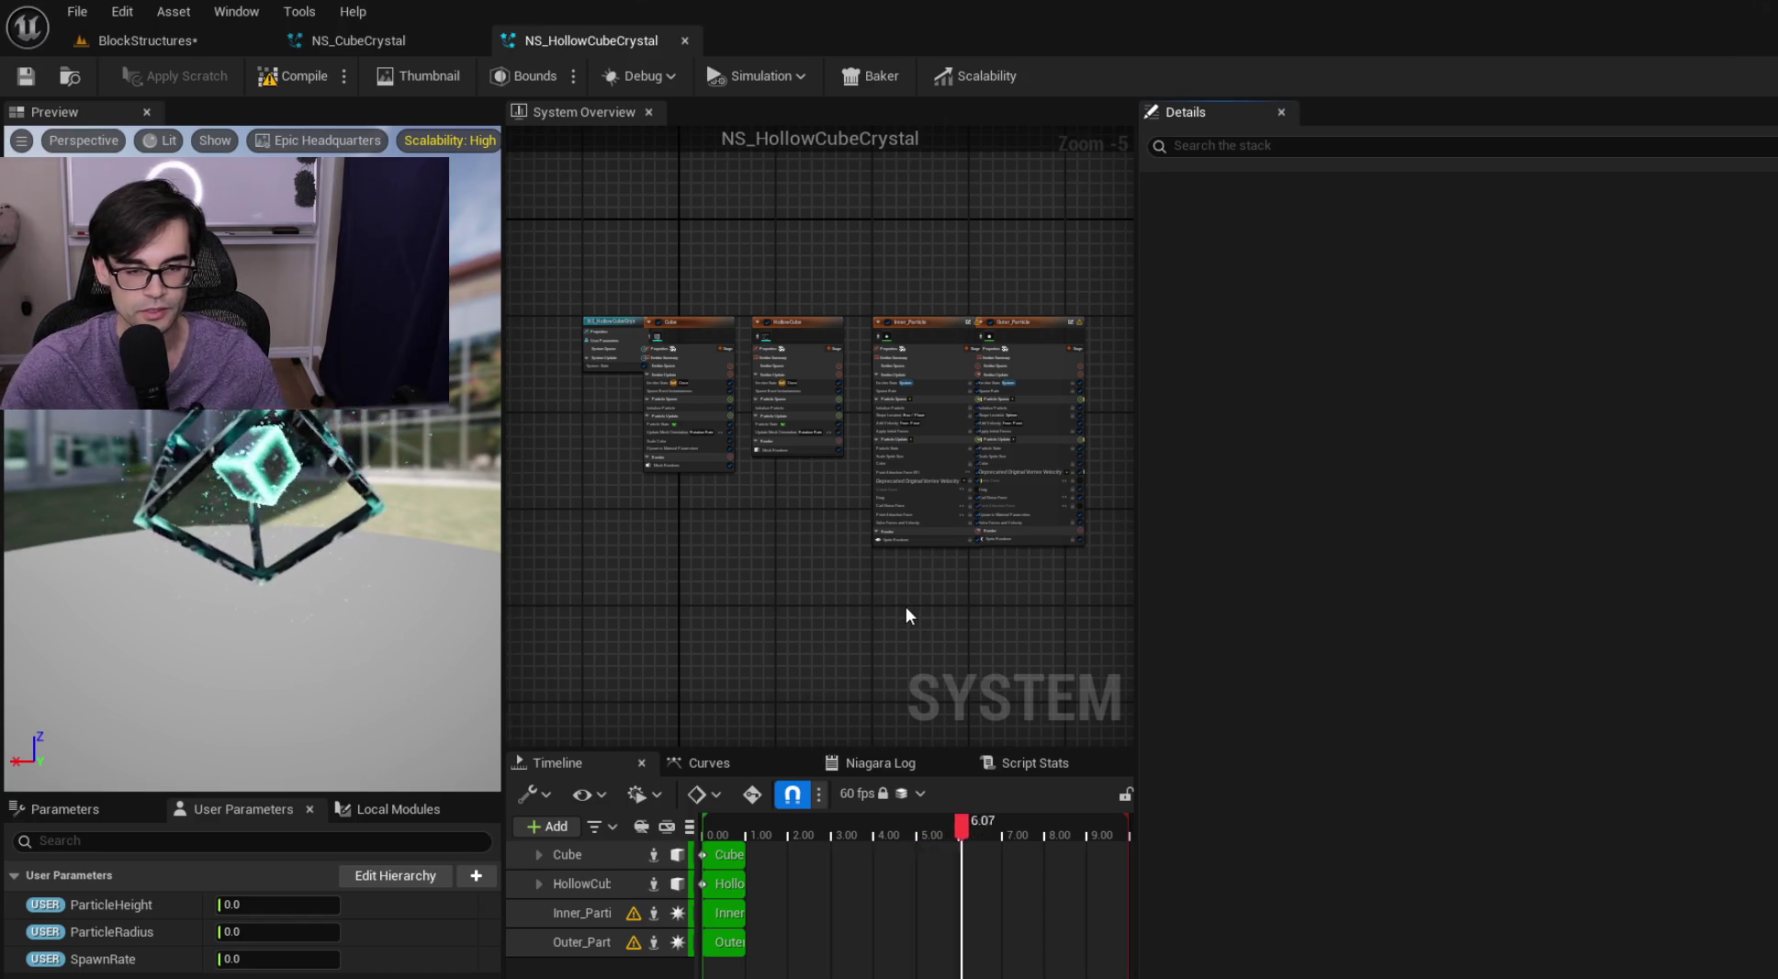
{"action": "scroll", "coordinate": [816, 414], "scroll_direction": "up", "scroll_amount": 2}
{"action": "scroll", "coordinate": [662, 218], "scroll_direction": "up", "scroll_amount": 1}
{"action": "left_click", "coordinate": [531, 261]}
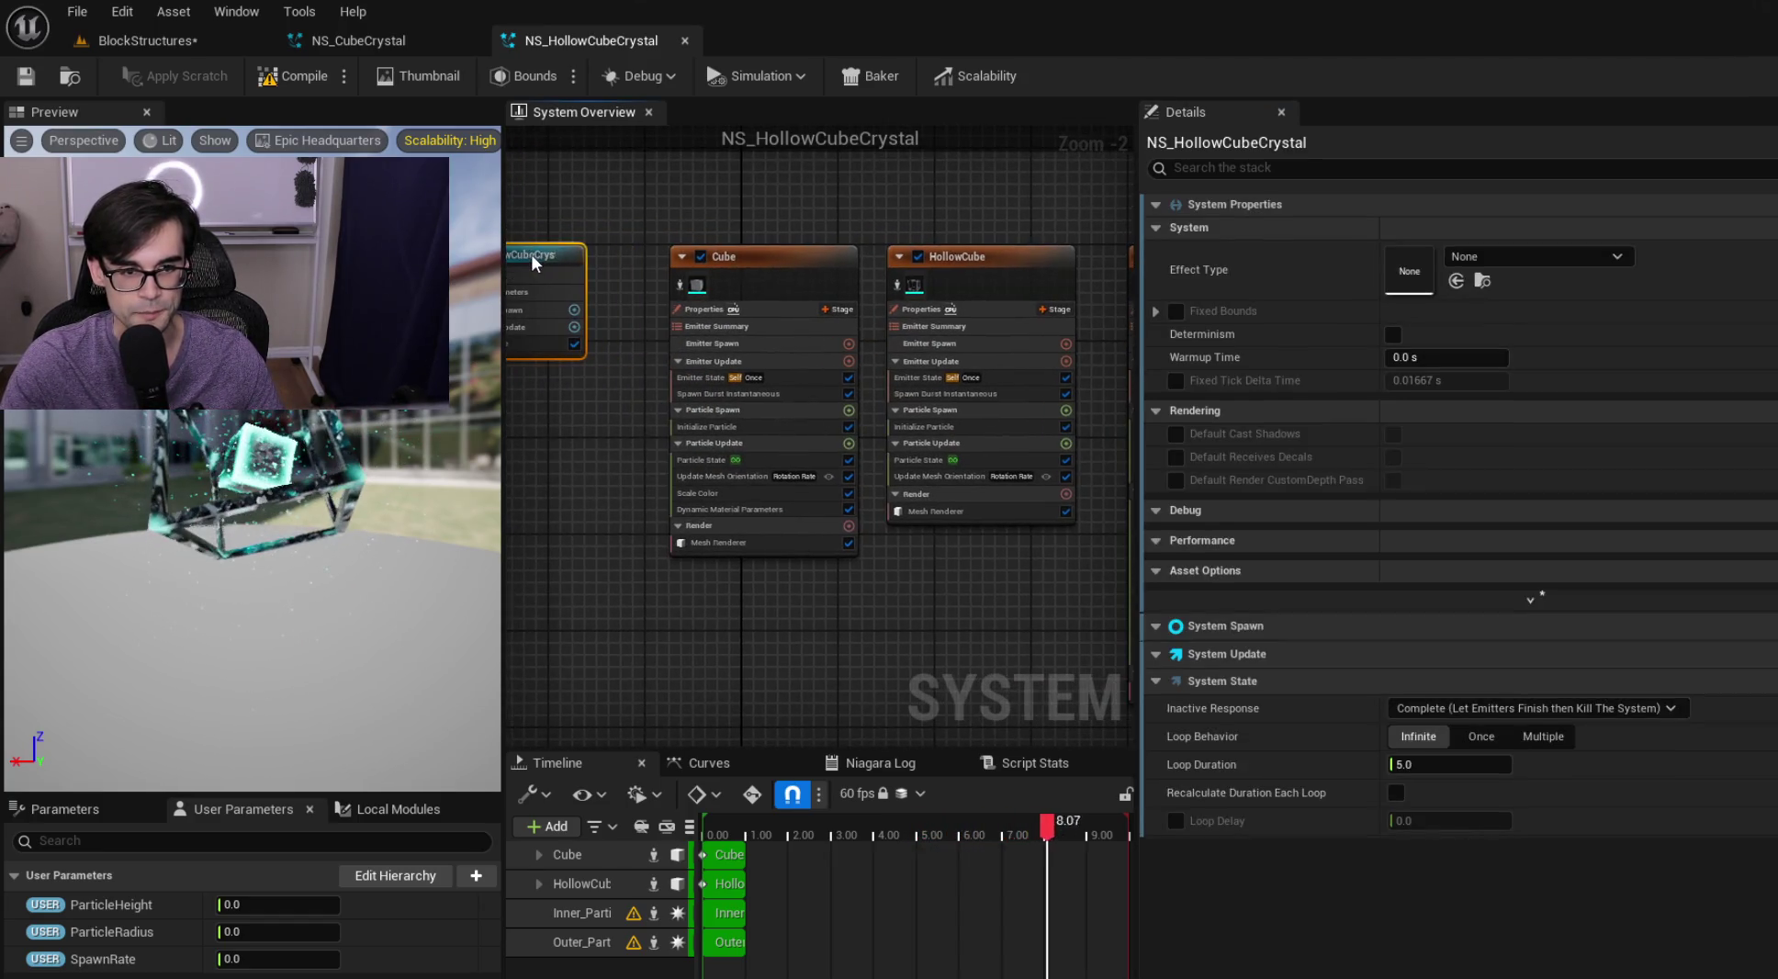
{"action": "left_click", "coordinate": [848, 271]}
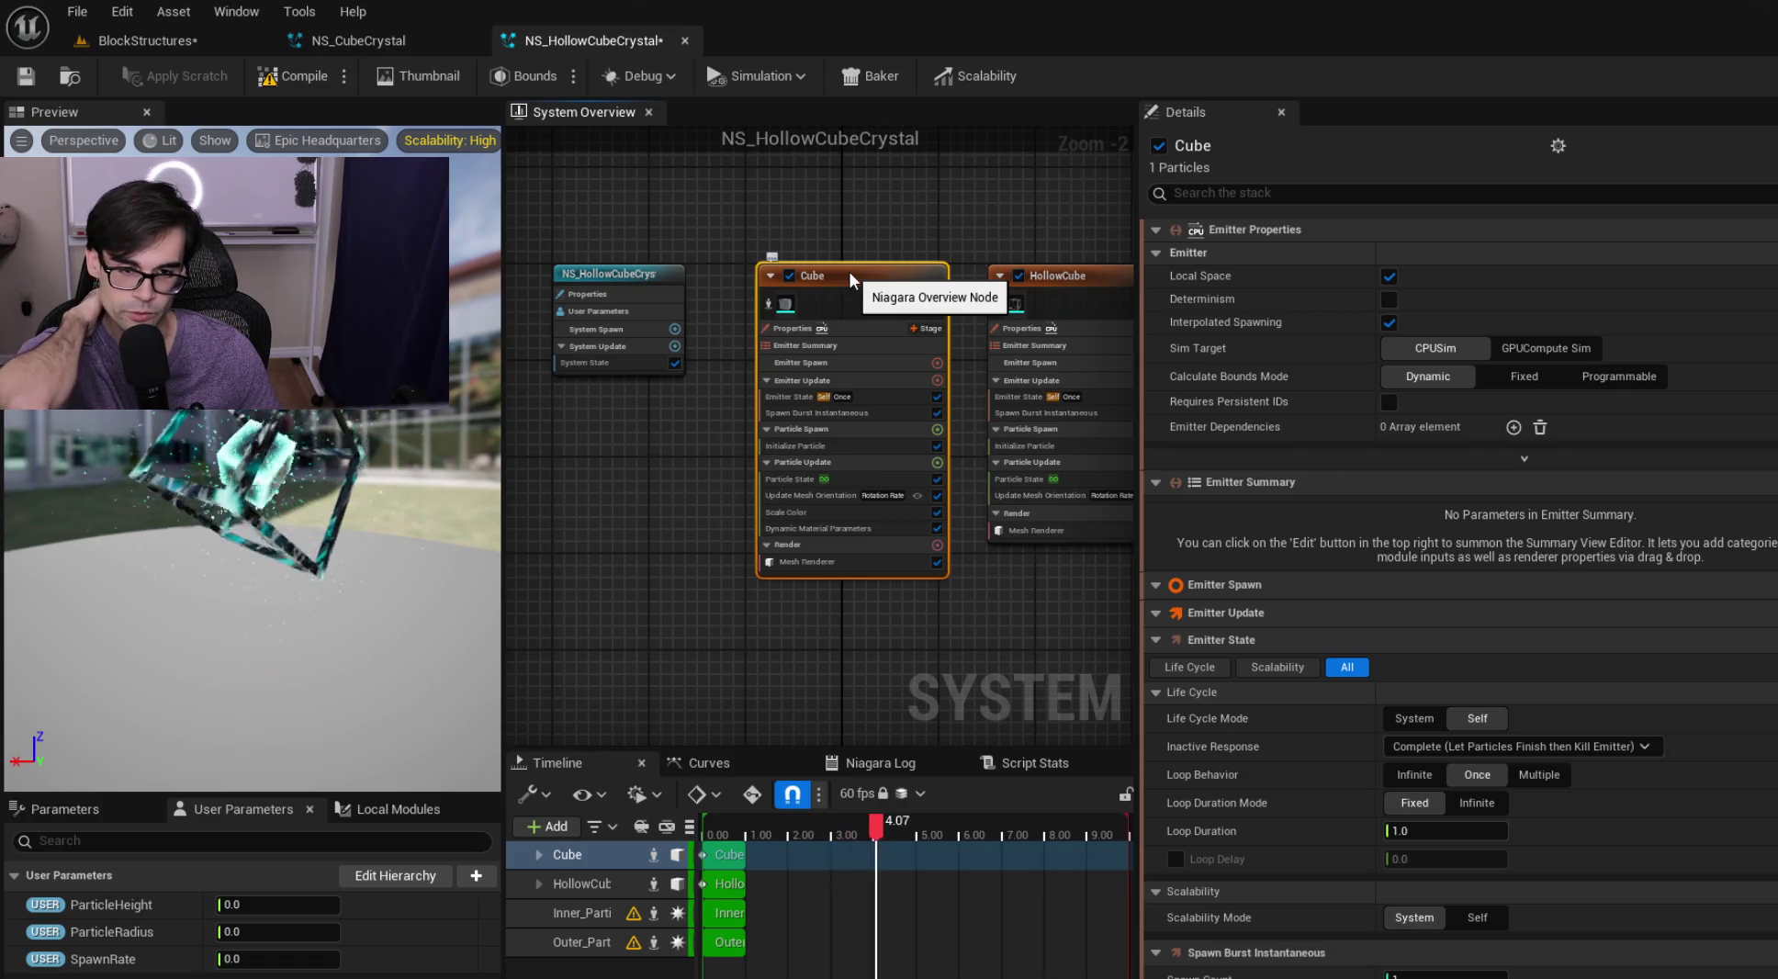
Paste the CompletelyEmpty001 audio emitter into the System Overview graph
{"action": "scroll", "coordinate": [904, 321], "scroll_direction": "up", "scroll_amount": 2}
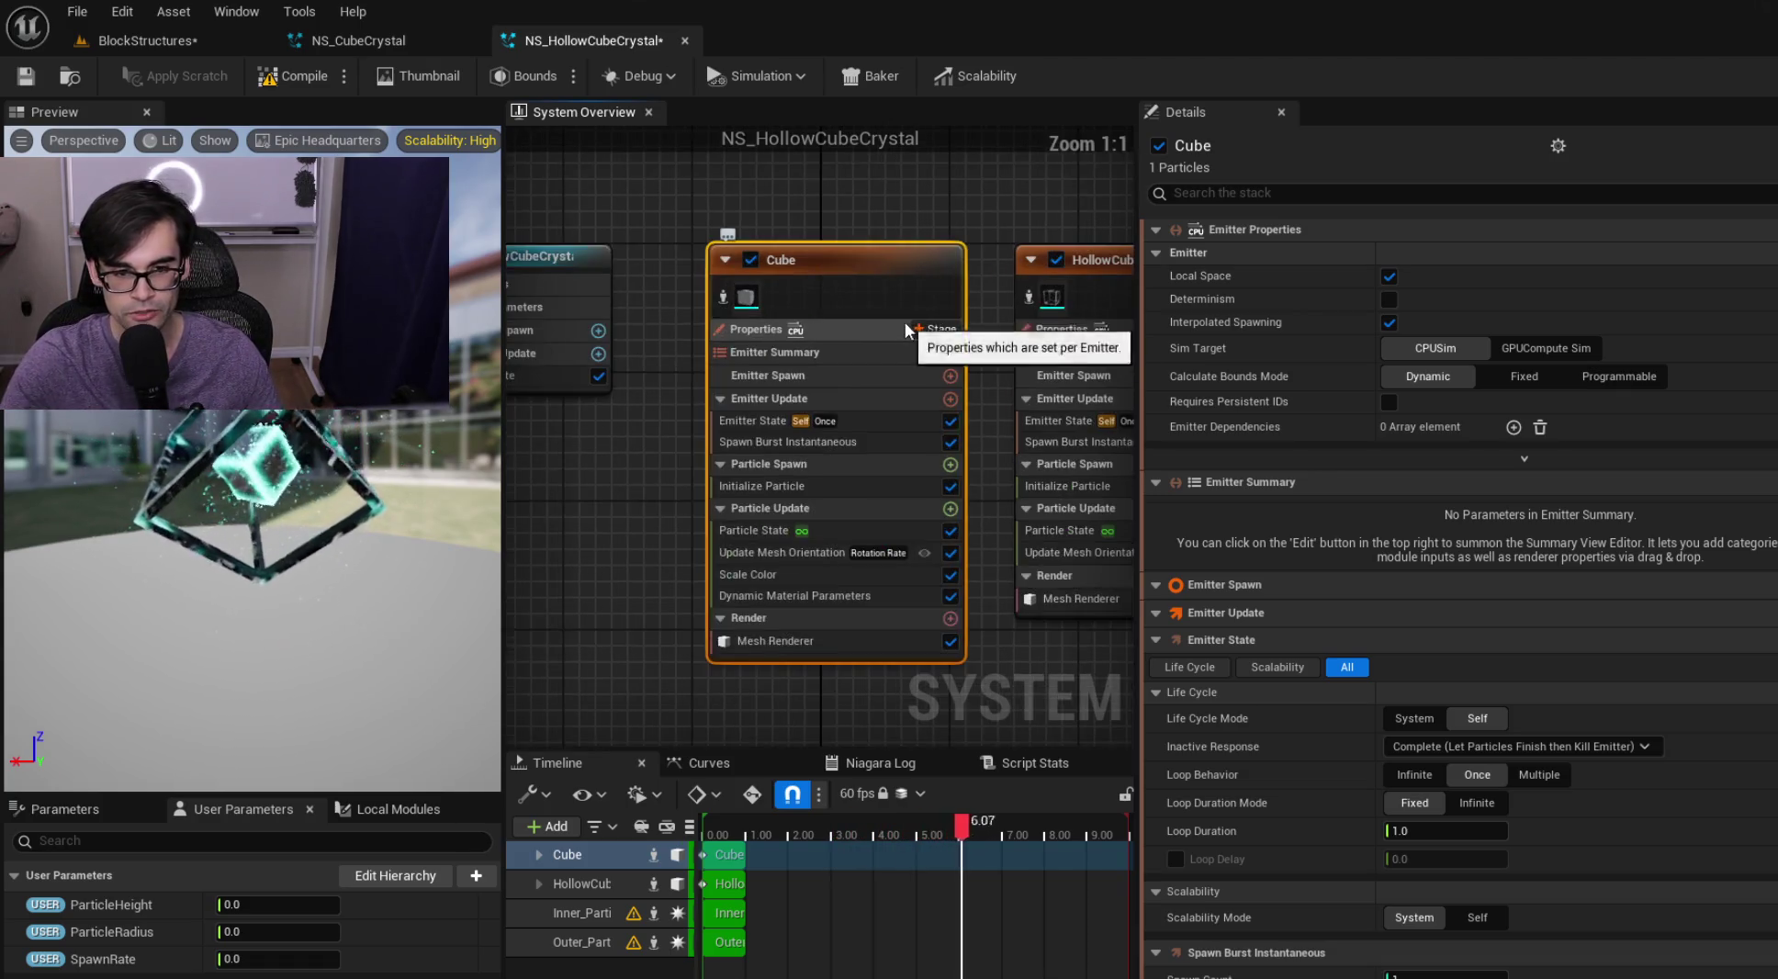
{"action": "mouse_move", "coordinate": [843, 251]}
{"action": "left_mouse_down"}
{"action": "mouse_move", "coordinate": [726, 266]}
{"action": "mouse_move", "coordinate": [899, 326]}
{"action": "left_mouse_up"}
{"action": "left_click_drag", "start_coordinate": [791, 553], "coordinate": [648, 570]}
{"action": "scroll", "coordinate": [773, 287], "scroll_direction": "down", "scroll_amount": 3}
{"action": "left_click", "coordinate": [985, 321]}
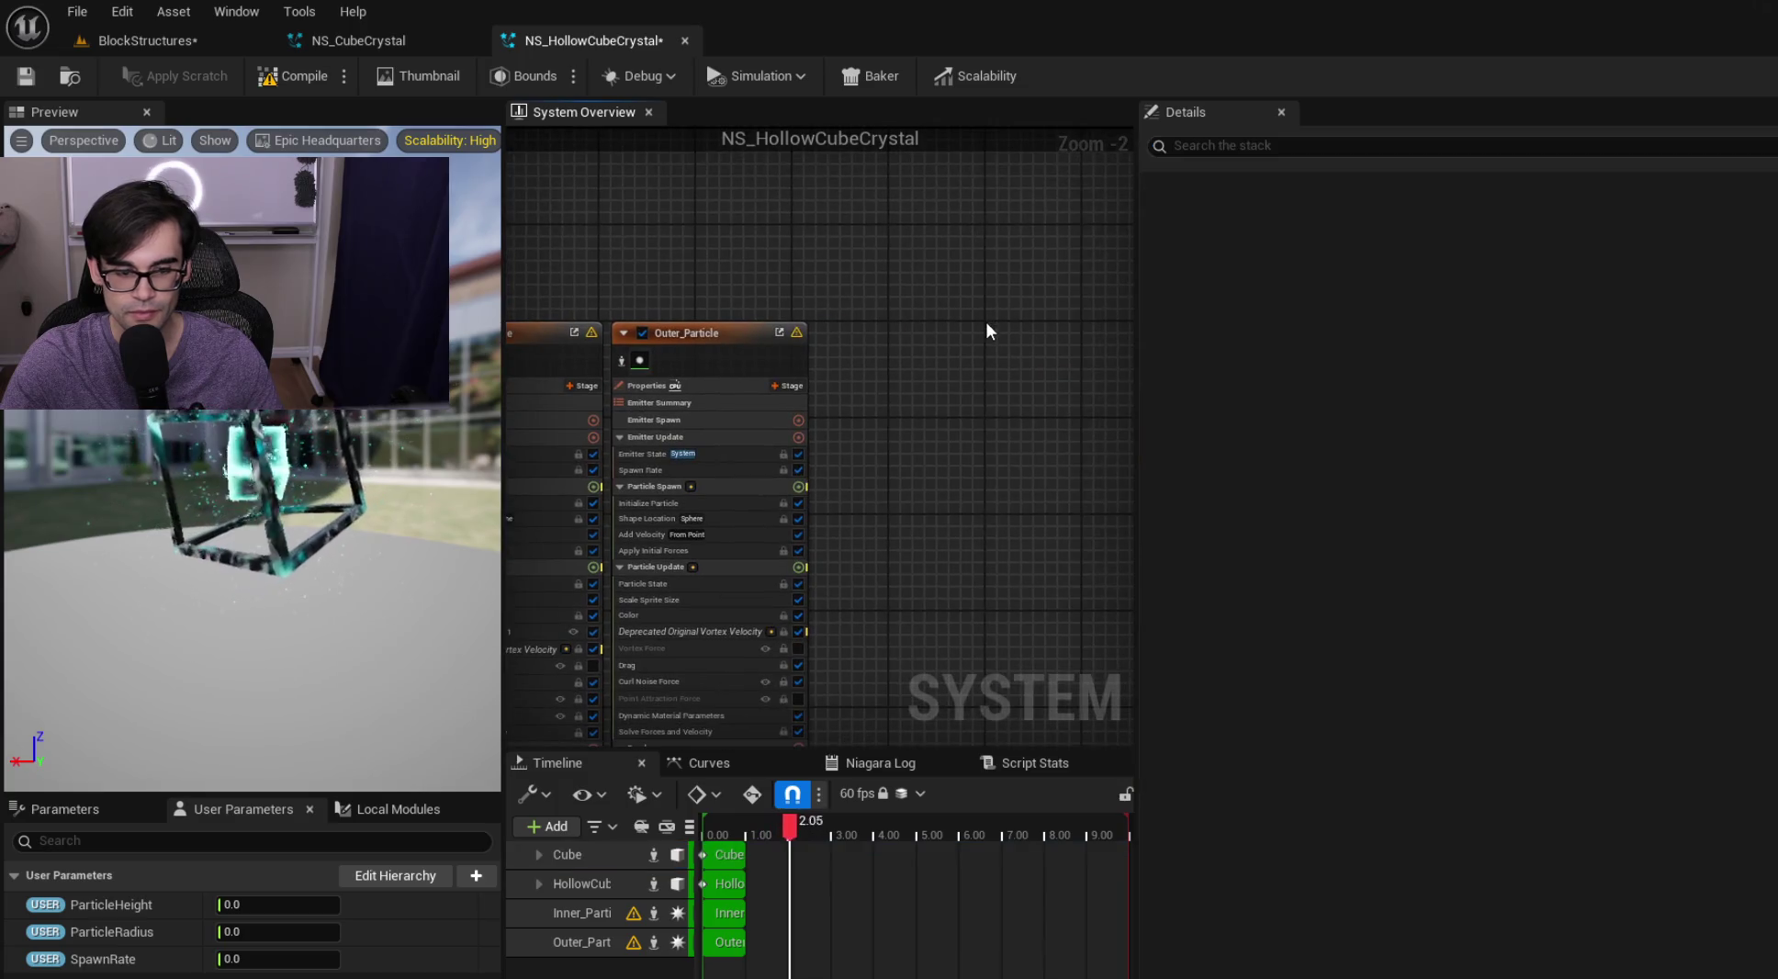
{"action": "key", "text": "ctrl+v"}
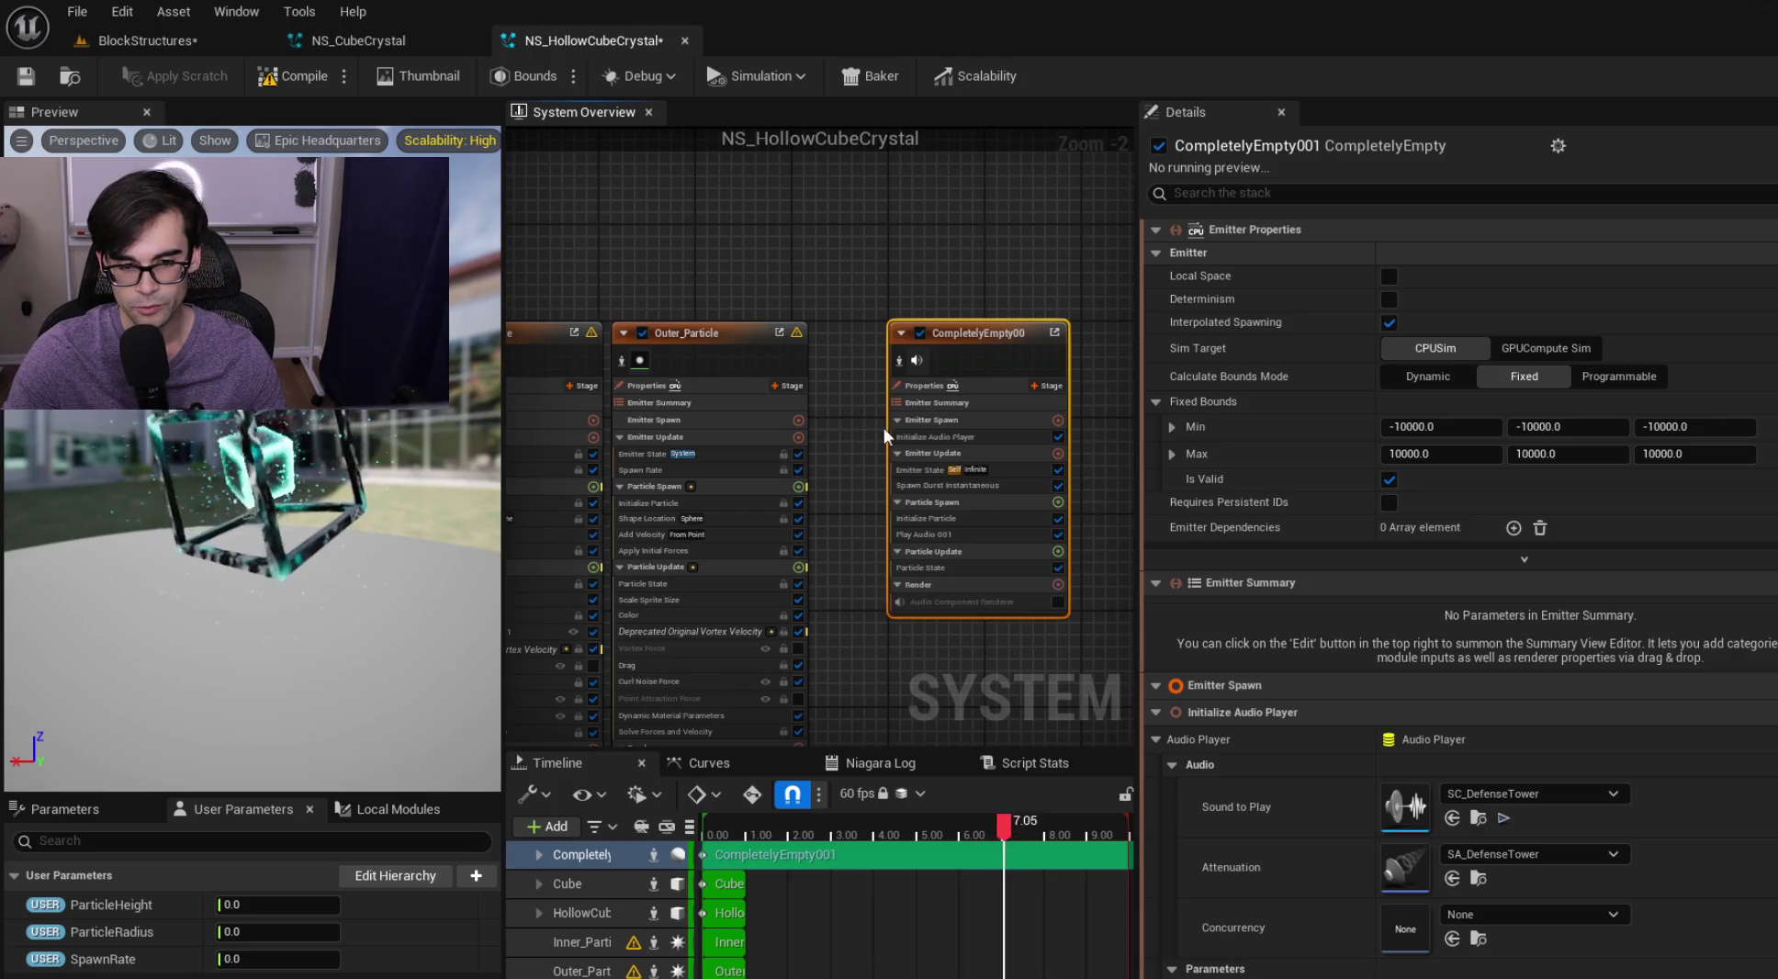
Inspect HollowCube's Initialize Particle, spawn burst and once-only life cycle with Loop Duration 1.0
{"action": "scroll", "coordinate": [925, 488], "scroll_direction": "up", "scroll_amount": 2}
{"action": "left_click", "coordinate": [699, 271]}
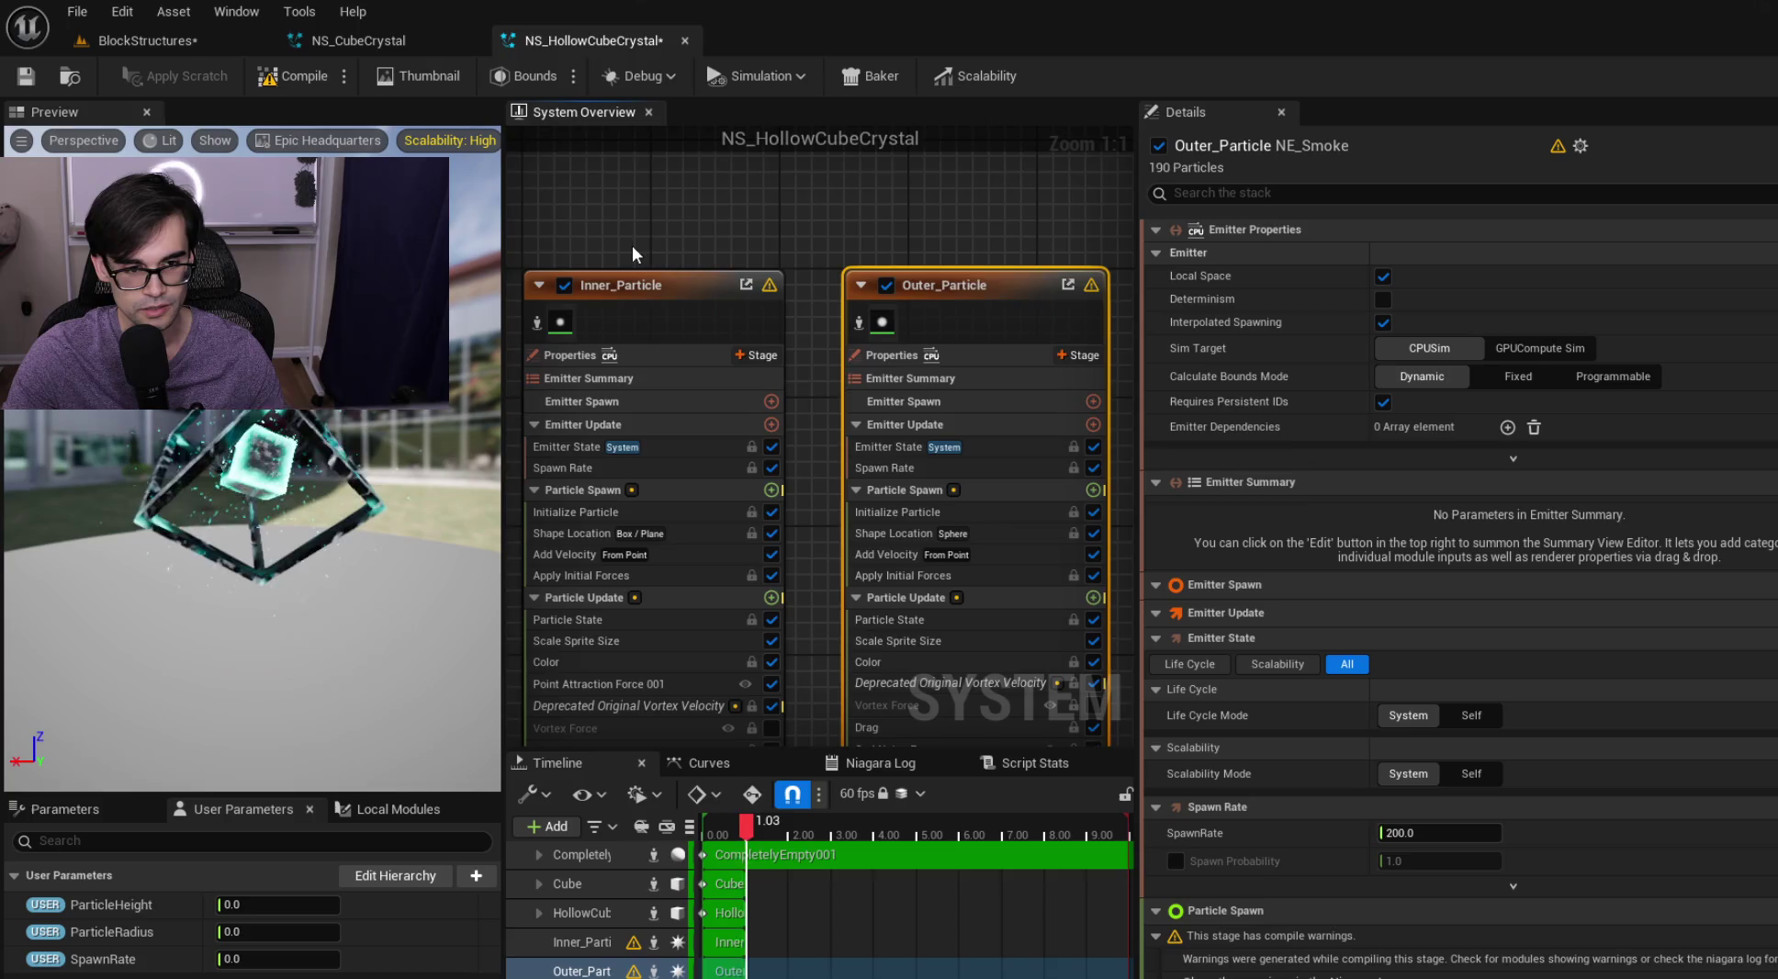
{"action": "left_click_drag", "start_coordinate": [632, 247], "coordinate": [886, 253]}
{"action": "mouse_move", "coordinate": [729, 254]}
{"action": "left_mouse_down"}
{"action": "mouse_move", "coordinate": [1035, 276]}
{"action": "mouse_move", "coordinate": [718, 246]}
{"action": "left_mouse_up"}
{"action": "left_click", "coordinate": [853, 303]}
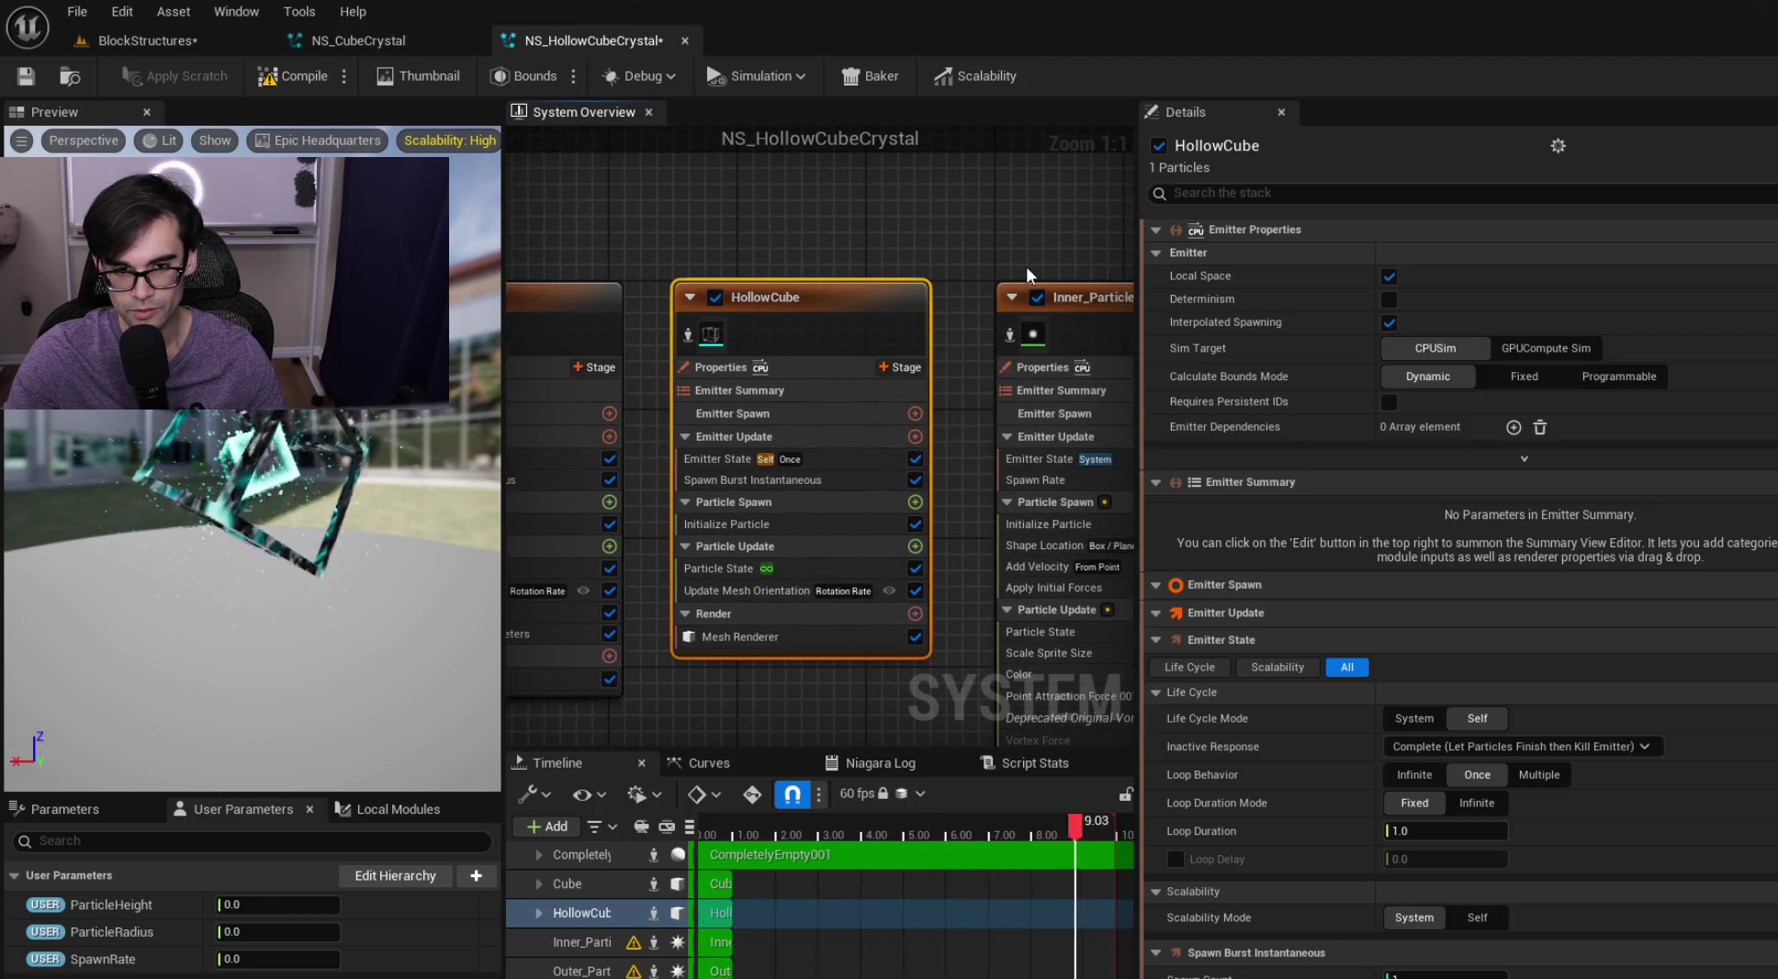
{"action": "left_click_drag", "start_coordinate": [962, 407], "coordinate": [1133, 404]}
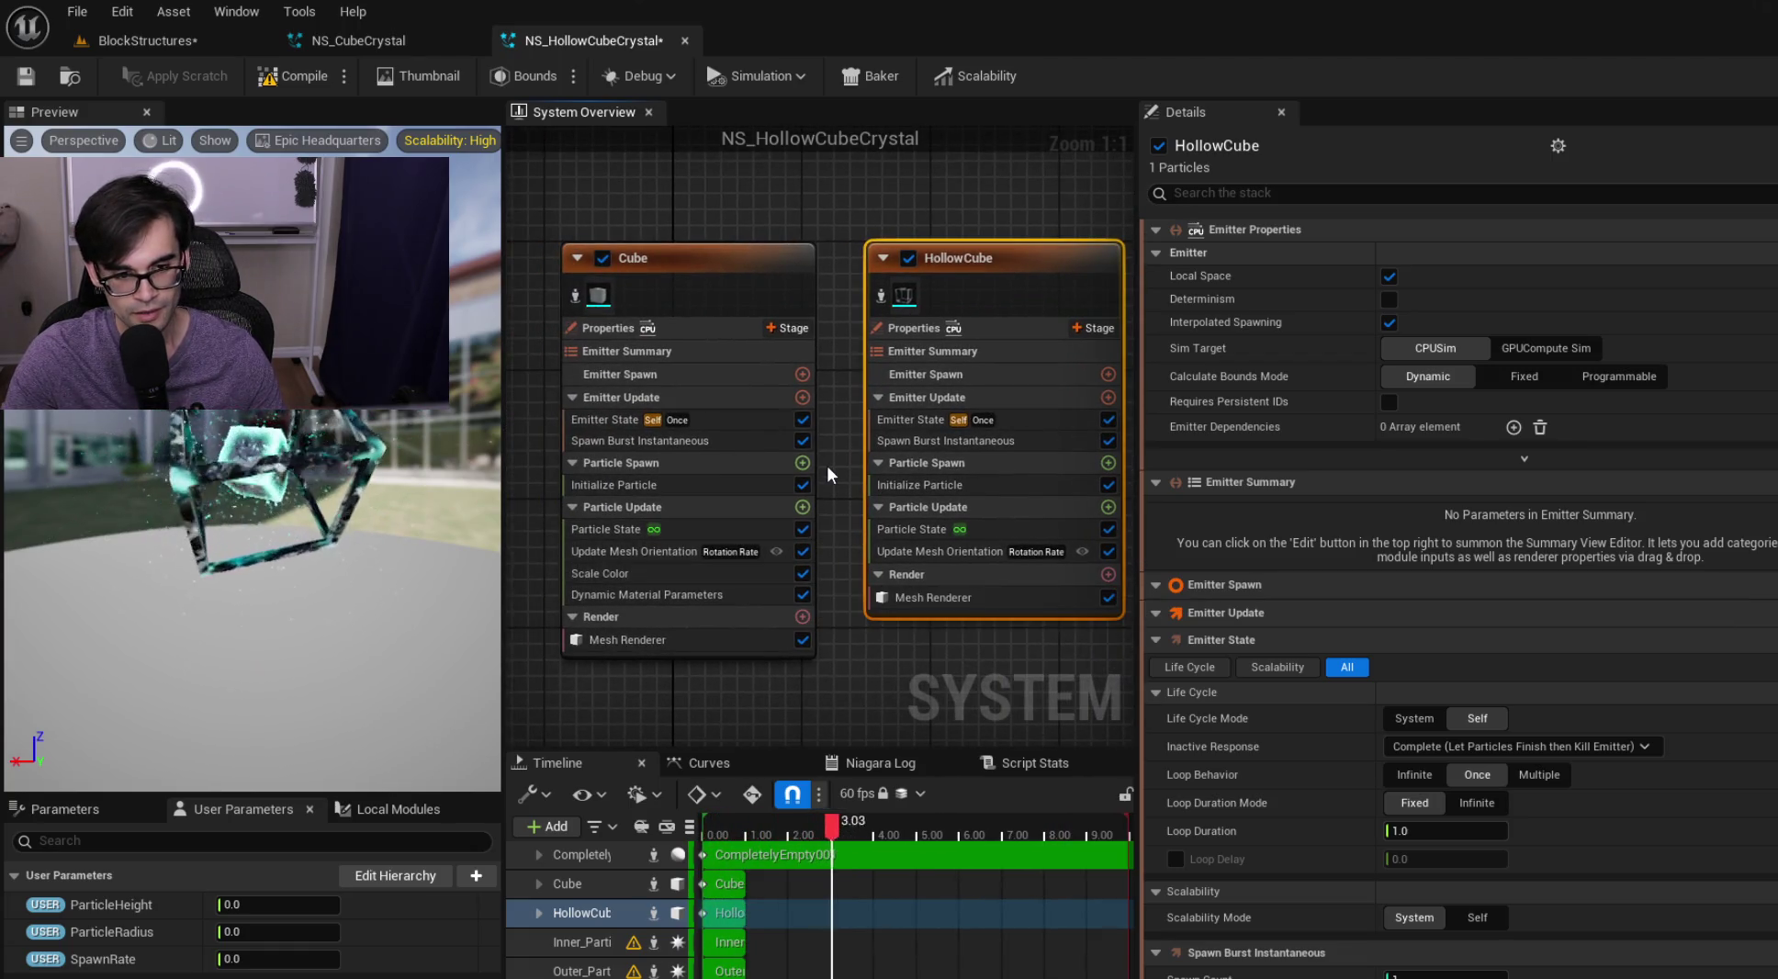
{"action": "left_click", "coordinate": [990, 486]}
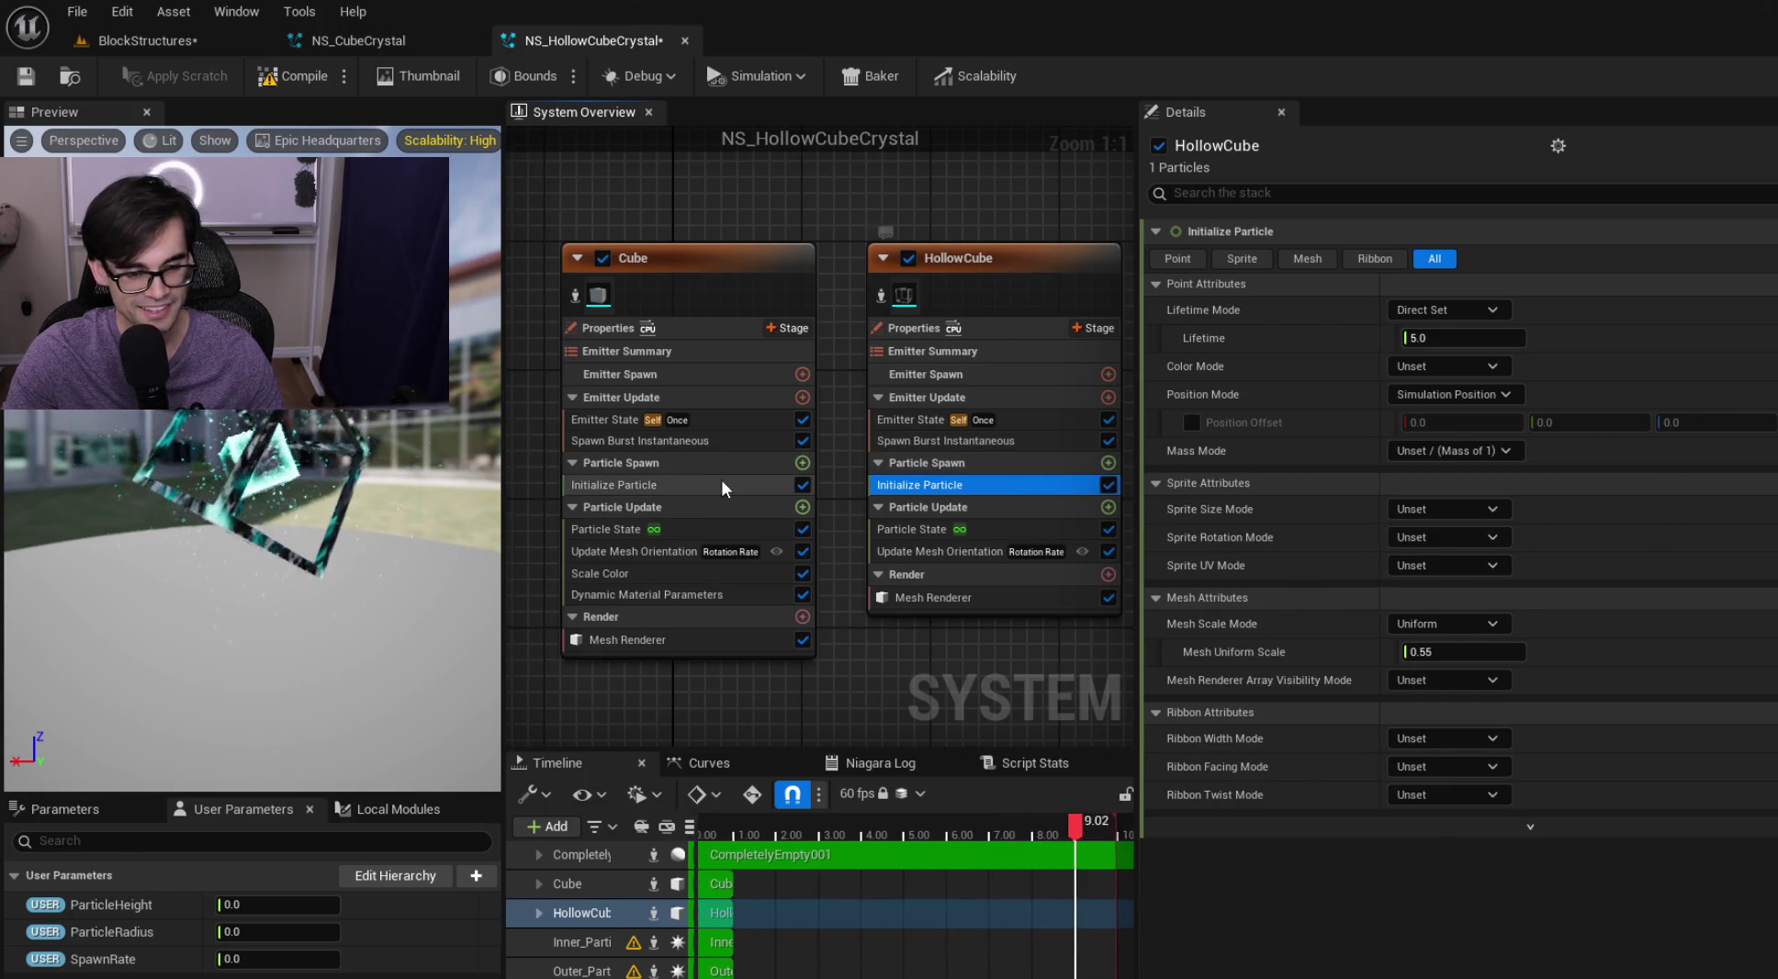
{"action": "left_click", "coordinate": [1036, 440]}
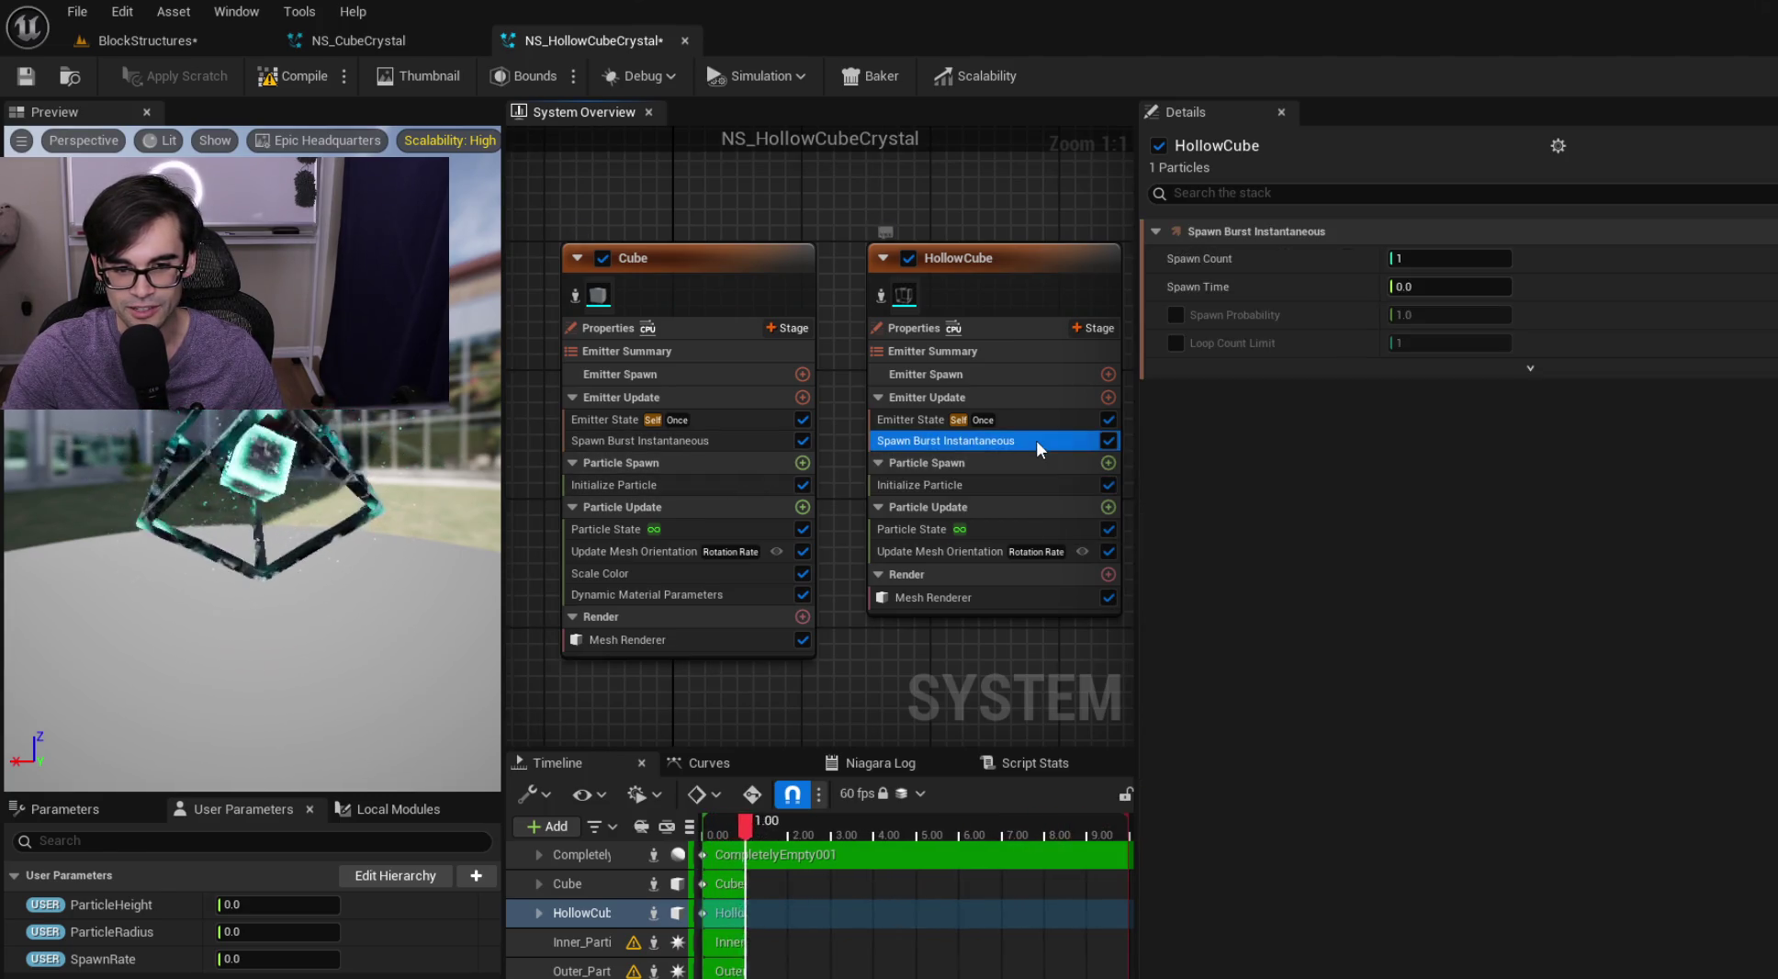
{"action": "left_click", "coordinate": [1041, 417]}
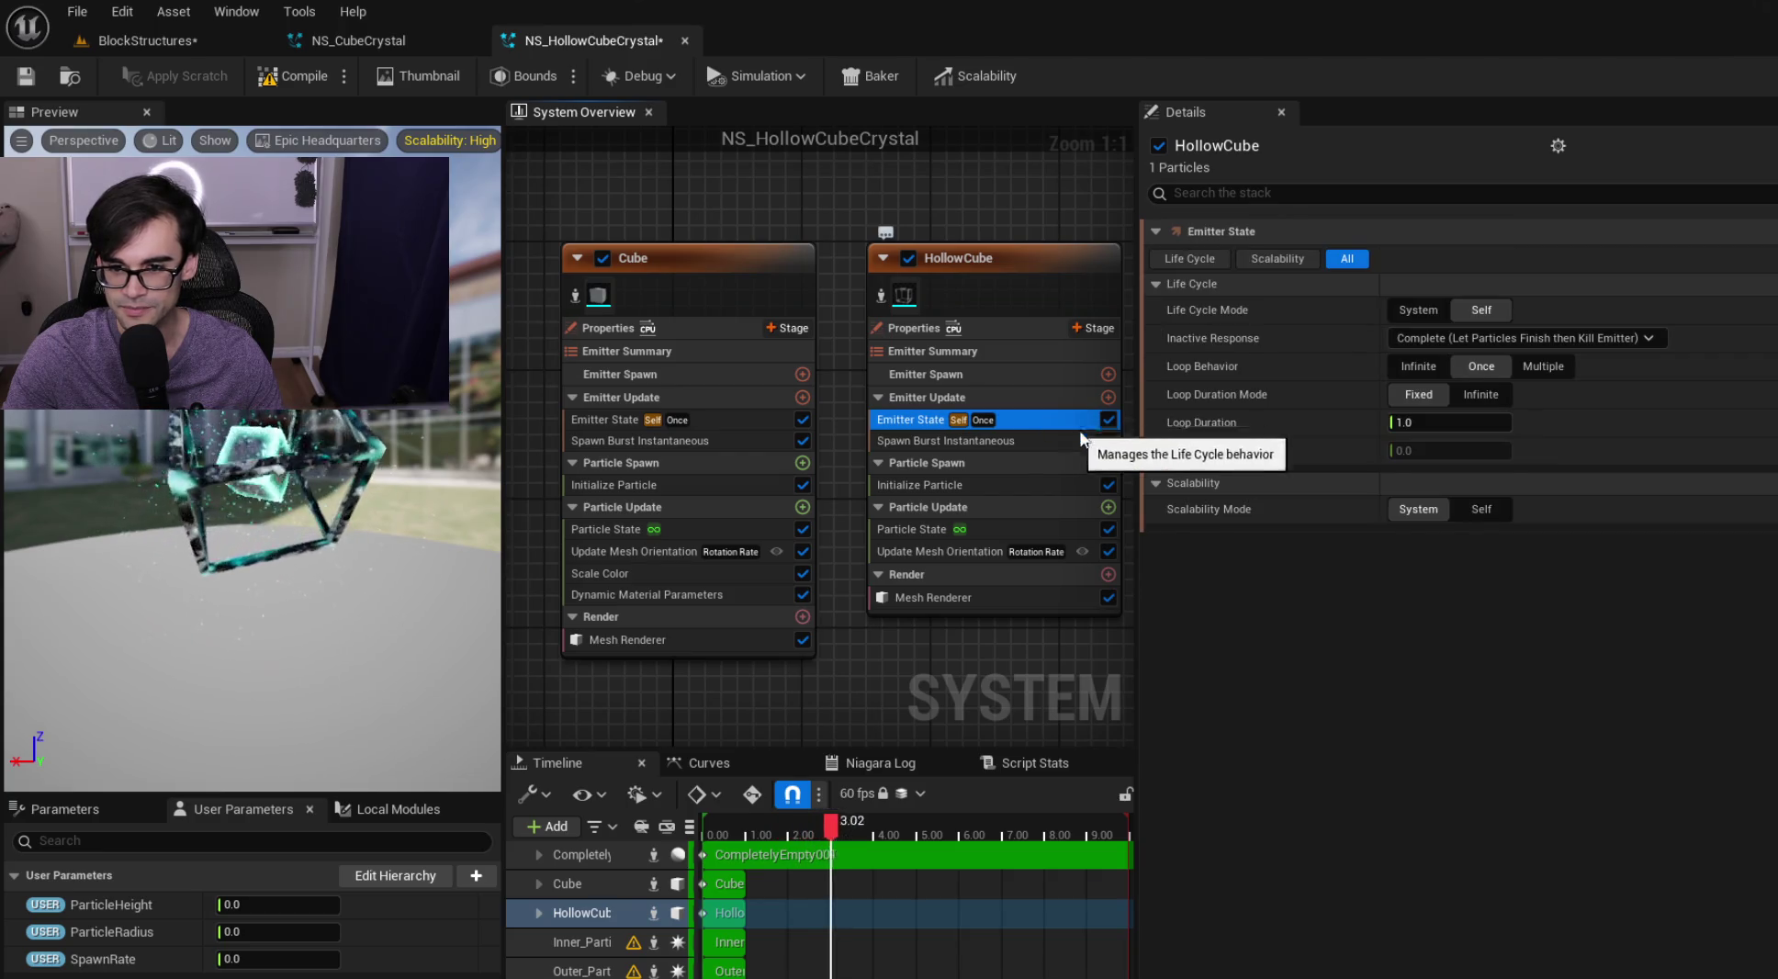
{"action": "left_click", "coordinate": [914, 298]}
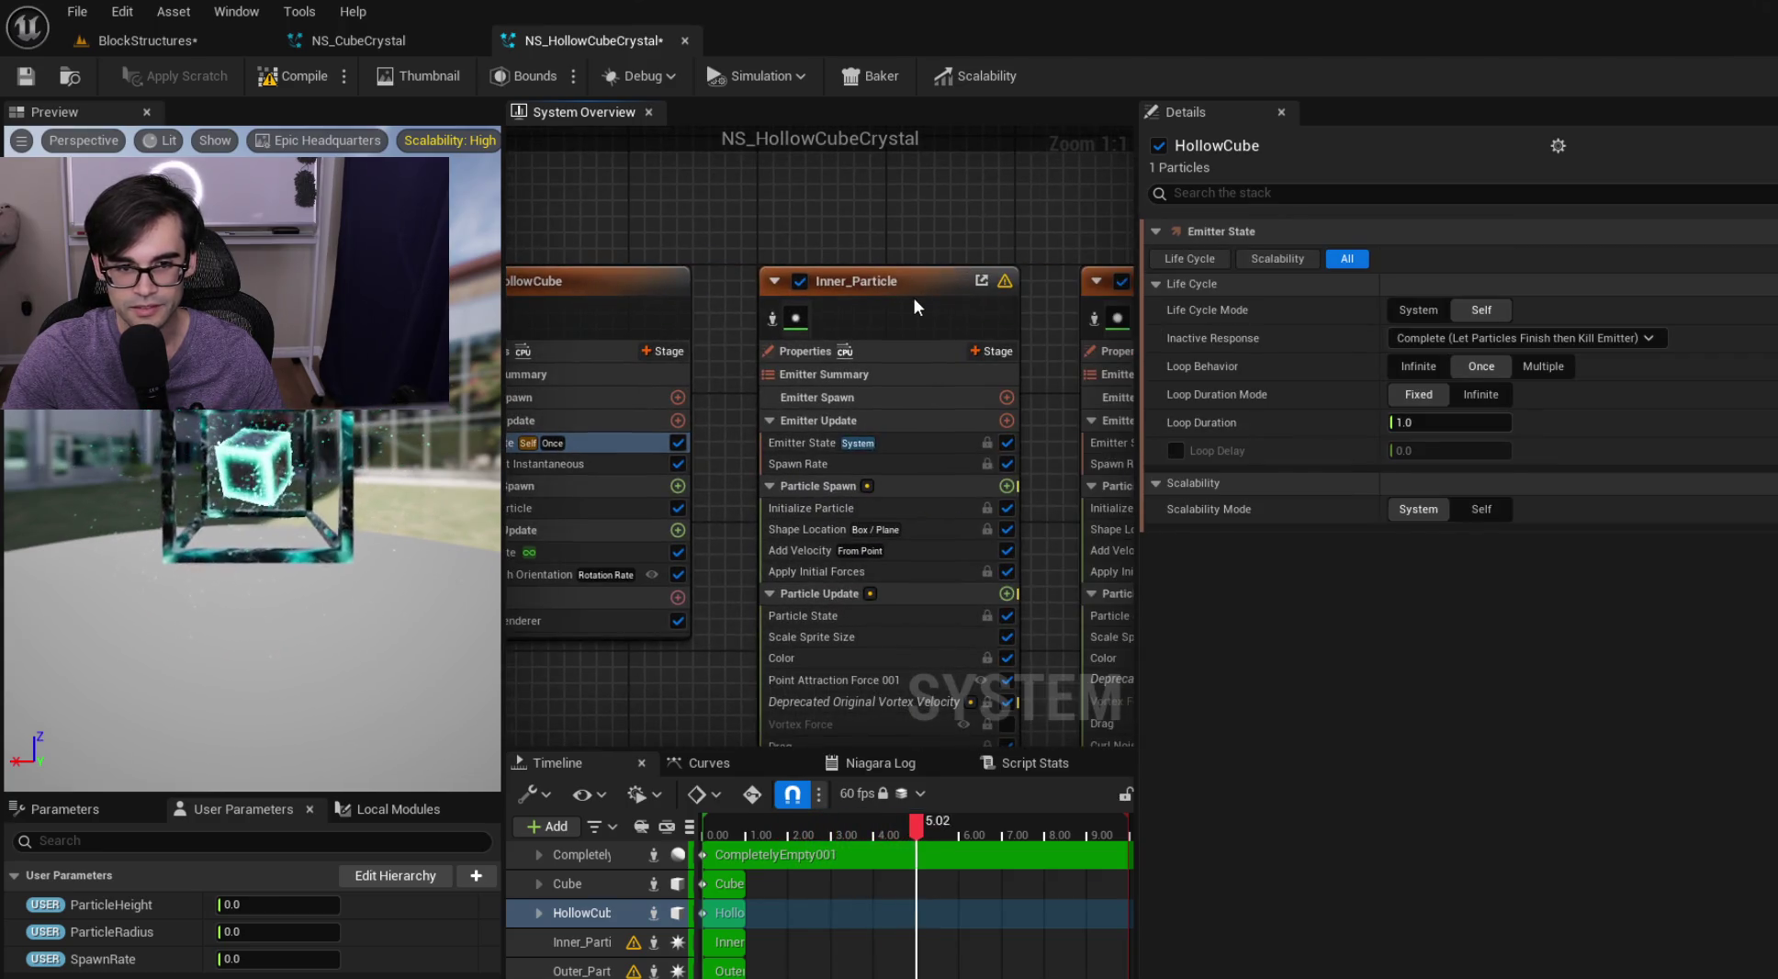
{"action": "left_click", "coordinate": [326, 908]}
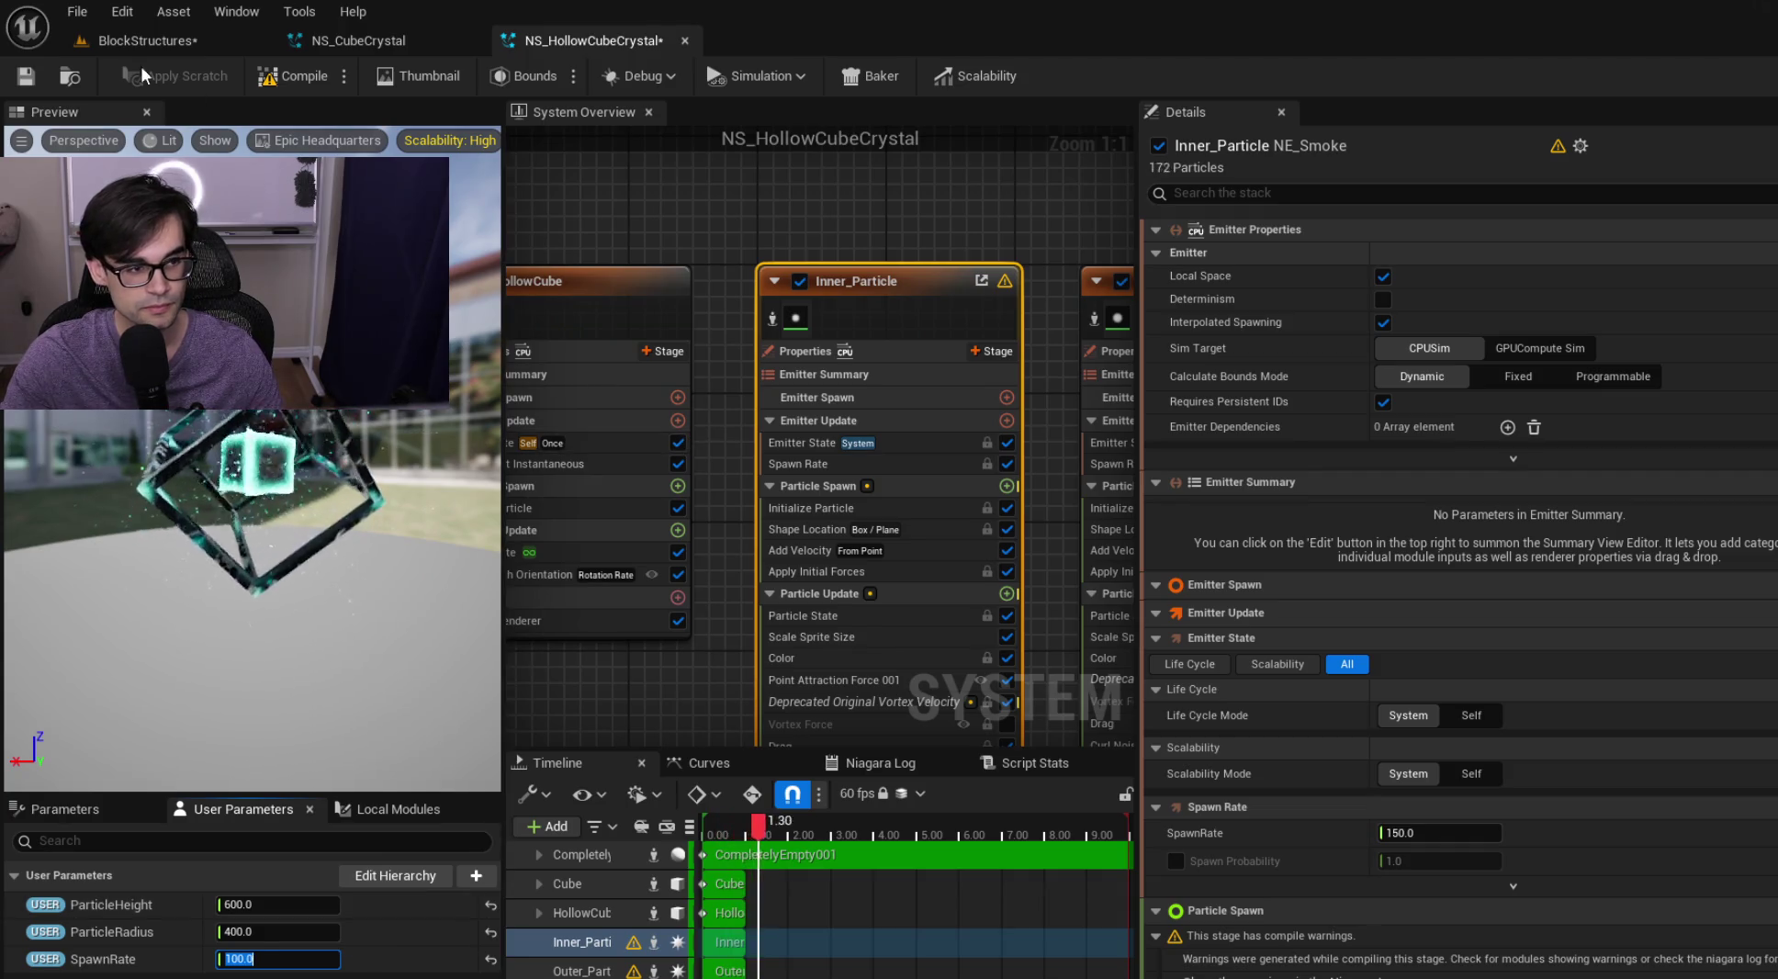
{"action": "left_click", "coordinate": [26, 79]}
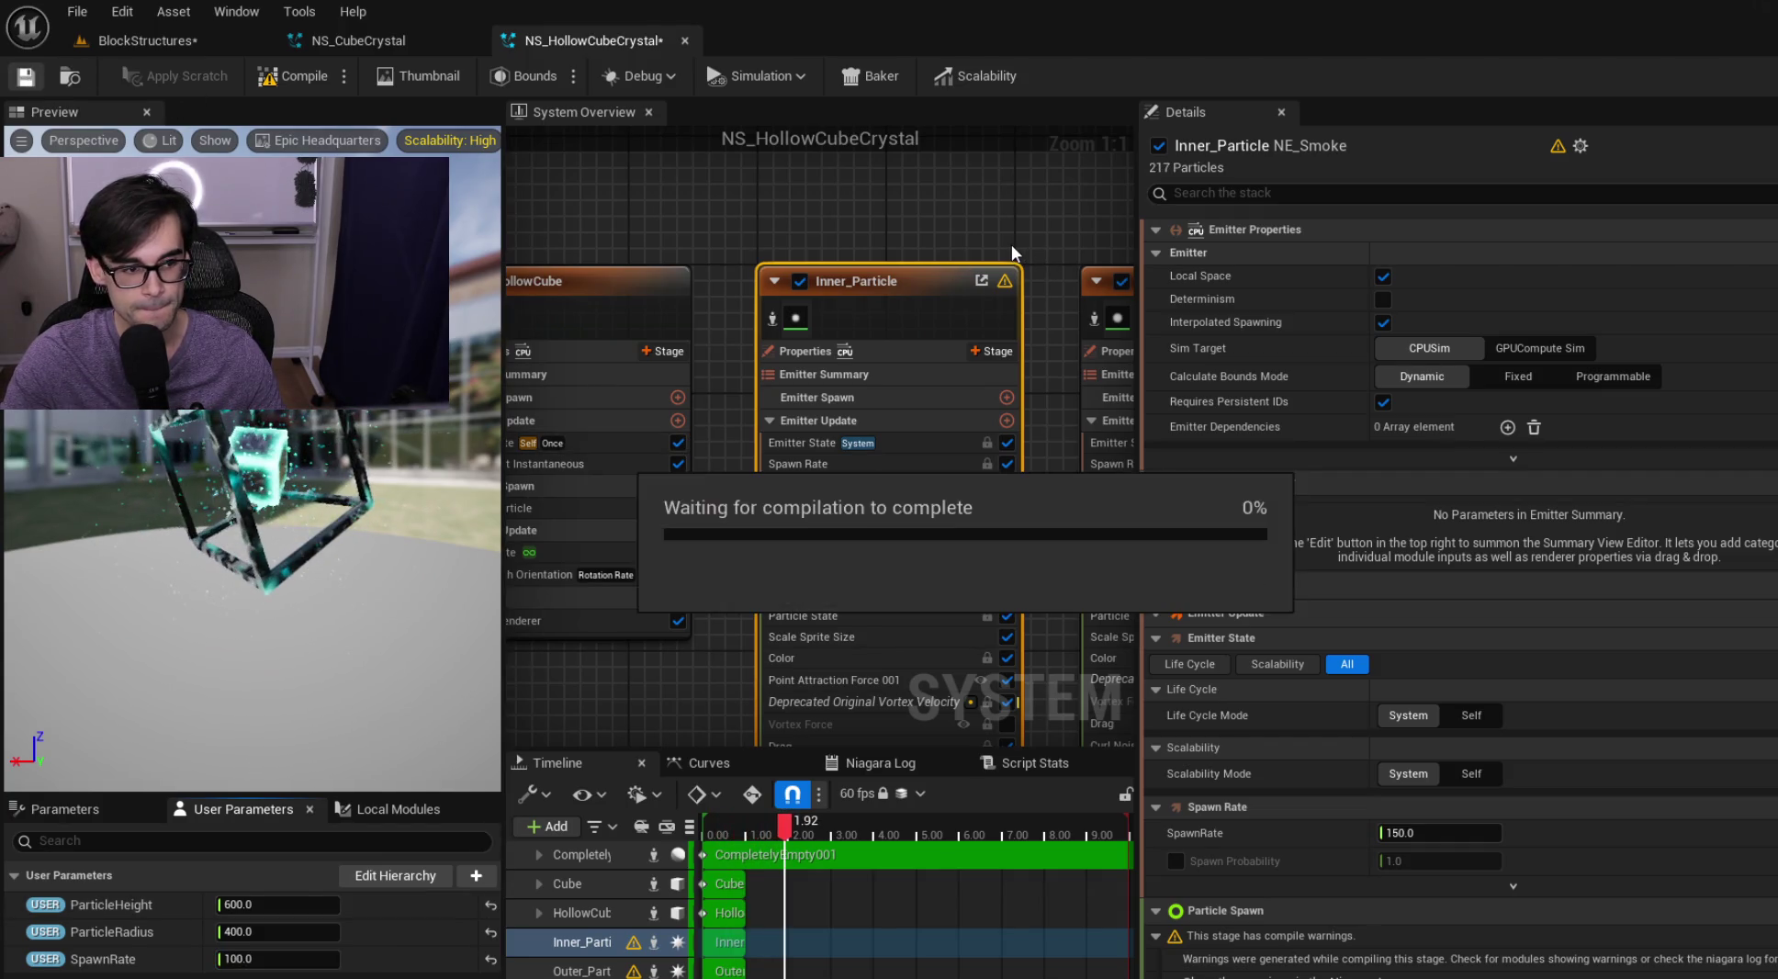
{"action": "left_click", "coordinate": [884, 298]}
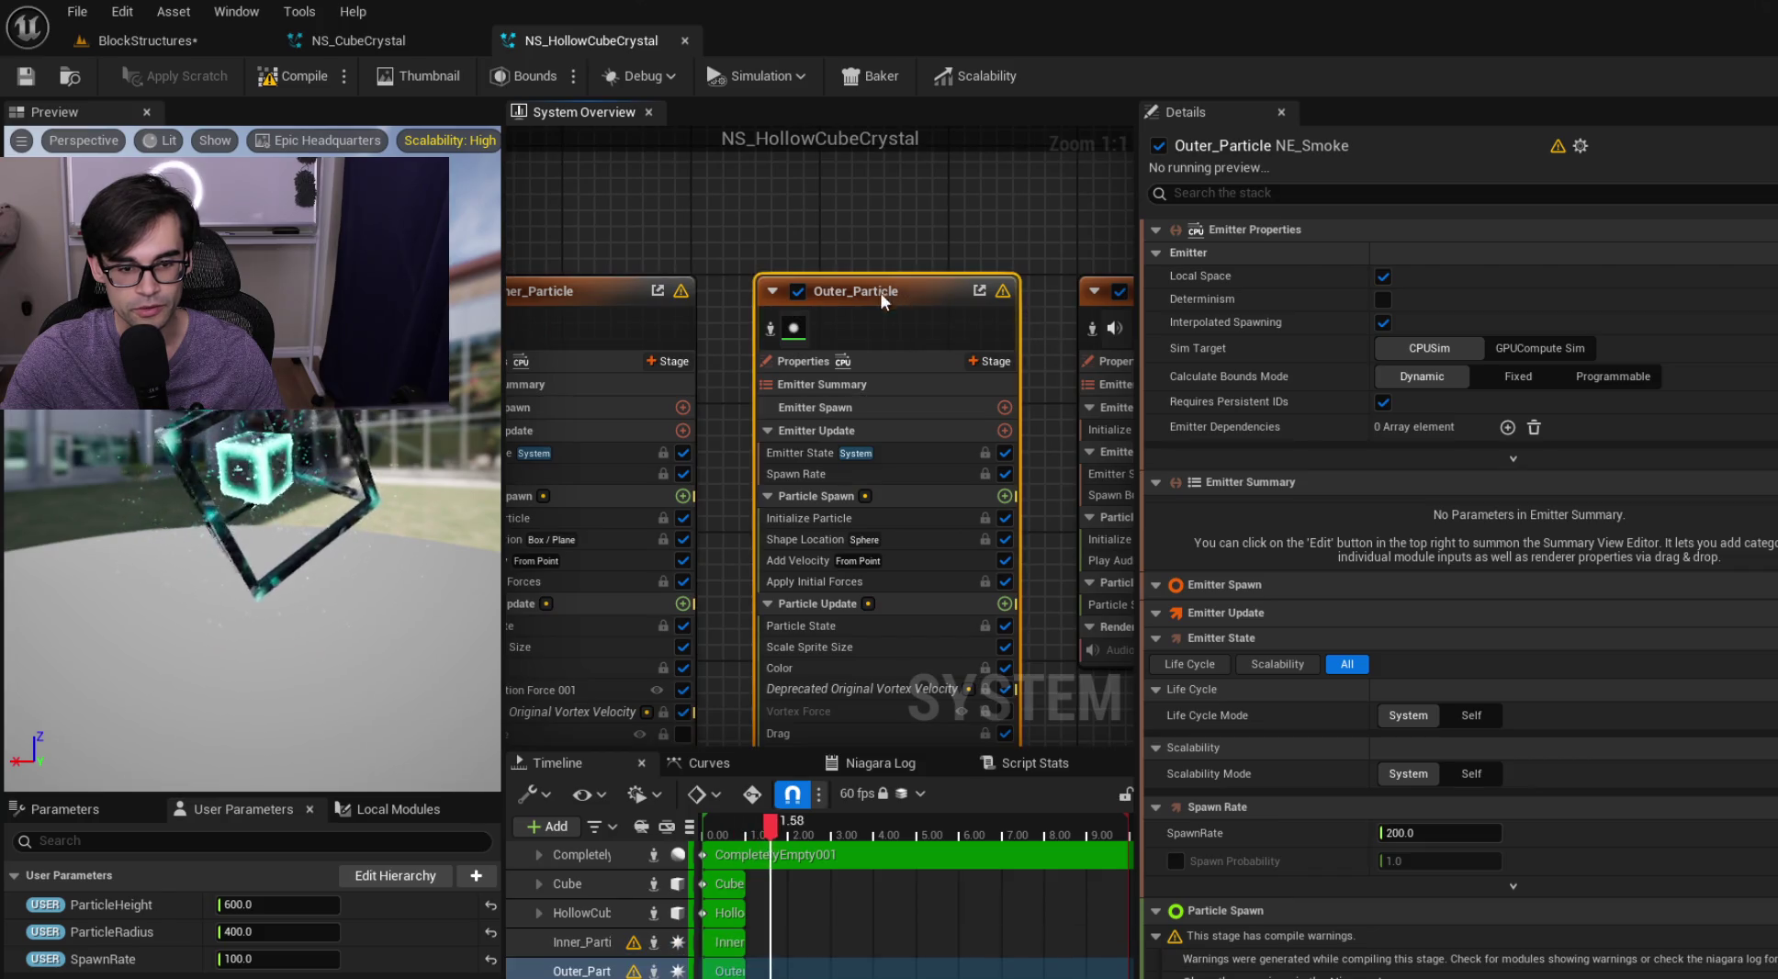
{"action": "left_click", "coordinate": [955, 539]}
{"action": "left_click", "coordinate": [1446, 307]}
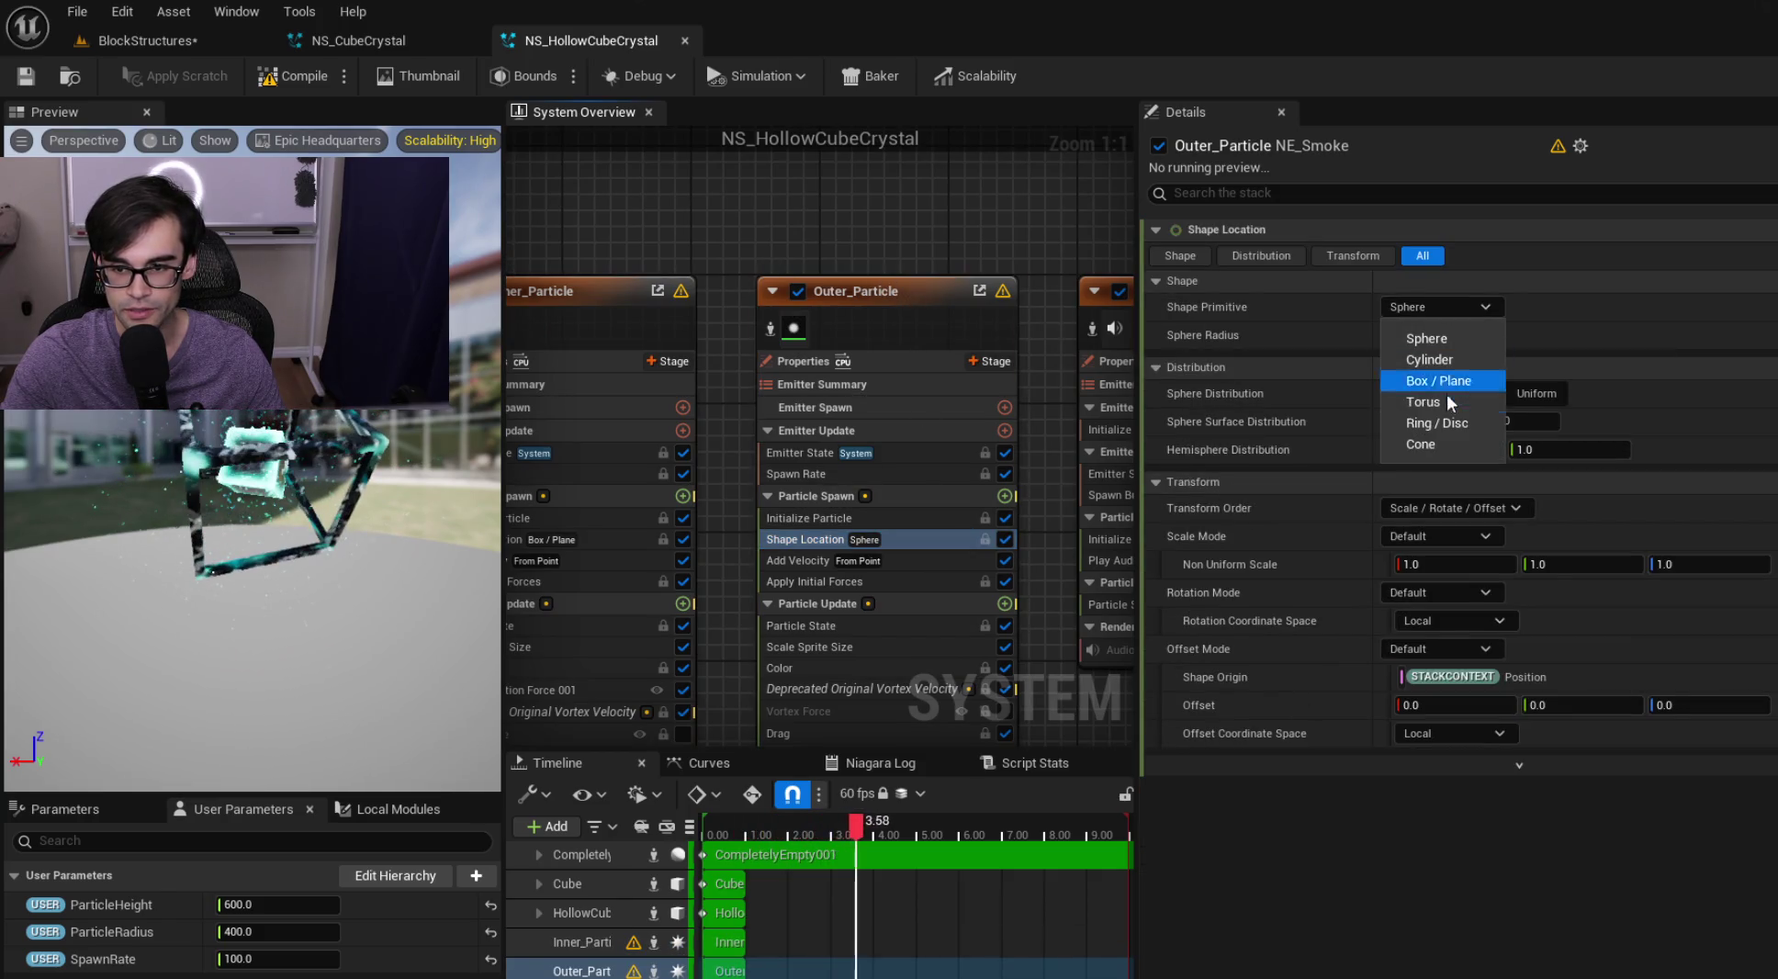
{"action": "left_click", "coordinate": [1460, 358]}
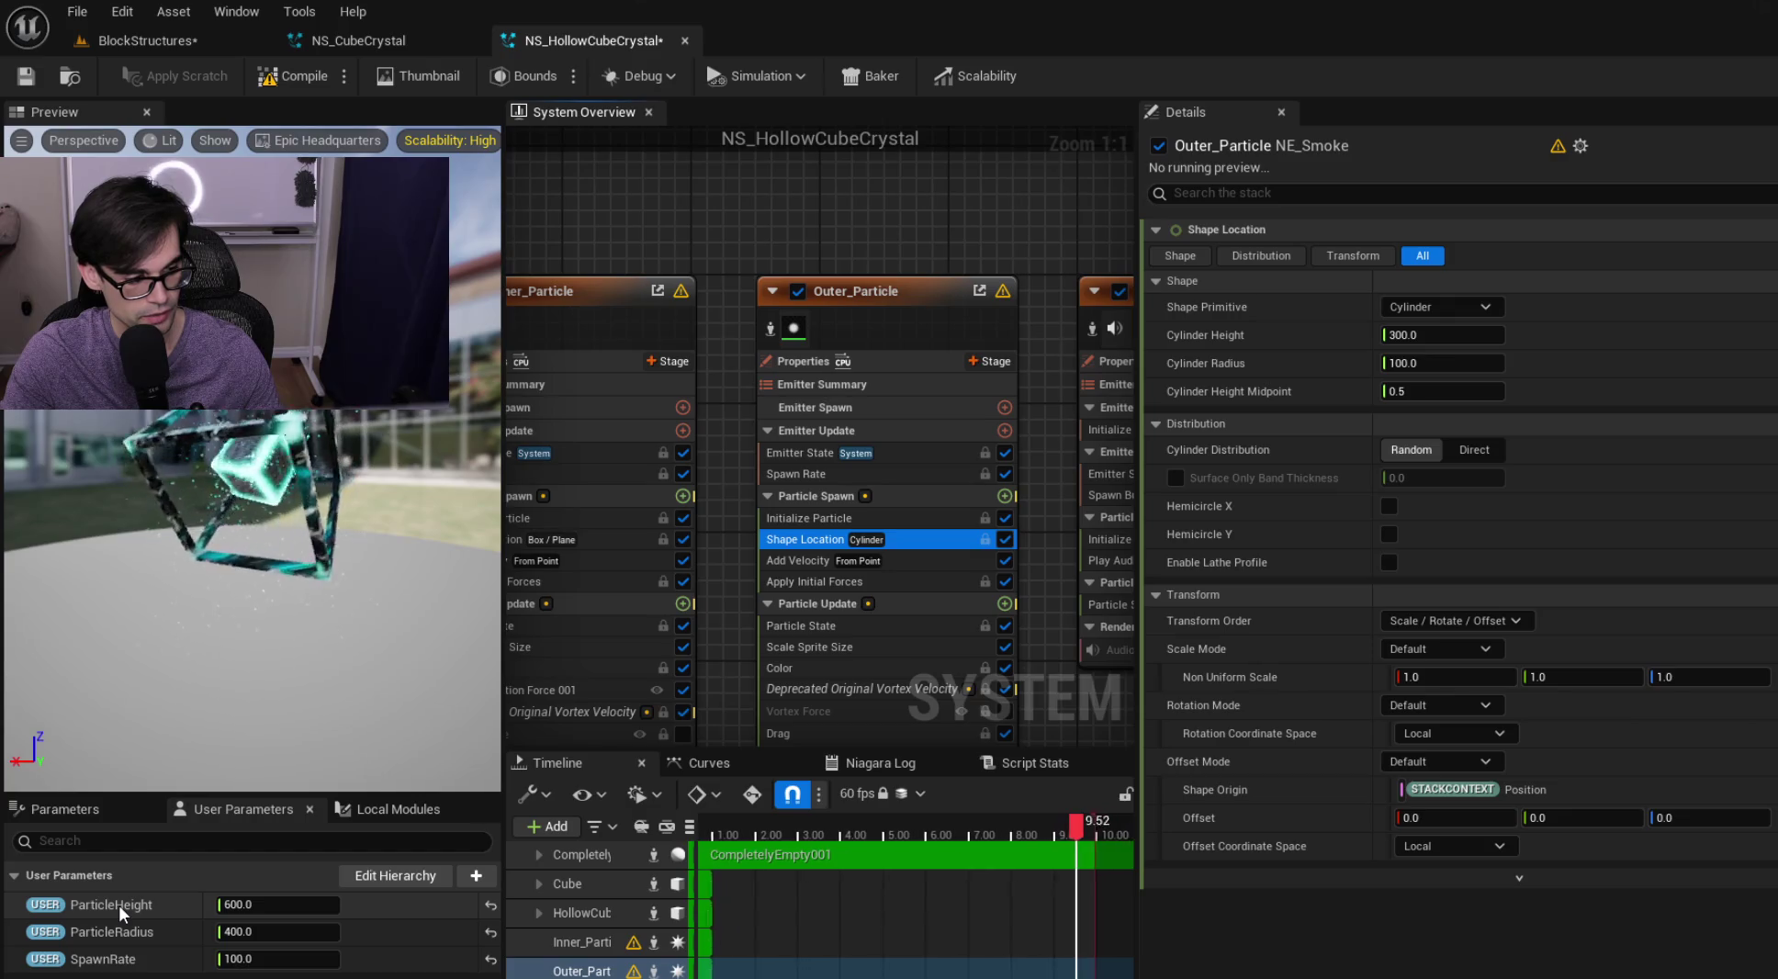
{"action": "mouse_move", "coordinate": [116, 909]}
{"action": "left_mouse_down"}
{"action": "mouse_move", "coordinate": [941, 902]}
{"action": "mouse_move", "coordinate": [1437, 332]}
{"action": "left_mouse_up"}
{"action": "left_click_drag", "start_coordinate": [112, 932], "coordinate": [1402, 530]}
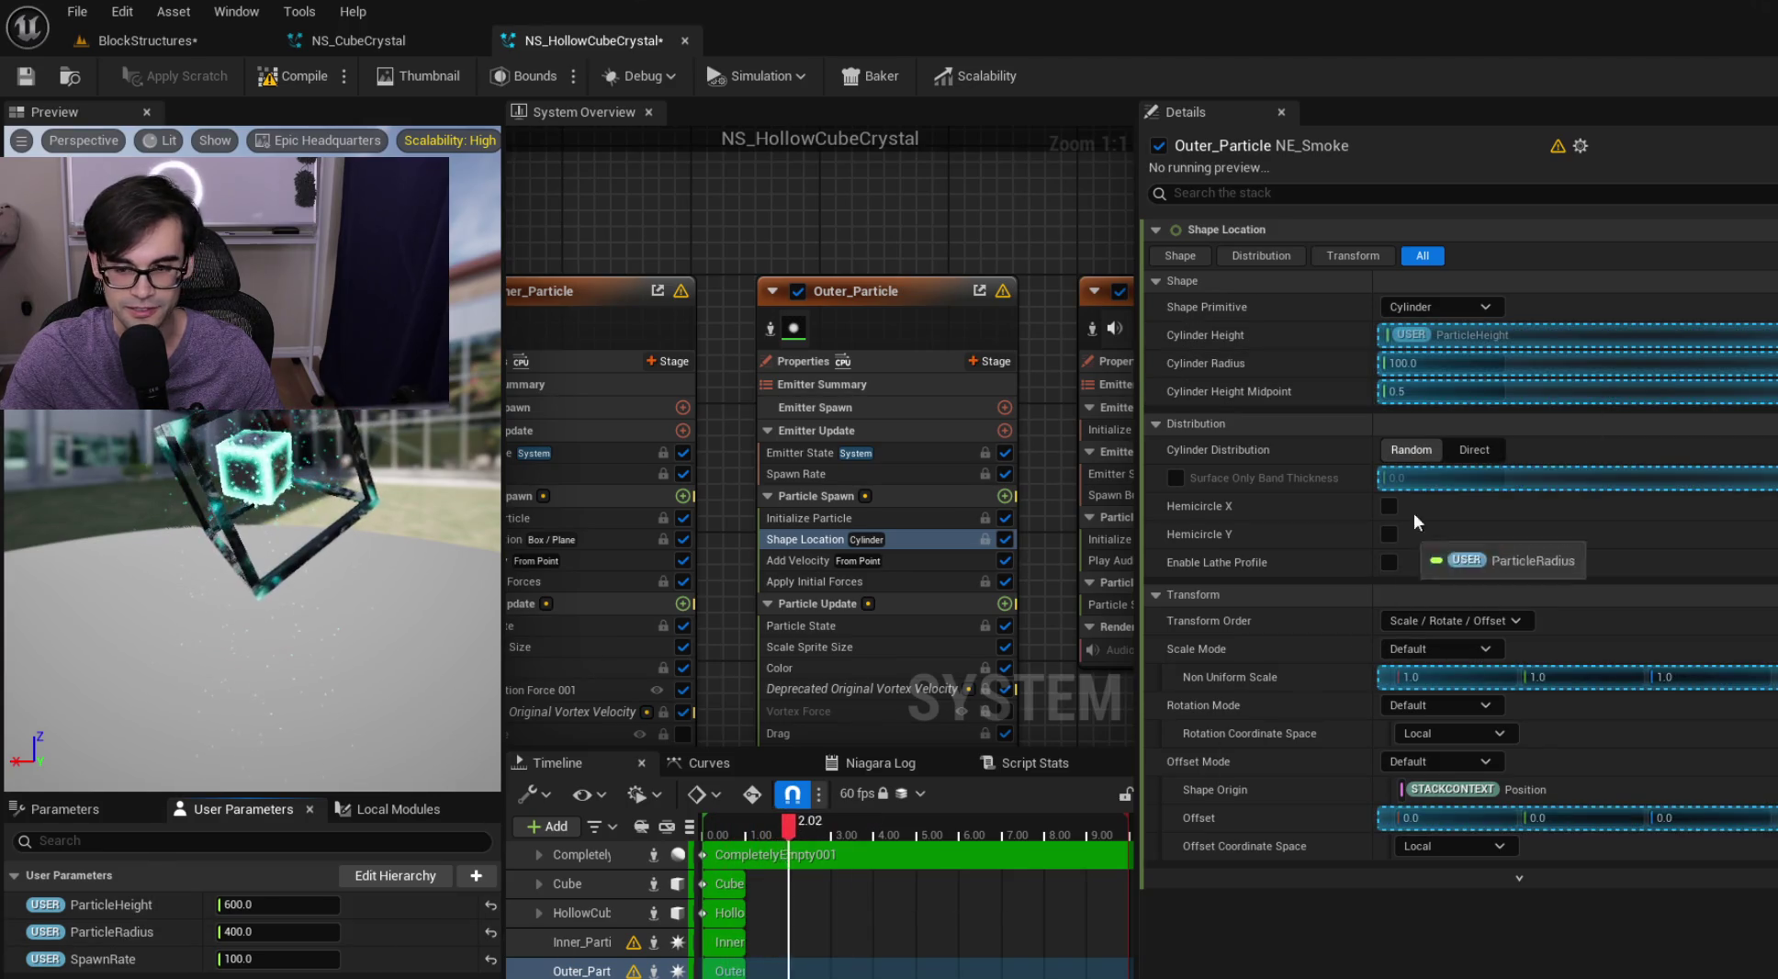
{"action": "left_click_drag", "start_coordinate": [1489, 364], "coordinate": [1487, 367]}
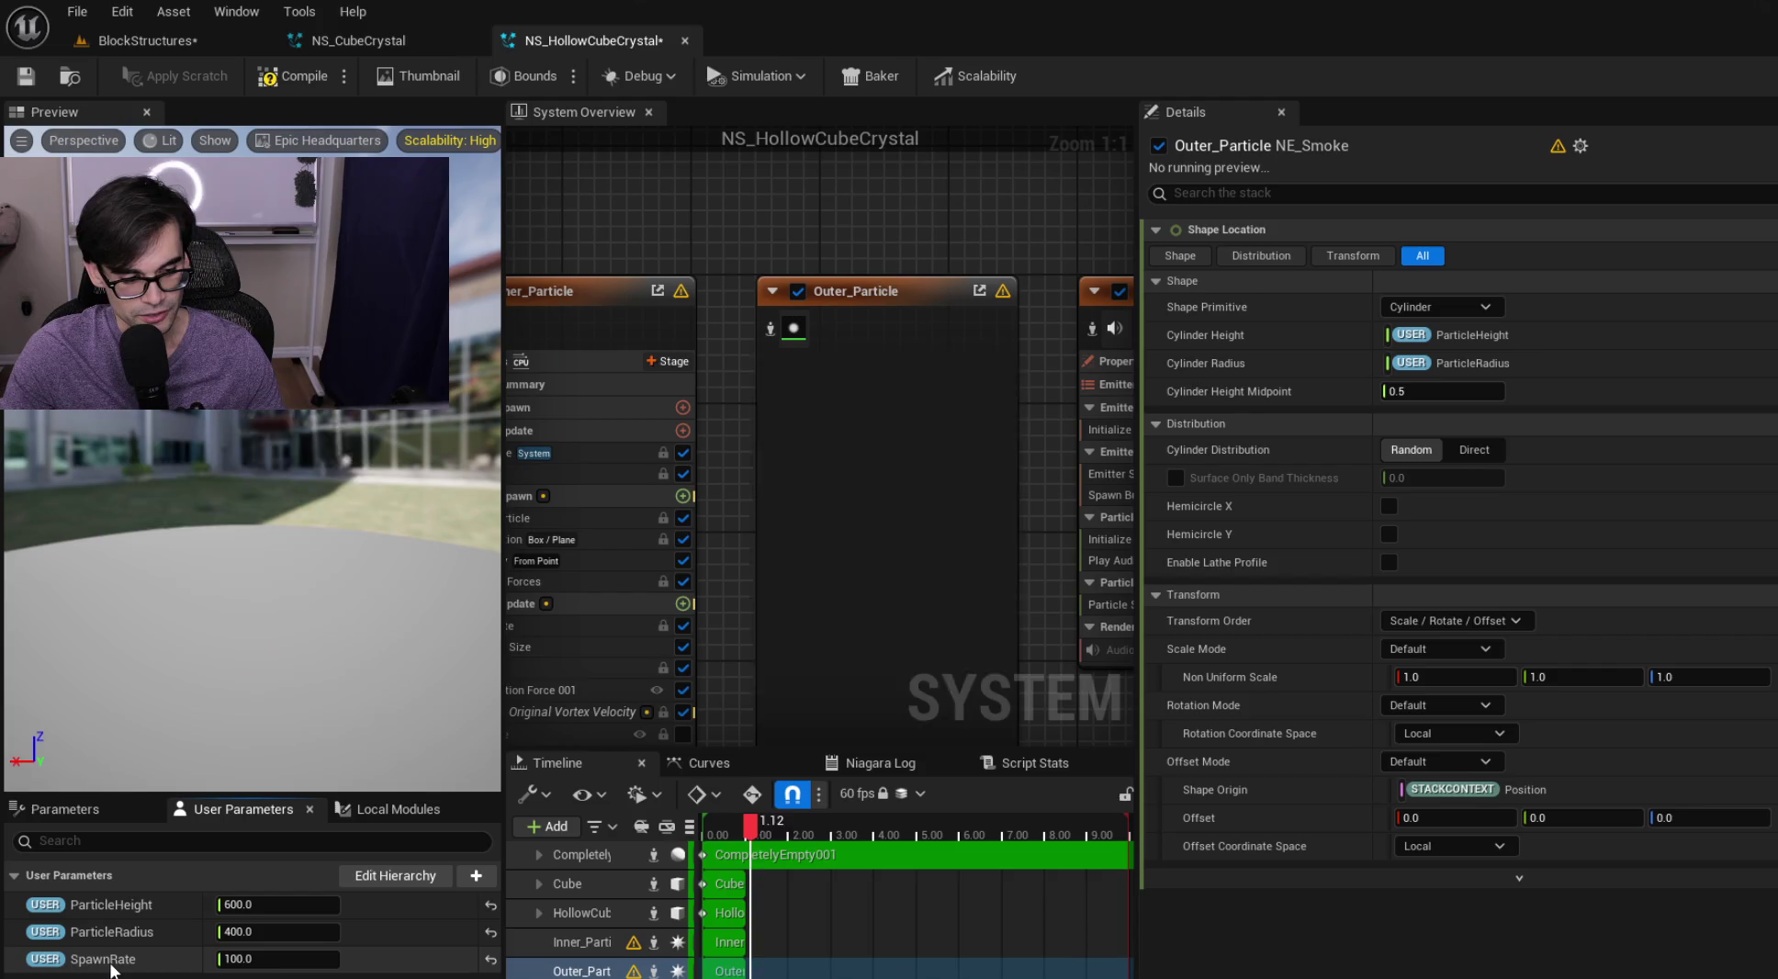
{"action": "scroll", "coordinate": [1059, 277], "scroll_direction": "down", "scroll_amount": 2}
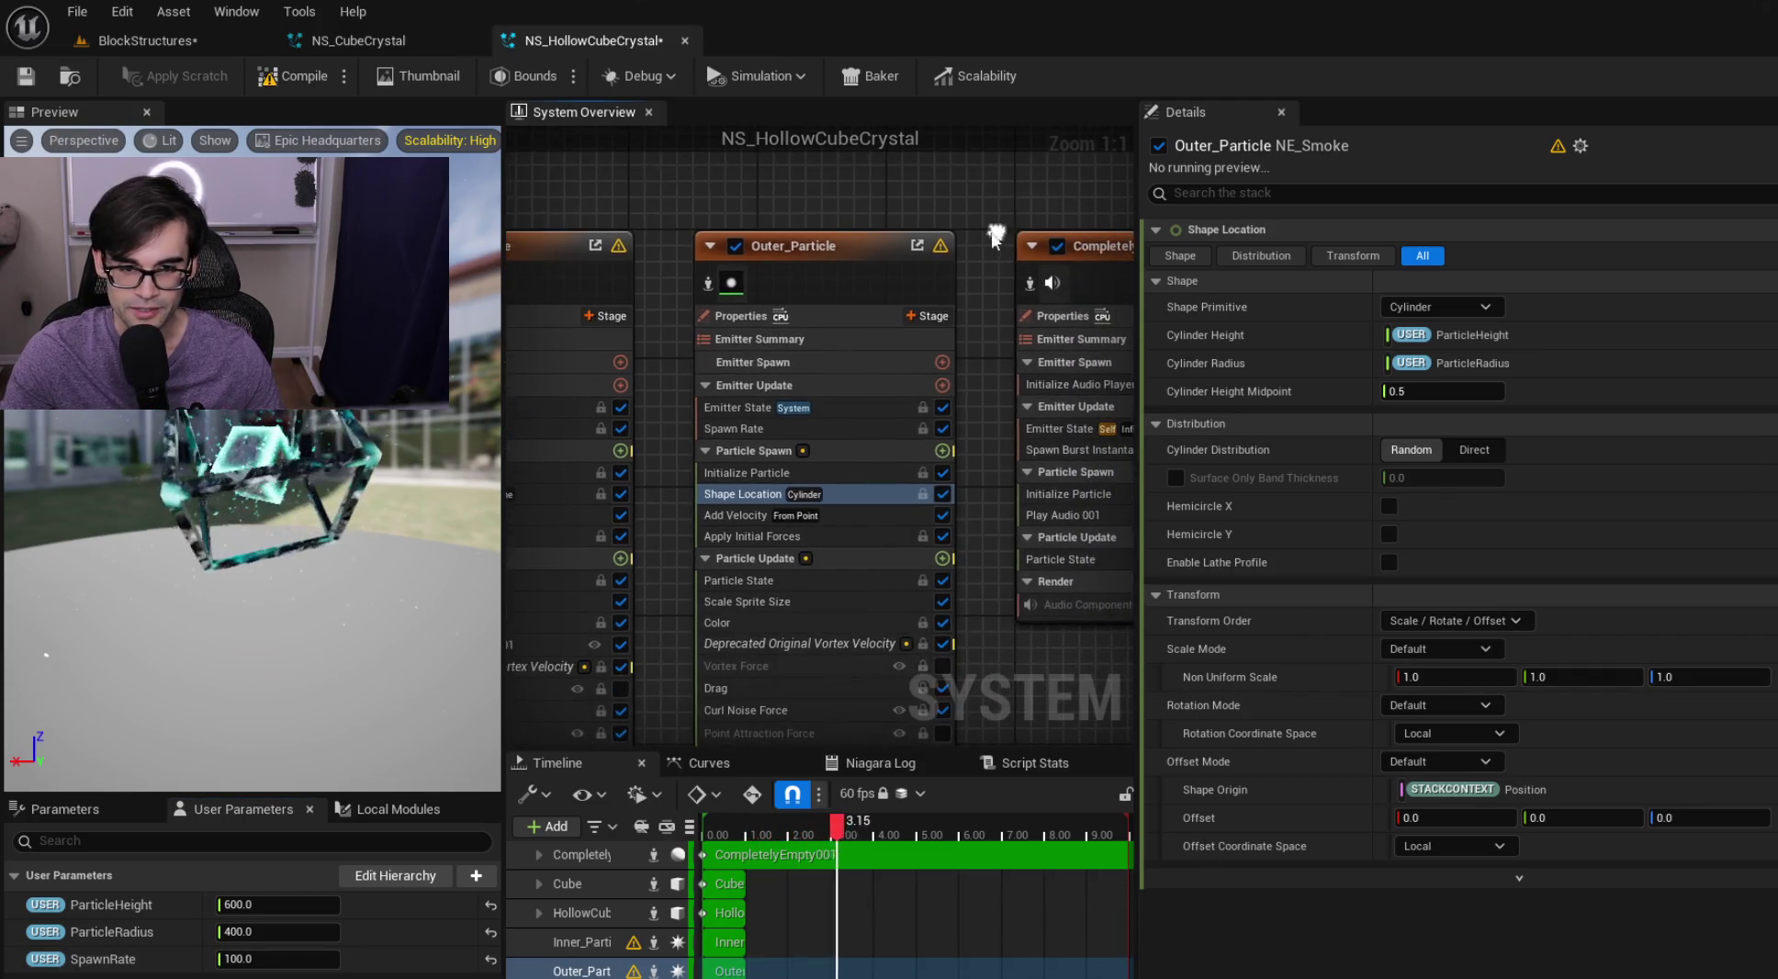
{"action": "scroll", "coordinate": [972, 388], "scroll_direction": "down", "scroll_amount": 1}
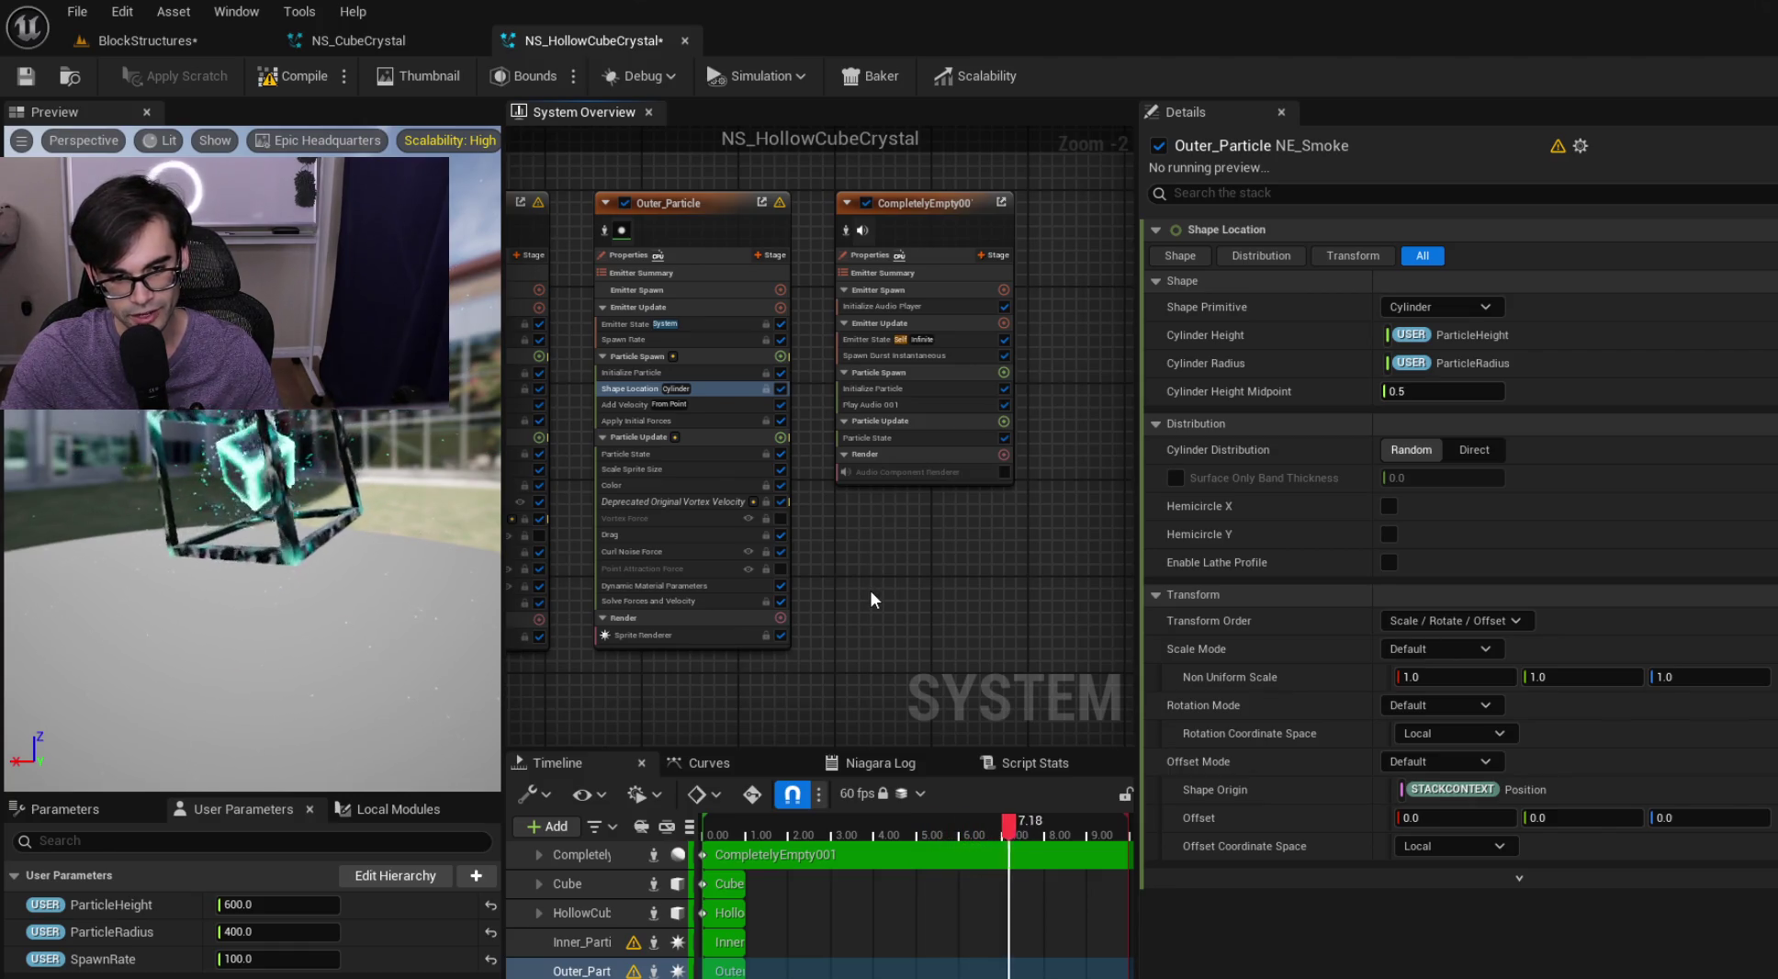
{"action": "left_click_drag", "start_coordinate": [879, 237], "coordinate": [1003, 241]}
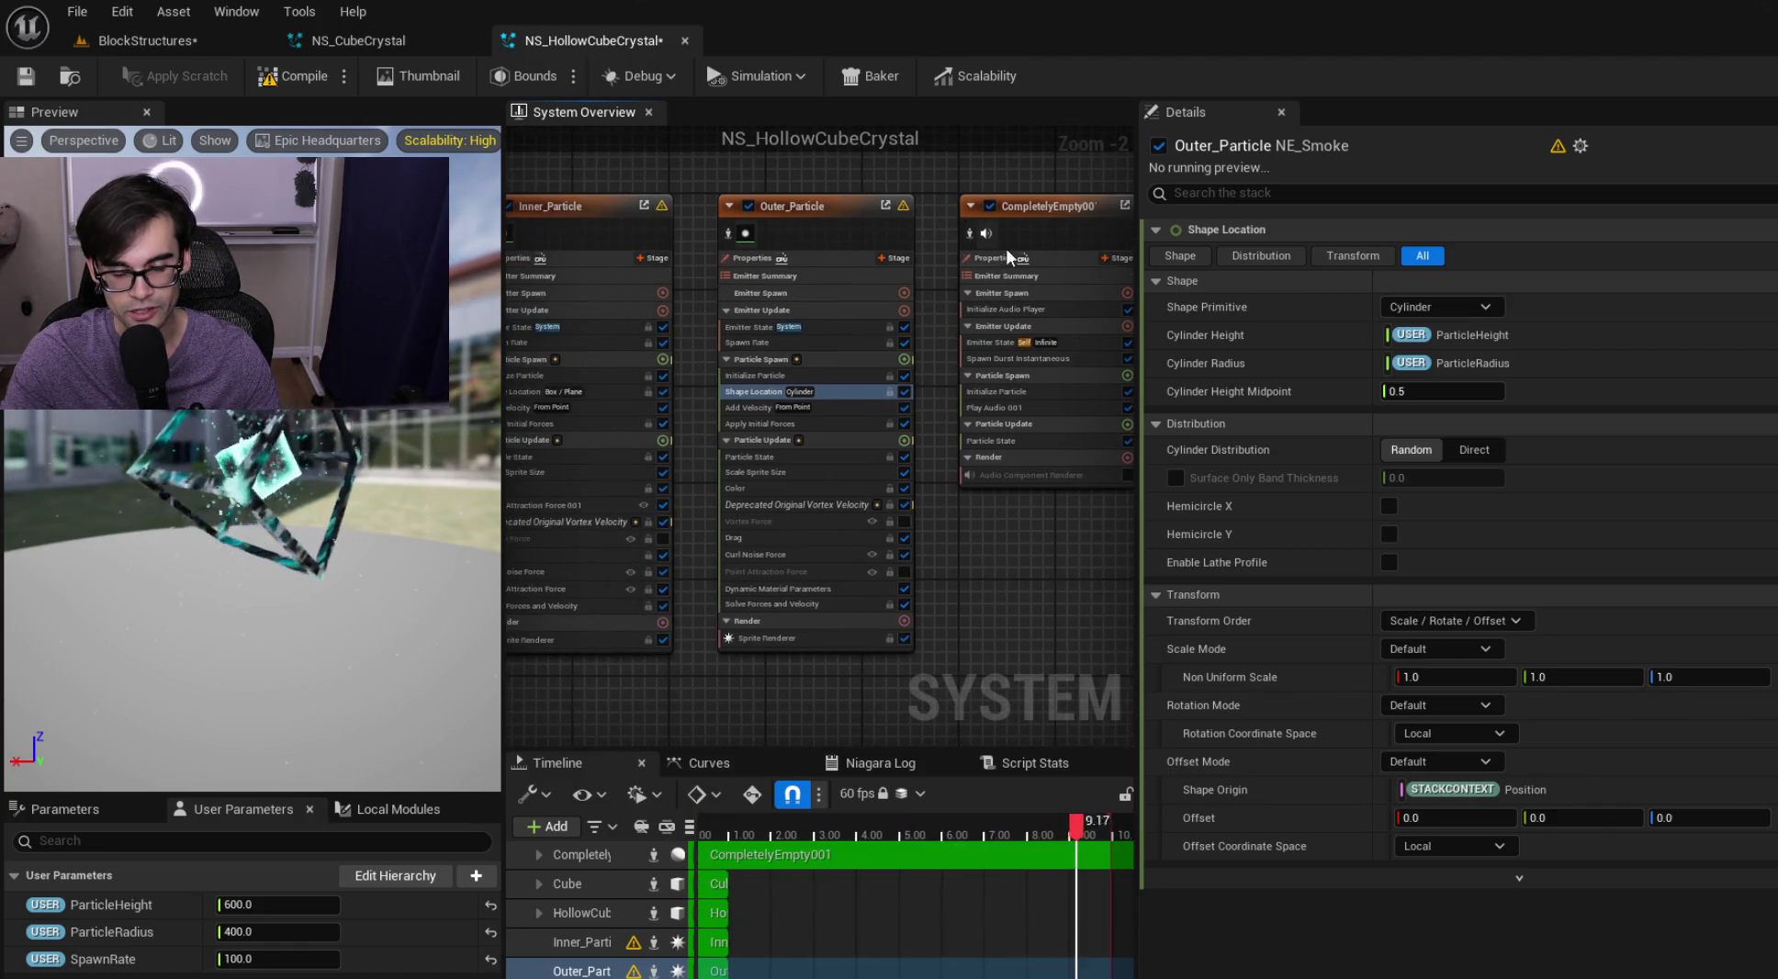
{"action": "scroll", "coordinate": [908, 439], "scroll_direction": "up", "scroll_amount": 2}
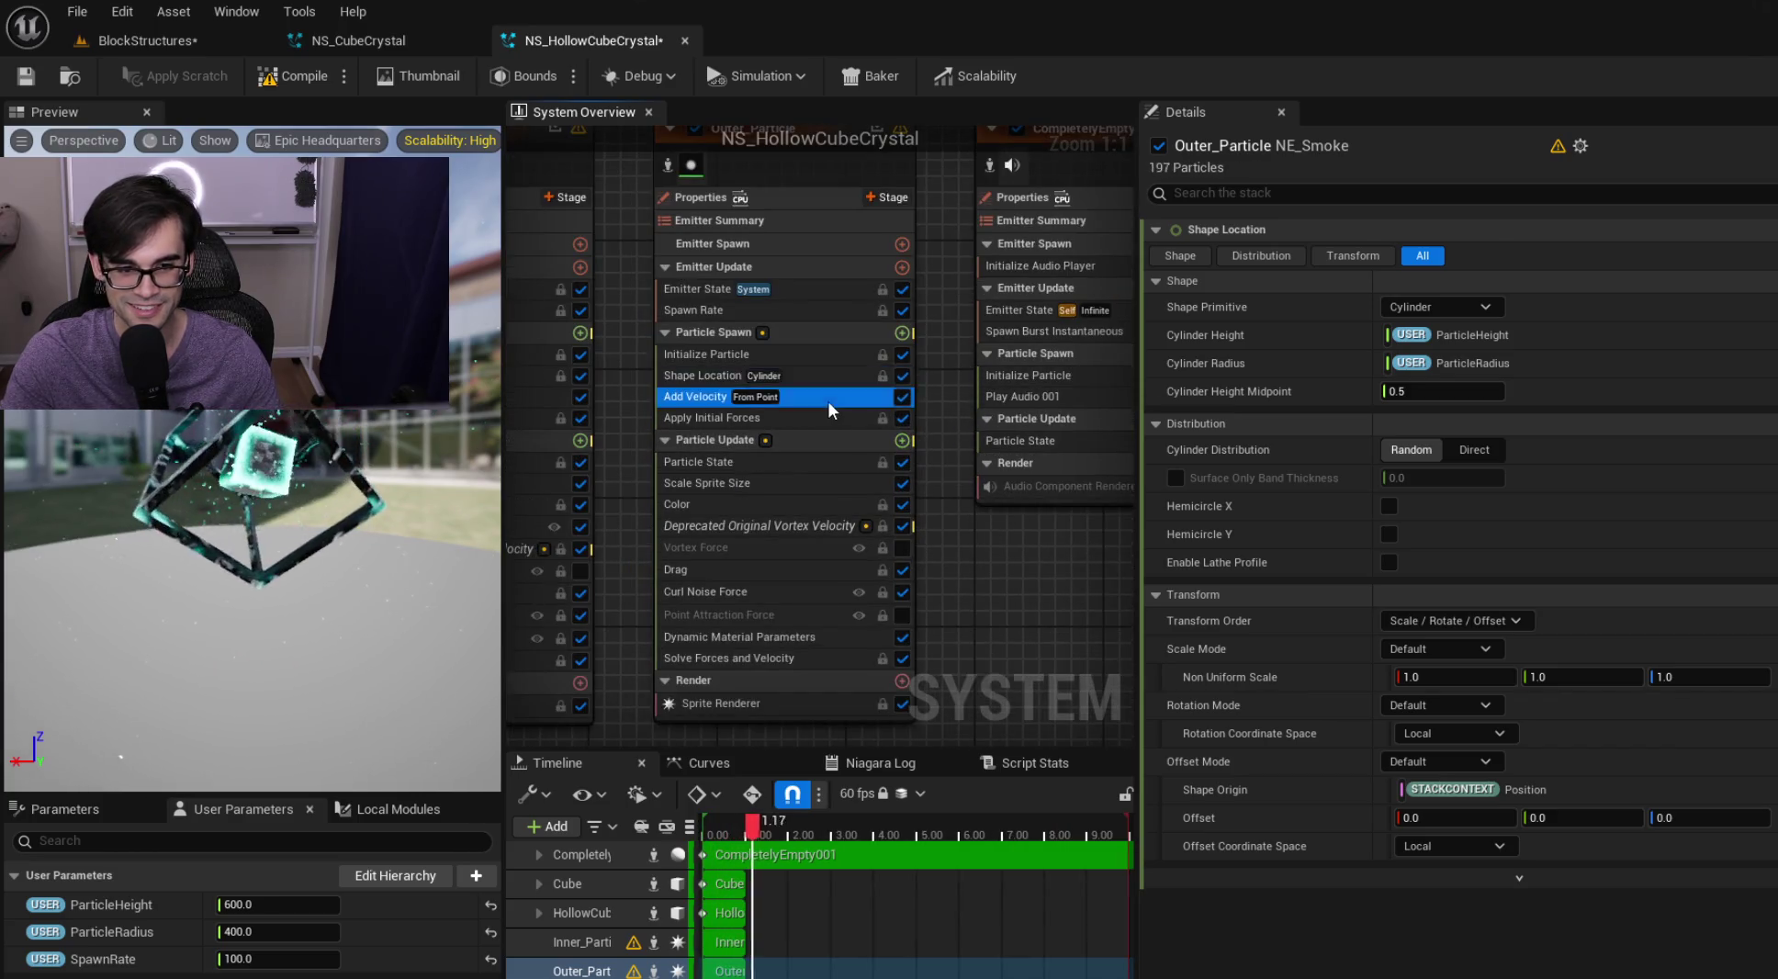
{"action": "left_click", "coordinate": [827, 398]}
{"action": "left_click", "coordinate": [830, 376]}
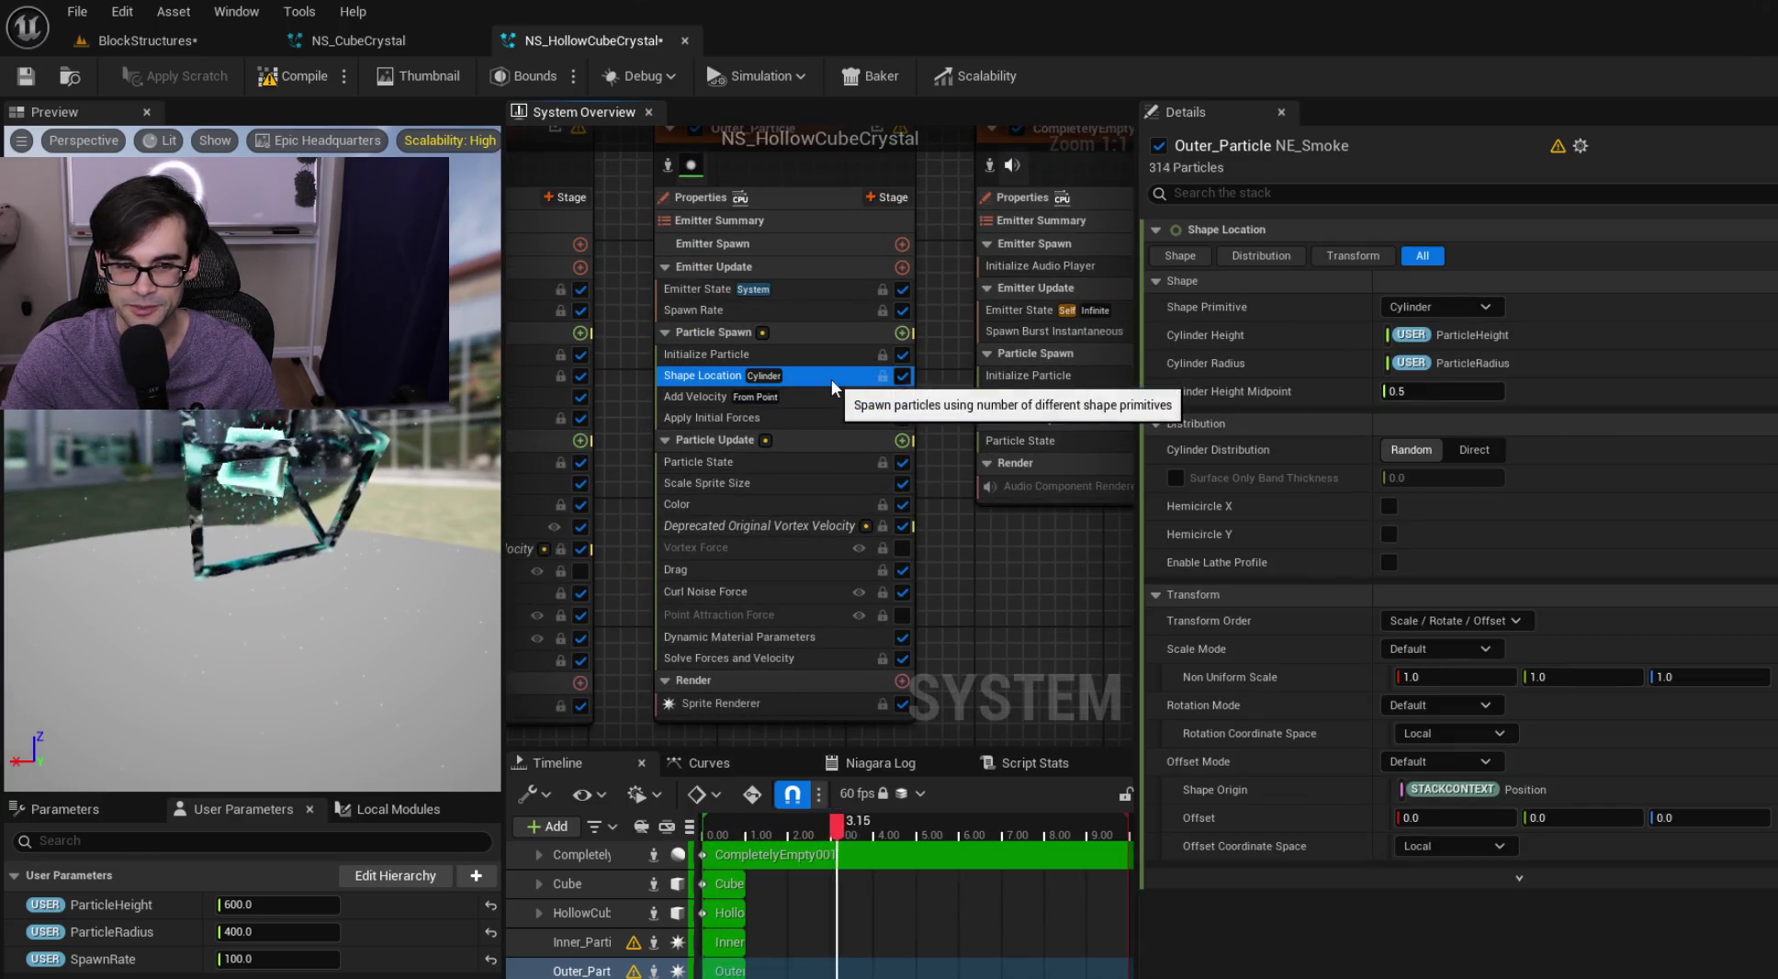
{"action": "left_click_drag", "start_coordinate": [982, 342], "coordinate": [856, 309]}
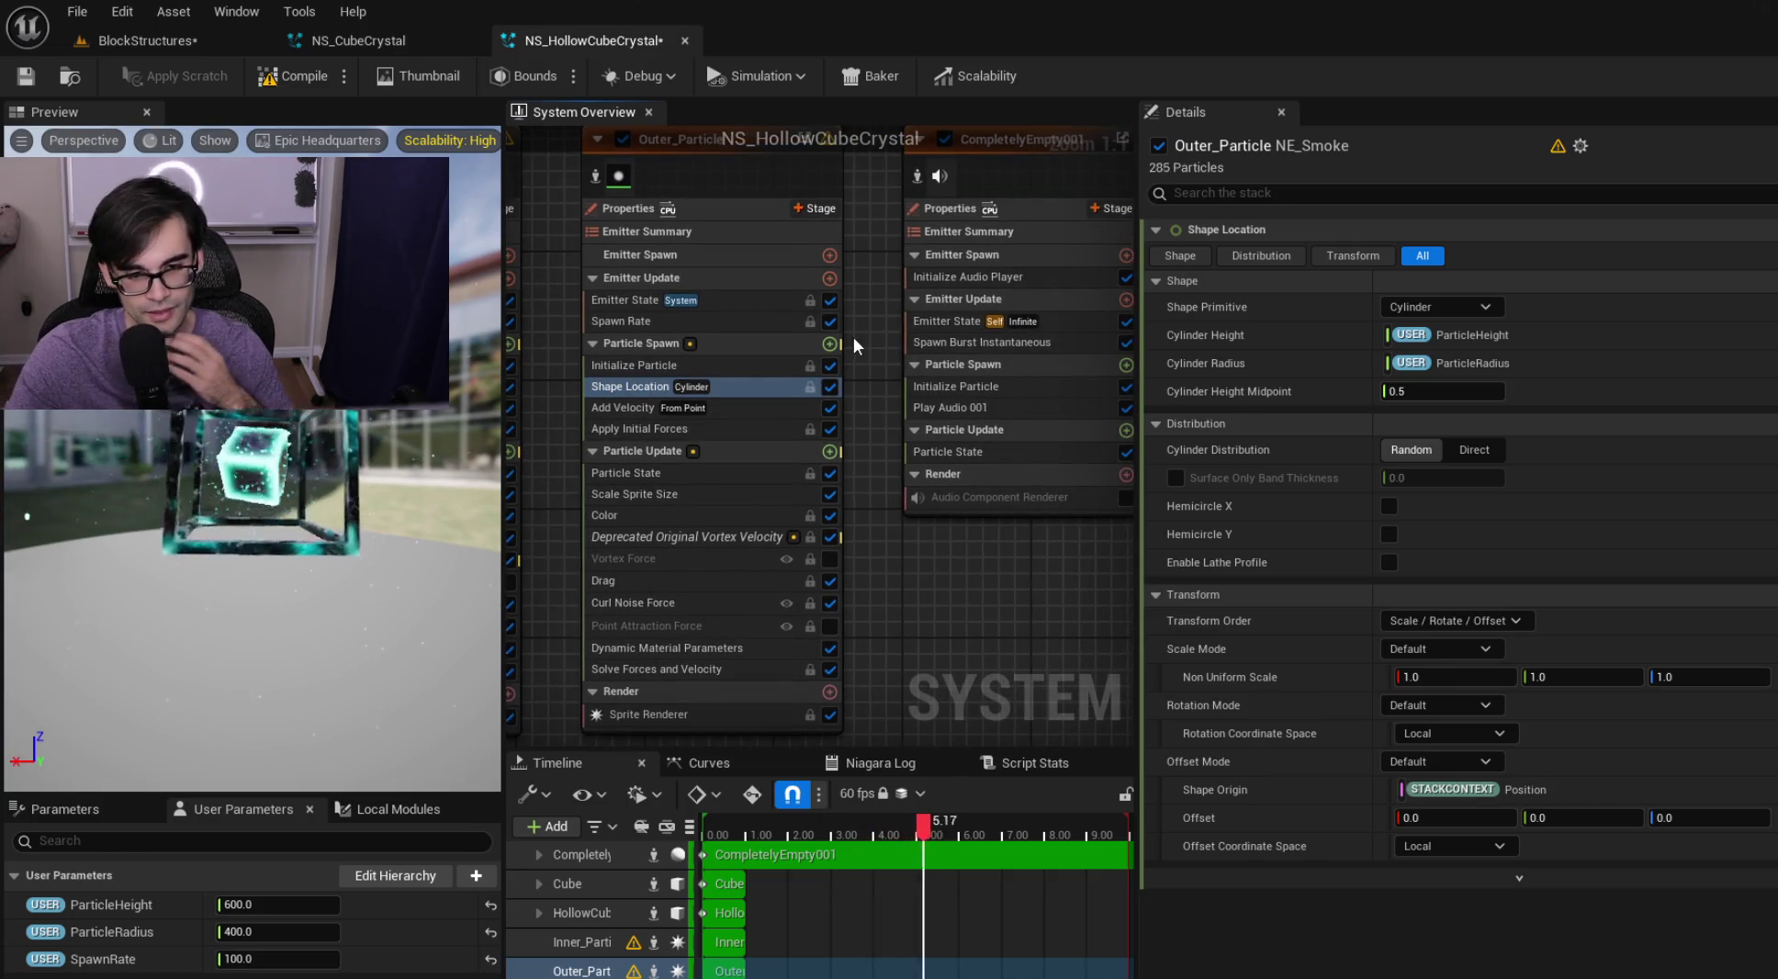
{"action": "left_click_drag", "start_coordinate": [1060, 546], "coordinate": [824, 566]}
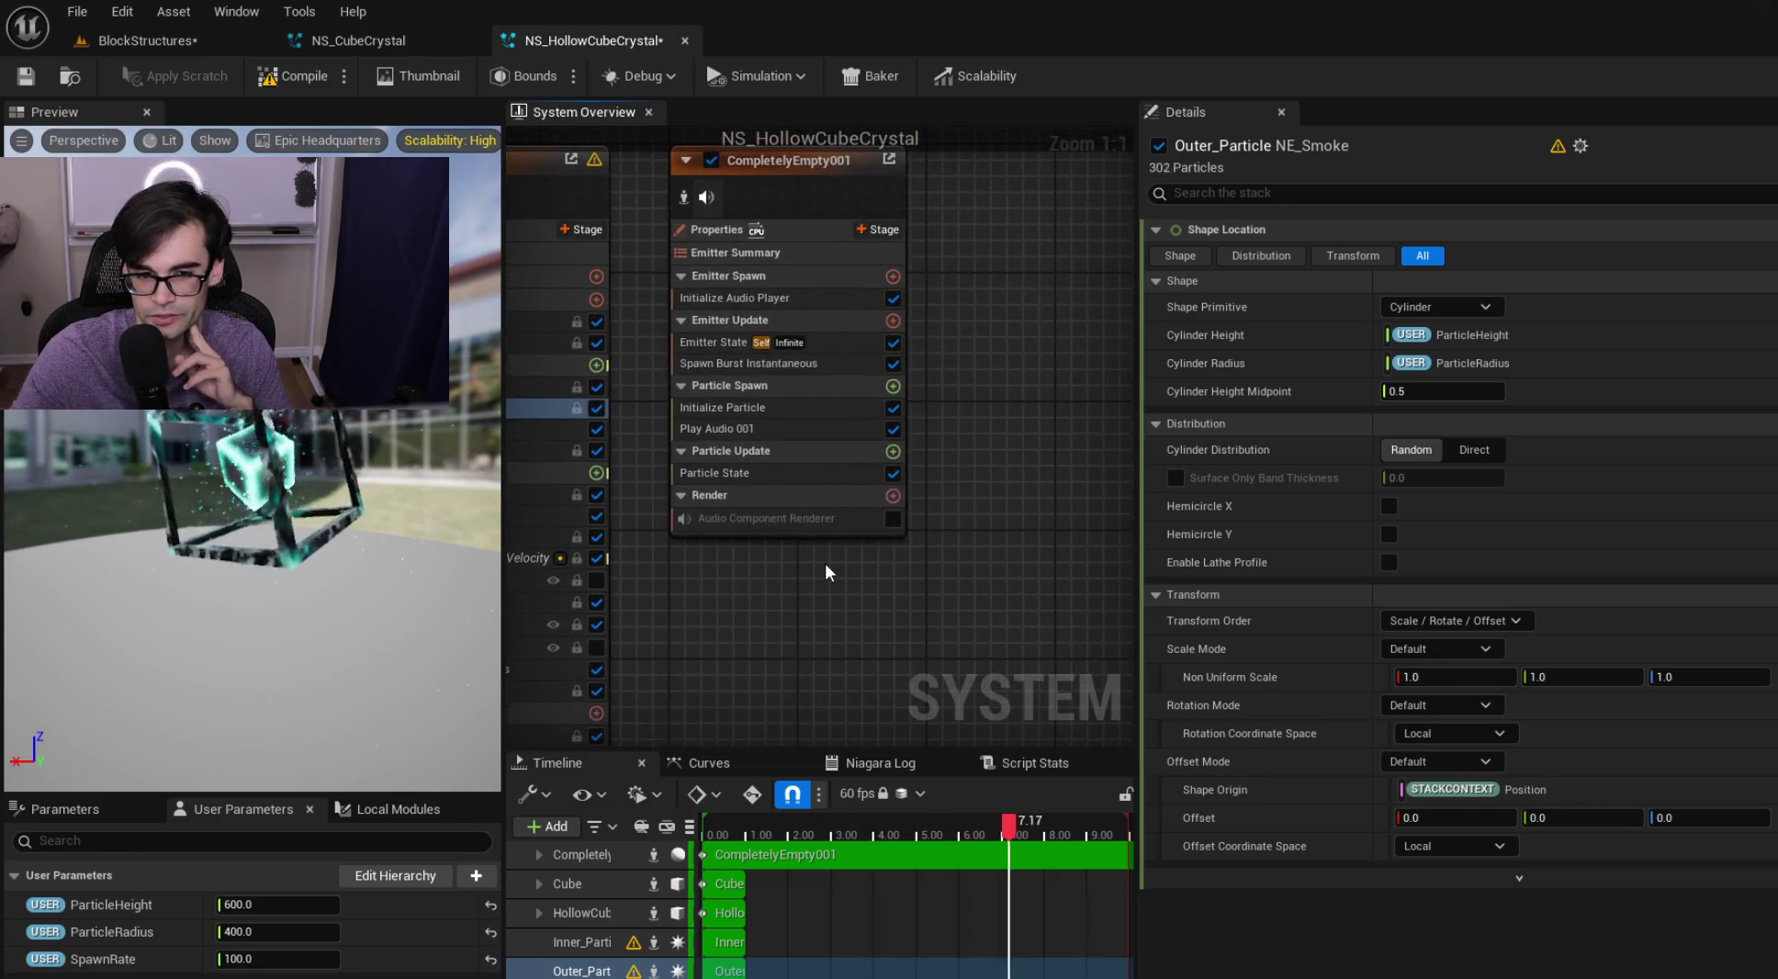
{"action": "left_click_drag", "start_coordinate": [685, 583], "coordinate": [976, 554]}
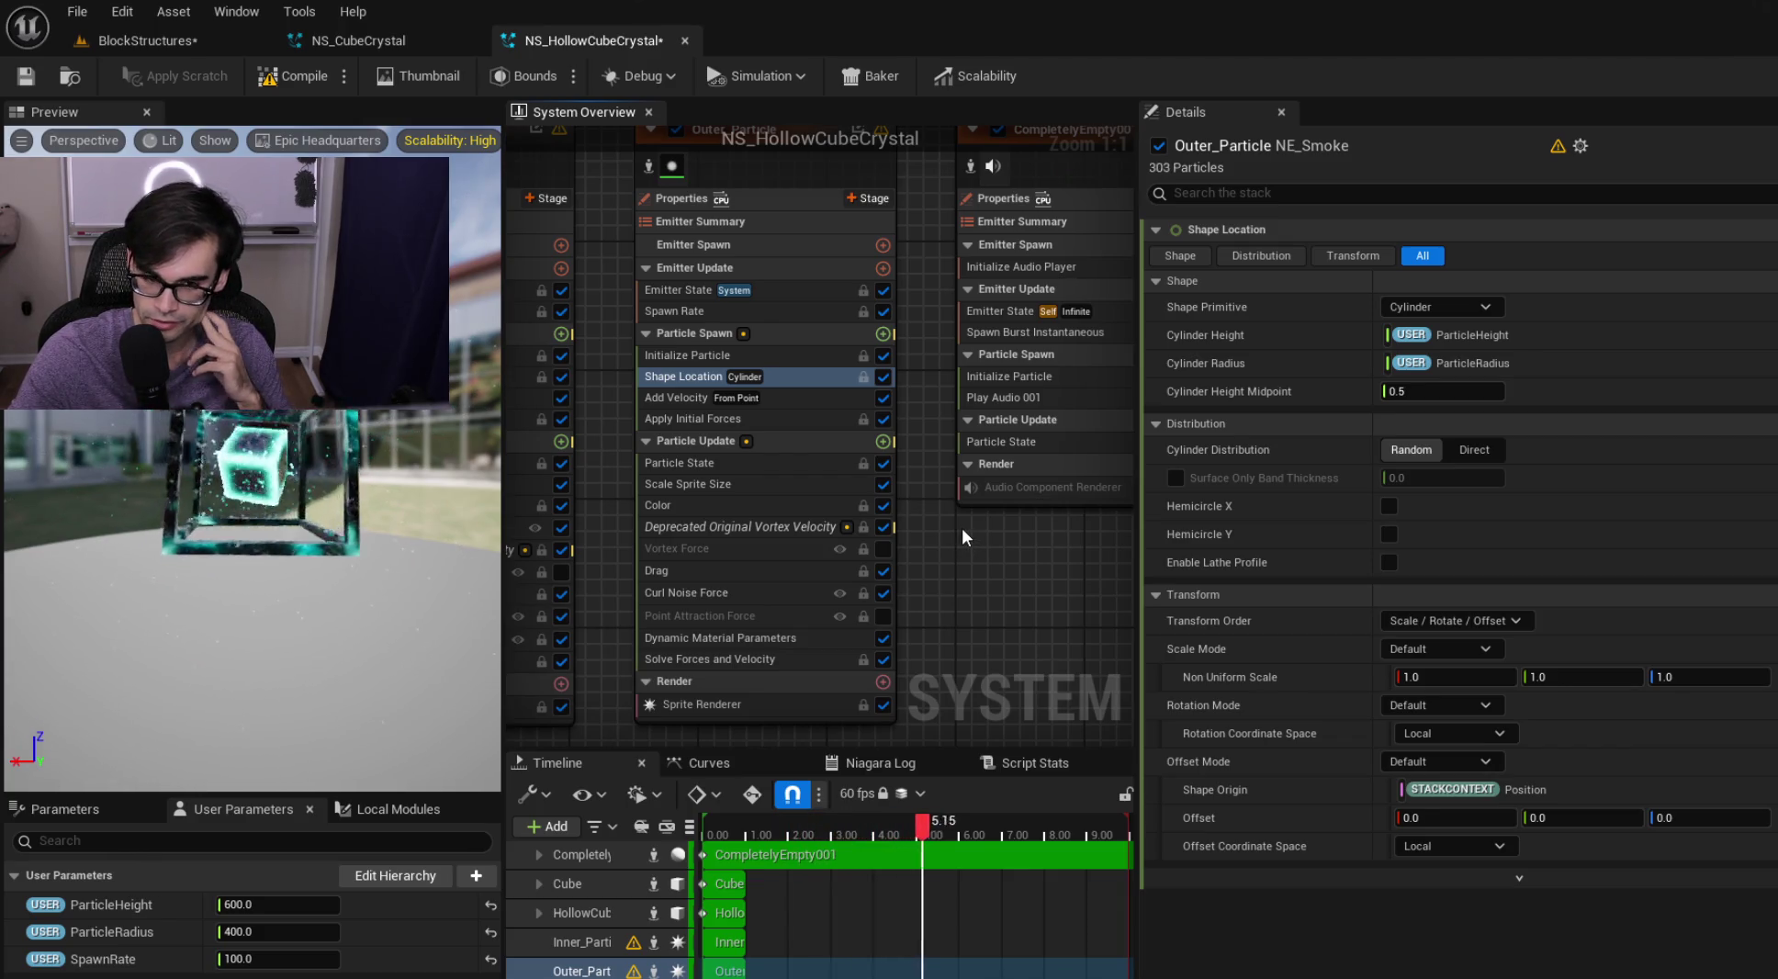
Set Outer_Particle's uniform sprite size to a random 6 to 12
{"action": "left_click", "coordinate": [785, 395]}
{"action": "left_click", "coordinate": [802, 371]}
{"action": "left_click", "coordinate": [822, 354]}
{"action": "left_click", "coordinate": [822, 381]}
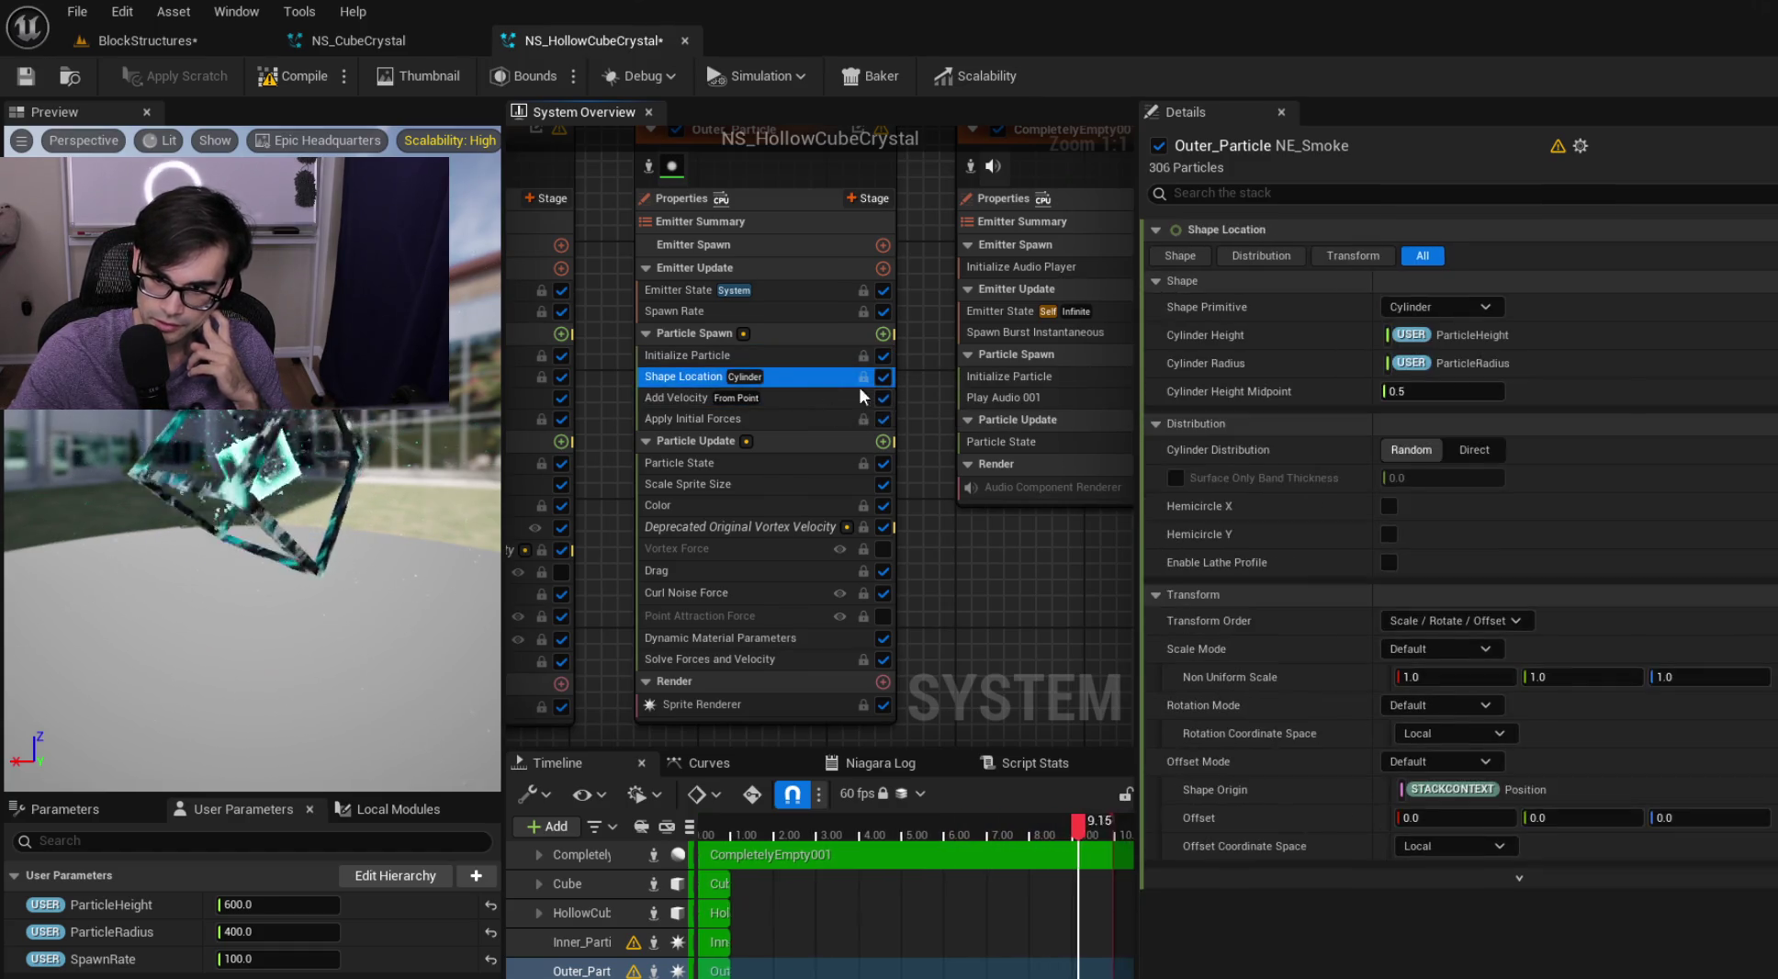
{"action": "left_click", "coordinate": [797, 358]}
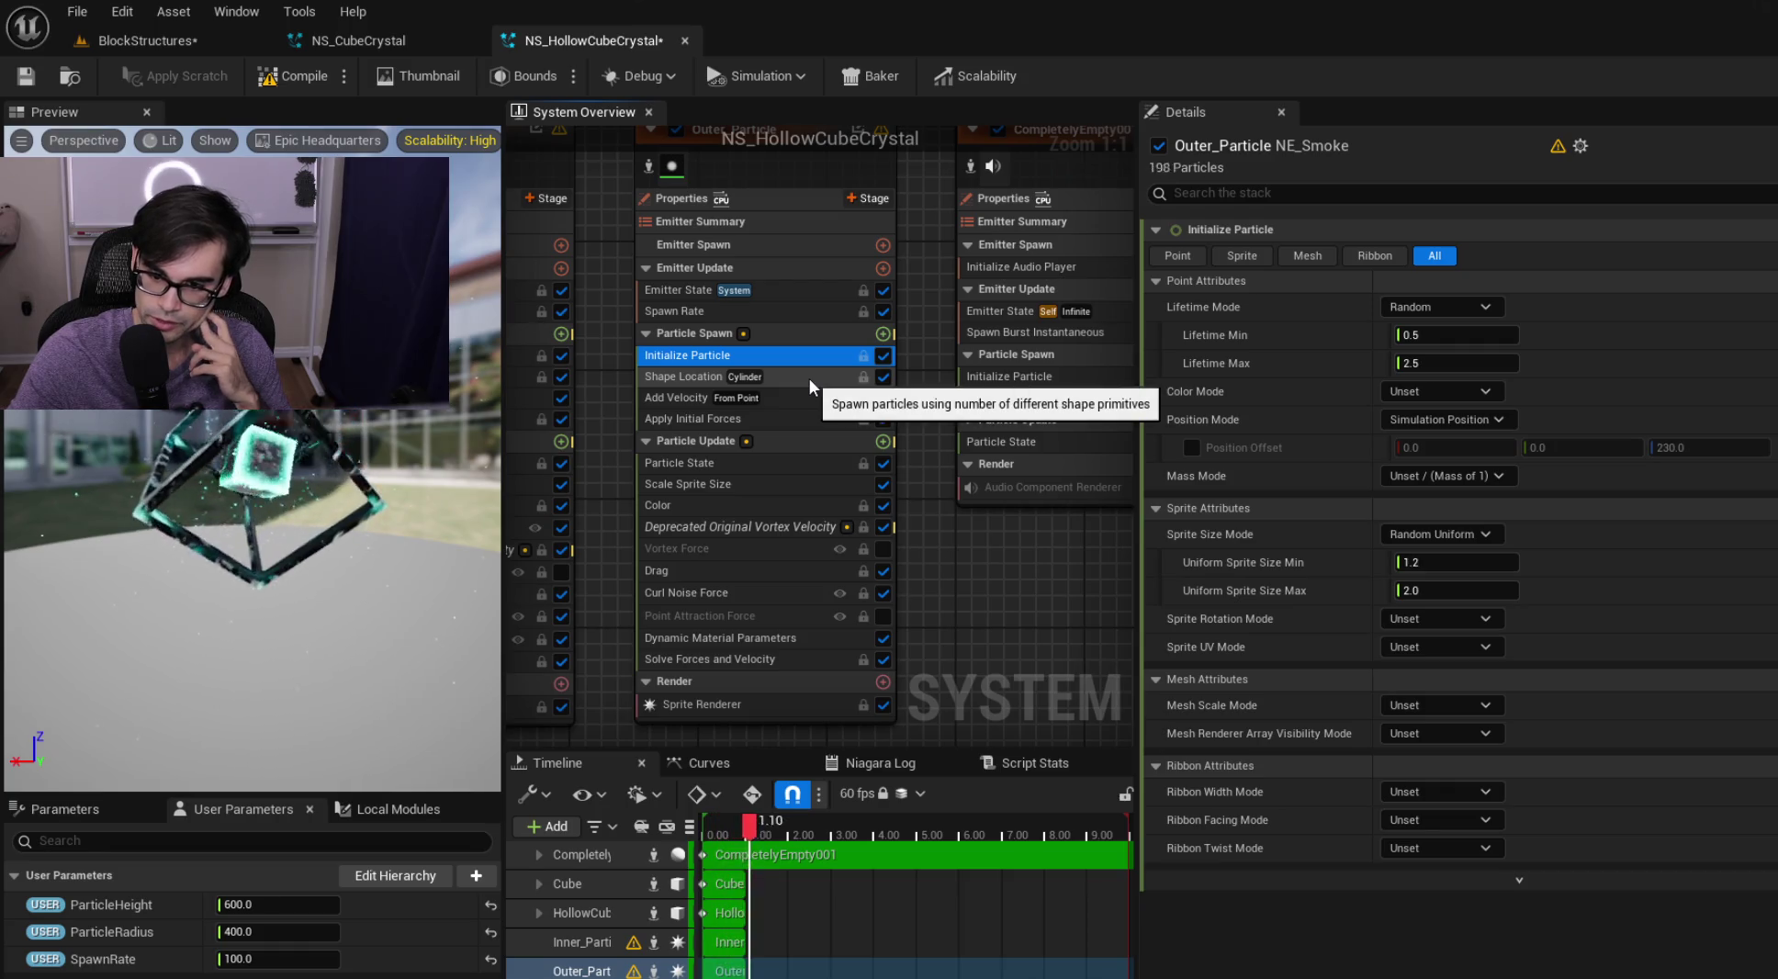
{"action": "left_click", "coordinate": [1421, 563]}
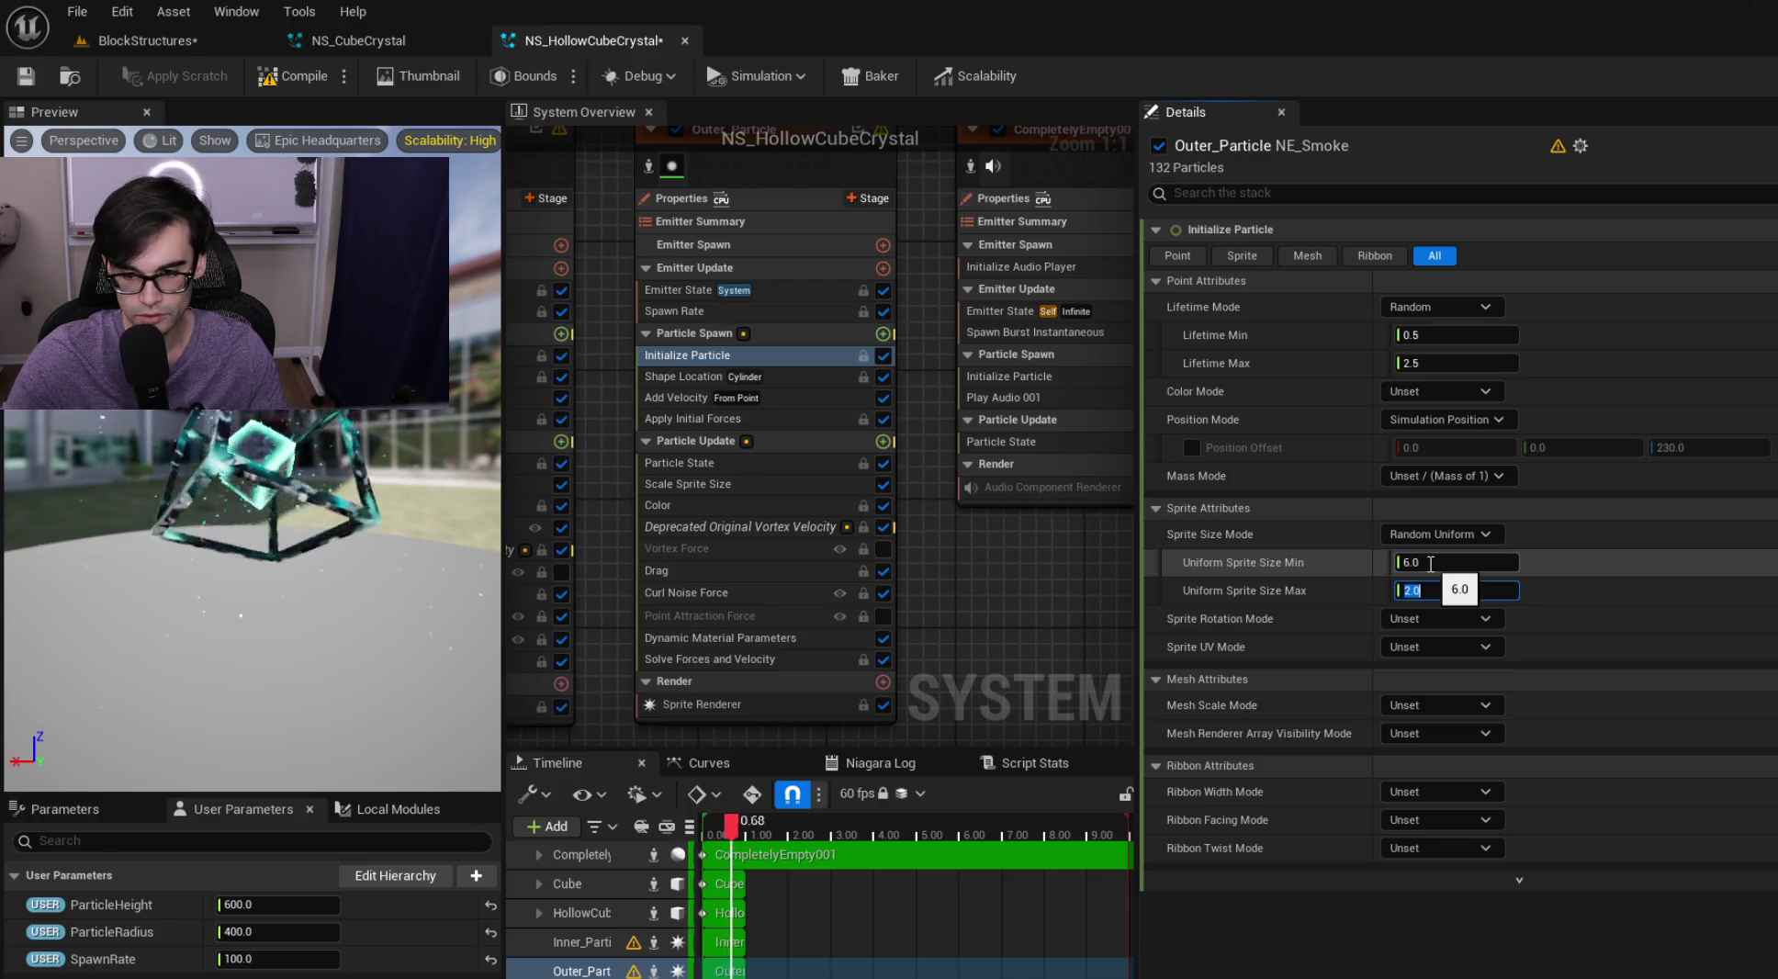
{"action": "type", "text": "10"}
{"action": "key", "text": "Return"}
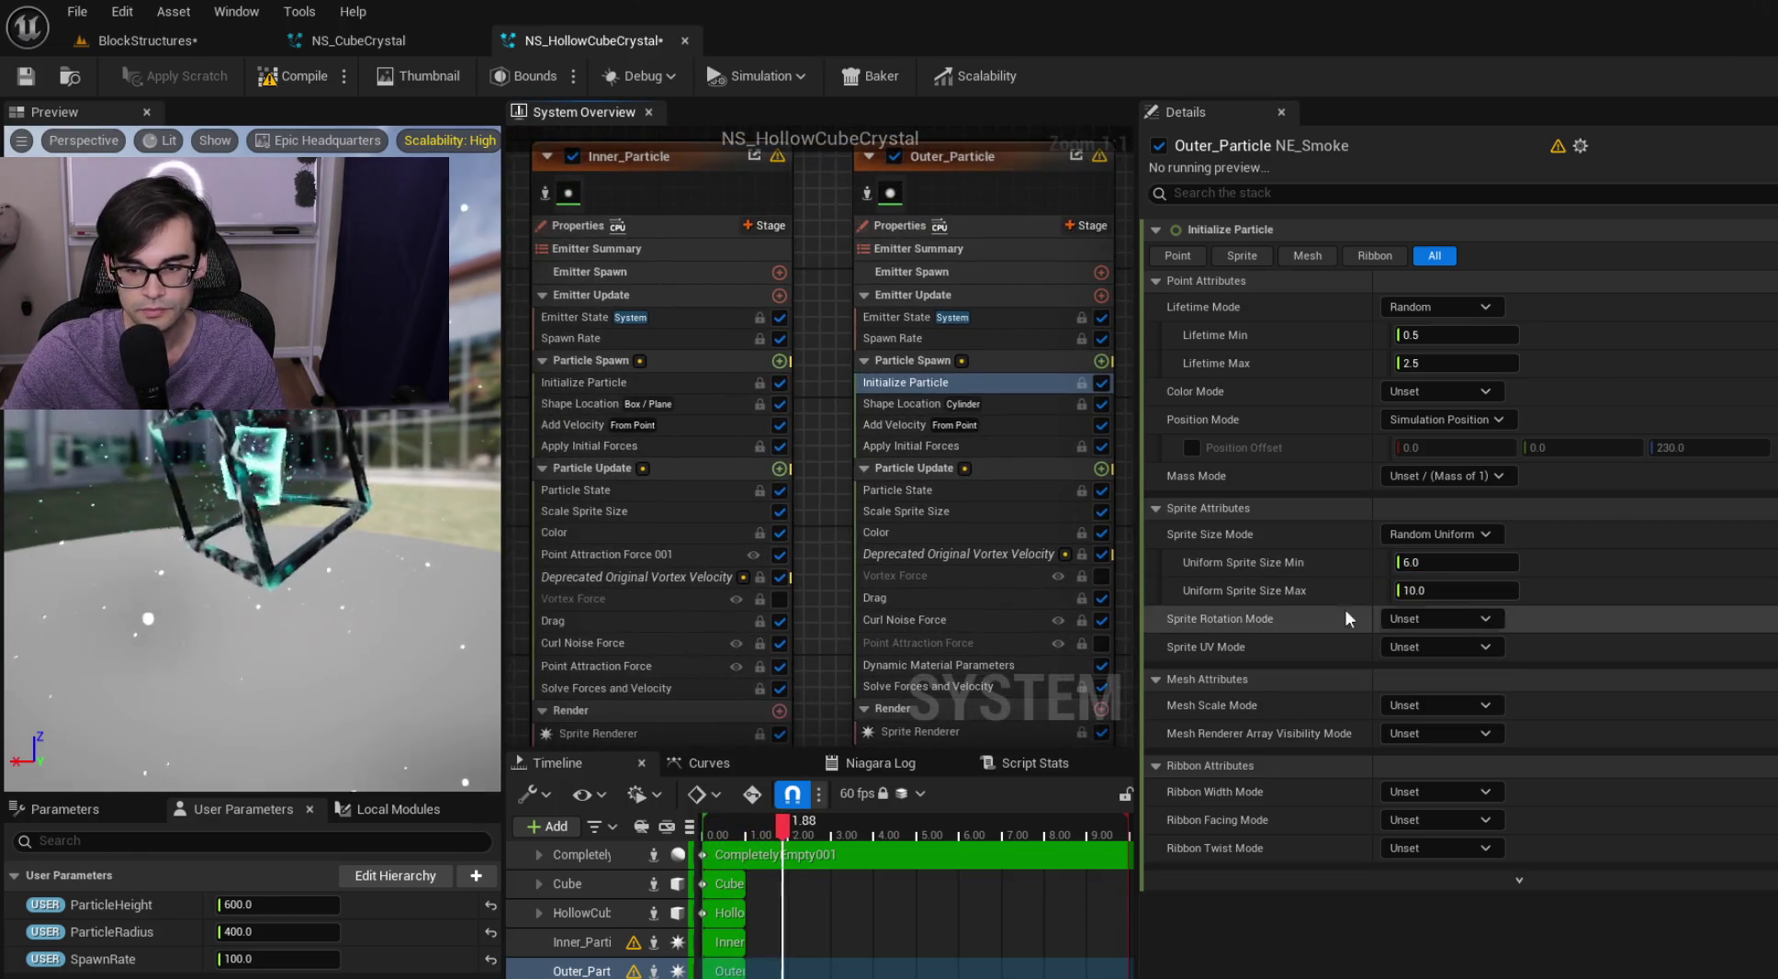
{"action": "left_click_drag", "start_coordinate": [1431, 589], "coordinate": [1460, 590]}
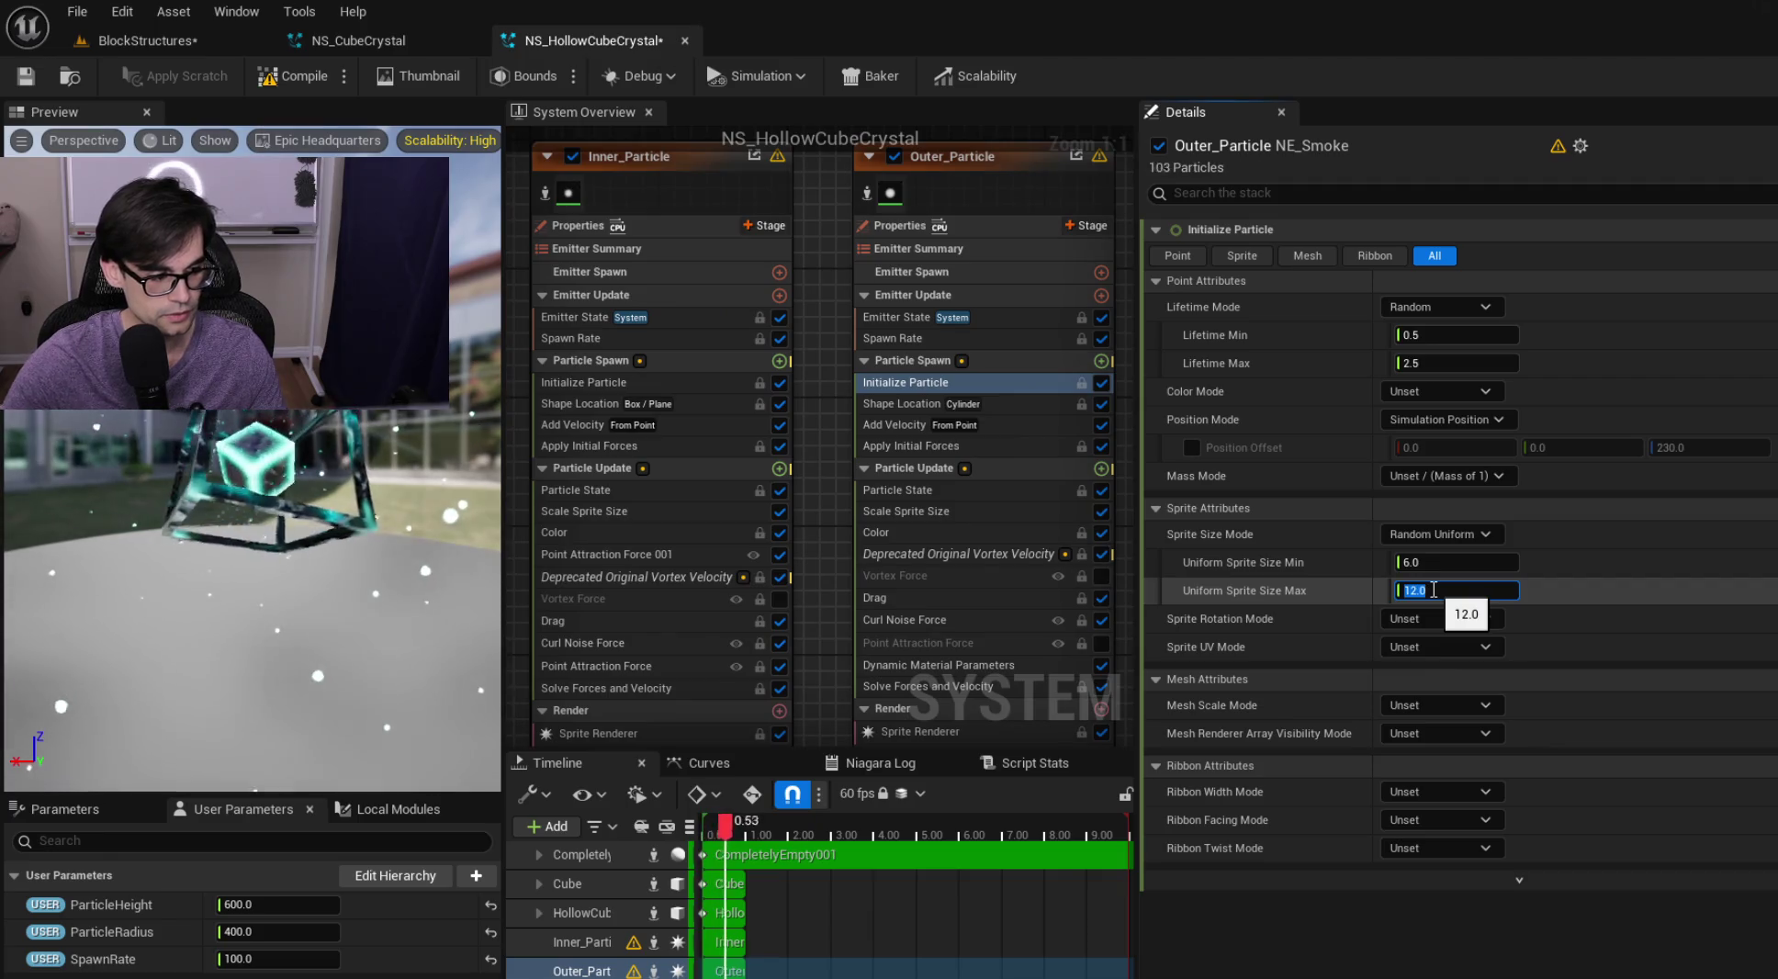
Set Inner_Particle's sprite size to 6 to 9 and save NS_HollowCubeCrystal
{"action": "left_click", "coordinate": [742, 382]}
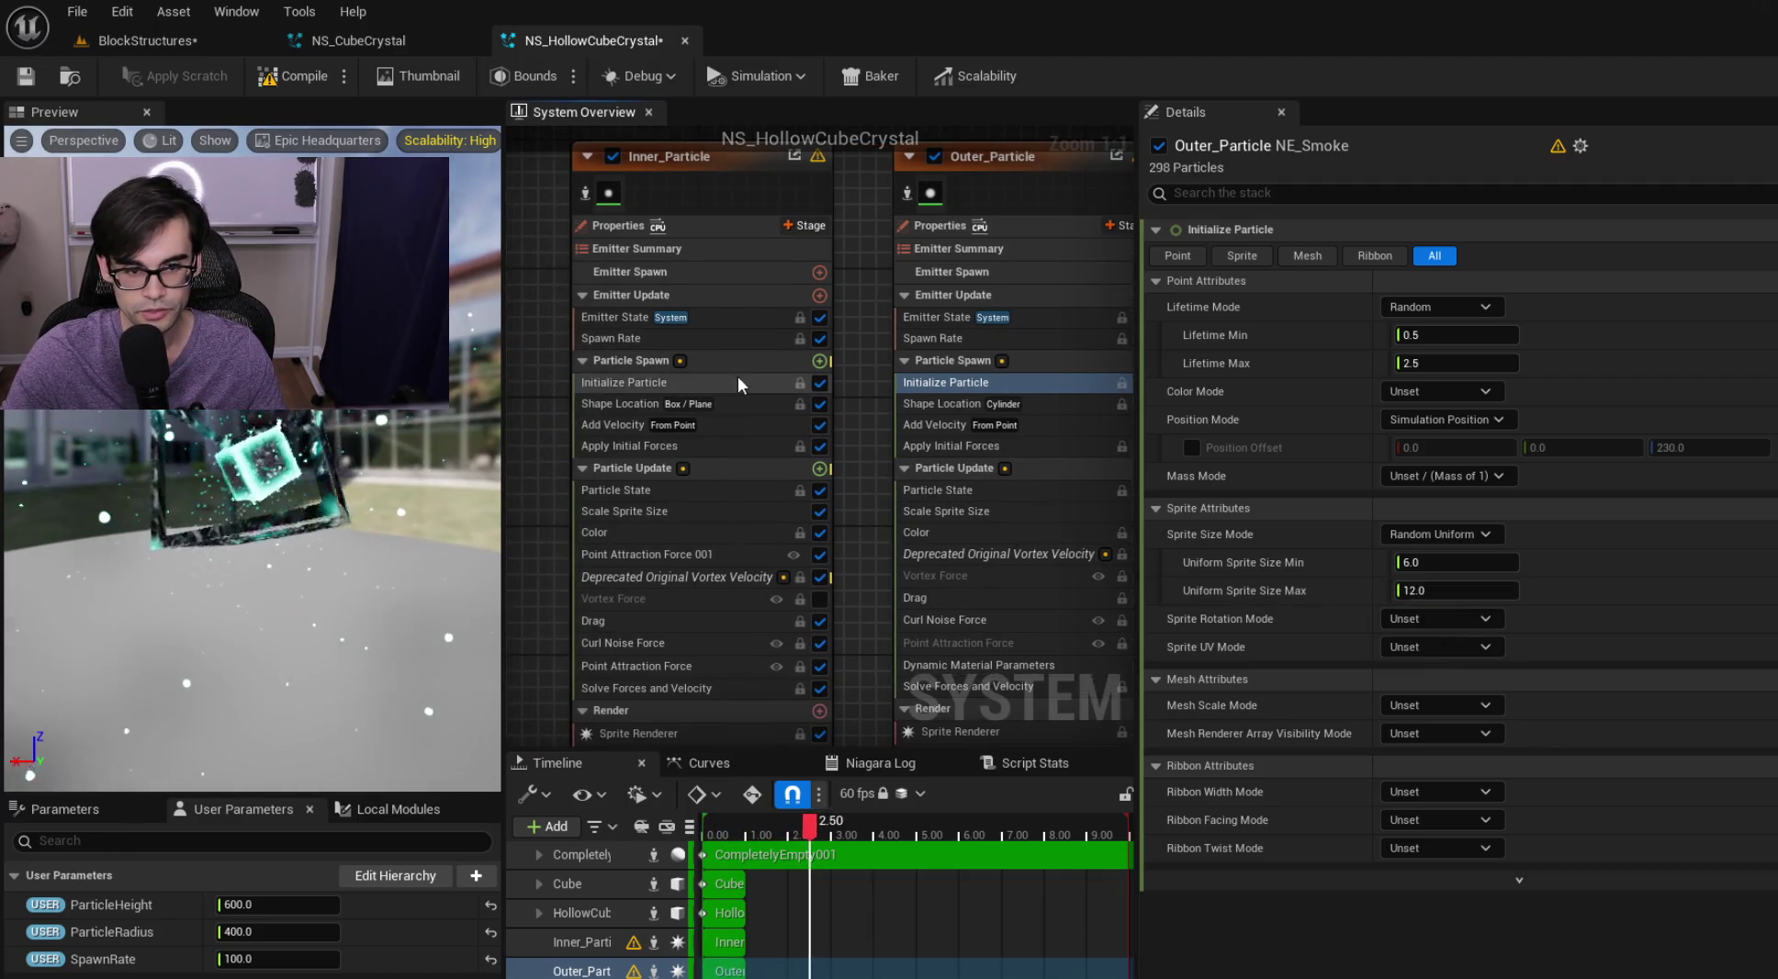
{"action": "left_click", "coordinate": [1462, 591]}
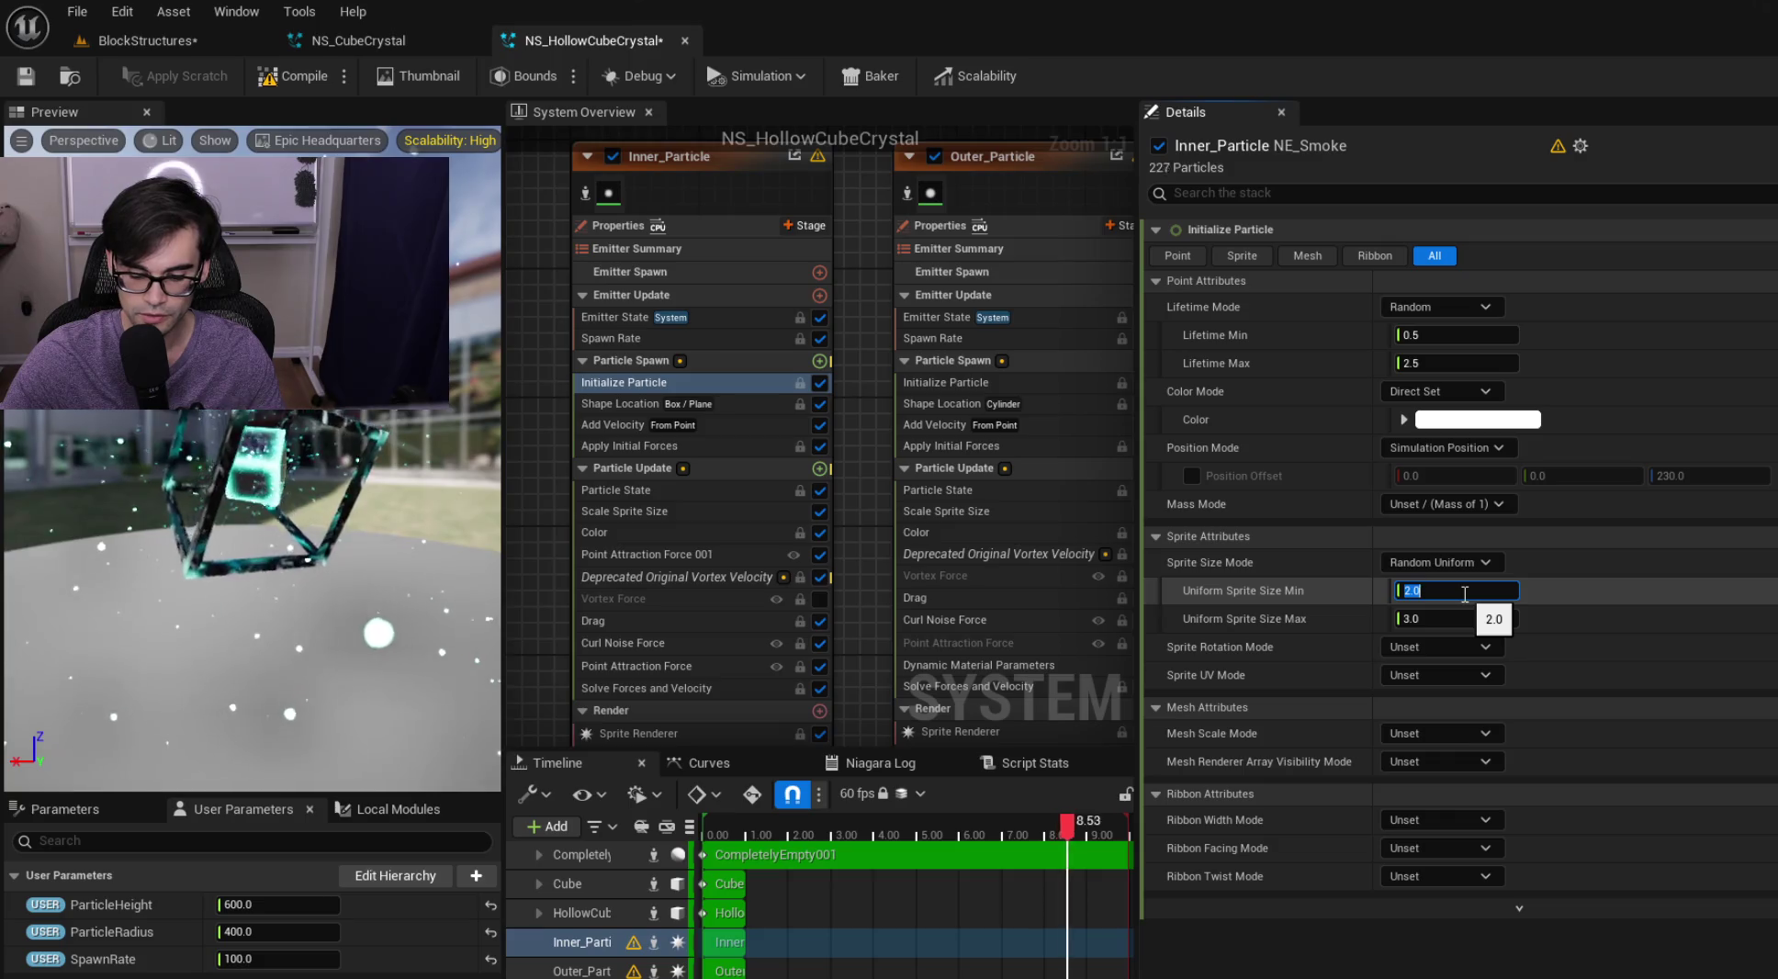
{"action": "type", "text": "6"}
{"action": "key", "text": "Tab"}
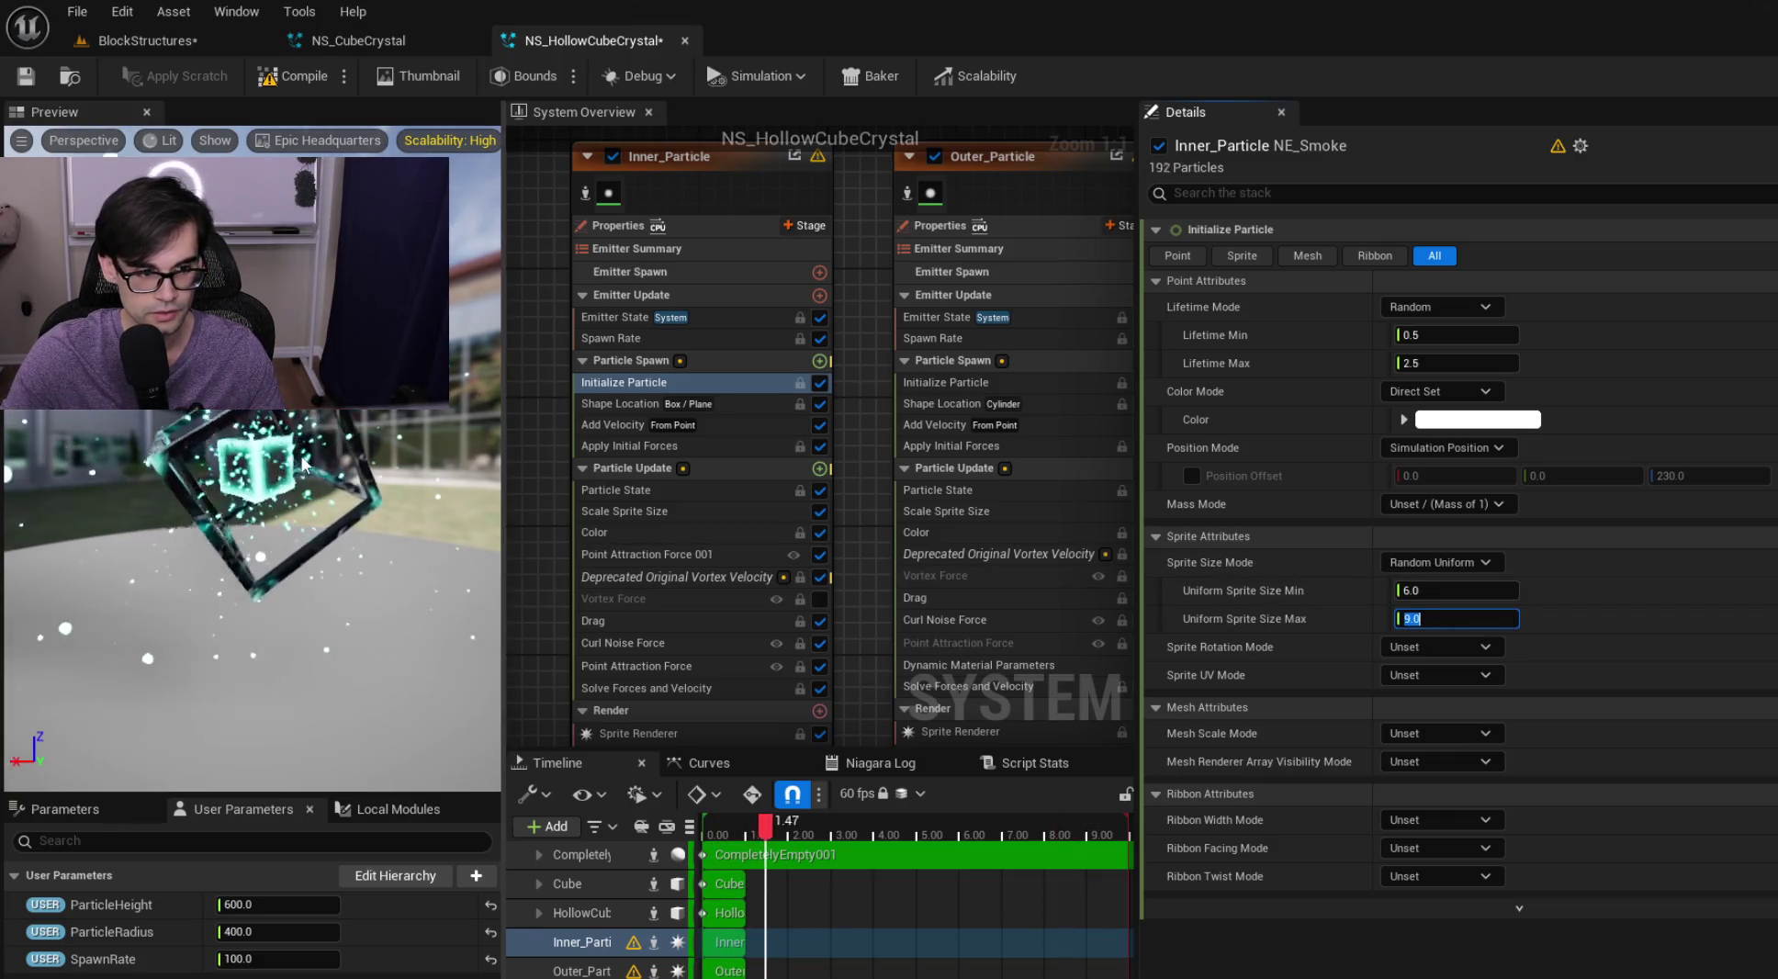
{"action": "key", "text": "Return"}
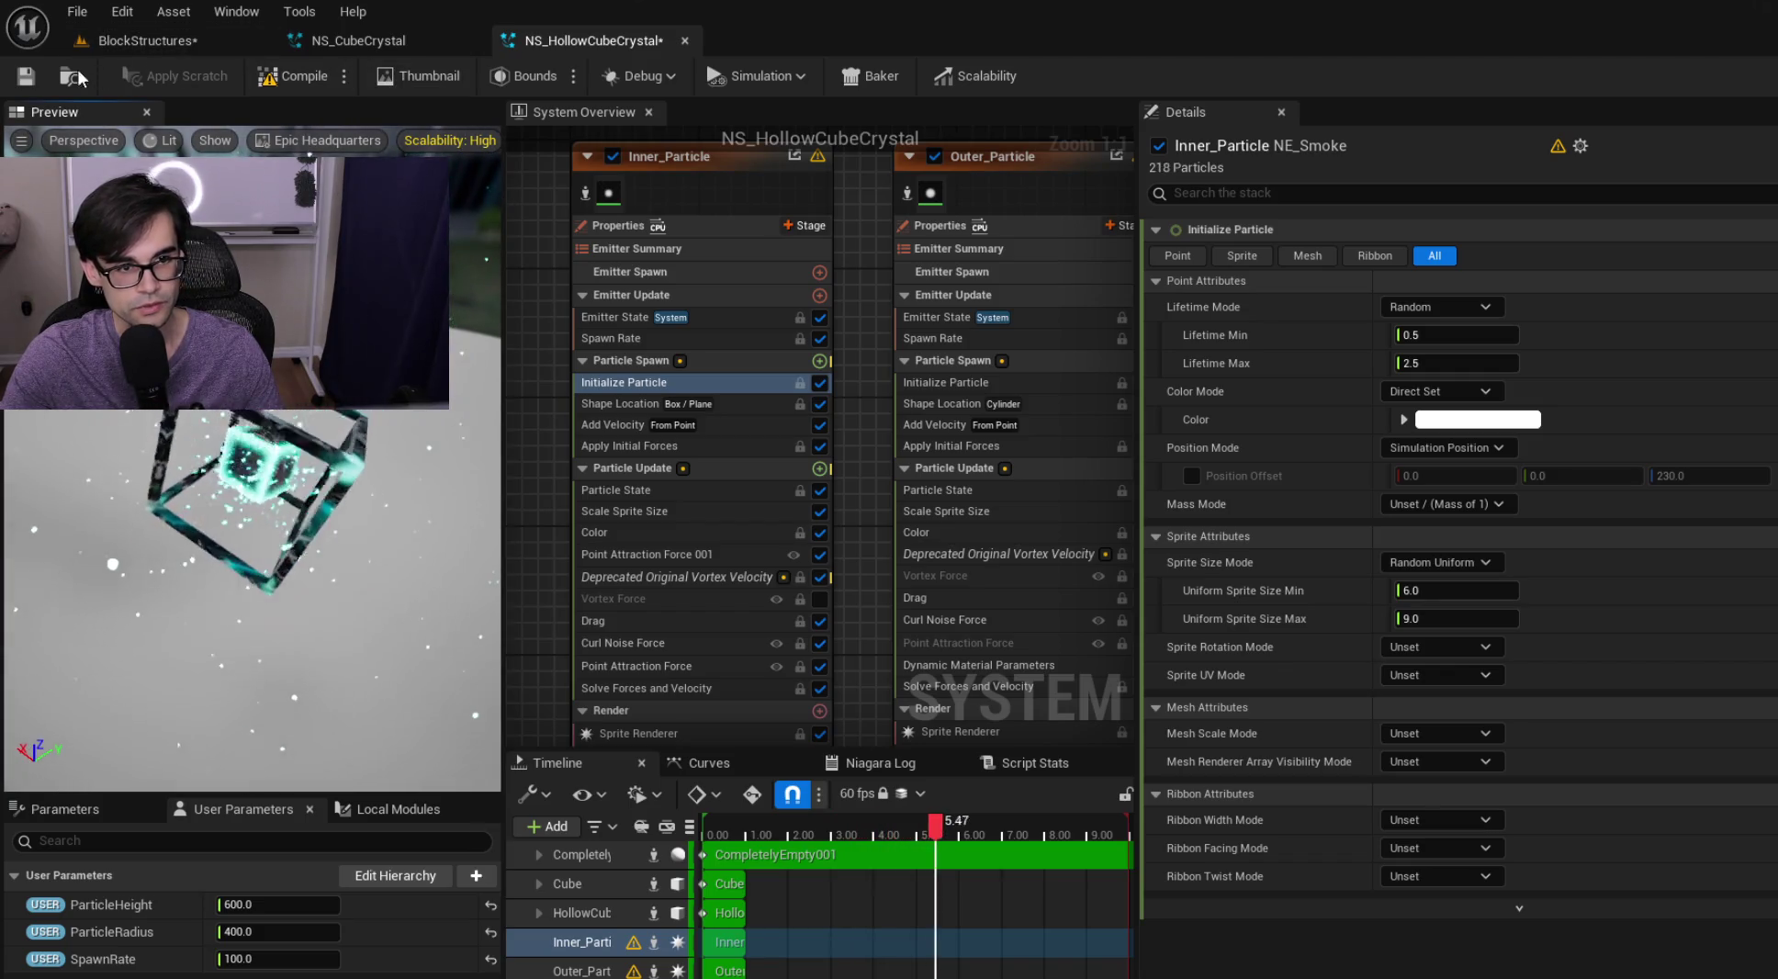
{"action": "left_click", "coordinate": [26, 75]}
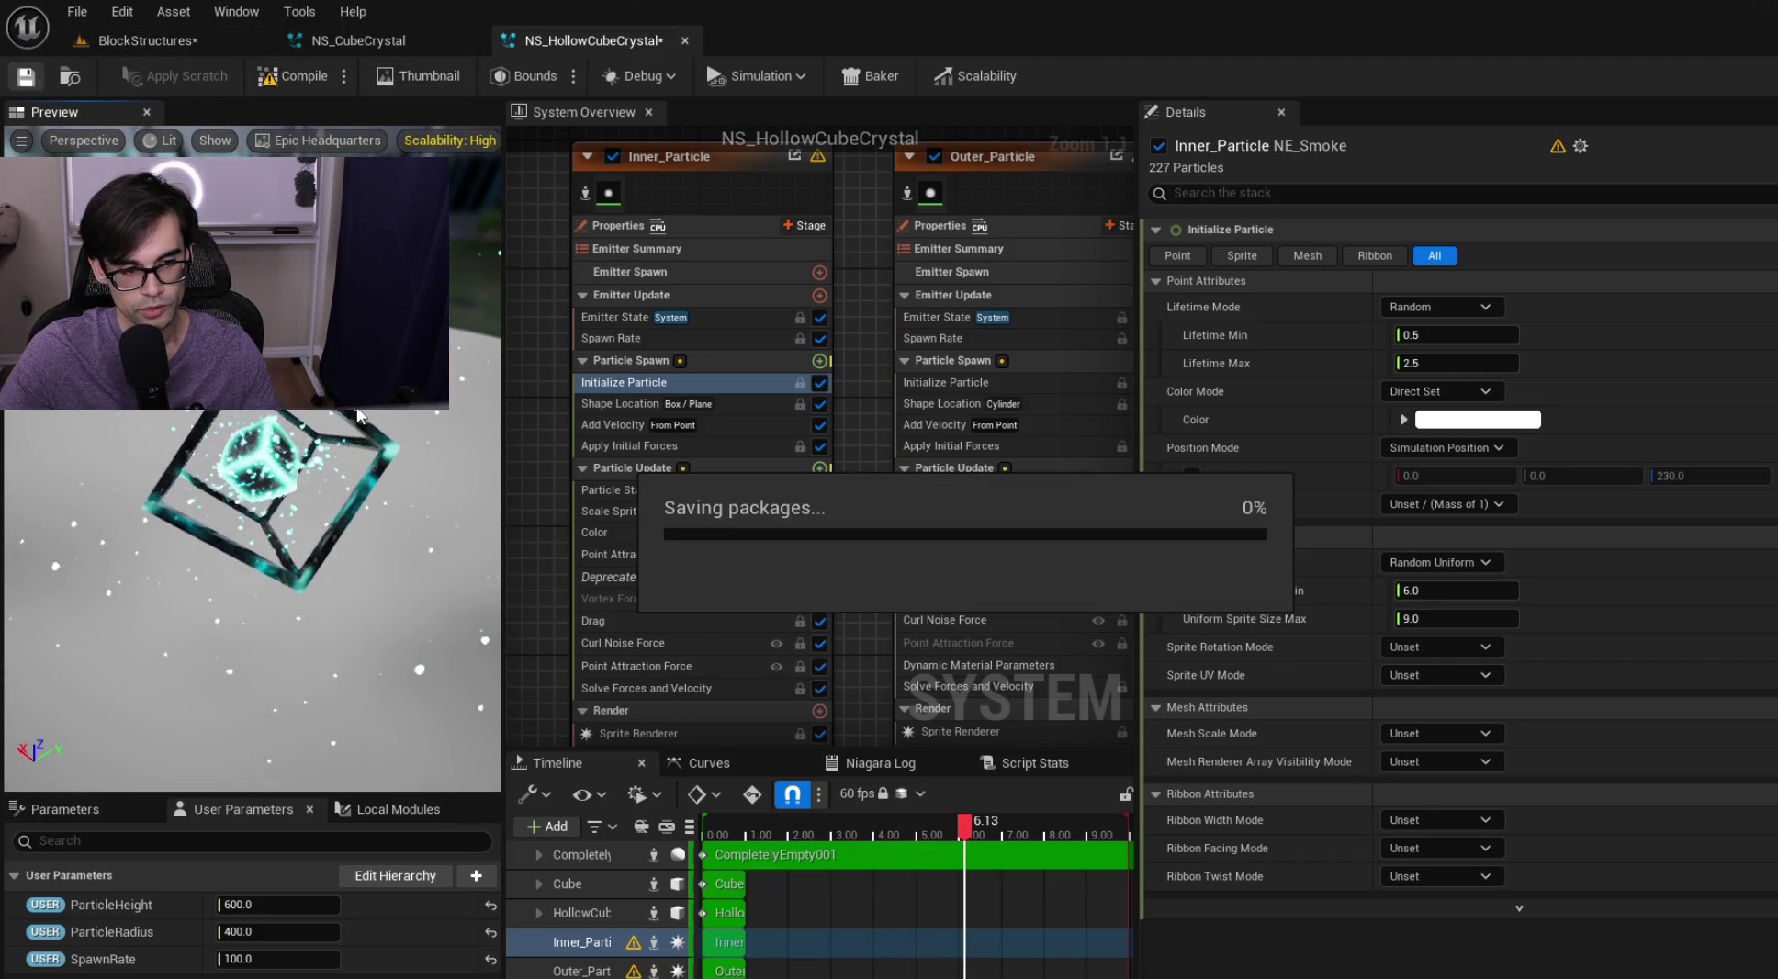
{"action": "left_click", "coordinate": [167, 42]}
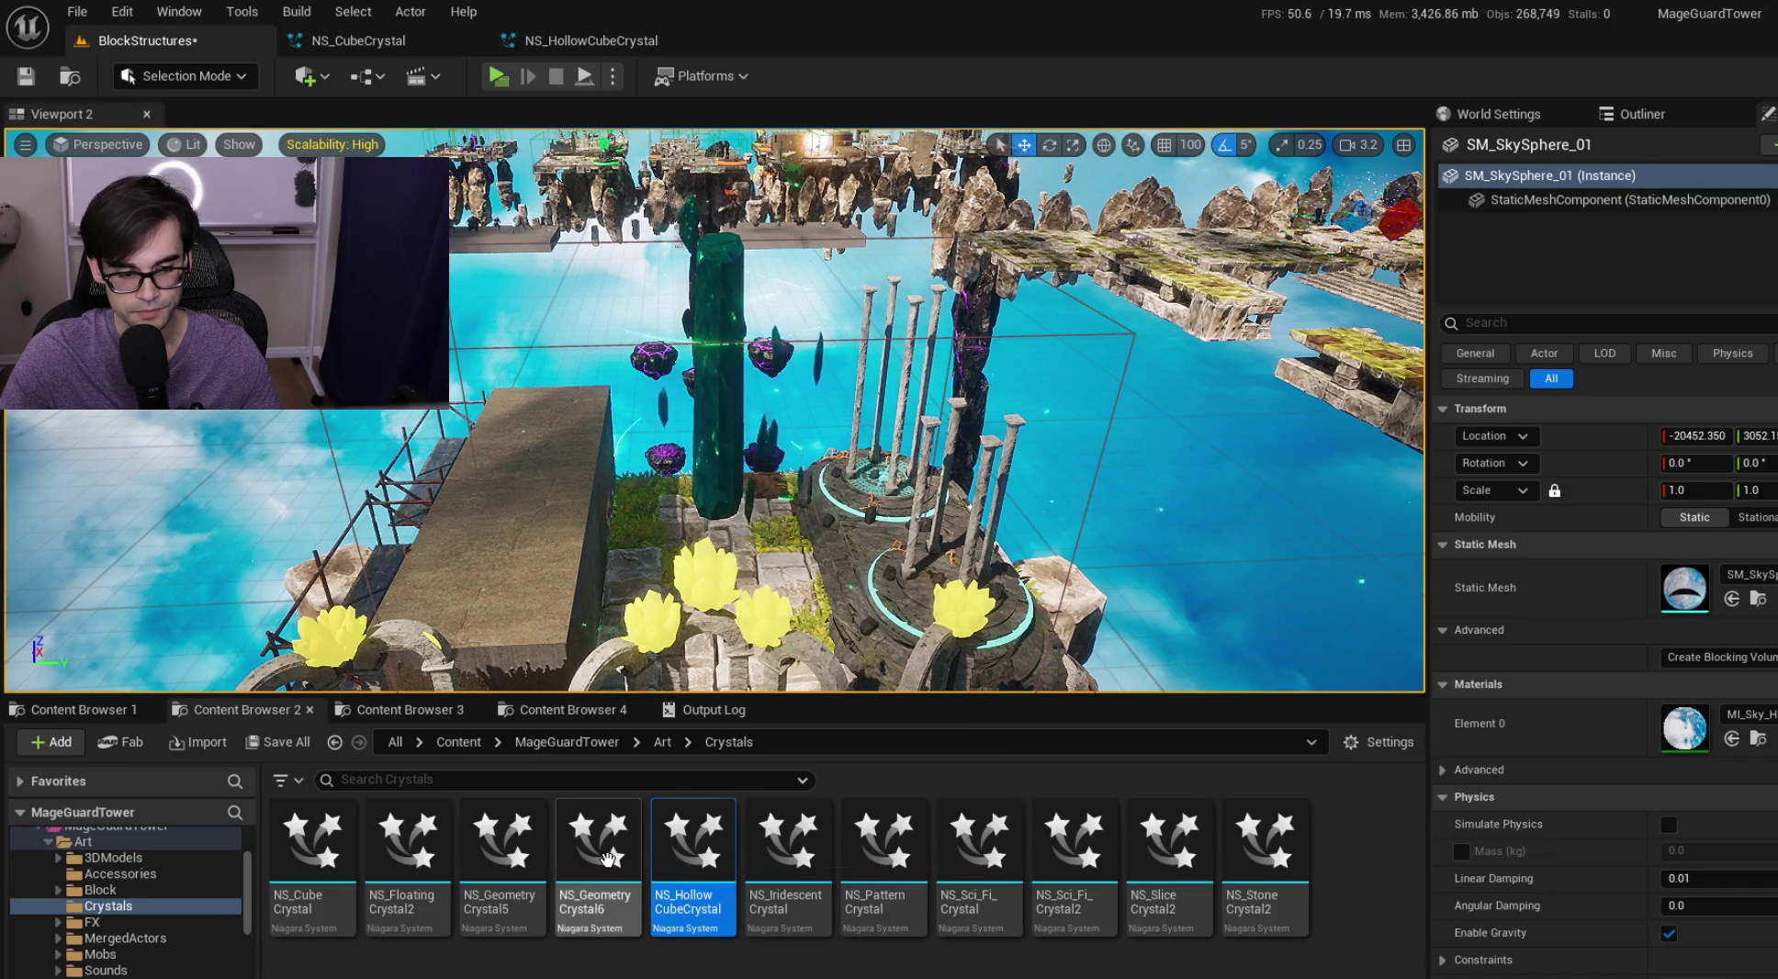
Select BP_Start in the level Outliner and bring up its Niagara component's properties
{"action": "mouse_move", "coordinate": [1685, 665]}
{"action": "left_mouse_down"}
{"action": "mouse_move", "coordinate": [1194, 808]}
{"action": "mouse_move", "coordinate": [703, 877]}
{"action": "left_mouse_up"}
{"action": "key", "text": "Escape"}
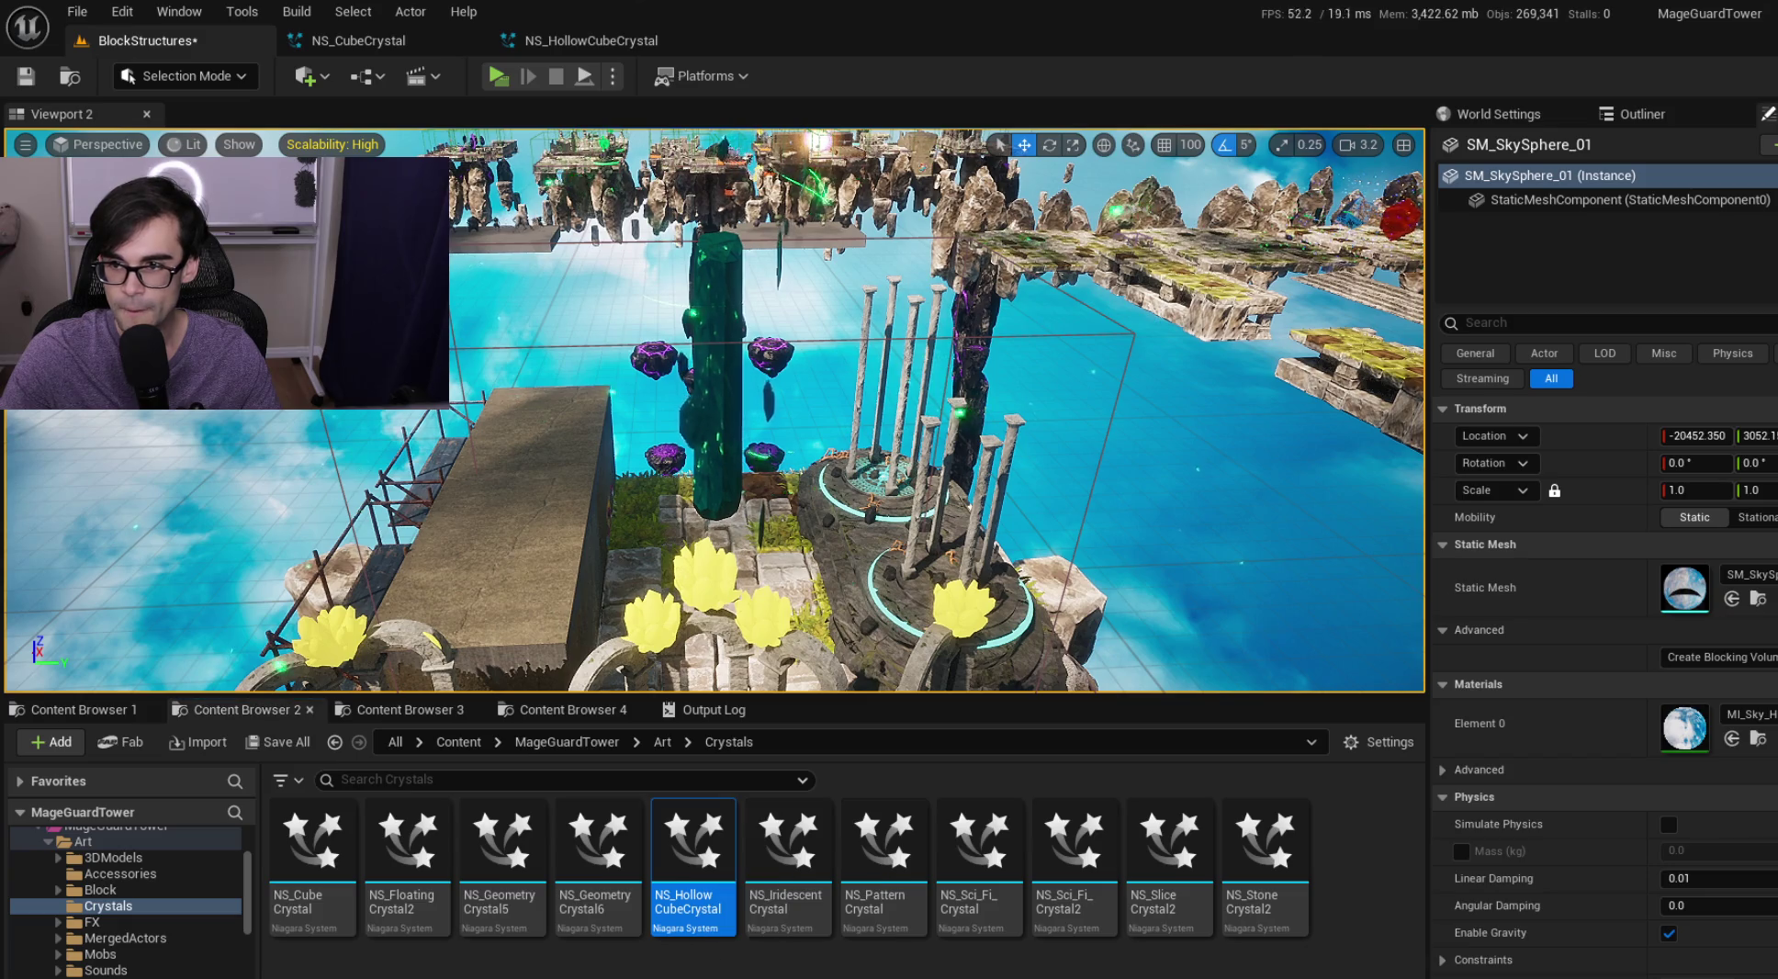
{"action": "left_click", "coordinate": [1500, 114]}
{"action": "left_click", "coordinate": [1643, 114]}
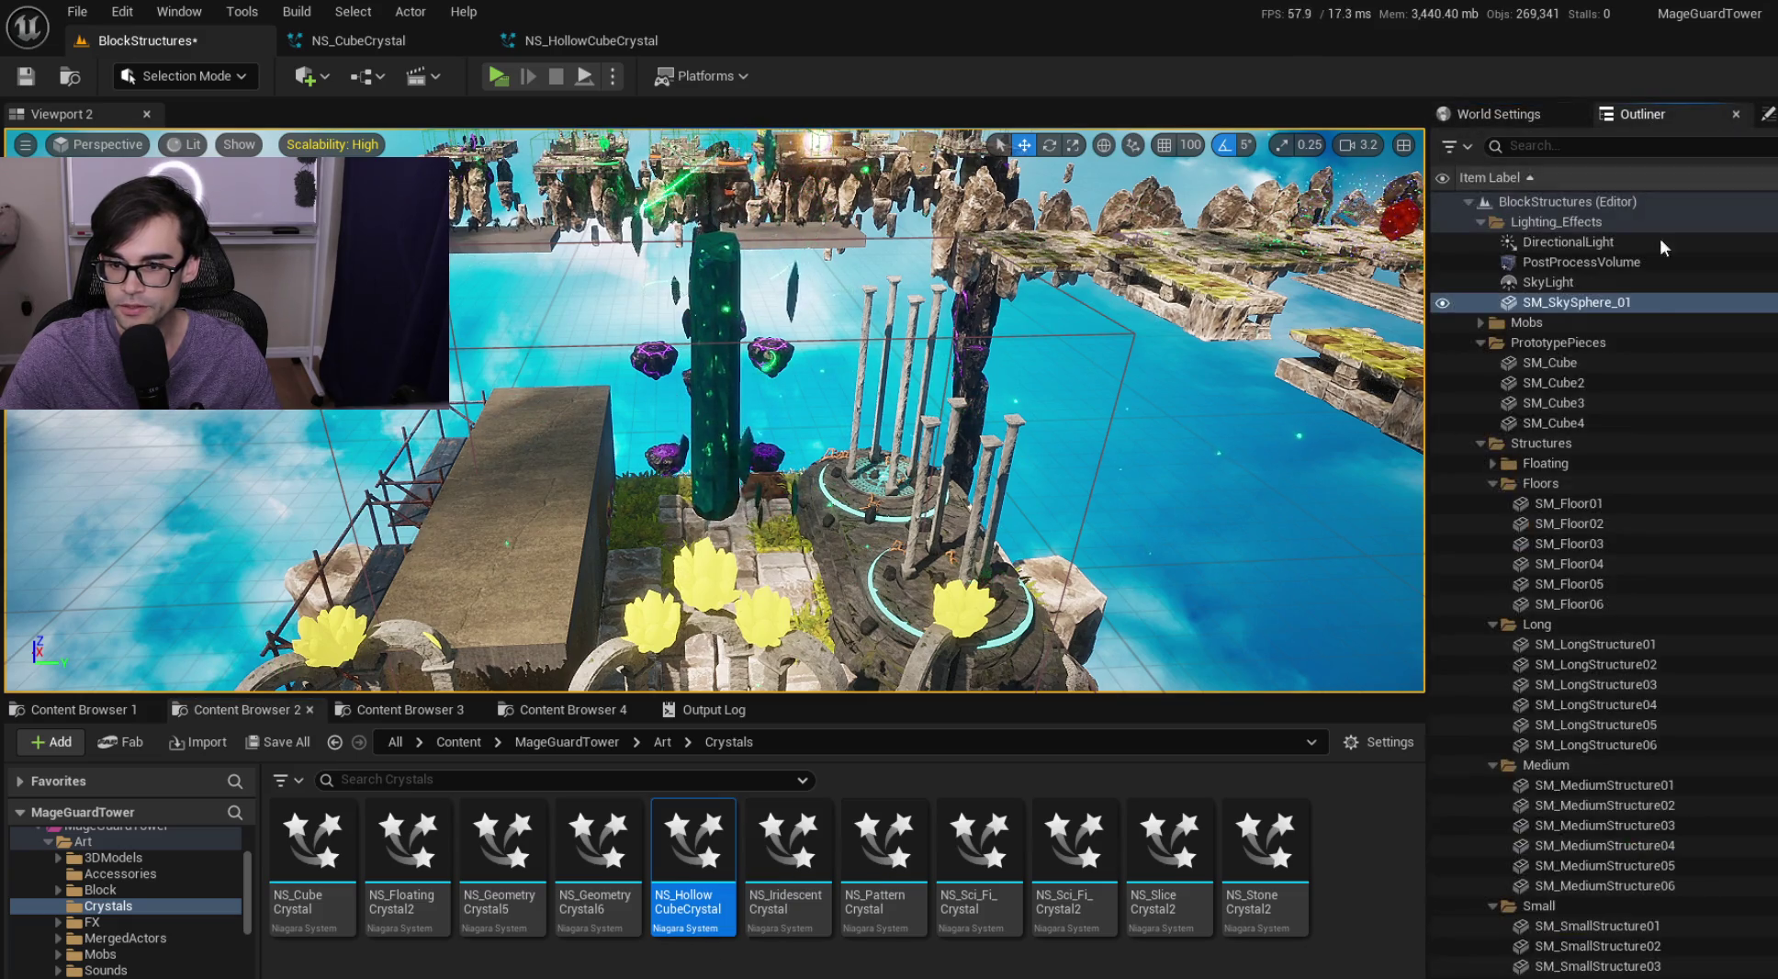
{"action": "left_click", "coordinate": [918, 551]}
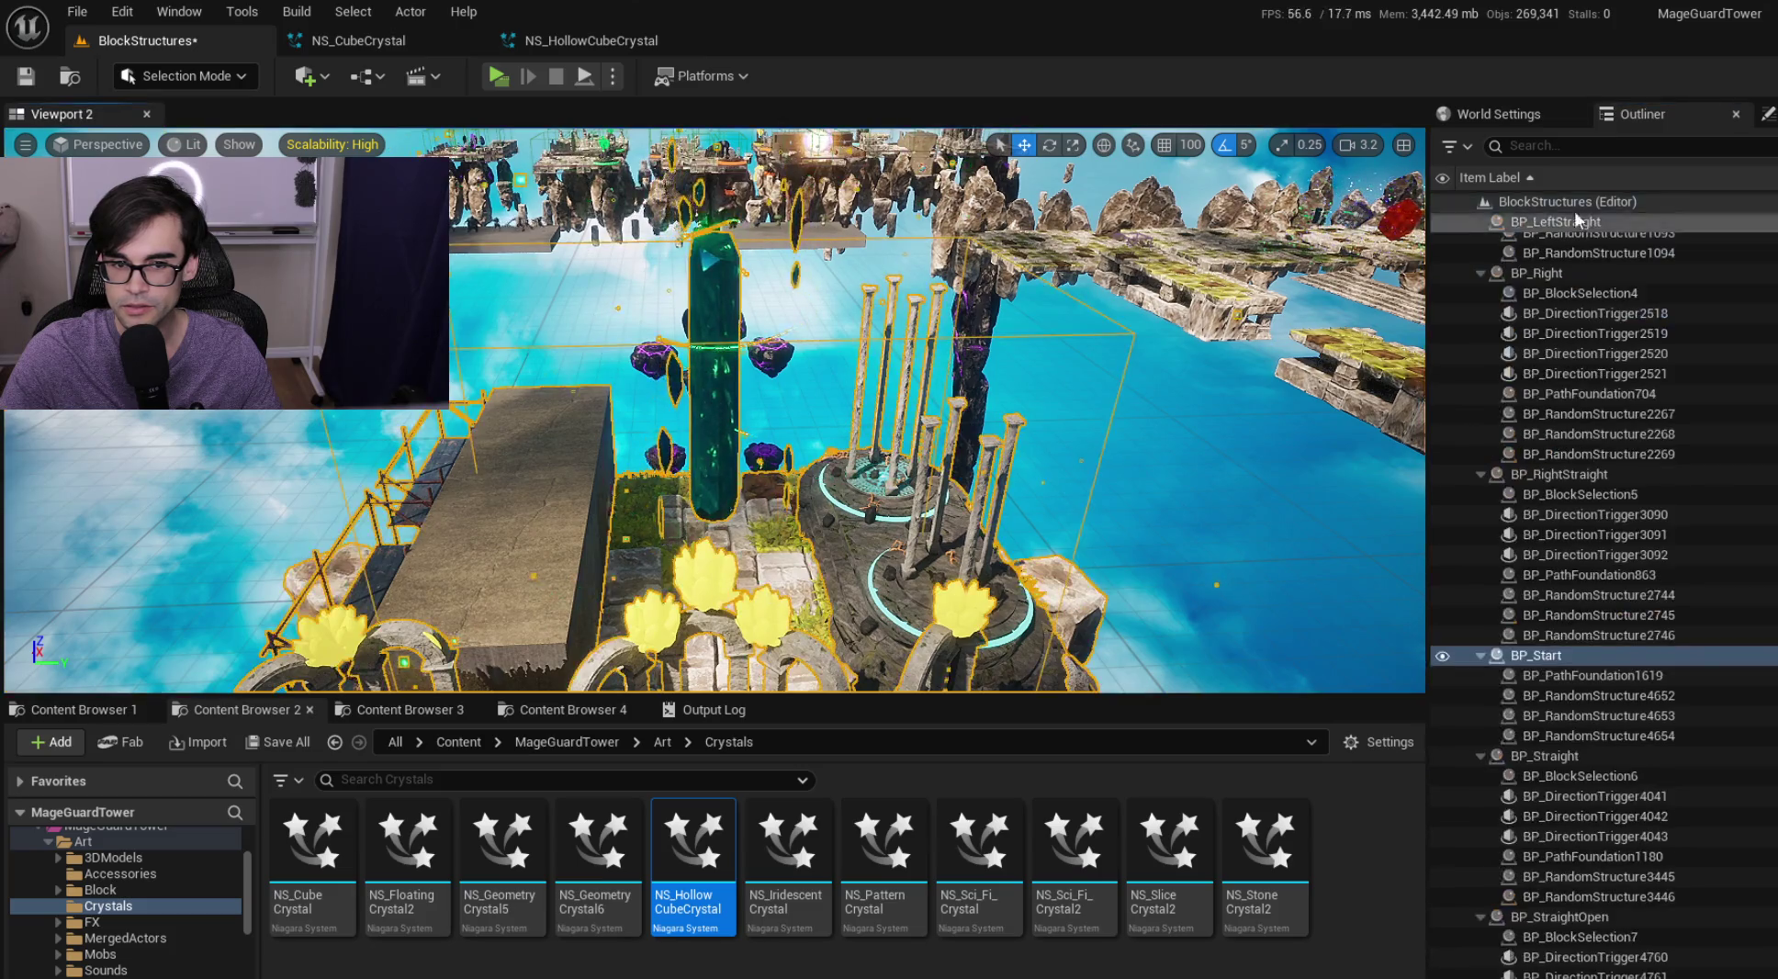
{"action": "left_click", "coordinate": [1532, 294]}
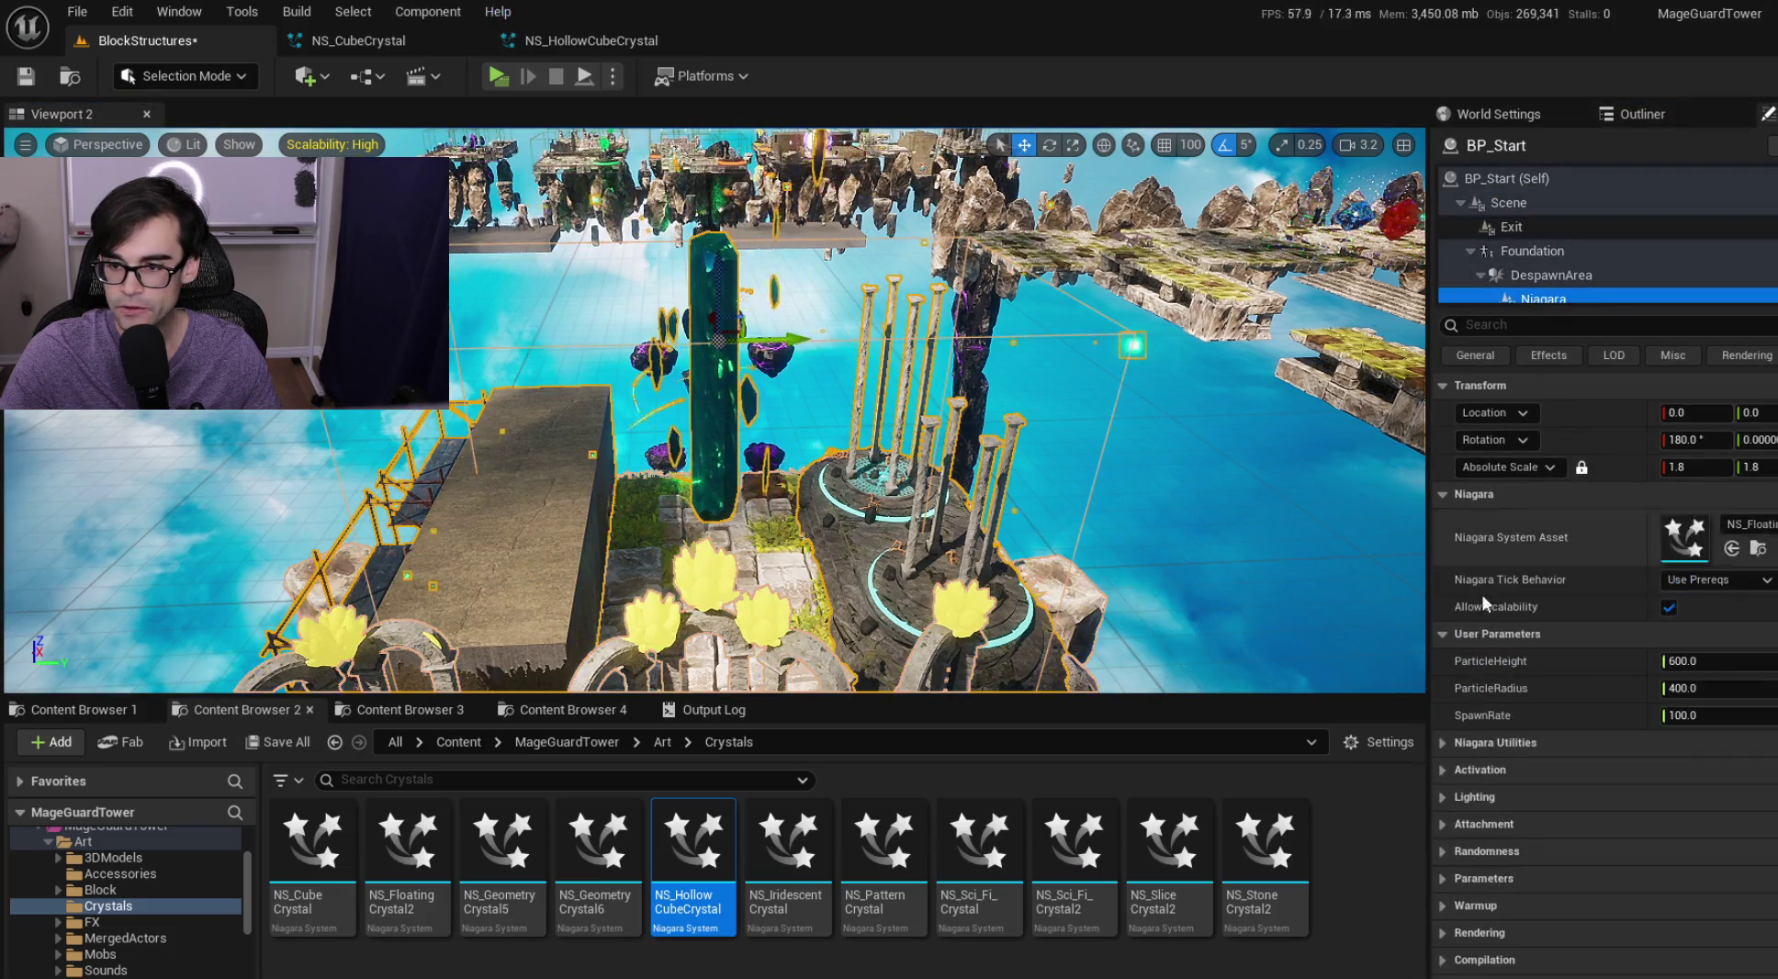
Assign NS_HollowCubeCrystal as the Niagara System Asset and save the BlockStructures map
{"action": "mouse_move", "coordinate": [718, 829]}
{"action": "left_mouse_down"}
{"action": "mouse_move", "coordinate": [1331, 625]}
{"action": "mouse_move", "coordinate": [1690, 551]}
{"action": "mouse_move", "coordinate": [1685, 537]}
{"action": "left_mouse_up"}
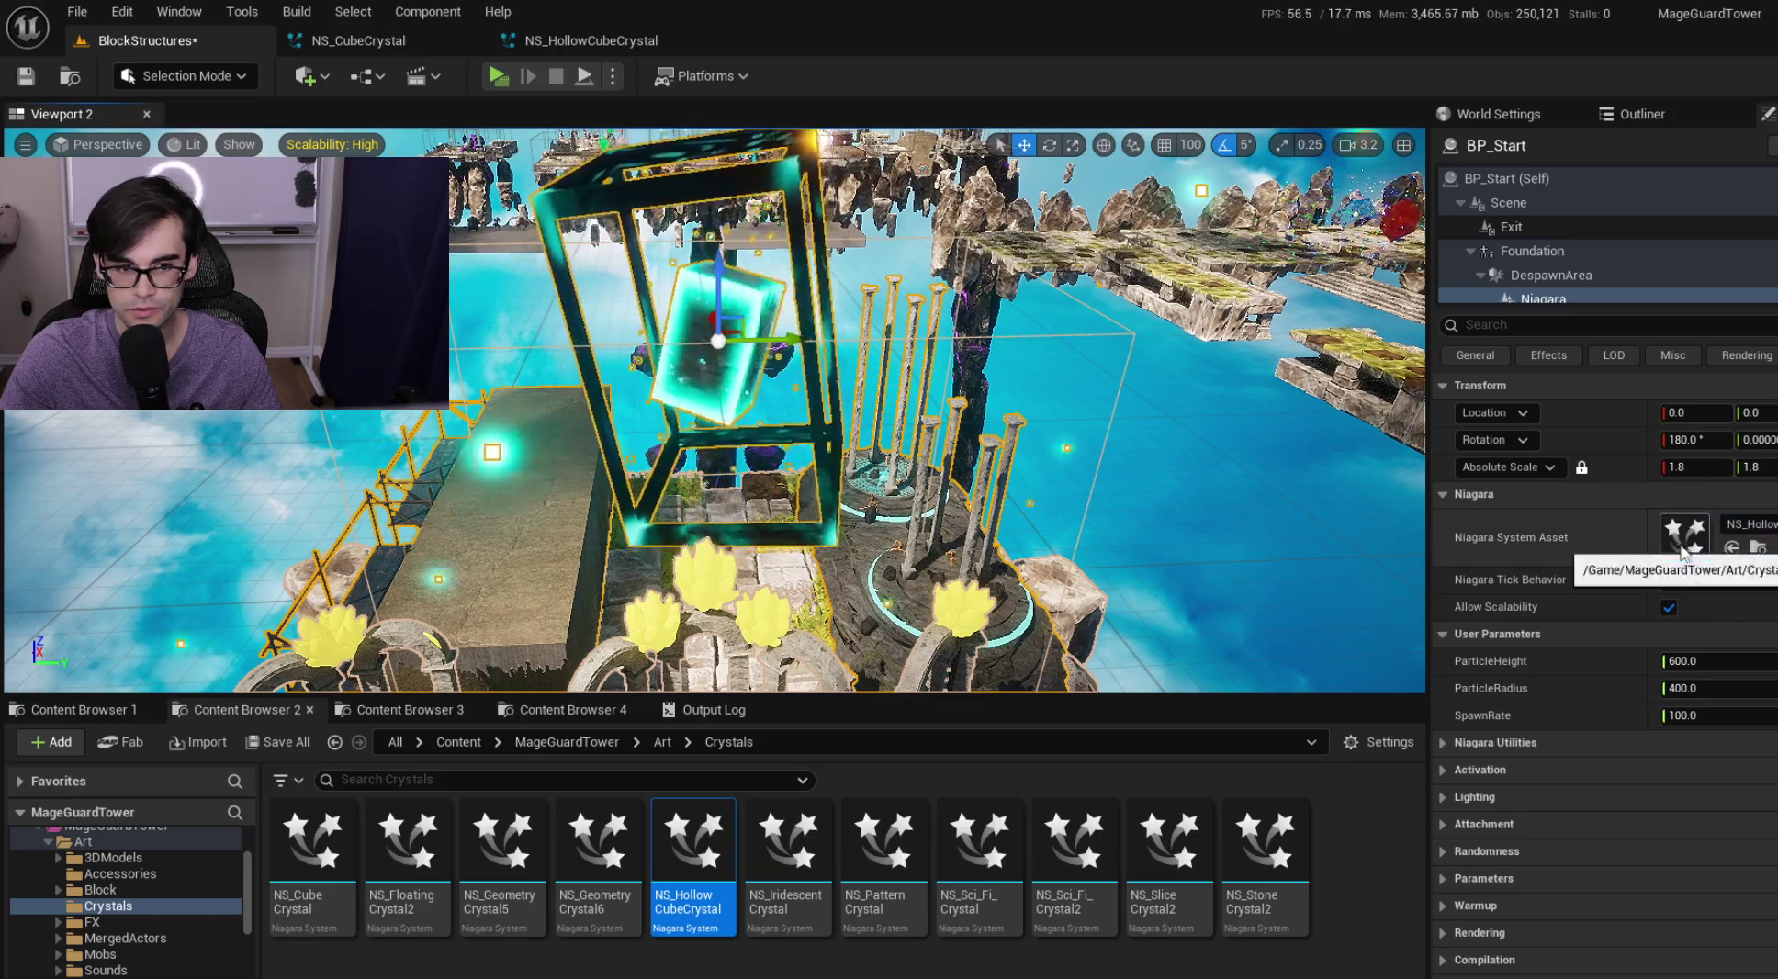
{"action": "mouse_move", "coordinate": [1214, 404]}
{"action": "left_mouse_down"}
{"action": "mouse_move", "coordinate": [1203, 487]}
{"action": "mouse_move", "coordinate": [1091, 571]}
{"action": "left_mouse_up"}
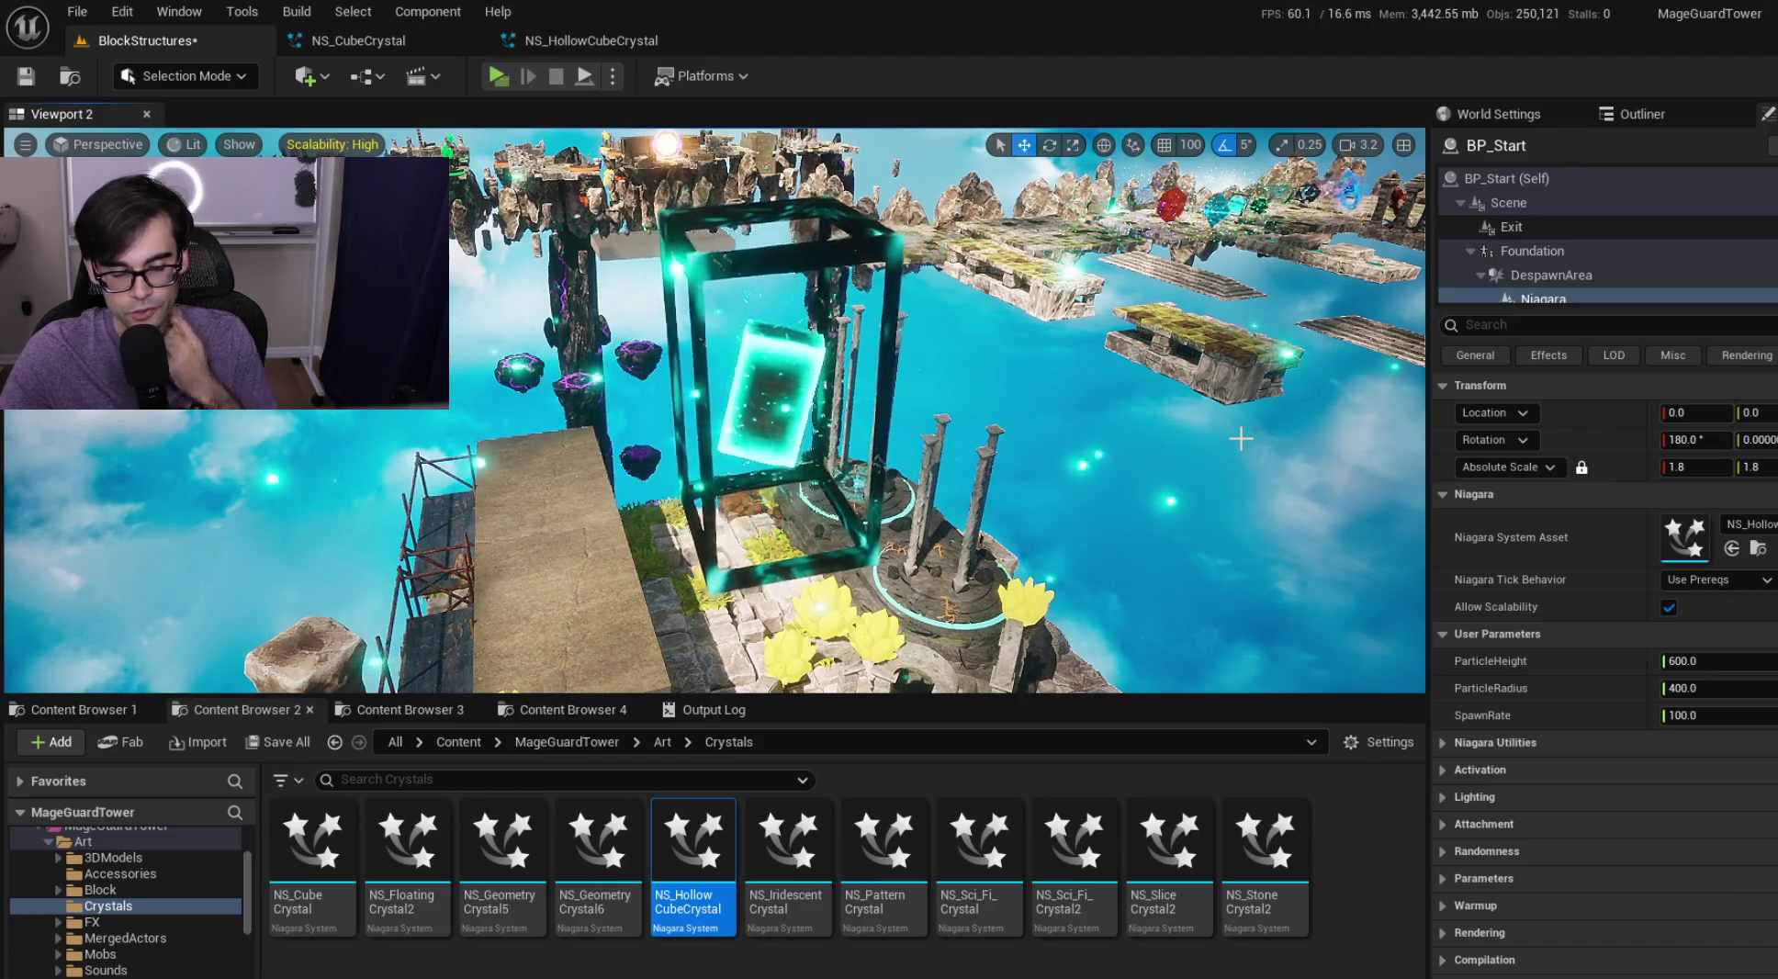
{"action": "key", "text": "ctrl+s"}
{"action": "left_click_drag", "start_coordinate": [952, 393], "coordinate": [980, 370]}
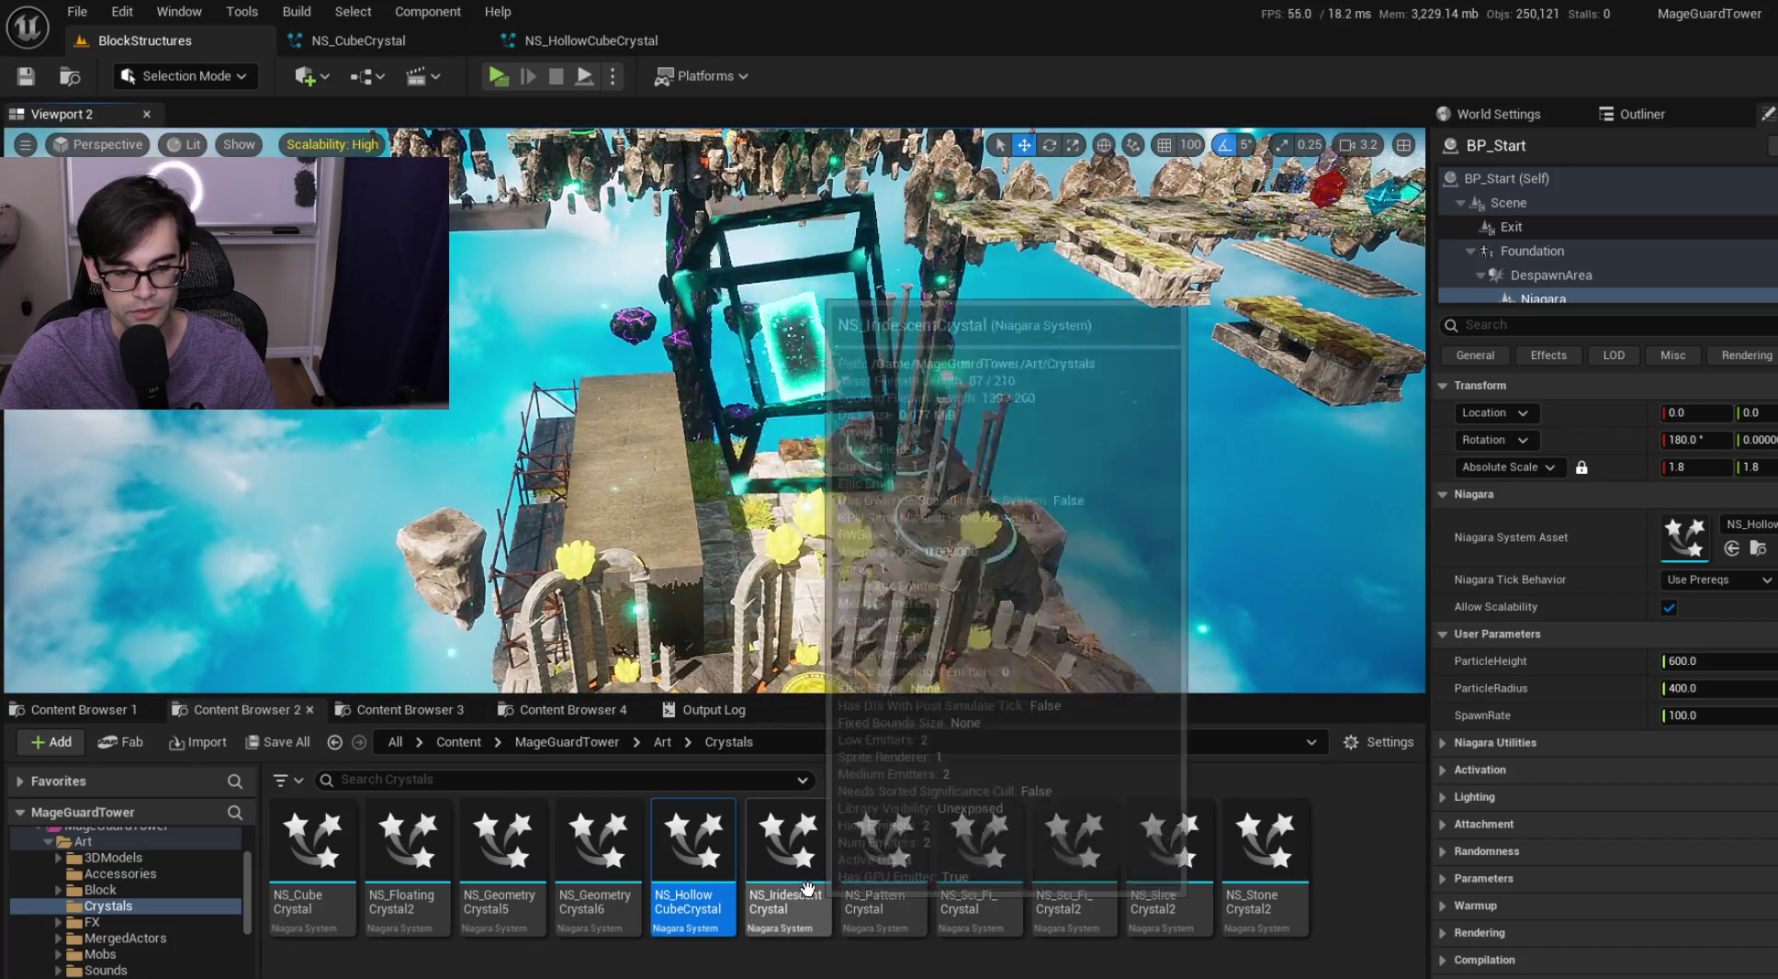
Open NS_IridescentCrystal in the Niagara editor and widen its graph and timeline area
{"action": "double_click", "coordinate": [815, 854]}
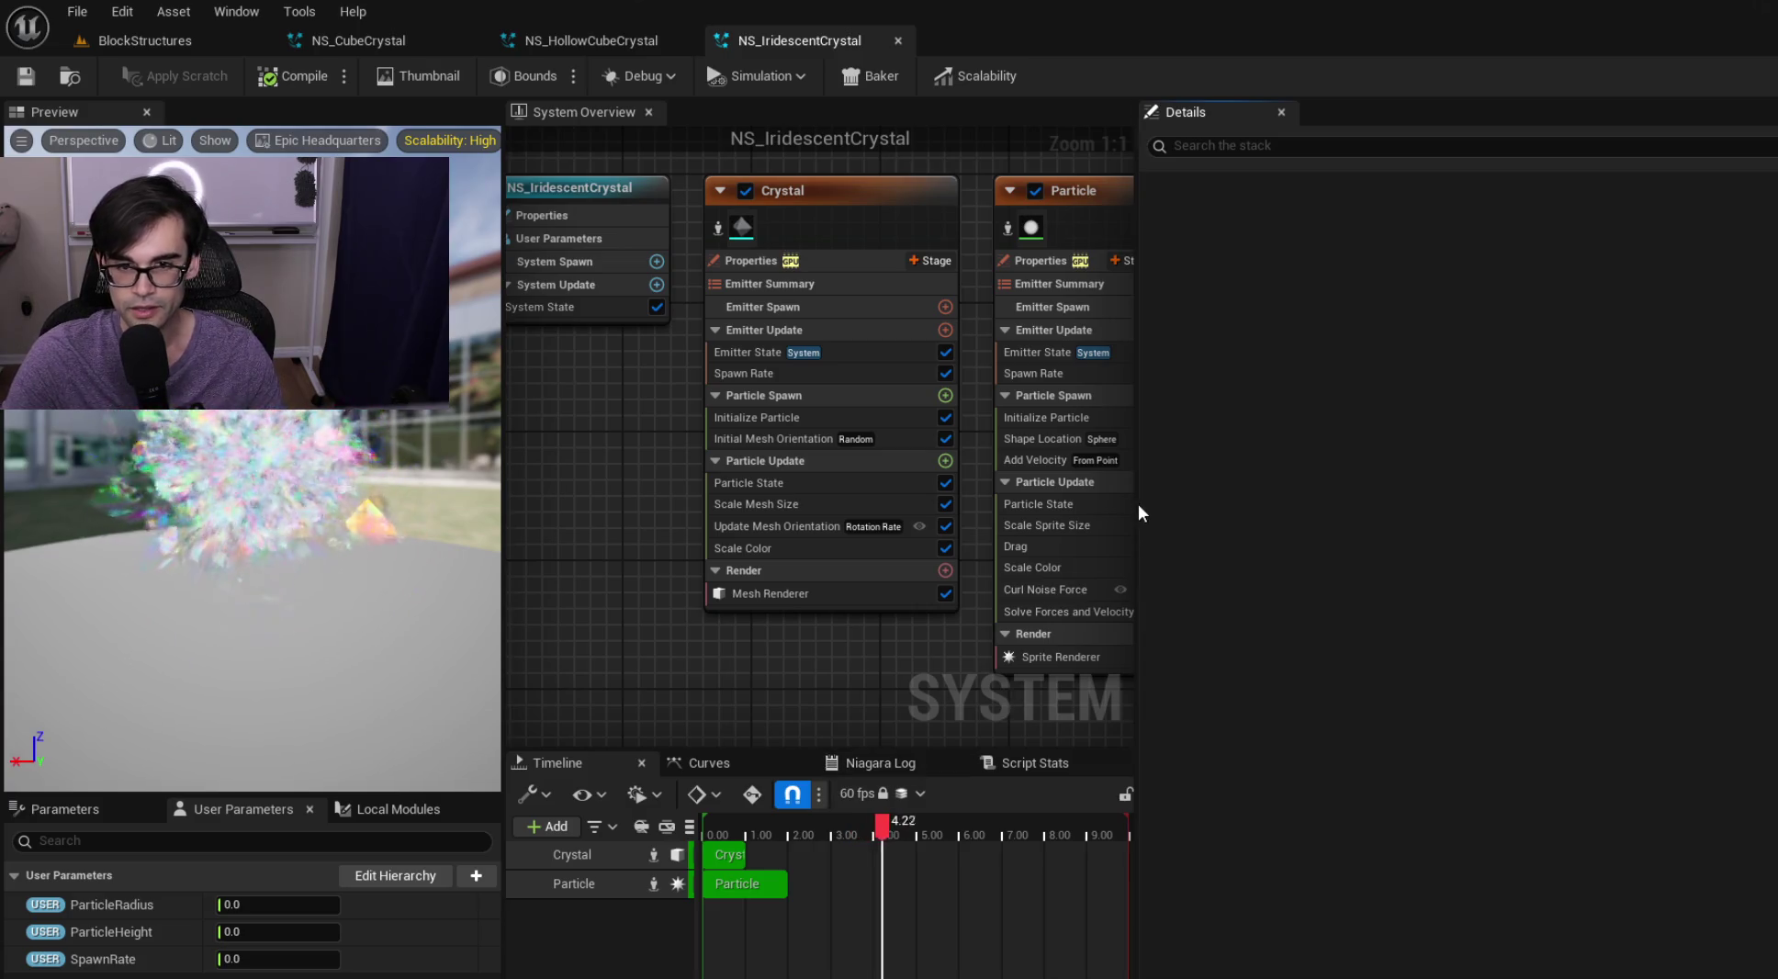
{"action": "left_click_drag", "start_coordinate": [1137, 498], "coordinate": [1435, 473]}
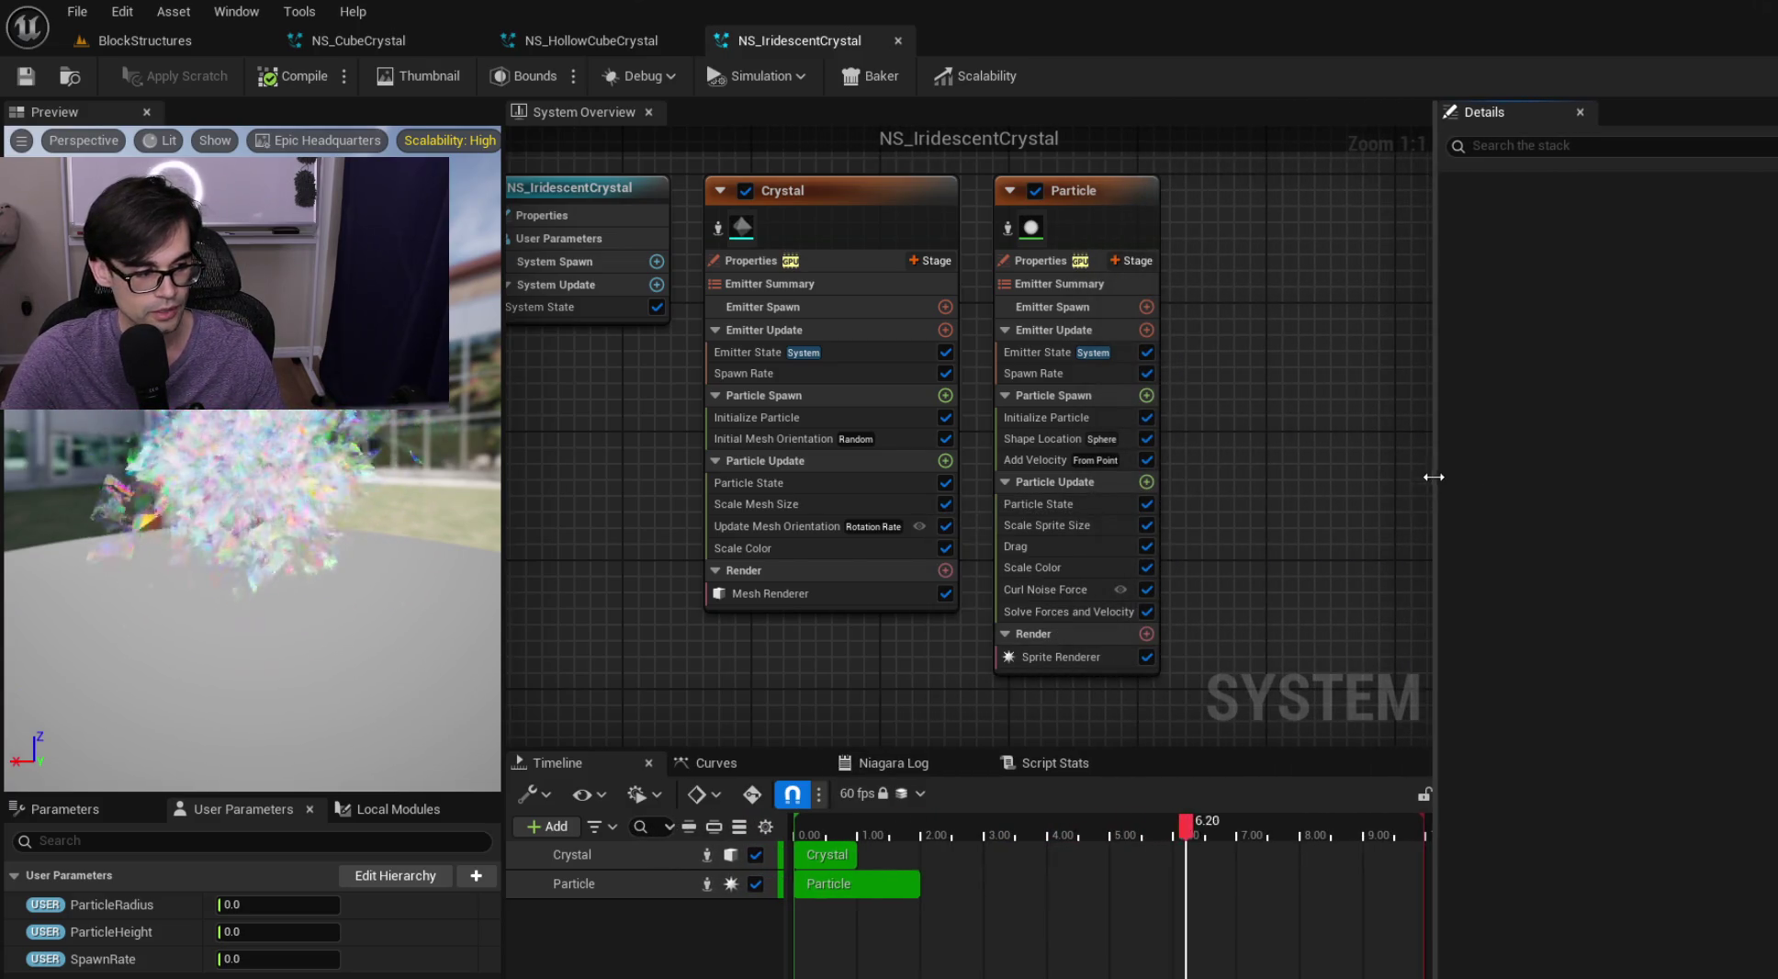
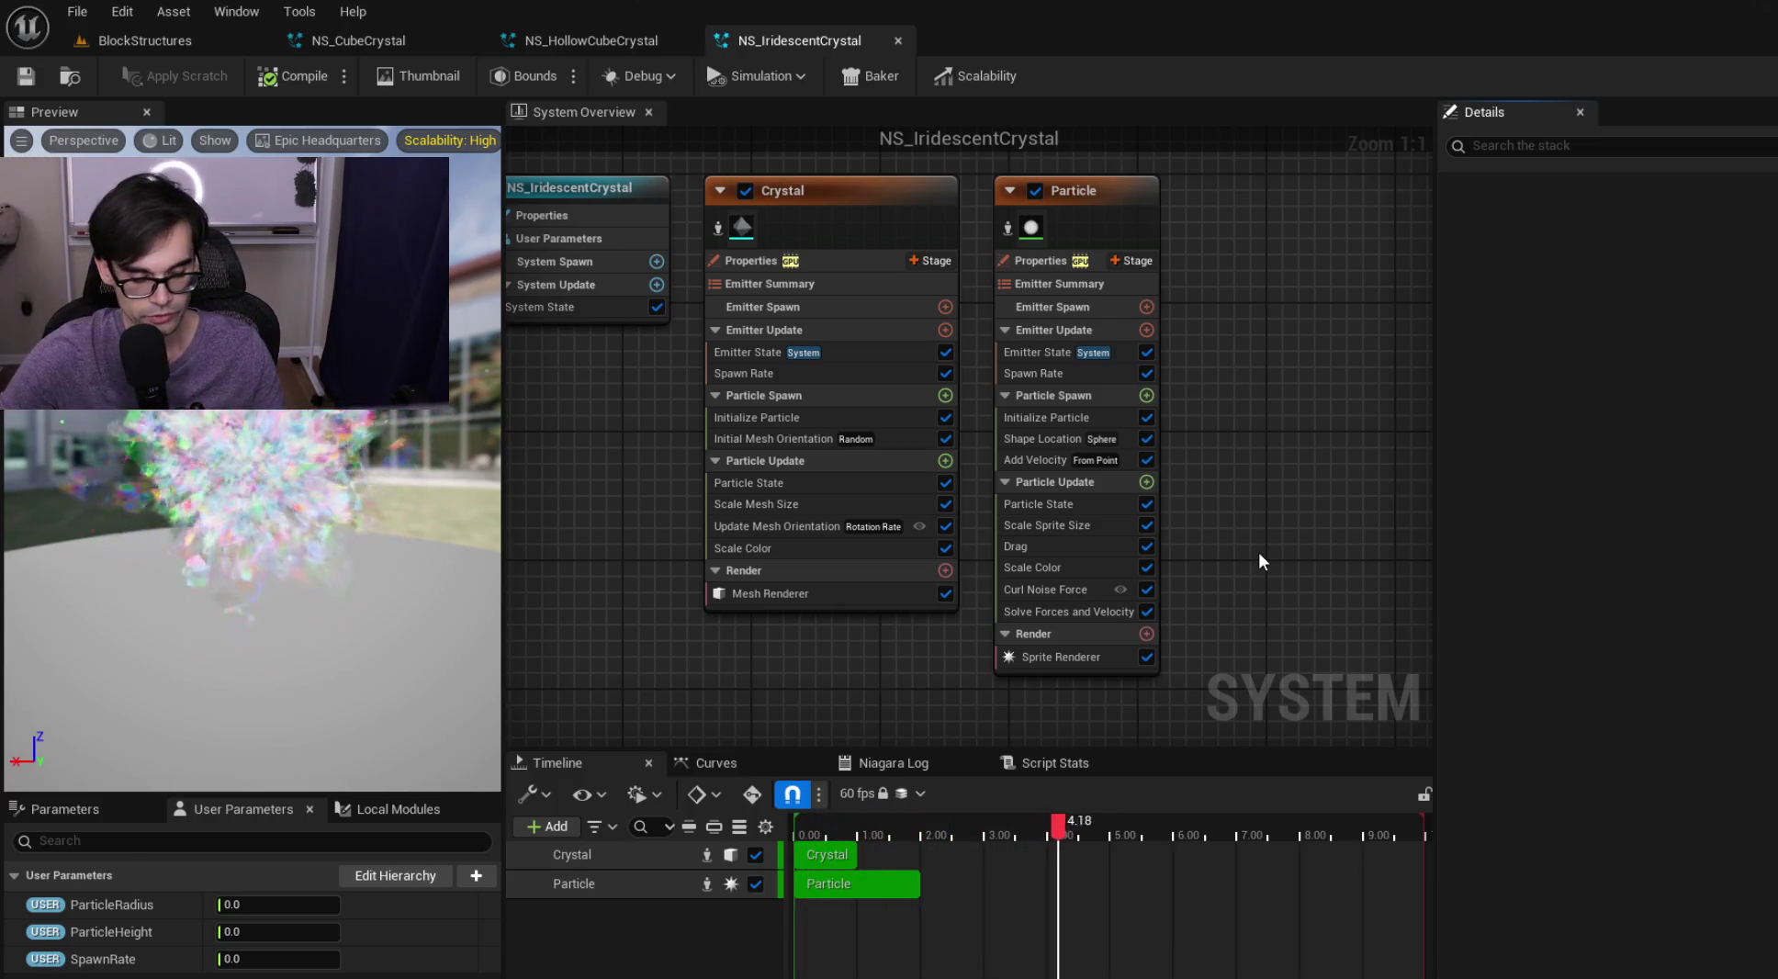
Look over the Crystal emitter's Initialize Particle and update modules while orbiting the preview
{"action": "mouse_move", "coordinate": [1249, 526]}
{"action": "left_mouse_down"}
{"action": "mouse_move", "coordinate": [1095, 545]}
{"action": "mouse_move", "coordinate": [1294, 516]}
{"action": "mouse_move", "coordinate": [1250, 505]}
{"action": "left_mouse_up"}
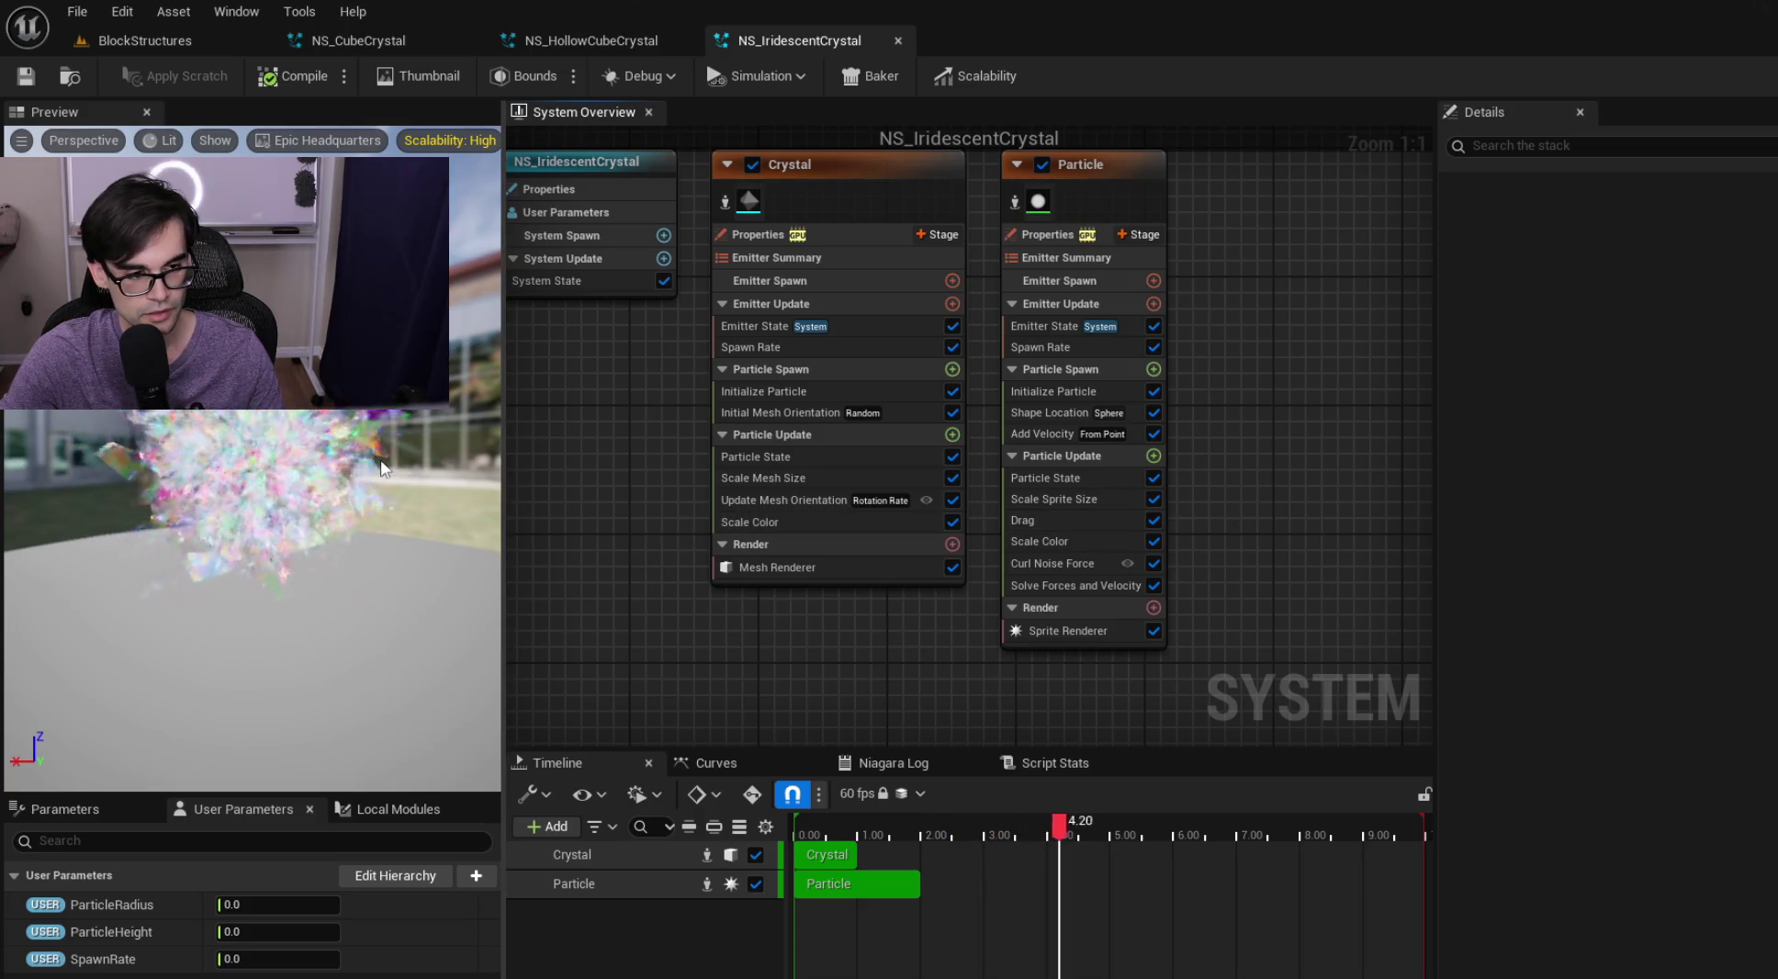
{"action": "left_click_drag", "start_coordinate": [321, 473], "coordinate": [243, 490]}
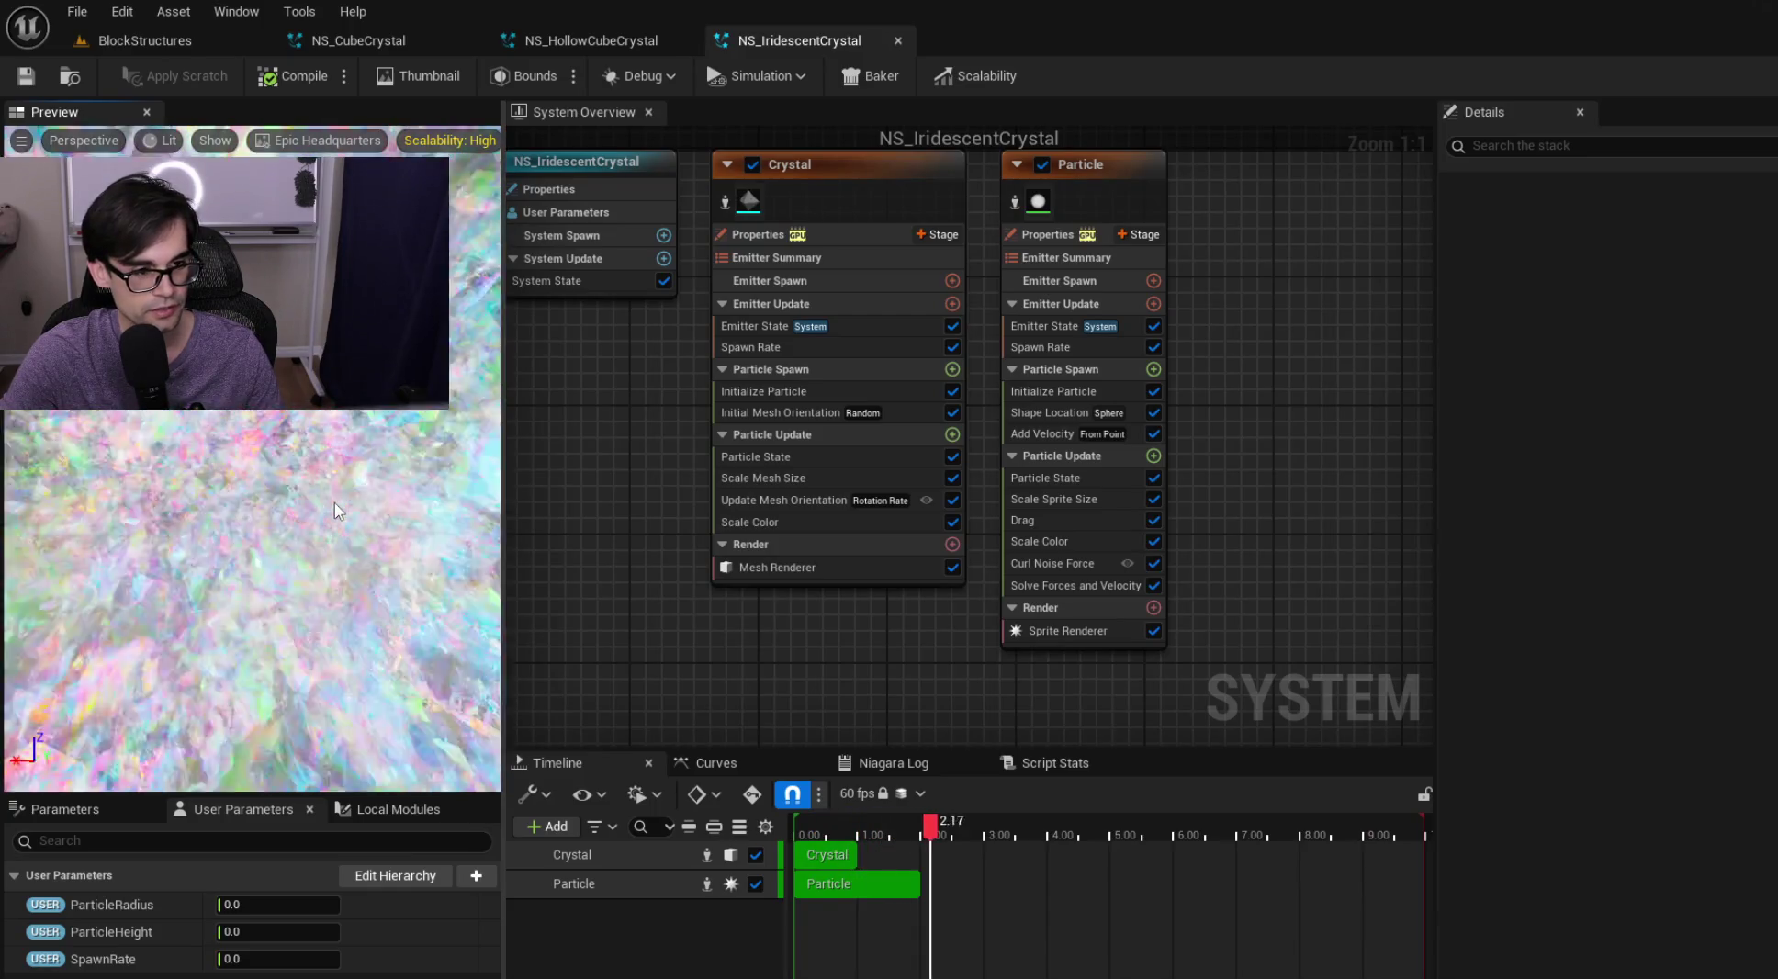
{"action": "left_click", "coordinate": [846, 391]}
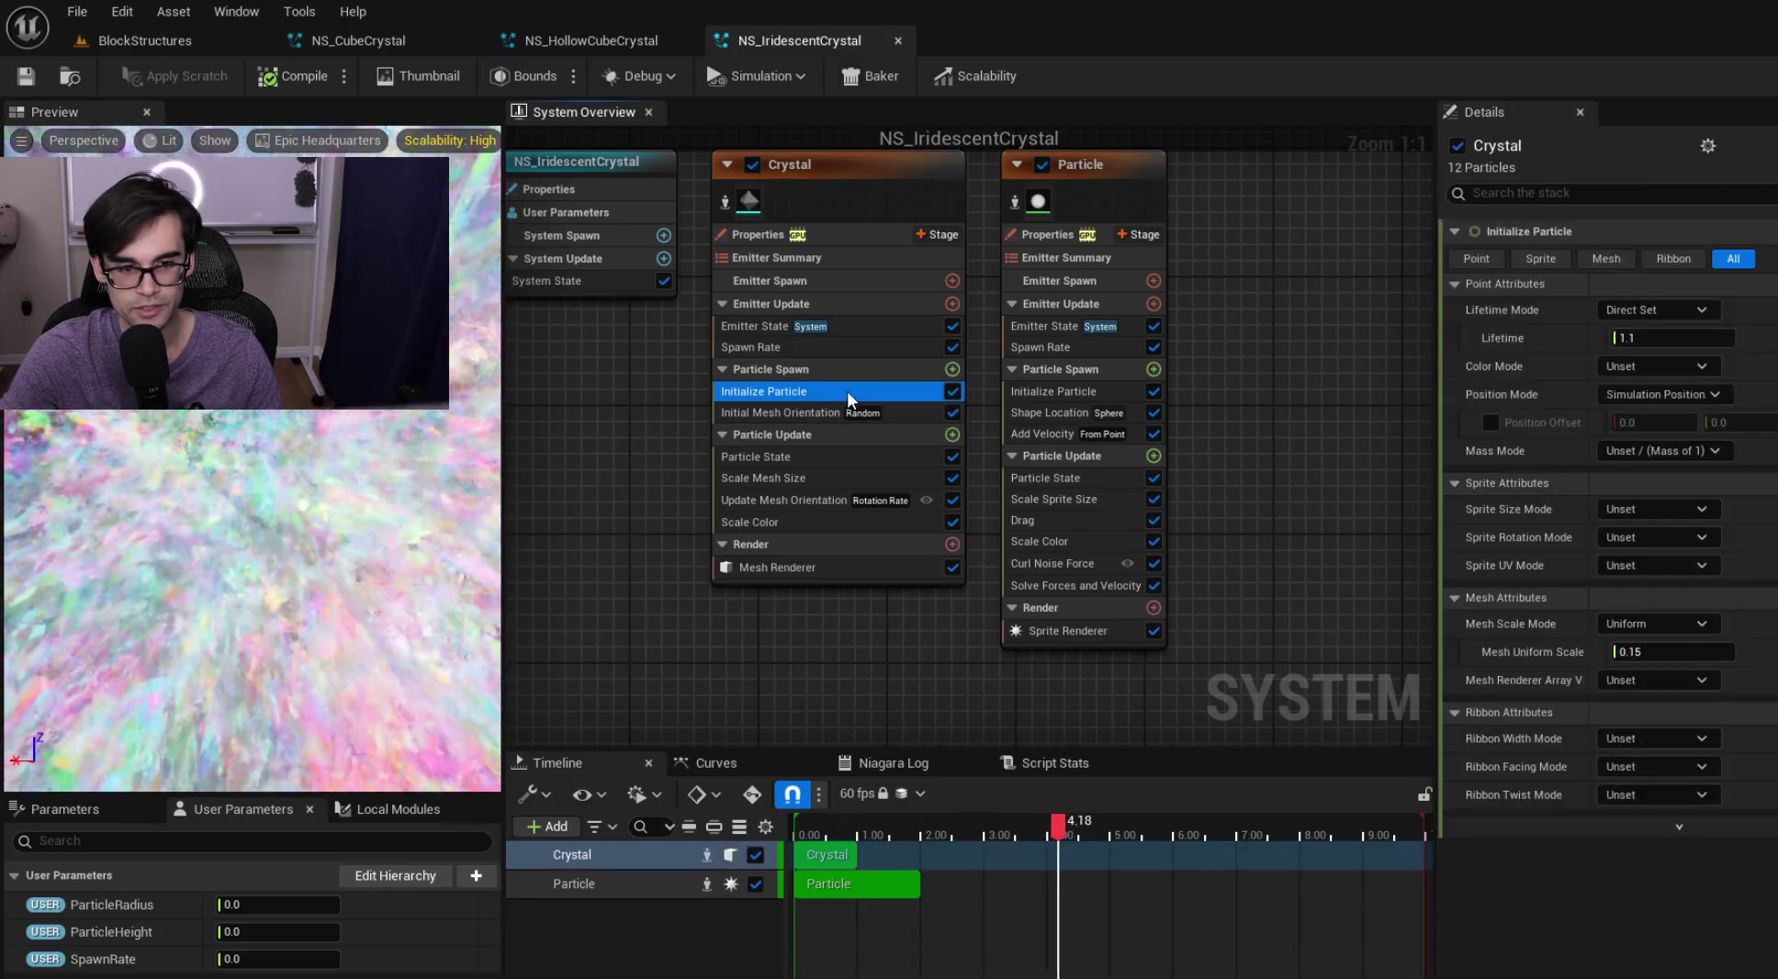
{"action": "left_click", "coordinate": [450, 478]}
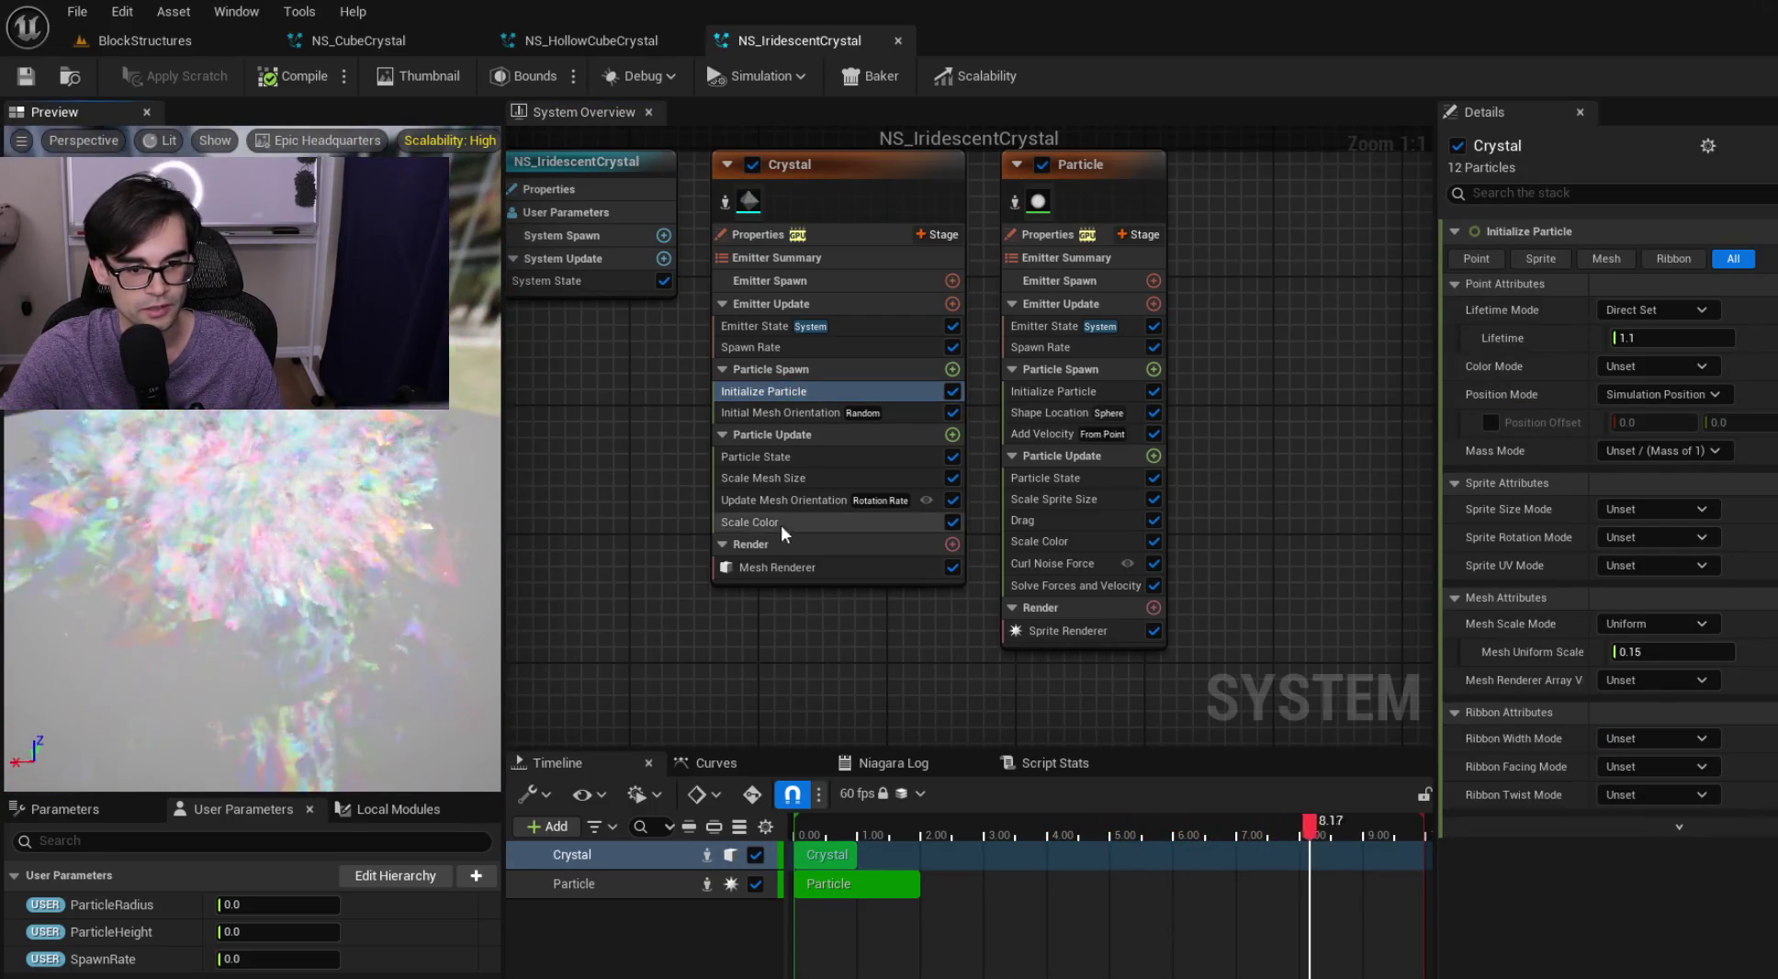
{"action": "left_click", "coordinate": [830, 520]}
{"action": "left_click", "coordinate": [846, 500]}
Open SM_BrokenCrystal from the Crystal emitter's Mesh Renderer mesh list
{"action": "left_click", "coordinate": [802, 568]}
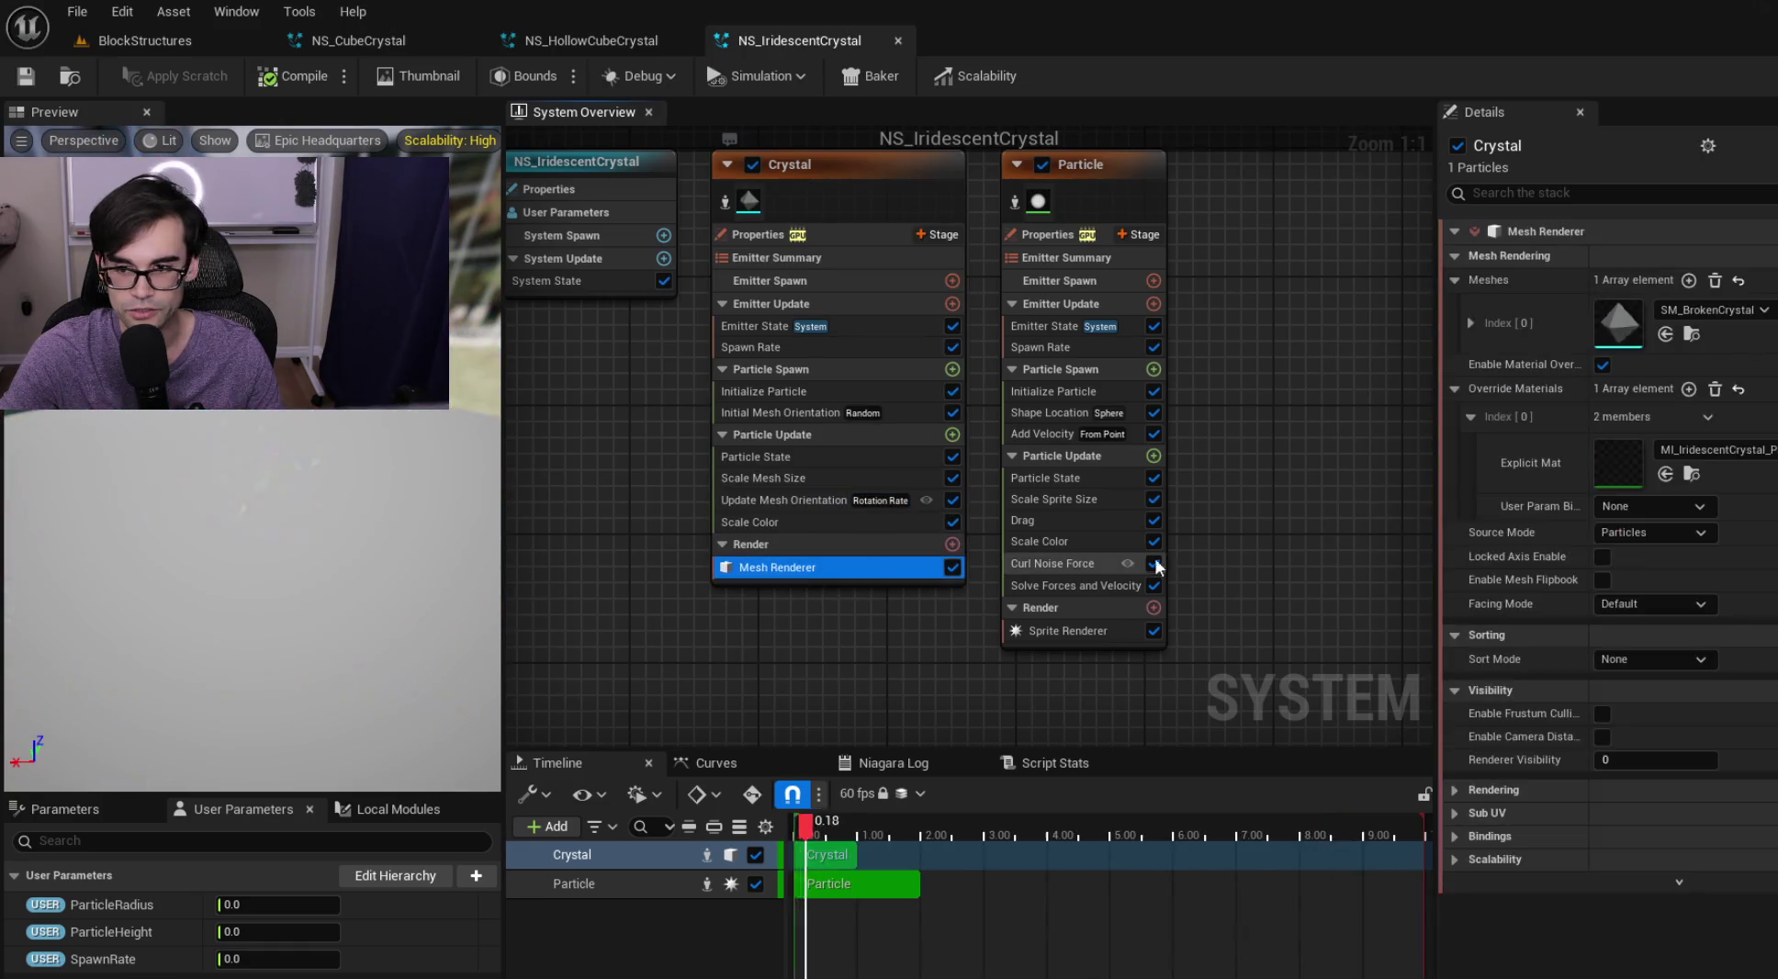
{"action": "left_click", "coordinate": [1636, 327]}
{"action": "double_click", "coordinate": [1635, 323]}
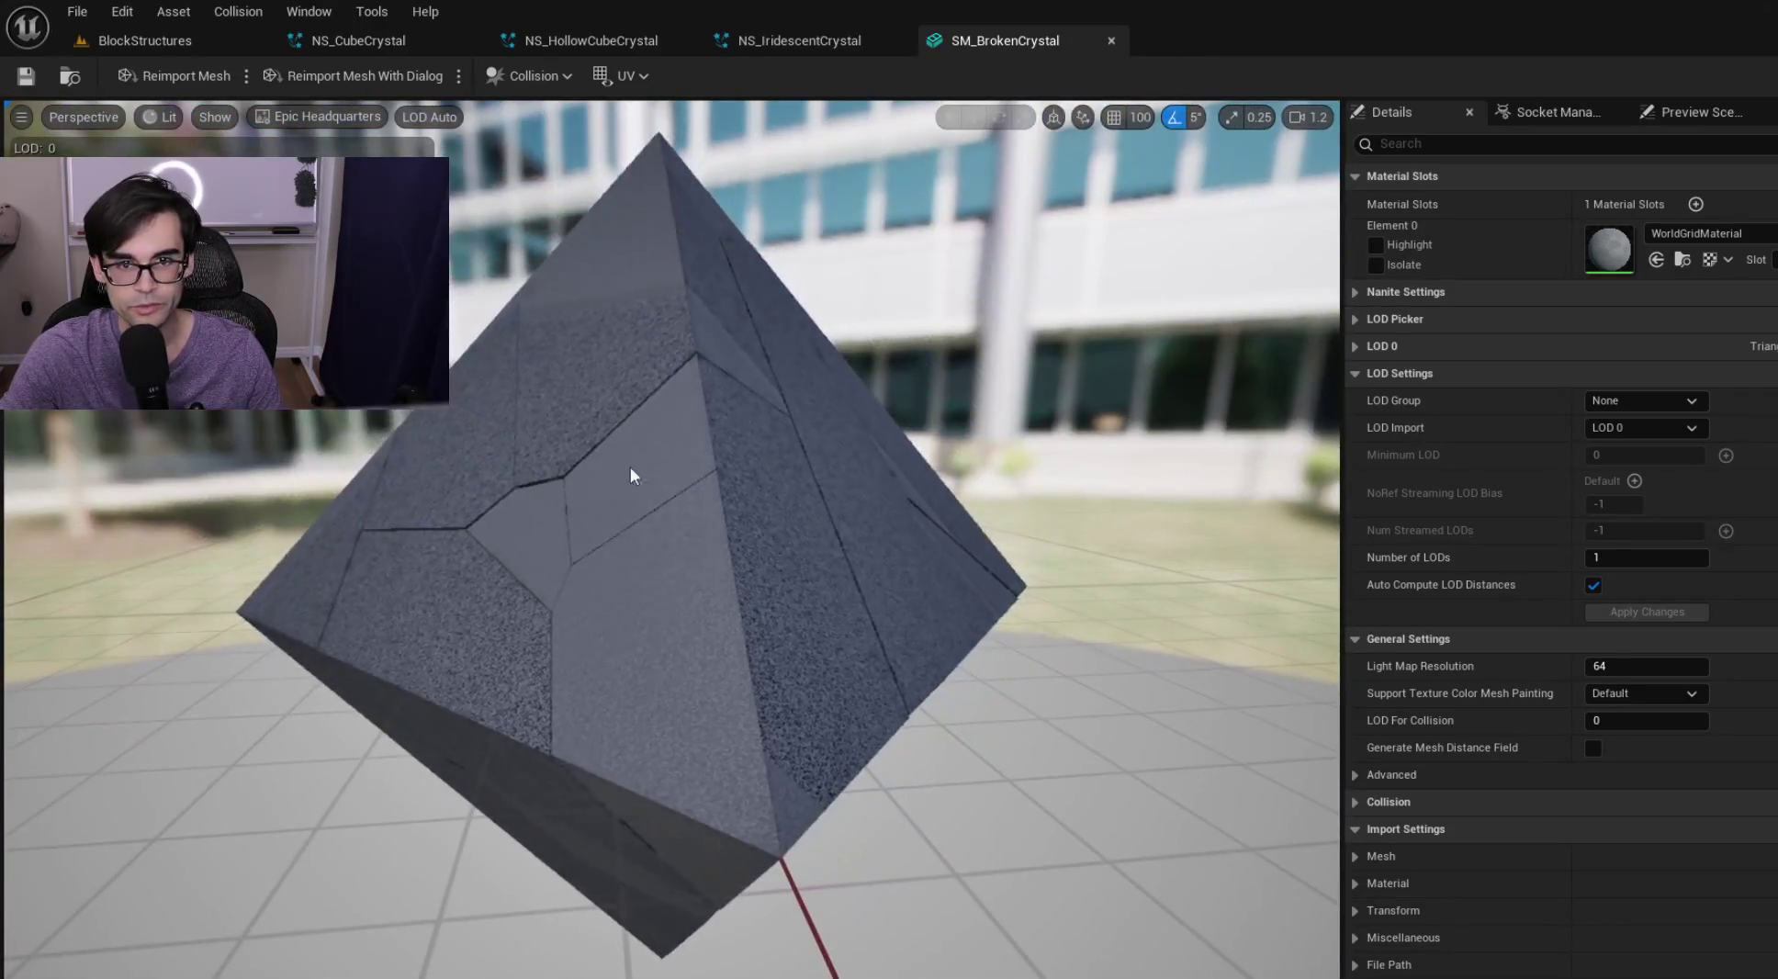
Close the SM_BrokenCrystal mesh, then briefly open and close the crystal's Explicit Mat instance
{"action": "left_click", "coordinate": [1110, 41]}
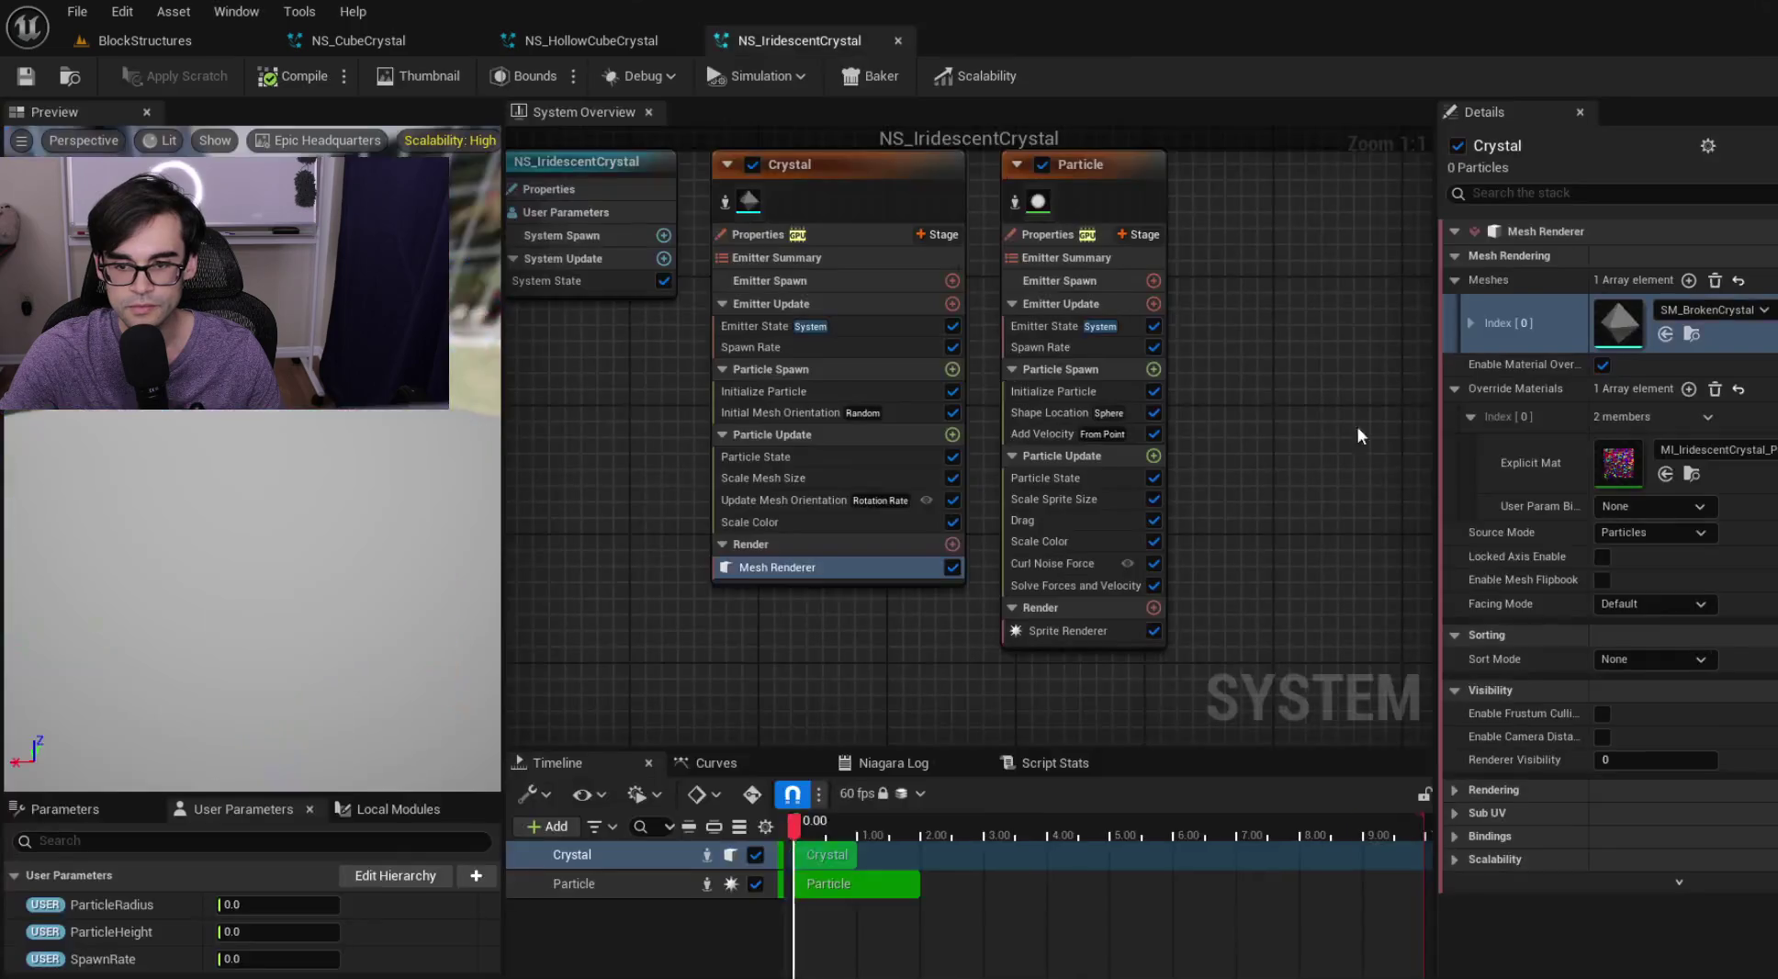
{"action": "double_click", "coordinate": [1631, 459]}
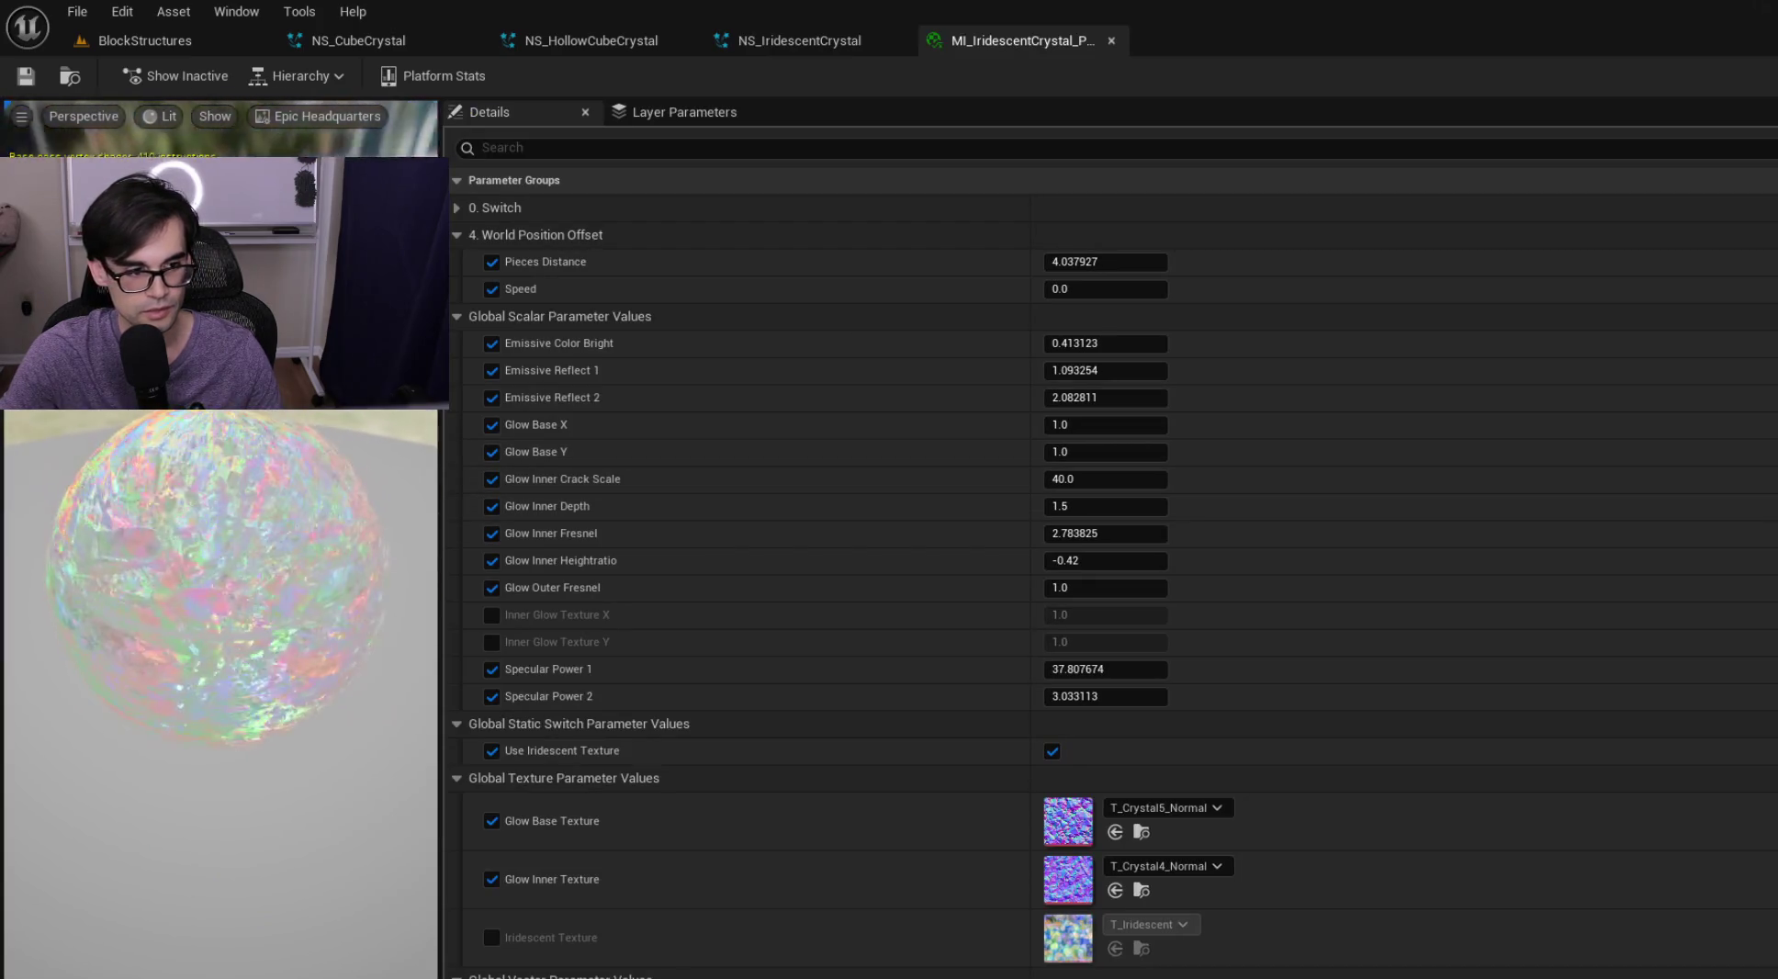
{"action": "left_click", "coordinate": [1112, 40]}
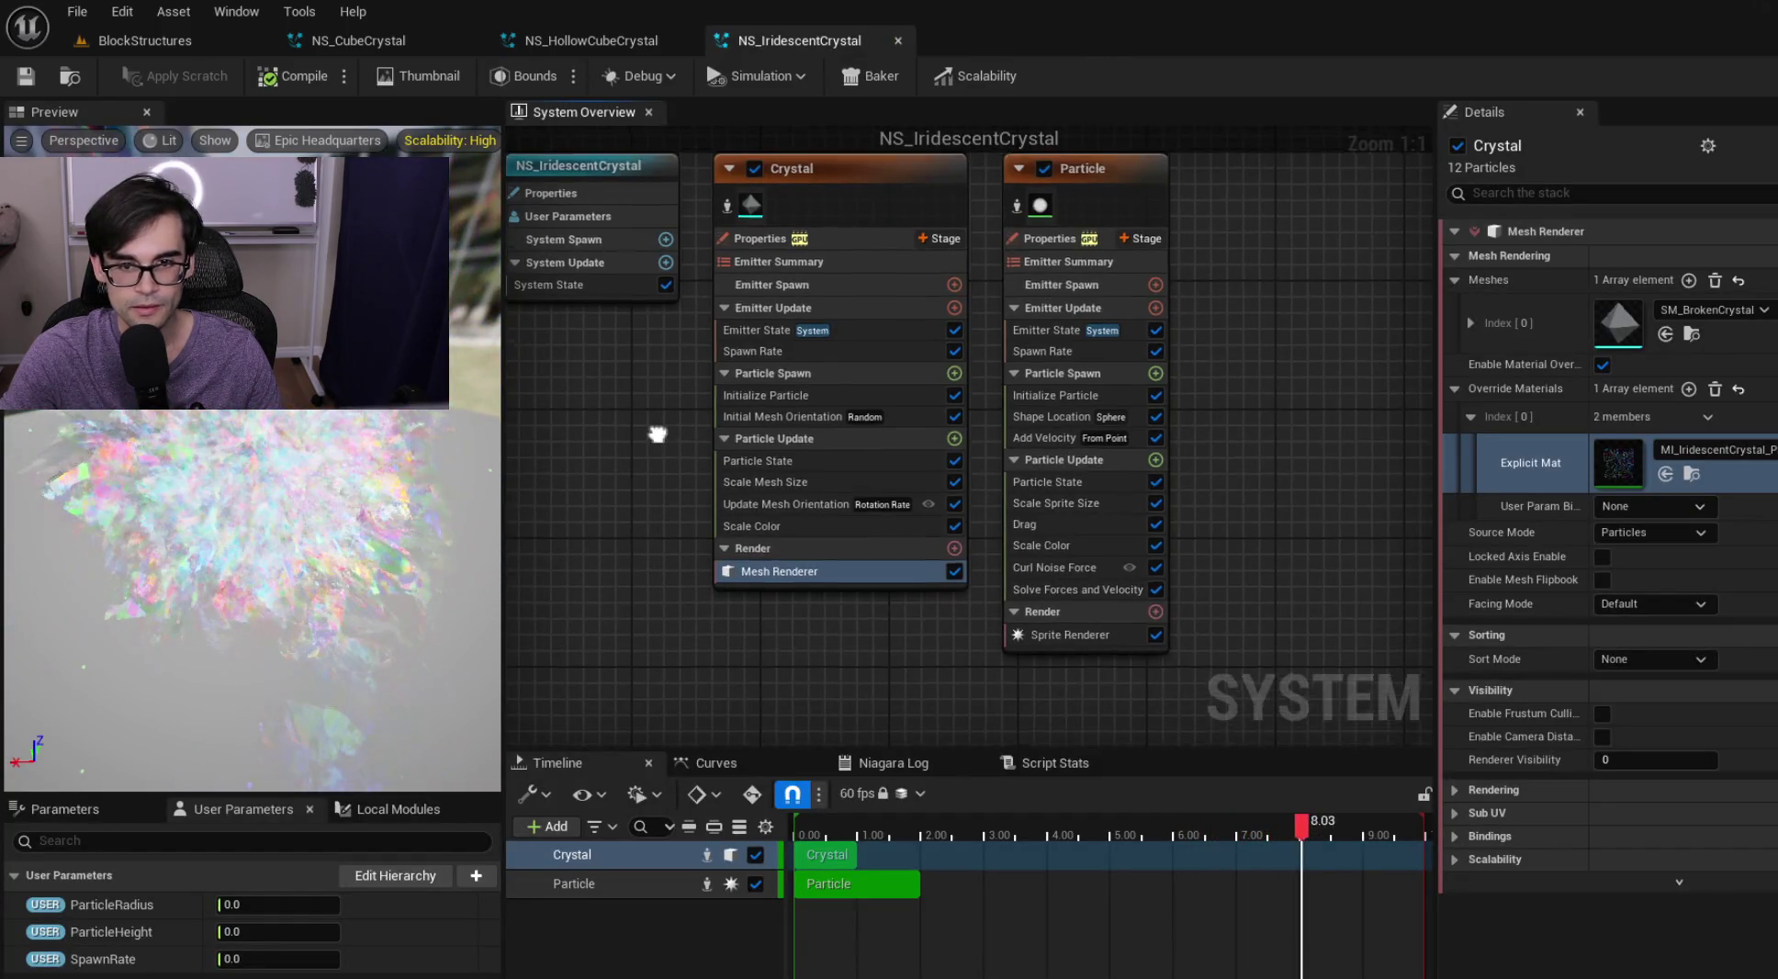
Recentre the graph and check the Particle emitter's Shape Location settings
{"action": "left_click_drag", "start_coordinate": [655, 424], "coordinate": [742, 492]}
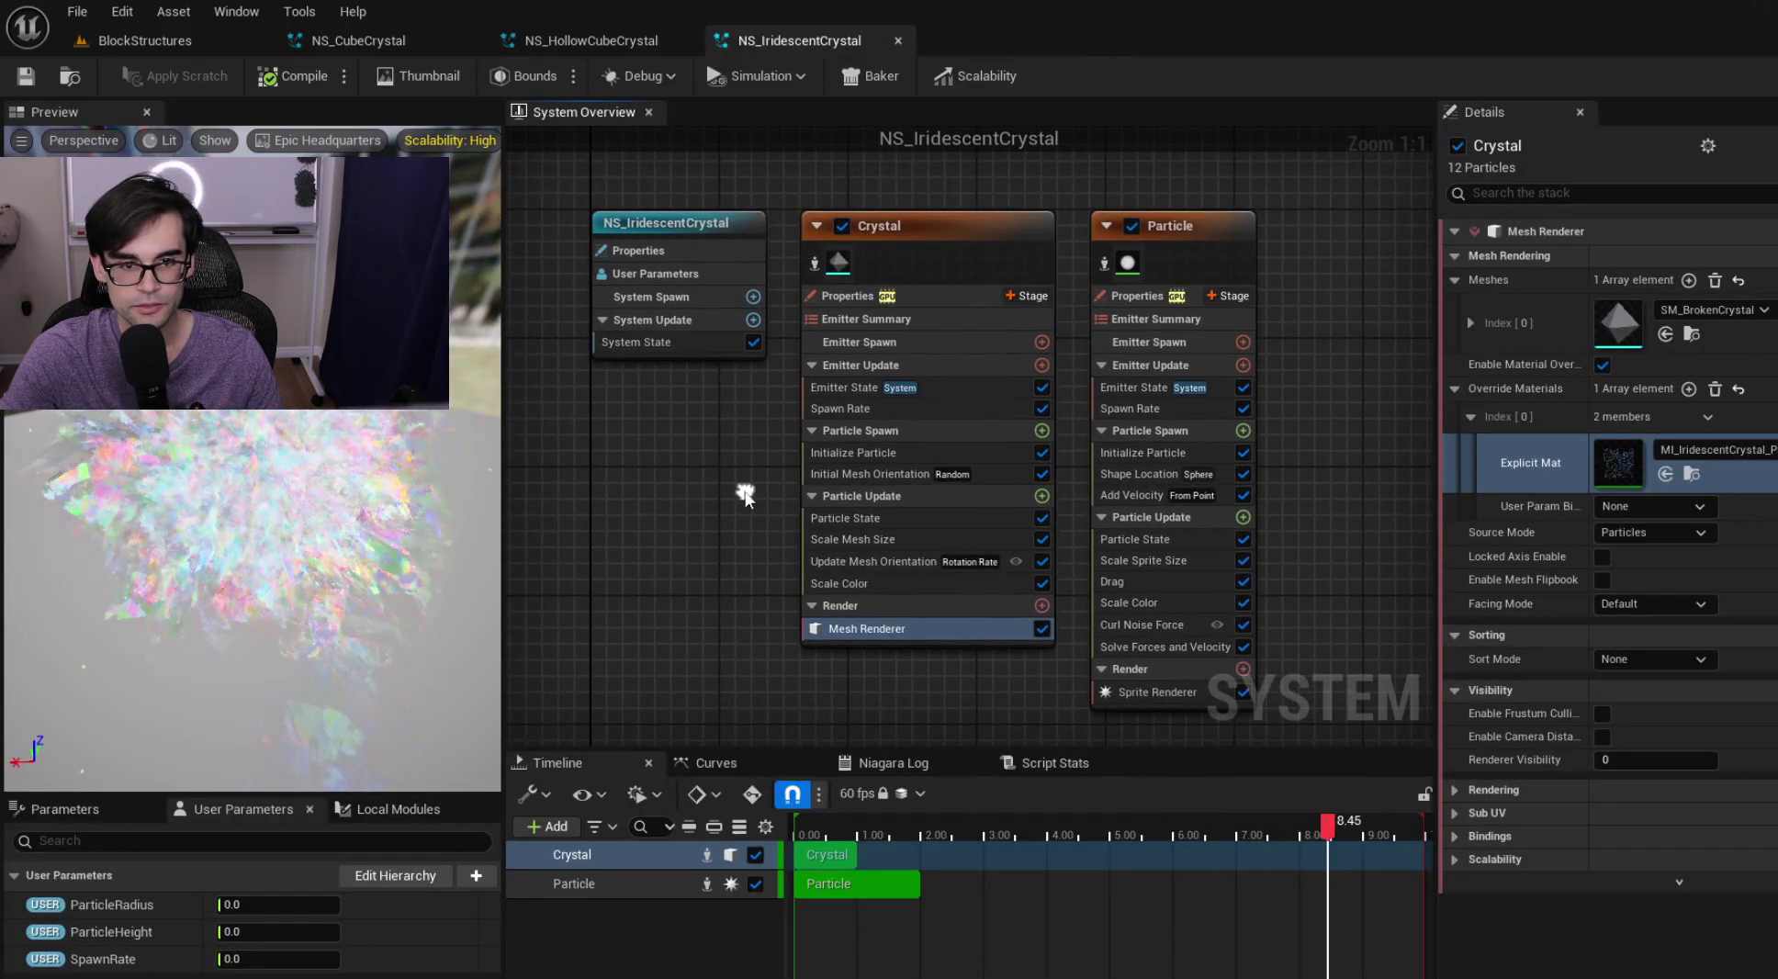
{"action": "left_click", "coordinate": [1149, 474]}
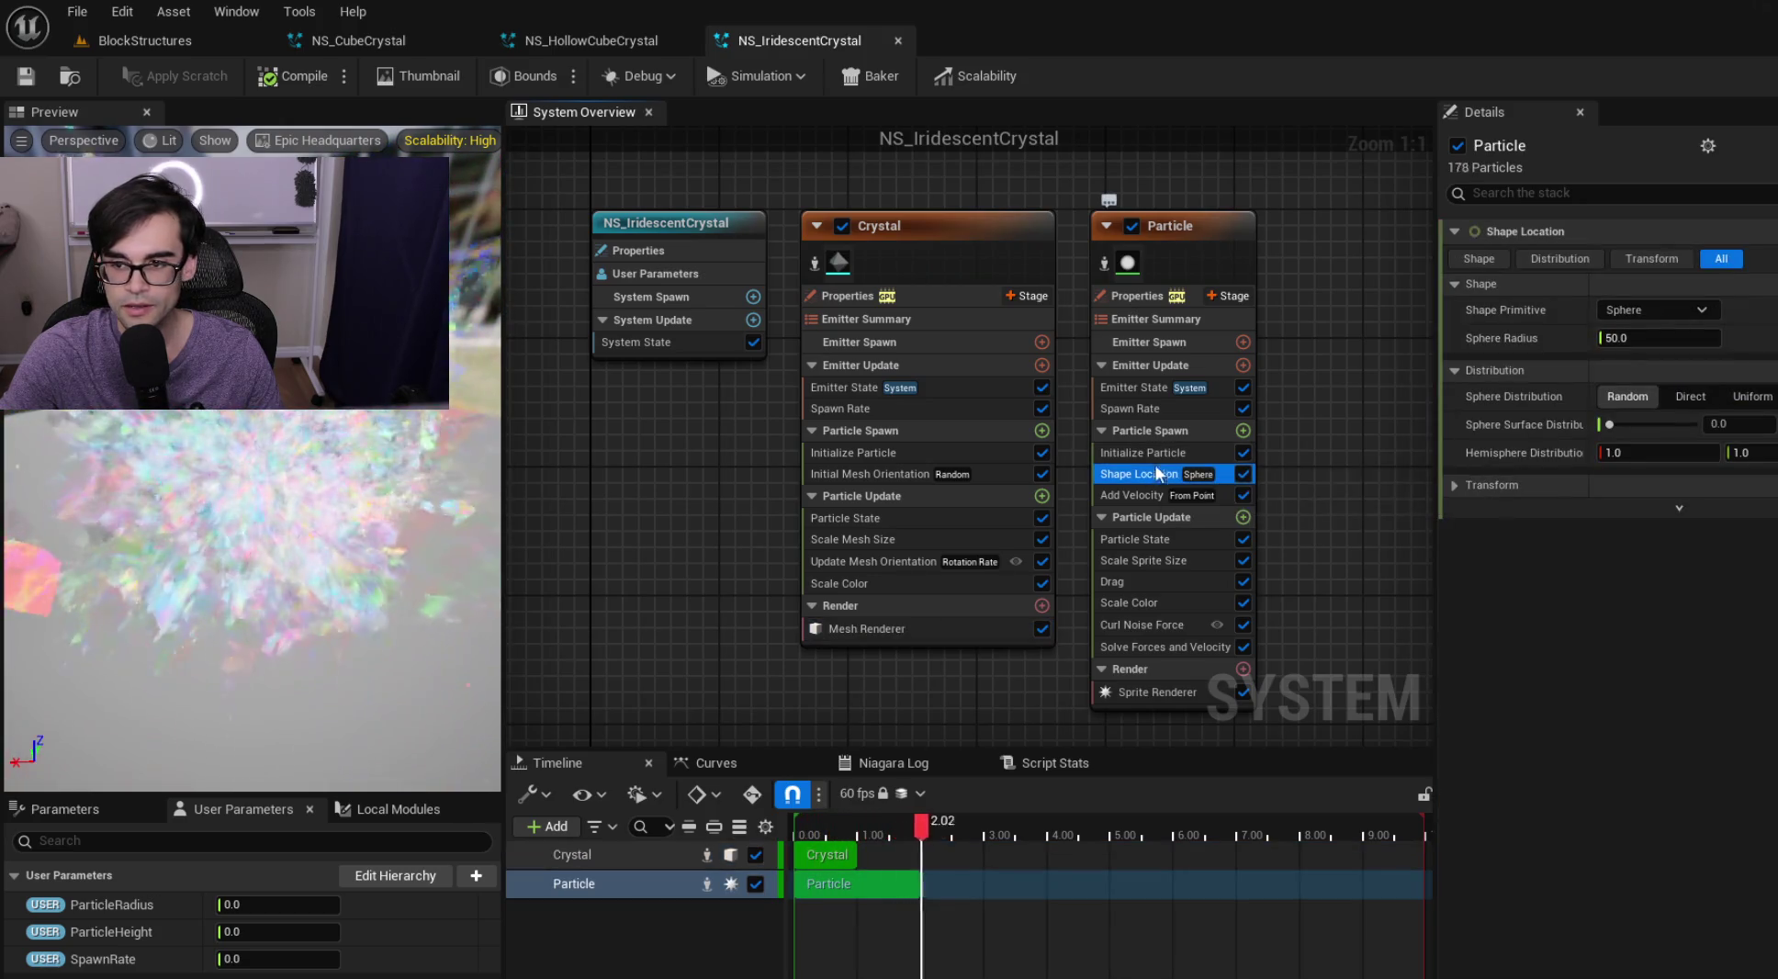
{"action": "left_click_drag", "start_coordinate": [1239, 413], "coordinate": [1041, 409]}
Copy the CompletelyEmpty001 audio emitter from NS_HollowCubeCrystal and close that system
{"action": "left_click", "coordinate": [591, 40]}
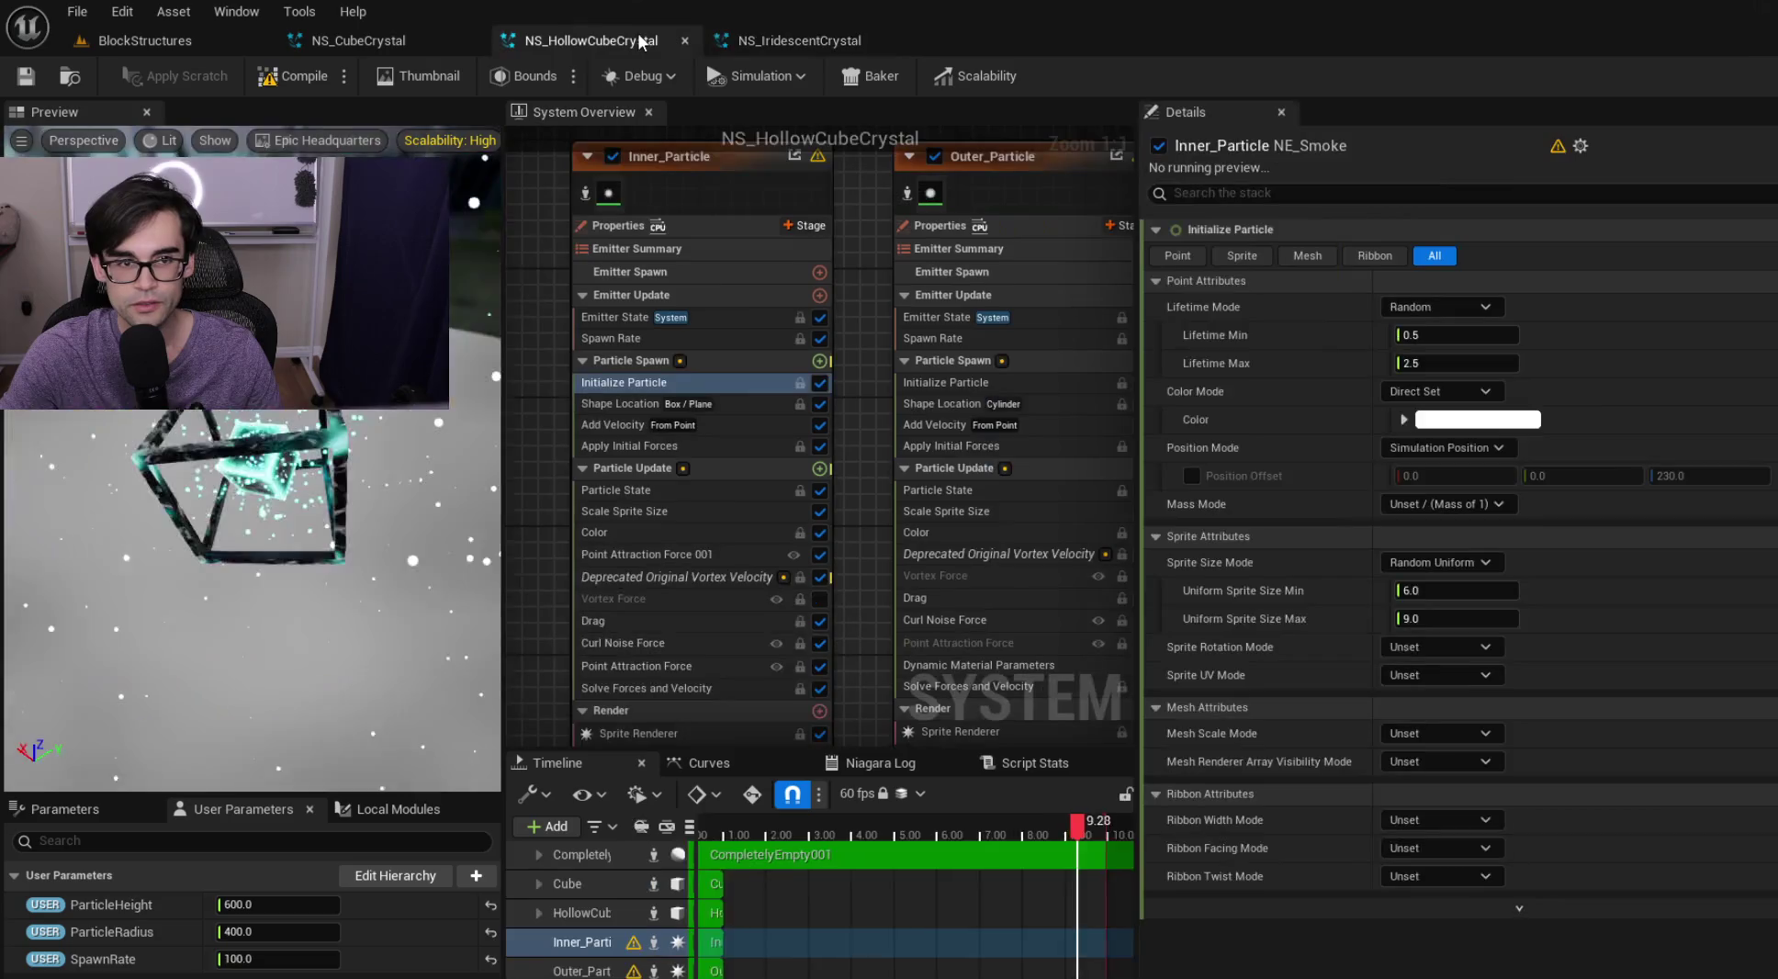
{"action": "right_click", "coordinate": [827, 333]}
{"action": "scroll", "coordinate": [927, 321], "scroll_direction": "down", "scroll_amount": 3}
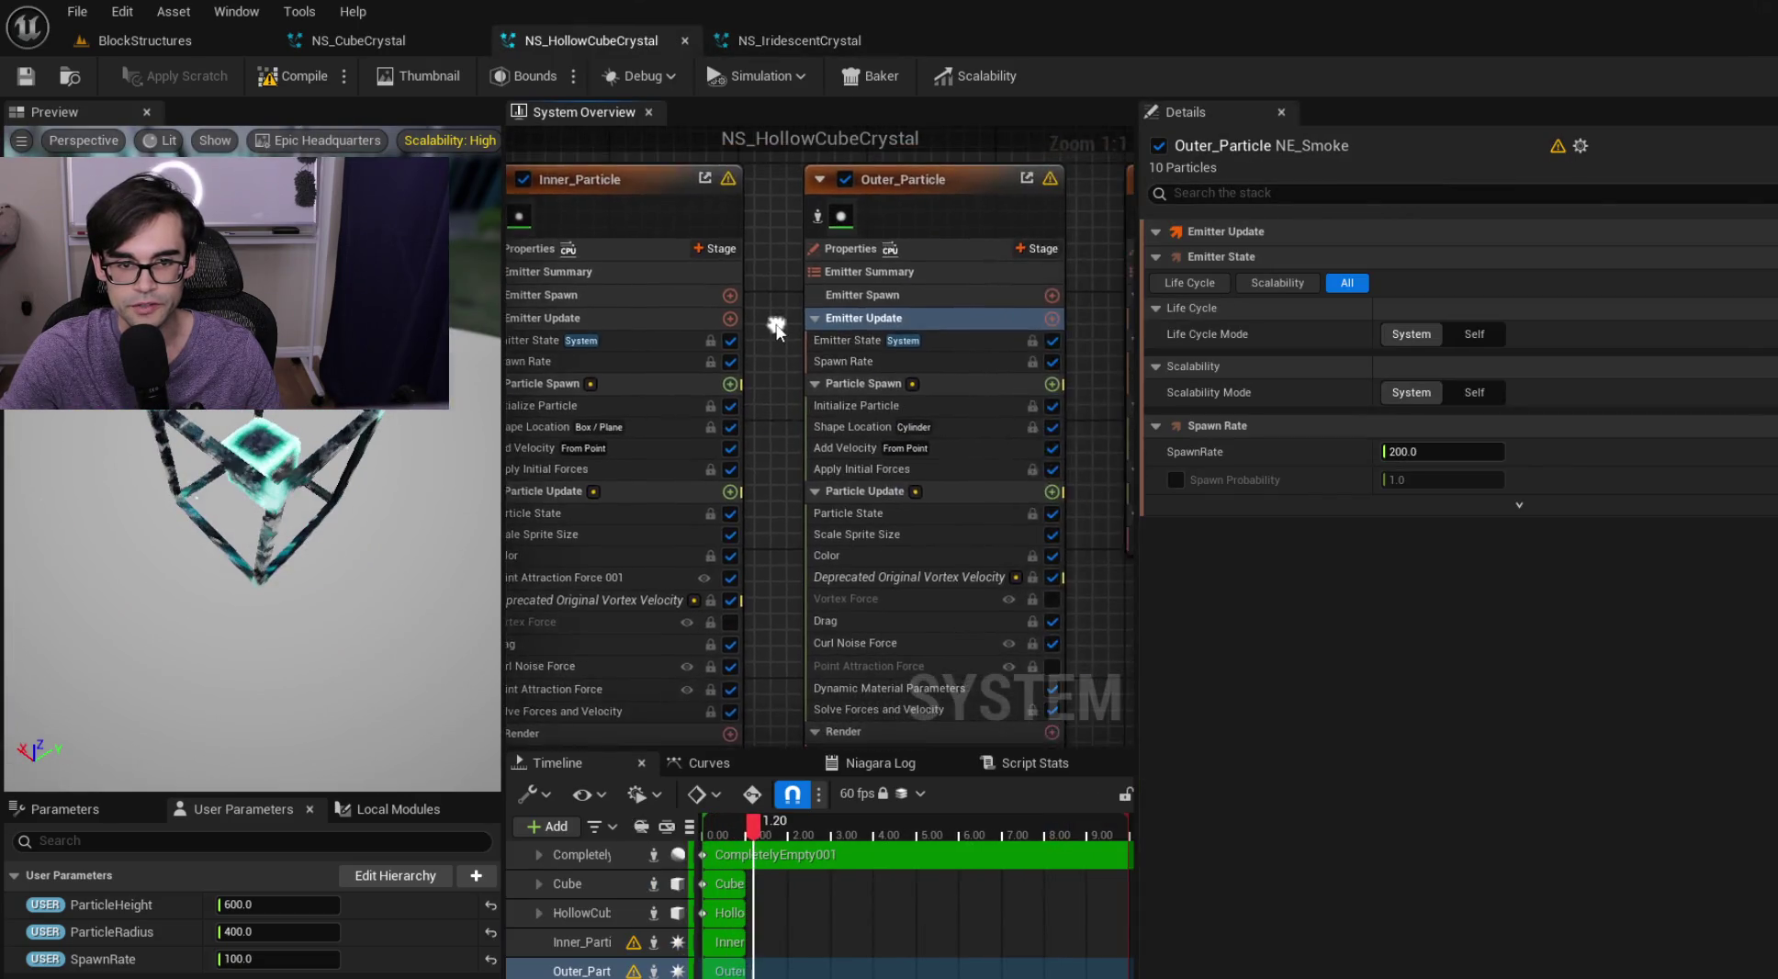
{"action": "left_click", "coordinate": [982, 270]}
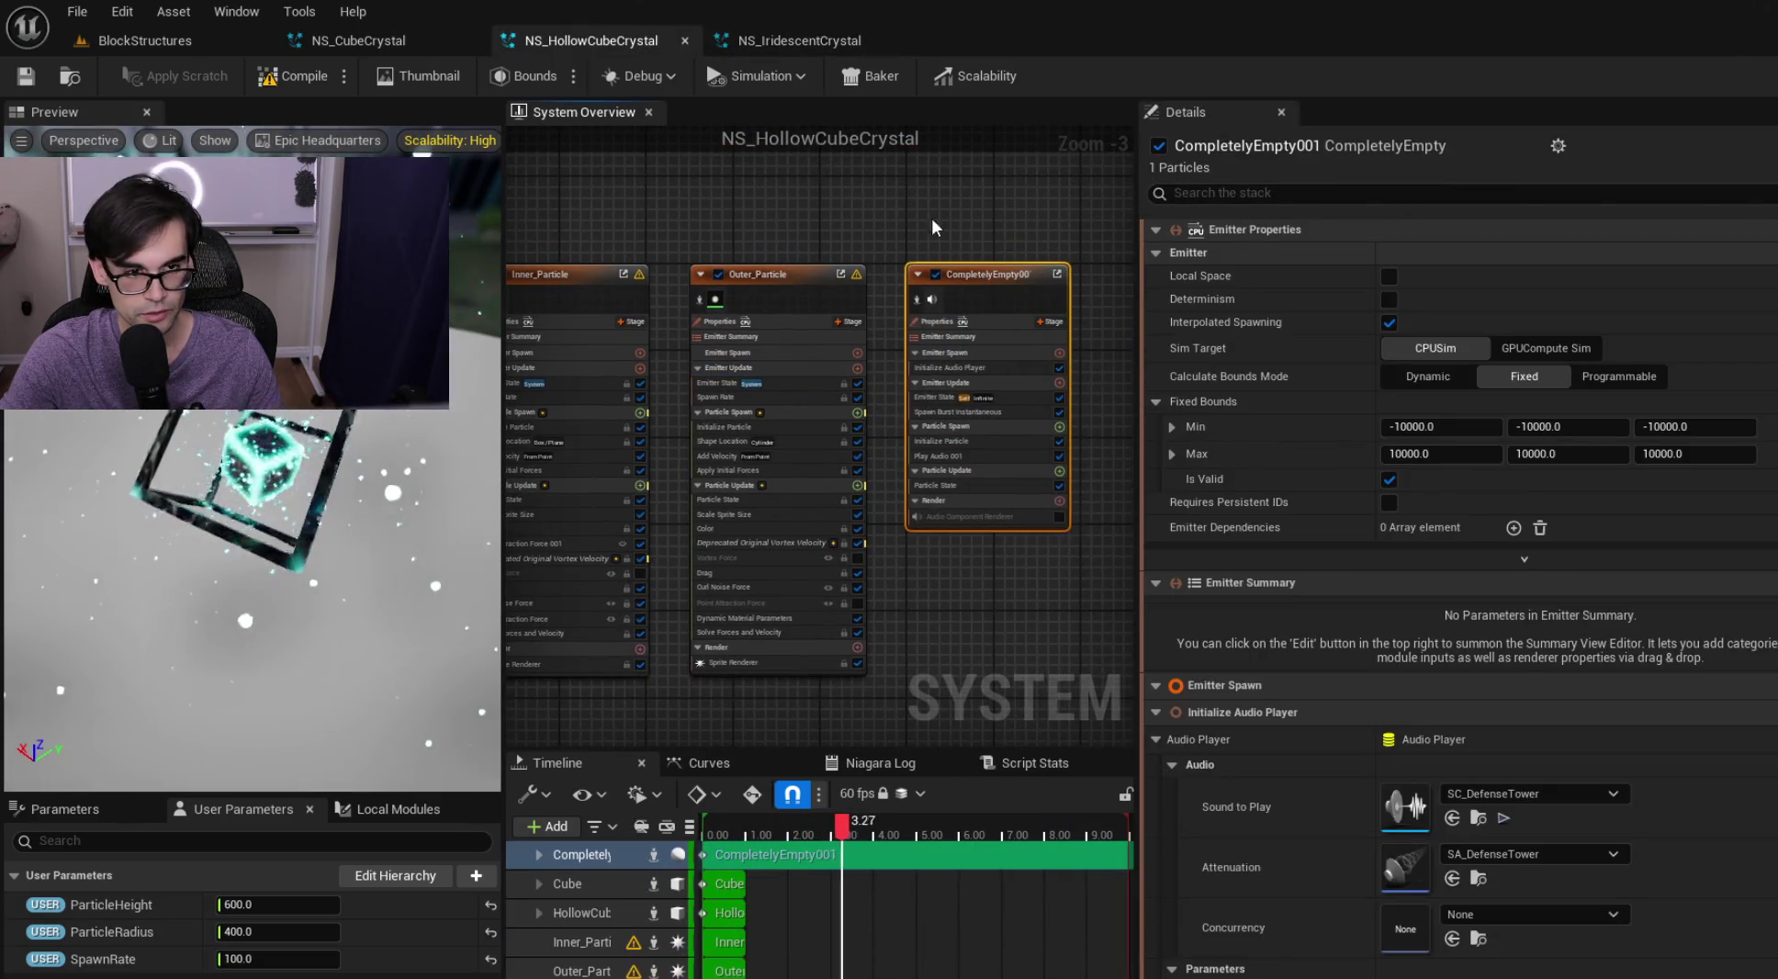
{"action": "left_click", "coordinate": [684, 40]}
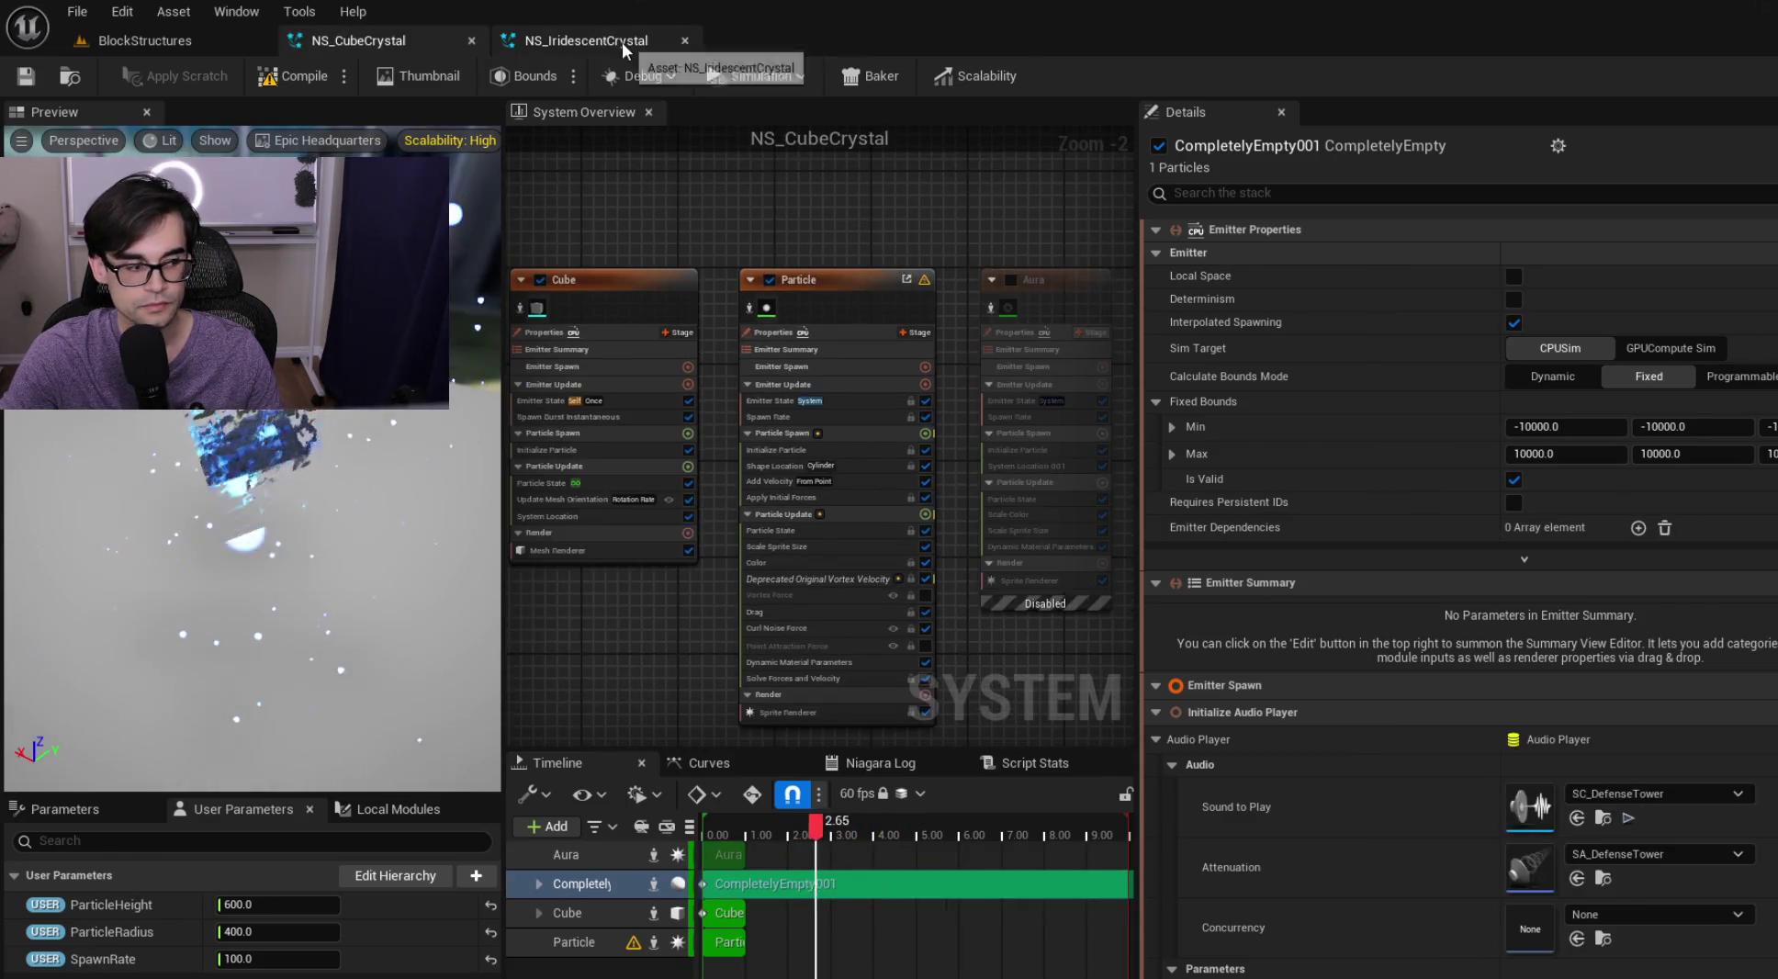
{"action": "left_click", "coordinate": [625, 40]}
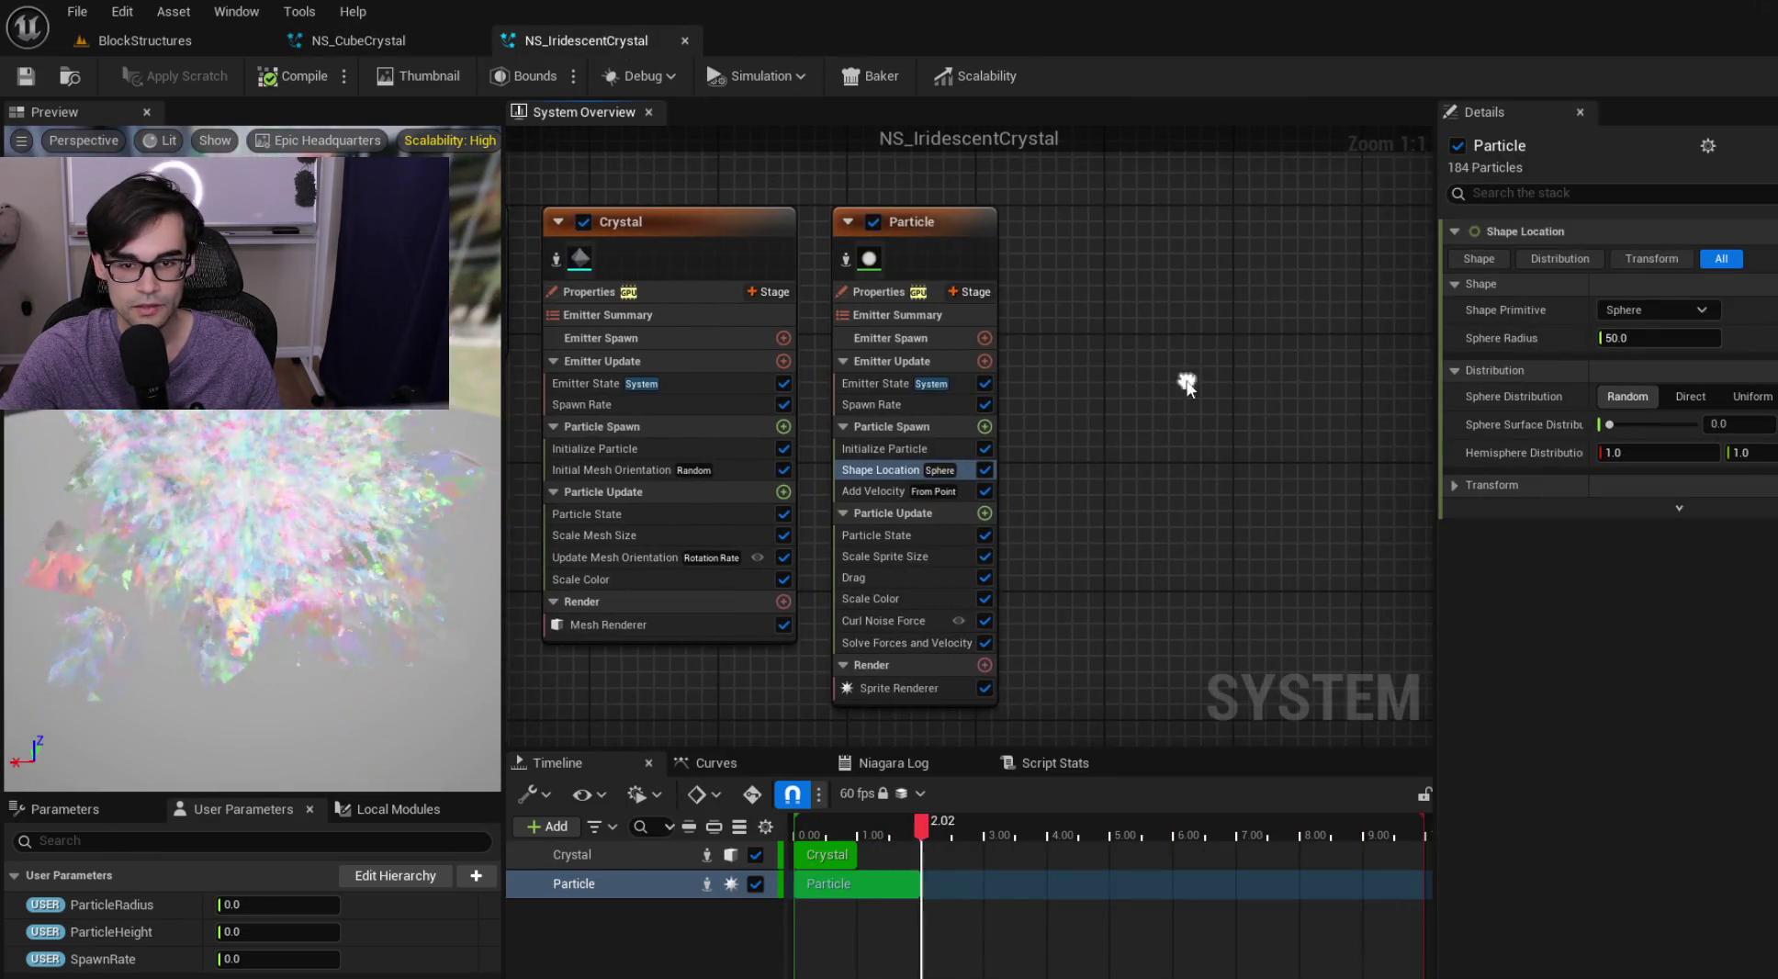
Paste CompletelyEmpty001 and position it to the right of the Particle emitter
{"action": "key", "text": "ctrl+v"}
{"action": "mouse_move", "coordinate": [1260, 331]}
{"action": "left_mouse_down"}
{"action": "mouse_move", "coordinate": [1161, 236]}
{"action": "mouse_move", "coordinate": [1161, 217]}
{"action": "mouse_move", "coordinate": [1214, 218]}
{"action": "left_mouse_up"}
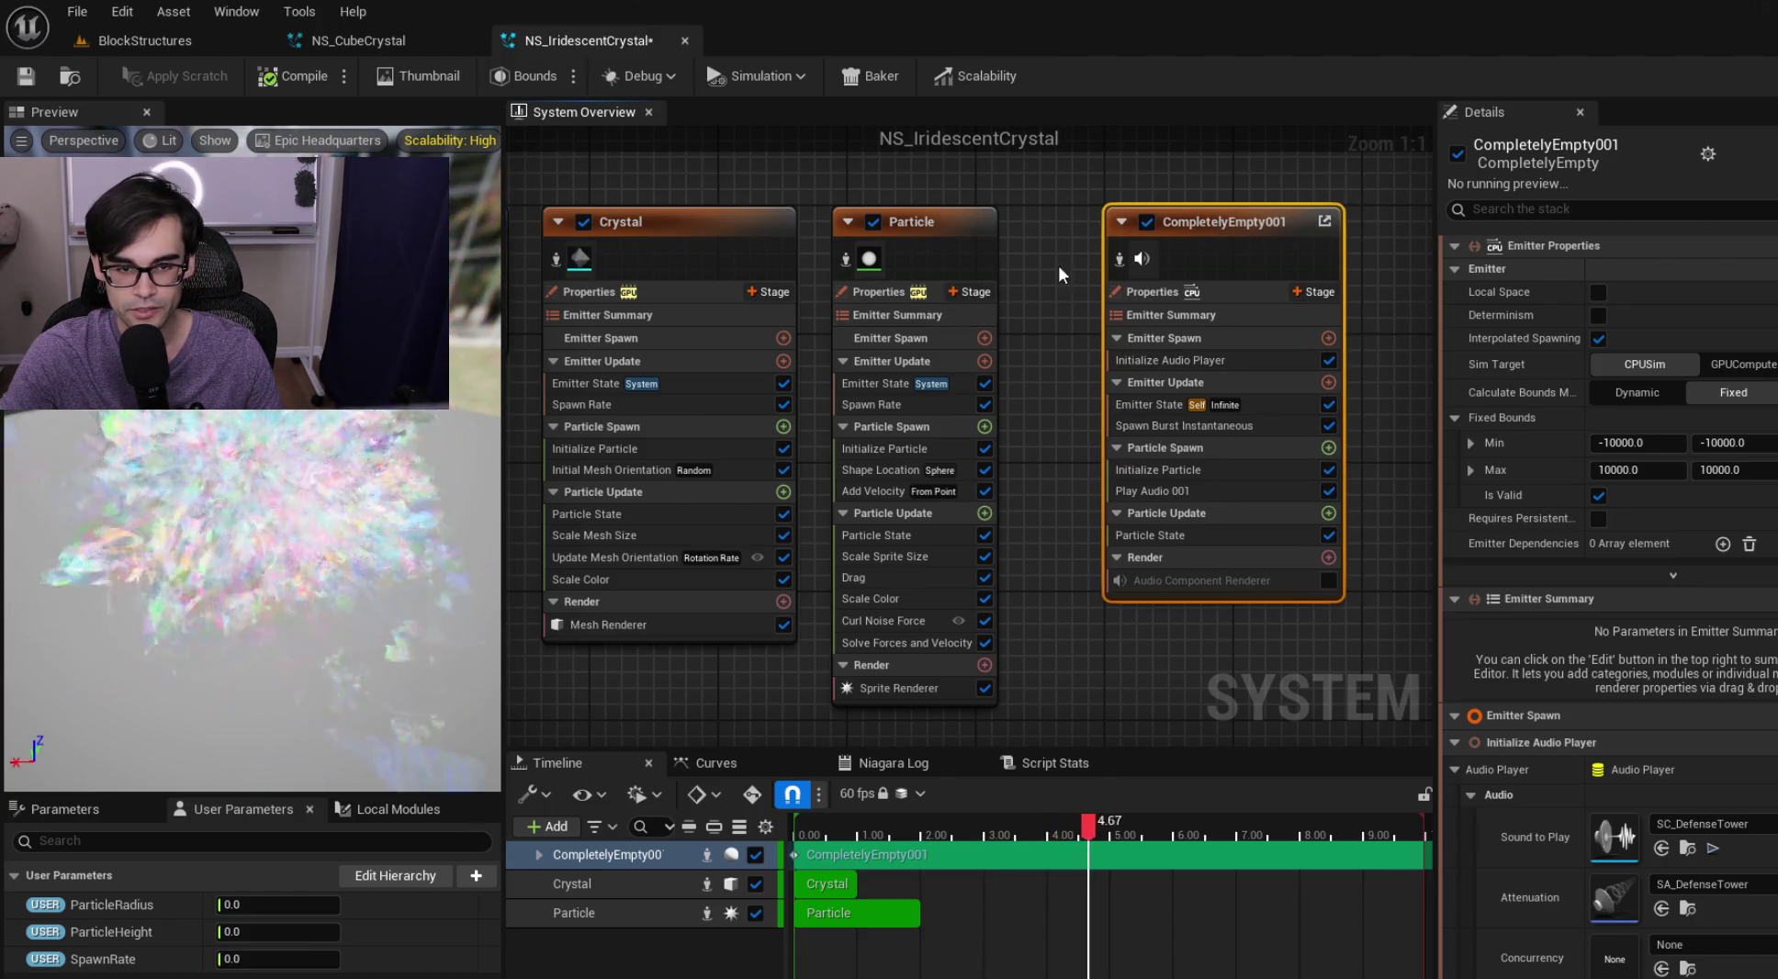
{"action": "left_click", "coordinate": [1053, 220]}
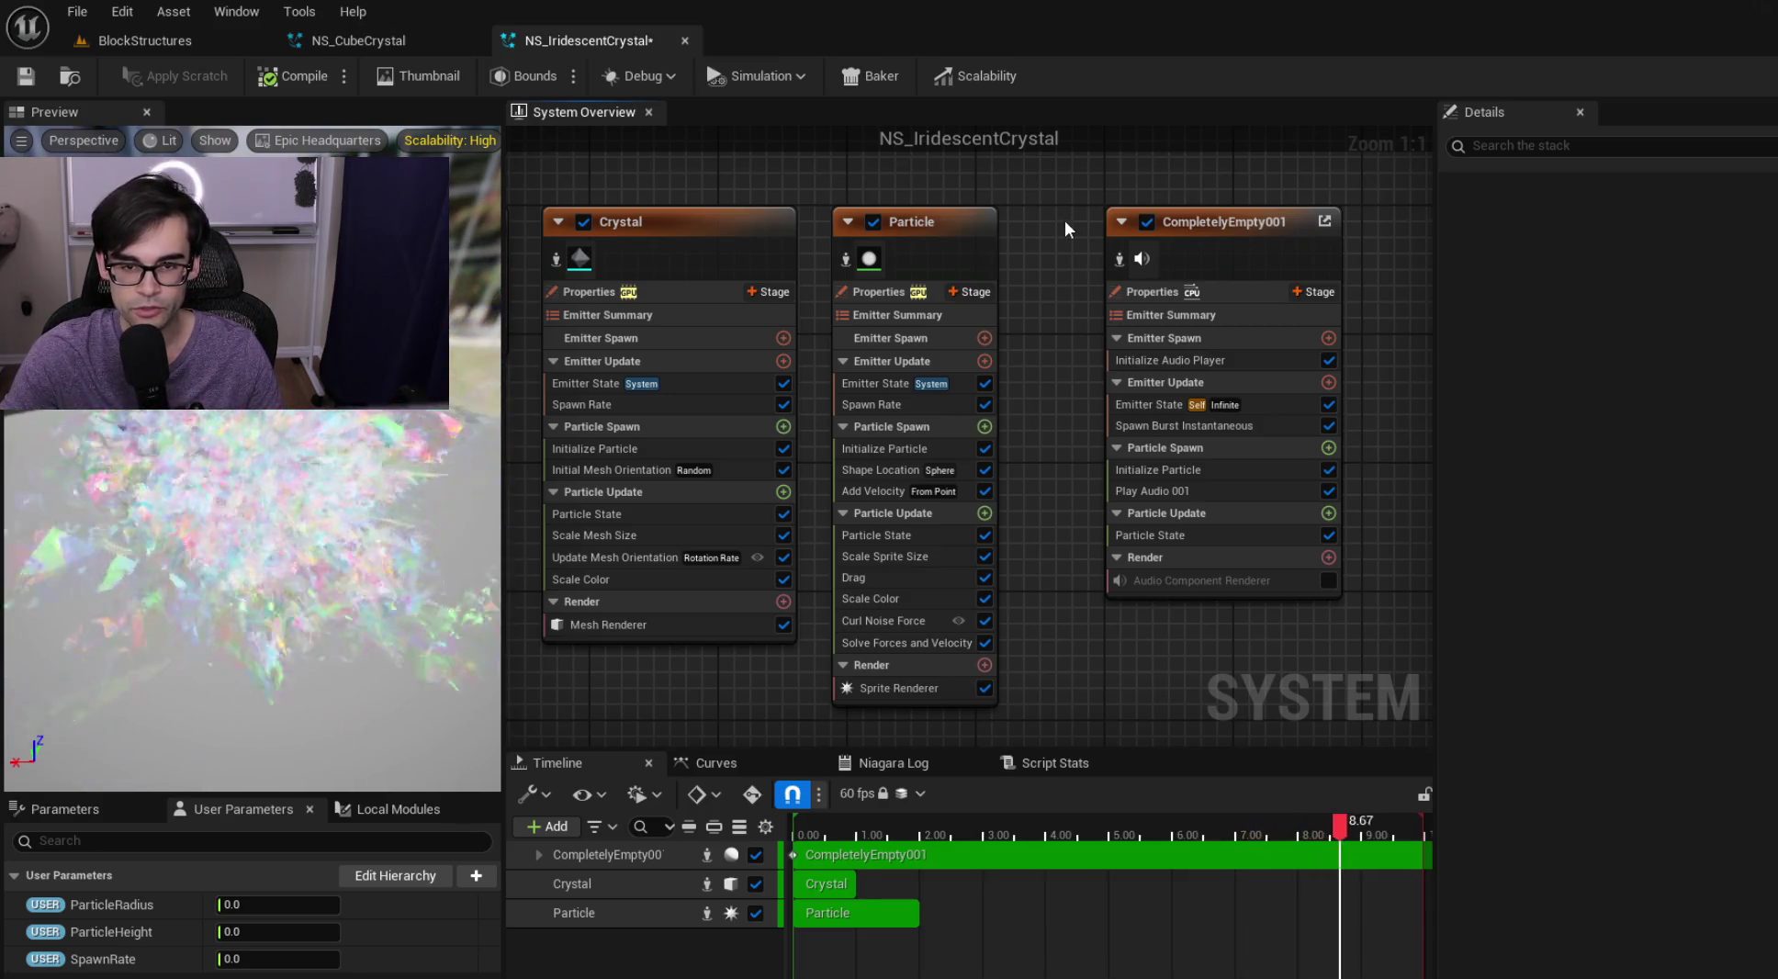
{"action": "mouse_move", "coordinate": [1100, 207]}
{"action": "left_mouse_down"}
{"action": "mouse_move", "coordinate": [882, 230]}
{"action": "mouse_move", "coordinate": [1146, 645]}
{"action": "mouse_move", "coordinate": [1000, 363]}
{"action": "mouse_move", "coordinate": [856, 196]}
{"action": "left_mouse_up"}
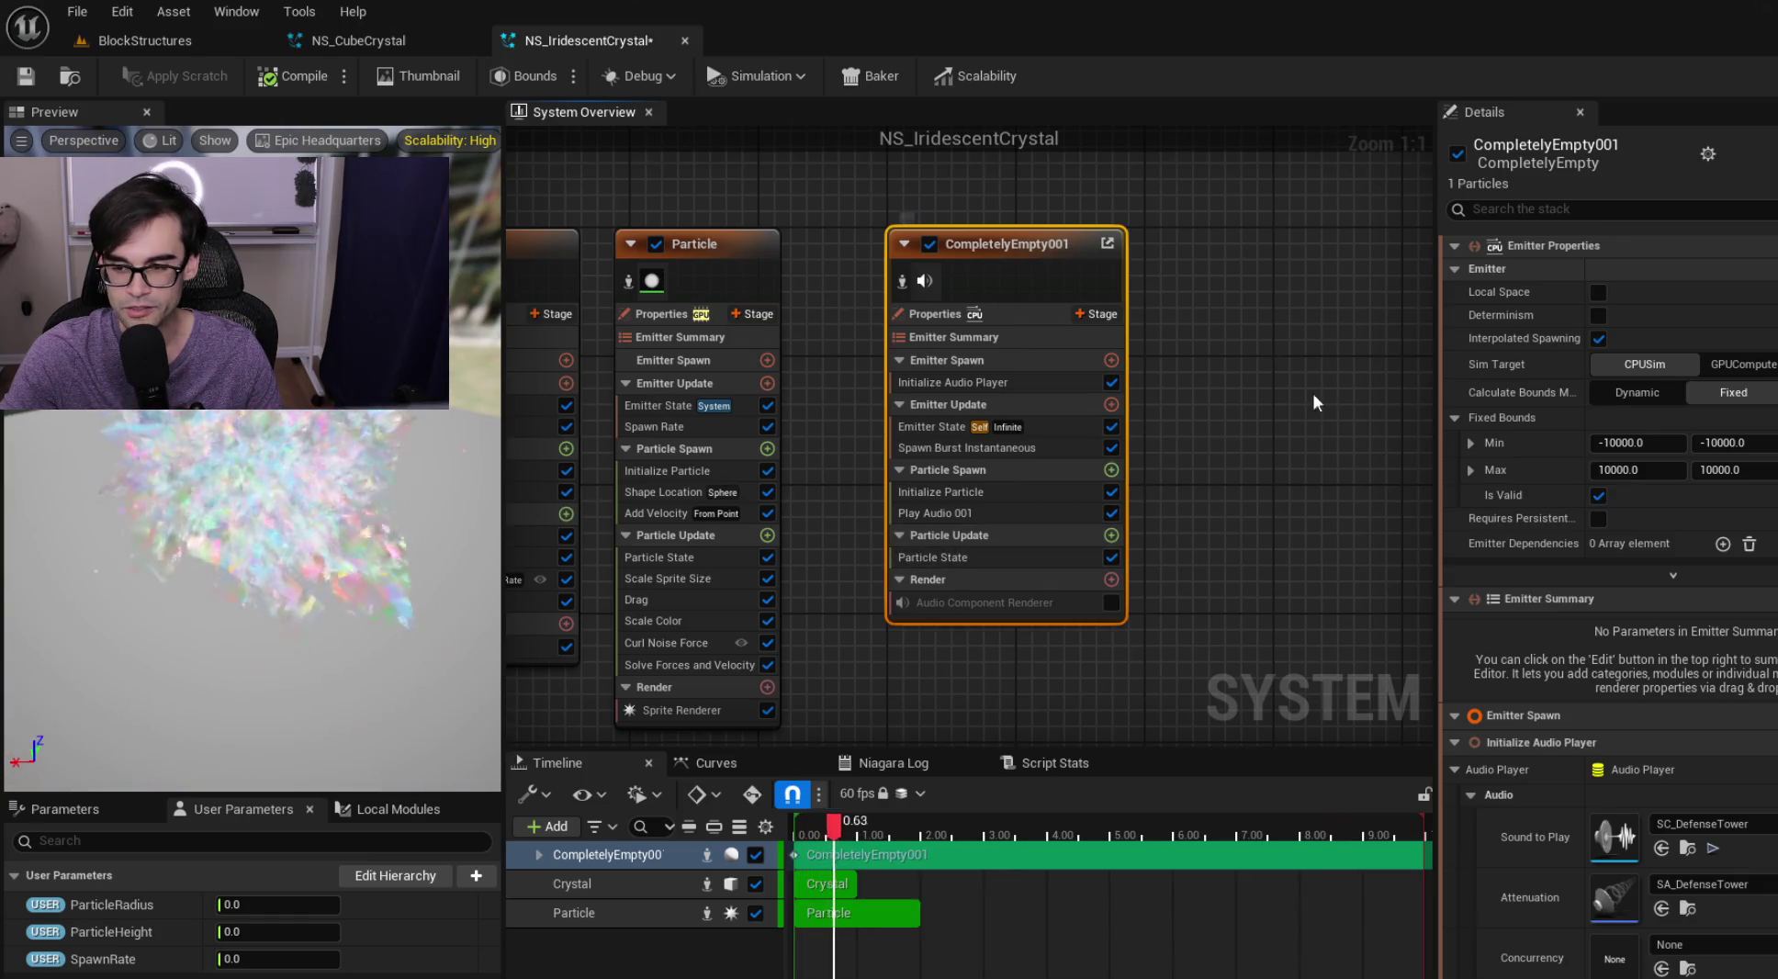
Review CompletelyEmpty001's modules, from Initialize Audio Player and Play Audio 001 to the Audio Component Renderer
{"action": "left_click", "coordinate": [1038, 512]}
{"action": "left_click", "coordinate": [1057, 559]}
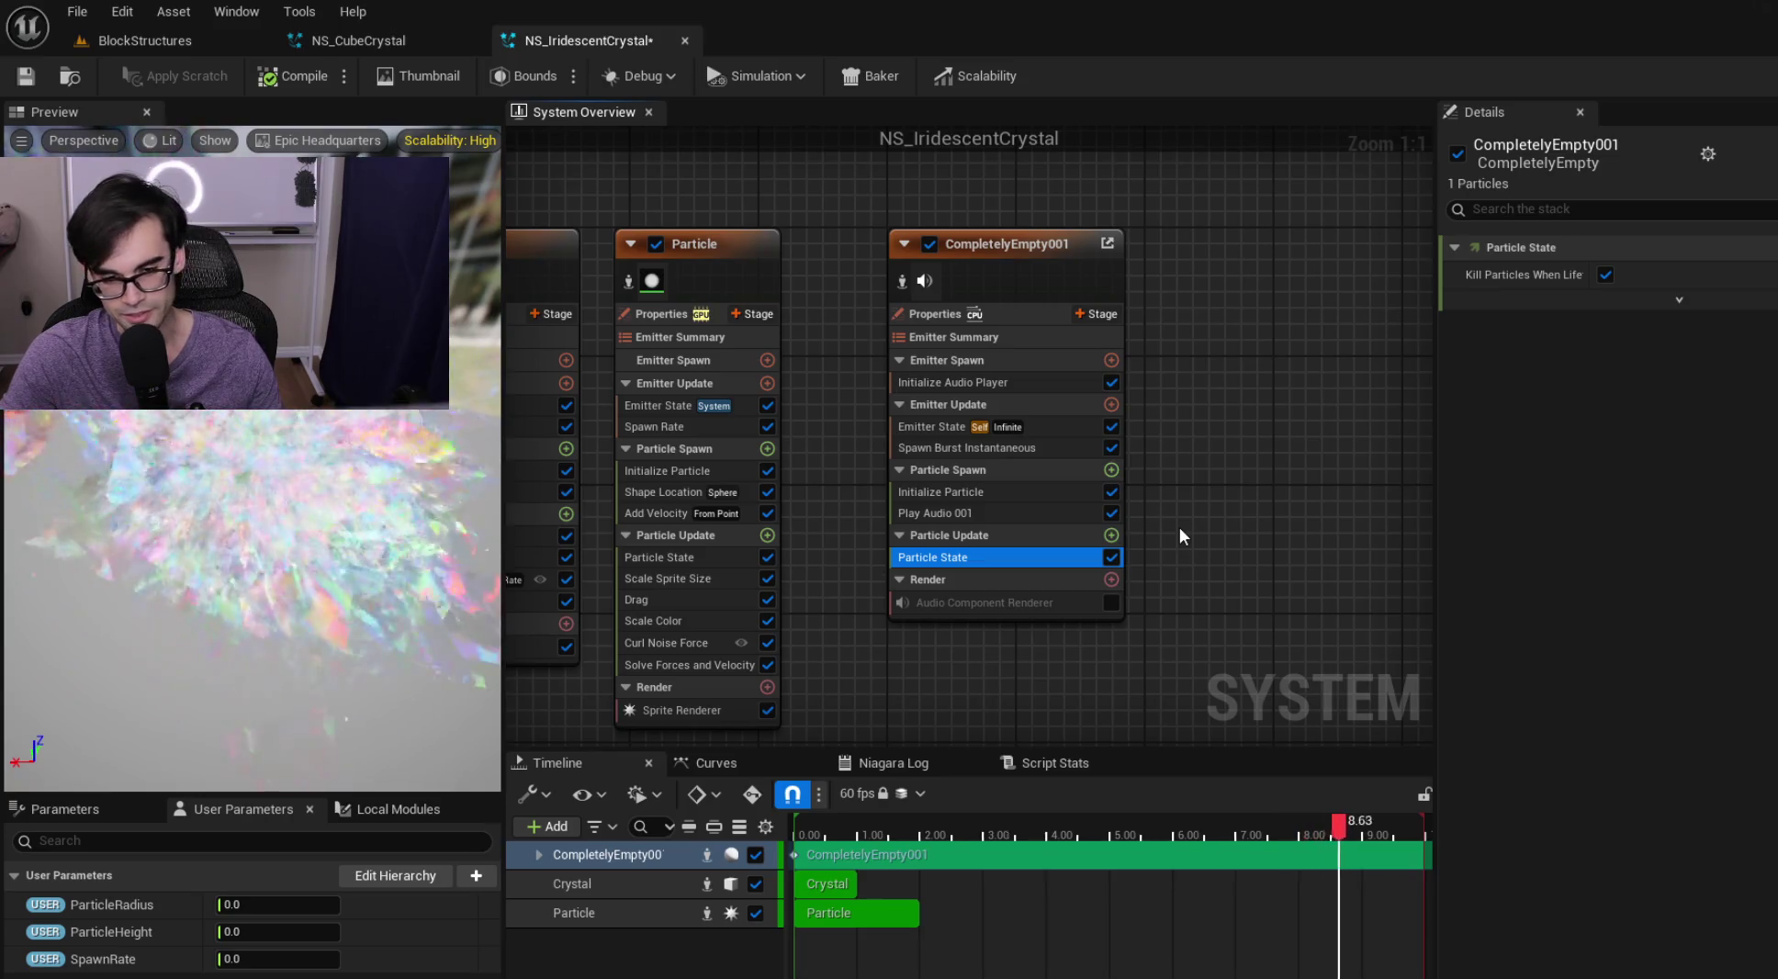
{"action": "left_click", "coordinate": [1014, 507]}
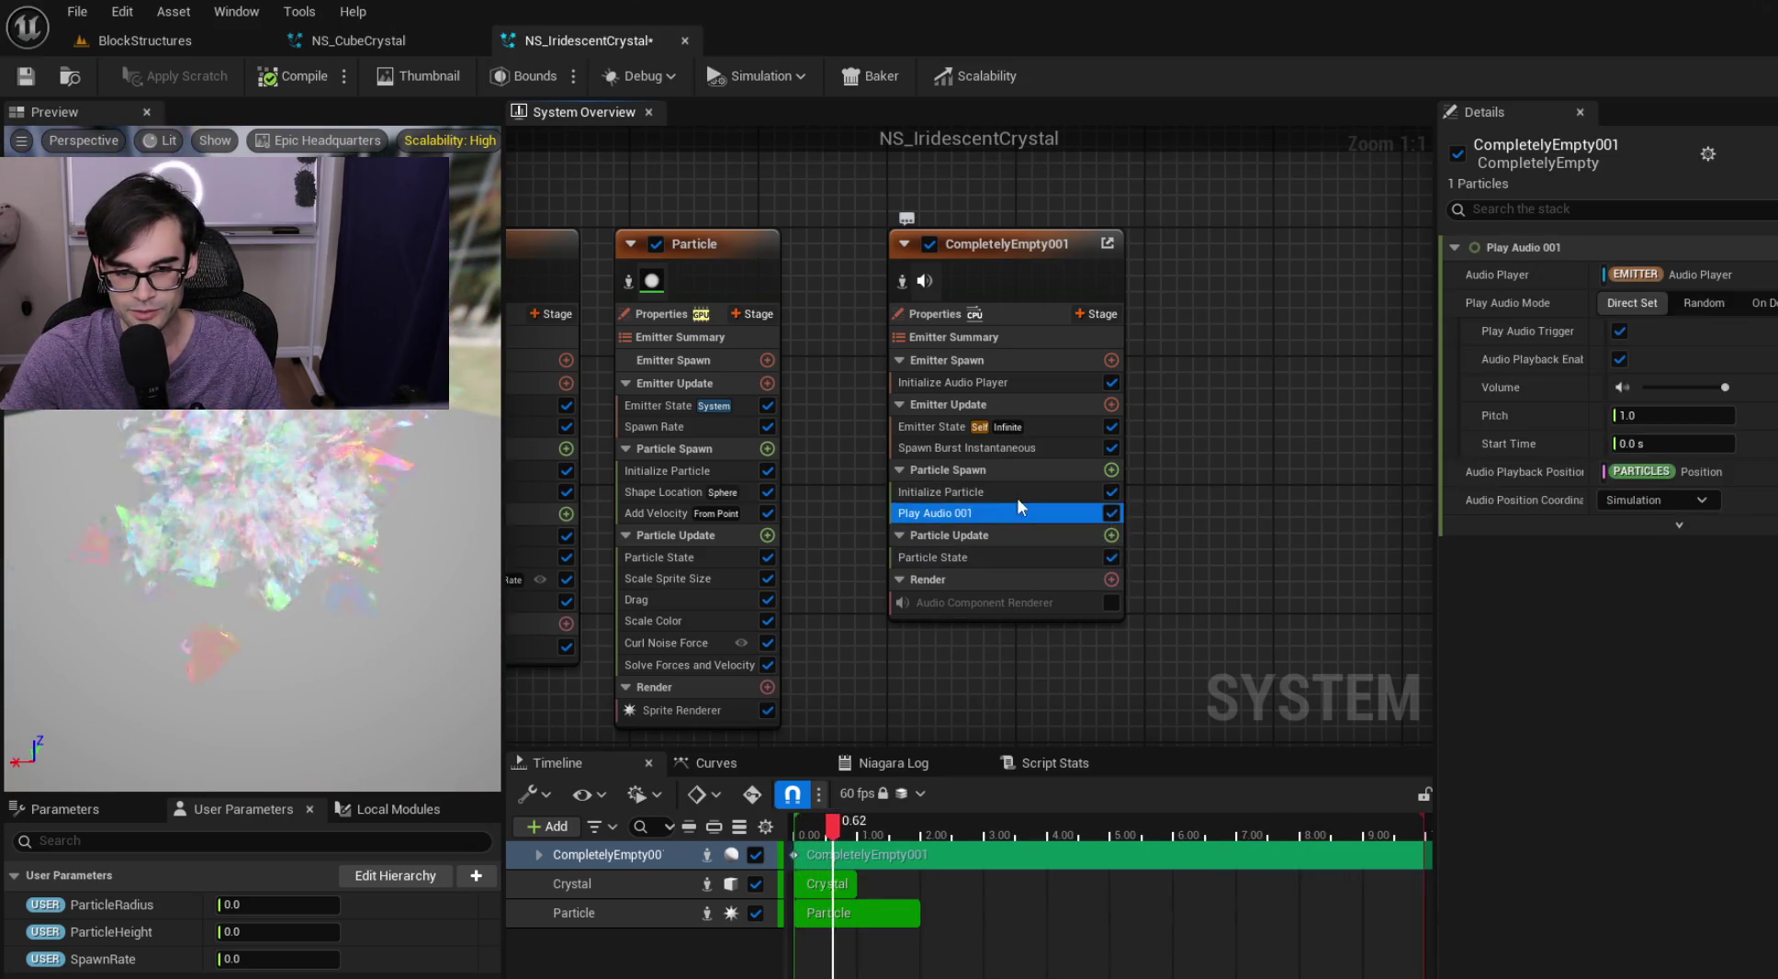
{"action": "left_click", "coordinate": [1030, 559]}
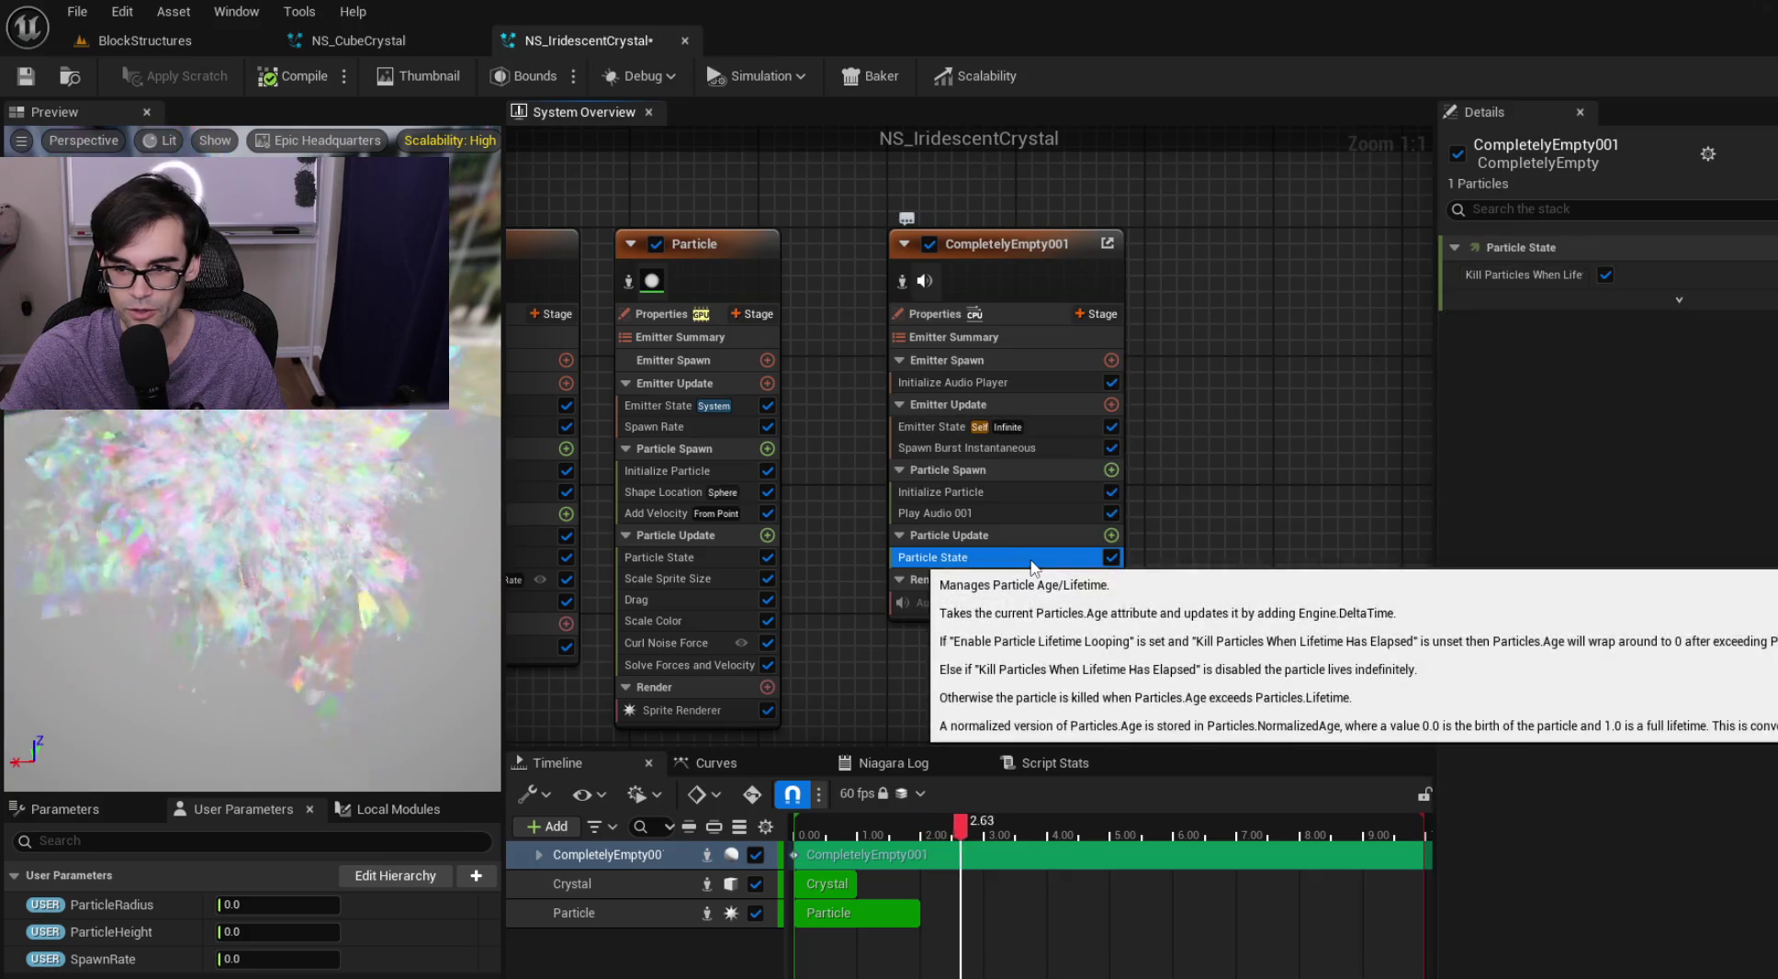
{"action": "left_click", "coordinate": [1049, 382]}
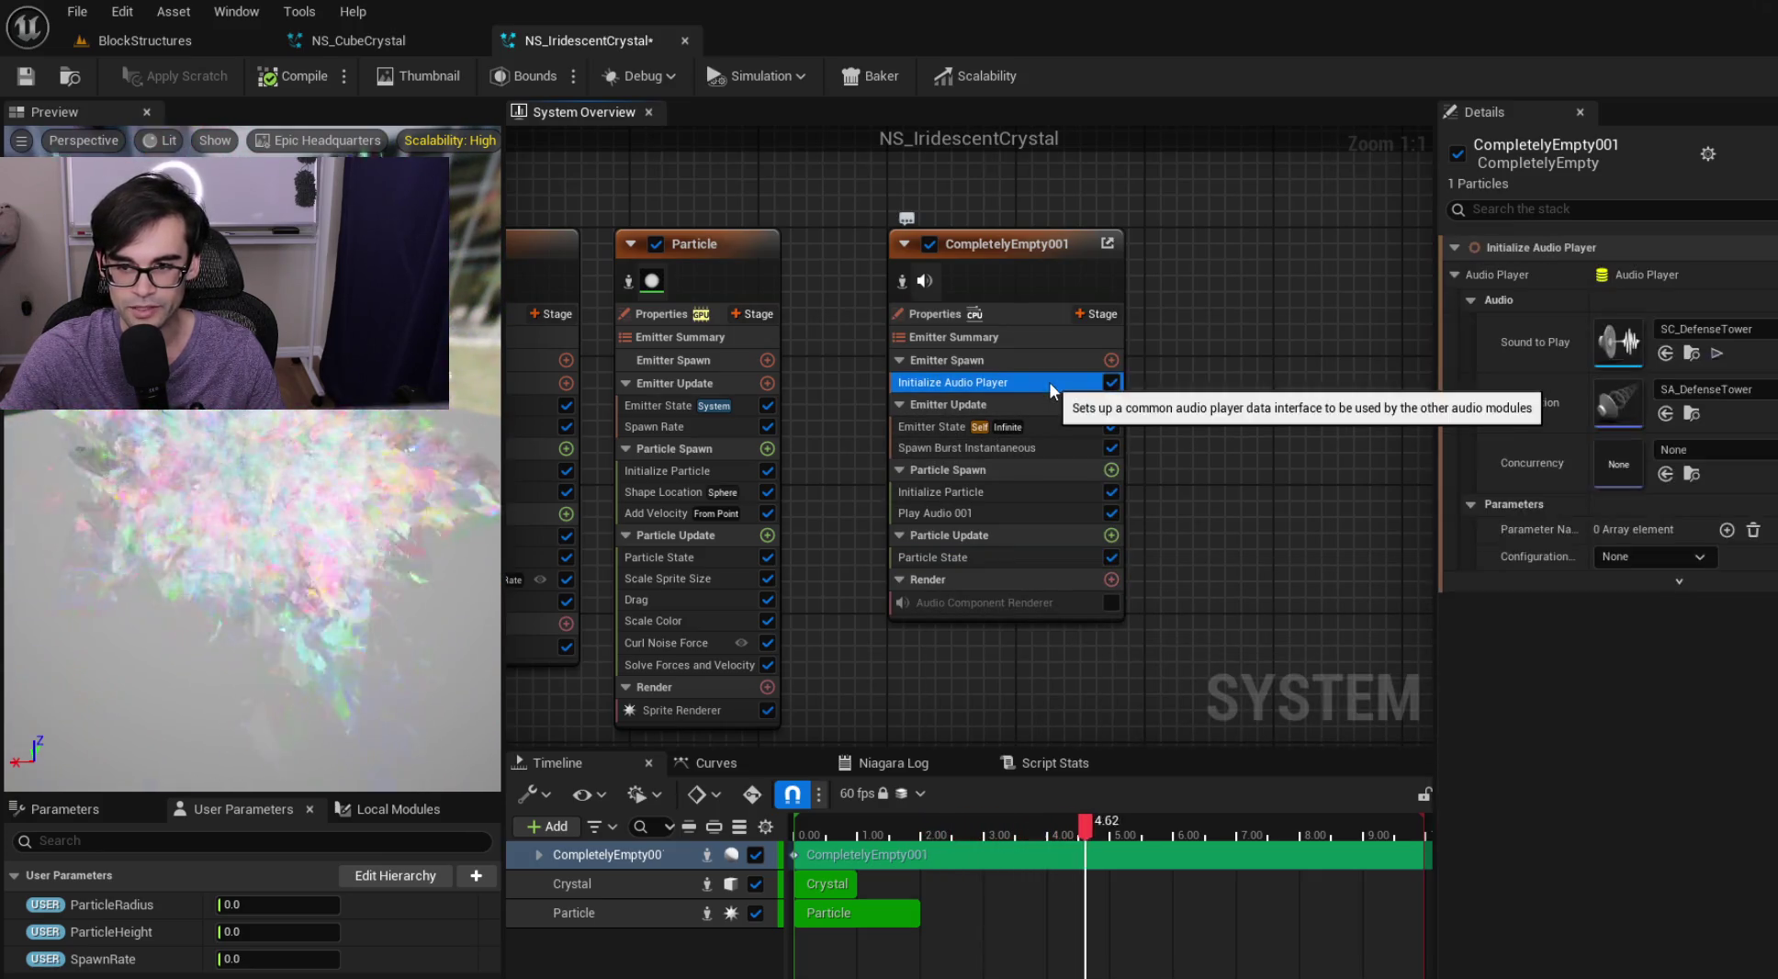
{"action": "left_click", "coordinate": [1029, 558]}
{"action": "left_click", "coordinate": [1036, 516]}
{"action": "left_click", "coordinate": [1065, 500]}
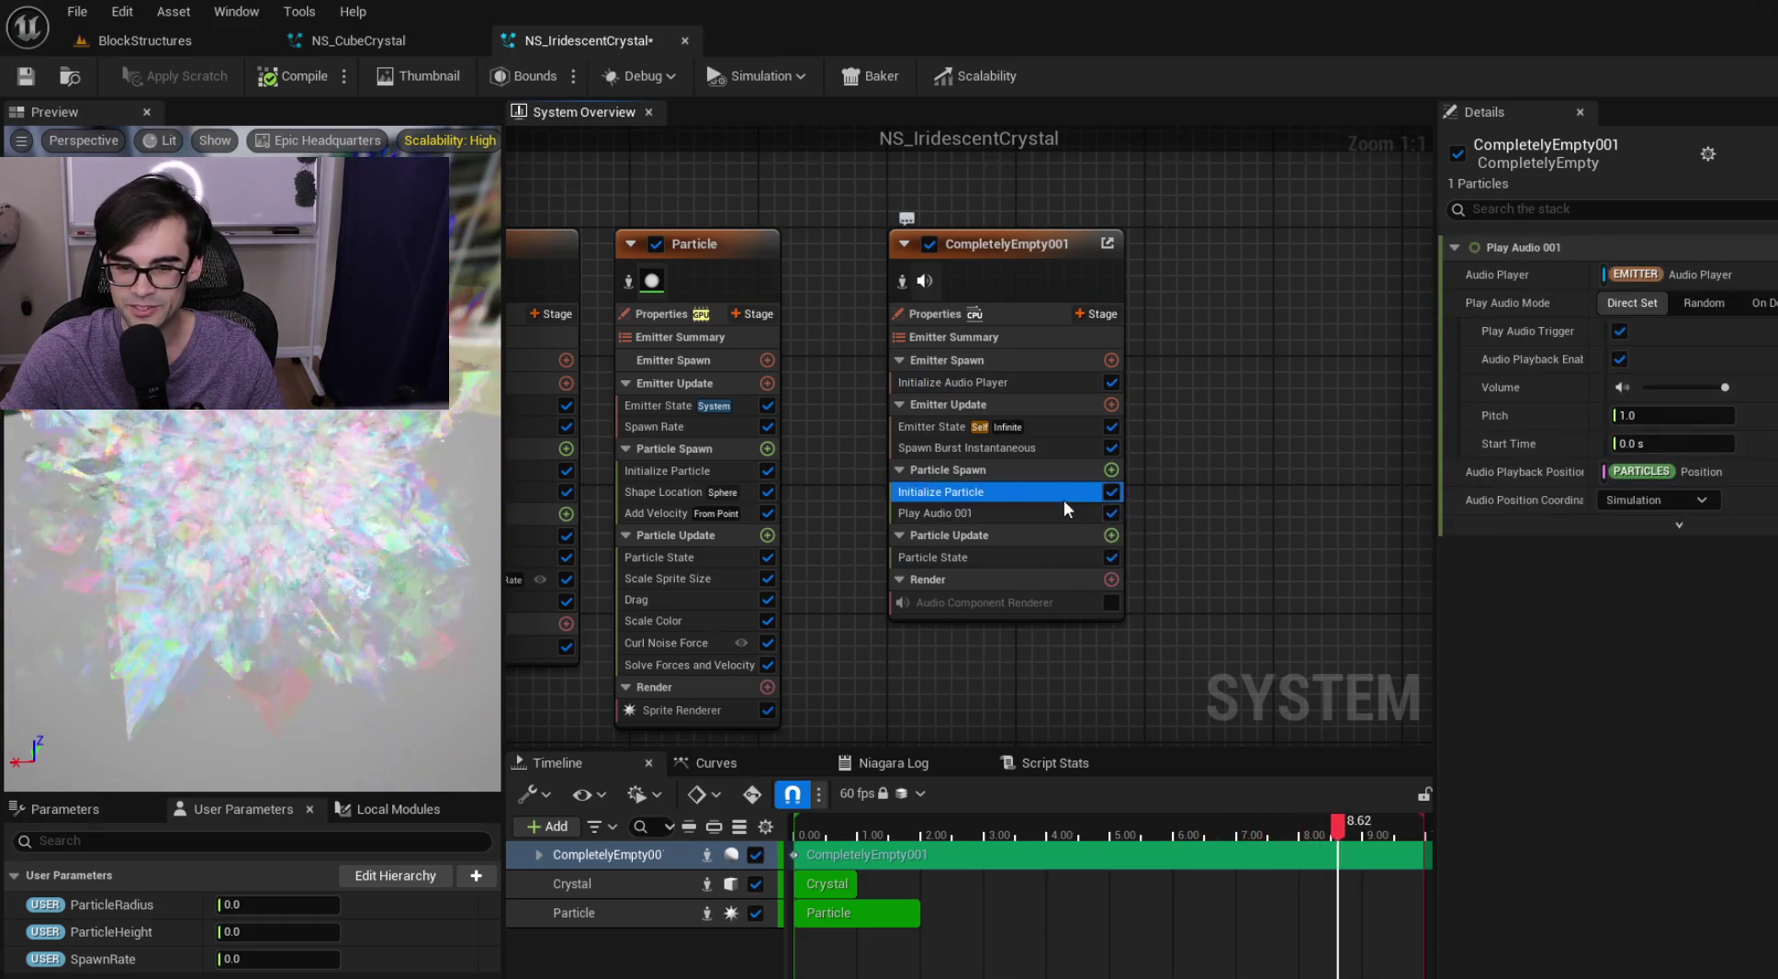
{"action": "left_click", "coordinate": [1059, 440]}
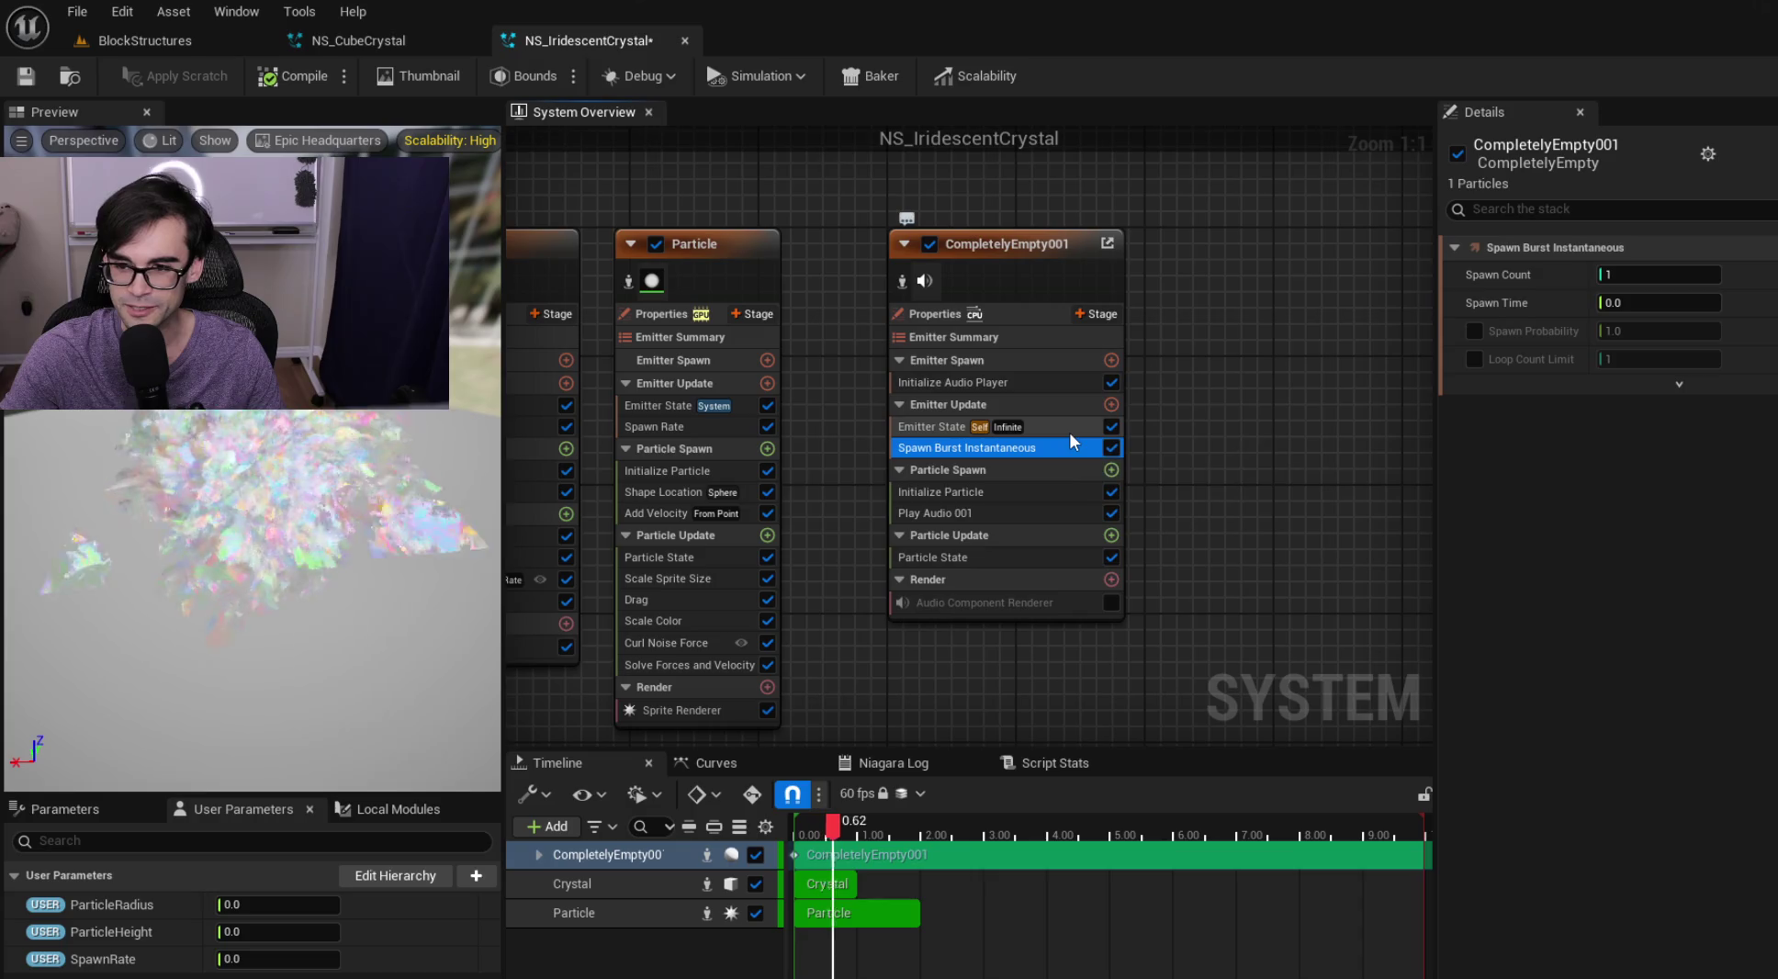
{"action": "left_click", "coordinate": [1070, 431]}
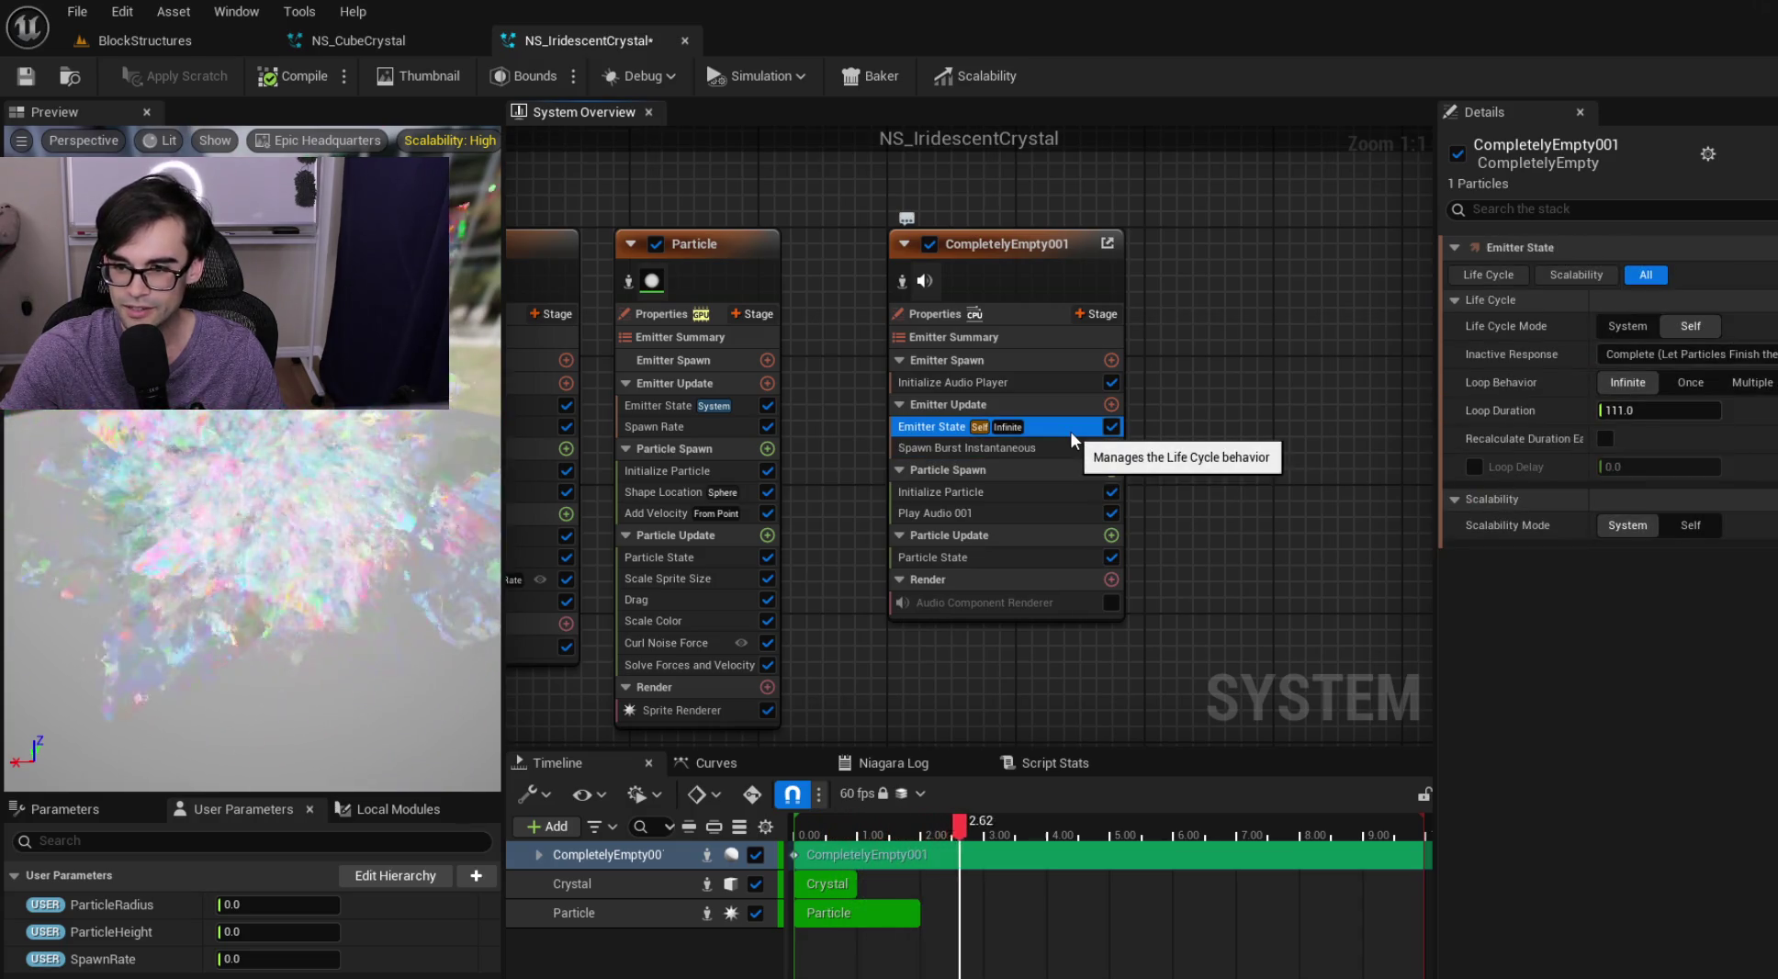
{"action": "left_click", "coordinate": [1059, 384]}
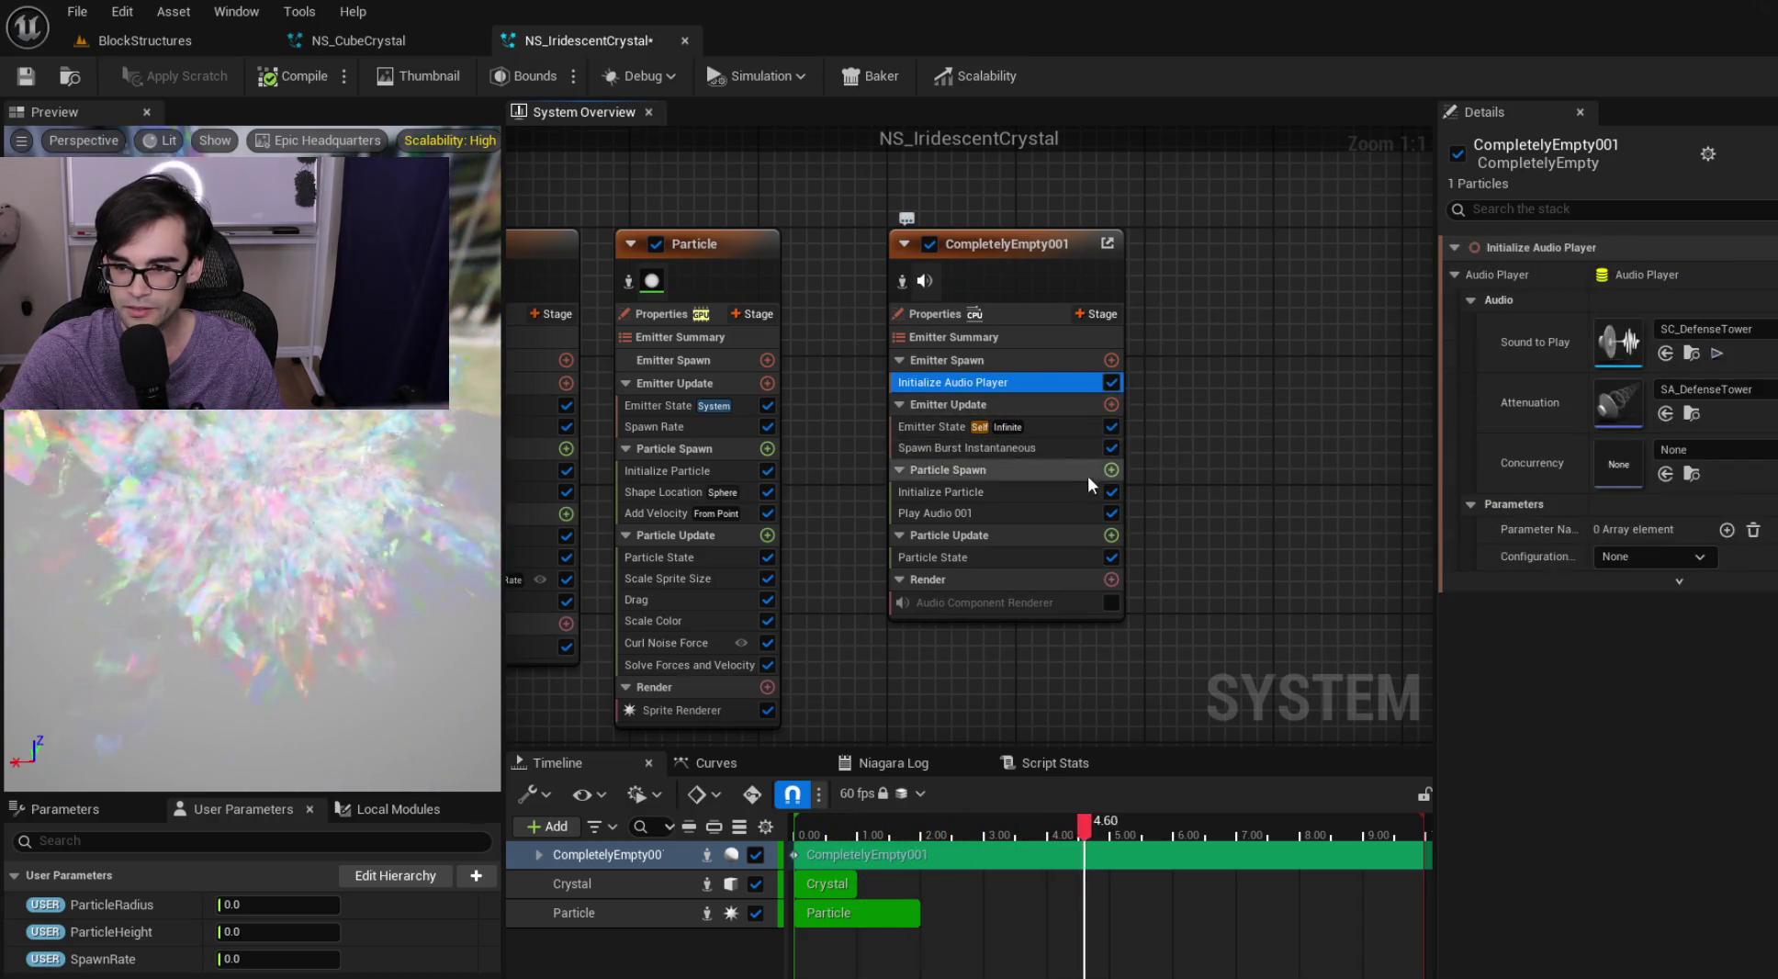
{"action": "left_click", "coordinate": [1072, 491]}
{"action": "left_click", "coordinate": [1064, 517]}
{"action": "left_click", "coordinate": [1065, 551]}
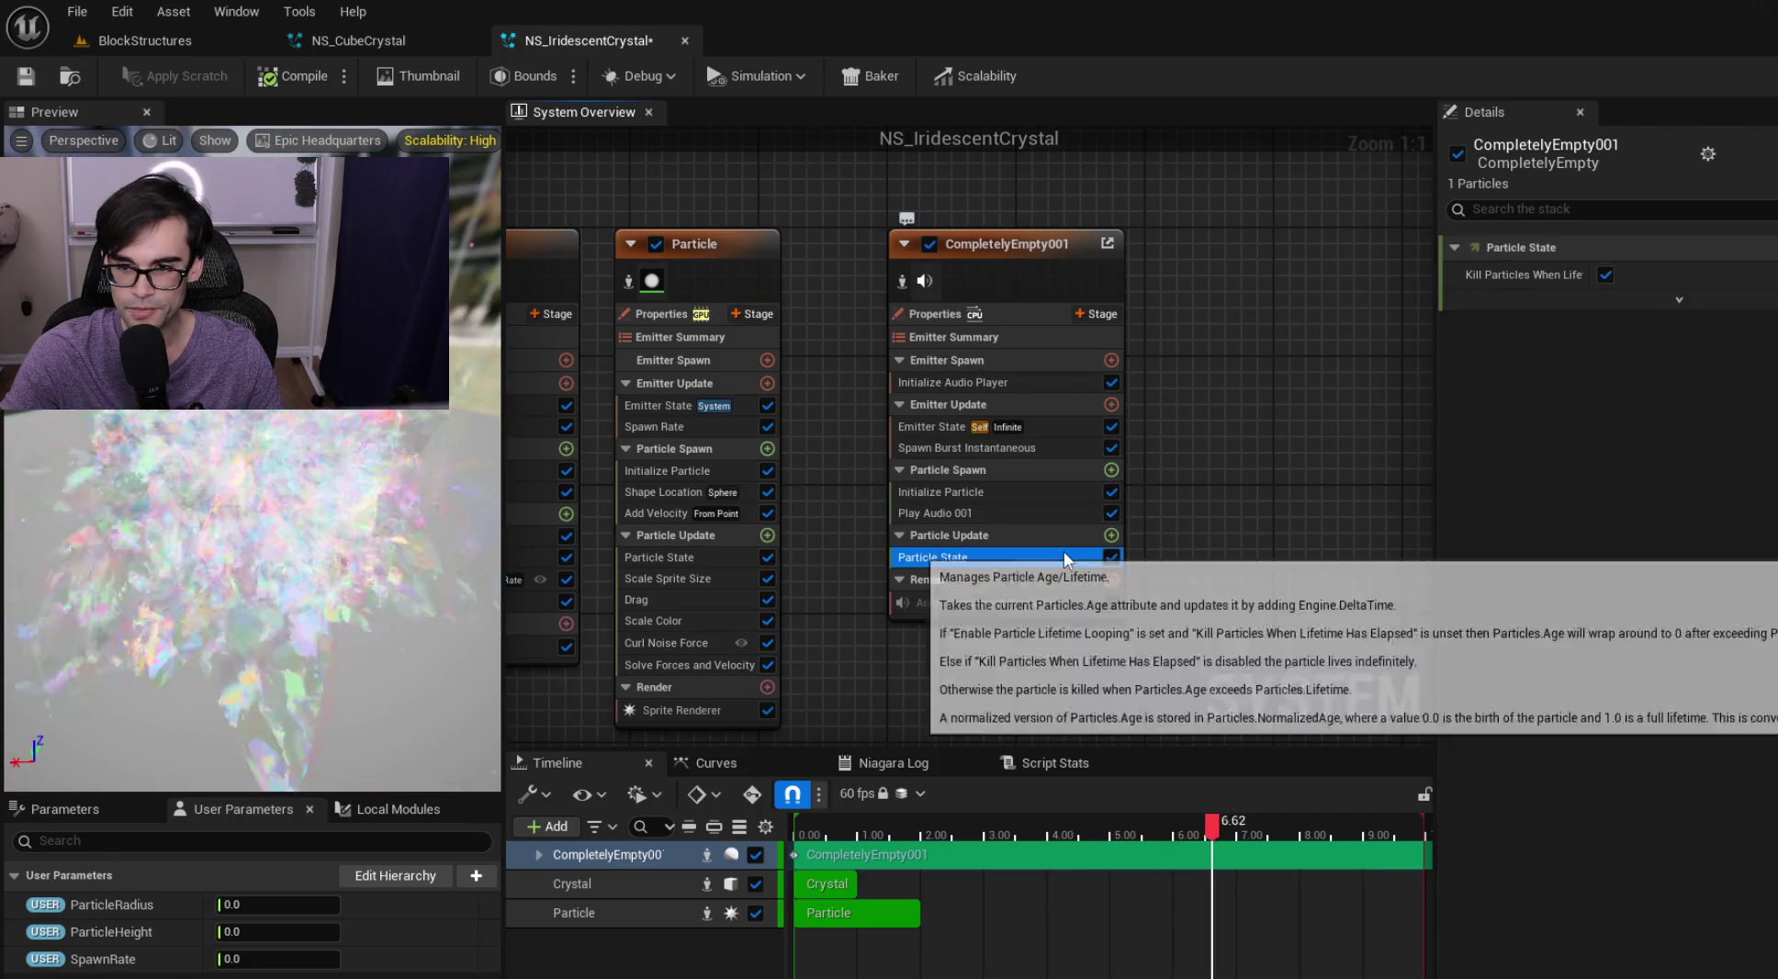
{"action": "left_click", "coordinate": [1056, 607]}
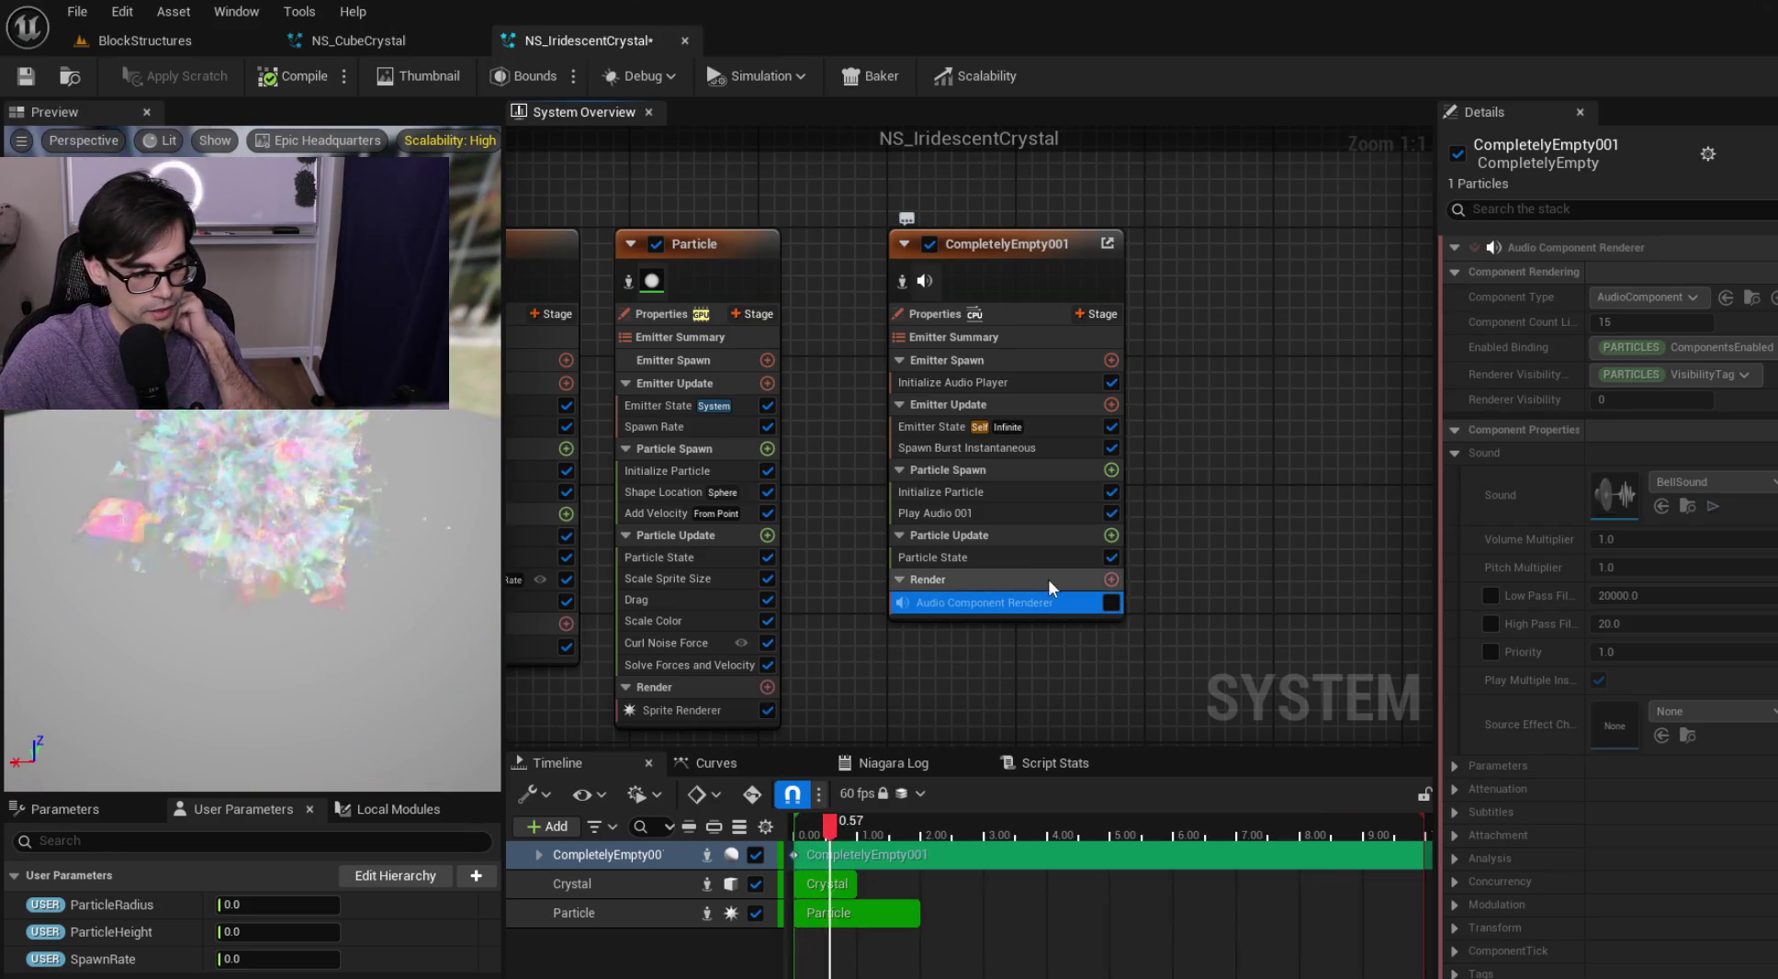
Reframe the graph and step back up to Emitter State's infinite loop with 111 duration
{"action": "left_click", "coordinate": [1016, 242]}
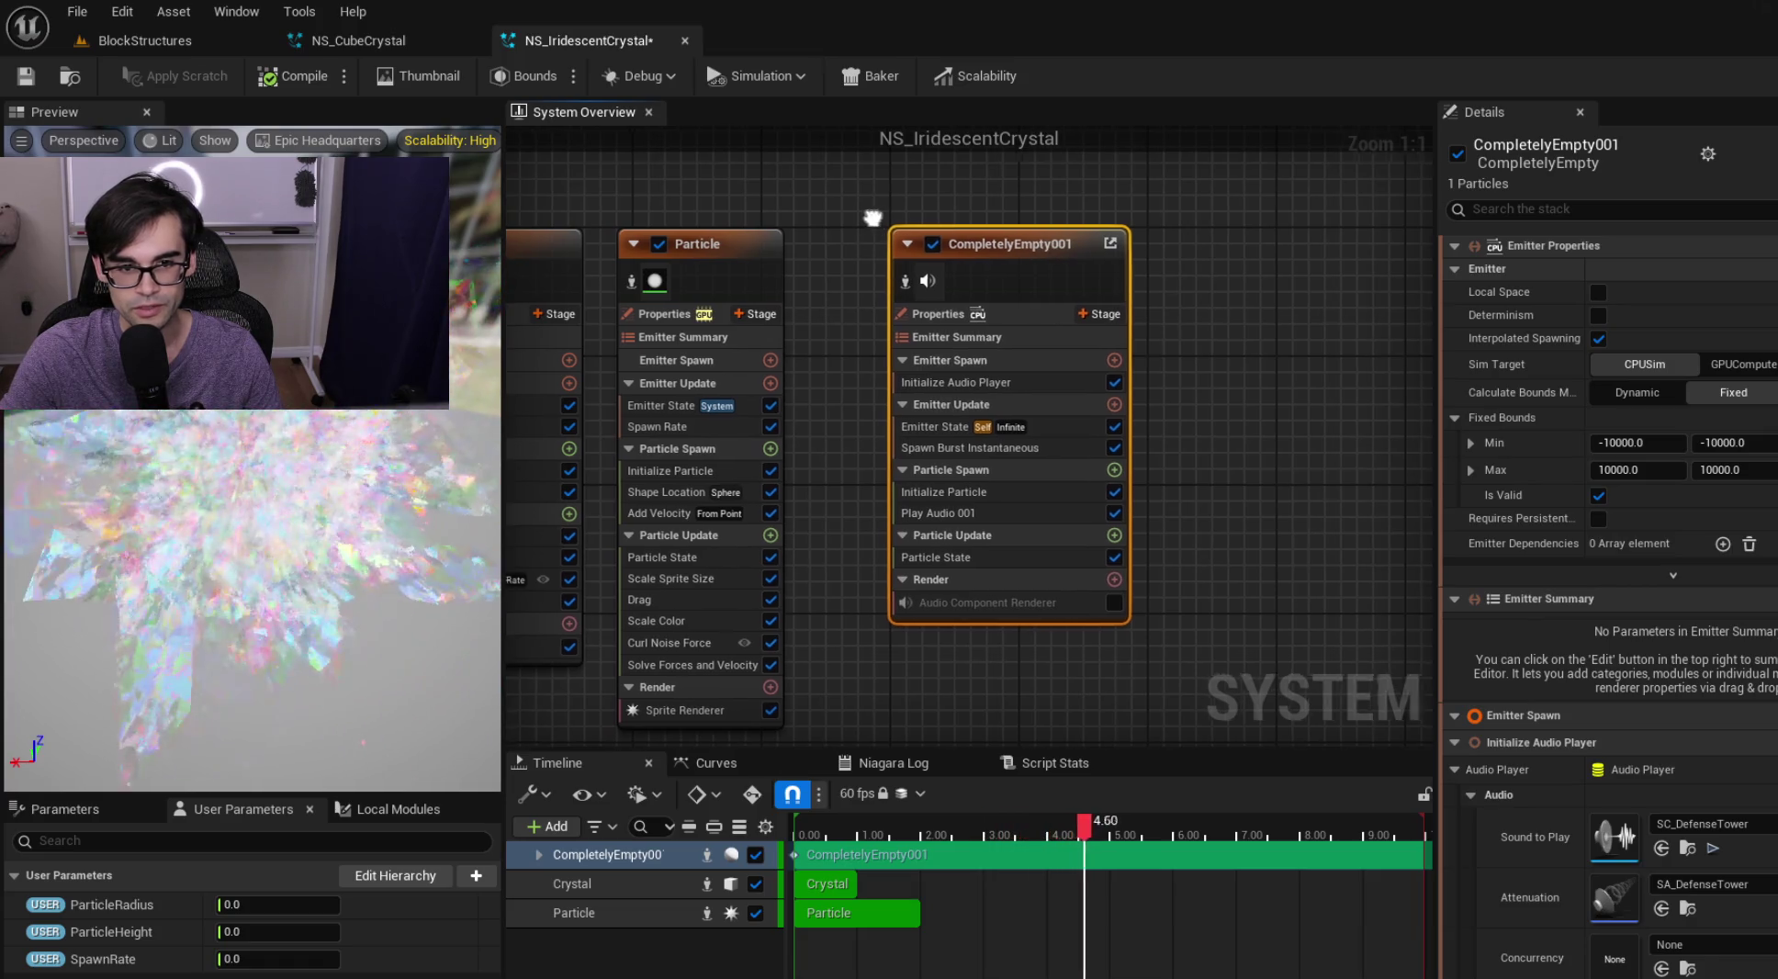
{"action": "mouse_move", "coordinate": [1188, 662]}
{"action": "left_mouse_down"}
{"action": "mouse_move", "coordinate": [1158, 392]}
{"action": "mouse_move", "coordinate": [849, 178]}
{"action": "left_mouse_up"}
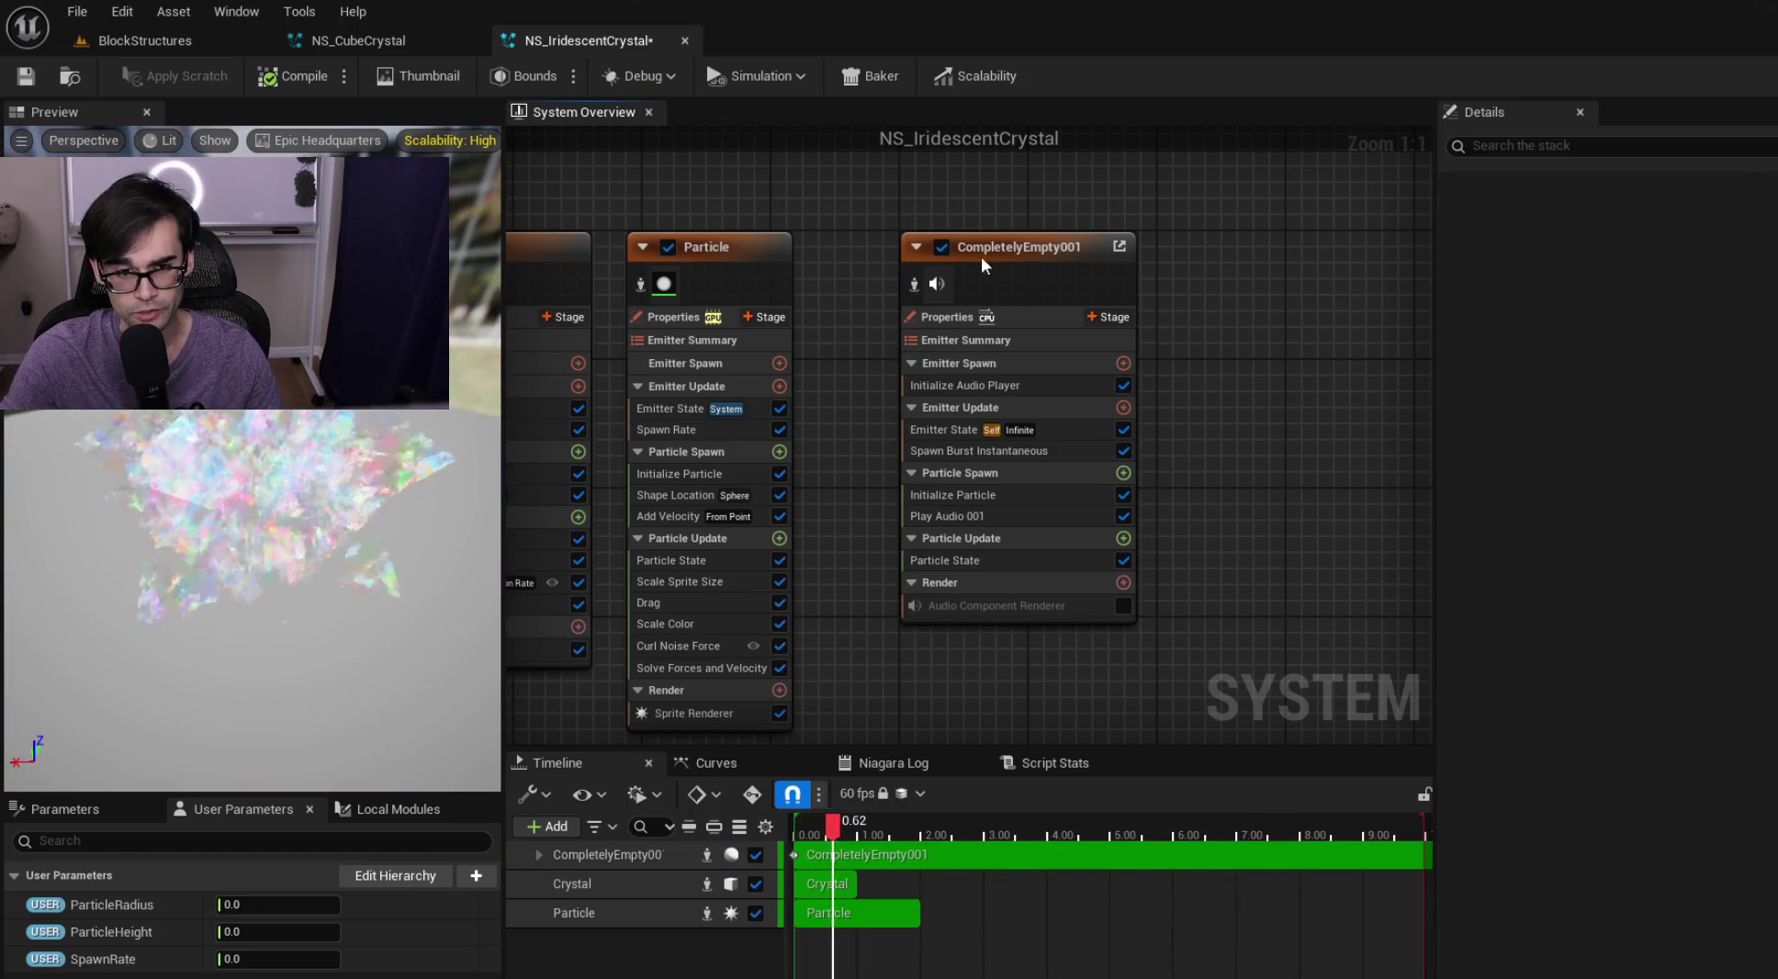
{"action": "left_click_drag", "start_coordinate": [794, 202], "coordinate": [1149, 260]}
{"action": "left_click", "coordinate": [1142, 279]}
{"action": "scroll", "coordinate": [1030, 217], "scroll_direction": "down", "scroll_amount": 2}
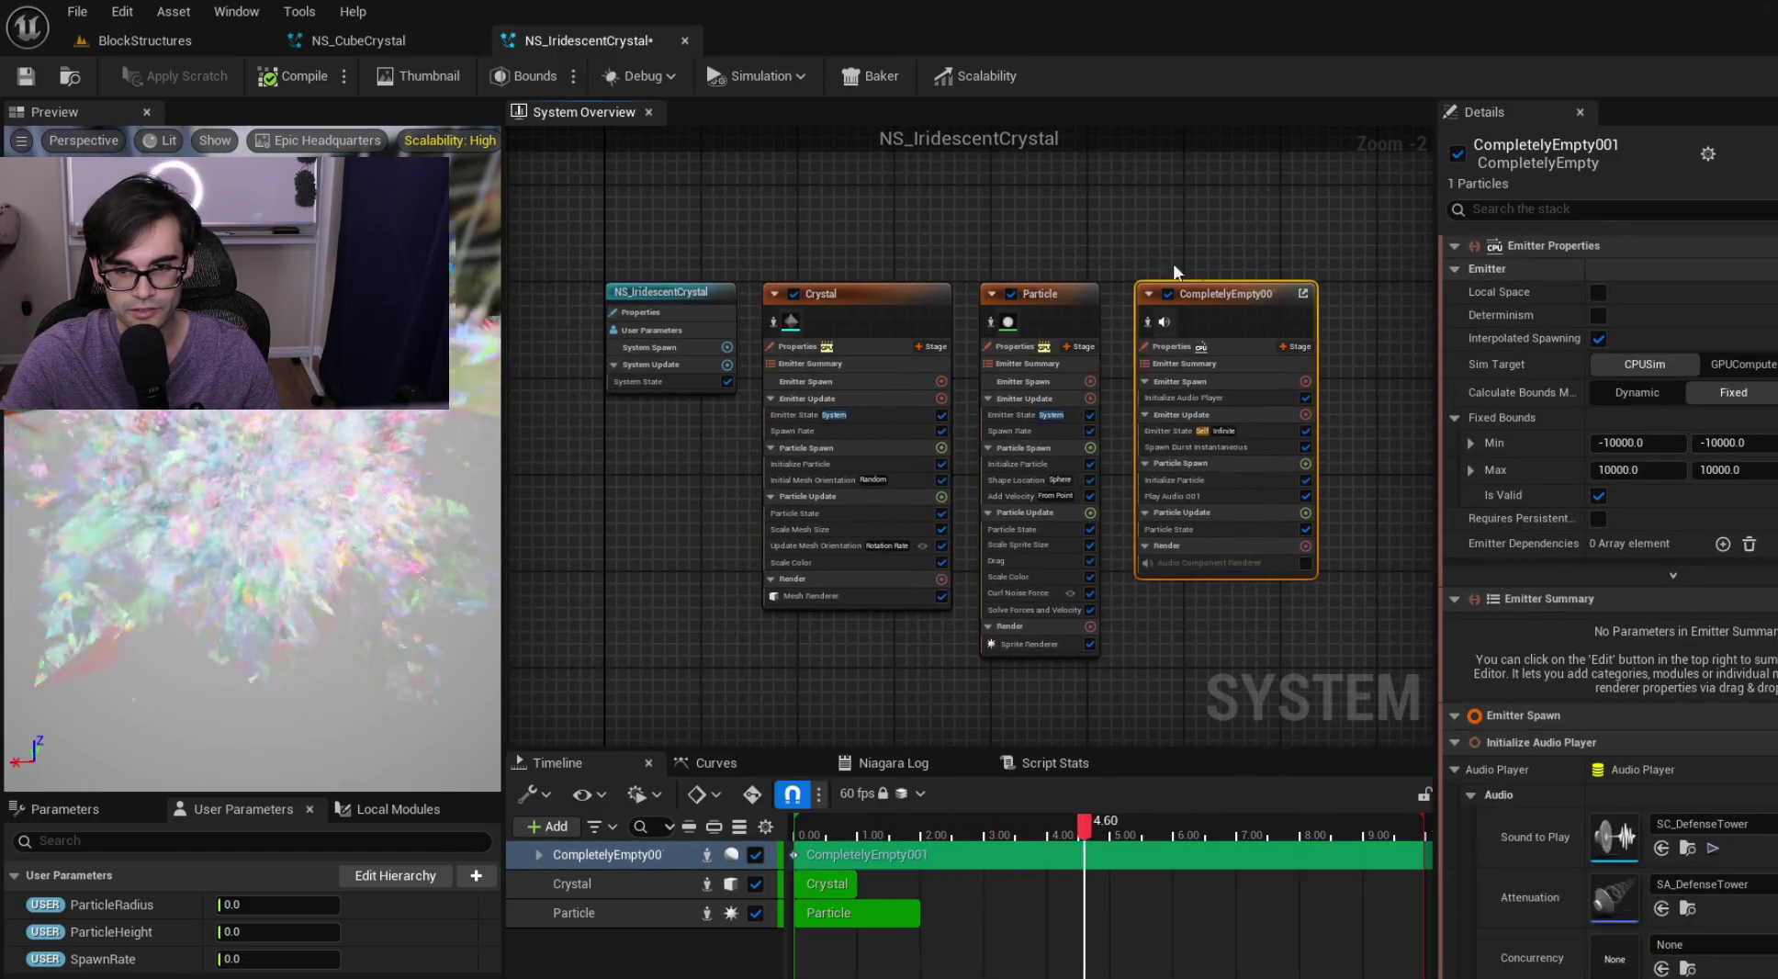
{"action": "scroll", "coordinate": [1253, 514], "scroll_direction": "up", "scroll_amount": 2}
{"action": "left_click", "coordinate": [1247, 534]}
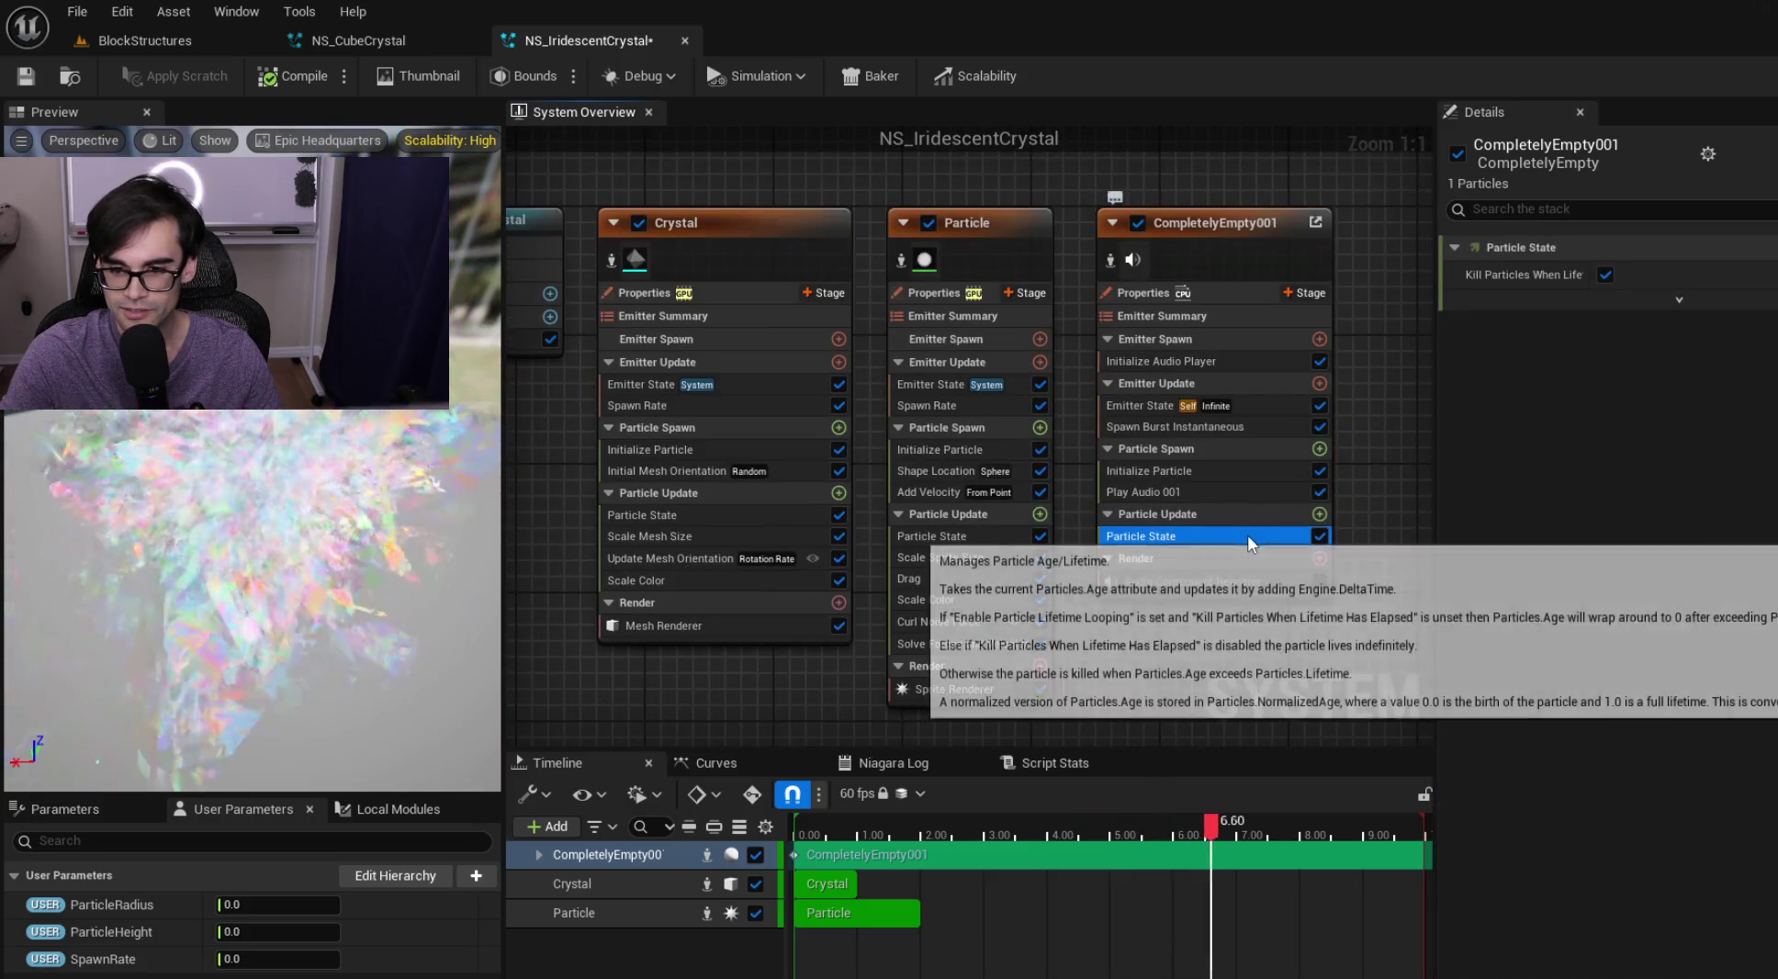
{"action": "left_click", "coordinate": [1245, 497]}
{"action": "left_click", "coordinate": [1253, 472]}
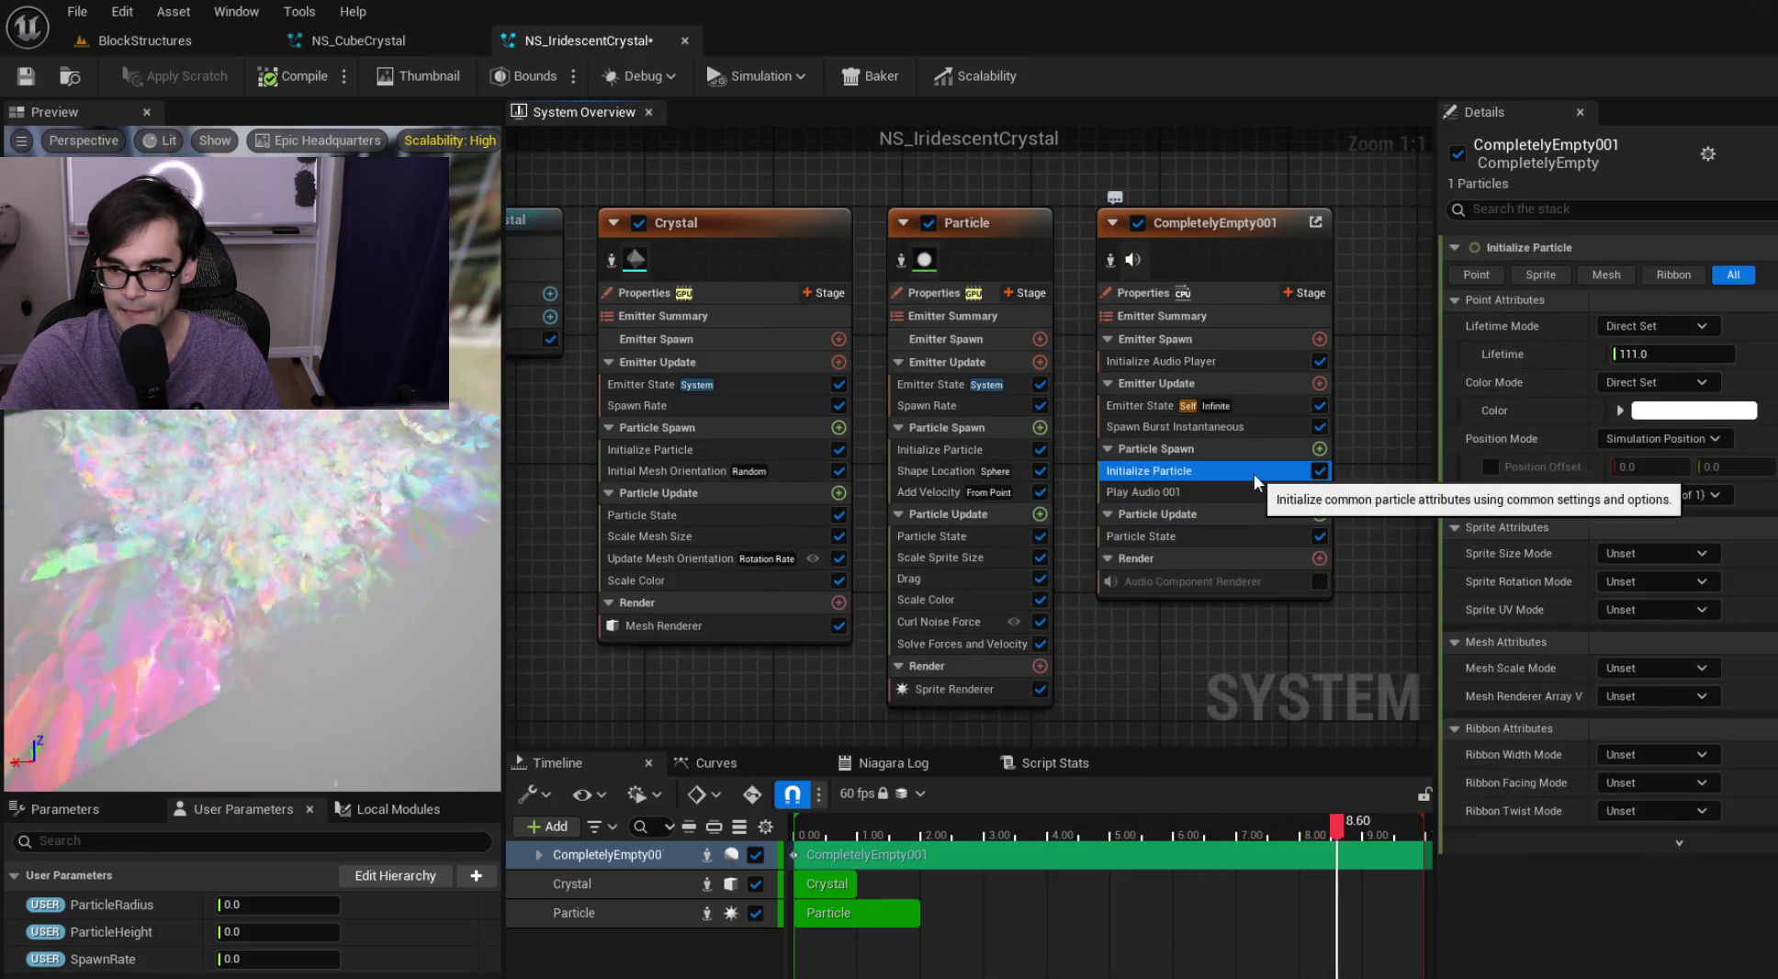
{"action": "left_click", "coordinate": [1240, 426]}
{"action": "left_click", "coordinate": [1281, 407]}
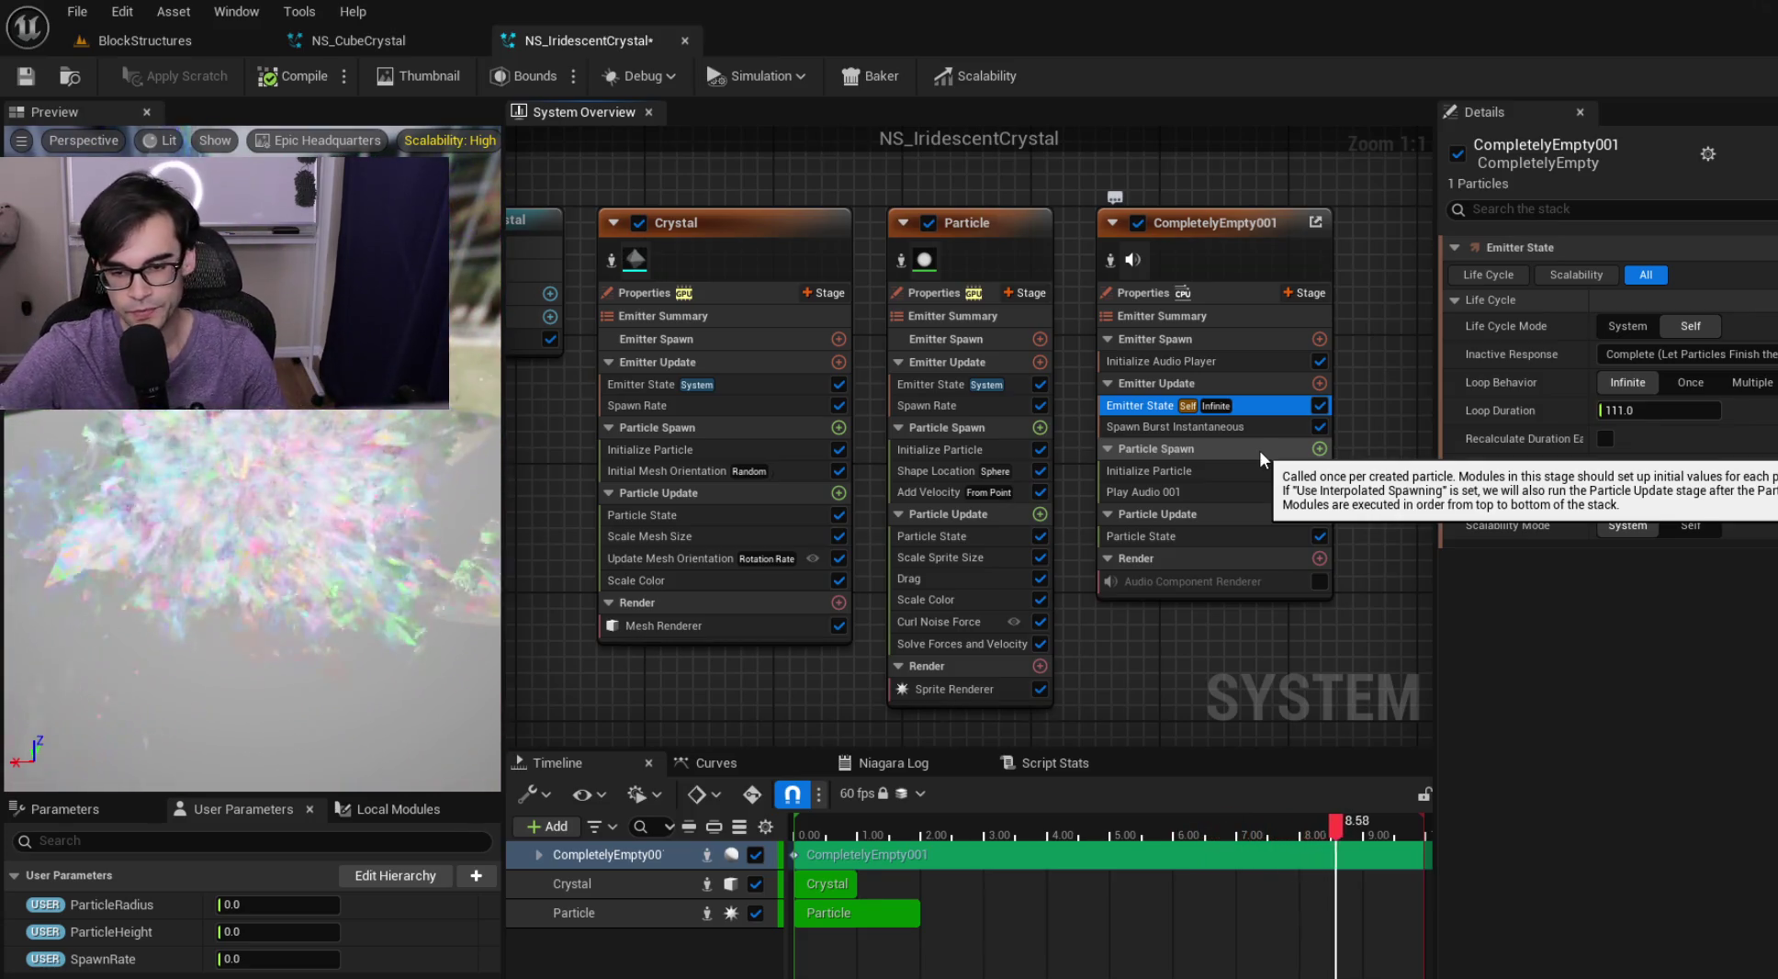
Compare CompletelyEmpty001's Spawn Burst Instantaneous, Emitter State and Initialize Audio Player settings
{"action": "left_click_drag", "start_coordinate": [1236, 421], "coordinate": [1098, 460]}
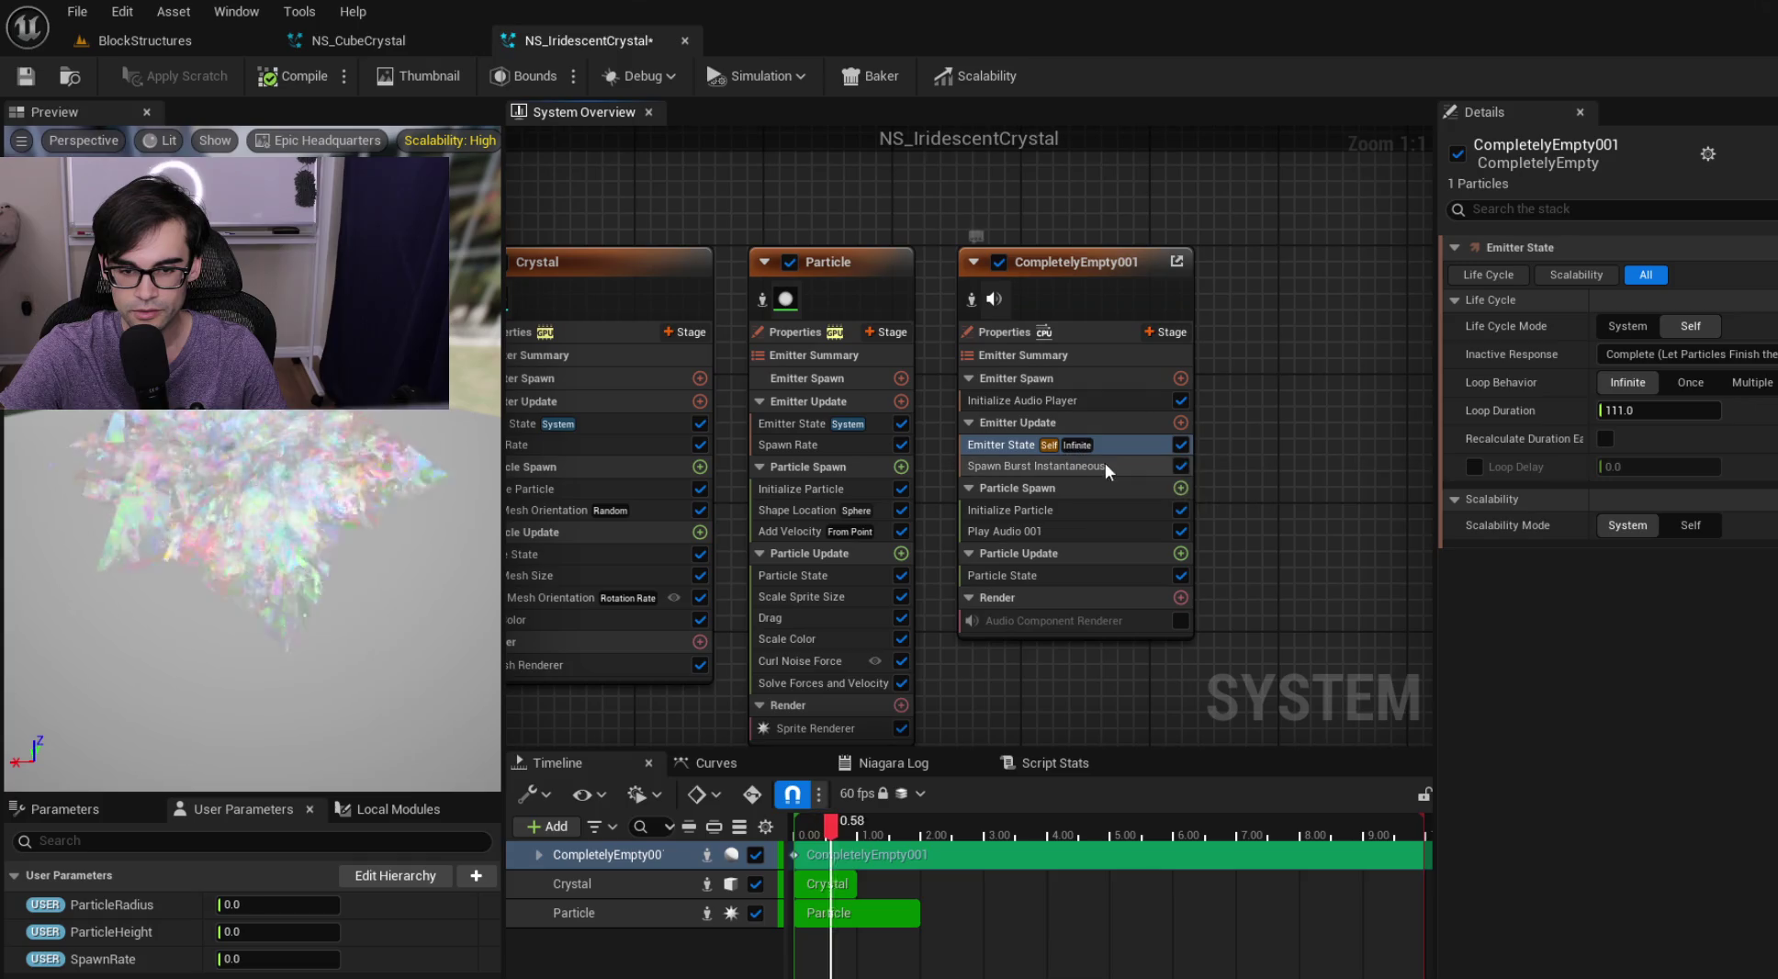
{"action": "left_click", "coordinate": [1111, 464]}
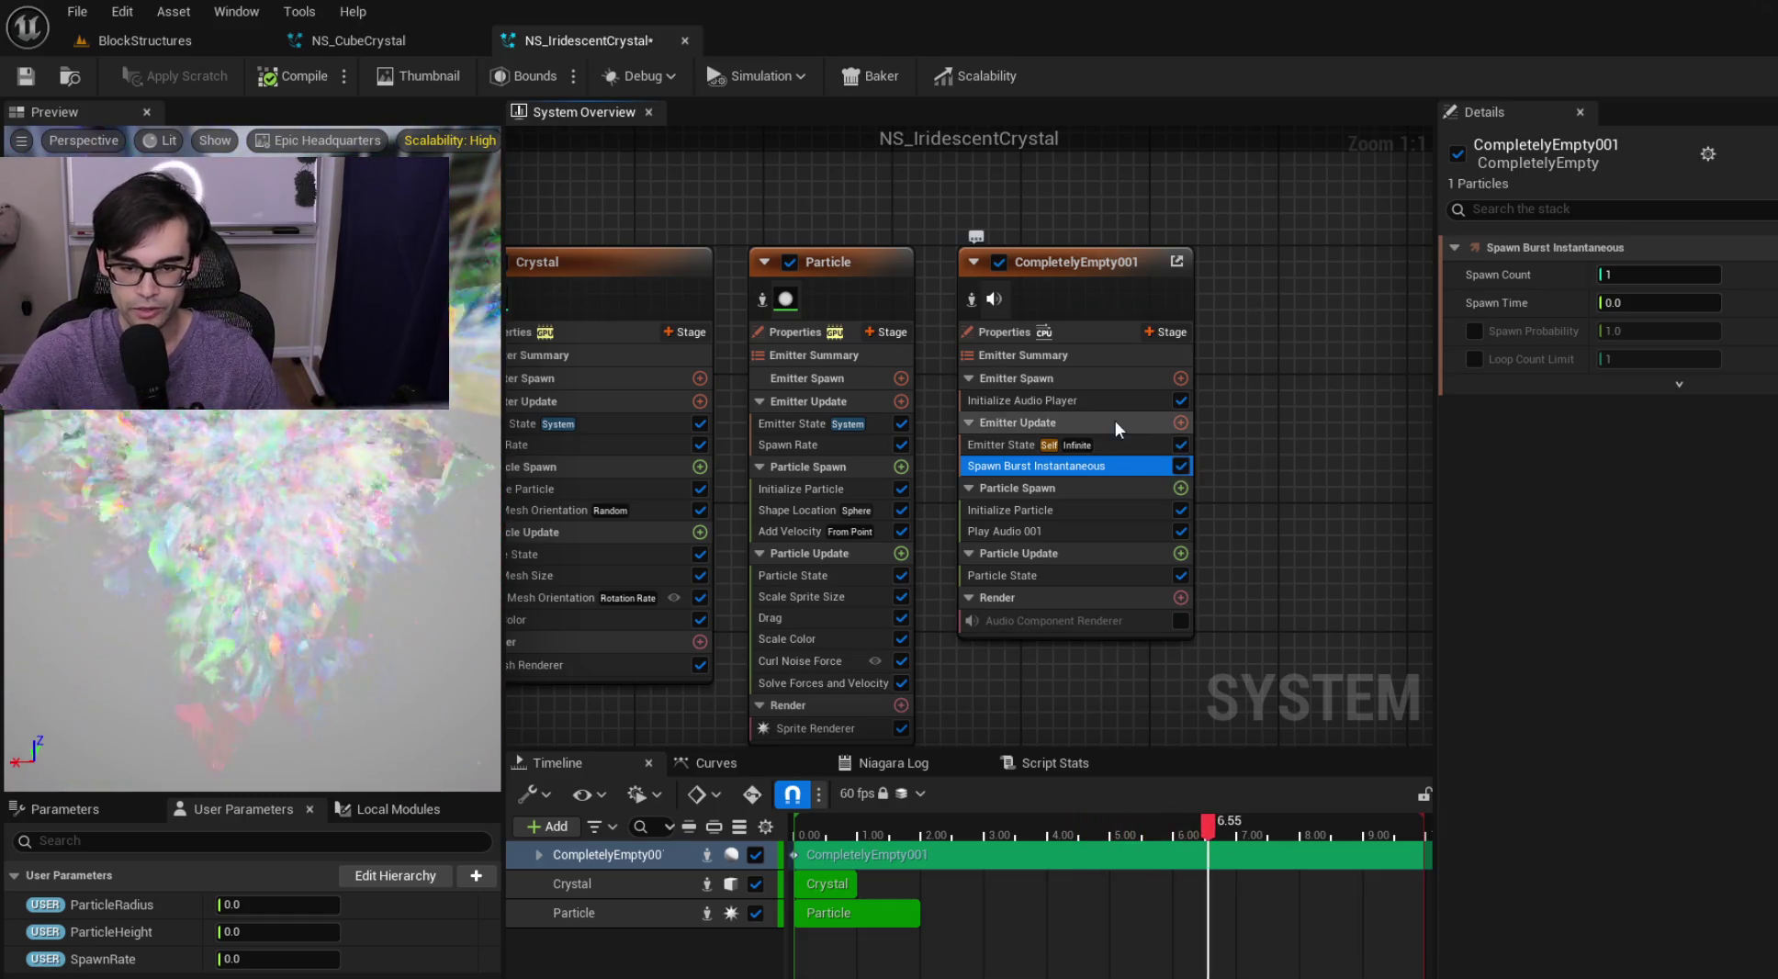
{"action": "left_click", "coordinate": [1139, 440]}
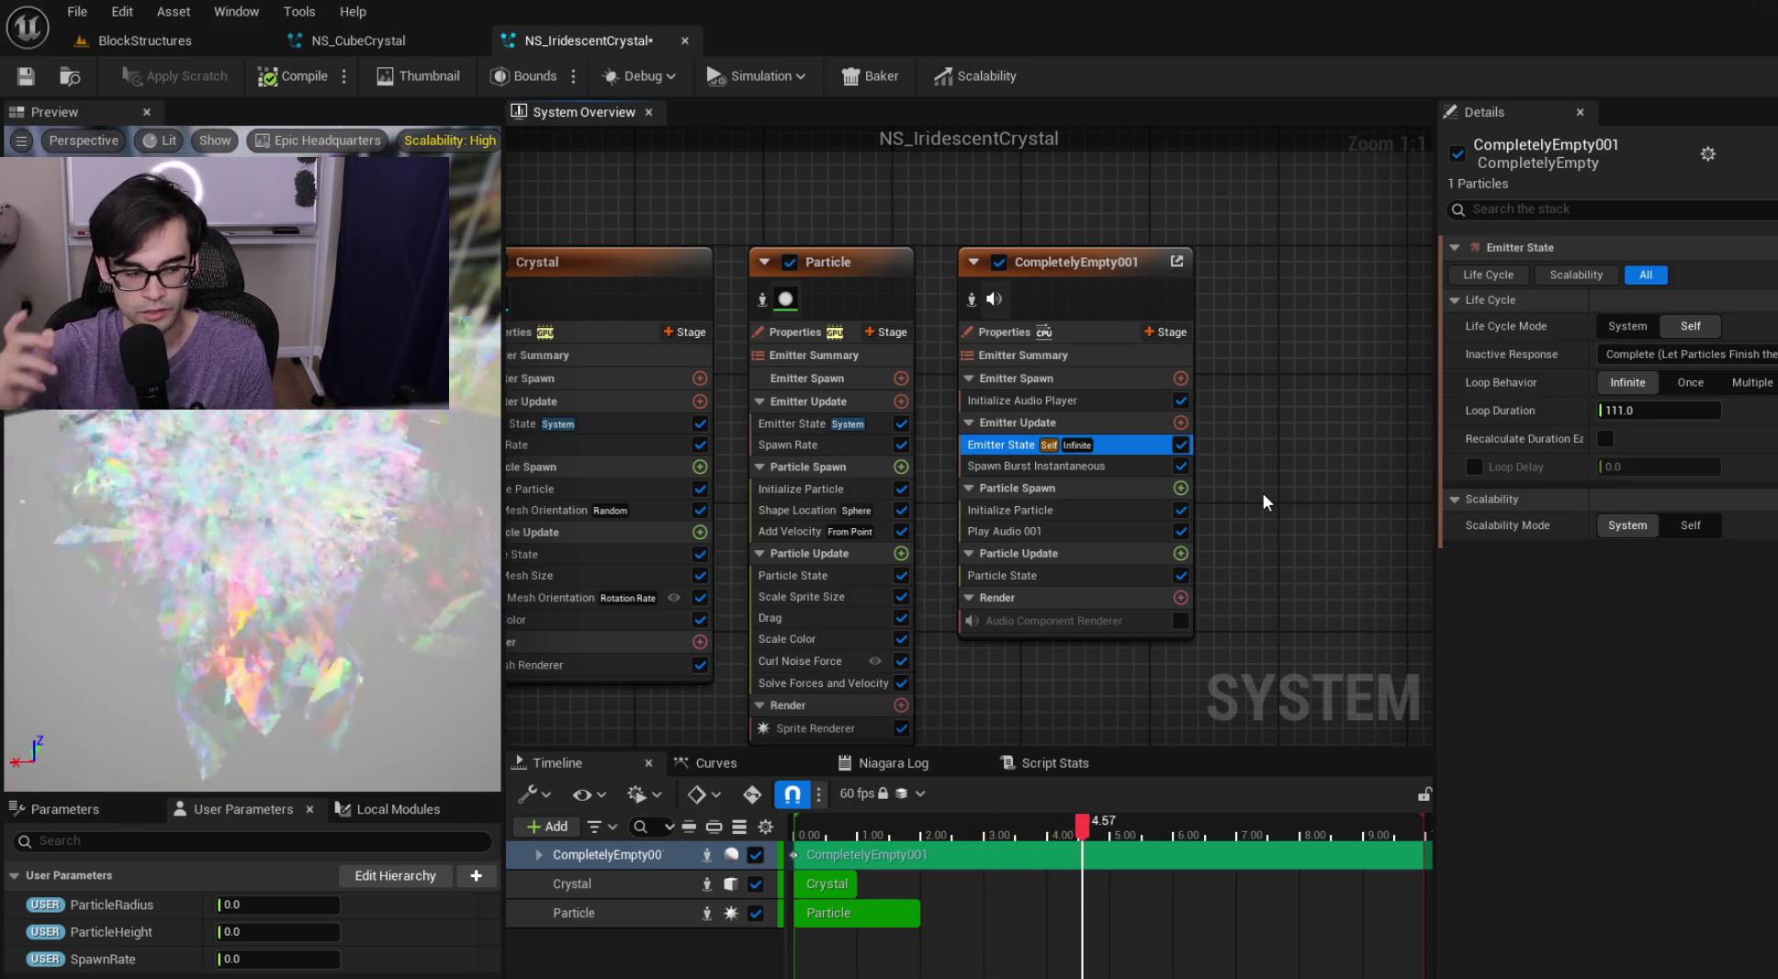
{"action": "left_click", "coordinate": [1135, 466]}
{"action": "left_click", "coordinate": [1106, 445]}
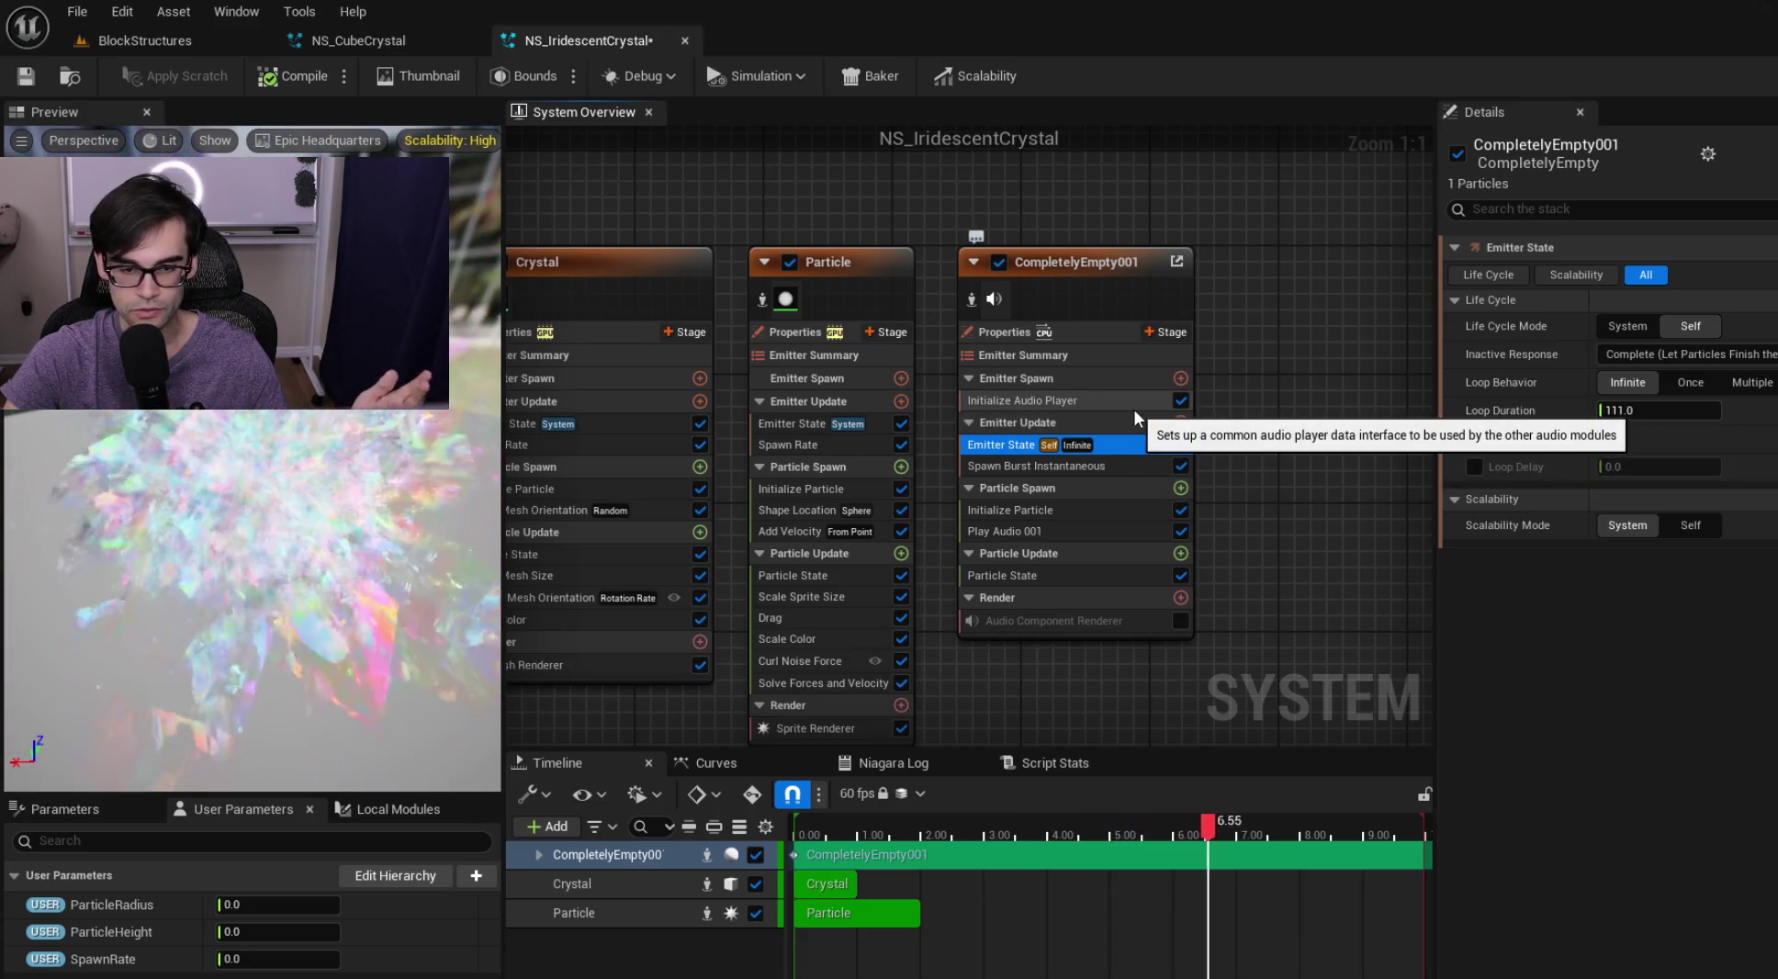
{"action": "left_click", "coordinate": [1133, 406]}
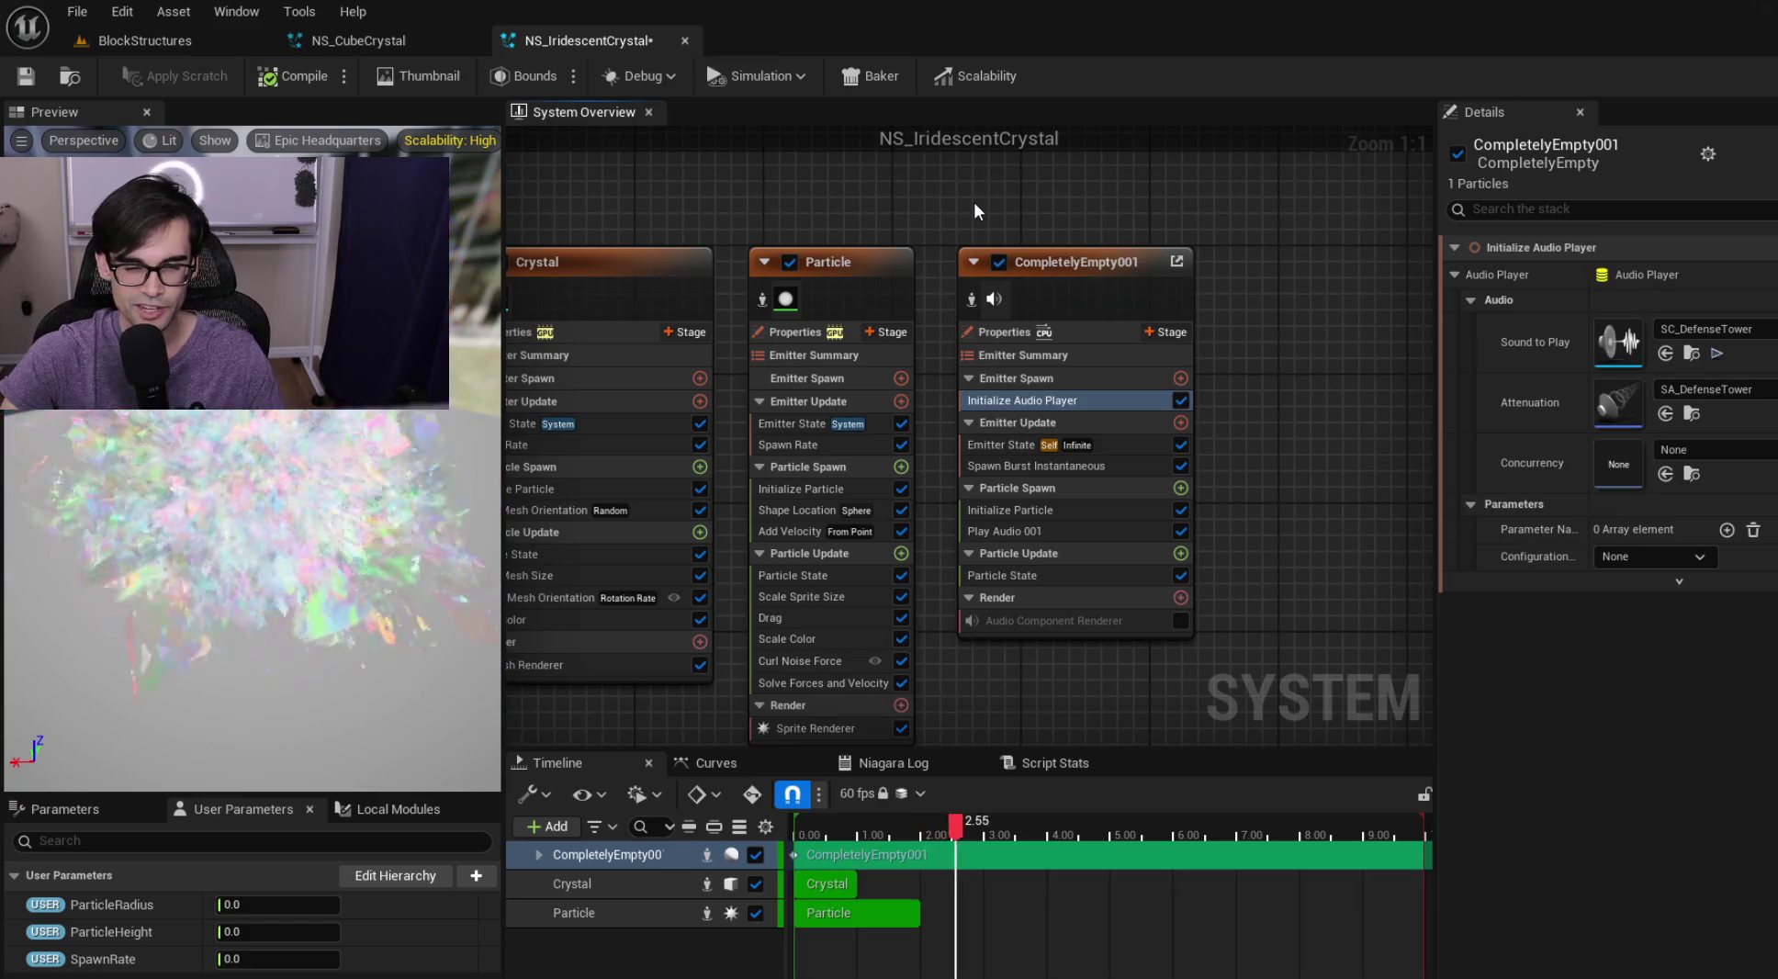
{"action": "key", "text": "Home"}
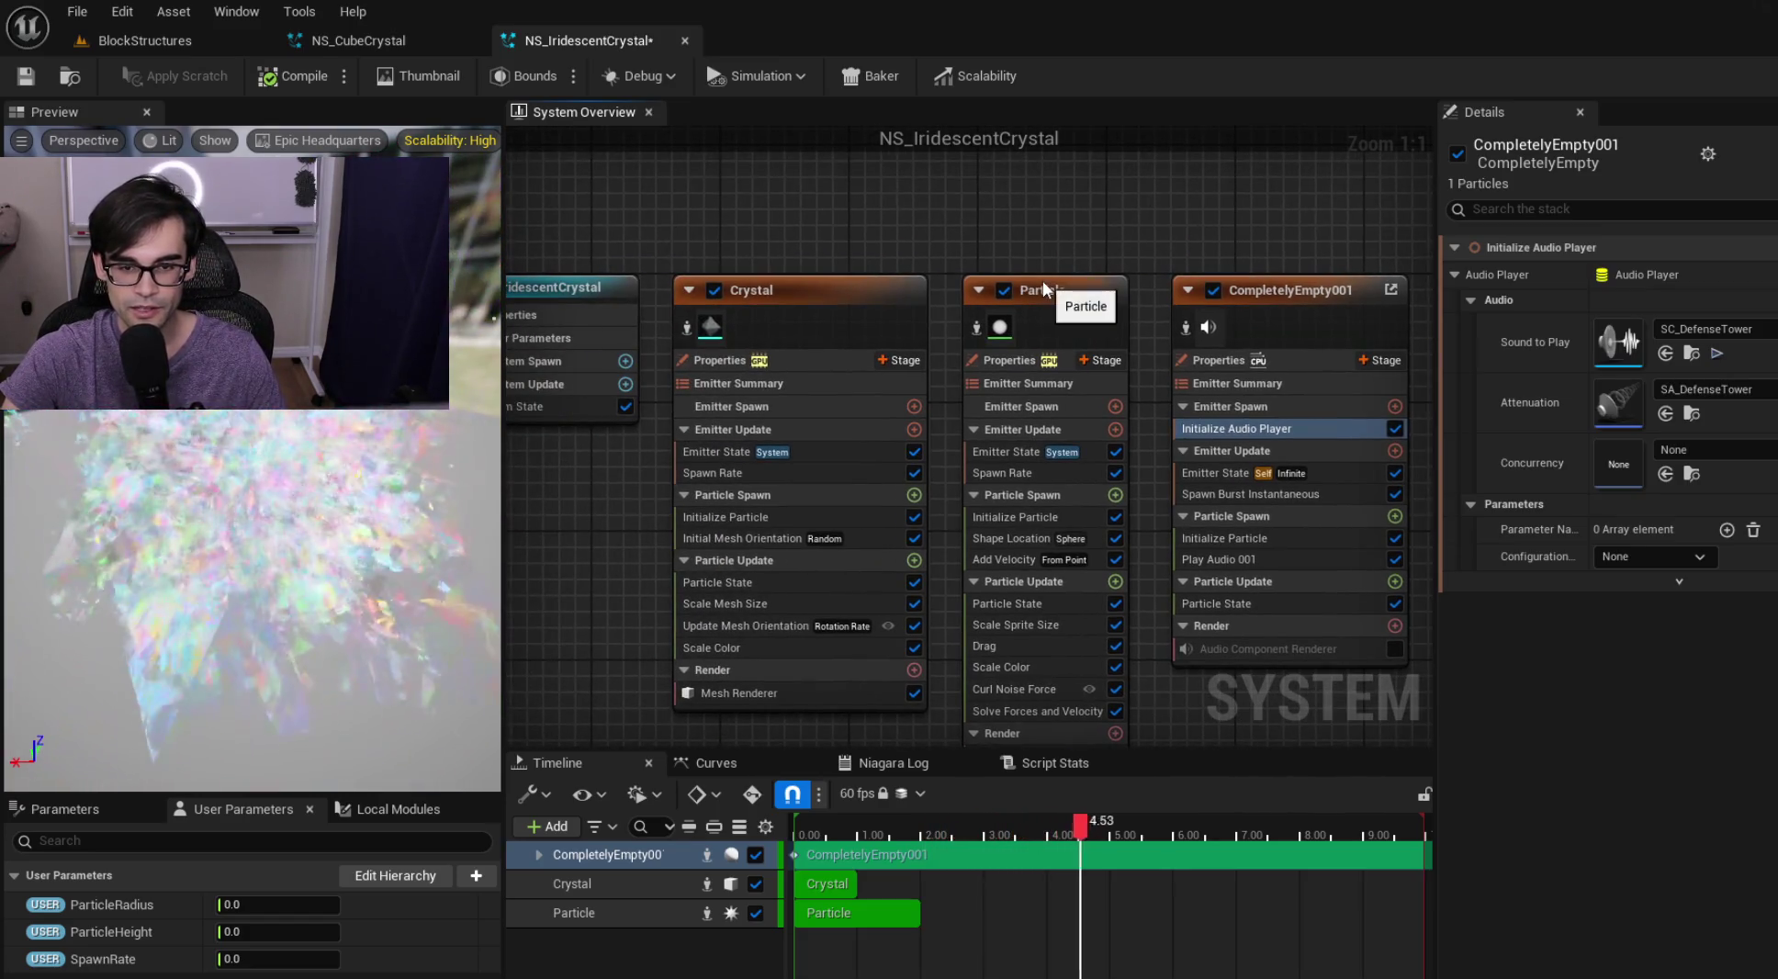
Reframe the graph and recheck each CompletelyEmpty001 module up to its Emitter State life cycle
{"action": "left_click", "coordinate": [1044, 290]}
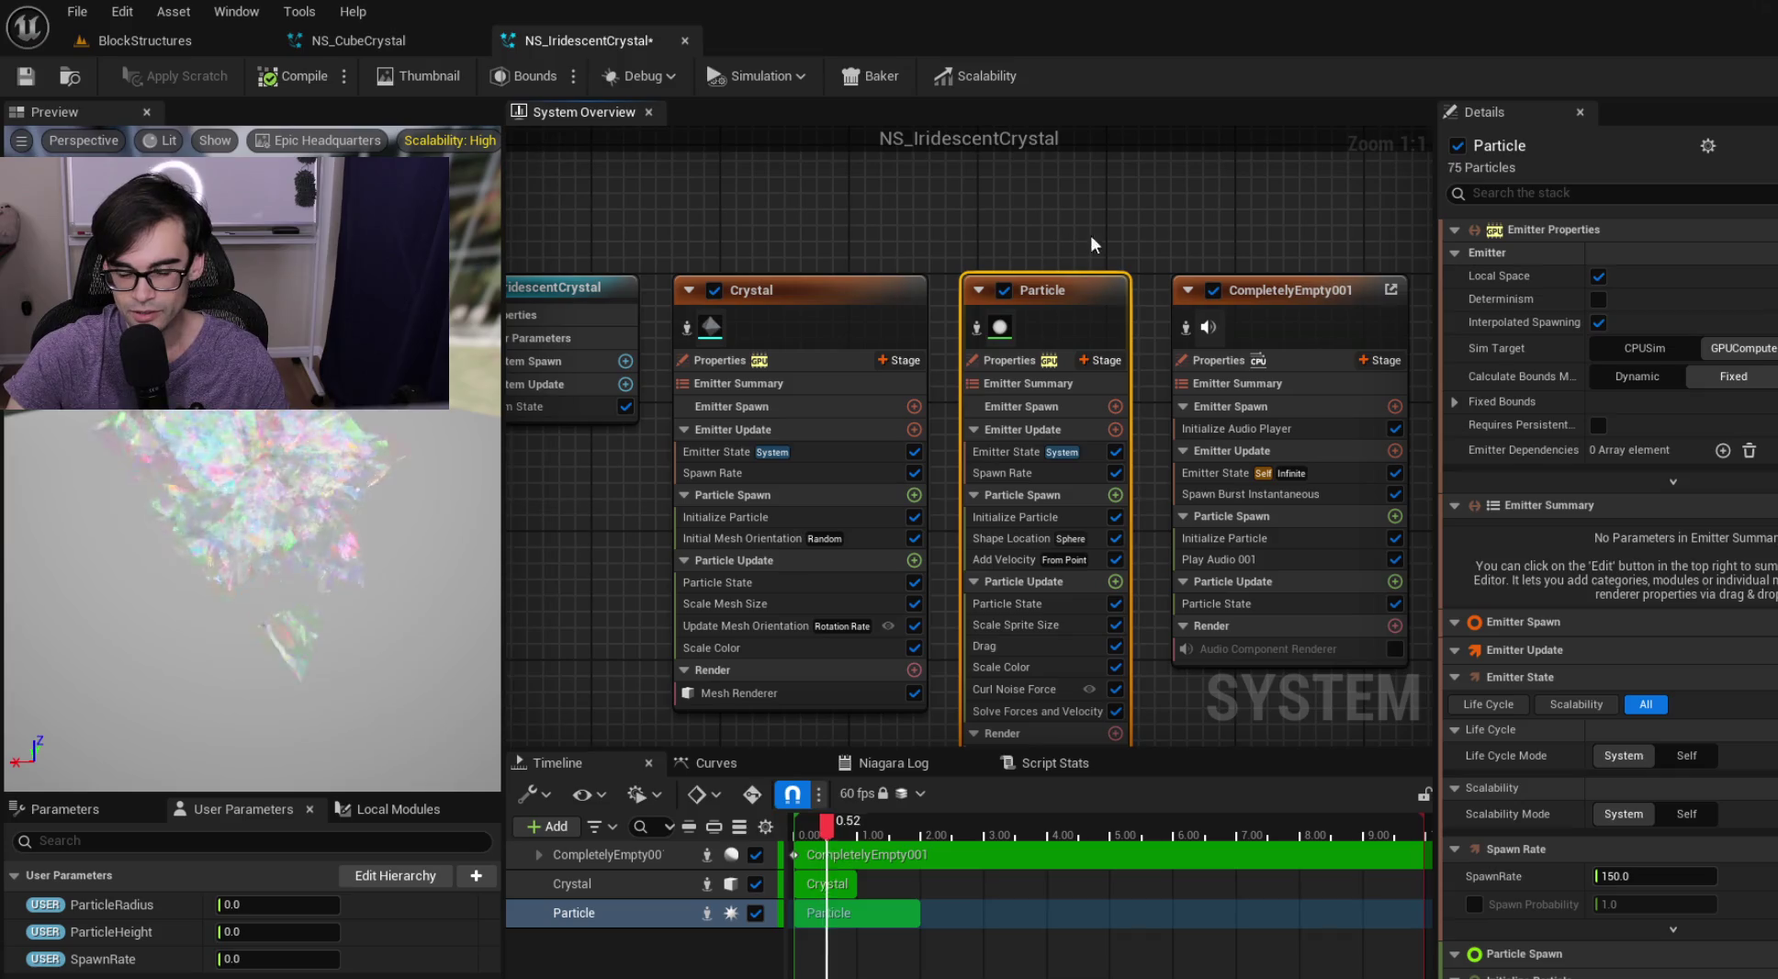
{"action": "left_click_drag", "start_coordinate": [1232, 241], "coordinate": [1106, 244]}
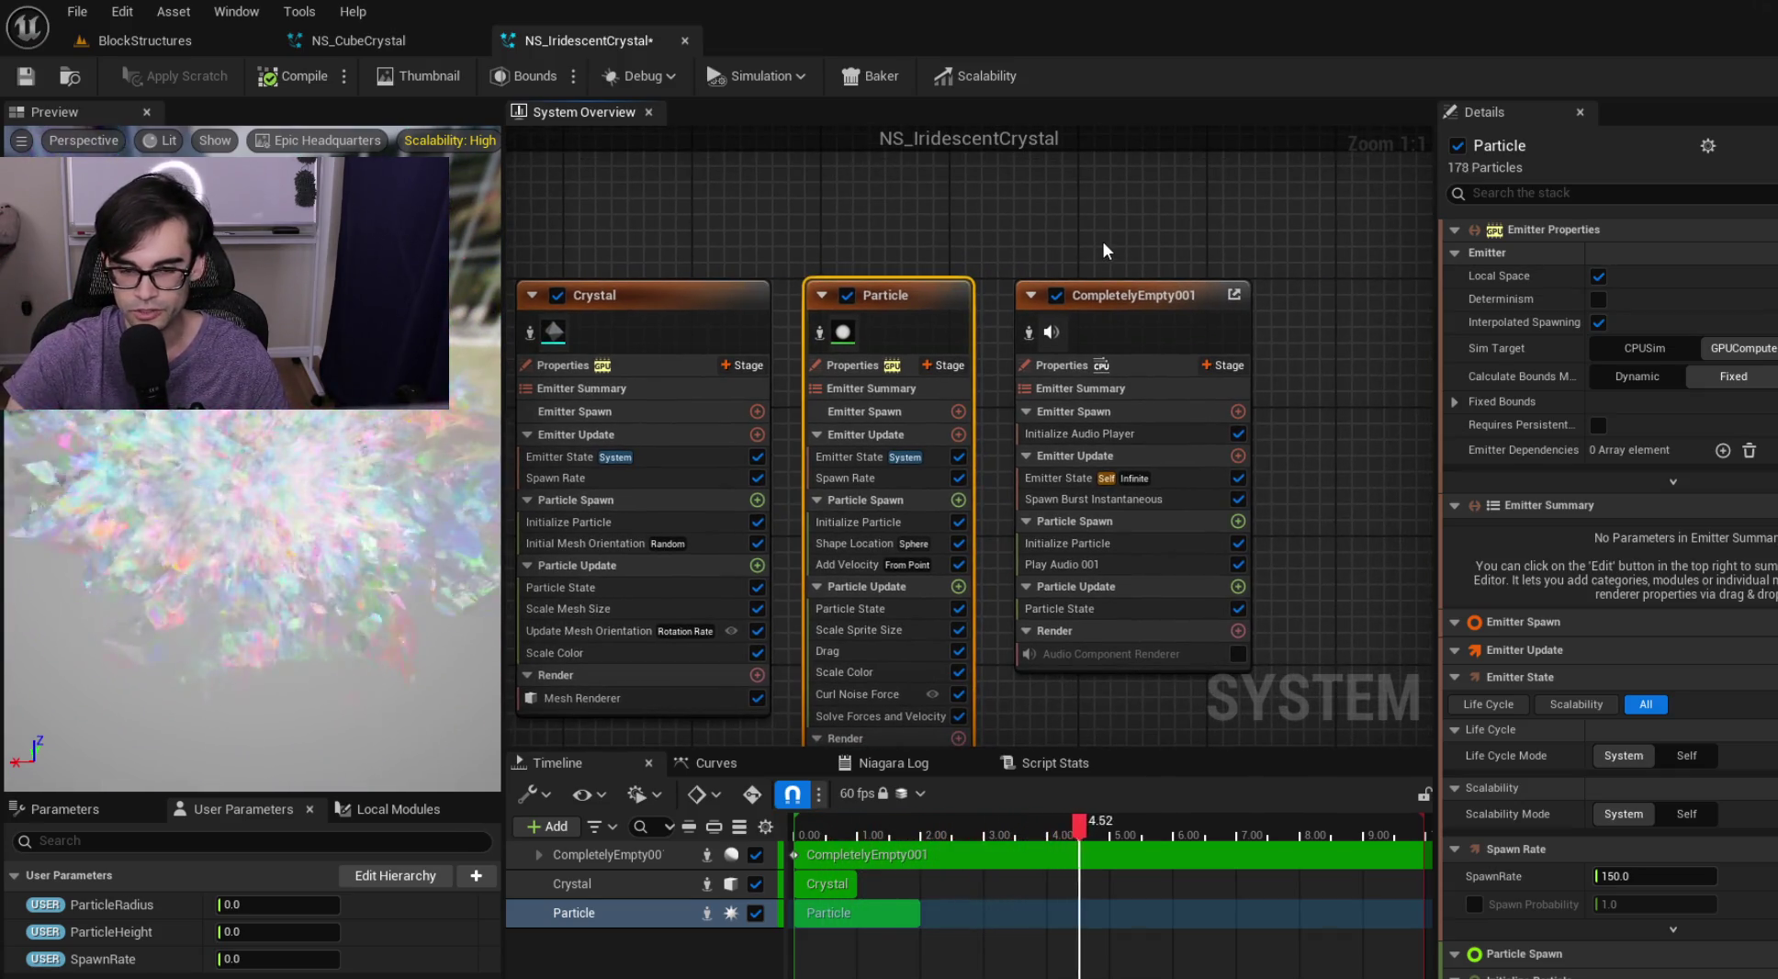
{"action": "left_click", "coordinate": [1162, 478]}
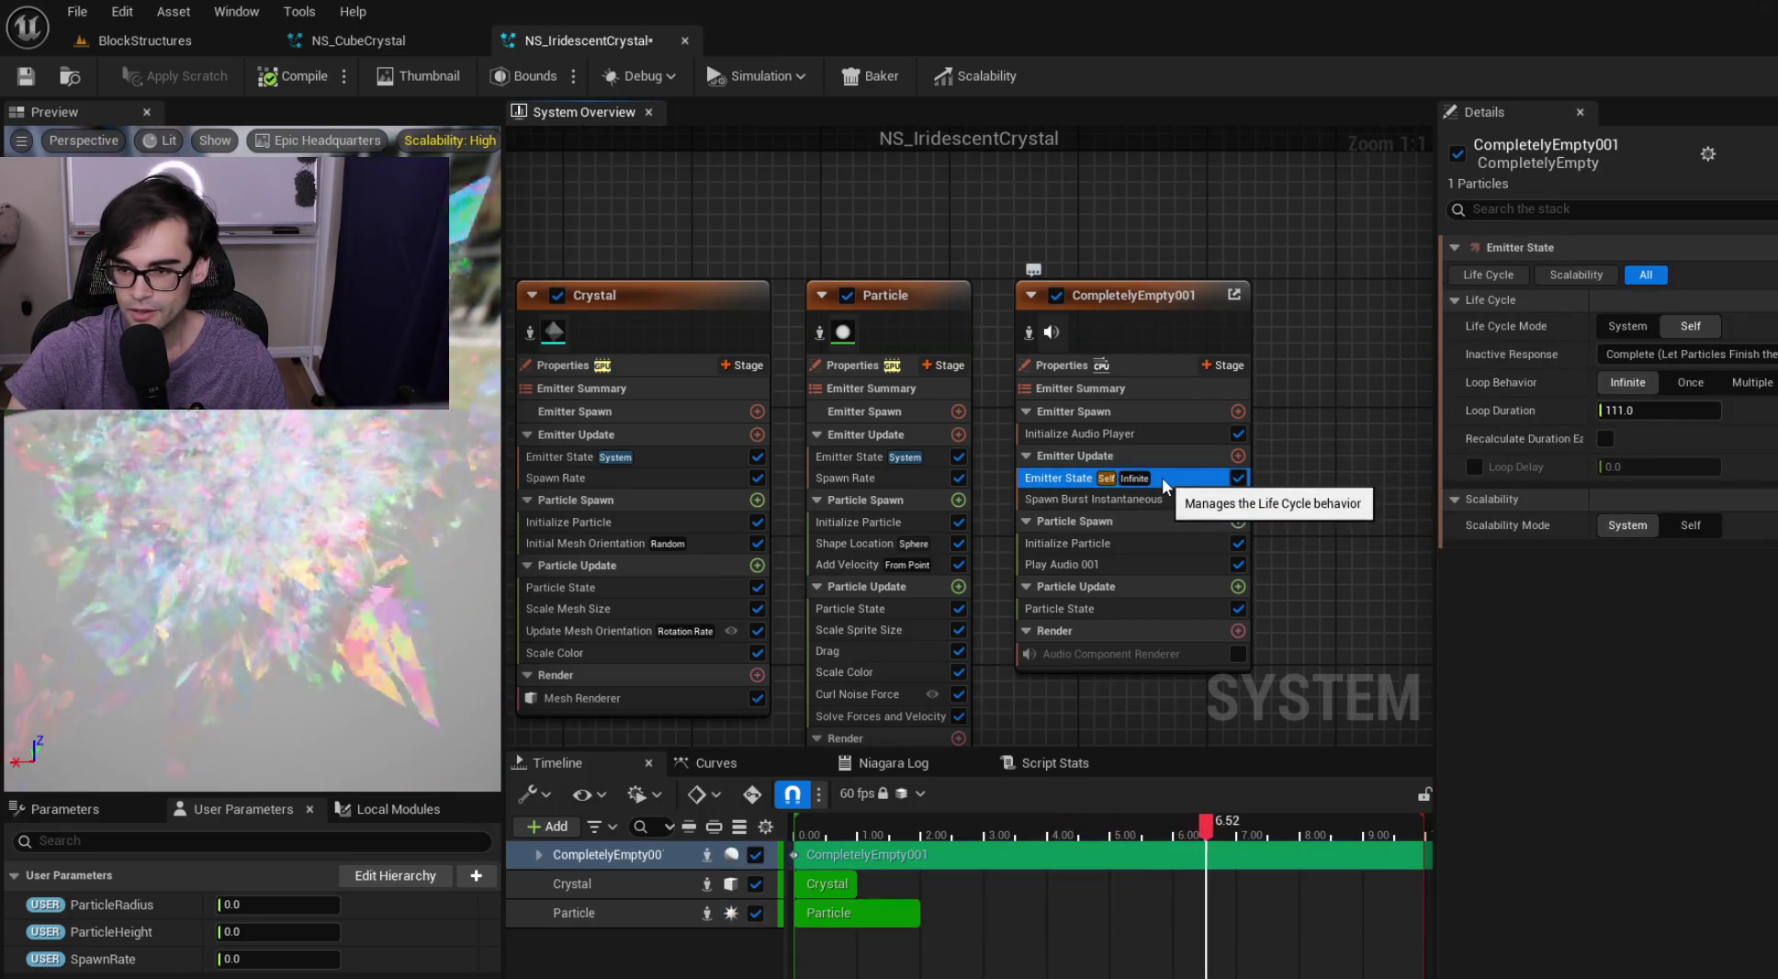
{"action": "left_click", "coordinate": [1179, 503]}
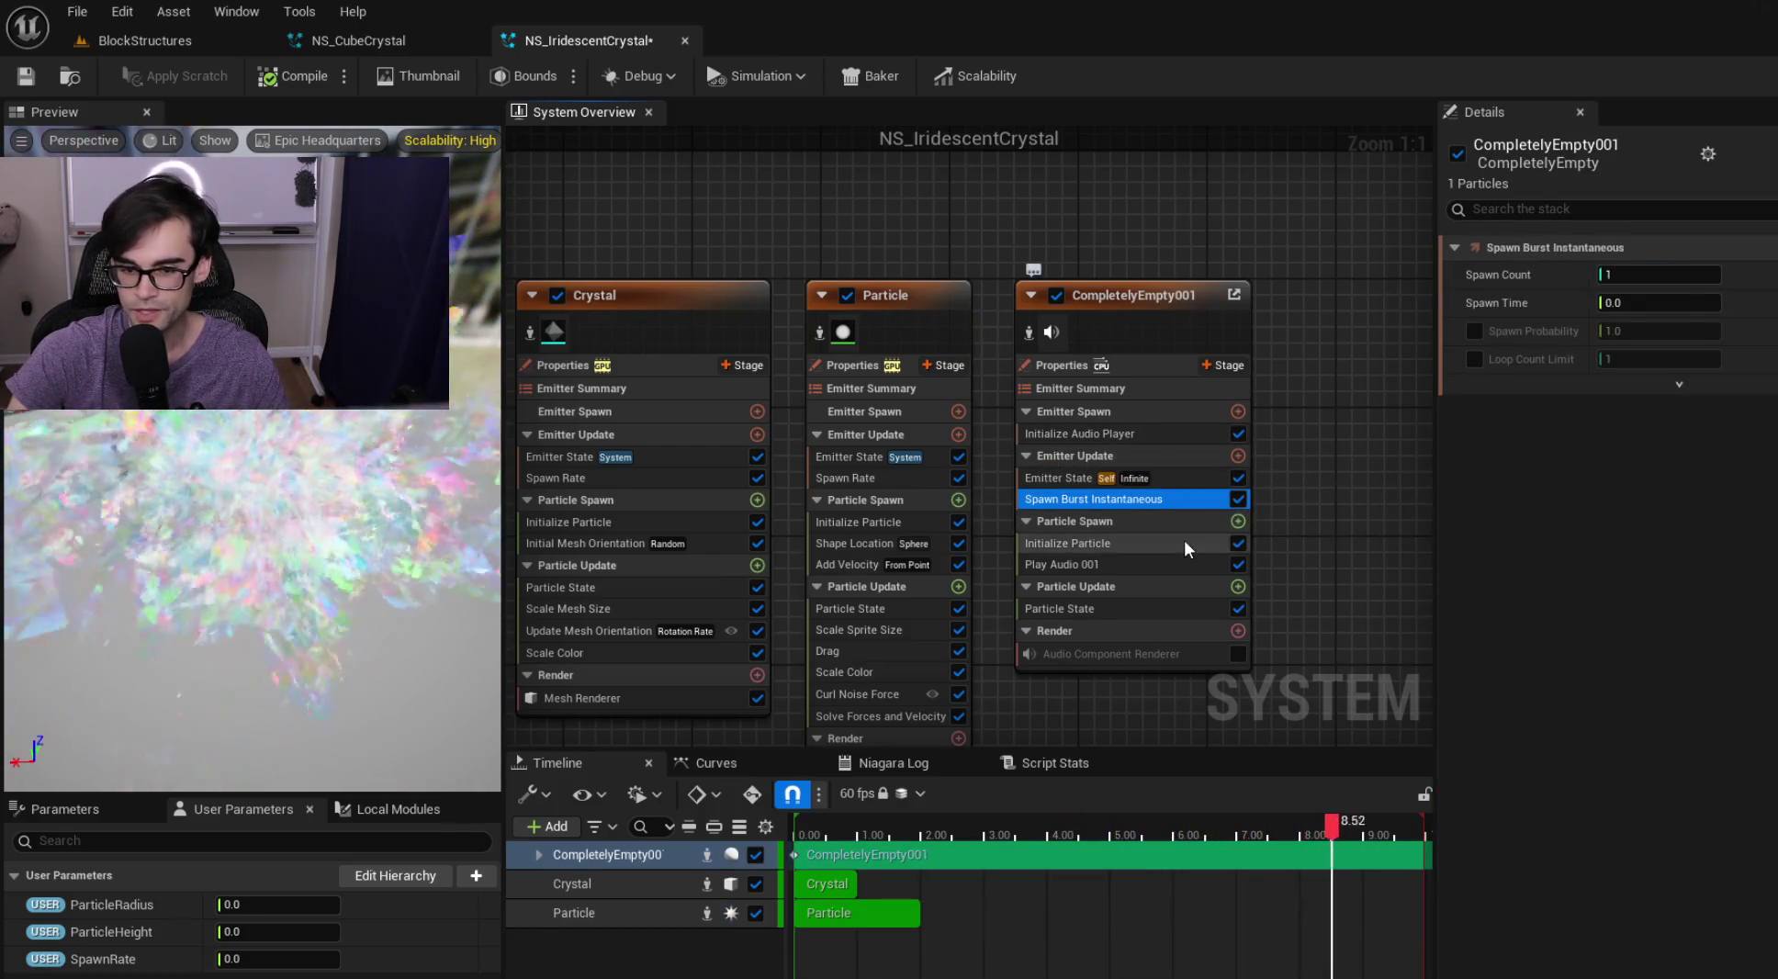
{"action": "left_click", "coordinate": [1184, 543]}
{"action": "left_click", "coordinate": [1179, 562]}
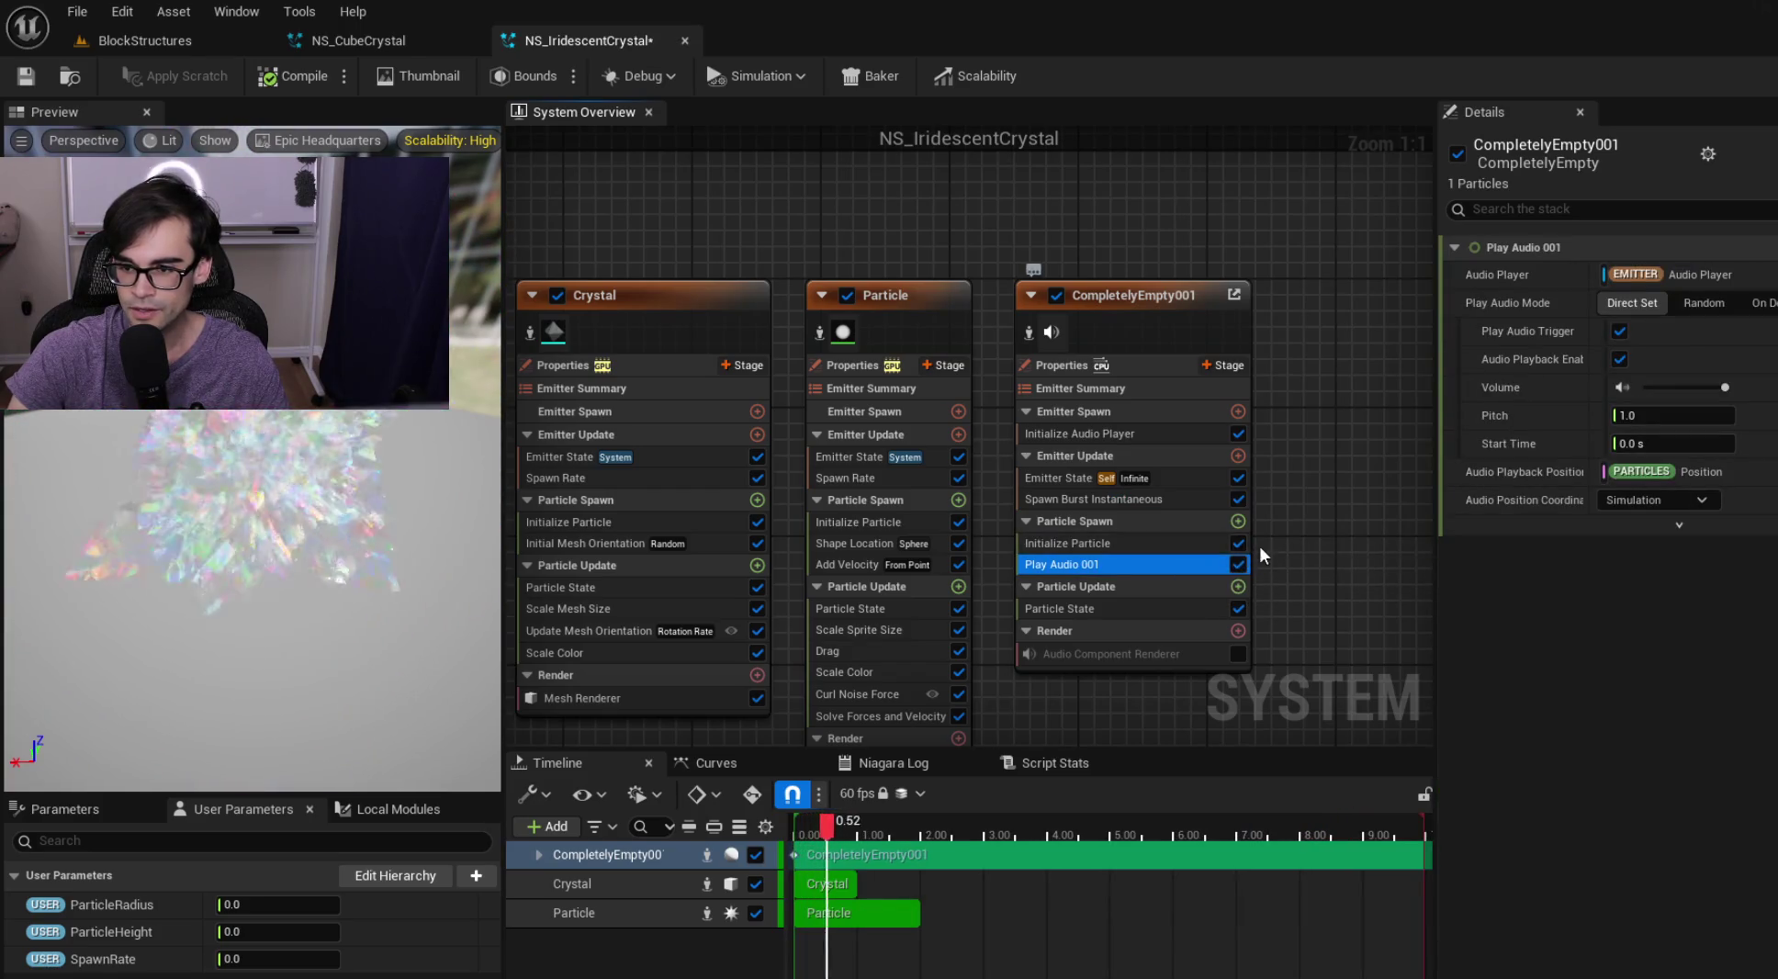
{"action": "left_click_drag", "start_coordinate": [1292, 547], "coordinate": [1343, 460]}
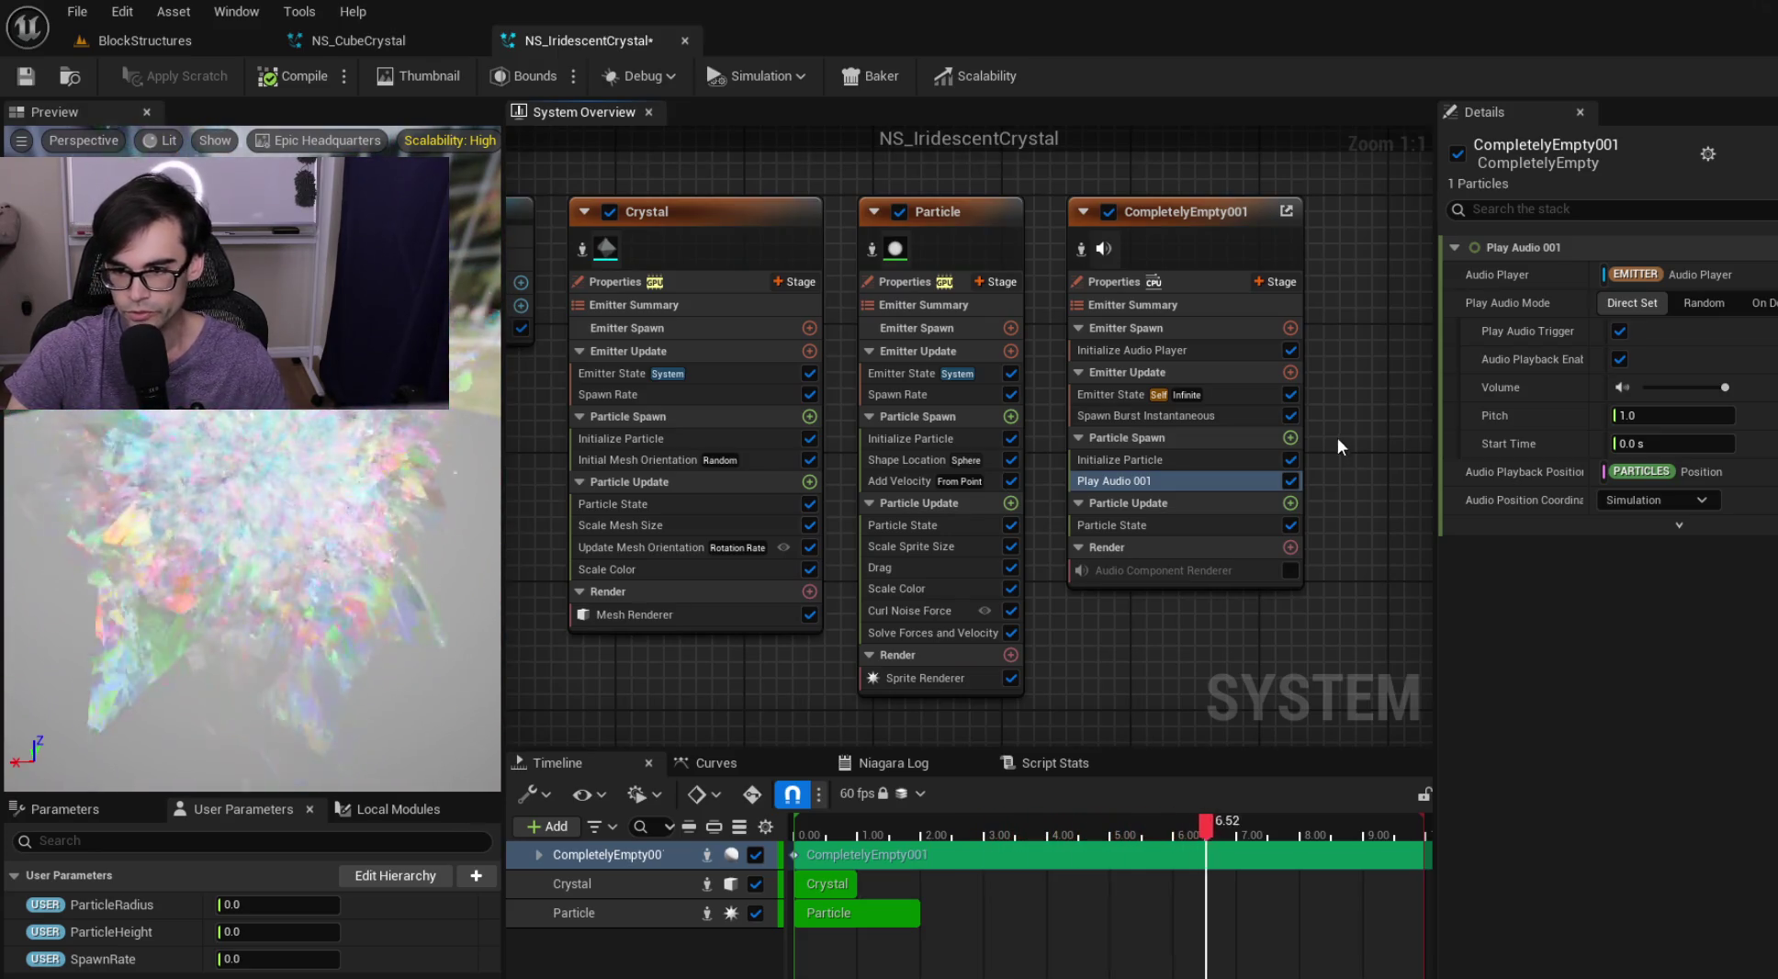
{"action": "left_click", "coordinate": [1225, 524]}
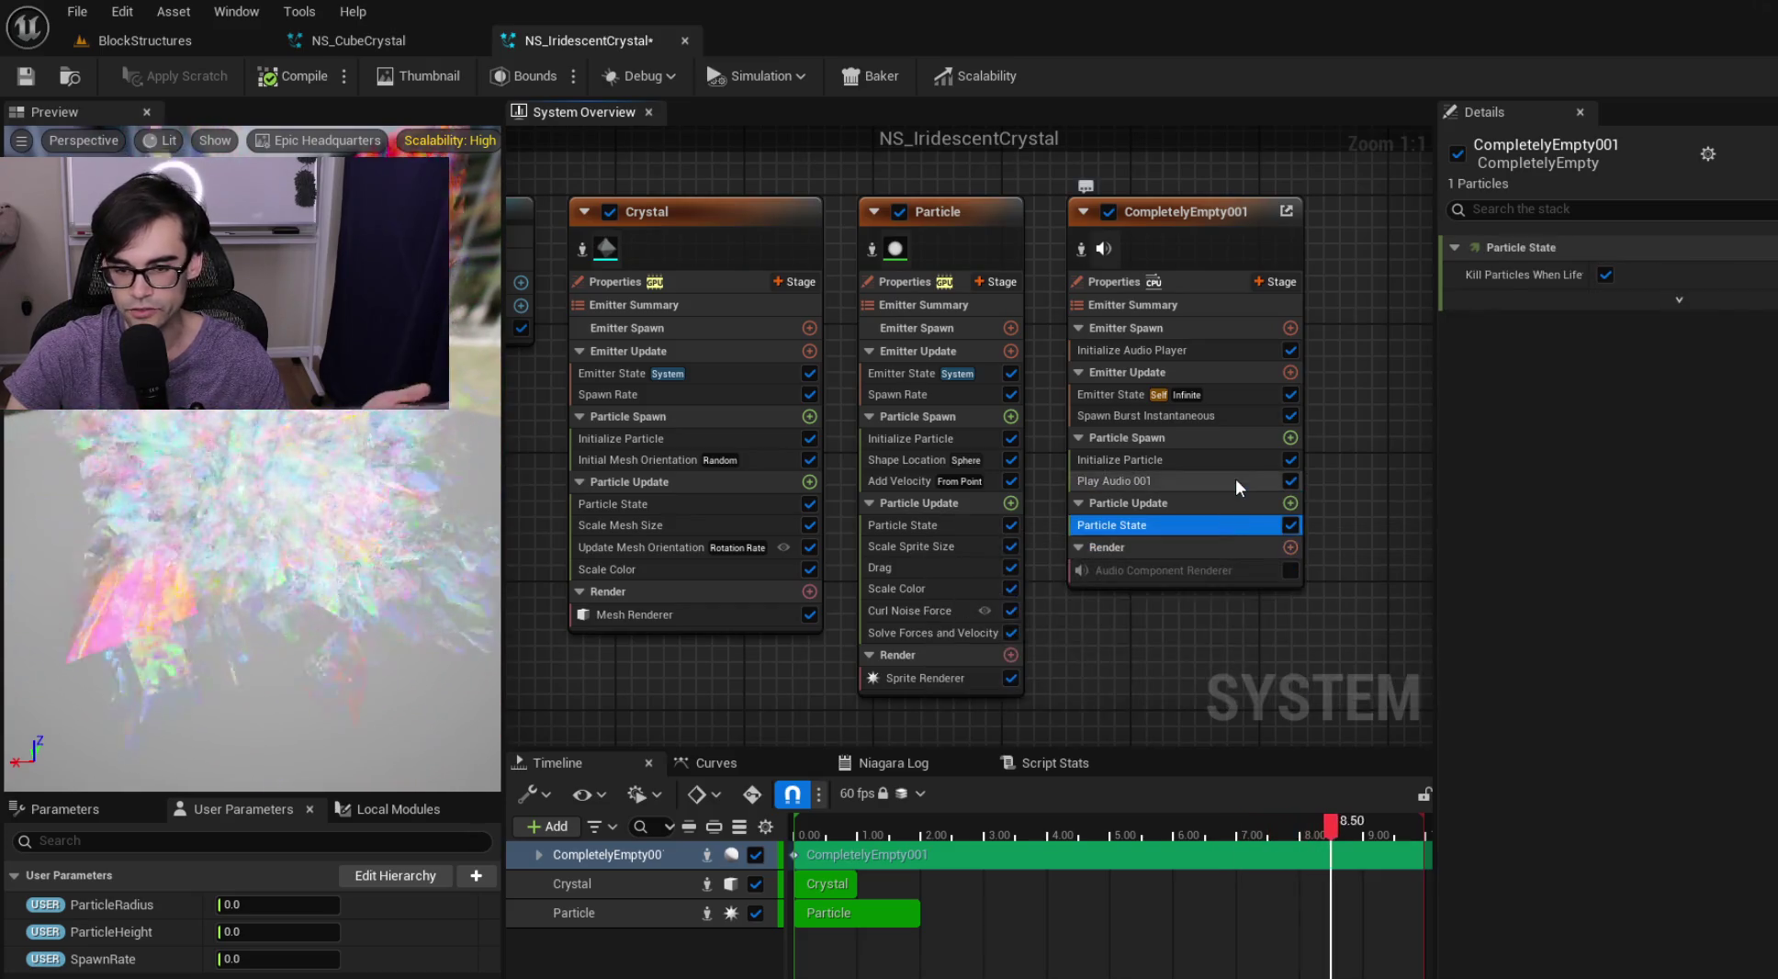
{"action": "left_click", "coordinate": [1236, 479]}
{"action": "left_click", "coordinate": [1247, 460]}
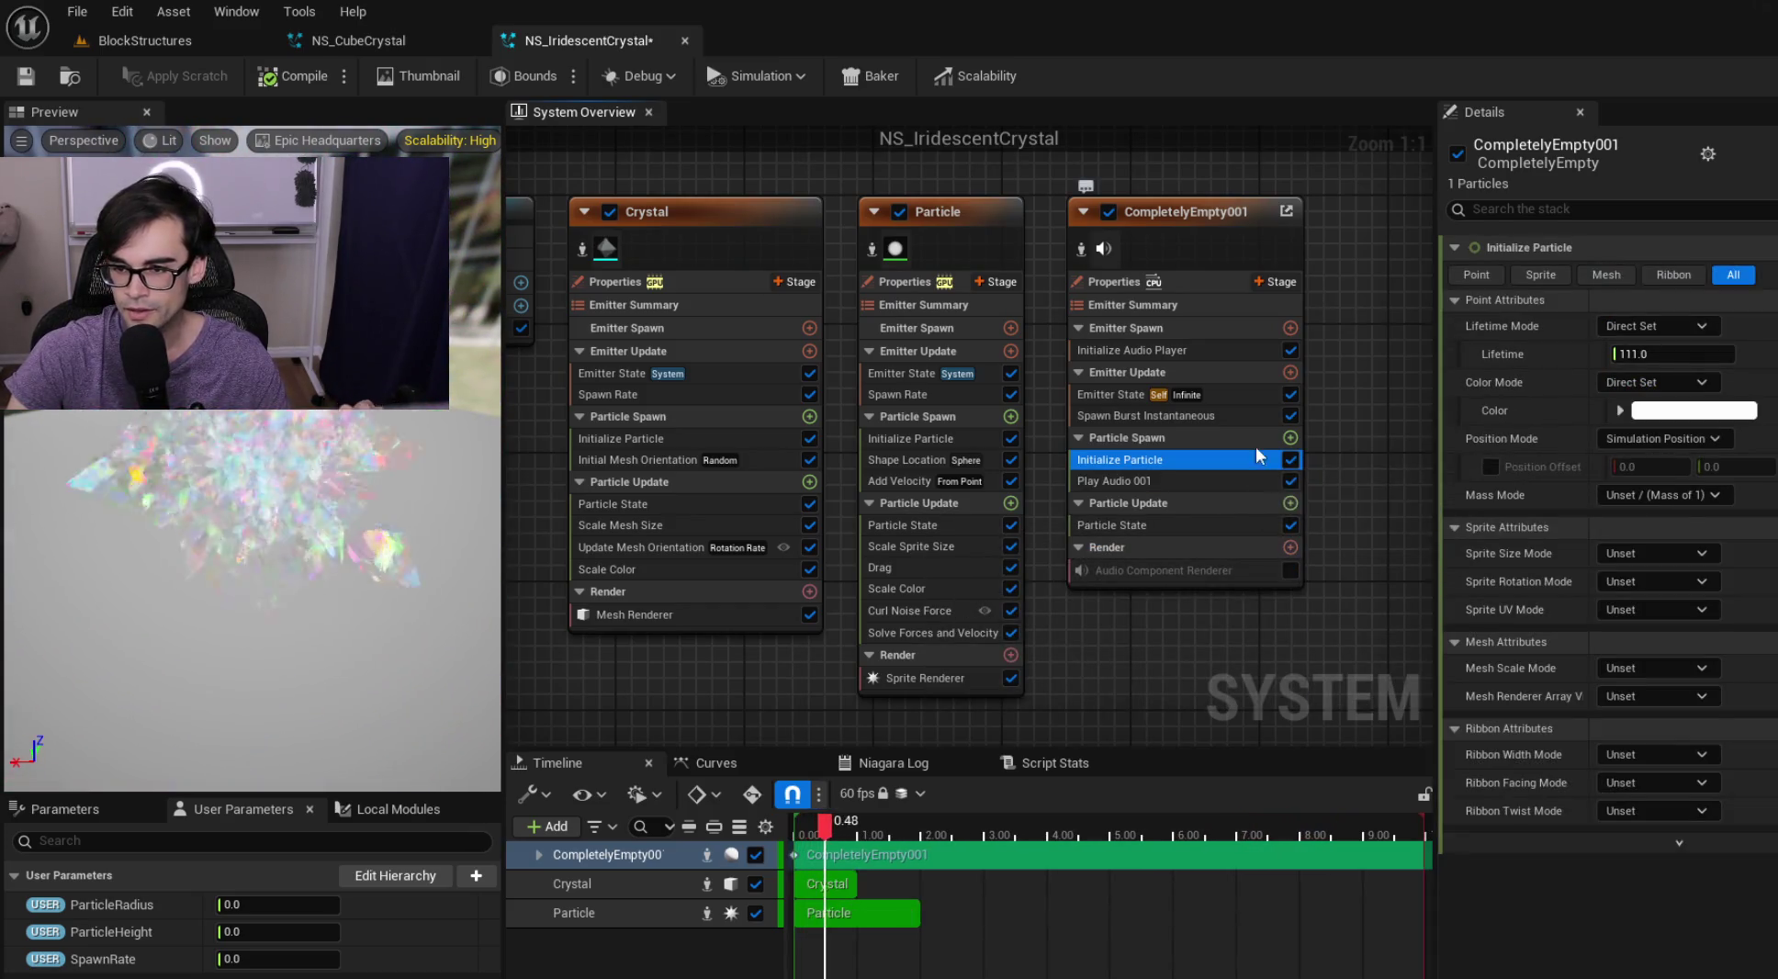
{"action": "left_click", "coordinate": [1260, 409]}
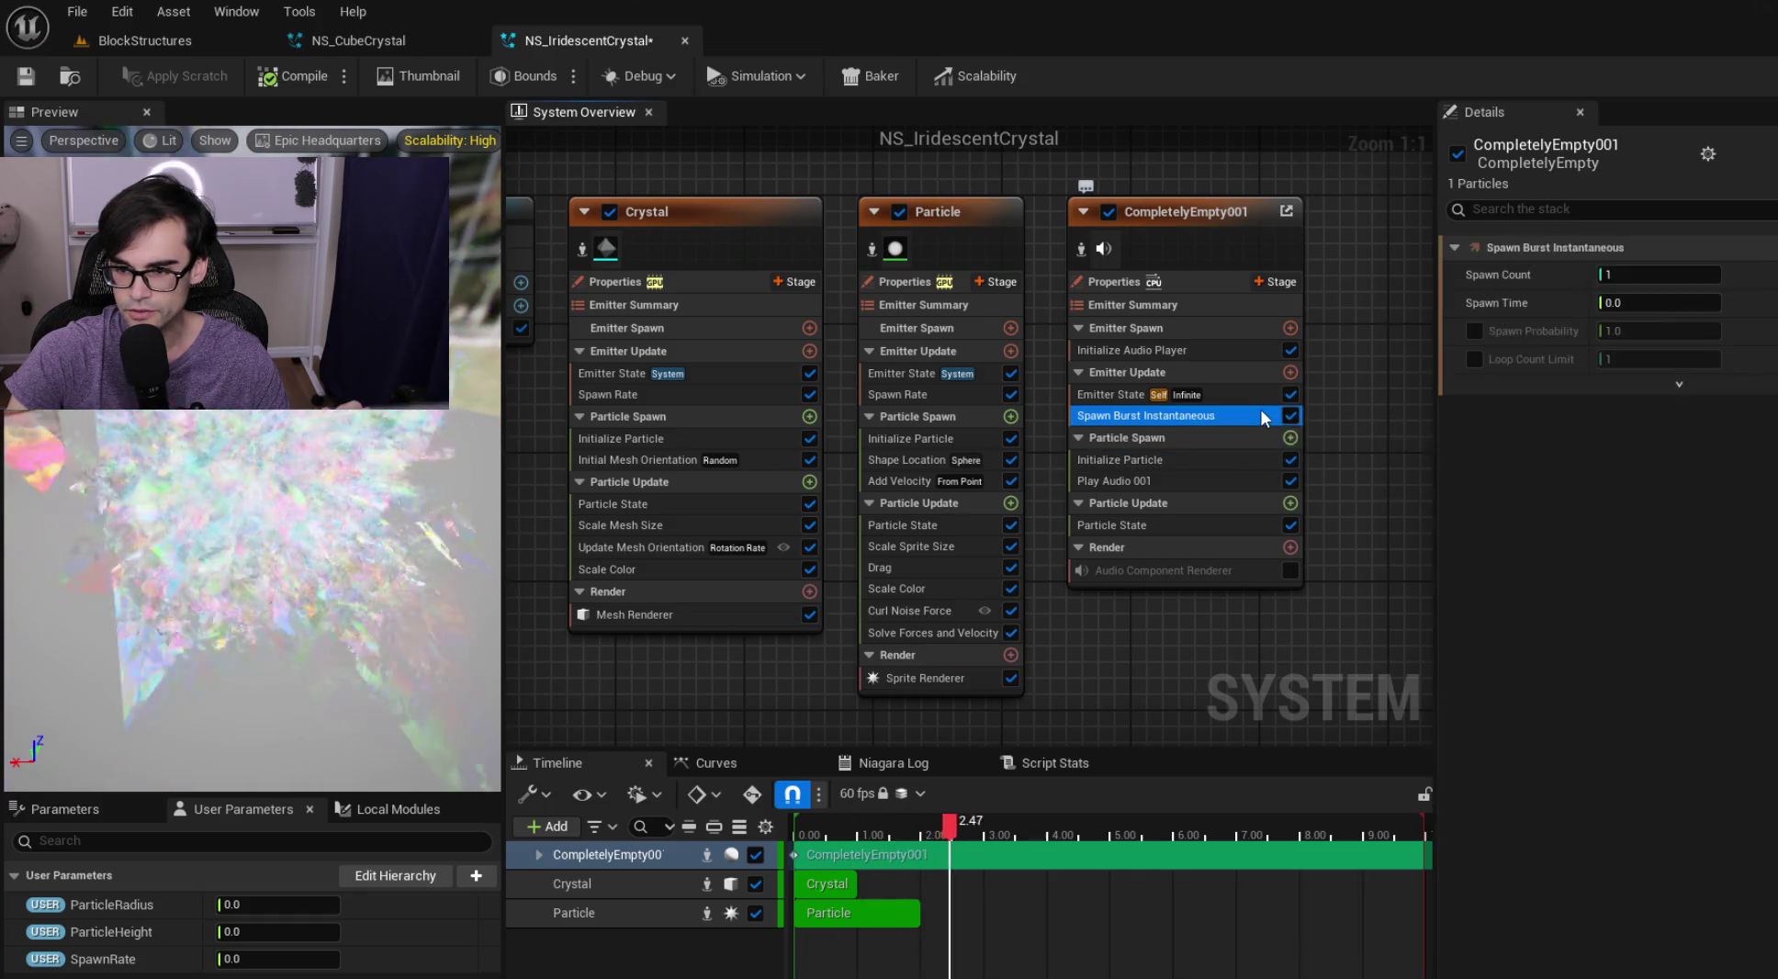
{"action": "left_click", "coordinate": [1253, 395]}
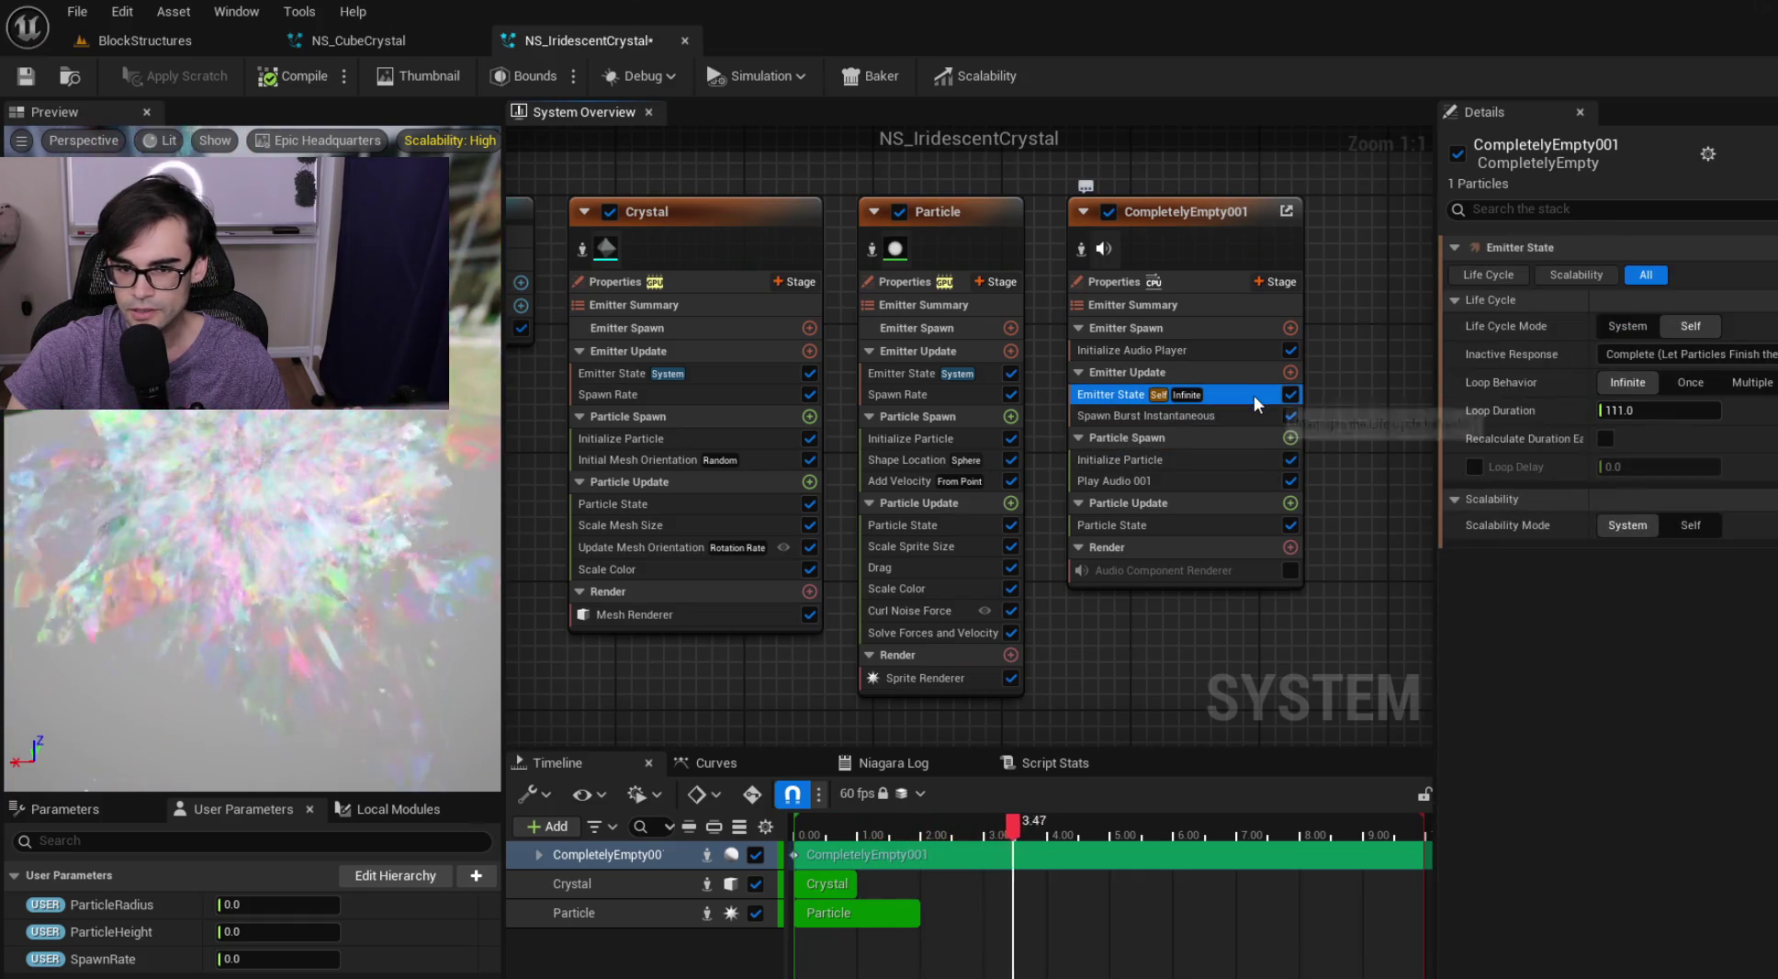
Step through the Particle emitter's modules, ending on Shape Location's 50-radius sphere
{"action": "left_click", "coordinate": [938, 582]}
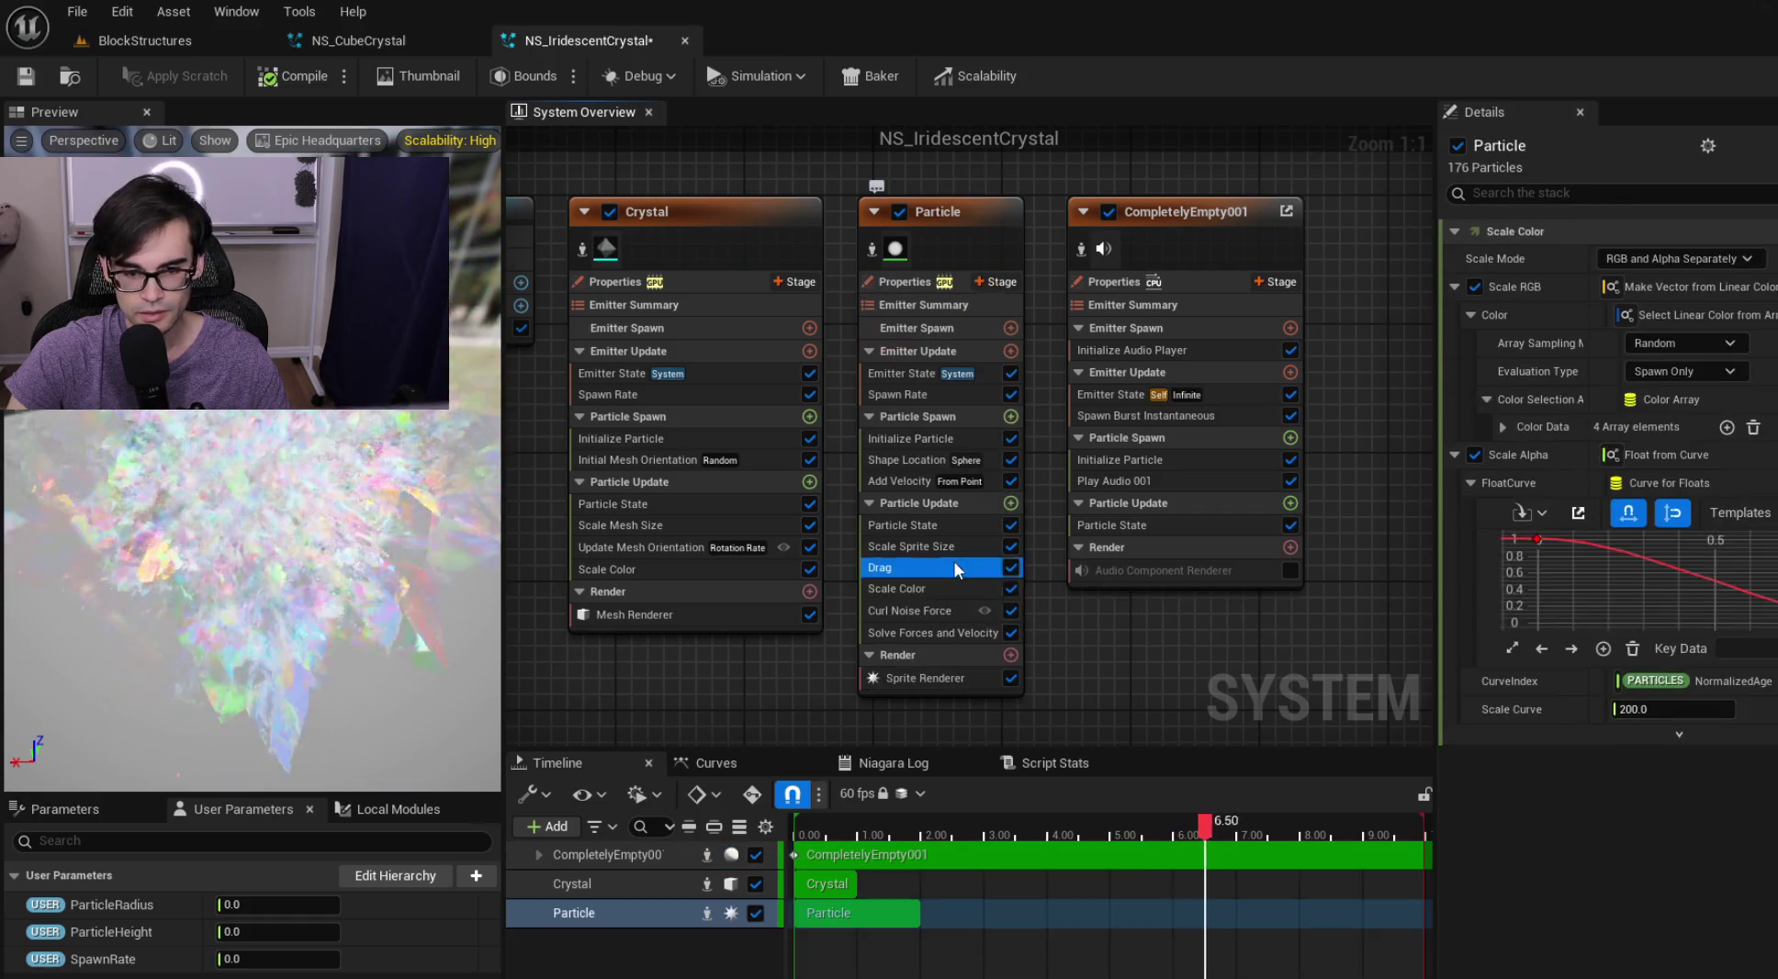
{"action": "left_click", "coordinate": [955, 568]}
{"action": "left_click", "coordinate": [963, 543]}
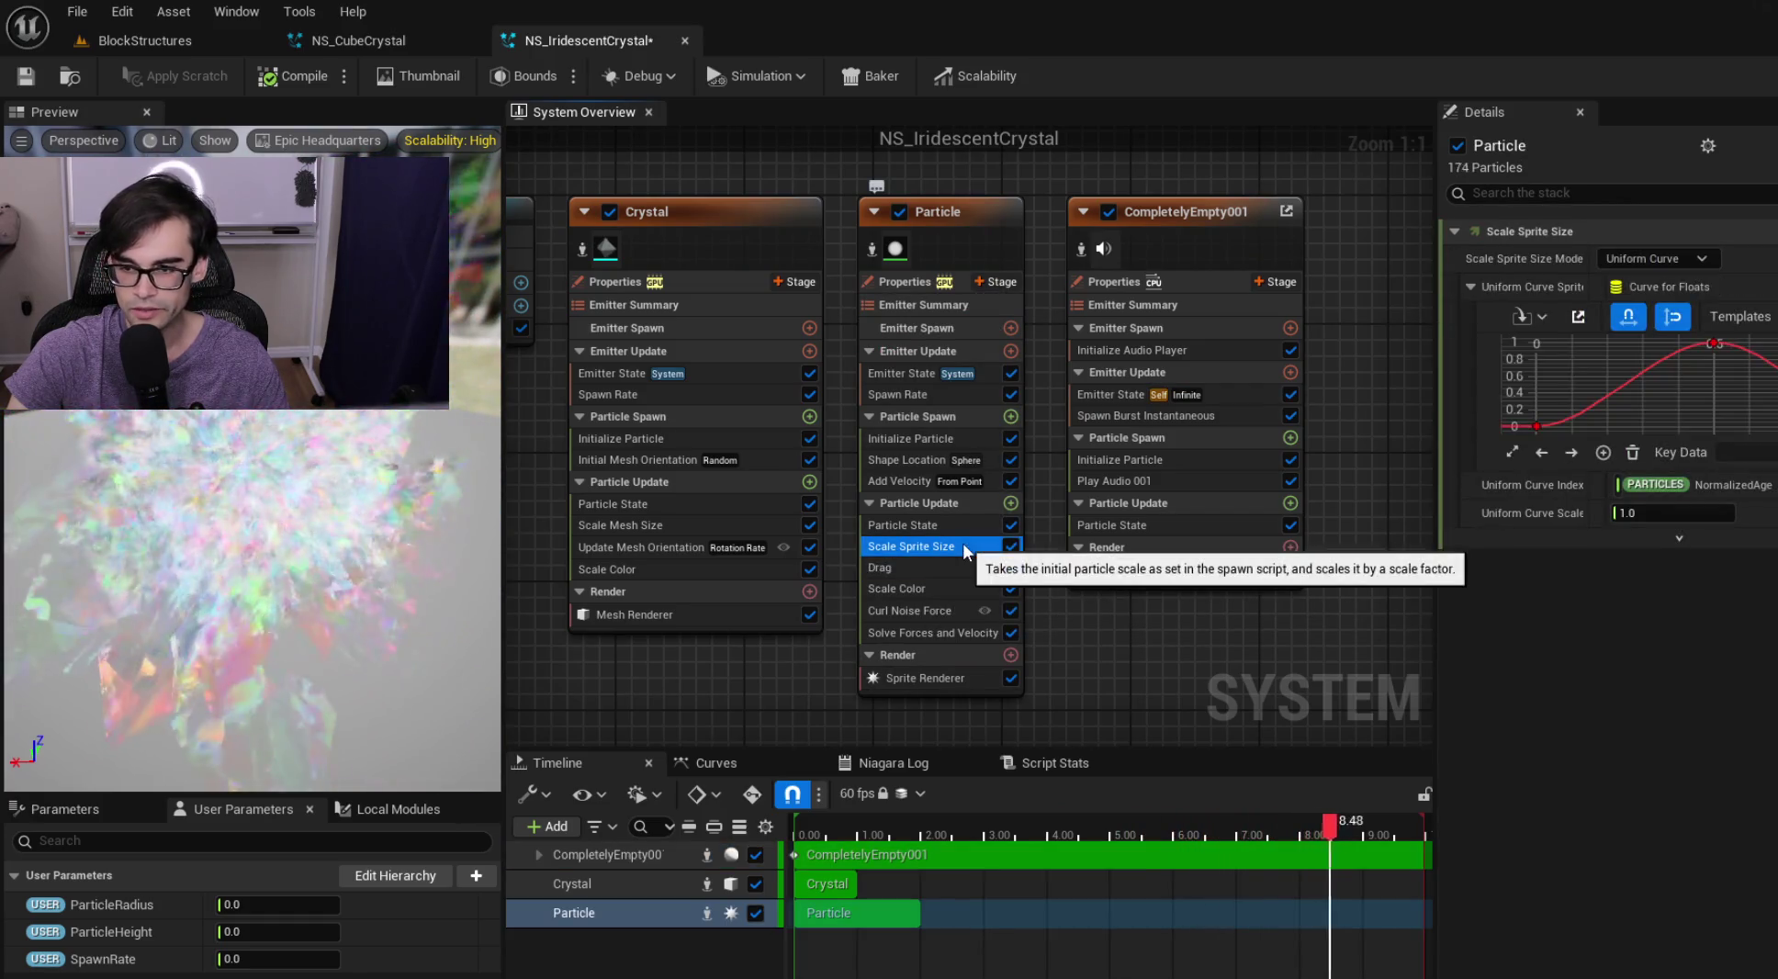
{"action": "left_click", "coordinate": [957, 522]}
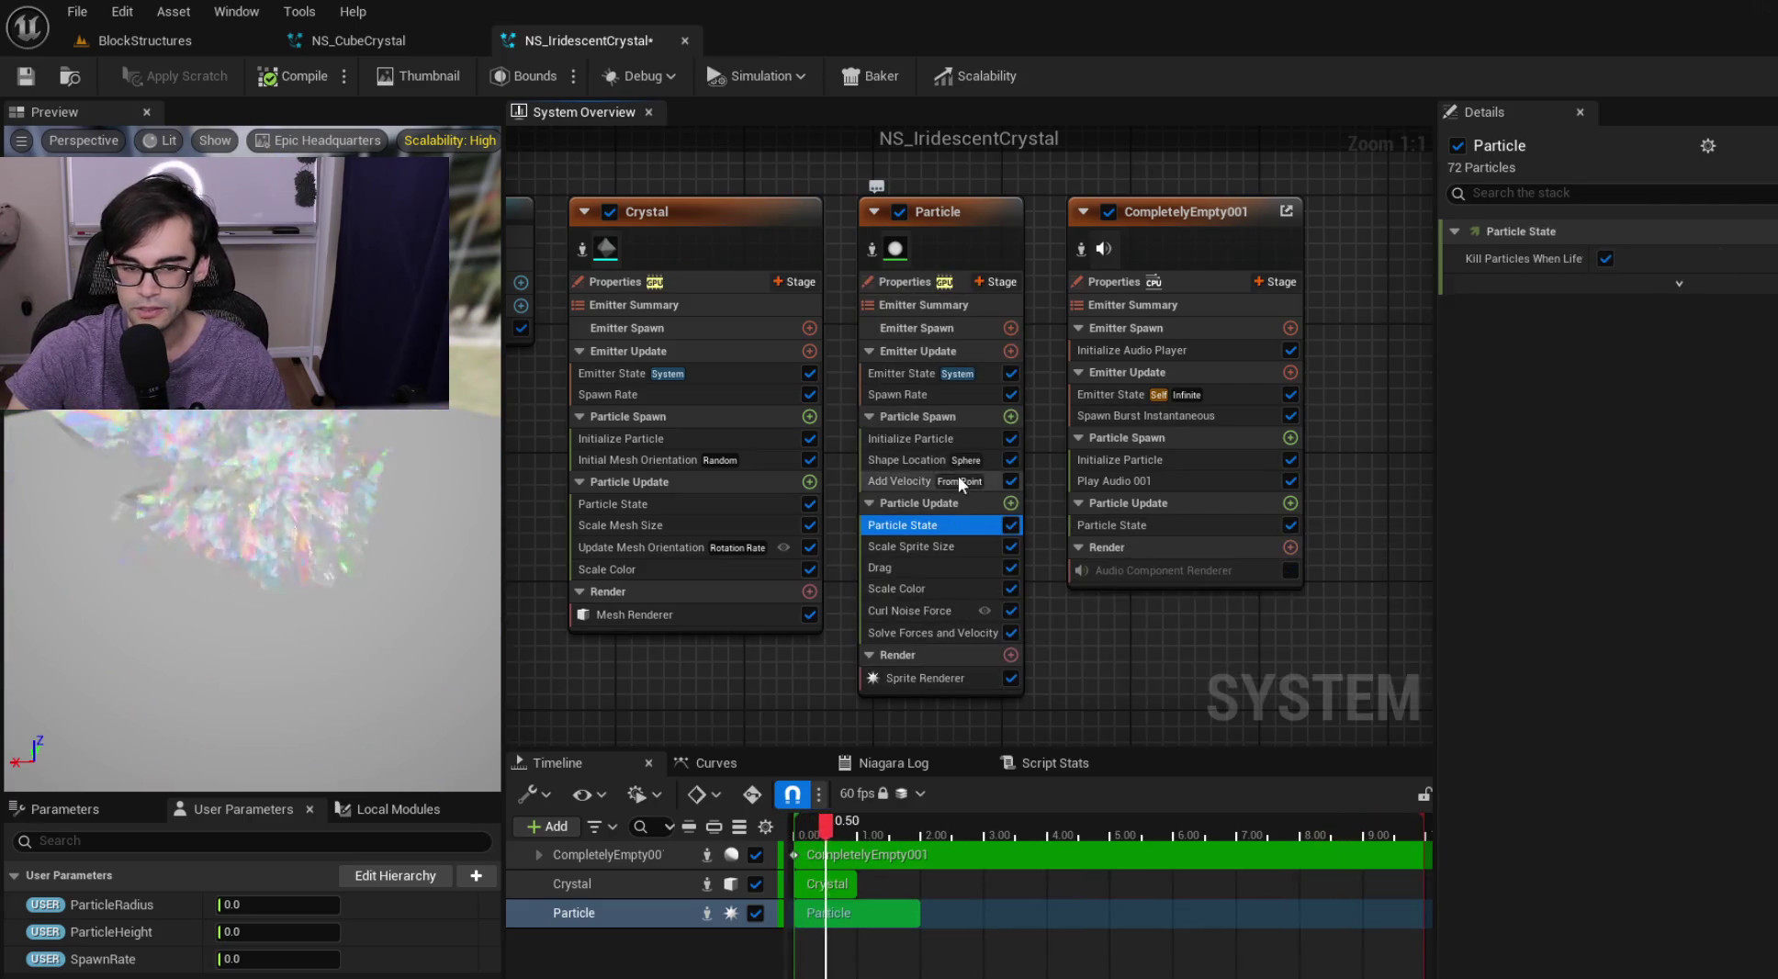
{"action": "left_click", "coordinate": [916, 471]}
{"action": "left_click", "coordinate": [910, 479]}
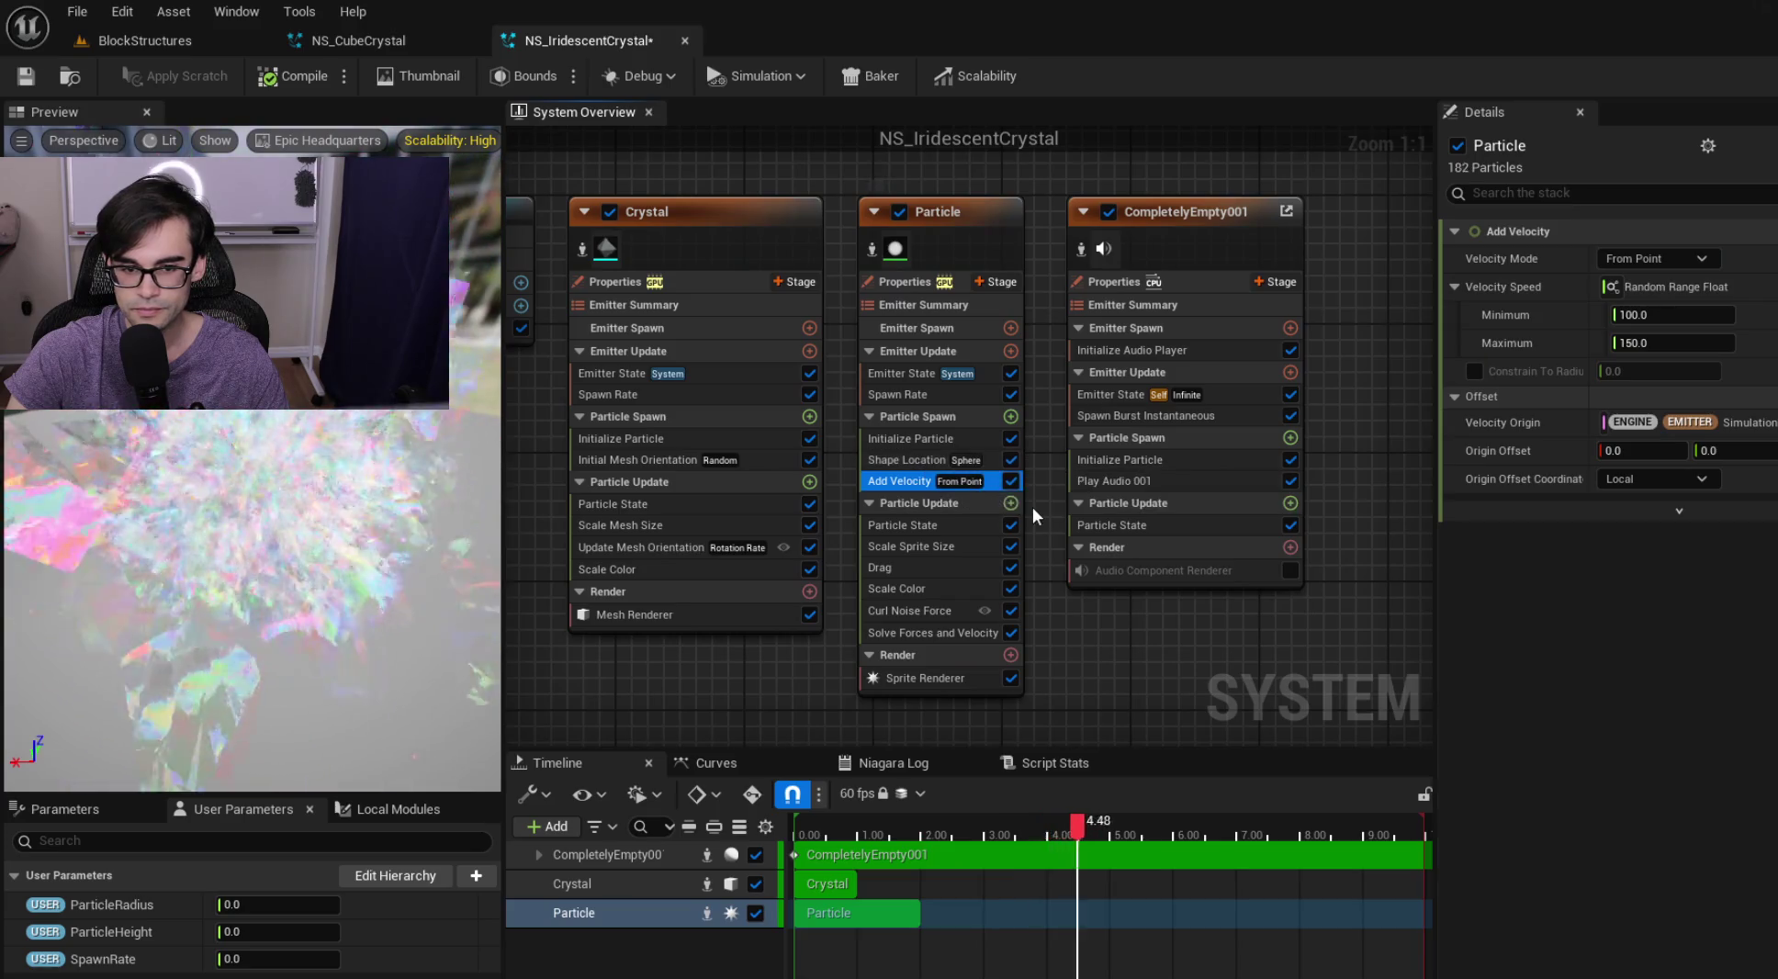
{"action": "left_click", "coordinate": [939, 460]}
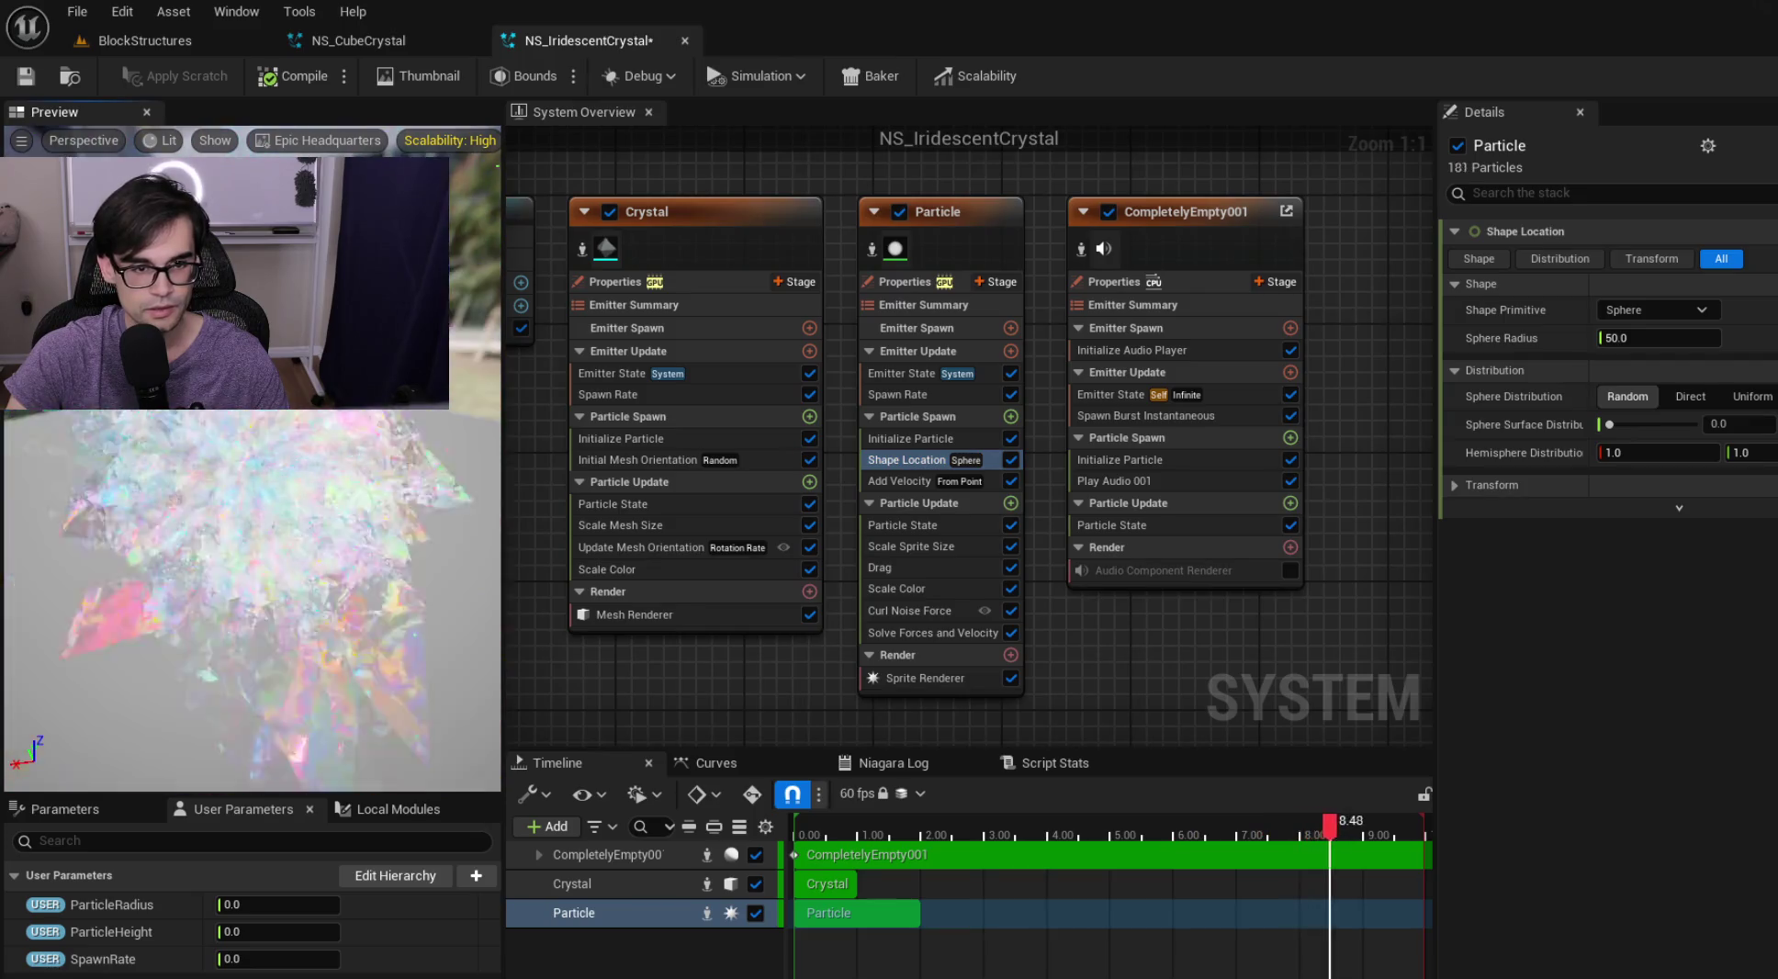
Switch Shape Location to a Cylinder sized by ParticleRadius 400 and ParticleHeight 600
{"action": "left_click", "coordinate": [1675, 309]}
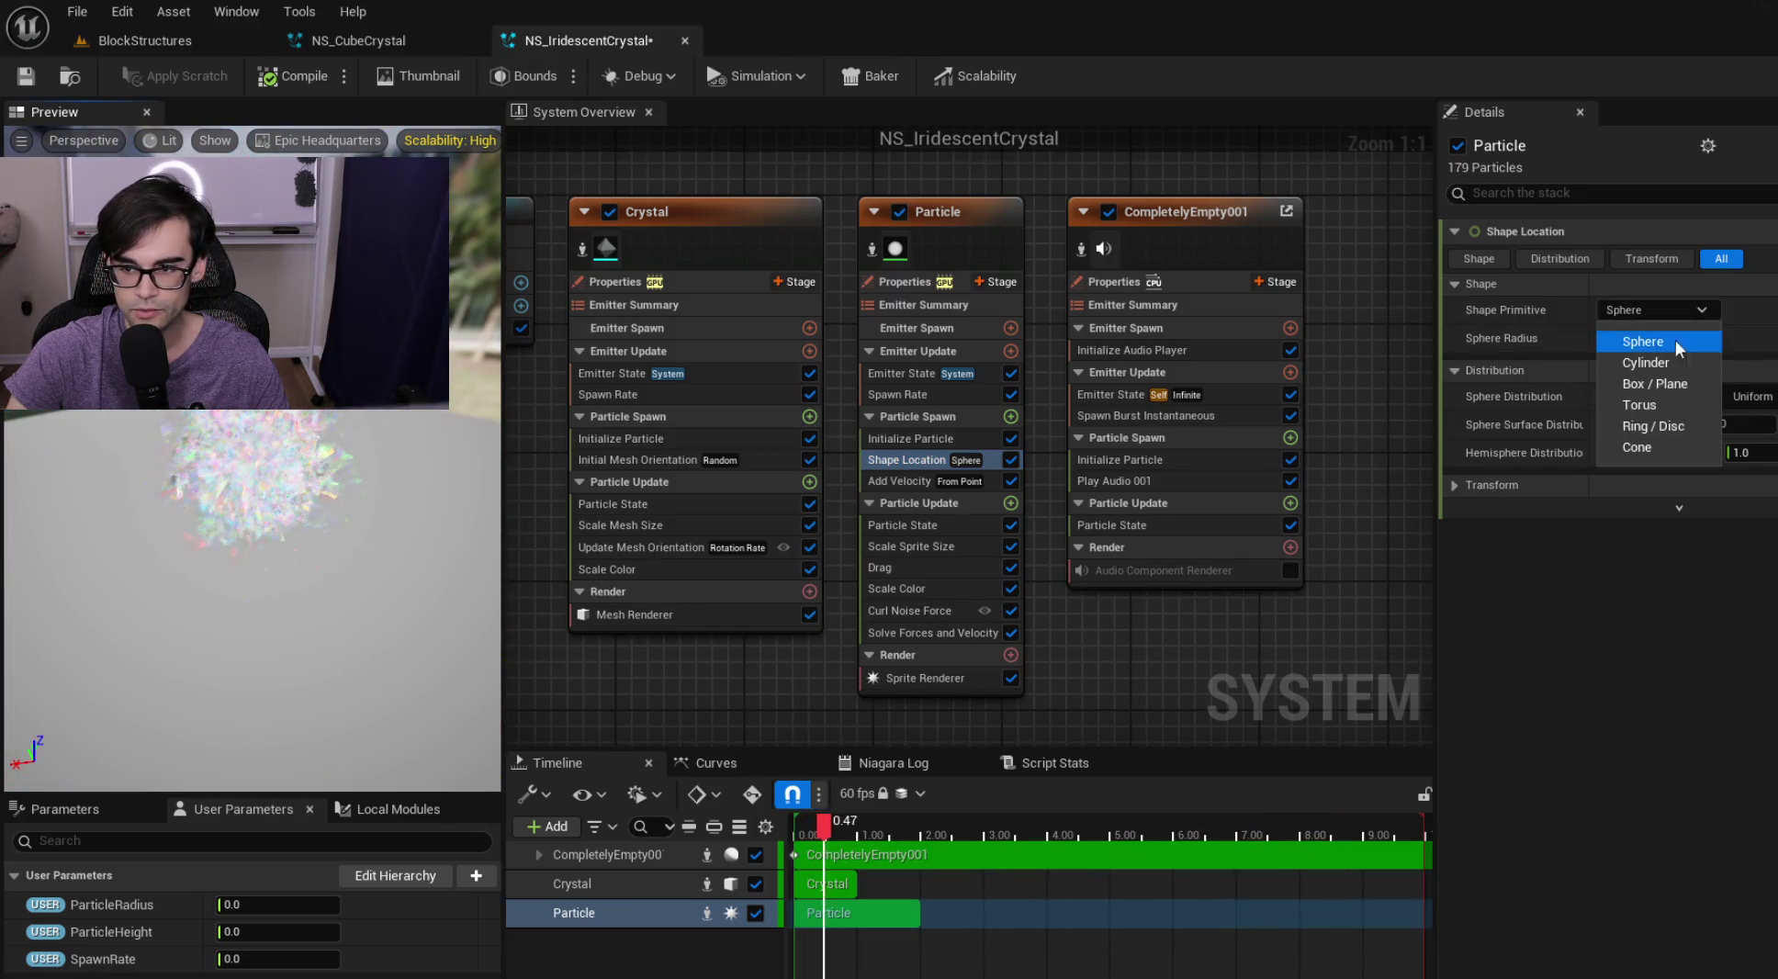
{"action": "left_click", "coordinate": [1677, 368]}
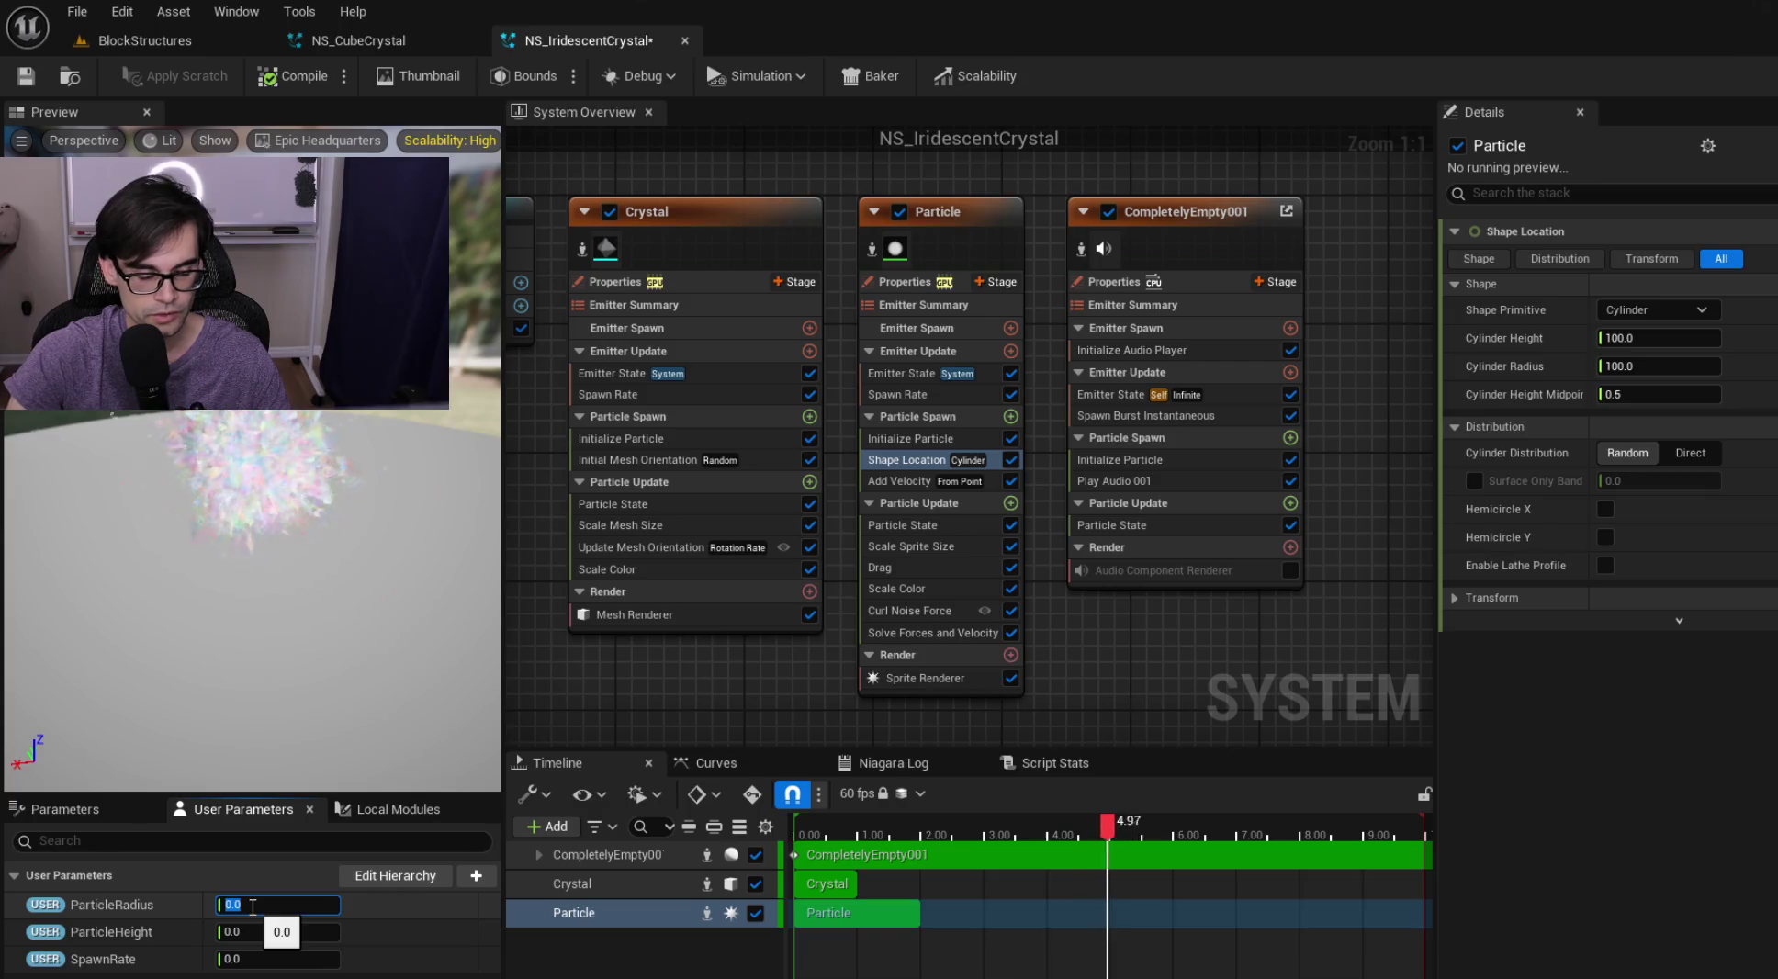
{"action": "left_click", "coordinate": [390, 48]}
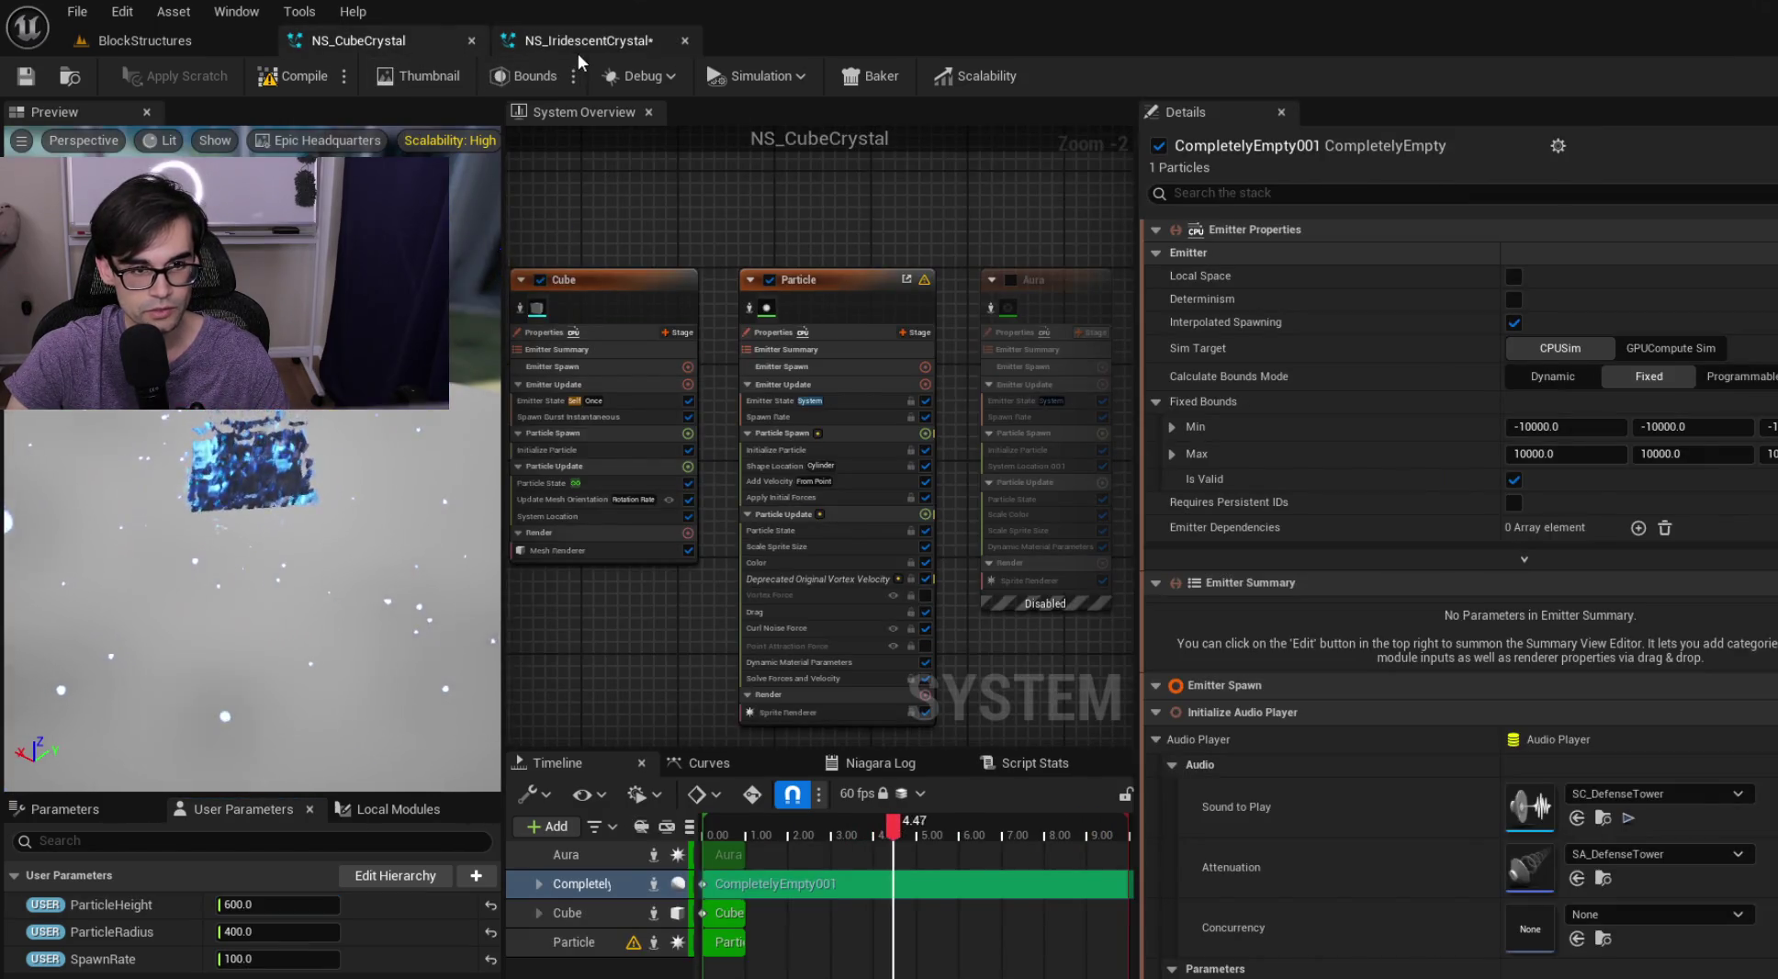
{"action": "left_click", "coordinate": [578, 51]}
{"action": "type", "text": "400.0"}
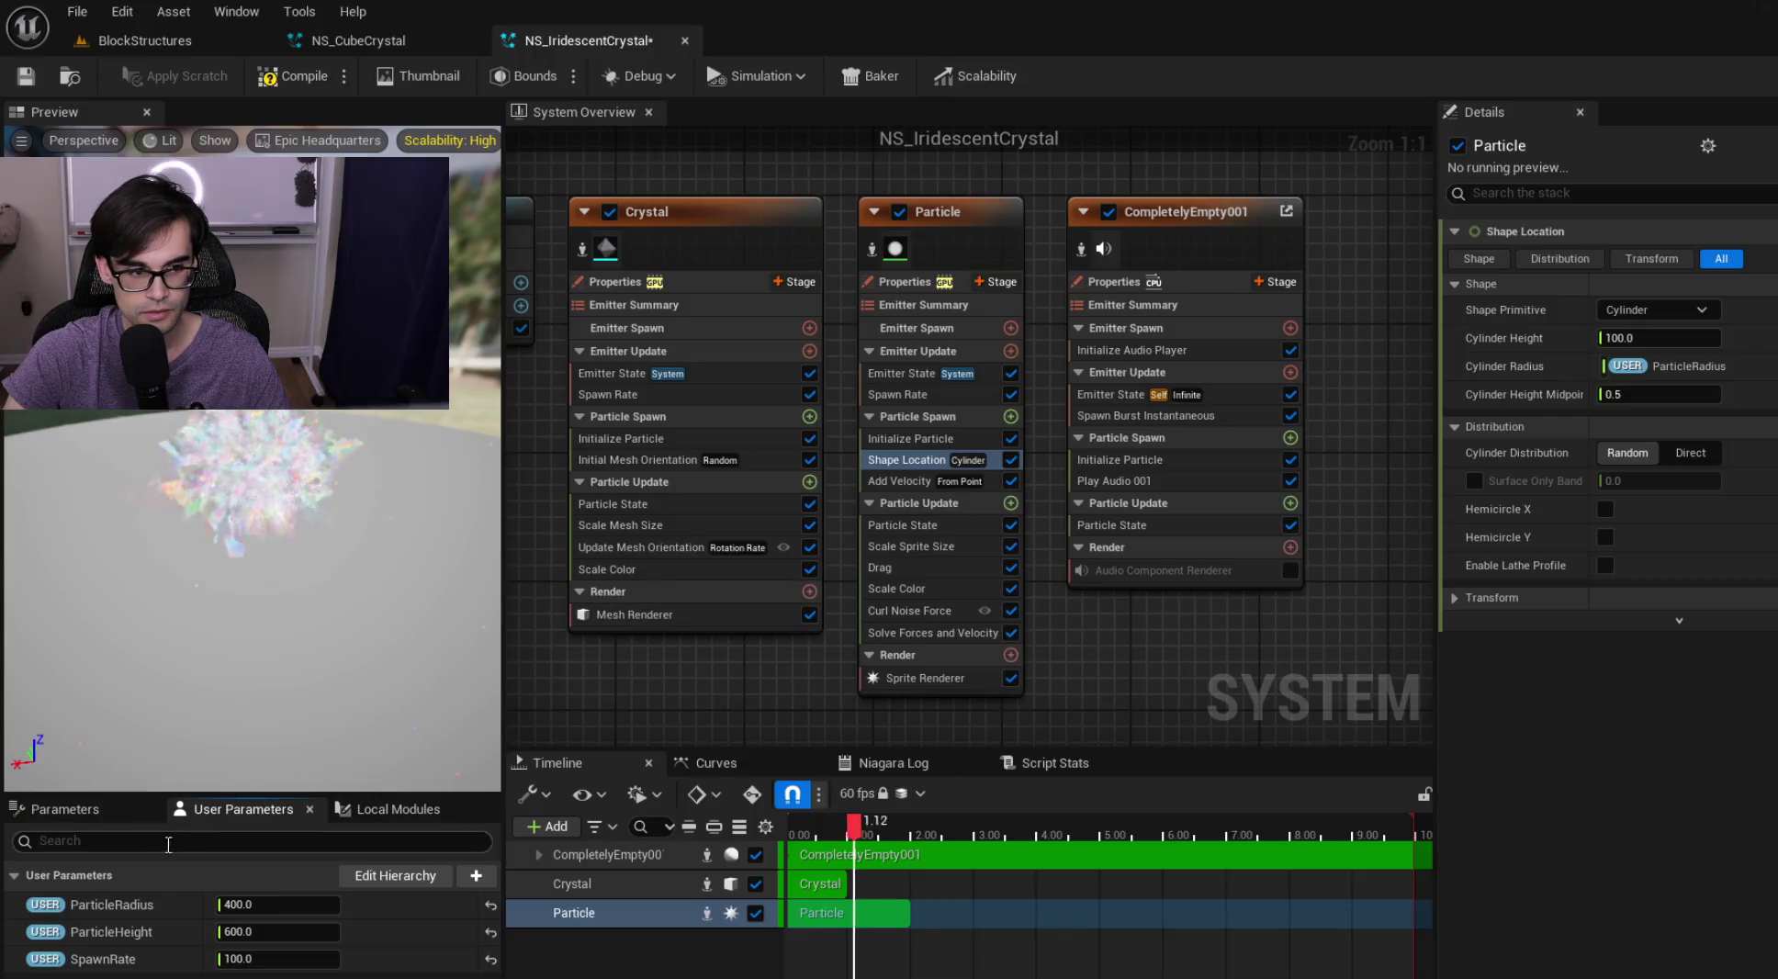
{"action": "mouse_move", "coordinate": [117, 931]}
{"action": "left_mouse_down"}
{"action": "mouse_move", "coordinate": [1591, 420]}
{"action": "mouse_move", "coordinate": [1574, 336]}
{"action": "left_mouse_up"}
{"action": "mouse_move", "coordinate": [118, 931]}
{"action": "left_mouse_down"}
{"action": "mouse_move", "coordinate": [1597, 614]}
{"action": "mouse_move", "coordinate": [1772, 610]}
{"action": "mouse_move", "coordinate": [1671, 338]}
{"action": "left_mouse_up"}
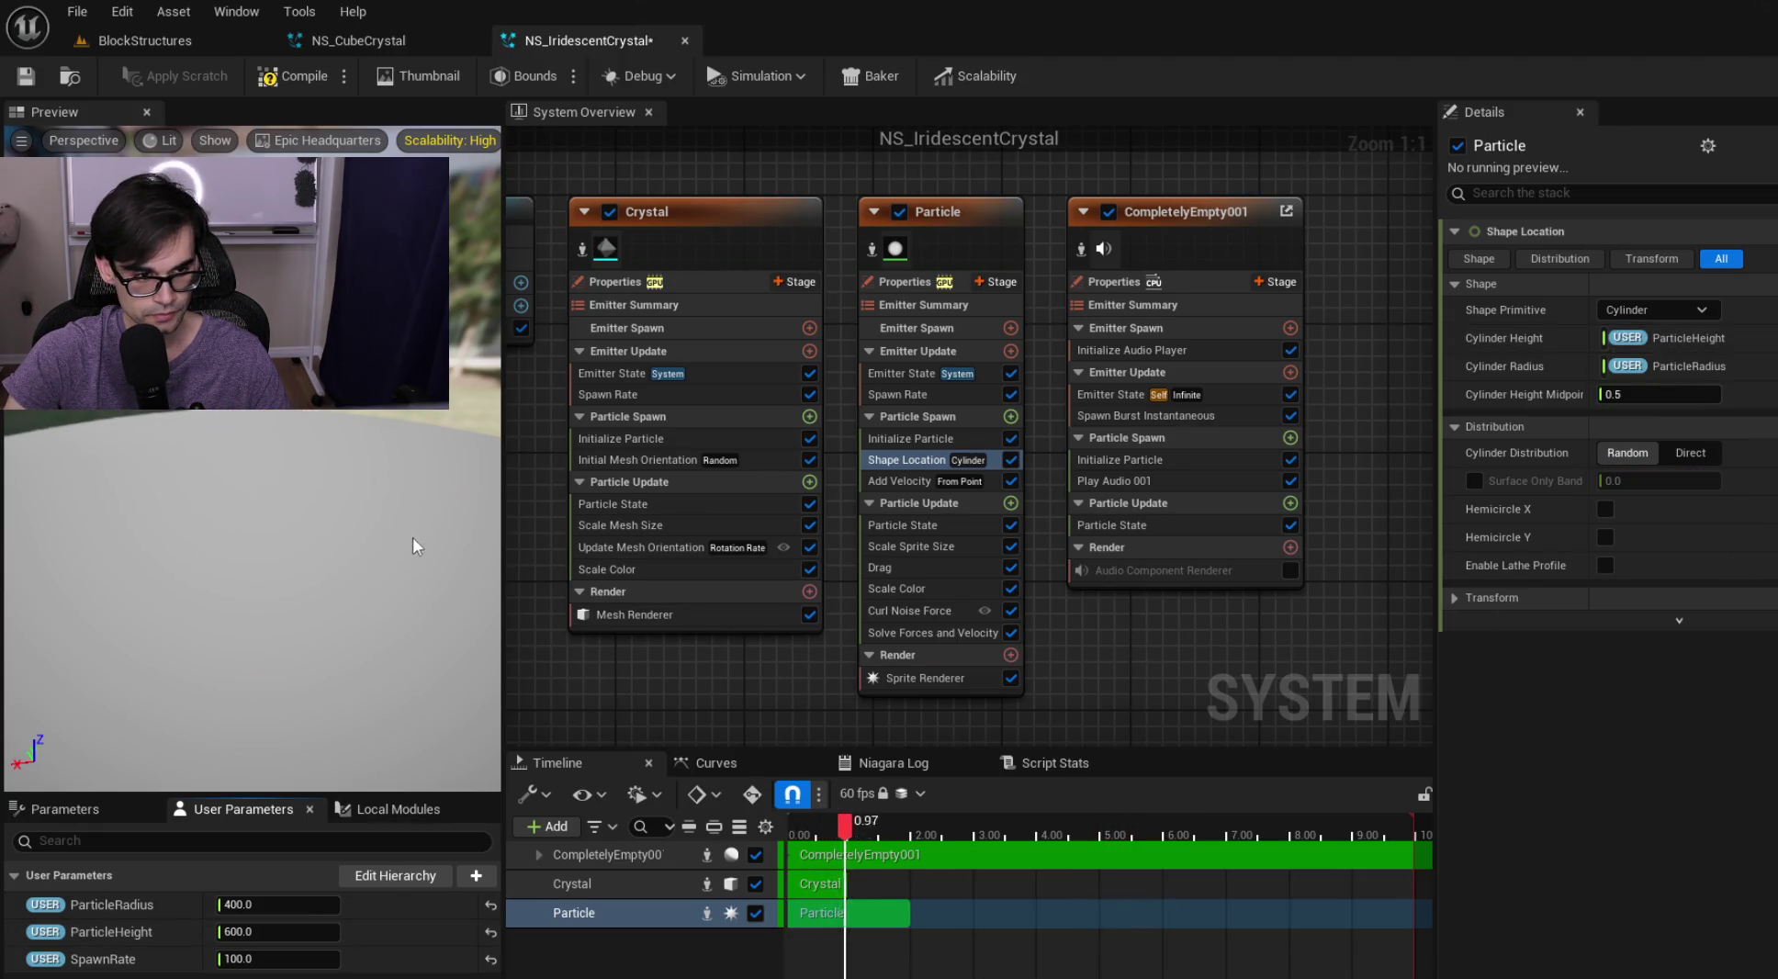
Save NS_IridescentCrystal and go back to the BlockStructures level
{"action": "left_click_drag", "start_coordinate": [313, 519], "coordinate": [313, 519]}
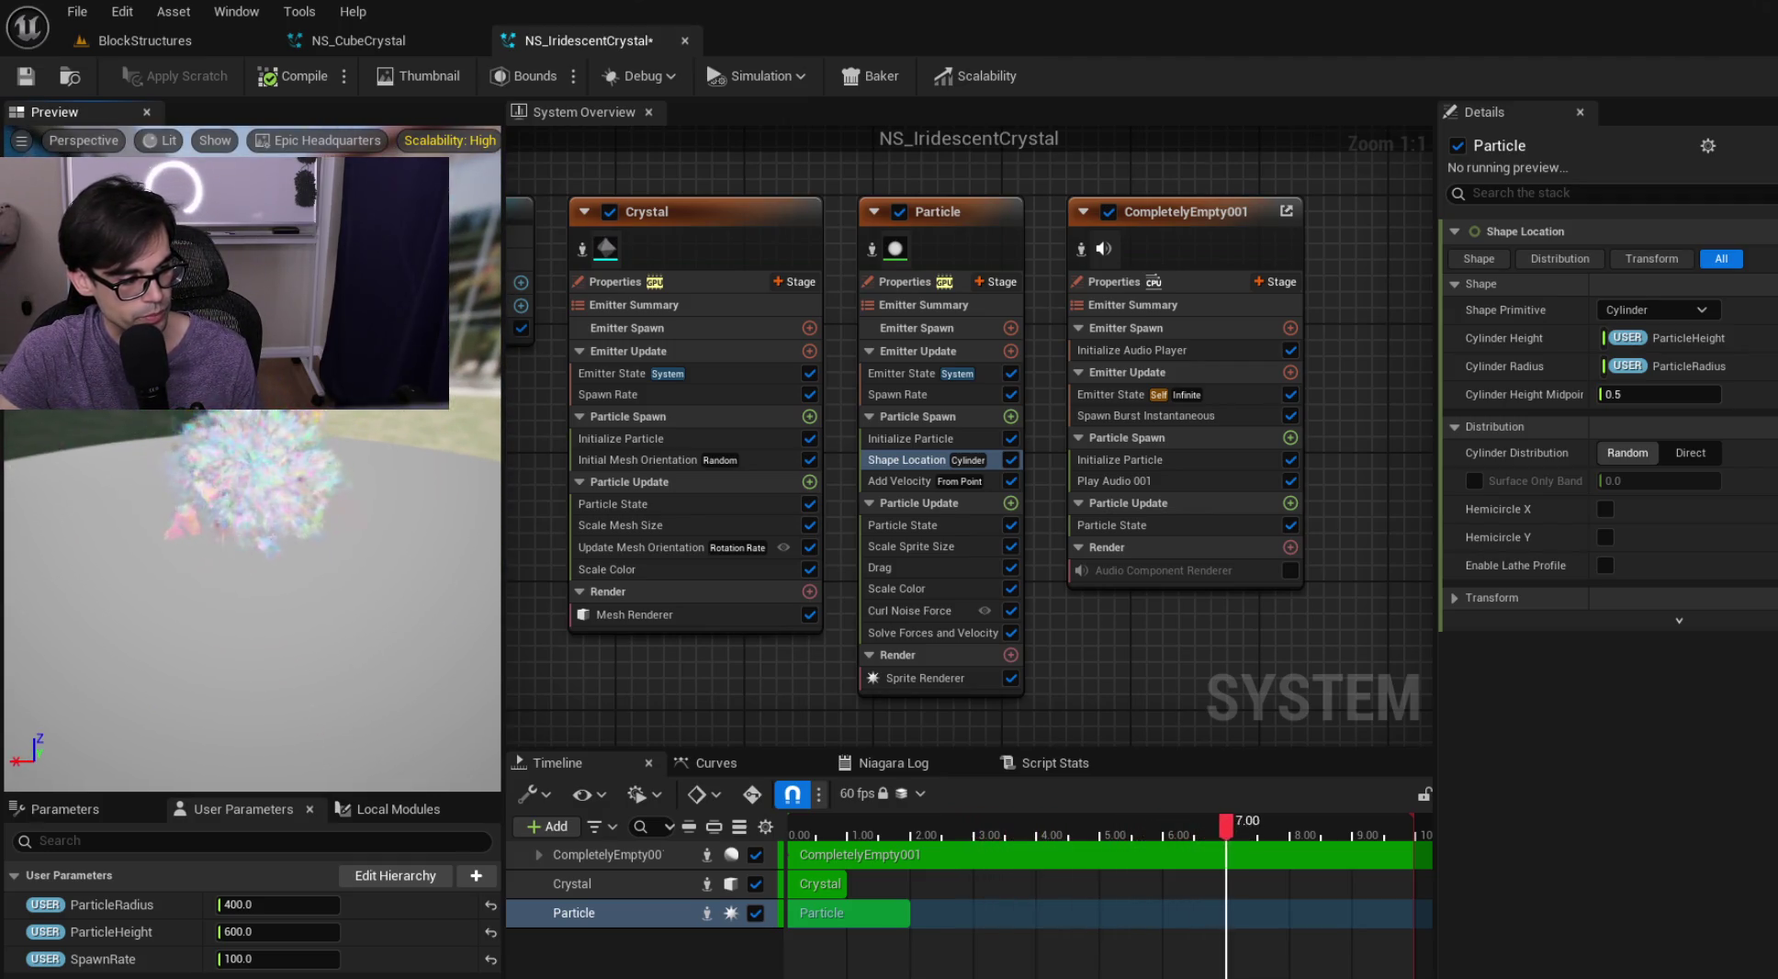
{"action": "left_click", "coordinate": [30, 79]}
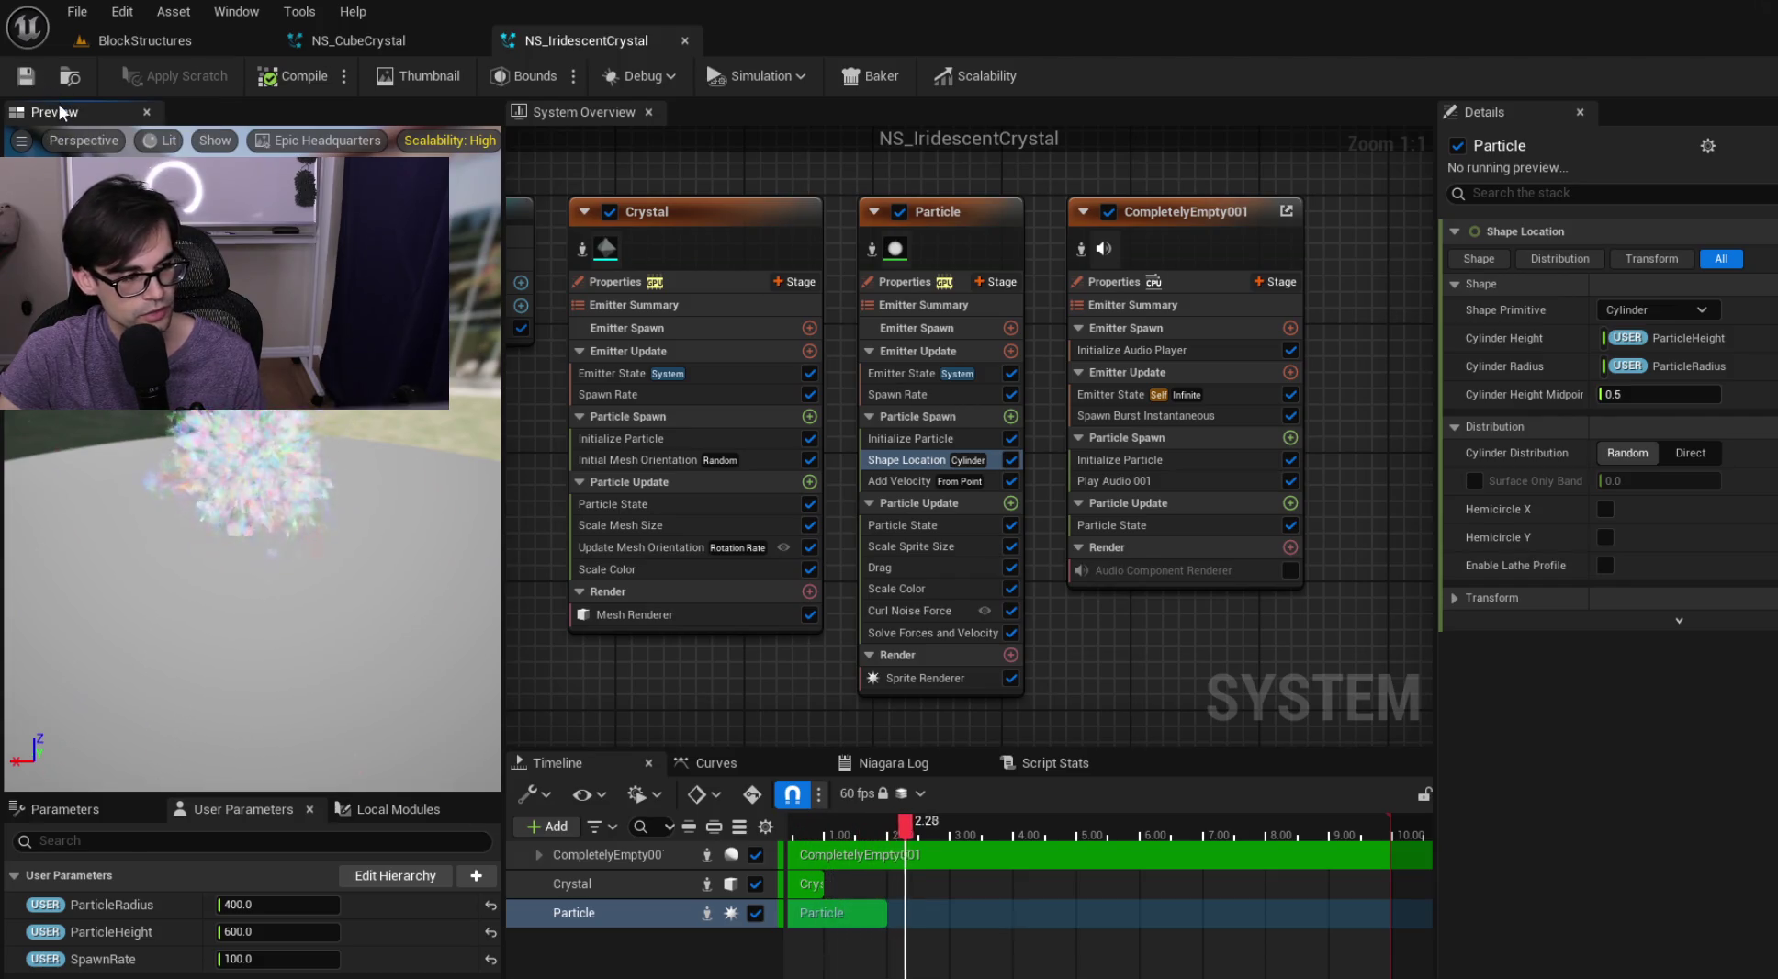
{"action": "left_click", "coordinate": [194, 37]}
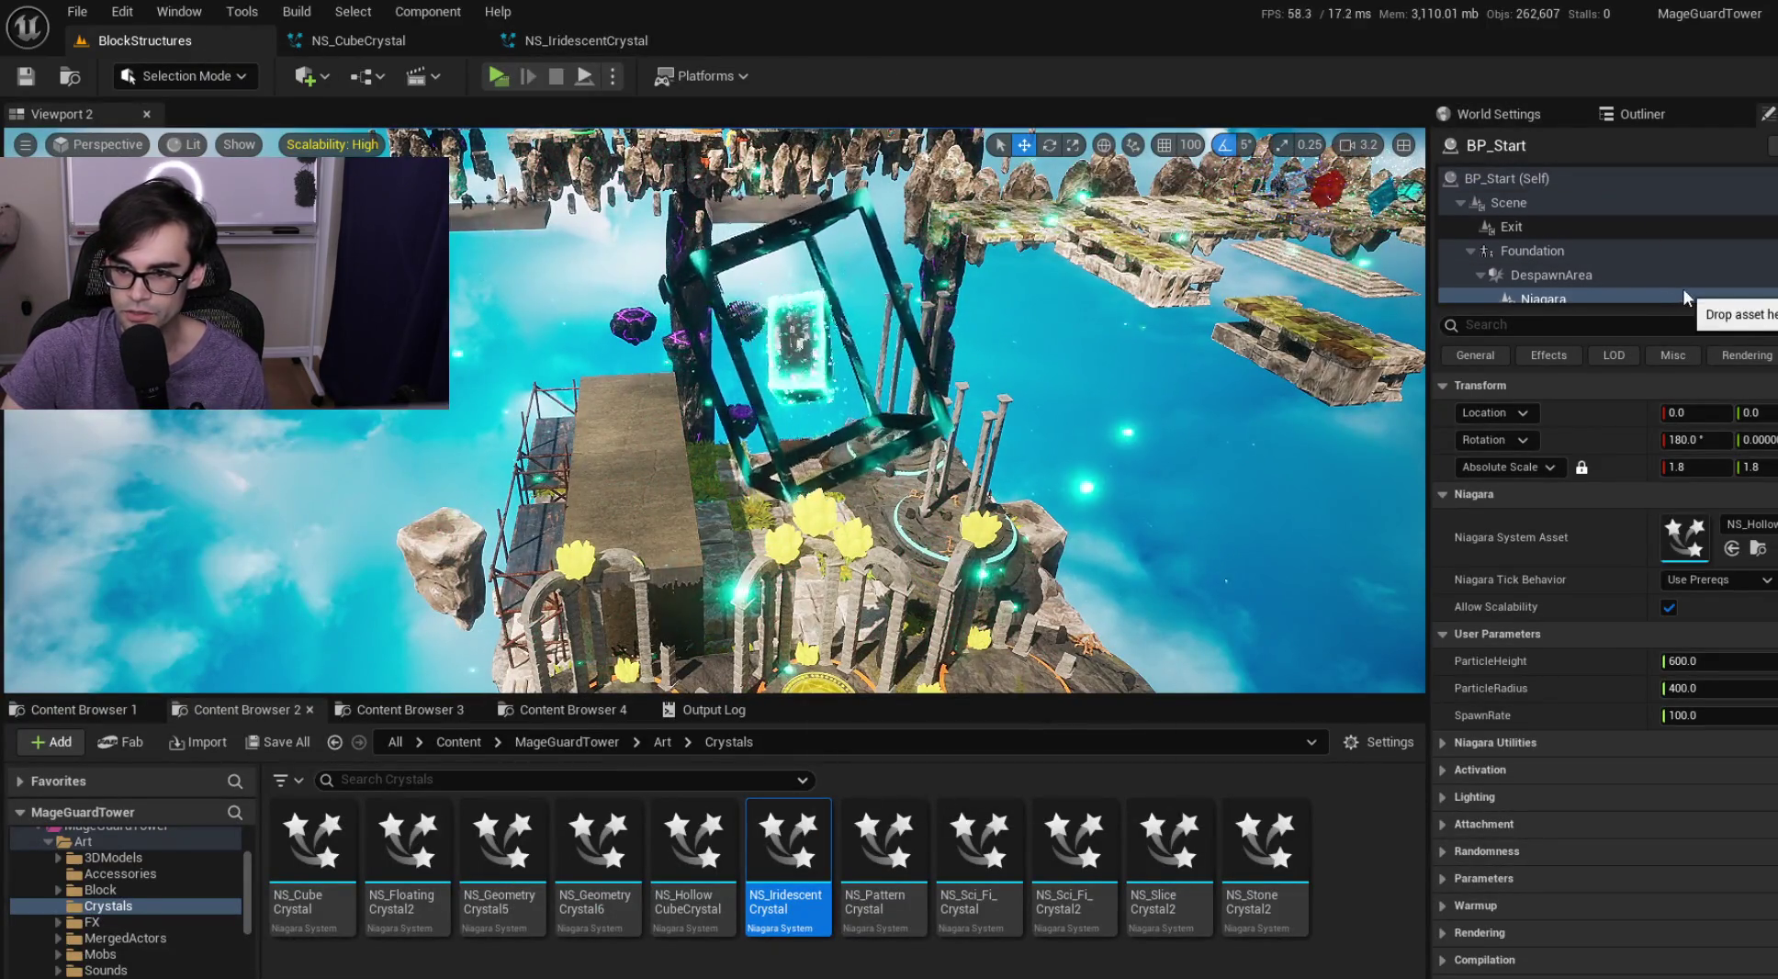
Assign NS_IridescentCrystal to BP_Start's Niagara component and orbit to view the iridescent column
{"action": "scroll", "coordinate": [1653, 294], "scroll_direction": "down", "scroll_amount": 1}
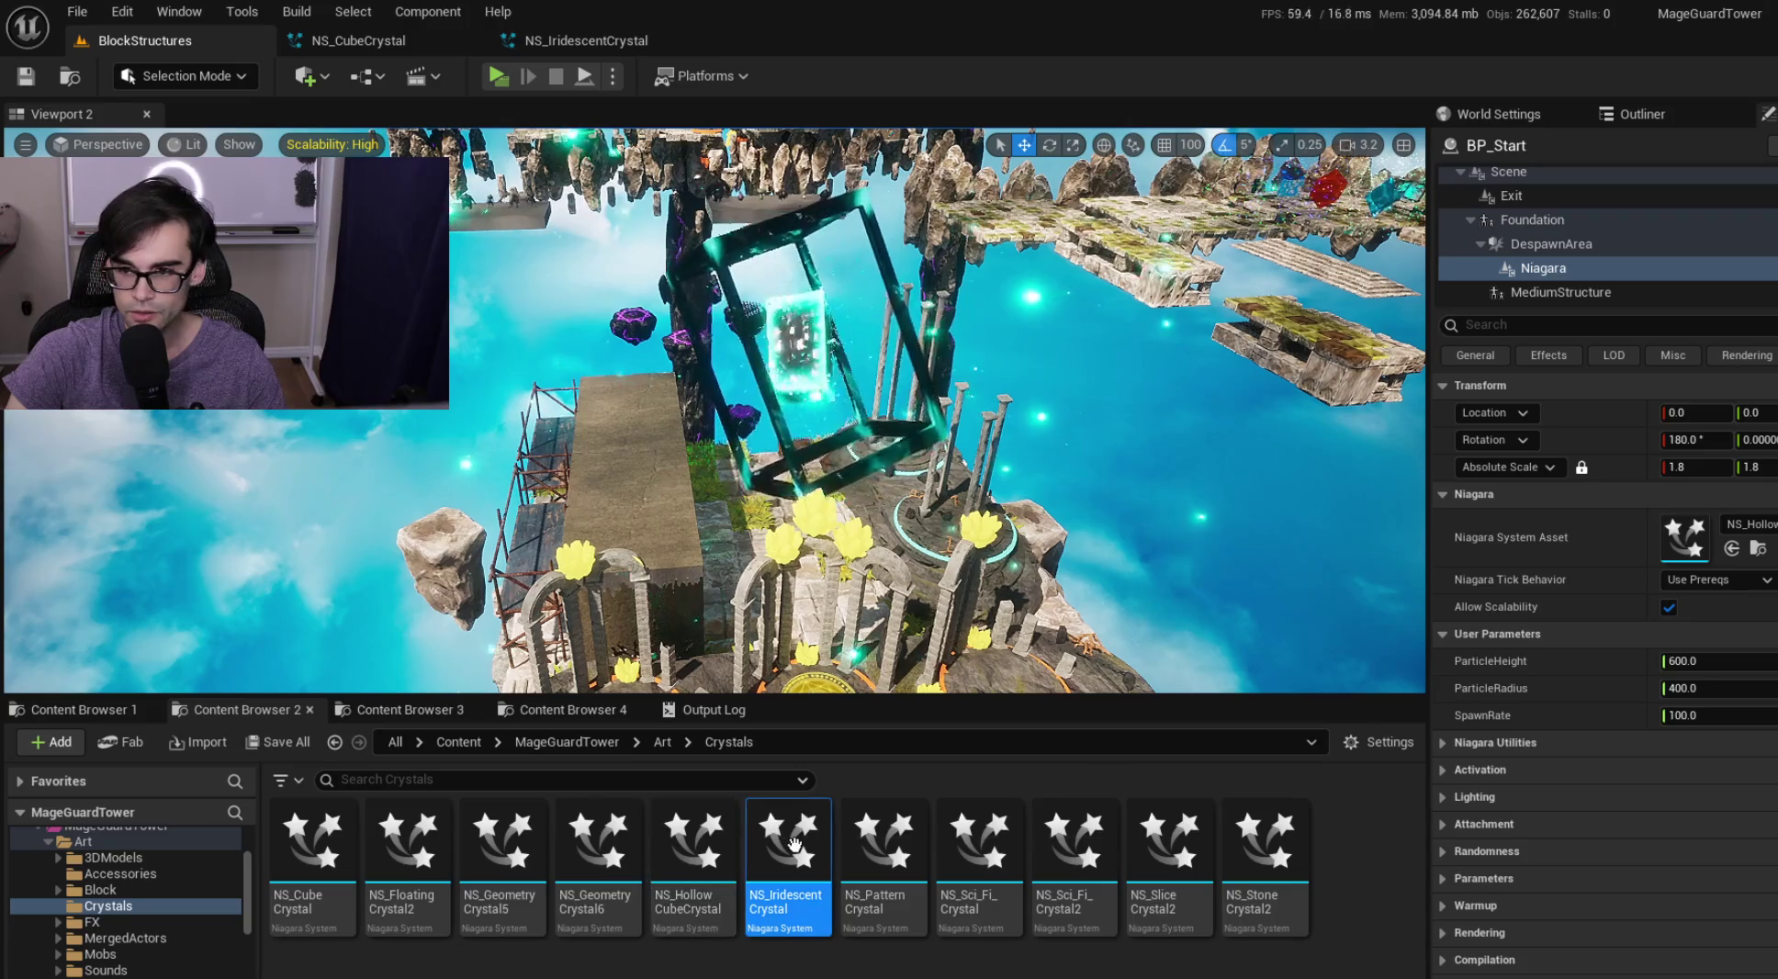
{"action": "mouse_move", "coordinate": [788, 854]}
{"action": "left_mouse_down"}
{"action": "mouse_move", "coordinate": [1630, 574]}
{"action": "mouse_move", "coordinate": [1678, 538]}
{"action": "left_mouse_up"}
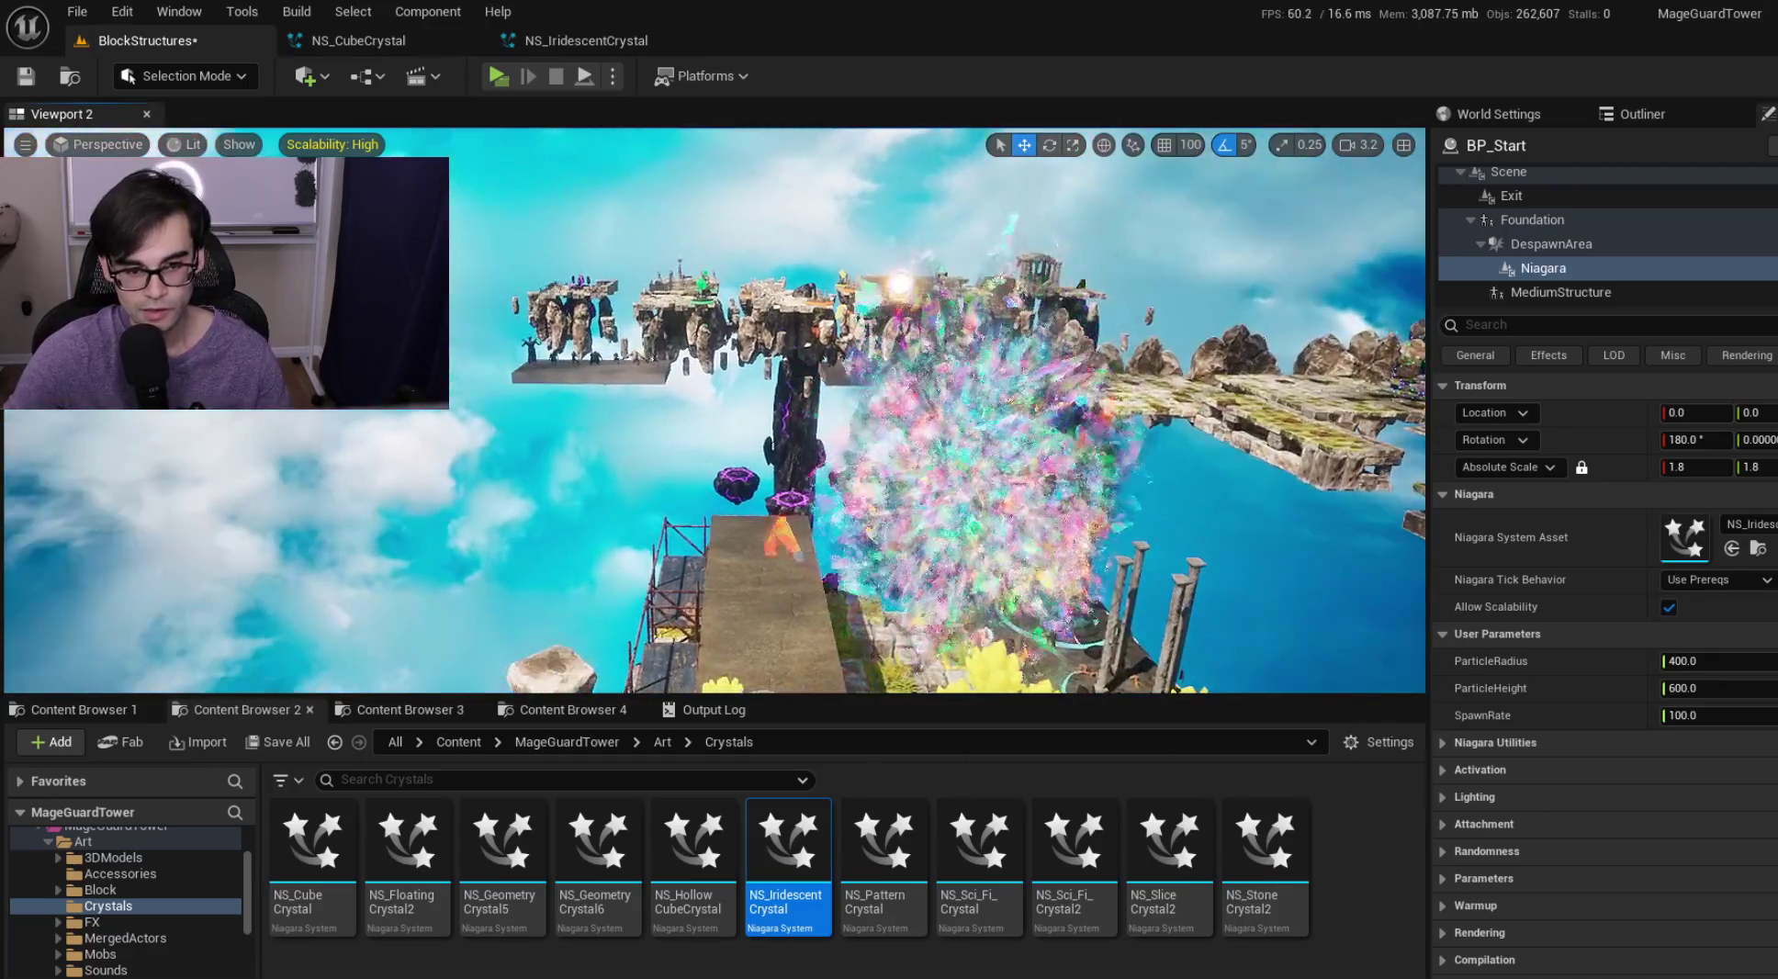
{"action": "mouse_move", "coordinate": [906, 488]}
{"action": "left_mouse_down"}
{"action": "mouse_move", "coordinate": [826, 450]}
{"action": "mouse_move", "coordinate": [854, 431]}
{"action": "mouse_move", "coordinate": [868, 376]}
{"action": "mouse_move", "coordinate": [850, 413]}
{"action": "mouse_move", "coordinate": [781, 418]}
{"action": "left_mouse_up"}
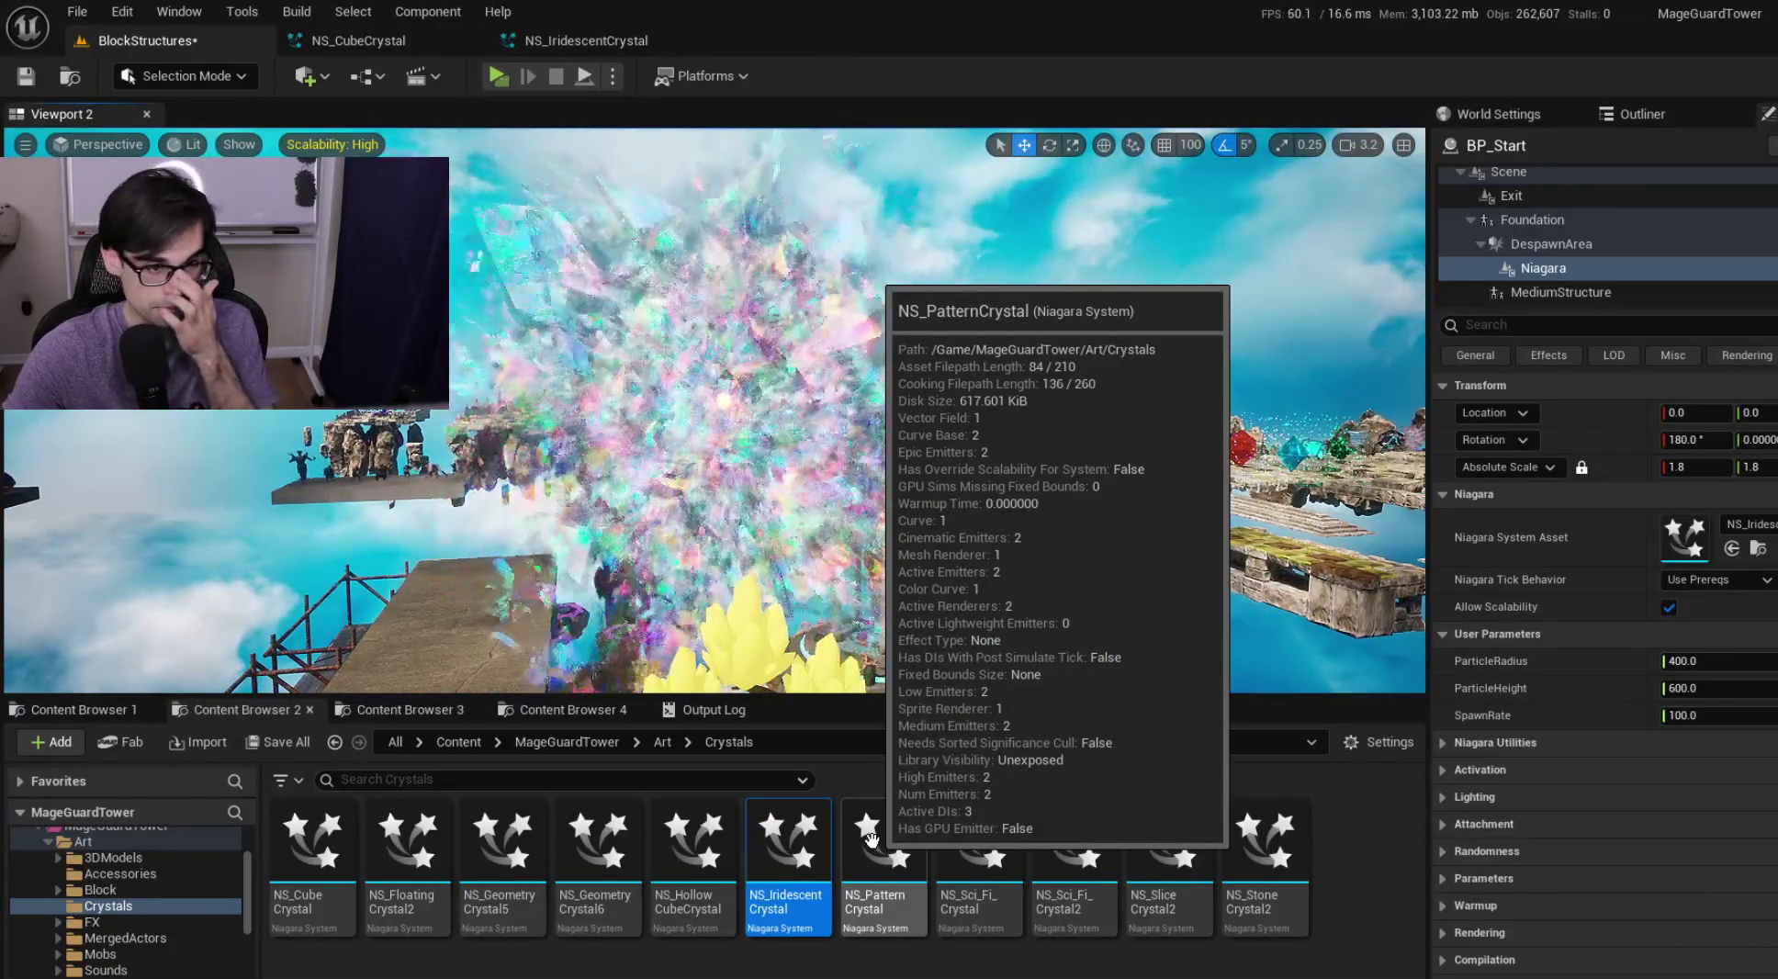
Open NS_PatternCrystal and assign it to the level's Niagara component
{"action": "left_click", "coordinate": [872, 838]}
{"action": "double_click", "coordinate": [872, 838]}
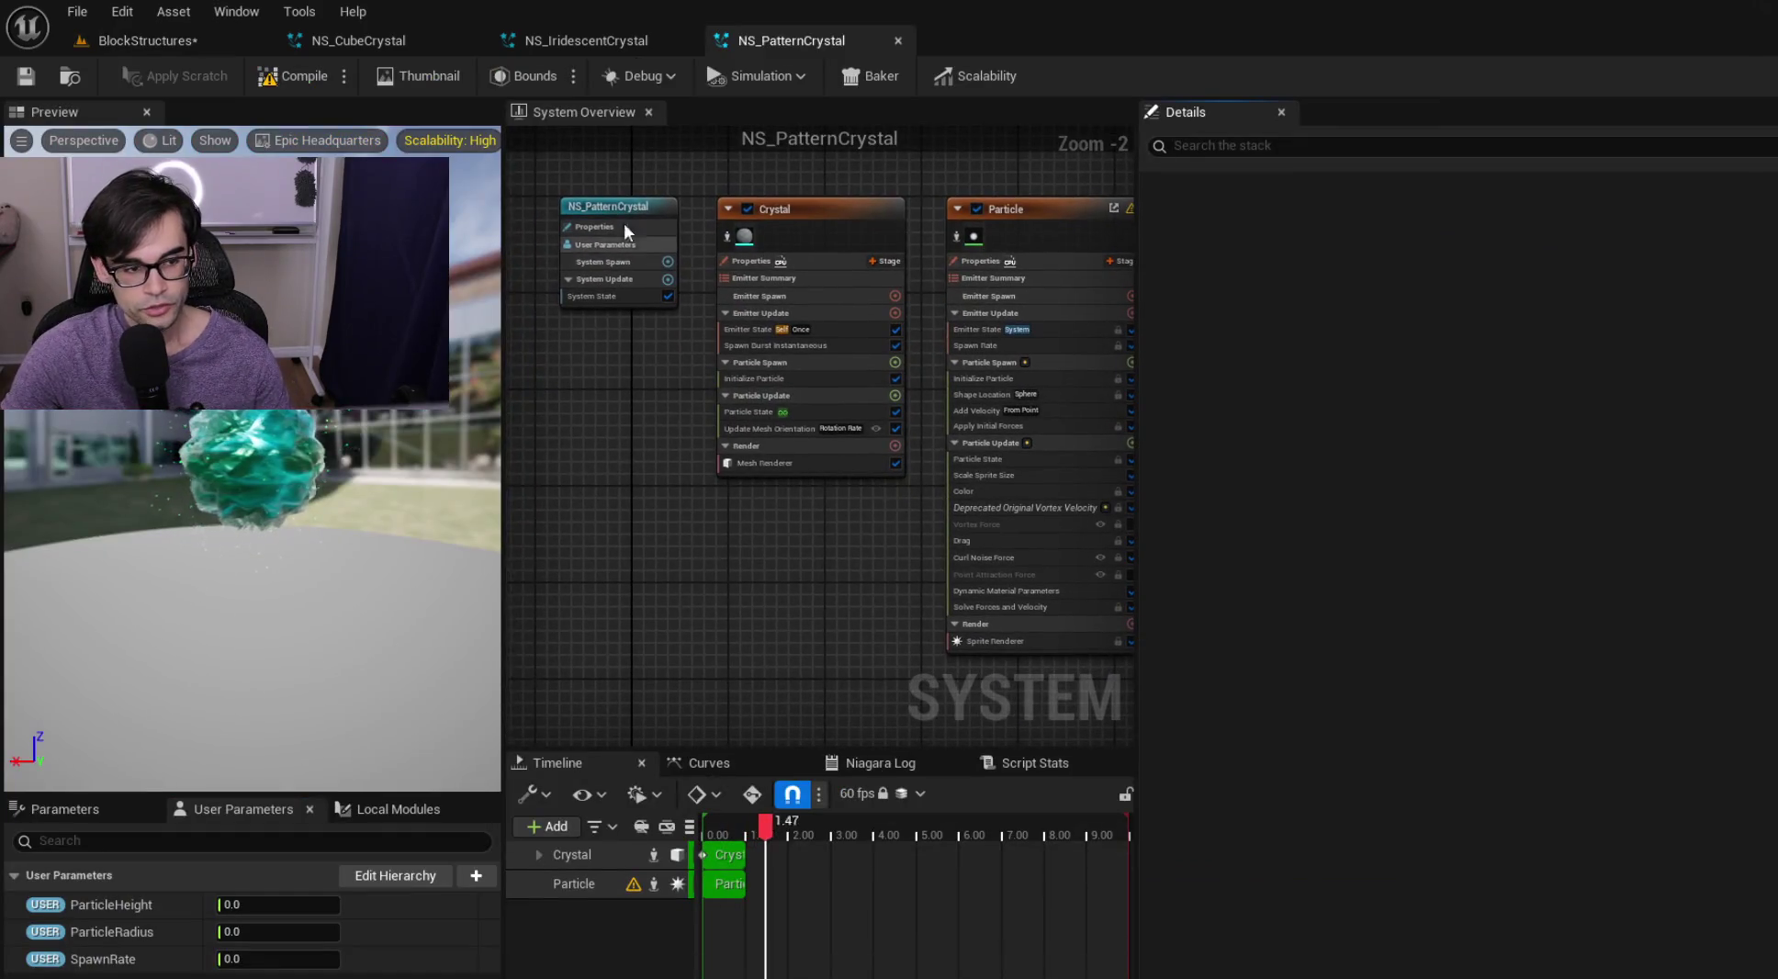
{"action": "left_click", "coordinate": [684, 41]}
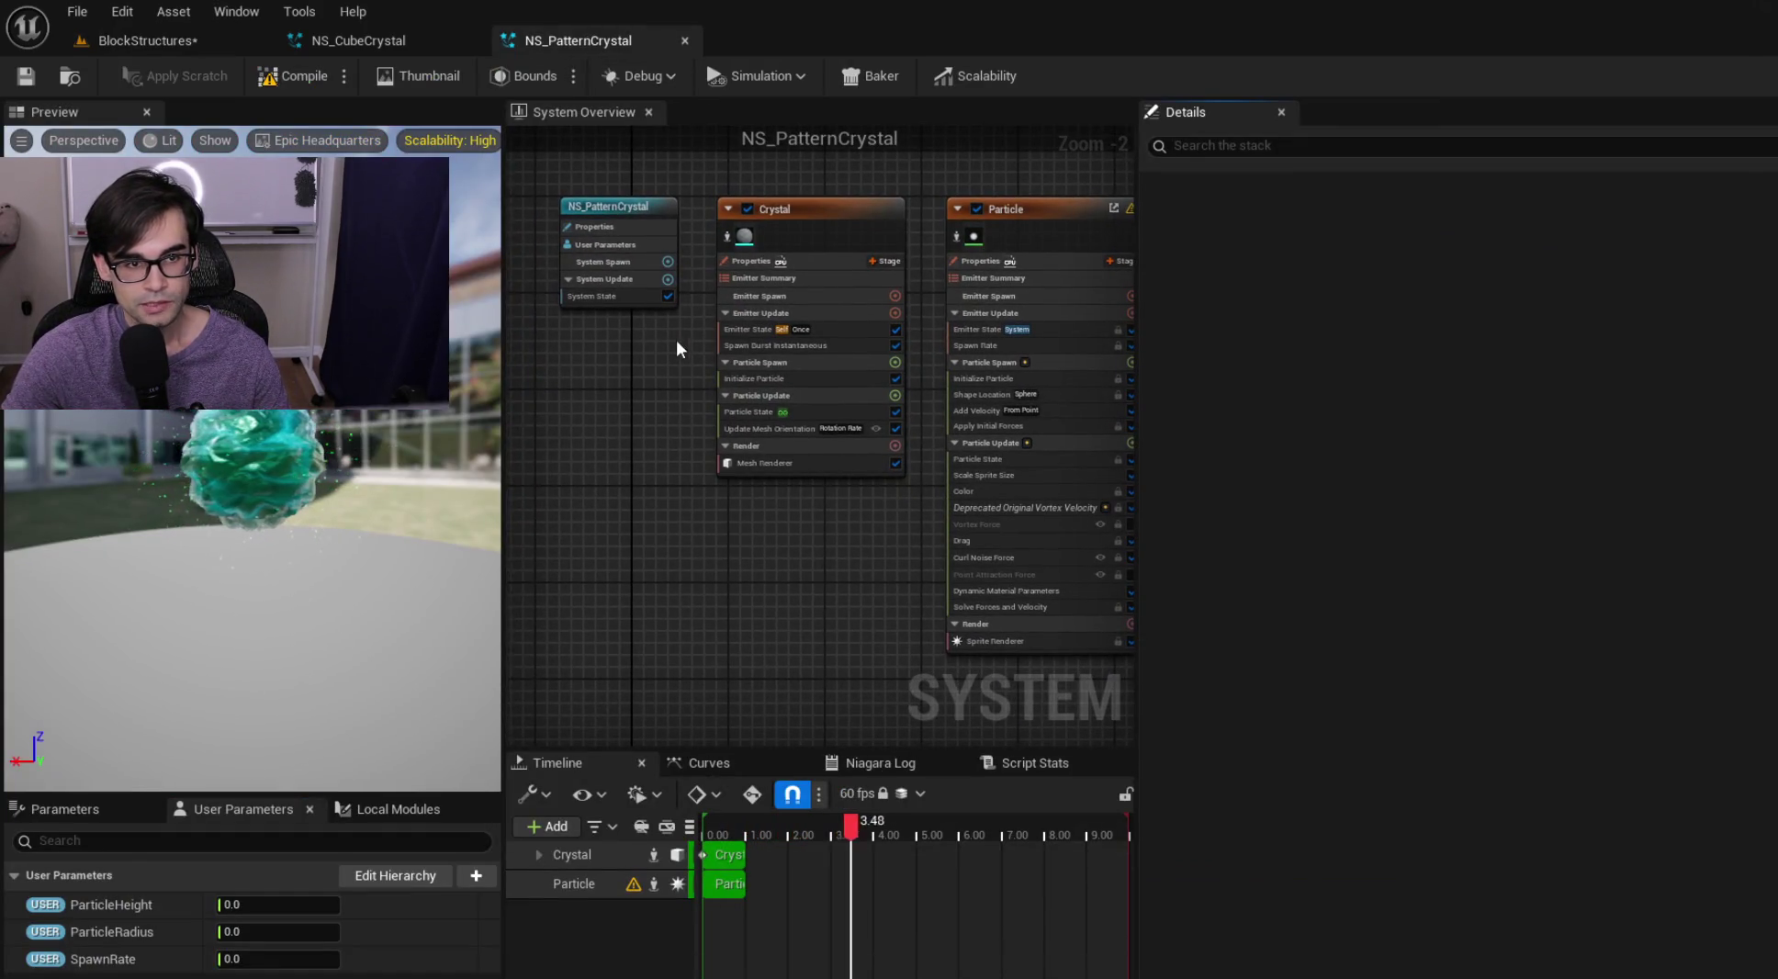
{"action": "left_click", "coordinate": [147, 41]}
{"action": "left_click_drag", "start_coordinate": [884, 854], "coordinate": [1686, 536]}
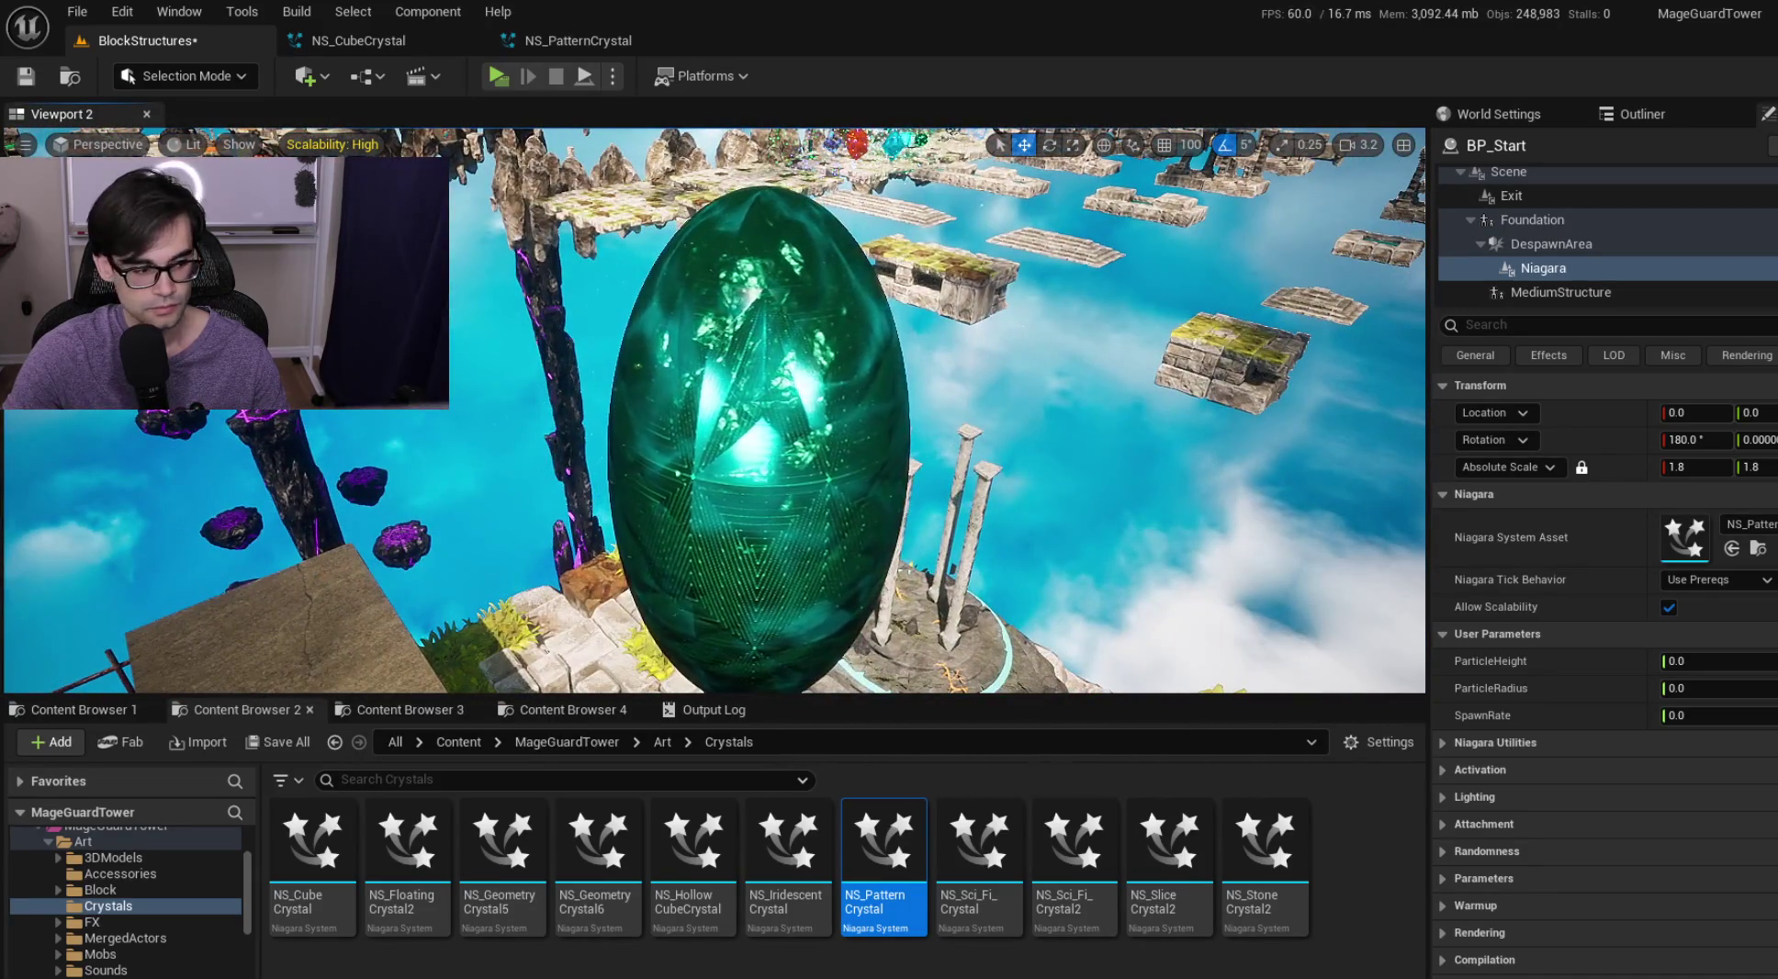
{"action": "left_click", "coordinate": [610, 41]}
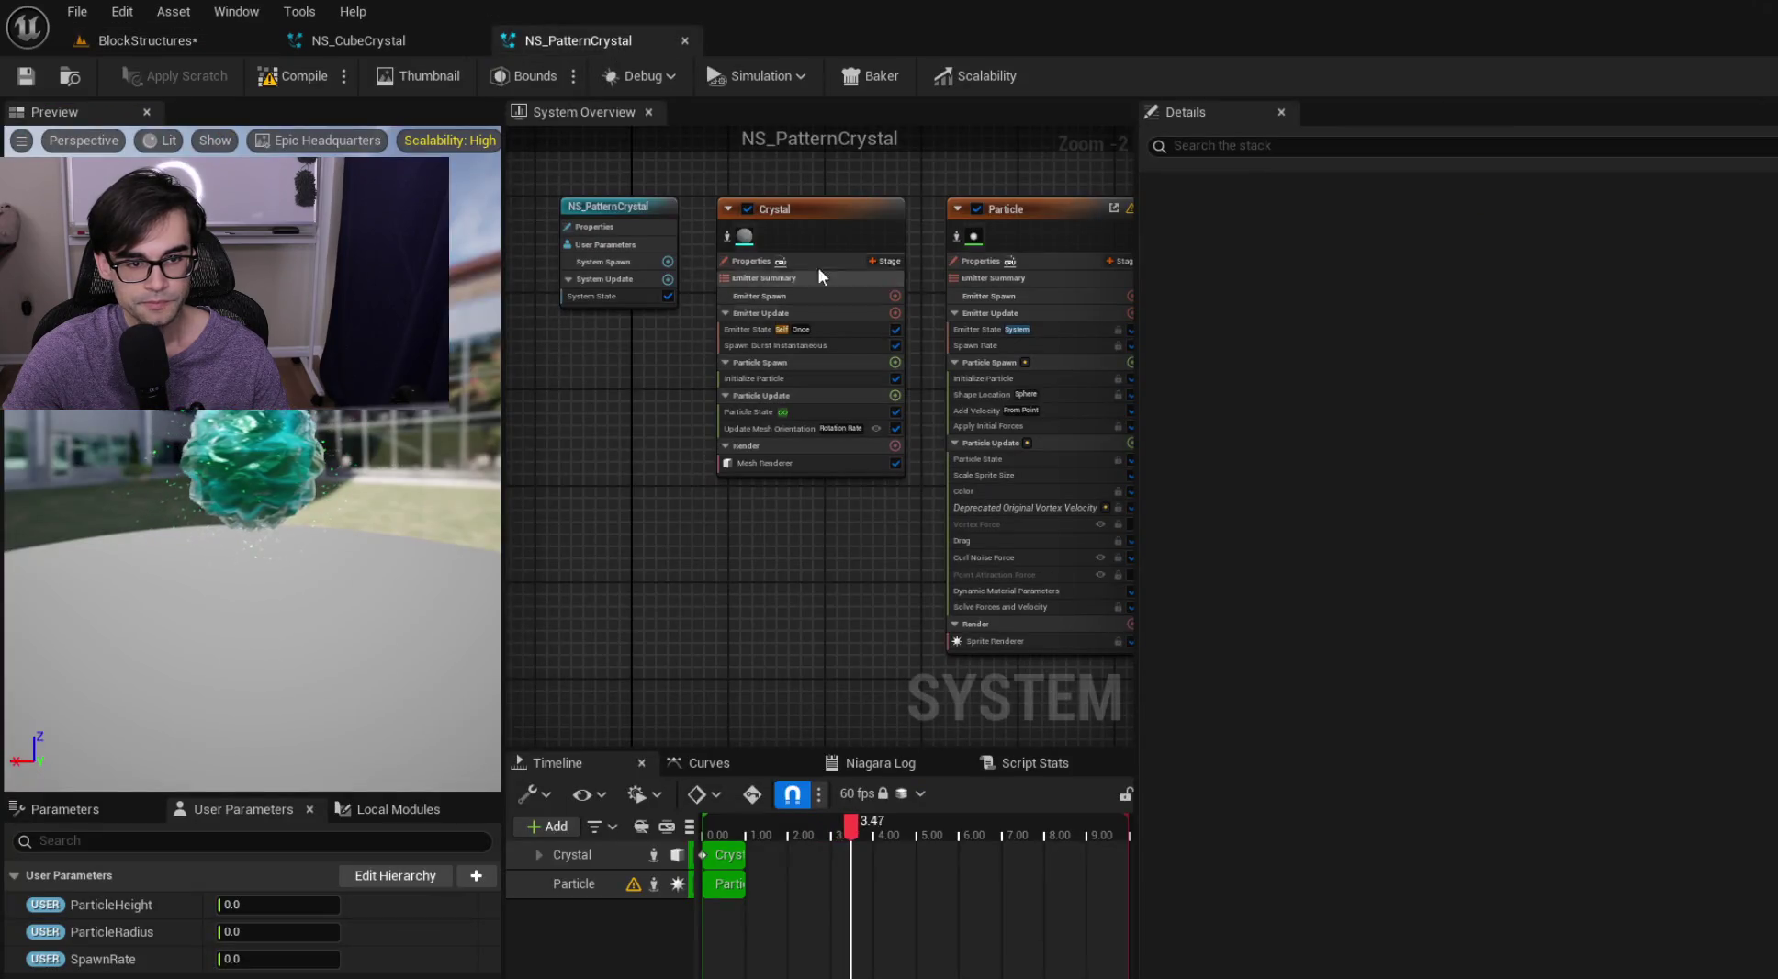
{"action": "left_click_drag", "start_coordinate": [901, 188], "coordinate": [796, 243]}
Set user parameters ParticleHeight 600, ParticleRadius 400 and SpawnRate 100
{"action": "left_click", "coordinate": [269, 906]}
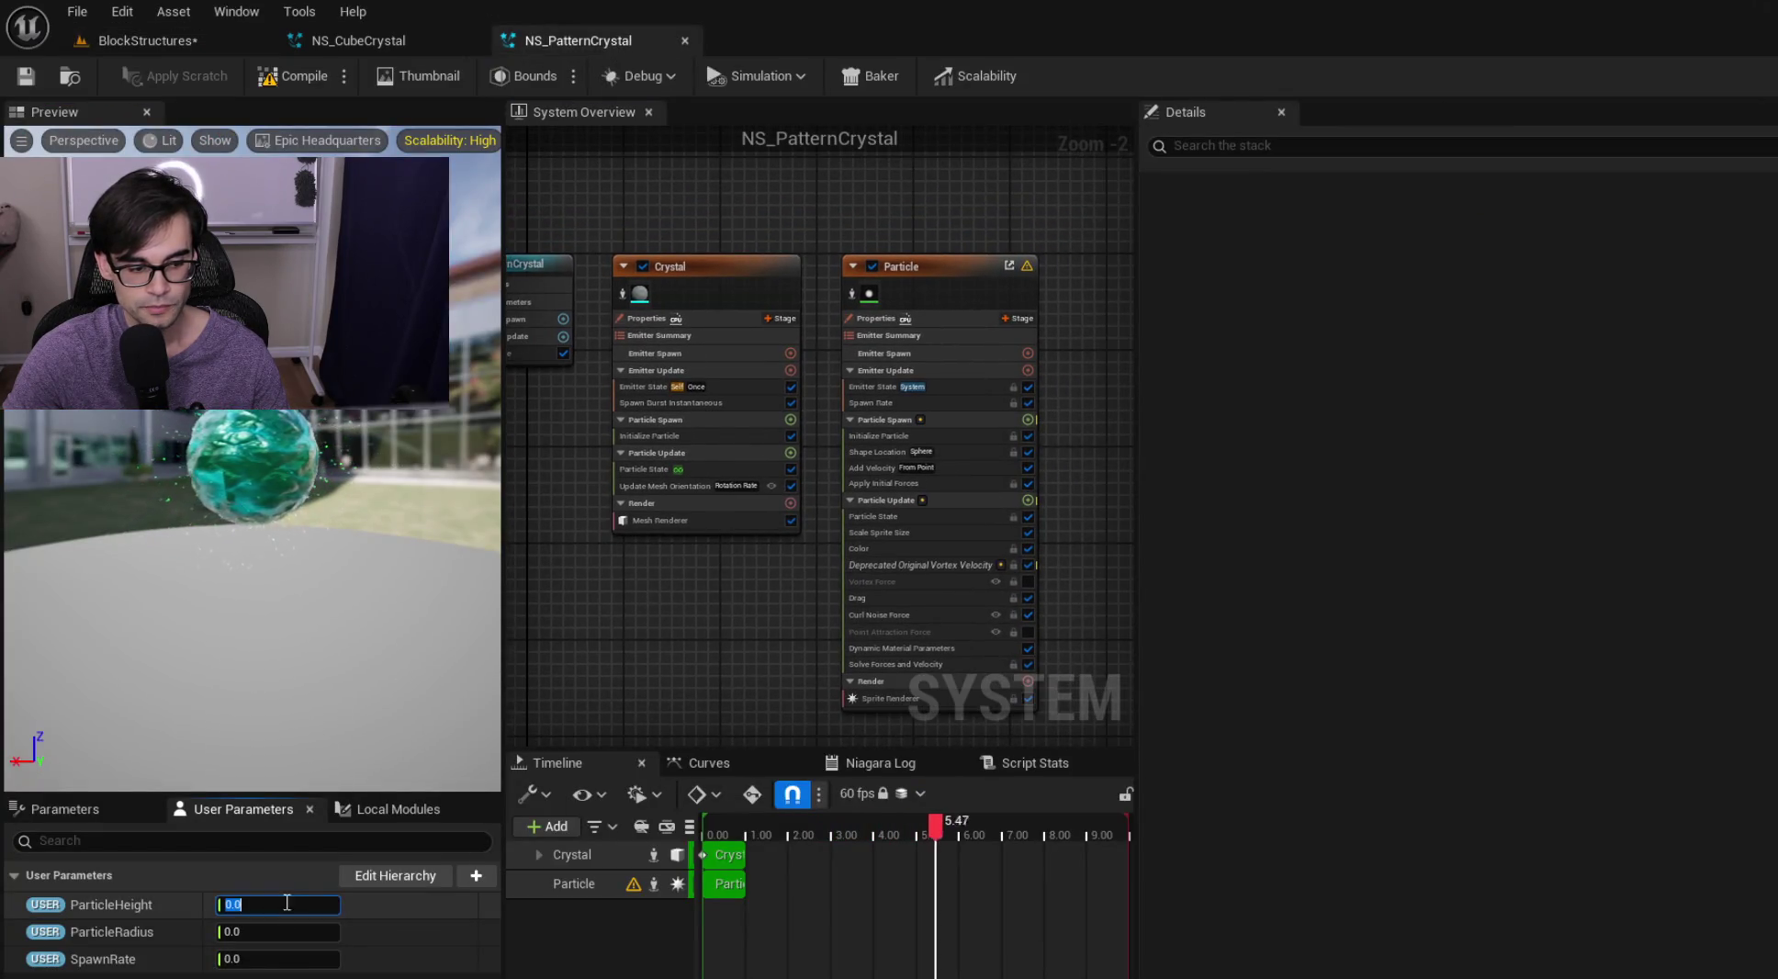
{"action": "type", "text": "600"}
{"action": "key", "text": "Tab"}
{"action": "type", "text": "400"}
{"action": "key", "text": "Tab"}
{"action": "type", "text": "100"}
{"action": "key", "text": "Return"}
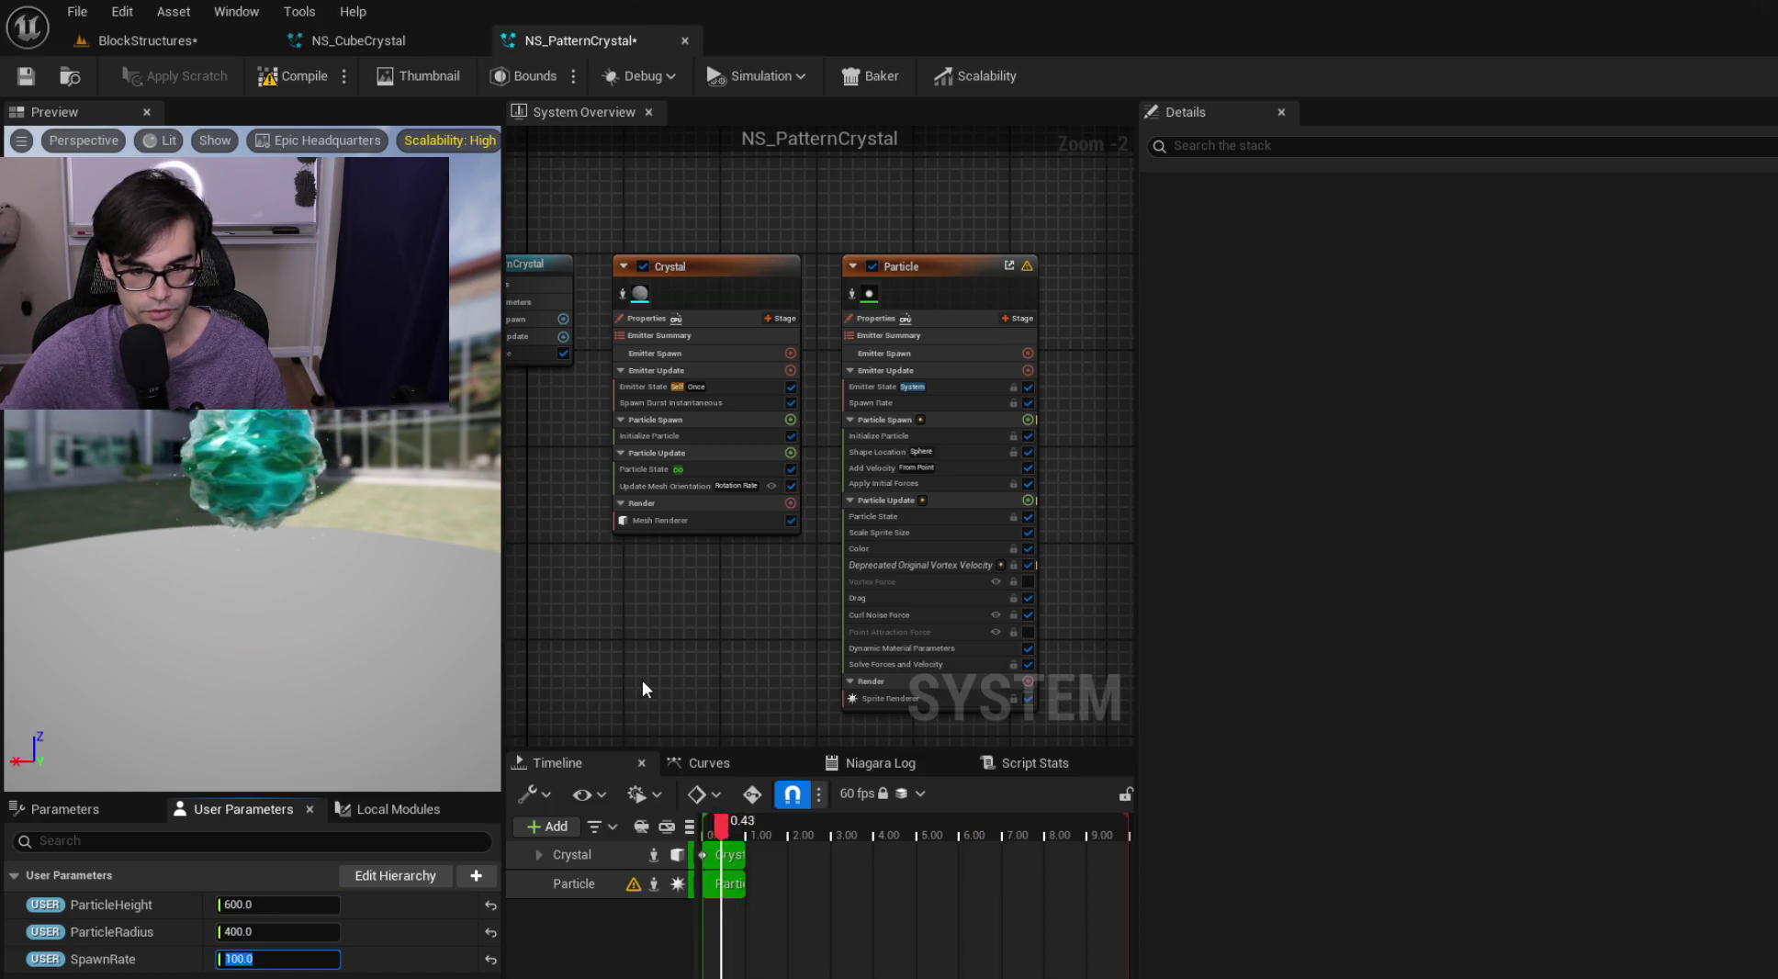
{"action": "scroll", "coordinate": [1093, 509], "scroll_direction": "up", "scroll_amount": 2}
Make Shape Location a Cylinder driven by ParticleHeight and ParticleRadius, then save
{"action": "left_click", "coordinate": [948, 414]}
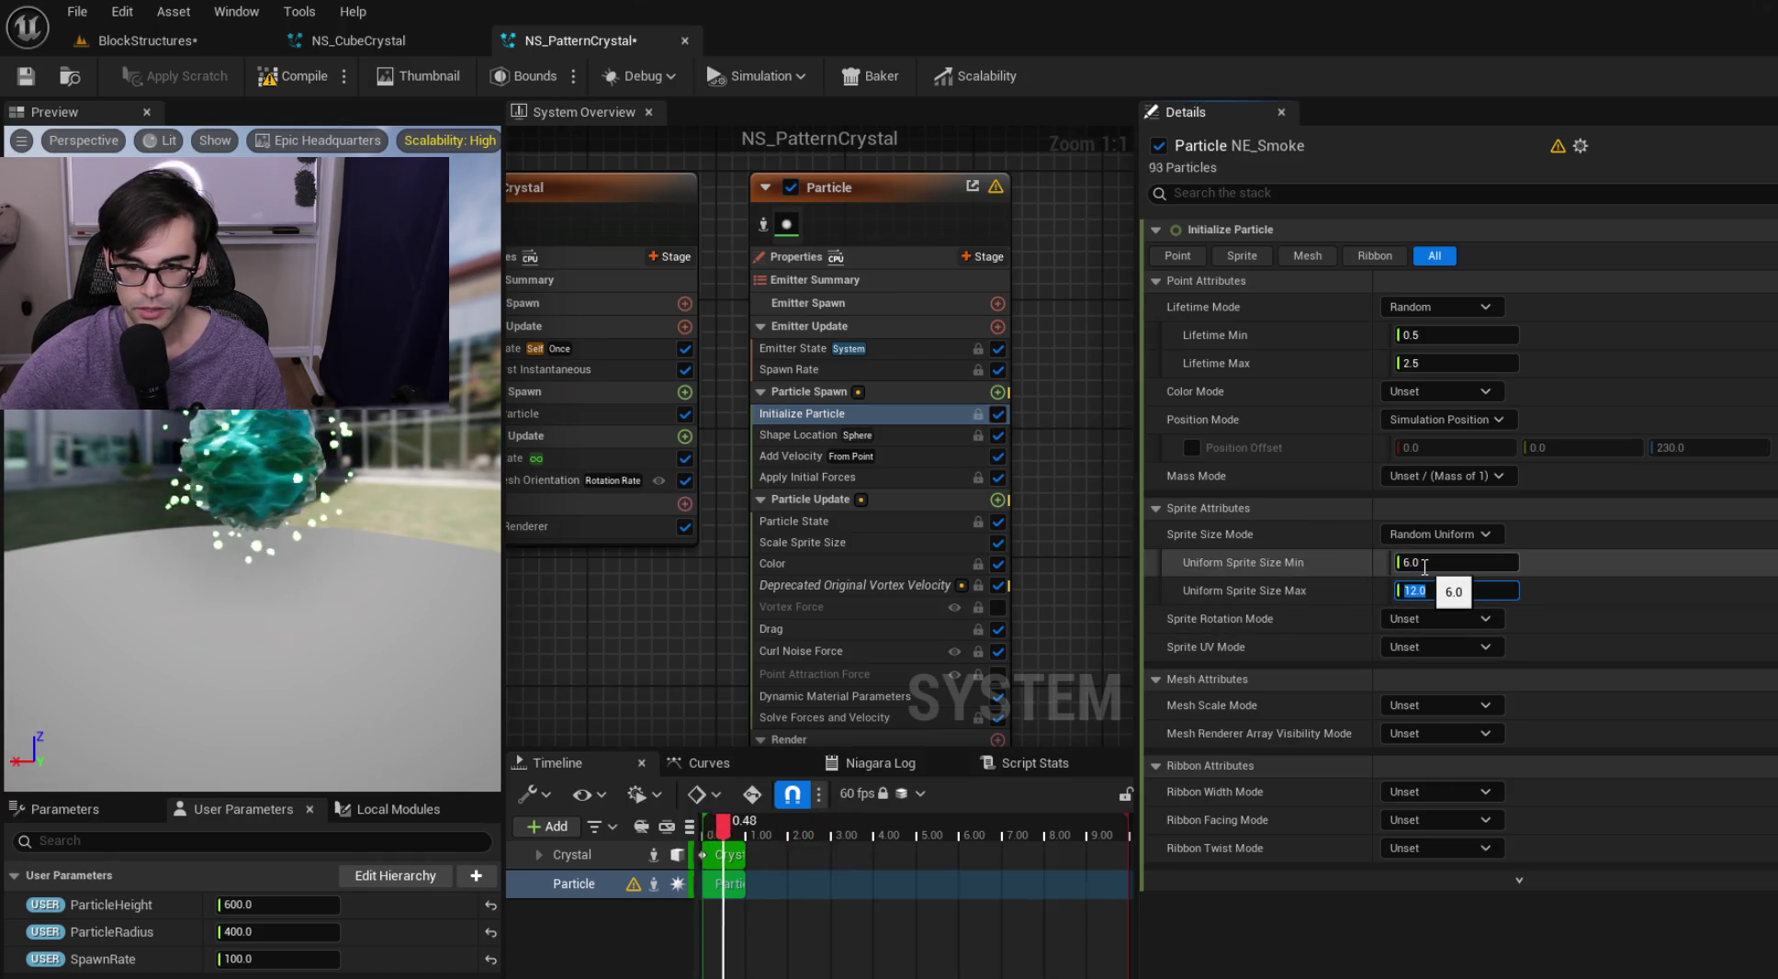
{"action": "left_click", "coordinate": [910, 429]}
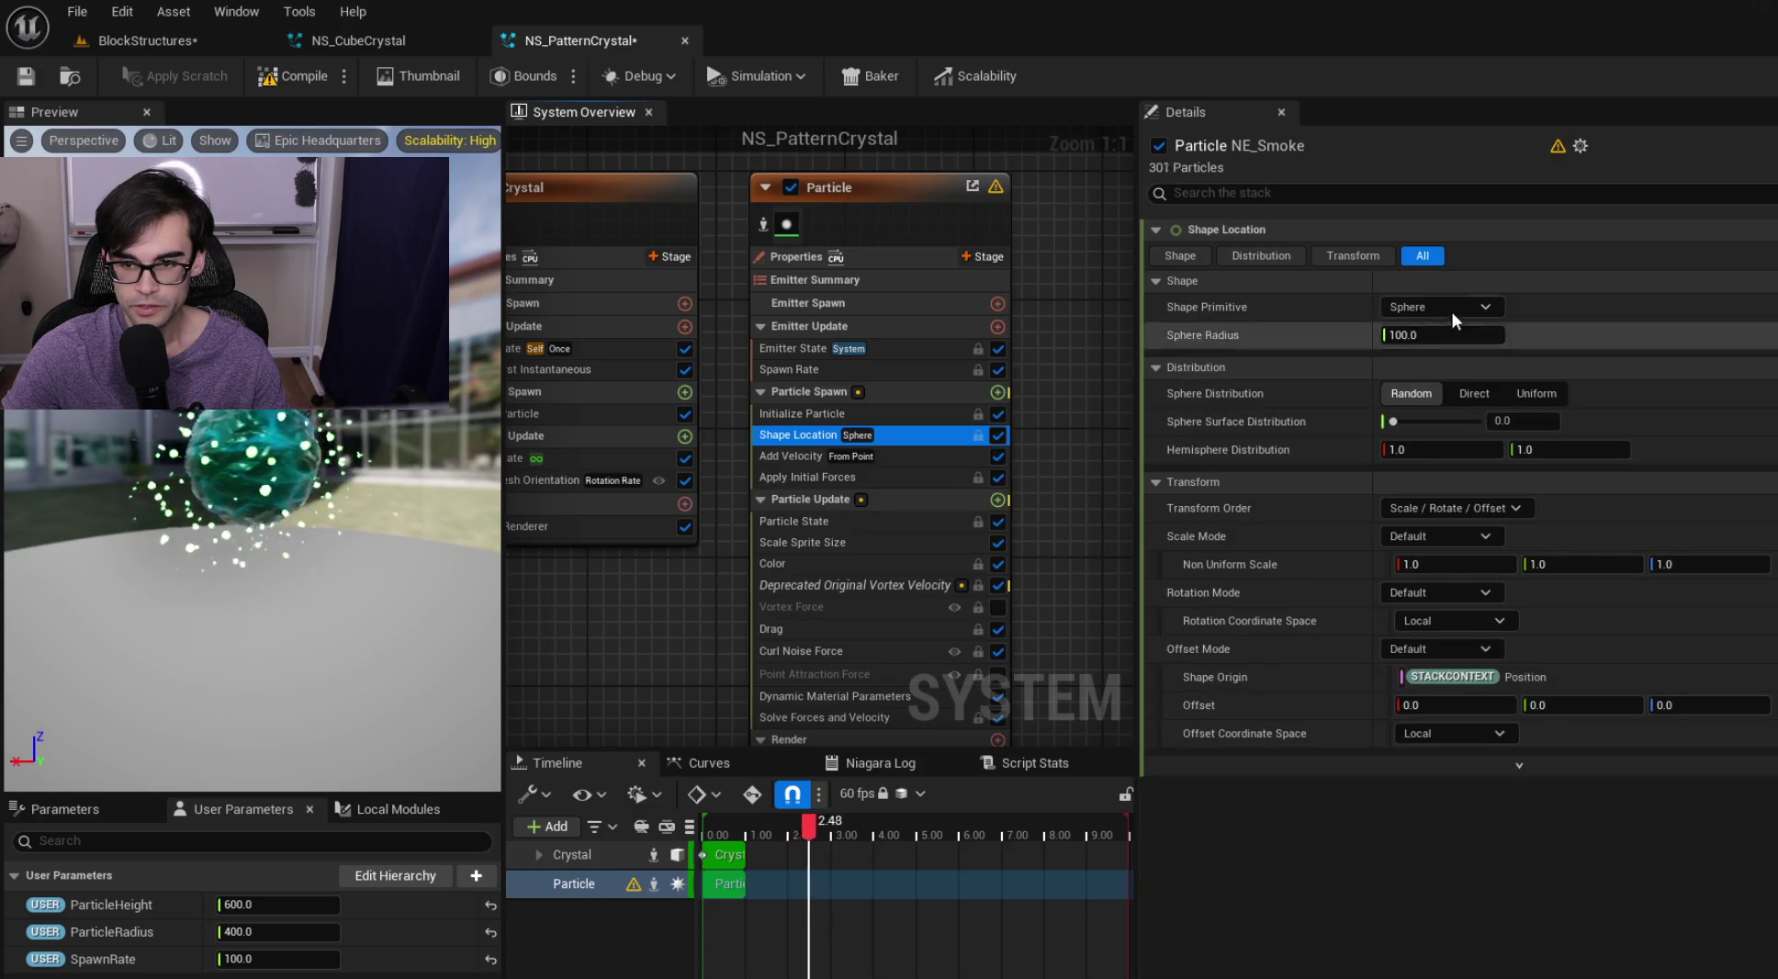
{"action": "left_click", "coordinate": [1458, 306]}
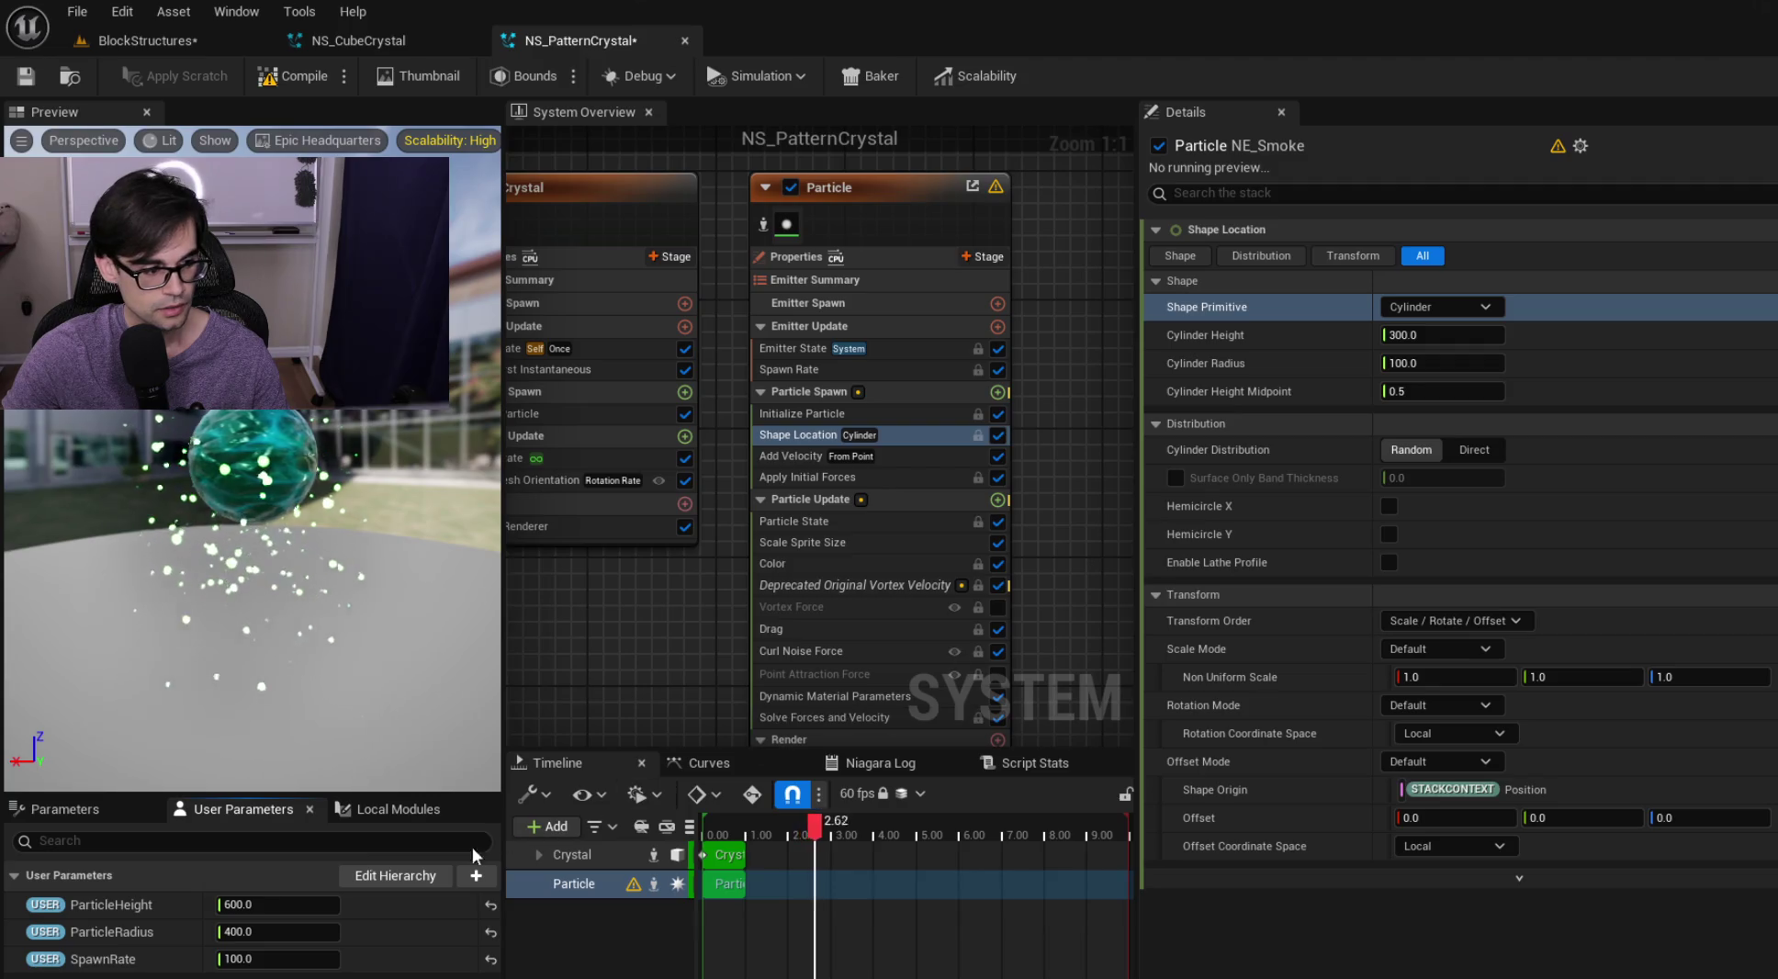
{"action": "mouse_move", "coordinate": [138, 916]}
{"action": "left_mouse_down"}
{"action": "mouse_move", "coordinate": [1602, 375]}
{"action": "mouse_move", "coordinate": [1585, 335]}
{"action": "left_mouse_up"}
{"action": "mouse_move", "coordinate": [117, 937]}
{"action": "left_mouse_down"}
{"action": "mouse_move", "coordinate": [1479, 499]}
{"action": "mouse_move", "coordinate": [1562, 367]}
{"action": "left_mouse_up"}
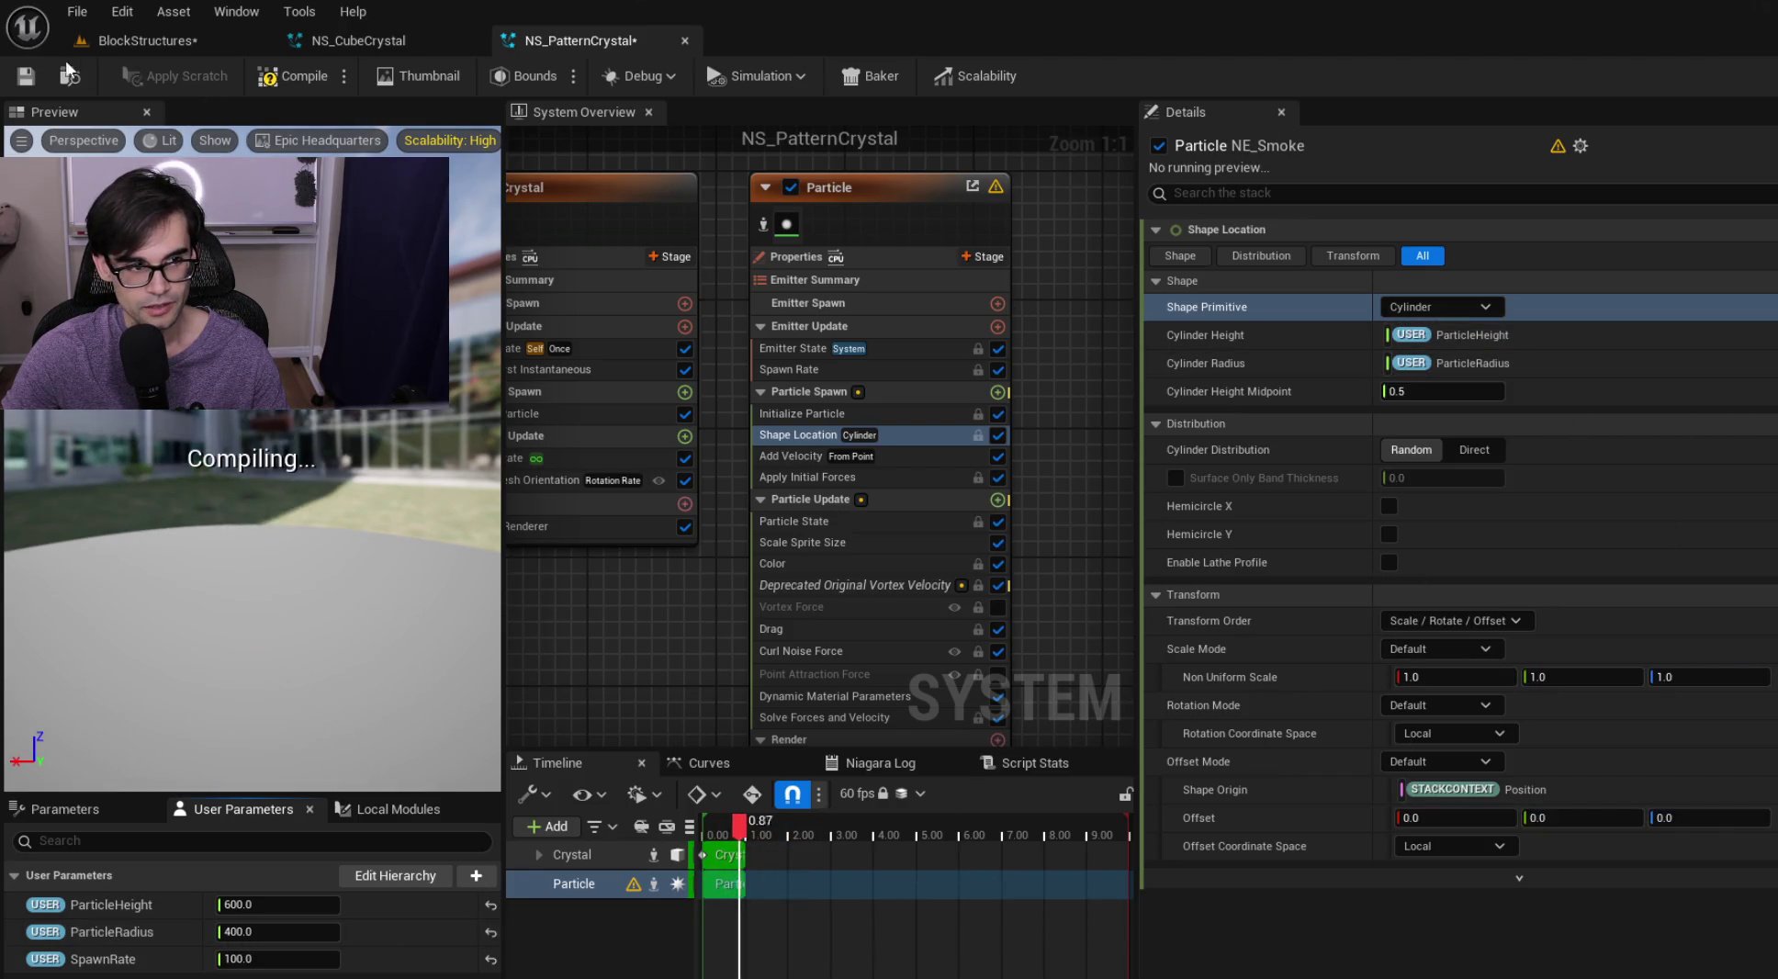
{"action": "left_click", "coordinate": [182, 34]}
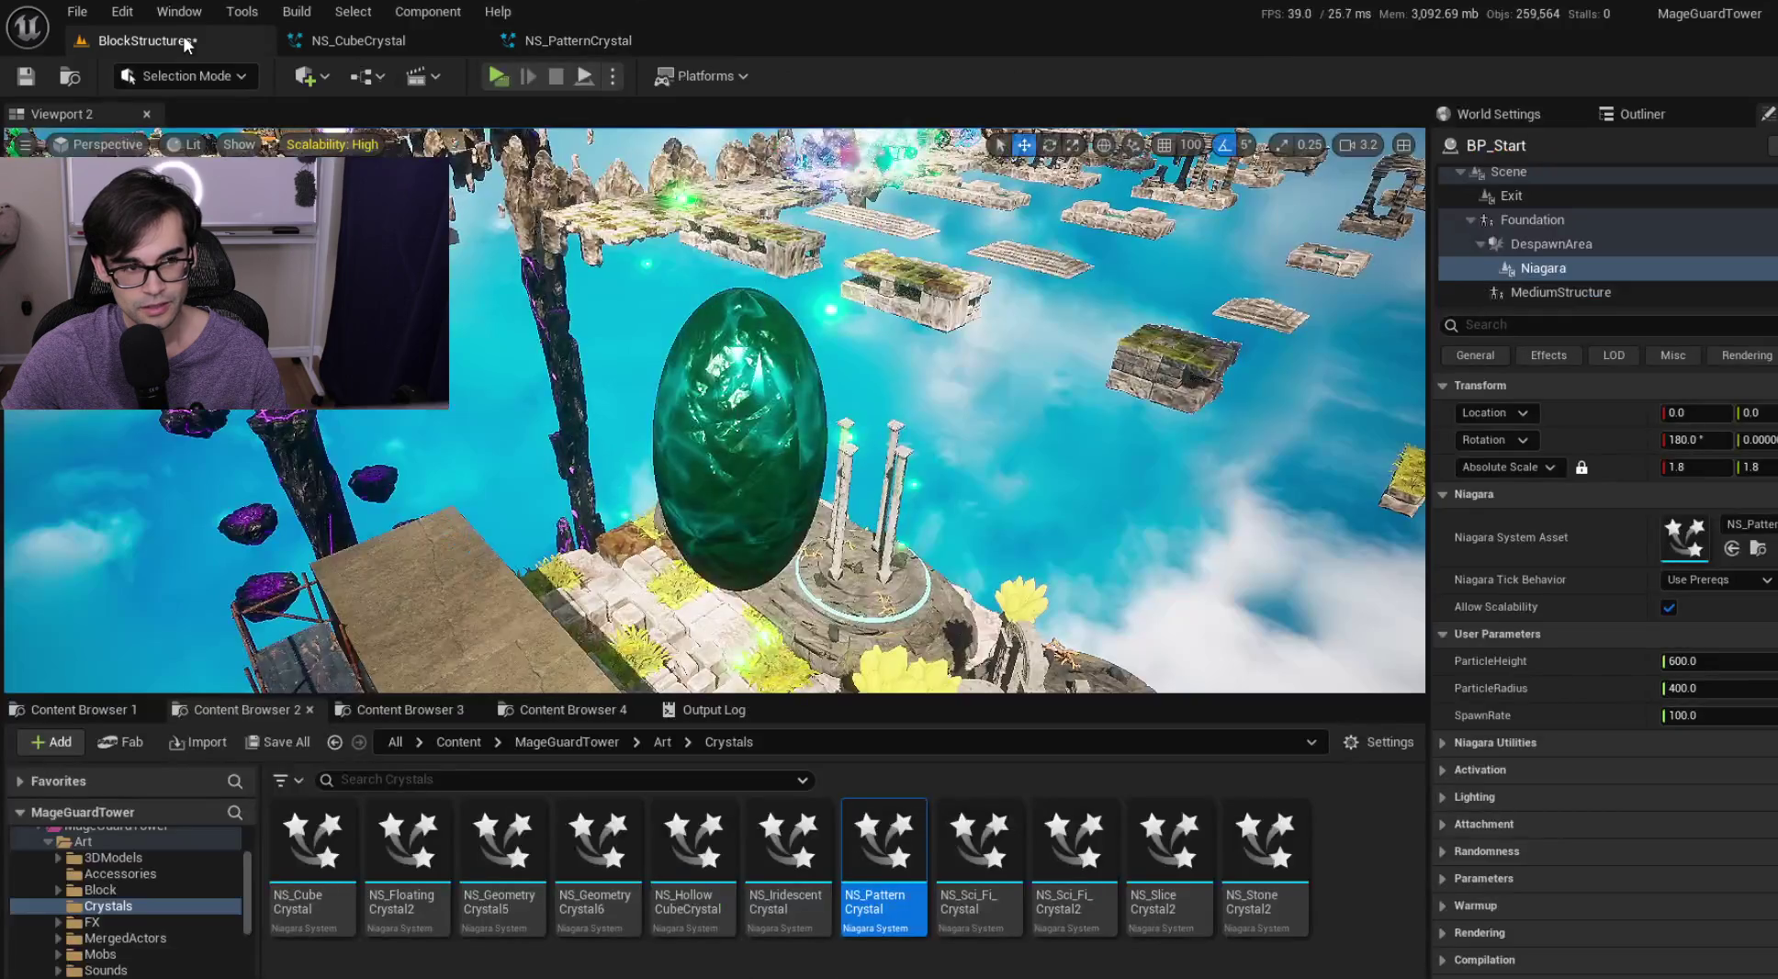
Fly the camera around the green pattern crystal to inspect it up close
{"action": "key", "text": "w"}
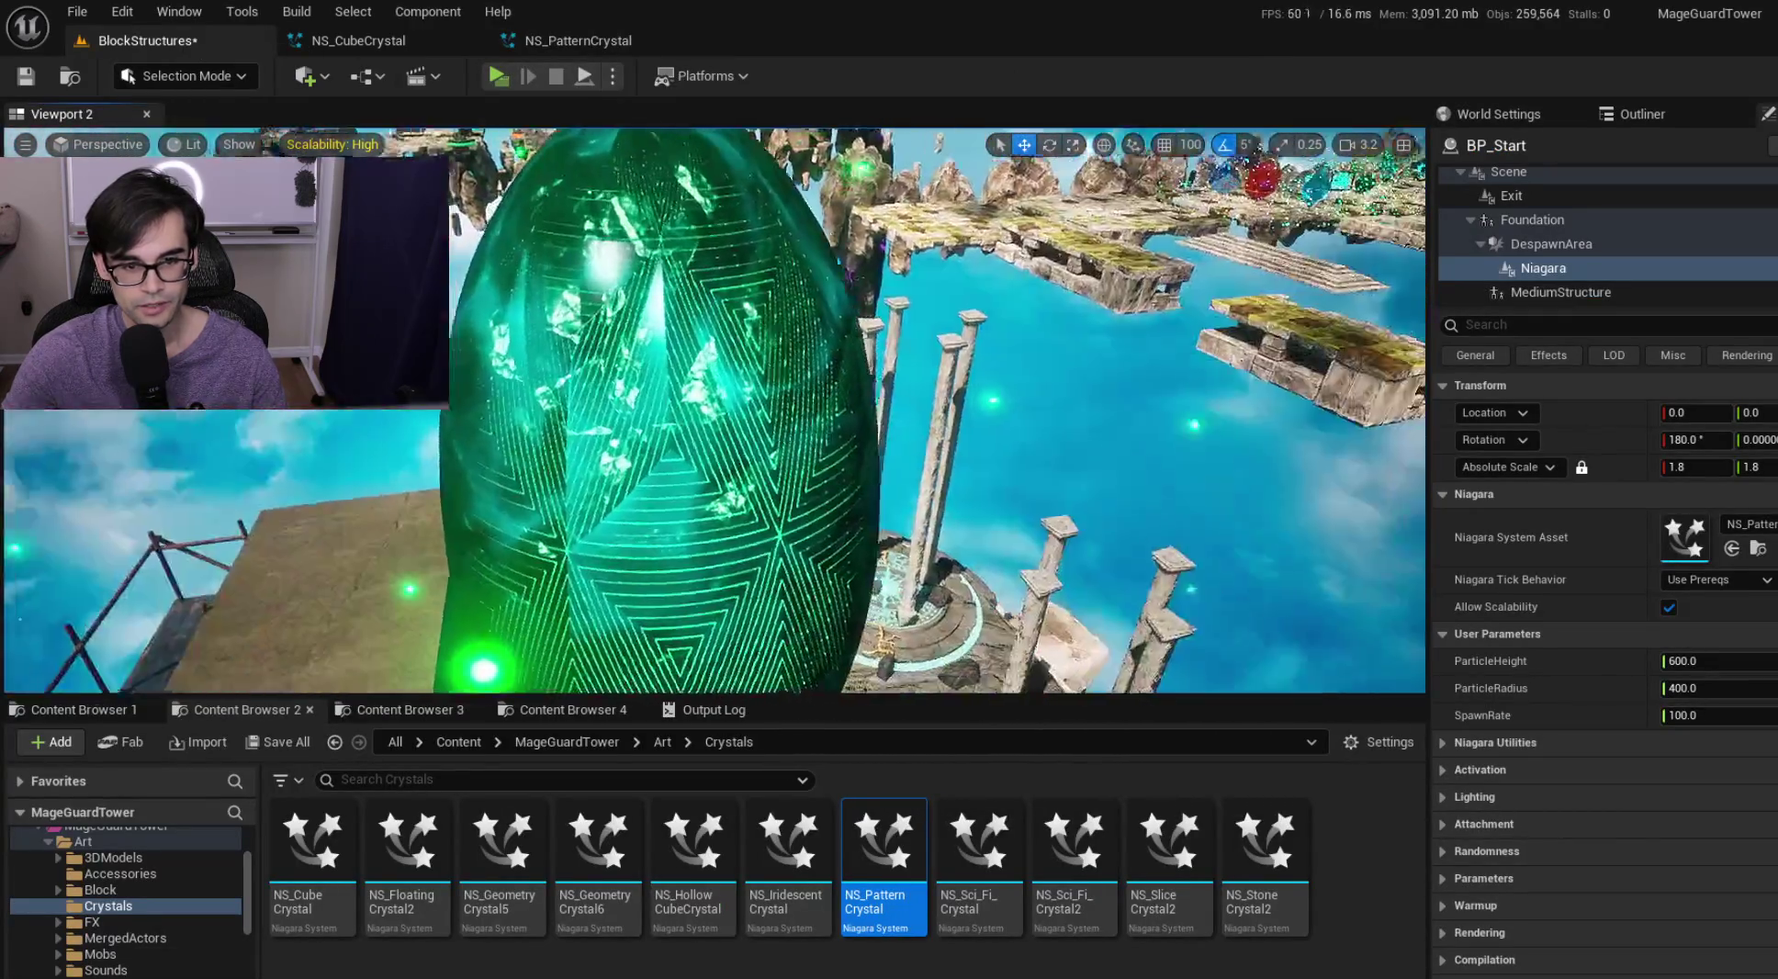
{"action": "key", "text": "s"}
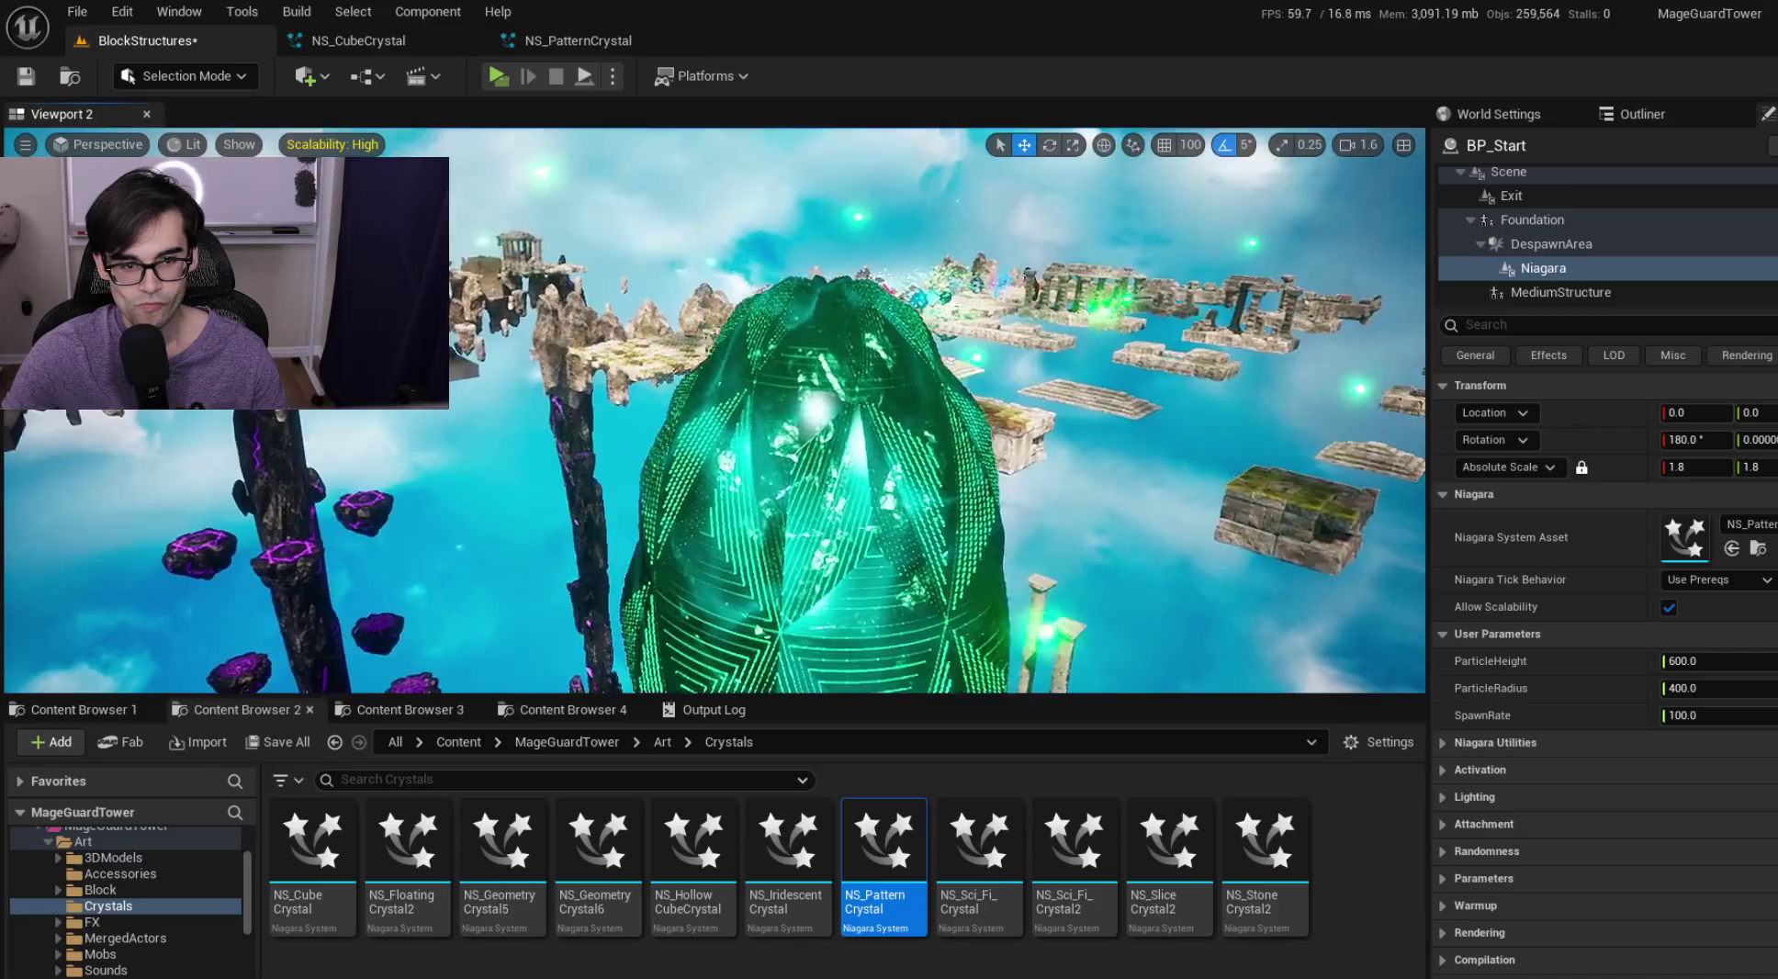
{"action": "scroll", "coordinate": [715, 410], "scroll_direction": "down", "scroll_amount": 2}
{"action": "key", "text": "s"}
{"action": "scroll", "coordinate": [714, 409], "scroll_direction": "up", "scroll_amount": 2}
{"action": "key", "text": "w"}
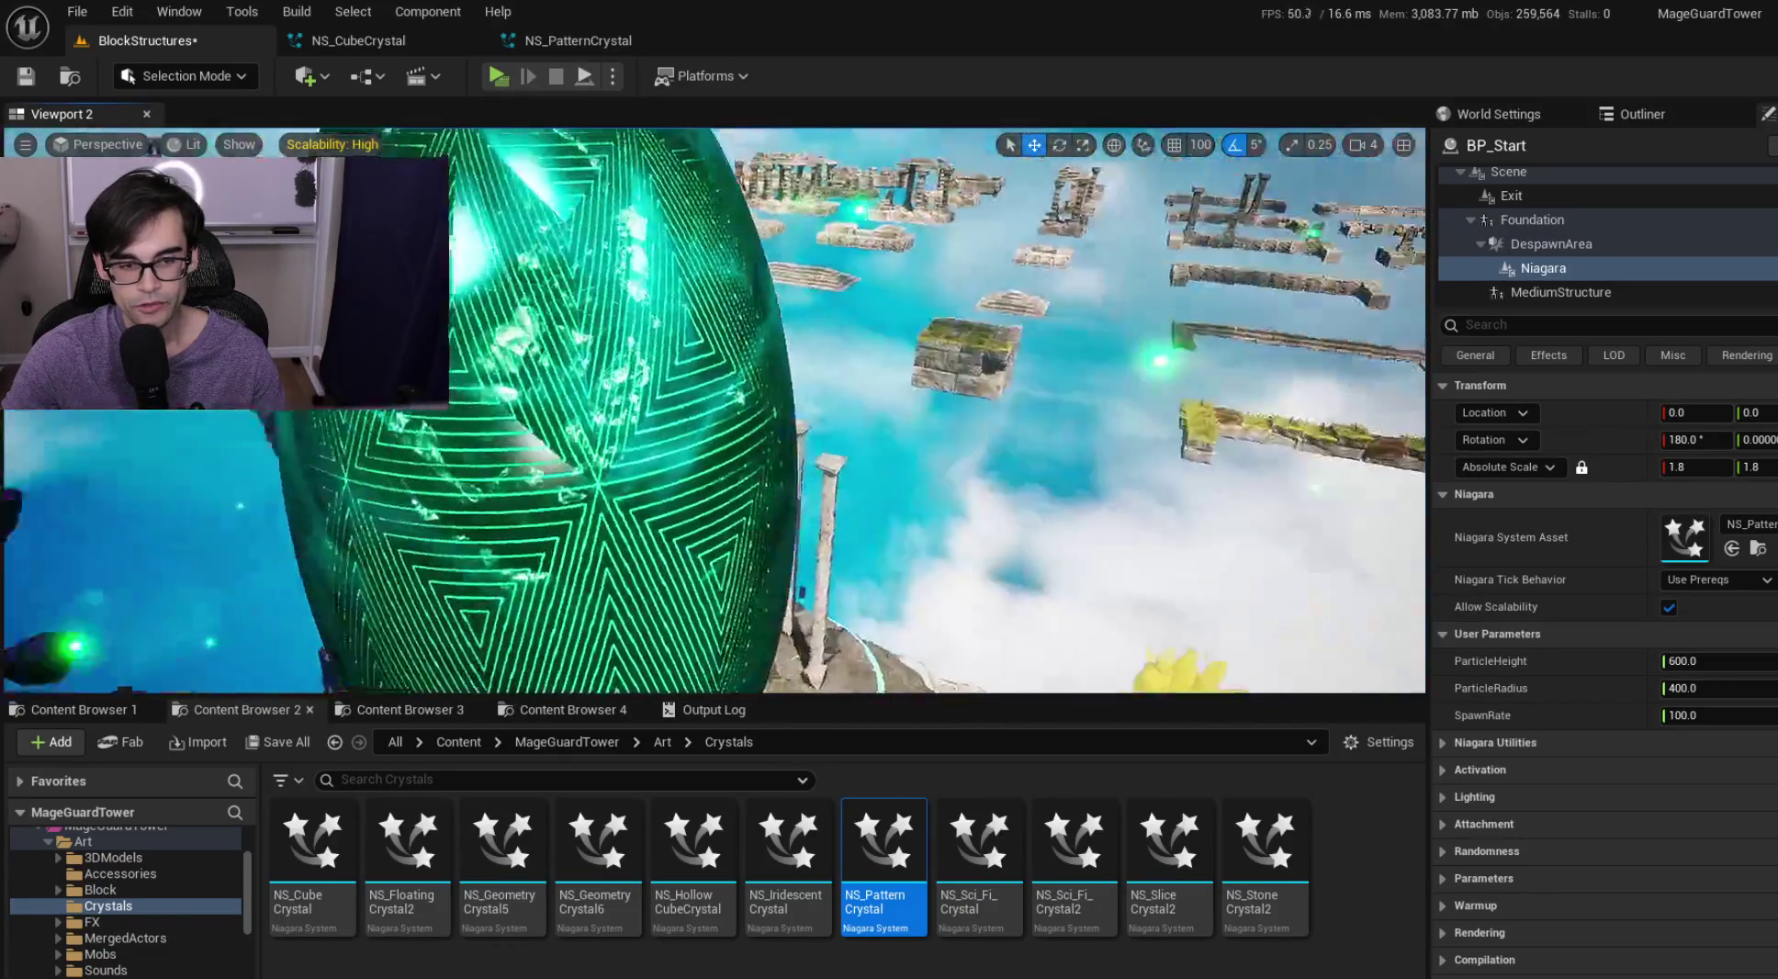
{"action": "key", "text": "s"}
{"action": "key", "text": "w"}
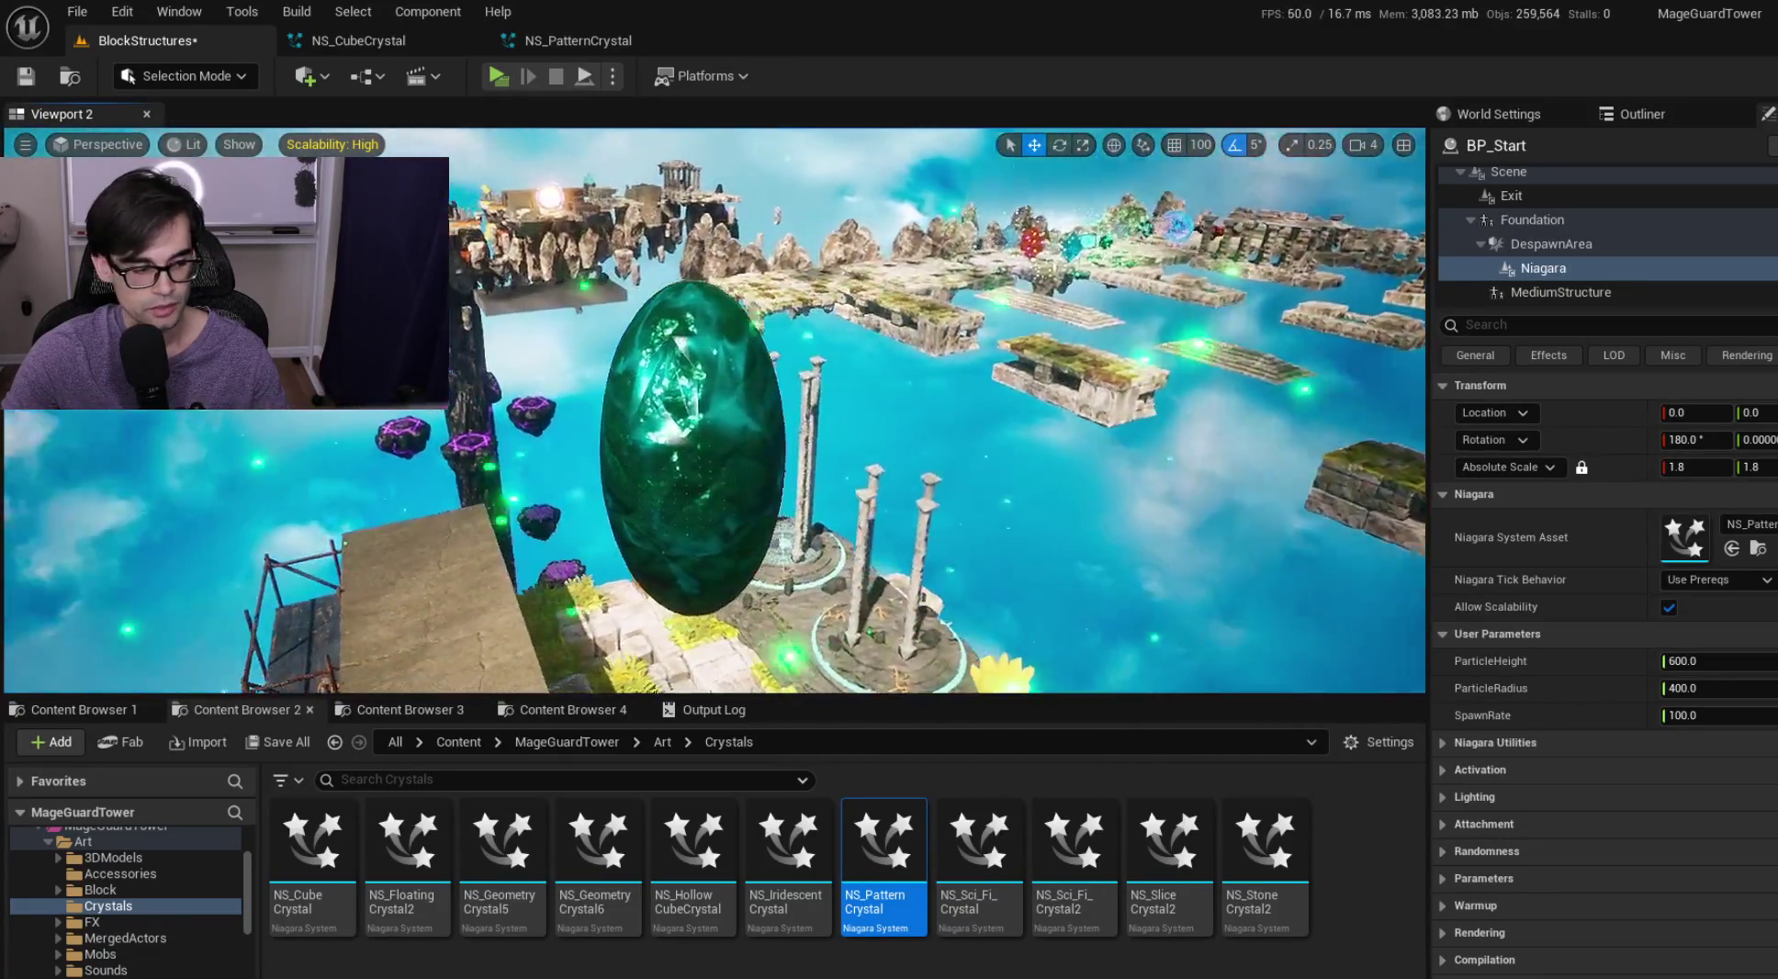
{"action": "scroll", "coordinate": [714, 410], "scroll_direction": "down", "scroll_amount": 3}
{"action": "scroll", "coordinate": [714, 410], "scroll_direction": "up", "scroll_amount": 1}
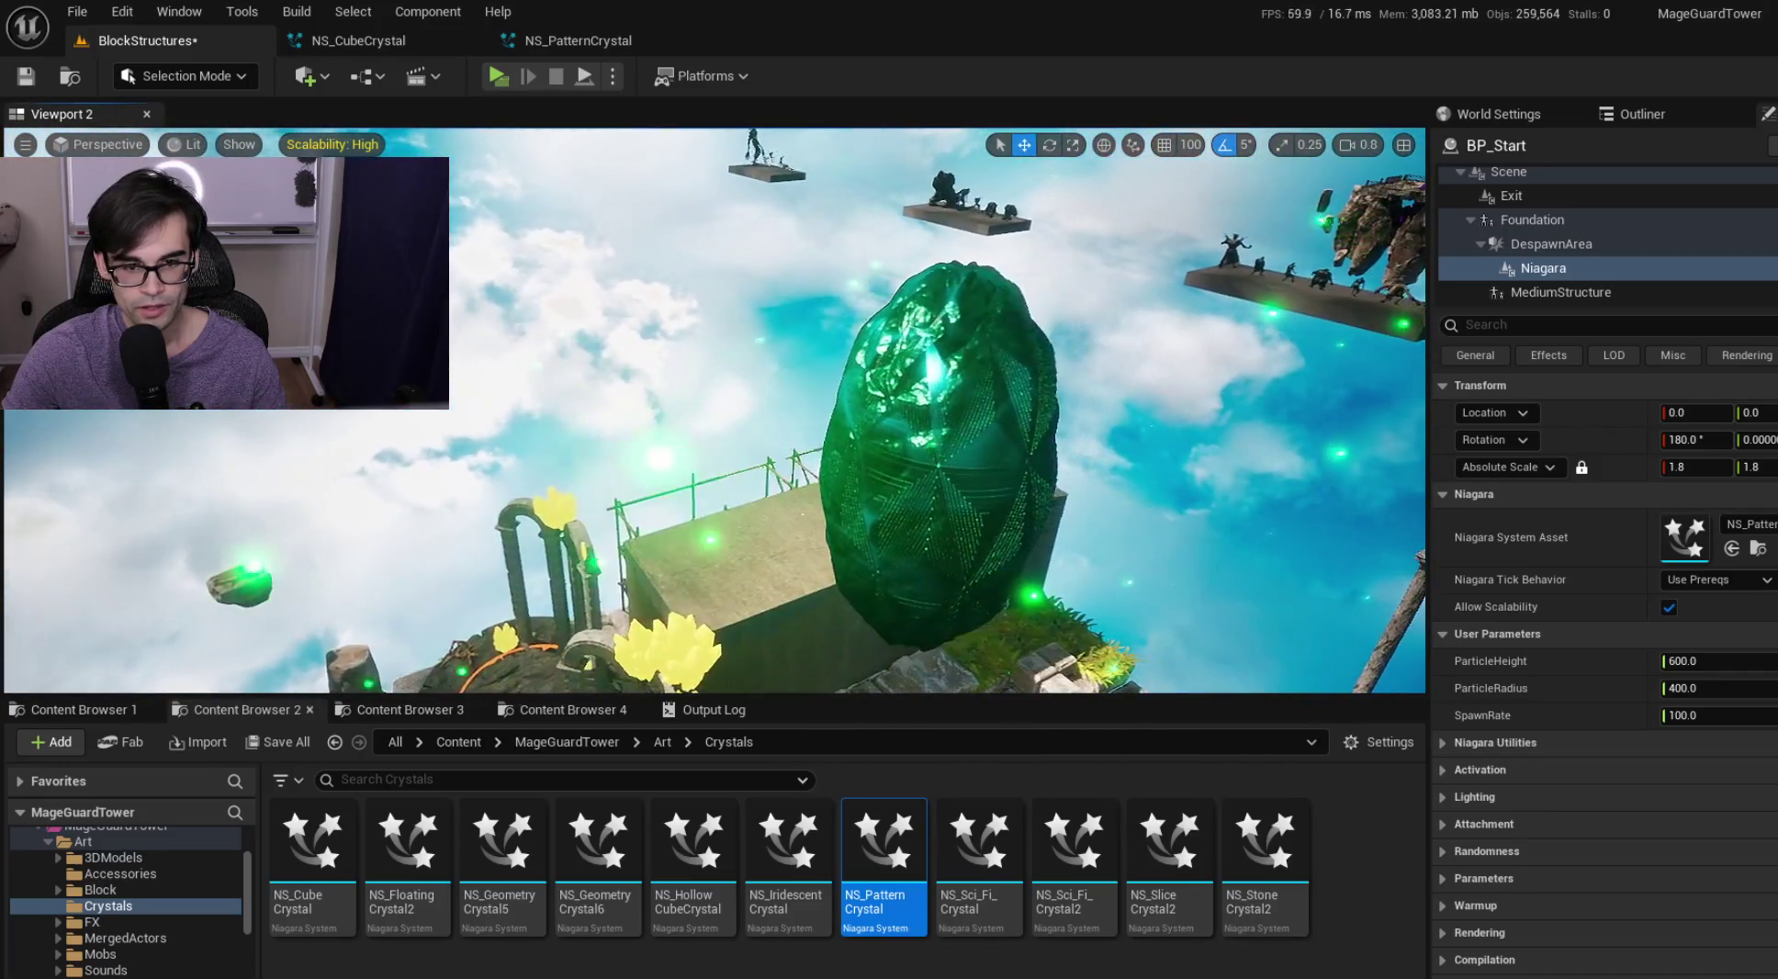
Centre the green crystal in view and save the BlockStructures map
{"action": "key", "text": "w"}
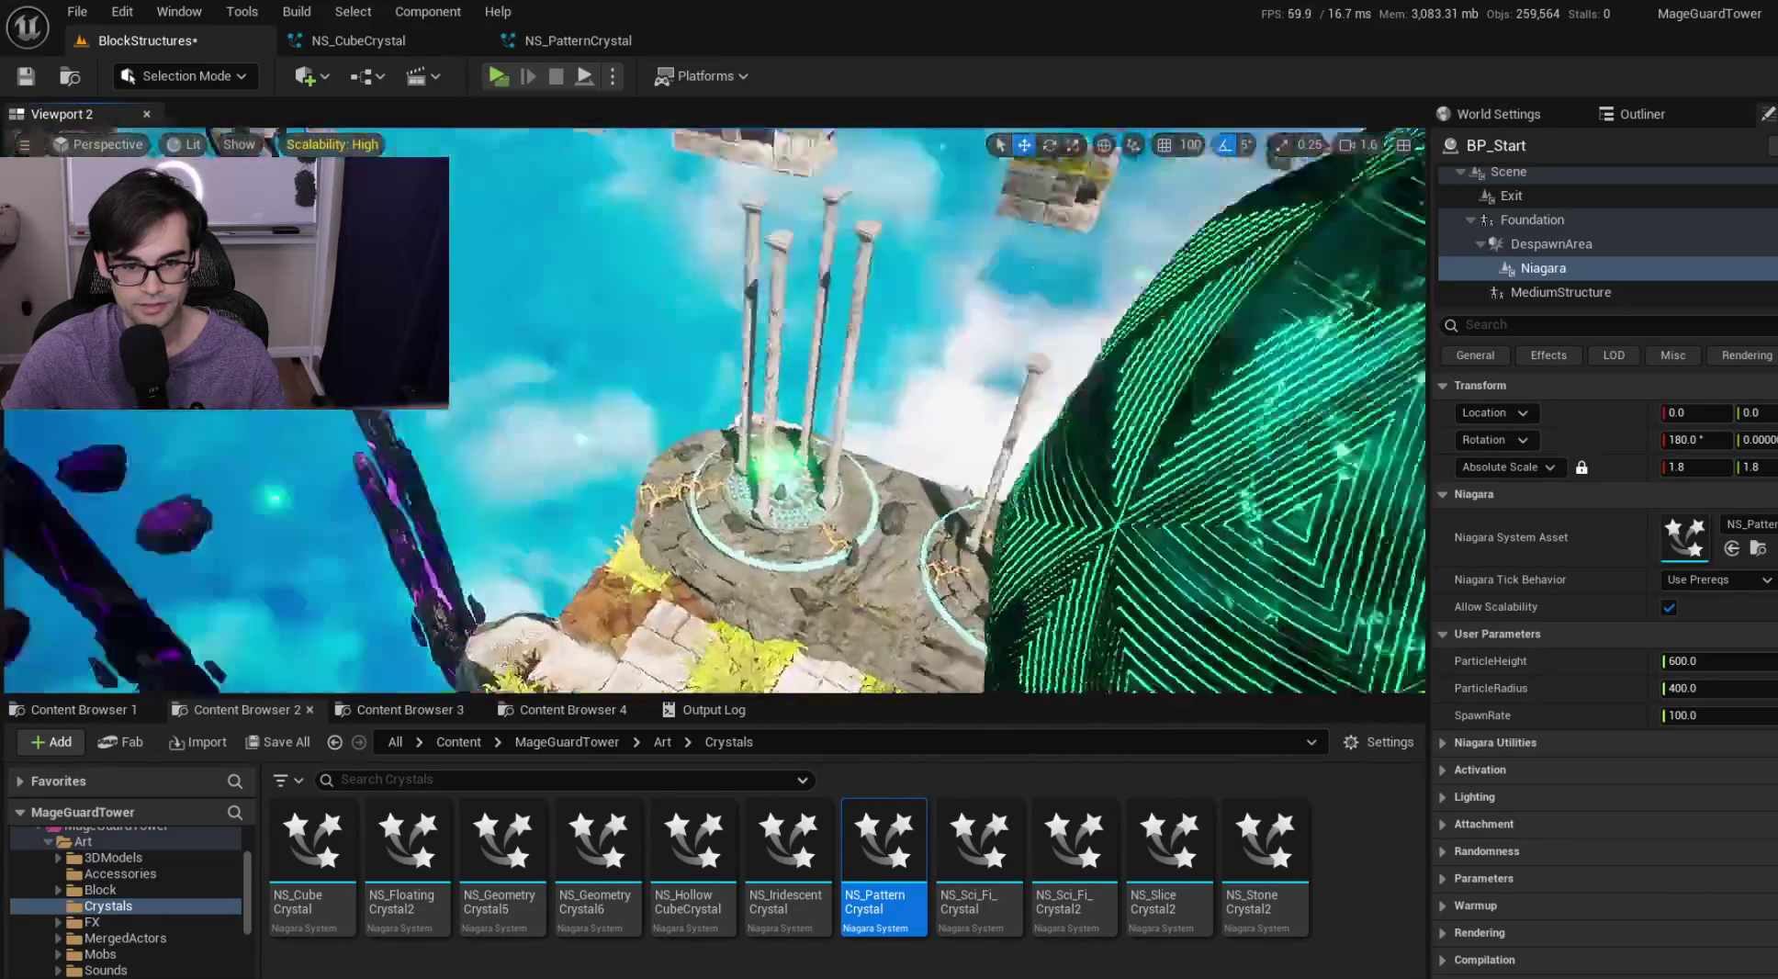
{"action": "key", "text": "s"}
{"action": "key", "text": "a"}
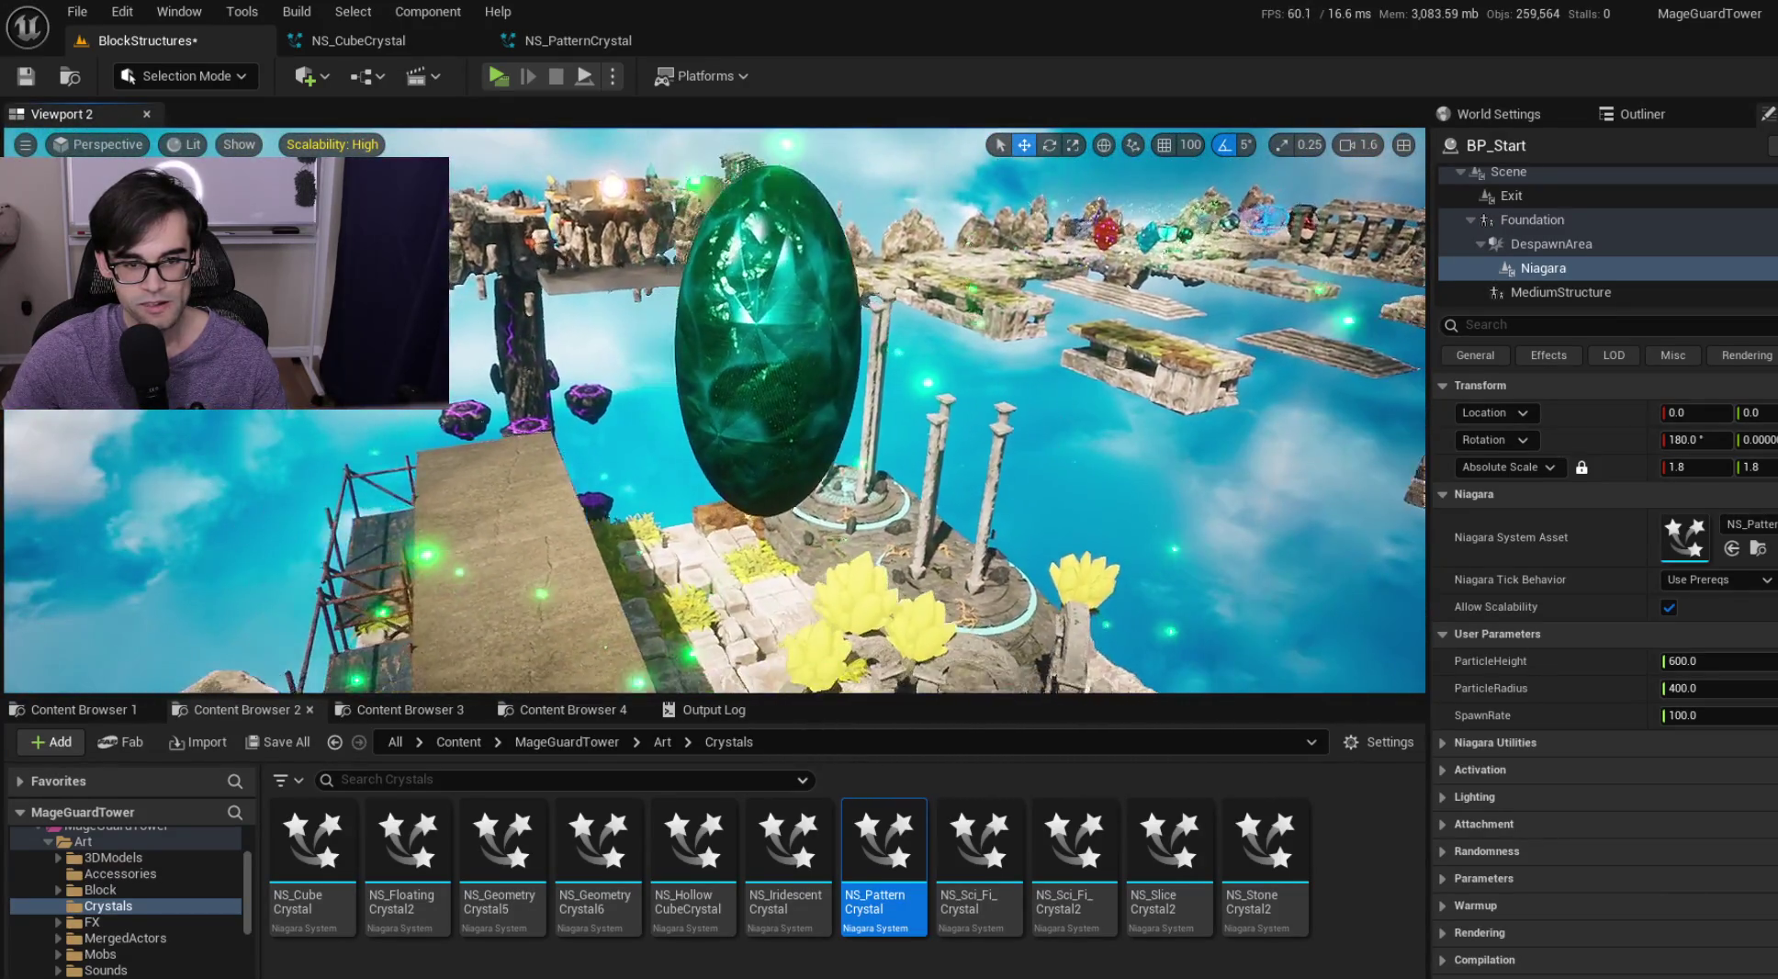
{"action": "left_click", "coordinate": [26, 76]}
{"action": "left_click", "coordinate": [626, 39]}
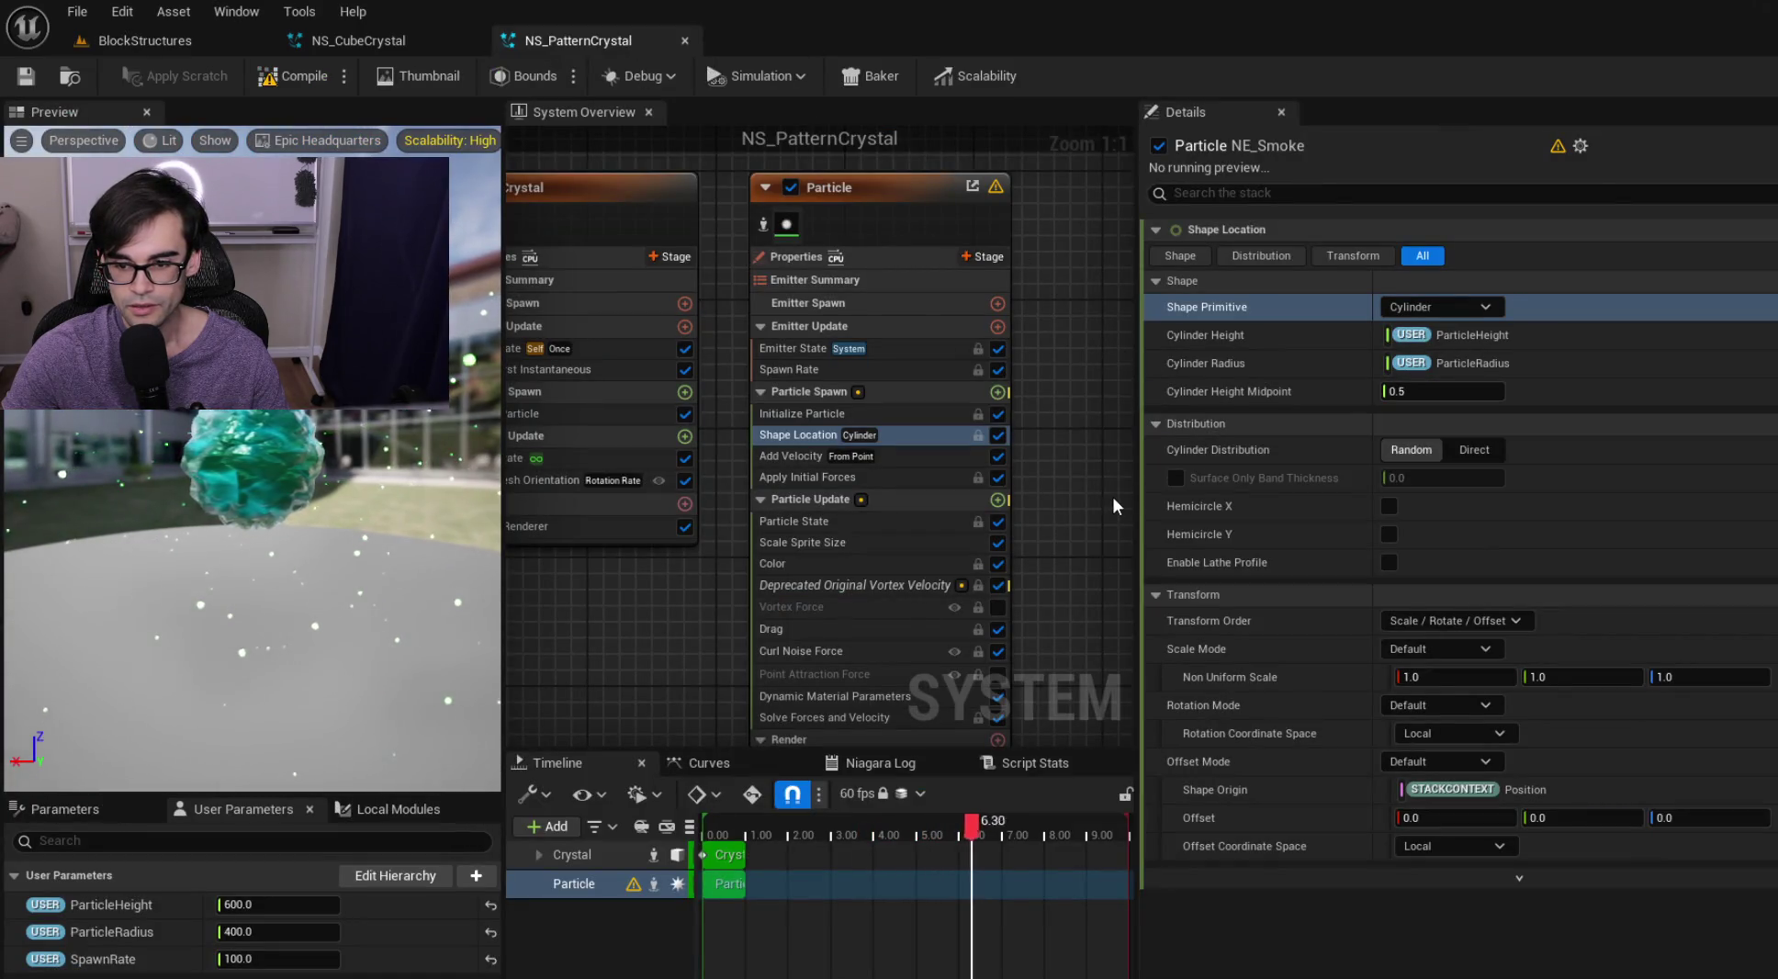
Check NS_PatternCrystal's Add Velocity and Apply Initial Forces modules, then close it
{"action": "left_click", "coordinate": [905, 457]}
{"action": "left_click", "coordinate": [899, 477]}
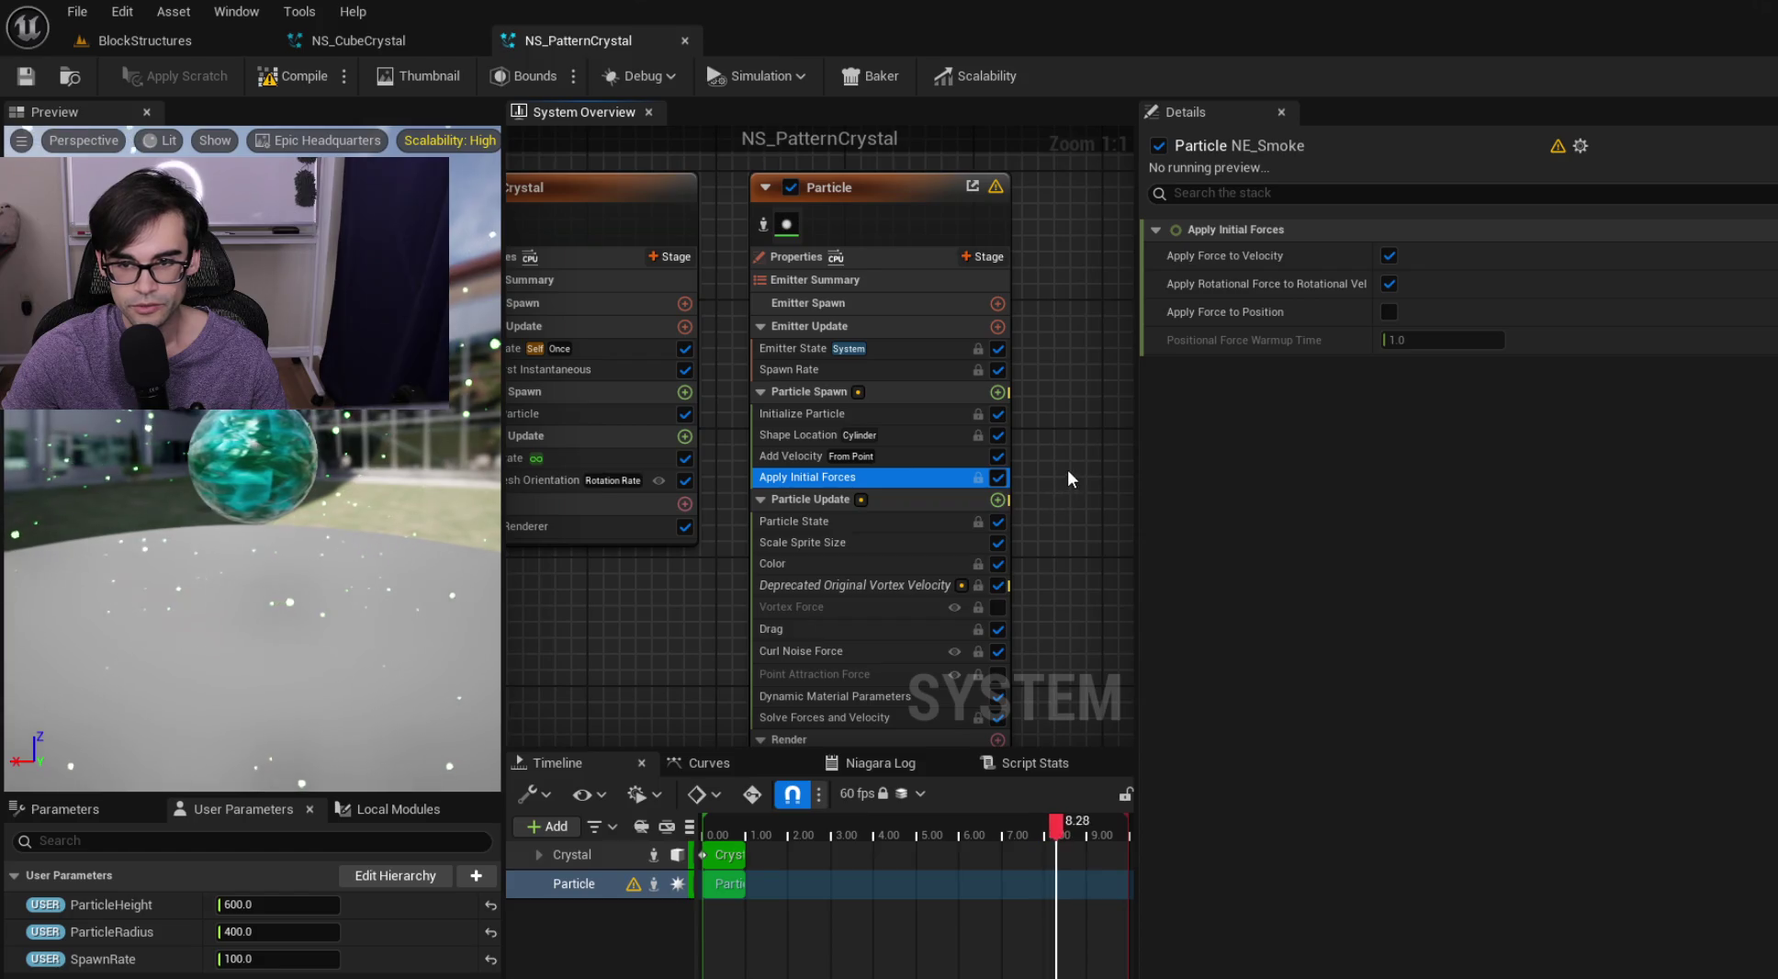
{"action": "left_click_drag", "start_coordinate": [915, 351], "coordinate": [870, 212]}
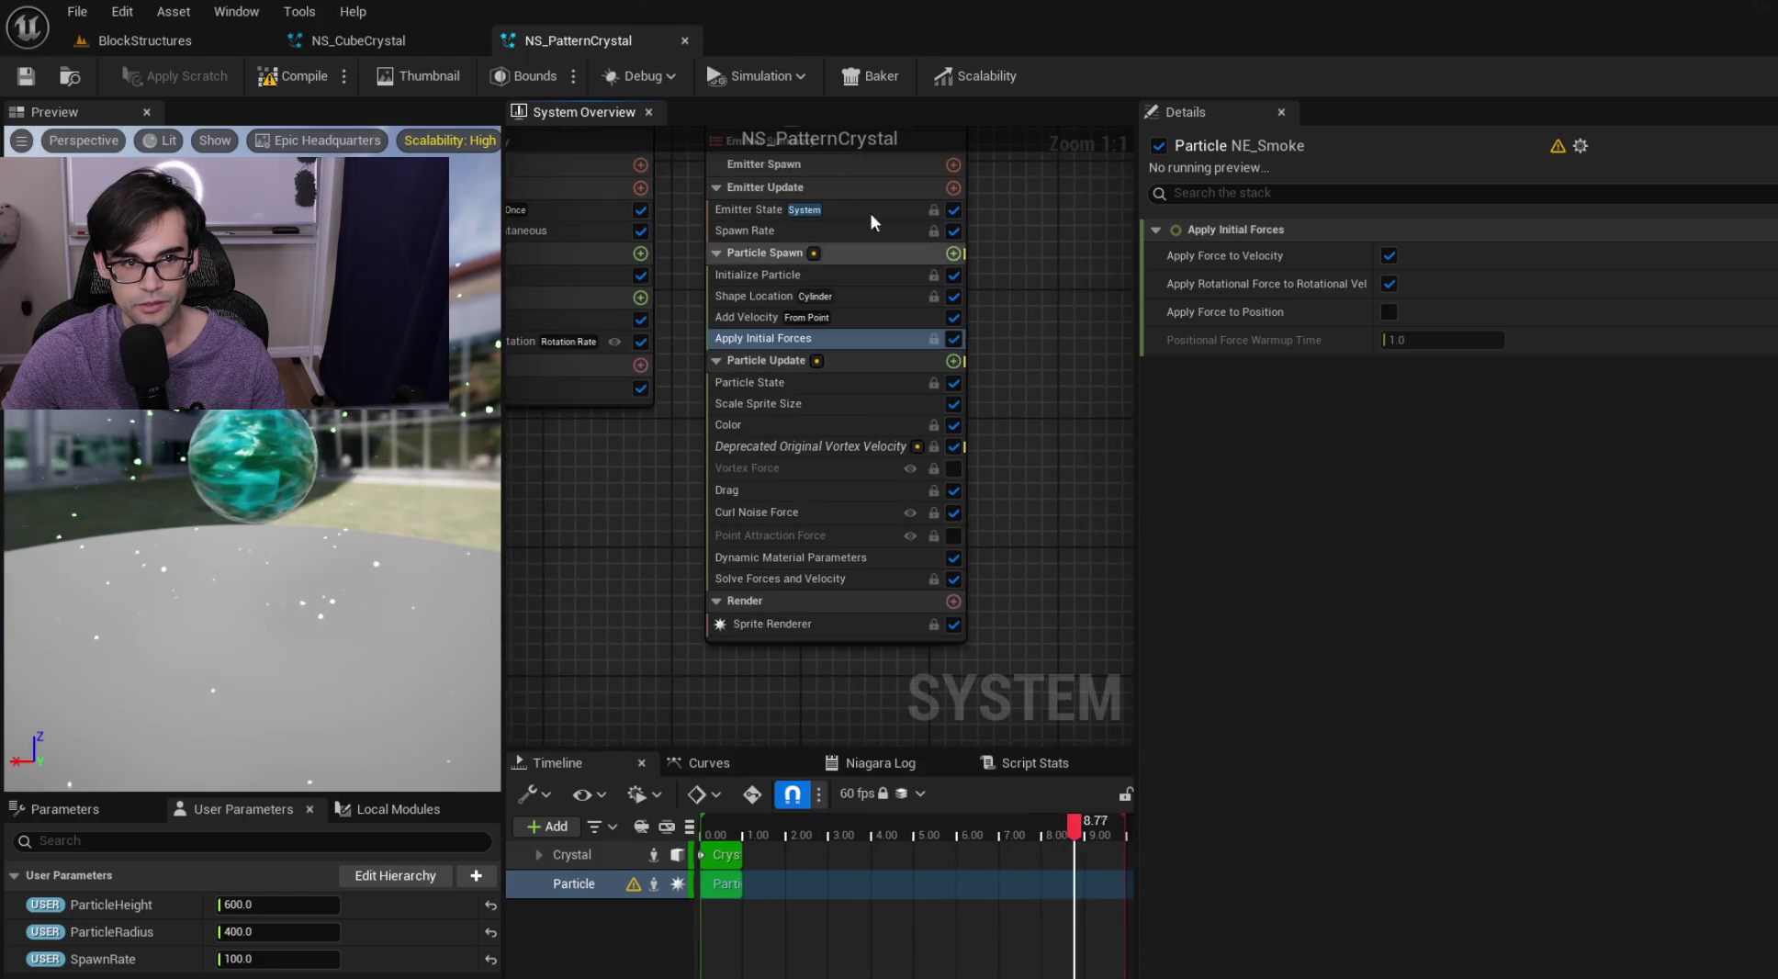
{"action": "left_click", "coordinate": [686, 39]}
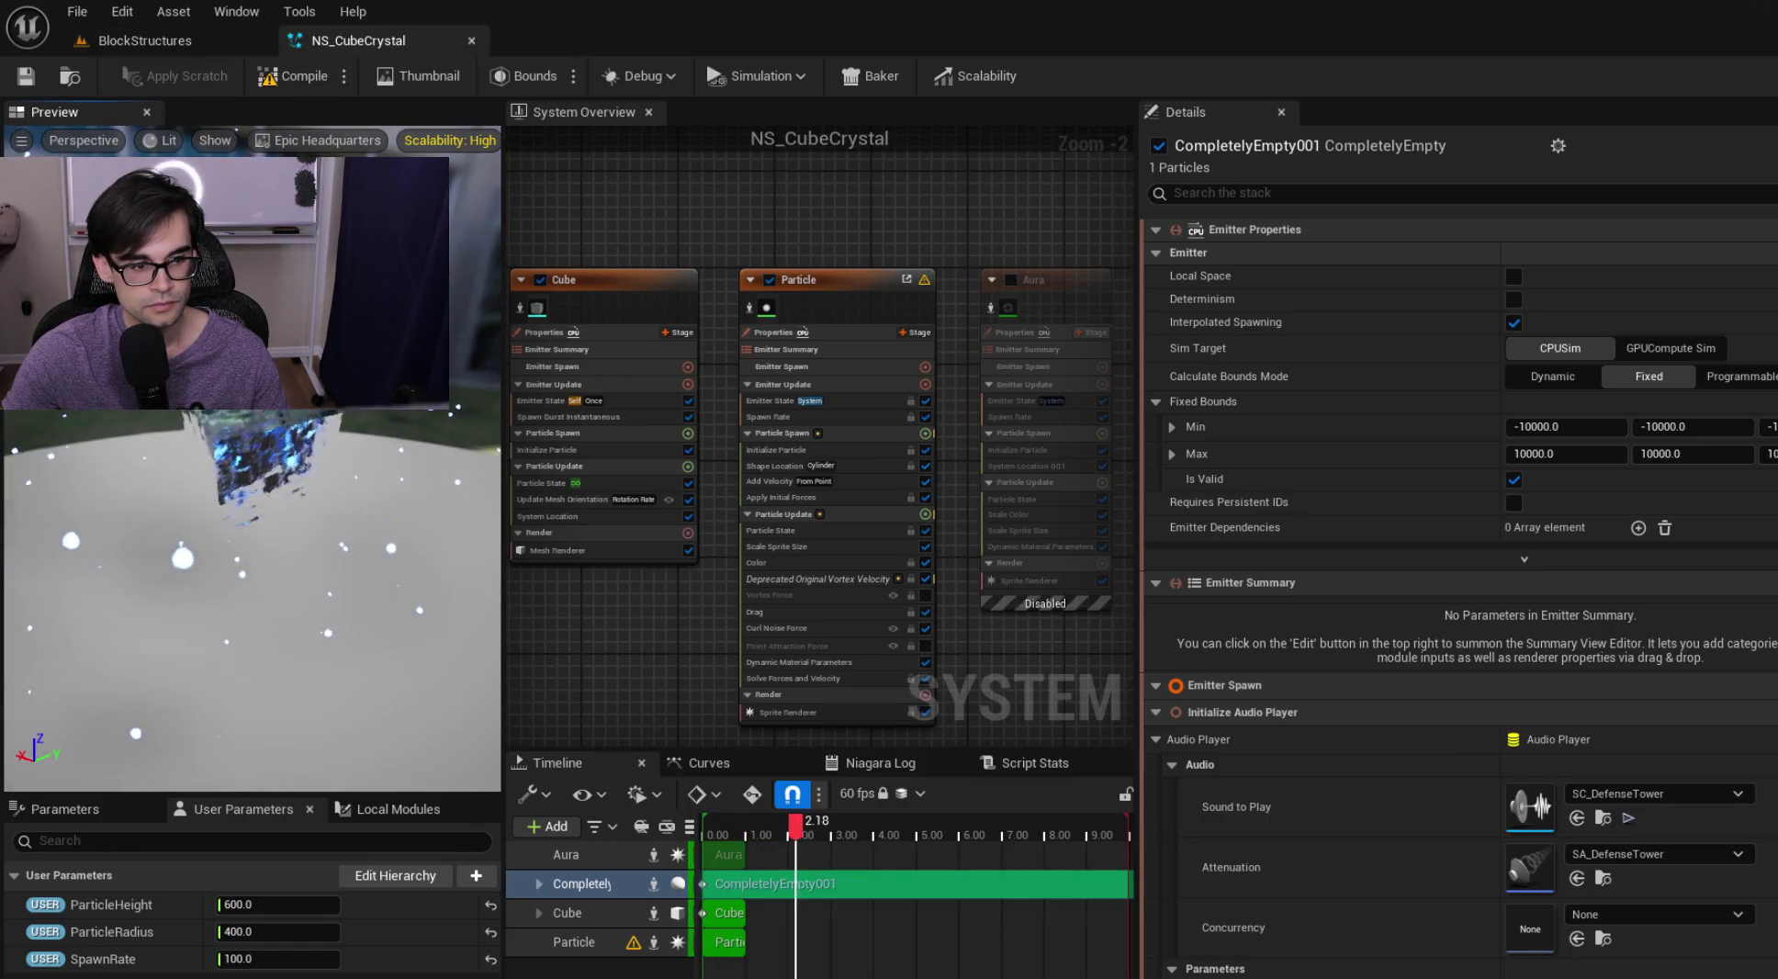
Open NS_Sci_Fi_Crystal to view its crystal, then return to the BlockStructures level
{"action": "left_click", "coordinate": [163, 39]}
{"action": "double_click", "coordinate": [996, 854]}
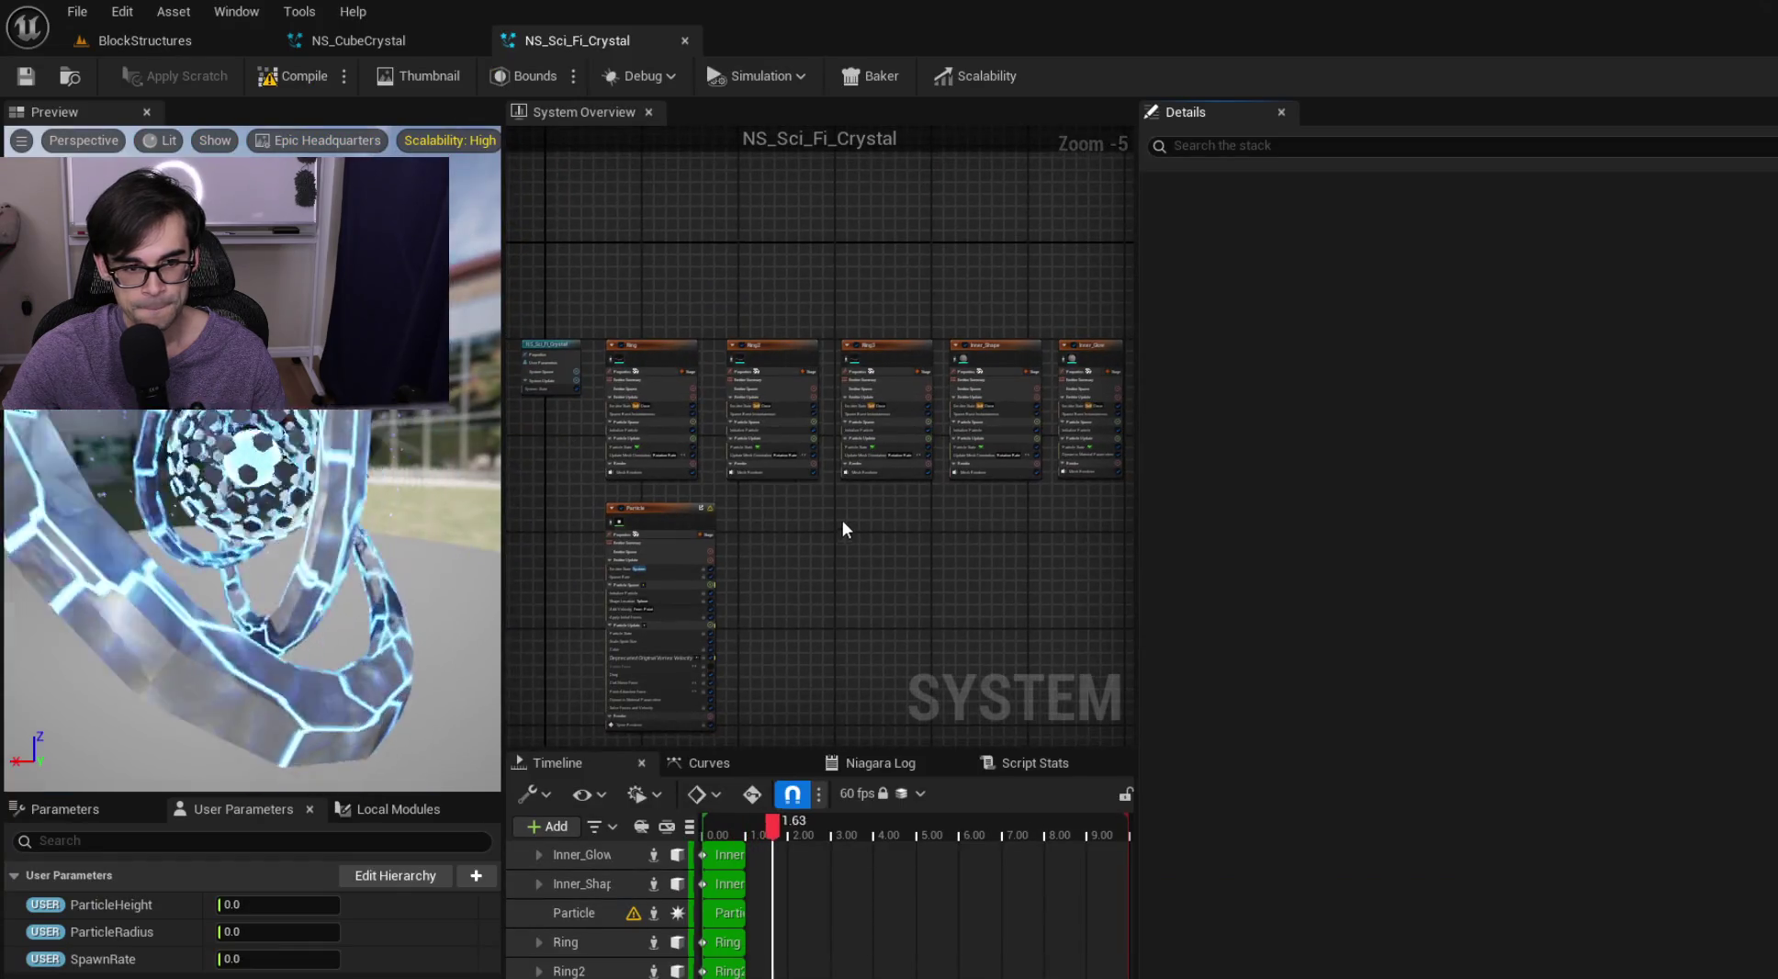
{"action": "left_click_drag", "start_coordinate": [307, 432], "coordinate": [307, 386]}
{"action": "left_click", "coordinate": [179, 41]}
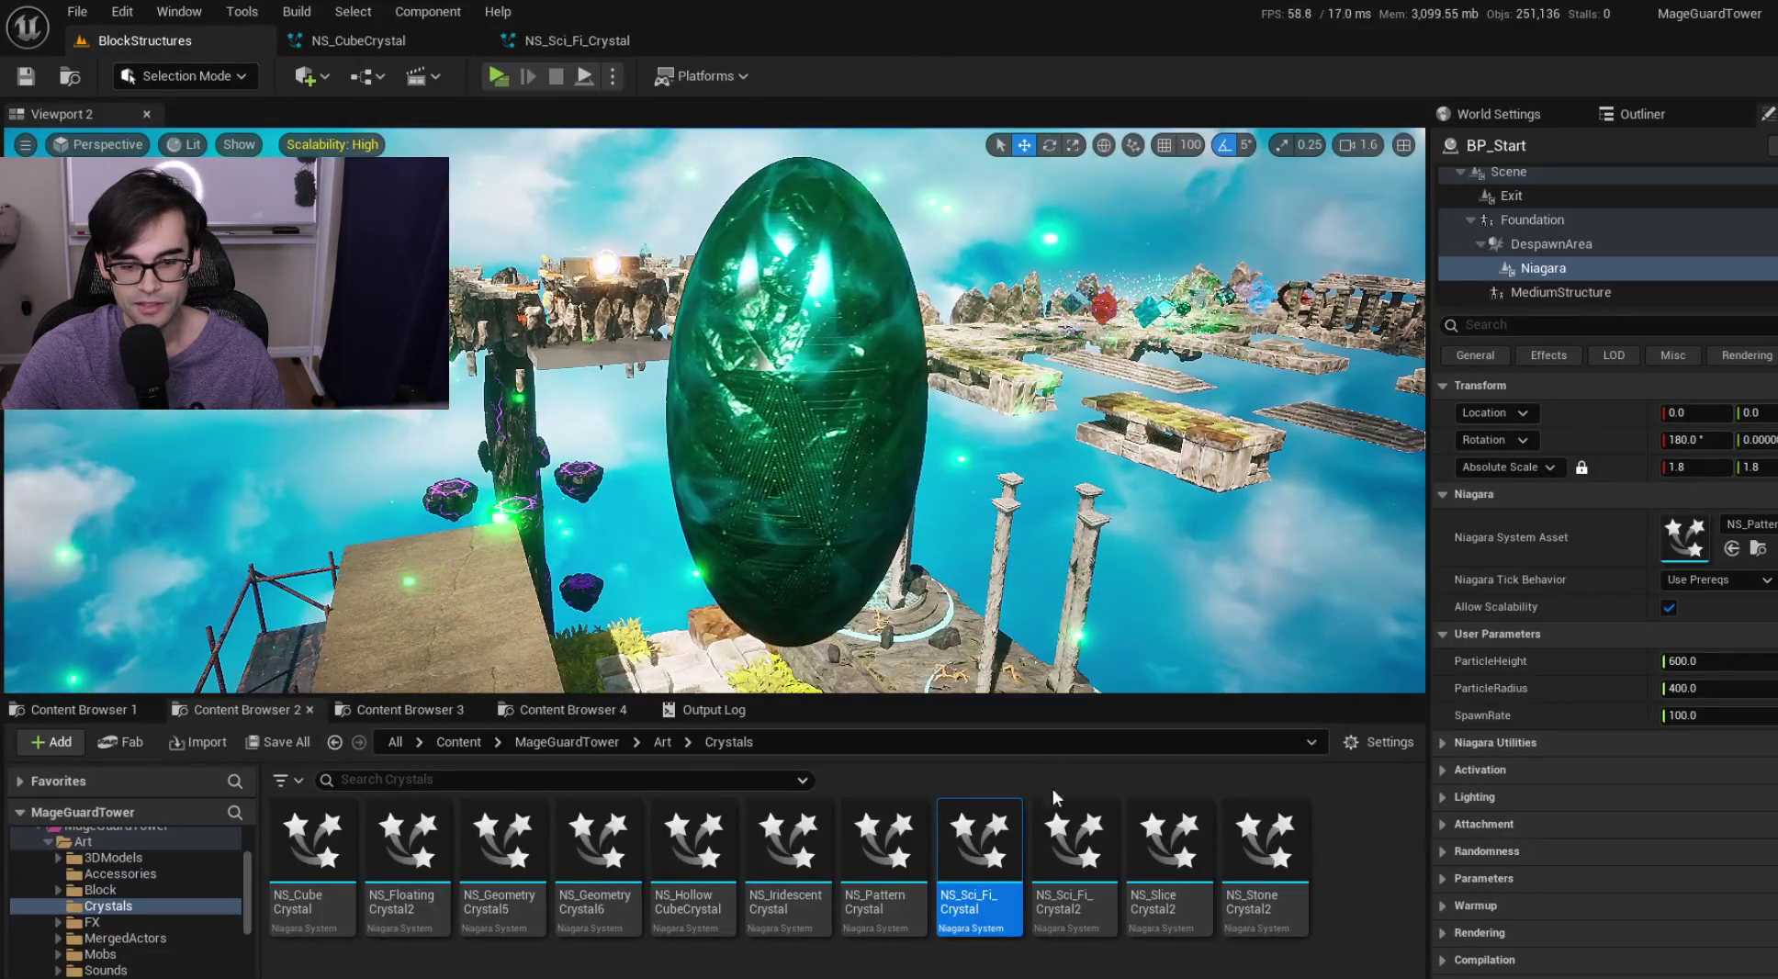
Assign NS_Sci_Fi_Crystal2 to BP_Start's Niagara component and inspect the crystal in the viewport
{"action": "mouse_move", "coordinate": [1069, 860]}
{"action": "left_mouse_down"}
{"action": "mouse_move", "coordinate": [1511, 459]}
{"action": "mouse_move", "coordinate": [1682, 531]}
{"action": "left_mouse_up"}
{"action": "scroll", "coordinate": [668, 530], "scroll_direction": "up", "scroll_amount": 3}
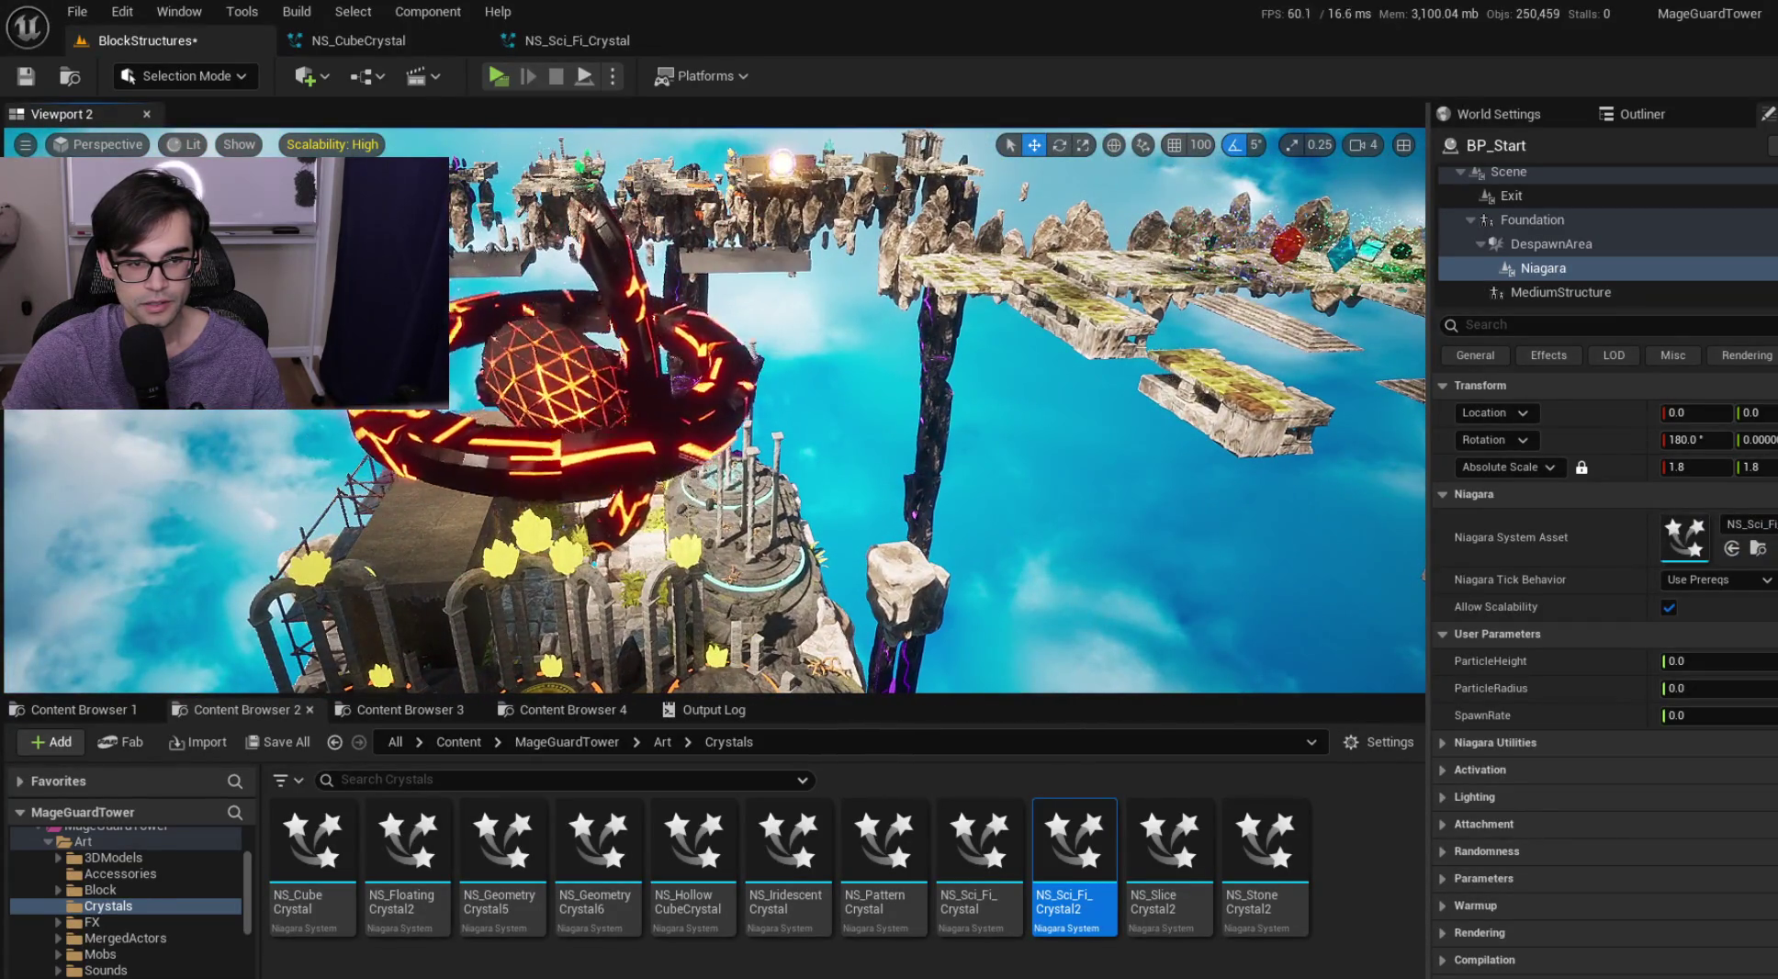
{"action": "scroll", "coordinate": [714, 410], "scroll_direction": "up", "scroll_amount": 5}
{"action": "scroll", "coordinate": [1087, 365], "scroll_direction": "down", "scroll_amount": 5}
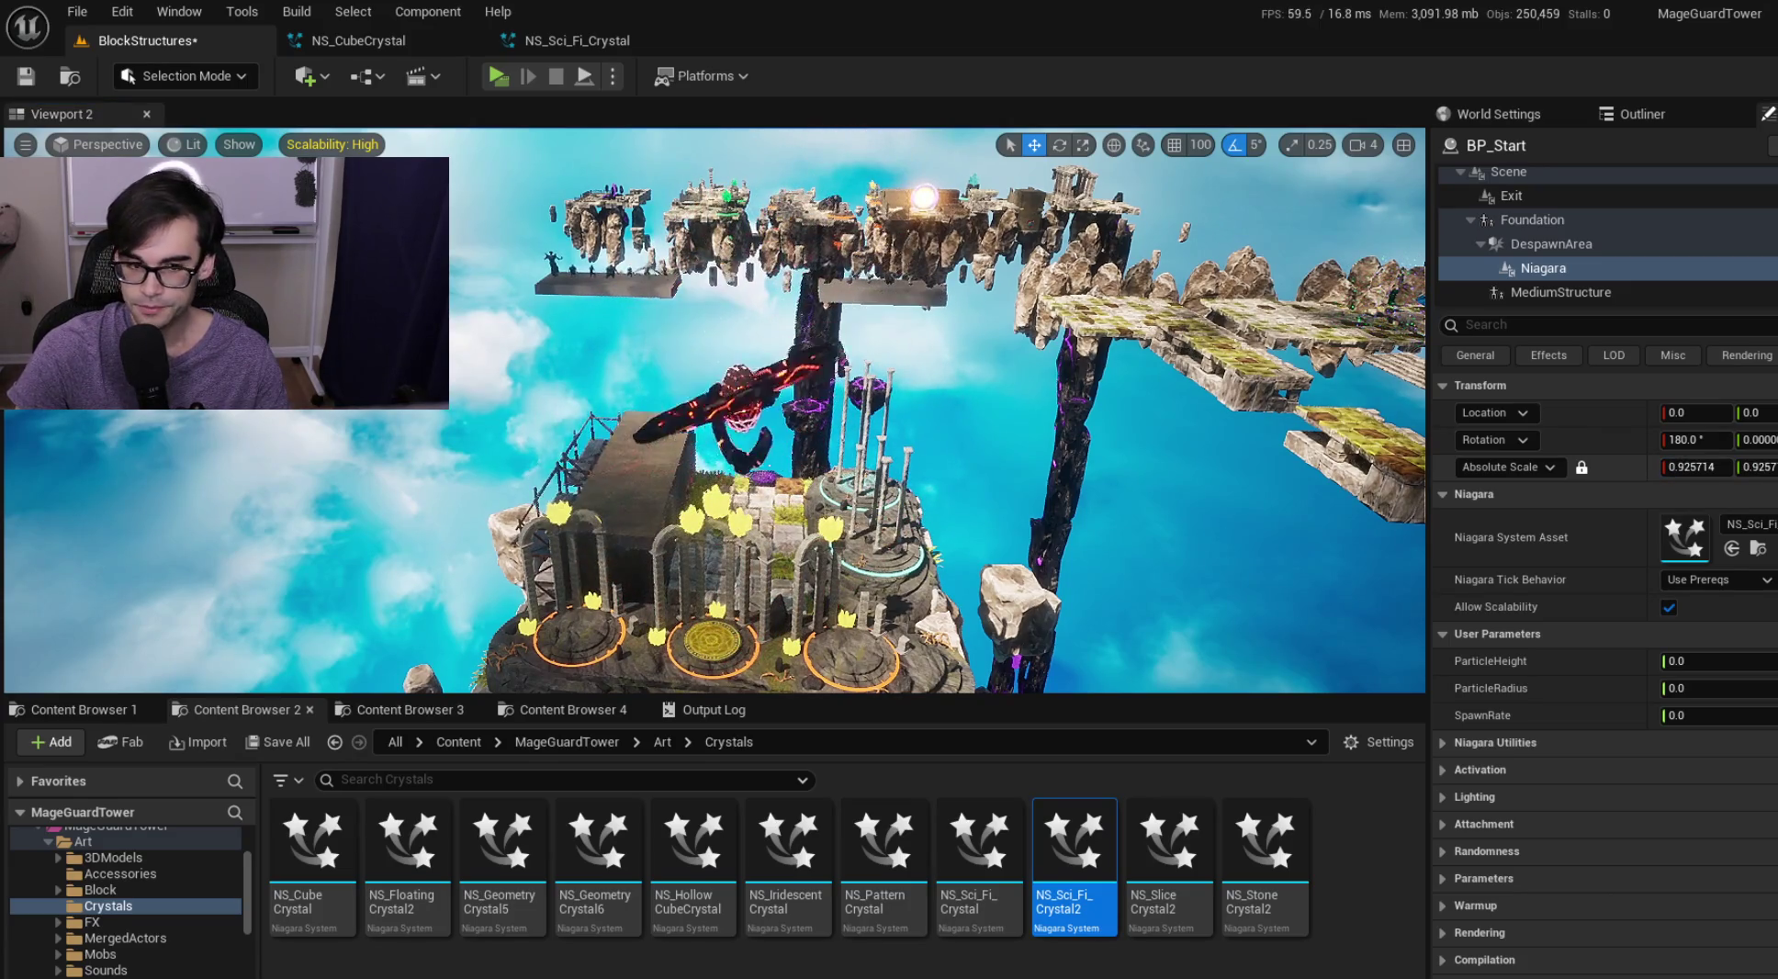
{"action": "key", "text": "f"}
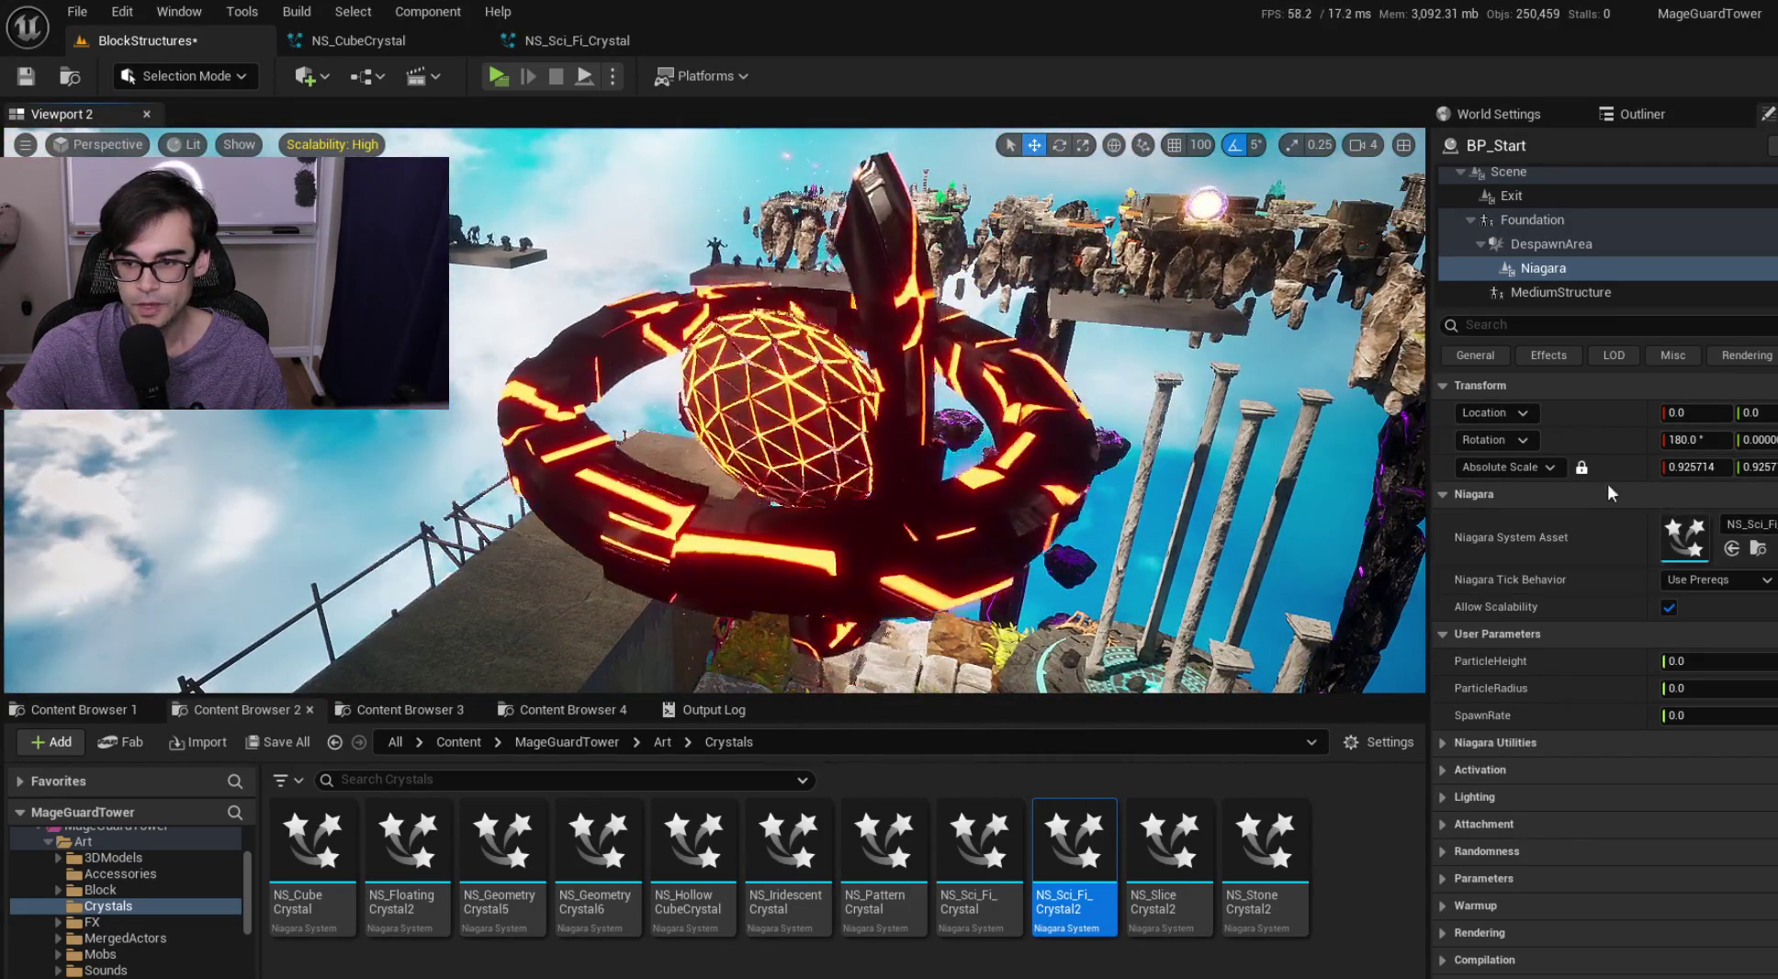
{"action": "left_click_drag", "start_coordinate": [1694, 466], "coordinate": [1617, 471]}
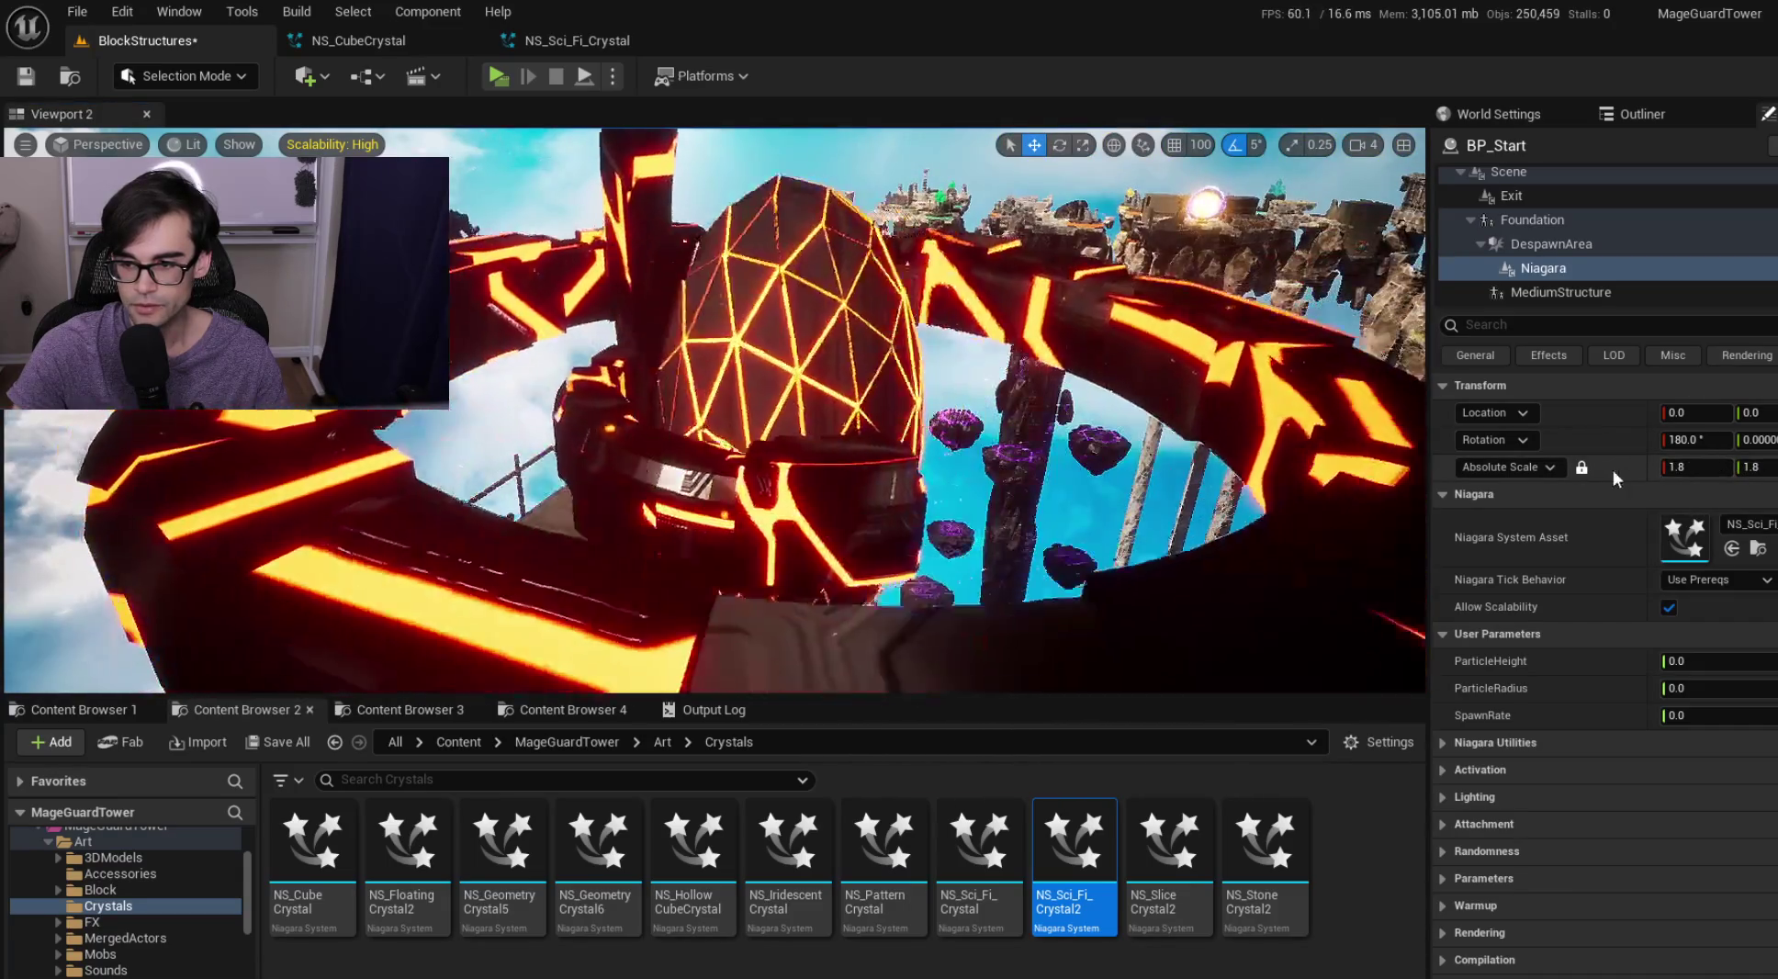
{"action": "left_click_drag", "start_coordinate": [1194, 413], "coordinate": [790, 421]}
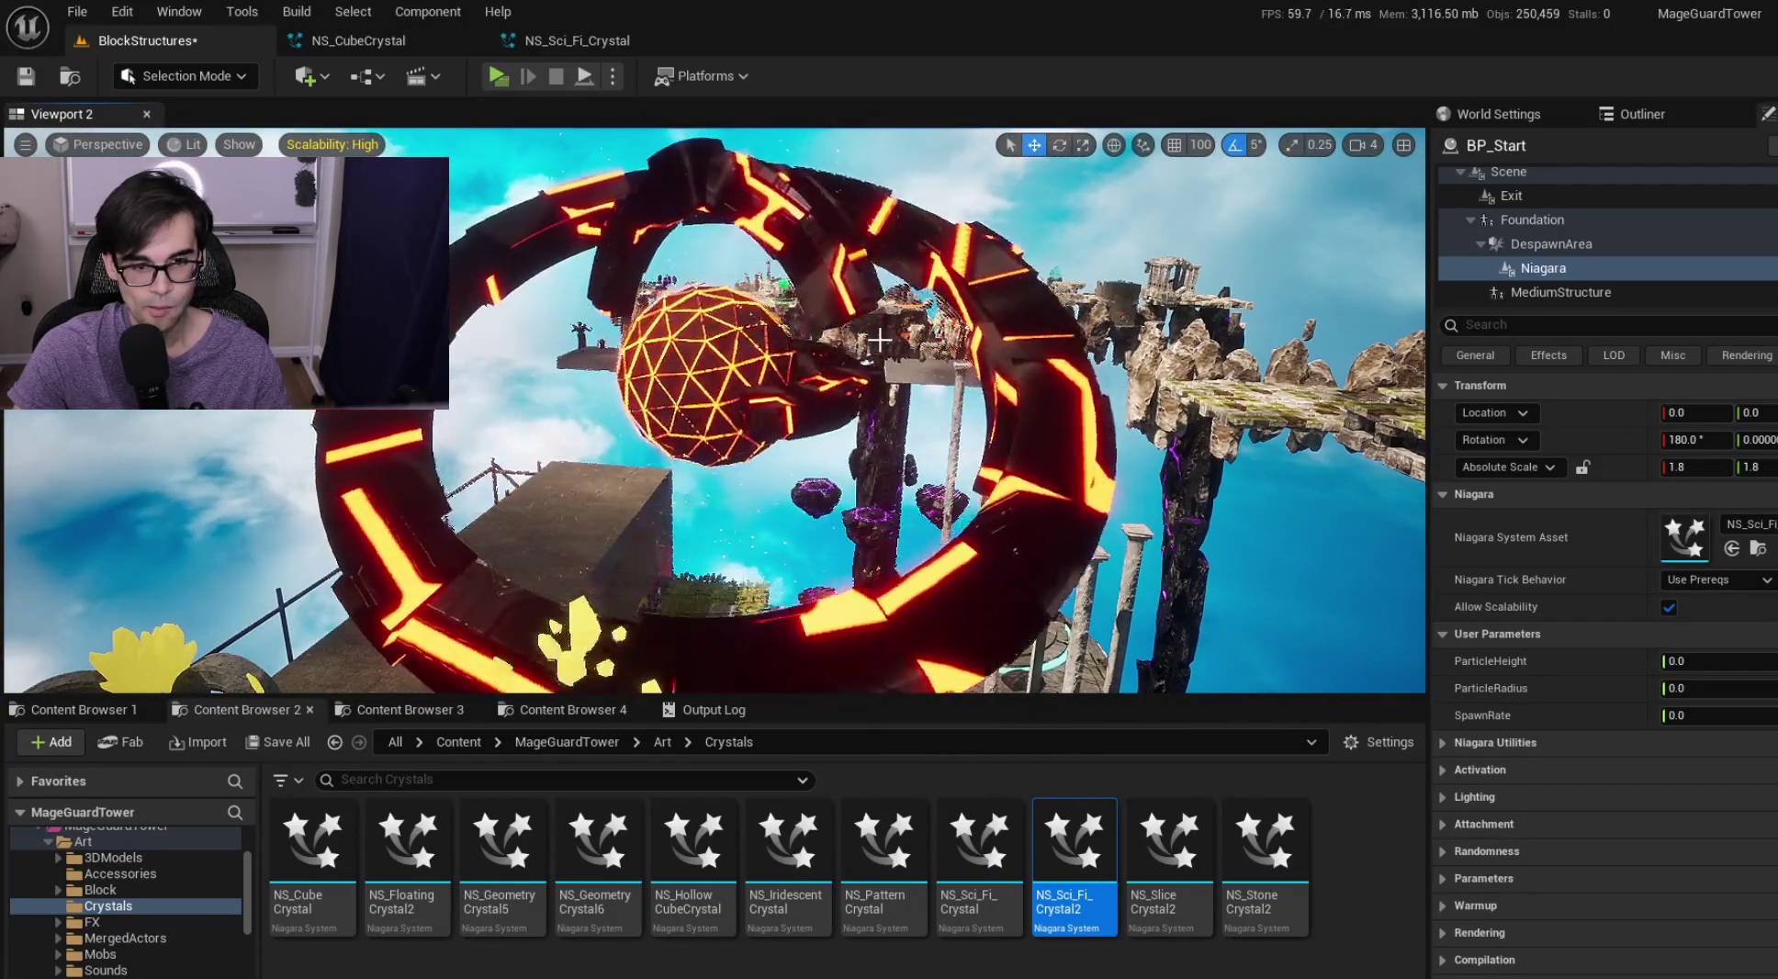
{"action": "mouse_move", "coordinate": [877, 349]}
{"action": "left_mouse_down"}
{"action": "mouse_move", "coordinate": [803, 357]}
{"action": "mouse_move", "coordinate": [921, 359]}
{"action": "left_mouse_up"}
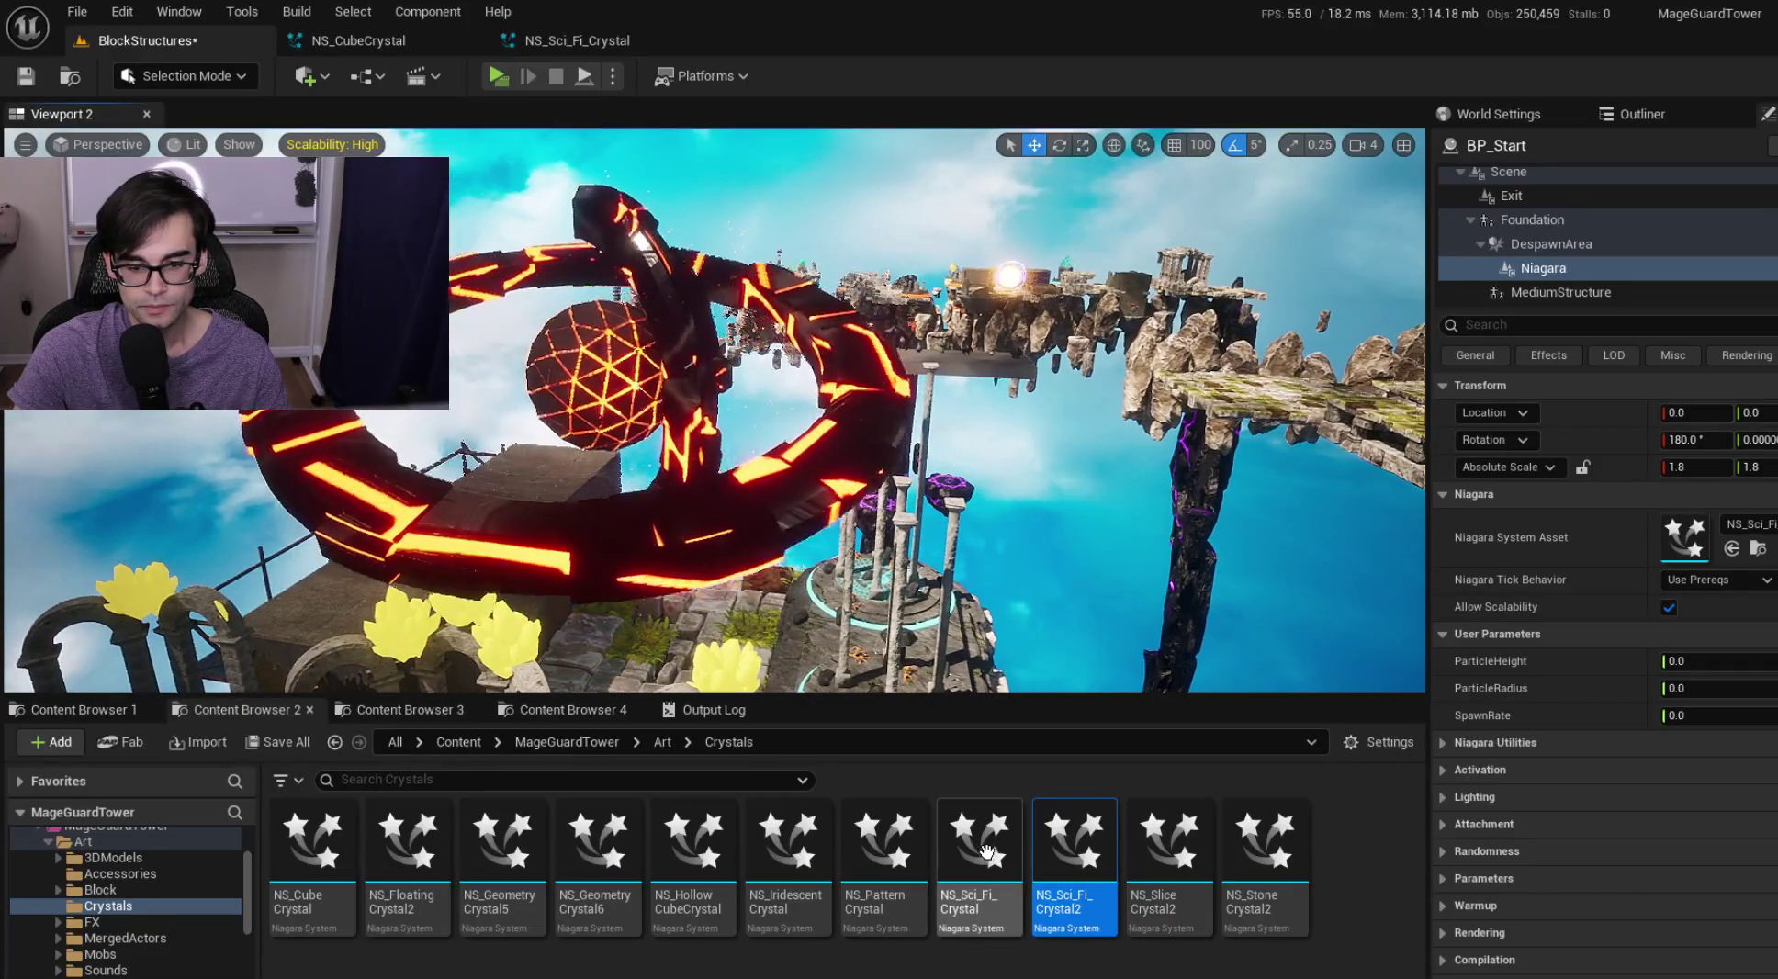
Switch the component's system to NS_Sci_Fi_Crystal and frame the blue crystal
{"action": "left_click_drag", "start_coordinate": [989, 851], "coordinate": [1675, 526]}
{"action": "left_click_drag", "start_coordinate": [1148, 413], "coordinate": [1074, 421]}
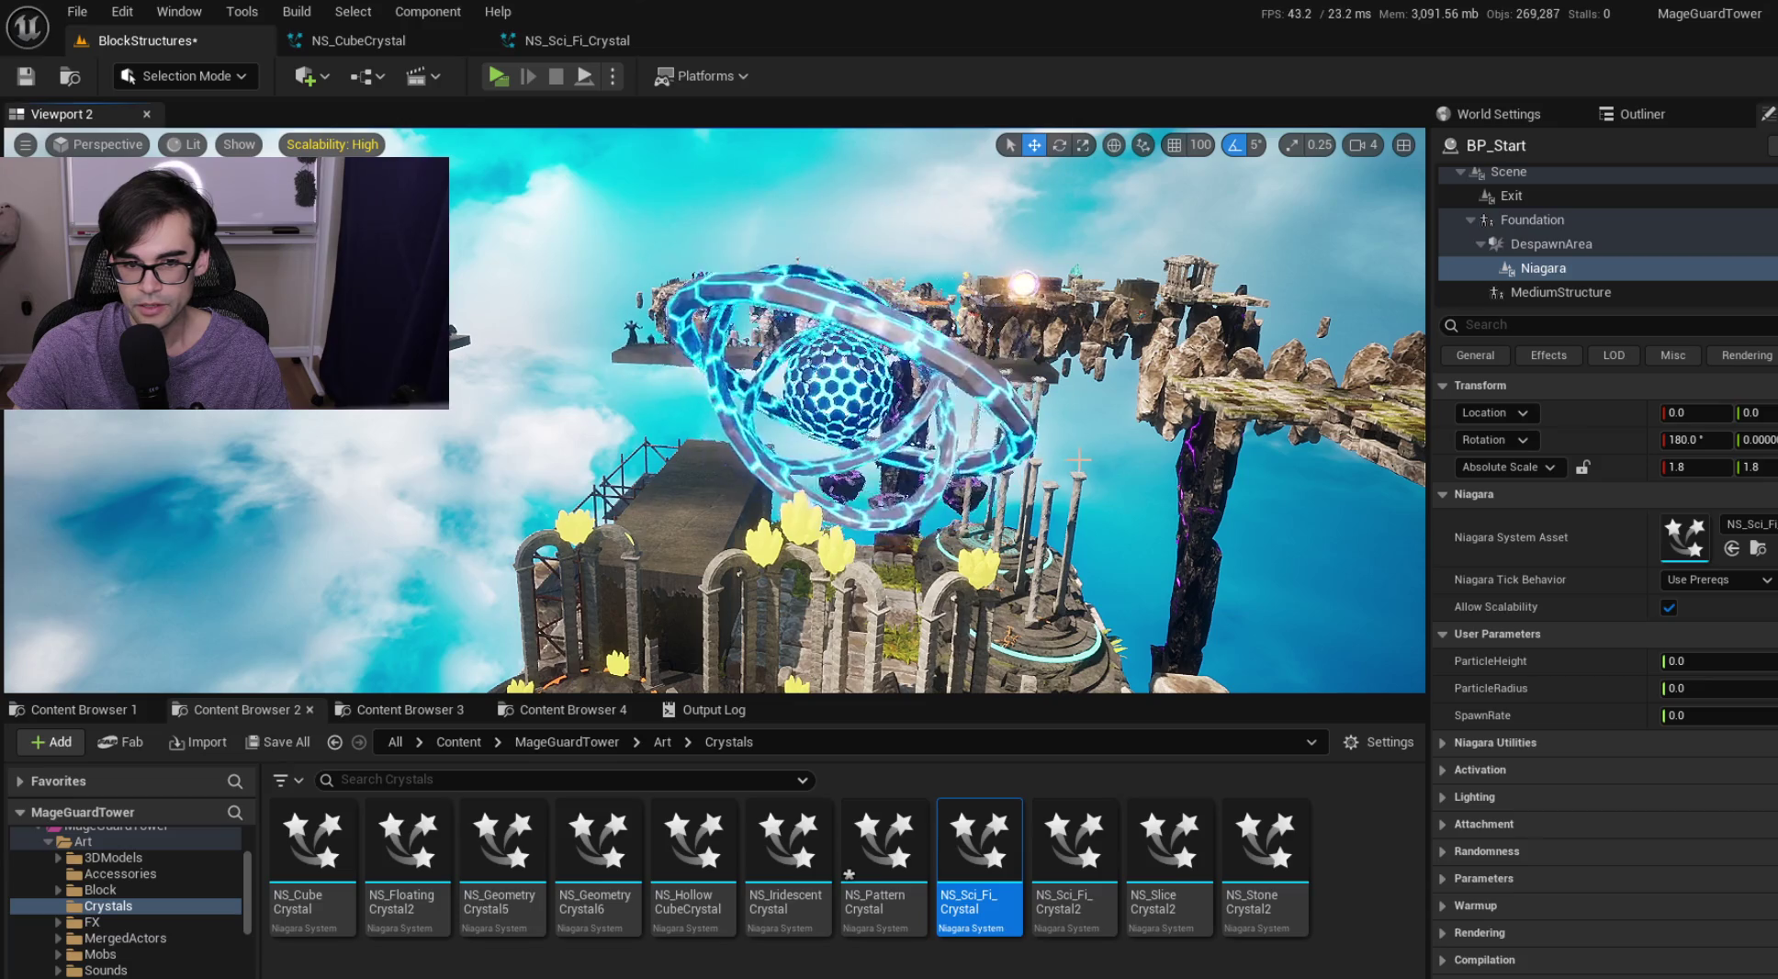
{"action": "key", "text": "f"}
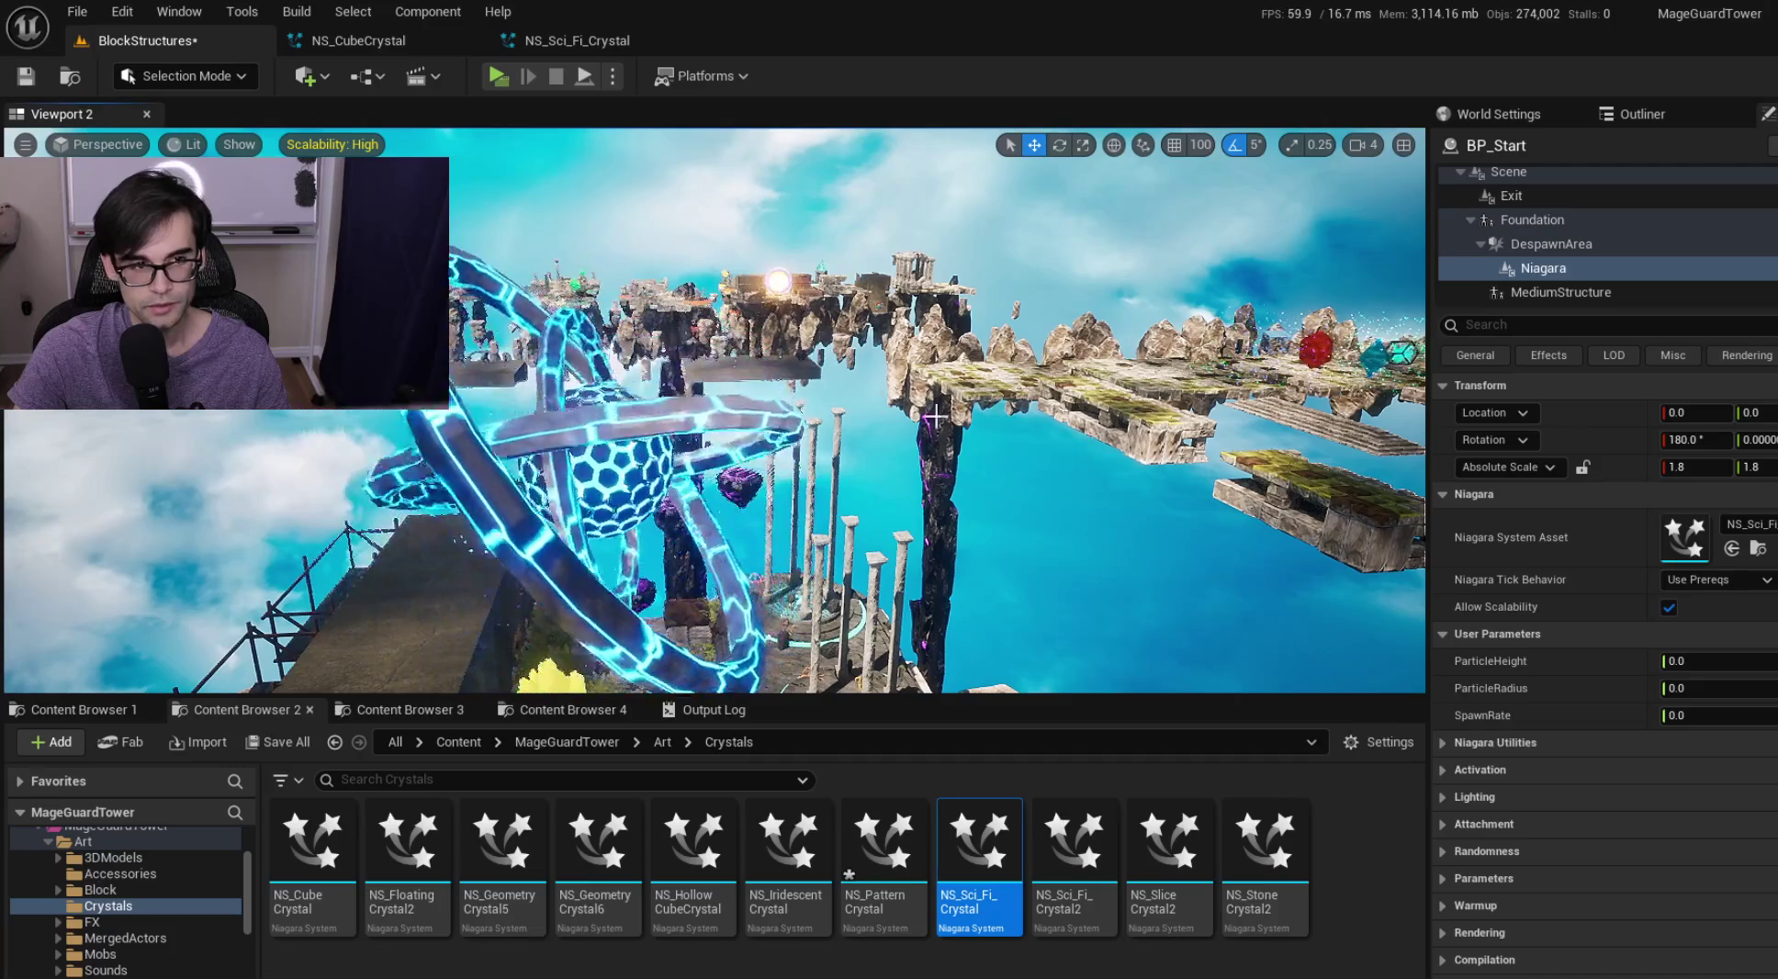
Redo the last five input-value edits on the crystal from the Edit history
{"action": "left_click", "coordinate": [122, 11]}
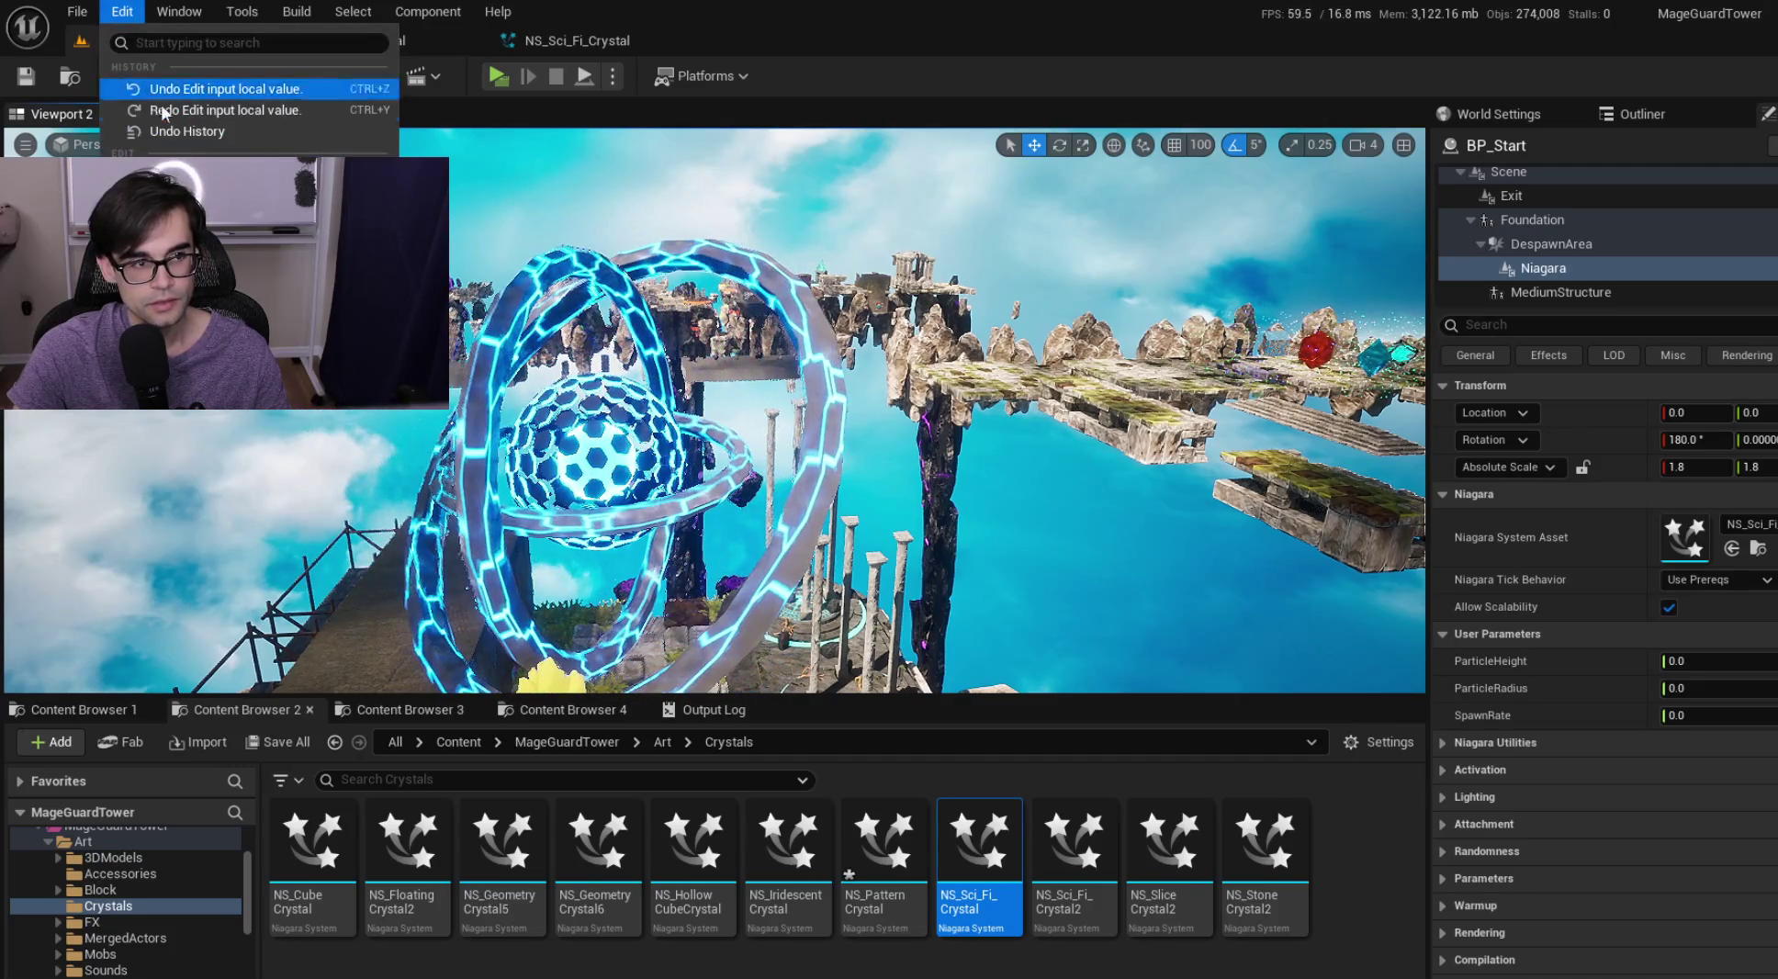
{"action": "left_click", "coordinate": [233, 118]}
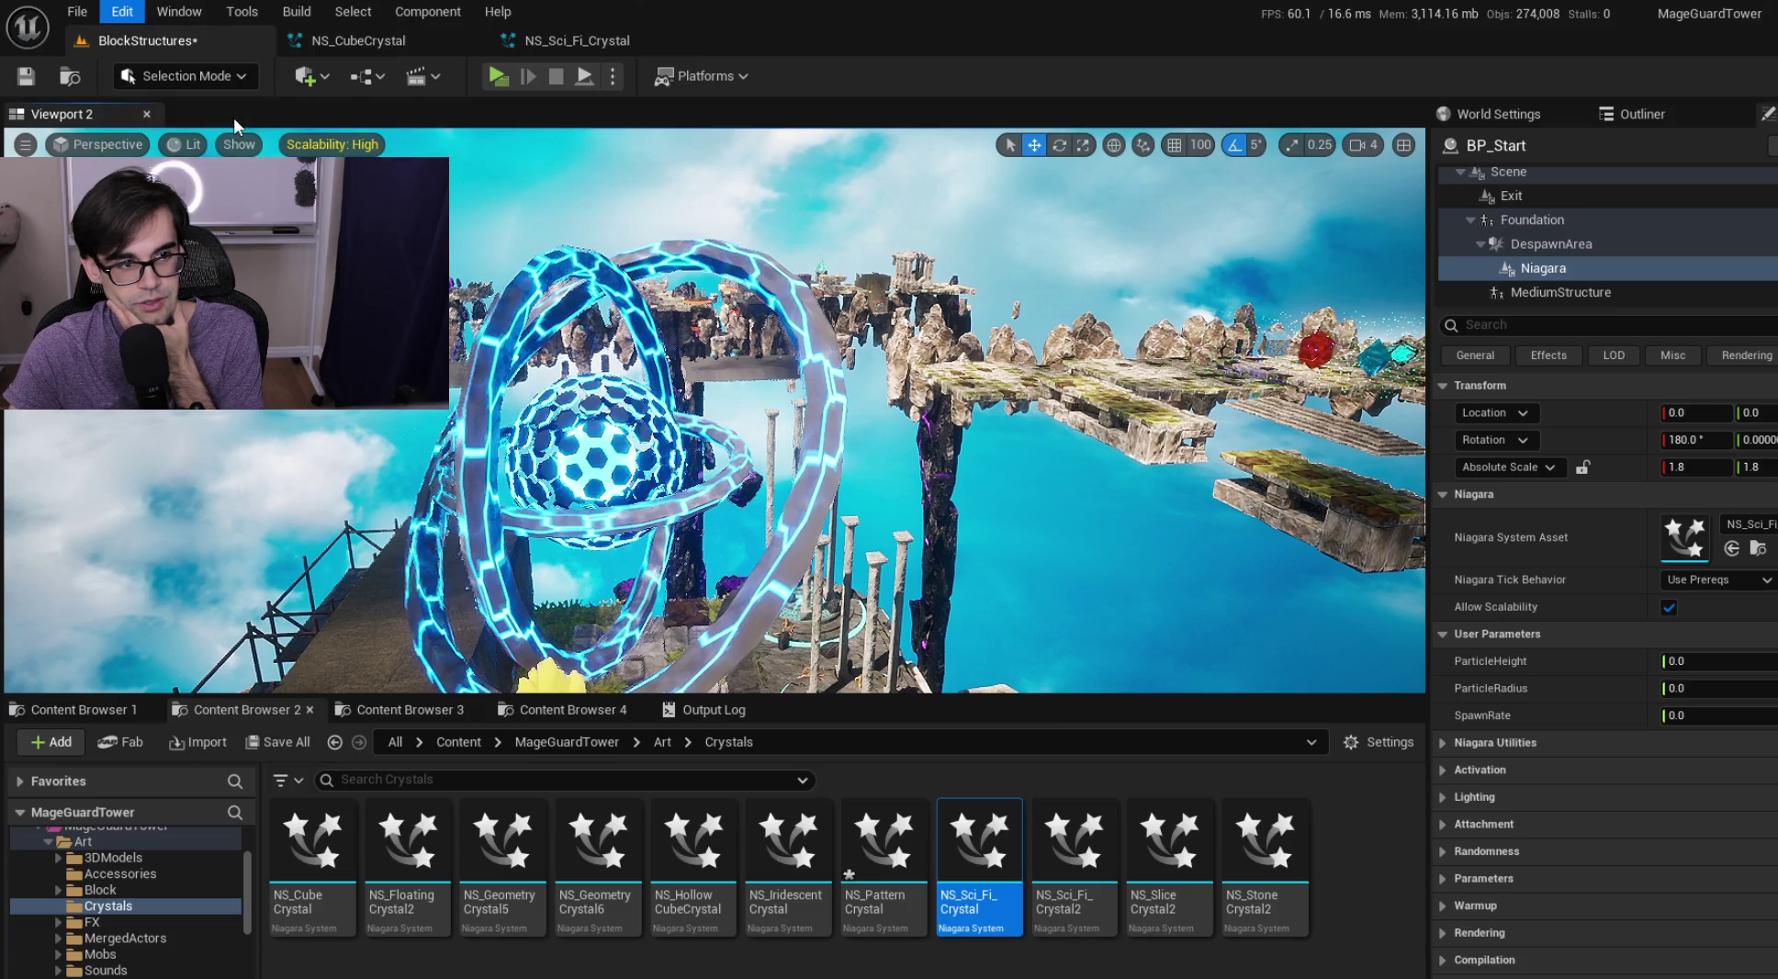
{"action": "left_click", "coordinate": [130, 11]}
{"action": "left_click", "coordinate": [181, 95]}
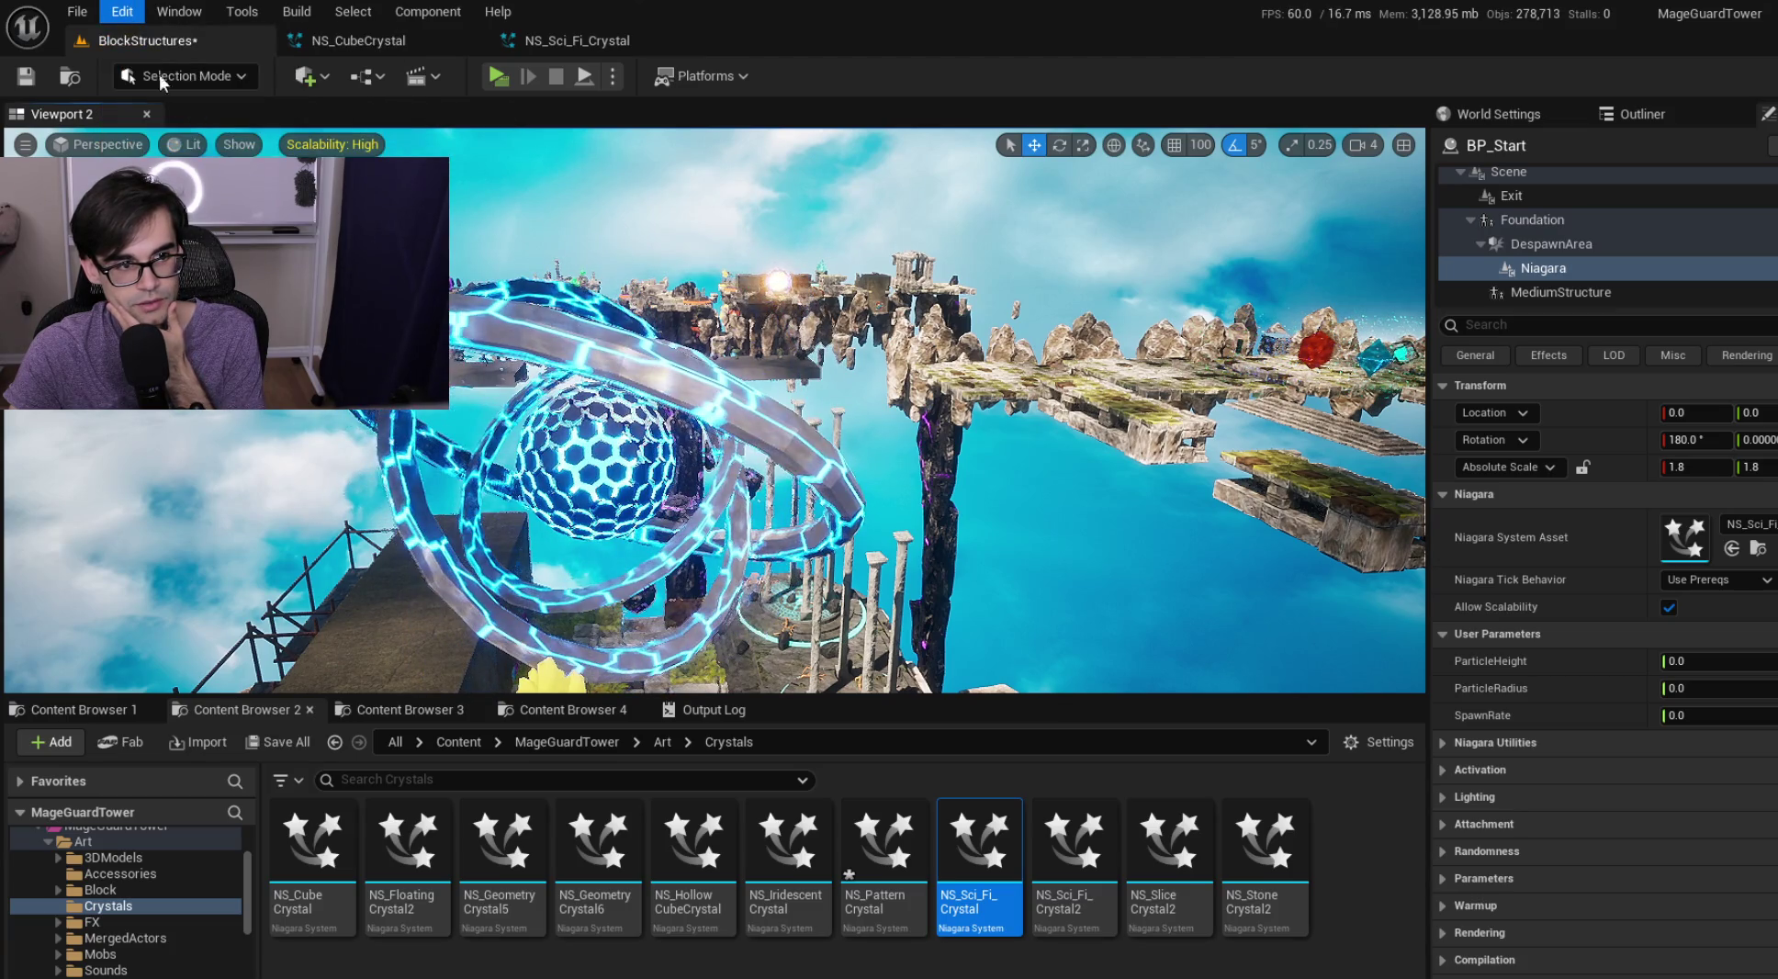
{"action": "left_click", "coordinate": [124, 12]}
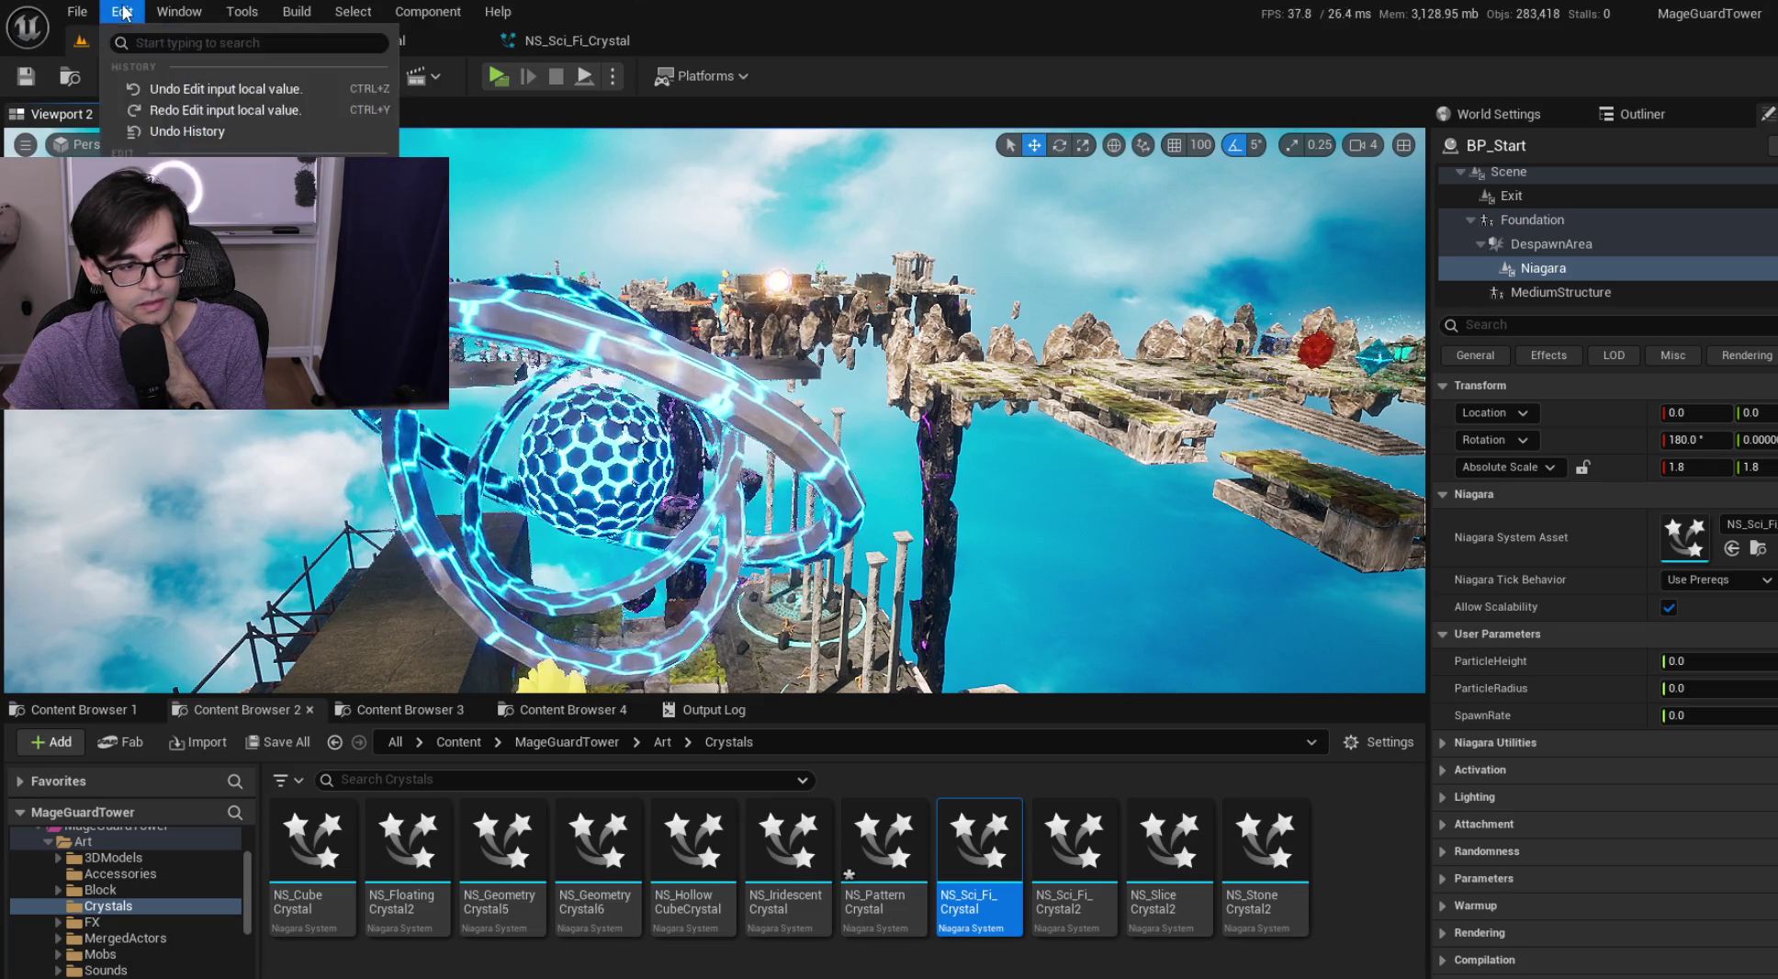
{"action": "left_click", "coordinate": [193, 109]}
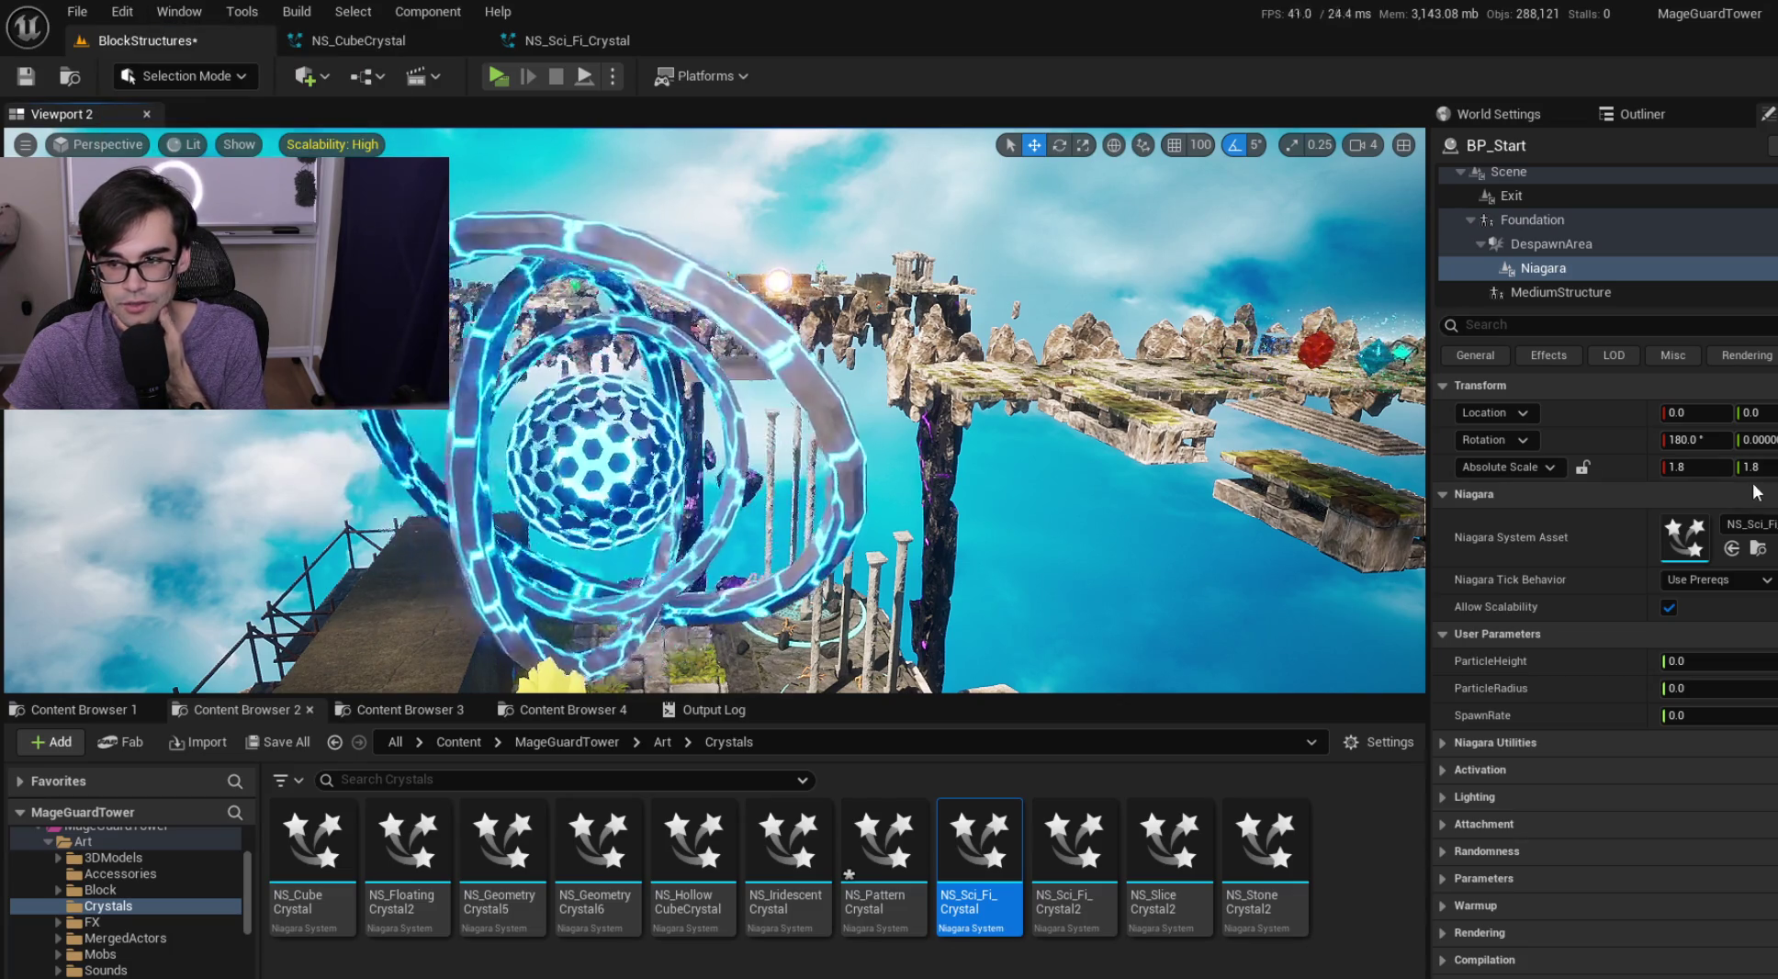
{"action": "left_click", "coordinate": [180, 12]}
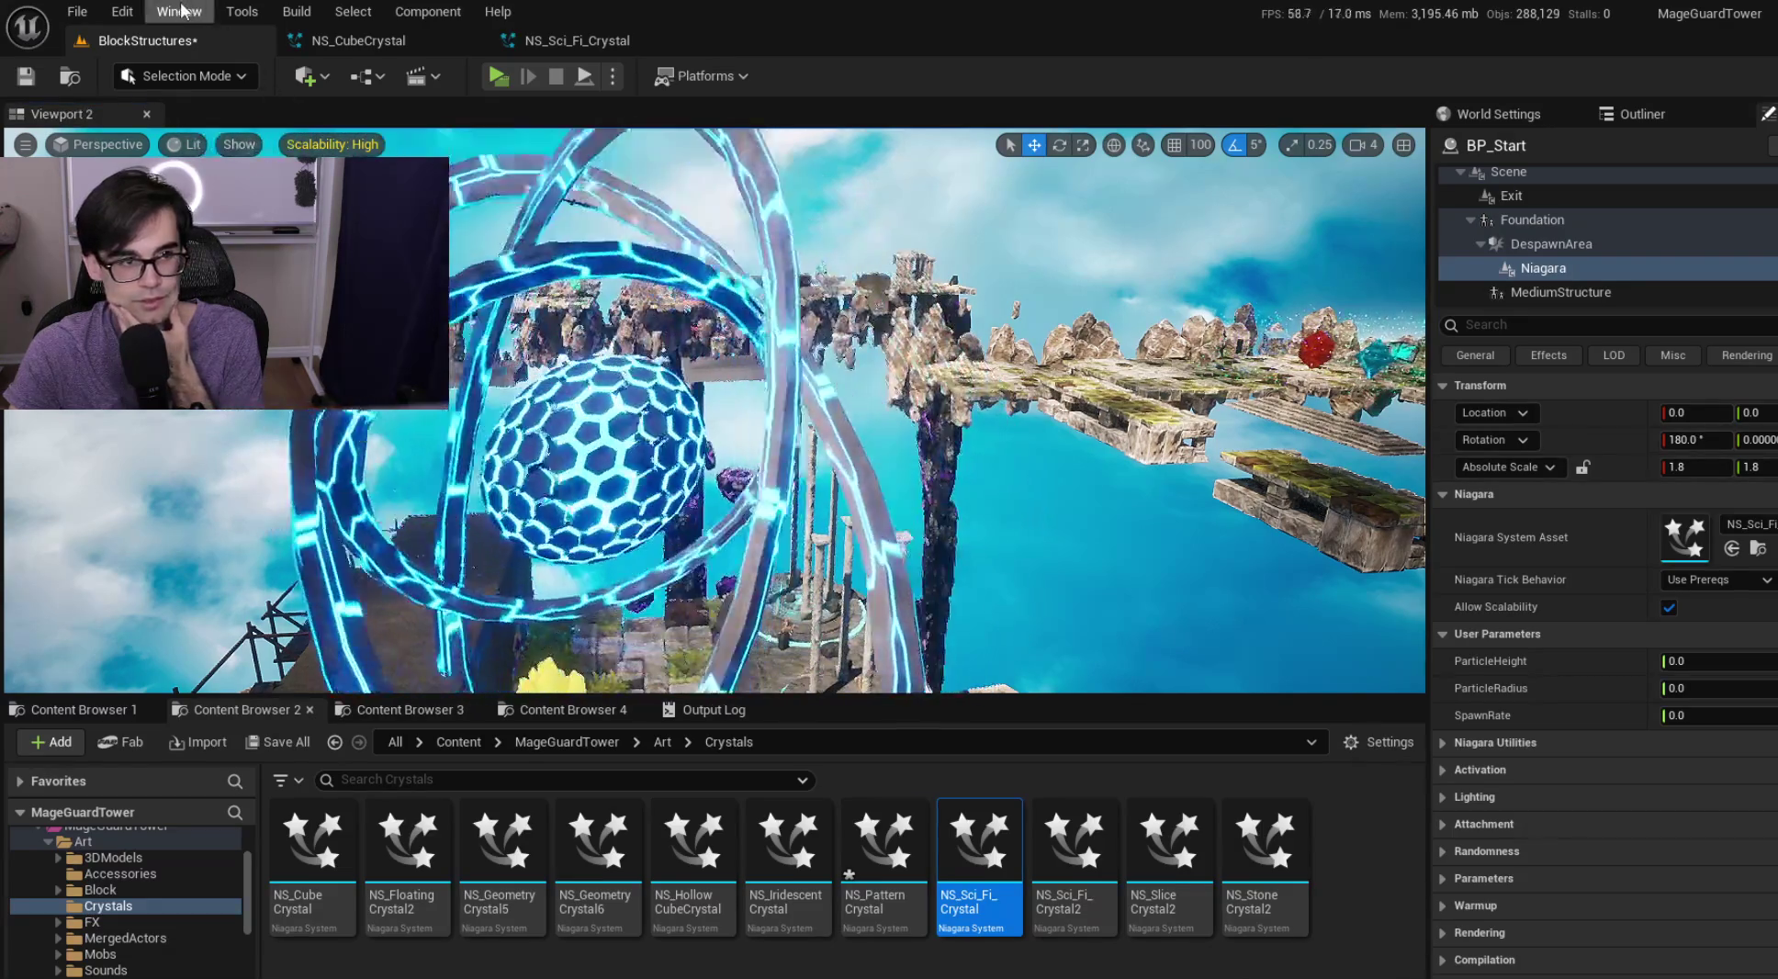
{"action": "mouse_move", "coordinate": [122, 12]}
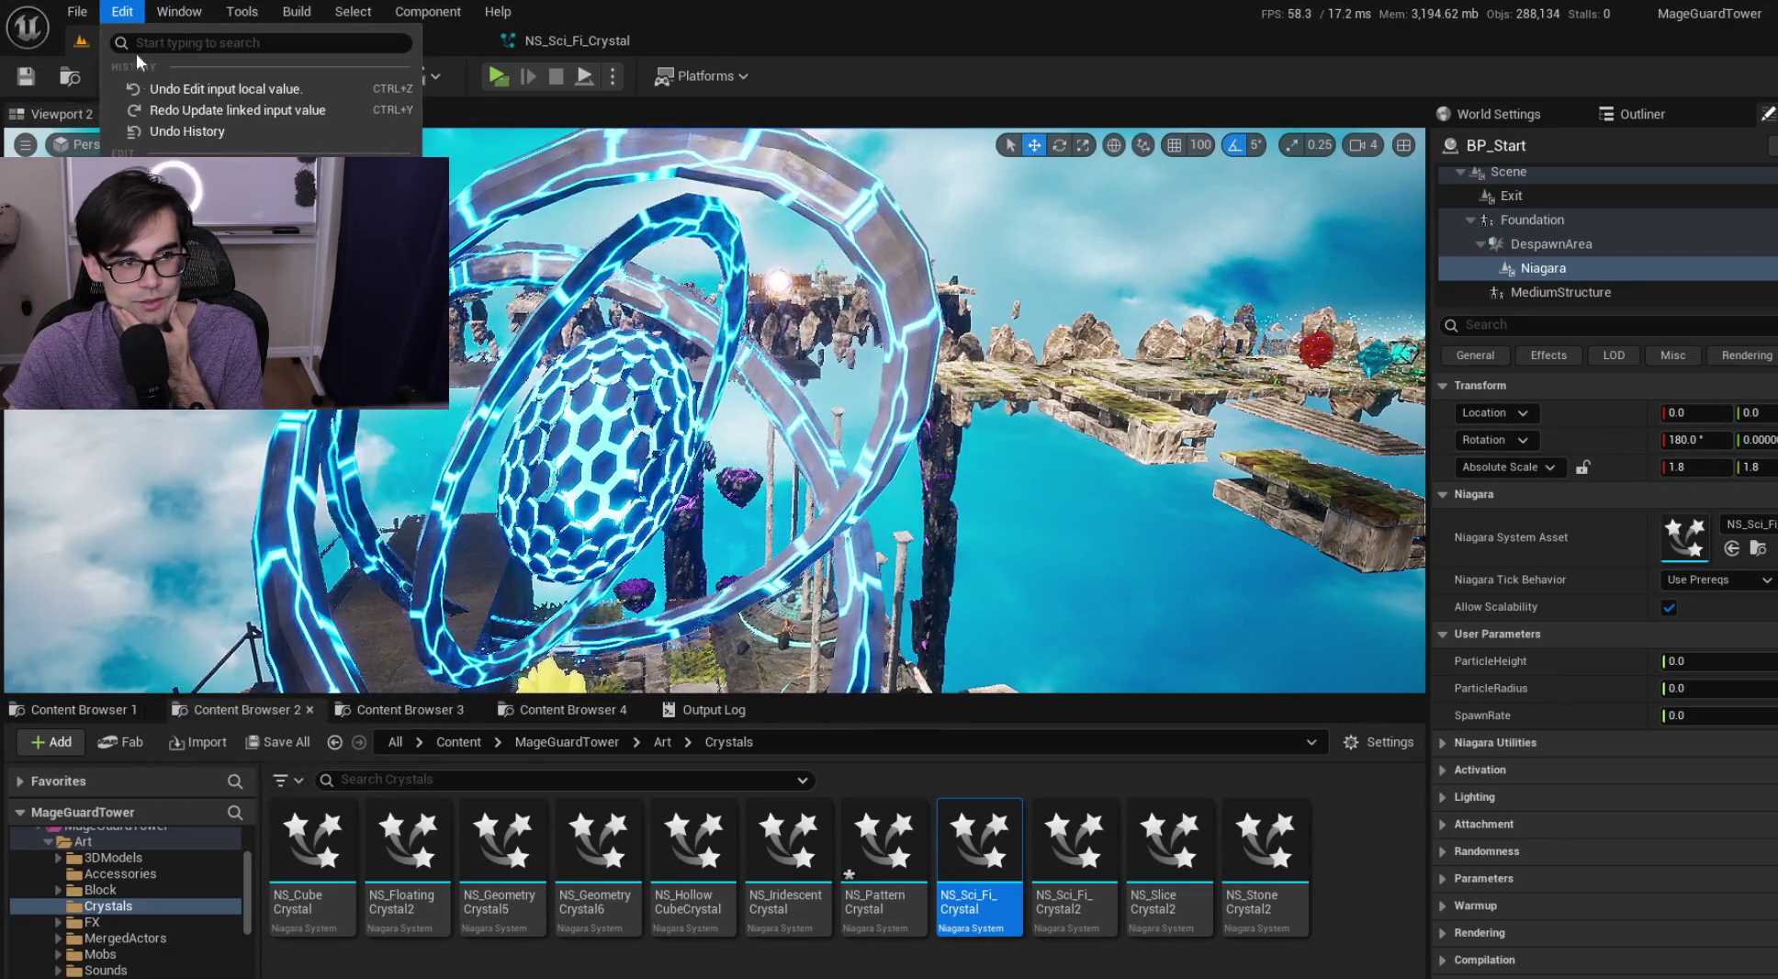
{"action": "left_click", "coordinate": [192, 117]}
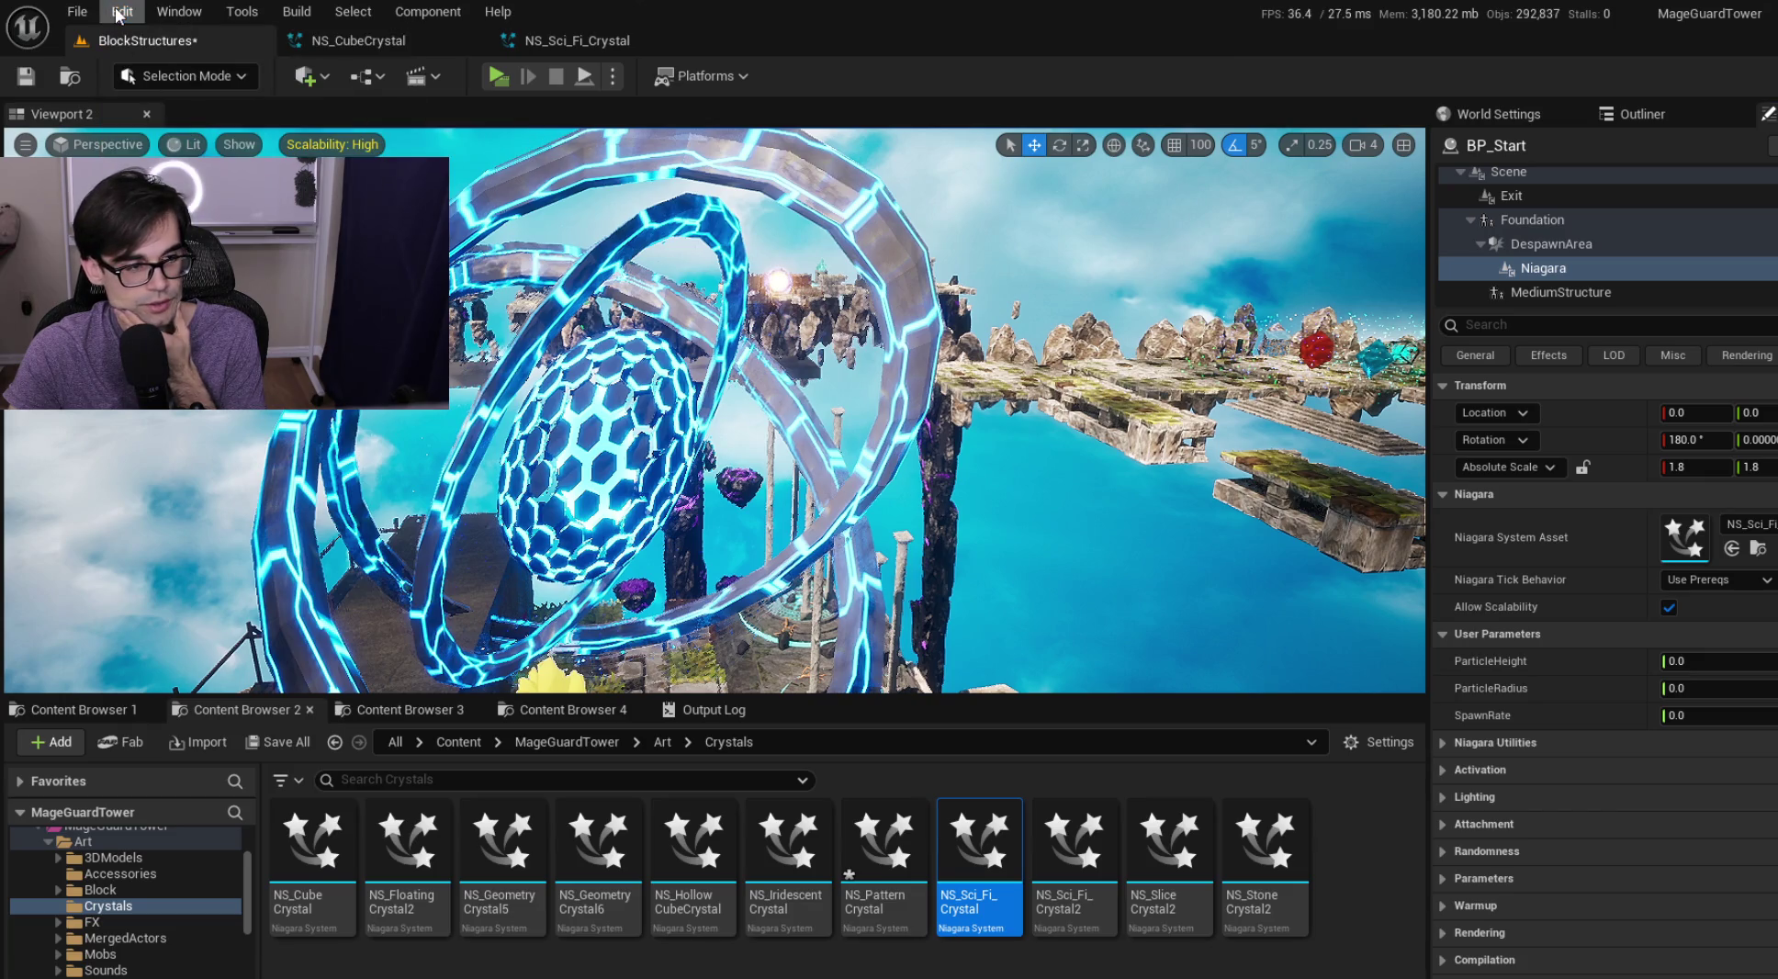
{"action": "left_click", "coordinate": [119, 12]}
{"action": "left_click", "coordinate": [171, 109]}
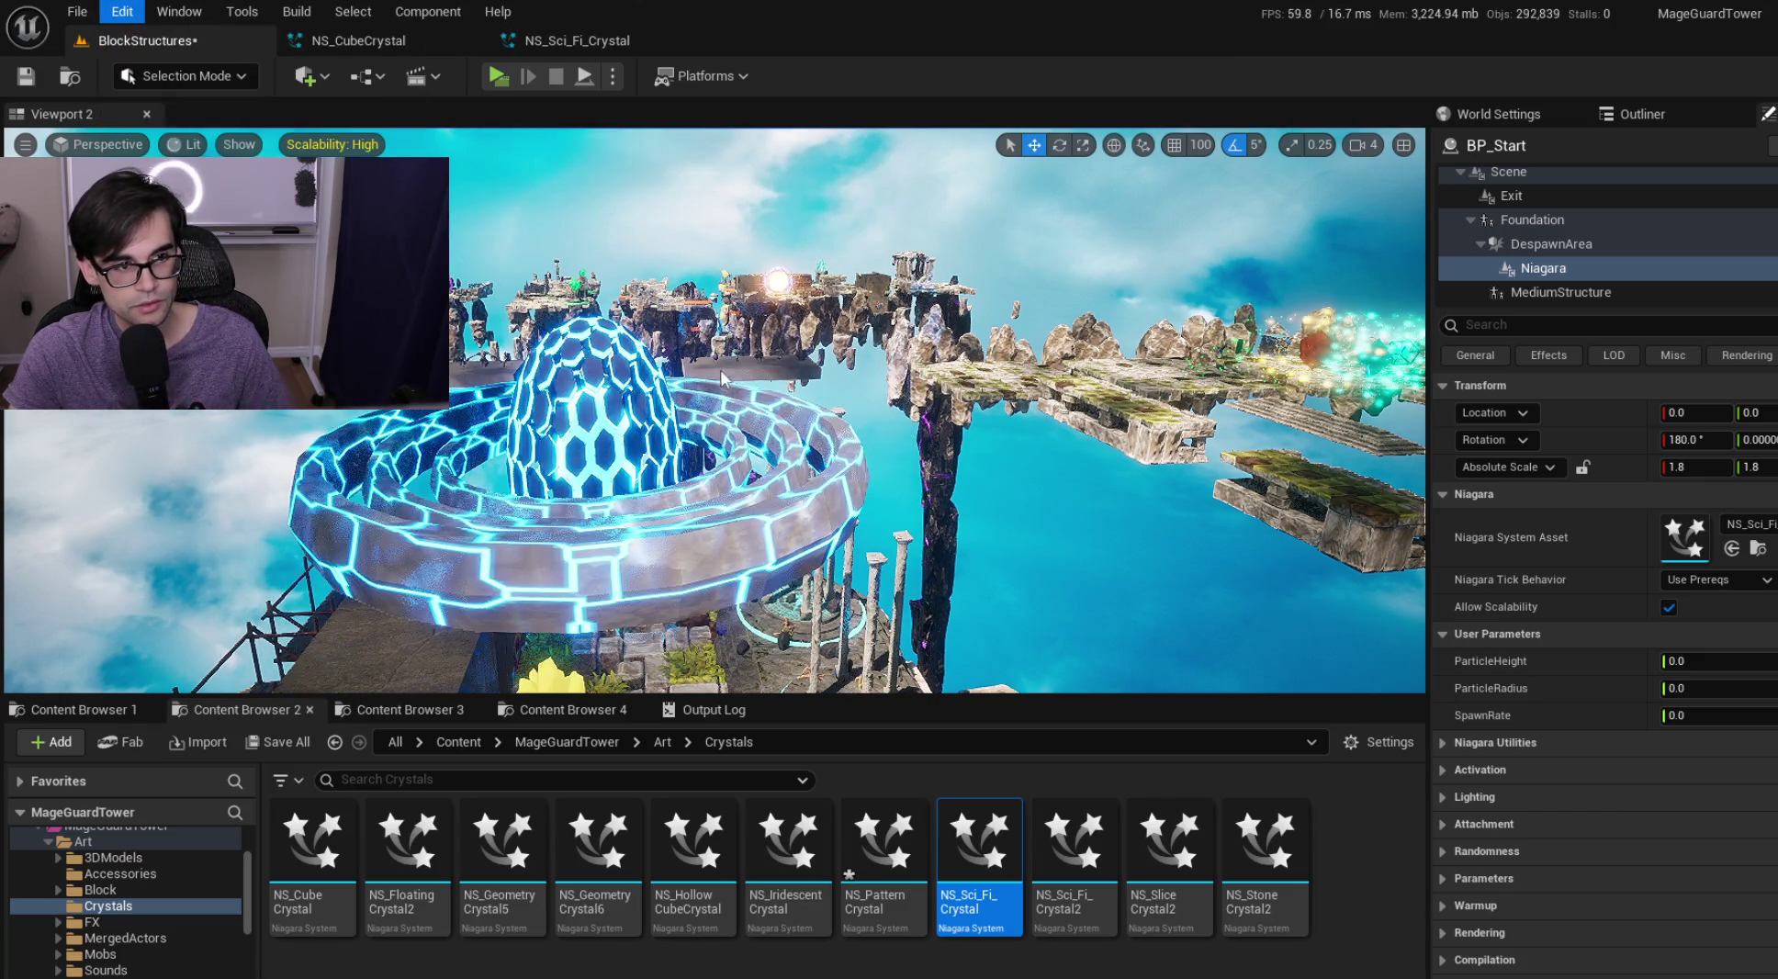
Frame the crystal, save the BlockStructures level, and bring up the NS_Sci_Fi_Crystal editor
{"action": "key", "text": "f"}
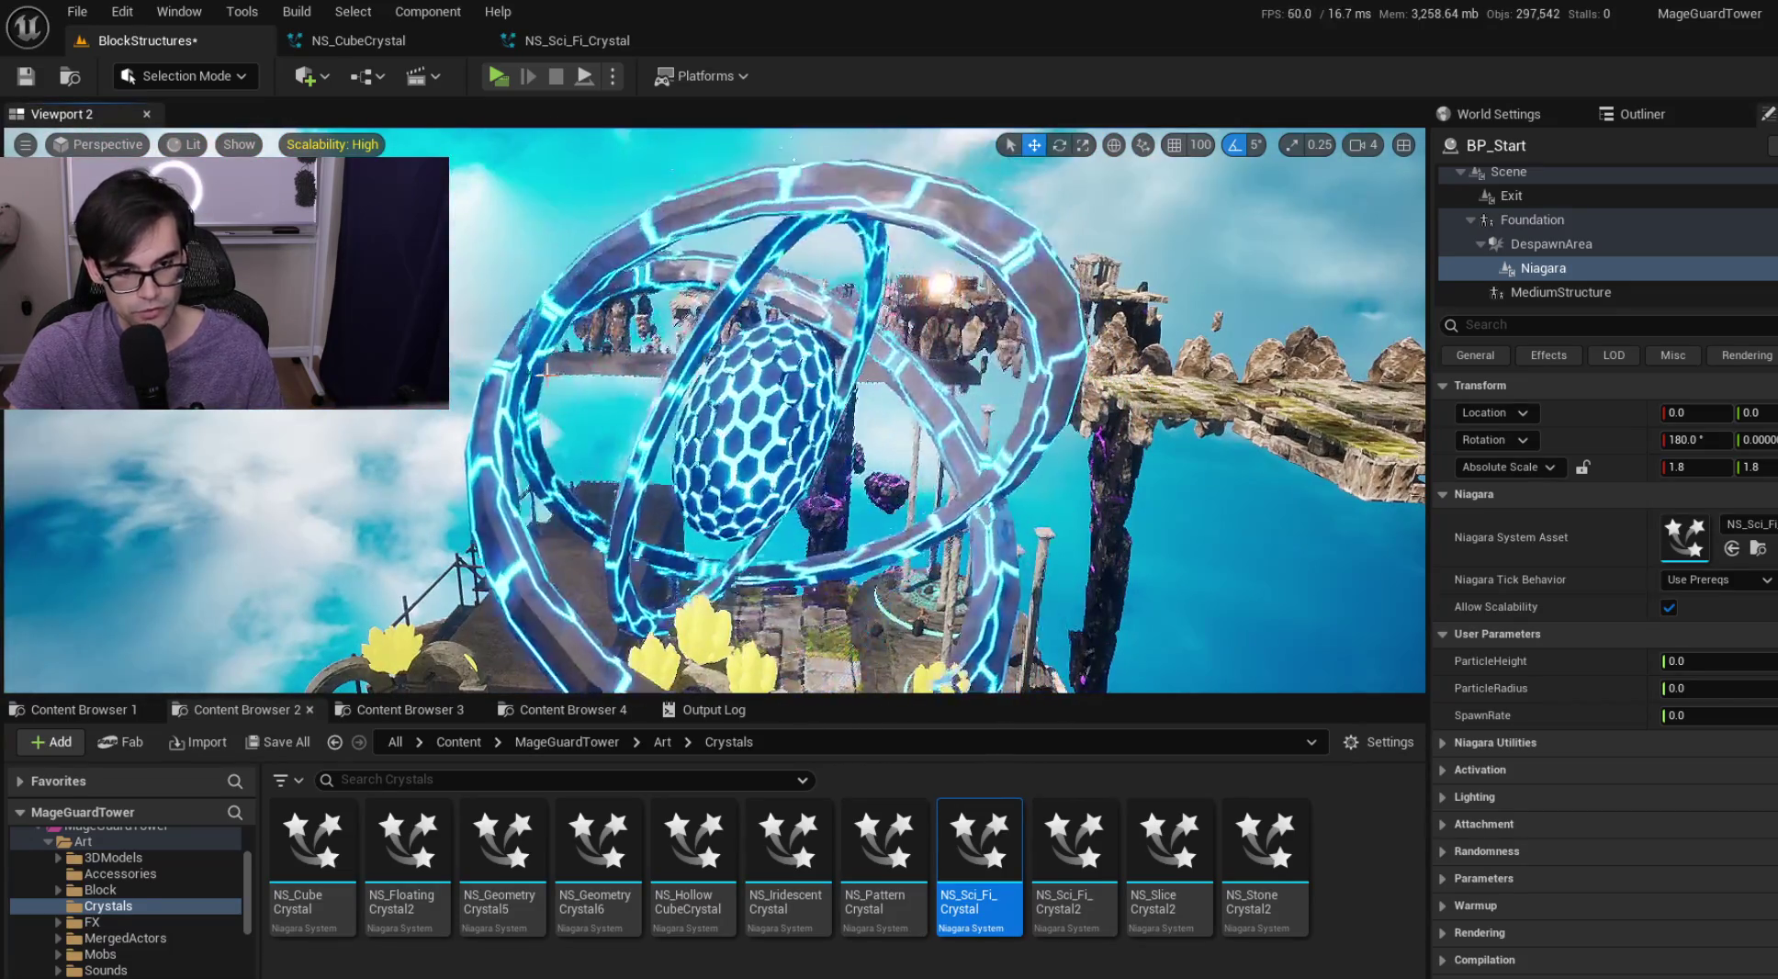
{"action": "key", "text": "ctrl+s"}
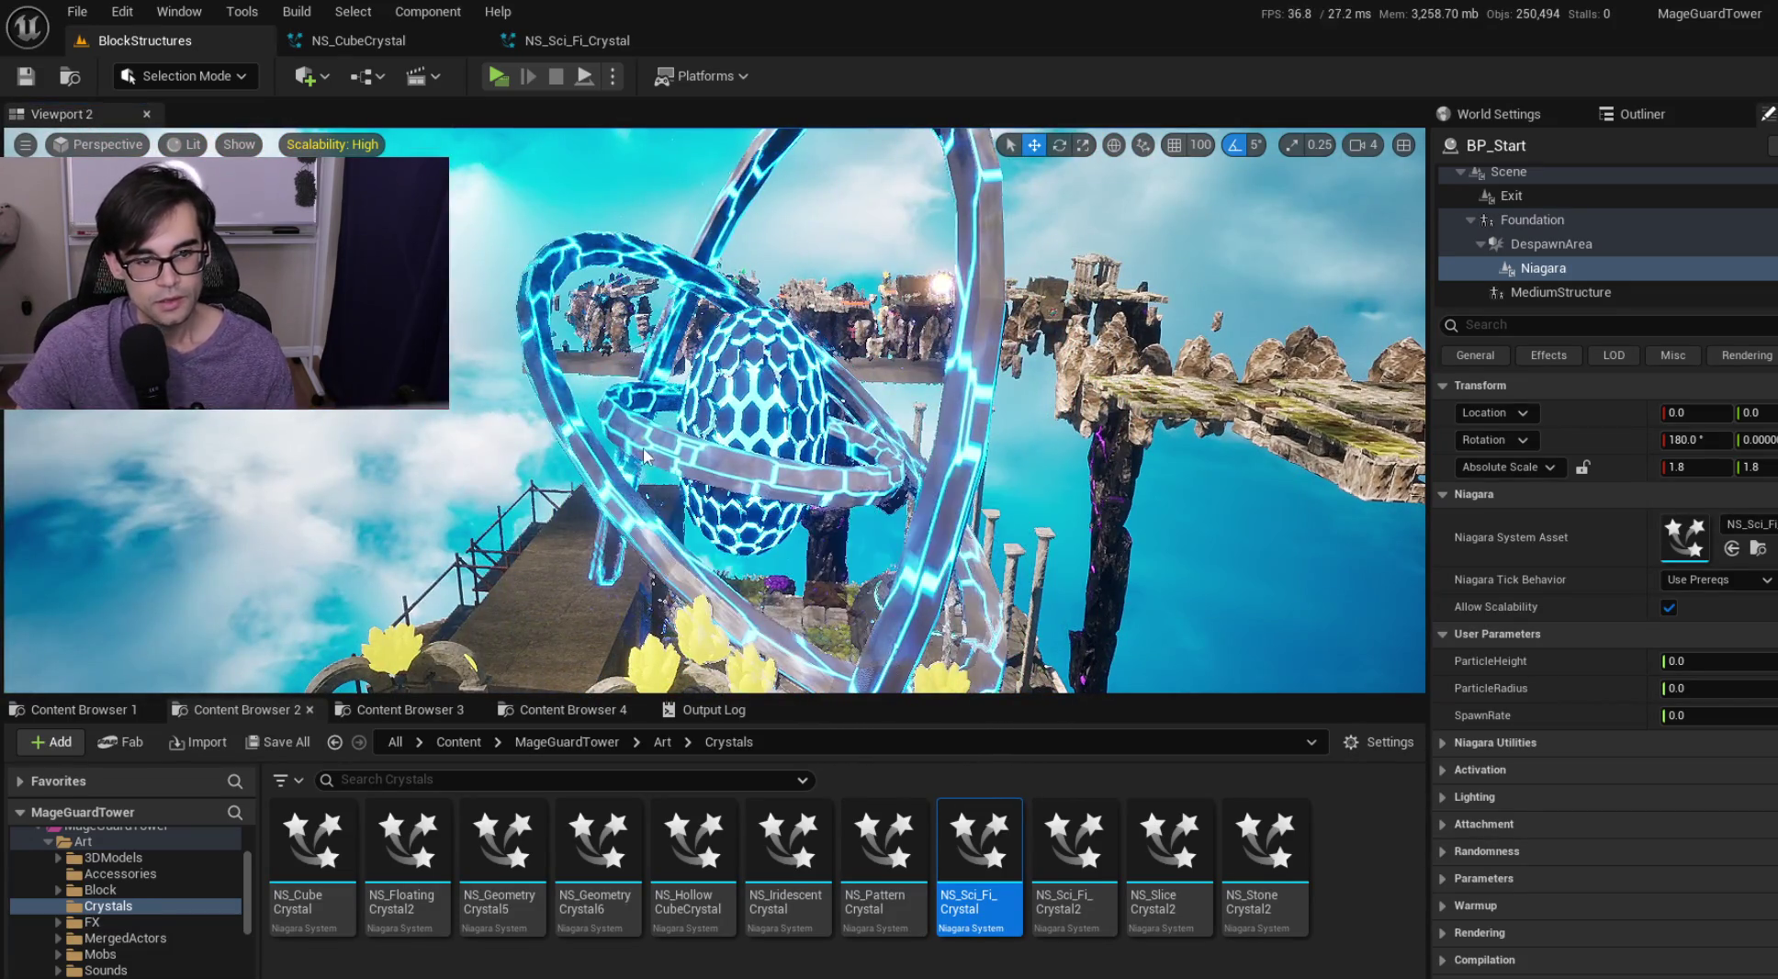
{"action": "left_click_drag", "start_coordinate": [713, 411], "coordinate": [597, 385]}
{"action": "left_click_drag", "start_coordinate": [780, 398], "coordinate": [790, 399]}
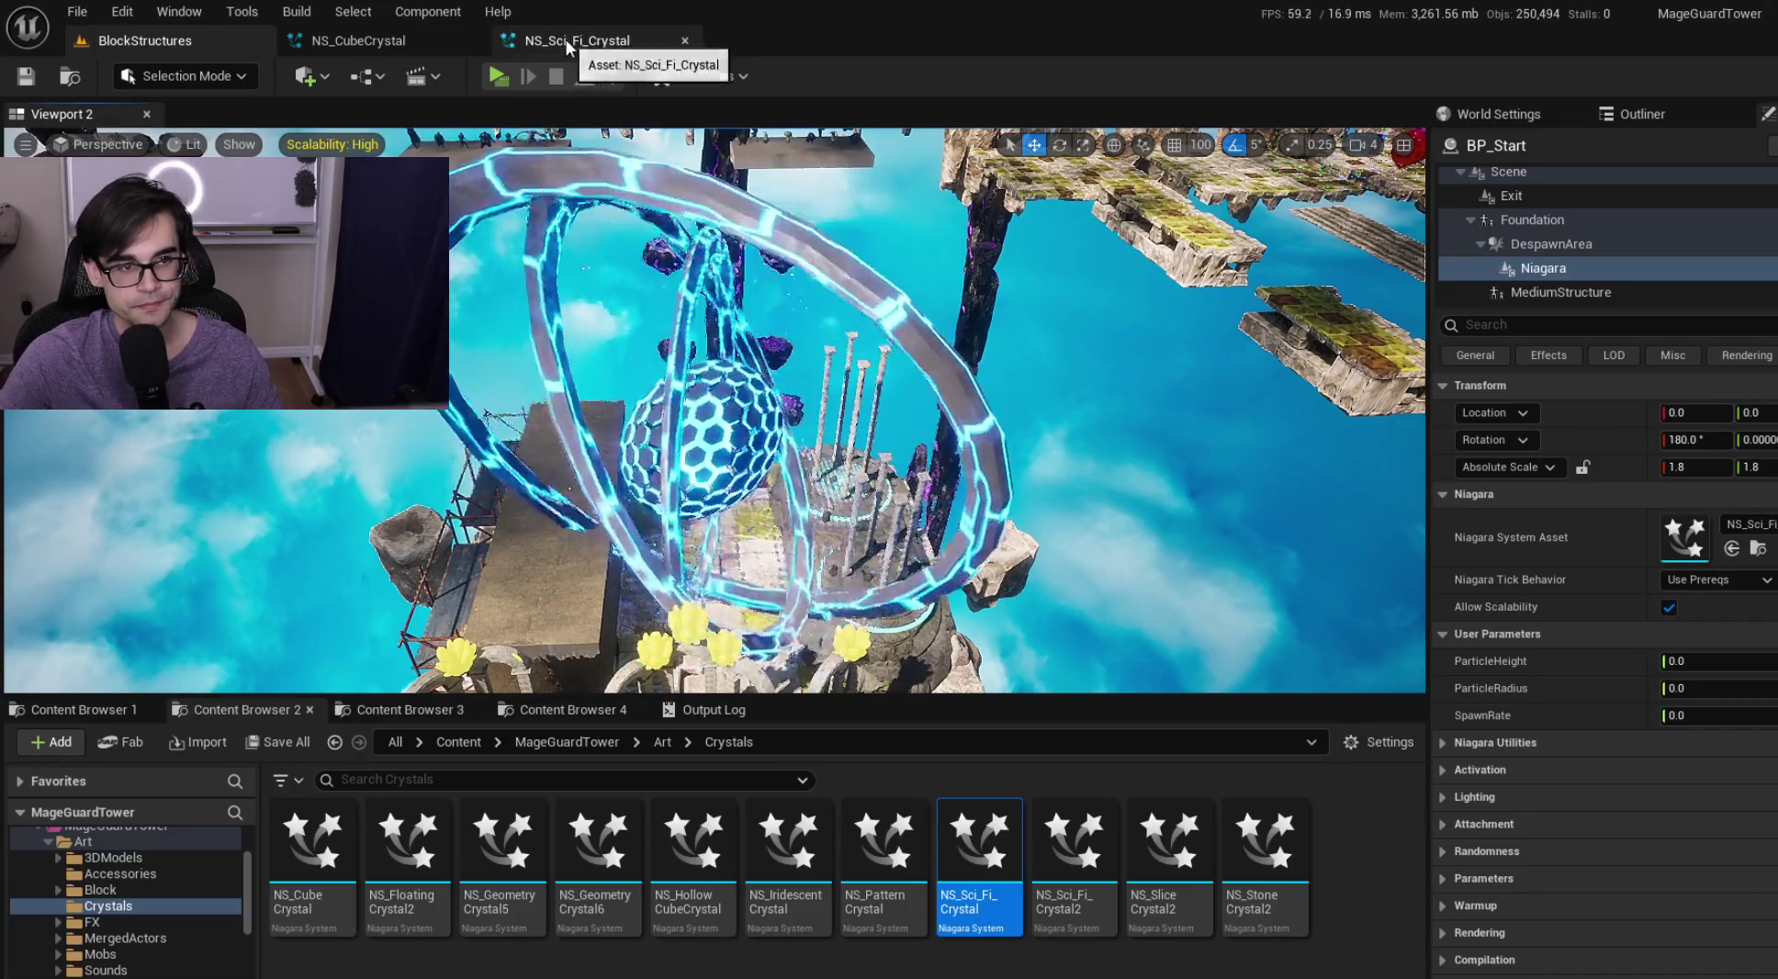
{"action": "left_click", "coordinate": [566, 39]}
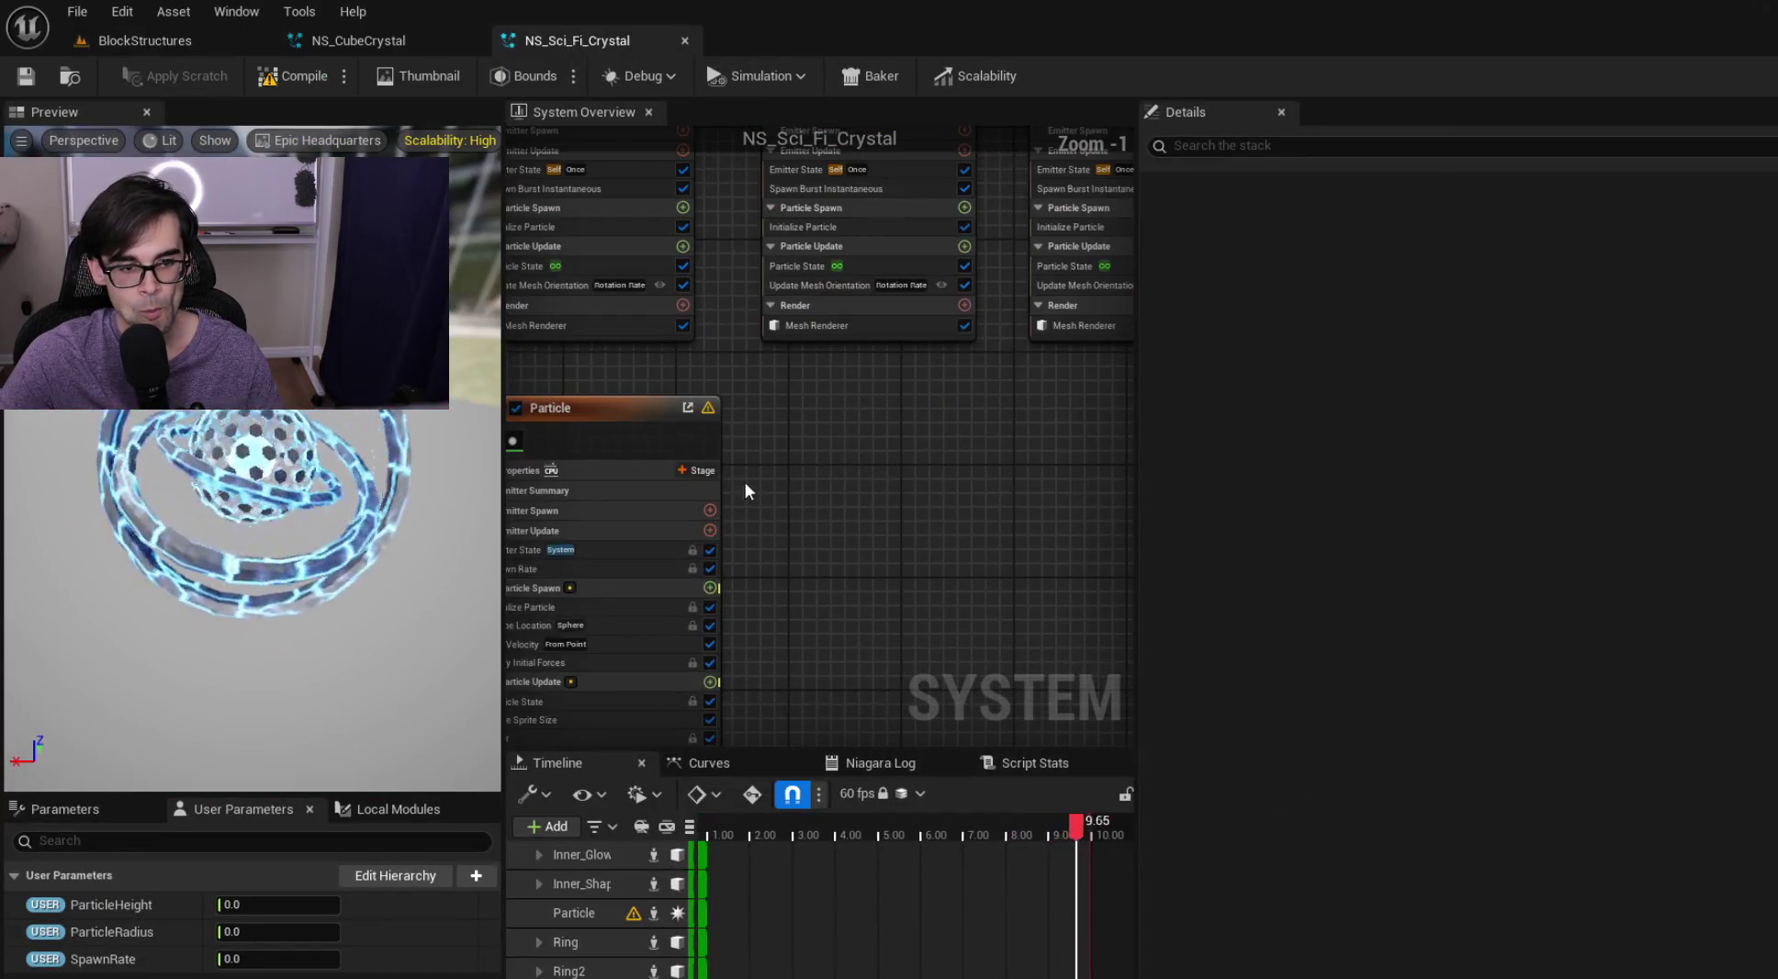
Set ParticleHeight 600, ParticleRadius 100, SpawnRate 100, and paste NS_CubeCrystal's CompletelyEmpty001 audio emitter
{"action": "left_click", "coordinate": [304, 913]}
{"action": "type", "text": "100"}
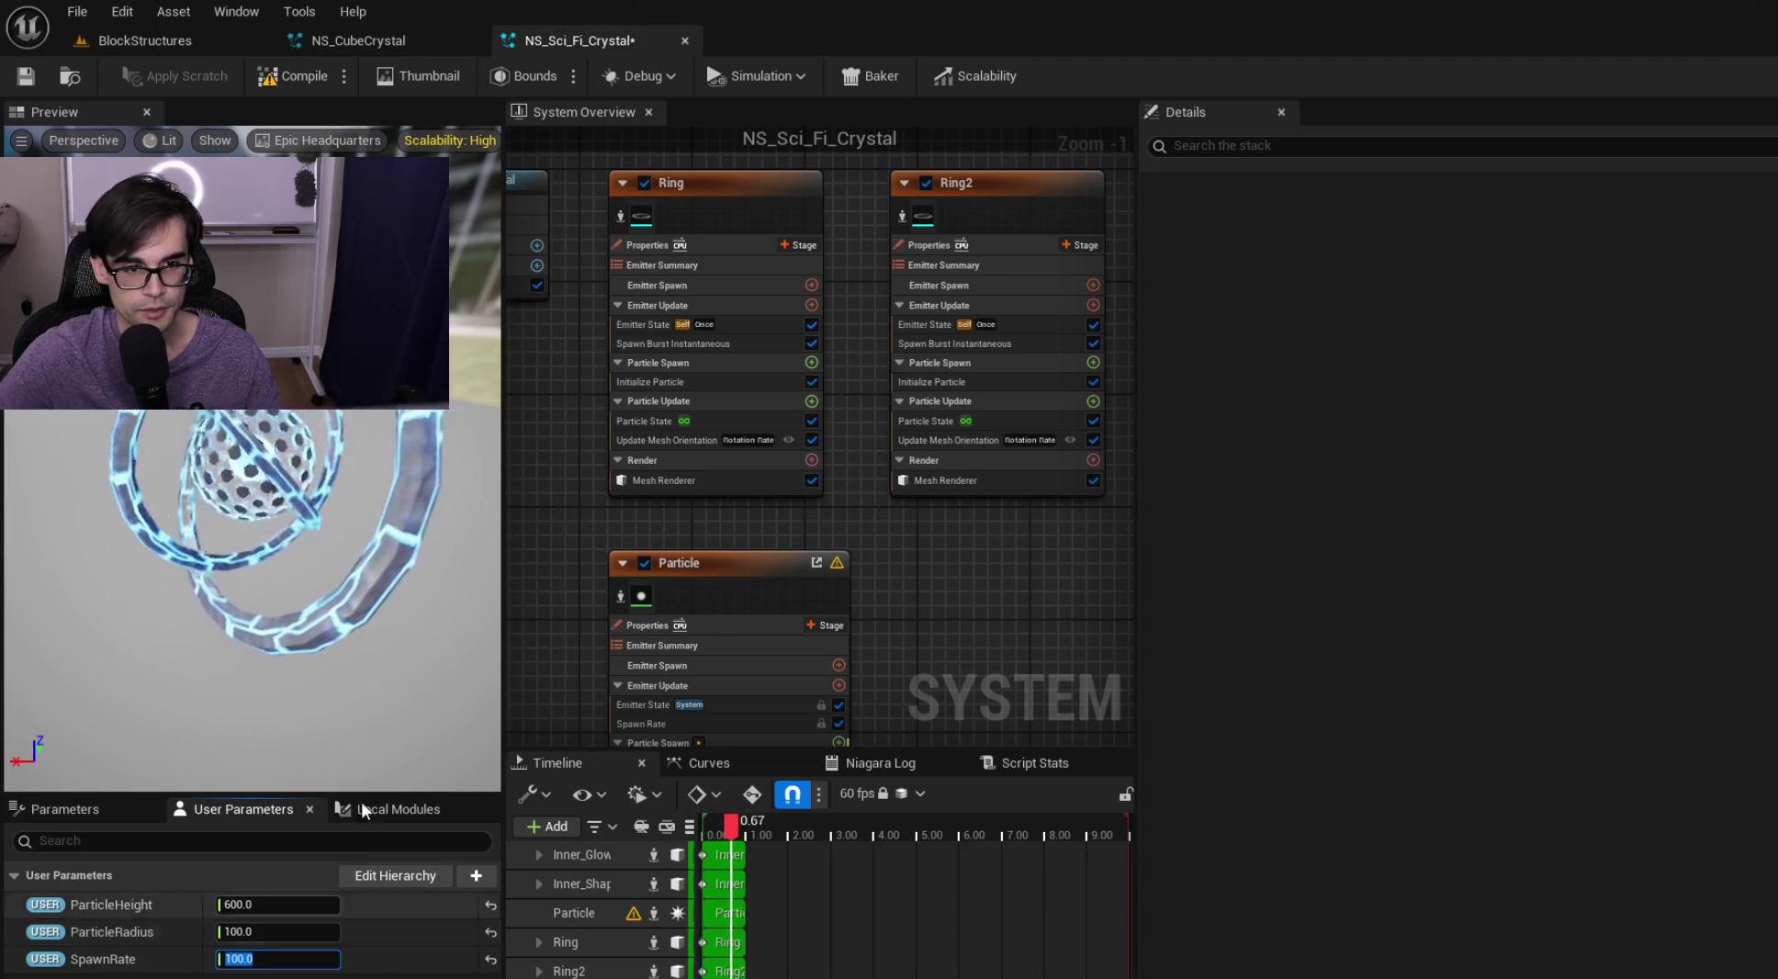
{"action": "left_click", "coordinate": [406, 41]}
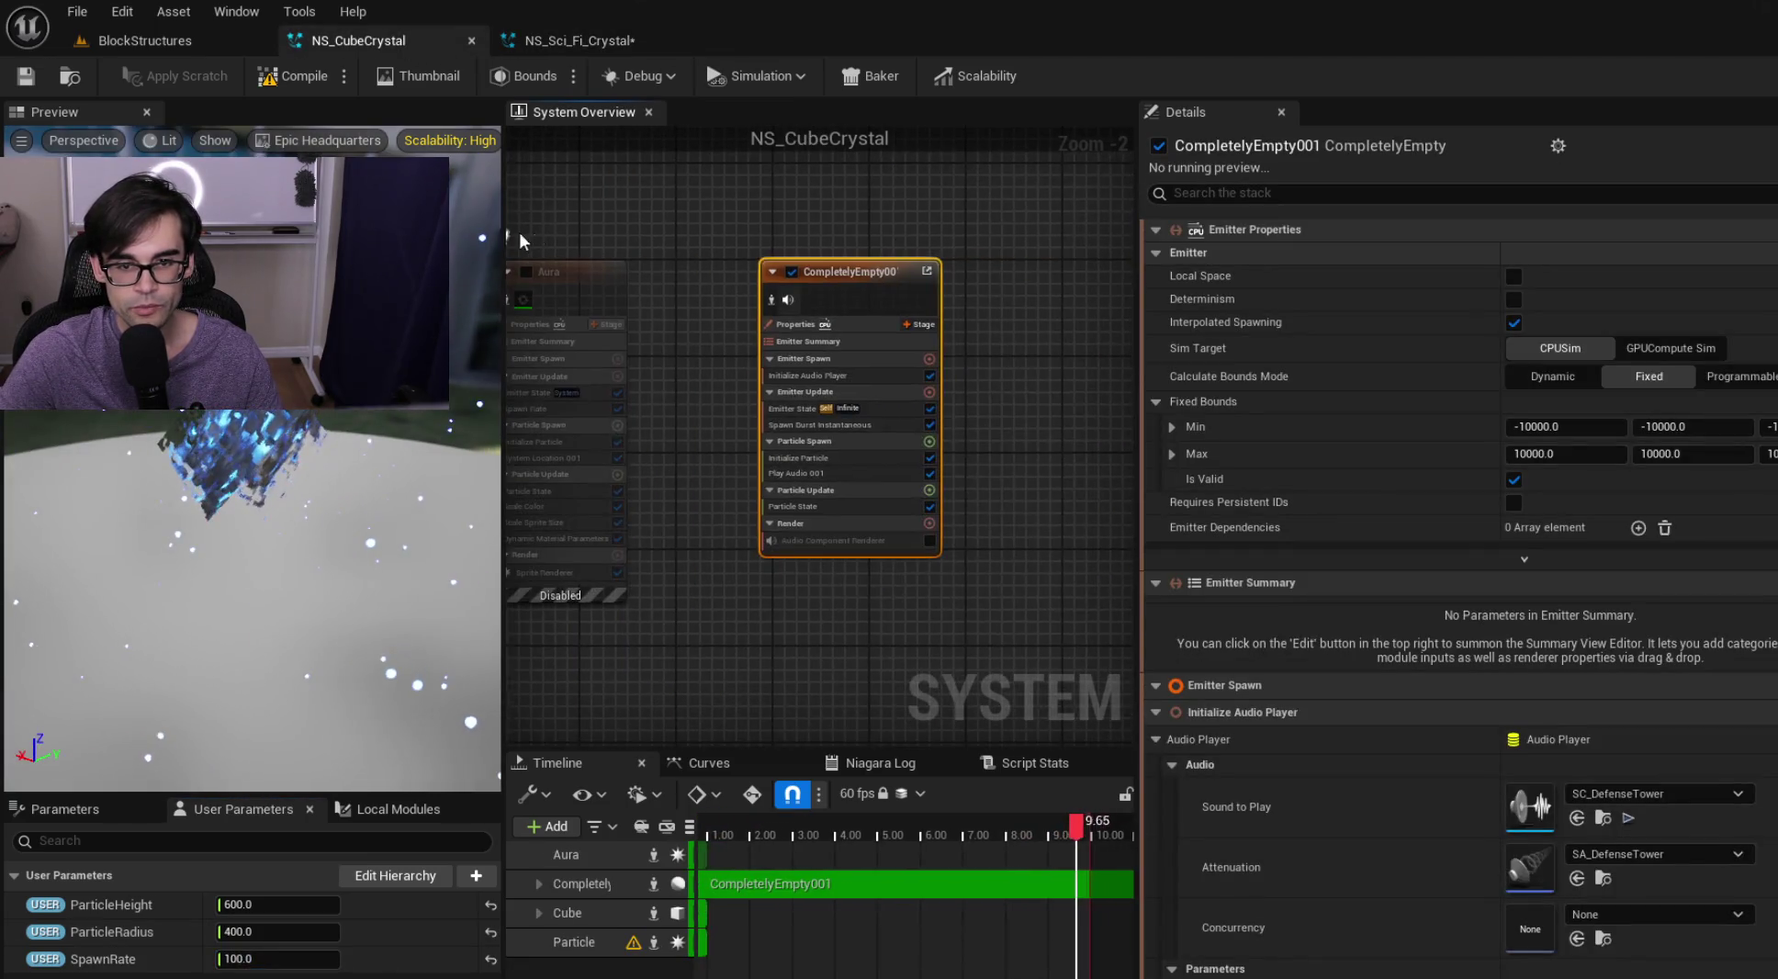
{"action": "left_click", "coordinate": [567, 41]}
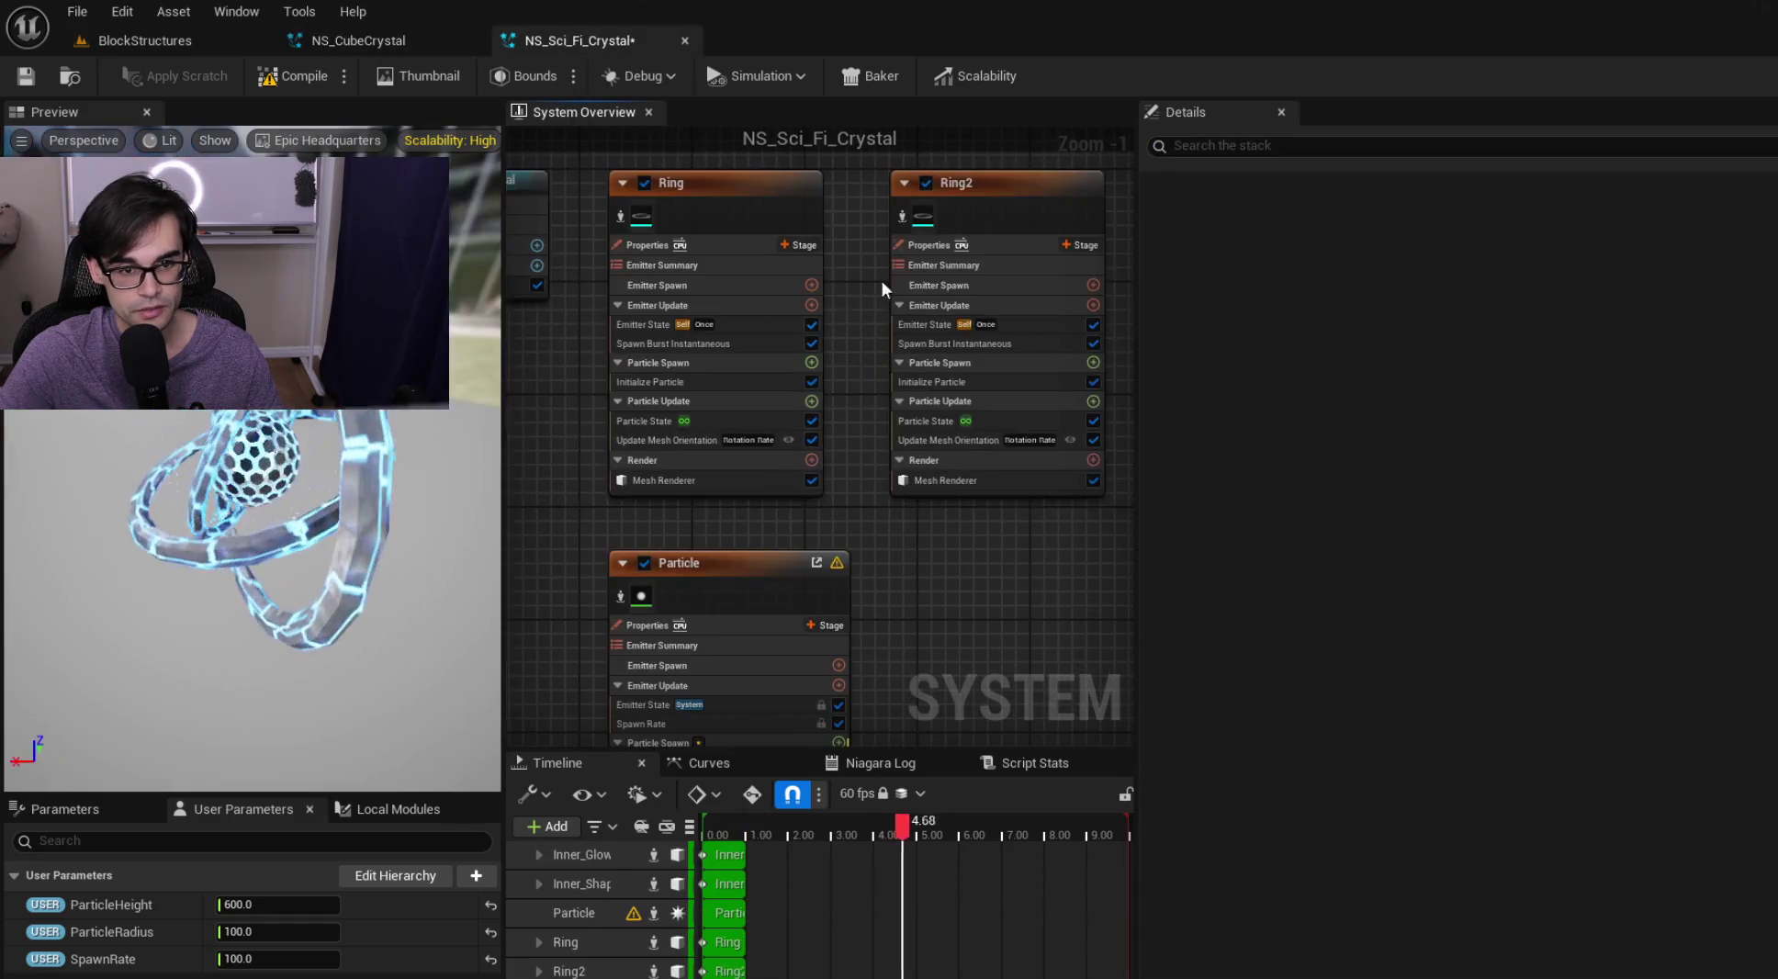
{"action": "left_click", "coordinate": [913, 281]}
{"action": "scroll", "coordinate": [830, 431], "scroll_direction": "down", "scroll_amount": 4}
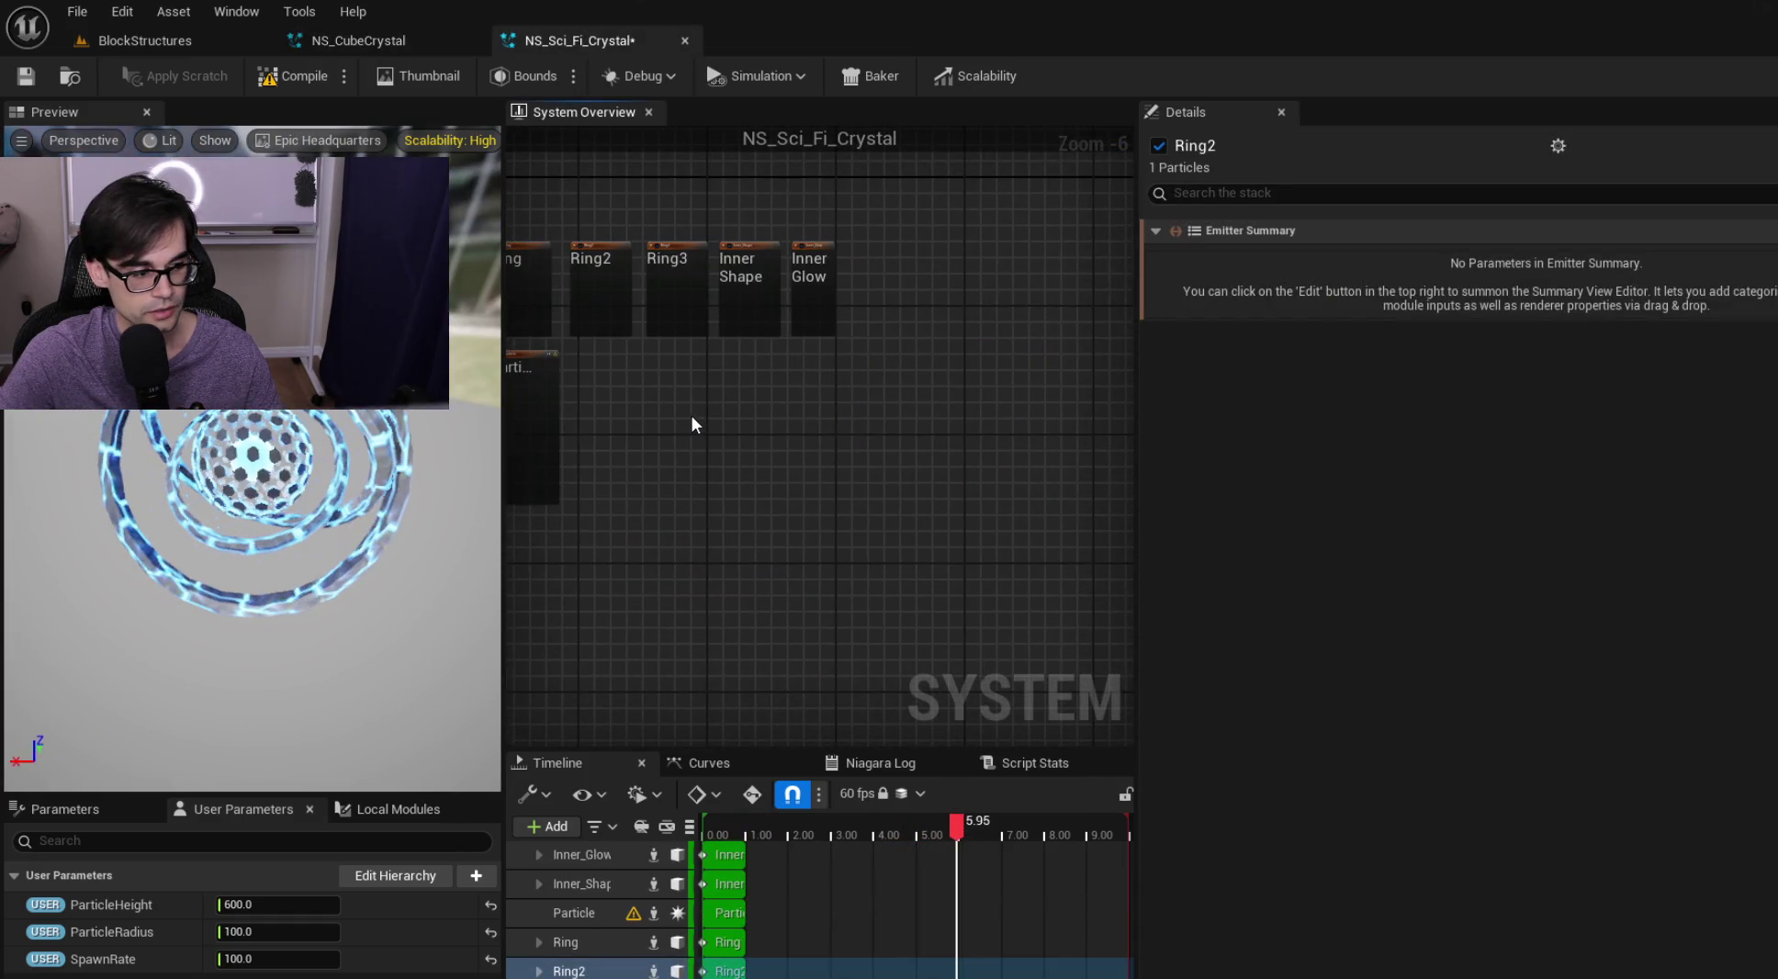
{"action": "key", "text": "ctrl+v"}
{"action": "key", "text": "f"}
{"action": "left_click_drag", "start_coordinate": [851, 307], "coordinate": [651, 260]}
{"action": "scroll", "coordinate": [1021, 433], "scroll_direction": "up", "scroll_amount": 2}
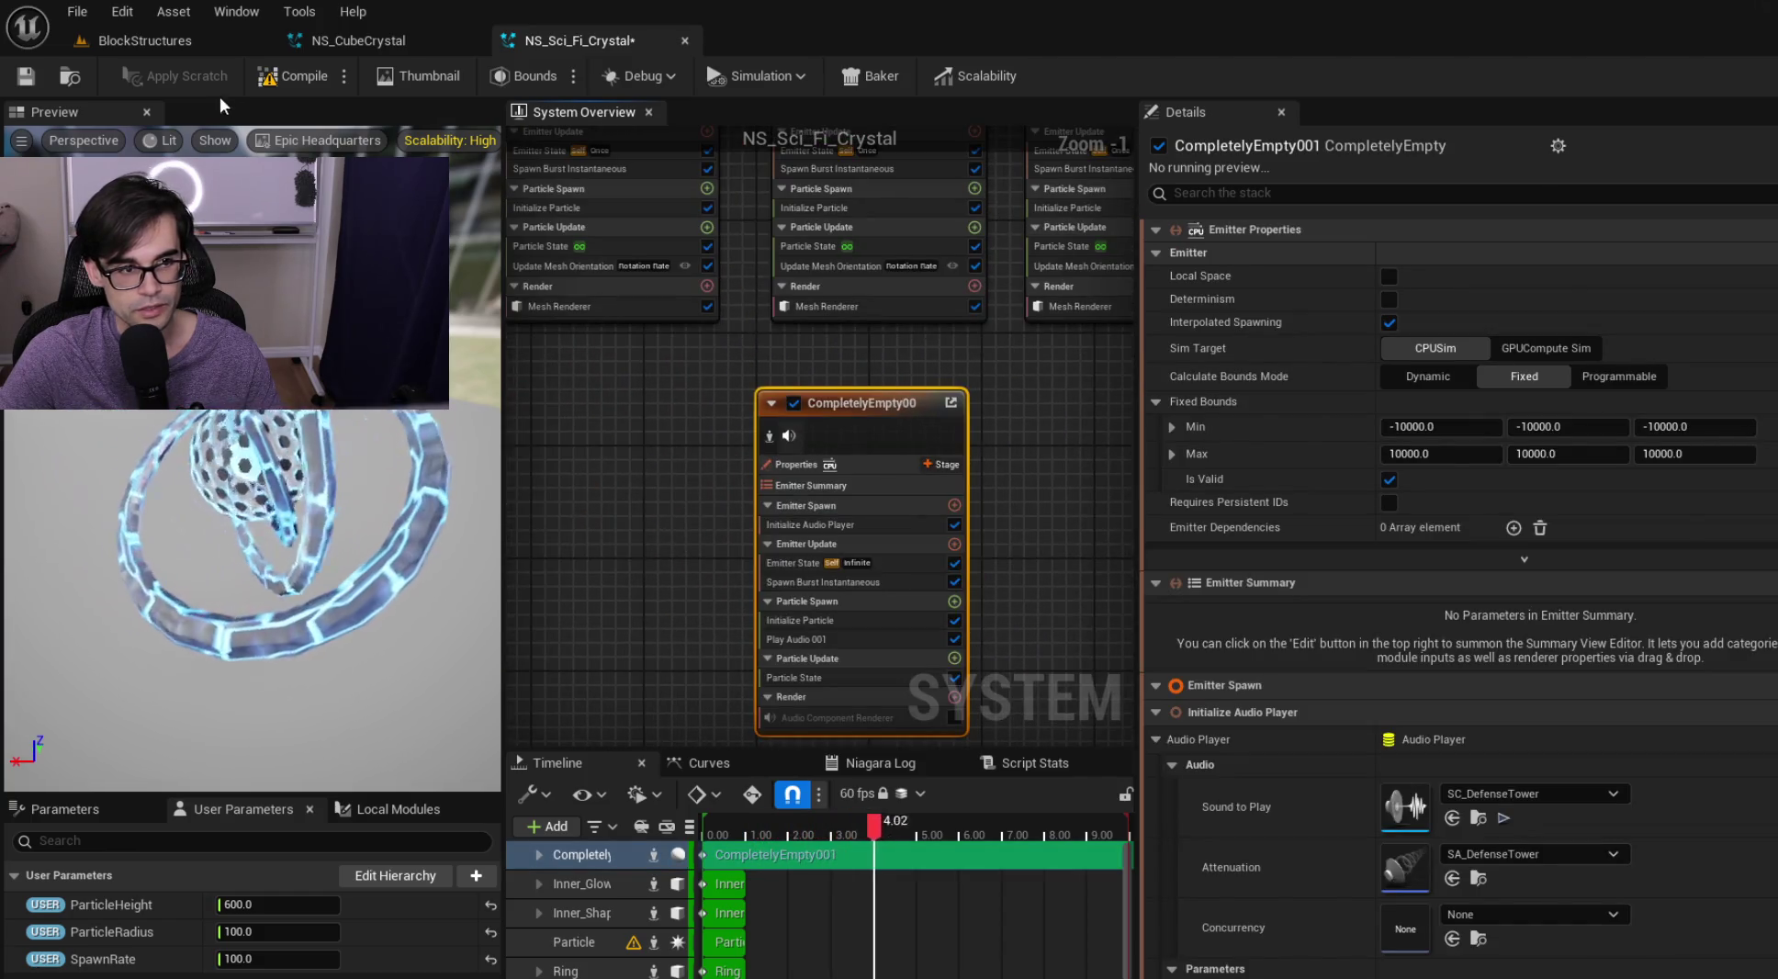
Save NS_Sci_Fi_Crystal and select the Particle emitter's Shape Location module
{"action": "left_click", "coordinate": [25, 83]}
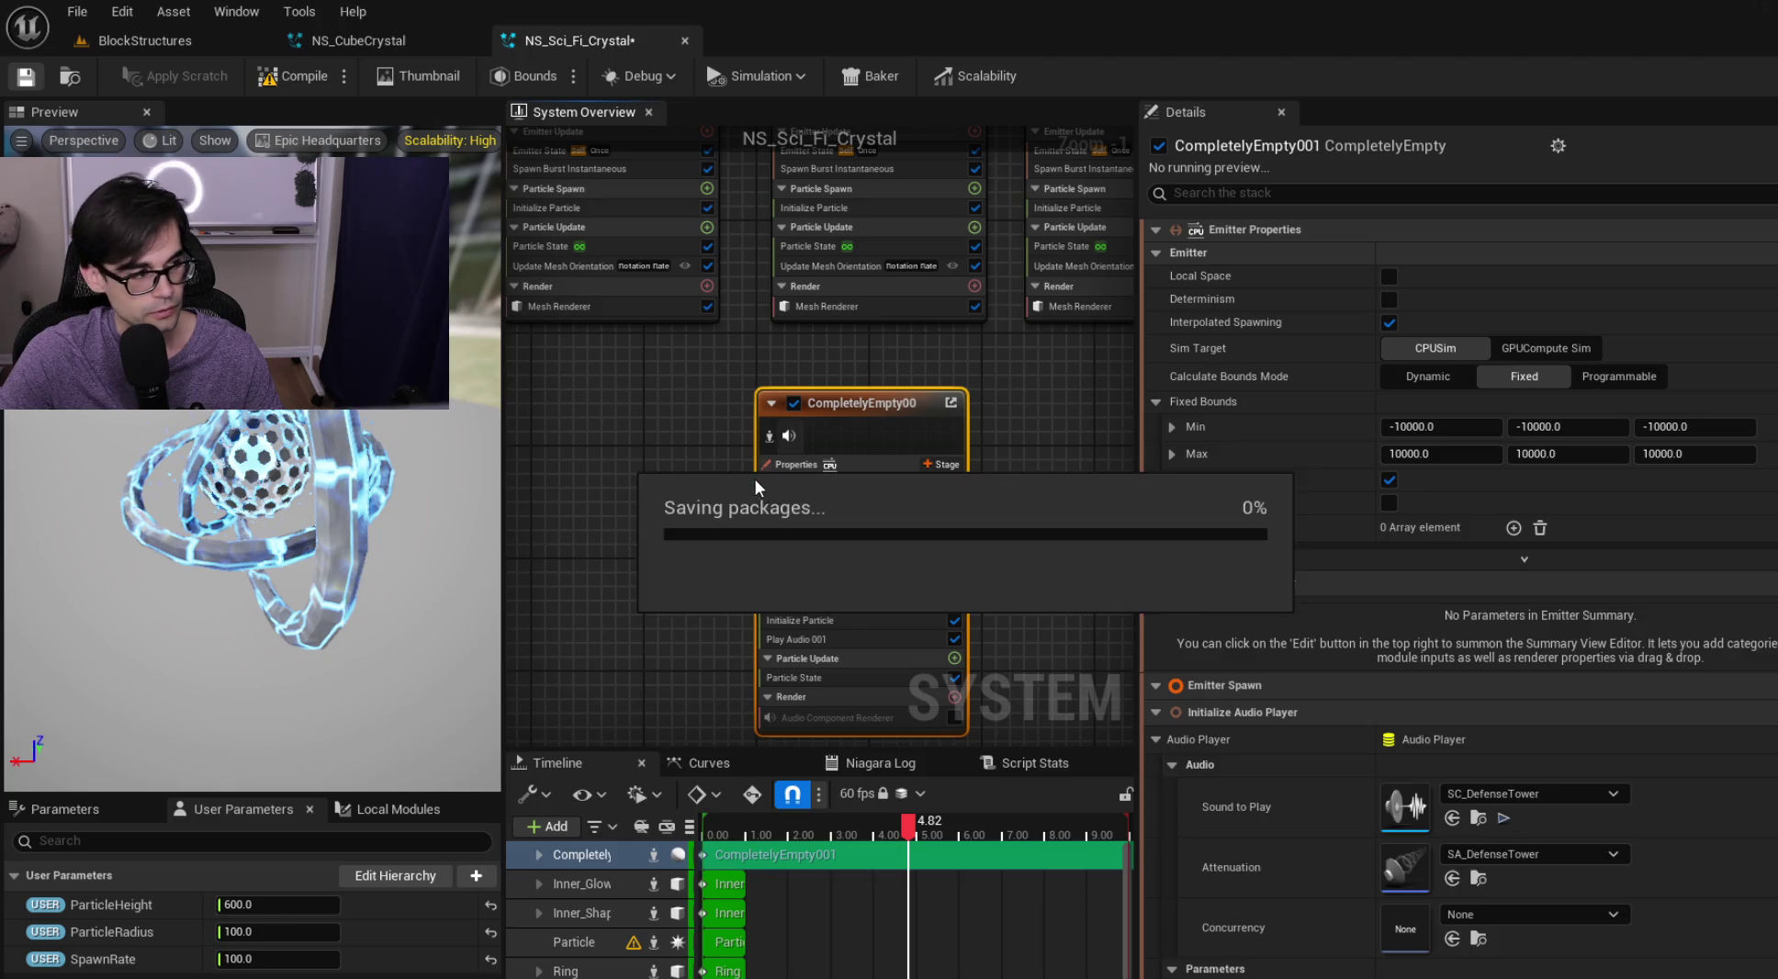
{"action": "left_click_drag", "start_coordinate": [803, 388], "coordinate": [941, 501]}
{"action": "left_click_drag", "start_coordinate": [1139, 311], "coordinate": [1357, 312]}
{"action": "mouse_move", "coordinate": [790, 326]}
{"action": "left_mouse_down"}
{"action": "mouse_move", "coordinate": [1272, 387]}
{"action": "mouse_move", "coordinate": [786, 372]}
{"action": "left_mouse_up"}
{"action": "left_click_drag", "start_coordinate": [1151, 326], "coordinate": [884, 281]}
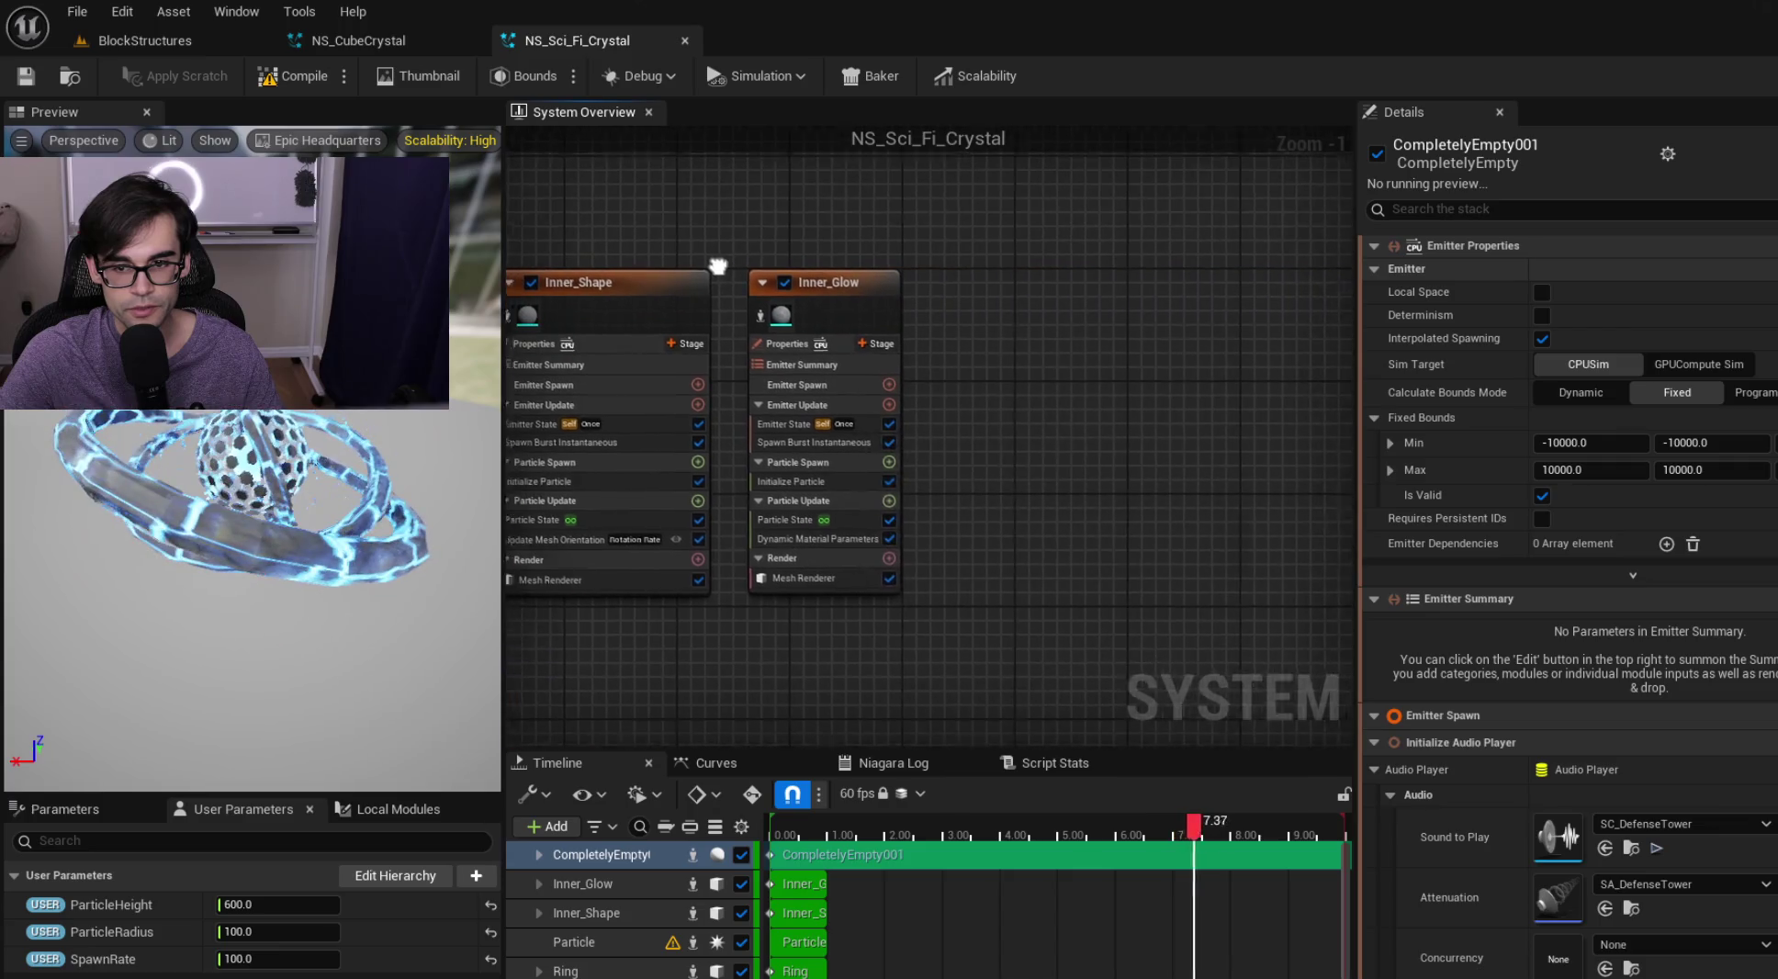
{"action": "left_click", "coordinate": [973, 318]}
{"action": "mouse_move", "coordinate": [938, 540]}
{"action": "left_mouse_down"}
{"action": "mouse_move", "coordinate": [976, 393]}
{"action": "mouse_move", "coordinate": [996, 454]}
{"action": "left_mouse_up"}
{"action": "left_click_drag", "start_coordinate": [1189, 515], "coordinate": [882, 404]}
{"action": "left_click", "coordinate": [918, 399]}
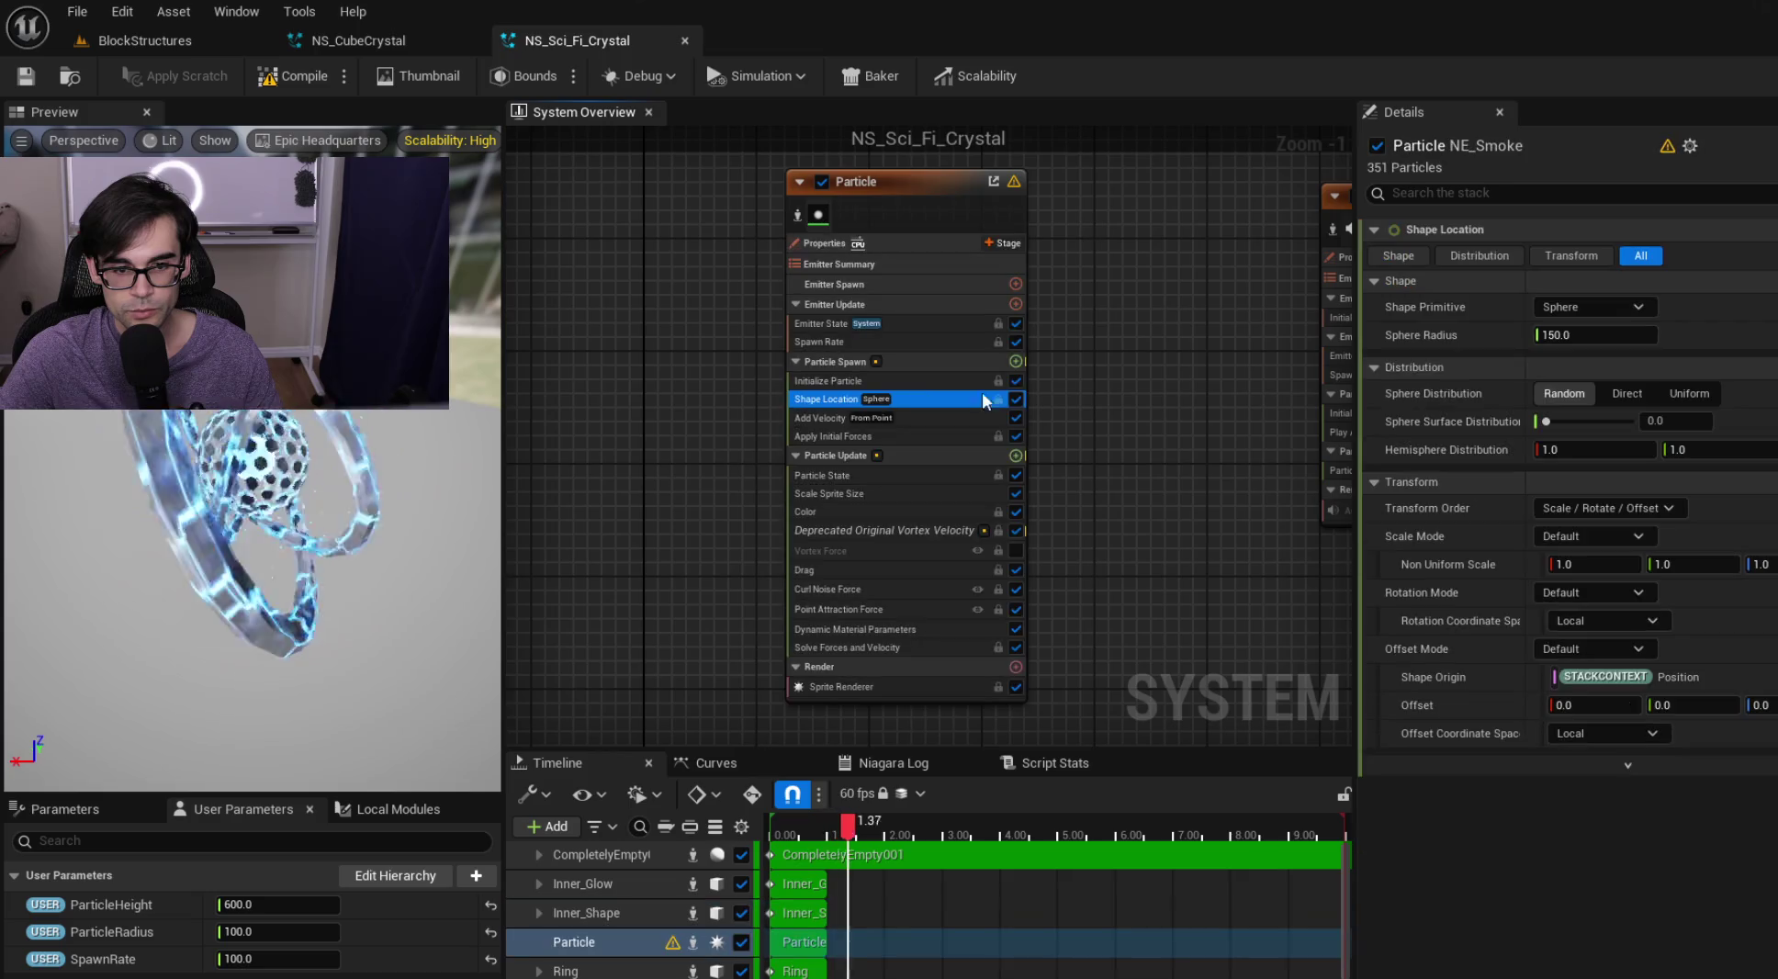
Make the Particle emitter spawn in a cylinder driven by ParticleHeight and ParticleRadius
{"action": "left_click", "coordinate": [1581, 359]}
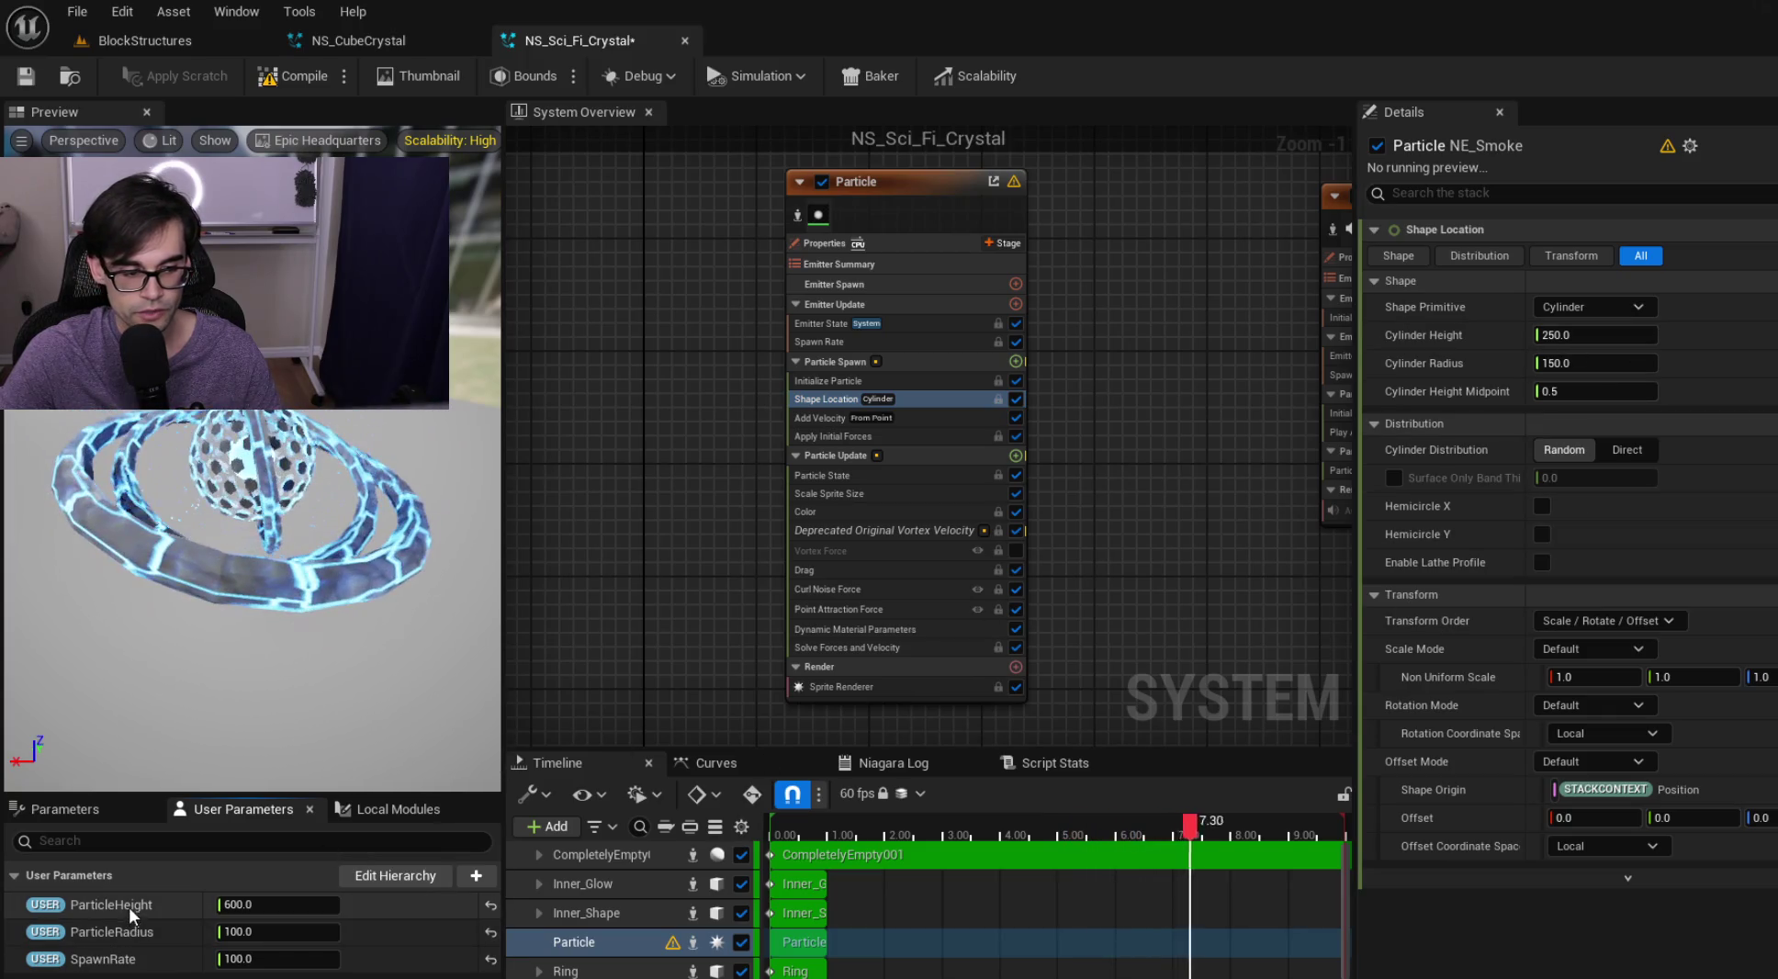
{"action": "left_click_drag", "start_coordinate": [130, 908], "coordinate": [1563, 563]}
{"action": "left_click_drag", "start_coordinate": [1669, 327], "coordinate": [1678, 332]}
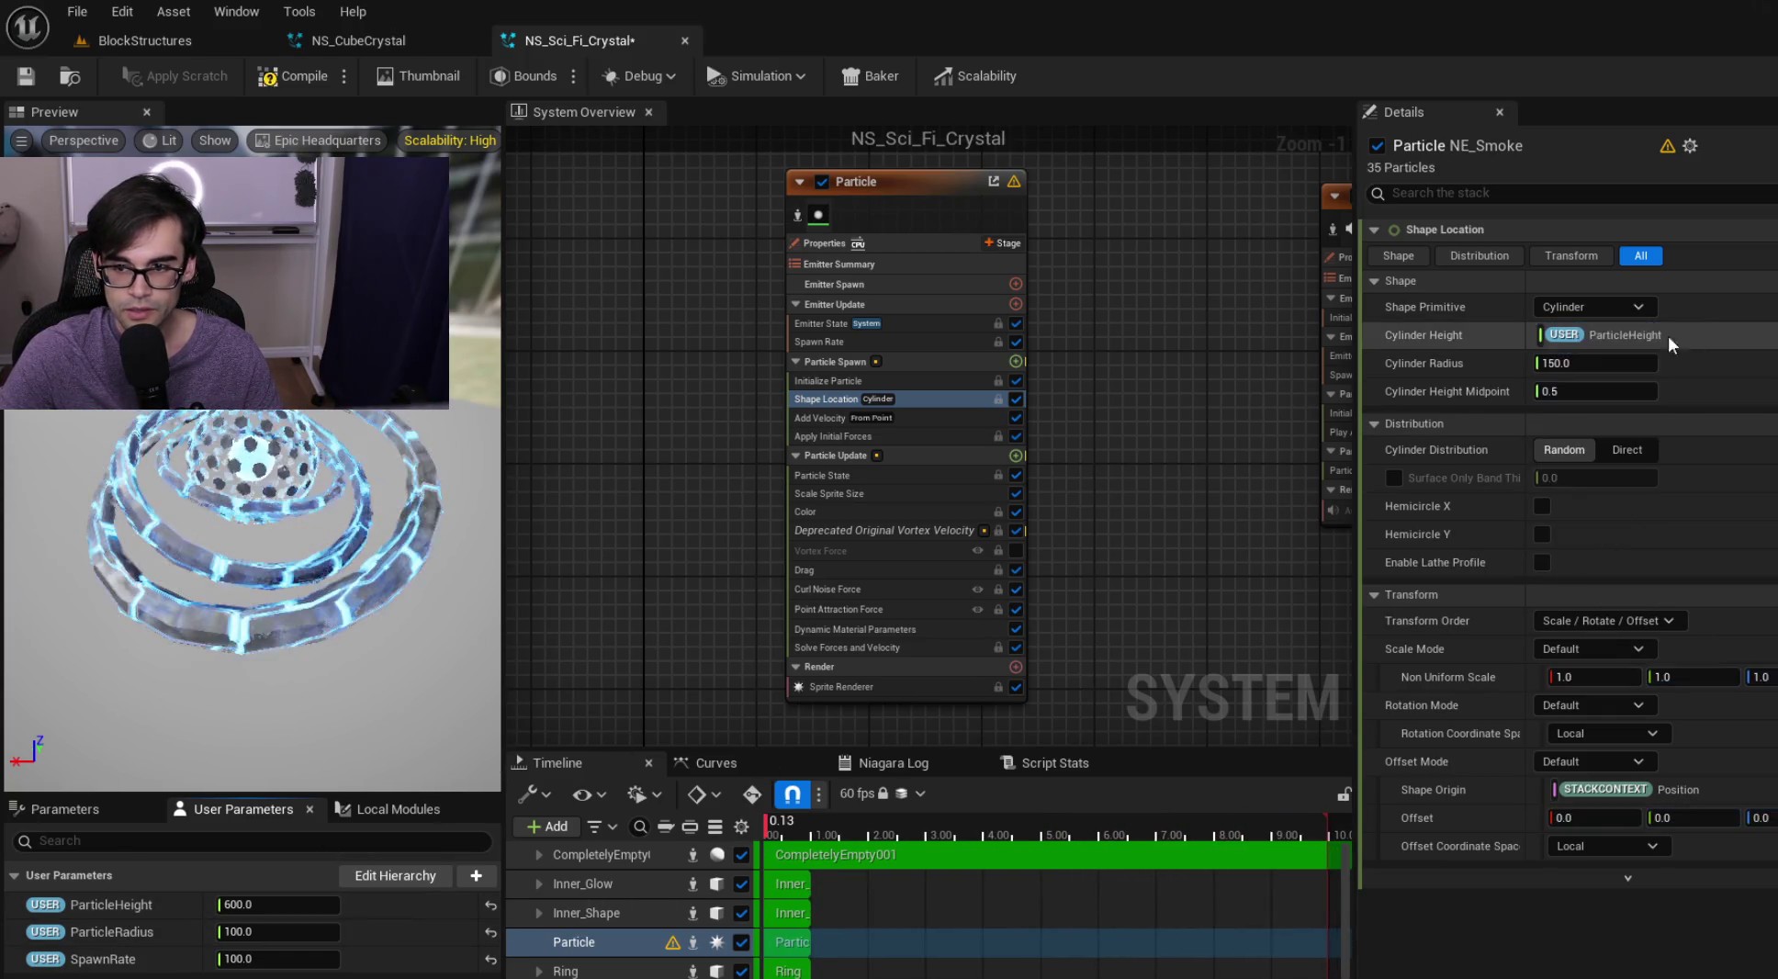
{"action": "left_click_drag", "start_coordinate": [126, 941], "coordinate": [1335, 709]}
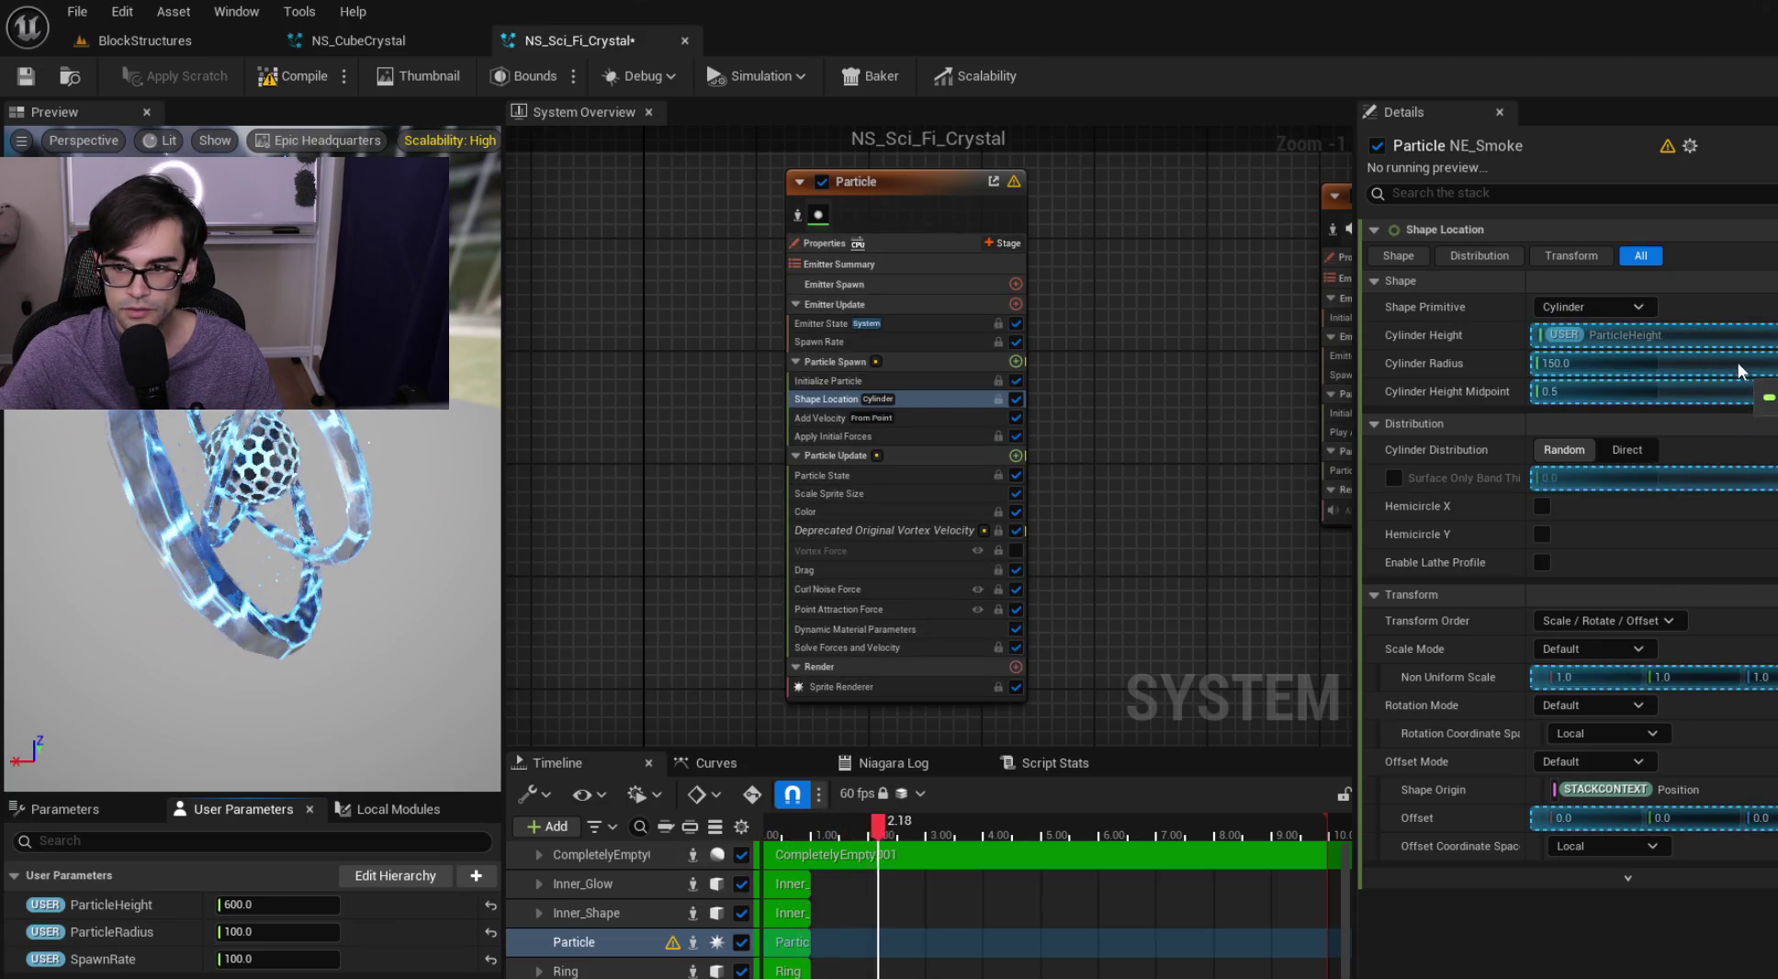
{"action": "left_click_drag", "start_coordinate": [1739, 371], "coordinate": [1747, 369]}
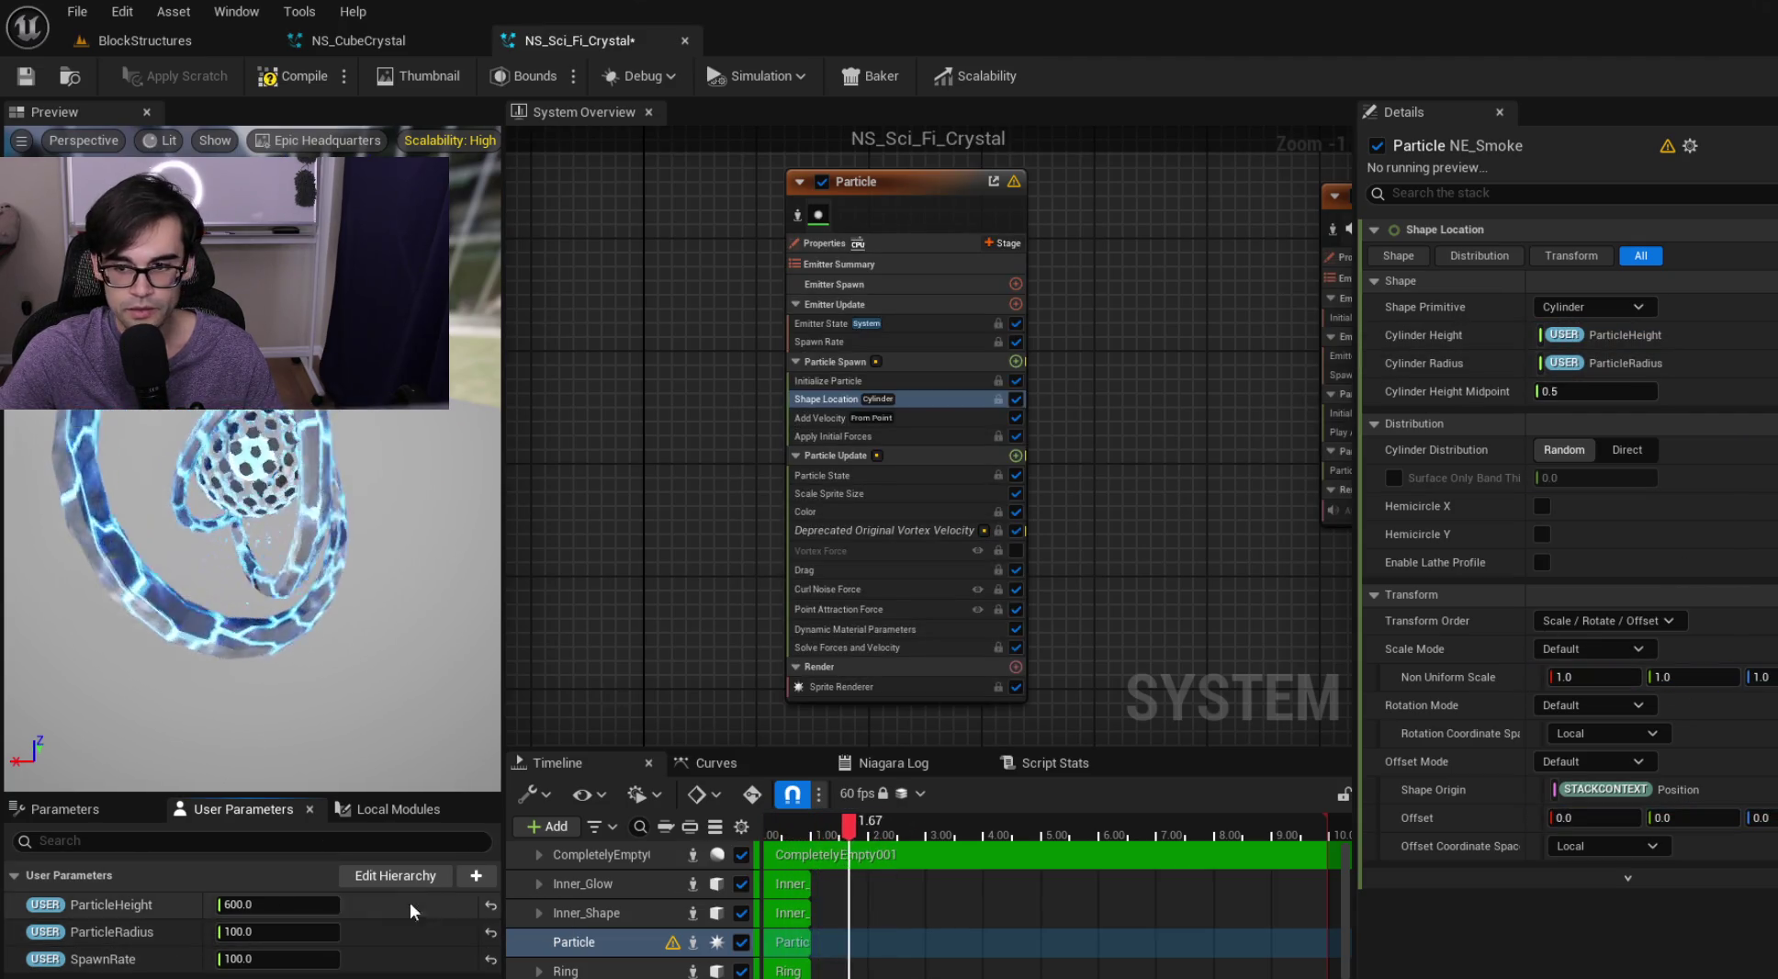
Bind Spawn Rate to the SpawnRate parameter and set Uniform Sprite Size Max to 12
{"action": "left_click", "coordinate": [908, 341]}
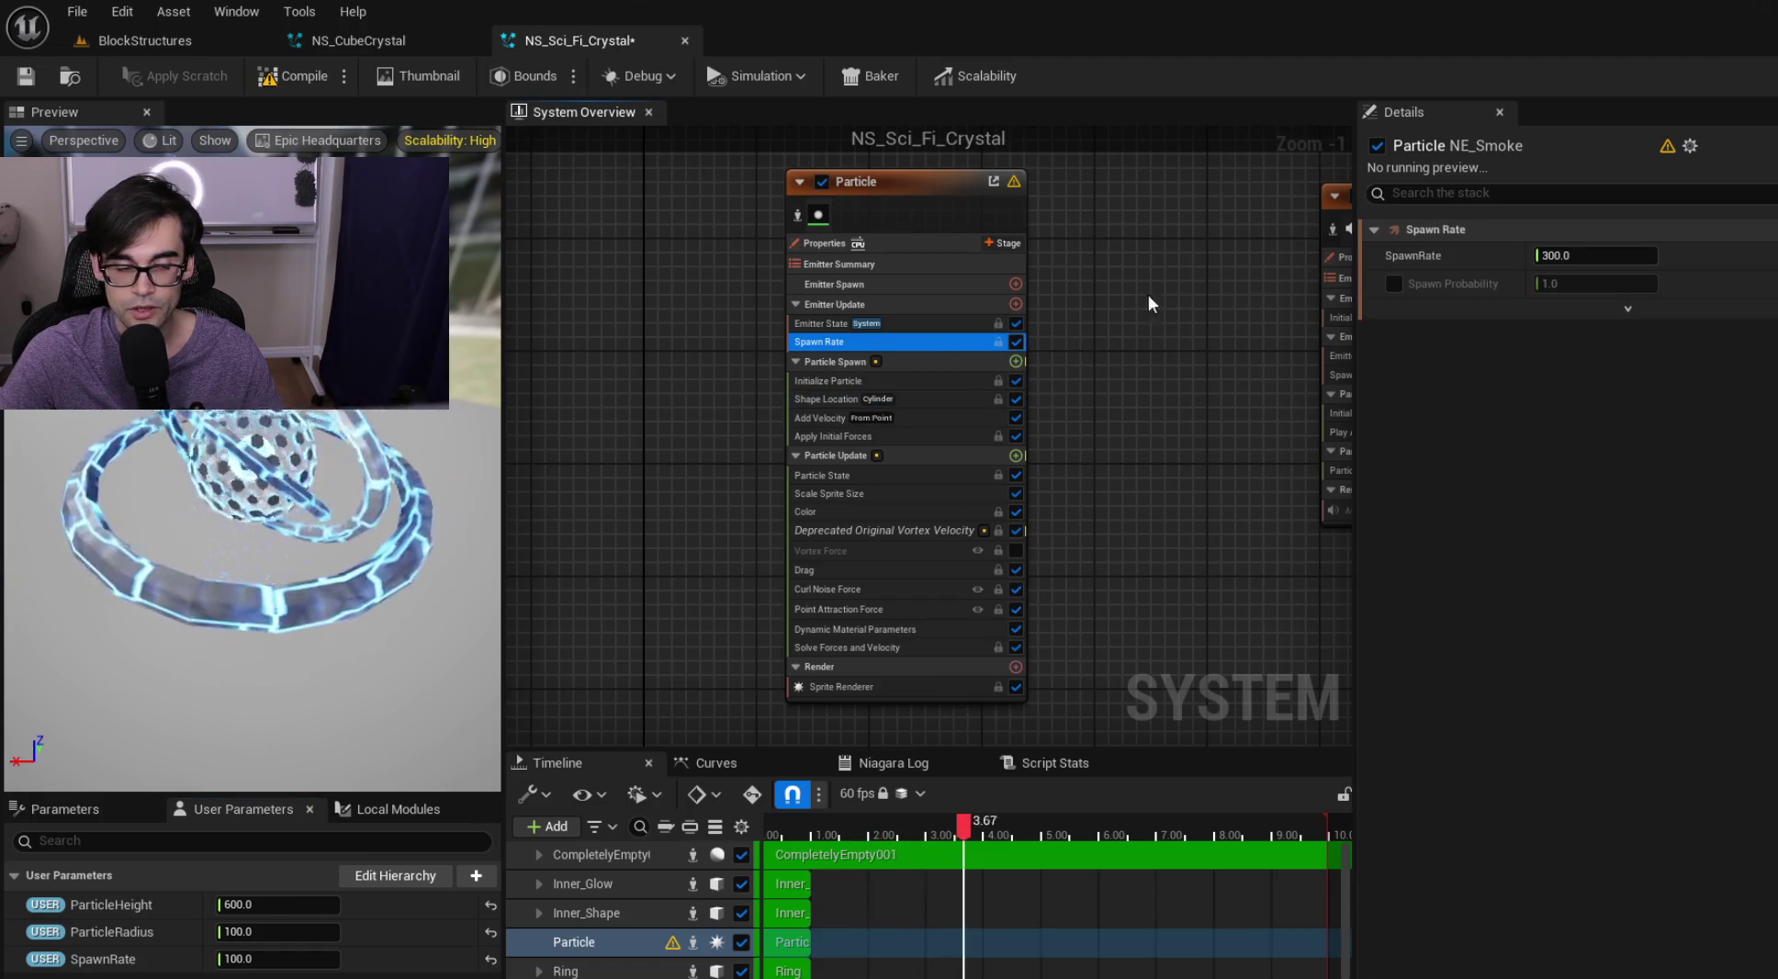
{"action": "left_click_drag", "start_coordinate": [122, 972], "coordinate": [1621, 339]}
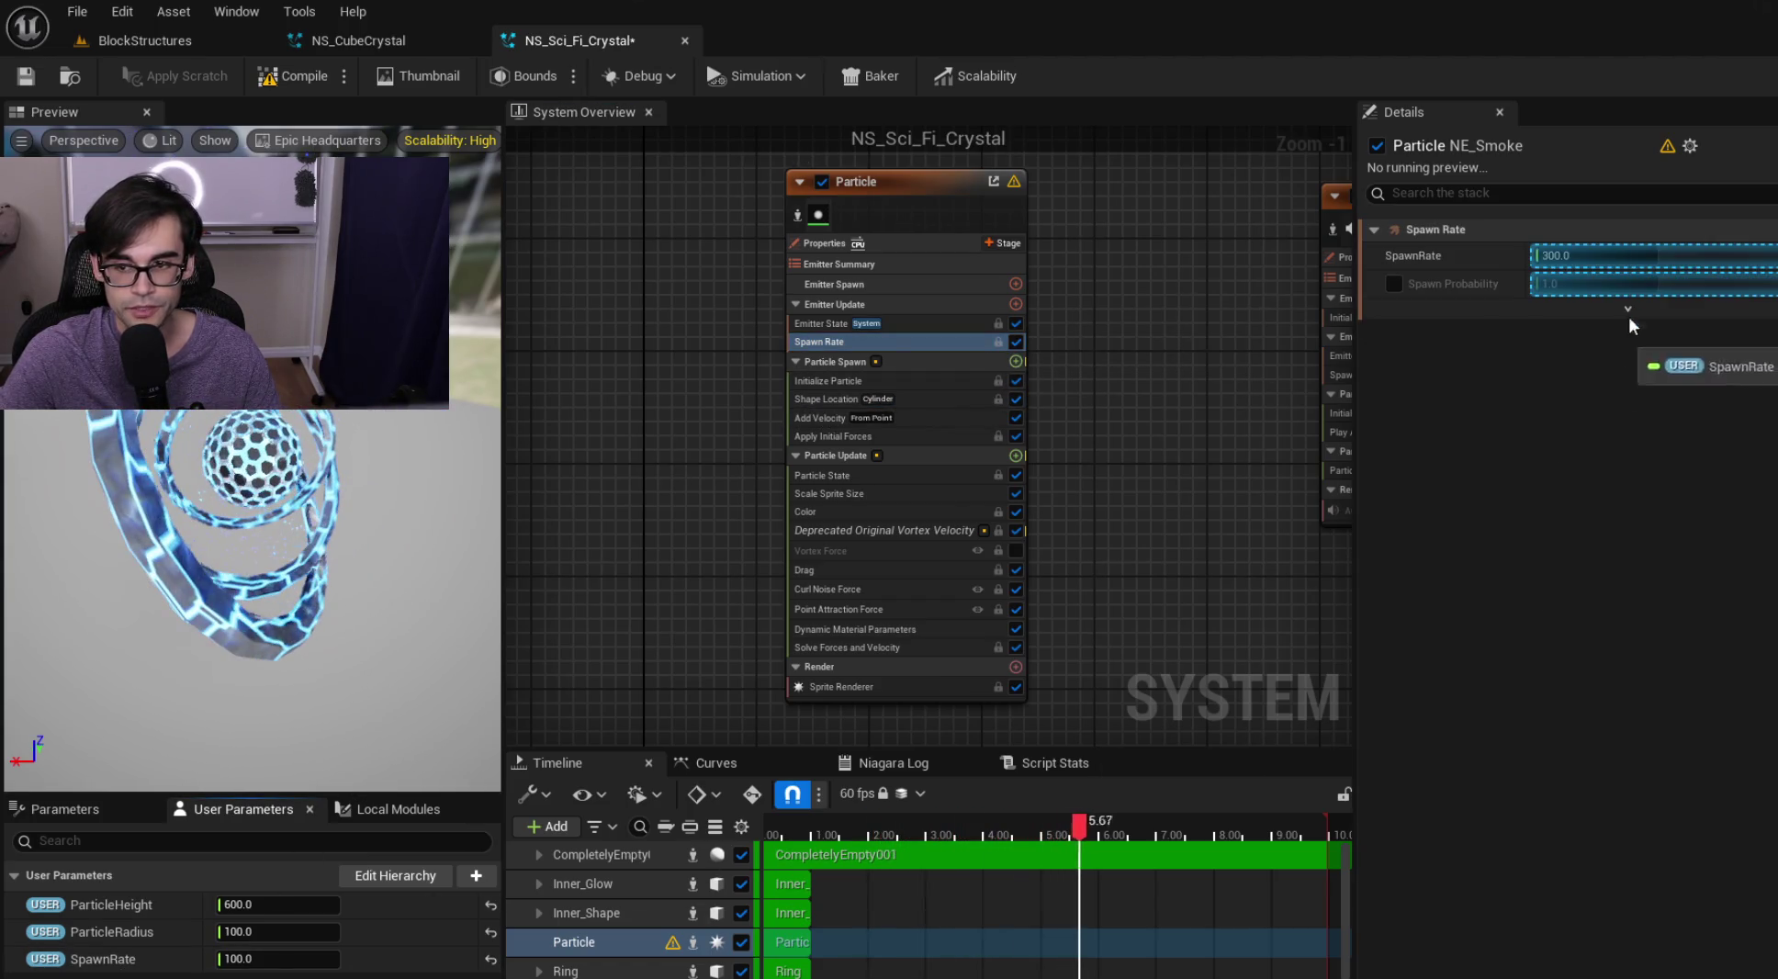
{"action": "left_click_drag", "start_coordinate": [1699, 252], "coordinate": [1697, 250]}
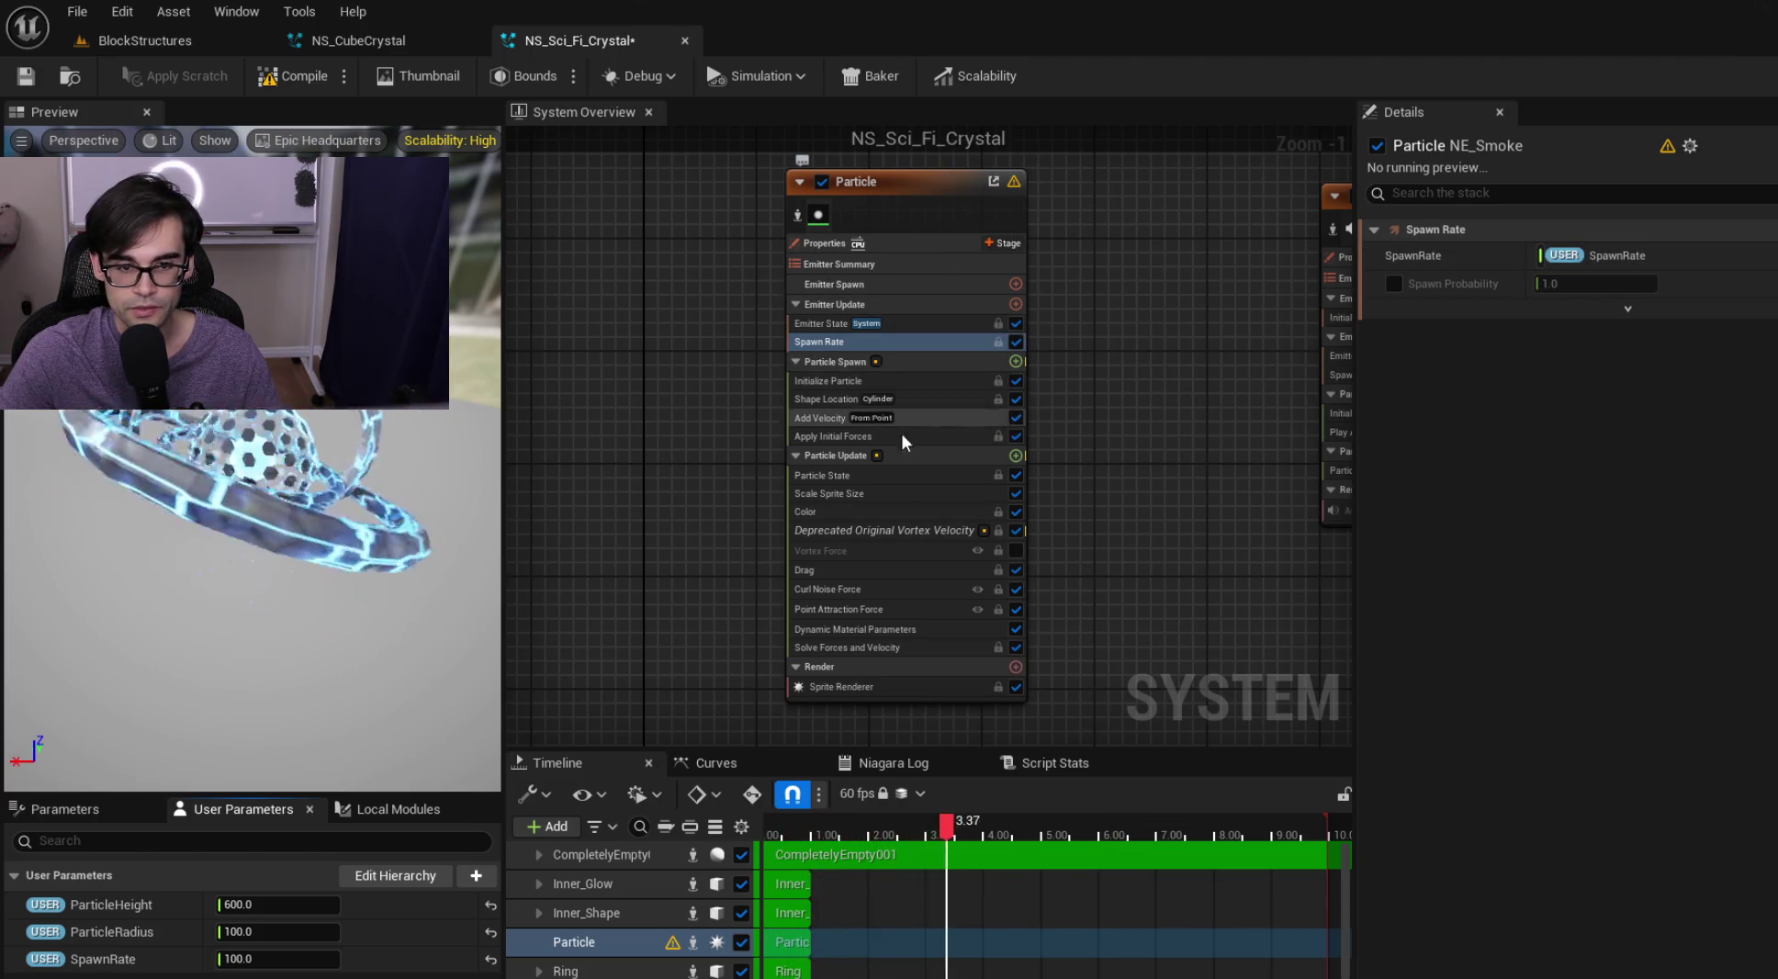
{"action": "left_click", "coordinate": [930, 382]}
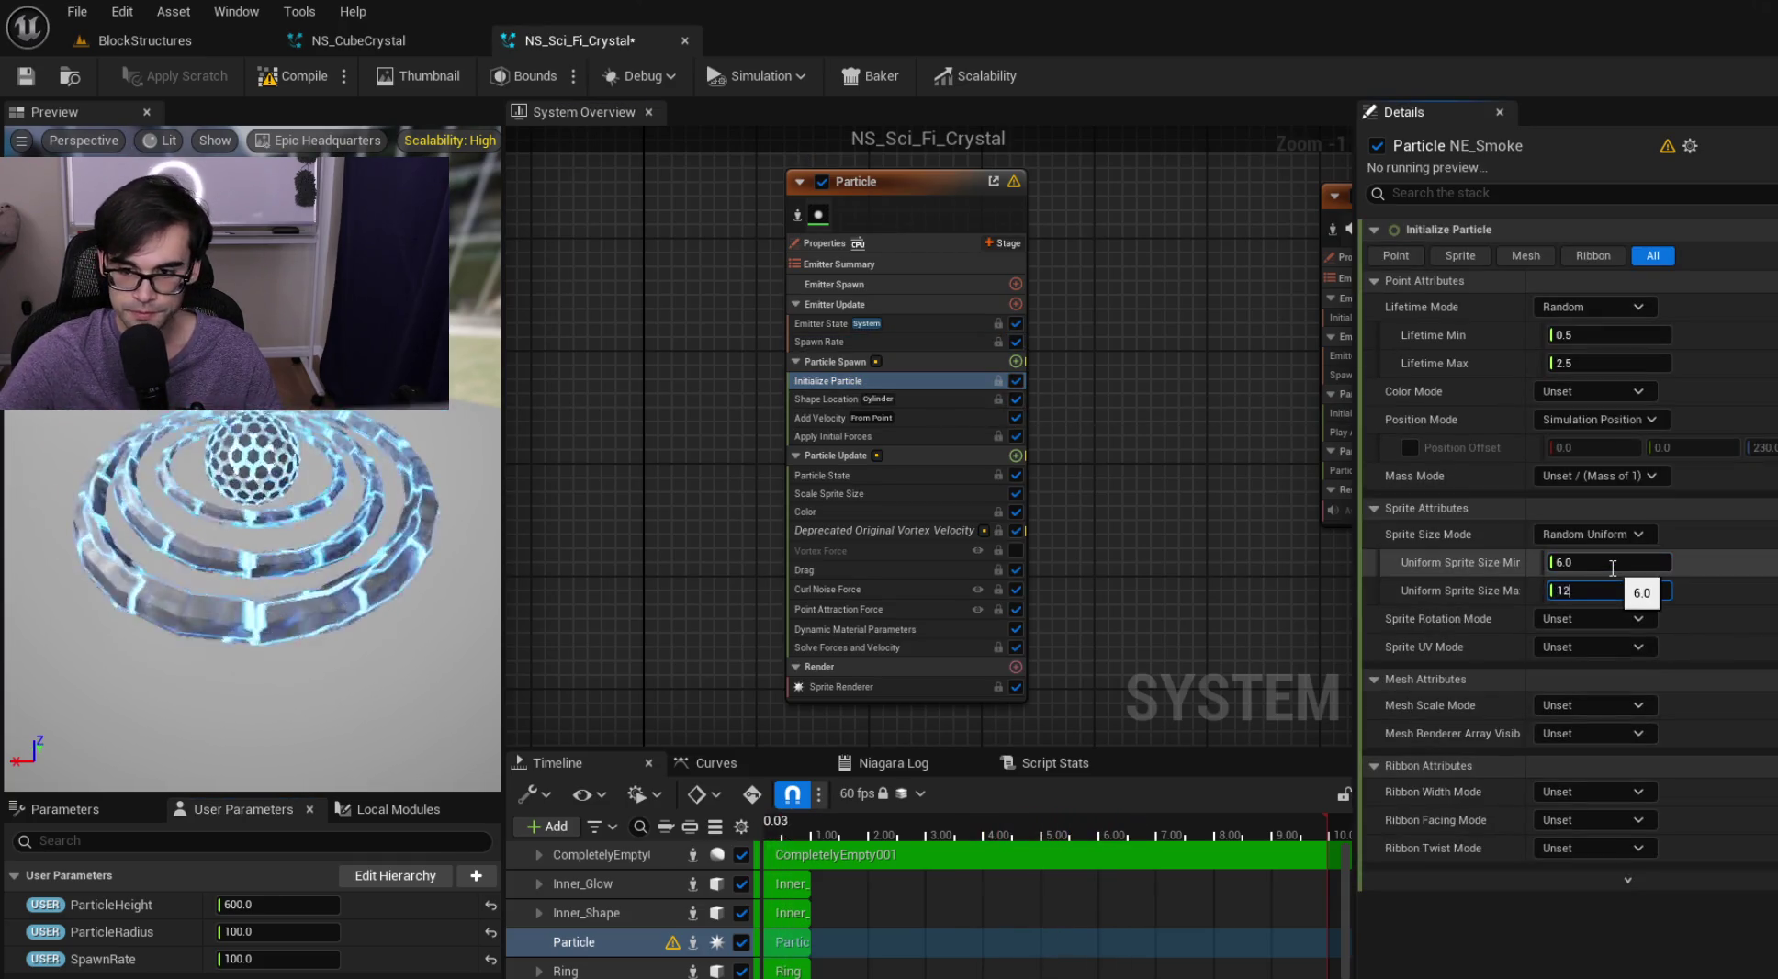
{"action": "mouse_move", "coordinate": [337, 418]}
{"action": "left_mouse_down"}
{"action": "mouse_move", "coordinate": [368, 431]}
{"action": "mouse_move", "coordinate": [299, 432]}
{"action": "mouse_move", "coordinate": [251, 461]}
{"action": "left_mouse_up"}
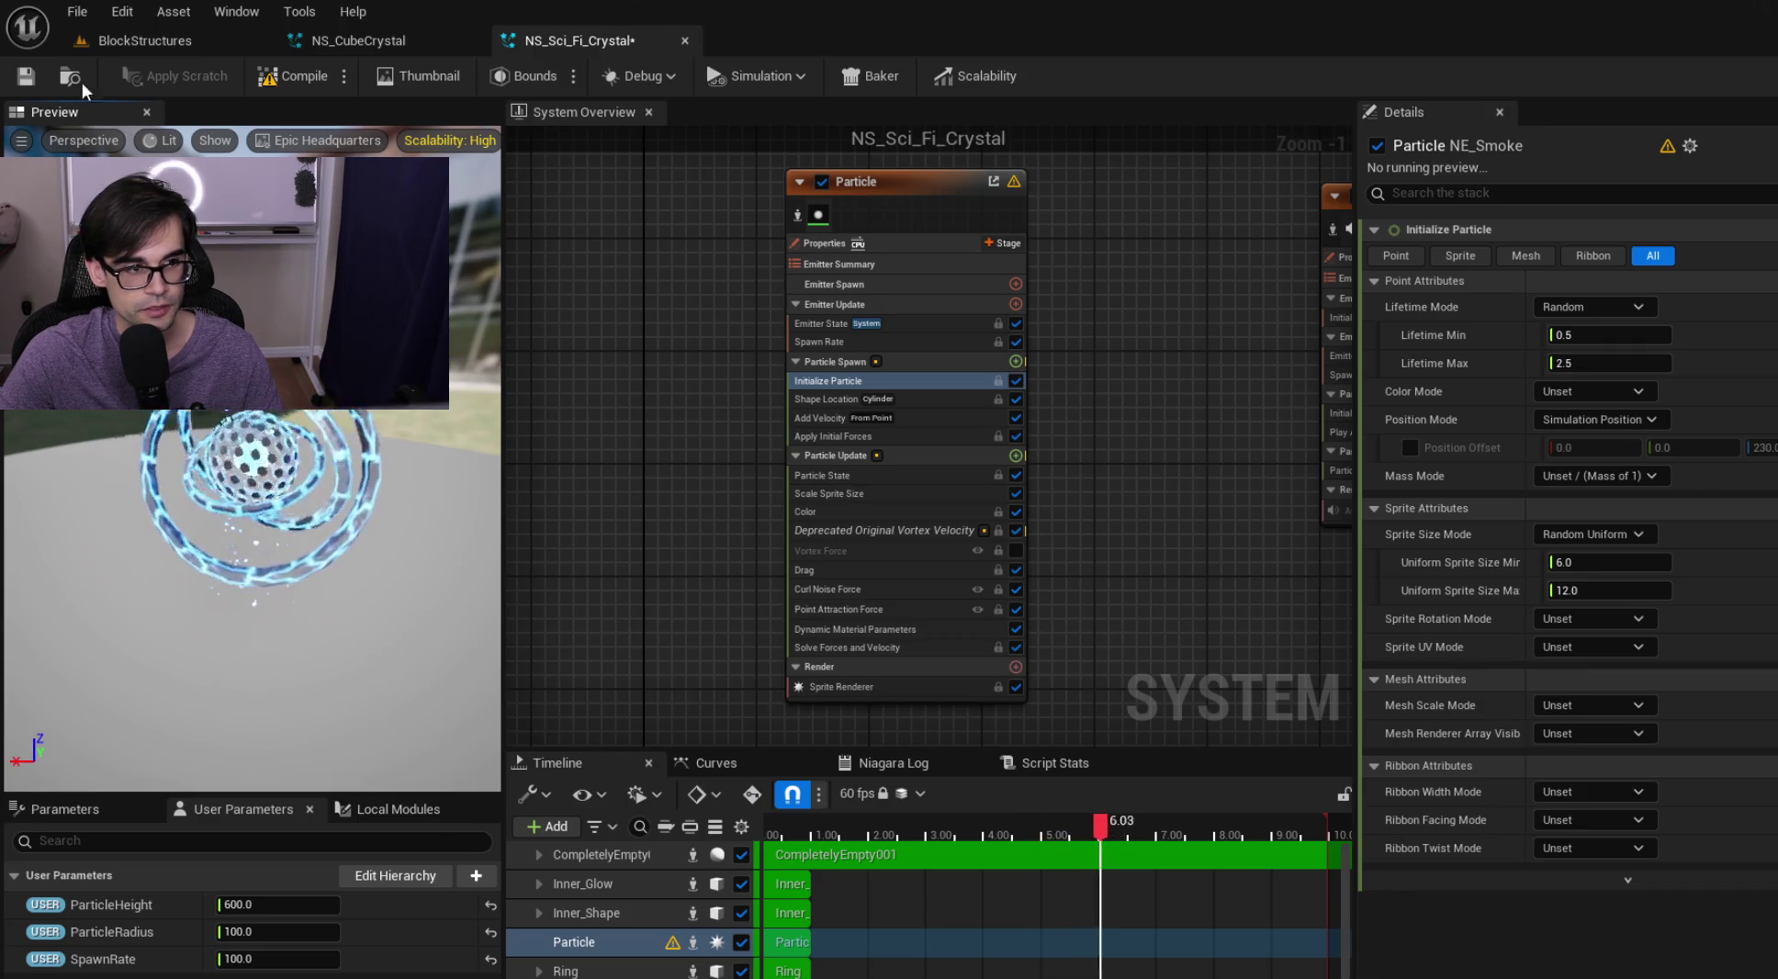
Save NS_Sci_Fi_Crystal and check the crystal in the BlockStructures level
{"action": "left_click", "coordinate": [24, 78]}
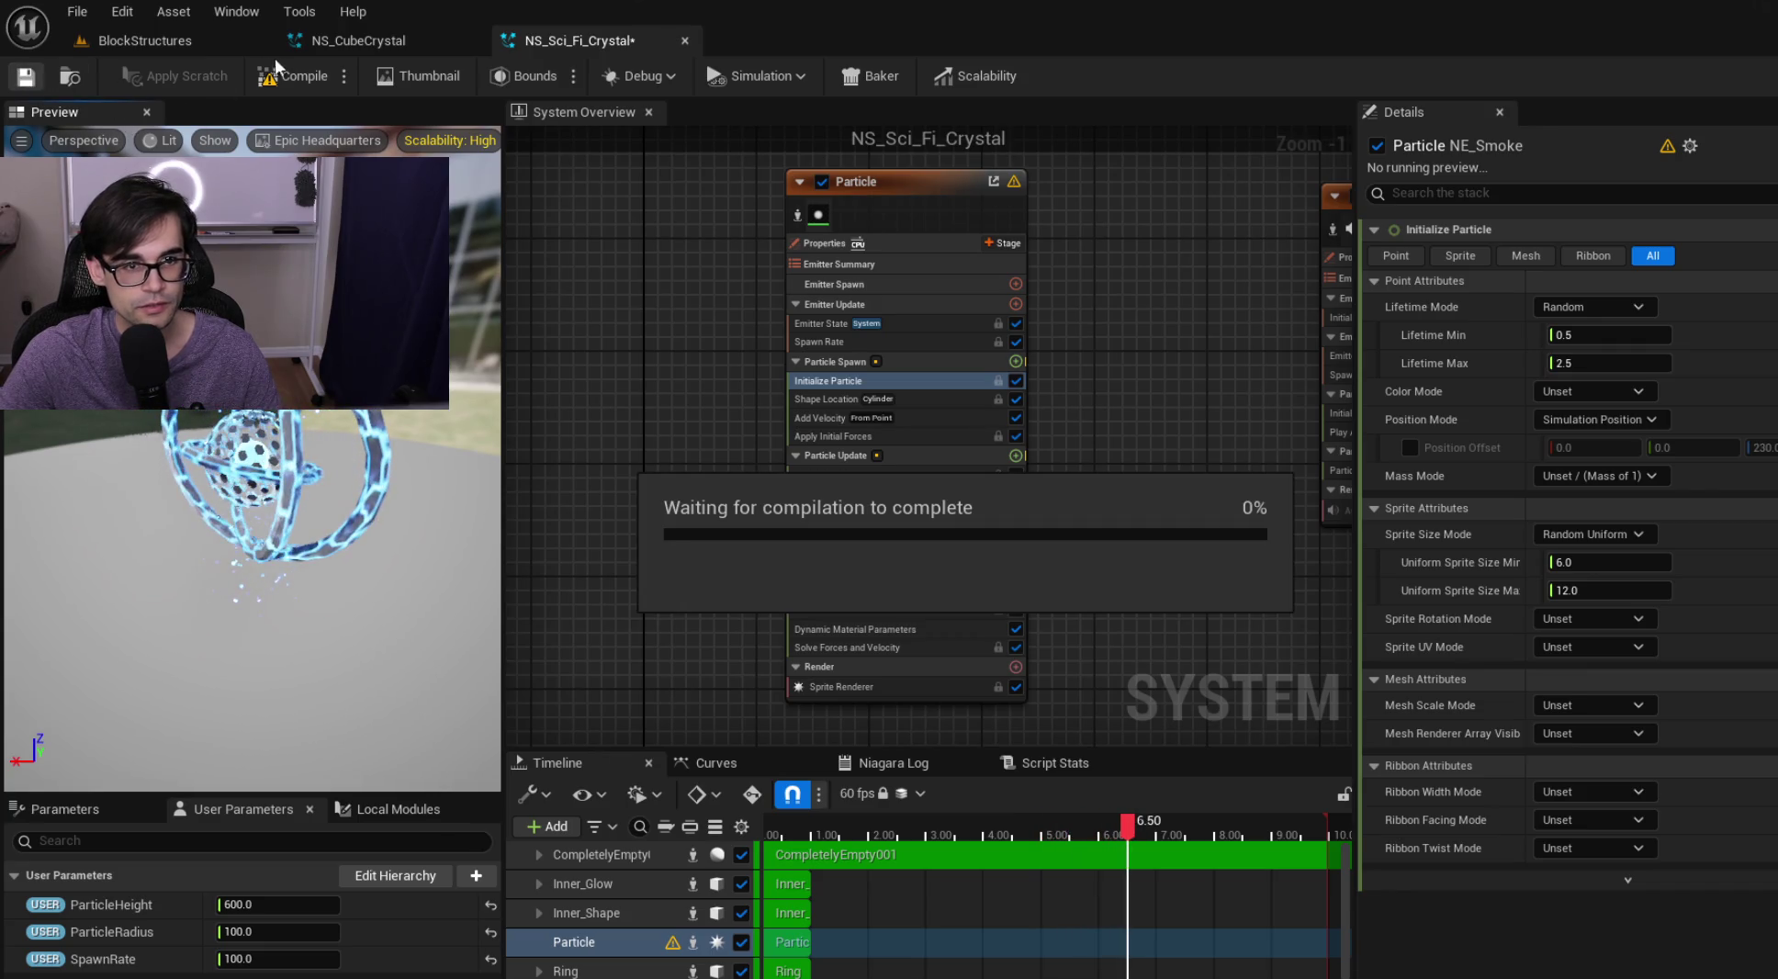
{"action": "left_click", "coordinate": [178, 45]}
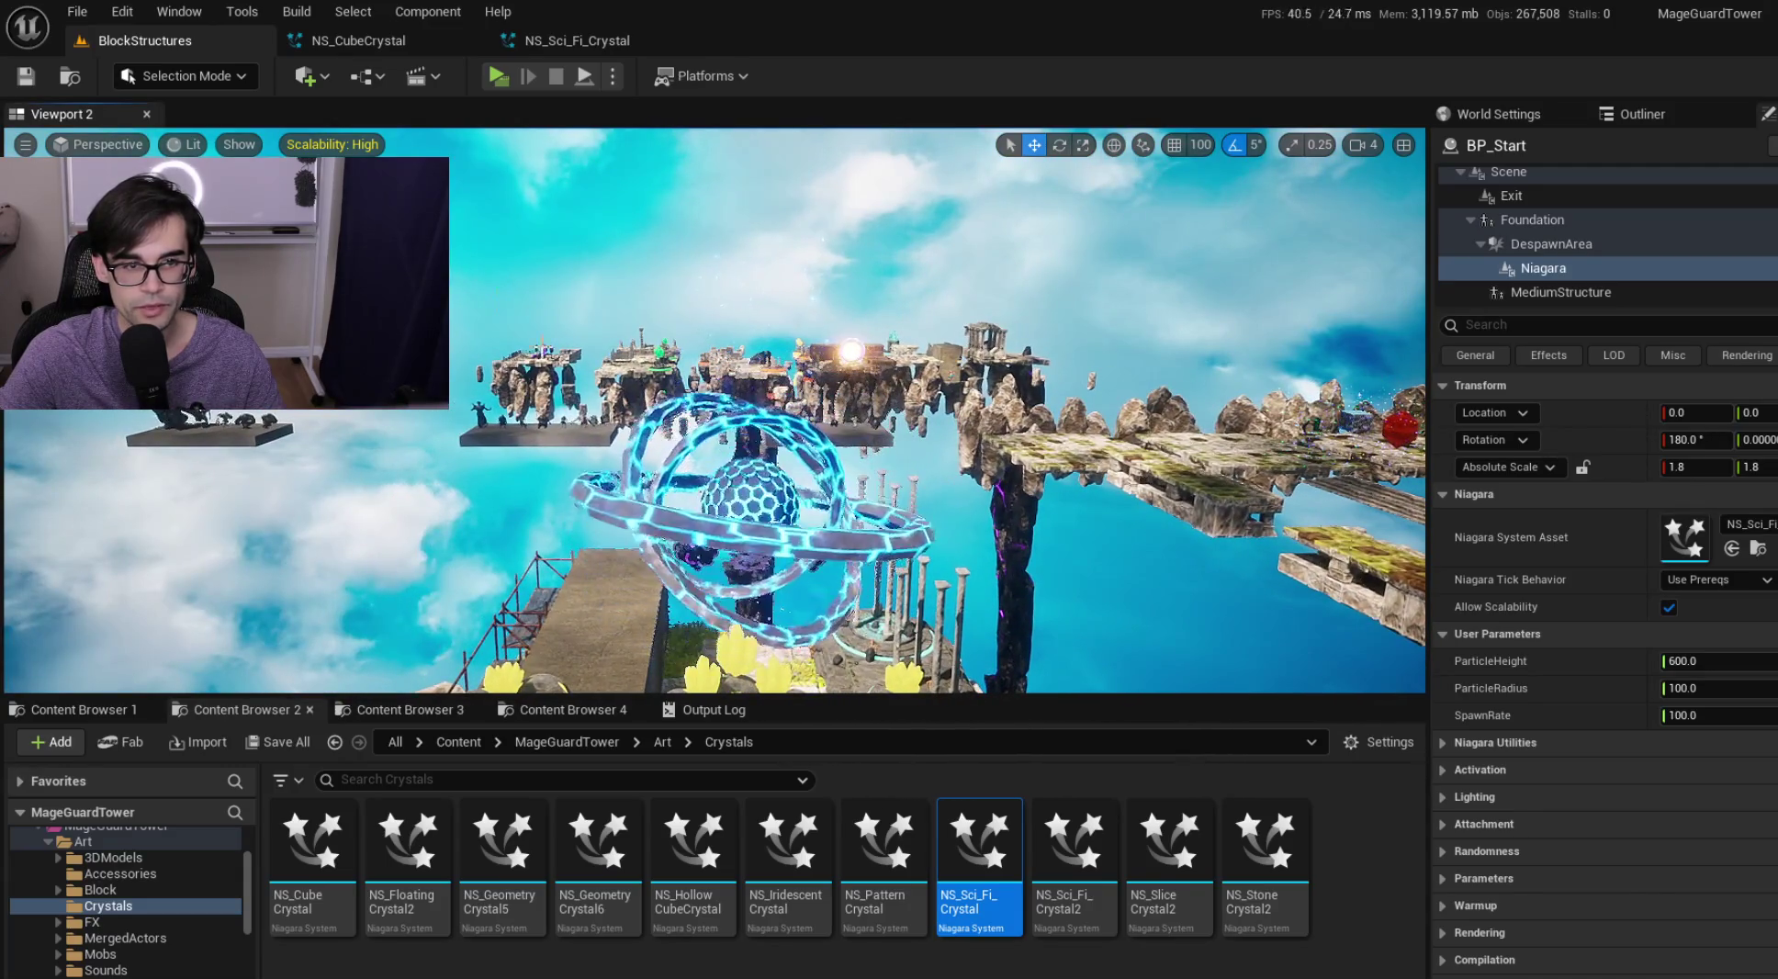
{"action": "left_click", "coordinate": [567, 35]}
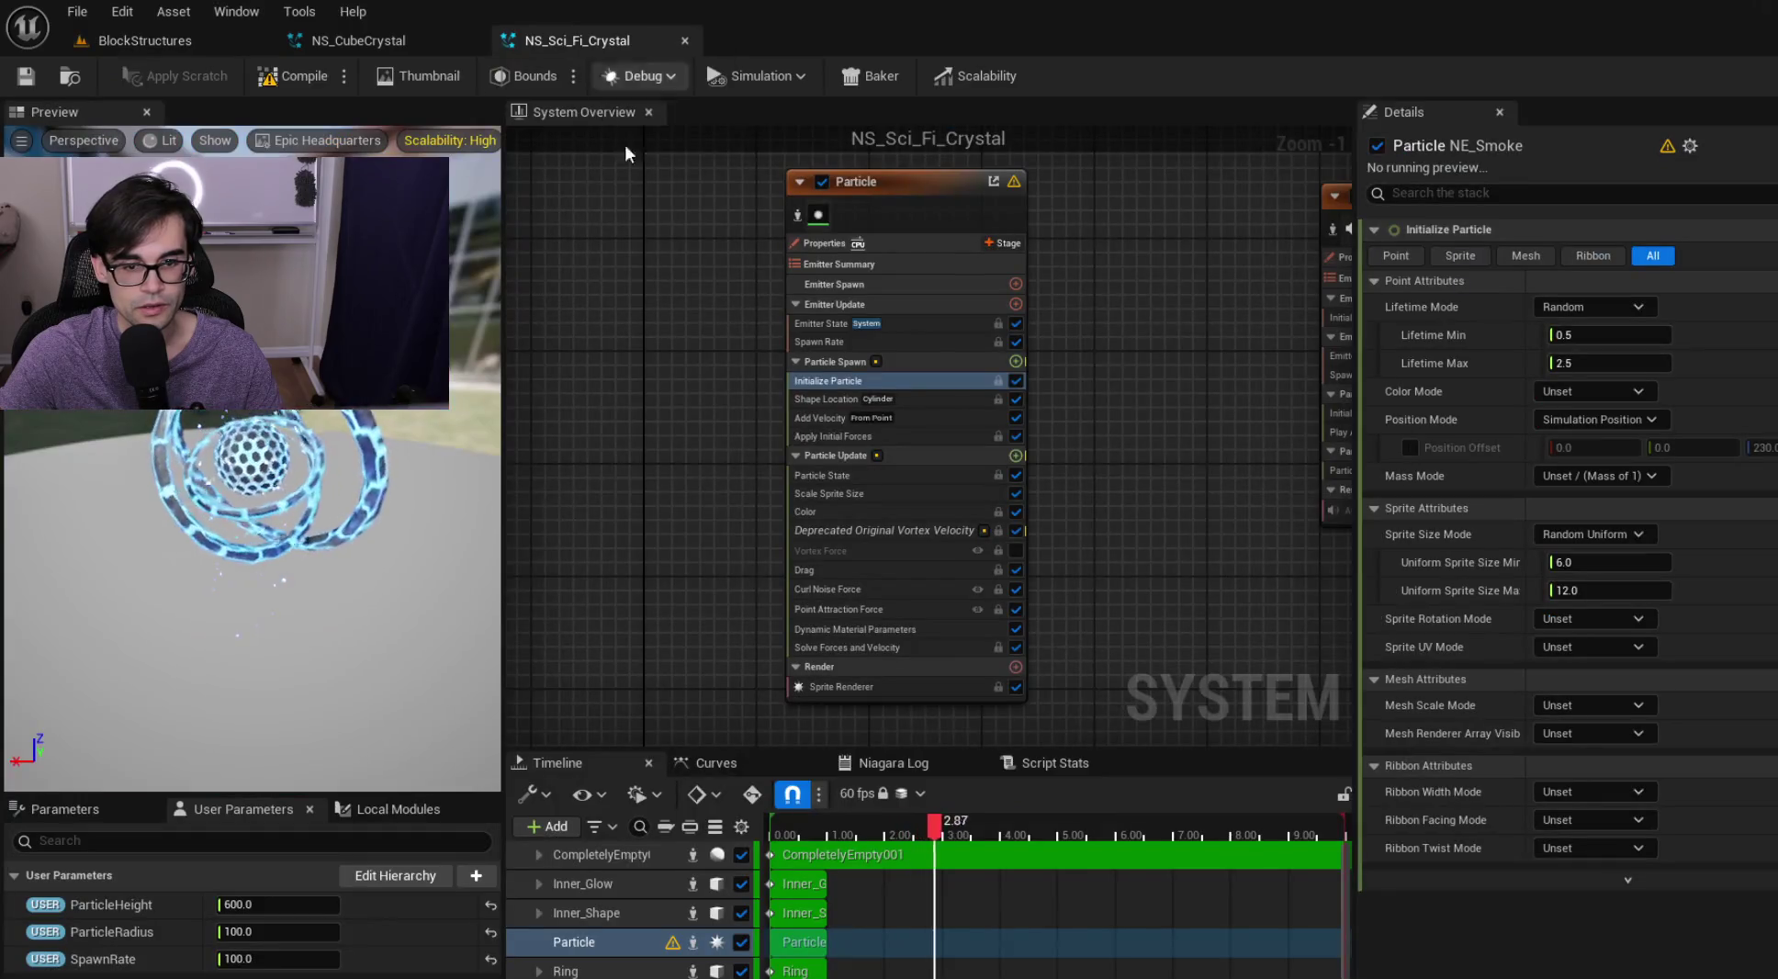
Set ParticleRadius to 400, save, view it in BlockStructures, and open NS_Sci_Fi_Crystal2
{"action": "left_click", "coordinate": [966, 405]}
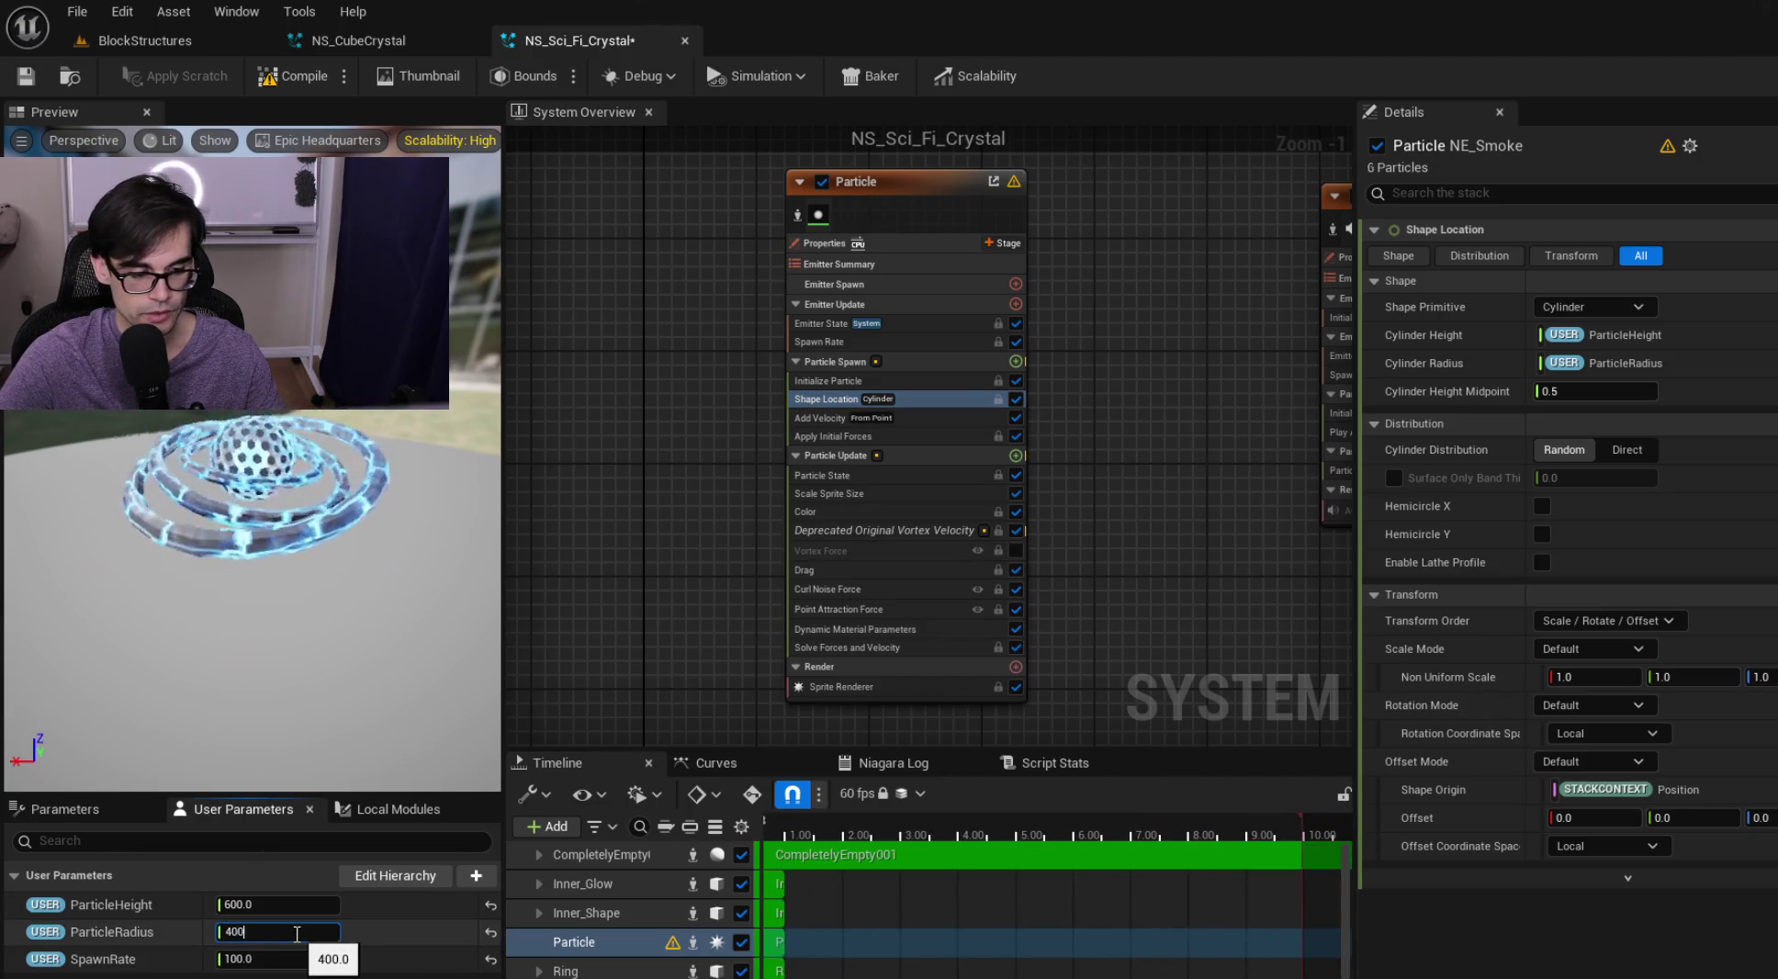
{"action": "key", "text": "ctrl+s"}
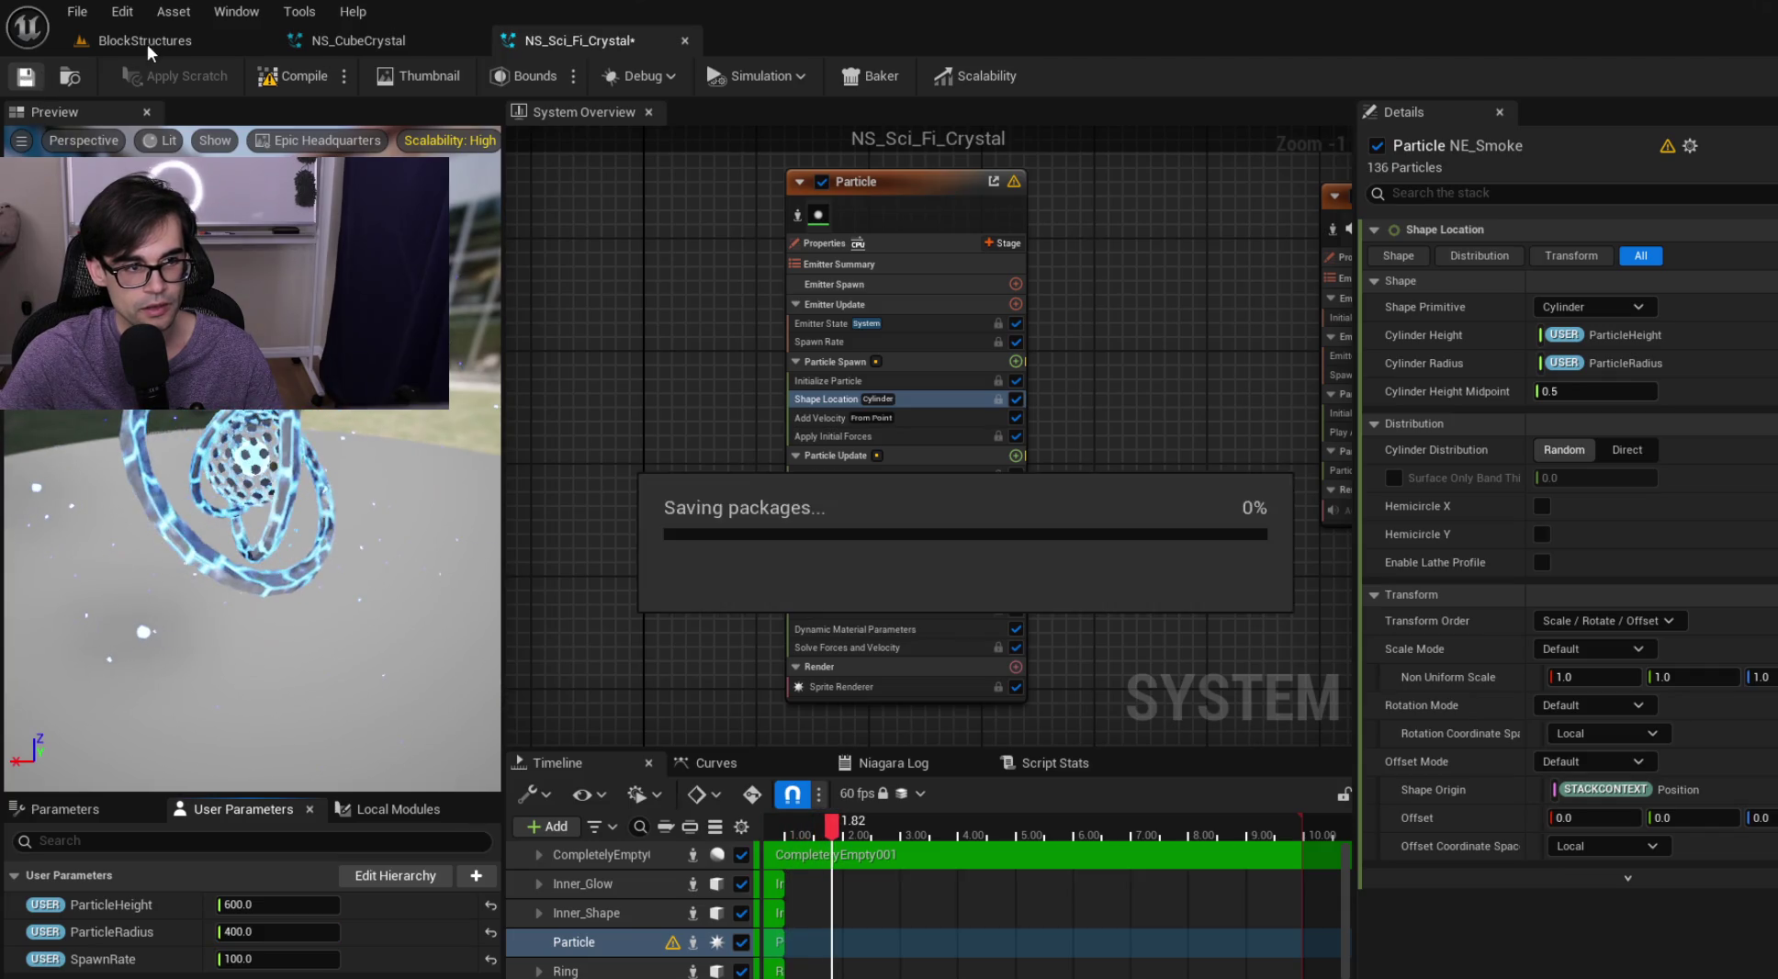
{"action": "left_click", "coordinate": [160, 38]}
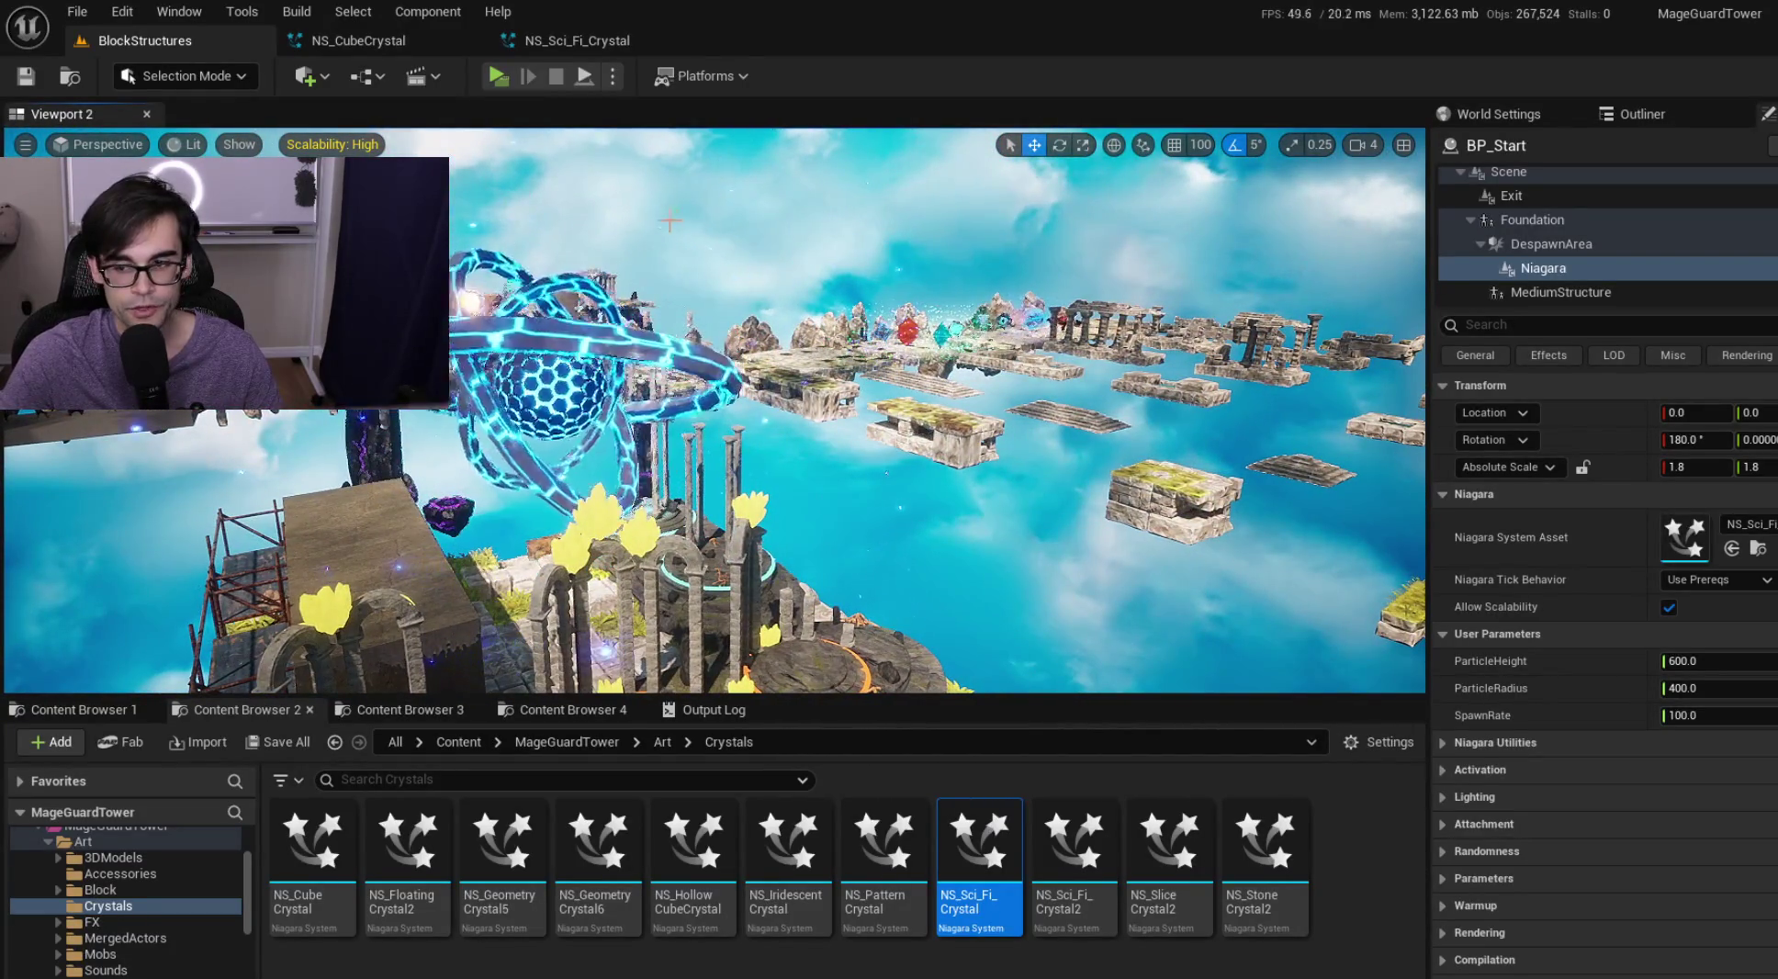
{"action": "double_click", "coordinate": [1066, 860]}
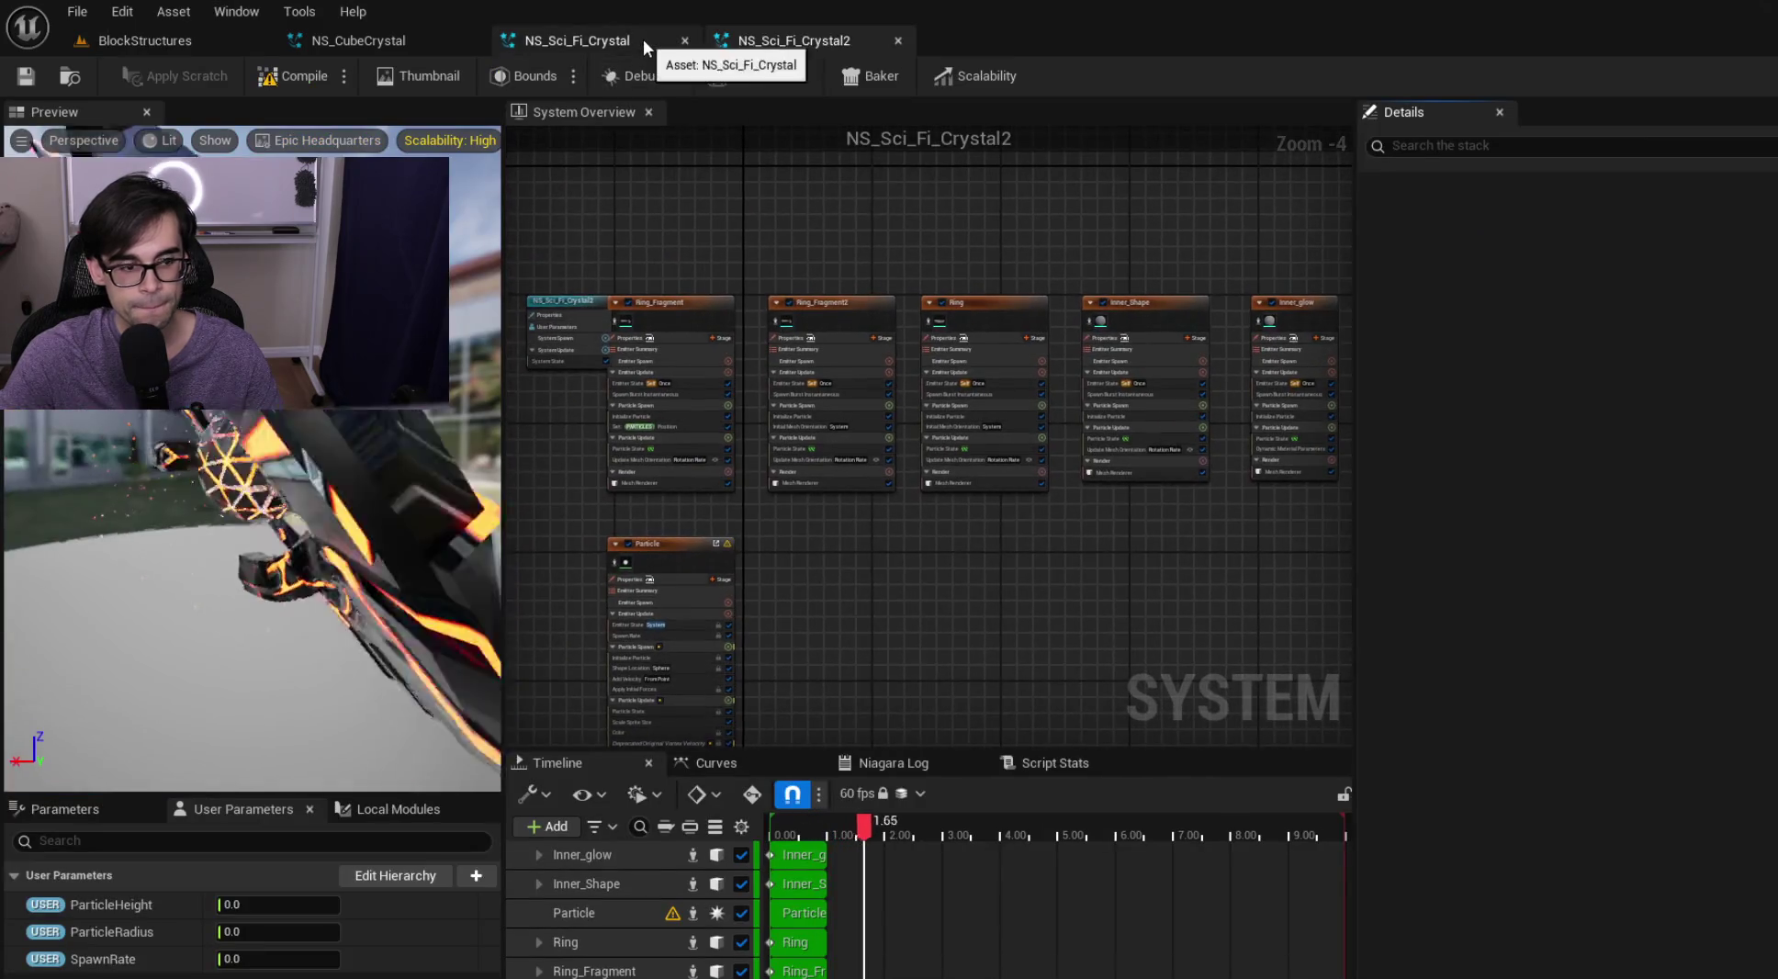
Set NS_Sci_Fi_Crystal2's ParticleHeight 600, ParticleRadius 400, and SpawnRate 100
{"action": "left_click", "coordinate": [685, 40]}
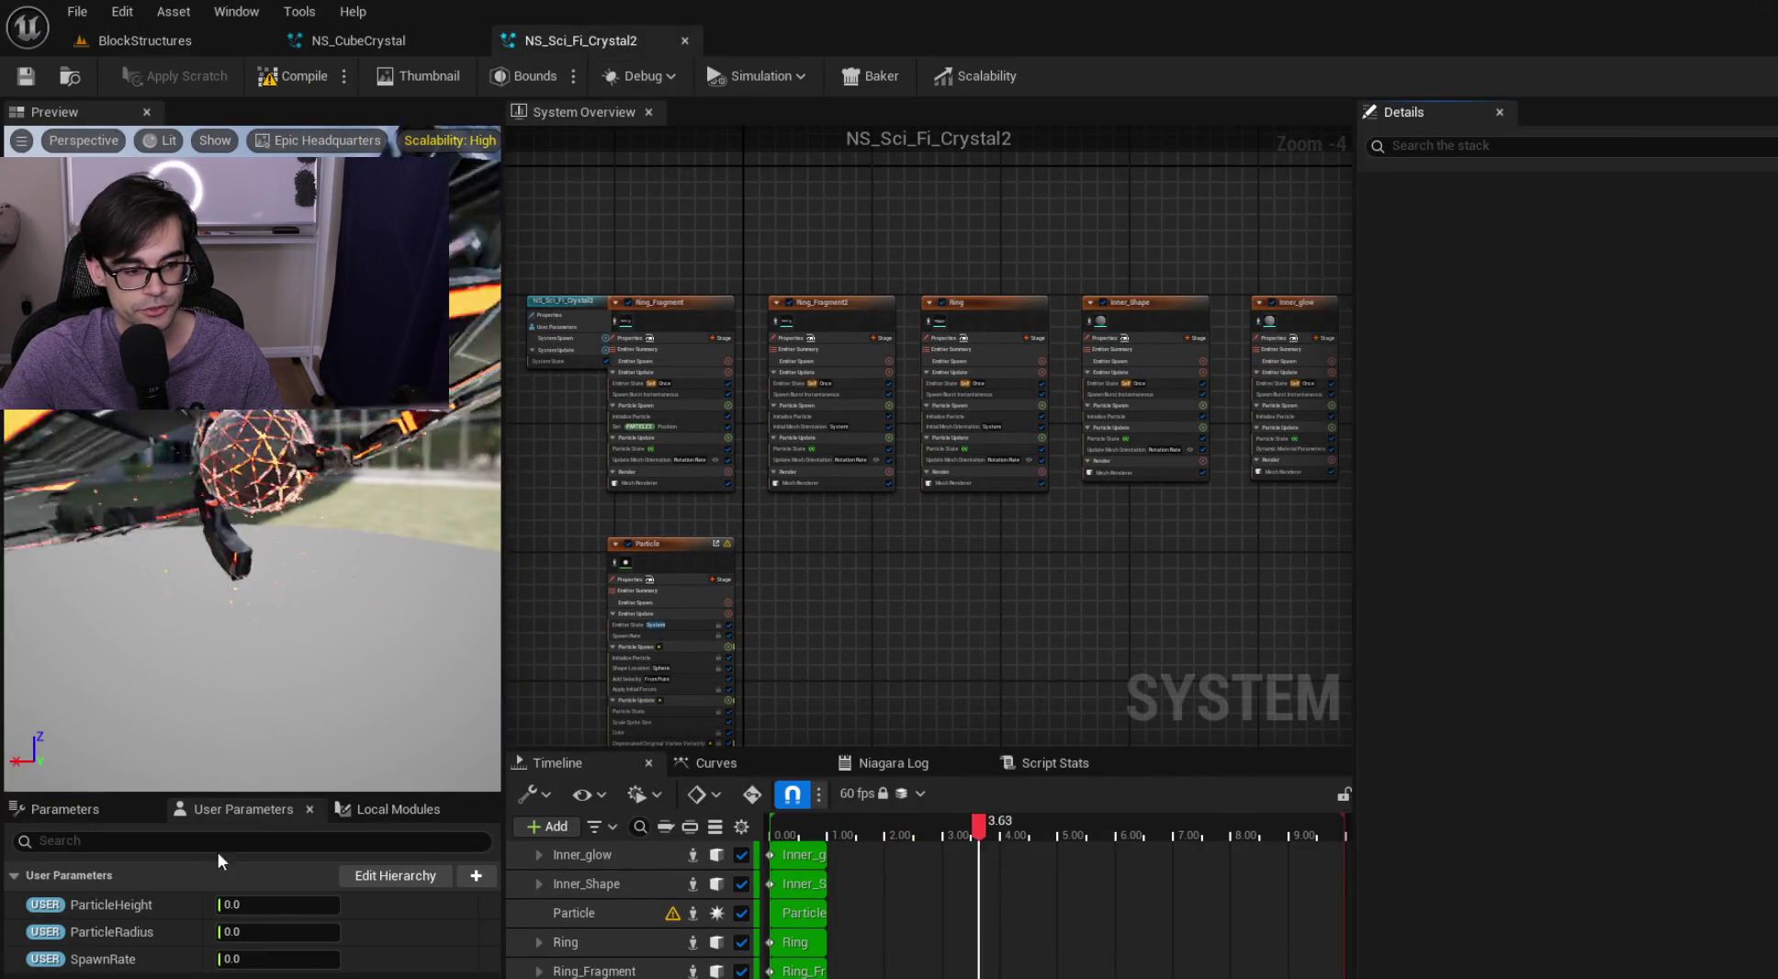
{"action": "left_click", "coordinate": [273, 903]}
{"action": "type", "text": "6"}
{"action": "key", "text": "Tab"}
{"action": "type", "text": "400"}
{"action": "key", "text": "Tab"}
{"action": "type", "text": "100"}
{"action": "key", "text": "Return"}
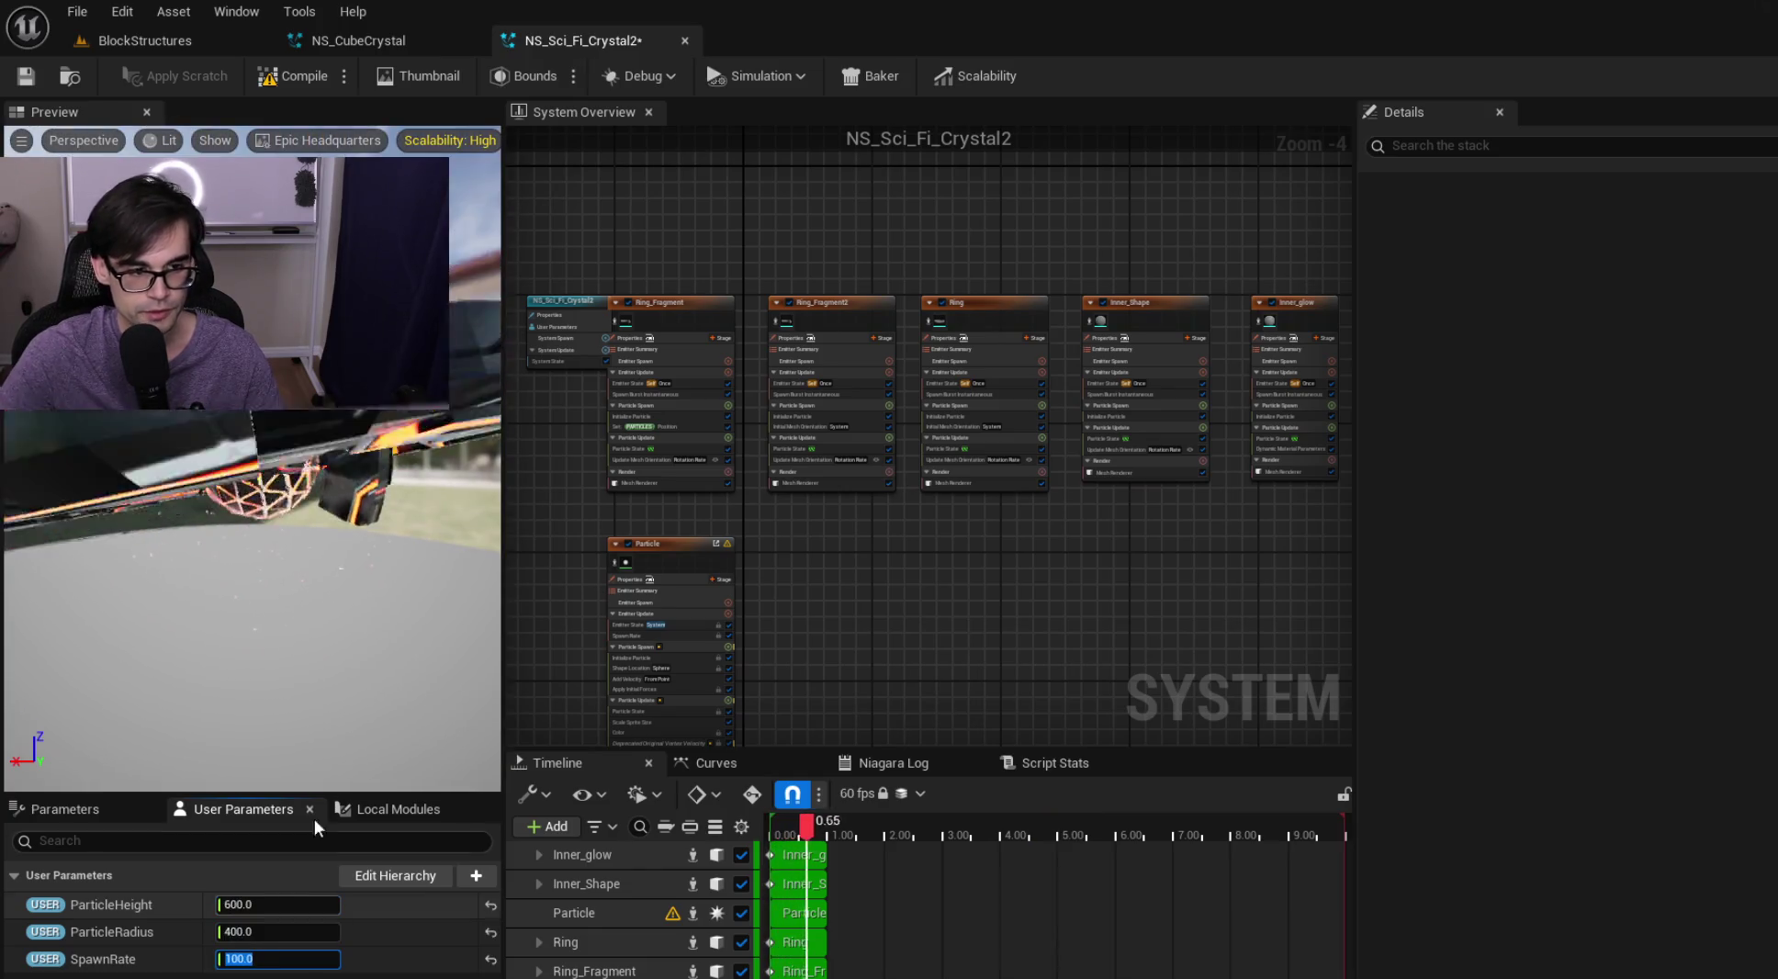
{"action": "scroll", "coordinate": [697, 579], "scroll_direction": "up", "scroll_amount": 4}
Give the Particle emitter a uniform sprite size range of 6 to 12
{"action": "left_click", "coordinate": [696, 542]}
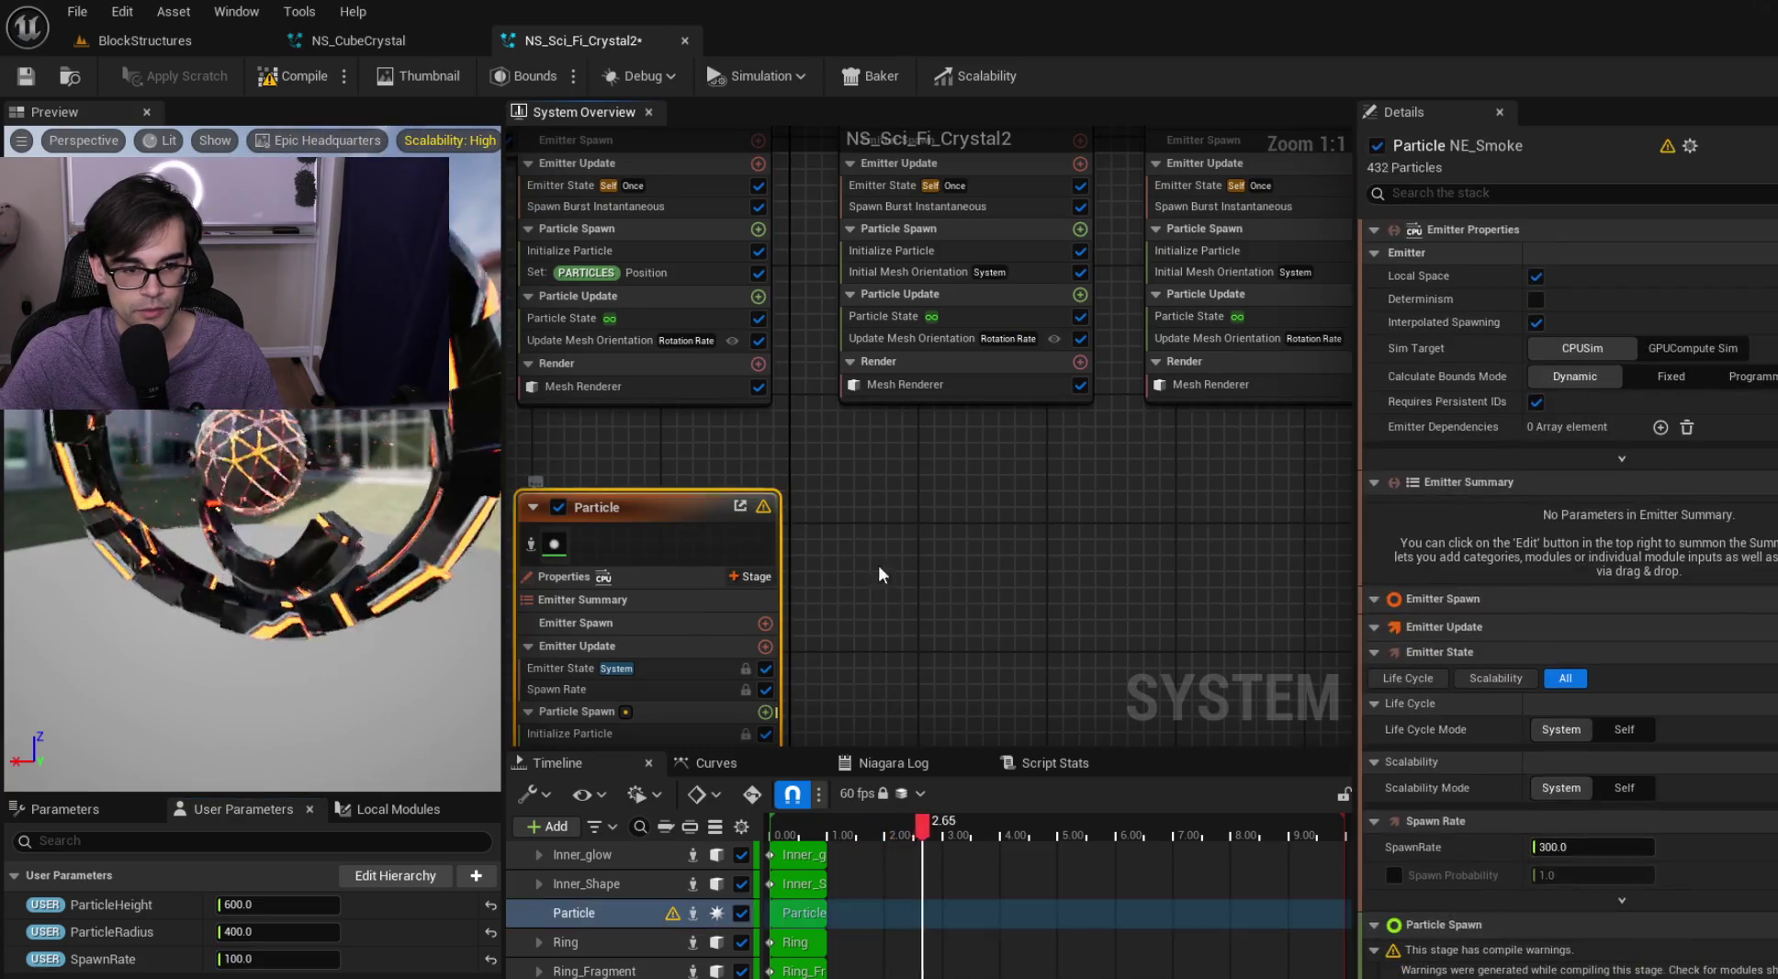
{"action": "left_click_drag", "start_coordinate": [837, 556], "coordinate": [860, 297]}
{"action": "left_click", "coordinate": [654, 472]}
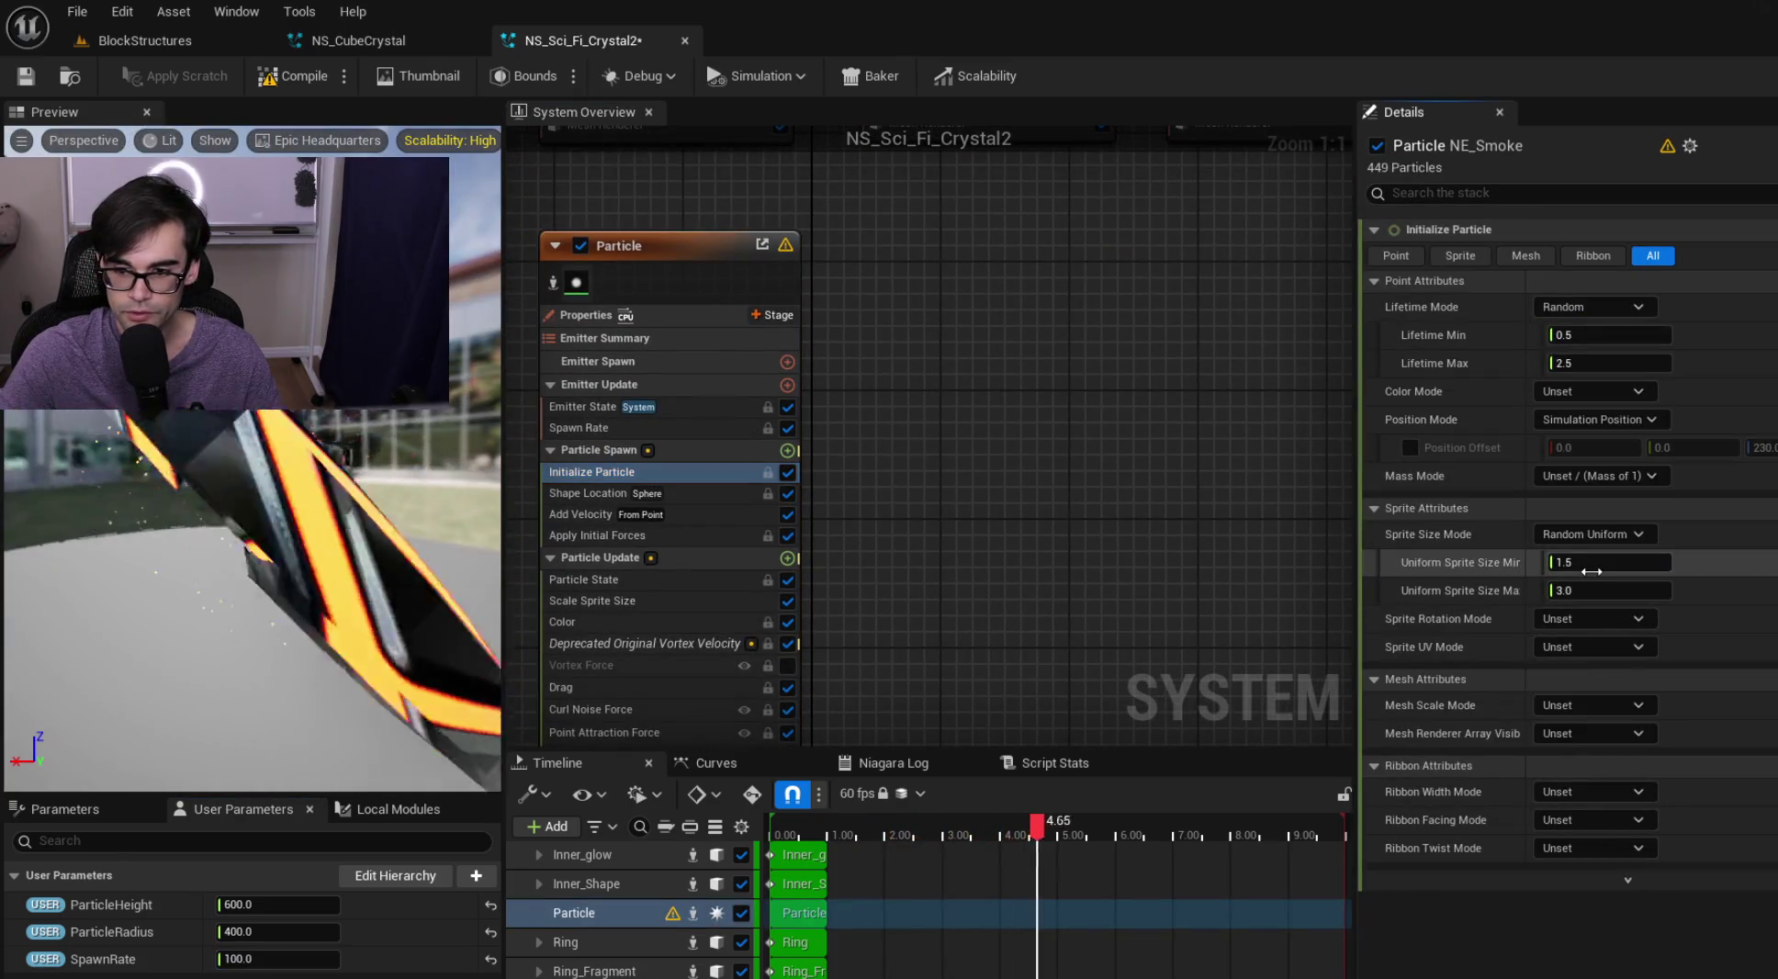
{"action": "left_click", "coordinate": [1592, 562]}
{"action": "type", "text": "6"}
{"action": "key", "text": "Tab"}
{"action": "type", "text": "12"}
{"action": "key", "text": "Return"}
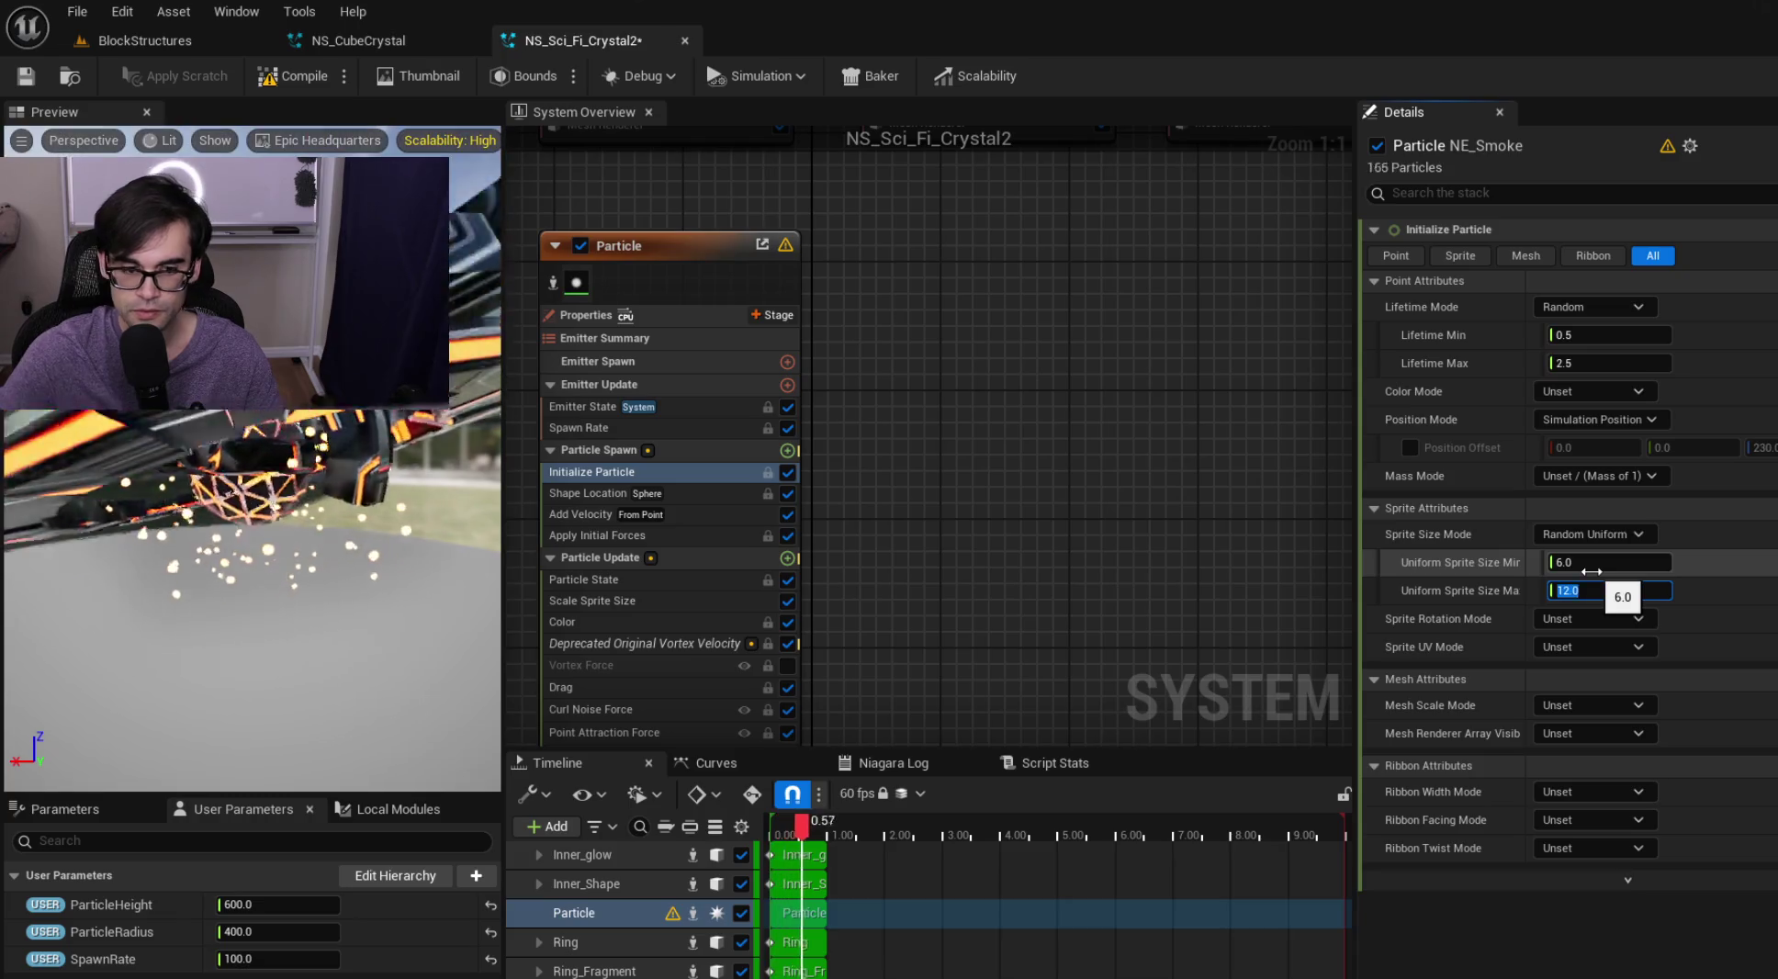
Spawn particles in a cylinder with height and radius bound to ParticleHeight and ParticleRadius
{"action": "left_click", "coordinate": [736, 494]}
{"action": "left_click", "coordinate": [1653, 306]}
{"action": "left_click", "coordinate": [1637, 358]}
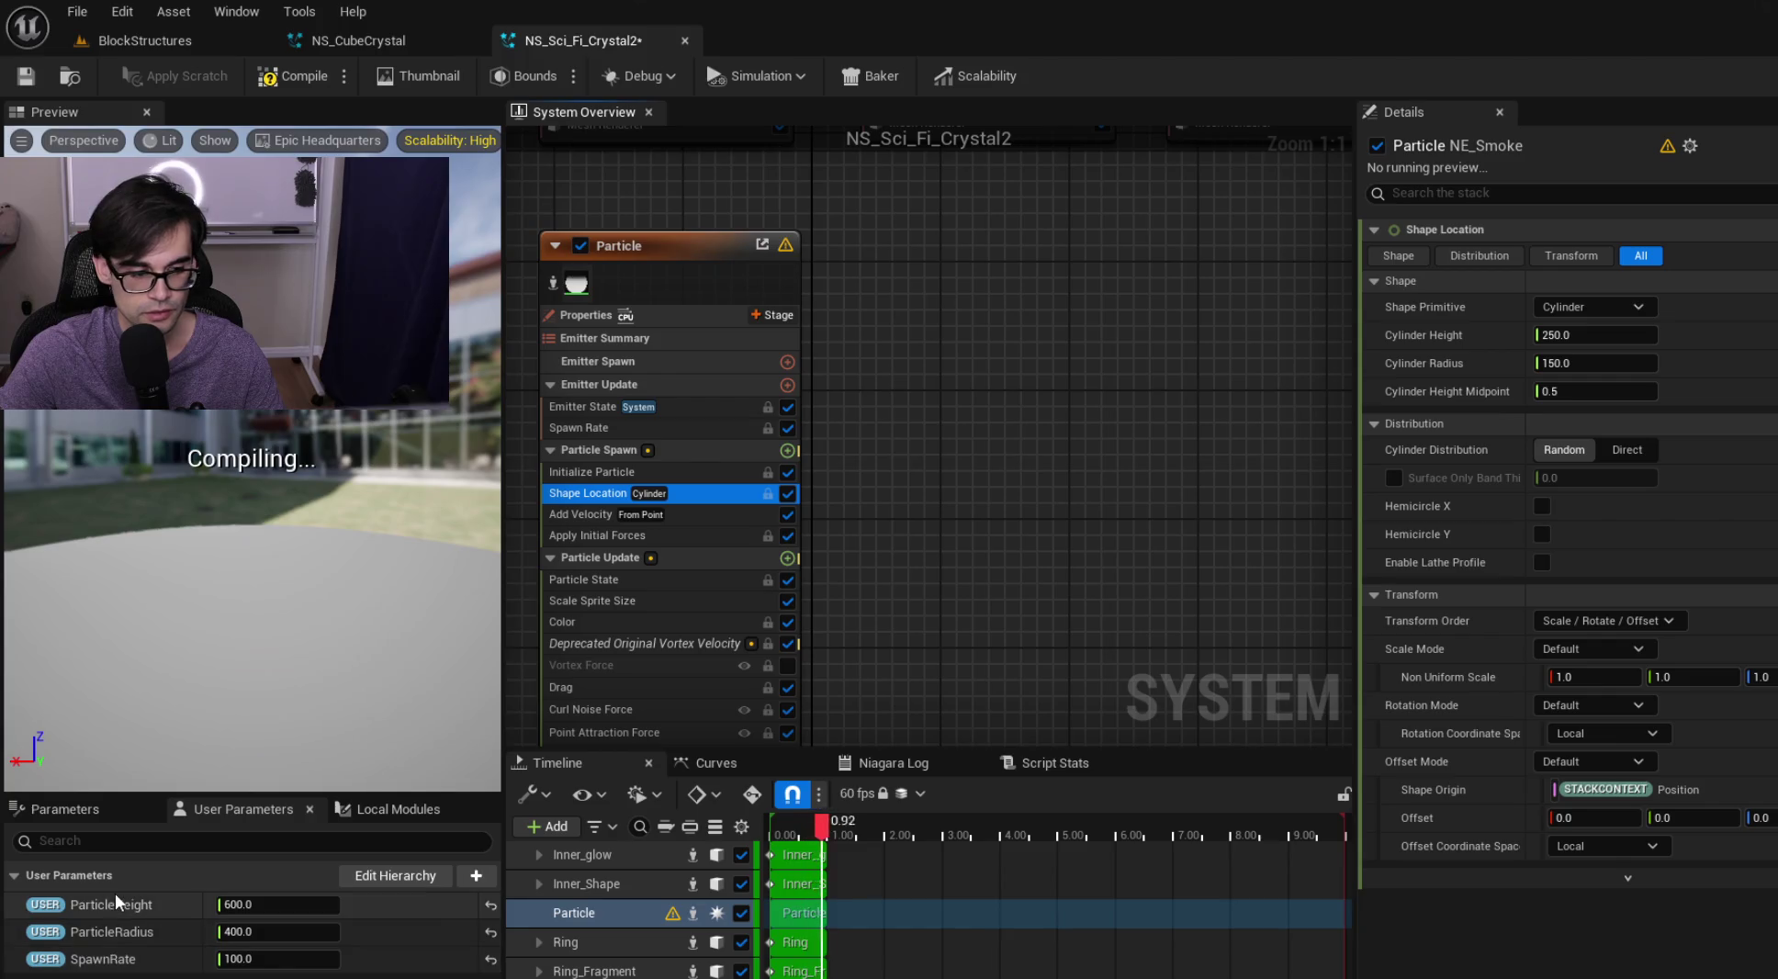
{"action": "left_click_drag", "start_coordinate": [117, 903], "coordinate": [1206, 659]}
{"action": "left_click_drag", "start_coordinate": [1651, 336], "coordinate": [1680, 331]}
{"action": "left_click_drag", "start_coordinate": [111, 931], "coordinate": [962, 845]}
{"action": "left_click_drag", "start_coordinate": [1592, 461], "coordinate": [1688, 363]}
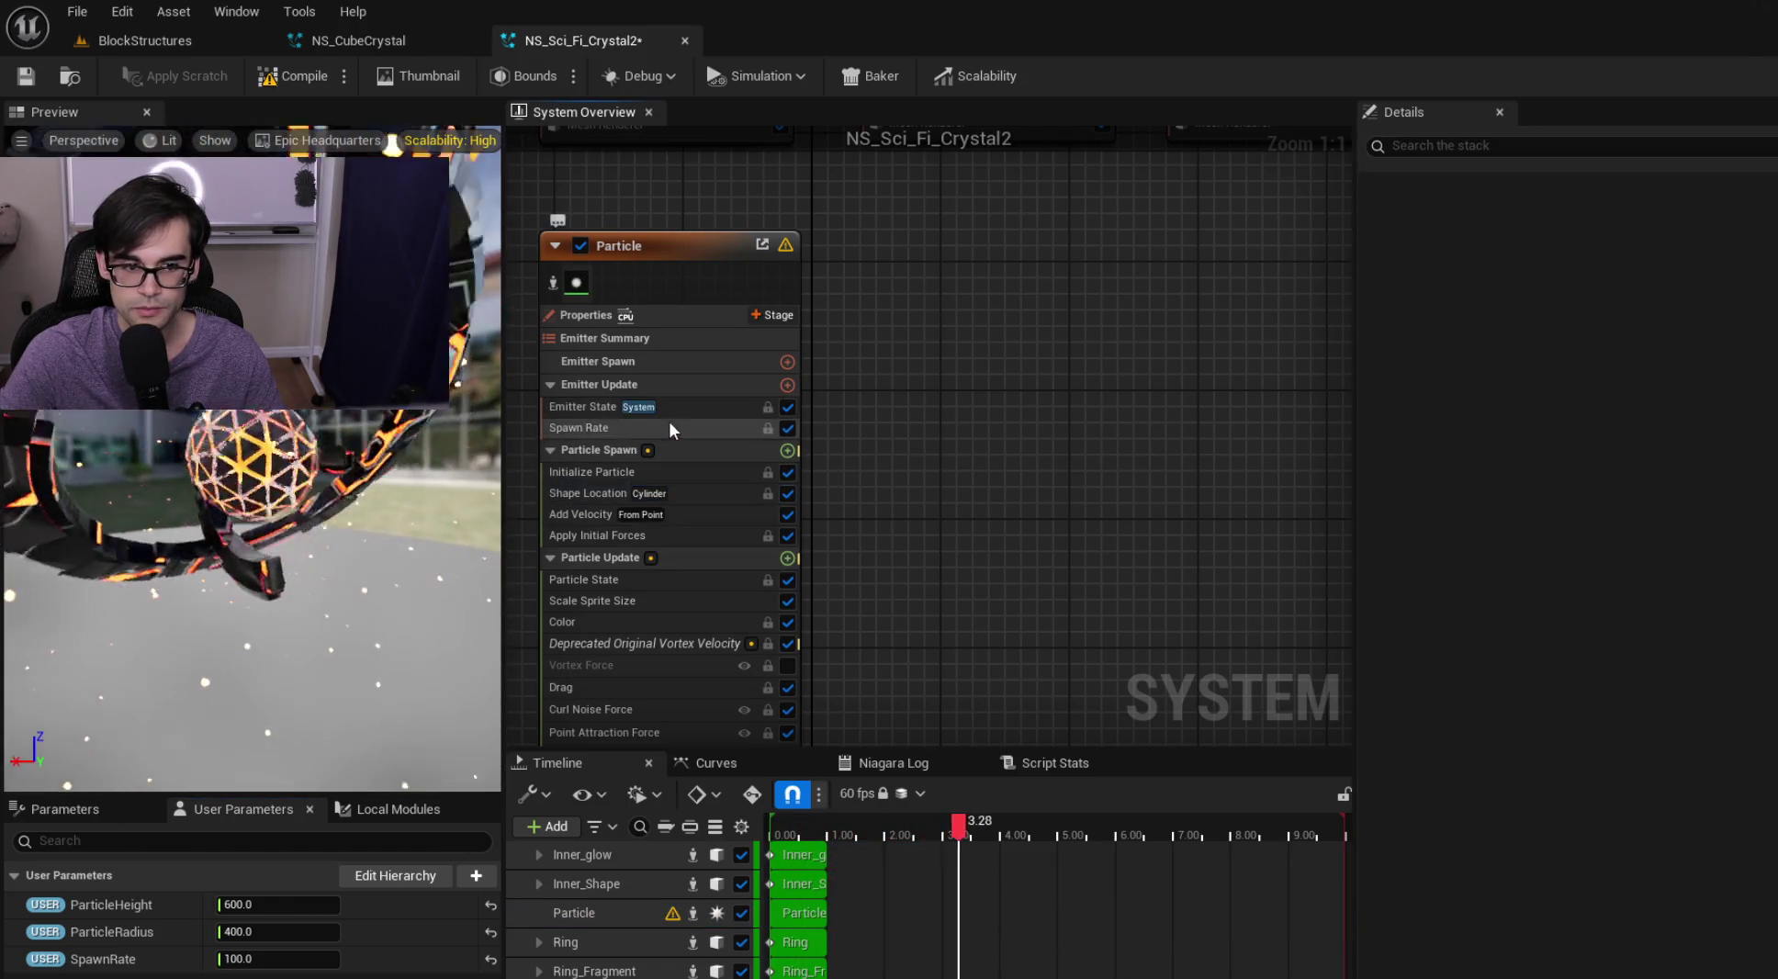
Drive the emitter's Spawn Rate with the SpawnRate parameter and save the system
{"action": "left_click", "coordinate": [669, 427]}
{"action": "mouse_move", "coordinate": [102, 958]}
{"action": "left_mouse_down"}
{"action": "mouse_move", "coordinate": [1694, 352]}
{"action": "mouse_move", "coordinate": [1640, 256]}
{"action": "left_mouse_up"}
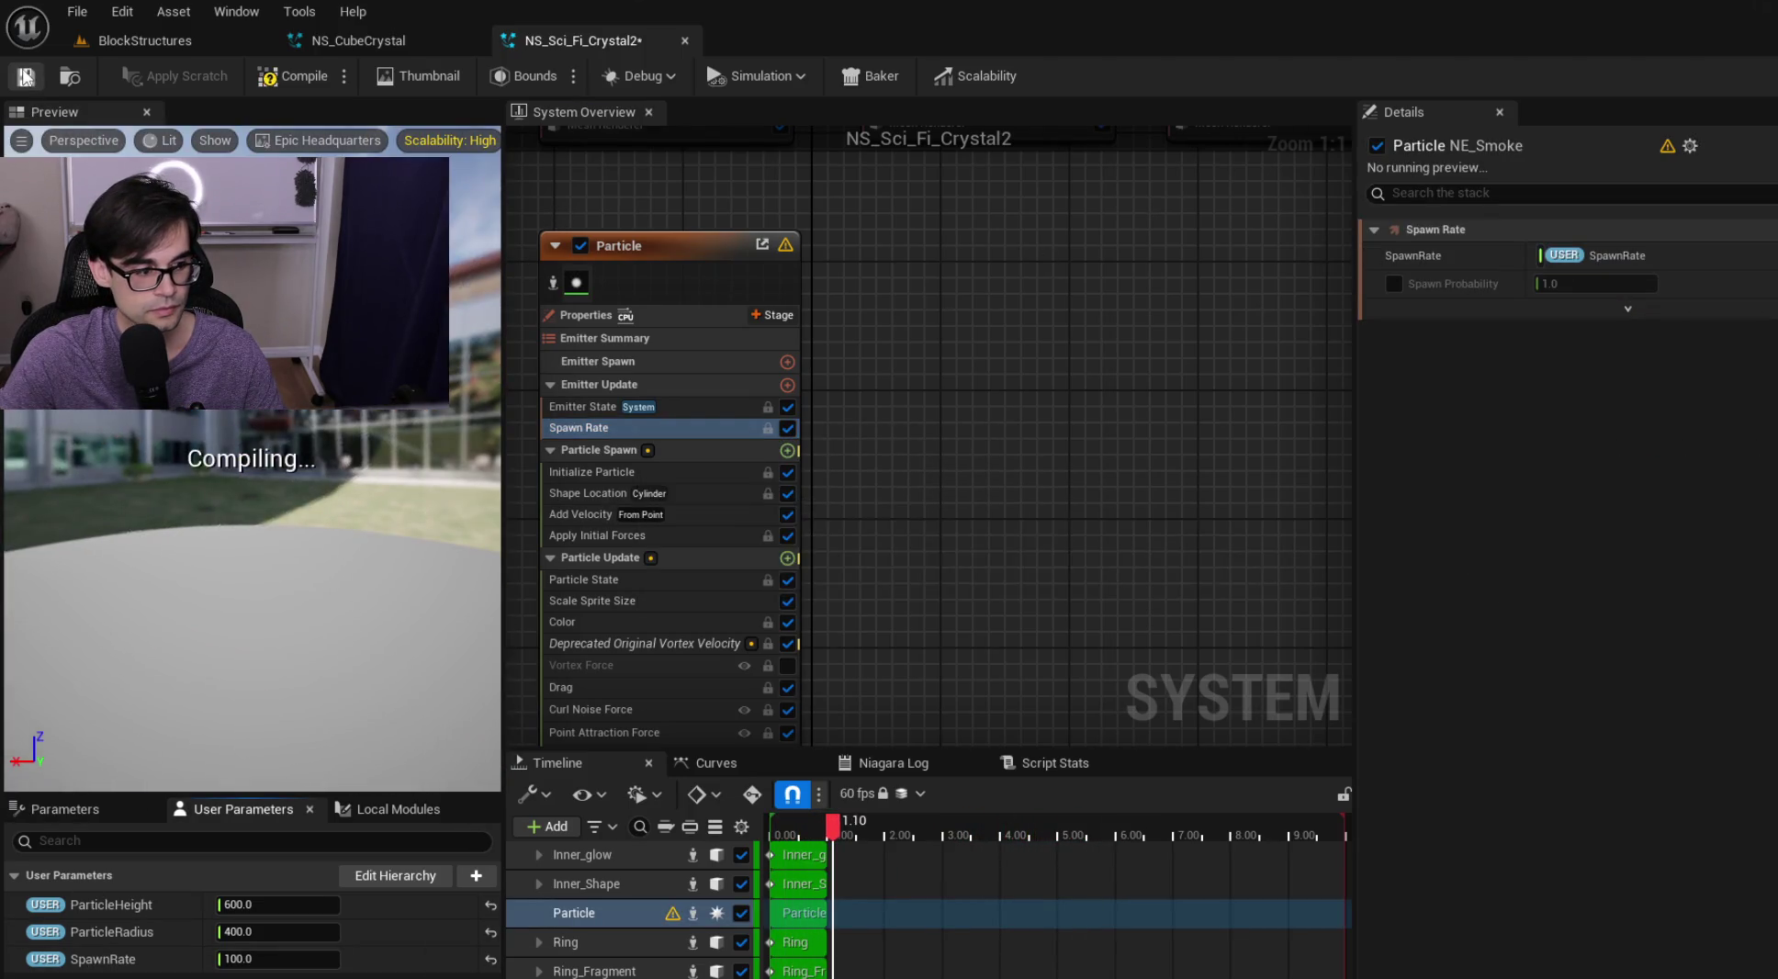
{"action": "left_click", "coordinate": [25, 77]}
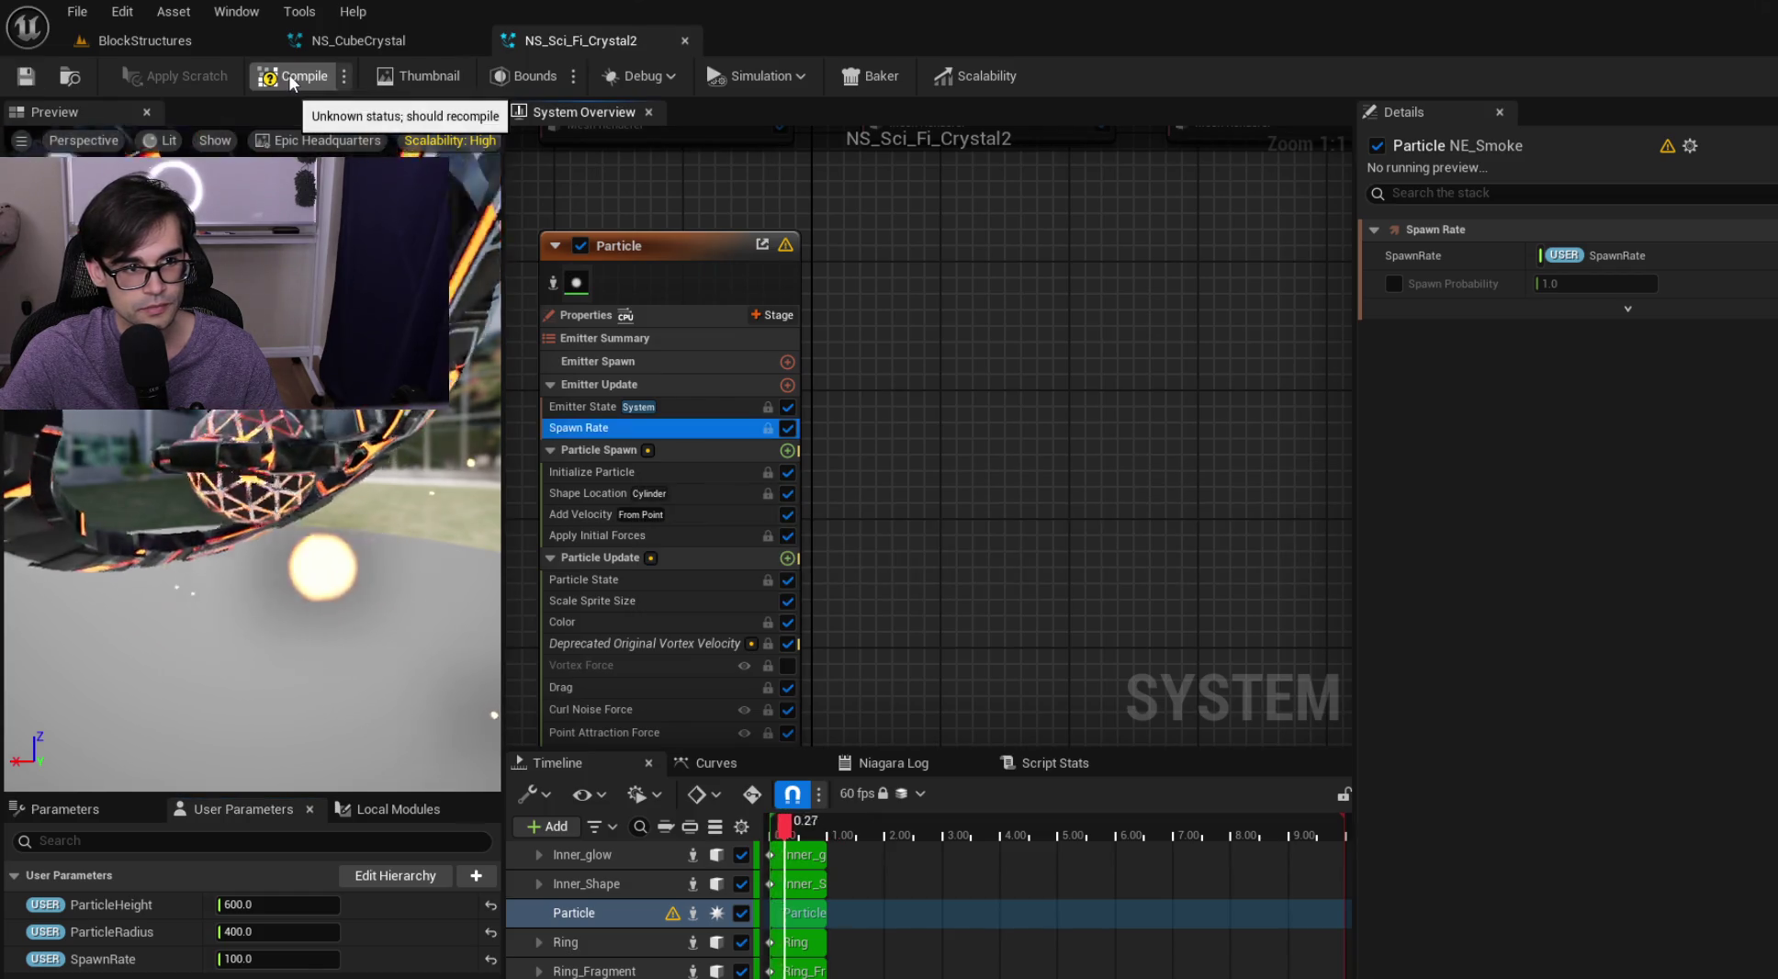
Assign NS_Sci_Fi_Crystal2 to the crystal's Niagara component in BlockStructures
{"action": "left_click", "coordinate": [189, 46]}
{"action": "mouse_move", "coordinate": [1075, 850]}
{"action": "left_mouse_down"}
{"action": "mouse_move", "coordinate": [1139, 836]}
{"action": "mouse_move", "coordinate": [1611, 354]}
{"action": "left_mouse_up"}
{"action": "left_click_drag", "start_coordinate": [1678, 540], "coordinate": [1679, 542]}
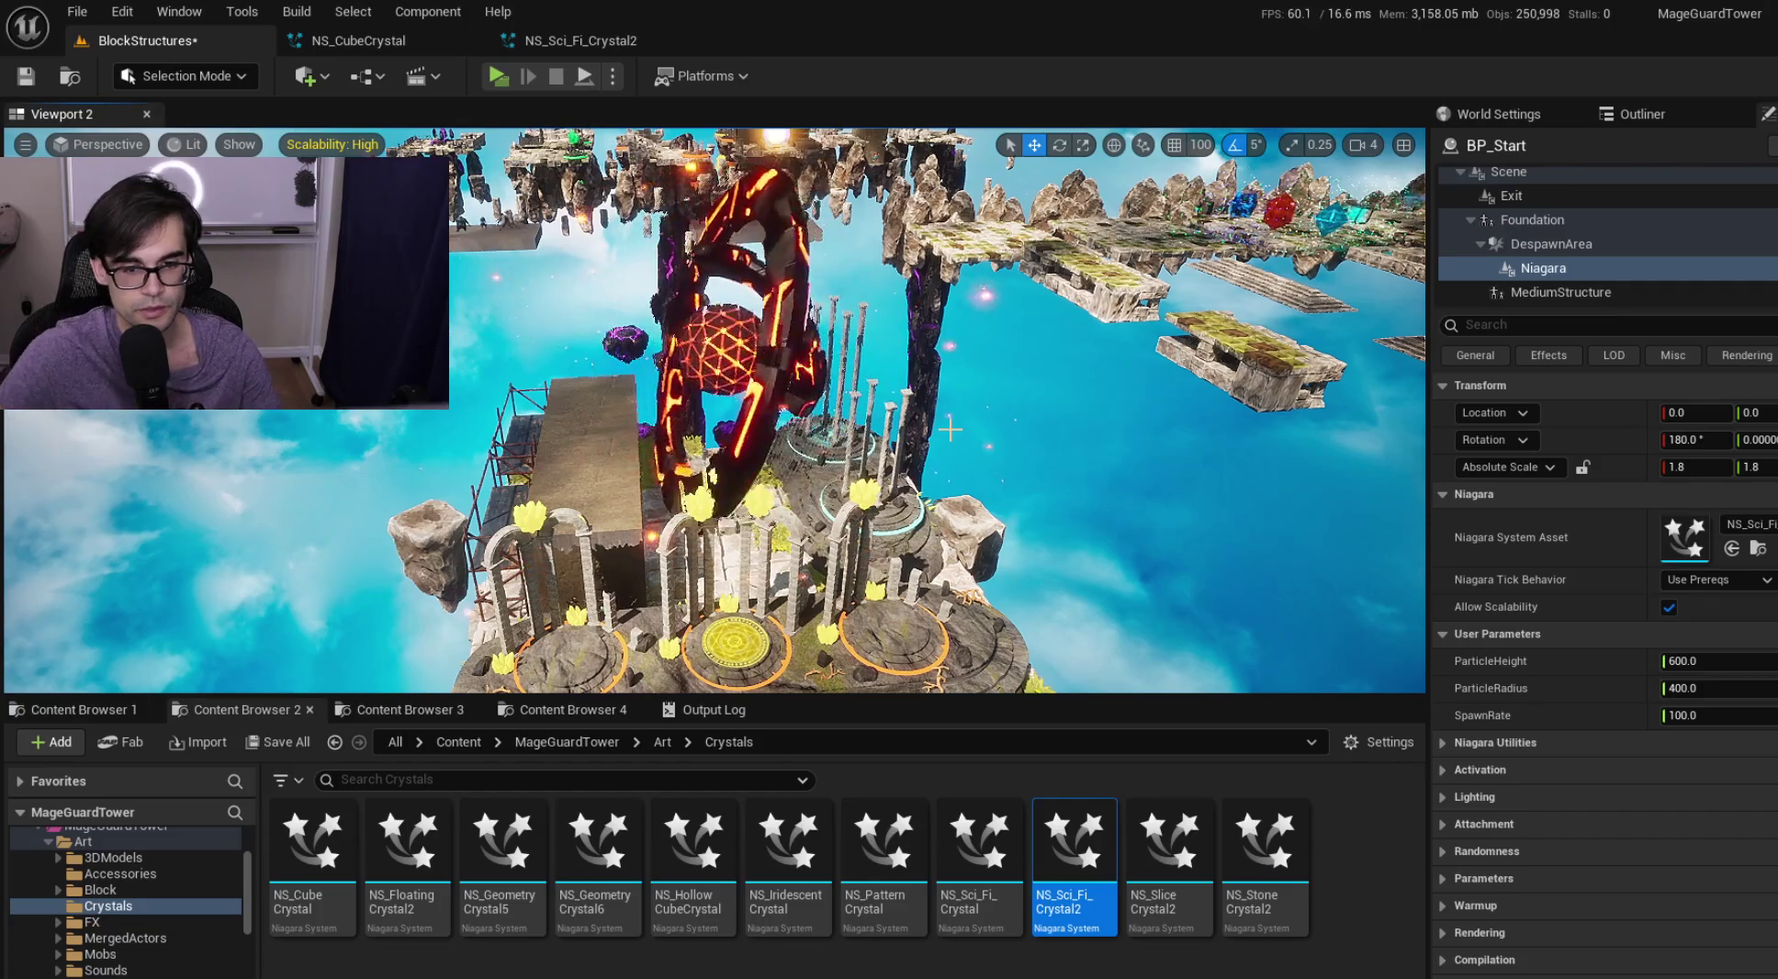
Select the whole BP_Start actor and frame the start platform in view
{"action": "left_click_drag", "start_coordinate": [951, 428], "coordinate": [950, 408]}
{"action": "left_click", "coordinate": [951, 408]}
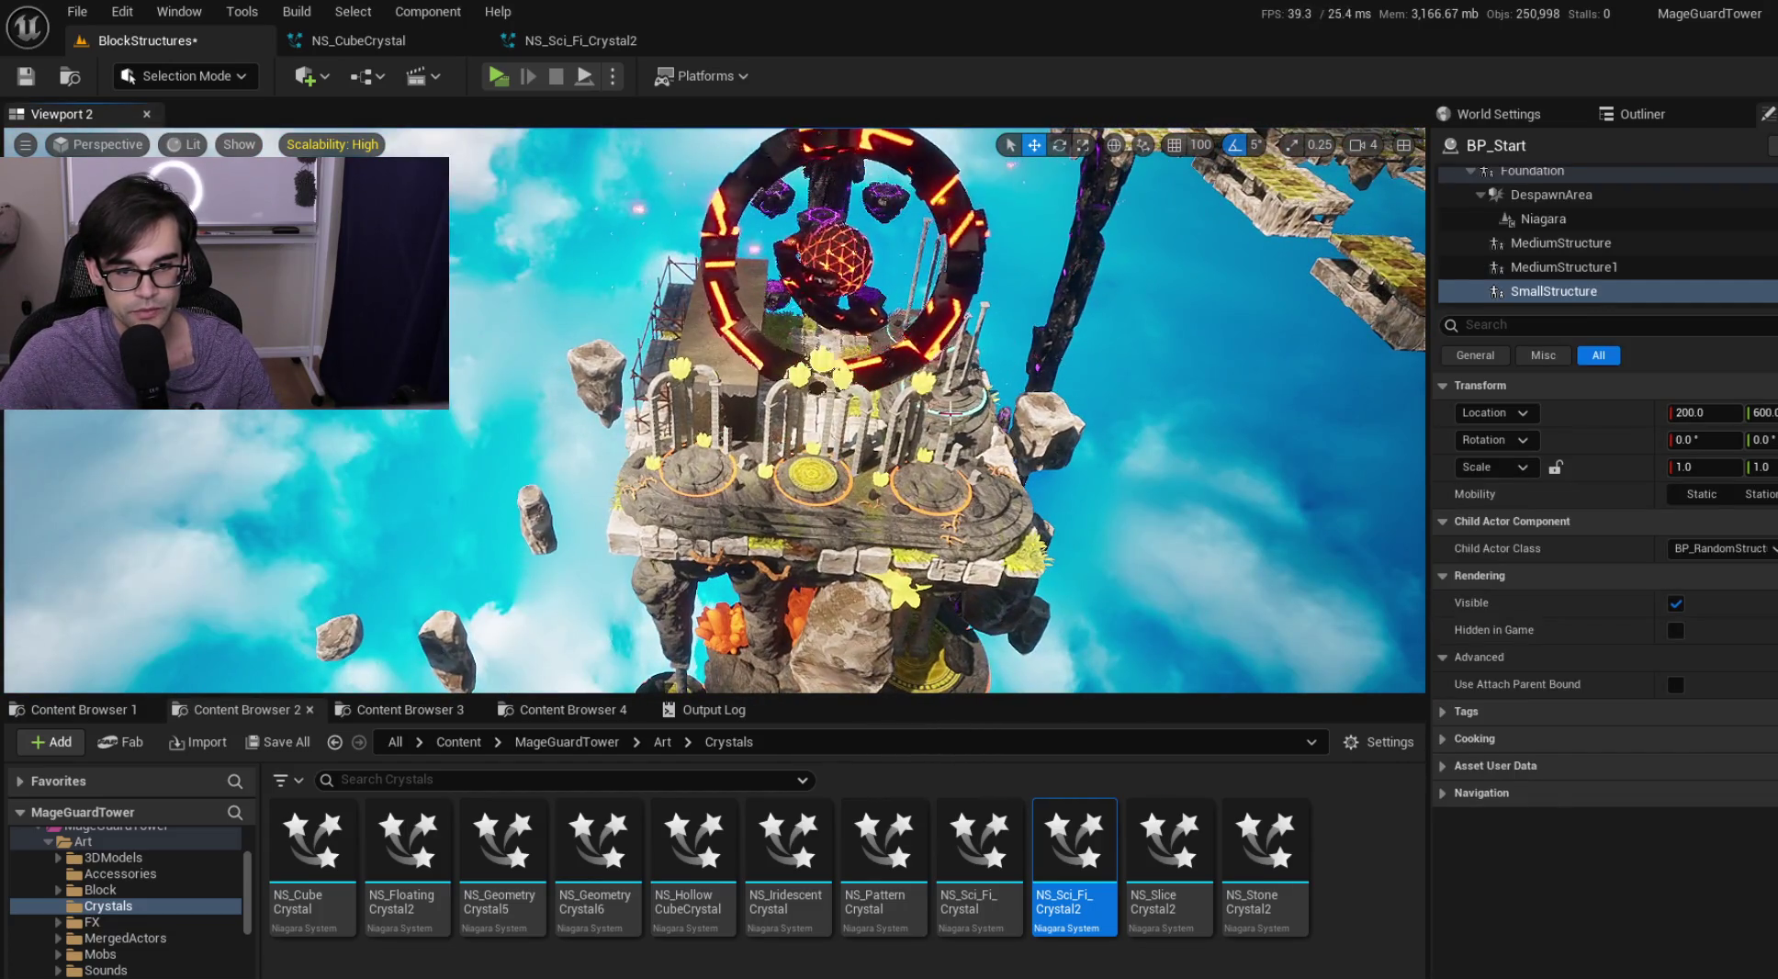
{"action": "scroll", "coordinate": [951, 409], "scroll_direction": "up", "scroll_amount": 2}
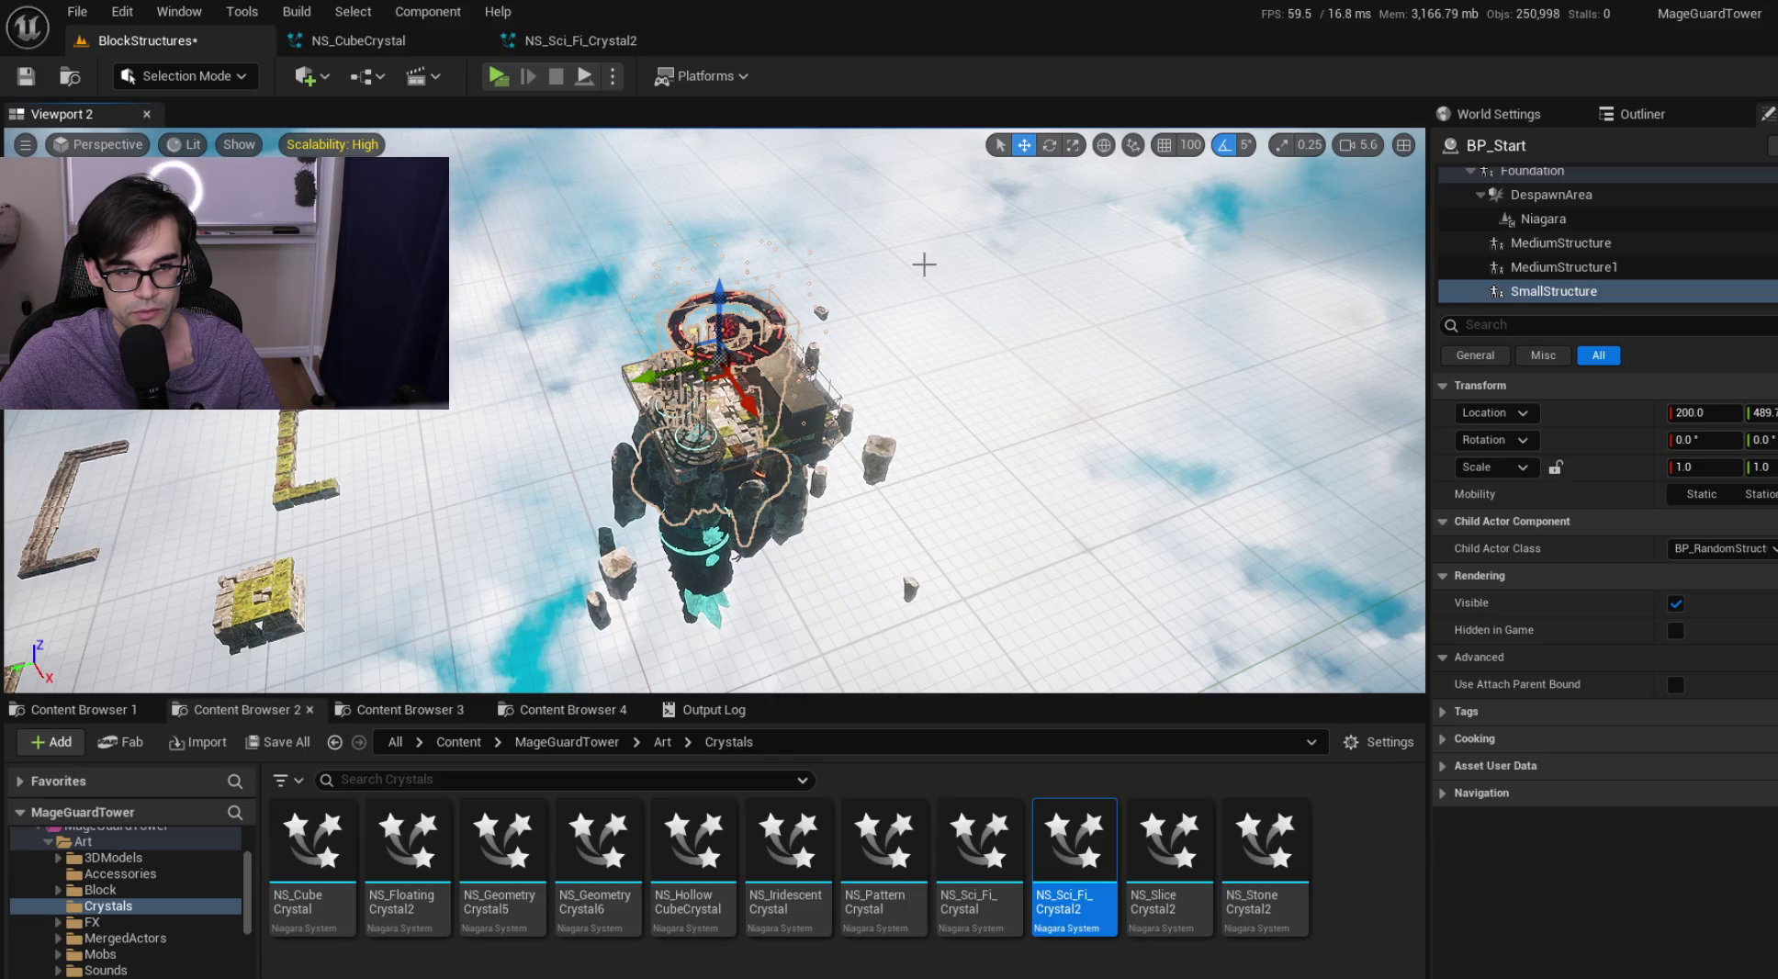
{"action": "left_click", "coordinate": [663, 415]}
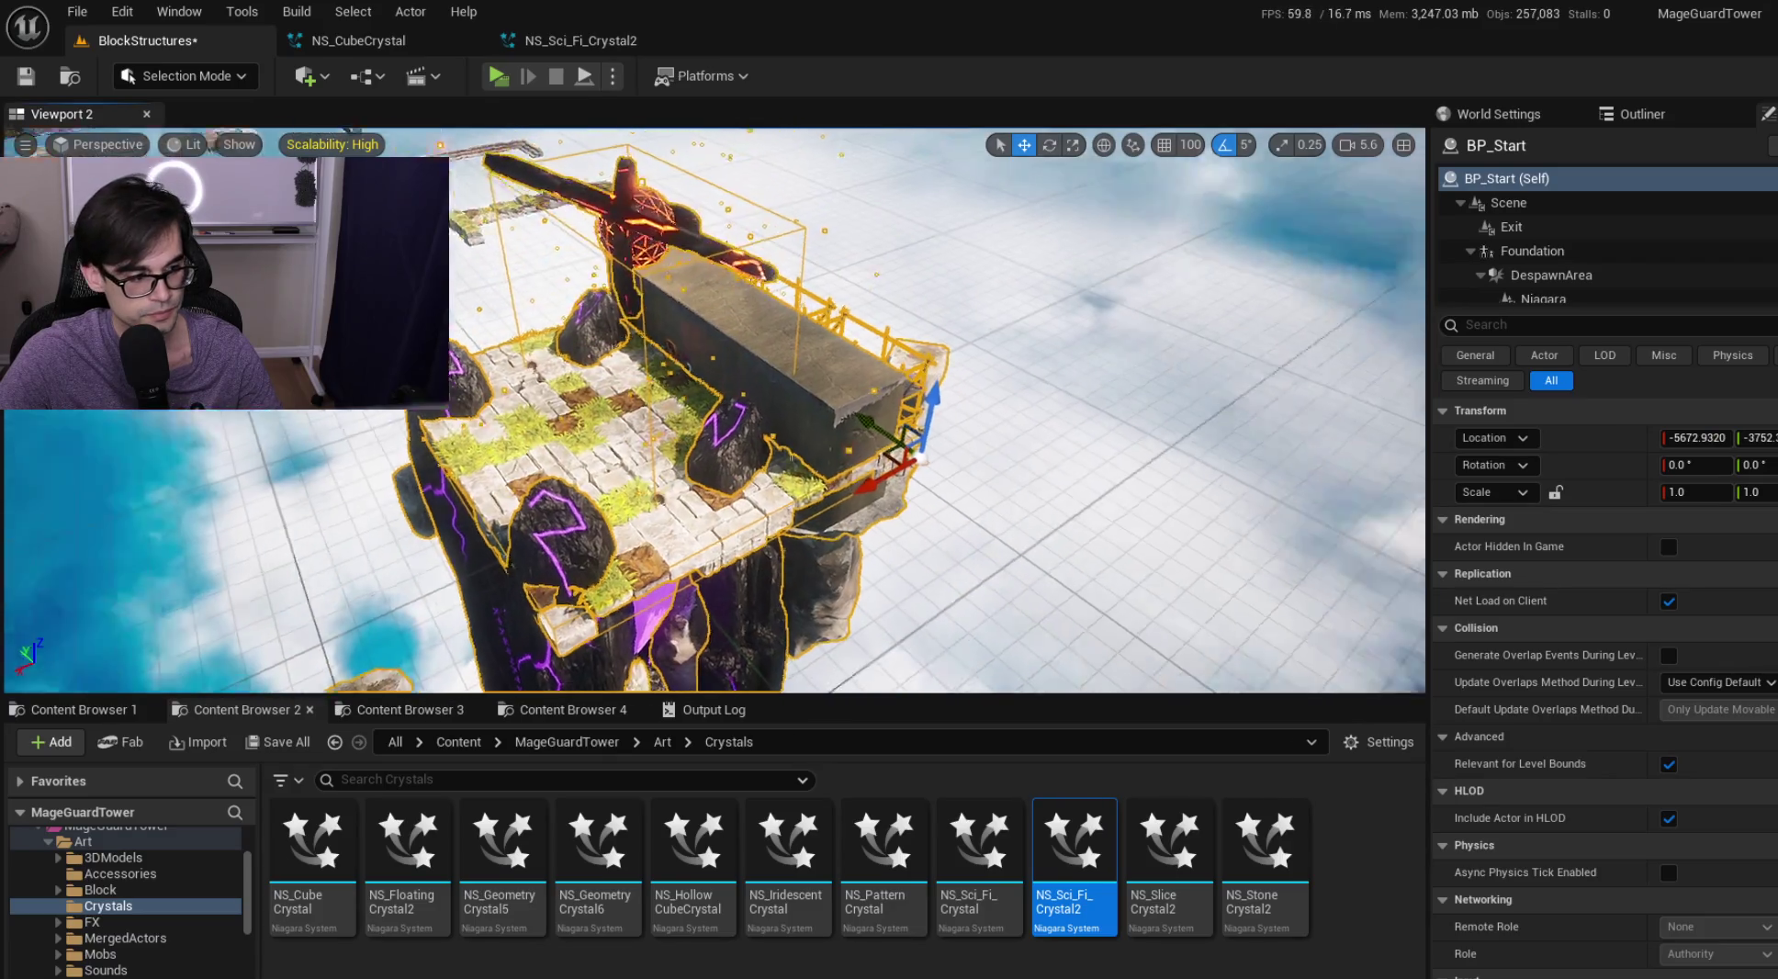
{"action": "scroll", "coordinate": [715, 410], "scroll_direction": "down", "scroll_amount": 1}
{"action": "key", "text": "f"}
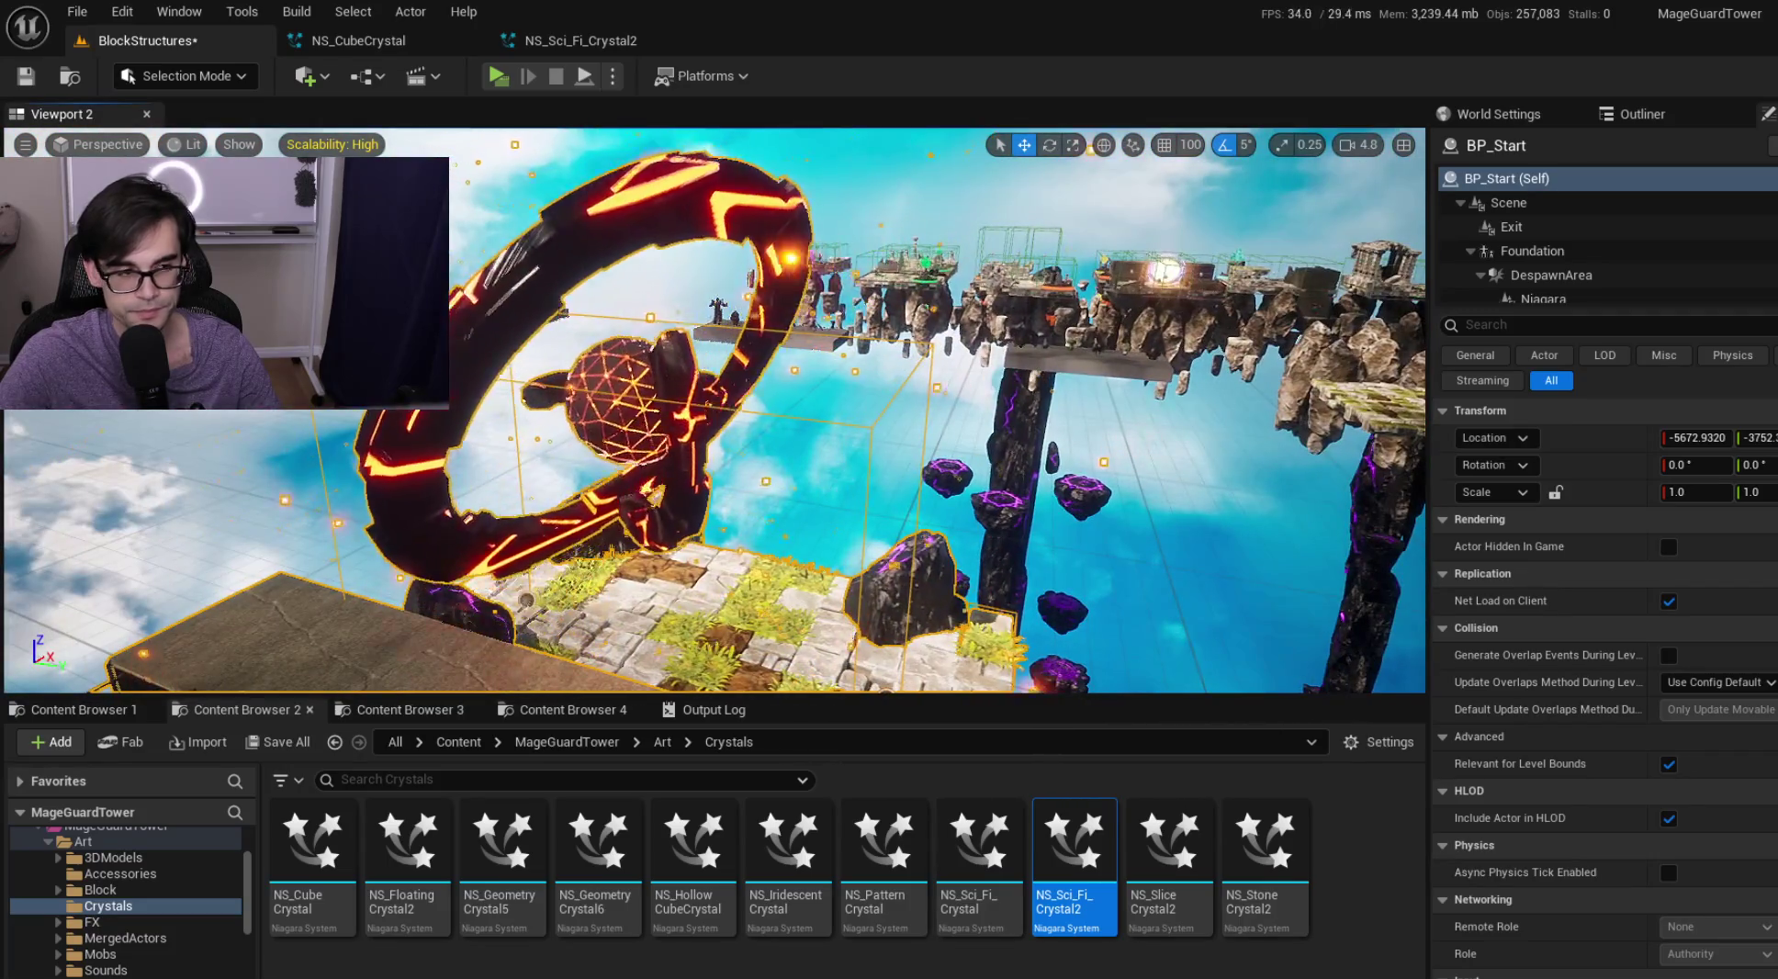
Save the BlockStructures level and select the NS_SliceCrystal2 asset
{"action": "left_click", "coordinate": [23, 80]}
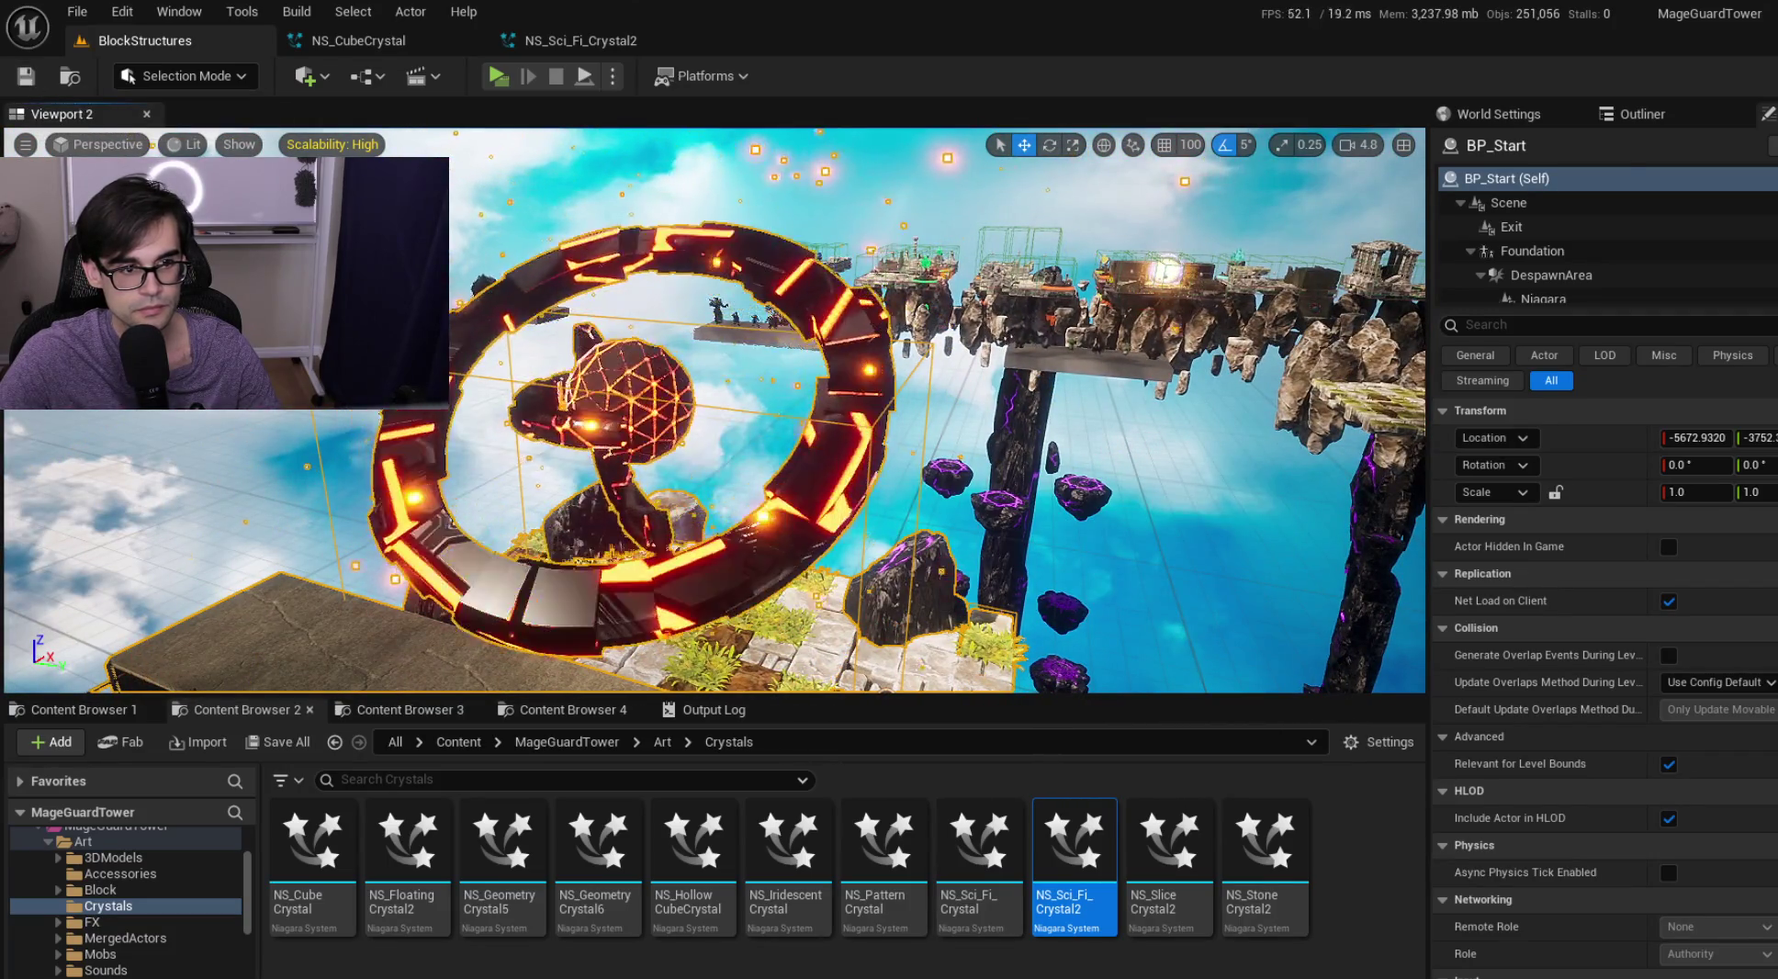
{"action": "left_click", "coordinate": [698, 211]}
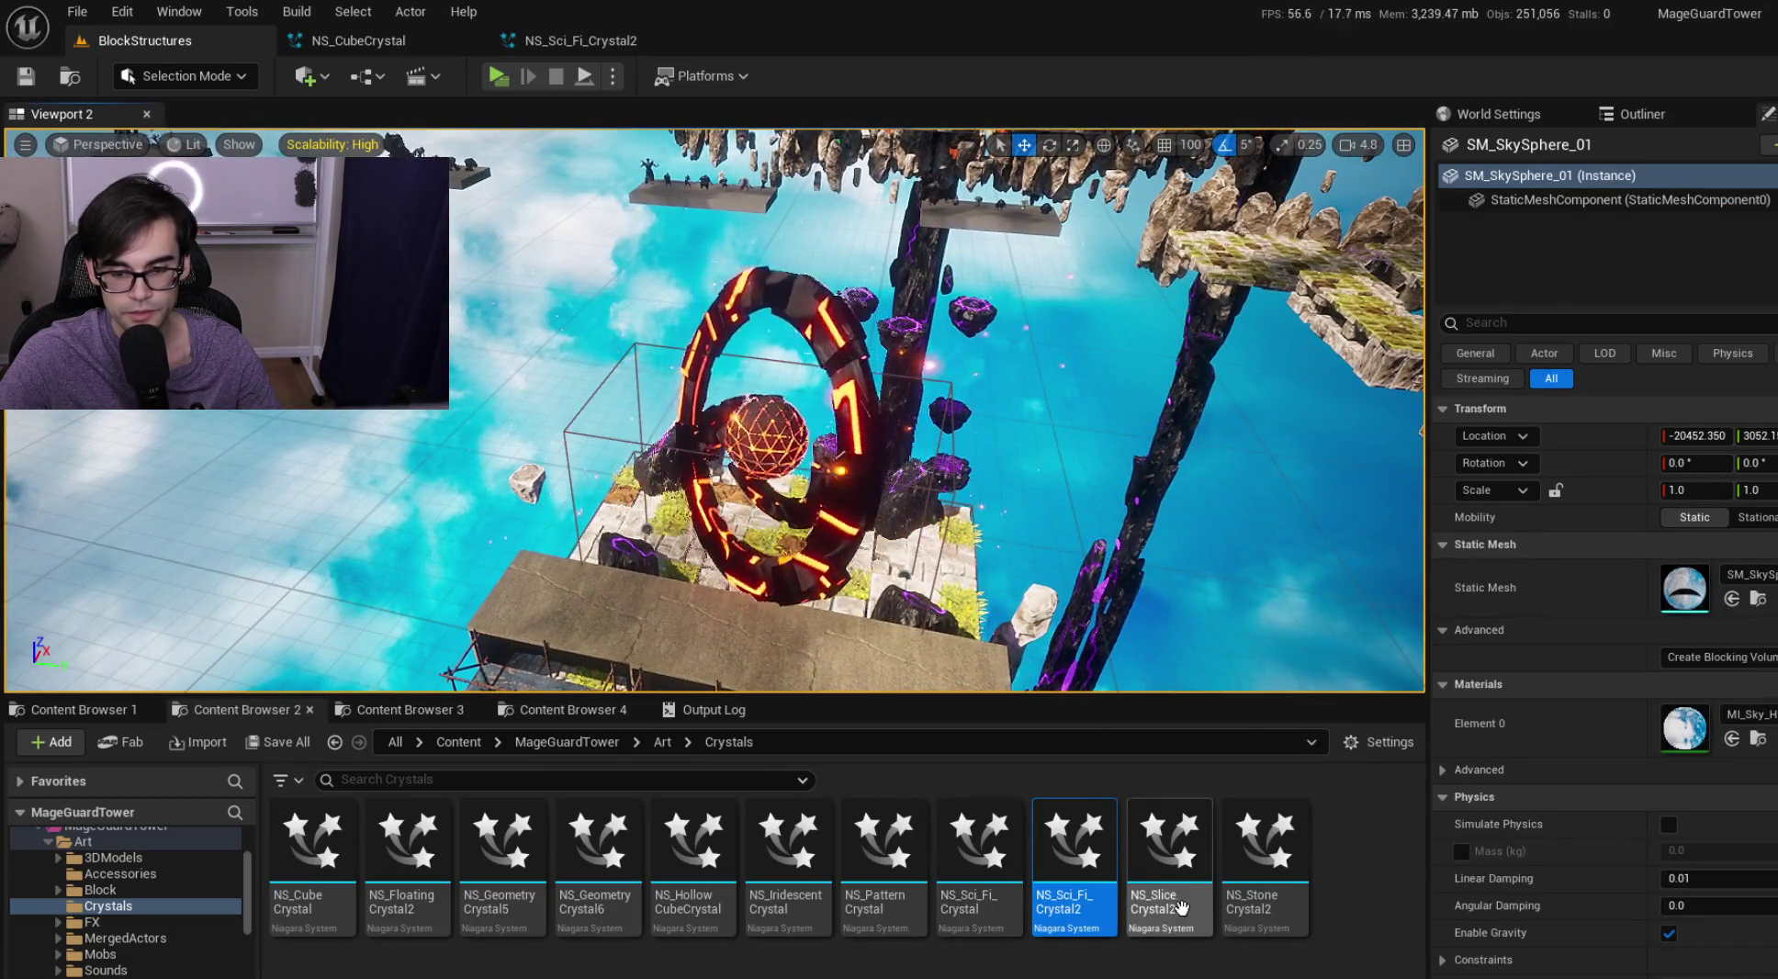
{"action": "mouse_move", "coordinate": [1182, 907]}
{"action": "left_mouse_down"}
{"action": "mouse_move", "coordinate": [1359, 850]}
{"action": "mouse_move", "coordinate": [1323, 877]}
{"action": "mouse_move", "coordinate": [1164, 852]}
{"action": "left_mouse_up"}
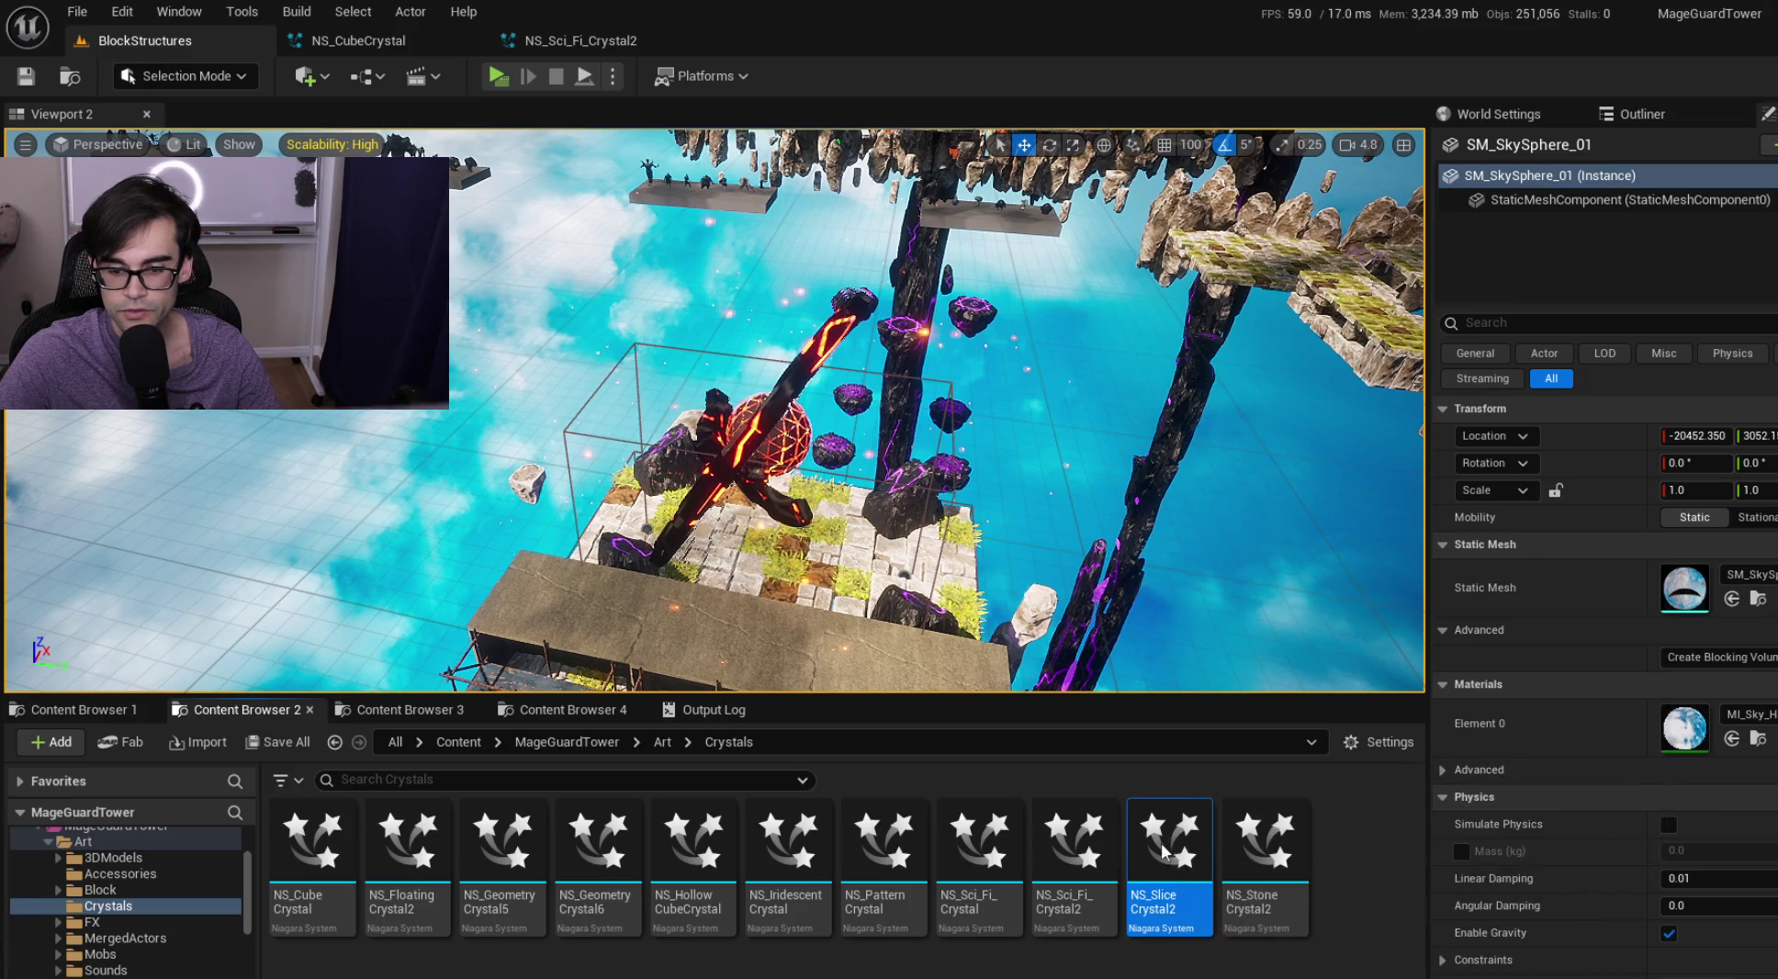
Select BP_Start's Niagara crystal component and orbit around the NS_SliceCrystal2 effect
{"action": "left_click", "coordinate": [861, 593]}
{"action": "left_click", "coordinate": [1643, 114]}
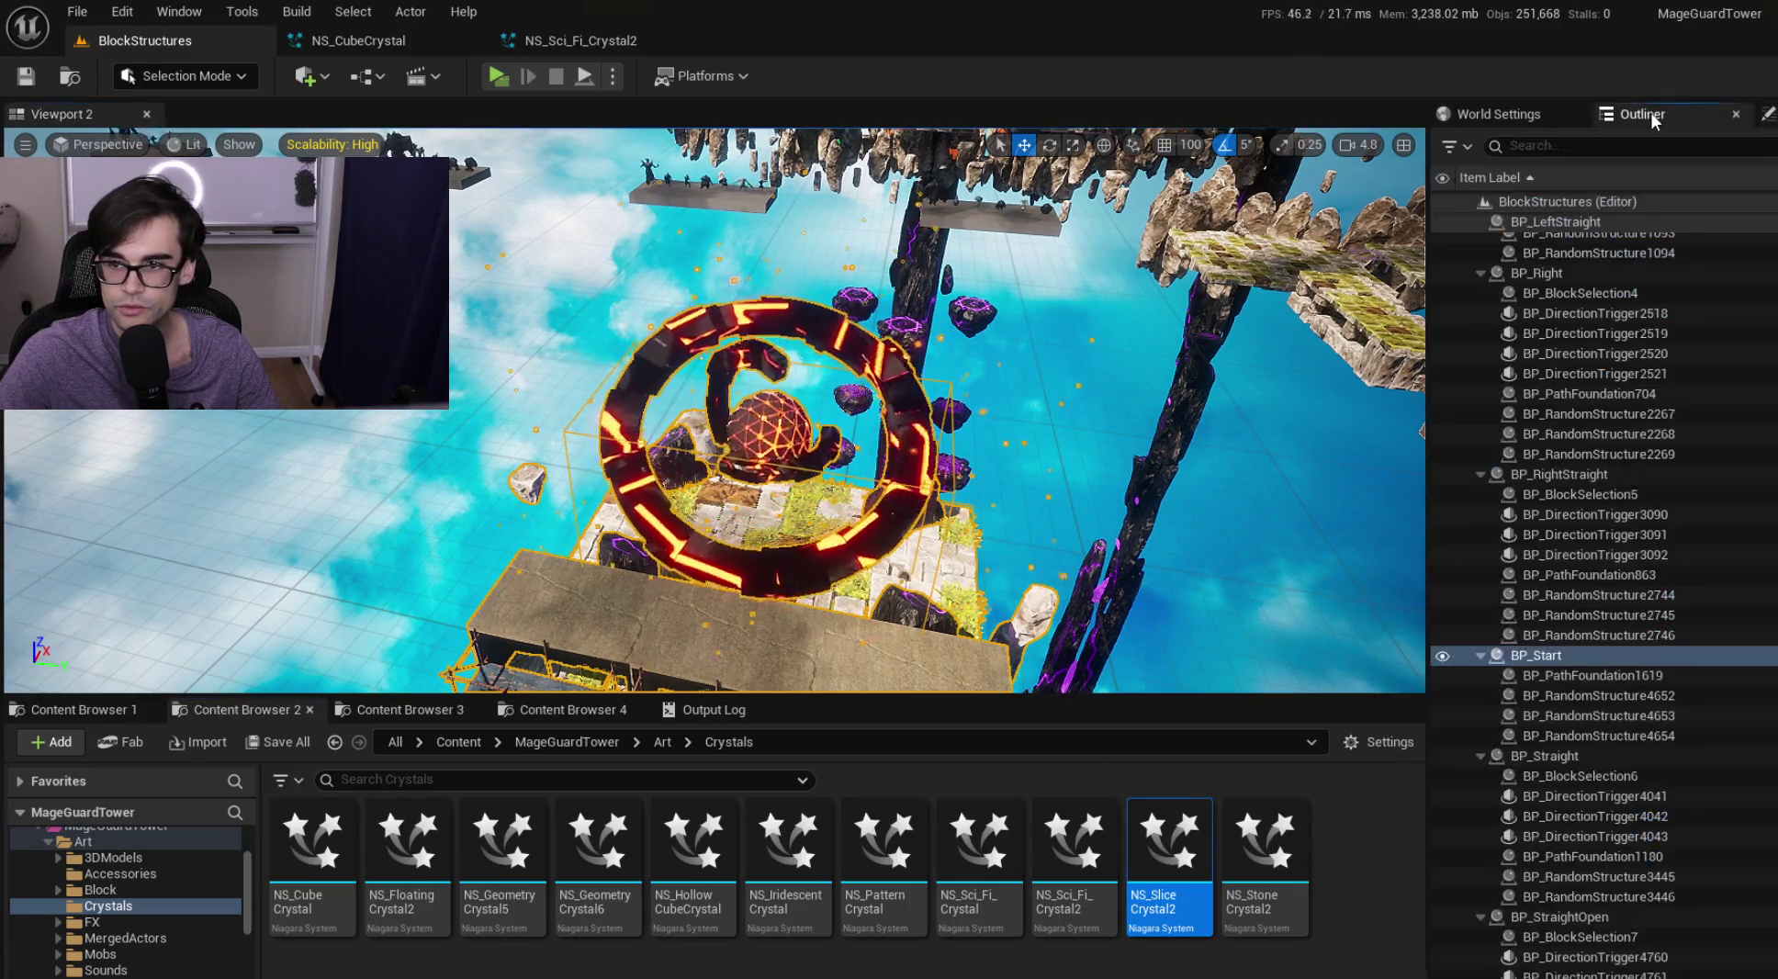
{"action": "left_click", "coordinate": [1488, 116]}
{"action": "left_click", "coordinate": [1767, 114]}
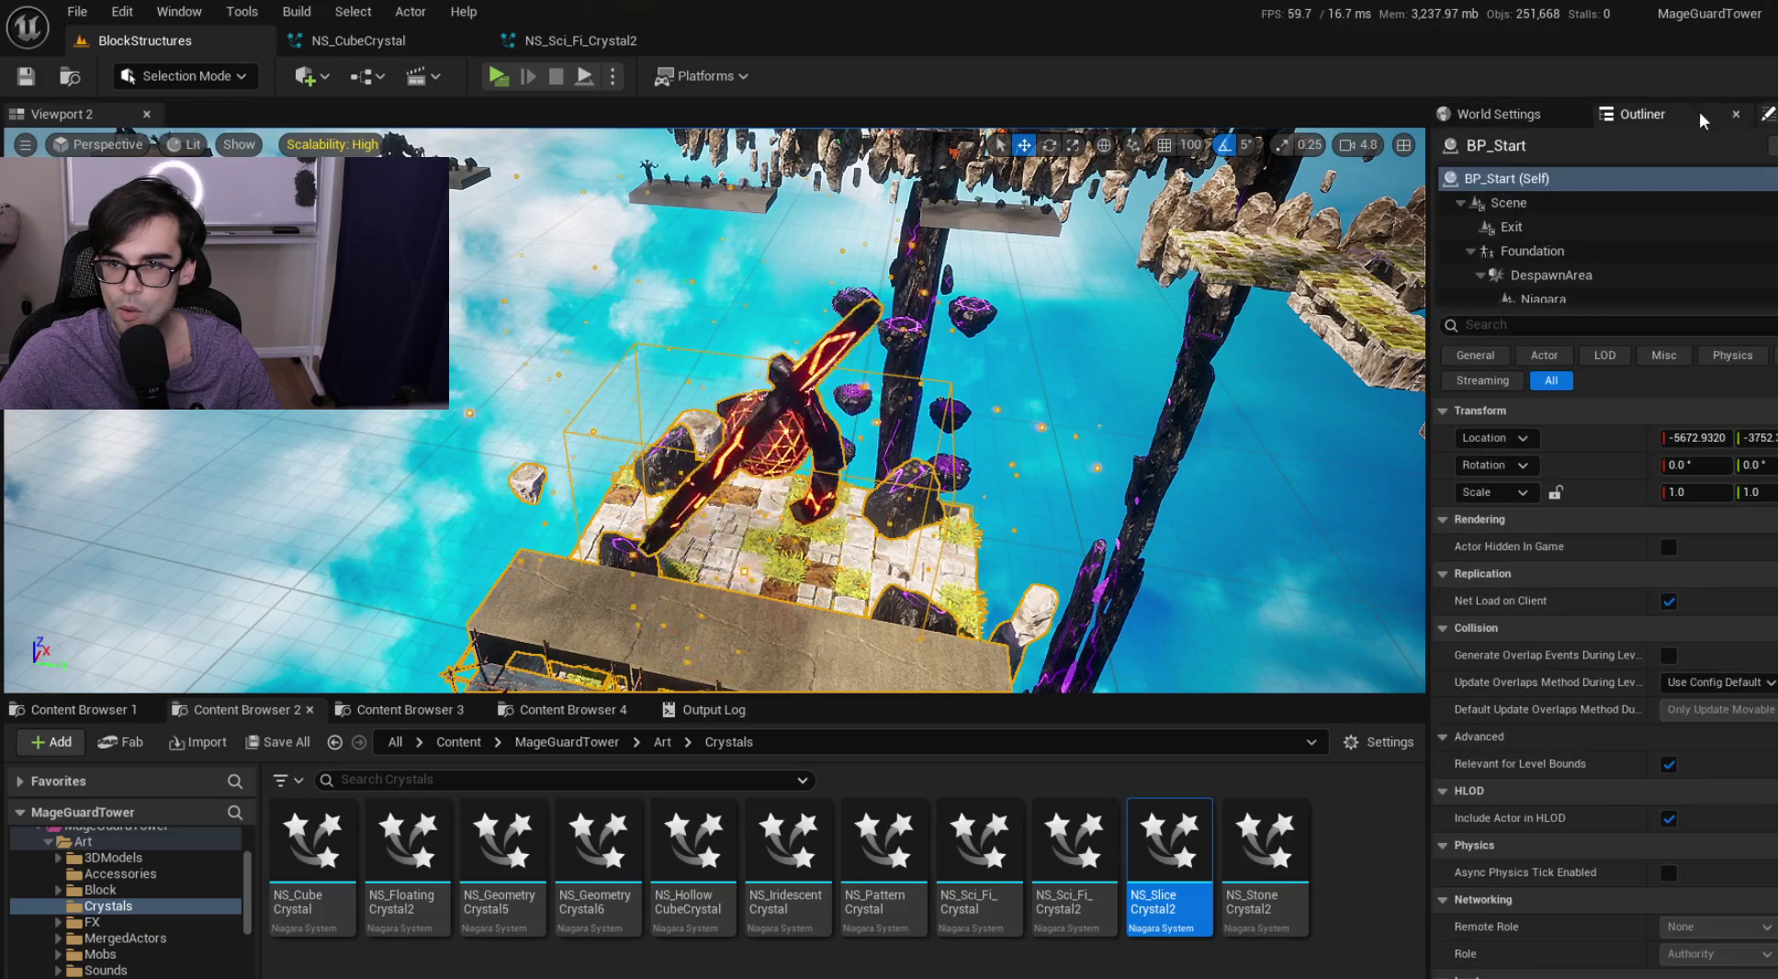
{"action": "left_click", "coordinate": [1581, 292]}
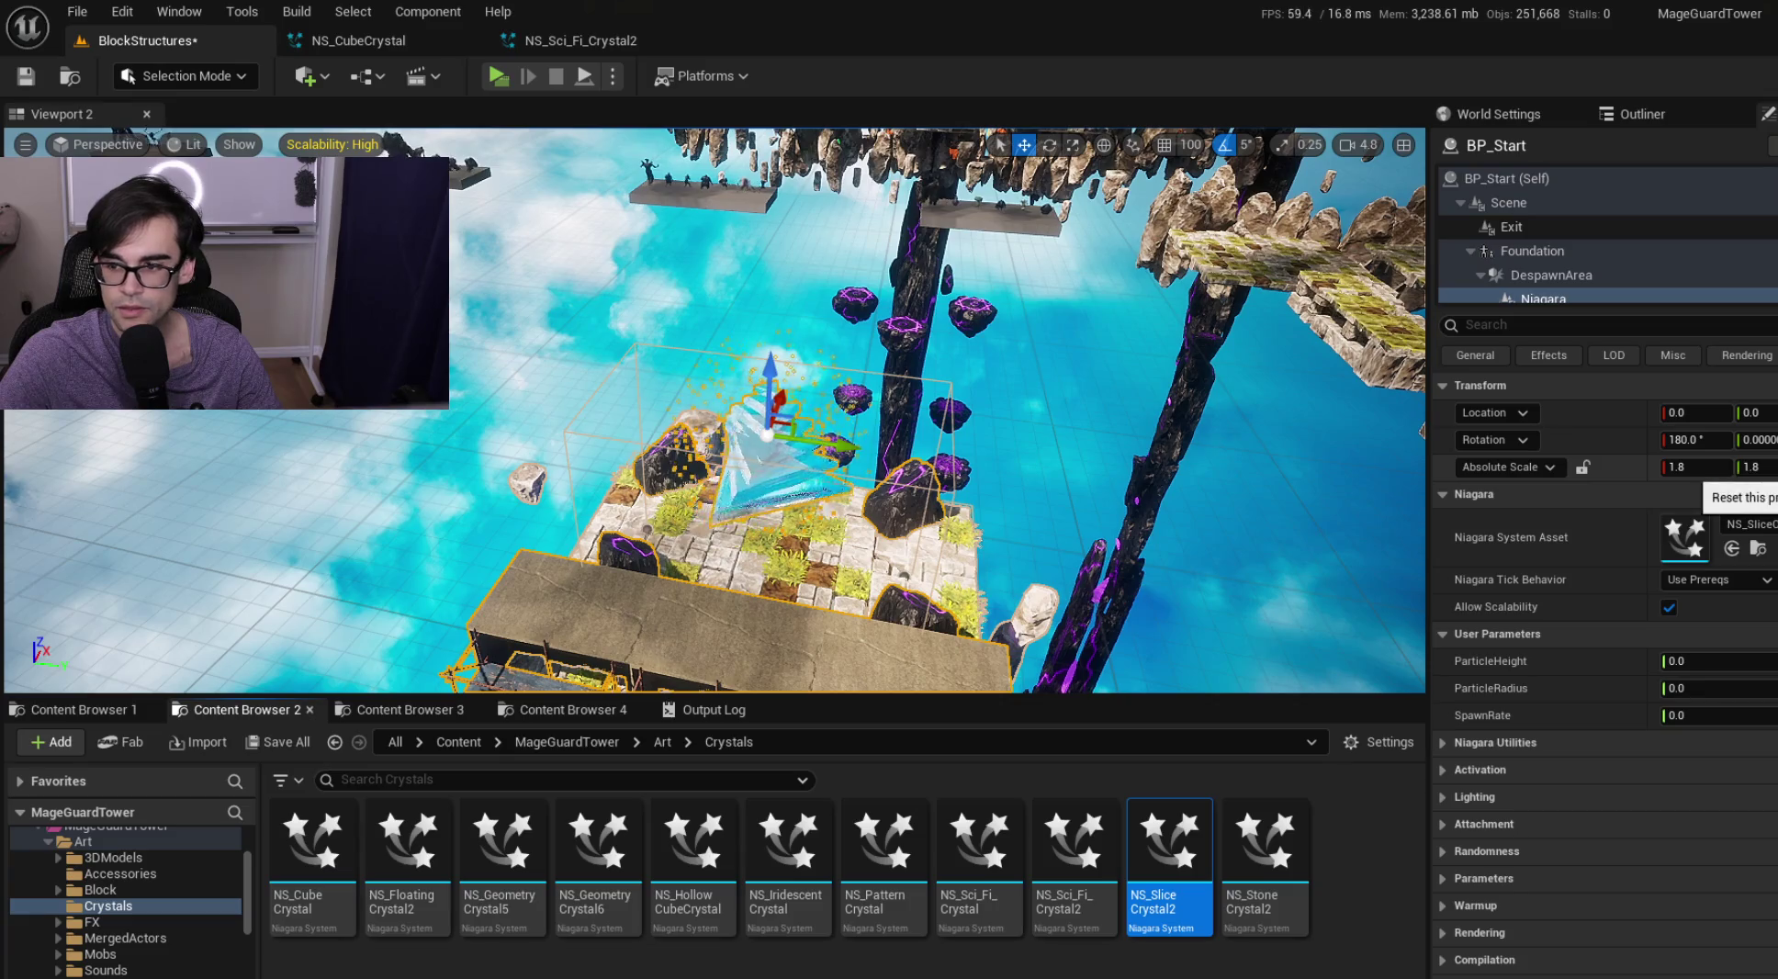
{"action": "left_click_drag", "start_coordinate": [976, 489], "coordinate": [909, 578]}
{"action": "mouse_move", "coordinate": [707, 622]}
{"action": "left_mouse_down"}
{"action": "mouse_move", "coordinate": [738, 620]}
{"action": "mouse_move", "coordinate": [651, 576]}
{"action": "left_mouse_up"}
Open NS_SliceCrystal2 and set ParticleHeight 600, ParticleRadius 400, SpawnRate 100
{"action": "double_click", "coordinate": [1163, 859]}
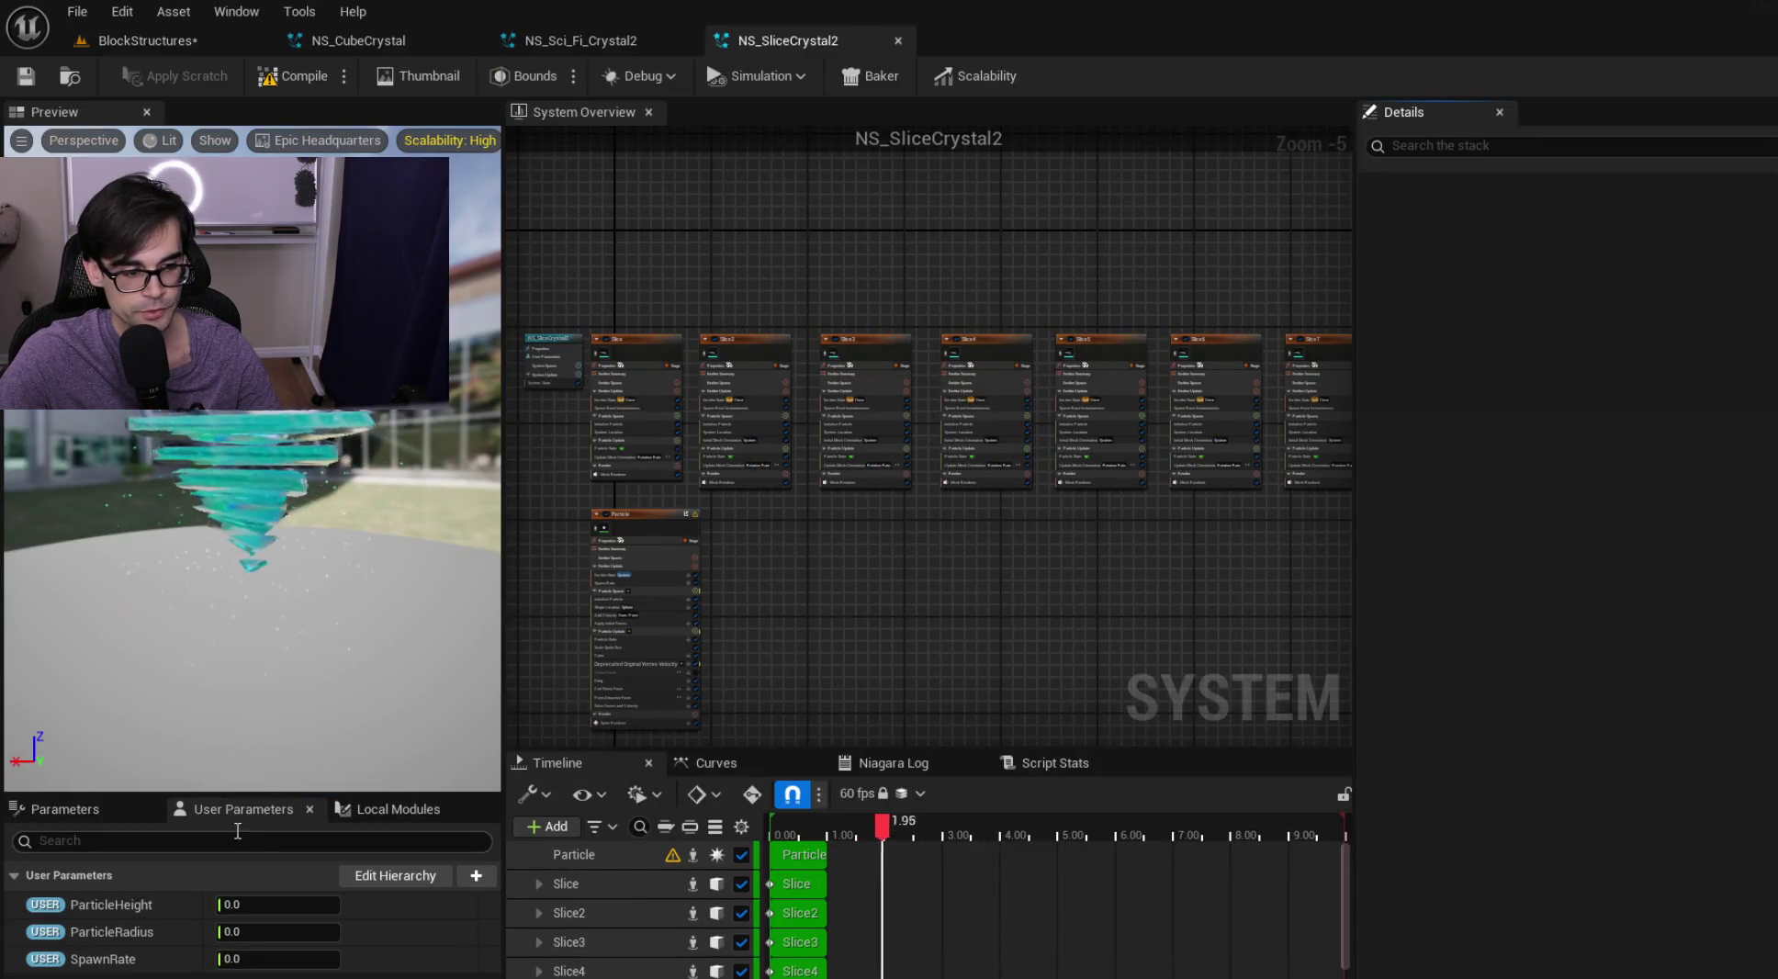
{"action": "type", "text": "600"}
{"action": "key", "text": "Tab"}
{"action": "type", "text": "400"}
{"action": "key", "text": "Tab"}
{"action": "type", "text": "100"}
{"action": "key", "text": "Return"}
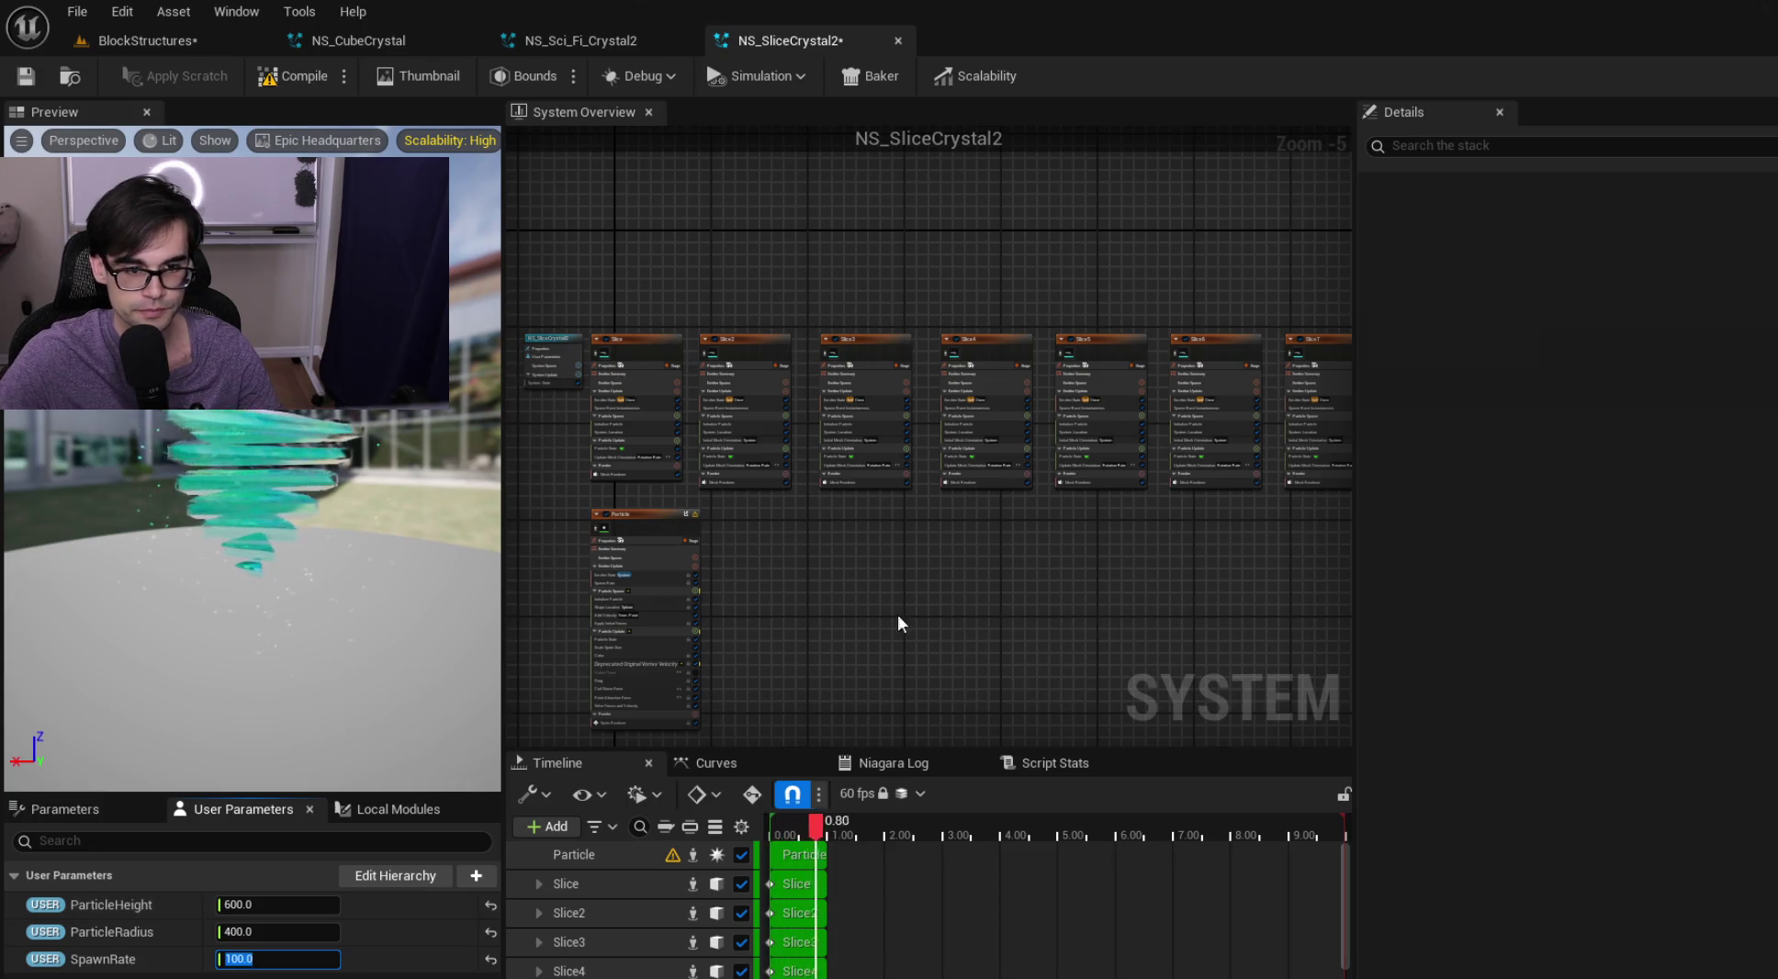
{"action": "scroll", "coordinate": [882, 615], "scroll_direction": "up", "scroll_amount": 1}
{"action": "left_click", "coordinate": [808, 574]}
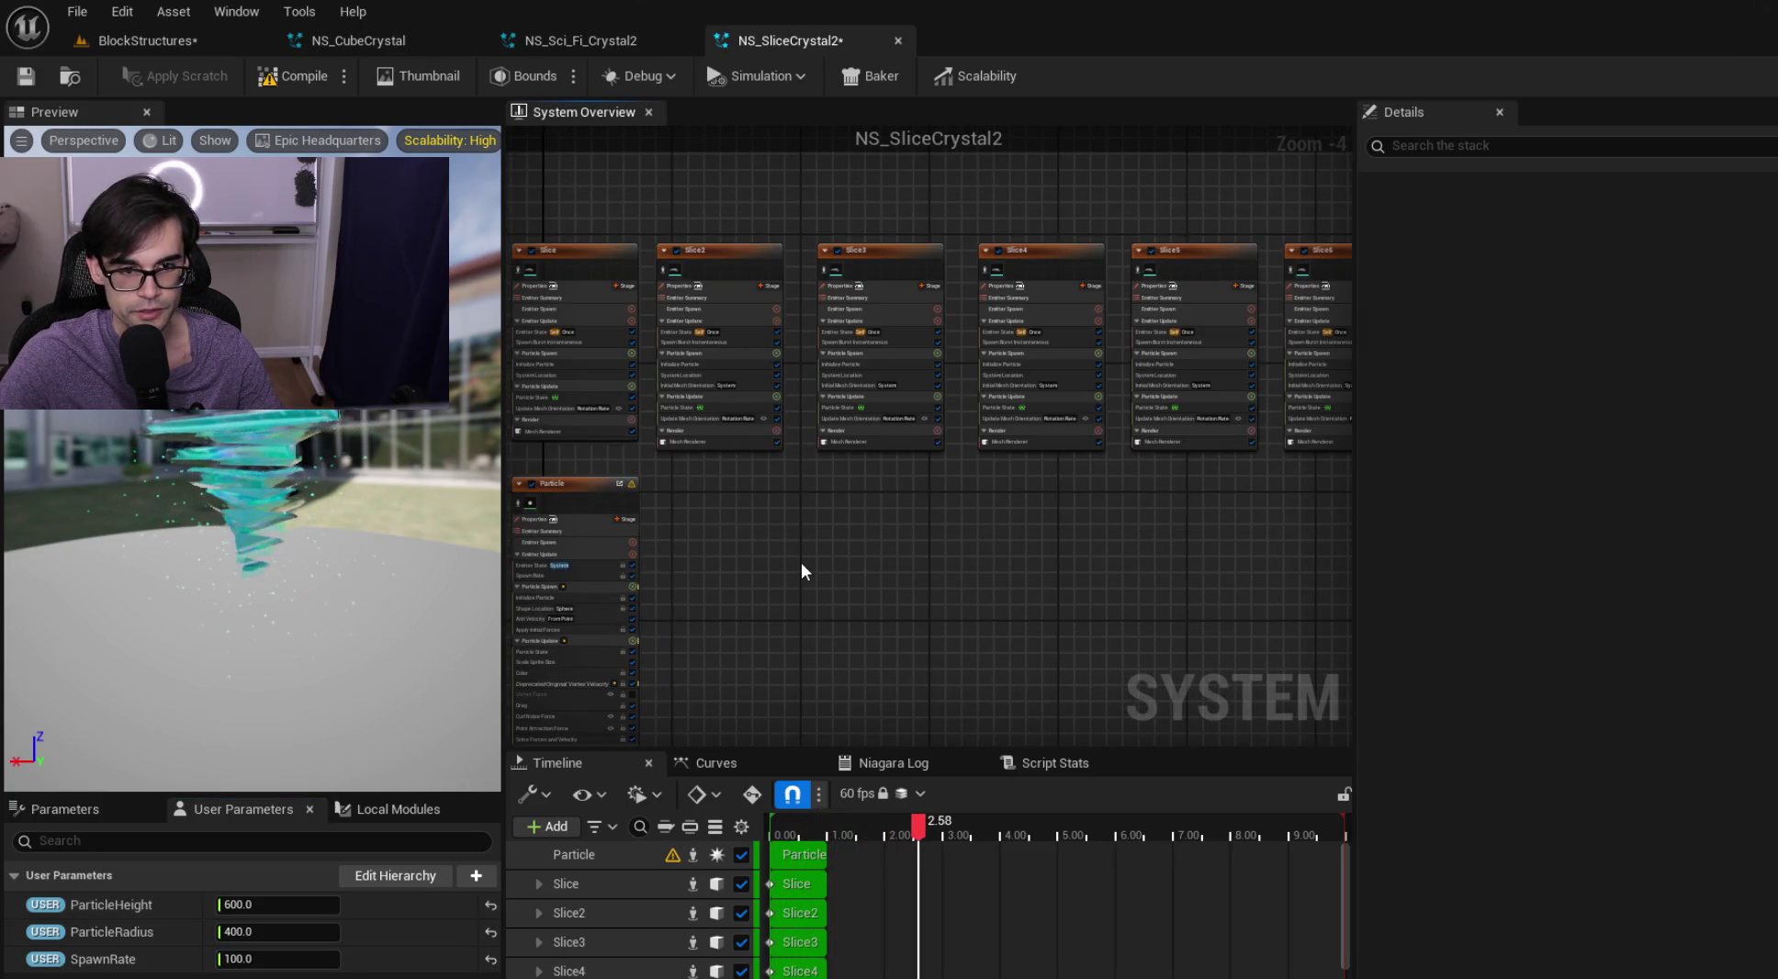
Paste the CompletelyEmpty001 emitter into the graph and position it beside the slice emitters
{"action": "key", "text": "ctrl+v"}
{"action": "left_click_drag", "start_coordinate": [870, 563], "coordinate": [726, 506]}
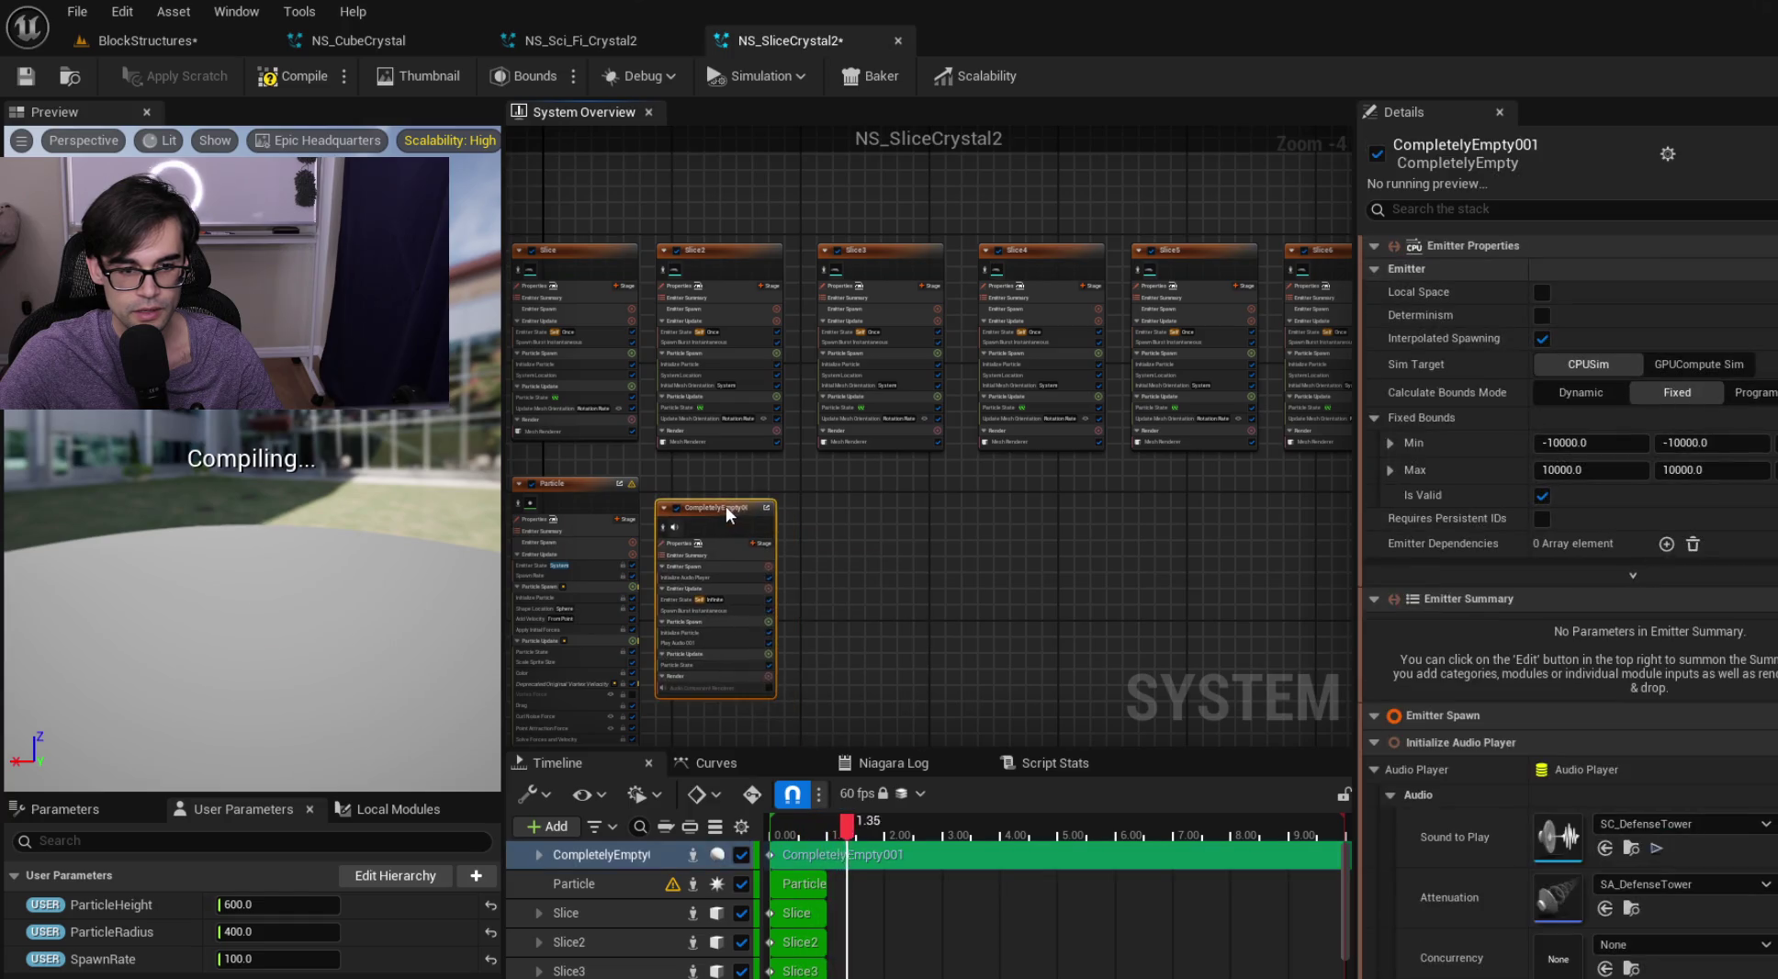
{"action": "scroll", "coordinate": [725, 506], "scroll_direction": "up", "scroll_amount": 2}
{"action": "left_click_drag", "start_coordinate": [898, 241], "coordinate": [639, 299]}
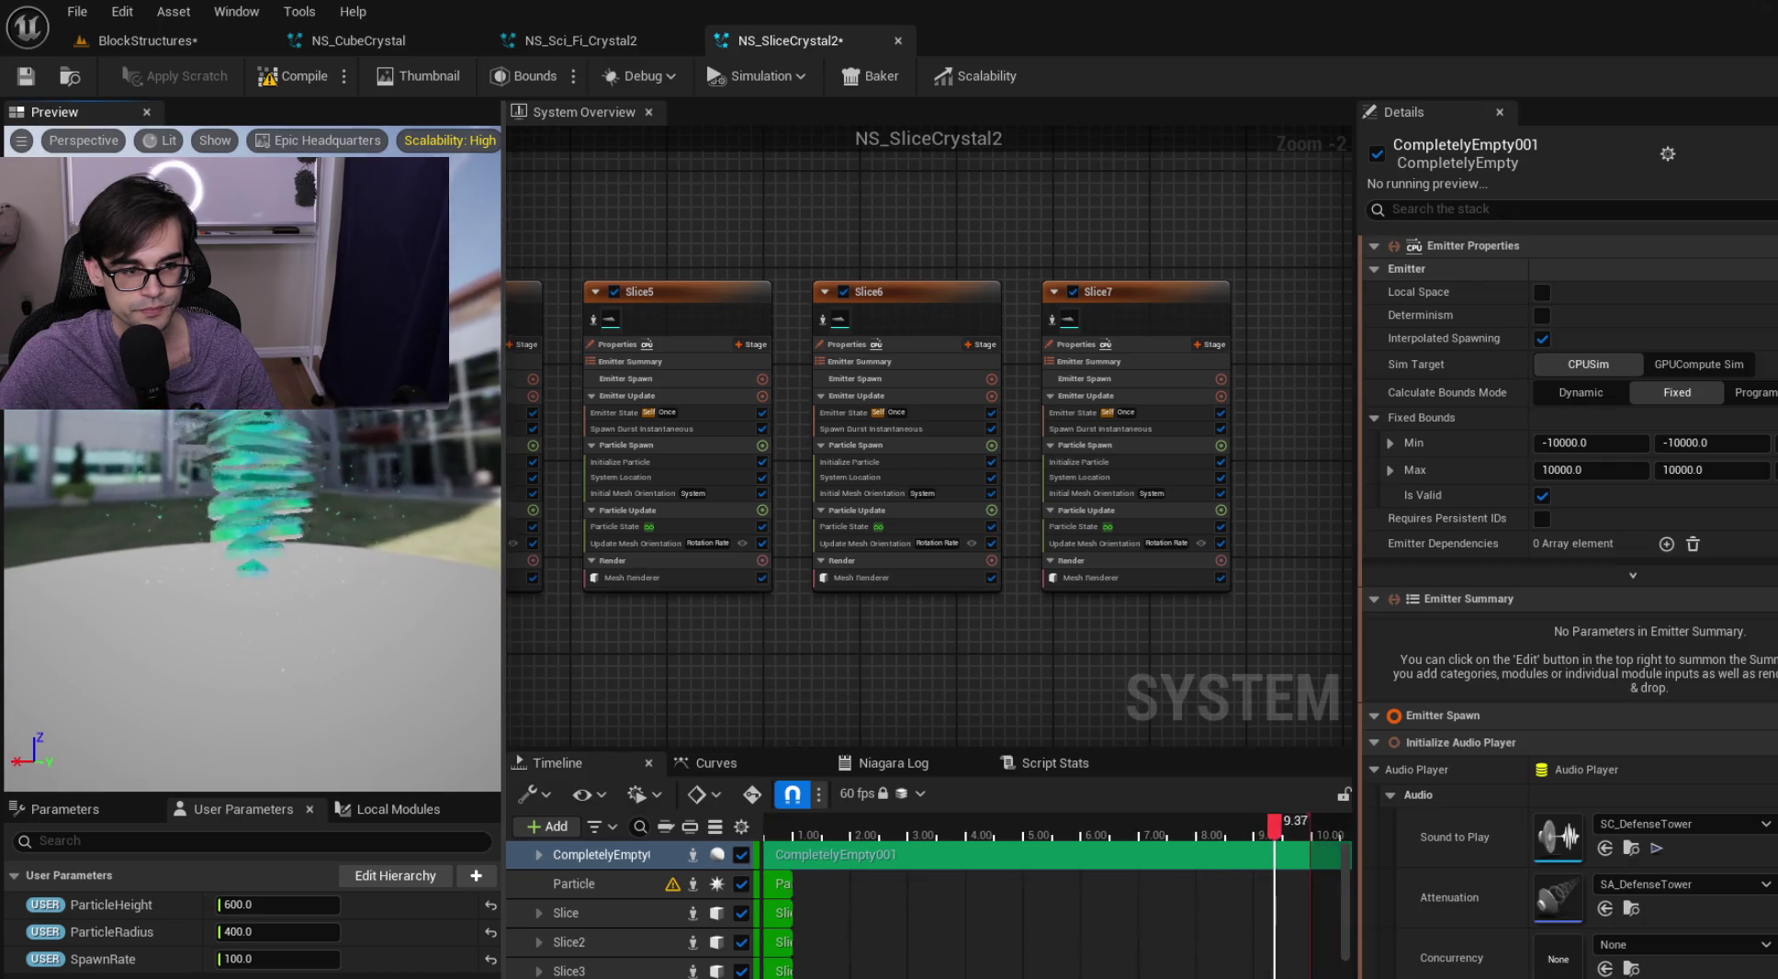
{"action": "key", "text": "Home"}
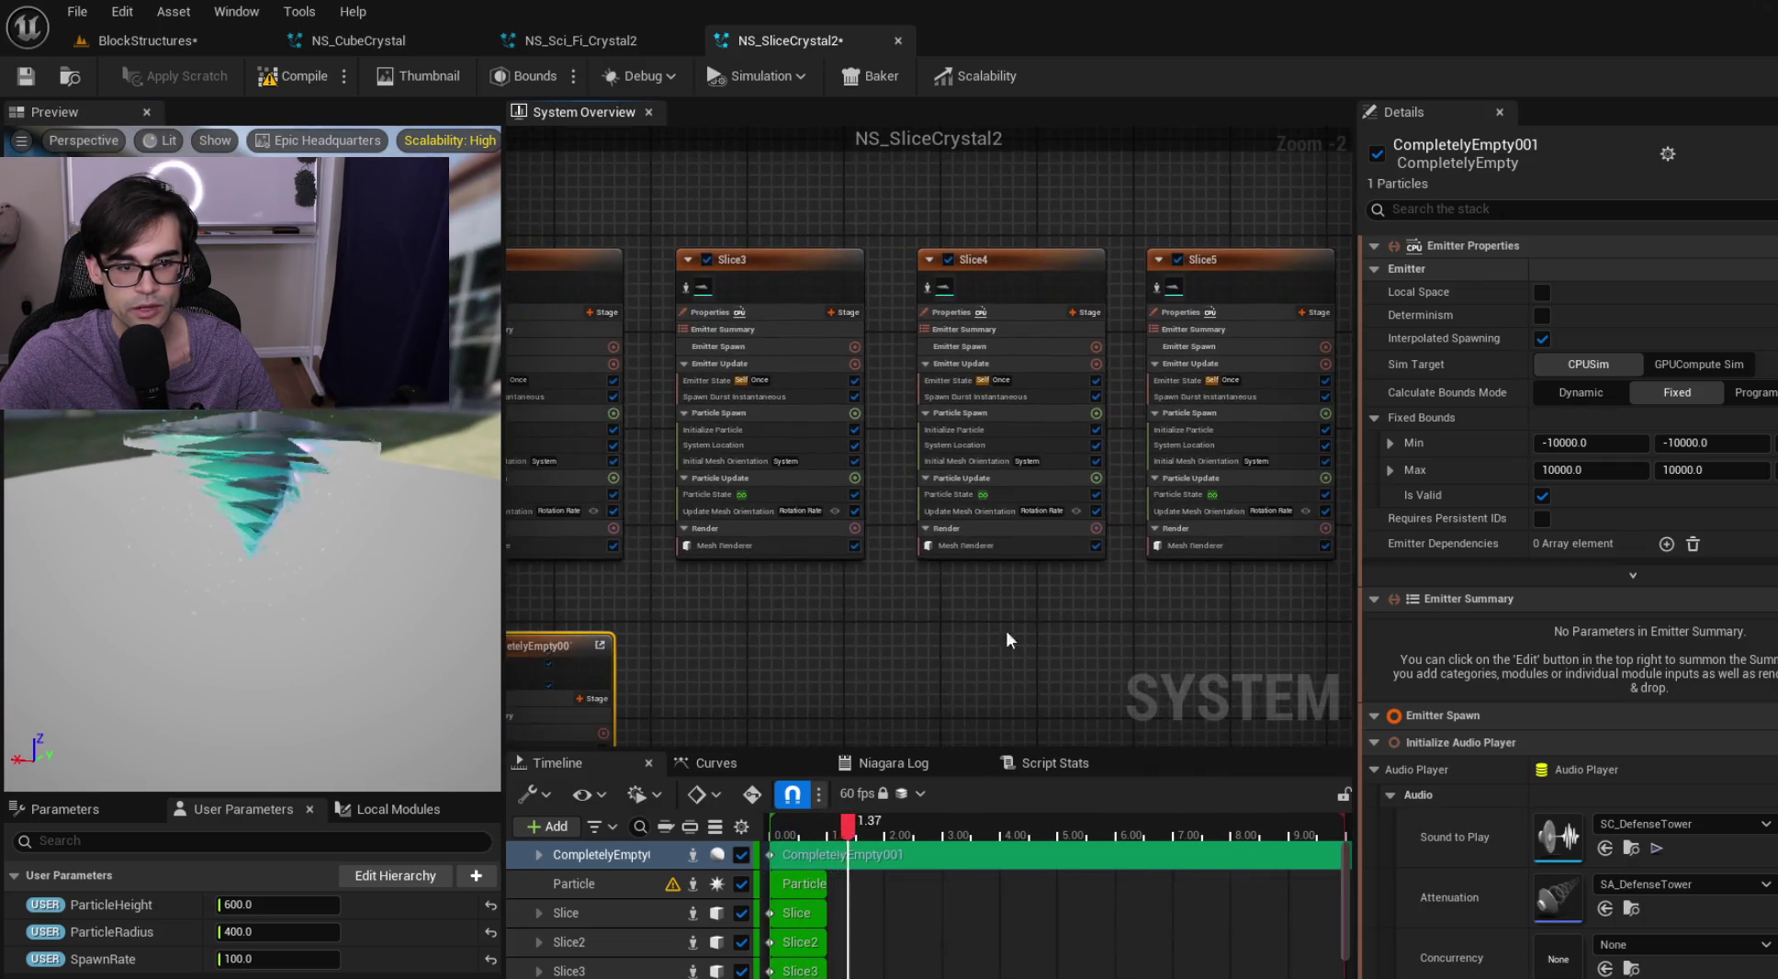
{"action": "scroll", "coordinate": [805, 520], "scroll_direction": "up", "scroll_amount": 2}
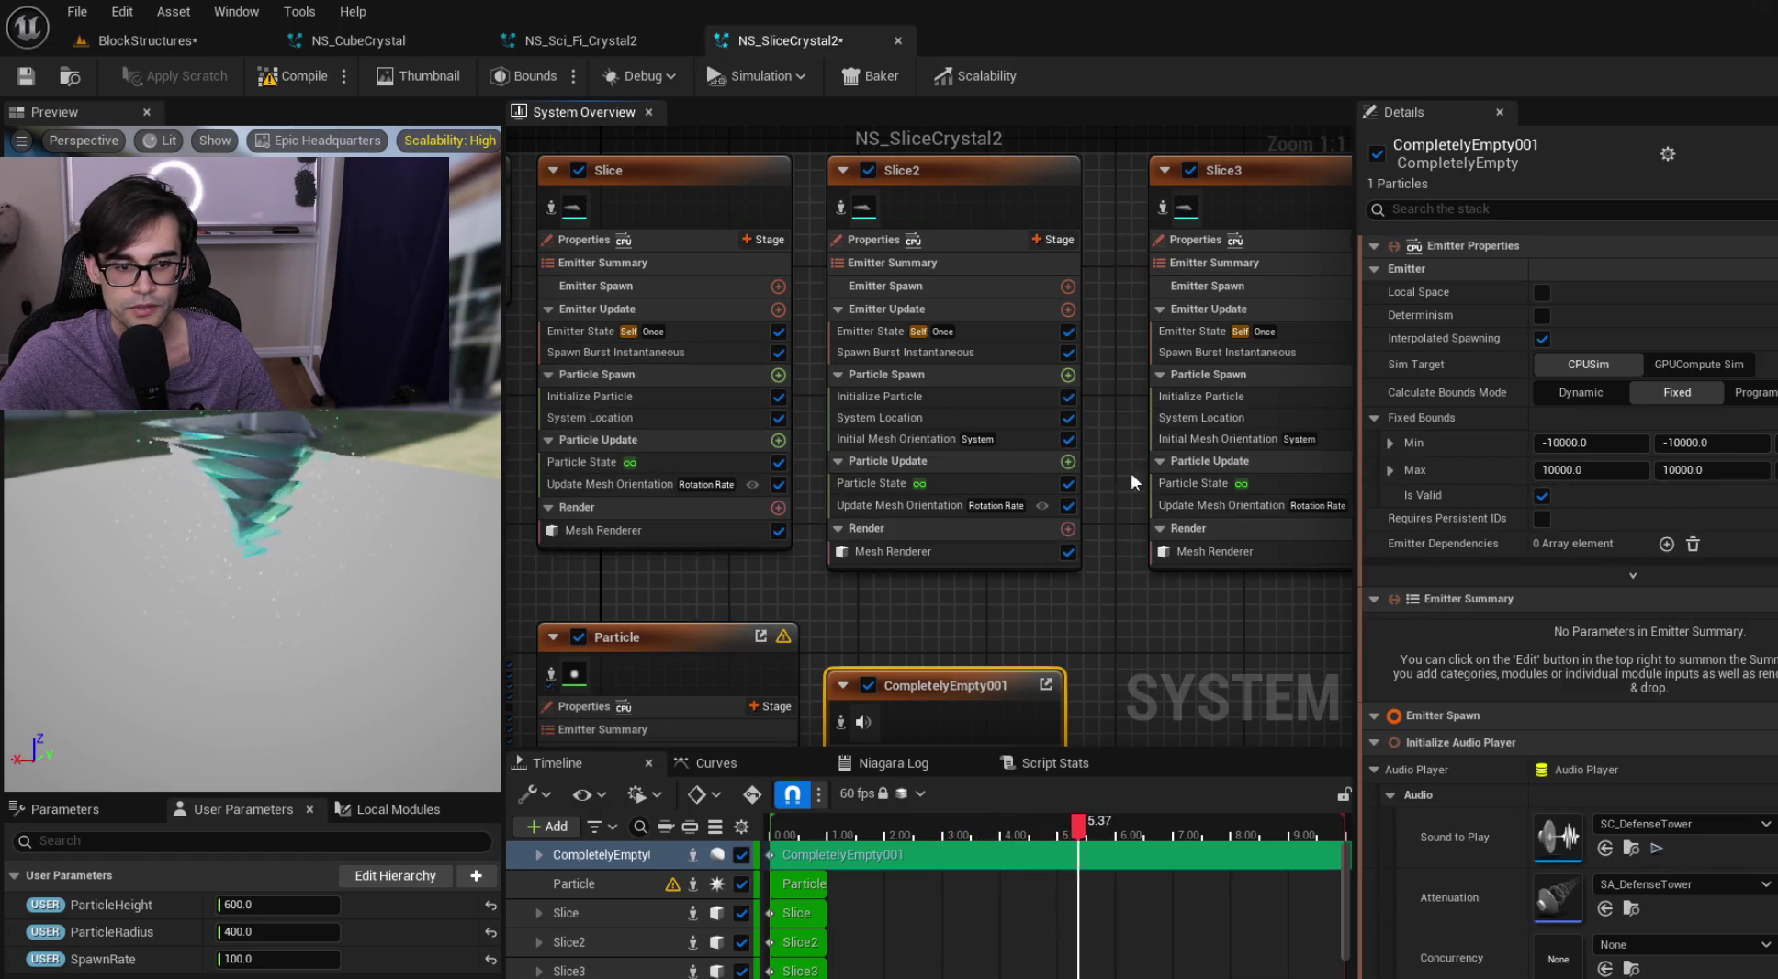
{"action": "key", "text": "f"}
Spawn particles in a cylinder sized by ParticleHeight and ParticleRadius
{"action": "left_click", "coordinate": [856, 596]}
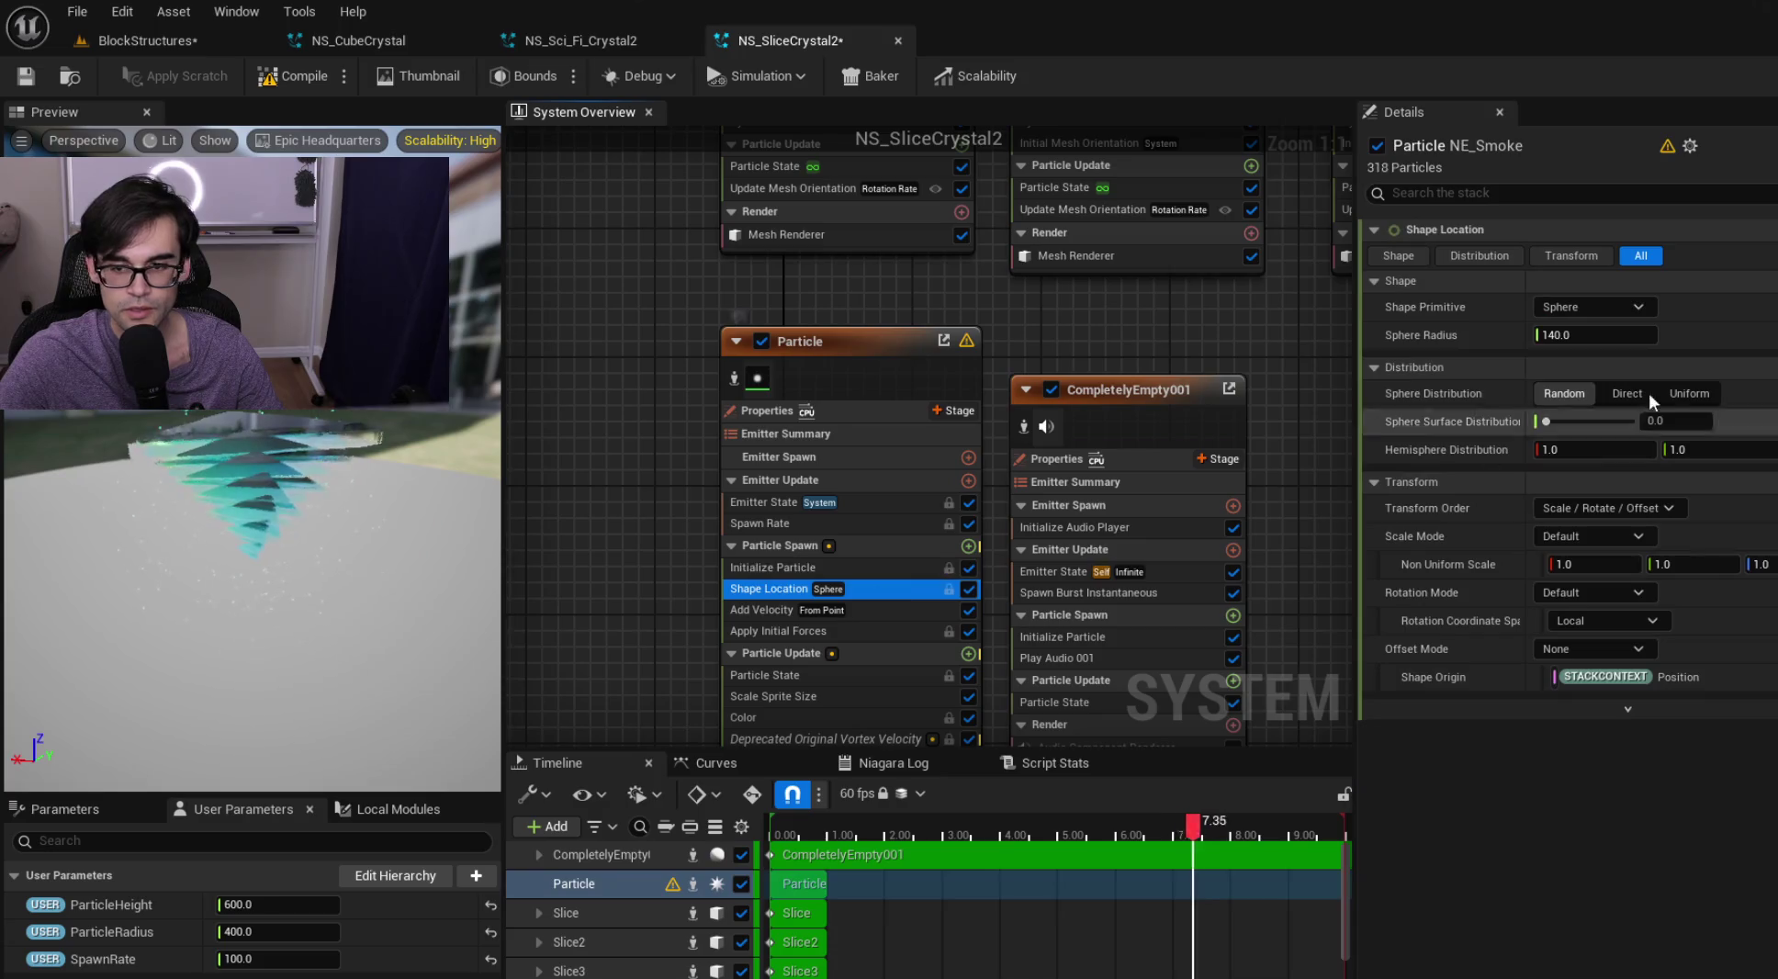
{"action": "left_click", "coordinate": [1621, 310]}
{"action": "left_click", "coordinate": [1615, 352]}
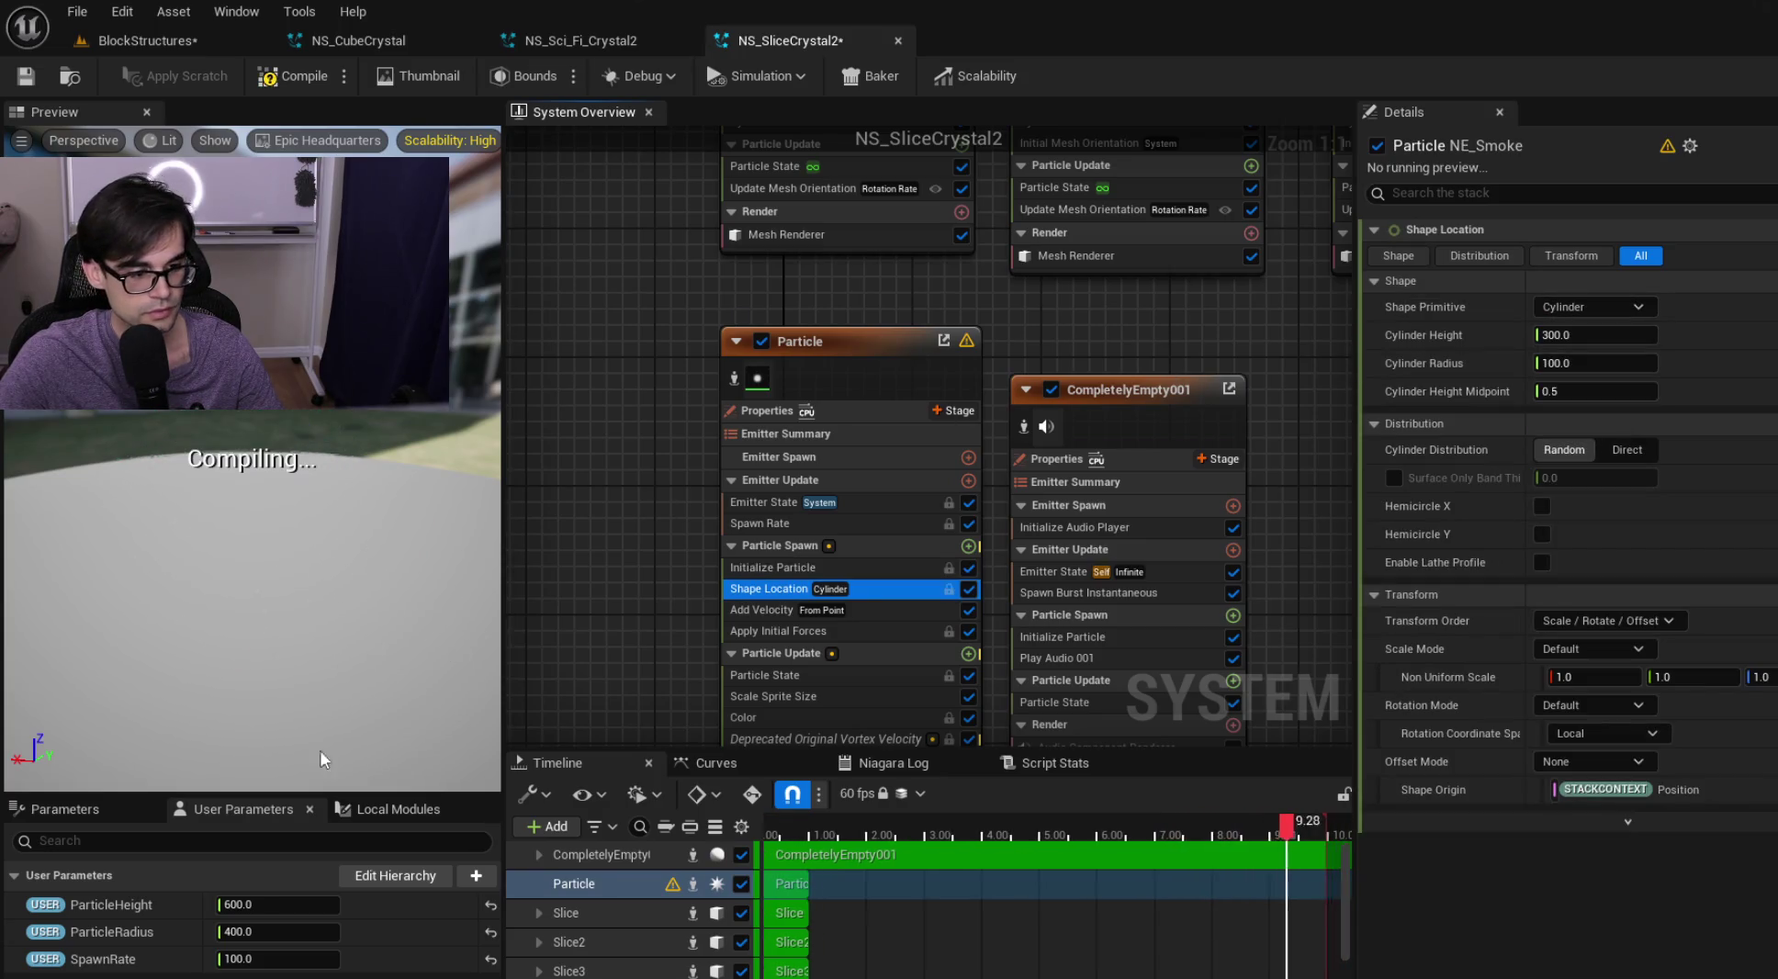
{"action": "left_click", "coordinate": [383, 906]}
{"action": "mouse_move", "coordinate": [121, 904]}
{"action": "left_mouse_down"}
{"action": "mouse_move", "coordinate": [1204, 789]}
{"action": "mouse_move", "coordinate": [1544, 343]}
{"action": "left_mouse_up"}
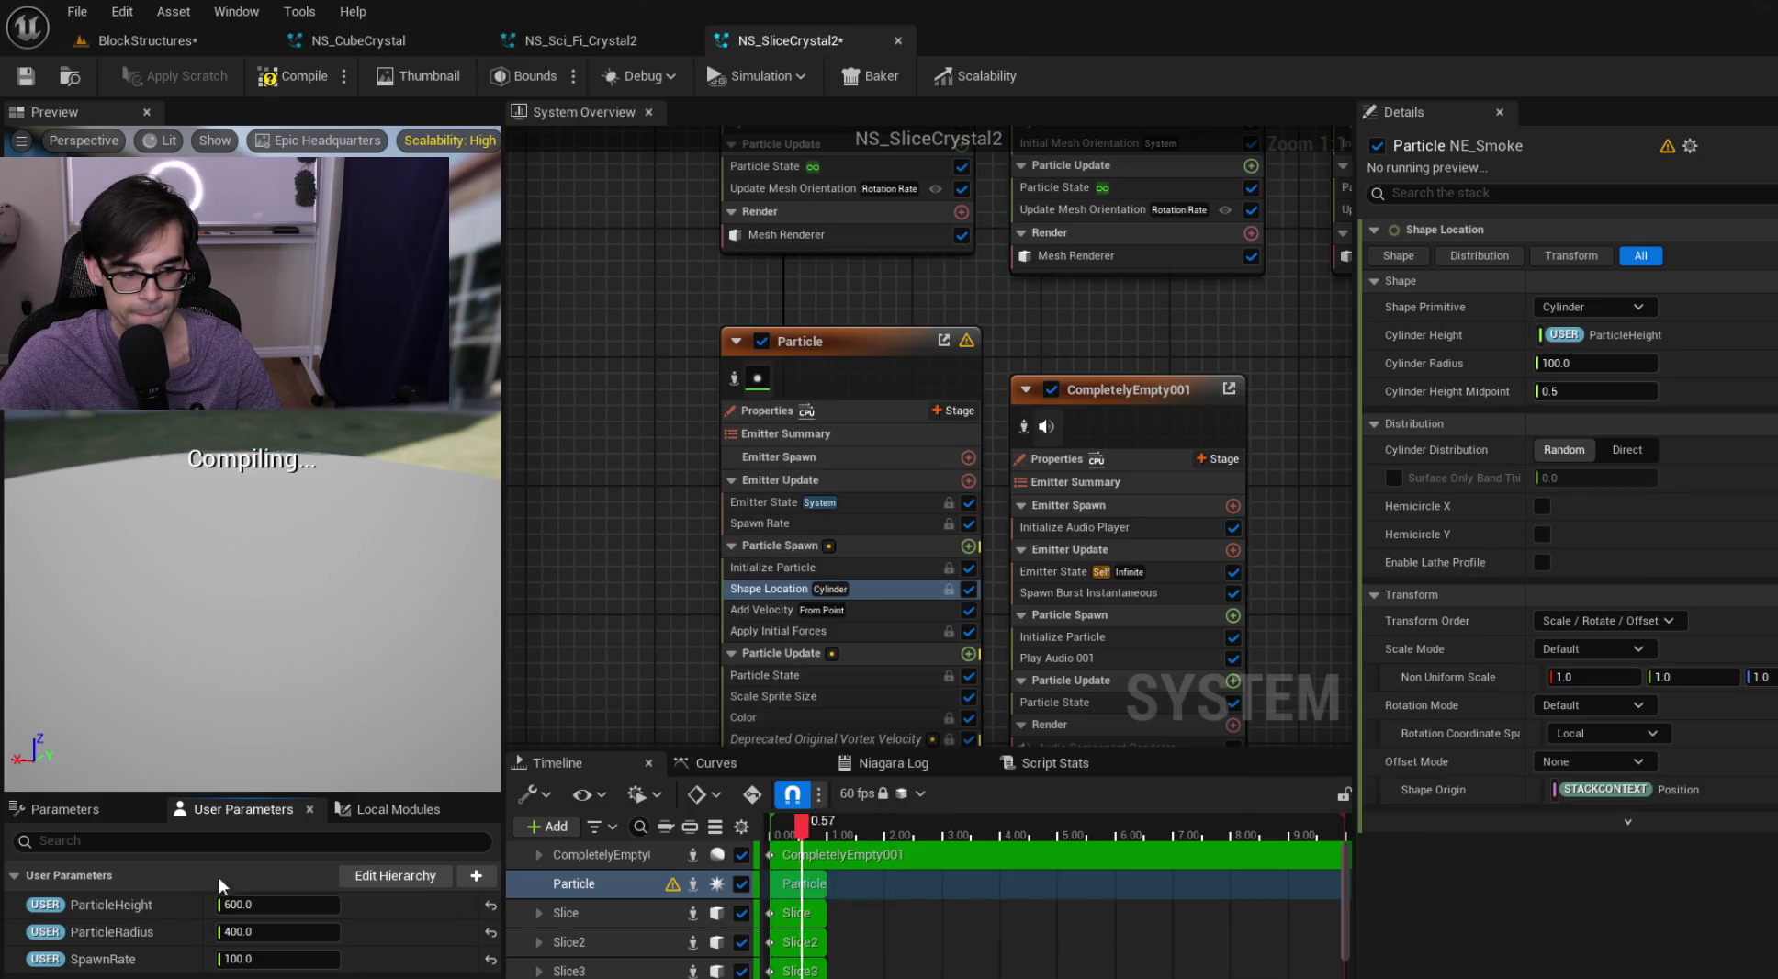
{"action": "mouse_move", "coordinate": [111, 931]}
{"action": "left_mouse_down"}
{"action": "mouse_move", "coordinate": [1613, 382]}
{"action": "mouse_move", "coordinate": [1616, 355]}
{"action": "left_mouse_up"}
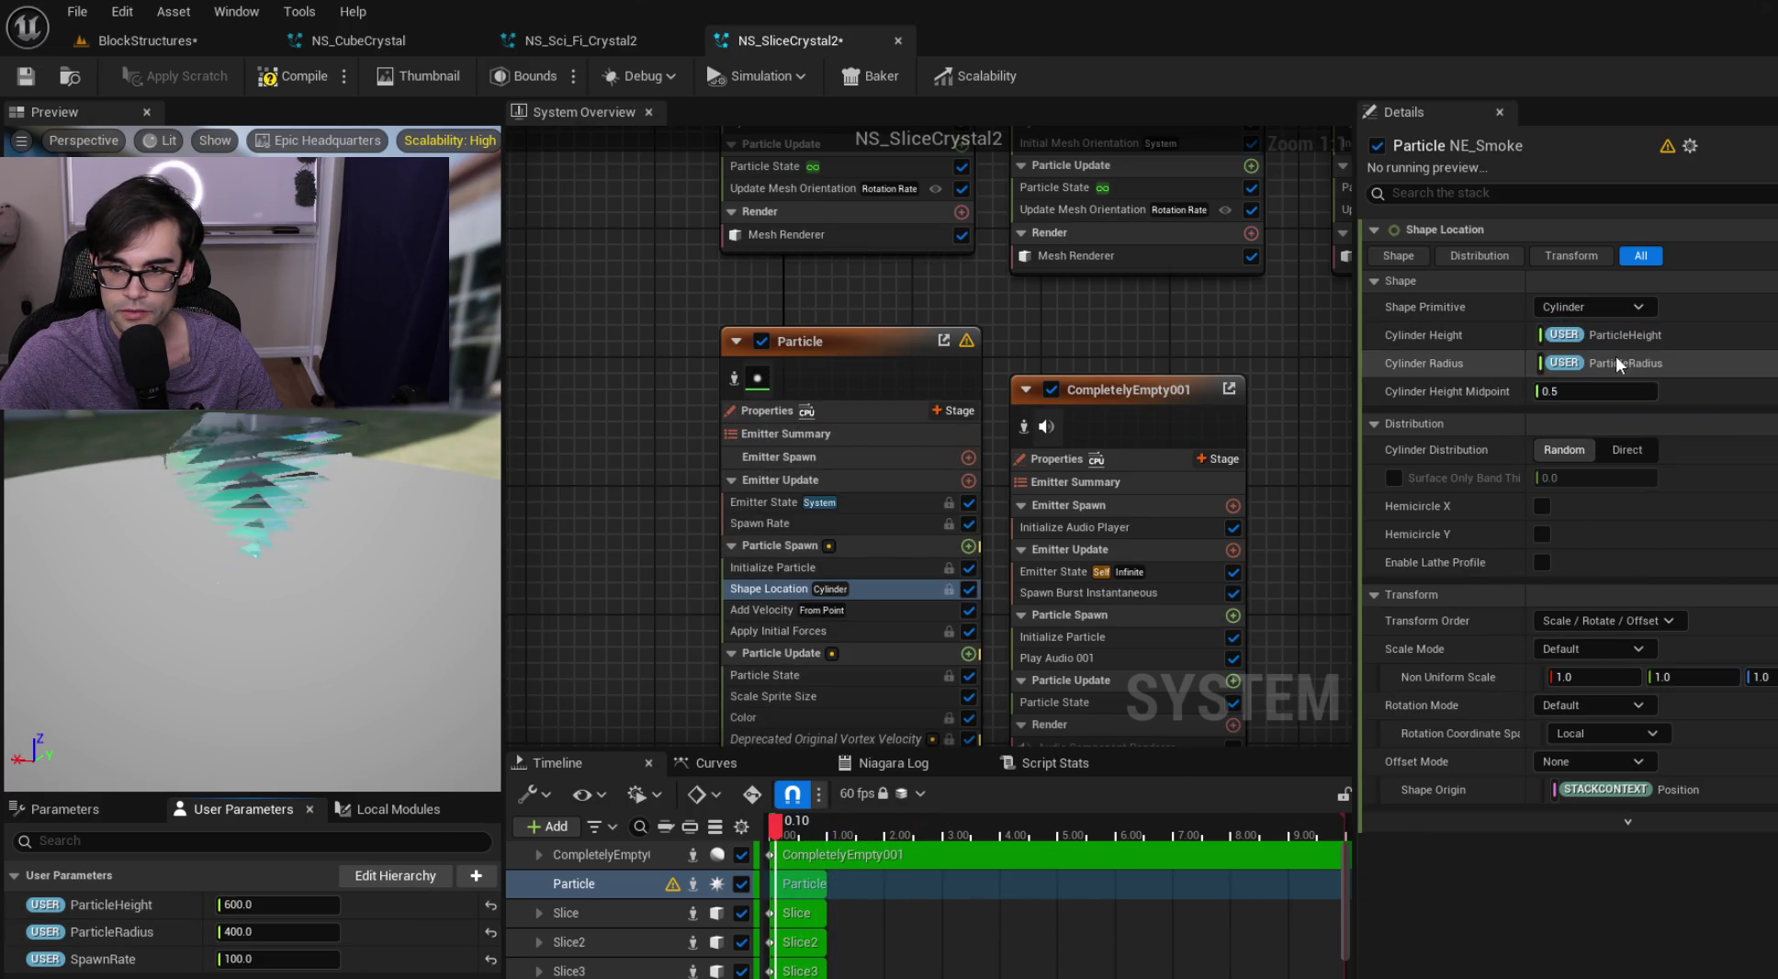
Set Uniform Sprite Size Max to 12, save NS_SliceCrystal2, and return to the level
{"action": "left_click", "coordinate": [884, 567]}
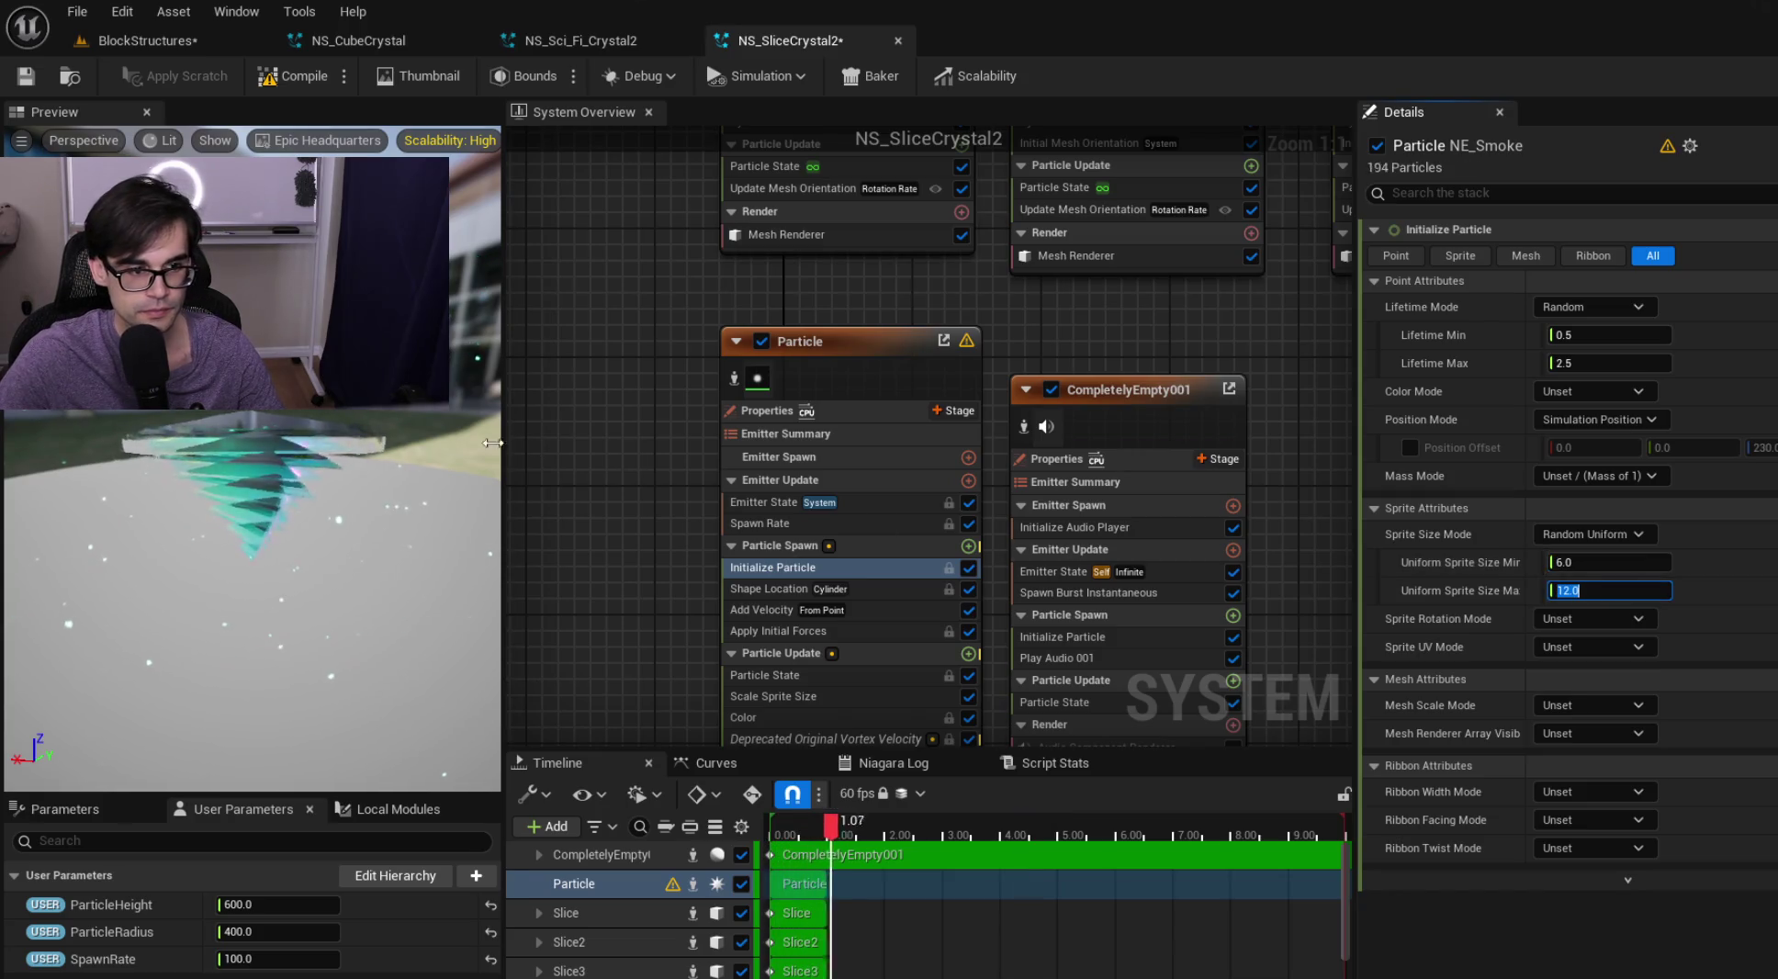
{"action": "left_click", "coordinate": [27, 73]}
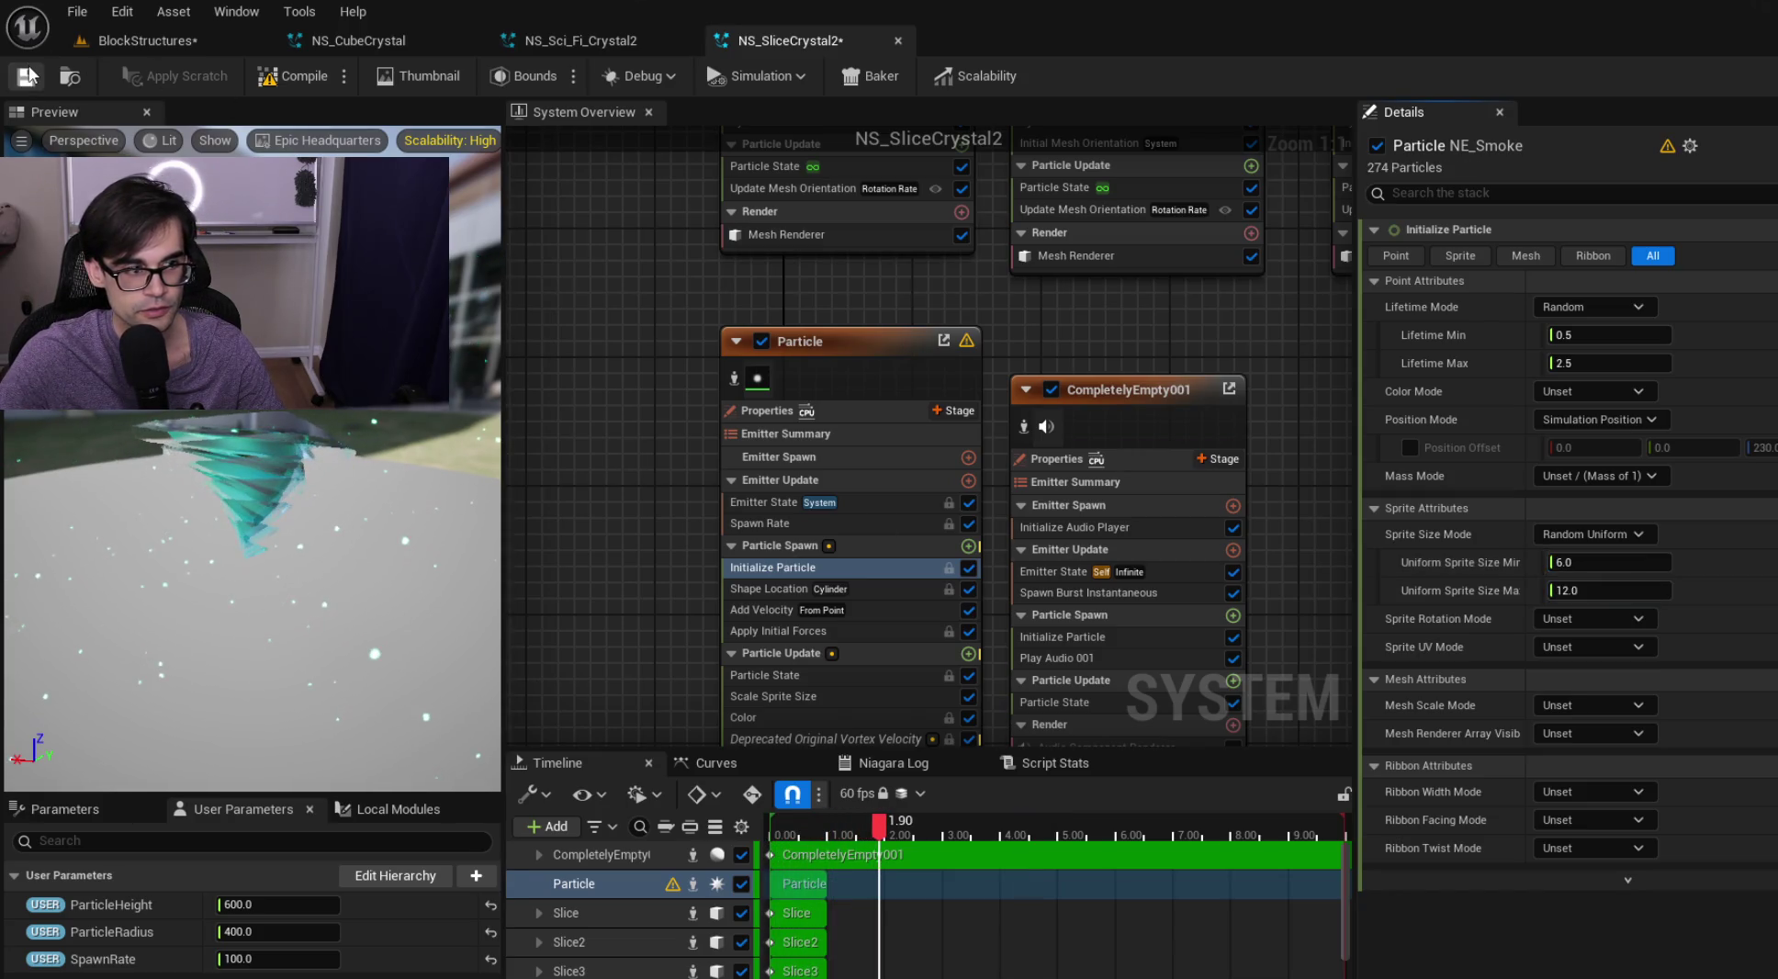
{"action": "left_click", "coordinate": [193, 38]}
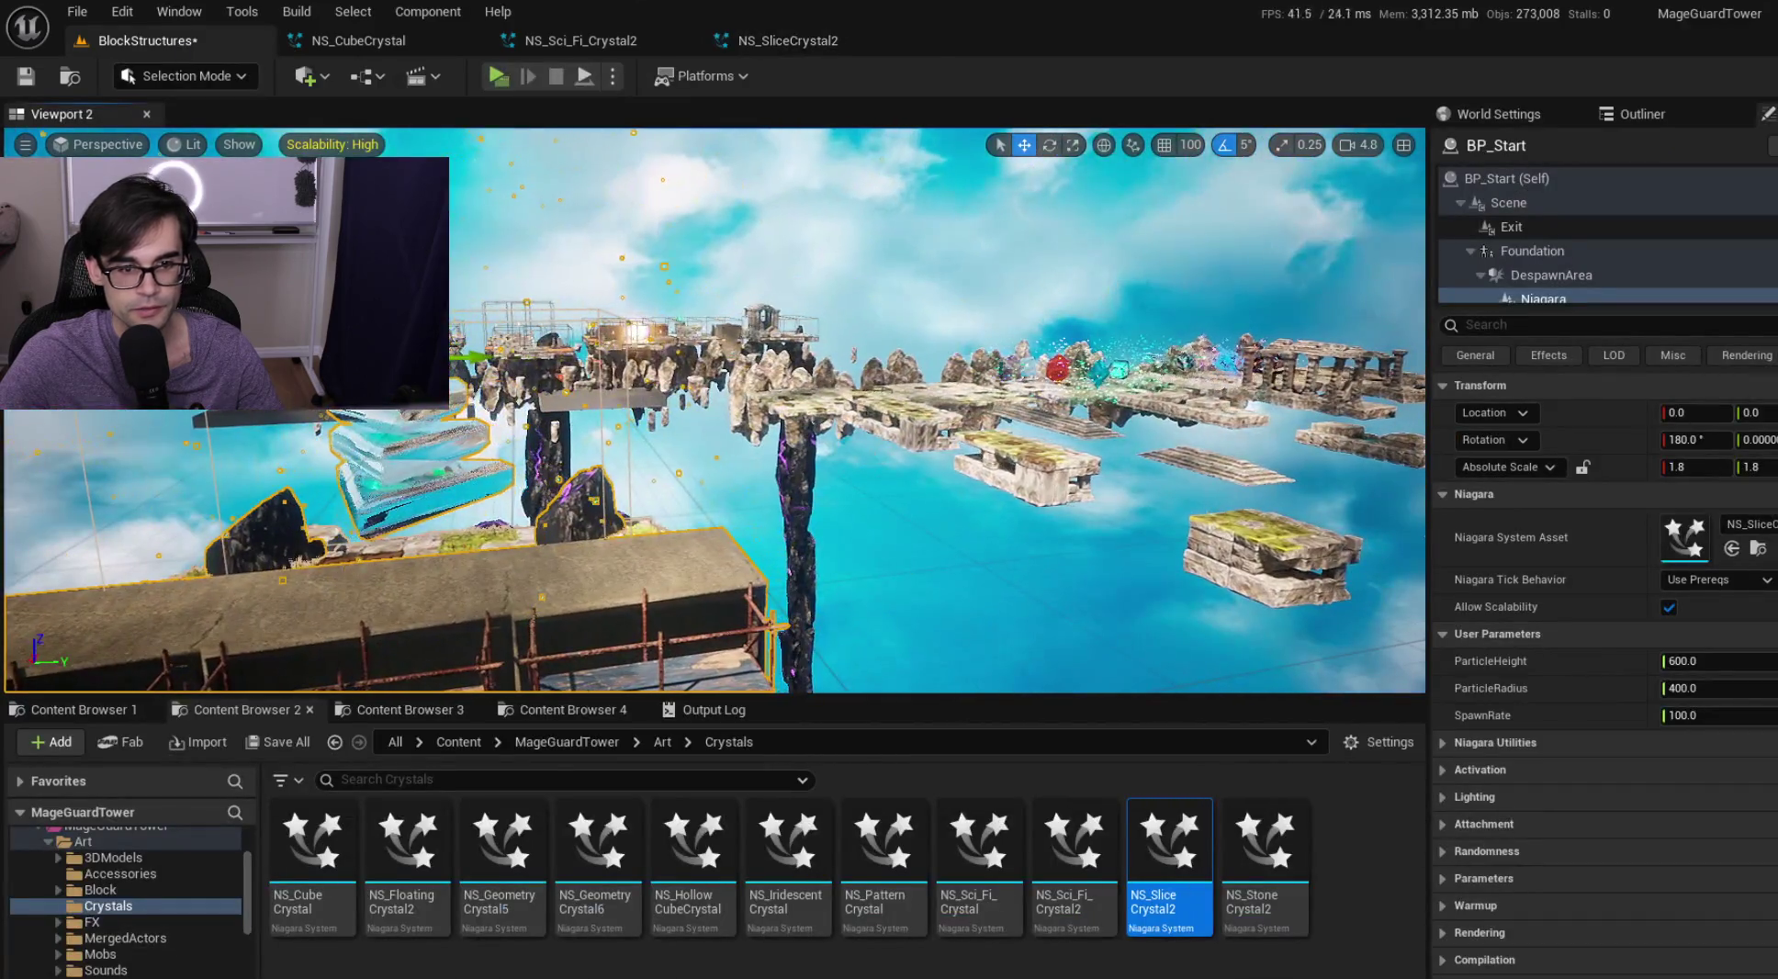
Reselect and frame BP_Start after glancing at the Sci-Fi and Slice crystal assets
{"action": "left_click", "coordinate": [579, 201]}
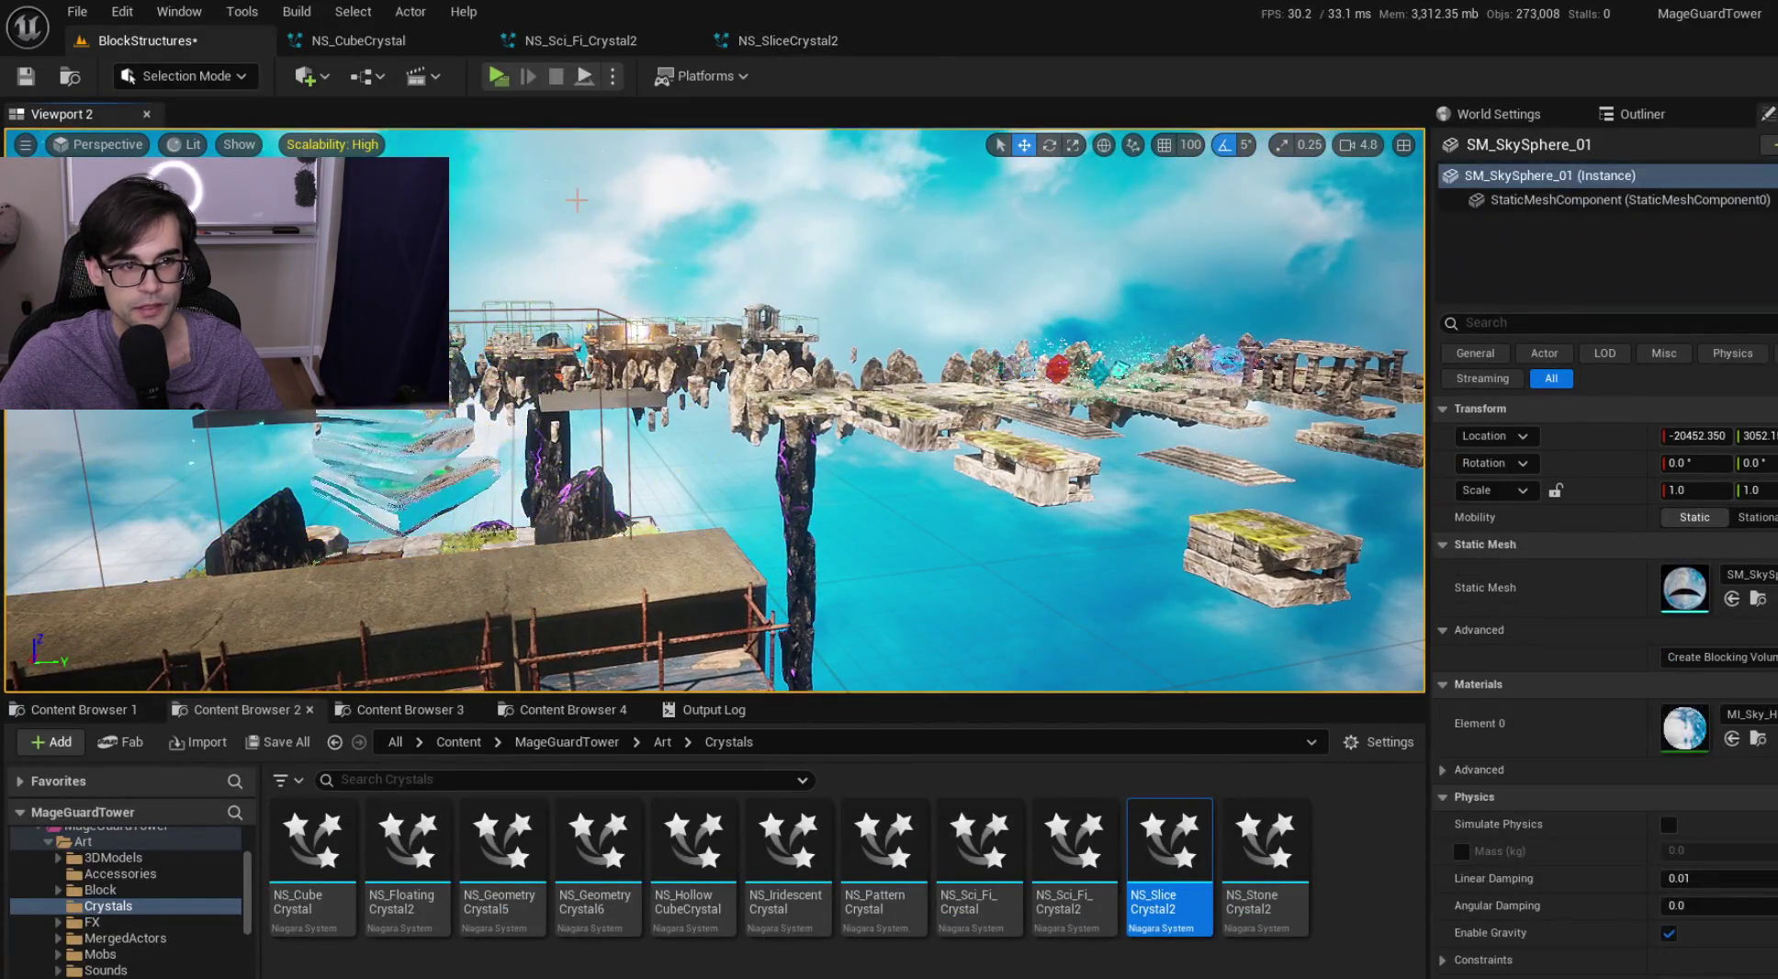
{"action": "key", "text": "ctrl+z"}
{"action": "key", "text": "f"}
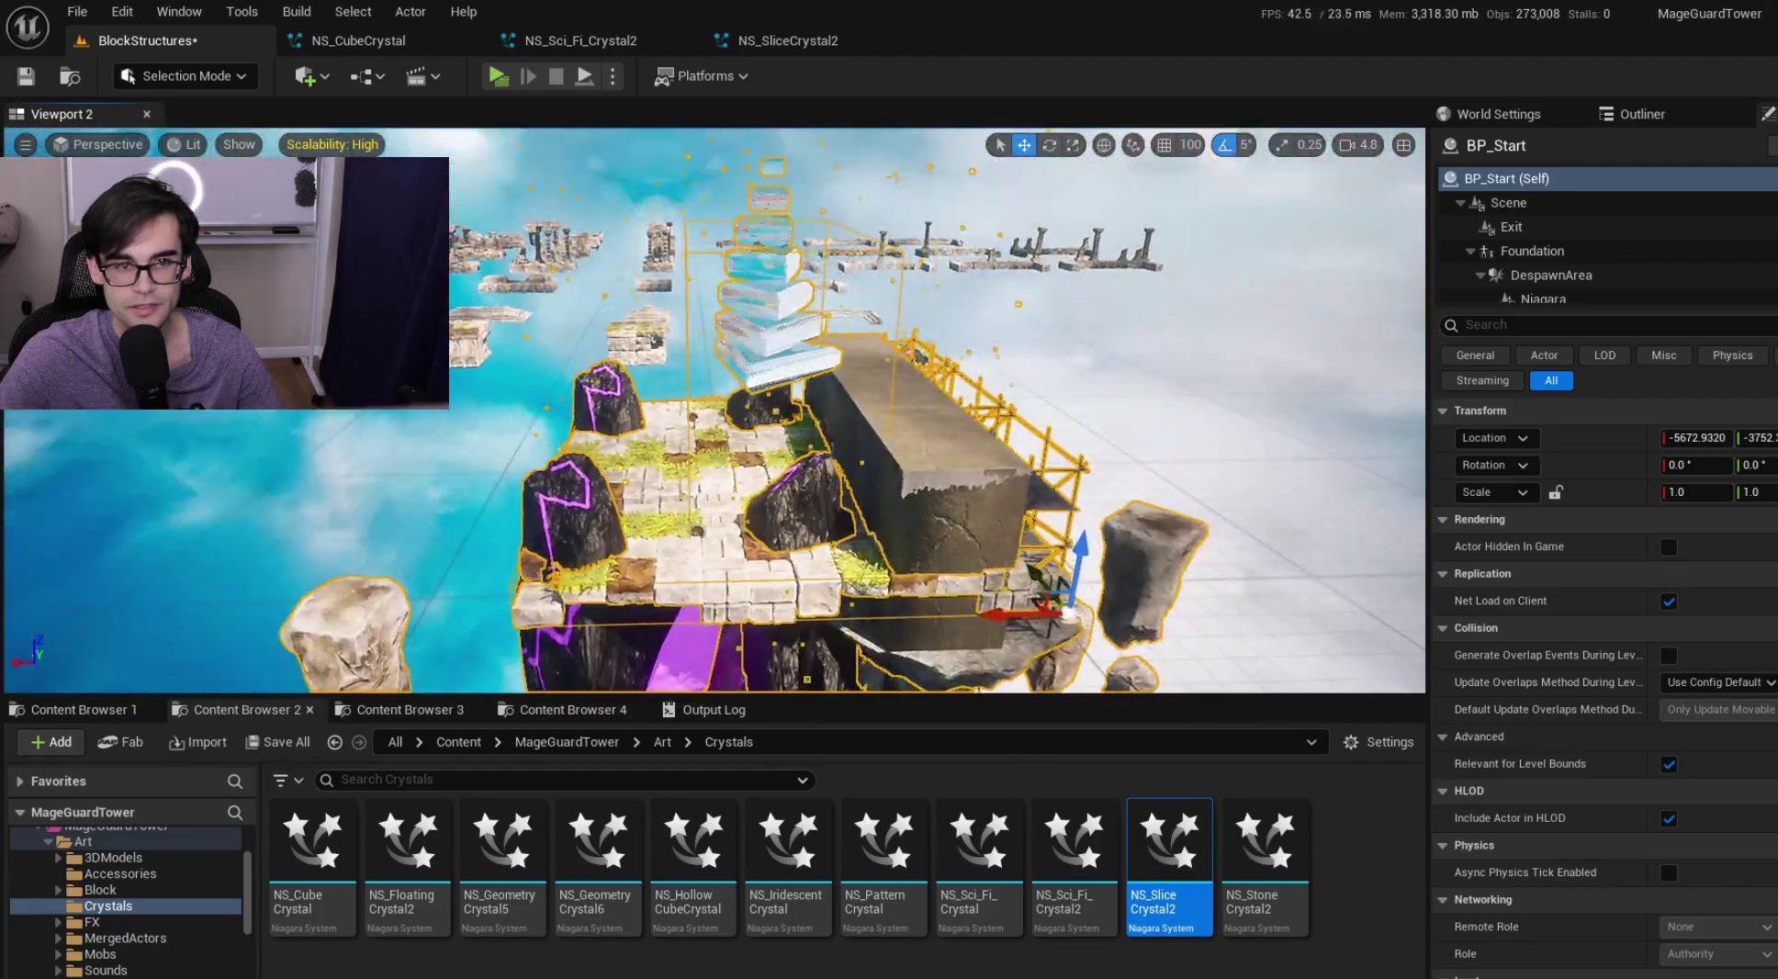
{"action": "left_click", "coordinate": [594, 39]}
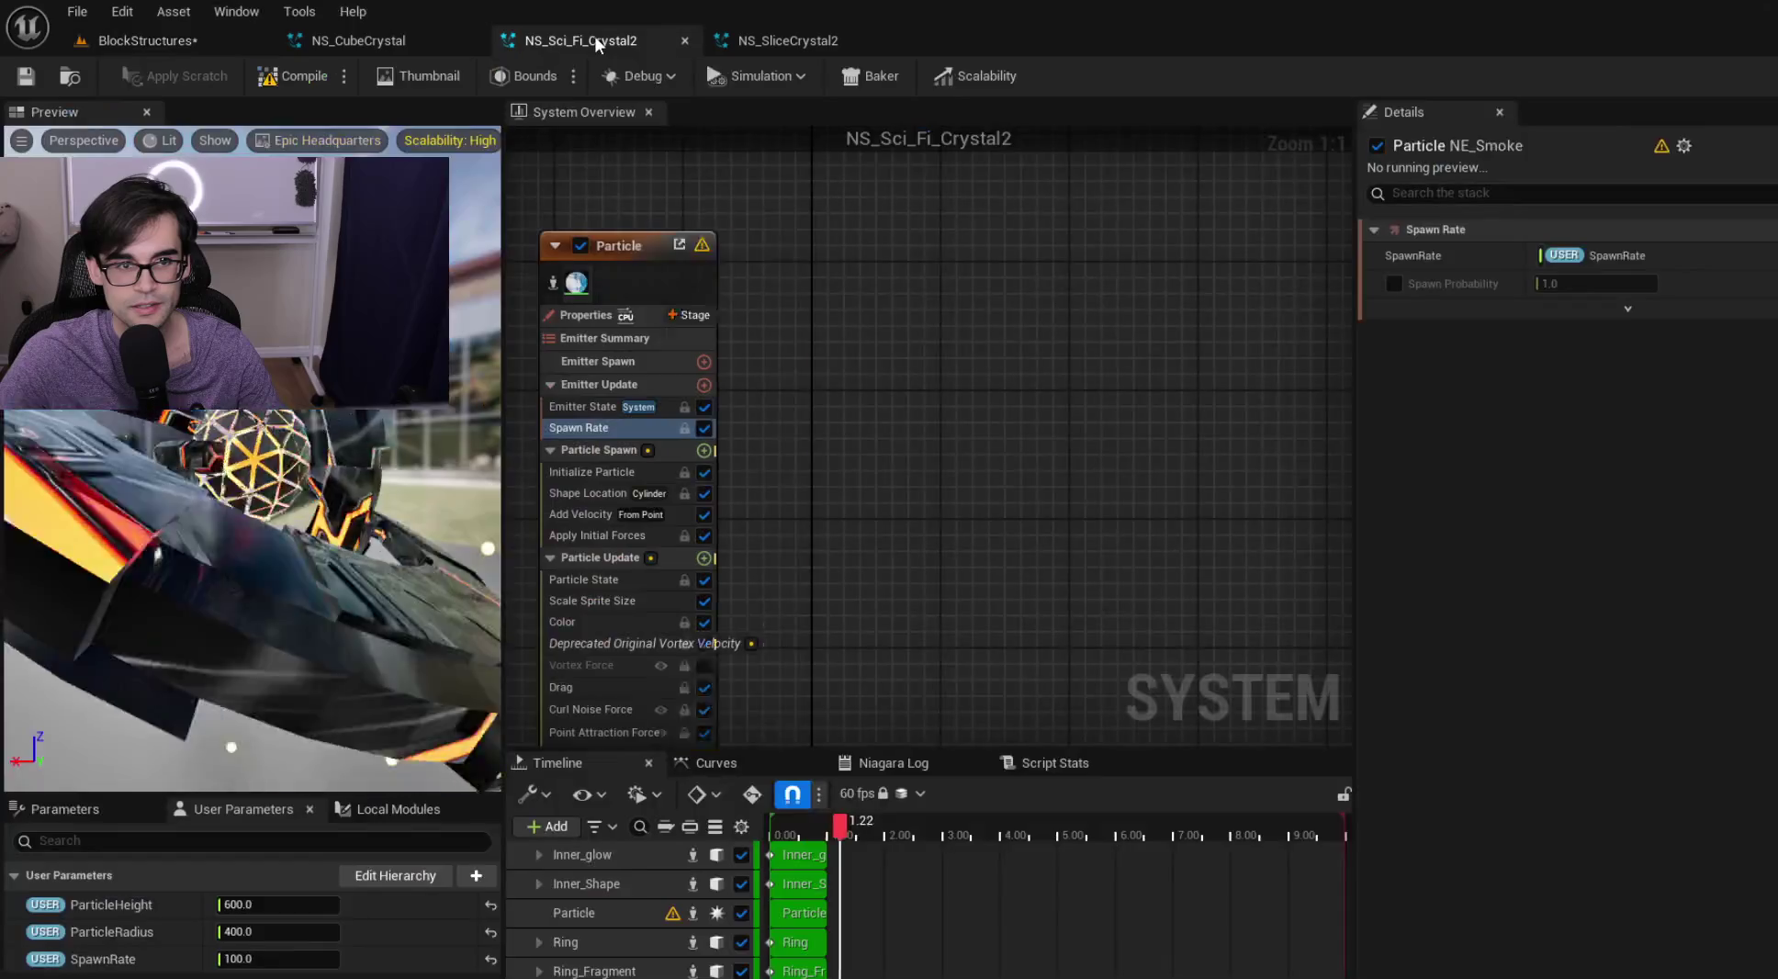
{"action": "left_click", "coordinate": [788, 40]}
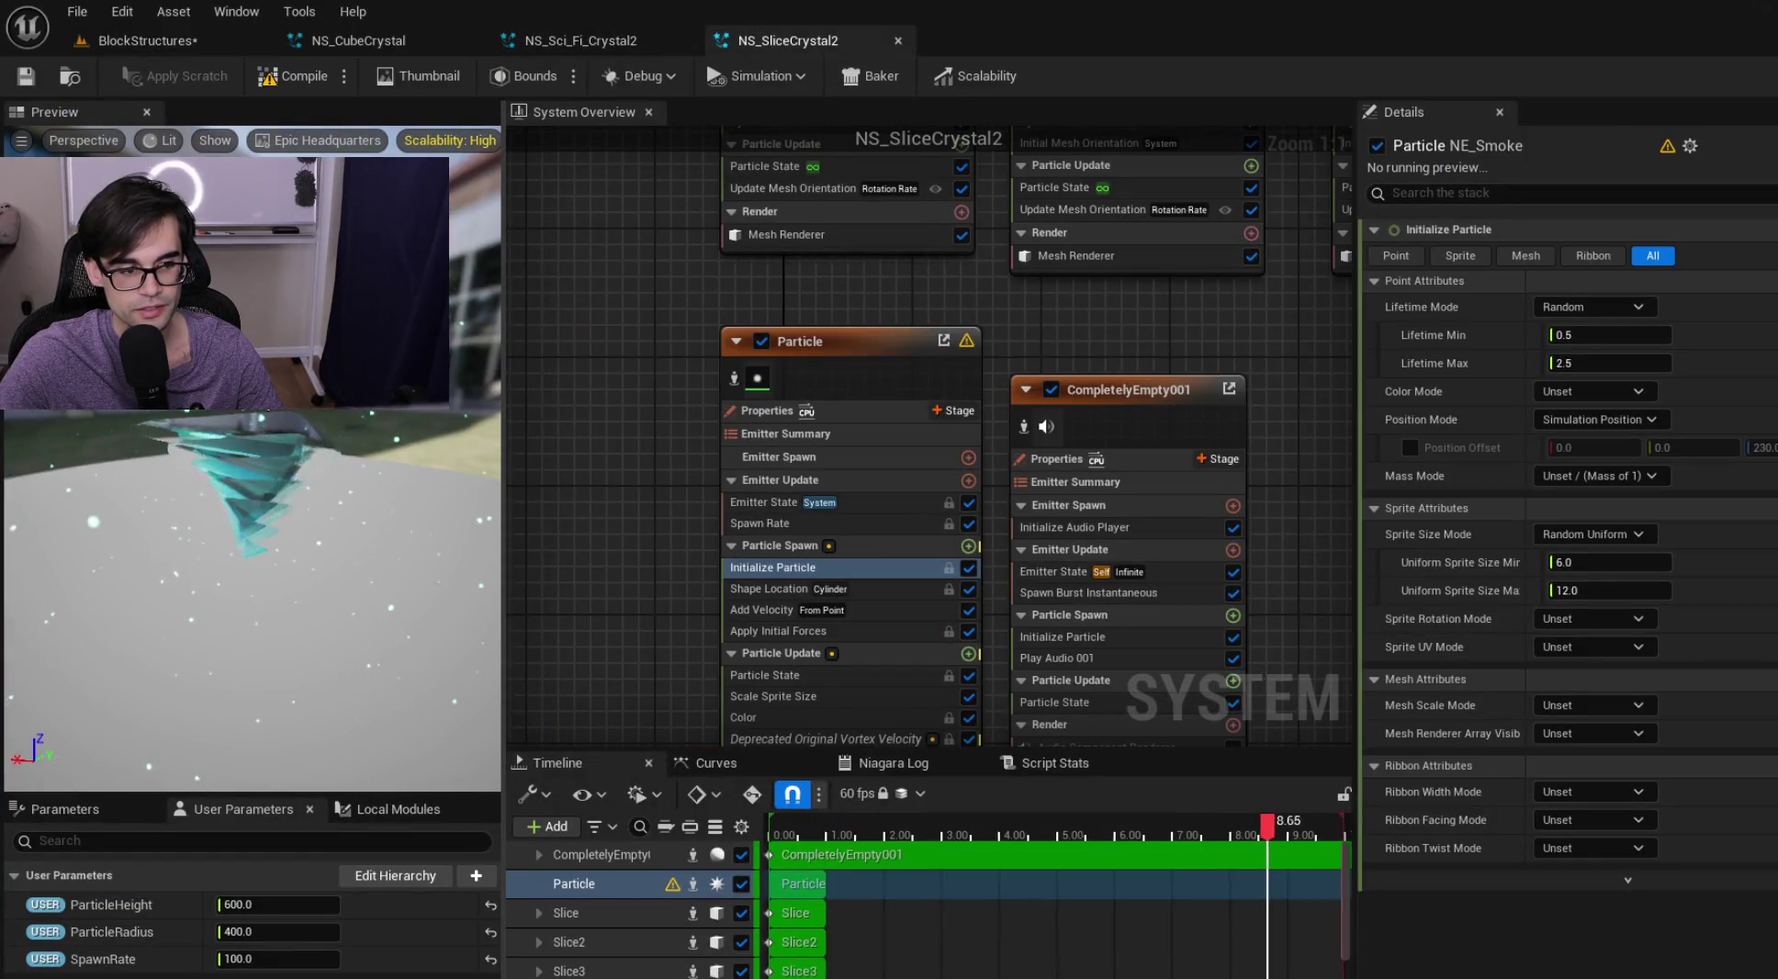
{"action": "left_click", "coordinate": [177, 41]}
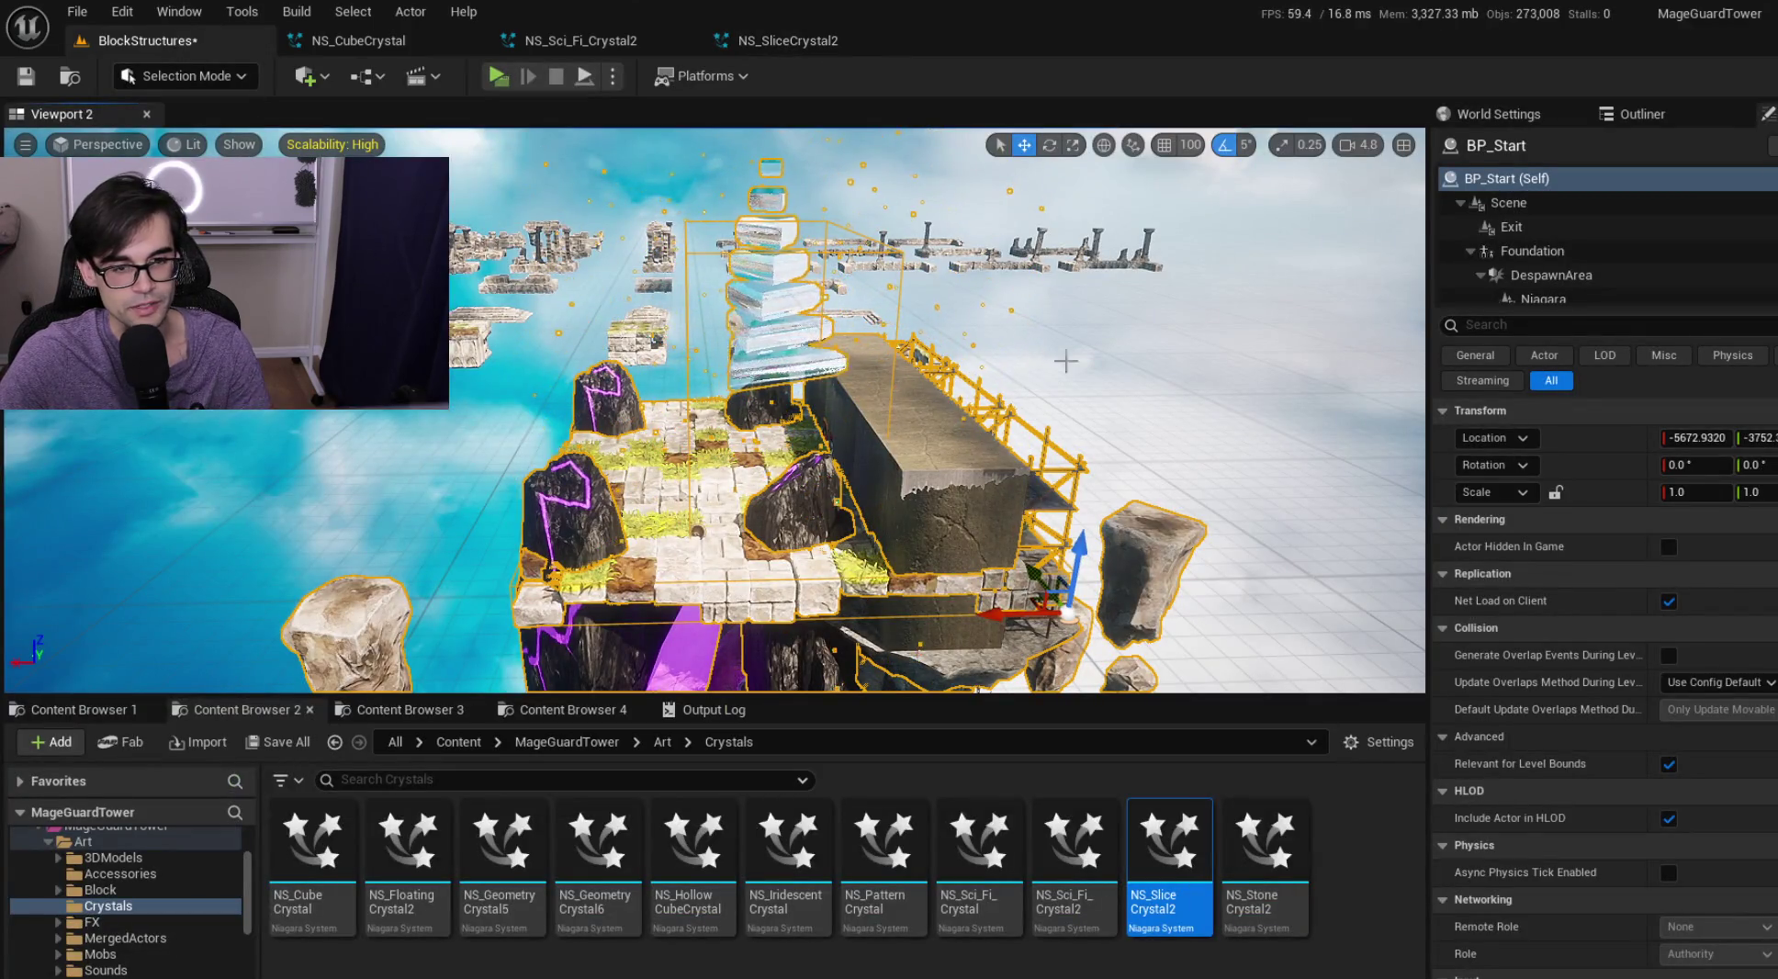
Assign NS_StoneCrystal2 as BP_Start's Niagara System Asset and view the crystal
{"action": "left_click_drag", "start_coordinate": [1055, 354], "coordinate": [937, 369]}
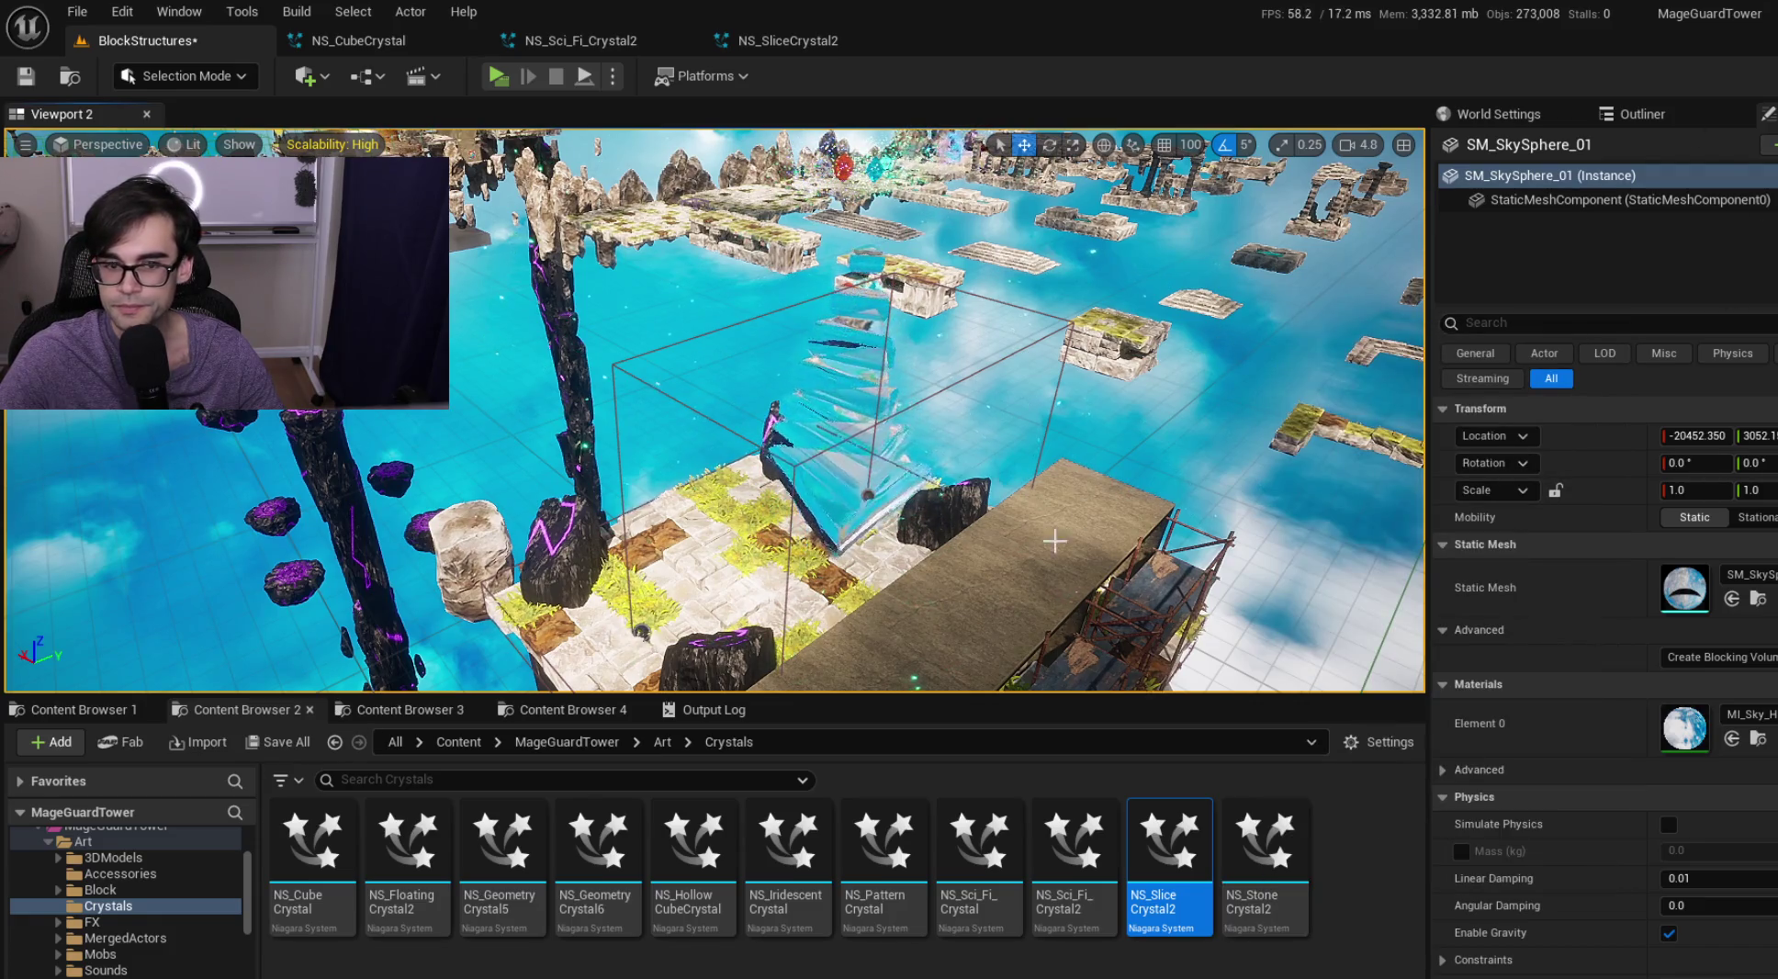
{"action": "left_click", "coordinate": [986, 632]}
{"action": "left_click", "coordinate": [1536, 299]}
{"action": "mouse_move", "coordinate": [1265, 840]}
{"action": "left_mouse_down"}
{"action": "mouse_move", "coordinate": [1341, 808]}
{"action": "mouse_move", "coordinate": [1690, 549]}
{"action": "left_mouse_up"}
{"action": "mouse_move", "coordinate": [1194, 441]}
{"action": "left_mouse_down"}
{"action": "mouse_move", "coordinate": [1247, 456]}
{"action": "mouse_move", "coordinate": [1252, 377]}
{"action": "mouse_move", "coordinate": [1034, 421]}
{"action": "left_mouse_up"}
{"action": "left_click", "coordinate": [1247, 456]}
{"action": "scroll", "coordinate": [1148, 397], "scroll_direction": "down", "scroll_amount": 1}
Open NS_StoneCrystal2 and select its Particle emitter
{"action": "double_click", "coordinate": [1237, 815]}
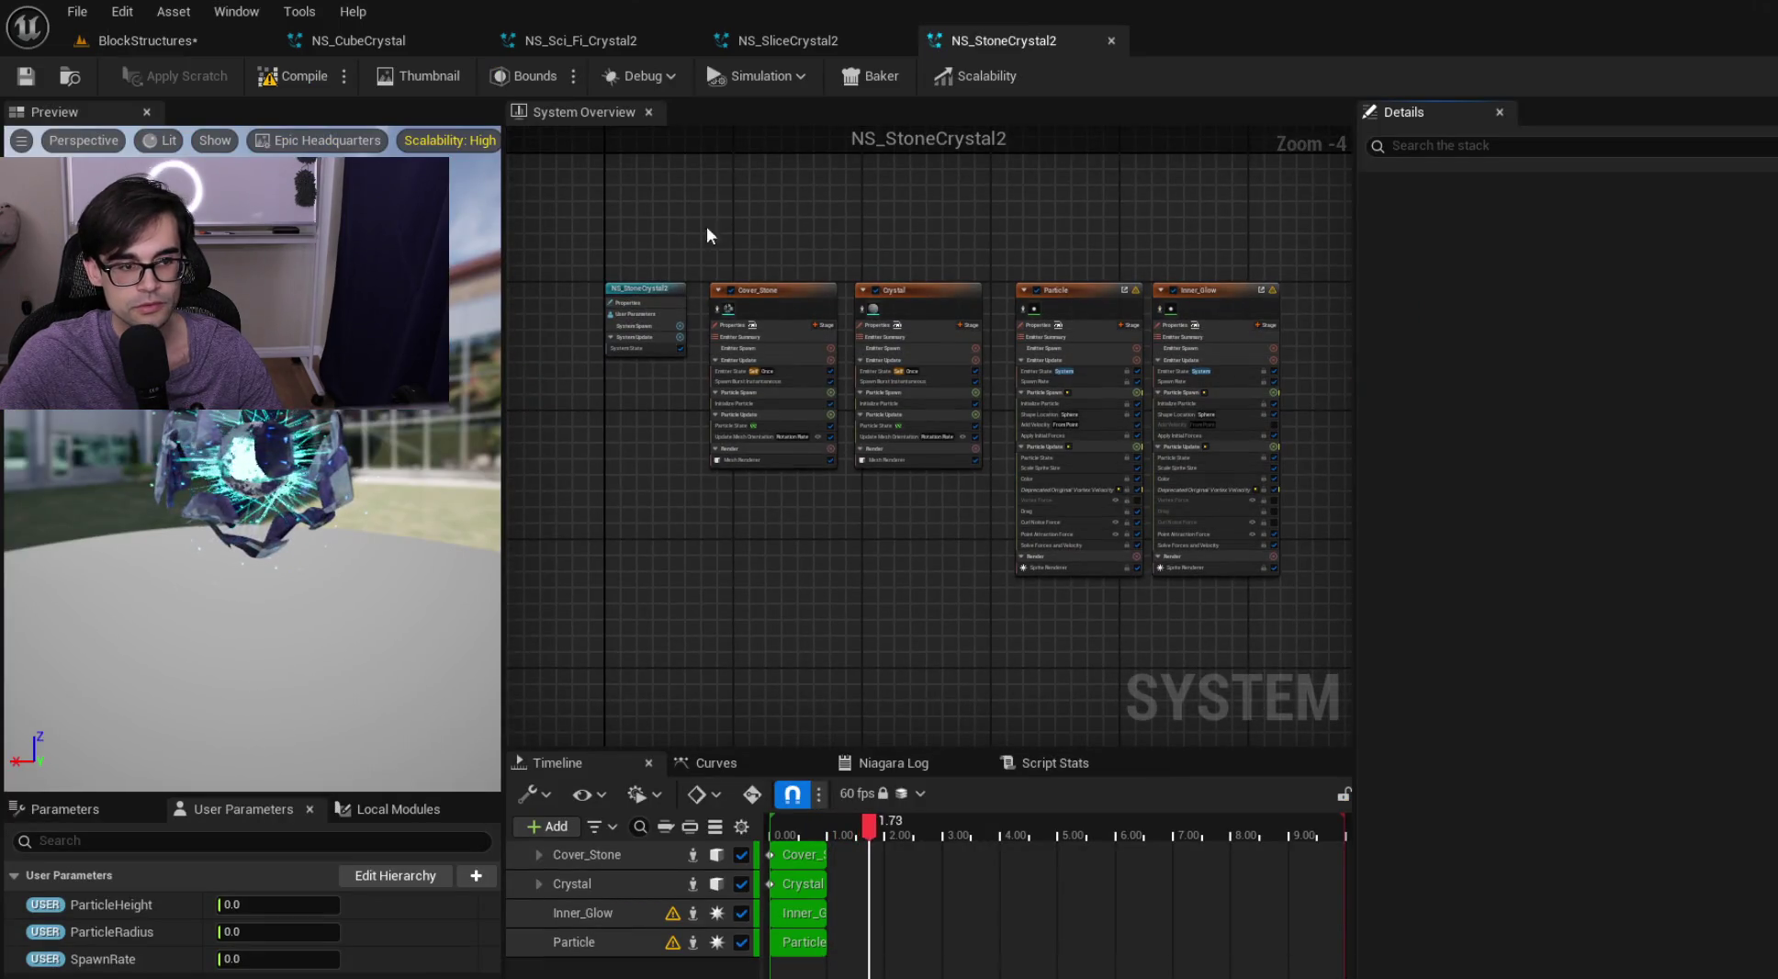
{"action": "scroll", "coordinate": [1015, 390], "scroll_direction": "up", "scroll_amount": 2}
{"action": "left_click", "coordinate": [1005, 272]}
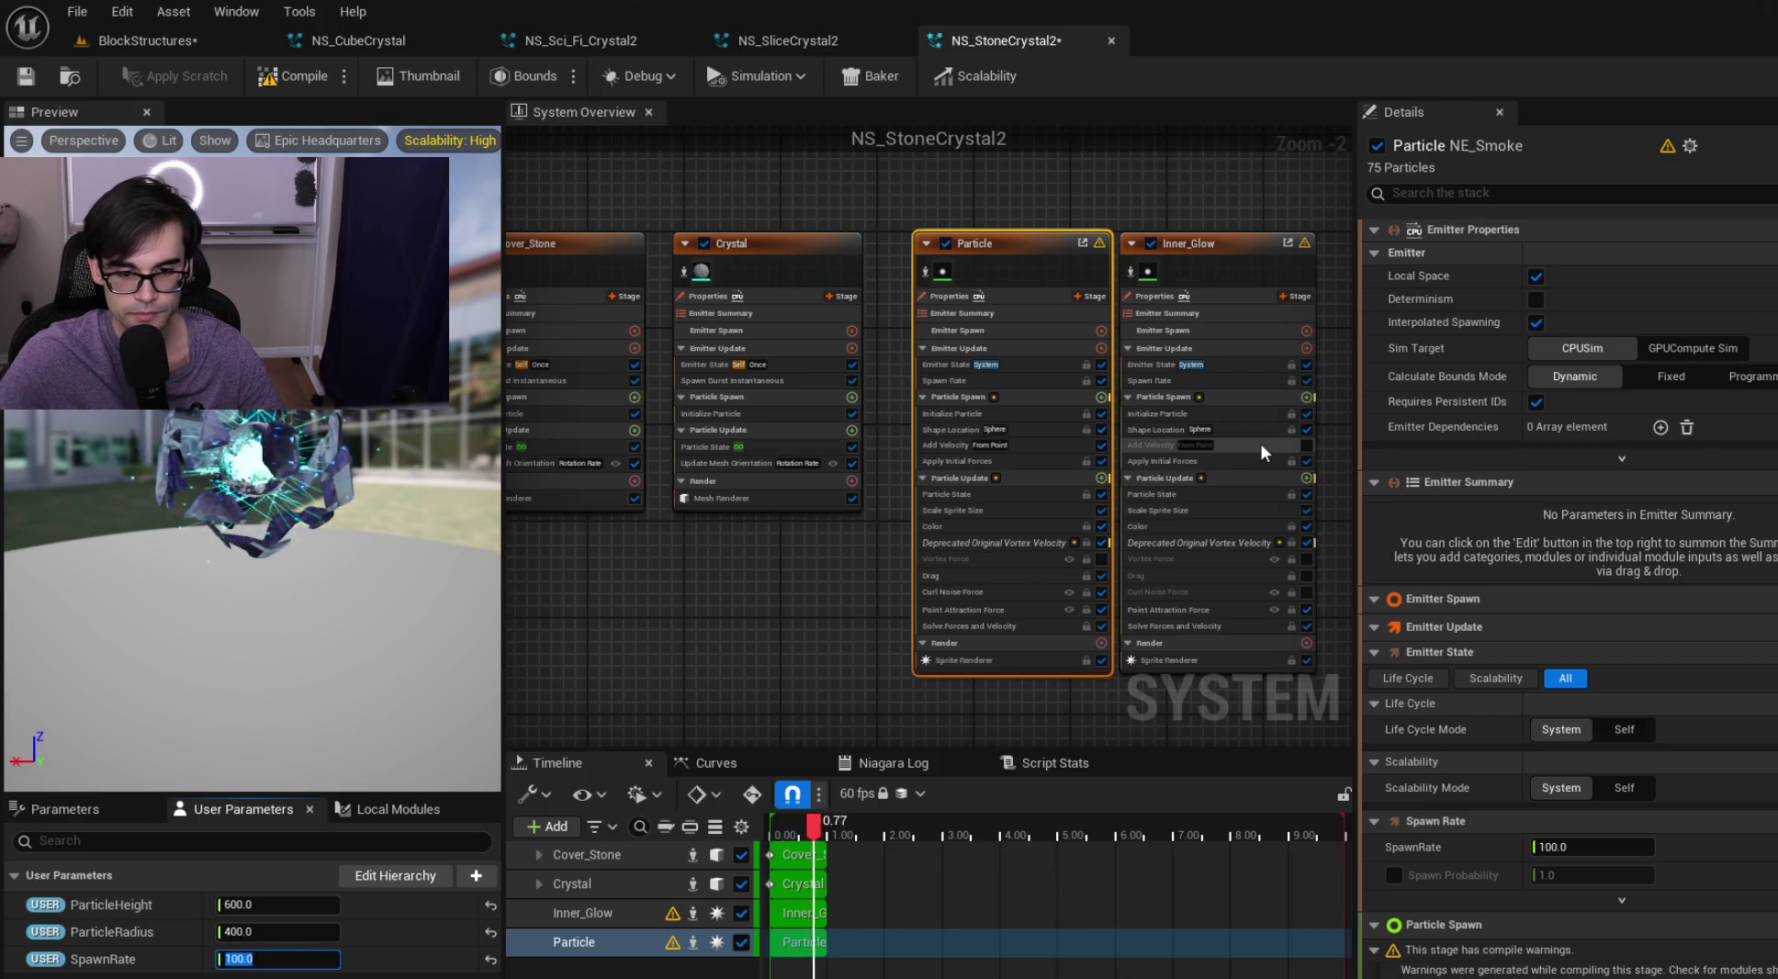
{"action": "scroll", "coordinate": [810, 540], "scroll_direction": "up", "scroll_amount": 2}
Spawn particles in a cylinder with radius bound to ParticleRadius, and cap sprite size at 12
{"action": "left_click", "coordinate": [988, 488]}
{"action": "left_click", "coordinate": [1579, 315]}
{"action": "left_click", "coordinate": [1565, 365]}
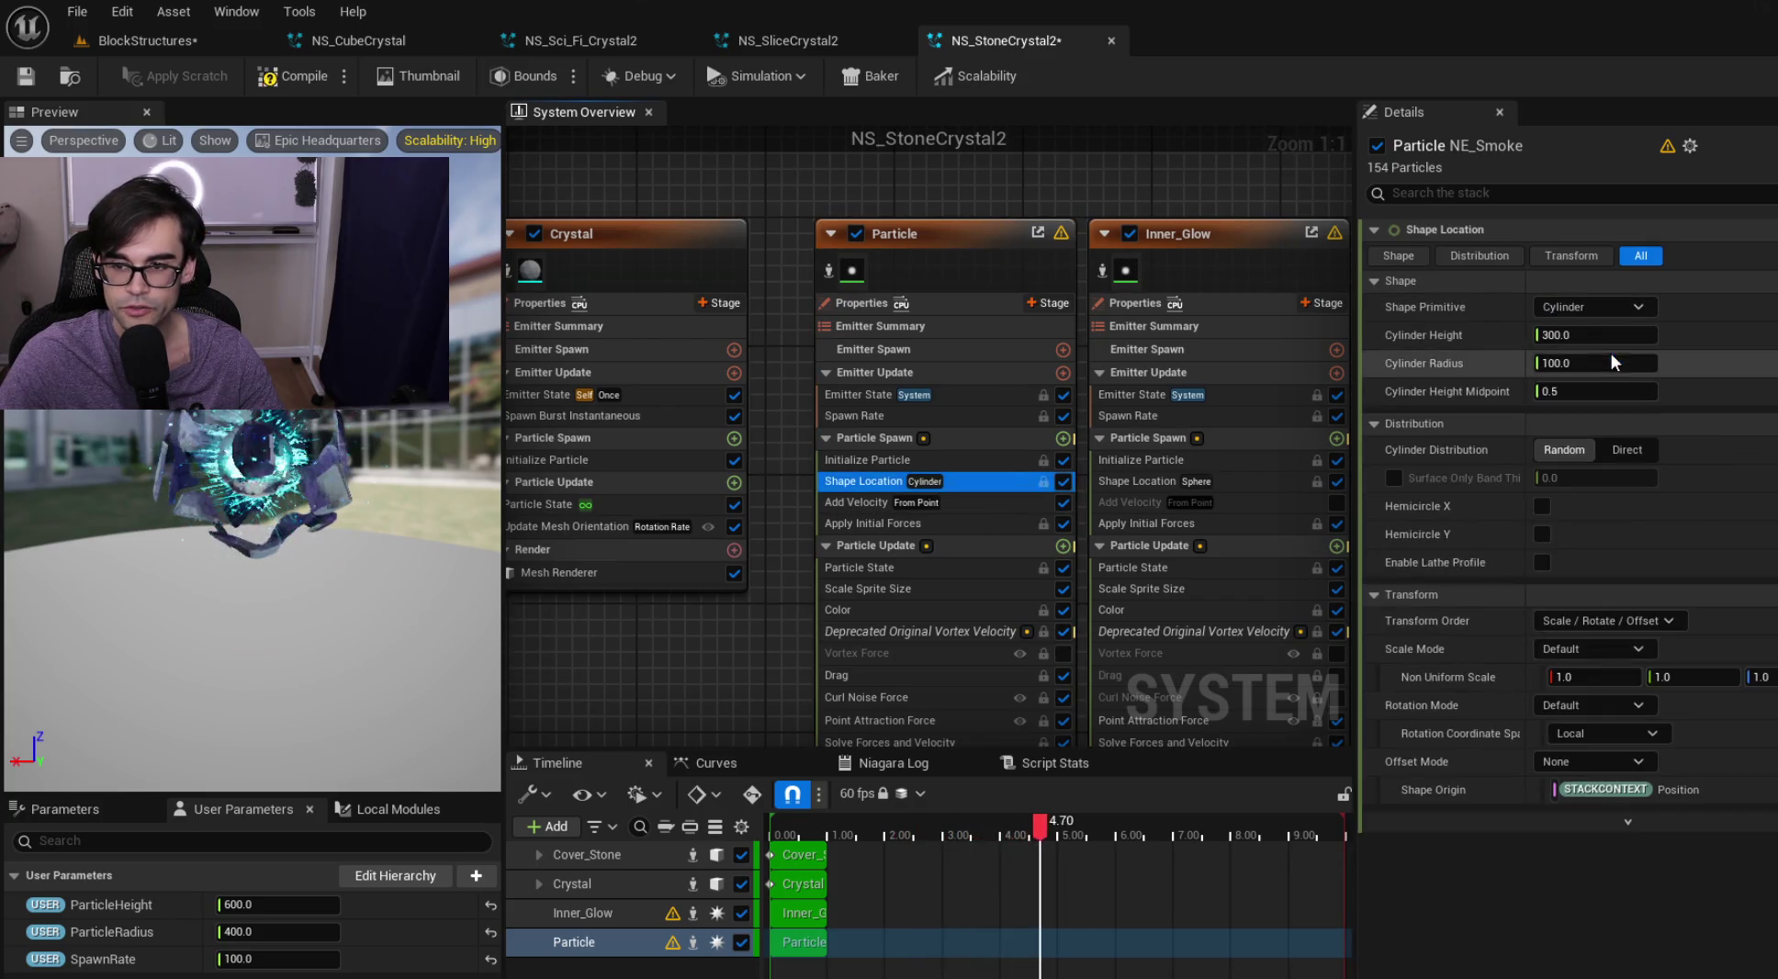
{"action": "mouse_move", "coordinate": [110, 931]}
{"action": "left_mouse_down"}
{"action": "mouse_move", "coordinate": [666, 859]}
{"action": "mouse_move", "coordinate": [1552, 353]}
{"action": "mouse_move", "coordinate": [266, 909]}
{"action": "mouse_move", "coordinate": [1615, 352]}
{"action": "left_mouse_up"}
{"action": "left_click", "coordinate": [1013, 460]}
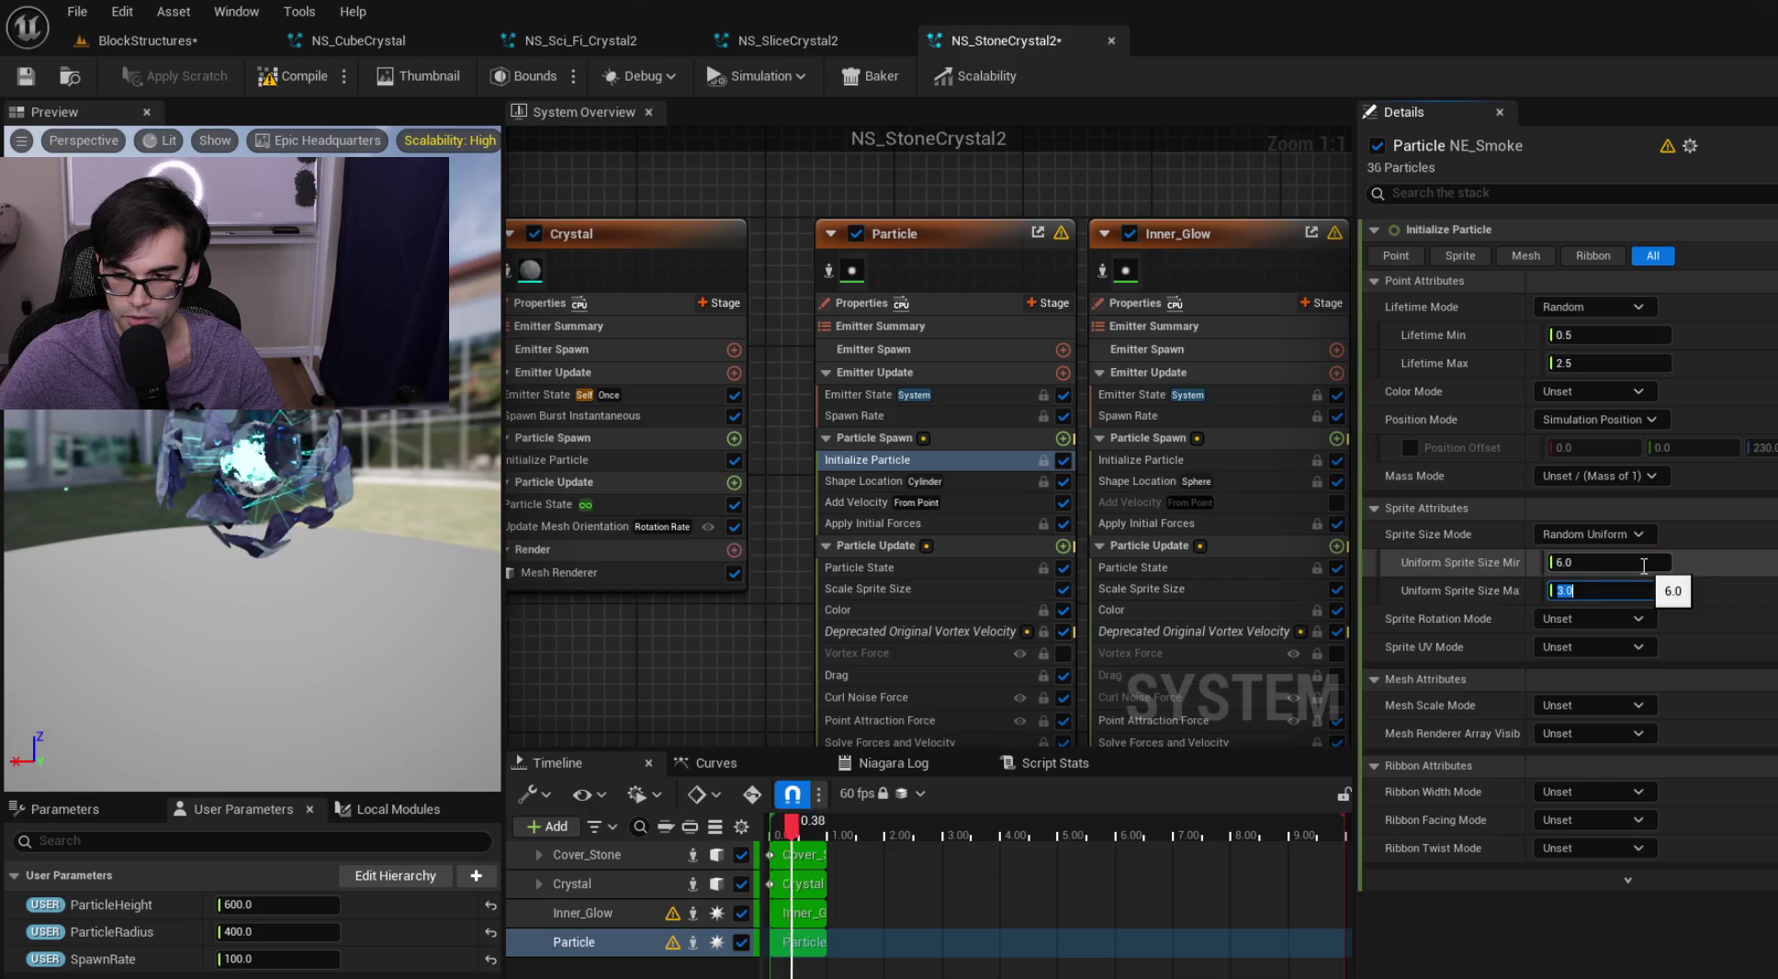
{"action": "type", "text": "12"}
{"action": "key", "text": "Return"}
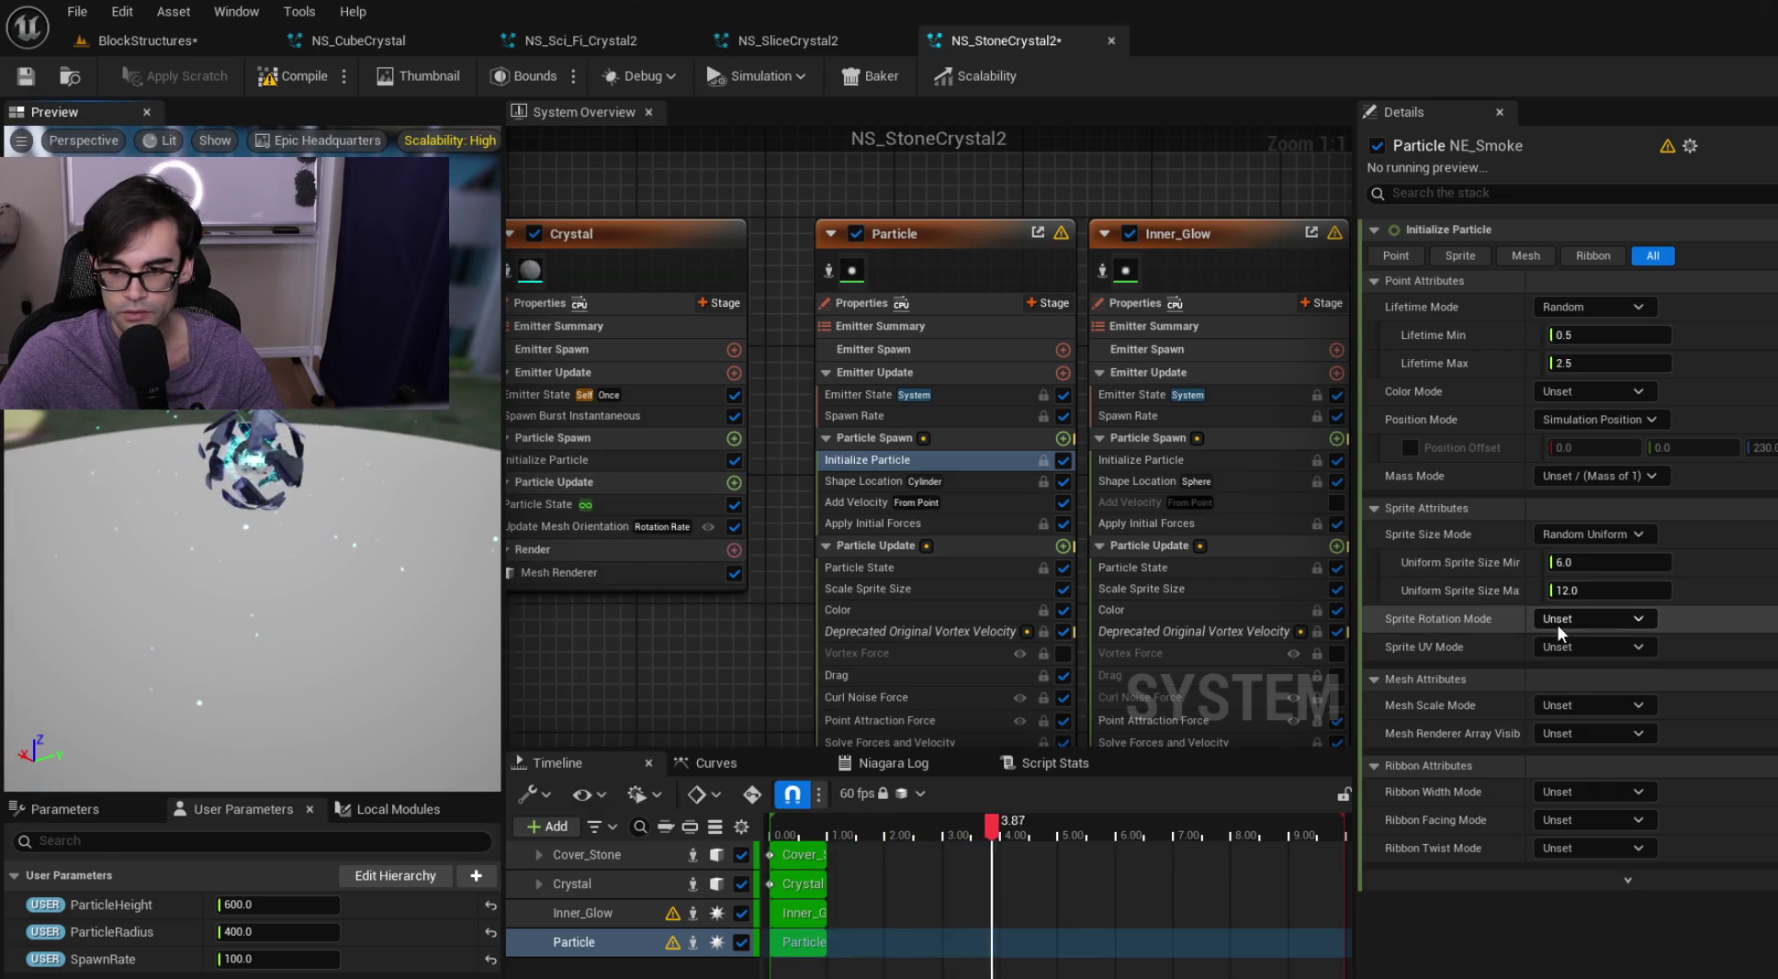
Save NS_StoneCrystal2 and inspect the Particle emitter's Spawn Rate
{"action": "left_click", "coordinate": [28, 78]}
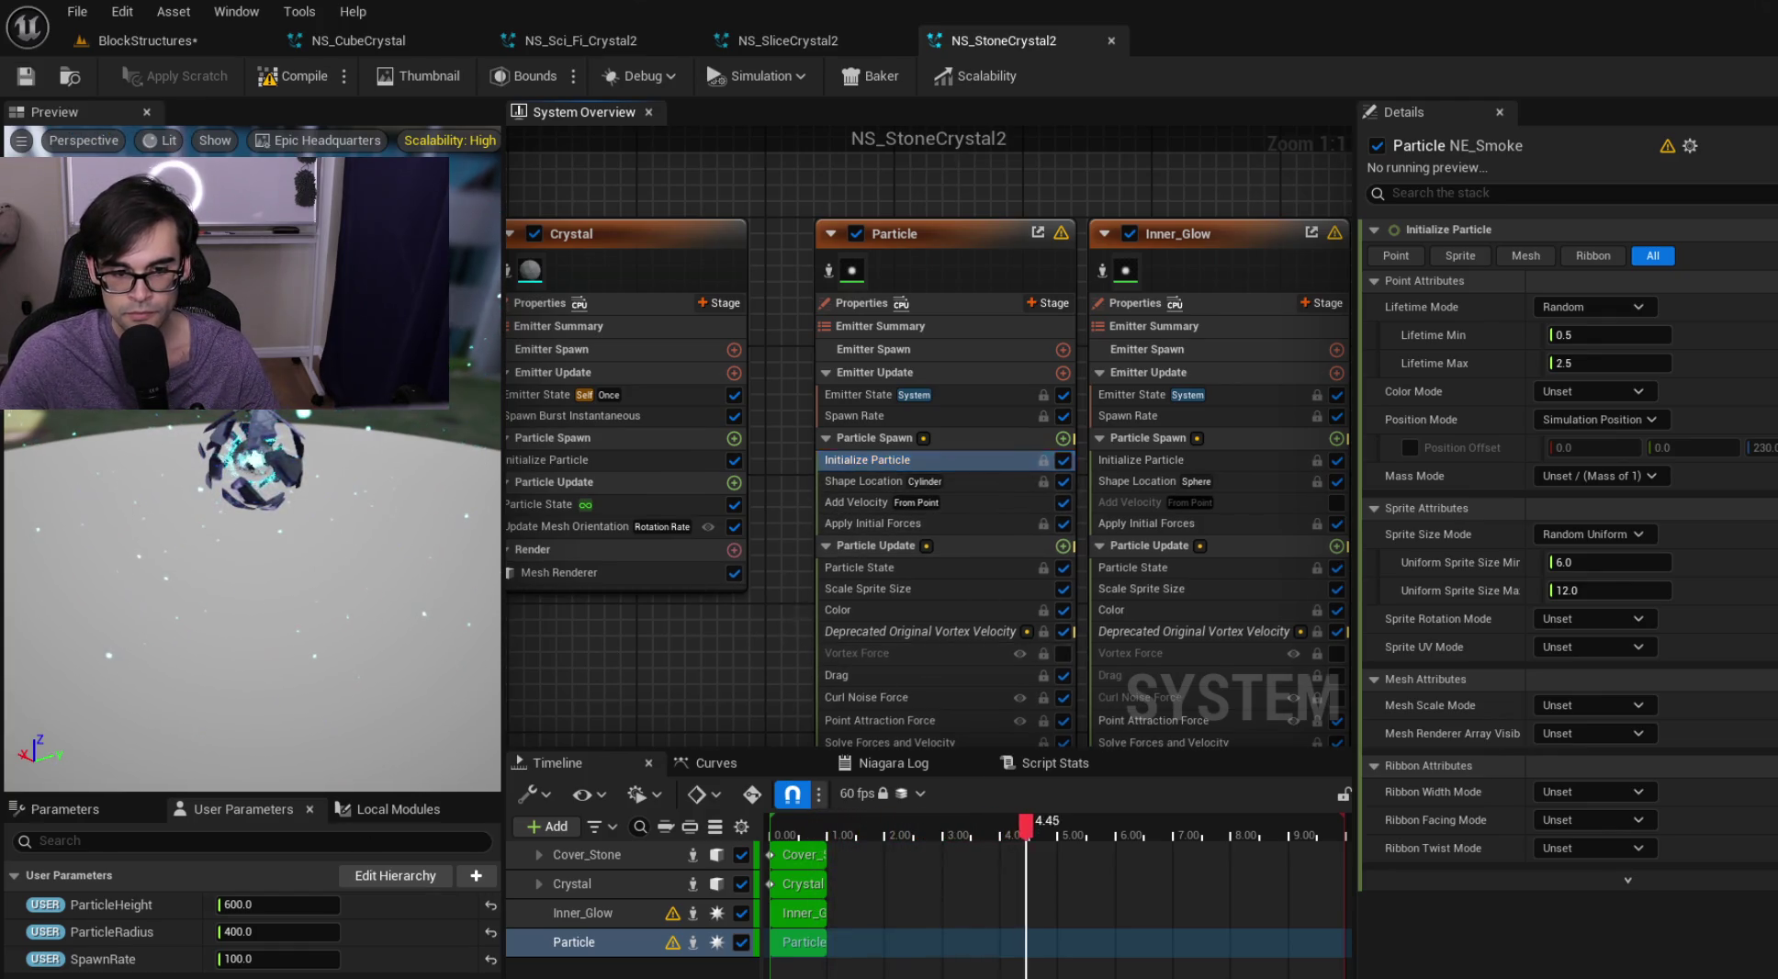
{"action": "scroll", "coordinate": [780, 578], "scroll_direction": "down", "scroll_amount": 1}
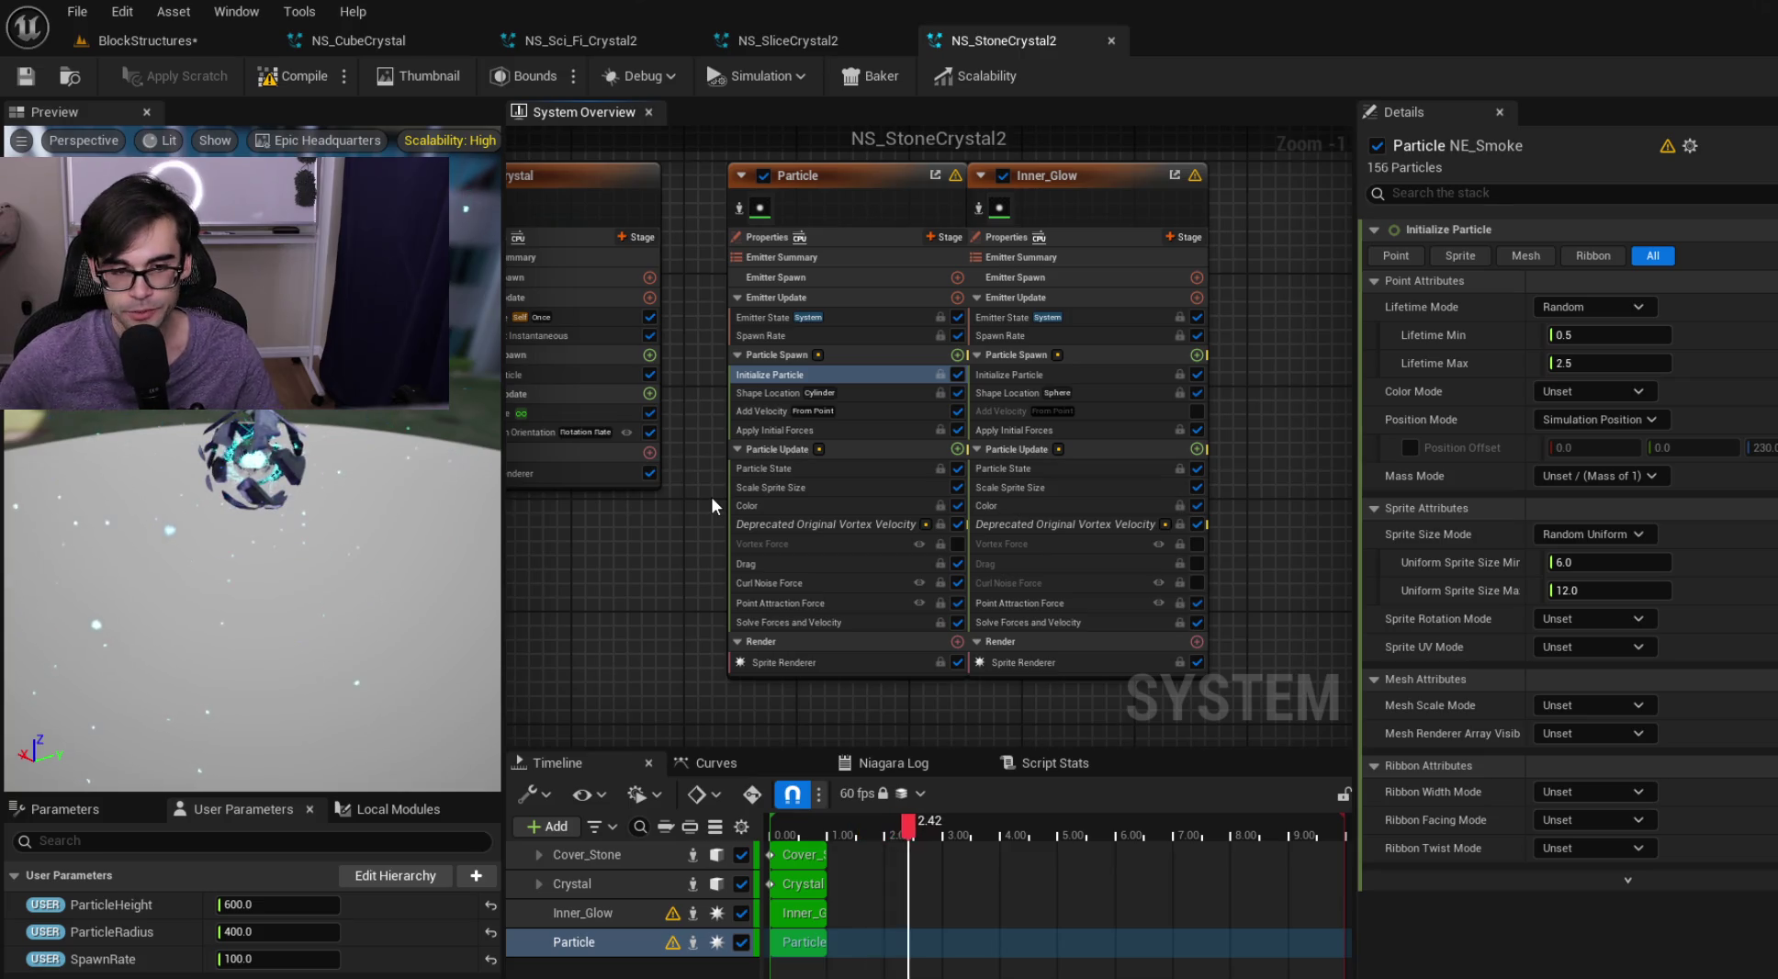
{"action": "left_click", "coordinate": [867, 337]}
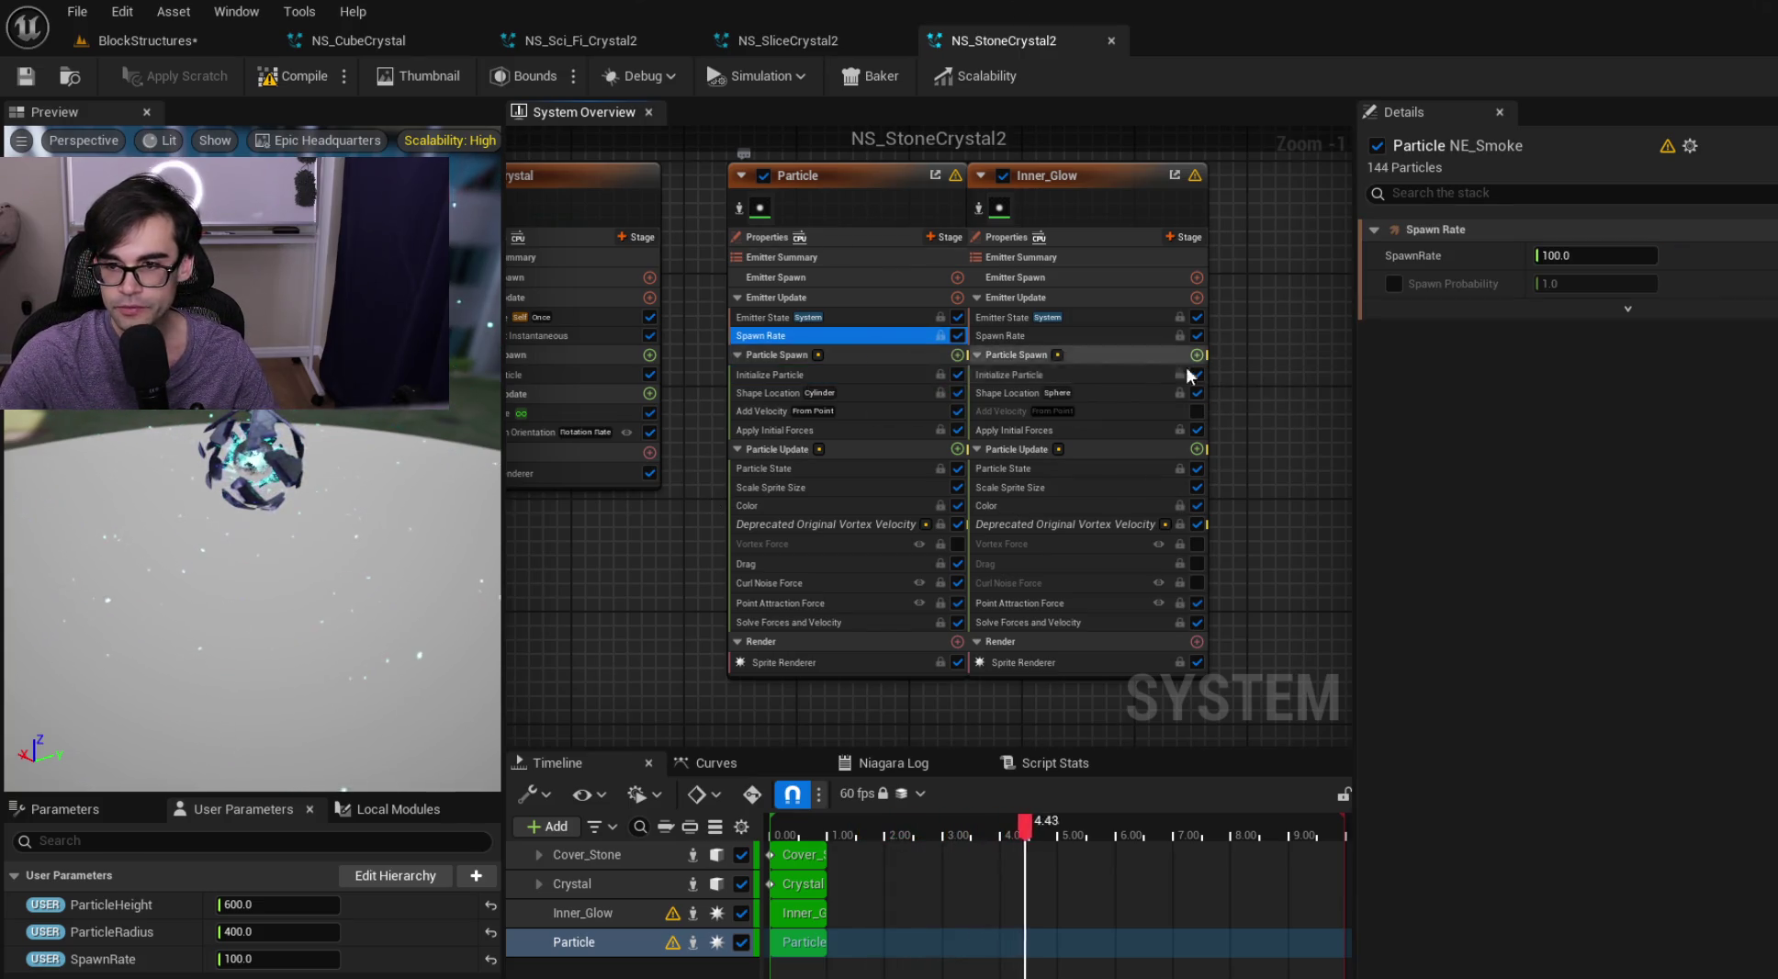
{"action": "scroll", "coordinate": [824, 437], "scroll_direction": "down", "scroll_amount": 2}
{"action": "scroll", "coordinate": [824, 437], "scroll_direction": "down", "scroll_amount": 1}
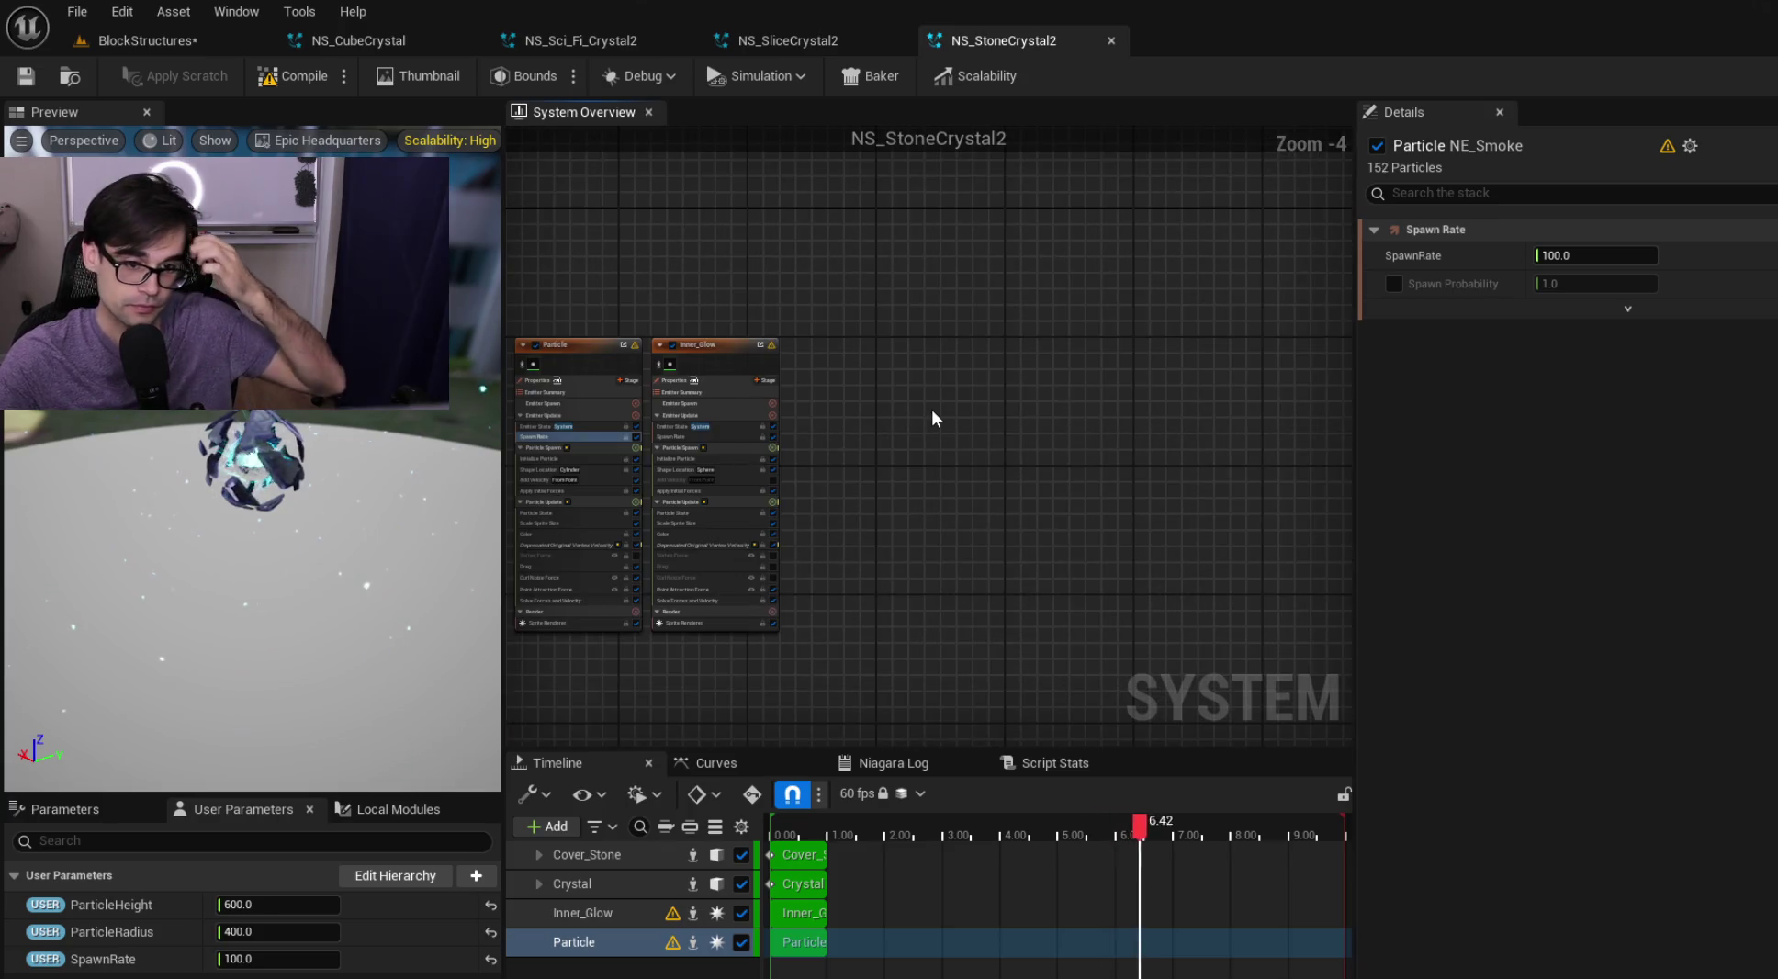
Paste the CompletelyEmpty001 audio emitter beside the others, save, and return to BlockStructures
{"action": "key", "text": "ctrl+v"}
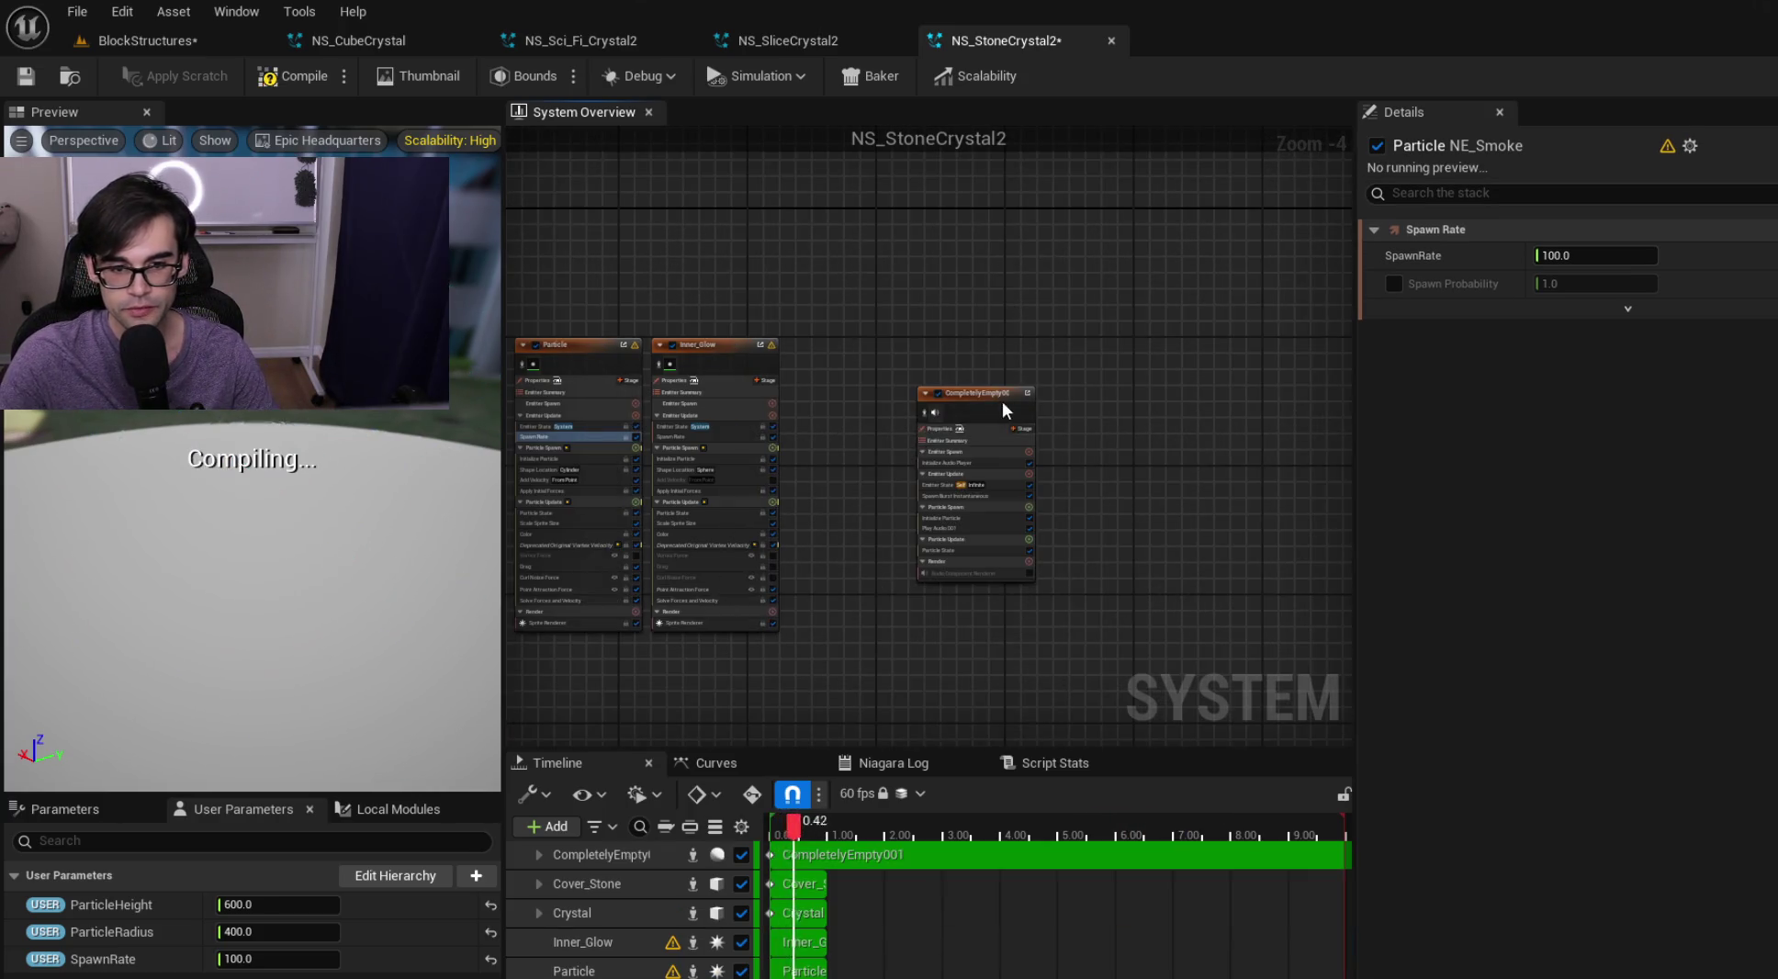
{"action": "left_click_drag", "start_coordinate": [996, 389], "coordinate": [891, 349]}
{"action": "left_click", "coordinate": [33, 79]}
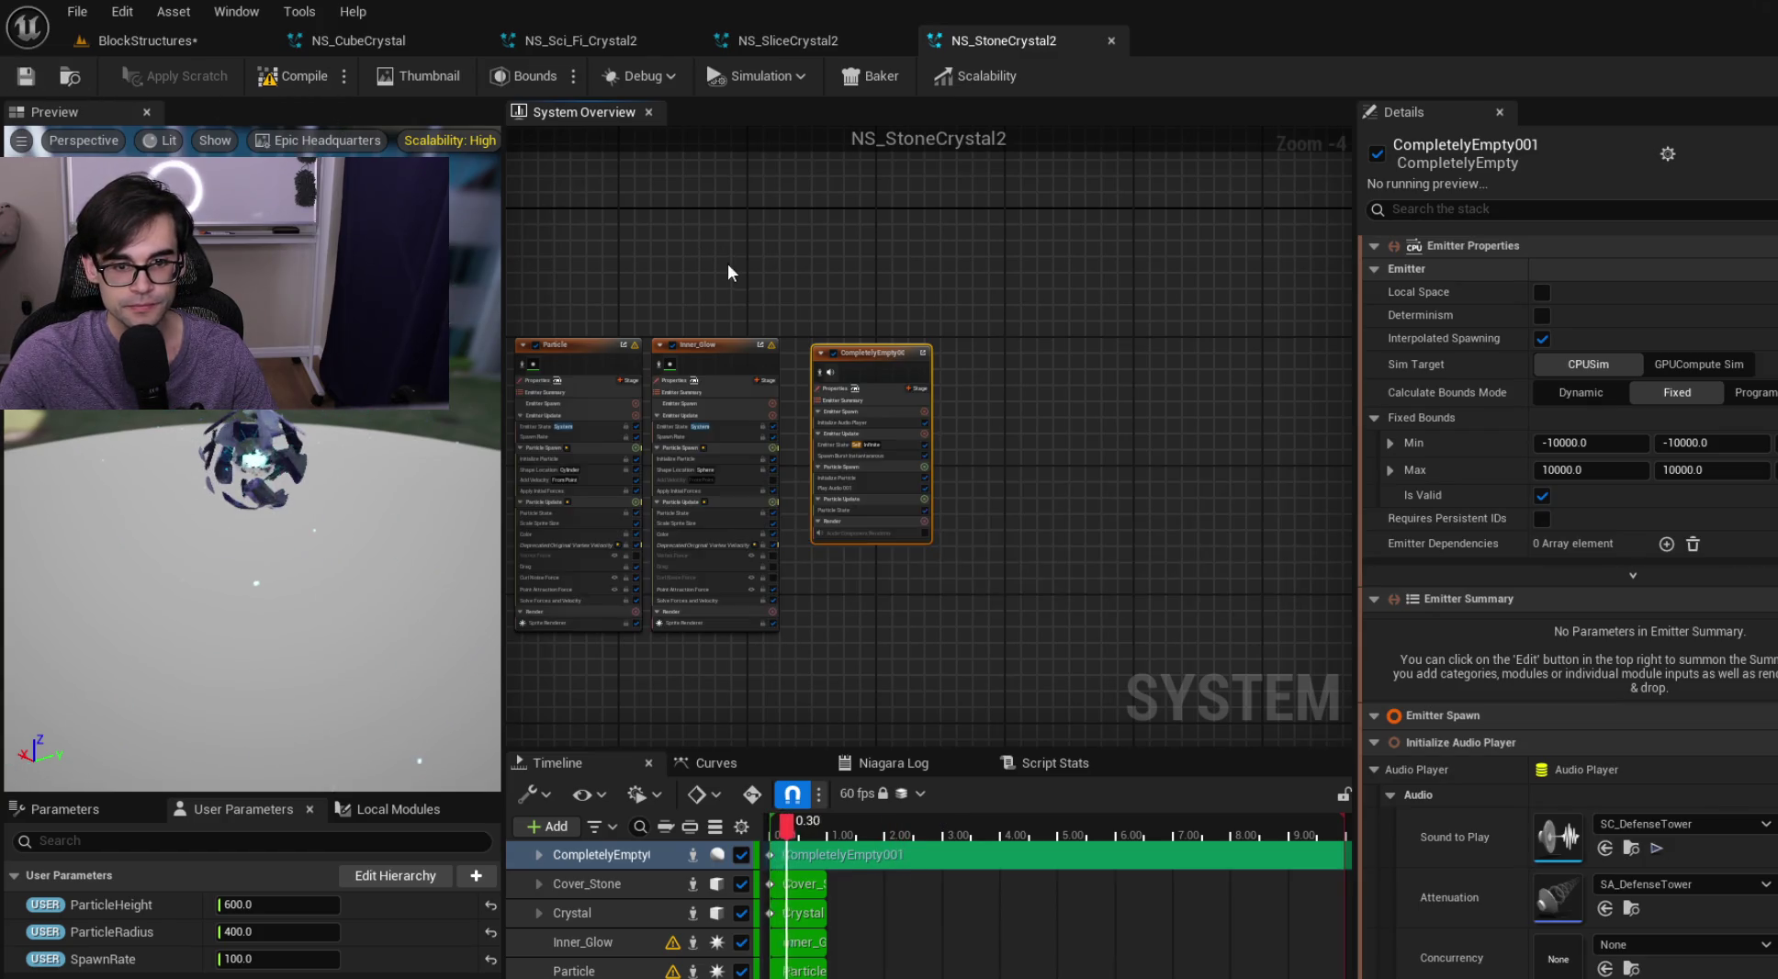
{"action": "scroll", "coordinate": [728, 272], "scroll_direction": "up", "scroll_amount": 3}
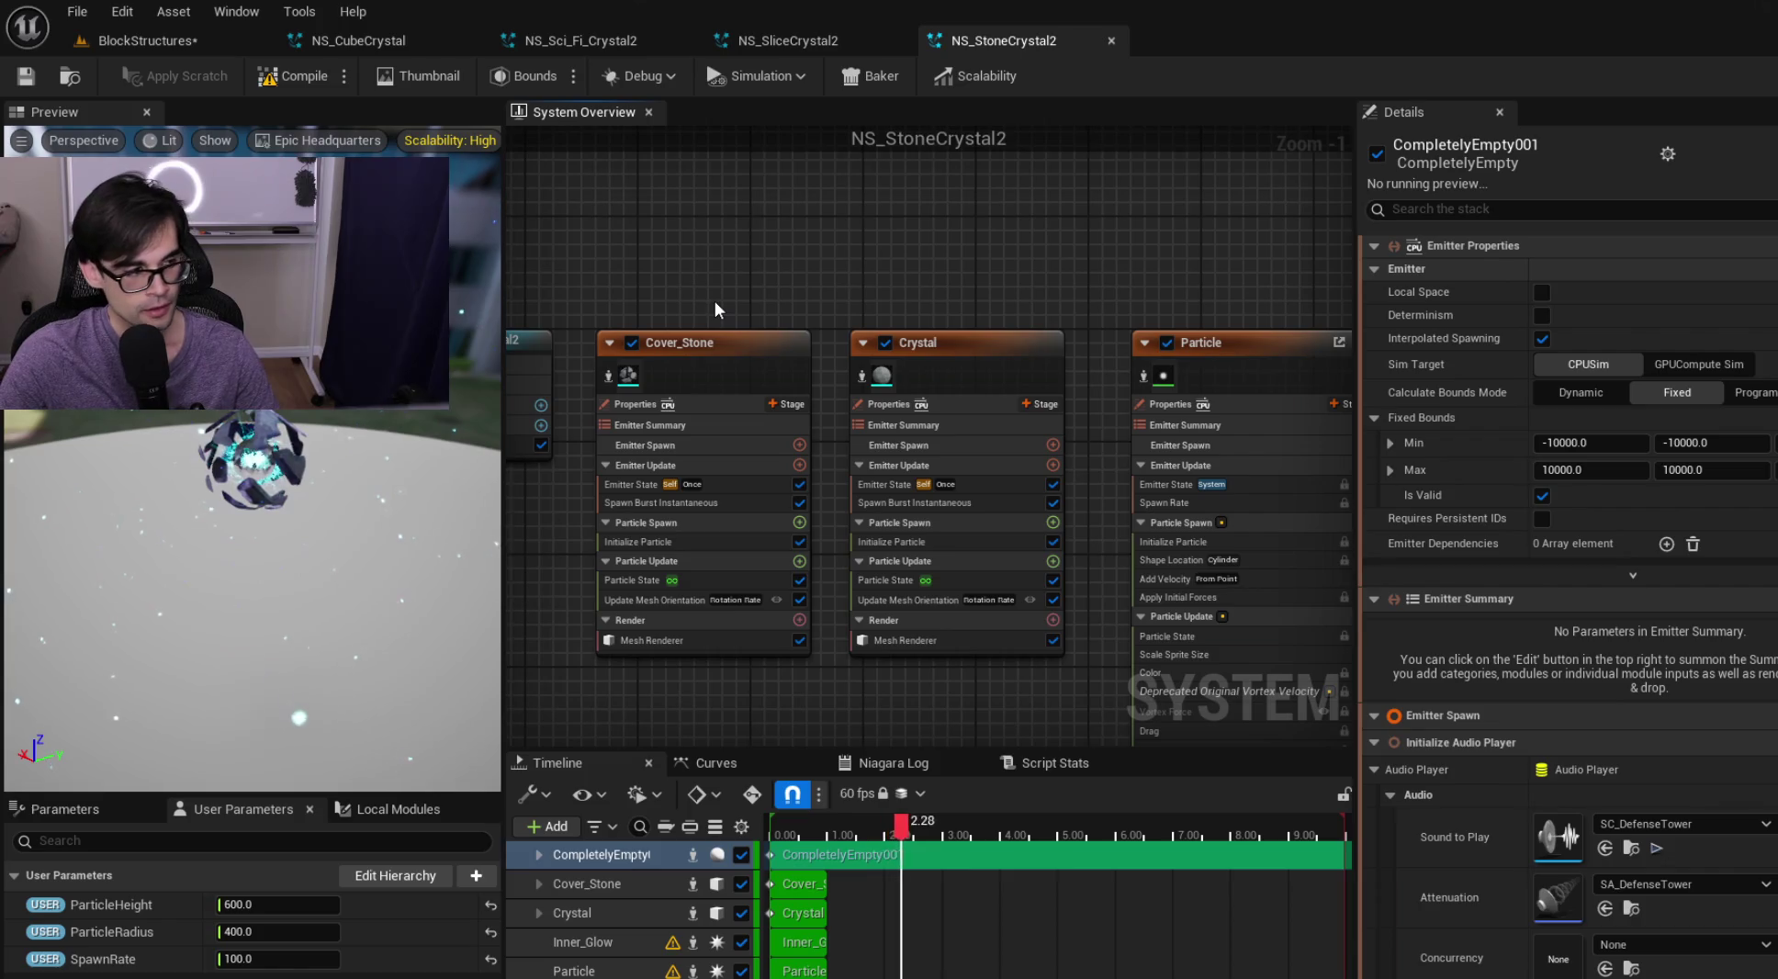
{"action": "left_click", "coordinate": [165, 42]}
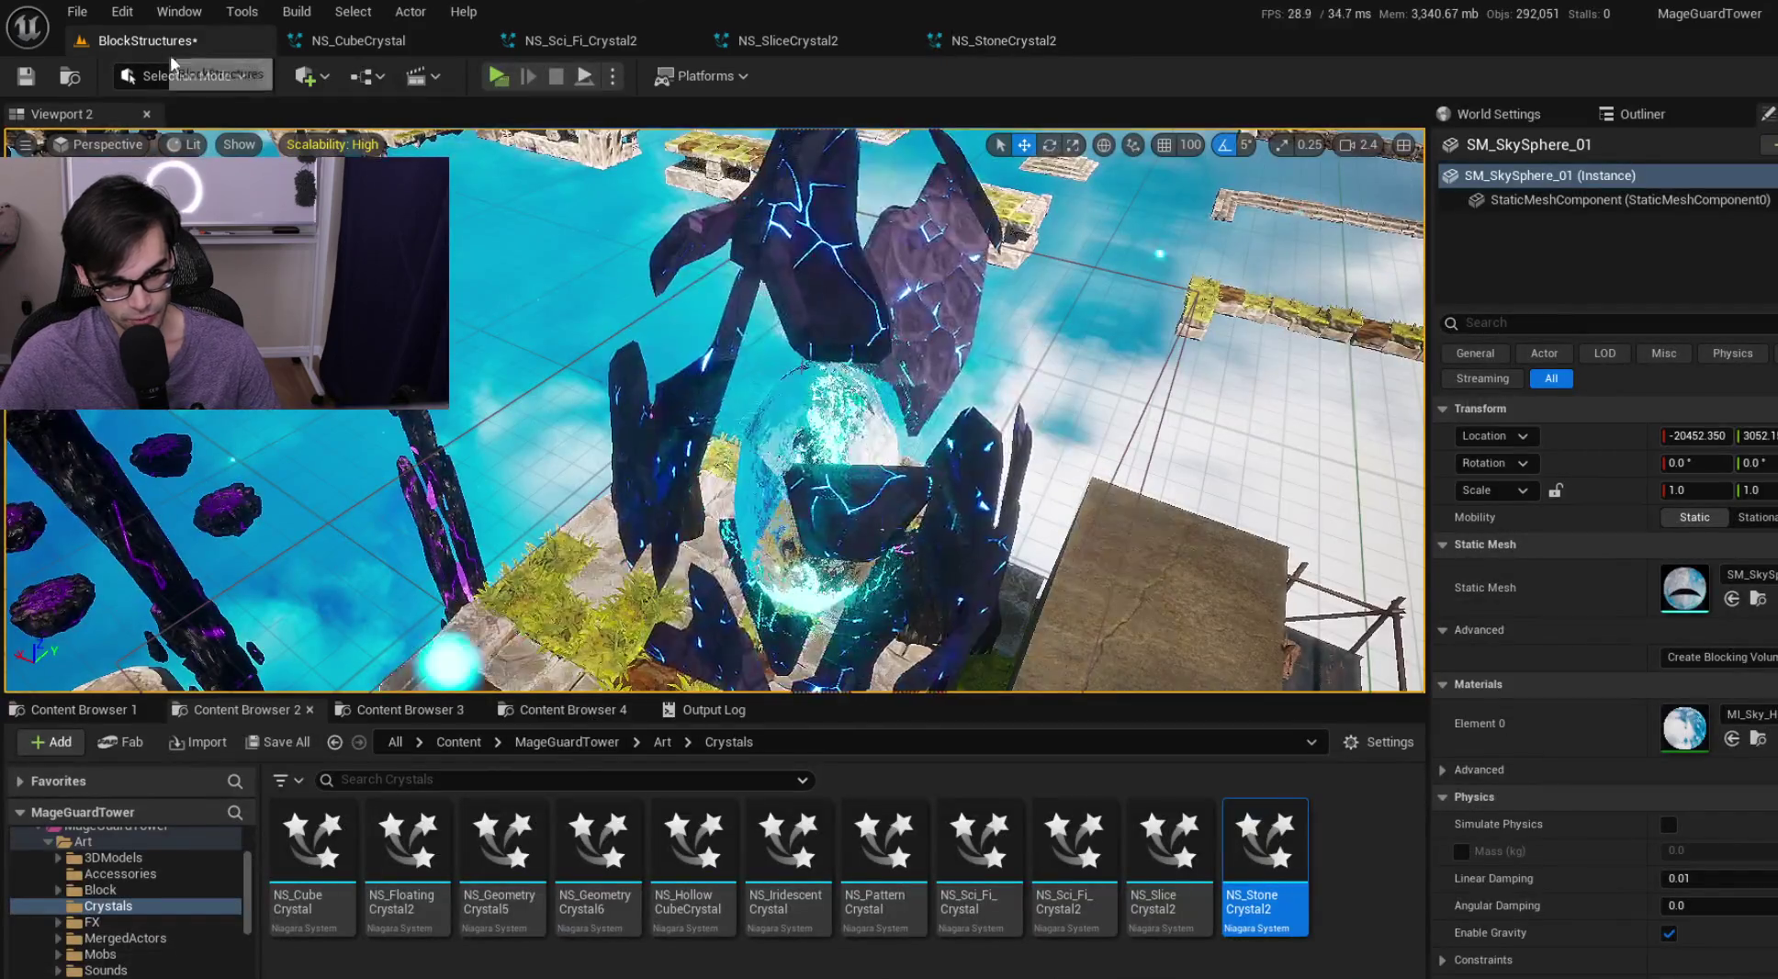
Select and frame the glowing crystal's BP_Start actor in the viewport
{"action": "mouse_move", "coordinate": [583, 471]}
{"action": "left_mouse_down"}
{"action": "mouse_move", "coordinate": [569, 478]}
{"action": "mouse_move", "coordinate": [643, 417]}
{"action": "mouse_move", "coordinate": [749, 484]}
{"action": "left_mouse_up"}
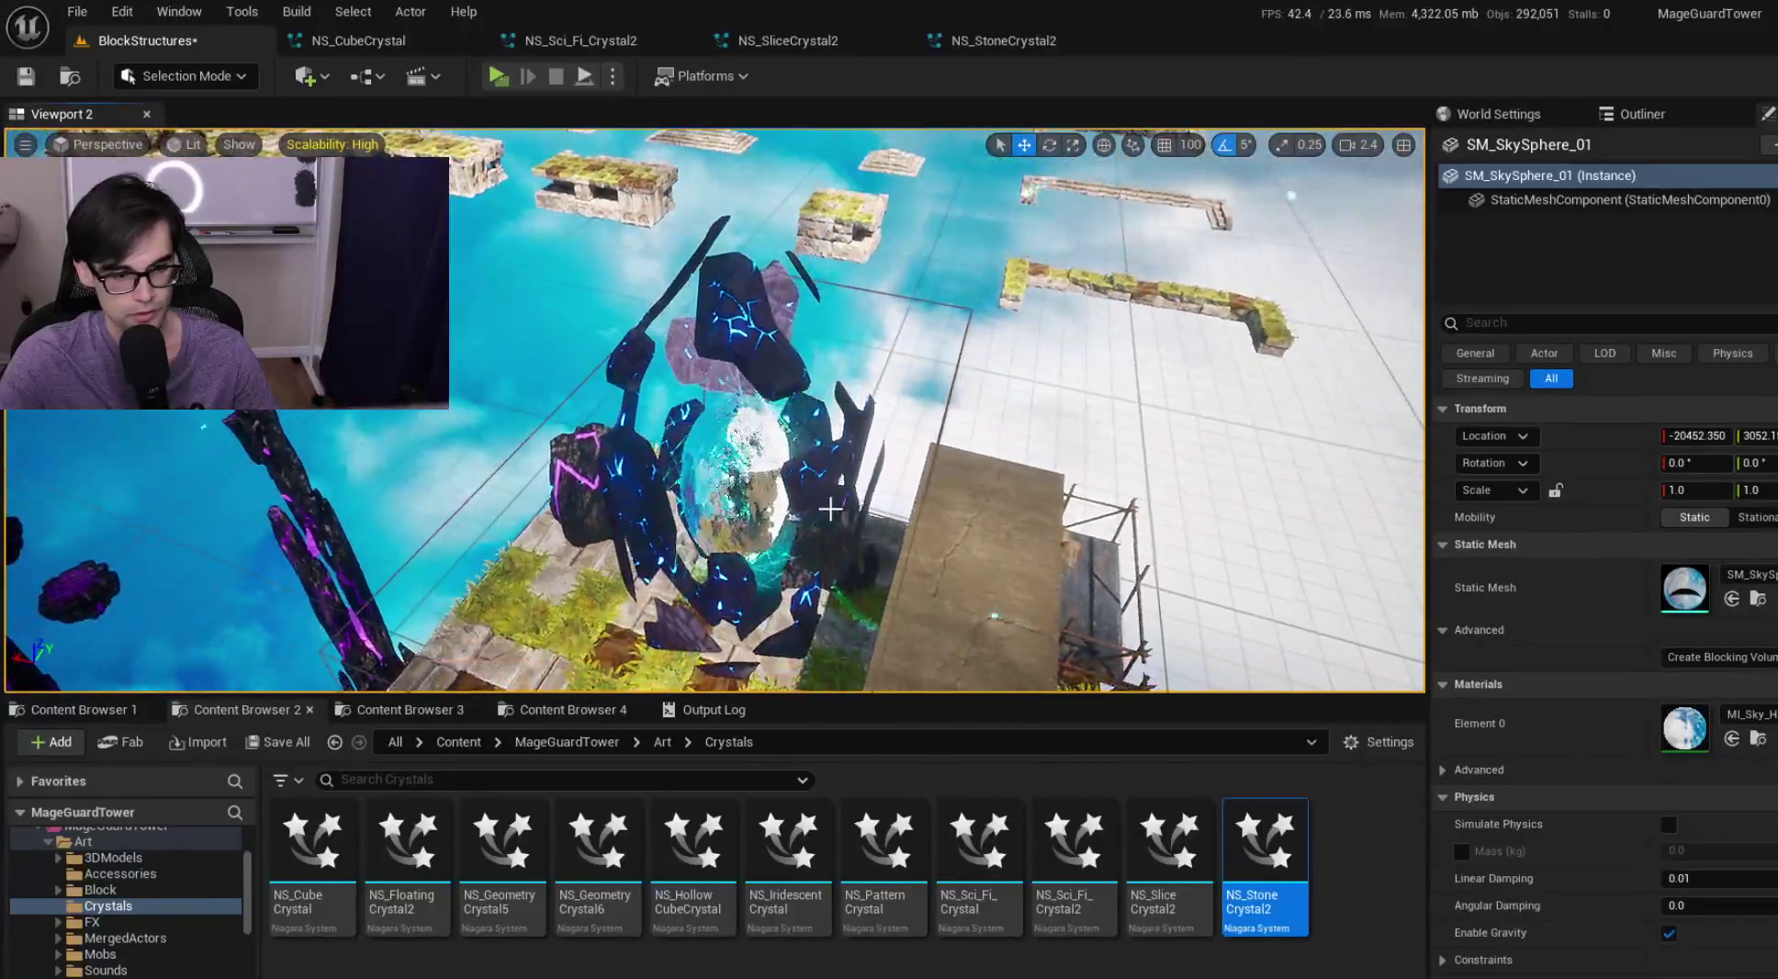
{"action": "left_click", "coordinate": [749, 484]}
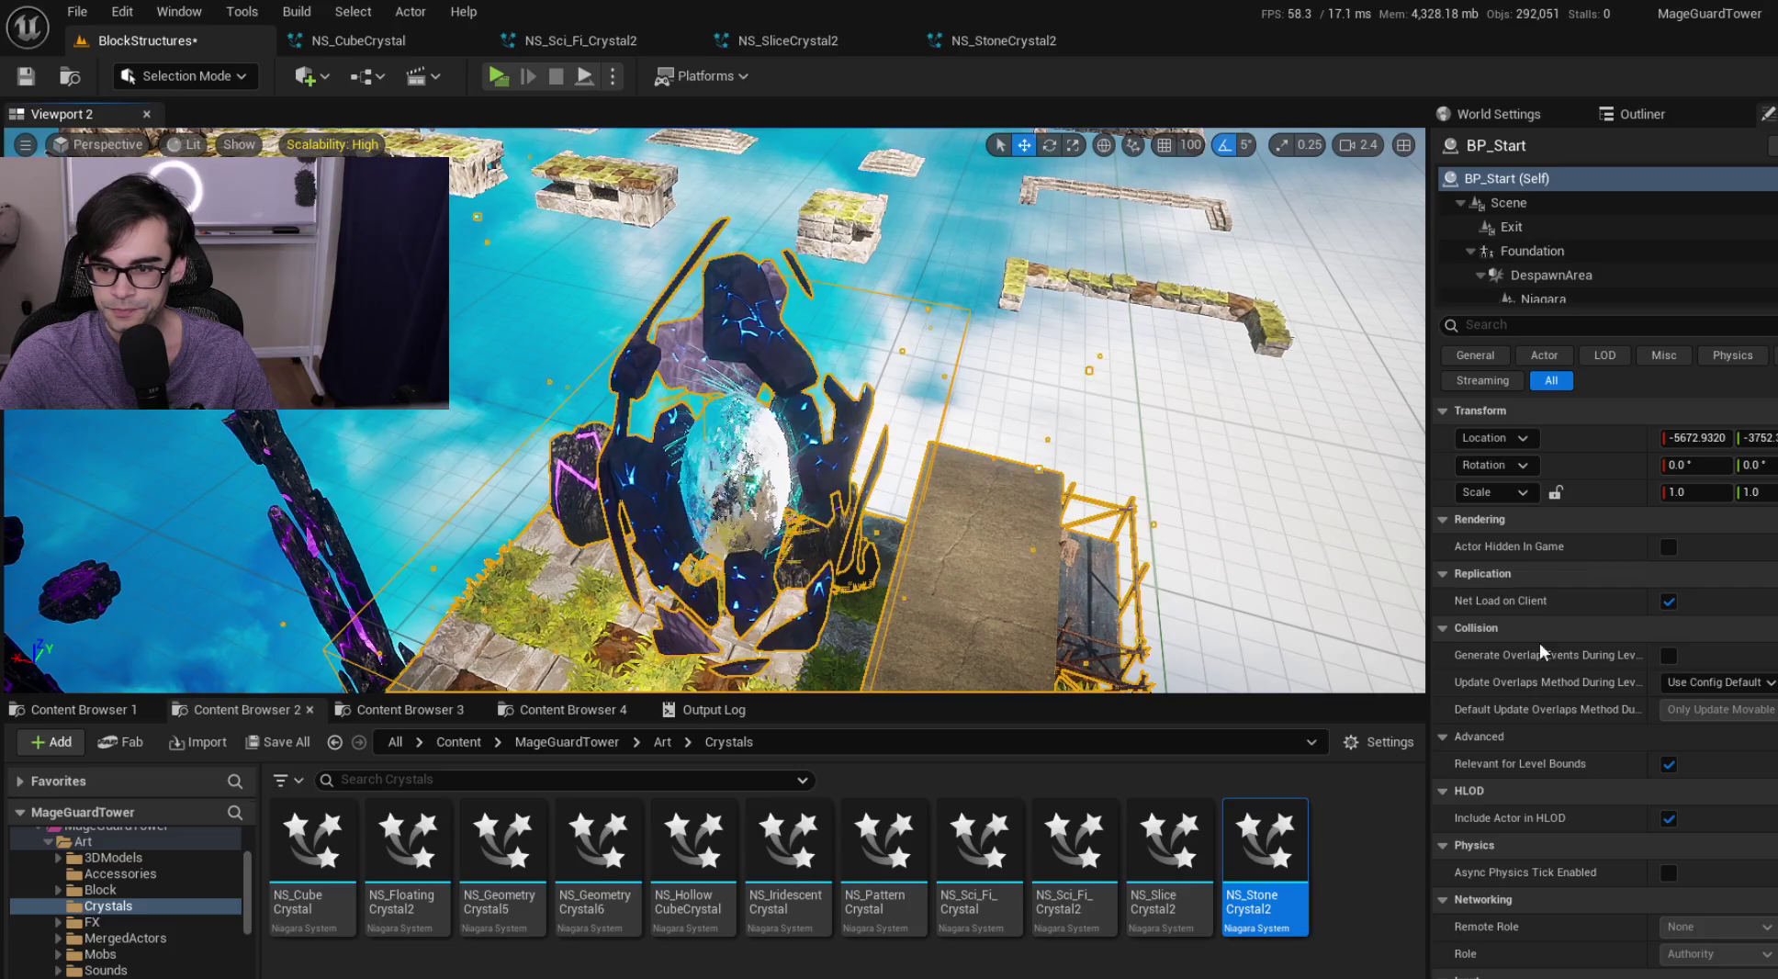
{"action": "key", "text": "f"}
{"action": "key", "text": "s"}
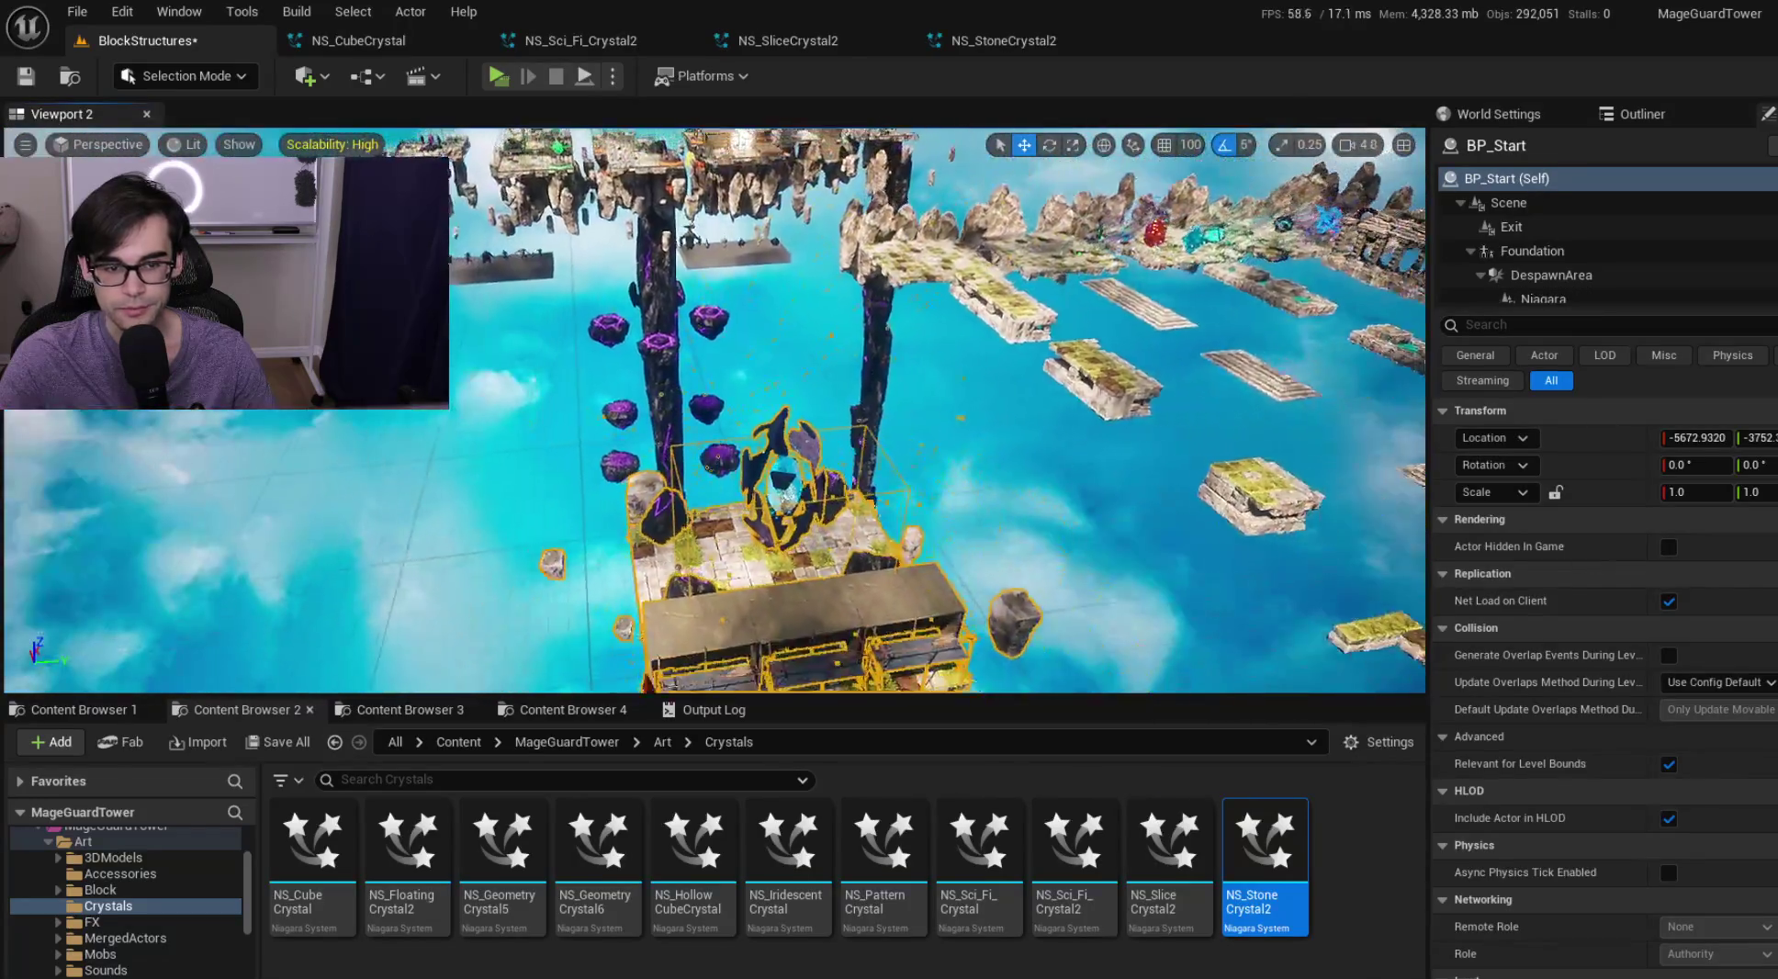
{"action": "key", "text": "f"}
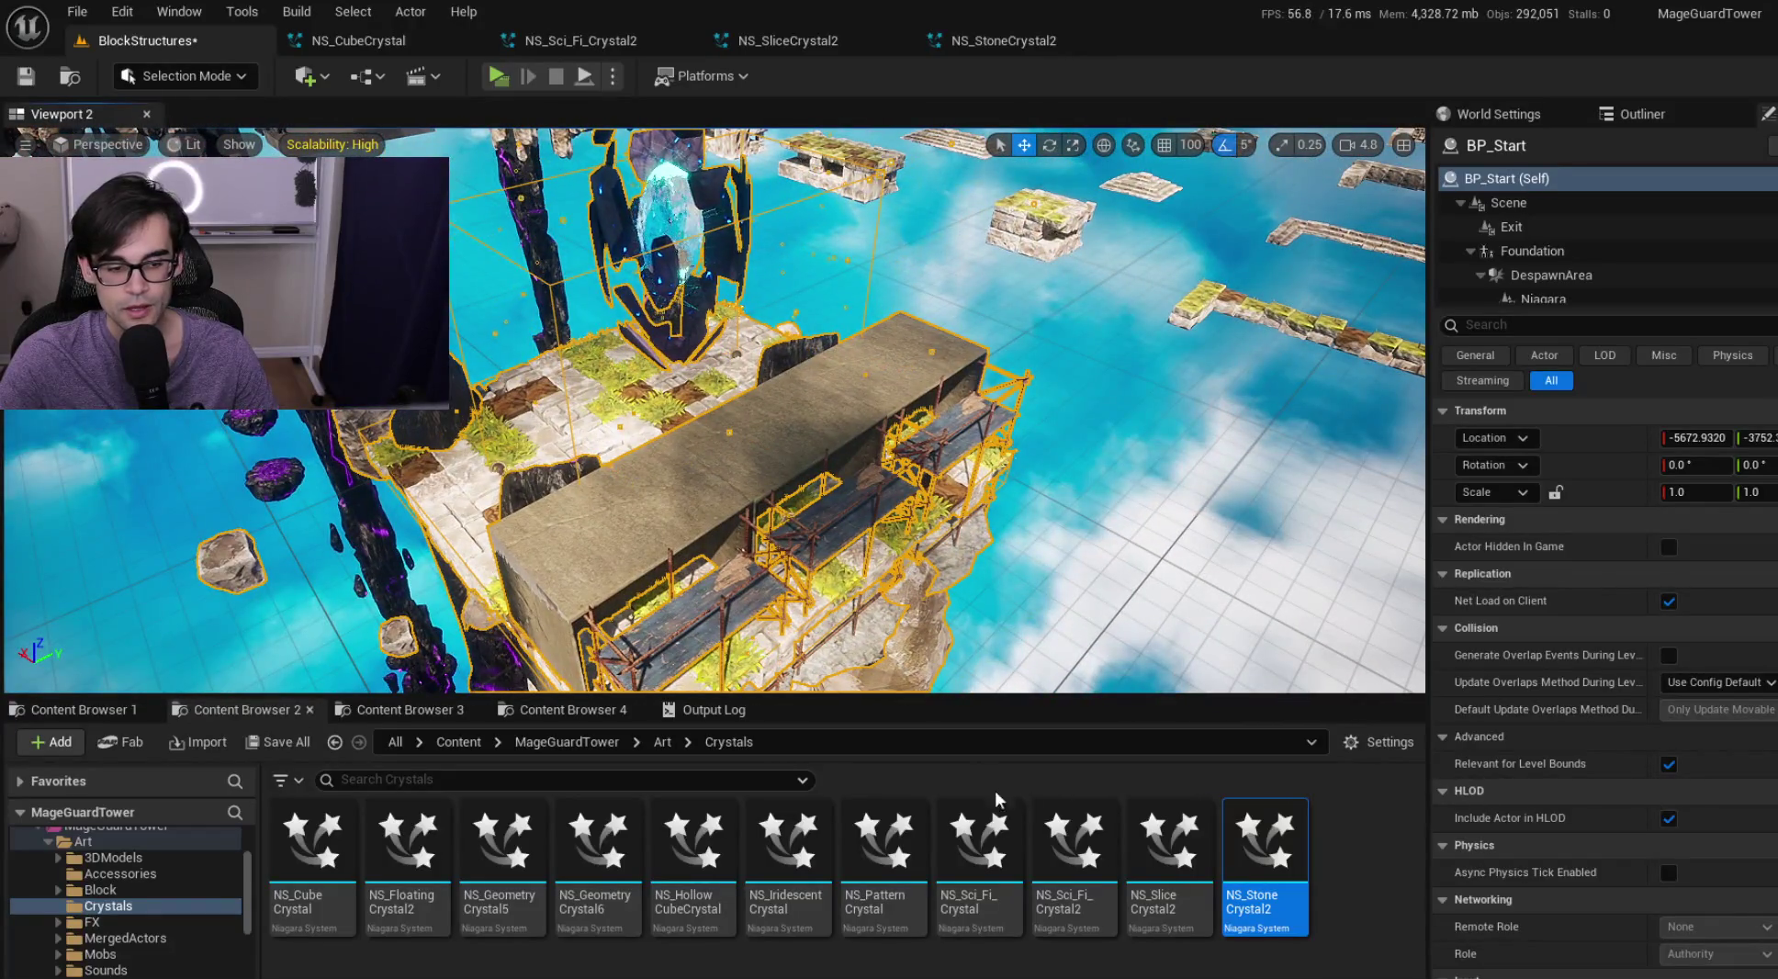
Find BP_Start in the PathMaking Blocks folder and open the blueprint
{"action": "left_click", "coordinate": [1072, 855]}
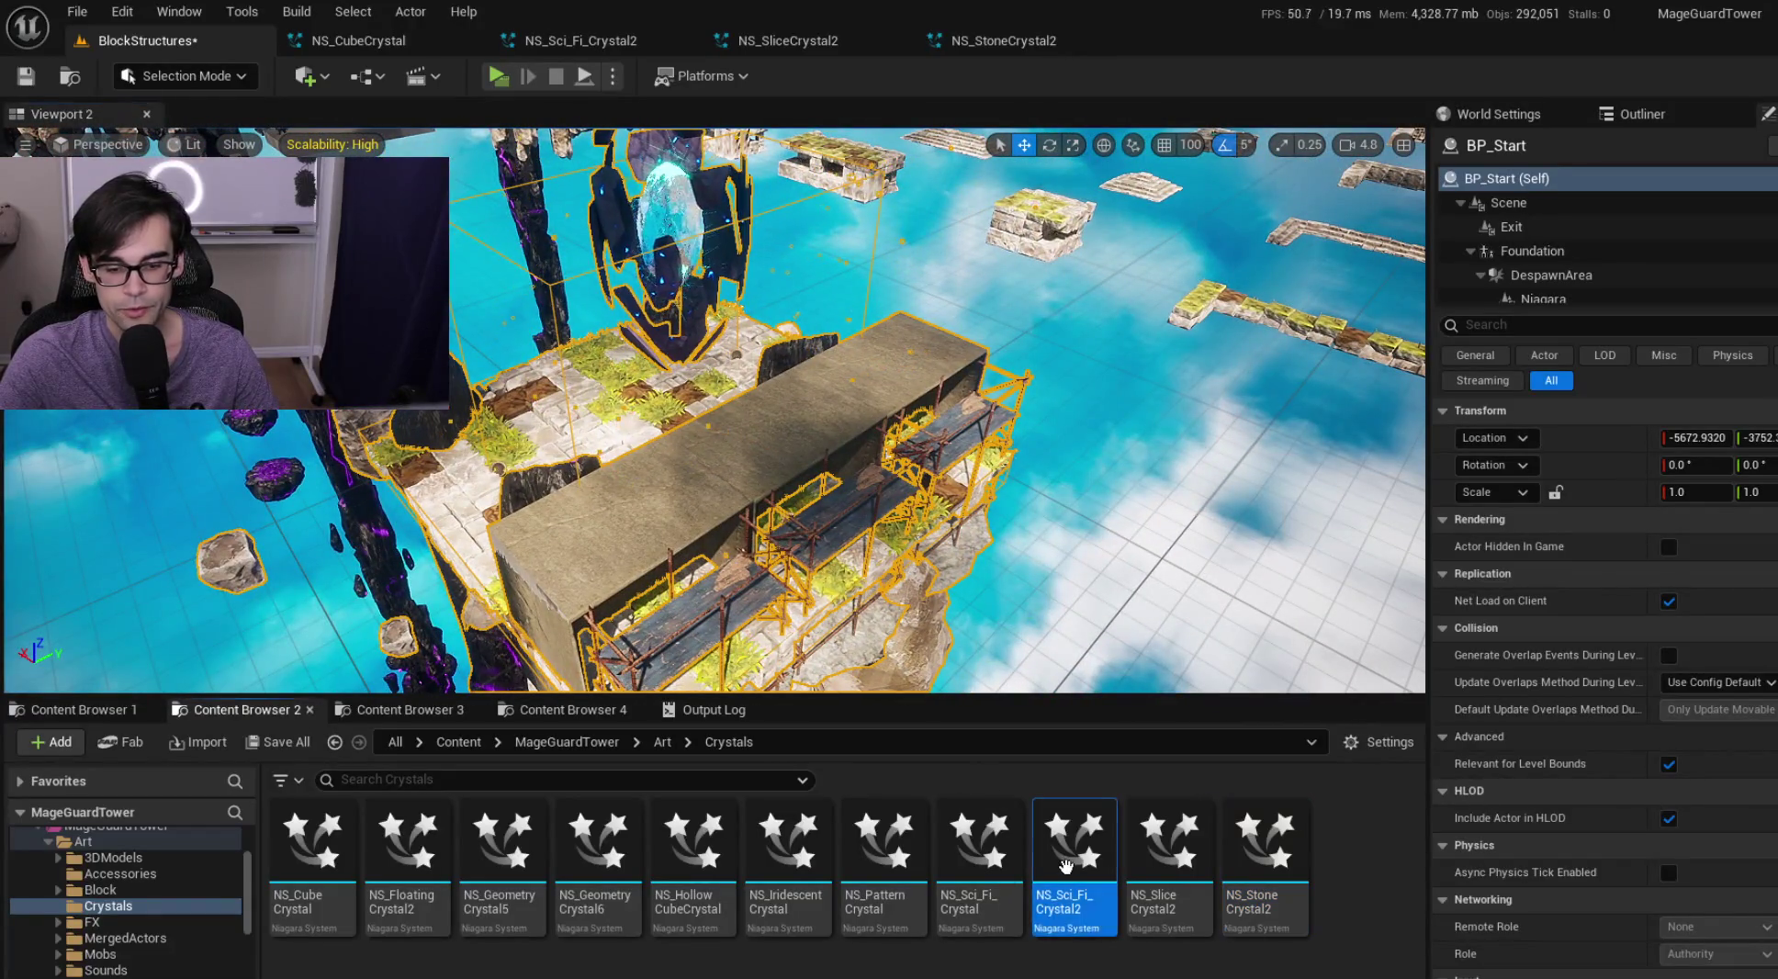
{"action": "left_click", "coordinate": [414, 711]}
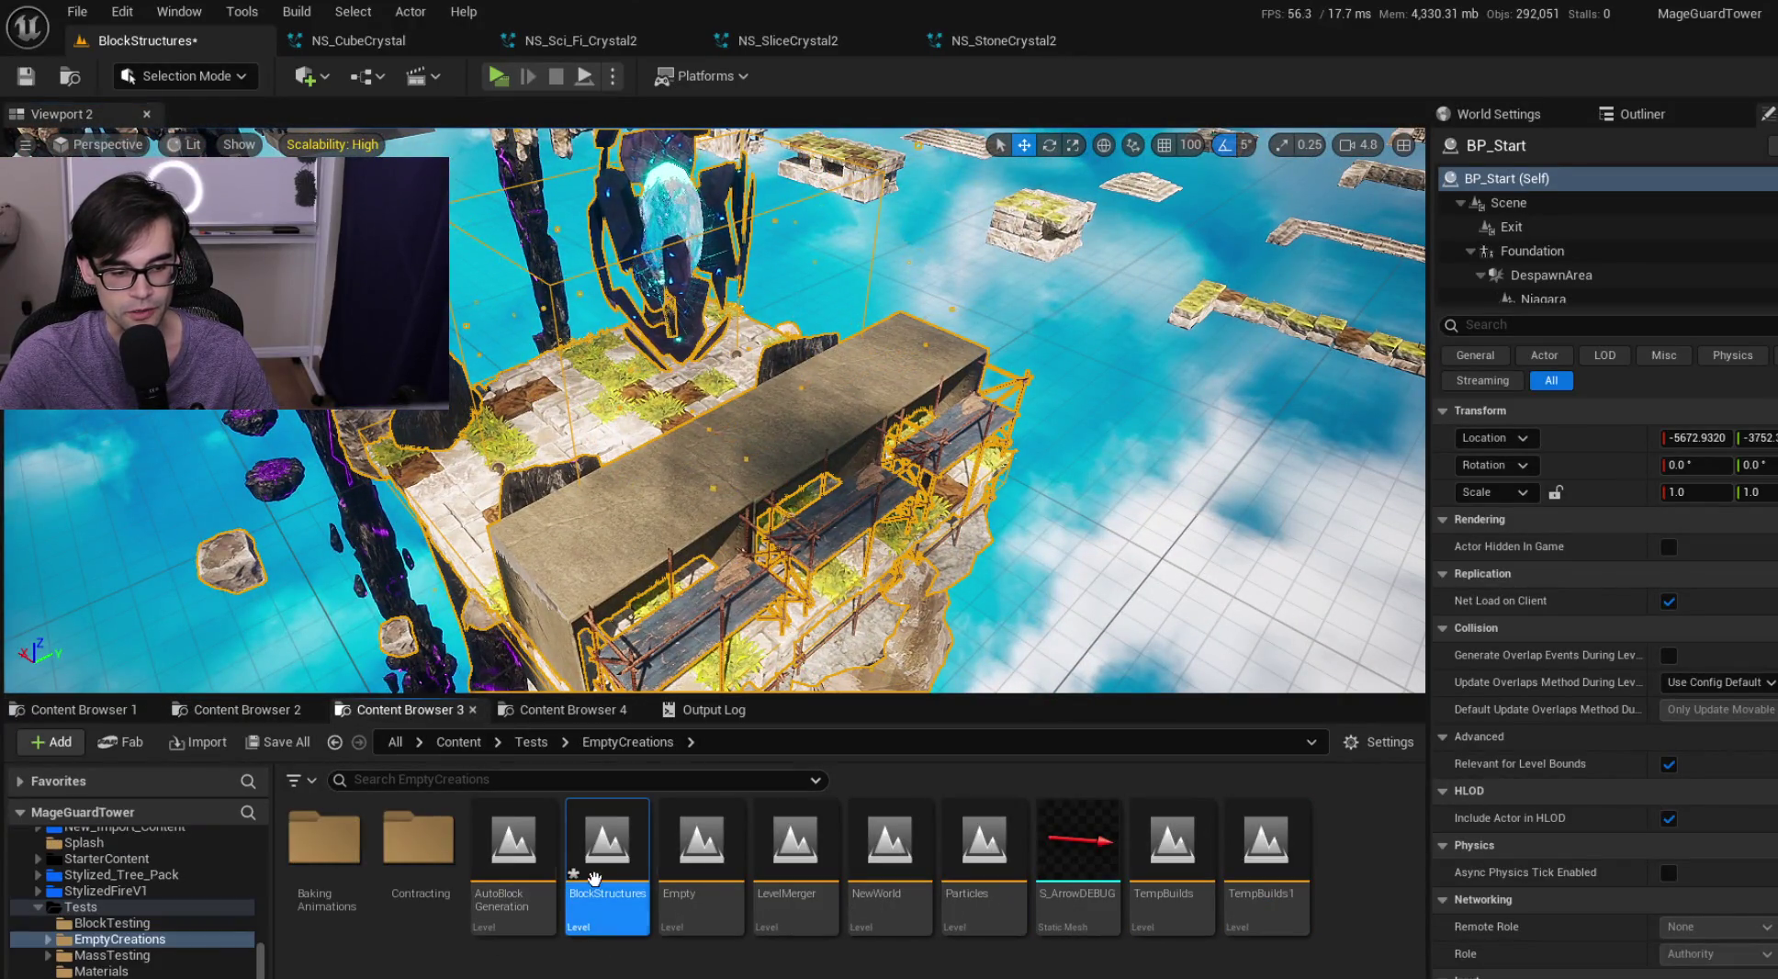
{"action": "left_click", "coordinate": [549, 709]}
{"action": "double_click", "coordinate": [456, 923]}
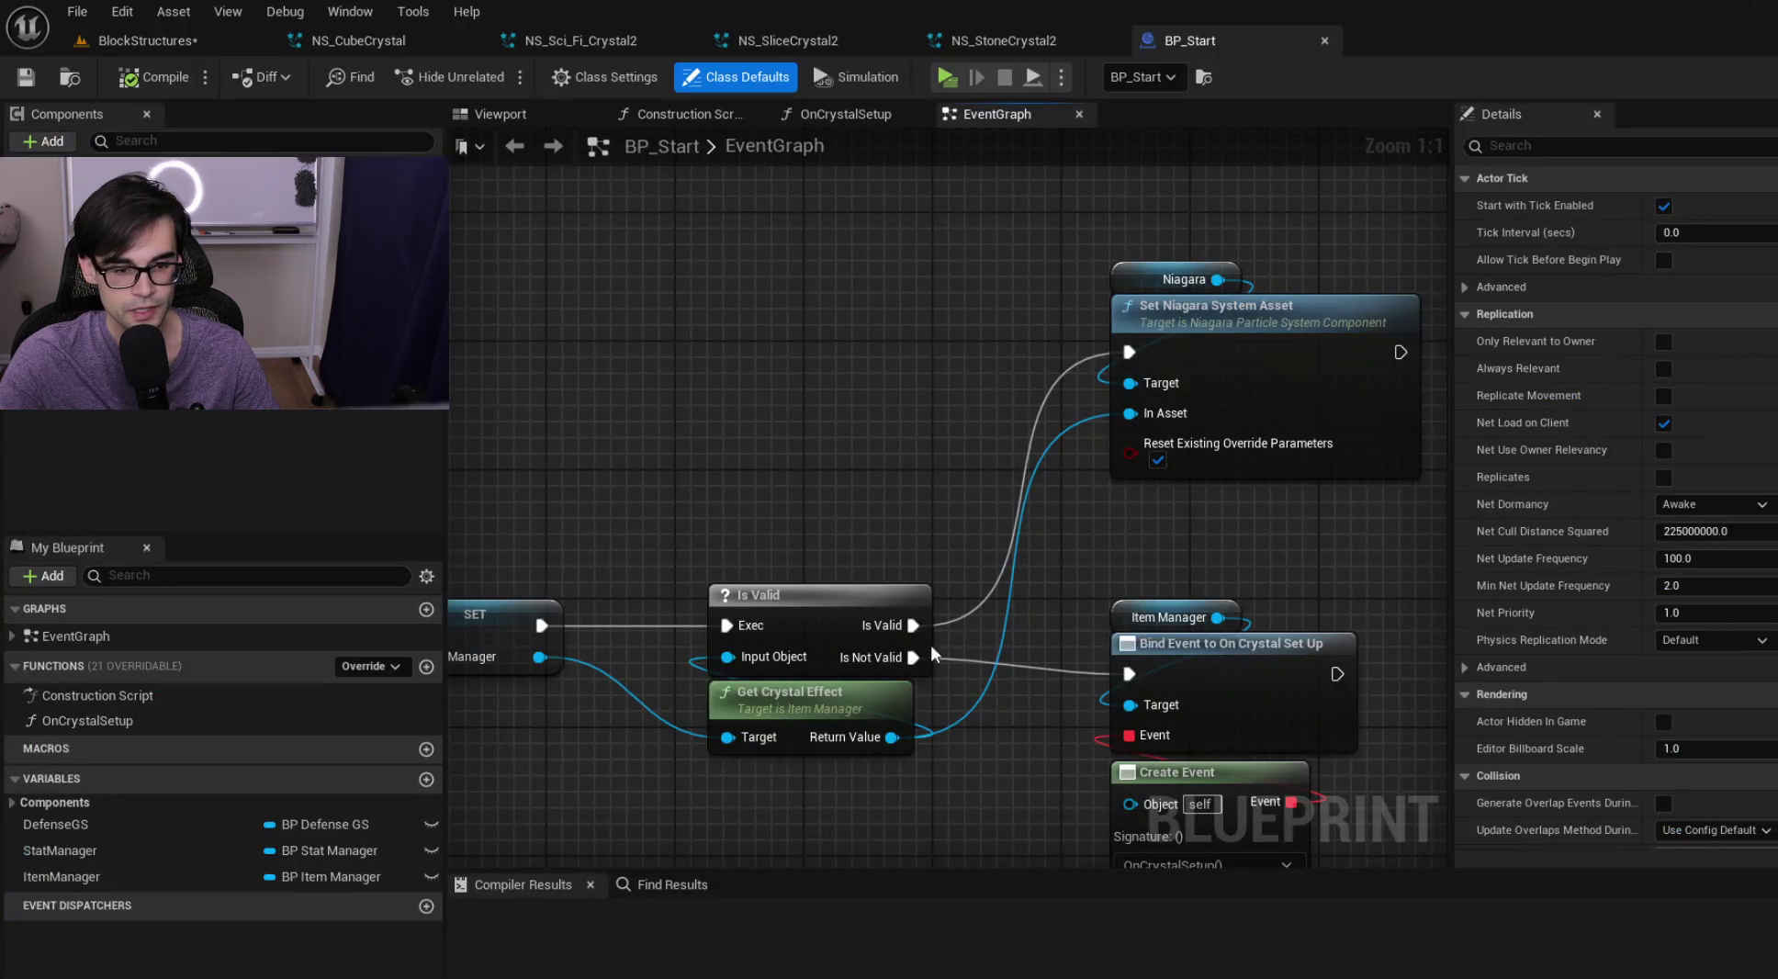
Add a Get Object Name node fed by Get Crystal Effect's Return Value
{"action": "mouse_move", "coordinate": [930, 643]}
{"action": "left_mouse_down"}
{"action": "mouse_move", "coordinate": [726, 469]}
{"action": "mouse_move", "coordinate": [726, 519]}
{"action": "mouse_move", "coordinate": [977, 384]}
{"action": "mouse_move", "coordinate": [841, 396]}
{"action": "left_mouse_up"}
{"action": "scroll", "coordinate": [853, 395], "scroll_direction": "down", "scroll_amount": 1}
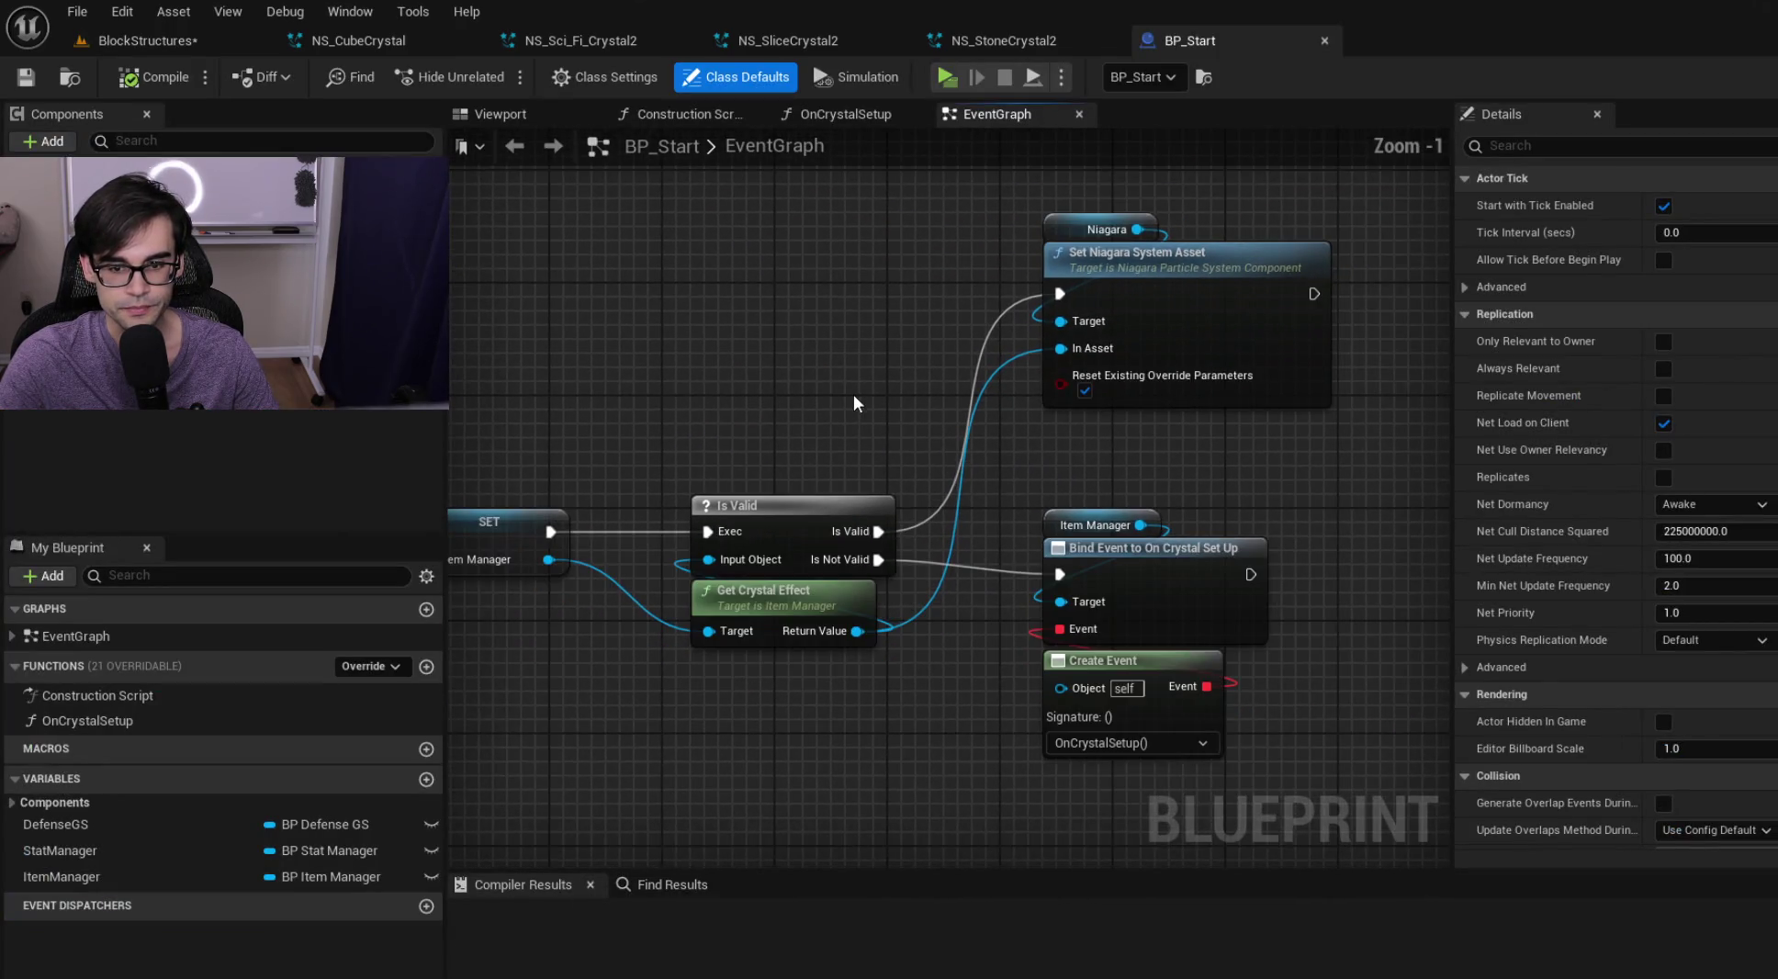
{"action": "left_click_drag", "start_coordinate": [984, 406], "coordinate": [861, 415]}
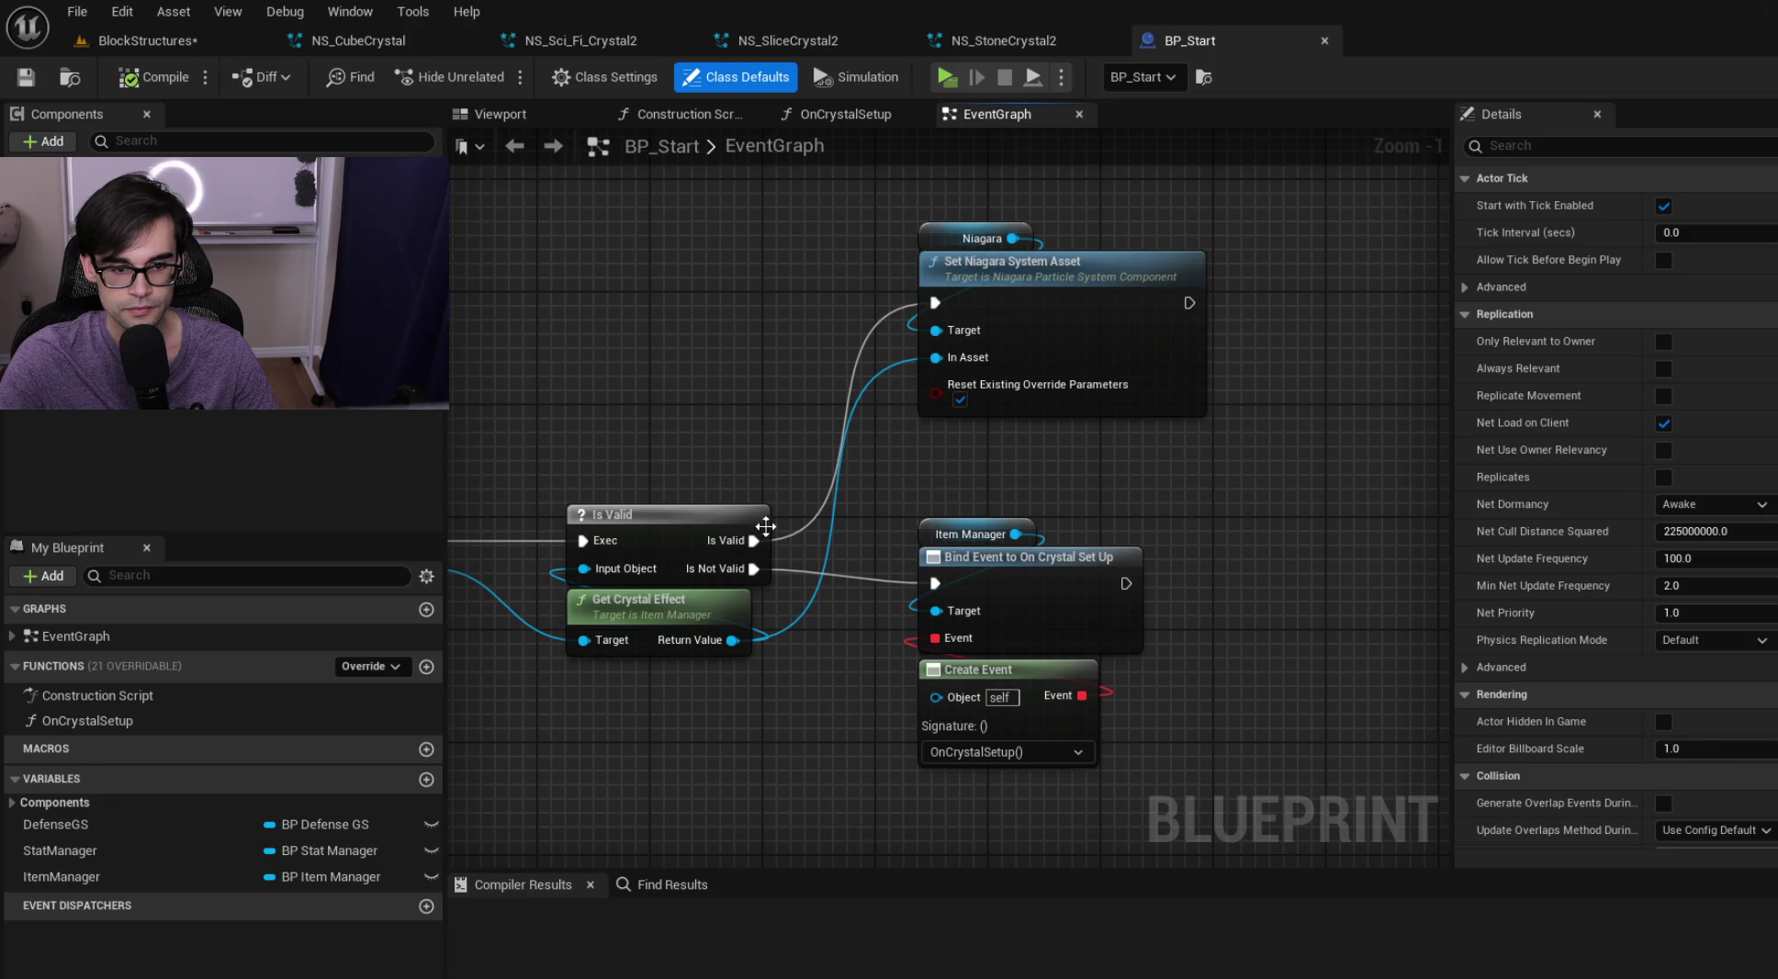
{"action": "left_click_drag", "start_coordinate": [731, 640], "coordinate": [1349, 482]}
{"action": "type", "text": "GET "}
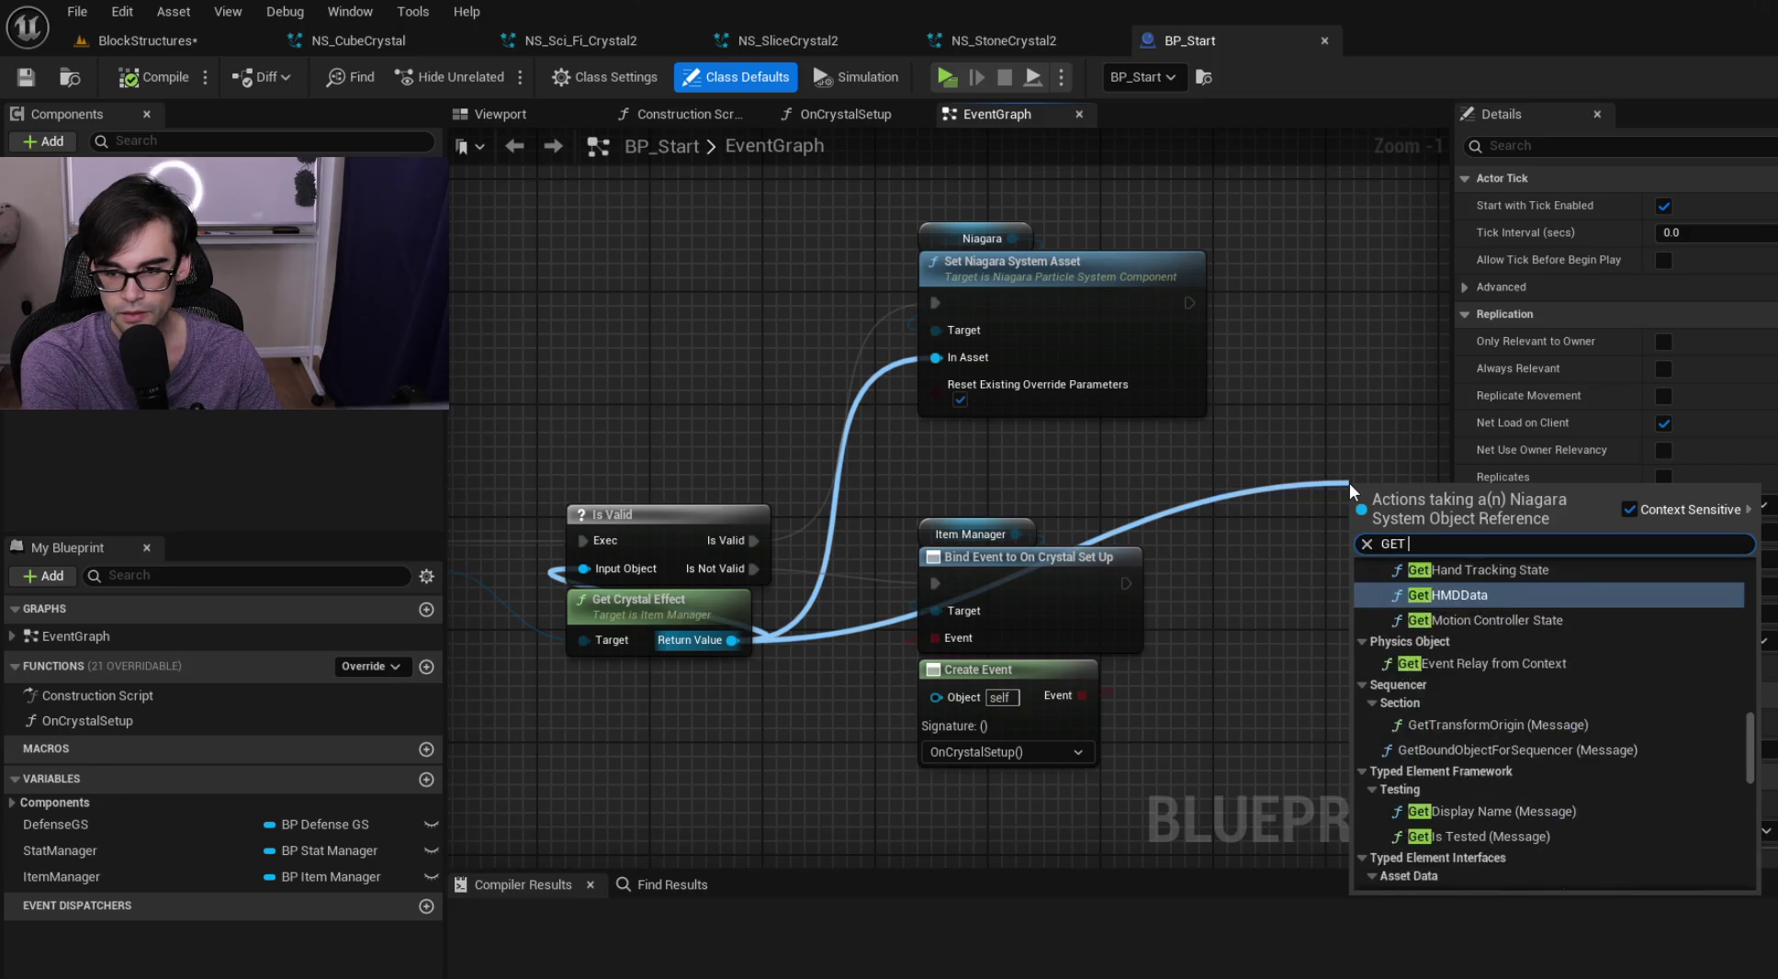
{"action": "type", "text": "name"}
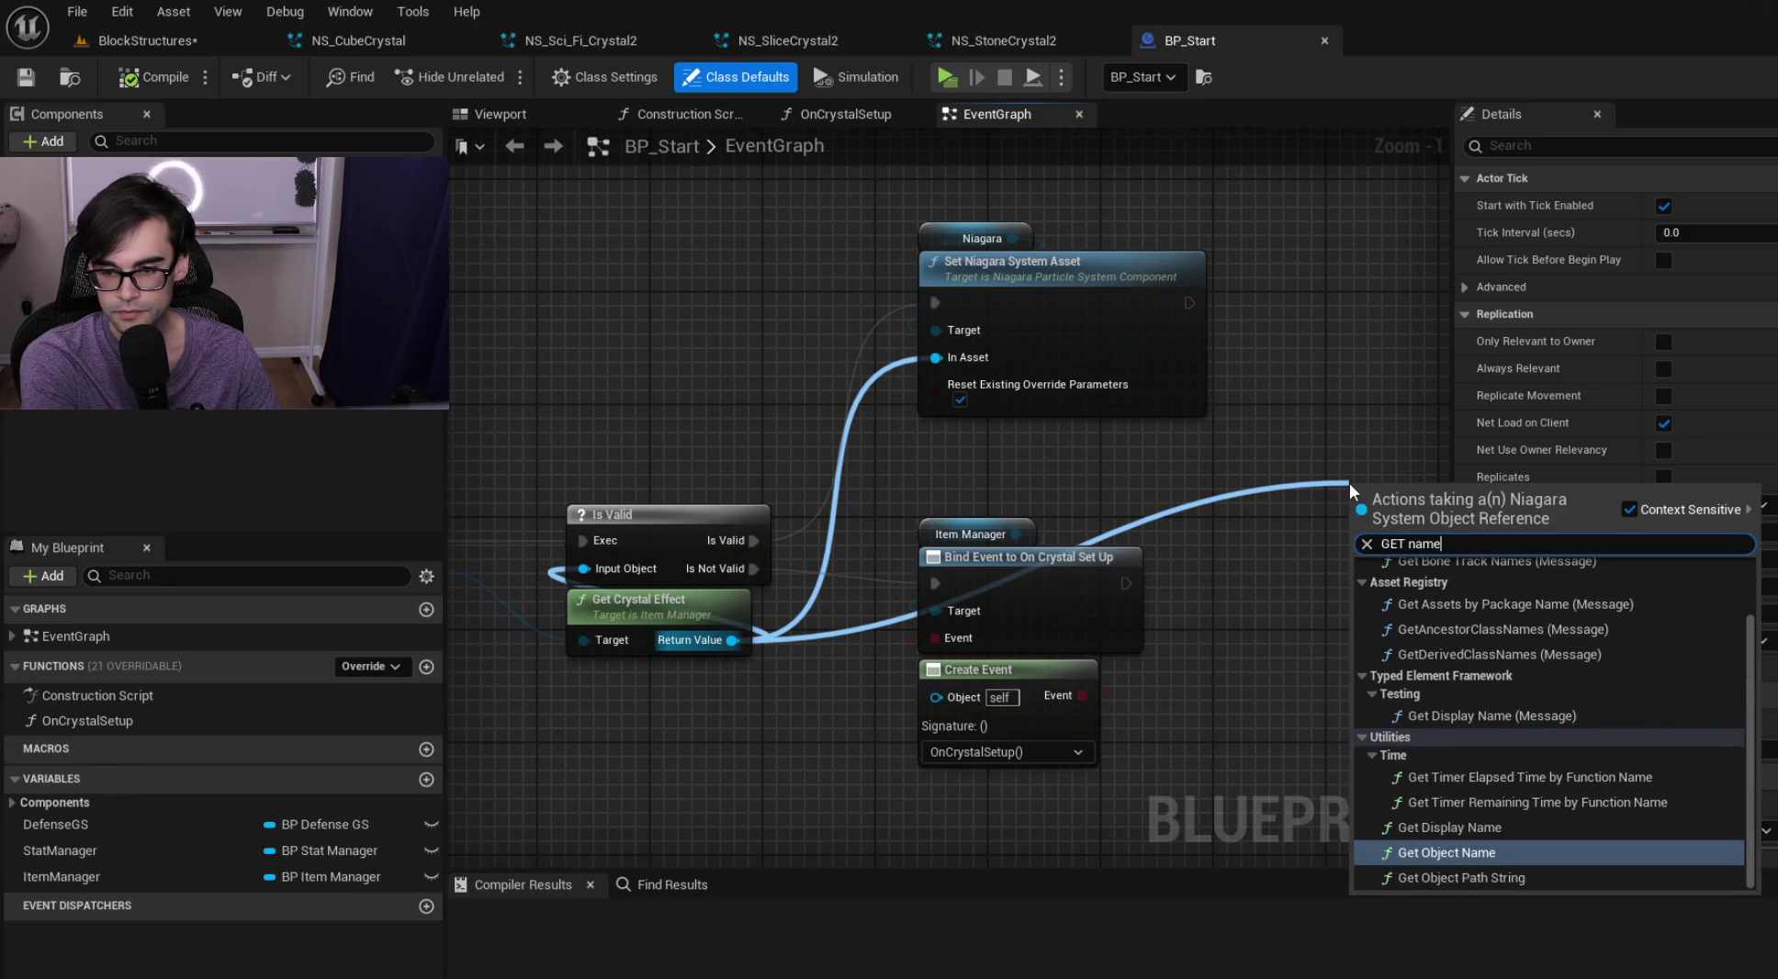
{"action": "key", "text": "Down"}
{"action": "key", "text": "Up"}
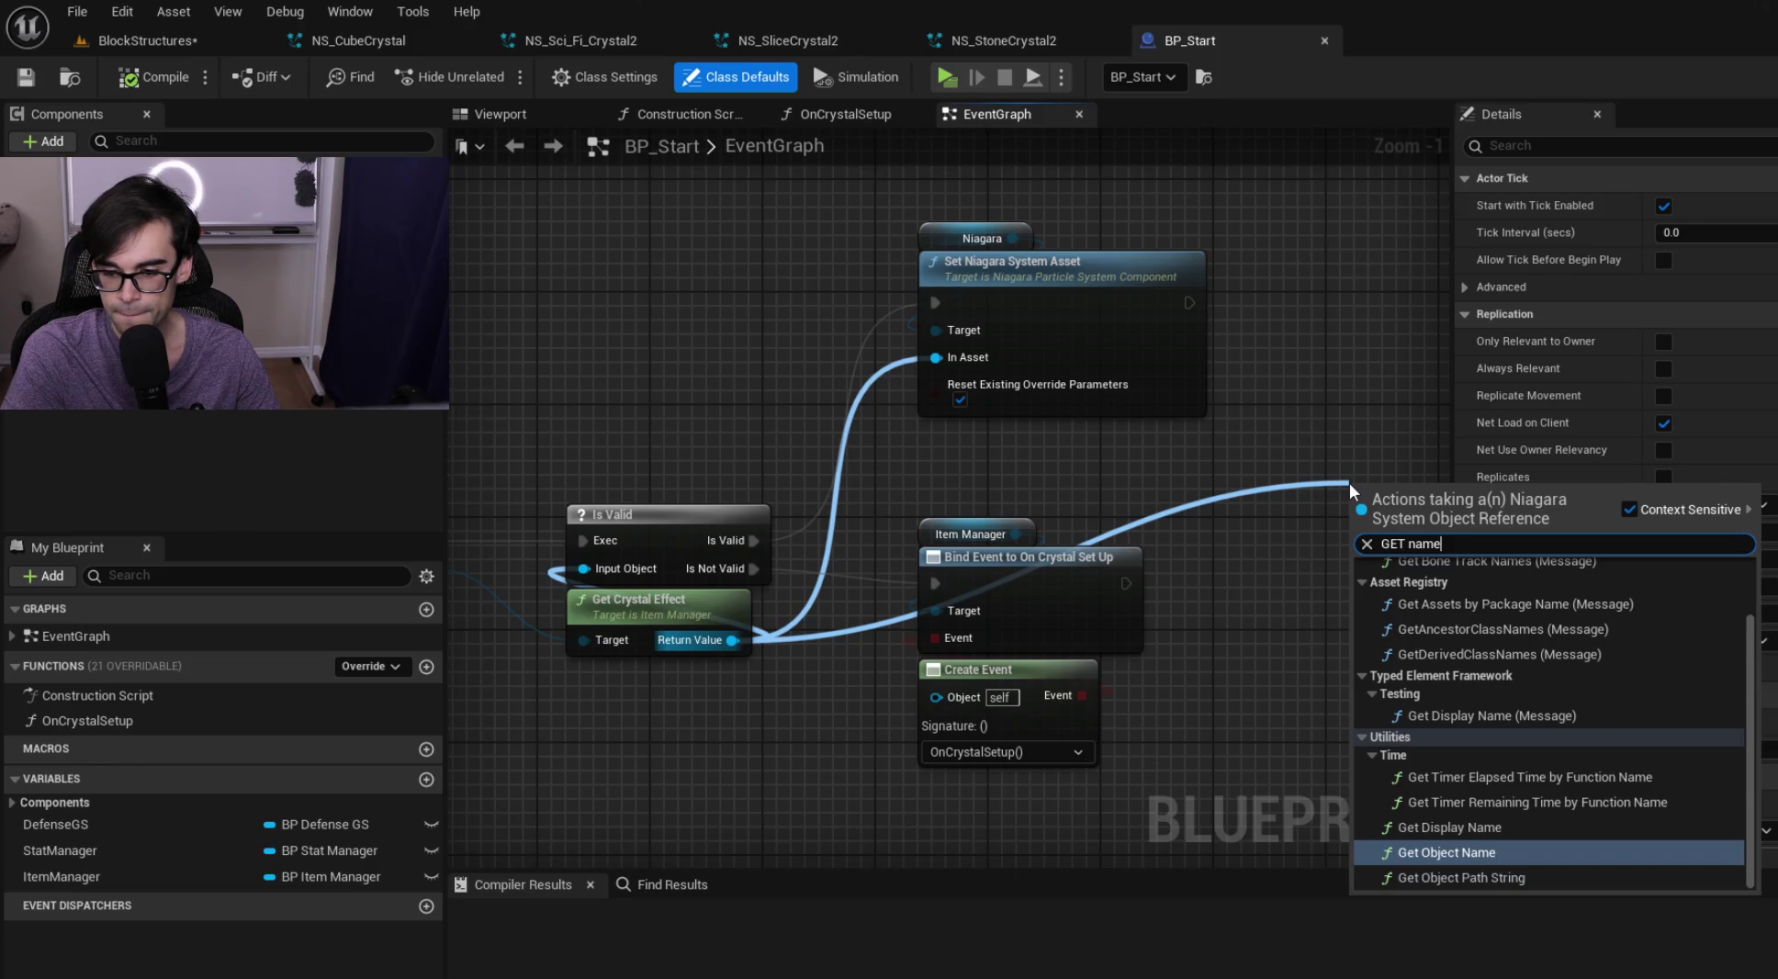
{"action": "key", "text": "Return"}
Place Get Object Name below the others and feed it into a string Contains node
{"action": "left_click_drag", "start_coordinate": [1313, 424], "coordinate": [908, 432]}
{"action": "mouse_move", "coordinate": [1032, 493]}
{"action": "left_mouse_down"}
{"action": "mouse_move", "coordinate": [946, 606]}
{"action": "mouse_move", "coordinate": [1124, 557]}
{"action": "left_mouse_up"}
{"action": "type", "text": "contain"}
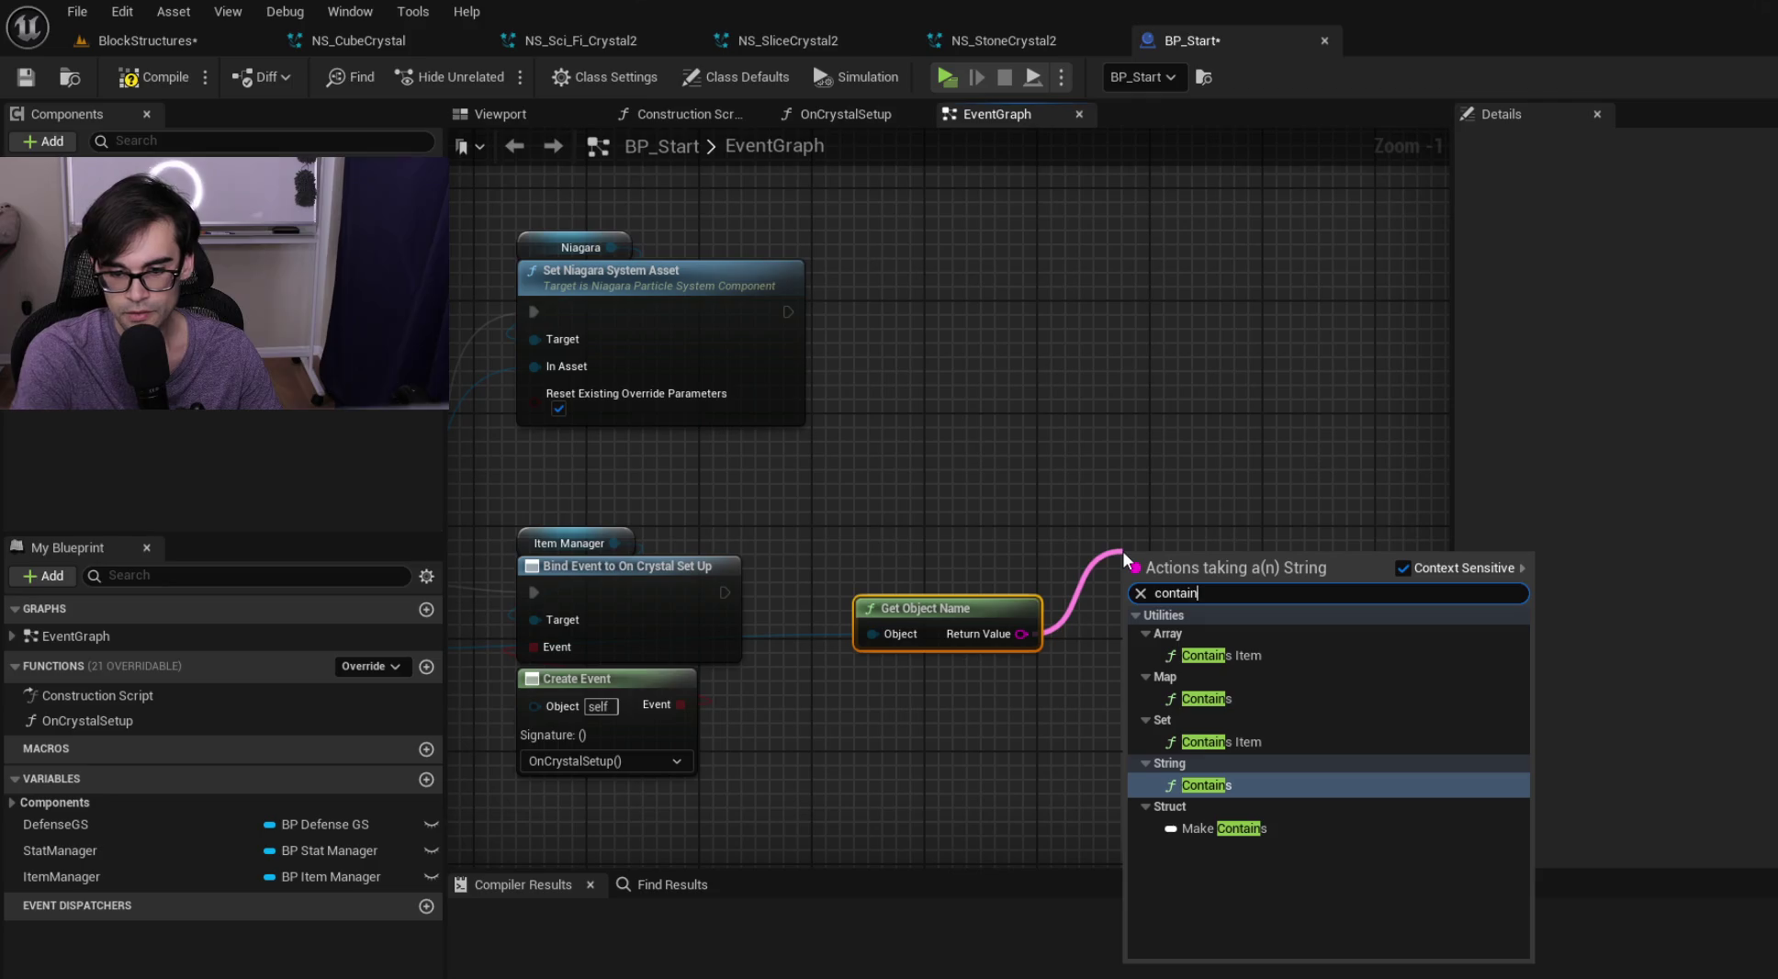
{"action": "key", "text": "Return"}
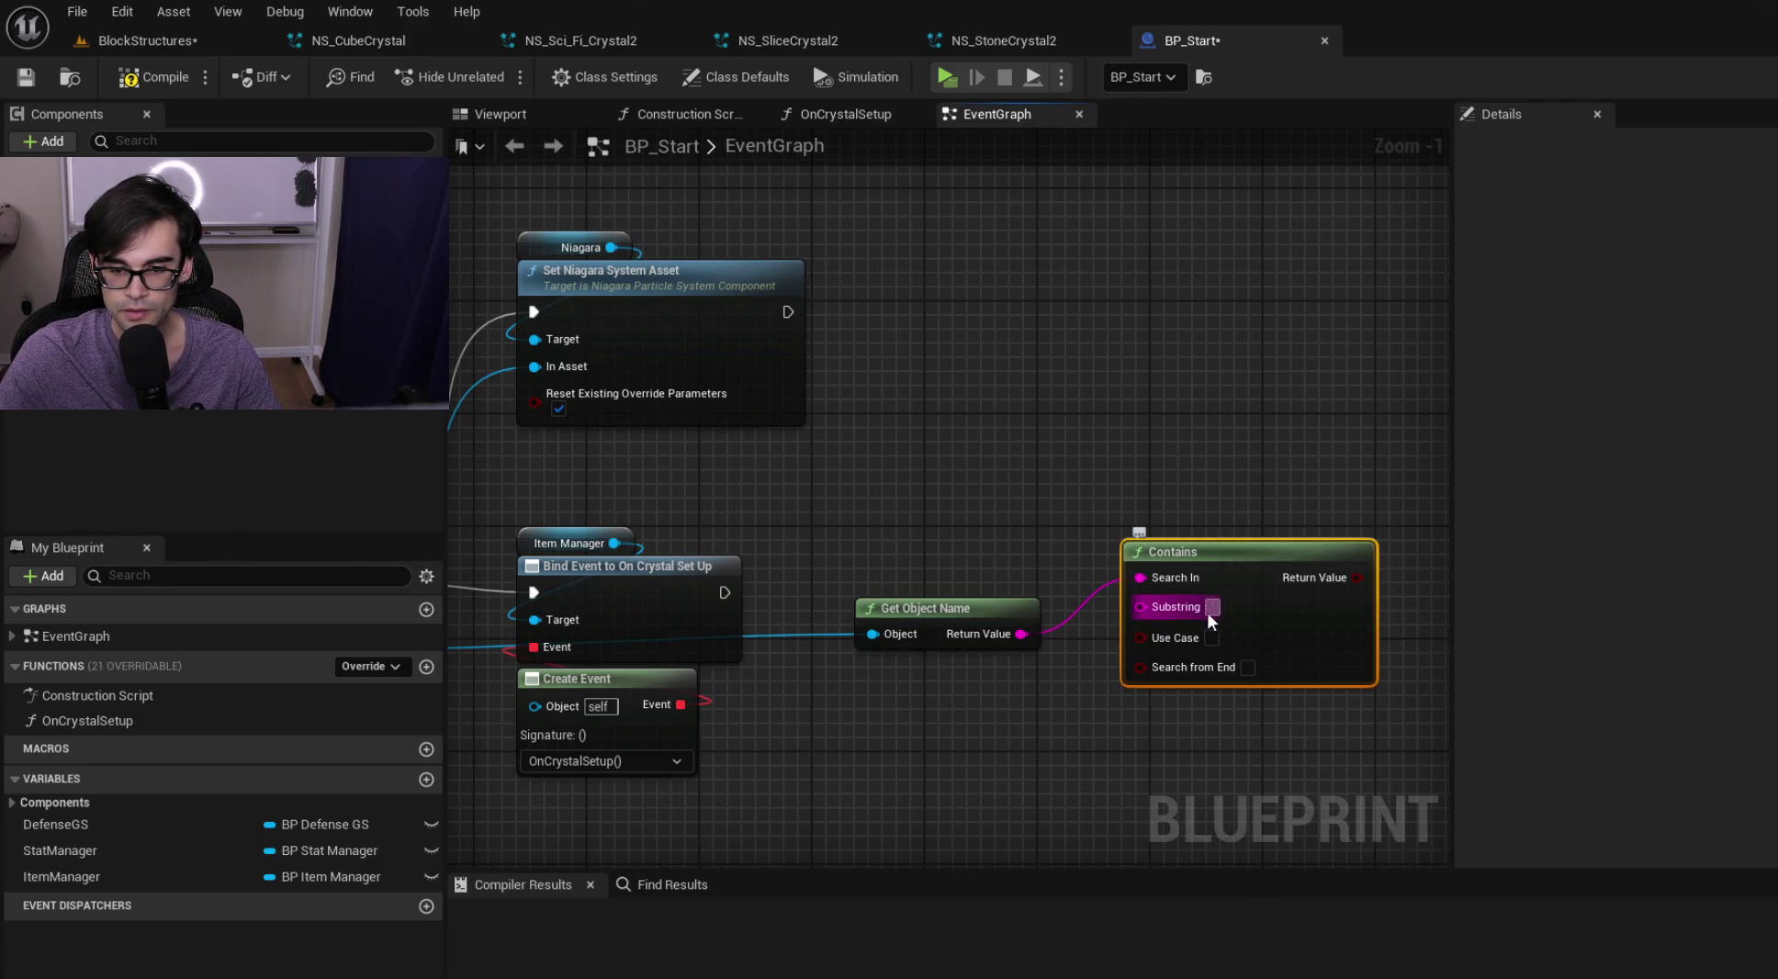
Close the NS_StoneCrystal2 and NS_SliceCrystal2 editors and return to BP_Start's graph
{"action": "left_click", "coordinate": [1006, 44]}
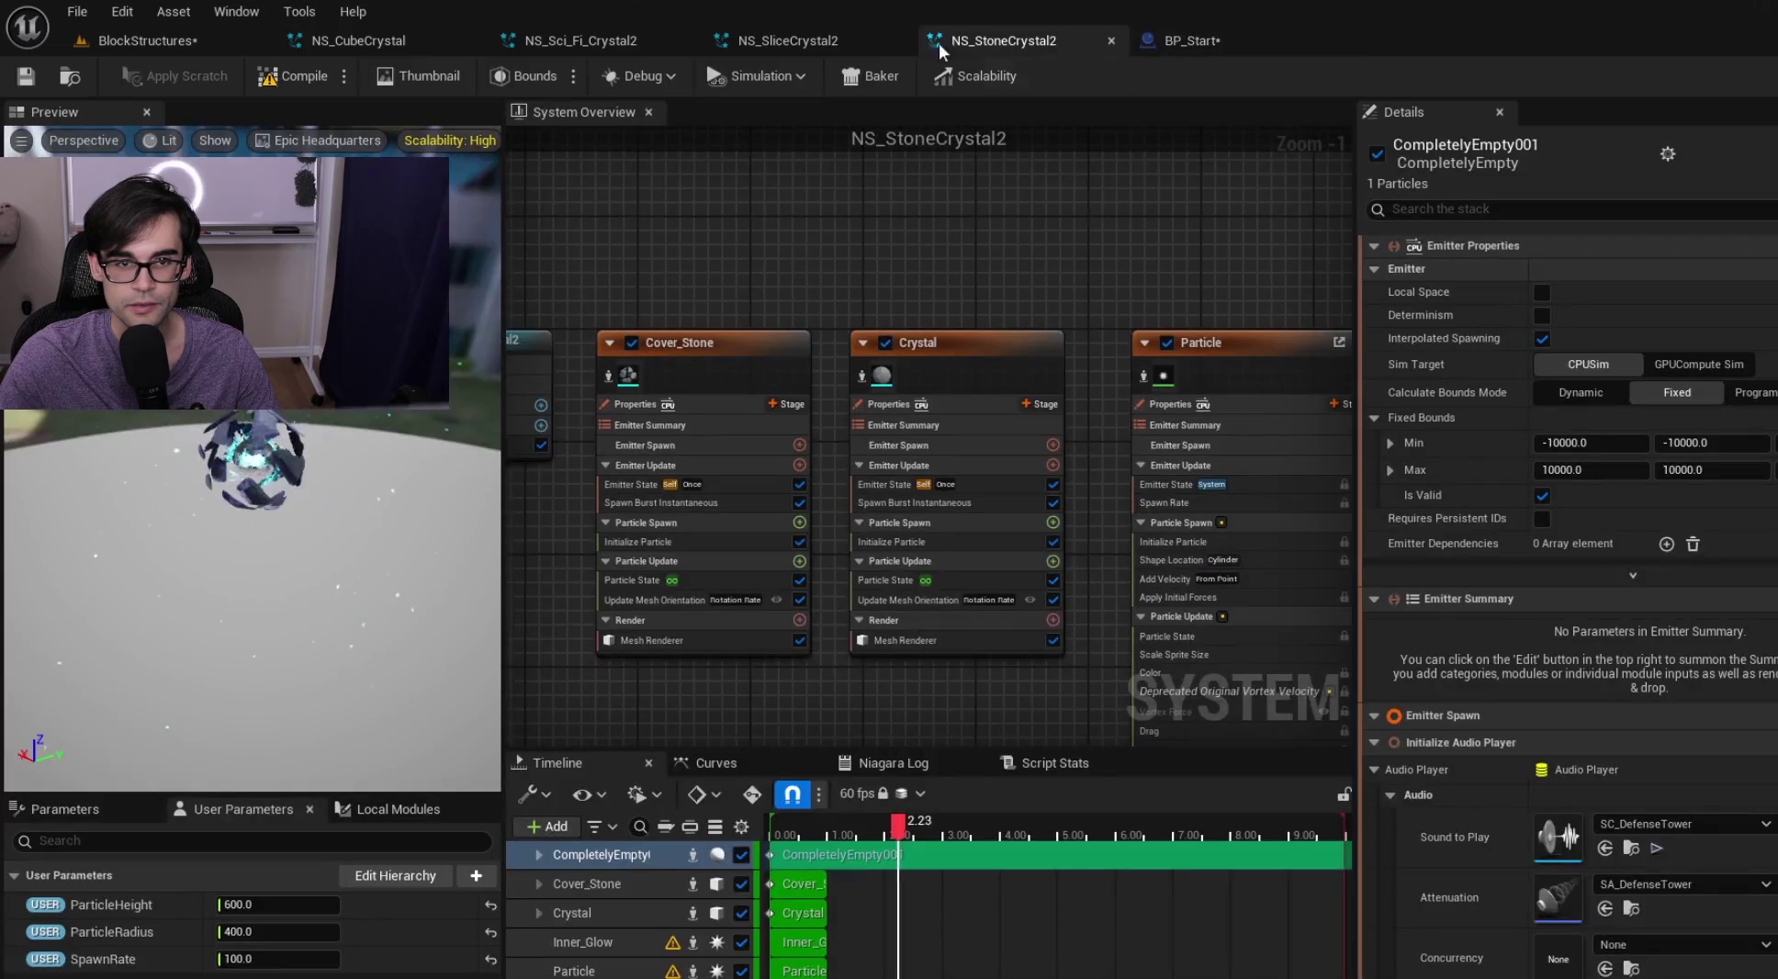
{"action": "left_click", "coordinate": [793, 36]}
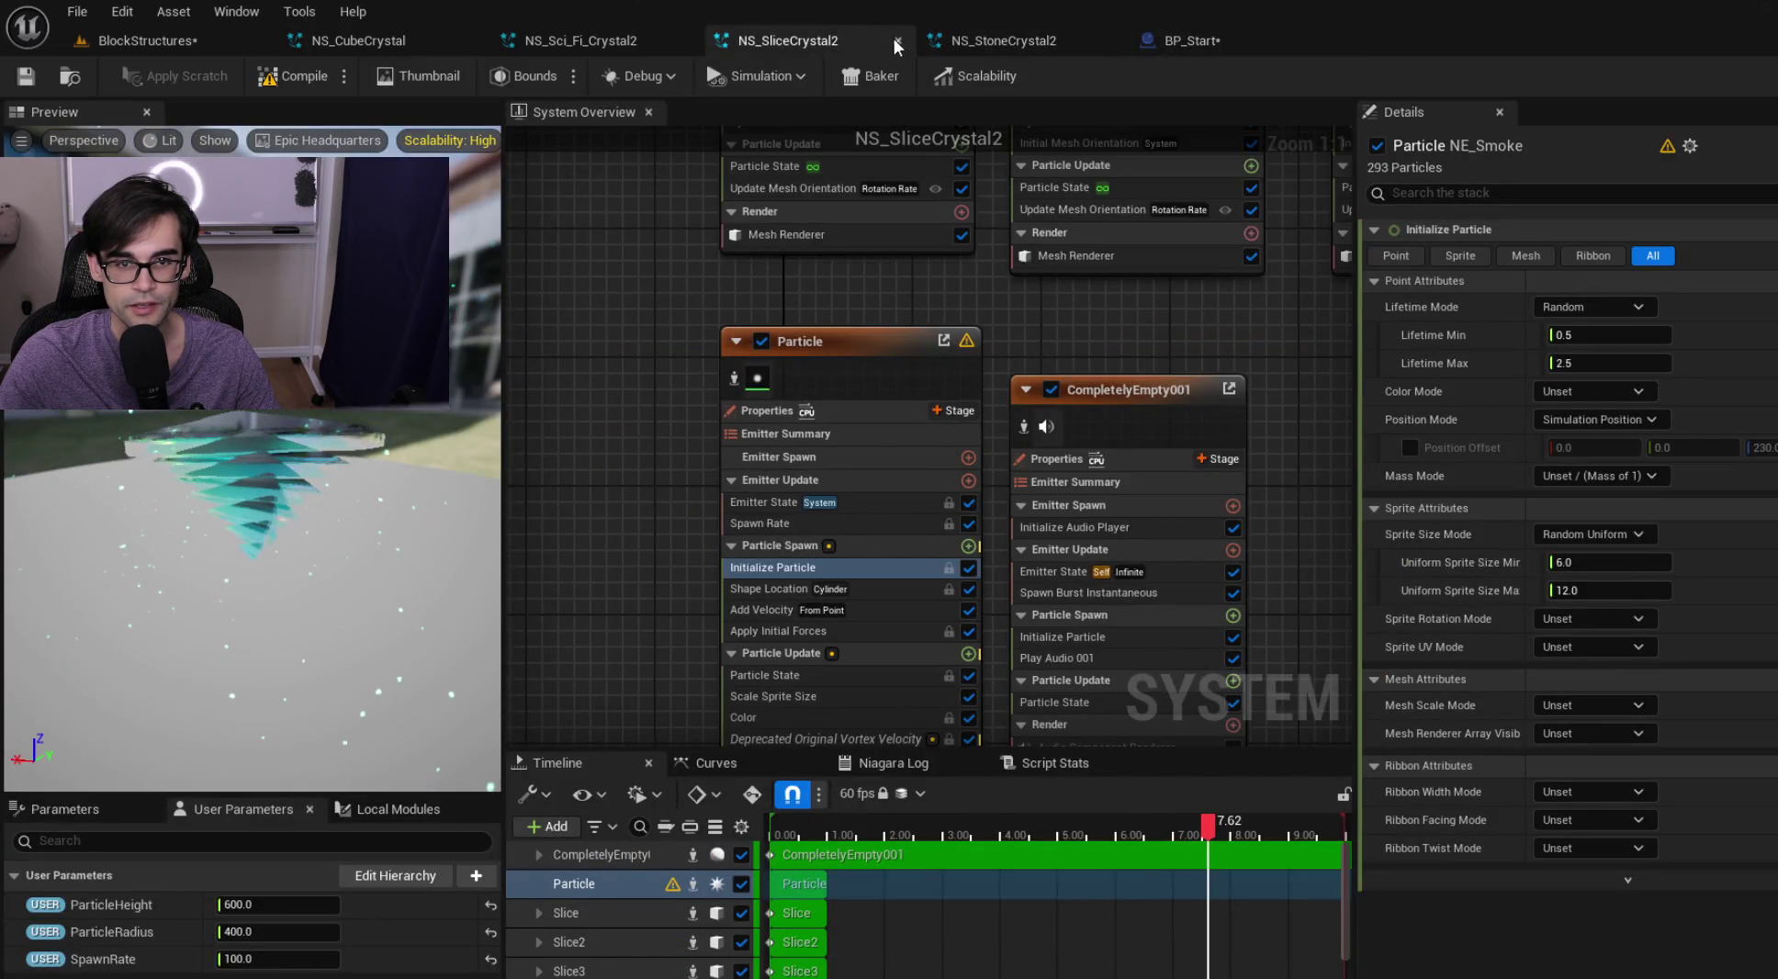
{"action": "left_click", "coordinate": [895, 41]}
{"action": "left_click", "coordinate": [897, 40]}
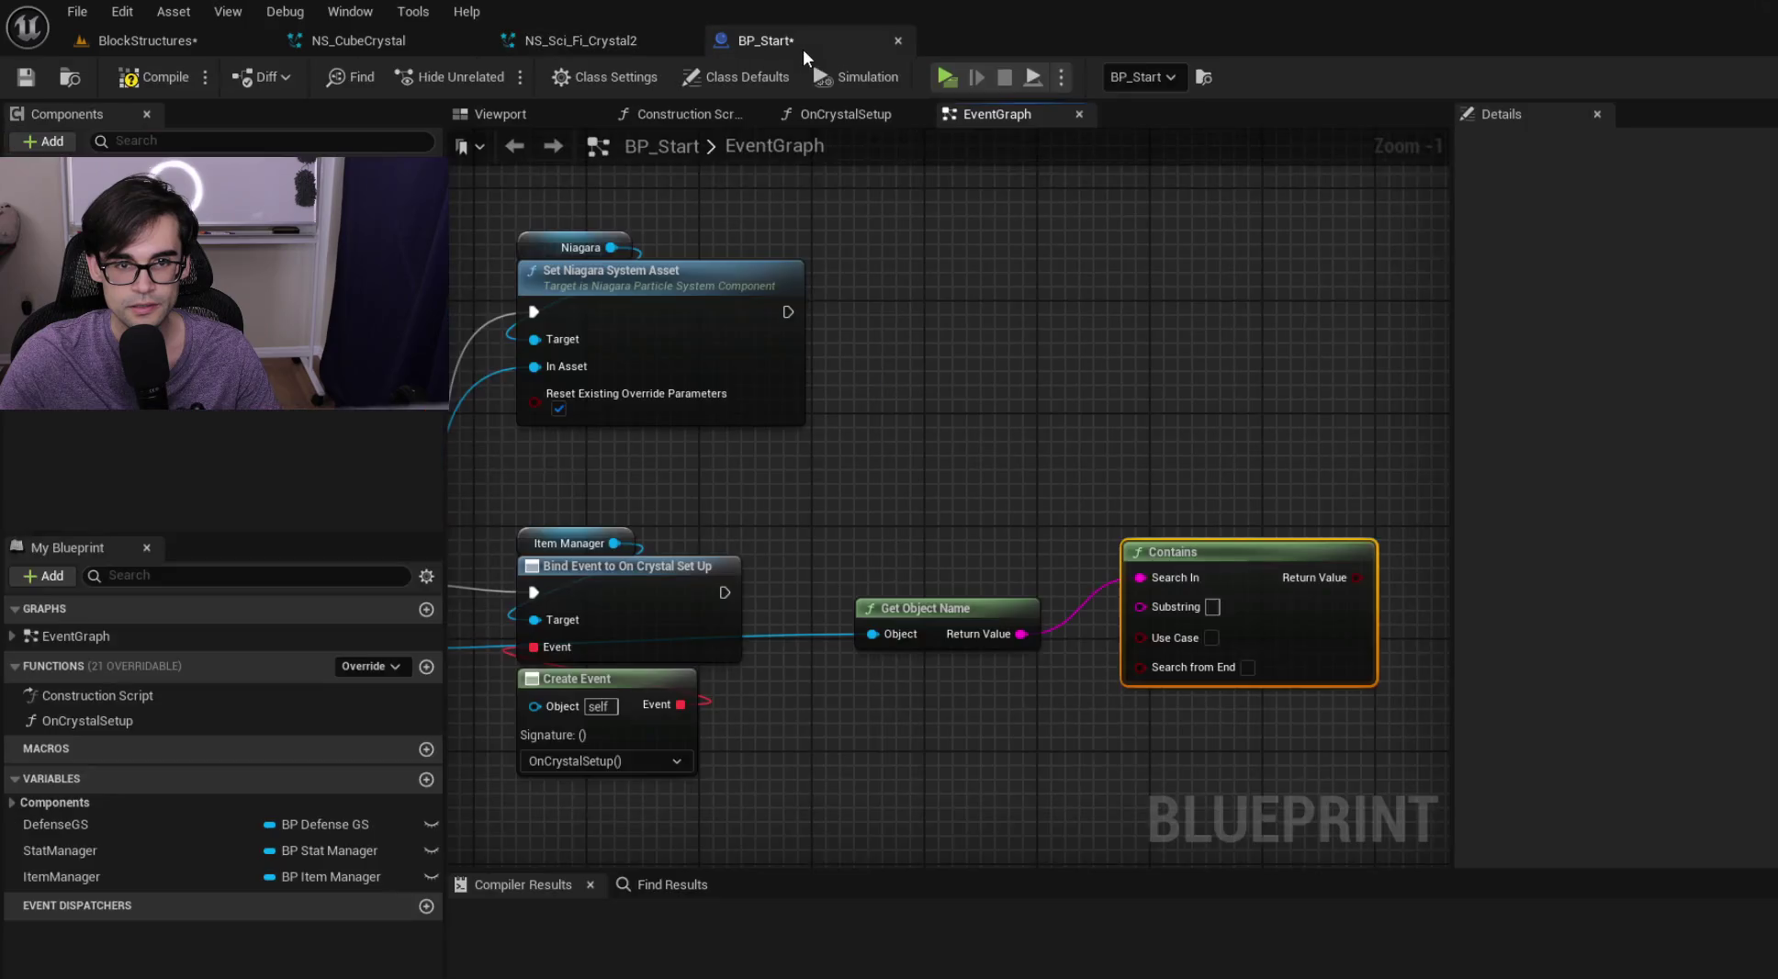
Set the Contains substring to Sci_Fi_ and place the name-check nodes beside Set Niagara System Asset
{"action": "type", "text": "Sci_Fi_"}
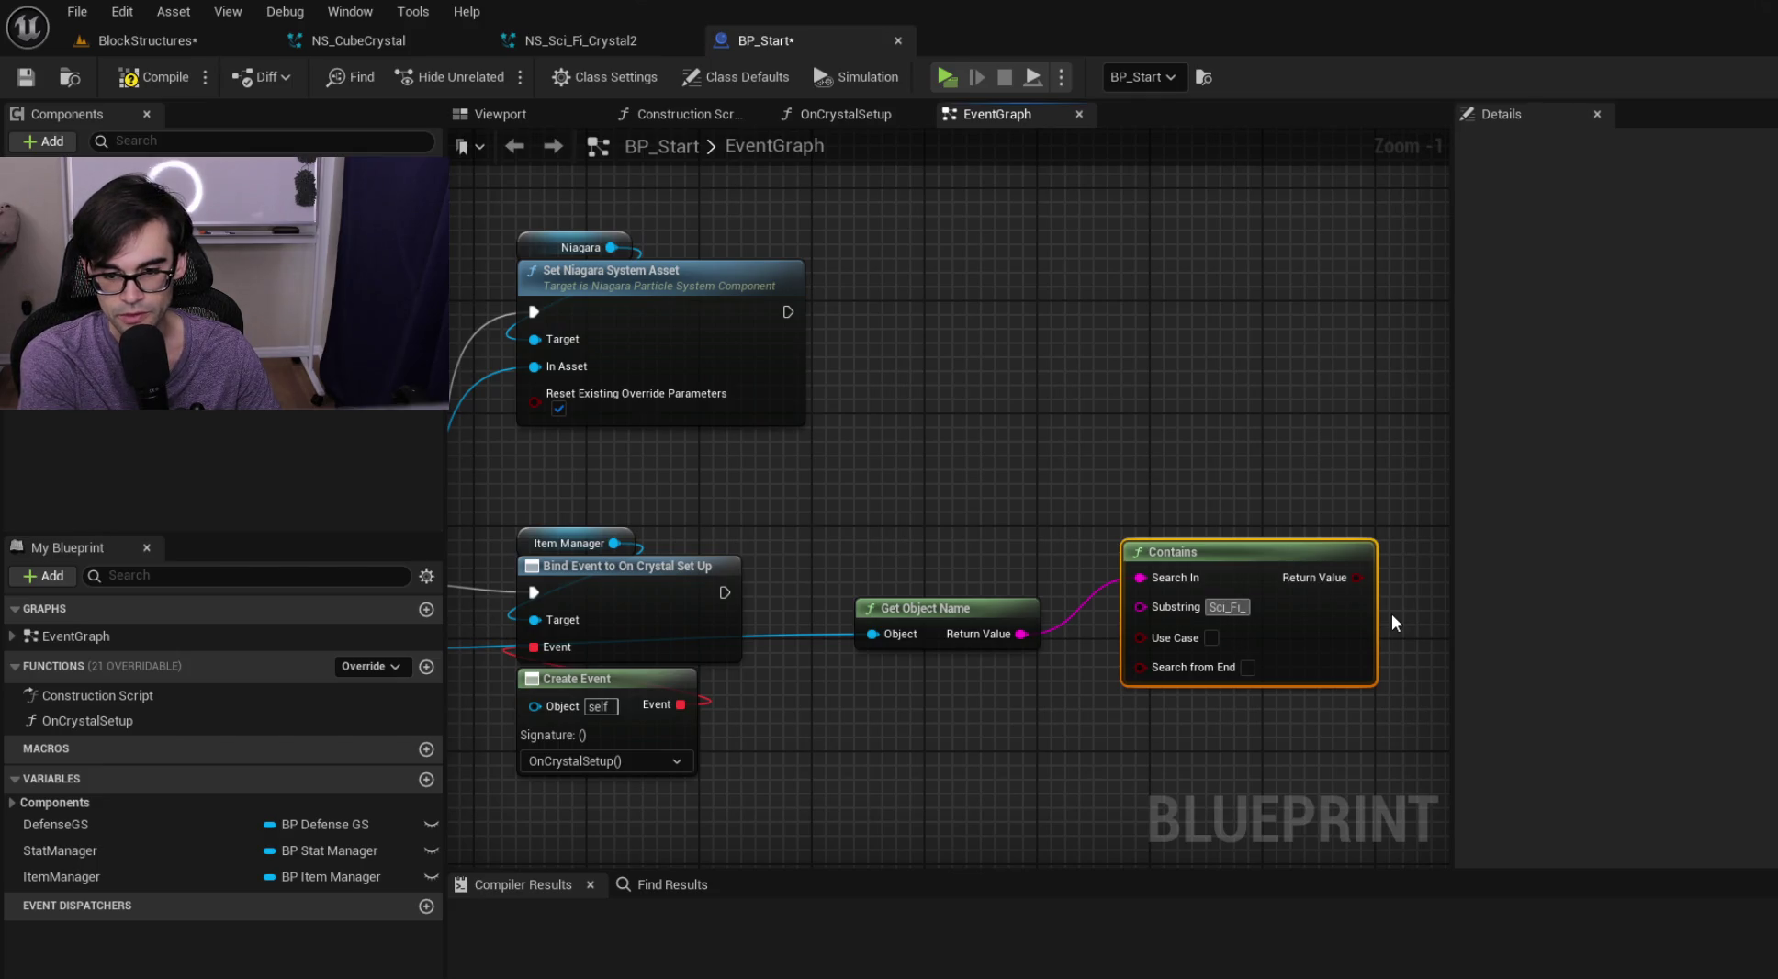
{"action": "left_click", "coordinate": [1220, 469]}
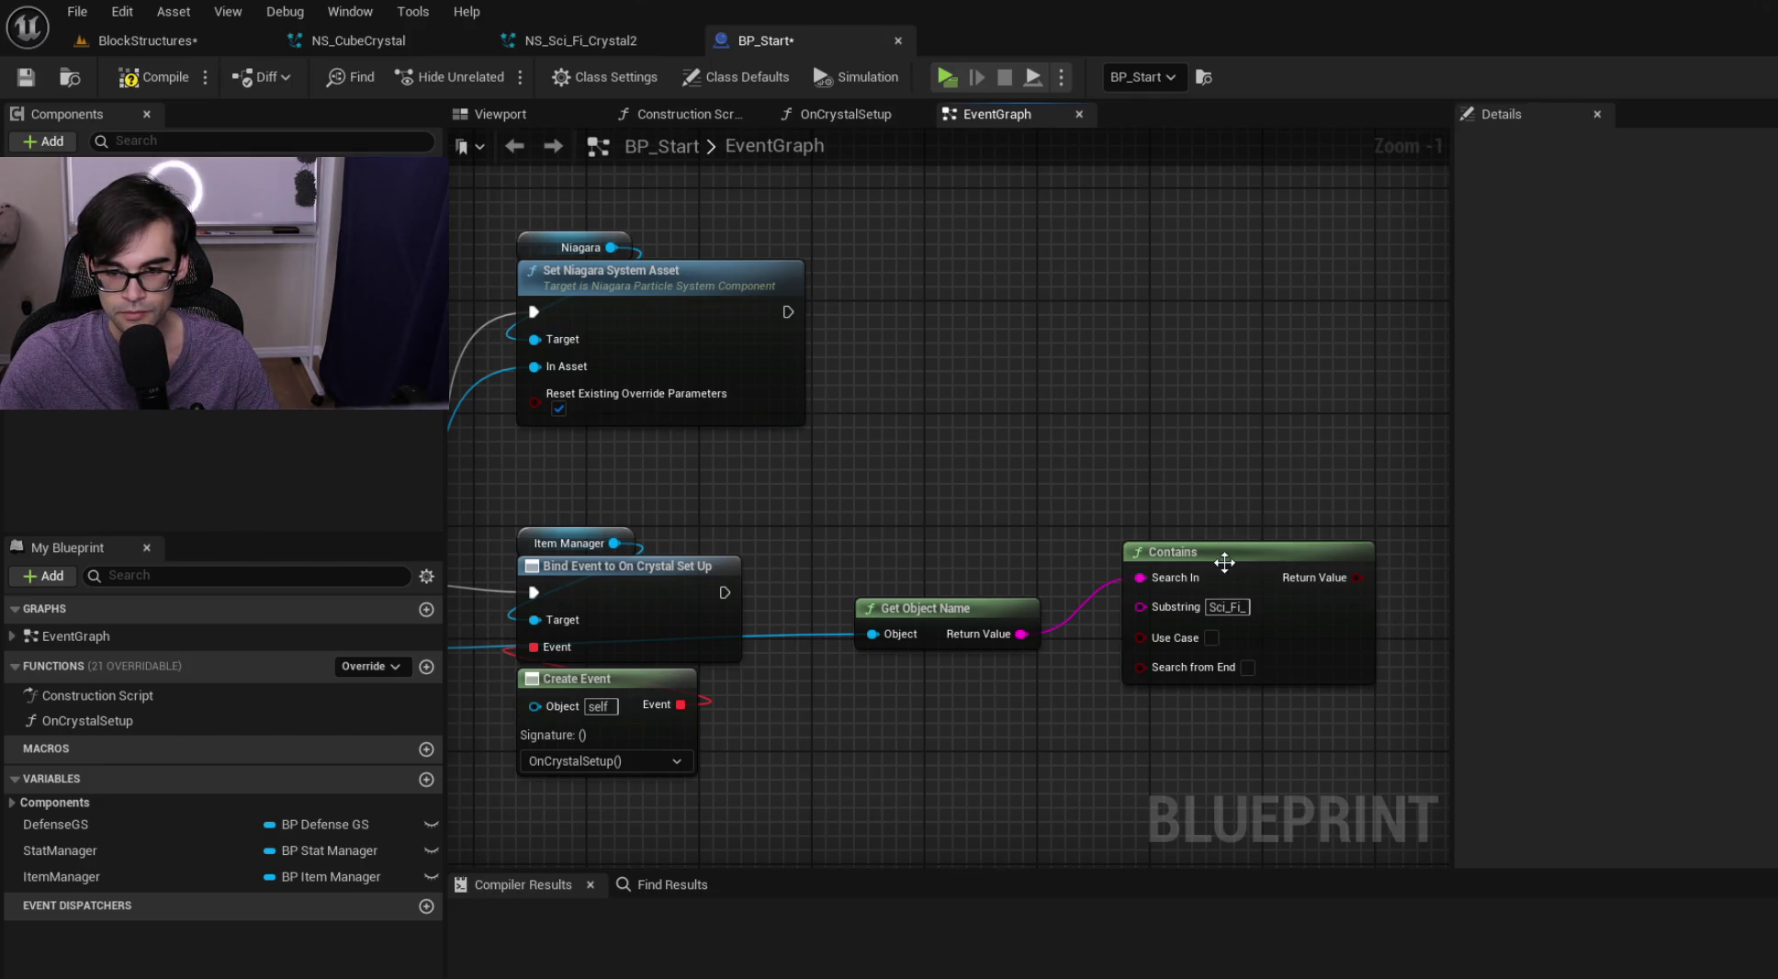
{"action": "left_click_drag", "start_coordinate": [1222, 561], "coordinate": [1194, 604]}
{"action": "left_click_drag", "start_coordinate": [941, 489], "coordinate": [1233, 701]}
{"action": "left_click_drag", "start_coordinate": [1235, 558], "coordinate": [1222, 593]}
{"action": "scroll", "coordinate": [1339, 478], "scroll_direction": "down", "scroll_amount": 1}
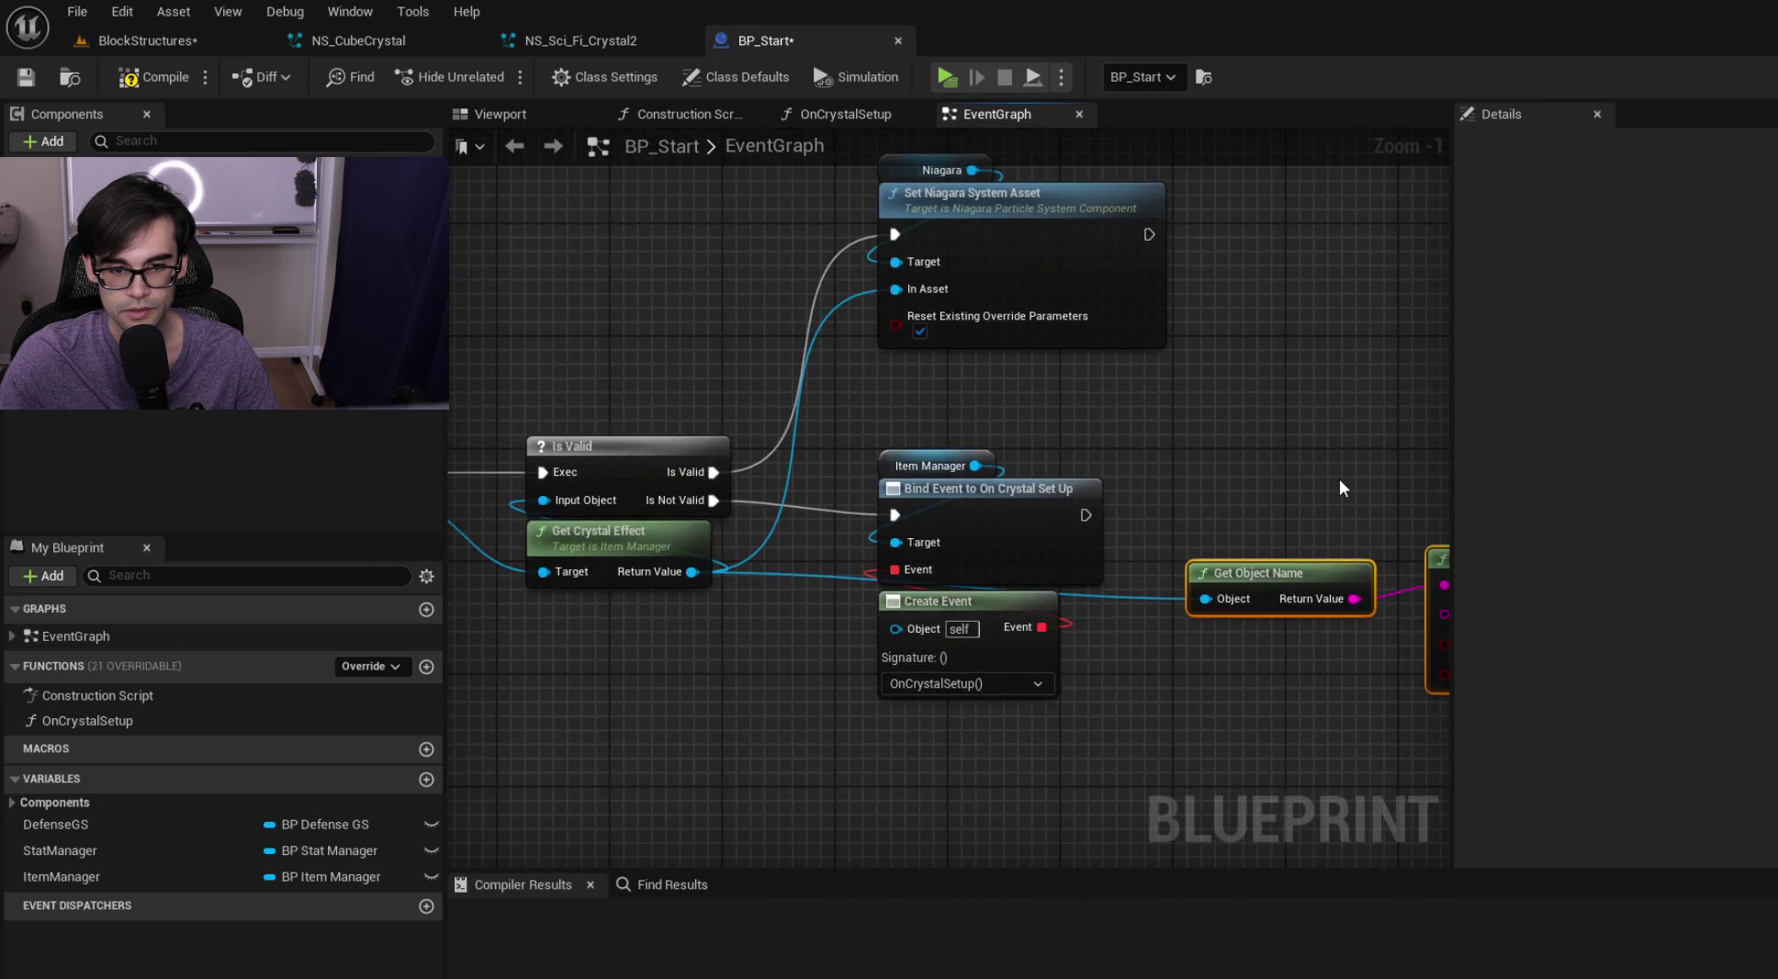
{"action": "mouse_move", "coordinate": [1158, 523]}
{"action": "left_mouse_down"}
{"action": "mouse_move", "coordinate": [1201, 531]}
{"action": "mouse_move", "coordinate": [1178, 519]}
{"action": "mouse_move", "coordinate": [1107, 551]}
{"action": "mouse_move", "coordinate": [992, 533]}
{"action": "left_mouse_up"}
{"action": "left_click_drag", "start_coordinate": [987, 531], "coordinate": [1044, 647]}
{"action": "mouse_move", "coordinate": [1191, 600]}
{"action": "left_mouse_down"}
{"action": "mouse_move", "coordinate": [1176, 416]}
{"action": "mouse_move", "coordinate": [1154, 443]}
{"action": "mouse_move", "coordinate": [1104, 440]}
{"action": "left_mouse_up"}
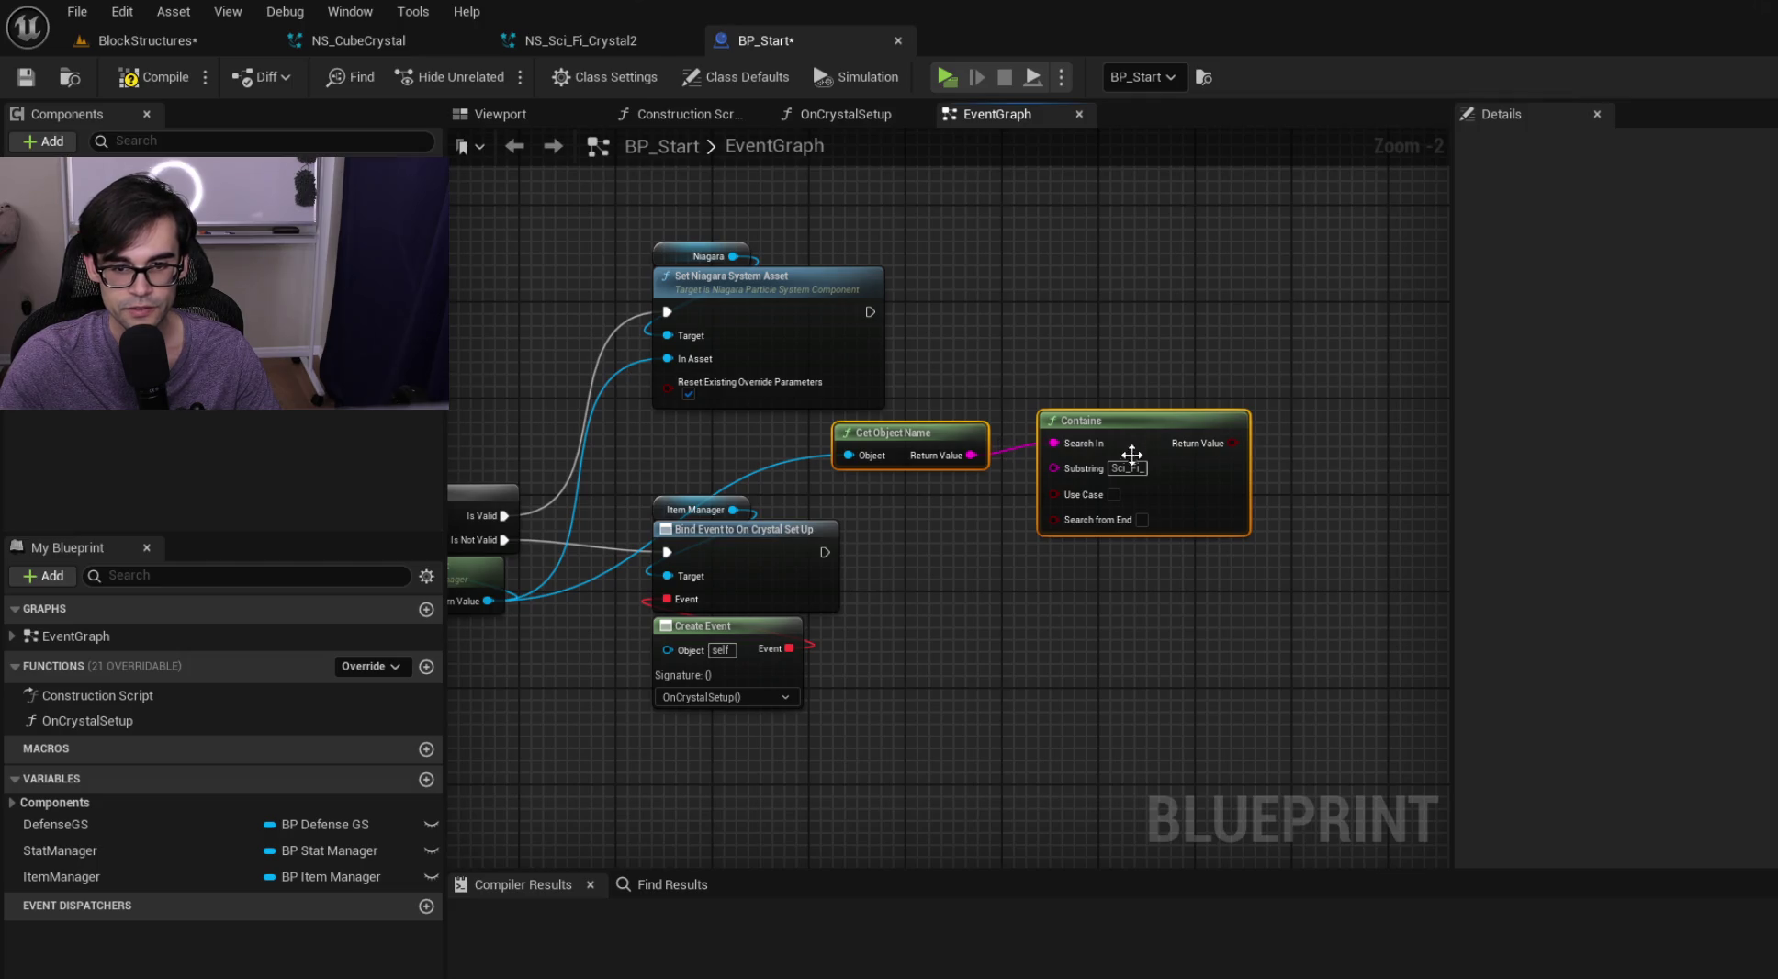
Add a Branch driven by the Contains result, executed after Set Niagara System Asset
{"action": "left_click_drag", "start_coordinate": [1223, 456], "coordinate": [1241, 337]}
{"action": "type", "text": "branch"}
{"action": "key", "text": "Return"}
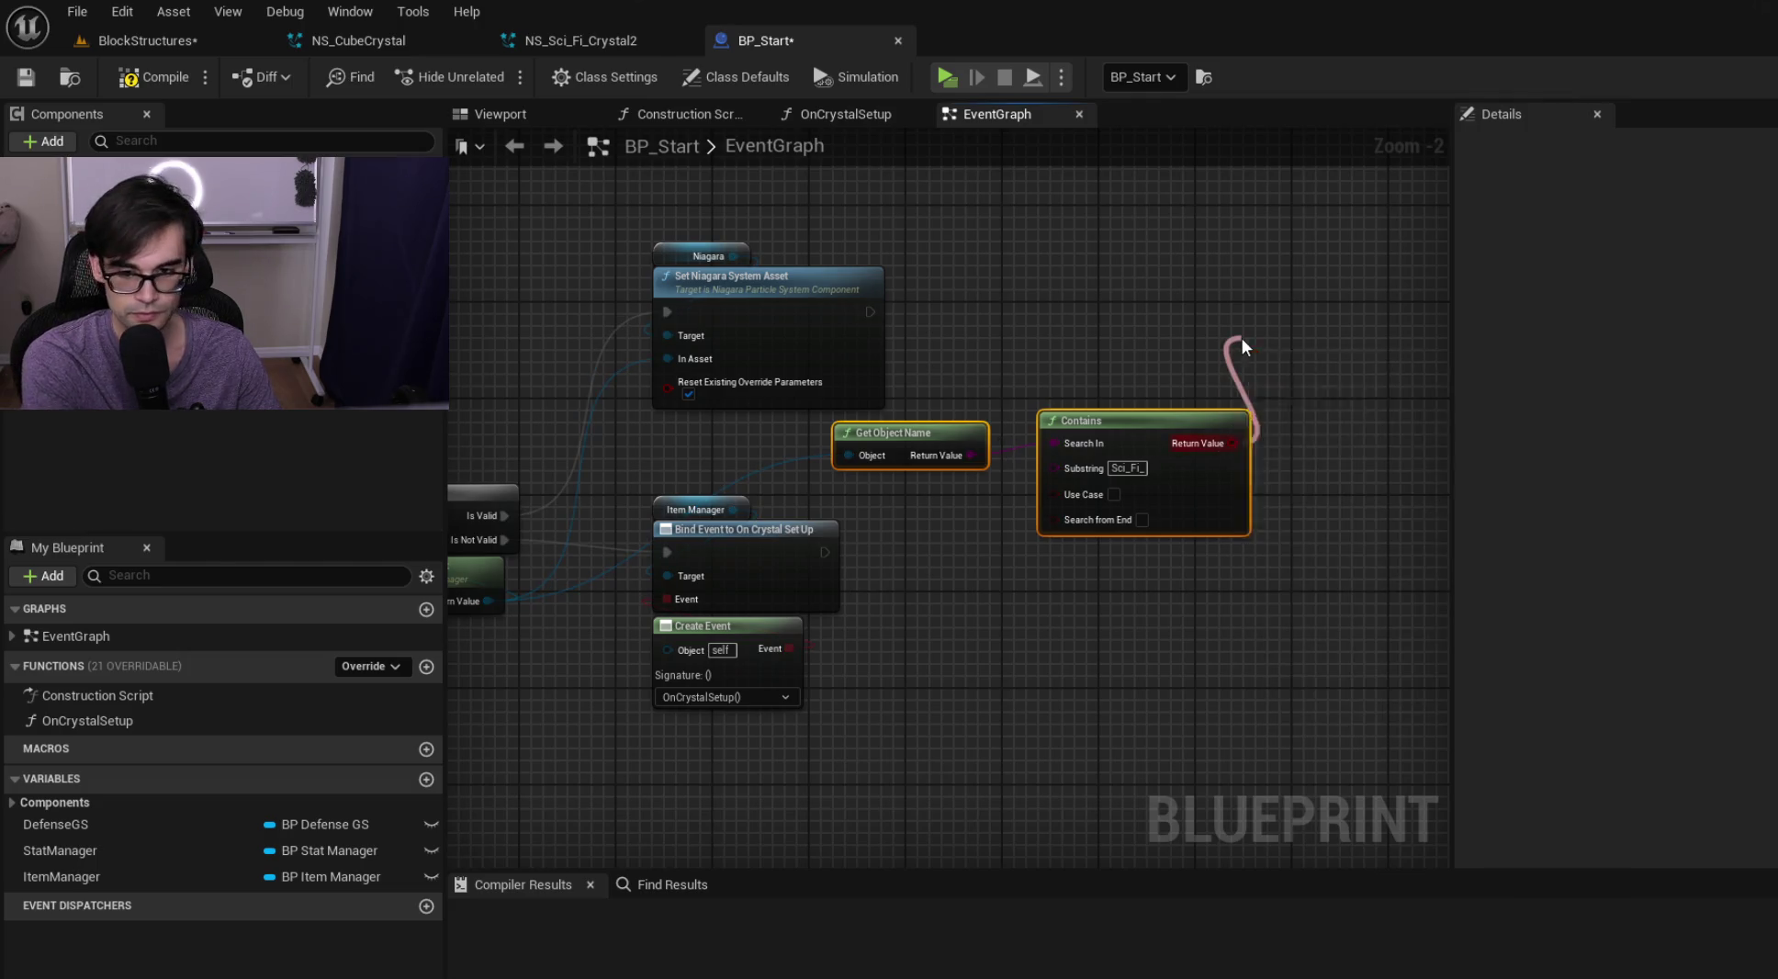
{"action": "mouse_move", "coordinate": [869, 311]}
{"action": "left_mouse_down"}
{"action": "mouse_move", "coordinate": [1246, 359]}
{"action": "mouse_move", "coordinate": [1345, 287]}
{"action": "left_mouse_up"}
{"action": "left_click_drag", "start_coordinate": [955, 331], "coordinate": [1097, 529]}
{"action": "left_click_drag", "start_coordinate": [1139, 432], "coordinate": [1272, 371]}
{"action": "left_click_drag", "start_coordinate": [1120, 314], "coordinate": [872, 344]}
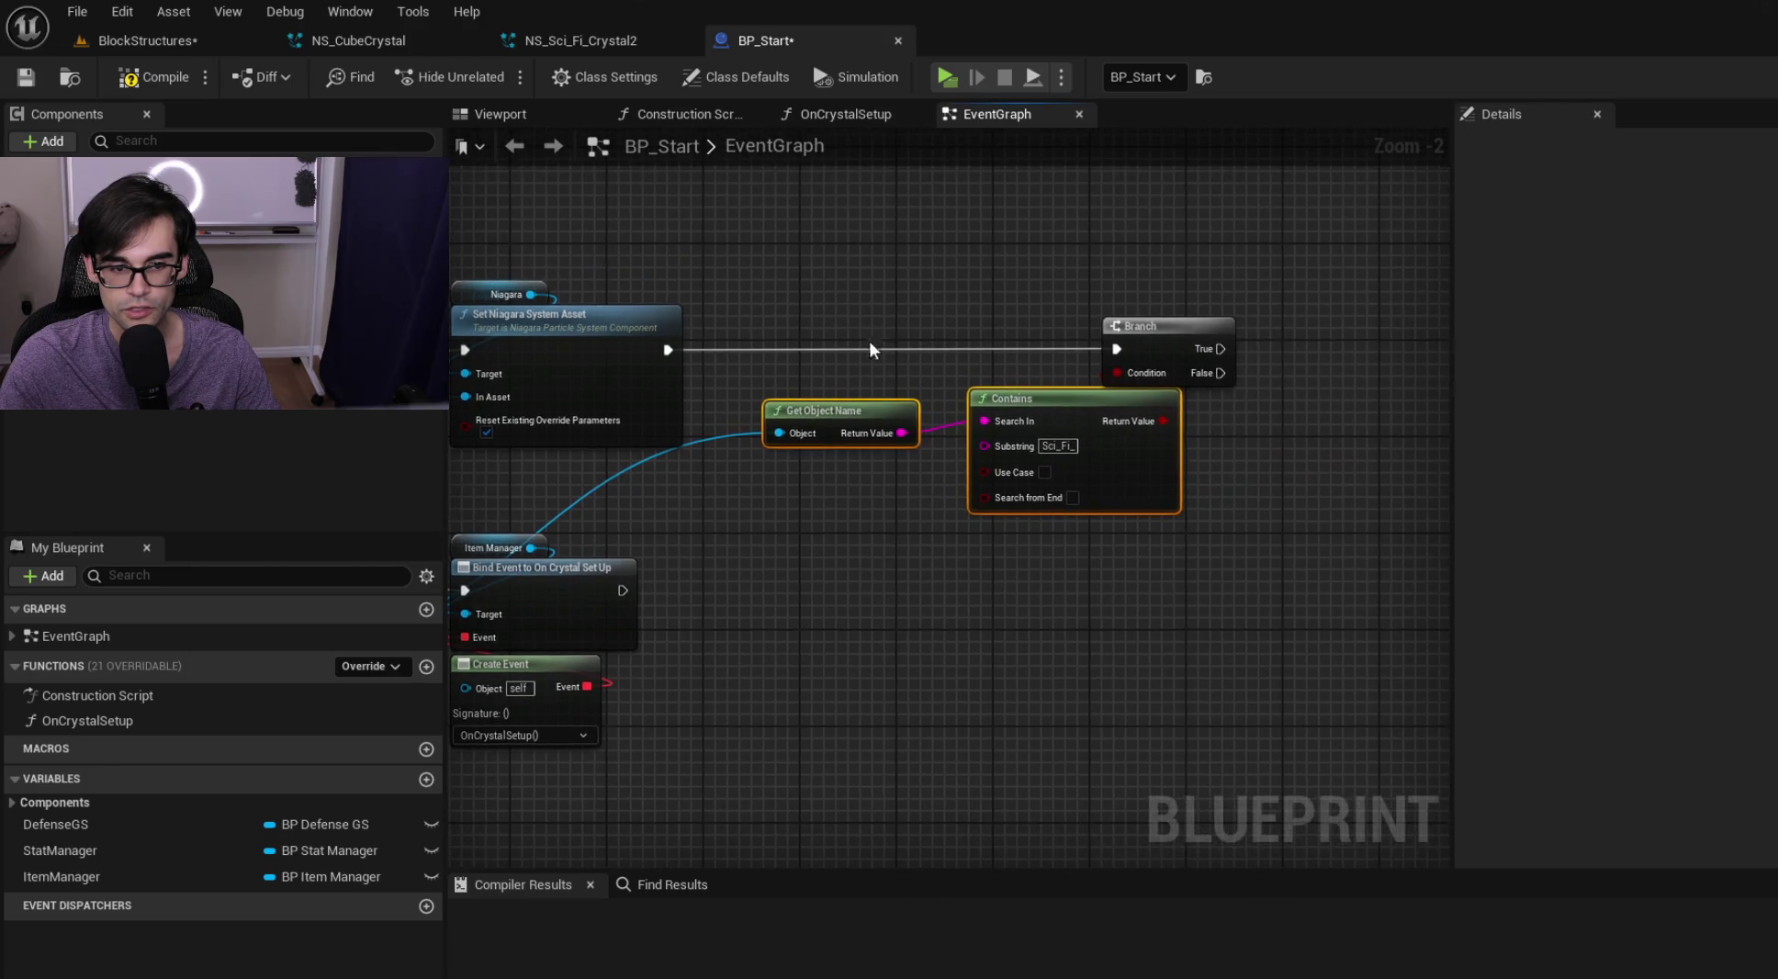
Add a Set World Scale 3D node on the Niagara component with scale 1.8
{"action": "mouse_move", "coordinate": [110, 188]}
{"action": "left_mouse_down"}
{"action": "mouse_move", "coordinate": [1350, 280]}
{"action": "mouse_move", "coordinate": [1328, 300]}
{"action": "left_mouse_up"}
{"action": "type", "text": "set scale"}
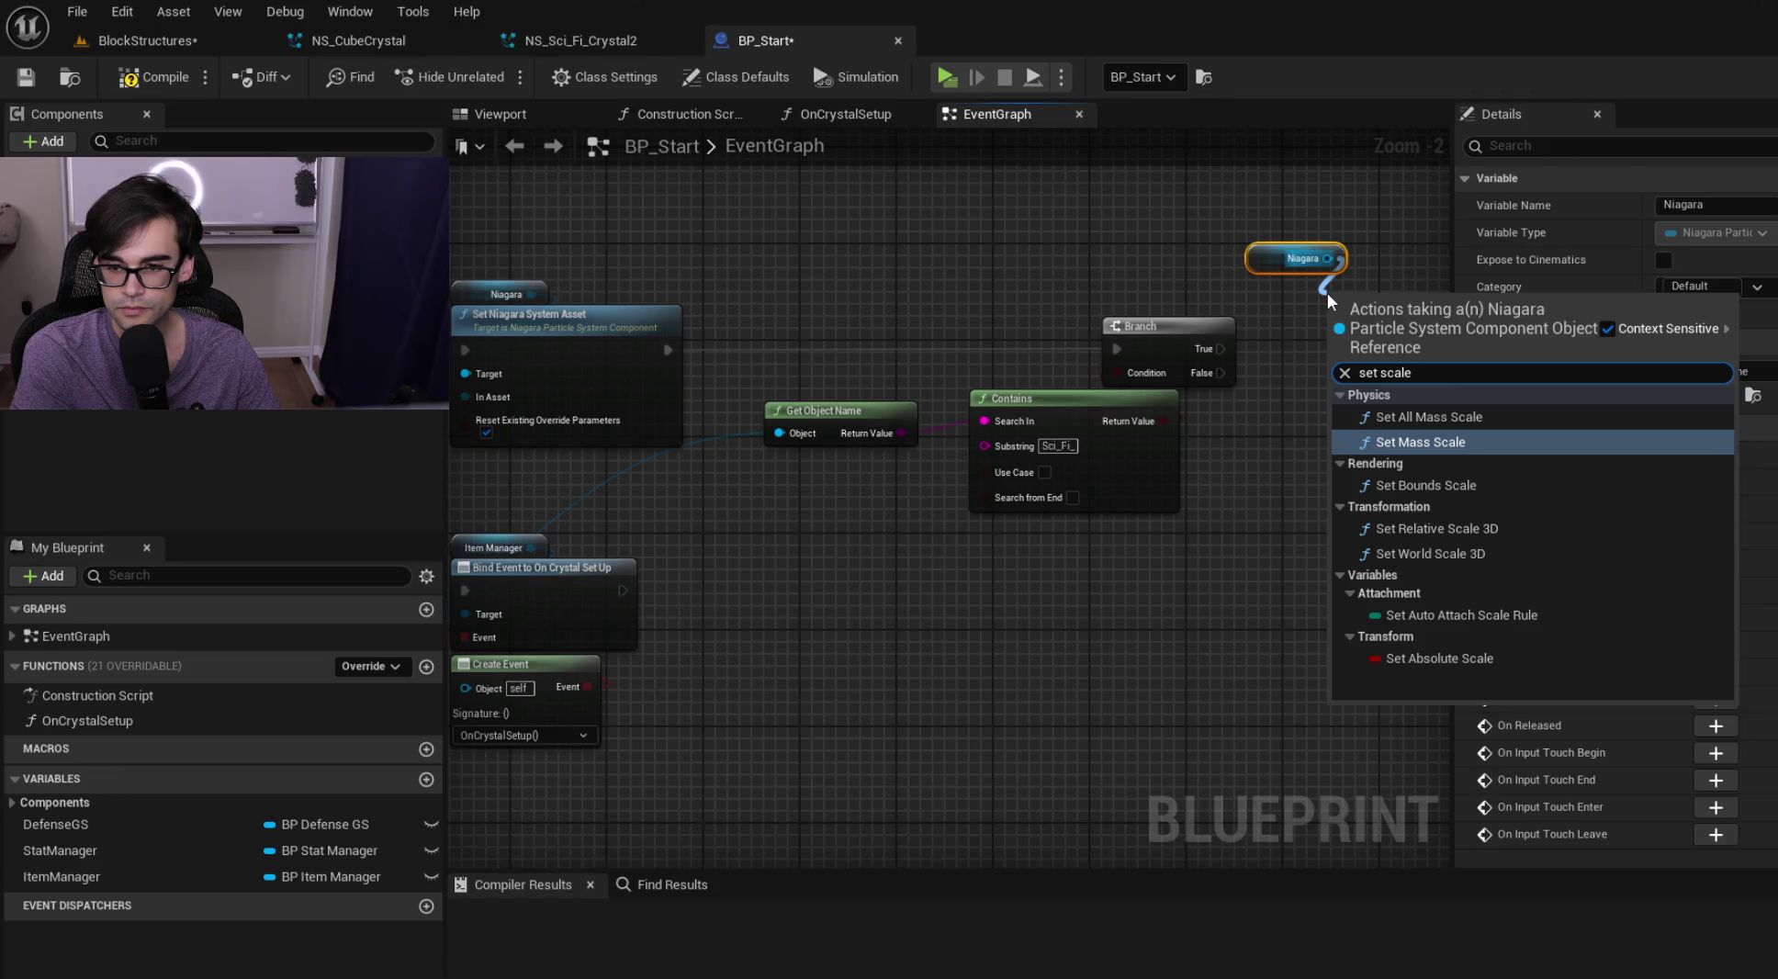
{"action": "key", "text": "Down"}
{"action": "key", "text": "Down"}
{"action": "key", "text": "Down"}
{"action": "key", "text": "Return"}
{"action": "left_click_drag", "start_coordinate": [1281, 428], "coordinate": [1107, 439]}
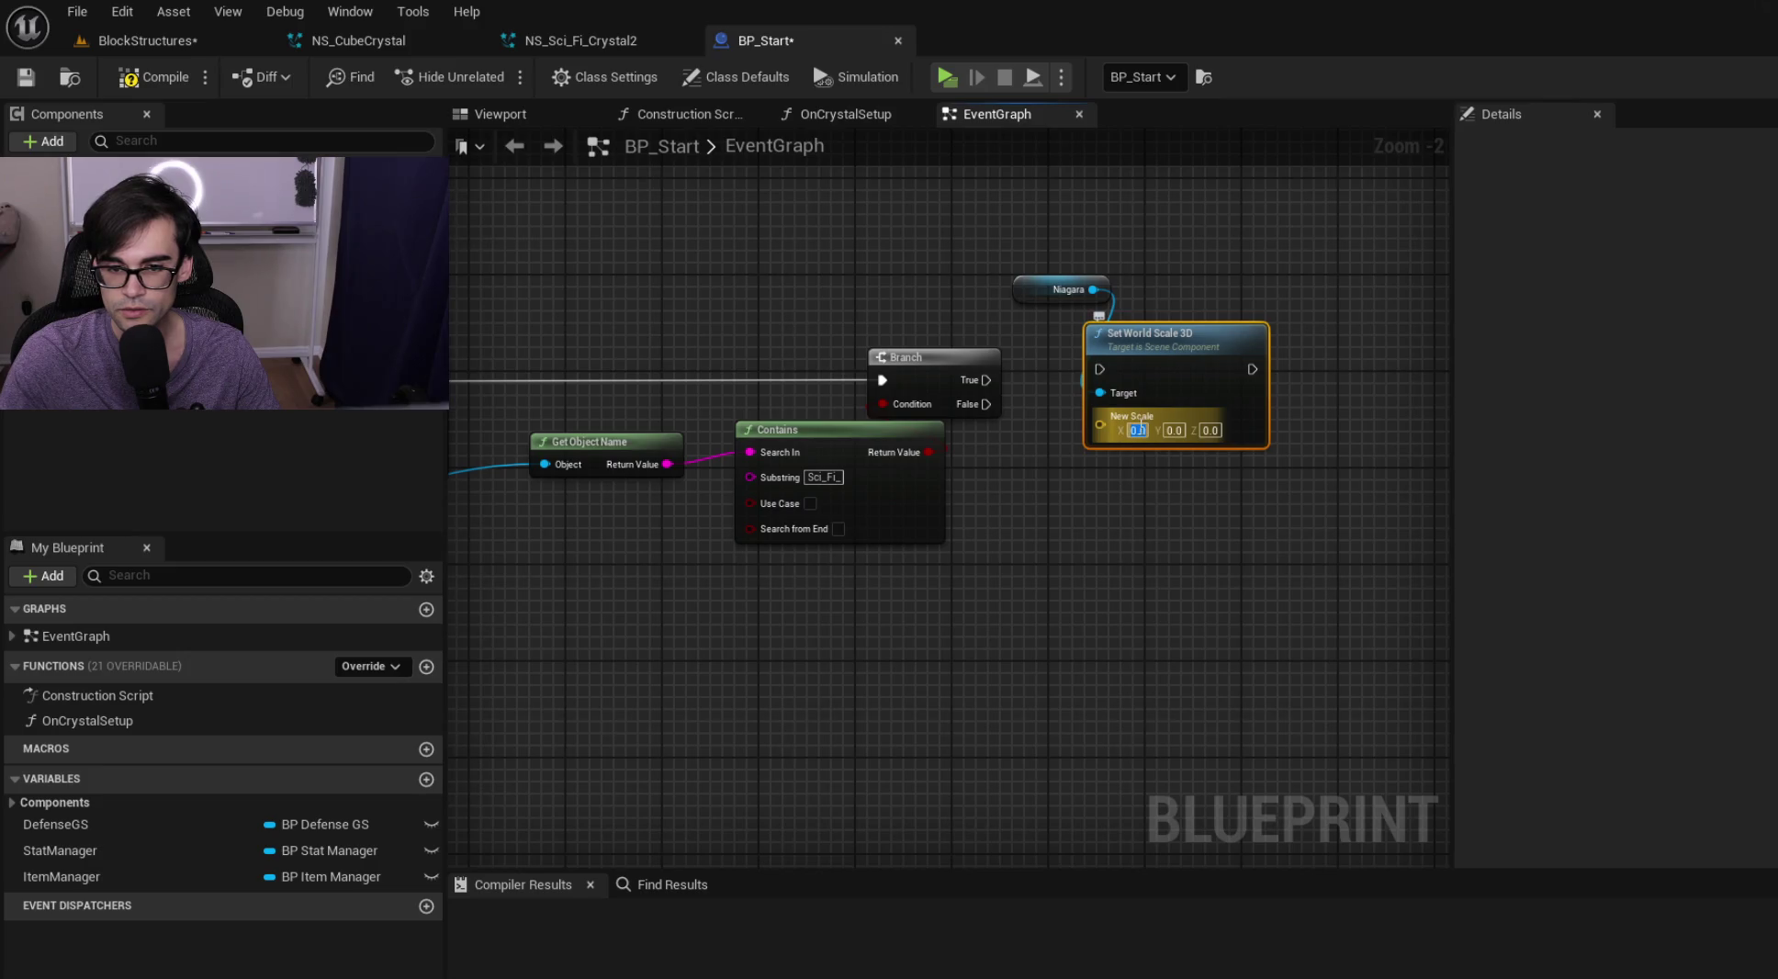
{"action": "type", "text": "1.81.8"}
{"action": "key", "text": "Tab"}
{"action": "type", "text": "1.8"}
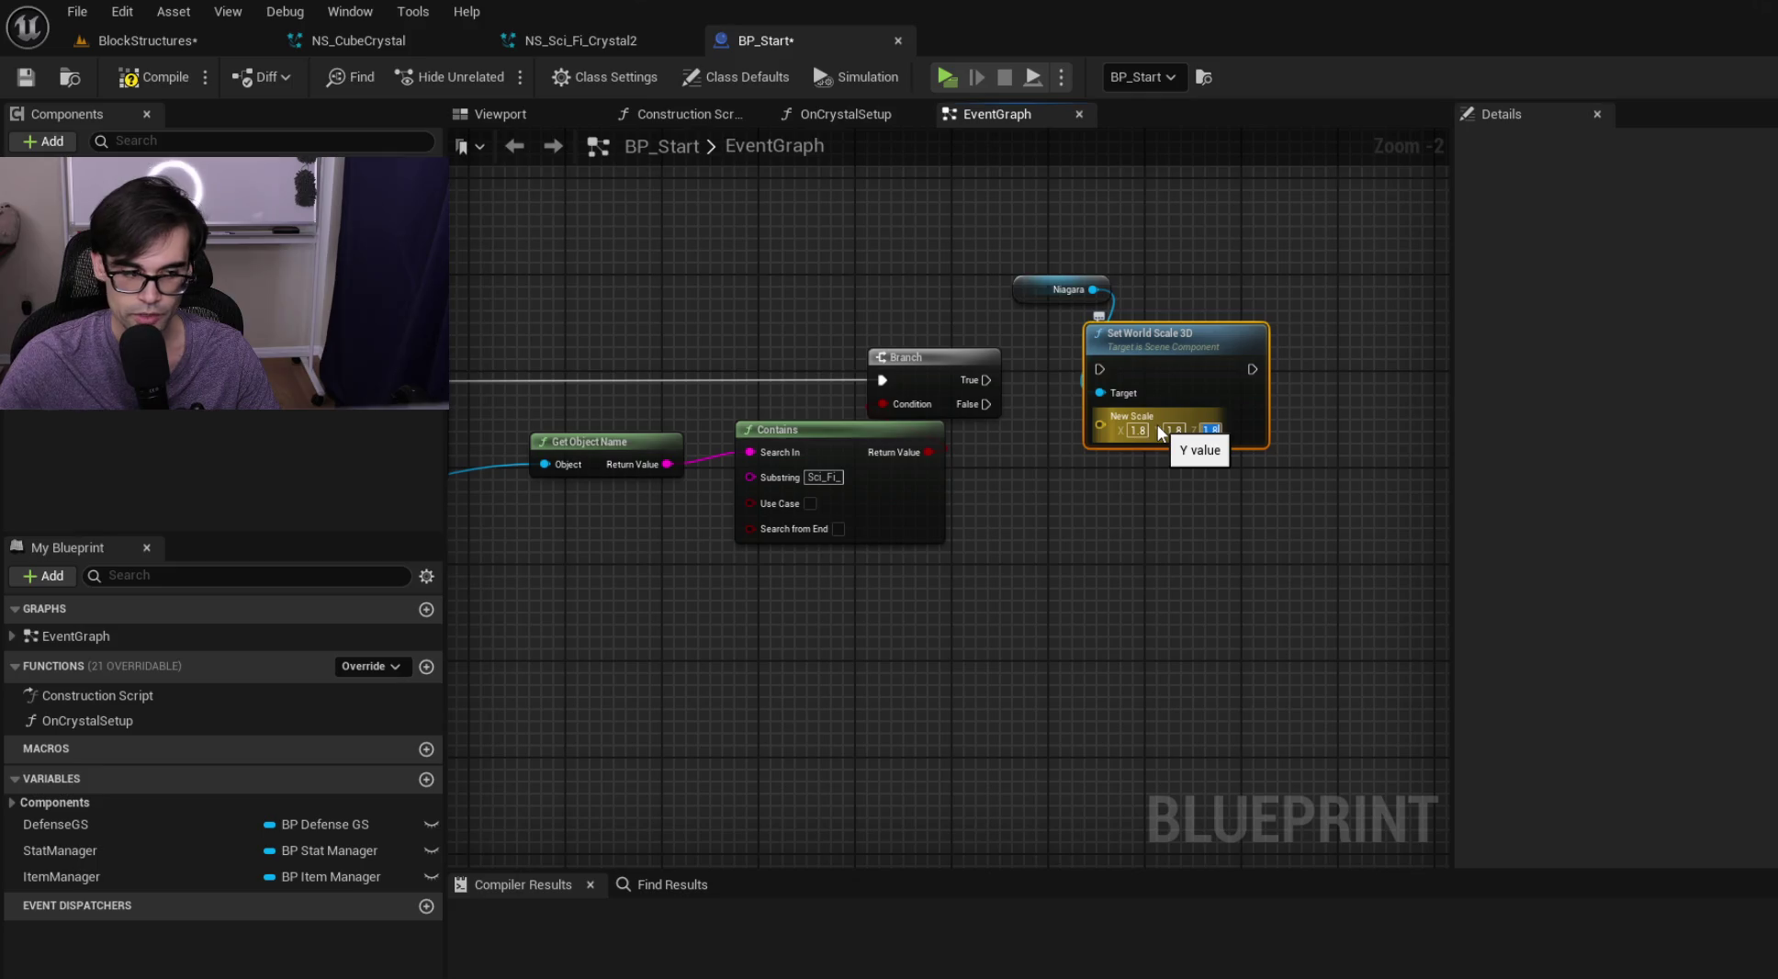
Wire Set World Scale 3D to the Branch's True output and tidy the name-check chain
{"action": "left_click_drag", "start_coordinate": [1022, 290], "coordinate": [1102, 322]}
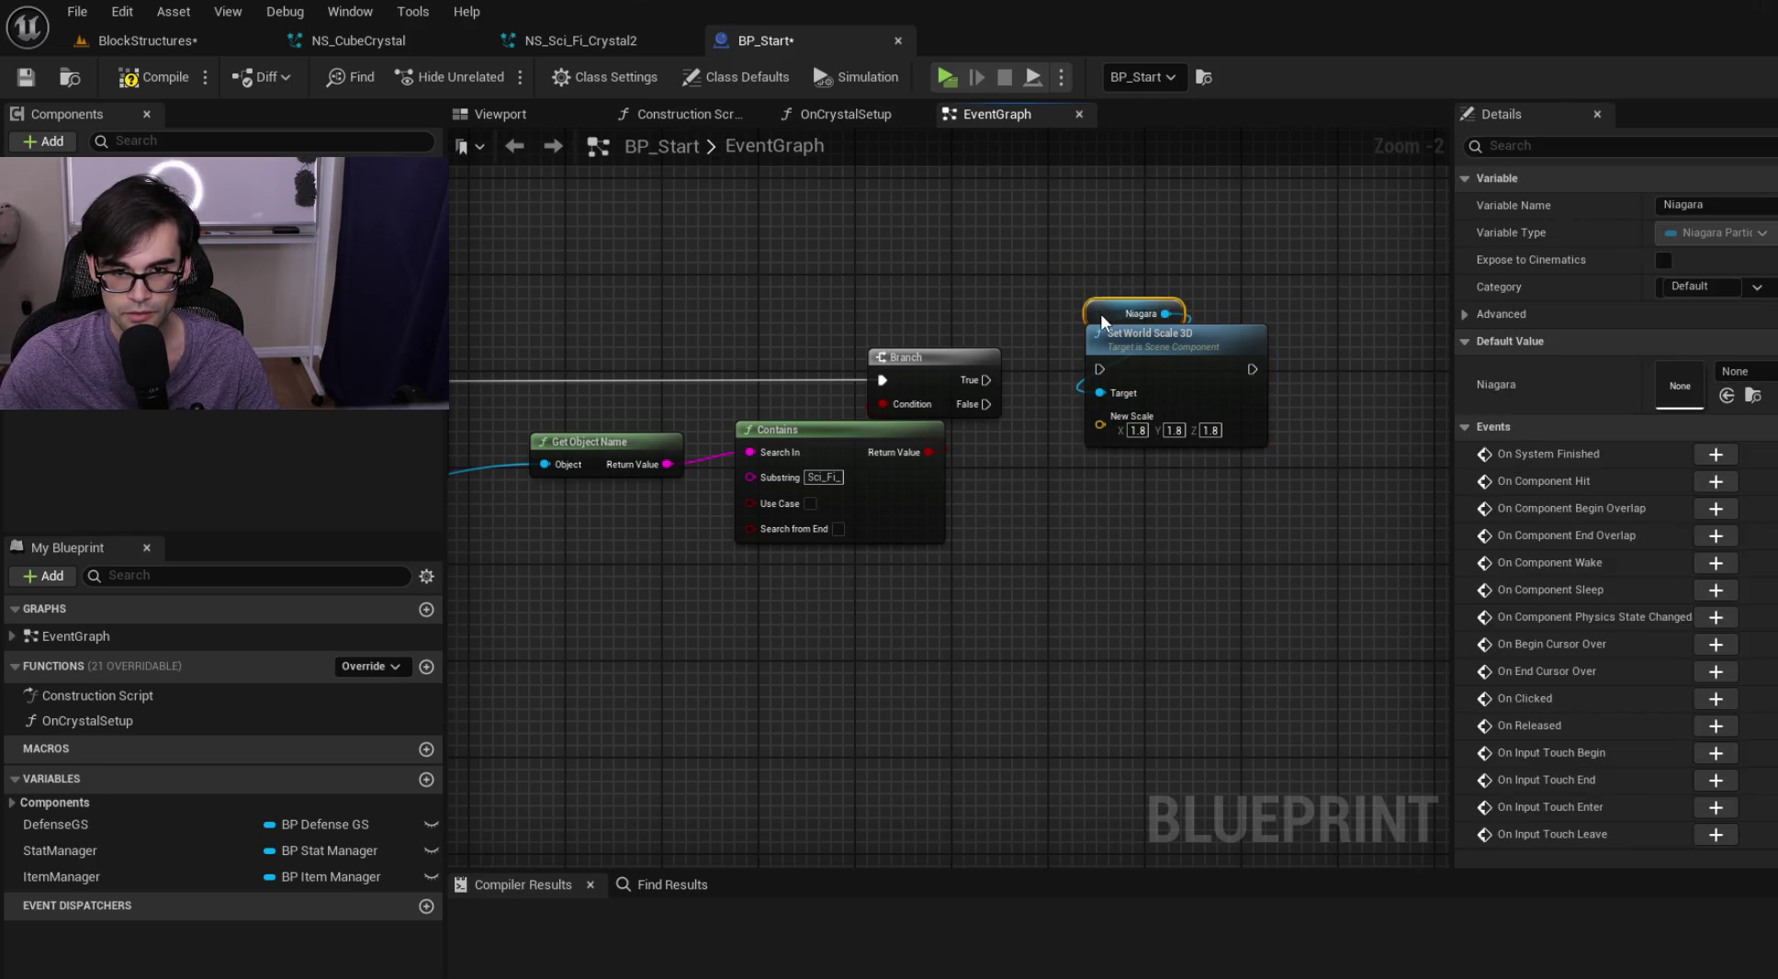
{"action": "left_click_drag", "start_coordinate": [995, 379], "coordinate": [1099, 369]}
{"action": "left_click_drag", "start_coordinate": [1171, 346], "coordinate": [1171, 358]}
{"action": "left_click_drag", "start_coordinate": [933, 436], "coordinate": [981, 423]}
{"action": "left_click_drag", "start_coordinate": [695, 262], "coordinate": [1368, 552]}
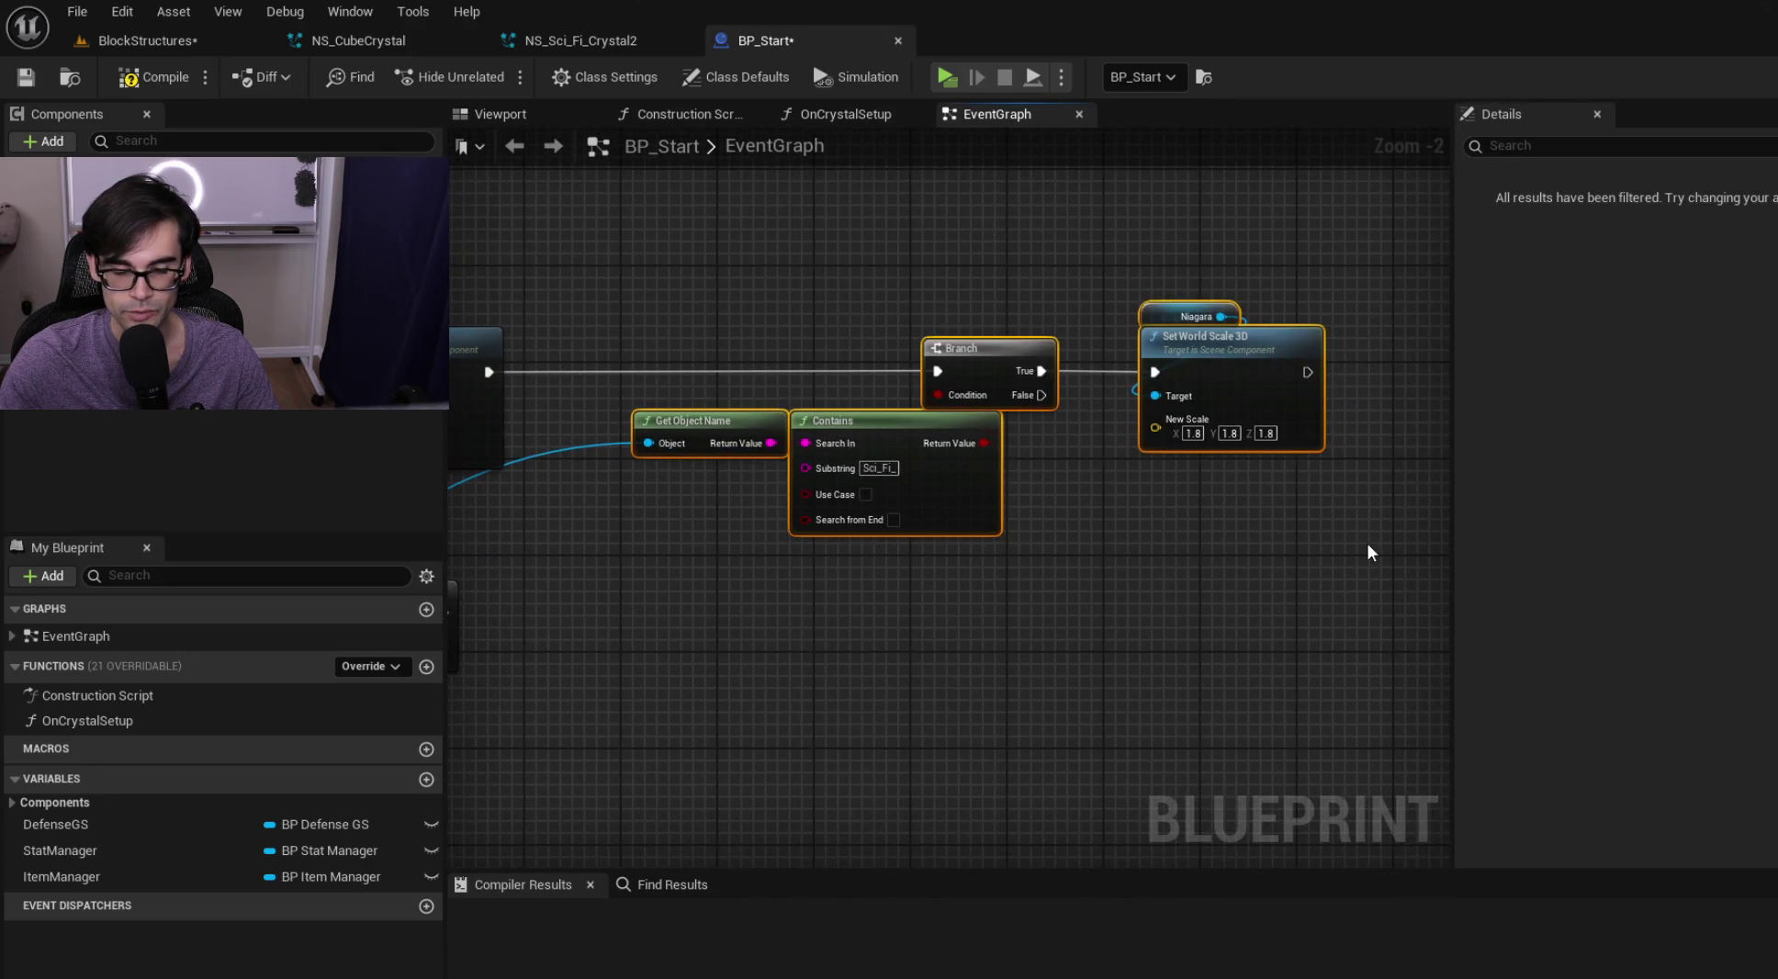
{"action": "left_click_drag", "start_coordinate": [686, 307], "coordinate": [925, 286]}
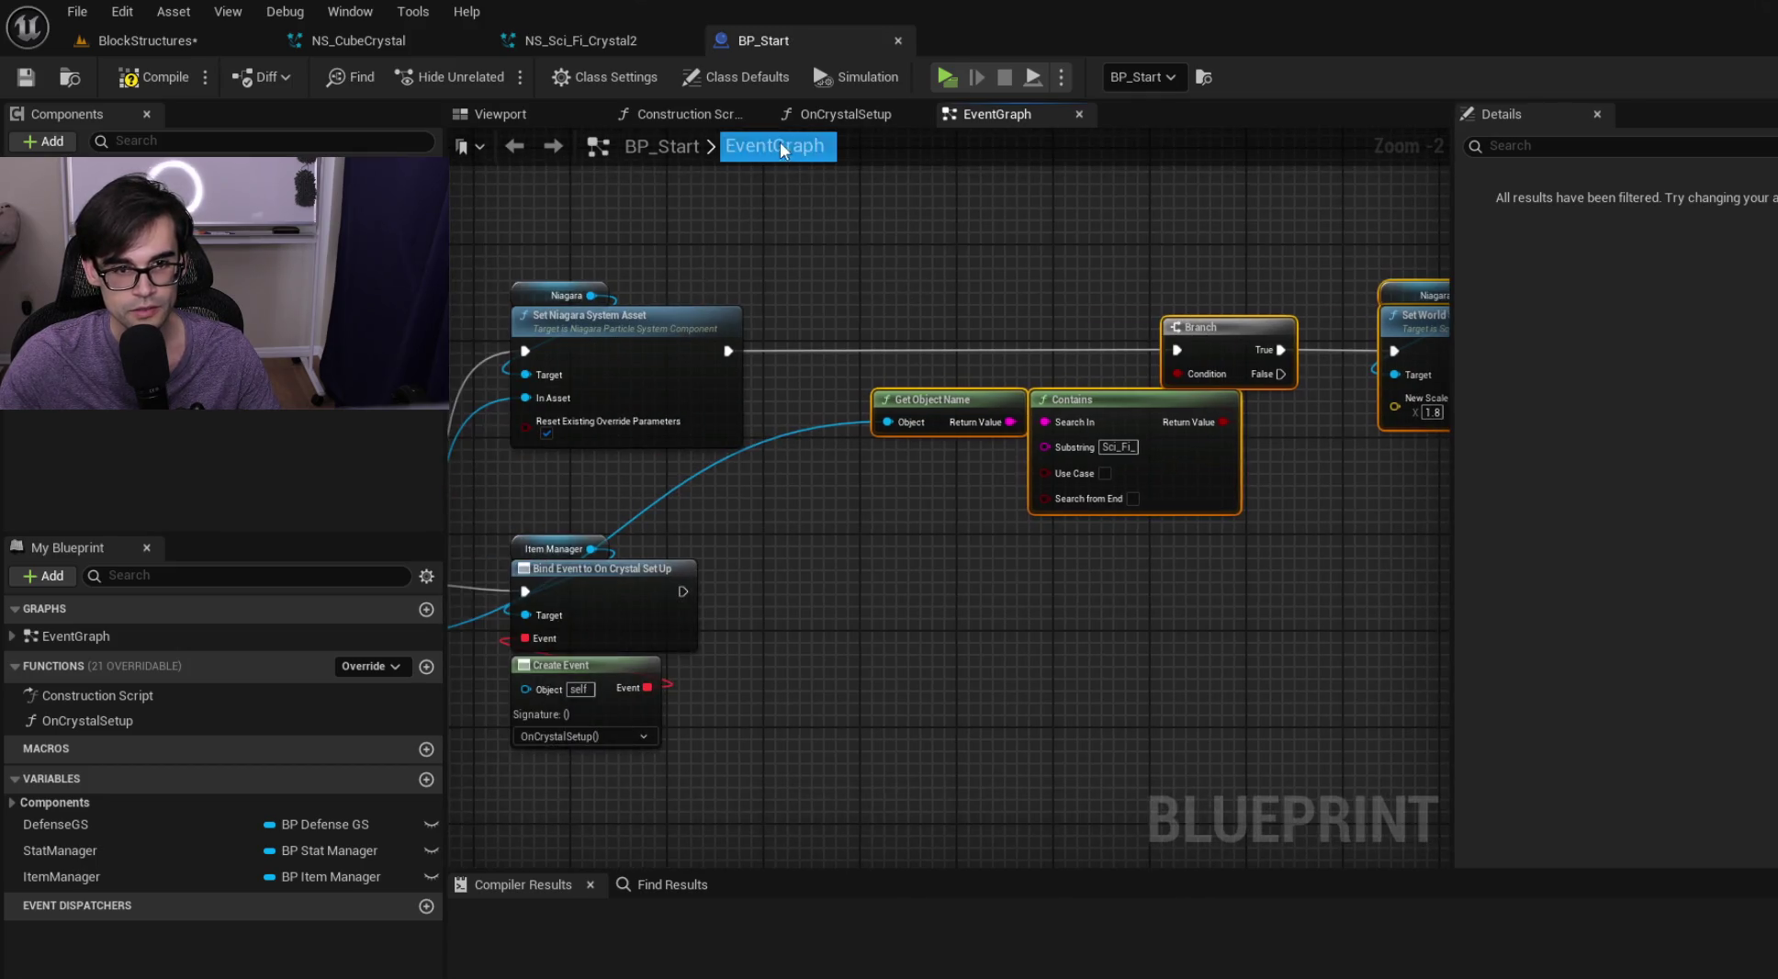
{"action": "left_click_drag", "start_coordinate": [592, 303], "coordinate": [893, 314]}
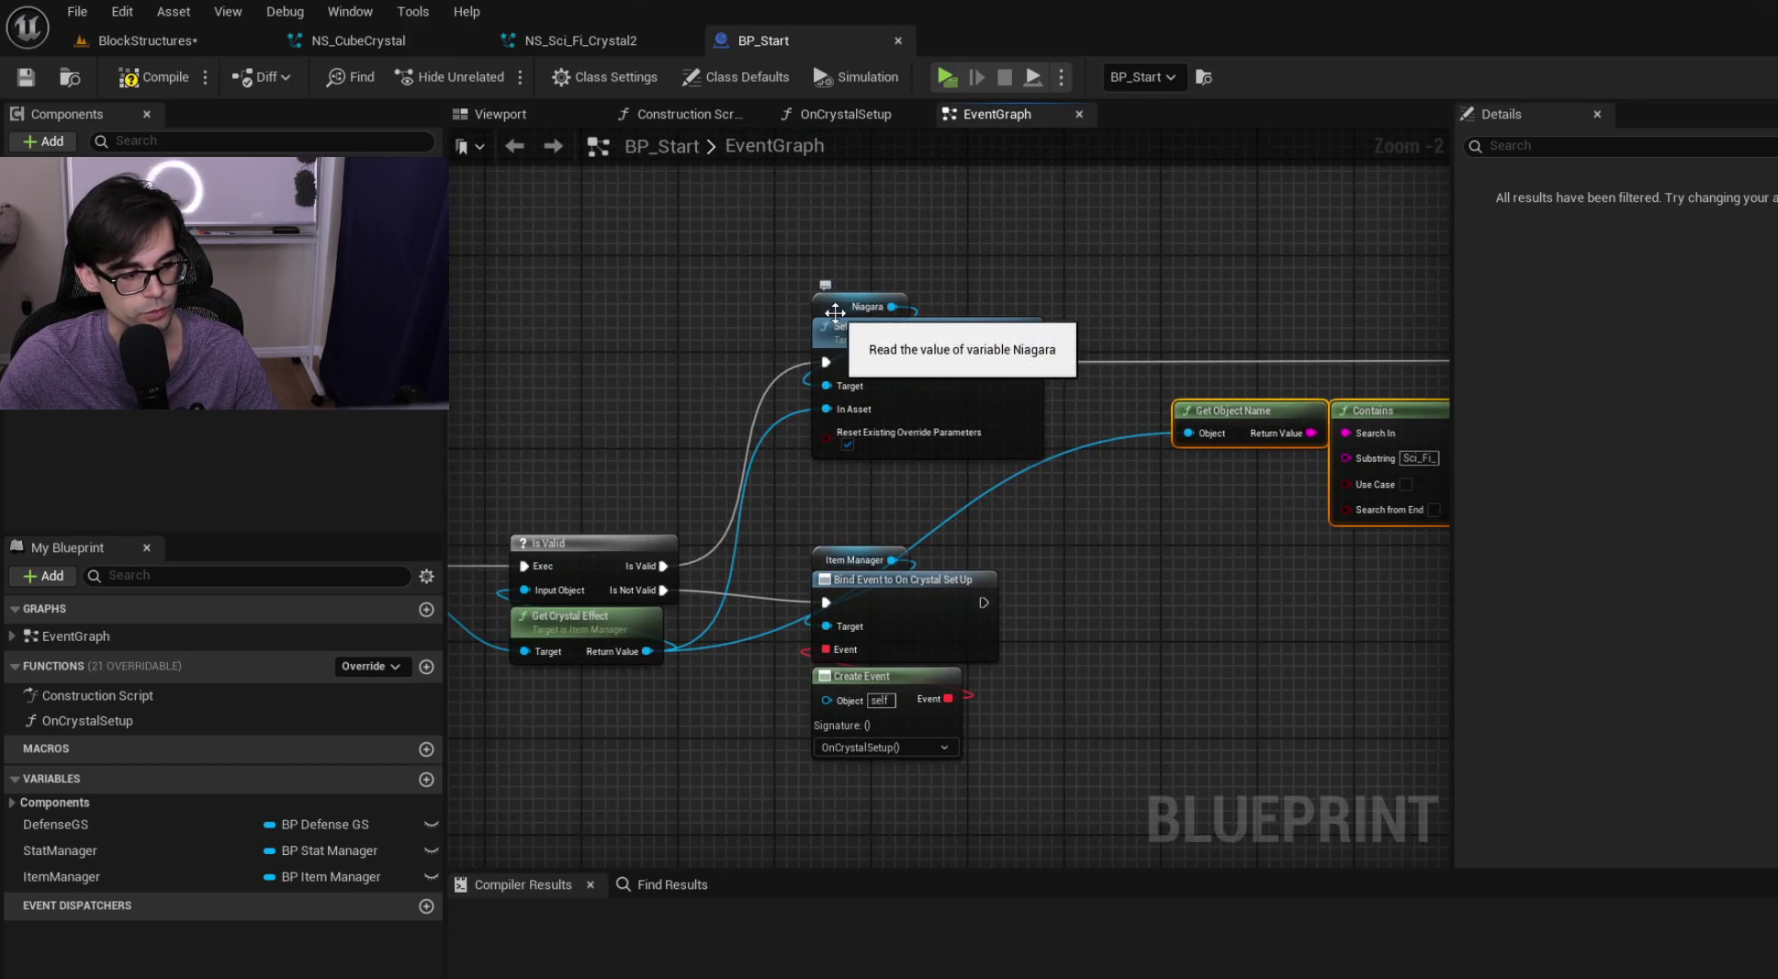
Paste the name-check and scaling nodes into OnCrystalSetup and wire them after Set Niagara System Asset
{"action": "left_click", "coordinate": [856, 113]}
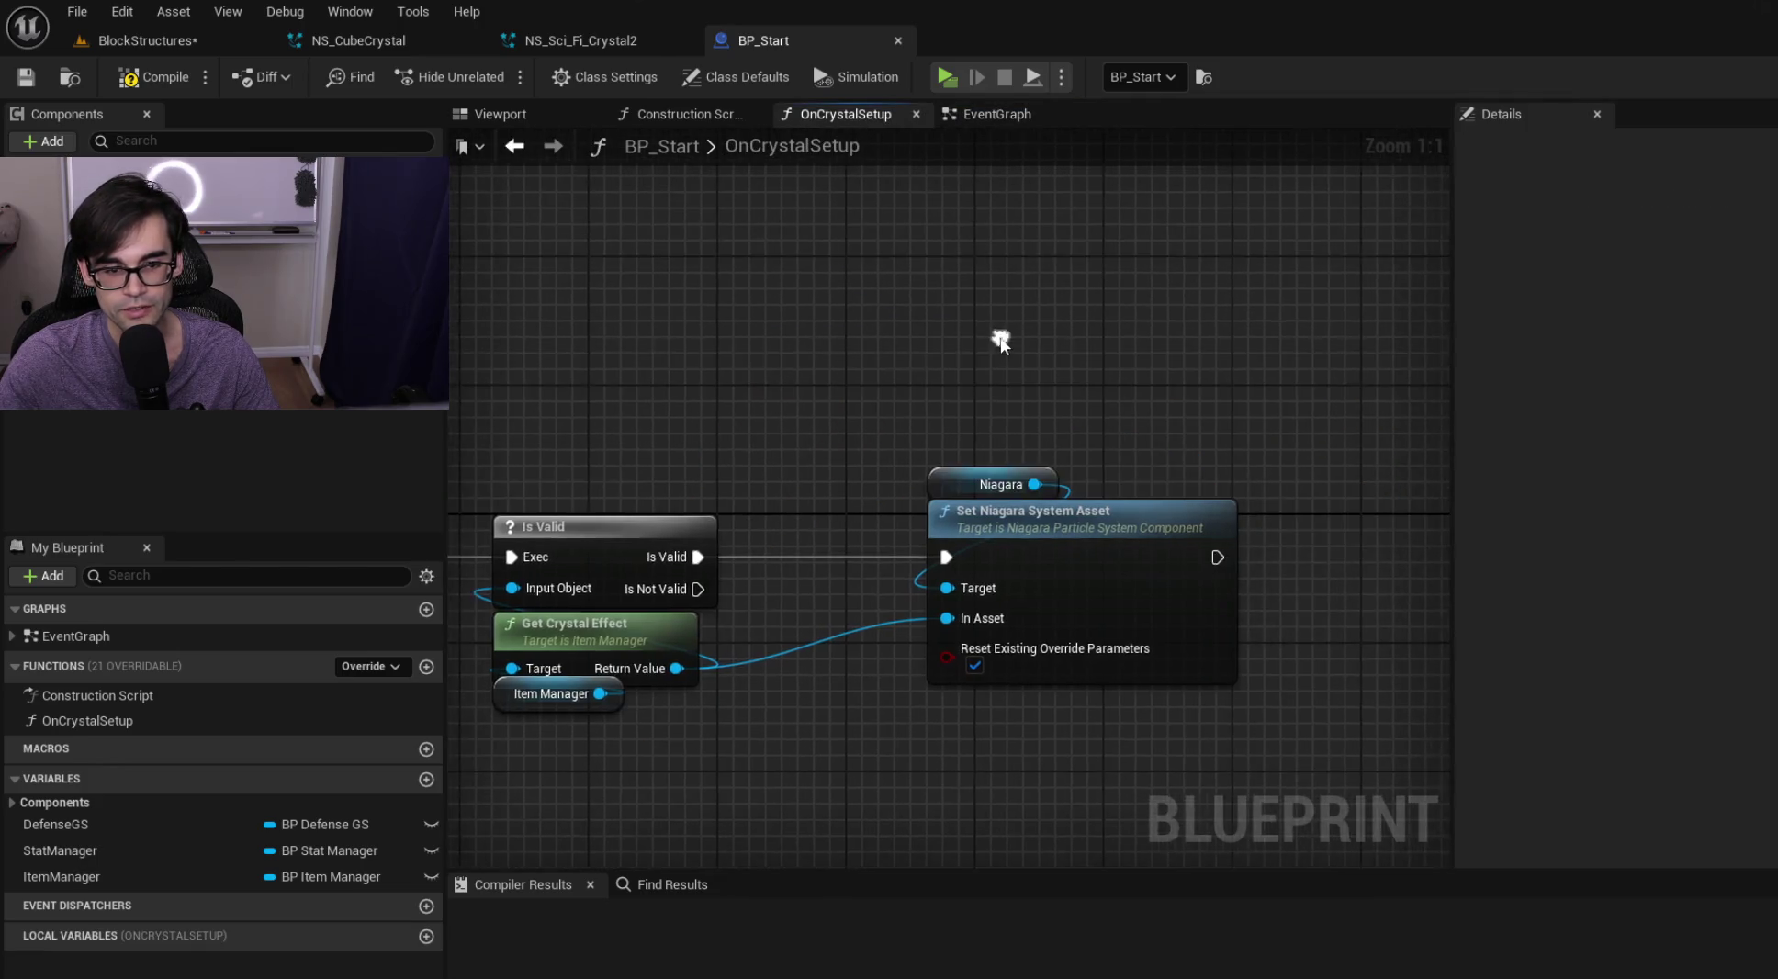
{"action": "scroll", "coordinate": [1000, 337], "scroll_direction": "down", "scroll_amount": 1}
{"action": "key", "text": "ctrl+v"}
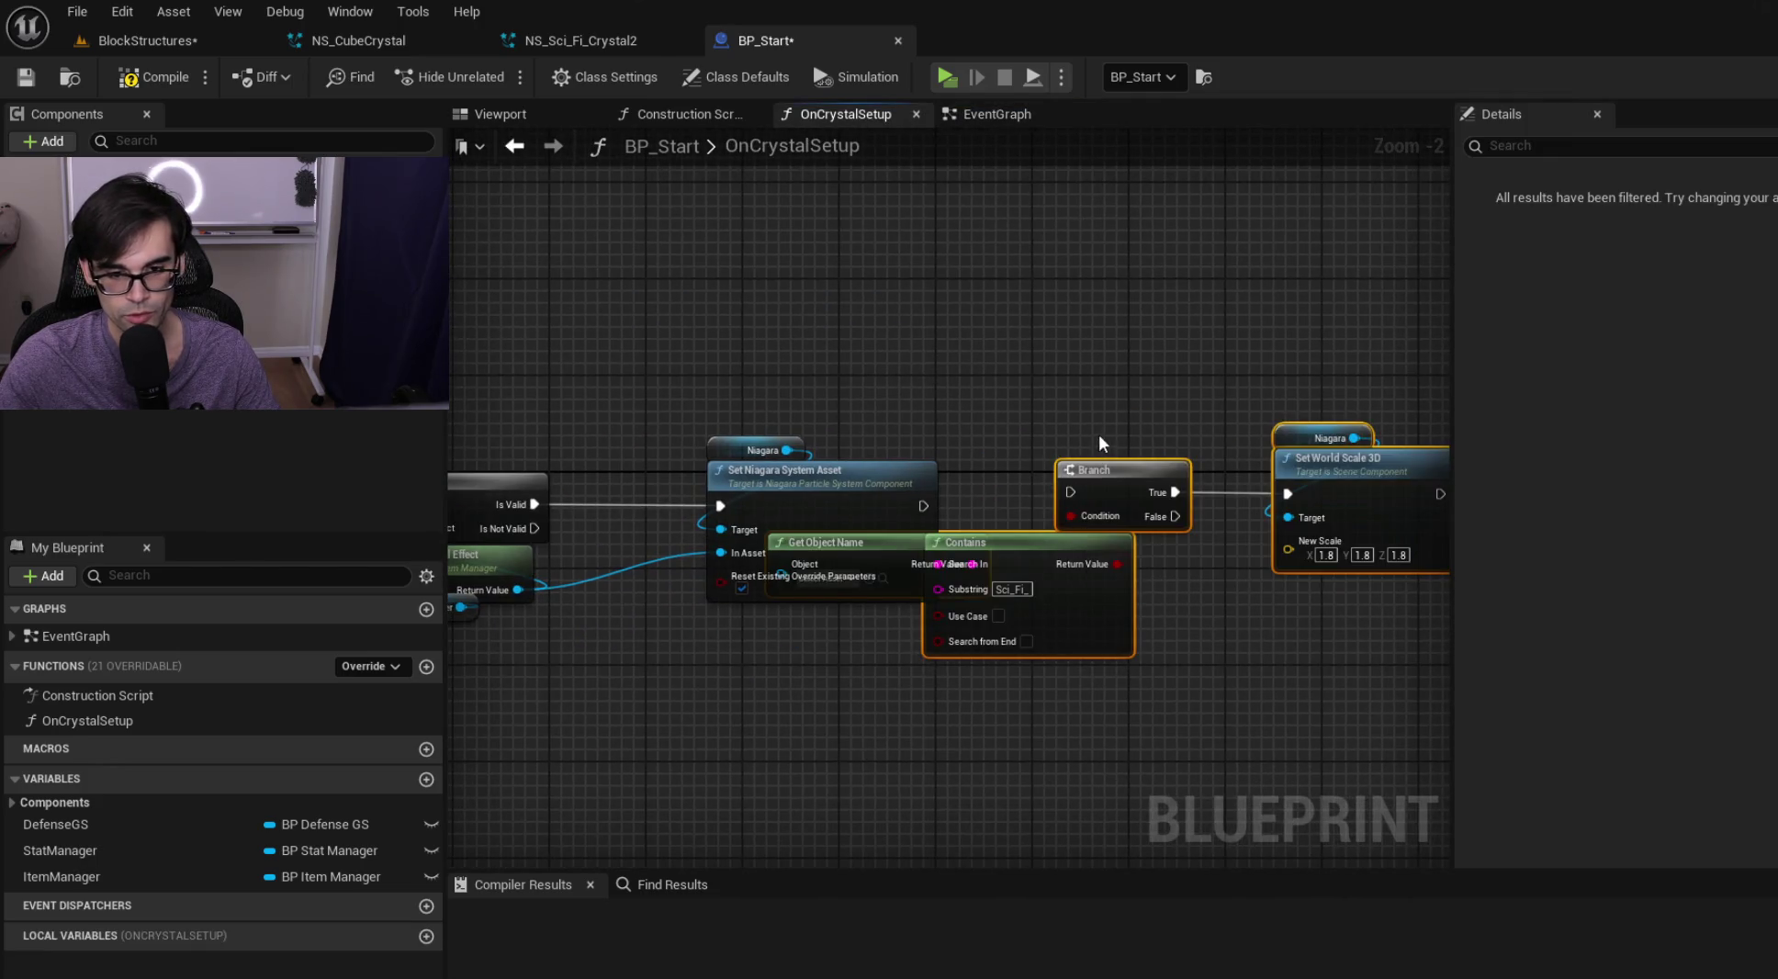
{"action": "left_click_drag", "start_coordinate": [1266, 506], "coordinate": [1283, 542]}
{"action": "mouse_move", "coordinate": [485, 635]}
{"action": "left_mouse_down"}
{"action": "mouse_move", "coordinate": [602, 595]}
{"action": "mouse_move", "coordinate": [1103, 606]}
{"action": "mouse_move", "coordinate": [706, 501]}
{"action": "left_mouse_up"}
{"action": "mouse_move", "coordinate": [557, 475]}
{"action": "left_mouse_down"}
{"action": "mouse_move", "coordinate": [1148, 564]}
{"action": "mouse_move", "coordinate": [909, 535]}
{"action": "left_mouse_up"}
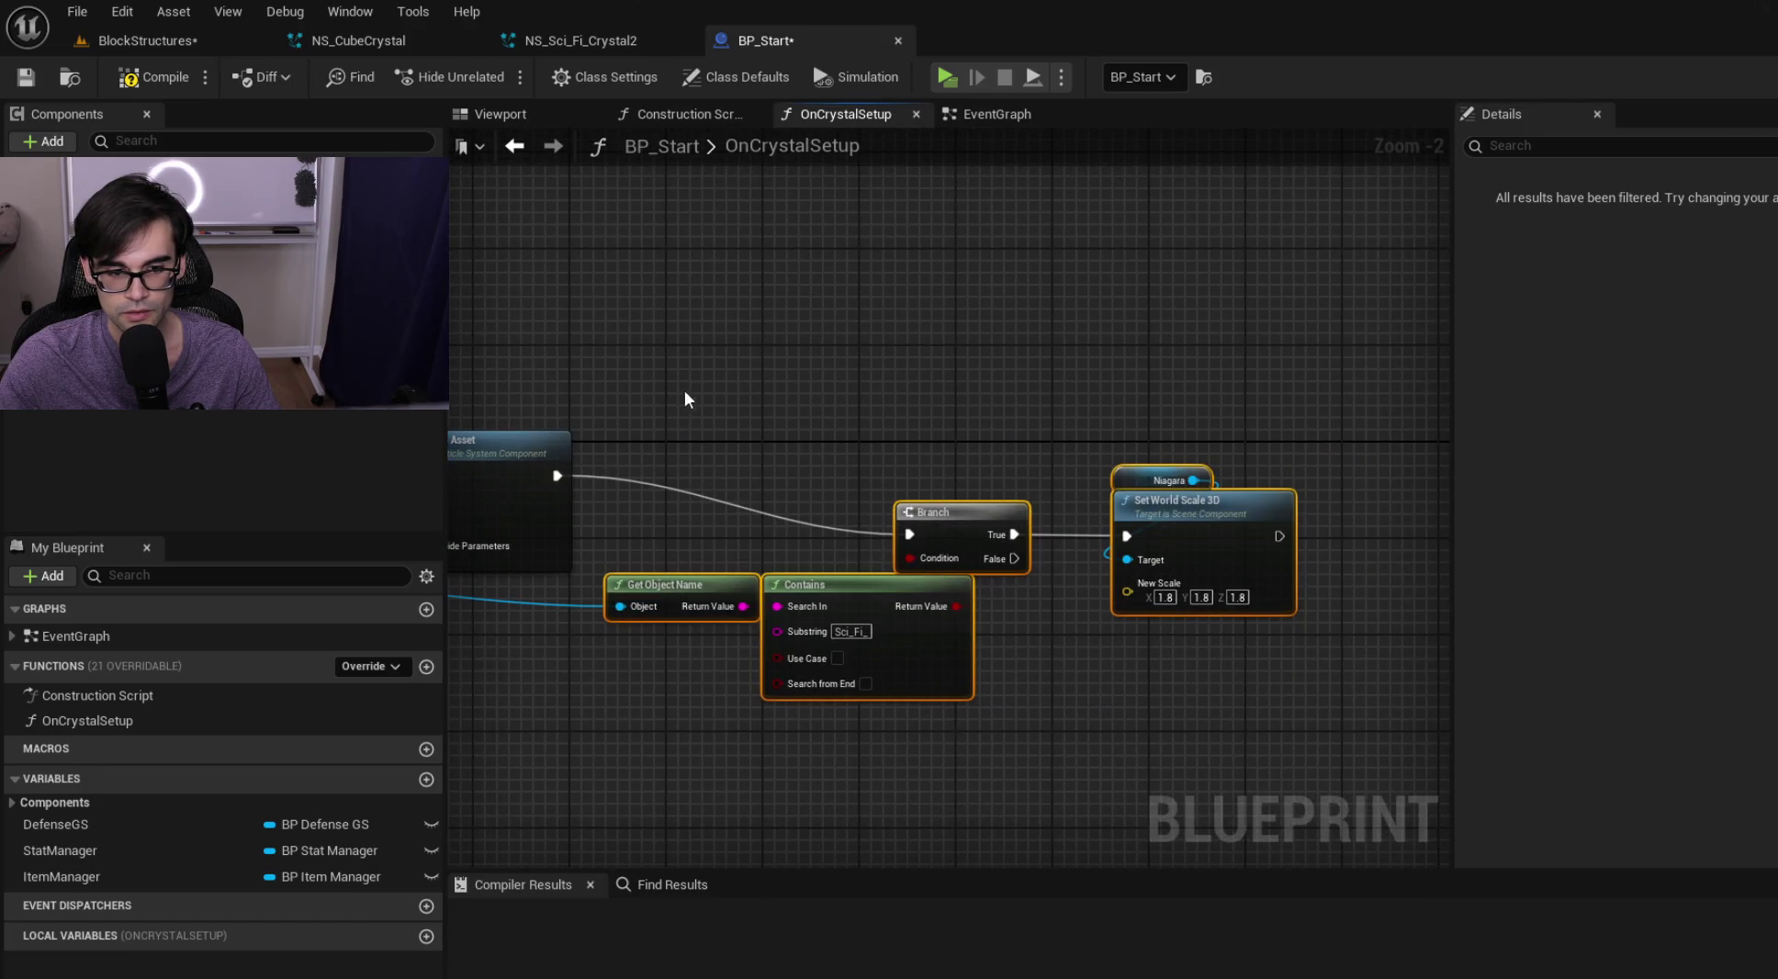
{"action": "left_click_drag", "start_coordinate": [744, 449], "coordinate": [1189, 379]}
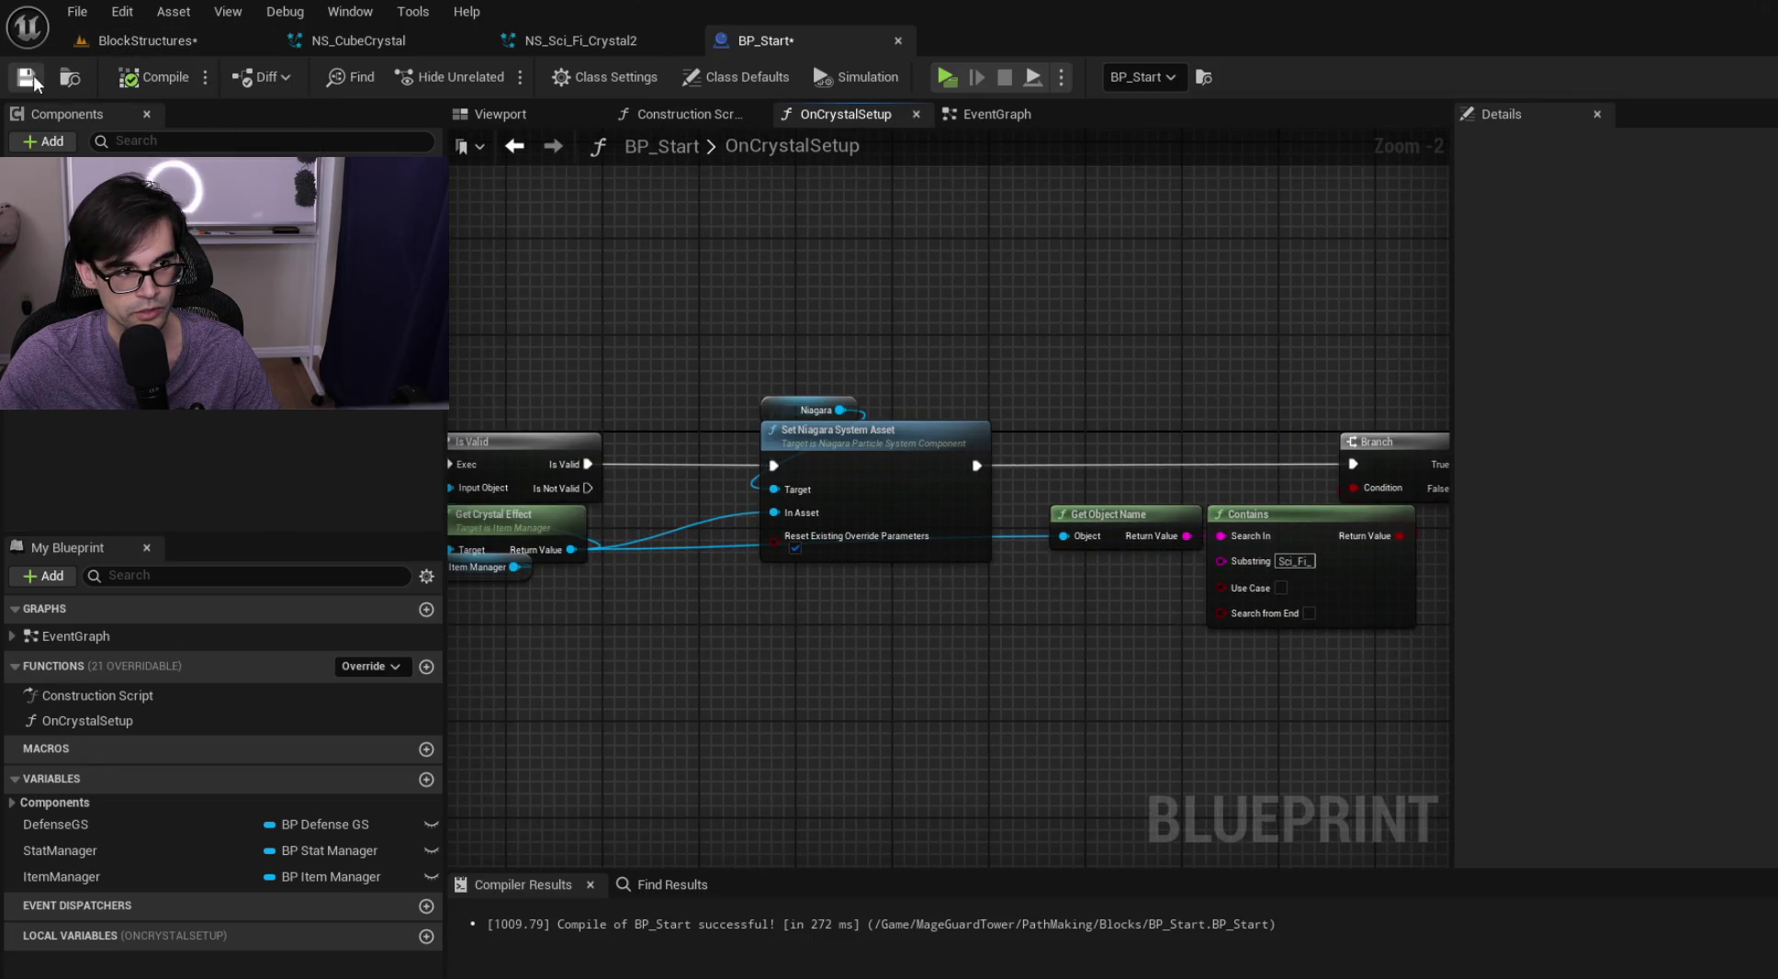
{"action": "mouse_move", "coordinate": [1327, 401]}
{"action": "left_mouse_down"}
{"action": "mouse_move", "coordinate": [975, 411]}
{"action": "mouse_move", "coordinate": [975, 374]}
{"action": "mouse_move", "coordinate": [734, 368]}
{"action": "mouse_move", "coordinate": [1001, 386]}
{"action": "mouse_move", "coordinate": [767, 385]}
{"action": "left_mouse_up"}
Review the EventGraph's crystal-effect nodes, then go back to BlockStructures
{"action": "left_click", "coordinate": [992, 114]}
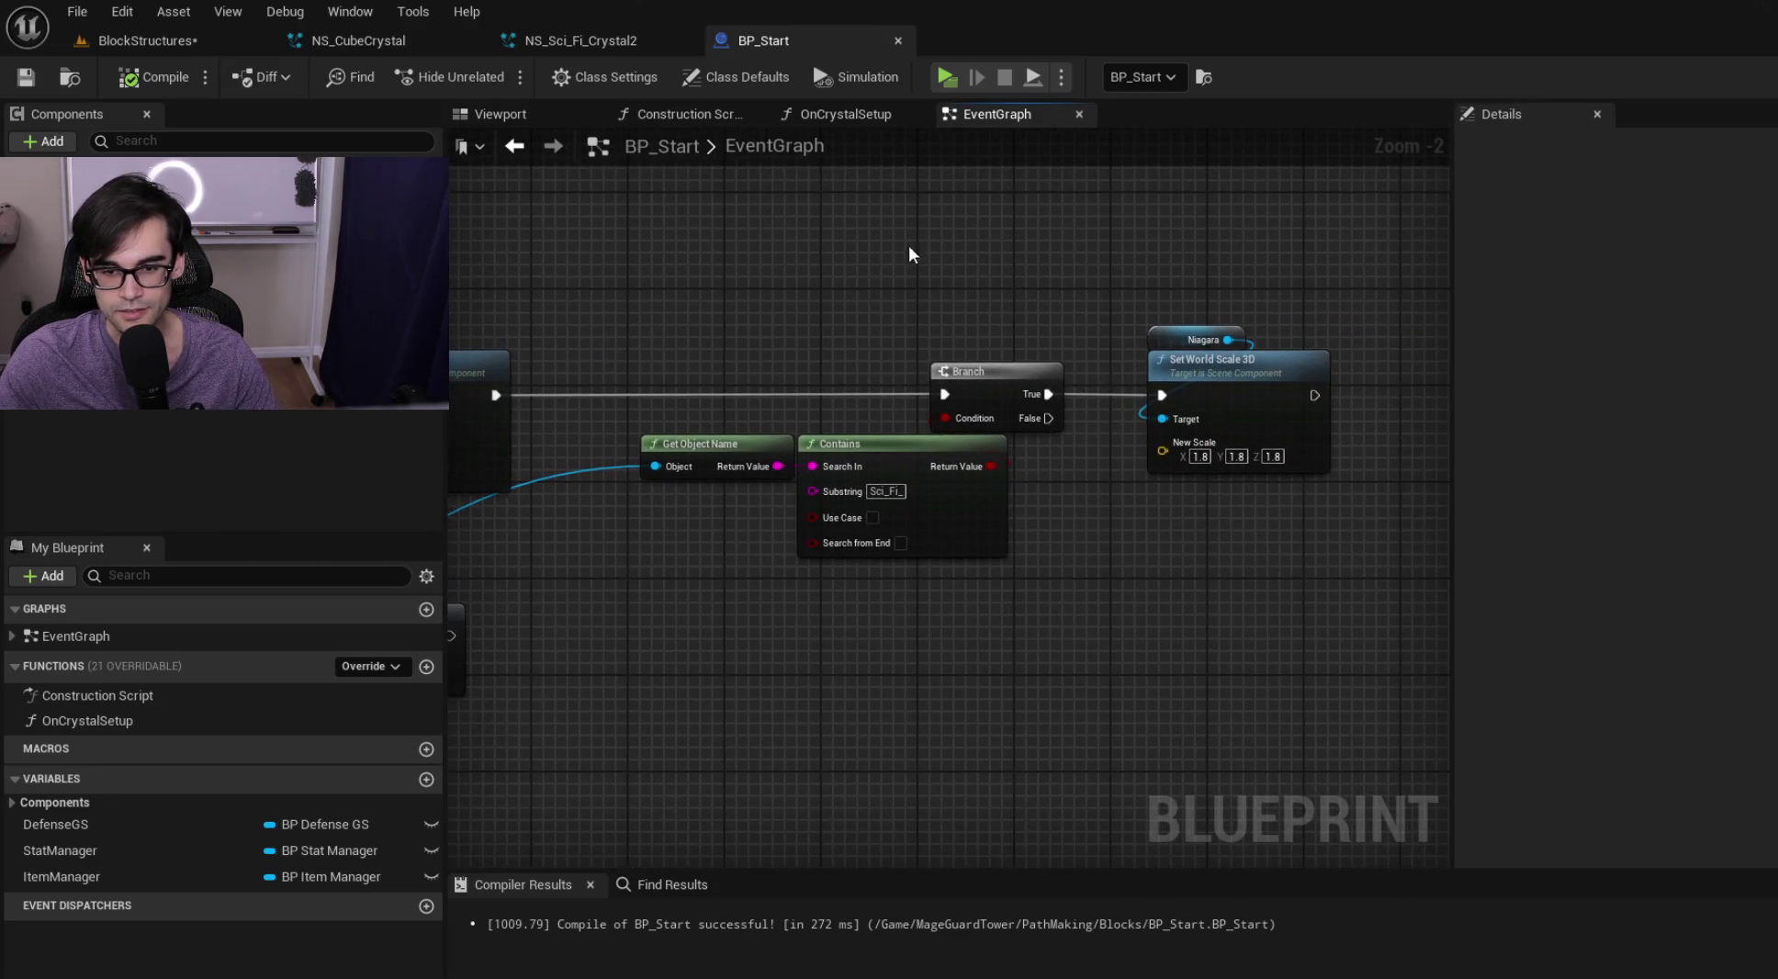
{"action": "left_click_drag", "start_coordinate": [459, 349], "coordinate": [929, 346]}
{"action": "scroll", "coordinate": [887, 377], "scroll_direction": "down", "scroll_amount": 7}
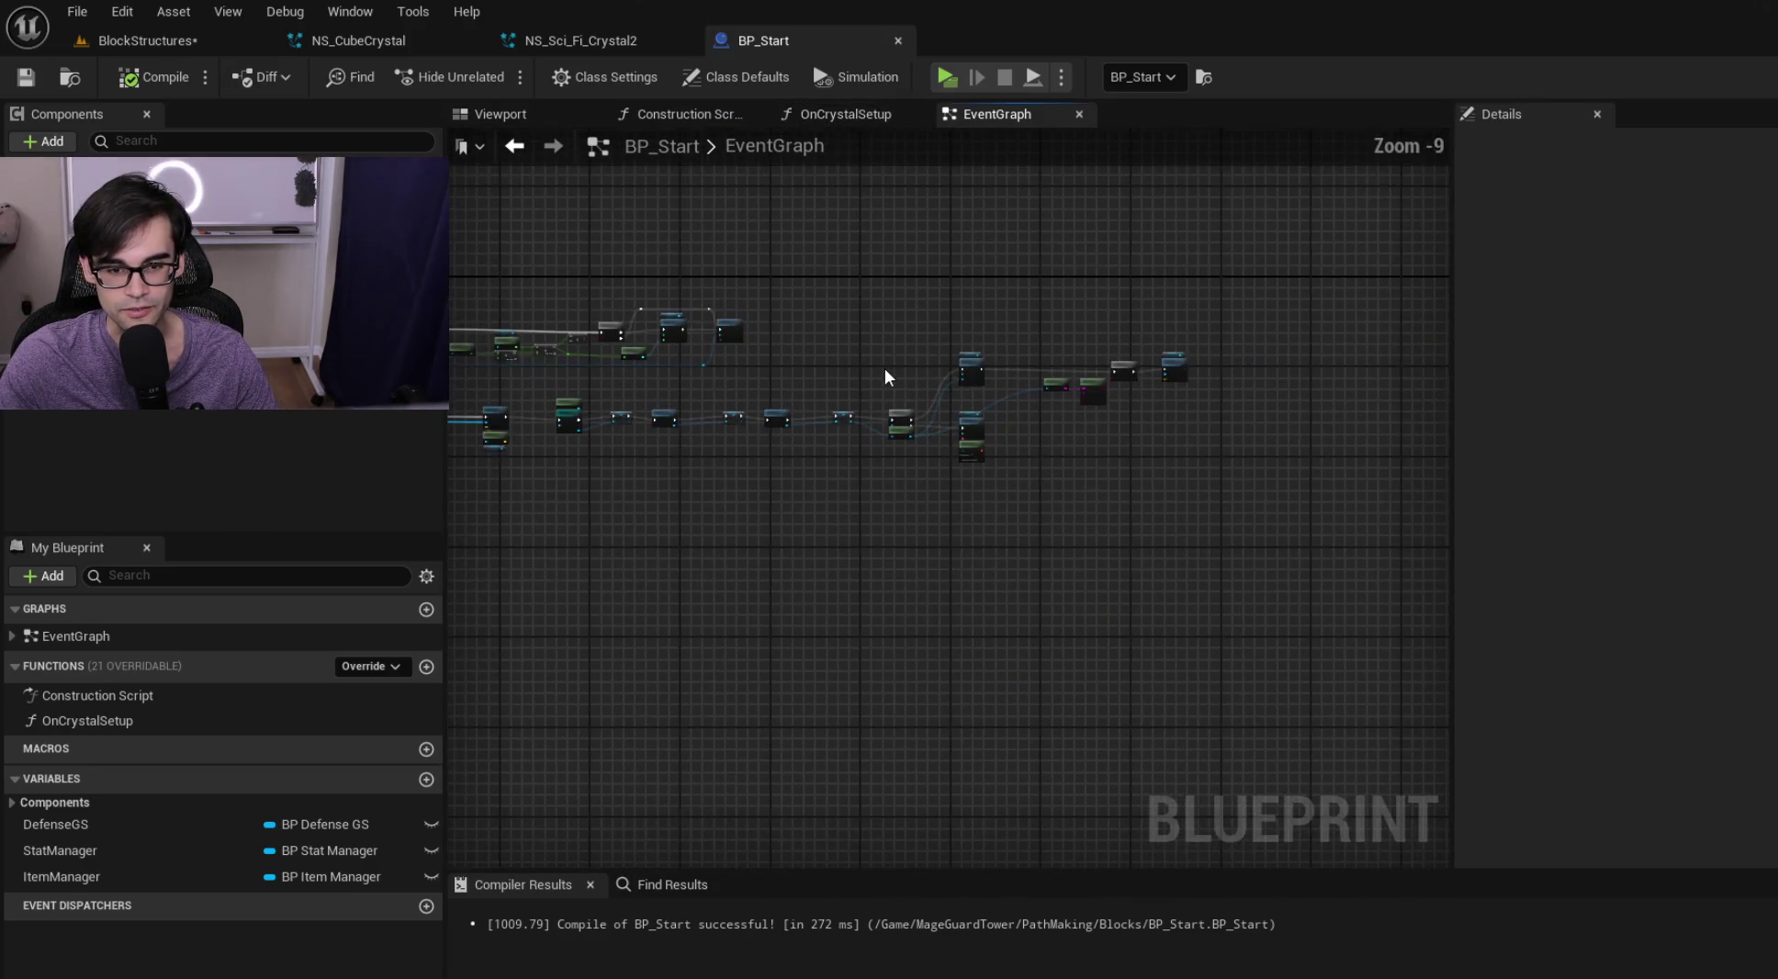
{"action": "scroll", "coordinate": [882, 379], "scroll_direction": "up", "scroll_amount": 10}
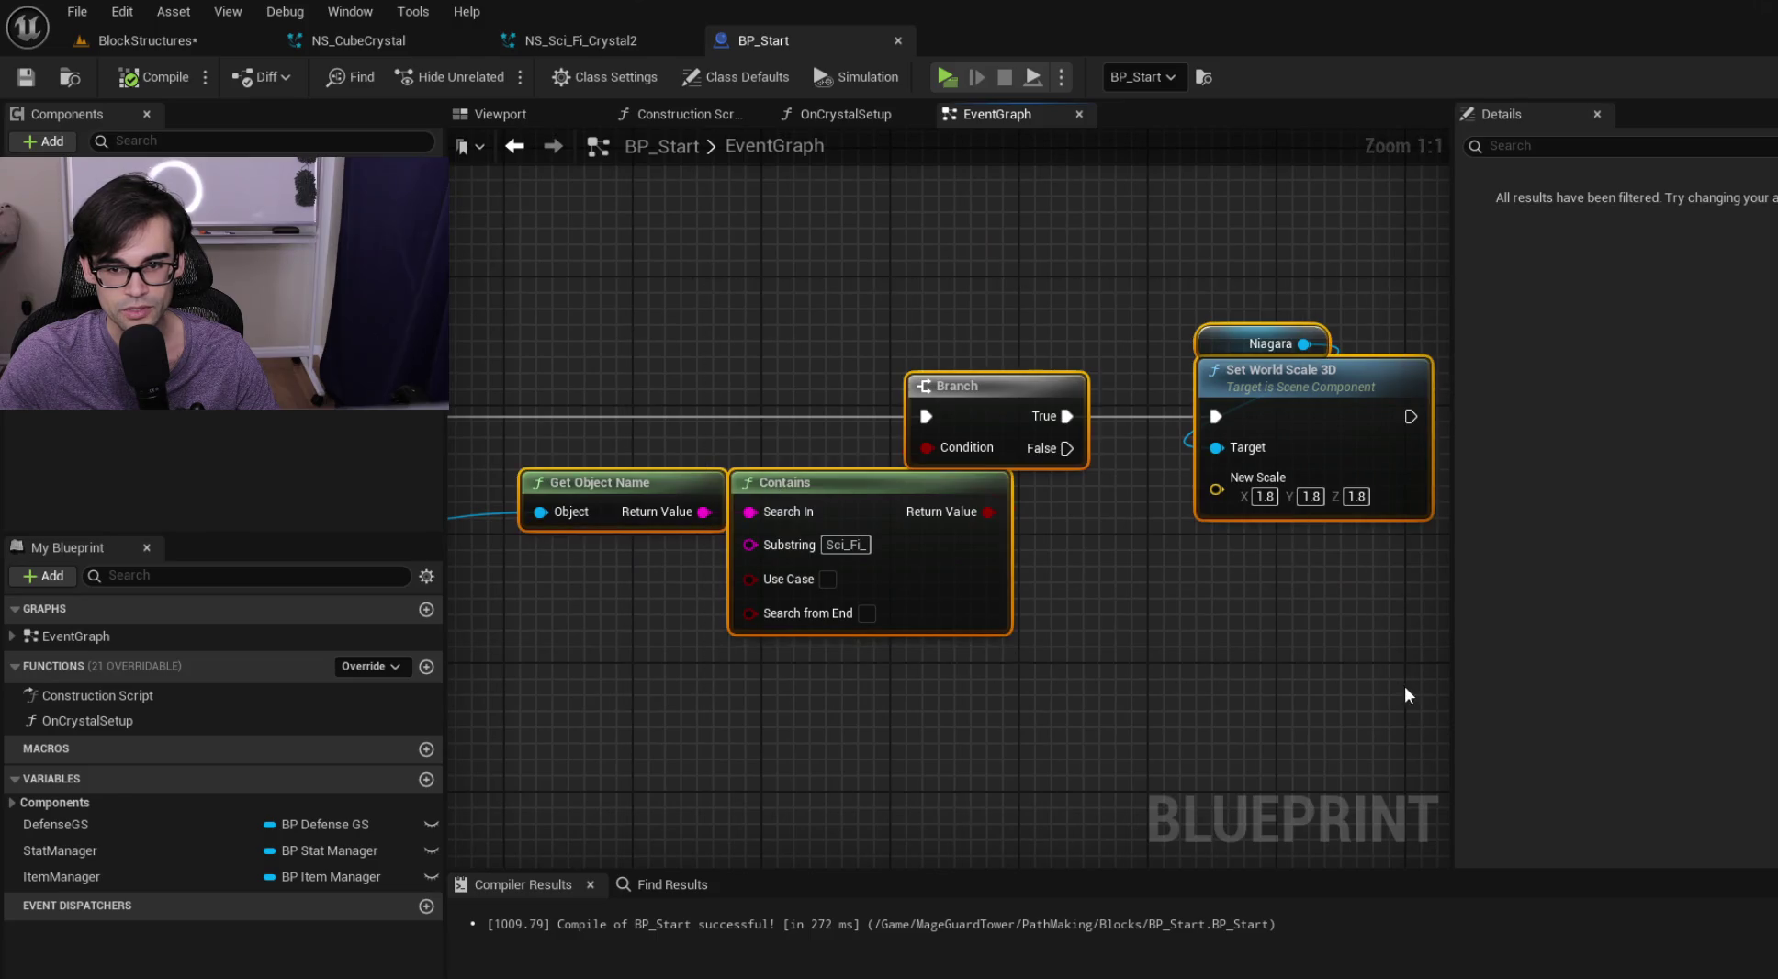
{"action": "scroll", "coordinate": [1221, 756], "scroll_direction": "down", "scroll_amount": 5}
{"action": "left_click", "coordinate": [829, 480]}
{"action": "left_click_drag", "start_coordinate": [829, 481], "coordinate": [1003, 436]}
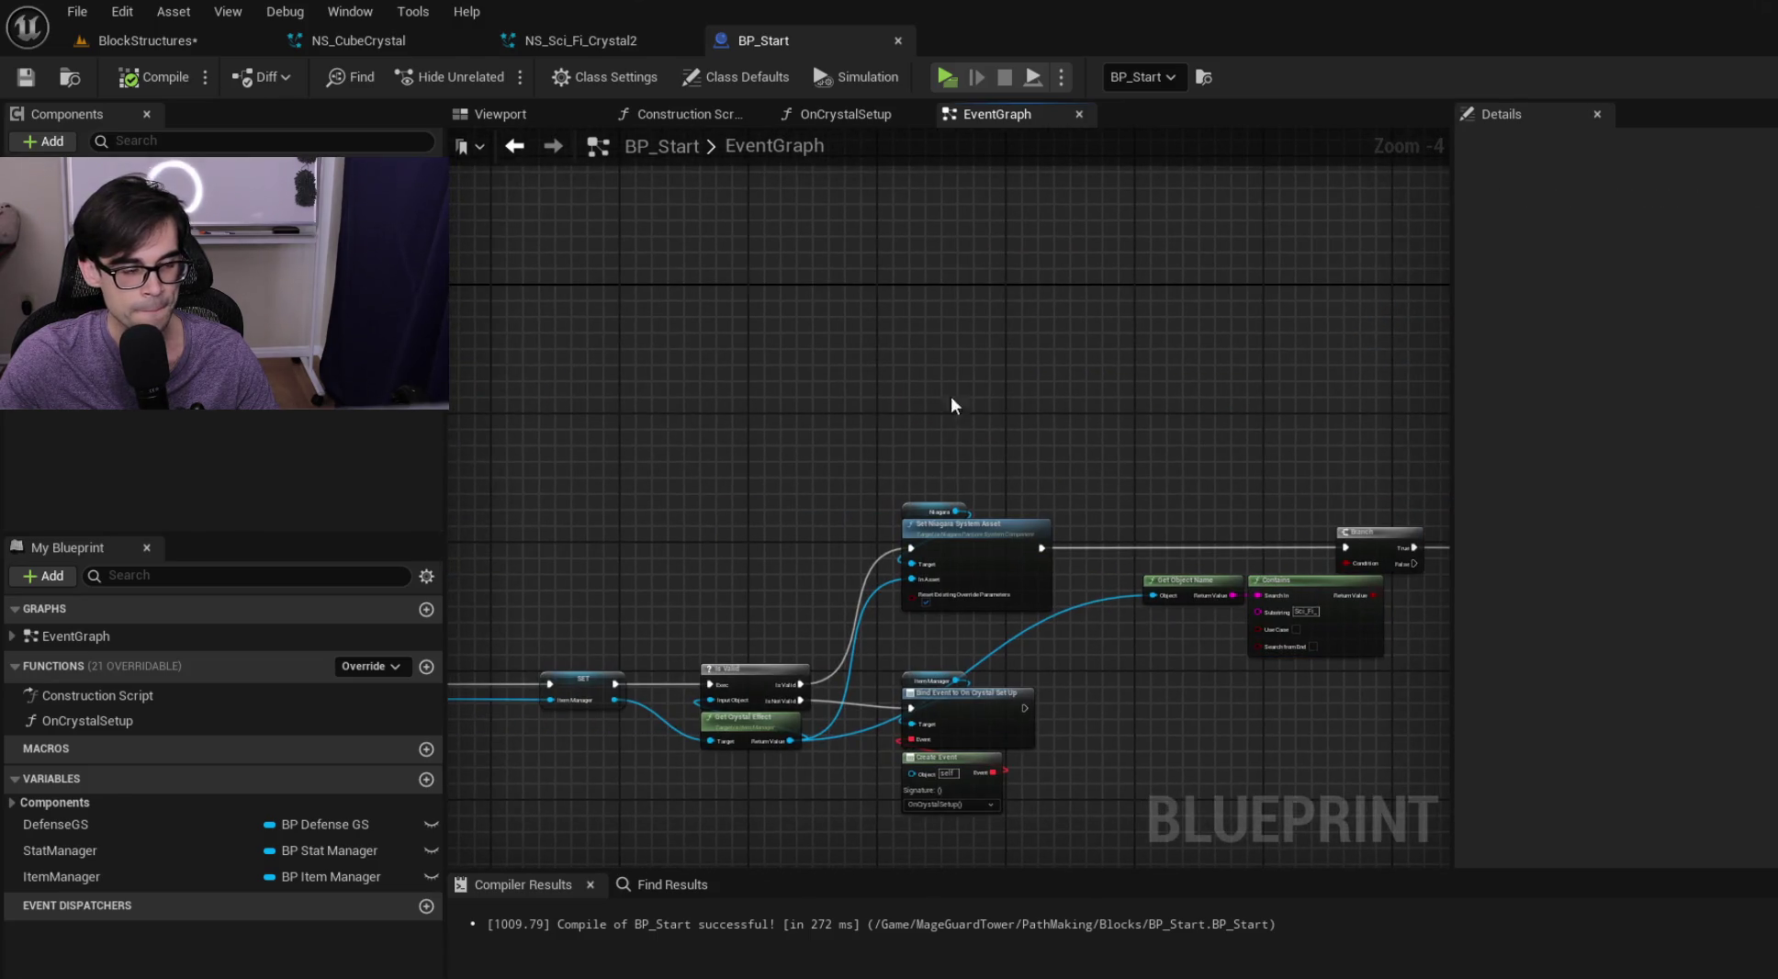
{"action": "left_click", "coordinate": [210, 41]}
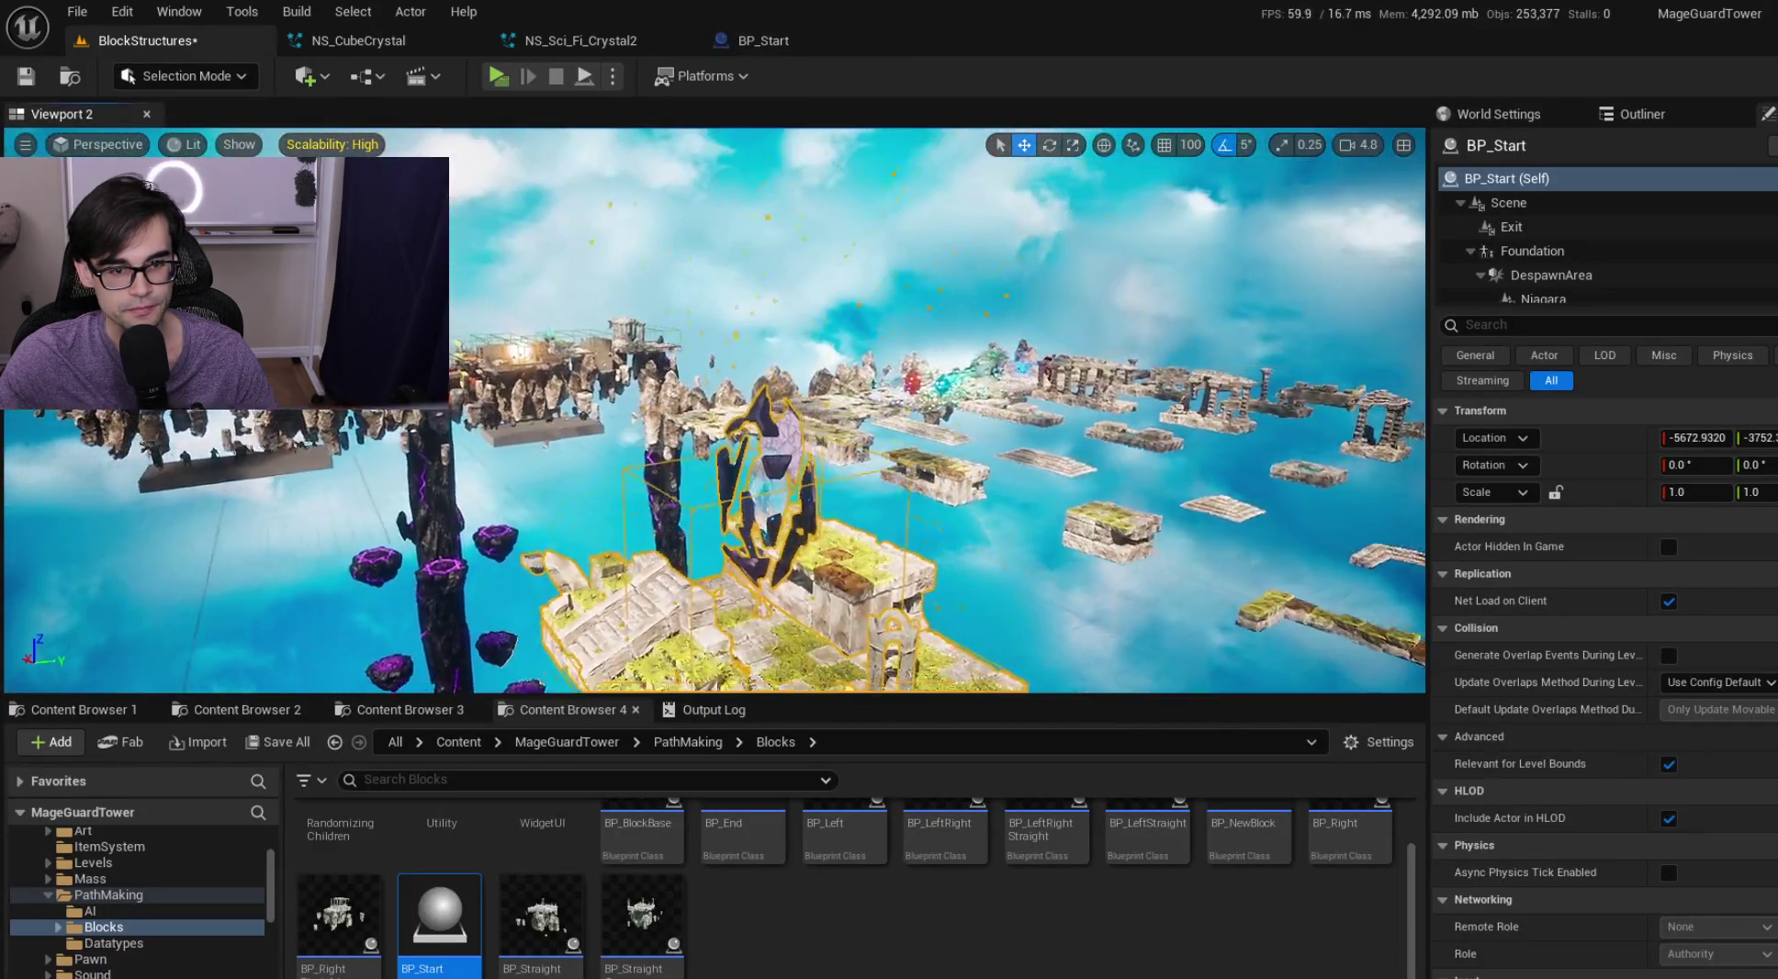
Save BlockStructures and load the MainMenu level from MageGuardTower > Levels
{"action": "key", "text": "f"}
{"action": "left_click", "coordinate": [26, 77]}
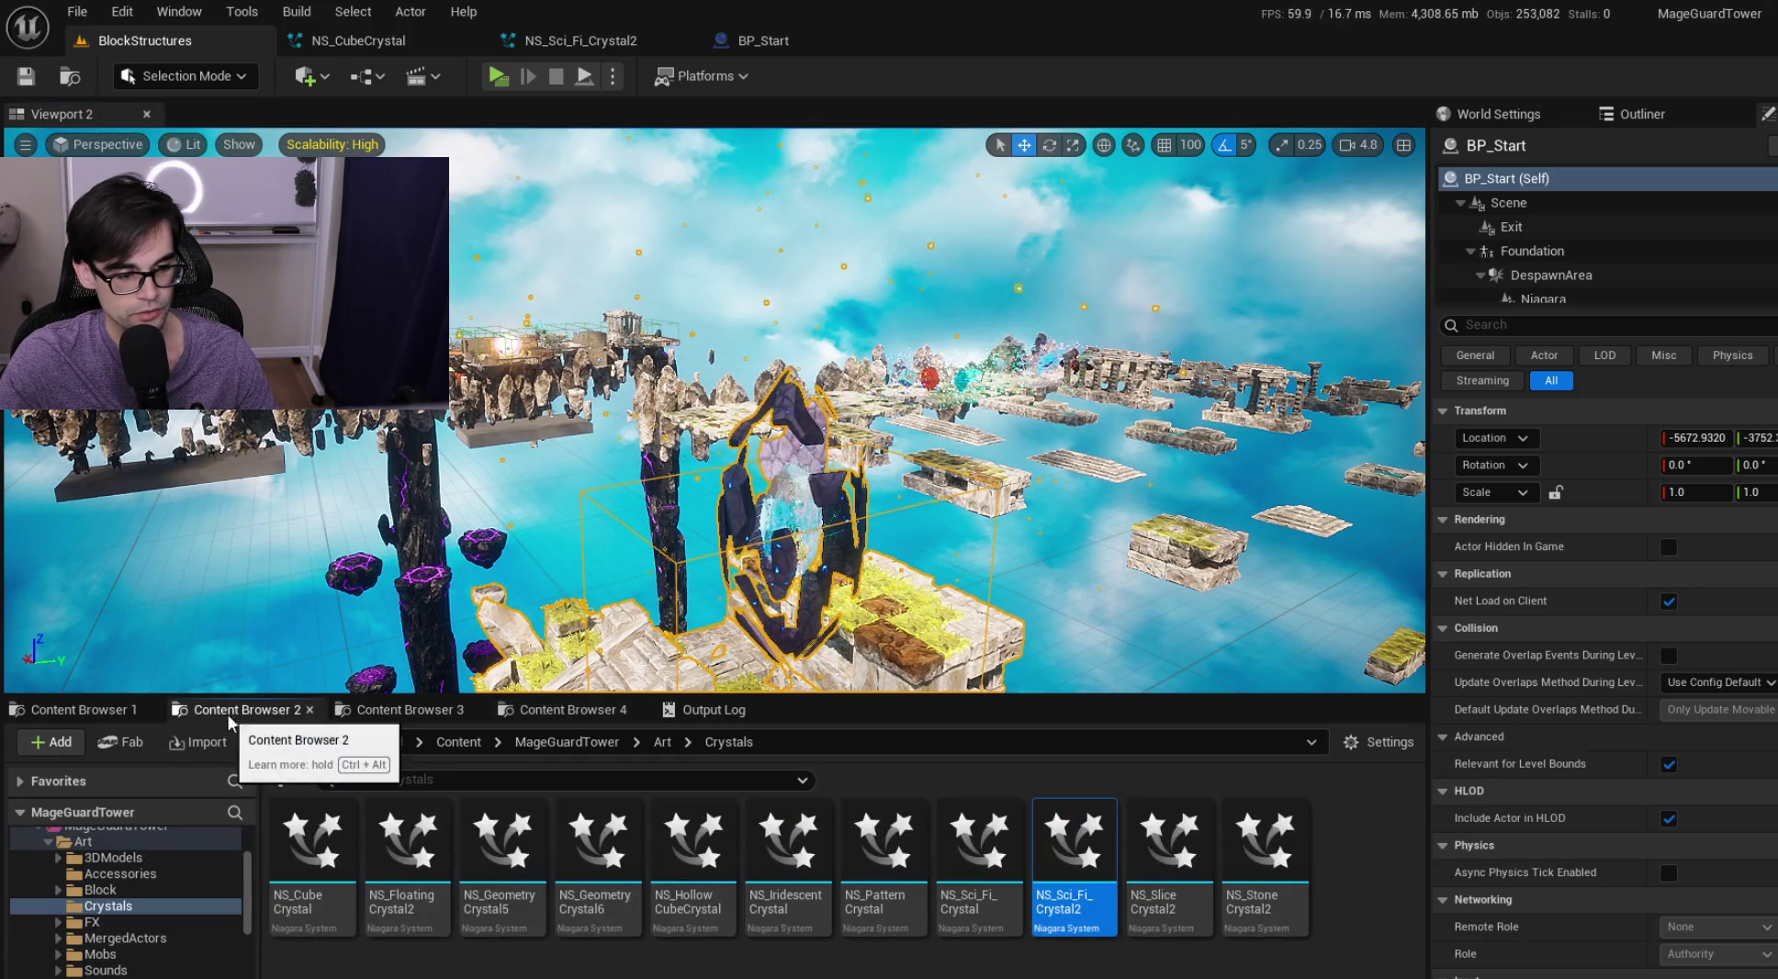
{"action": "left_click", "coordinate": [92, 707]}
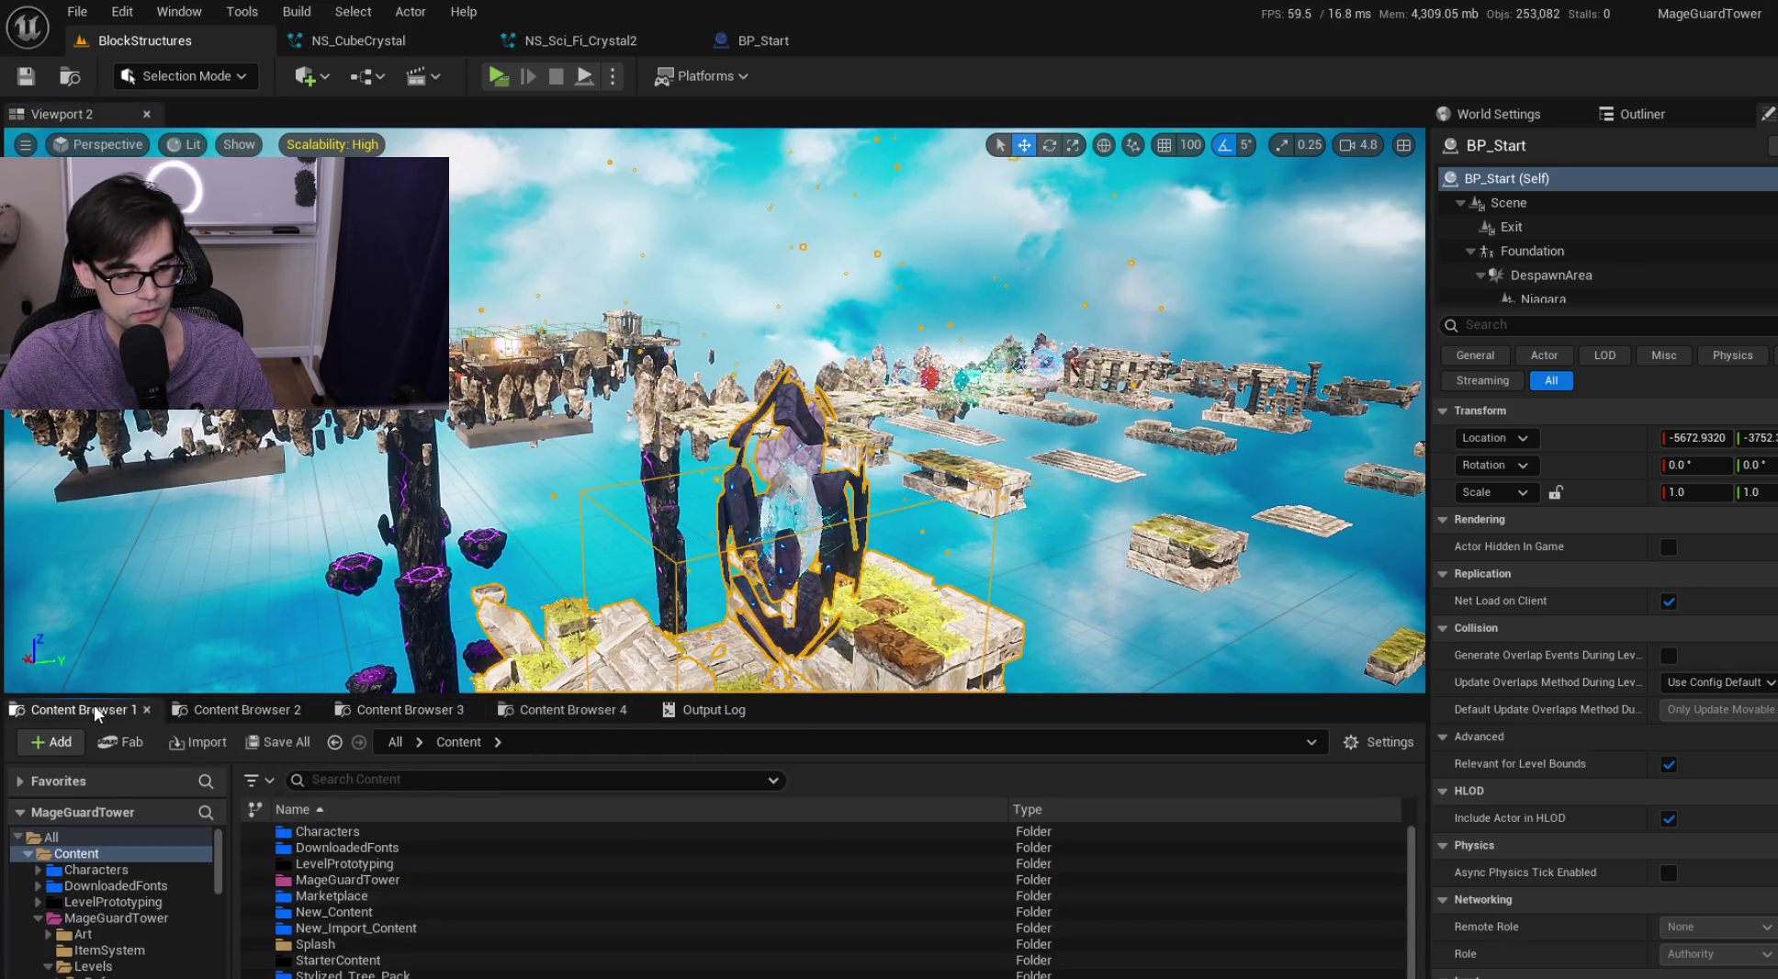
{"action": "double_click", "coordinate": [378, 879]}
{"action": "double_click", "coordinate": [376, 864]}
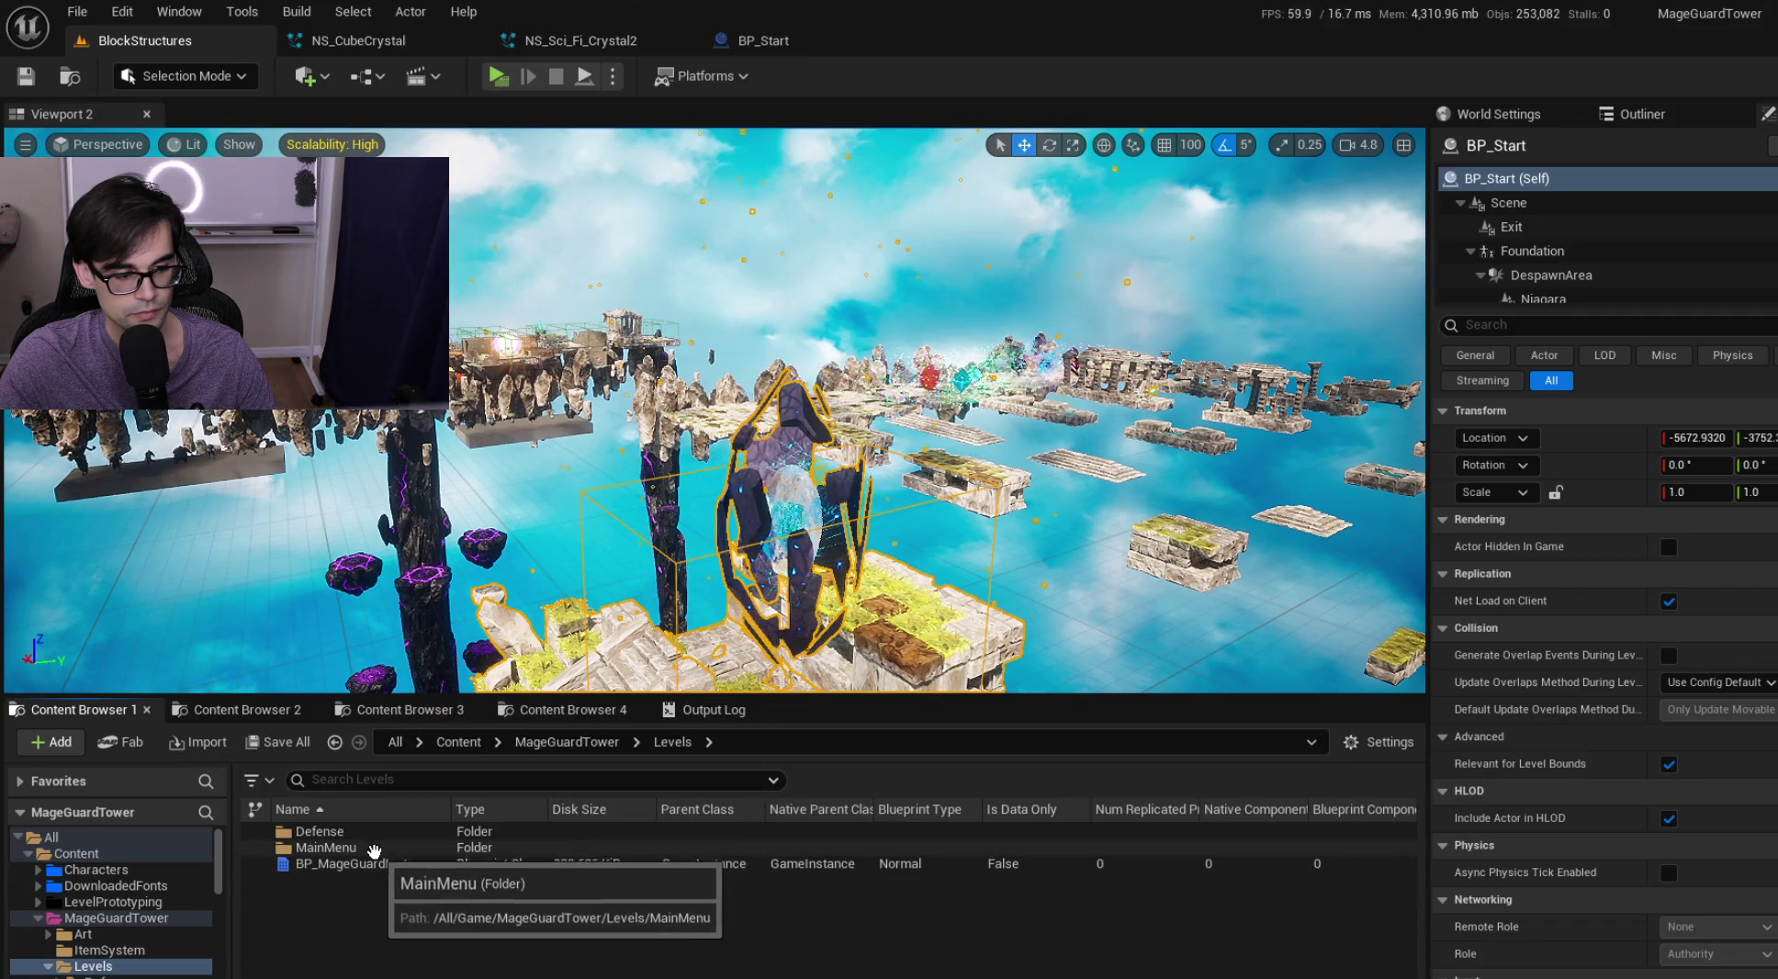
{"action": "double_click", "coordinate": [376, 847]}
{"action": "double_click", "coordinate": [386, 864]}
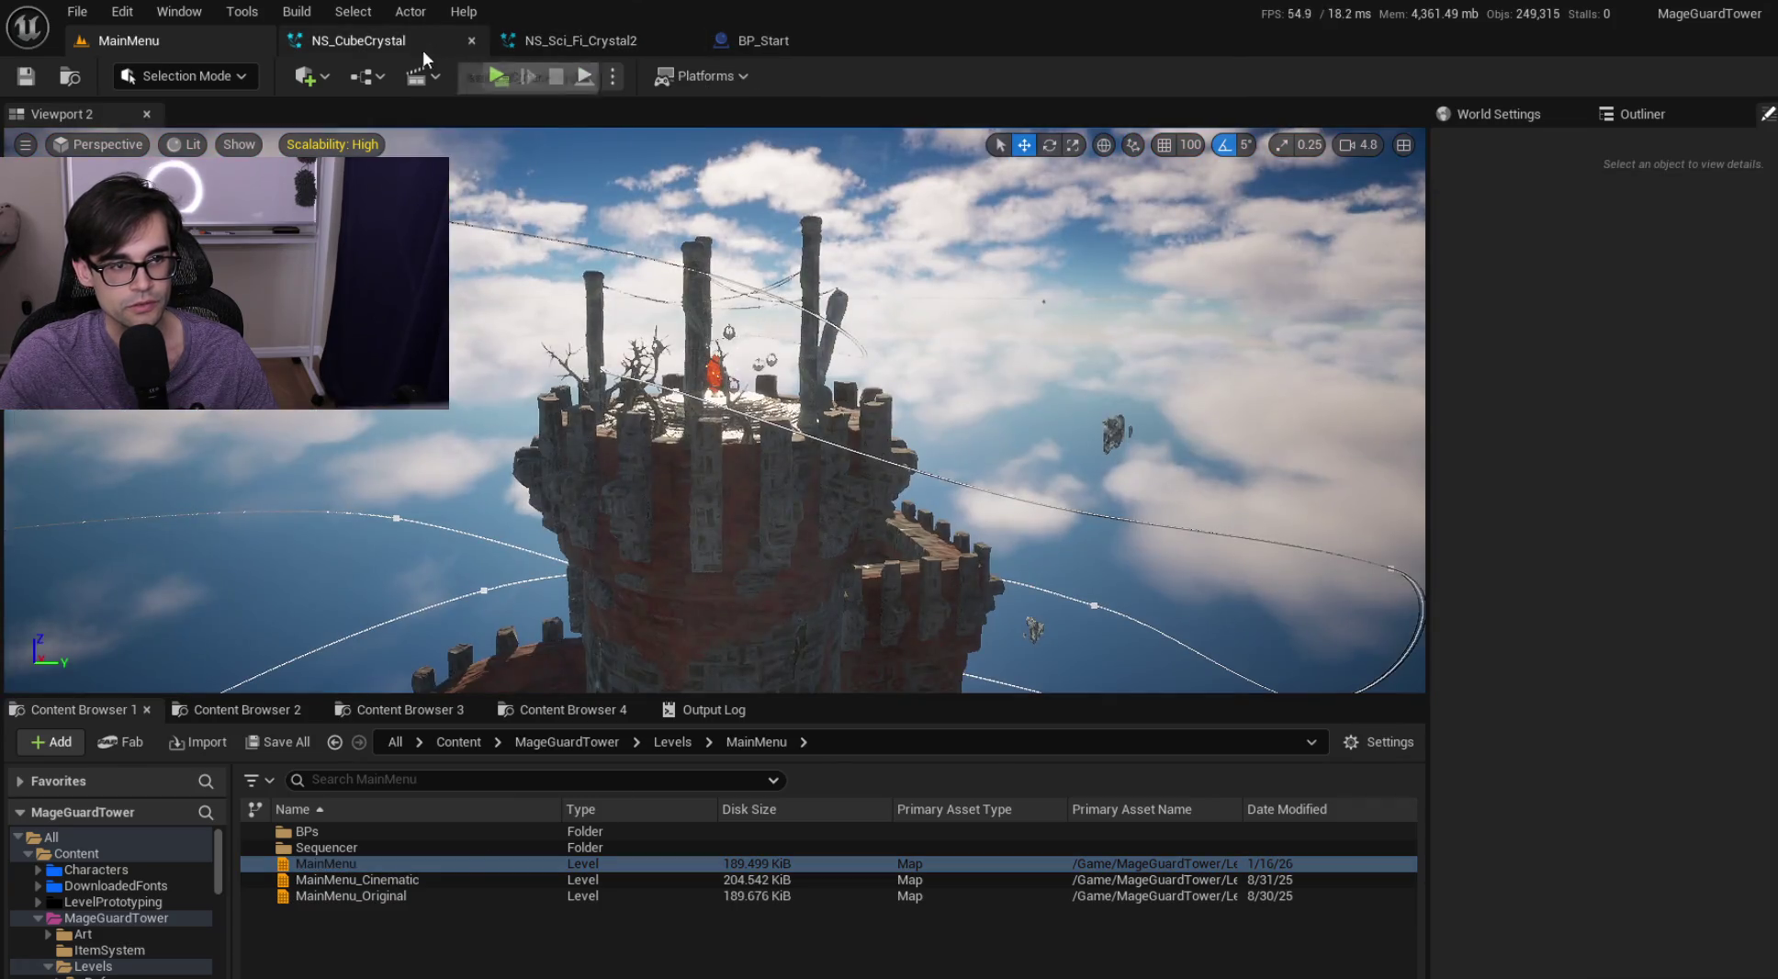
Close the NS_CubeCrystal and NS_Sci_Fi_Crystal2 editors and open the DT_CrystalLoadOut data table
{"action": "left_click", "coordinate": [427, 46]}
{"action": "left_click", "coordinate": [468, 44]}
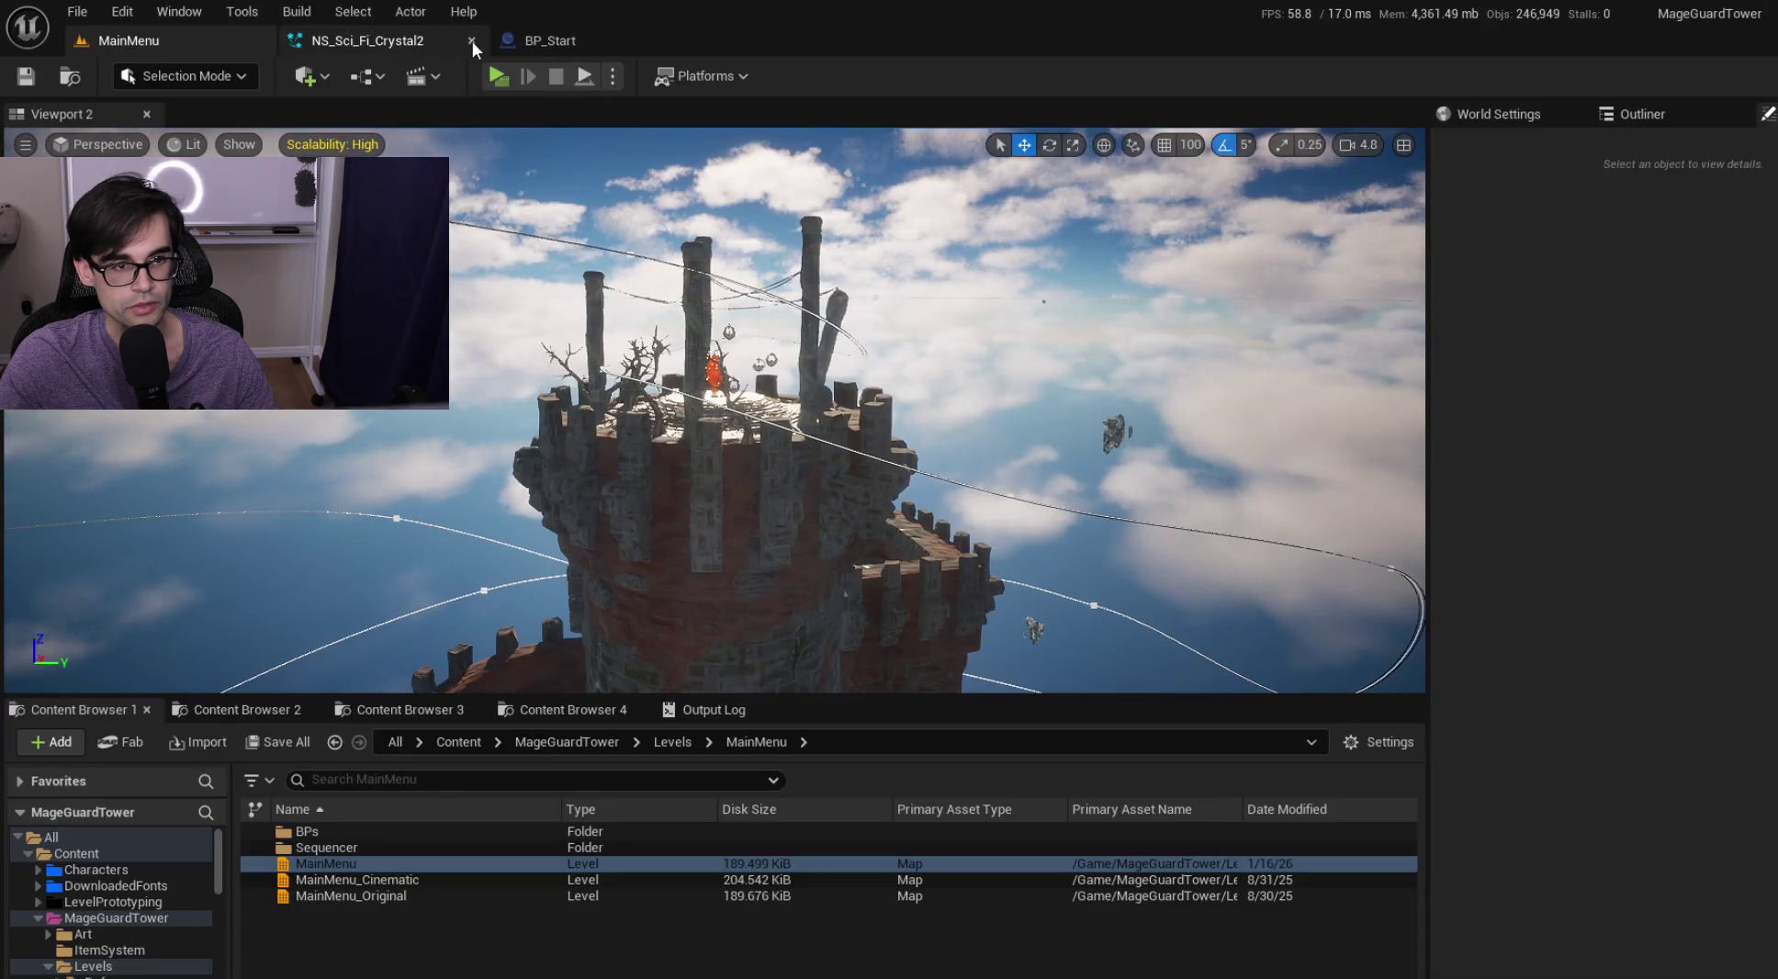
{"action": "left_click", "coordinate": [472, 41]}
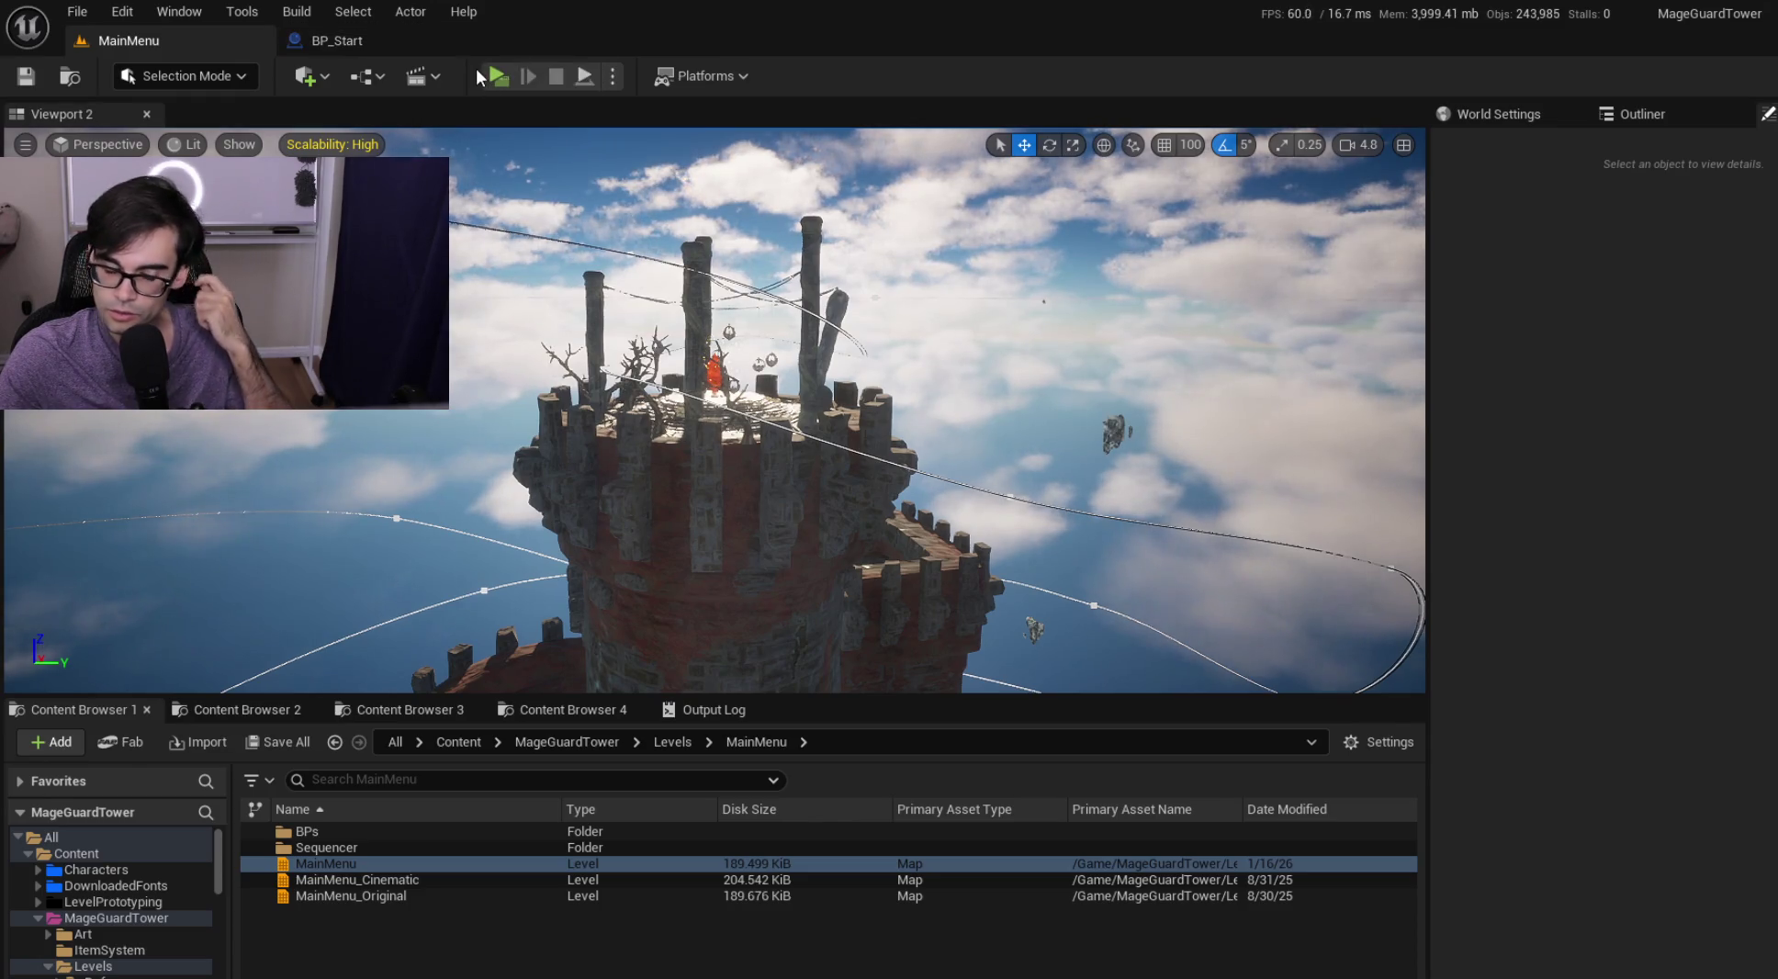
{"action": "left_click", "coordinate": [261, 709]}
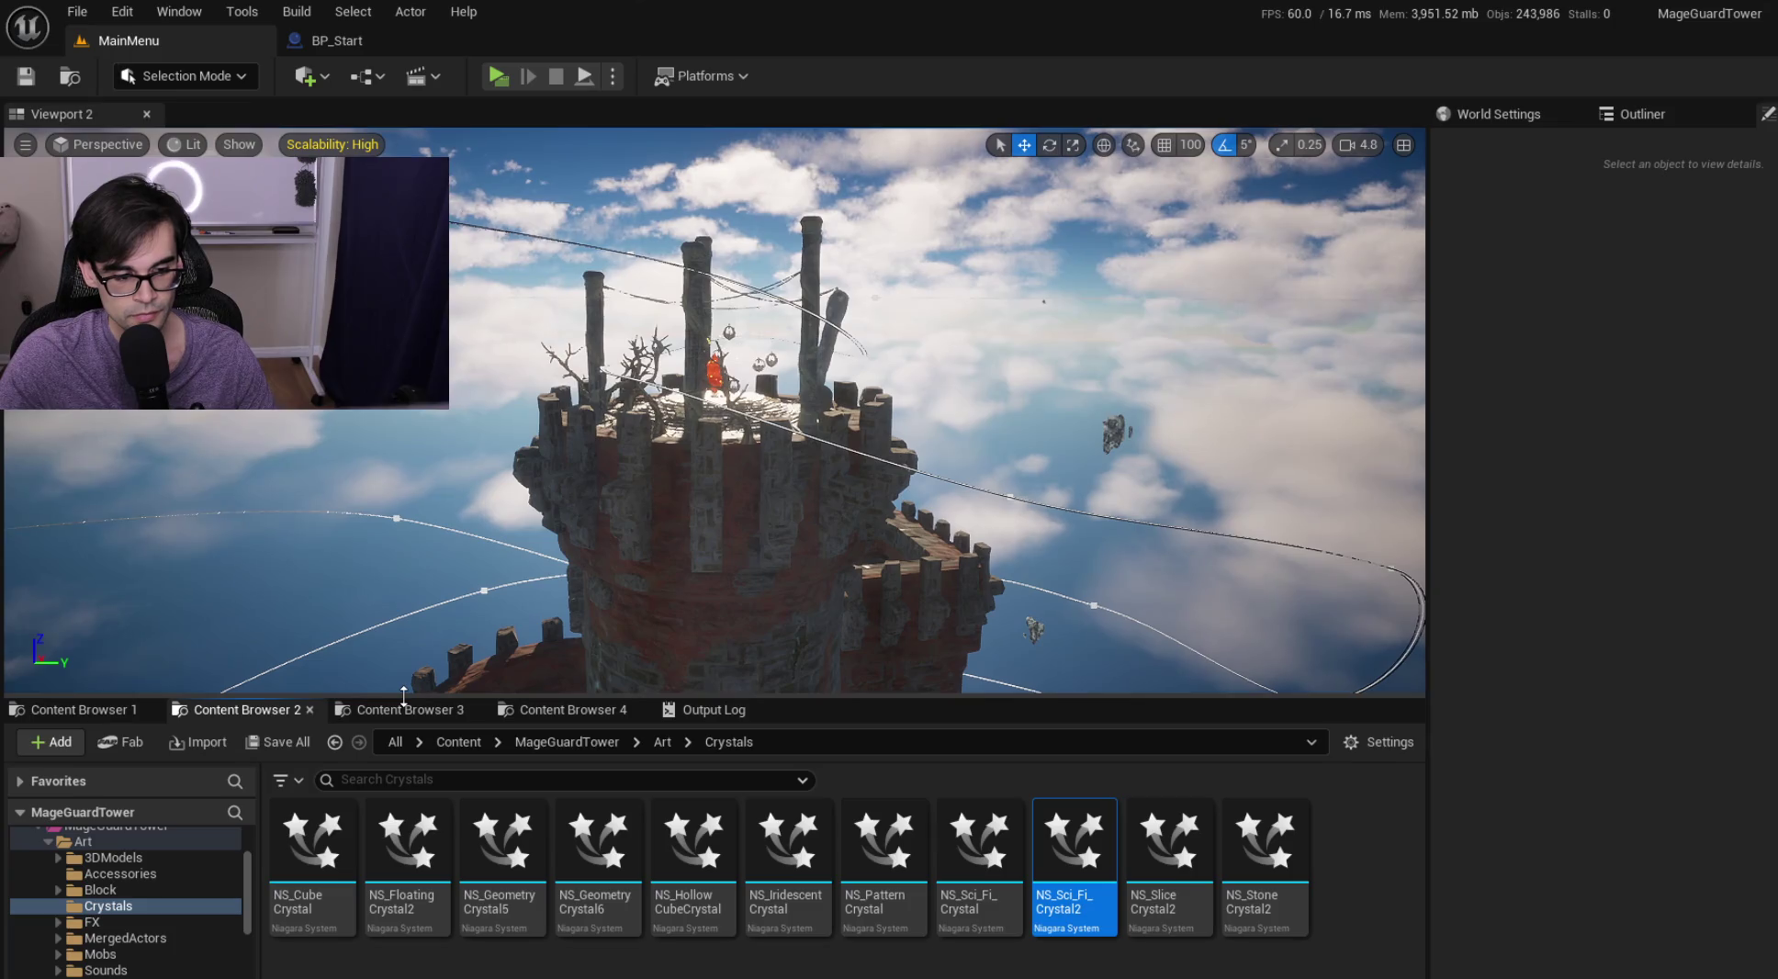
{"action": "left_click", "coordinate": [439, 711]}
{"action": "left_click", "coordinate": [554, 704]}
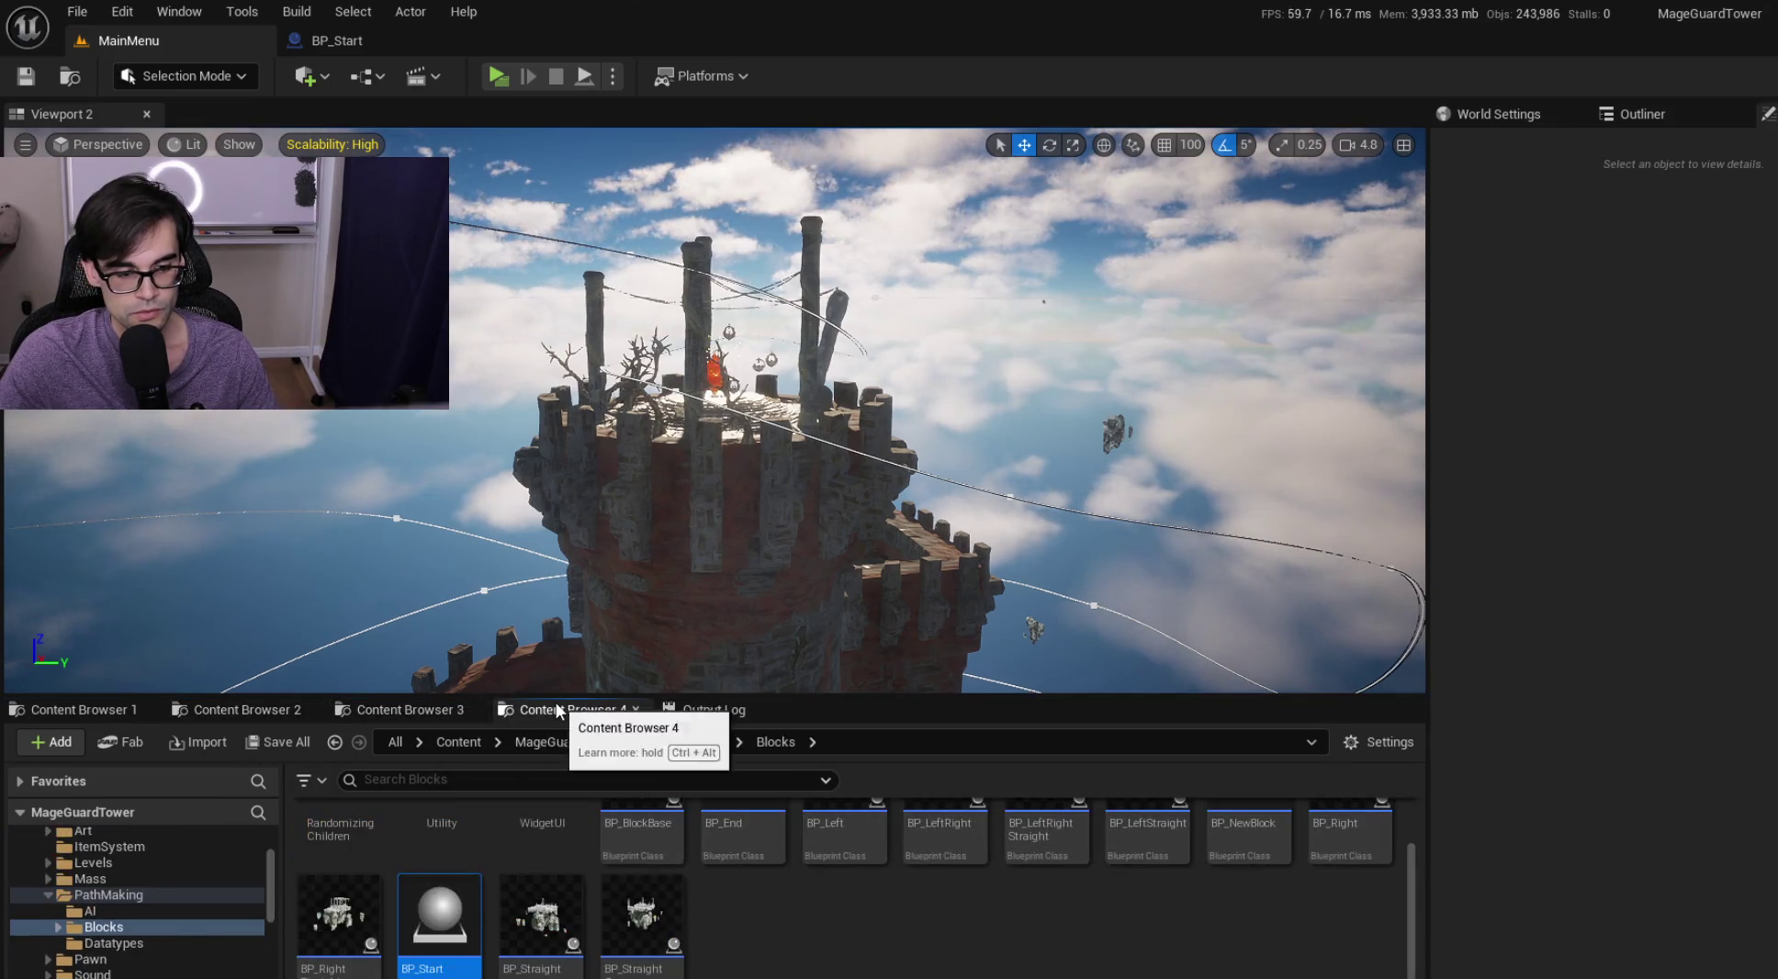
{"action": "left_click", "coordinate": [566, 741]}
{"action": "double_click", "coordinate": [443, 850]}
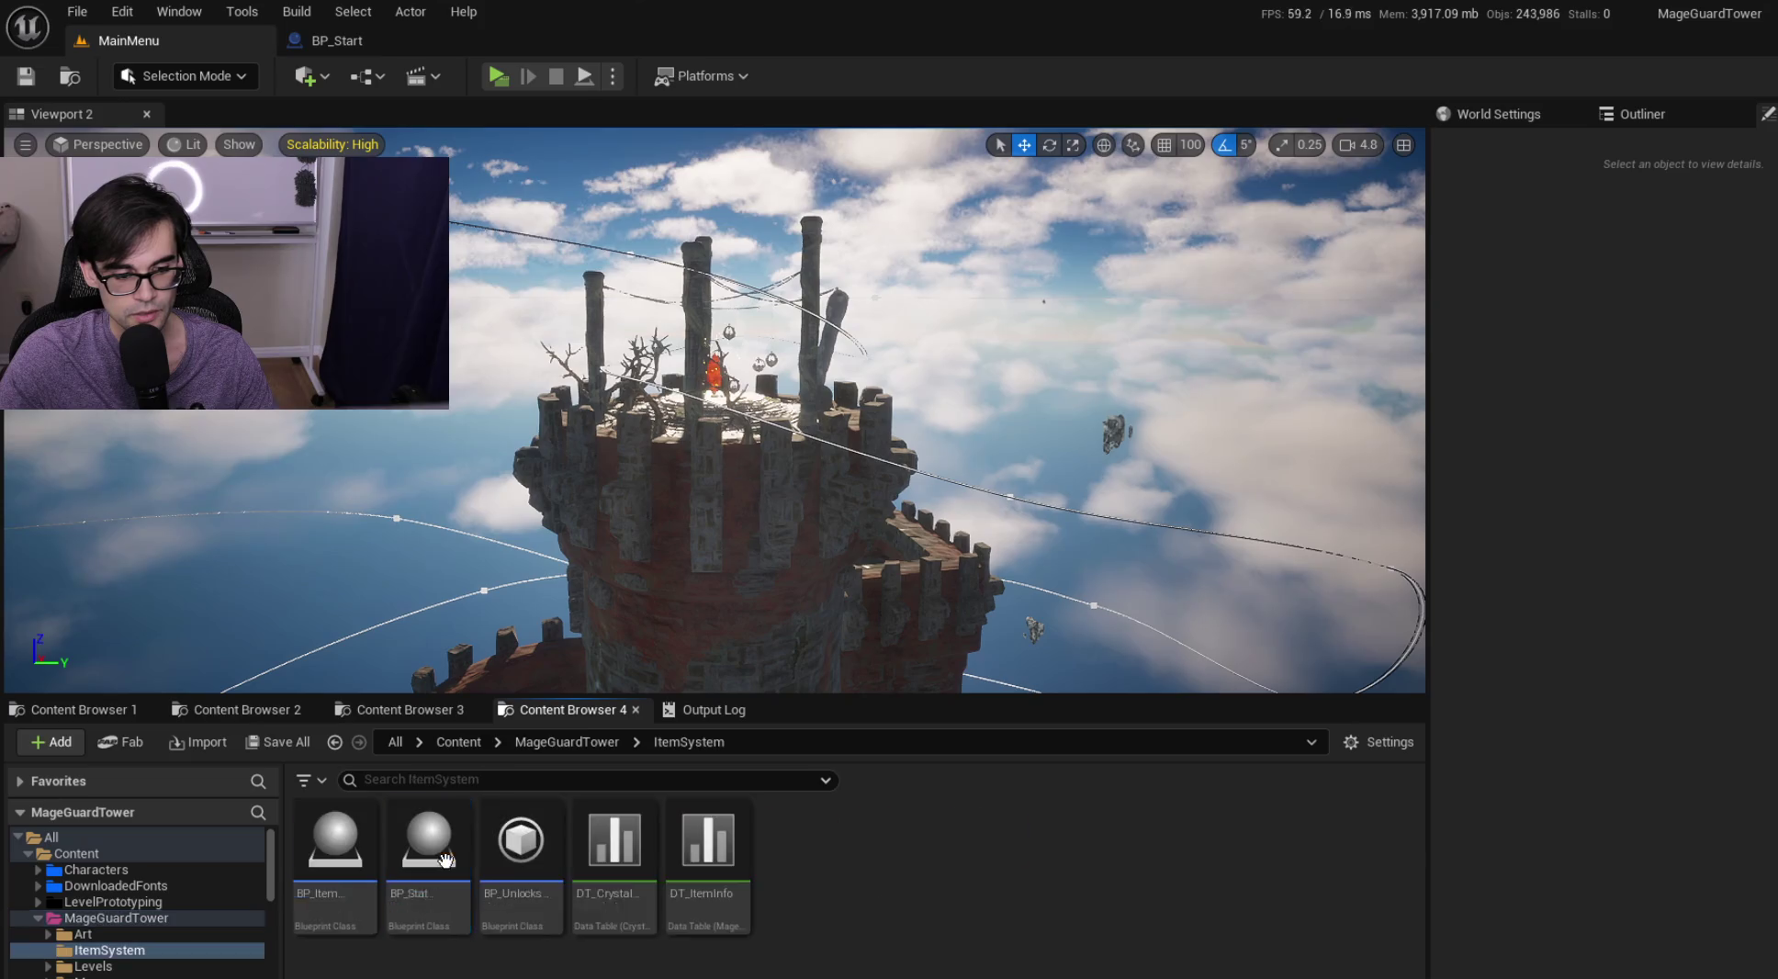
{"action": "double_click", "coordinate": [625, 850]}
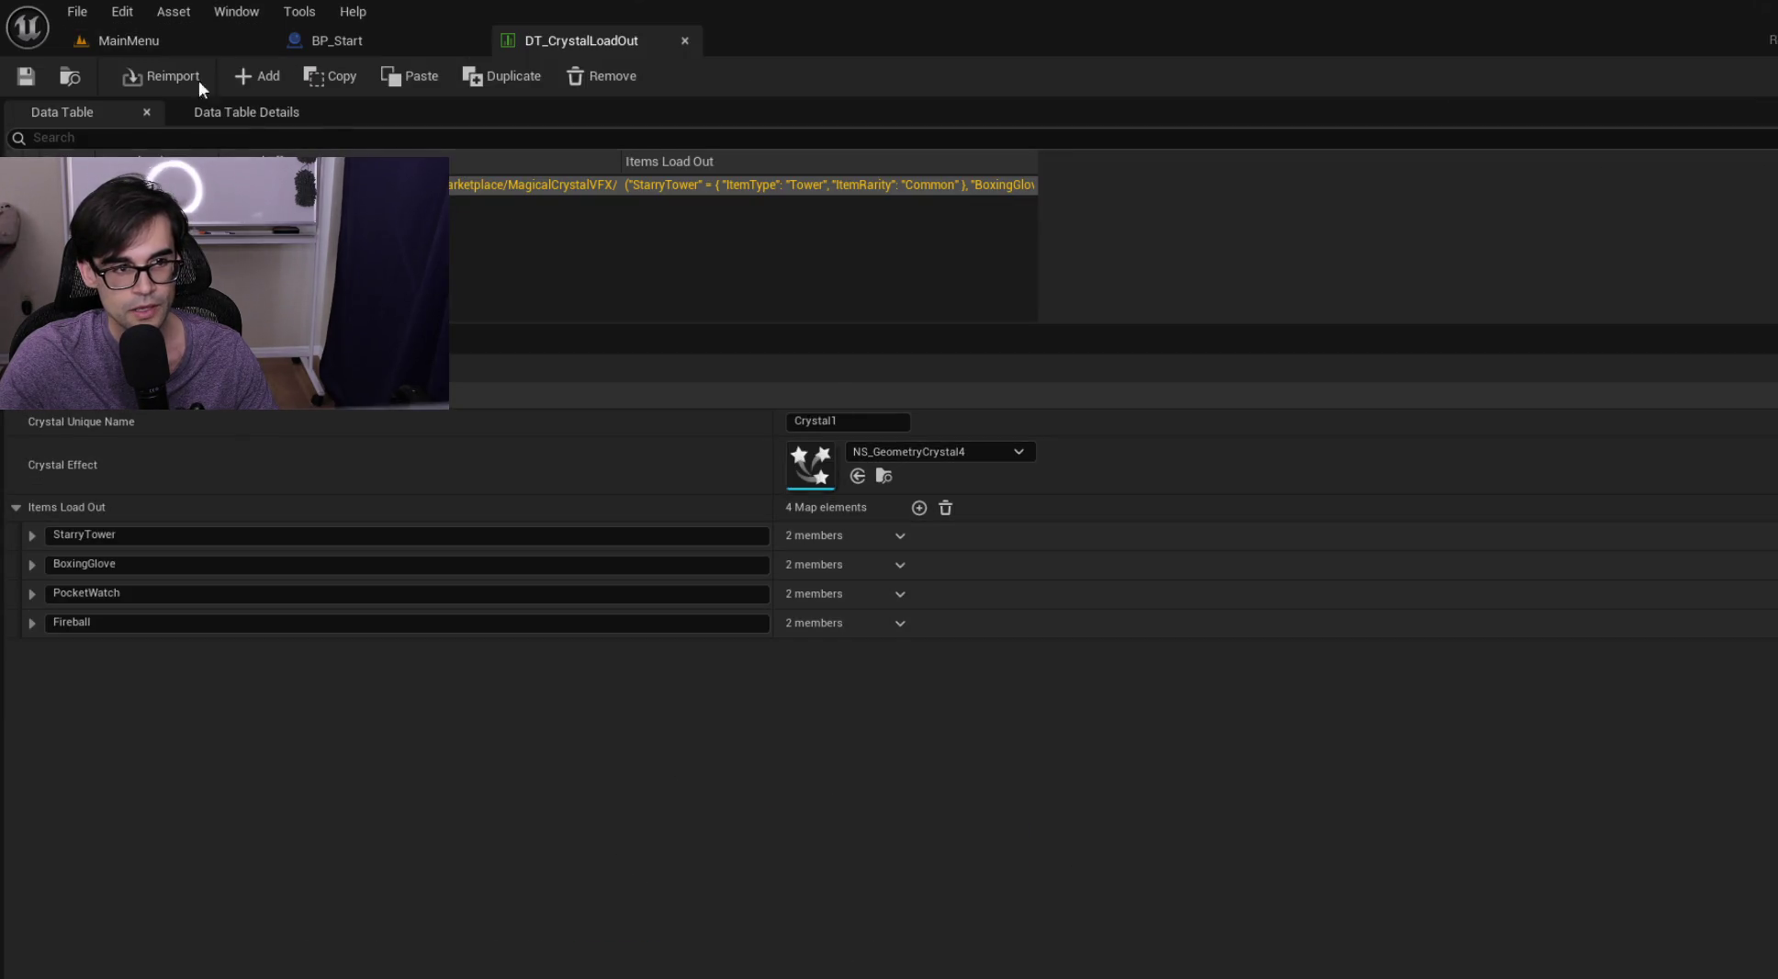
Rename NS_CubeCrystal to NS_MageCube in the Crystals folder
{"action": "left_click", "coordinate": [150, 46]}
{"action": "left_click", "coordinate": [237, 710]}
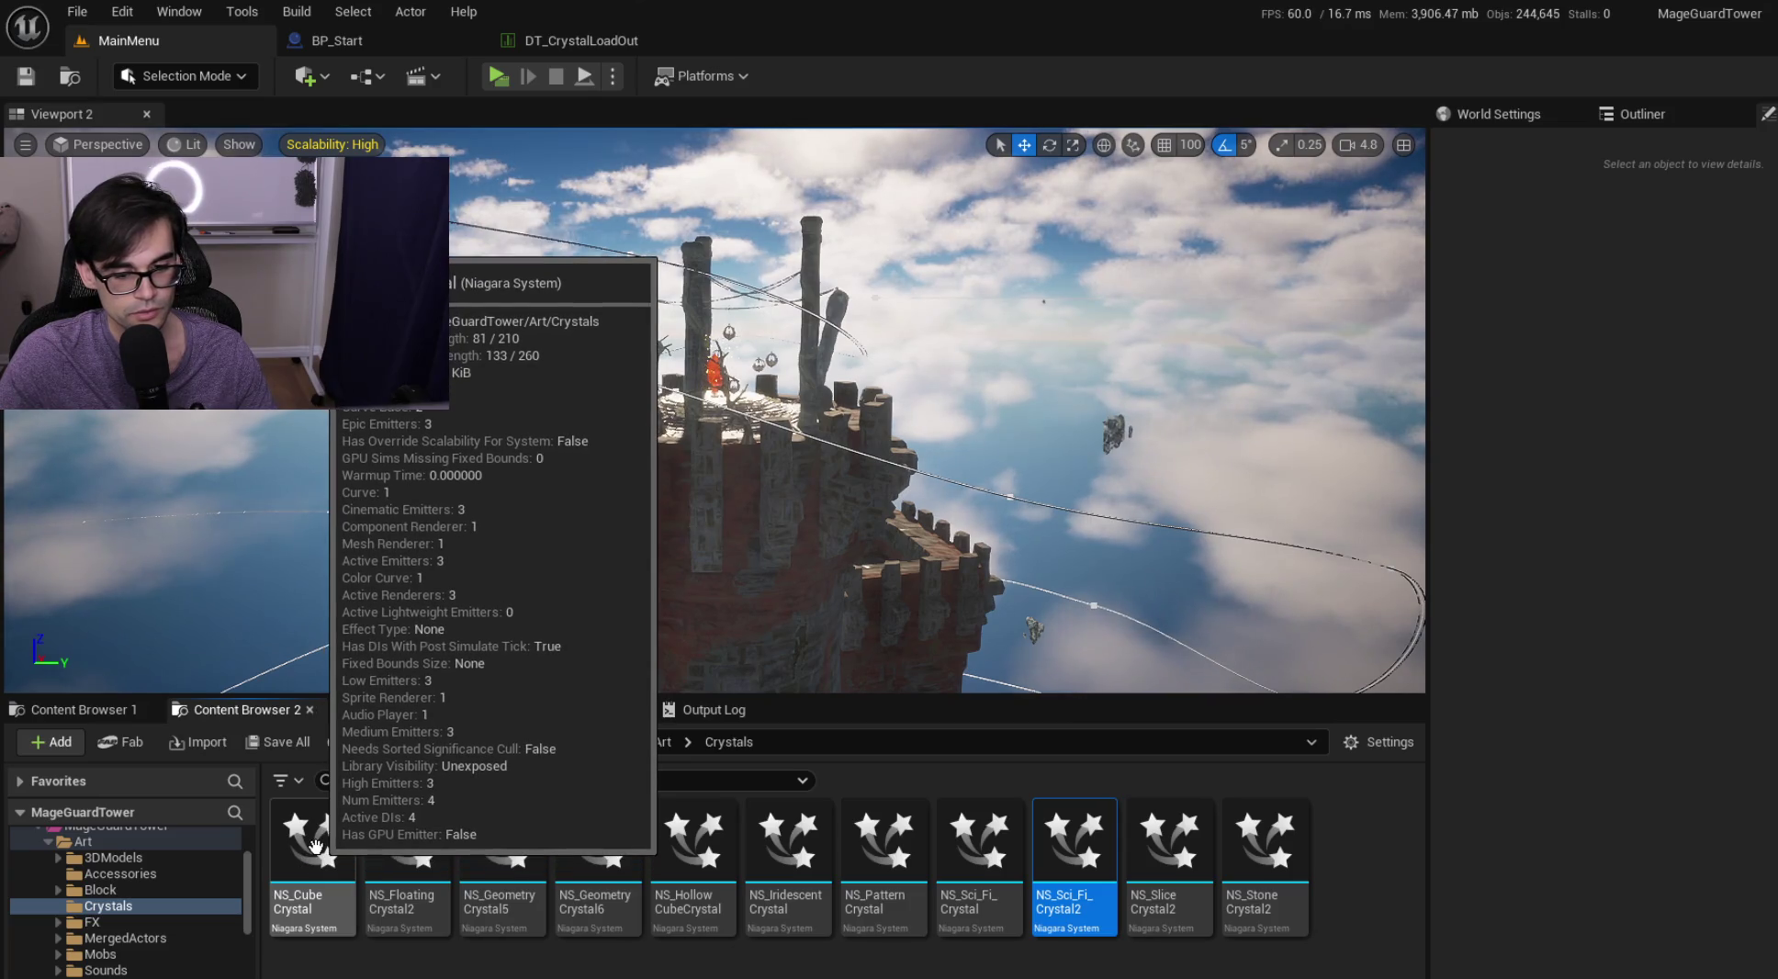
{"action": "left_click", "coordinate": [303, 889]}
{"action": "key", "text": "F2"}
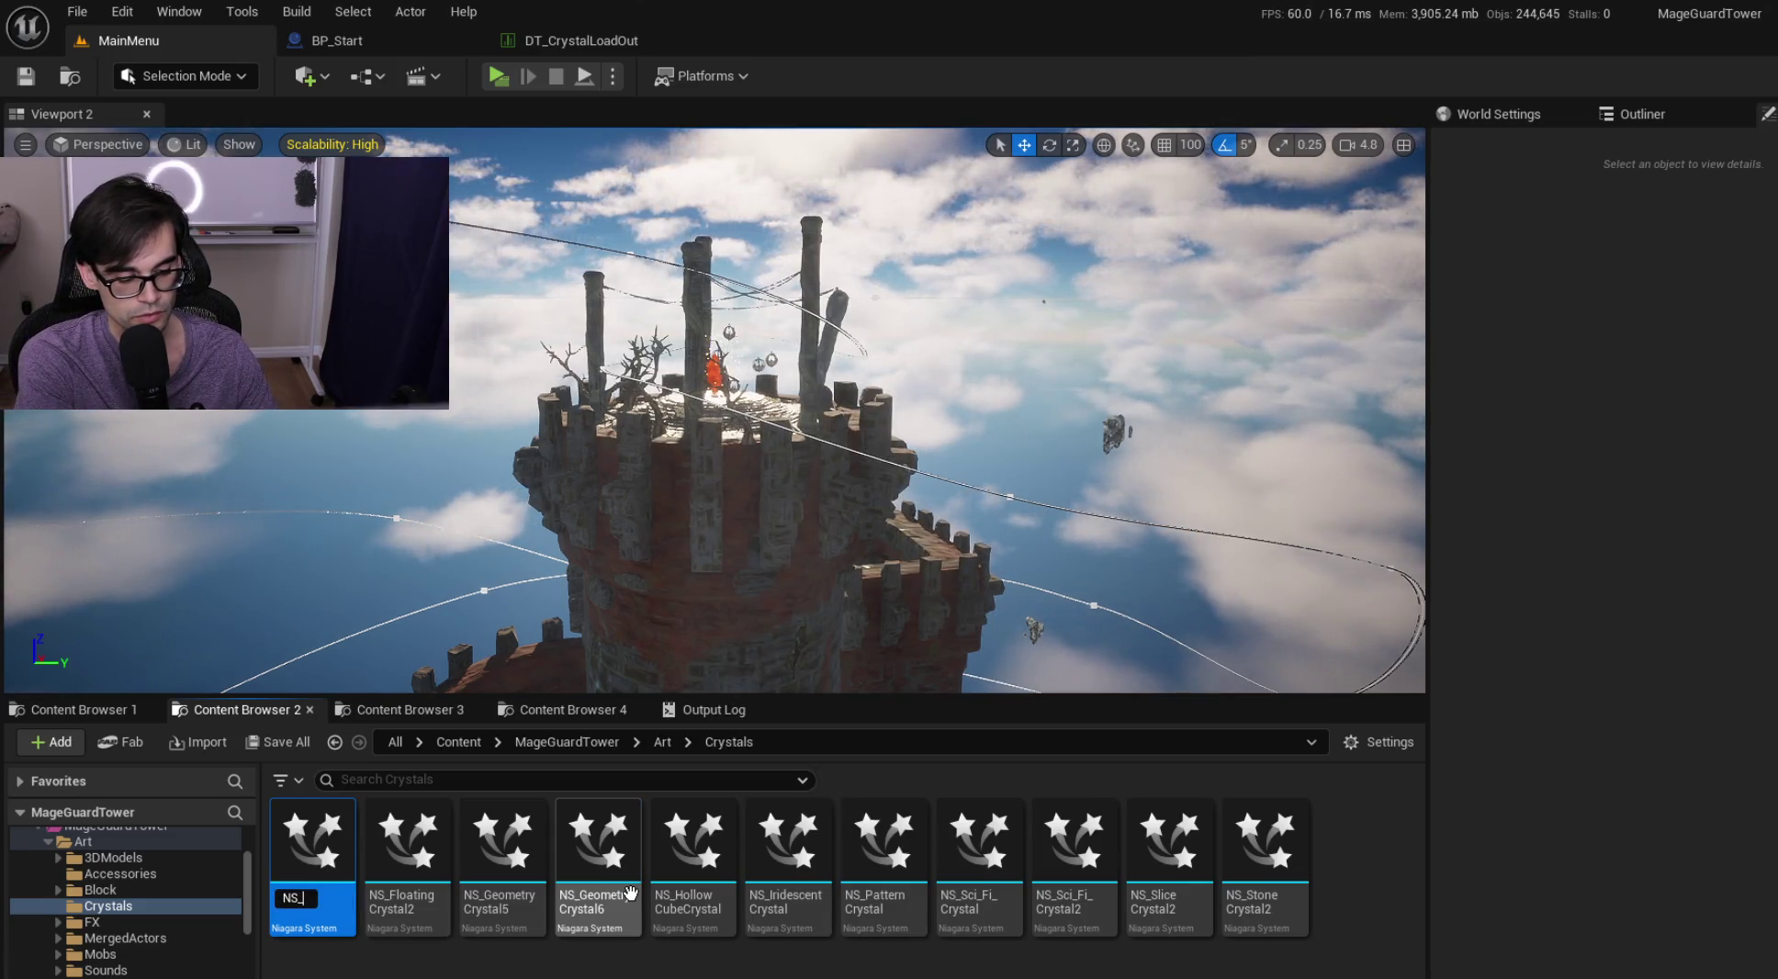
{"action": "type", "text": "MageCube"}
{"action": "key", "text": "Return"}
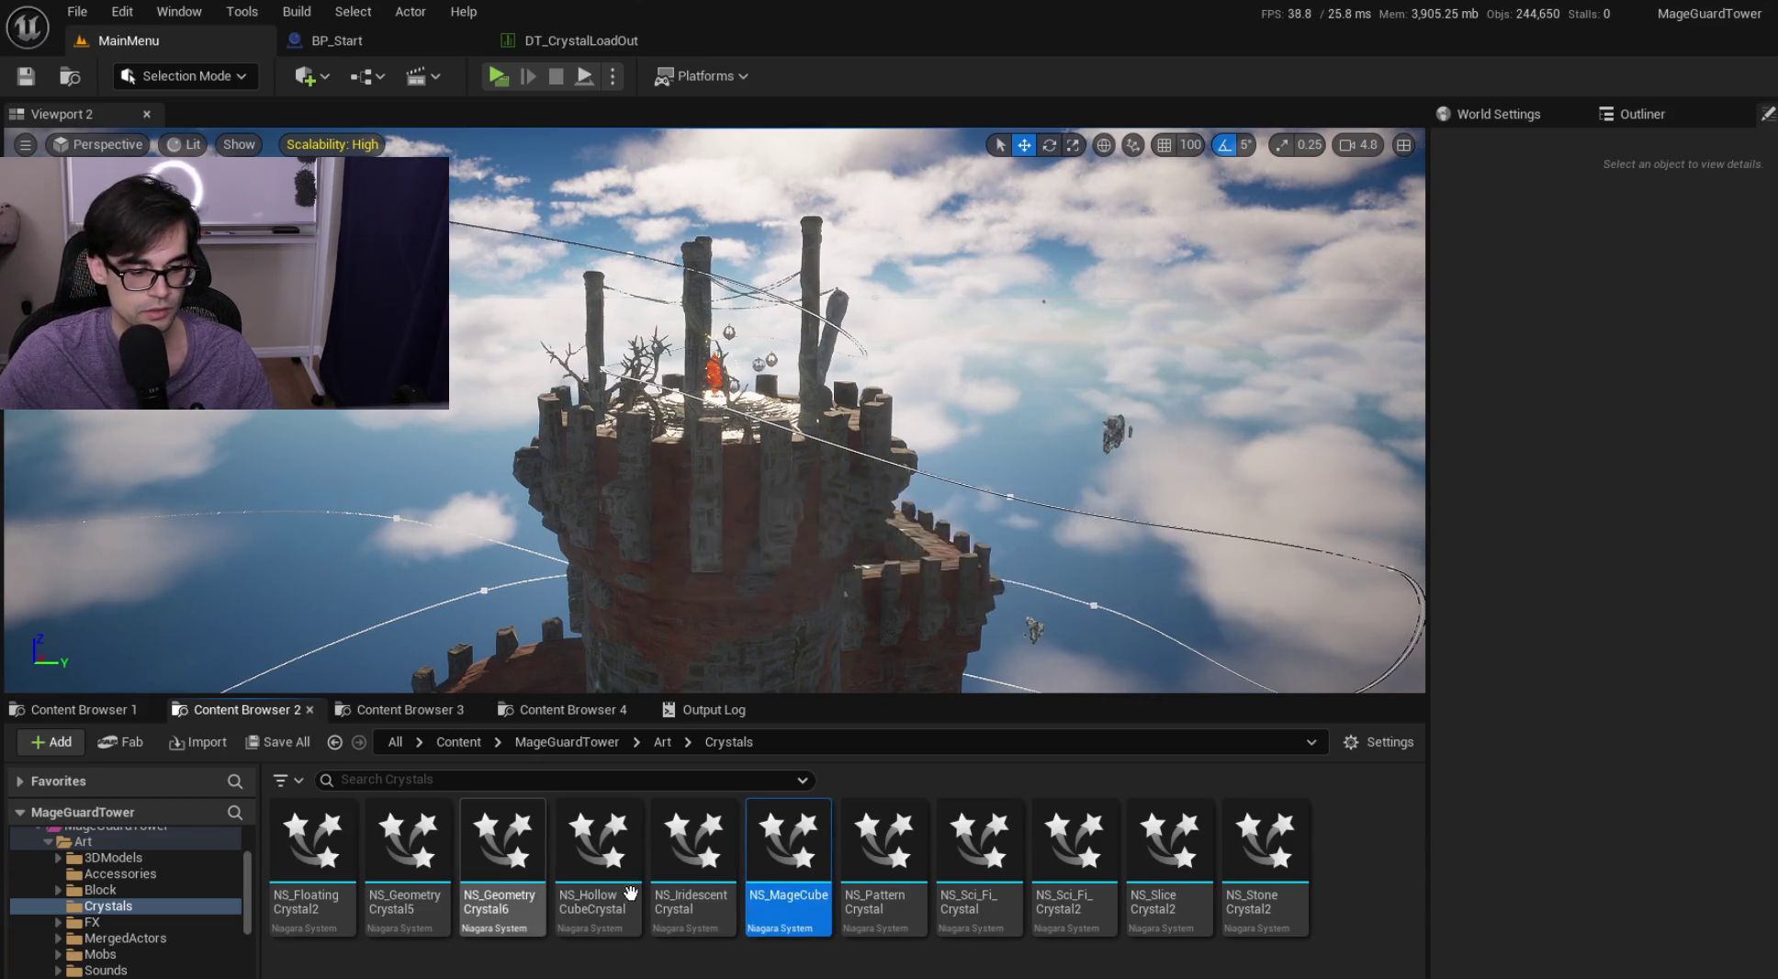
Preview NS_GeometryCrystal5, rename it NS_MageRedPrism, and open NS_FloatingCrystal2
{"action": "double_click", "coordinate": [438, 852]}
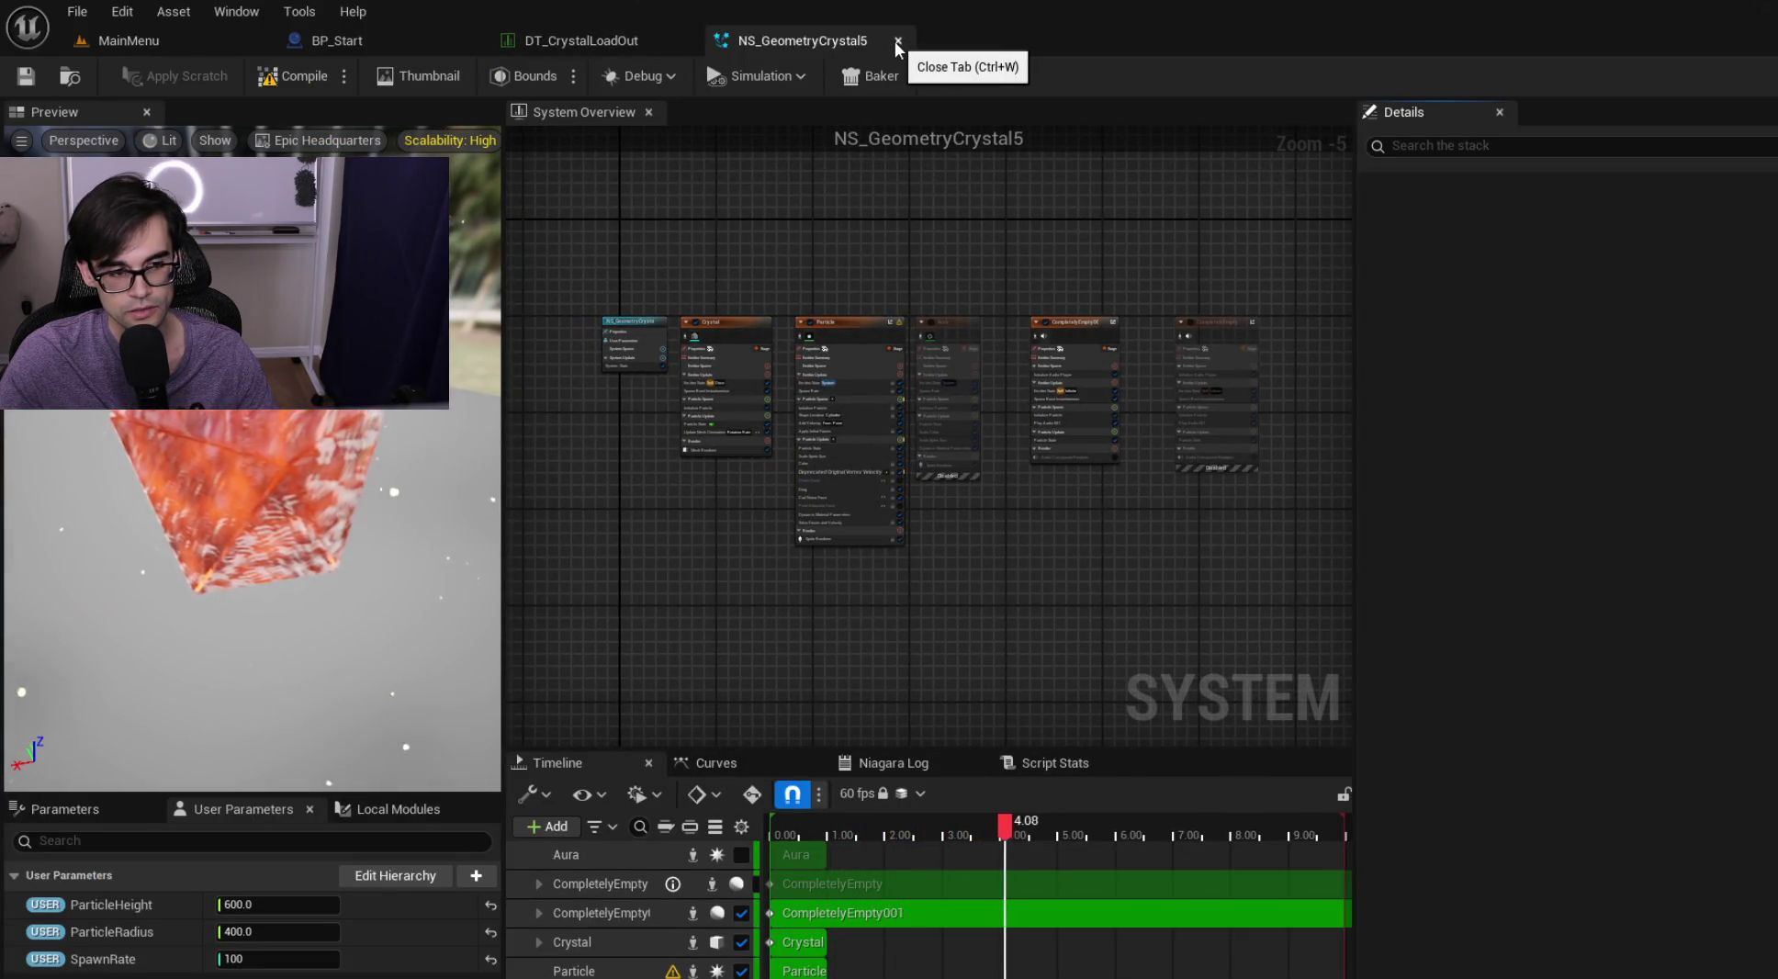
{"action": "left_click", "coordinate": [898, 41]}
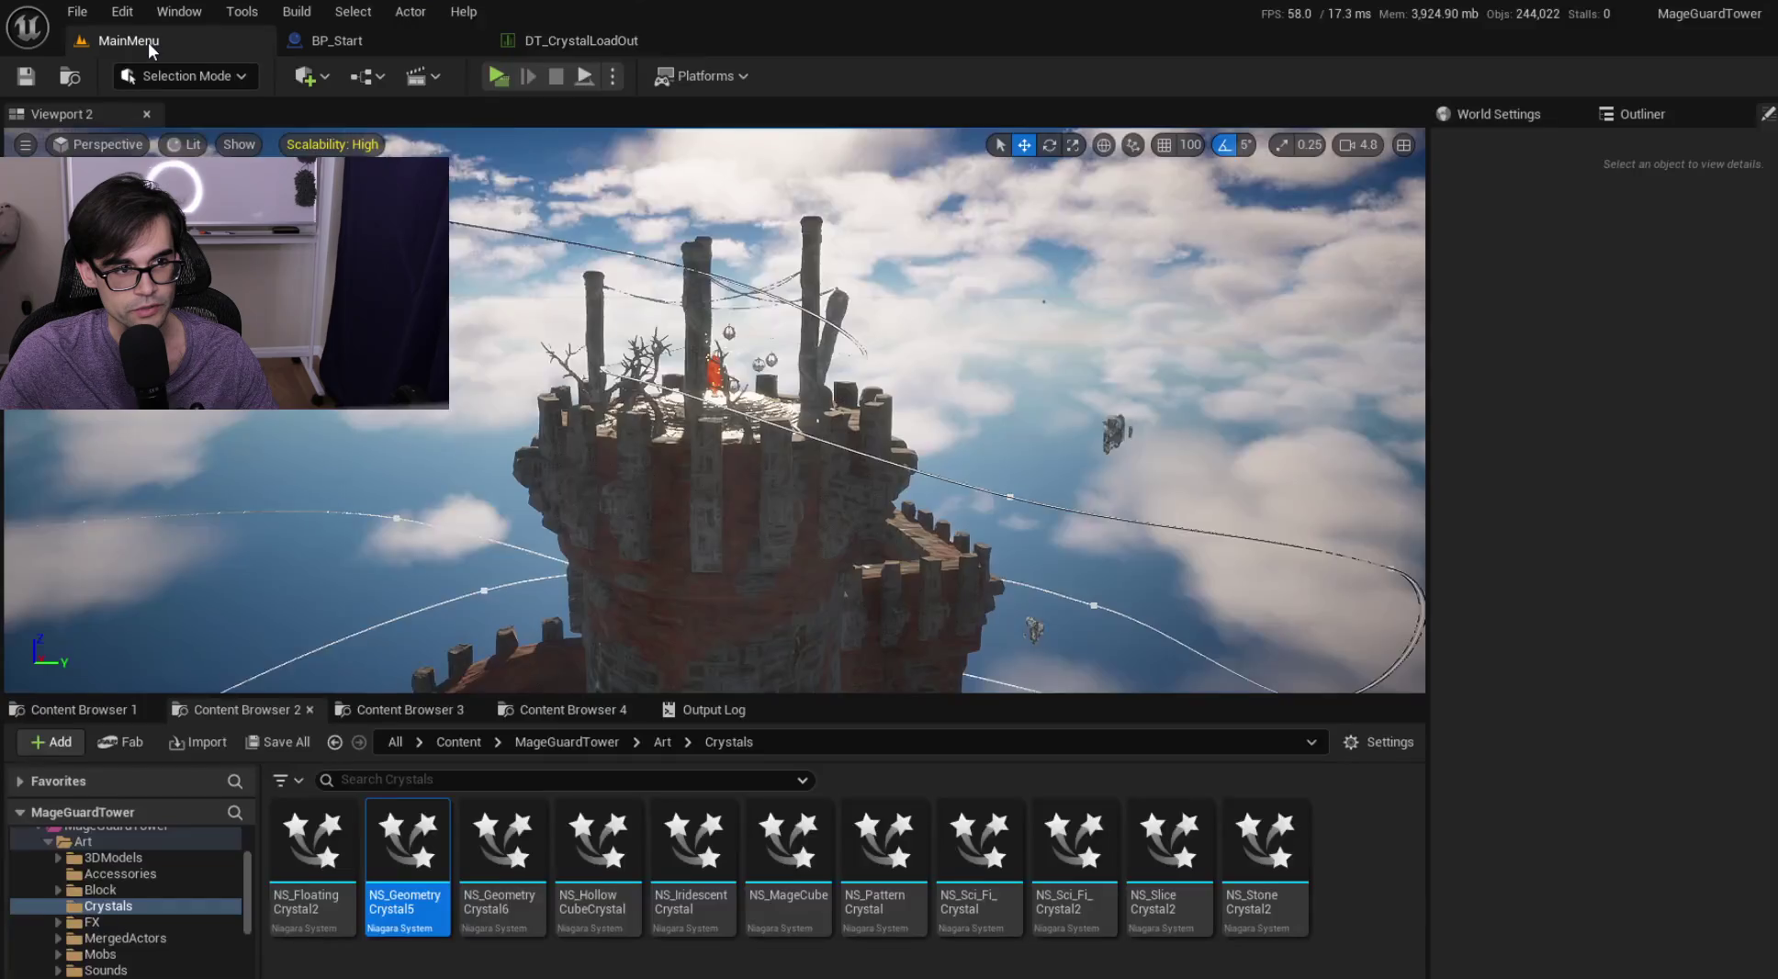
{"action": "key", "text": "F2"}
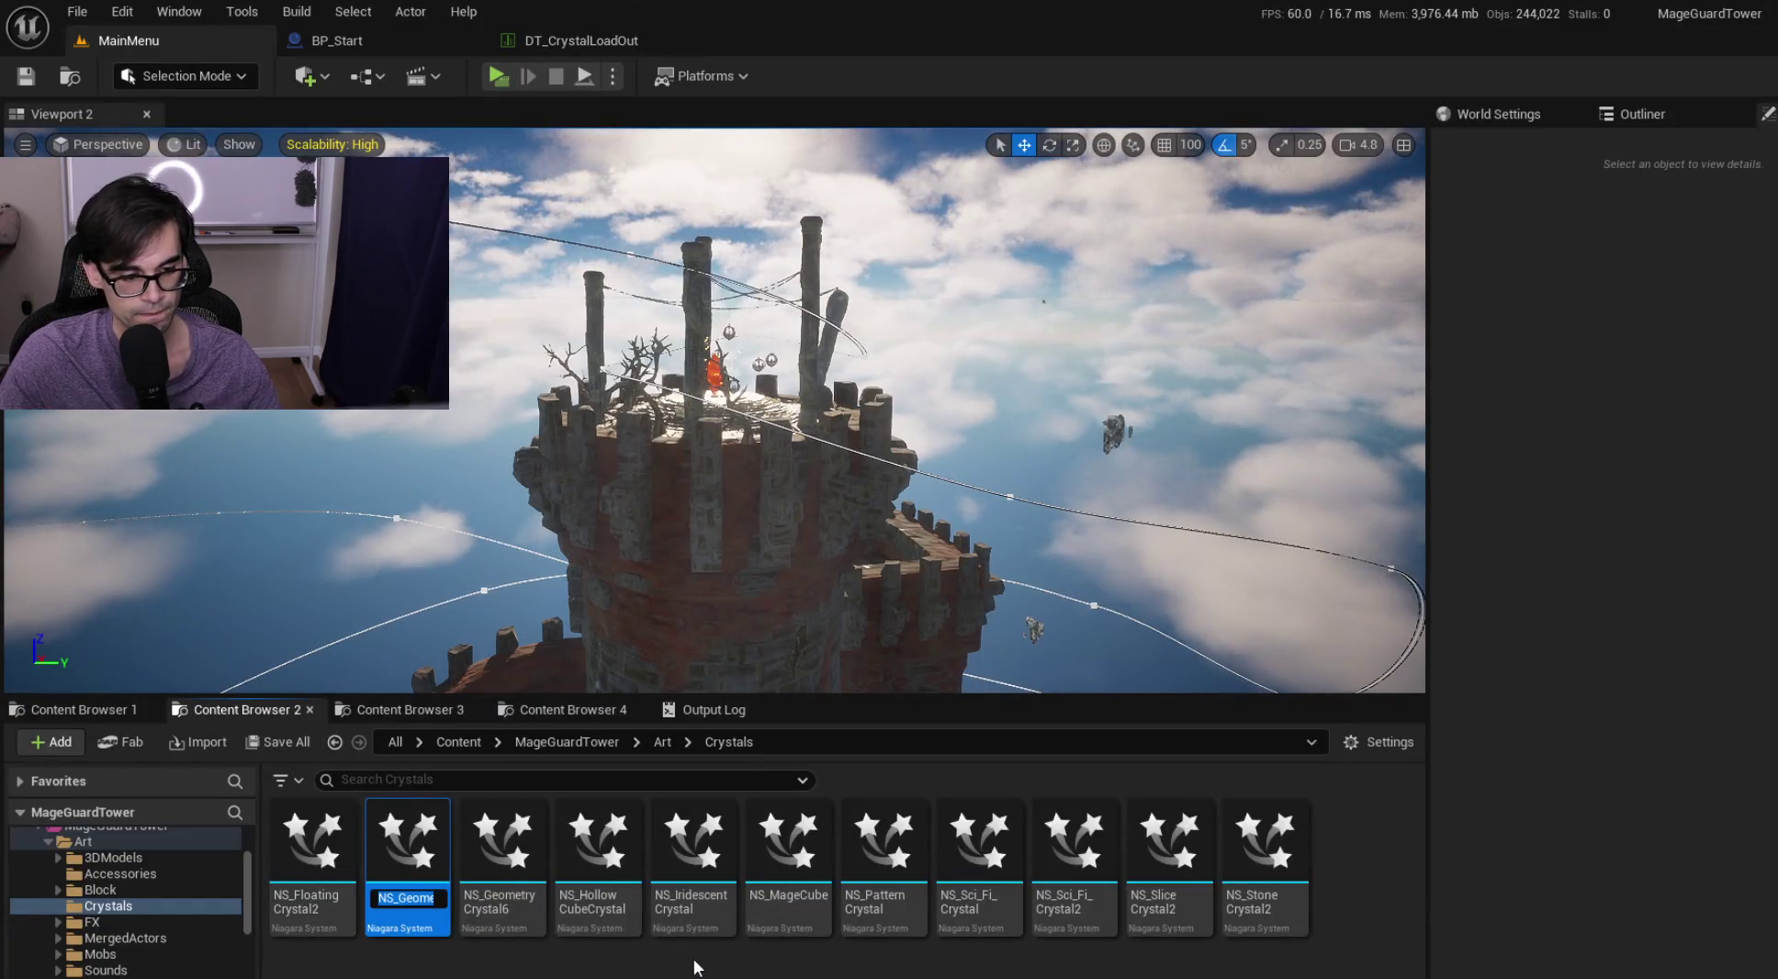
{"action": "type", "text": "Msm"}
{"action": "key", "text": "Return"}
{"action": "left_click", "coordinate": [318, 868]}
{"action": "double_click", "coordinate": [319, 868]}
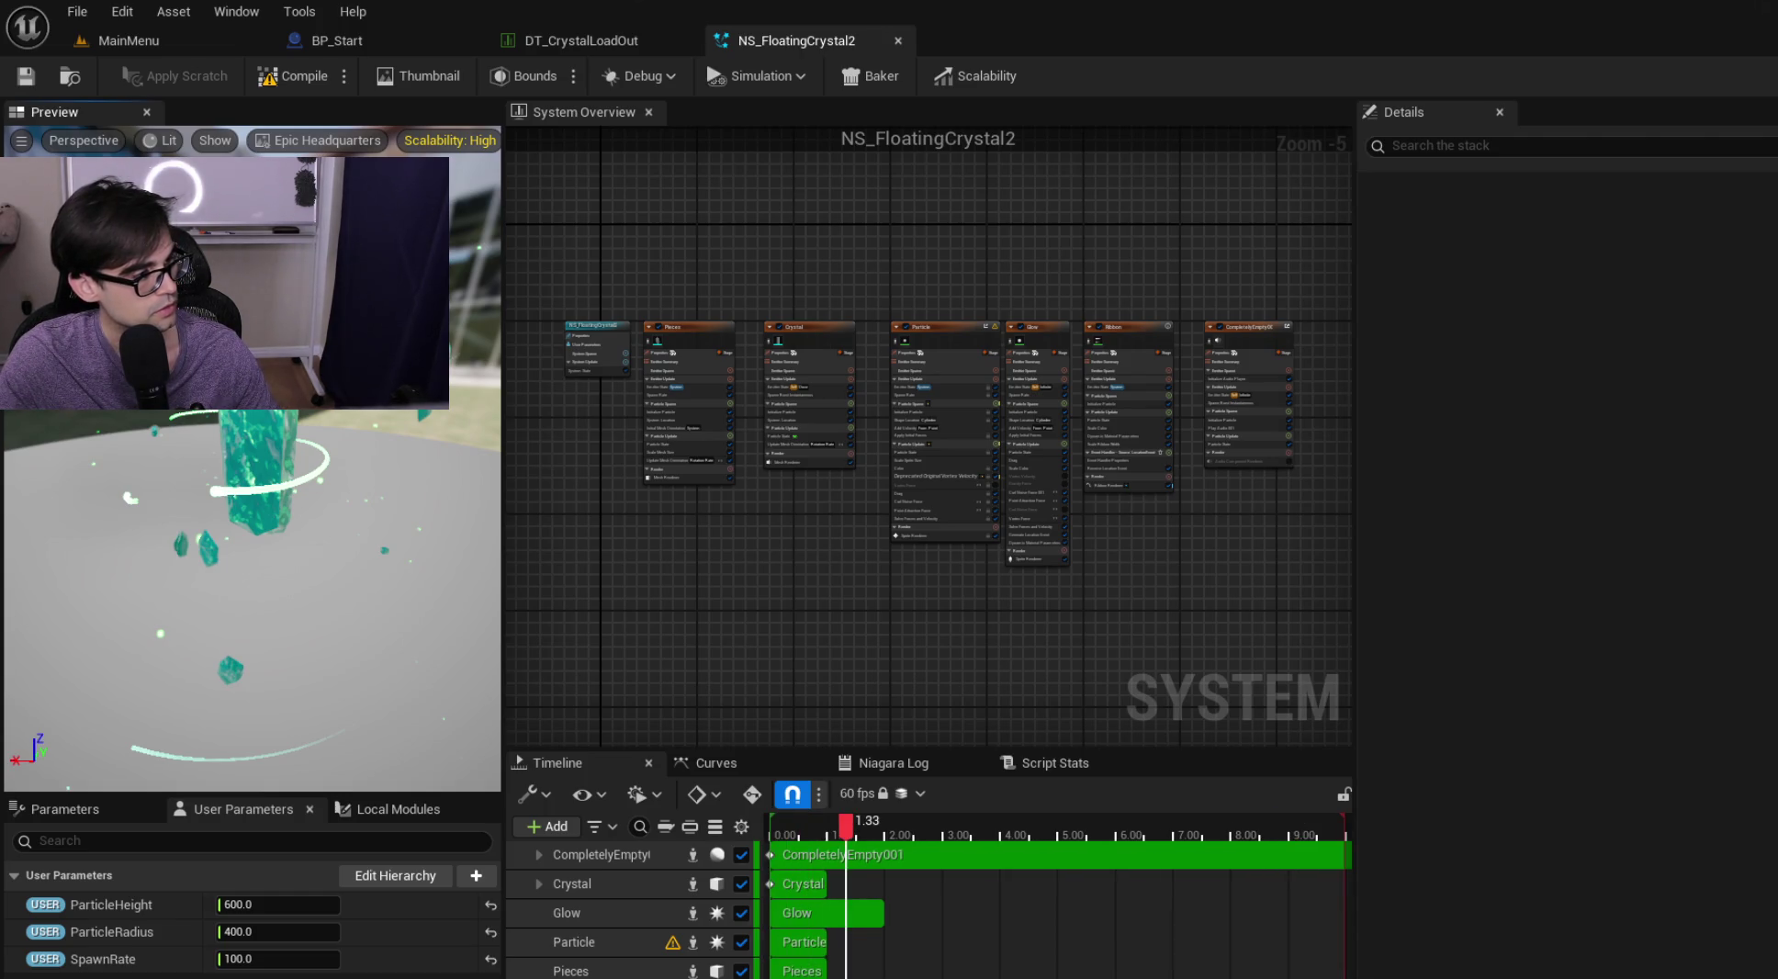
{"action": "key", "text": "alt+Tab"}
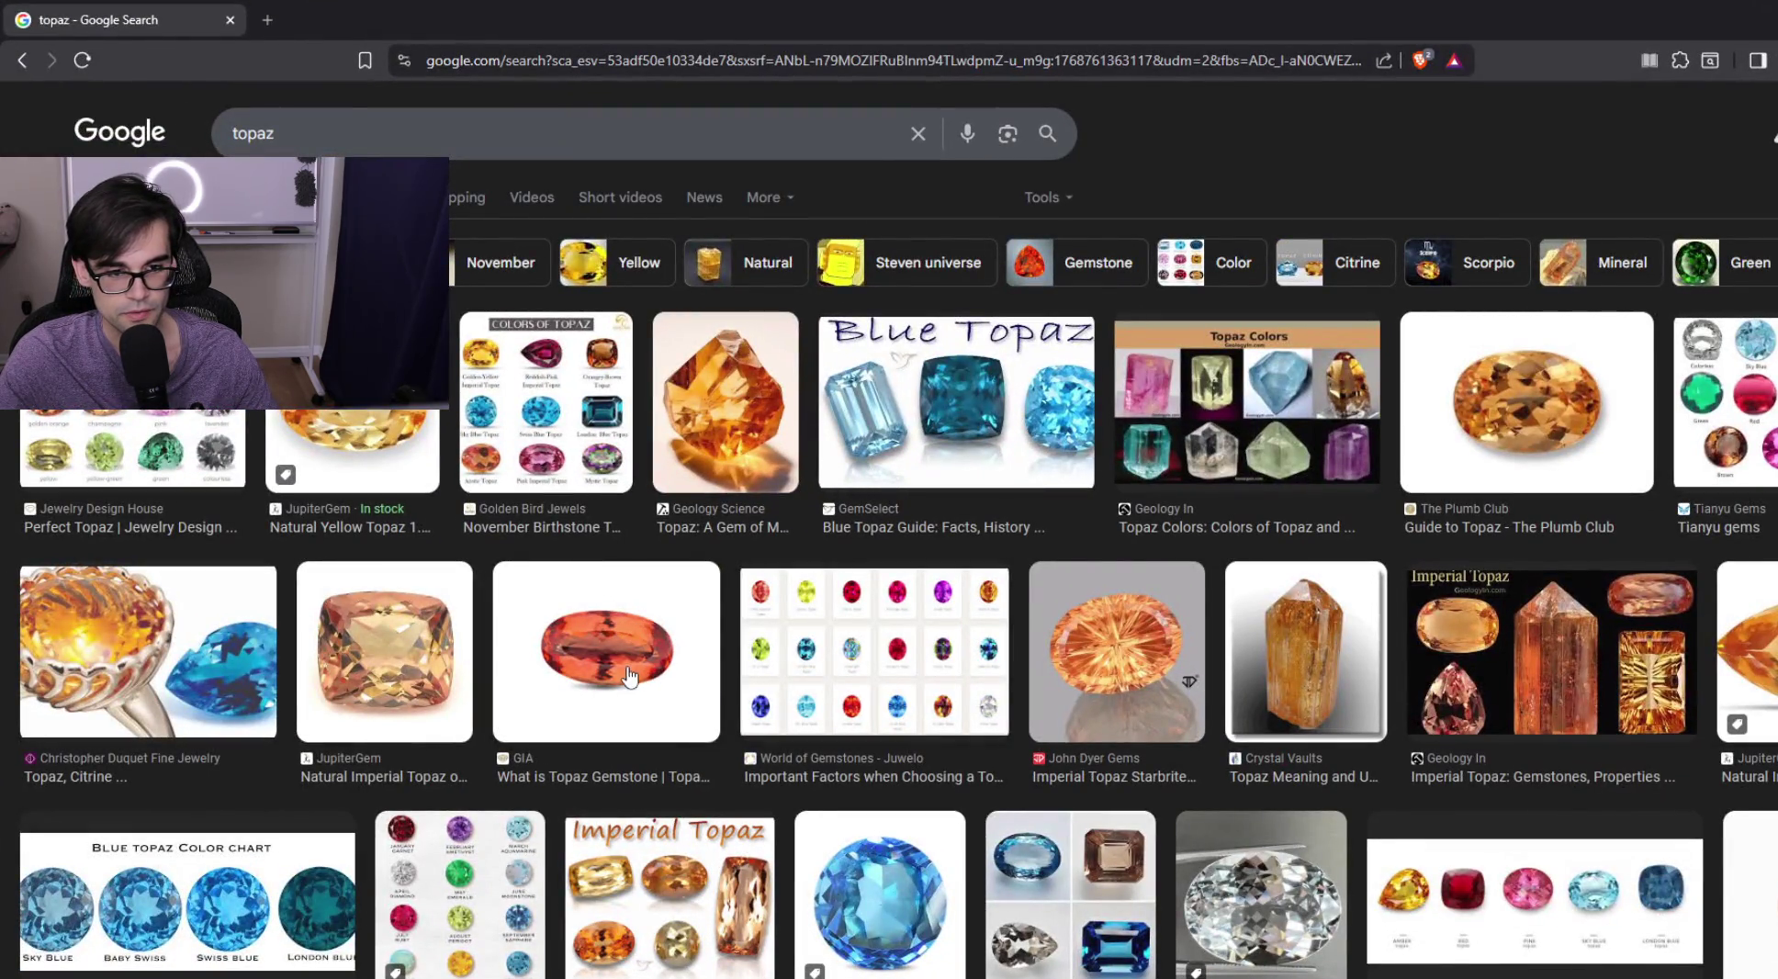
{"action": "left_click", "coordinate": [1220, 439]}
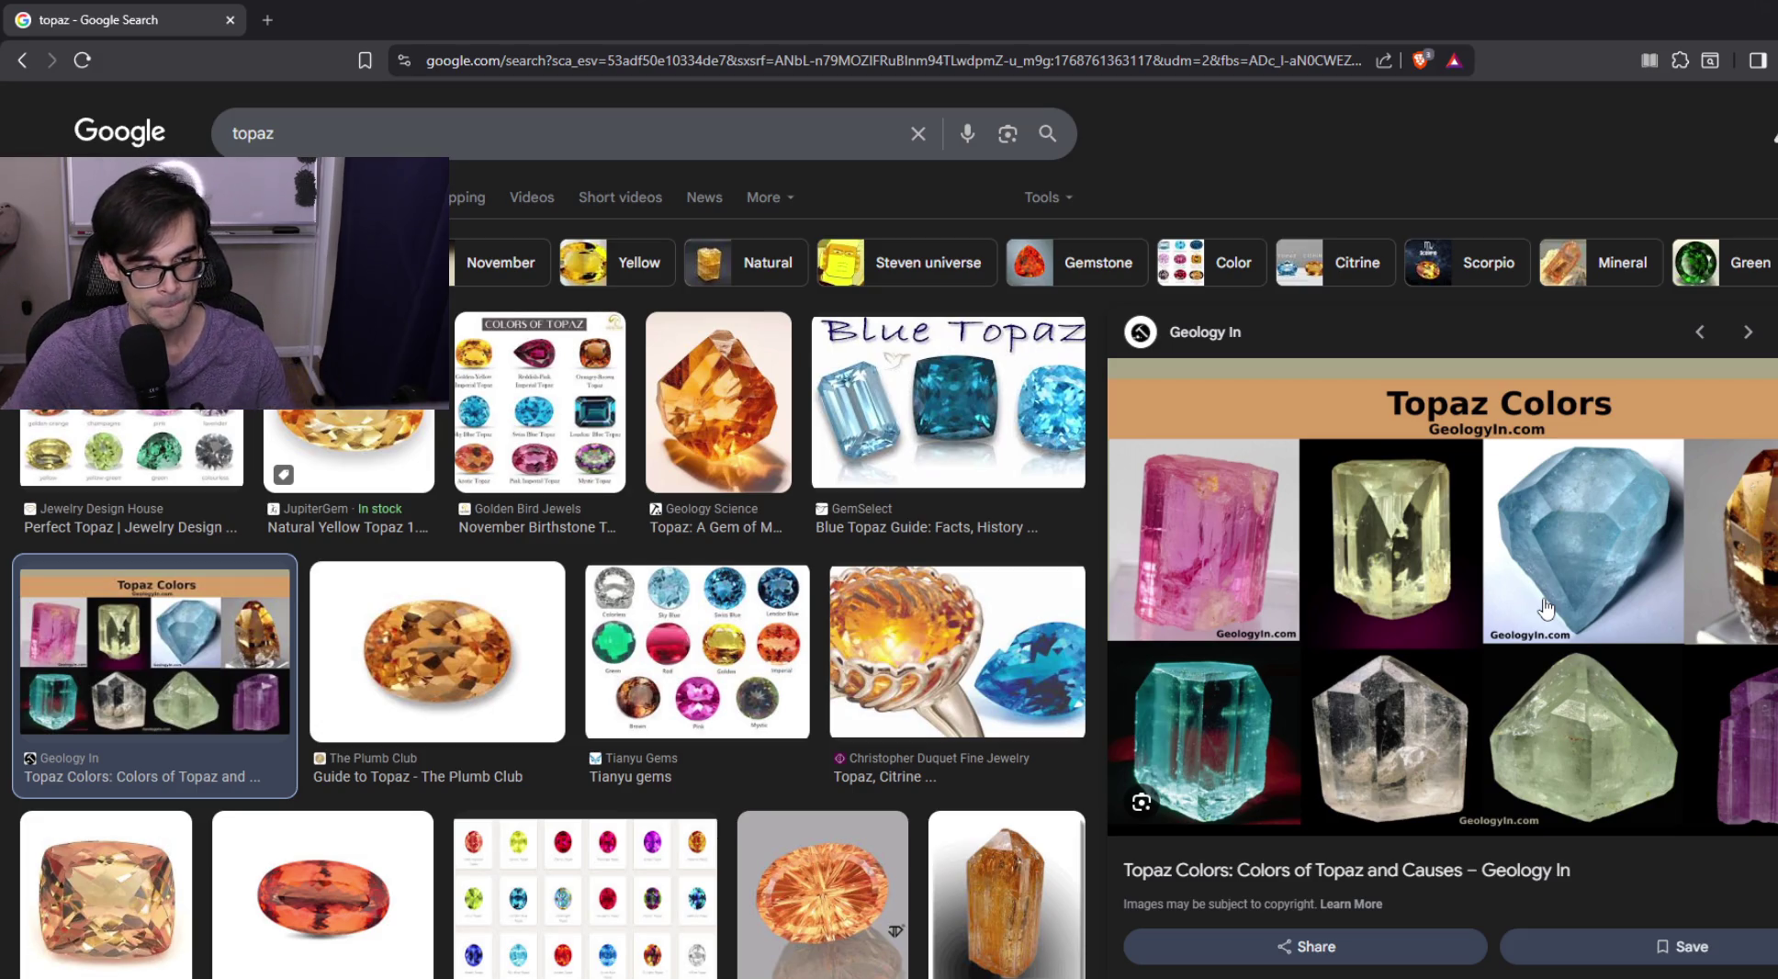
{"action": "scroll", "coordinate": [526, 612], "scroll_direction": "down", "scroll_amount": 10}
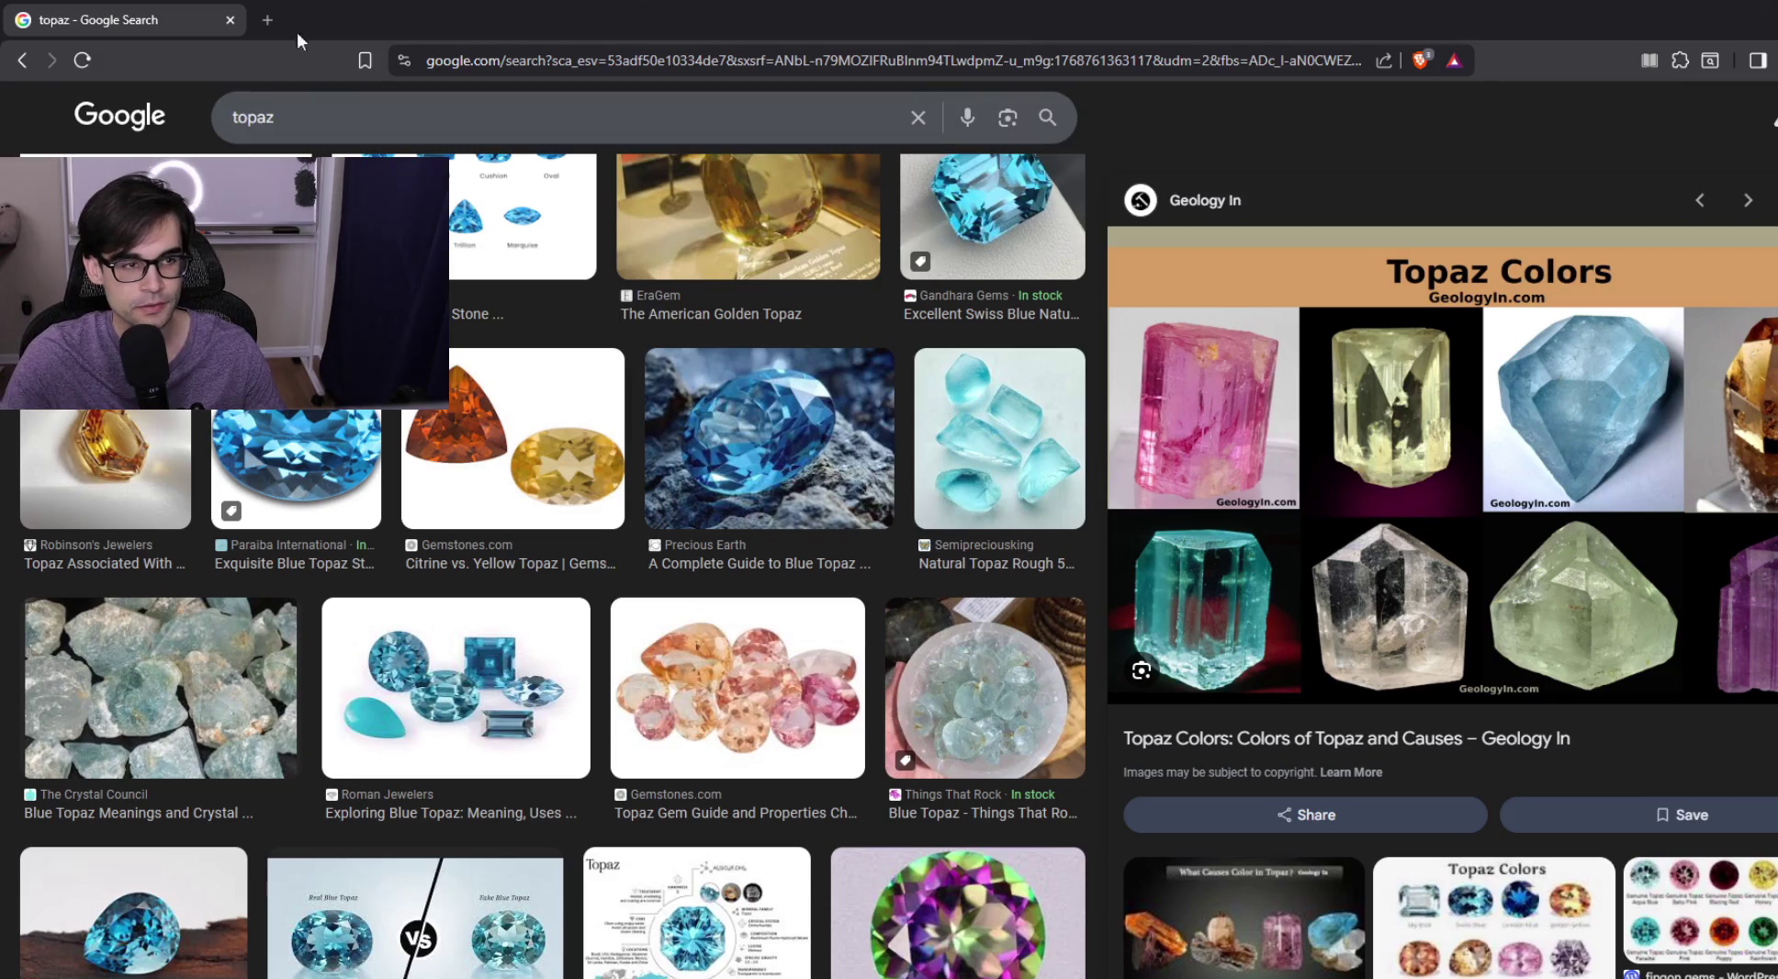
{"action": "left_click", "coordinate": [230, 19]}
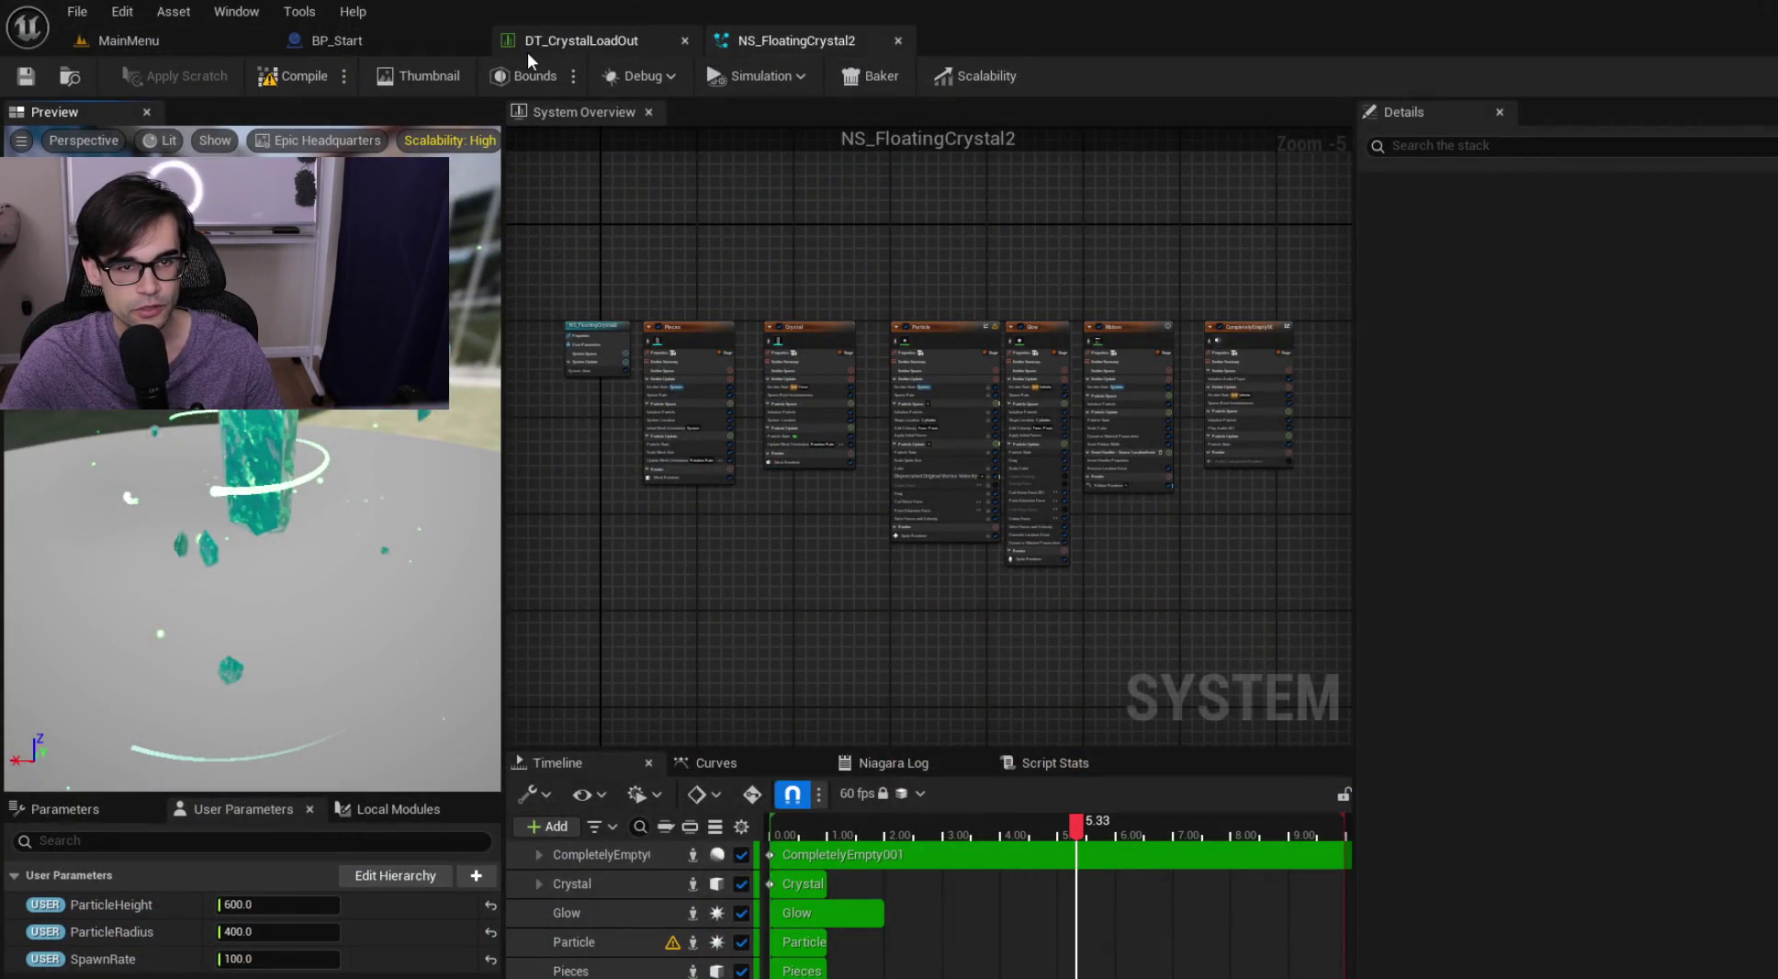
From the MainMenu level, rename NS_FloatingCrystal2 to NS_MageTopaz and save all modified assets
{"action": "left_click", "coordinate": [357, 44]}
{"action": "left_click", "coordinate": [215, 47]}
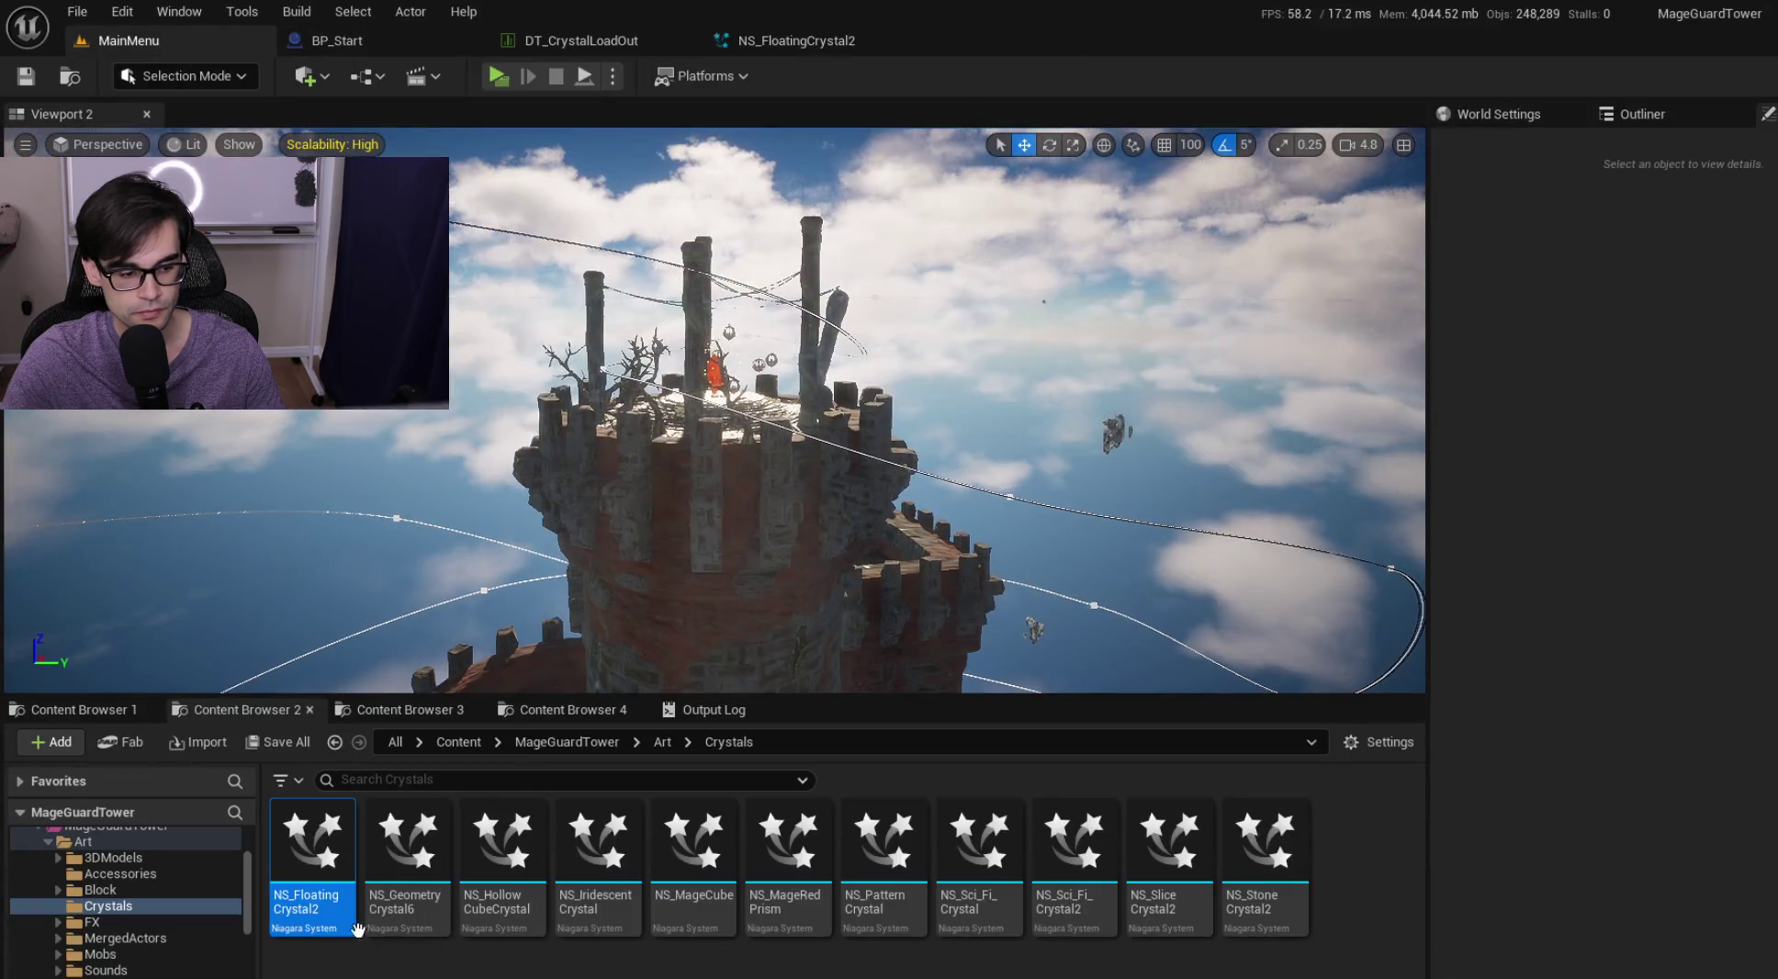
{"action": "key", "text": "F2"}
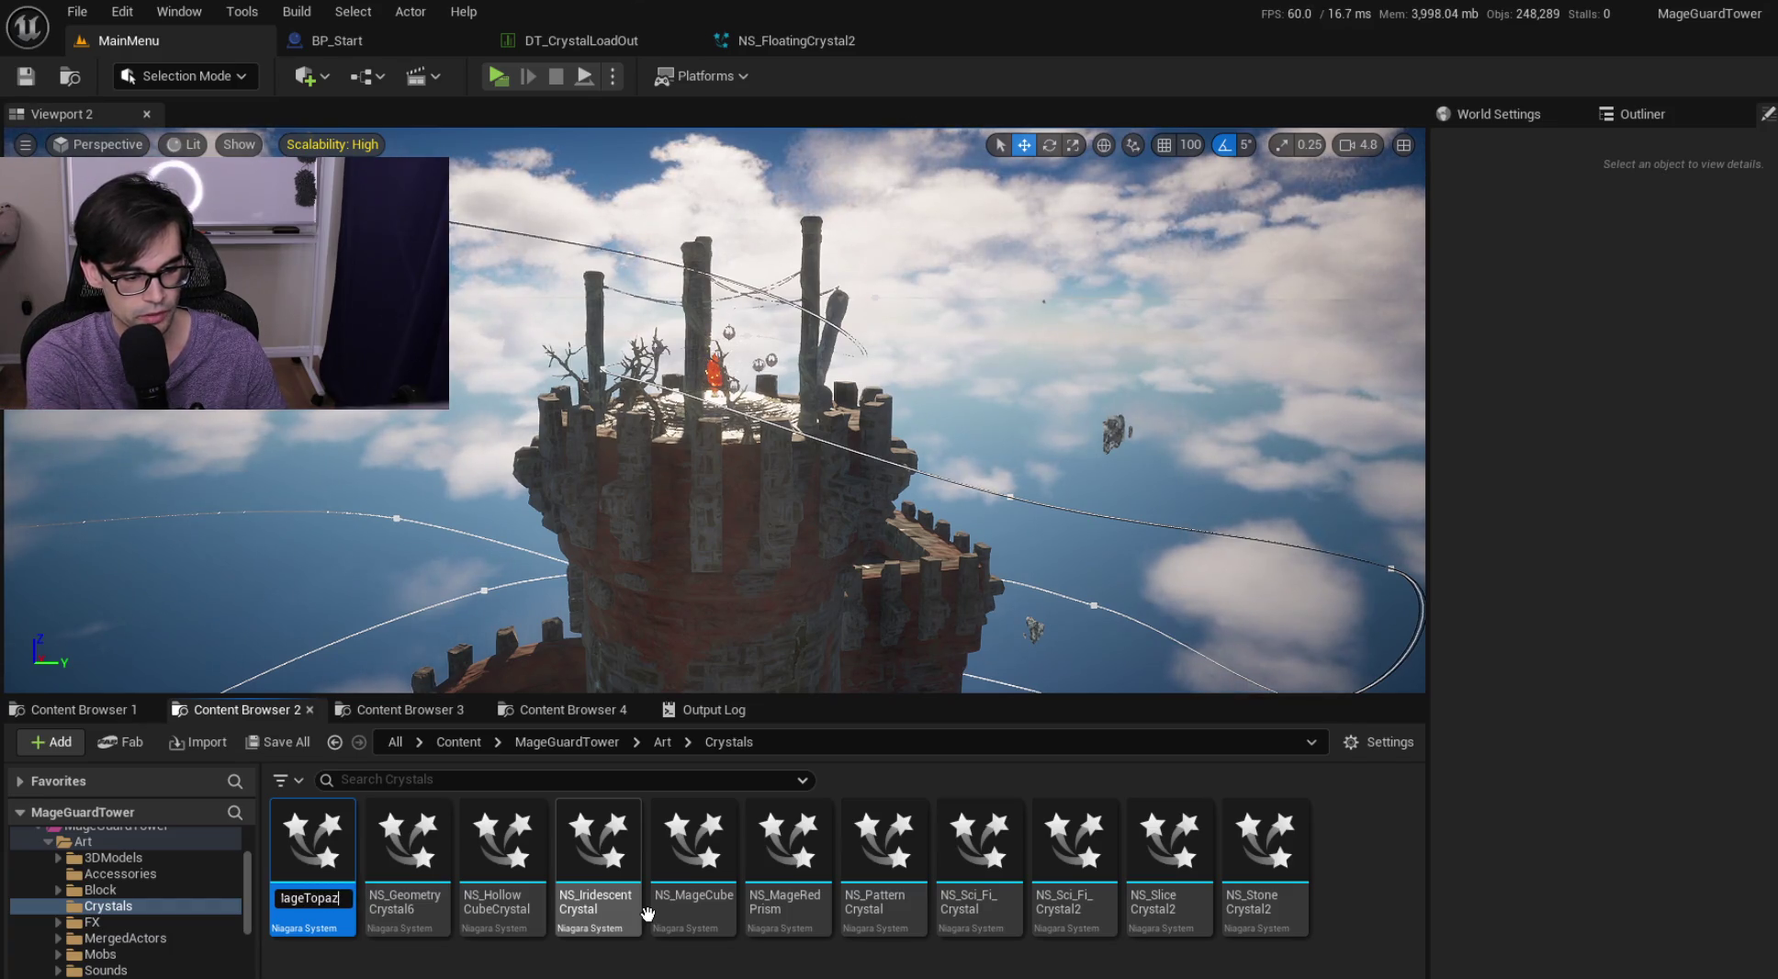
{"action": "key", "text": "Return"}
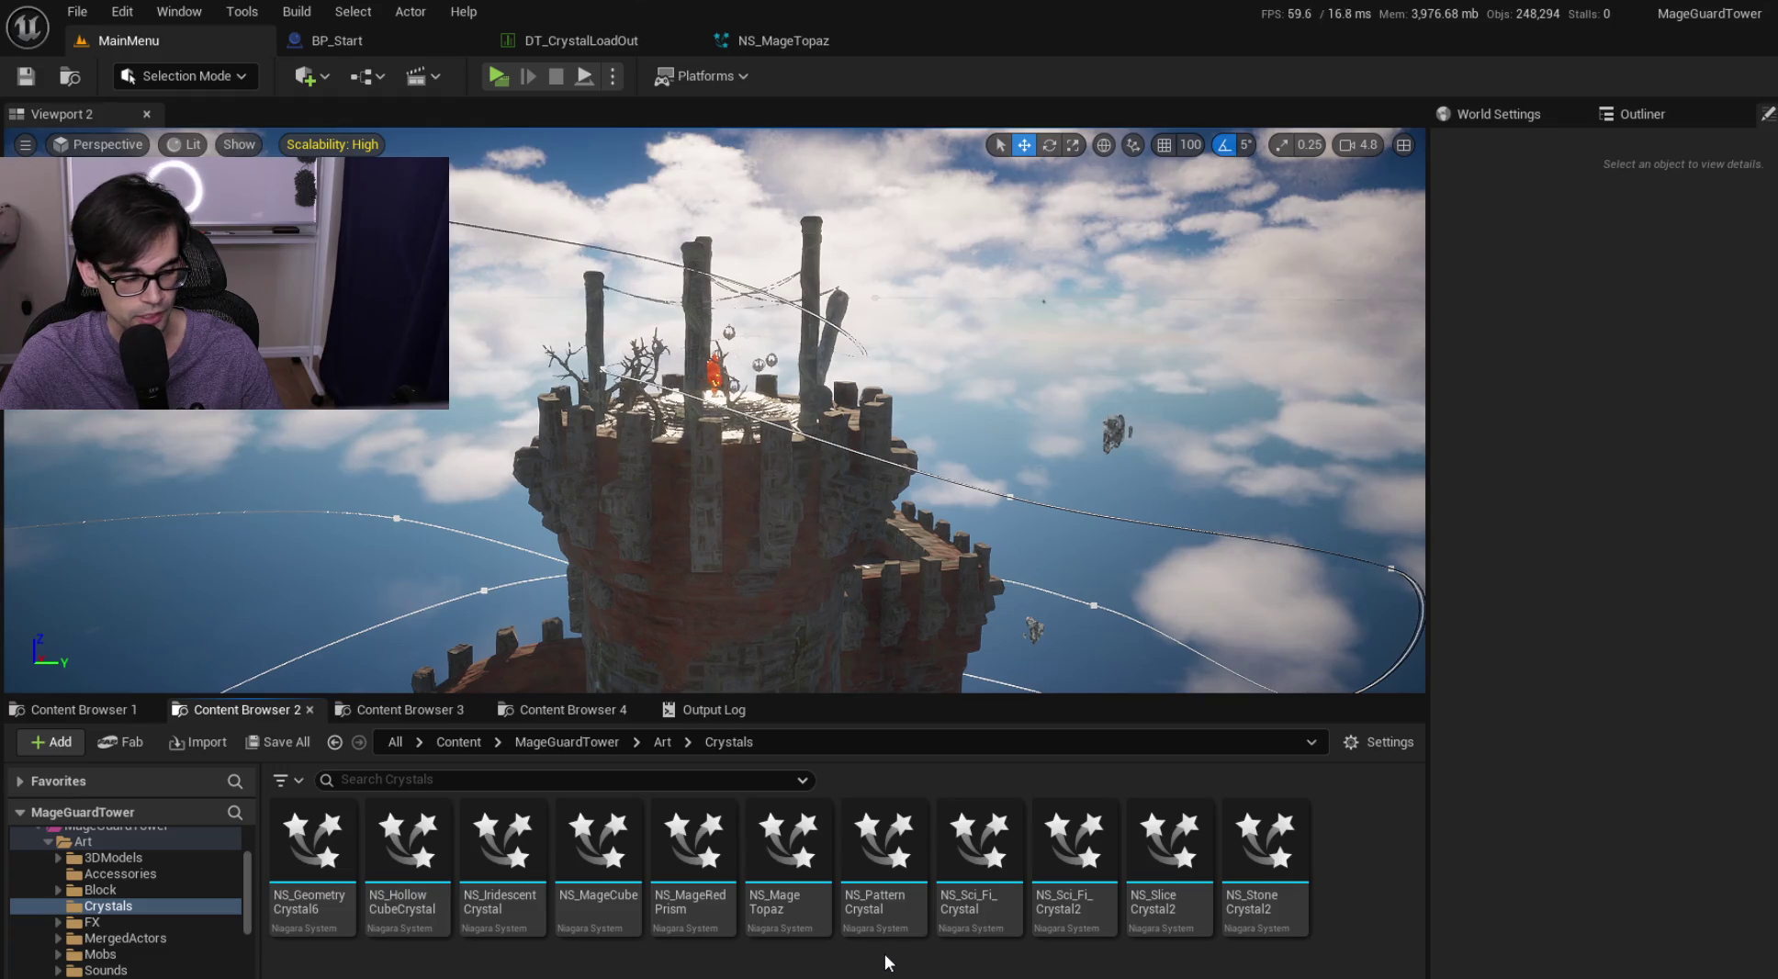
{"action": "key", "text": "ctrl+s"}
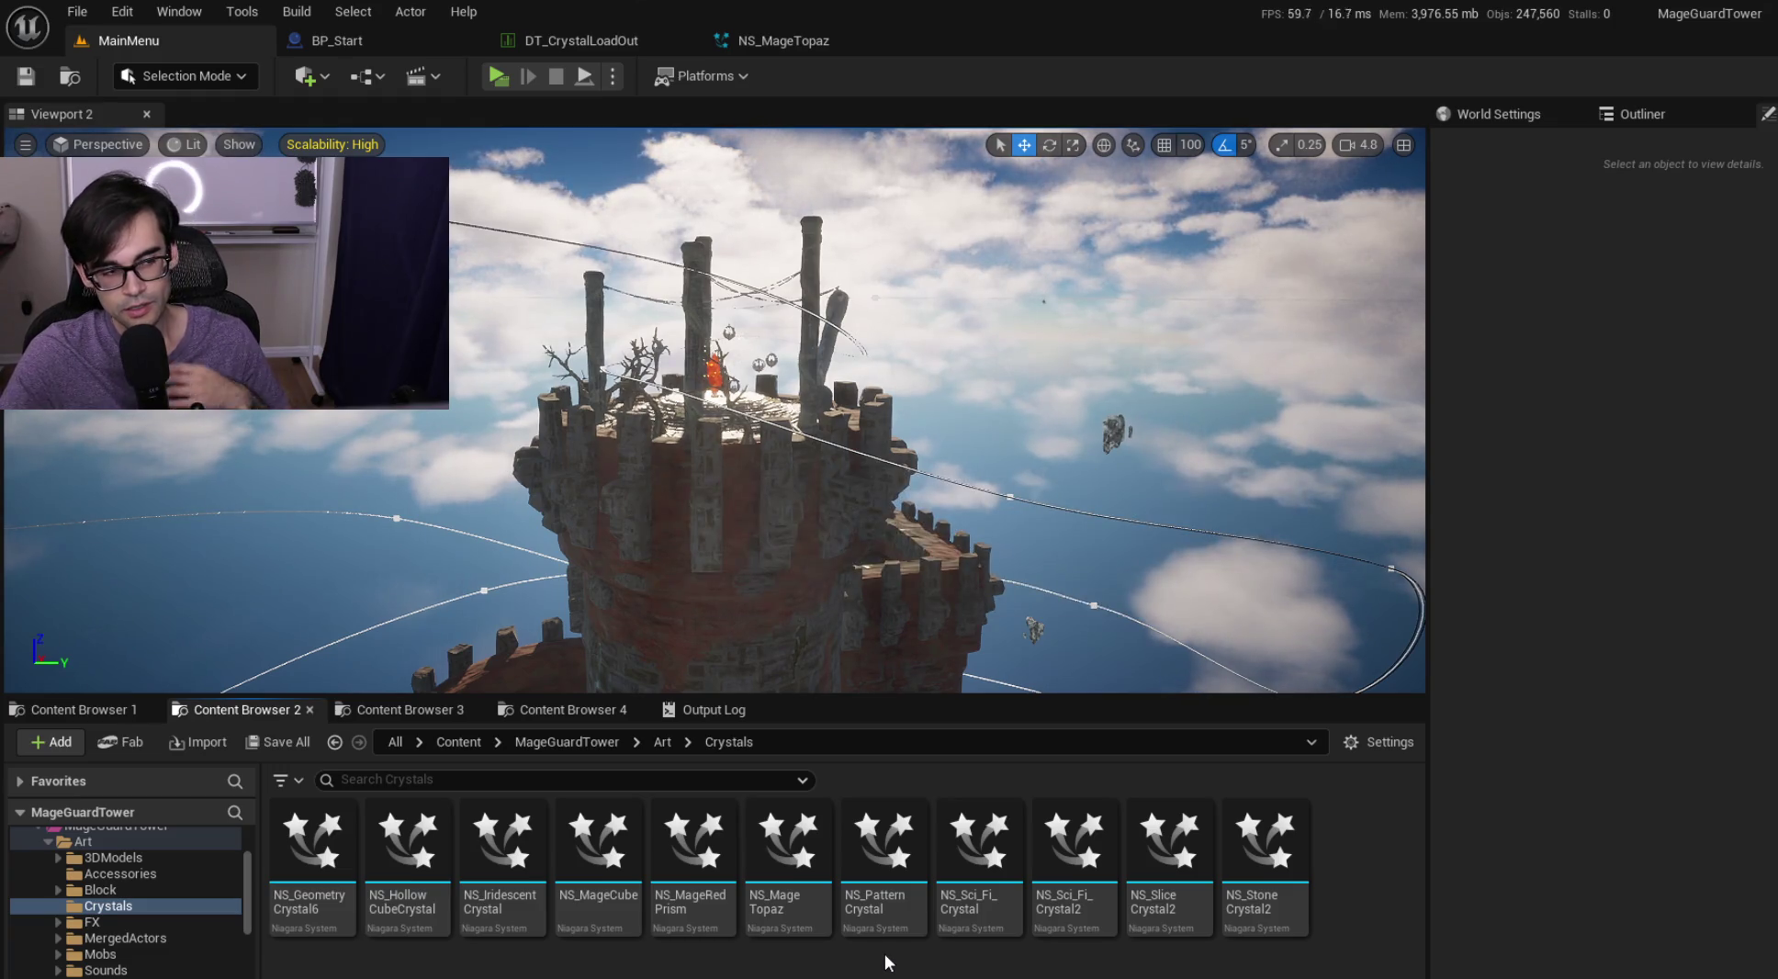